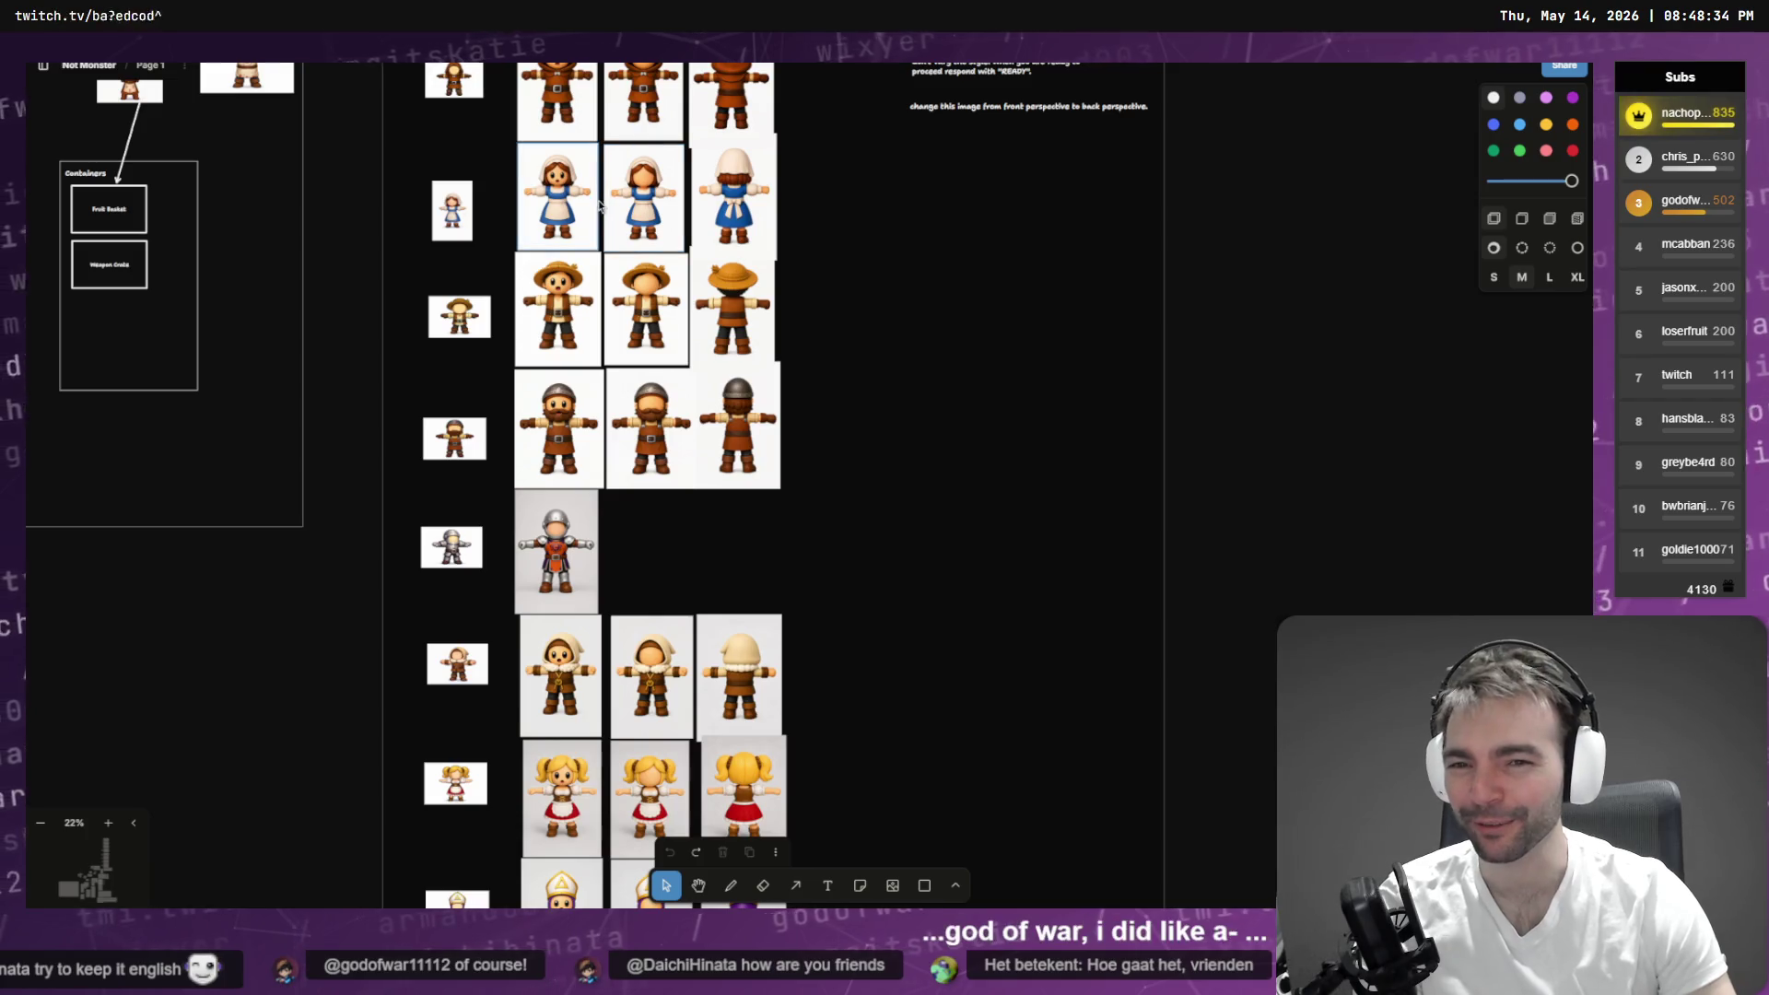
# - Return to the Codex design session and review the GameOverResultsScreenDesign.md diff and GDD summary
pyautogui.scroll(5, 553, 312)
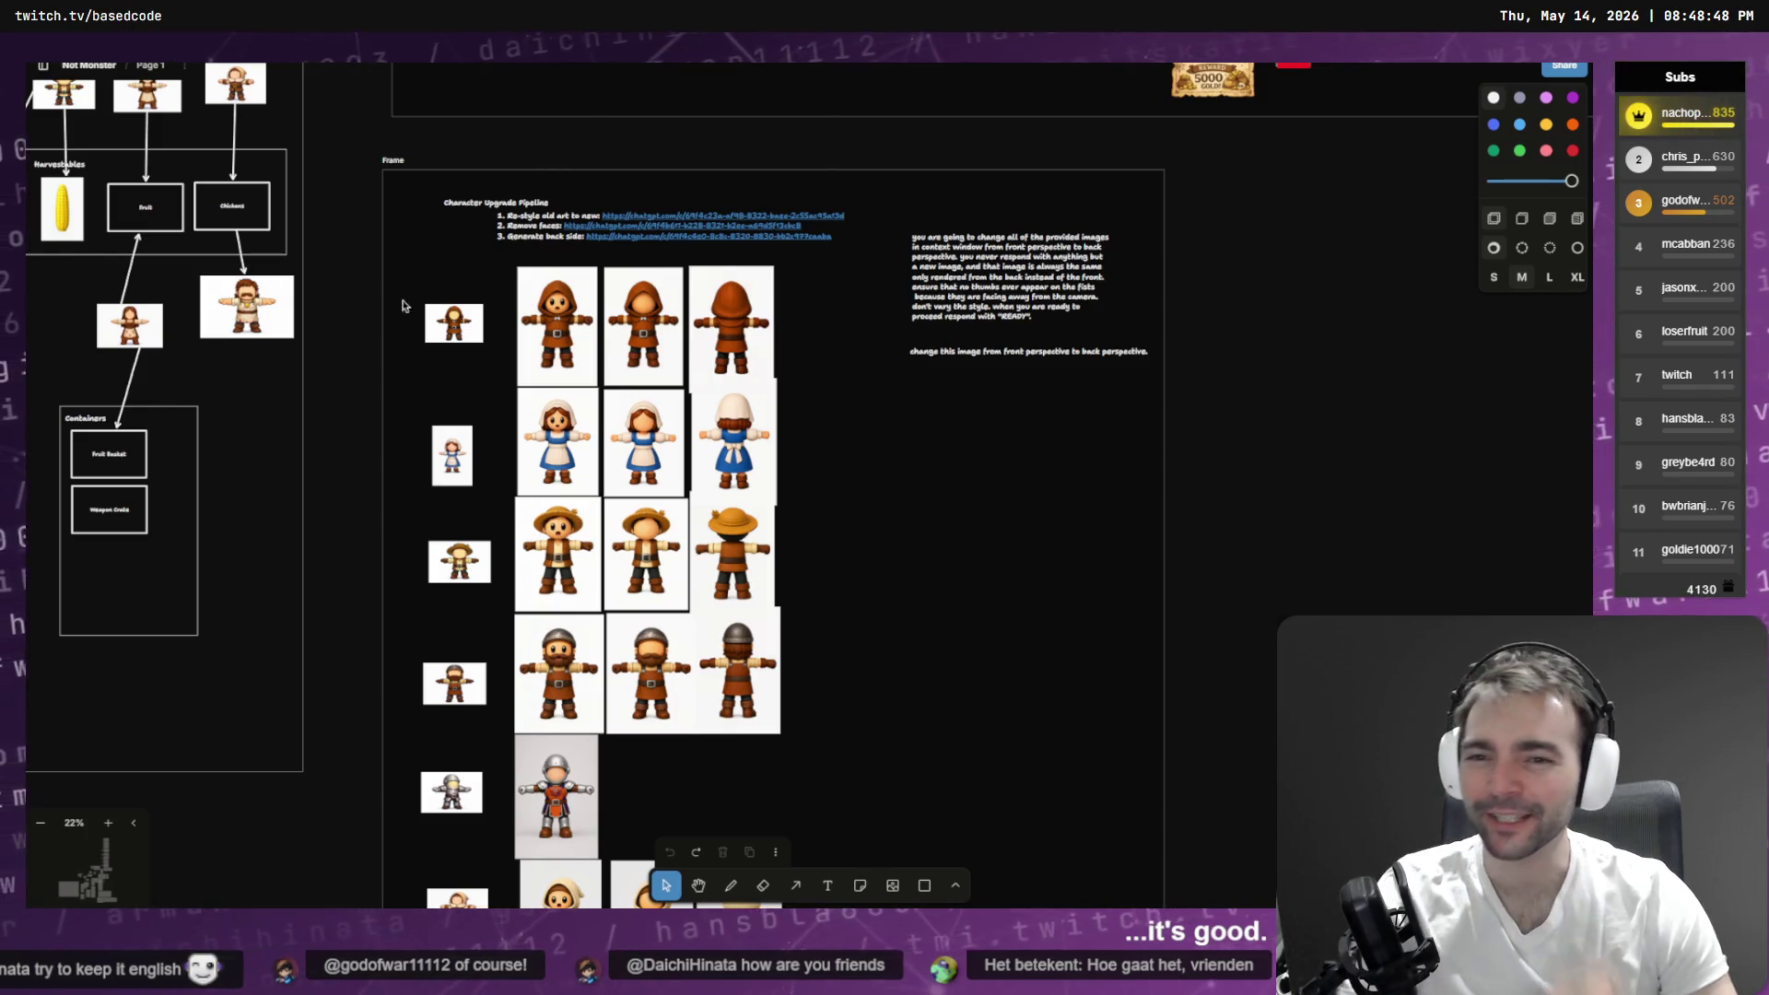
pyautogui.hotkey('alt', 'Tab')
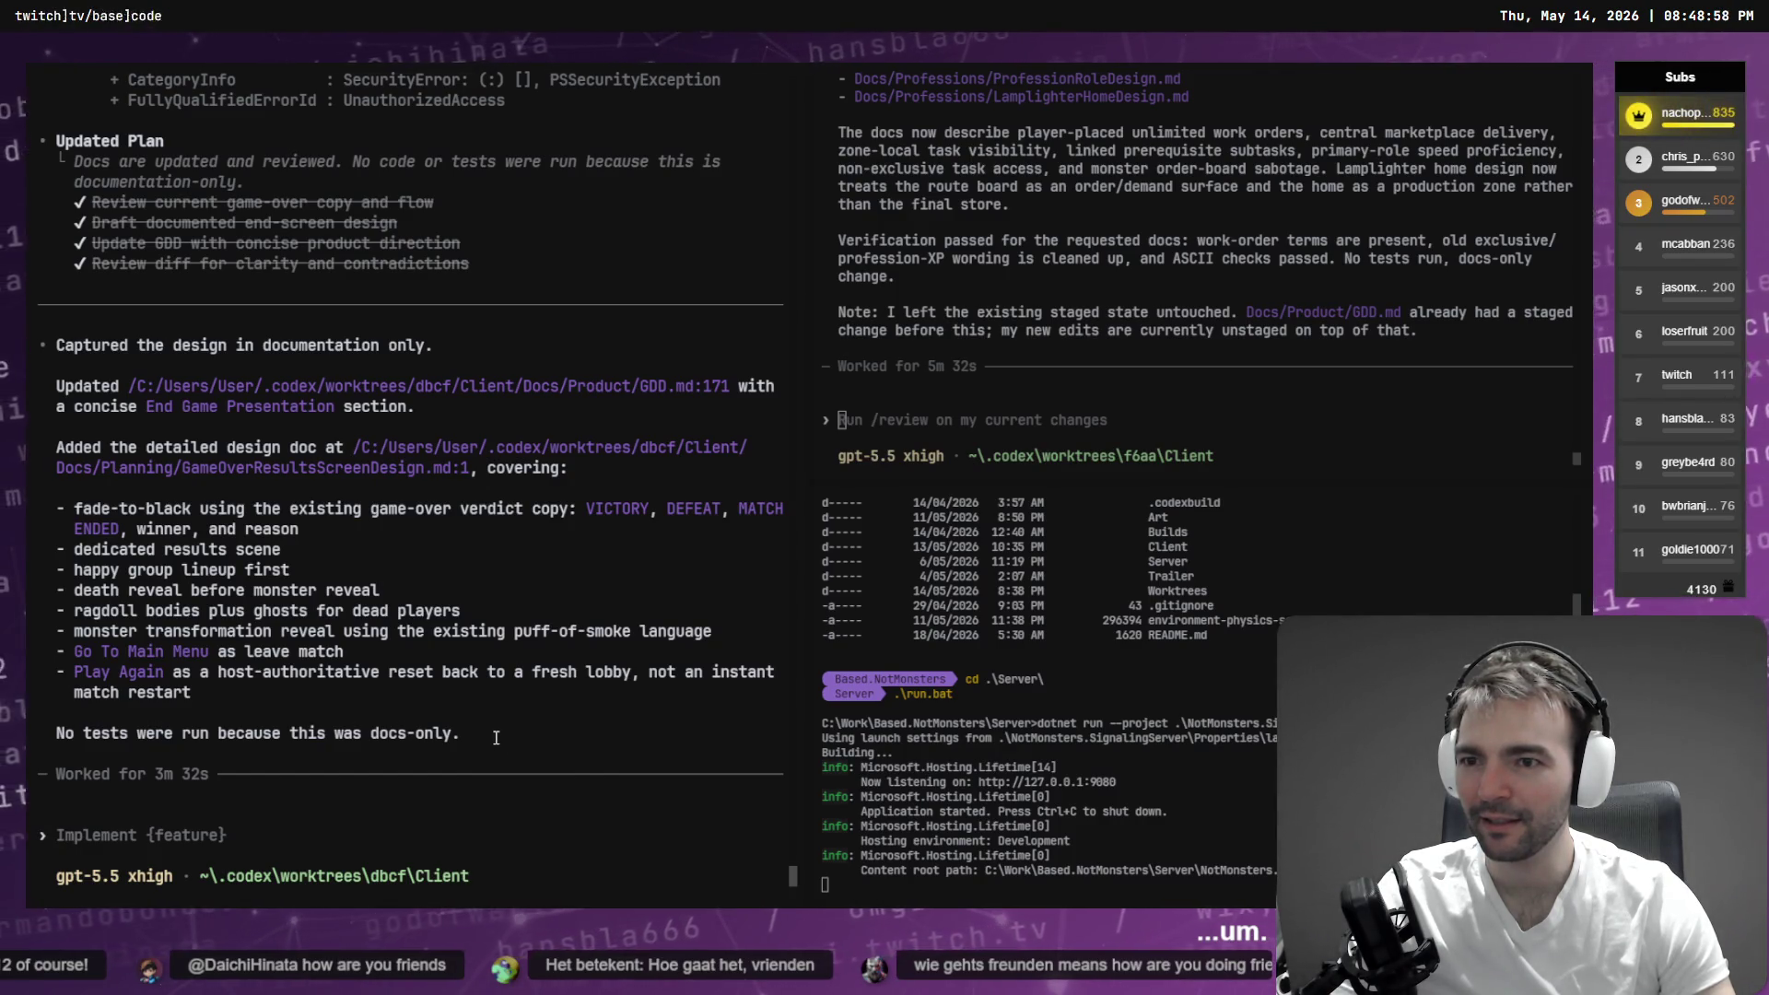
pyautogui.scroll(15, 496, 737)
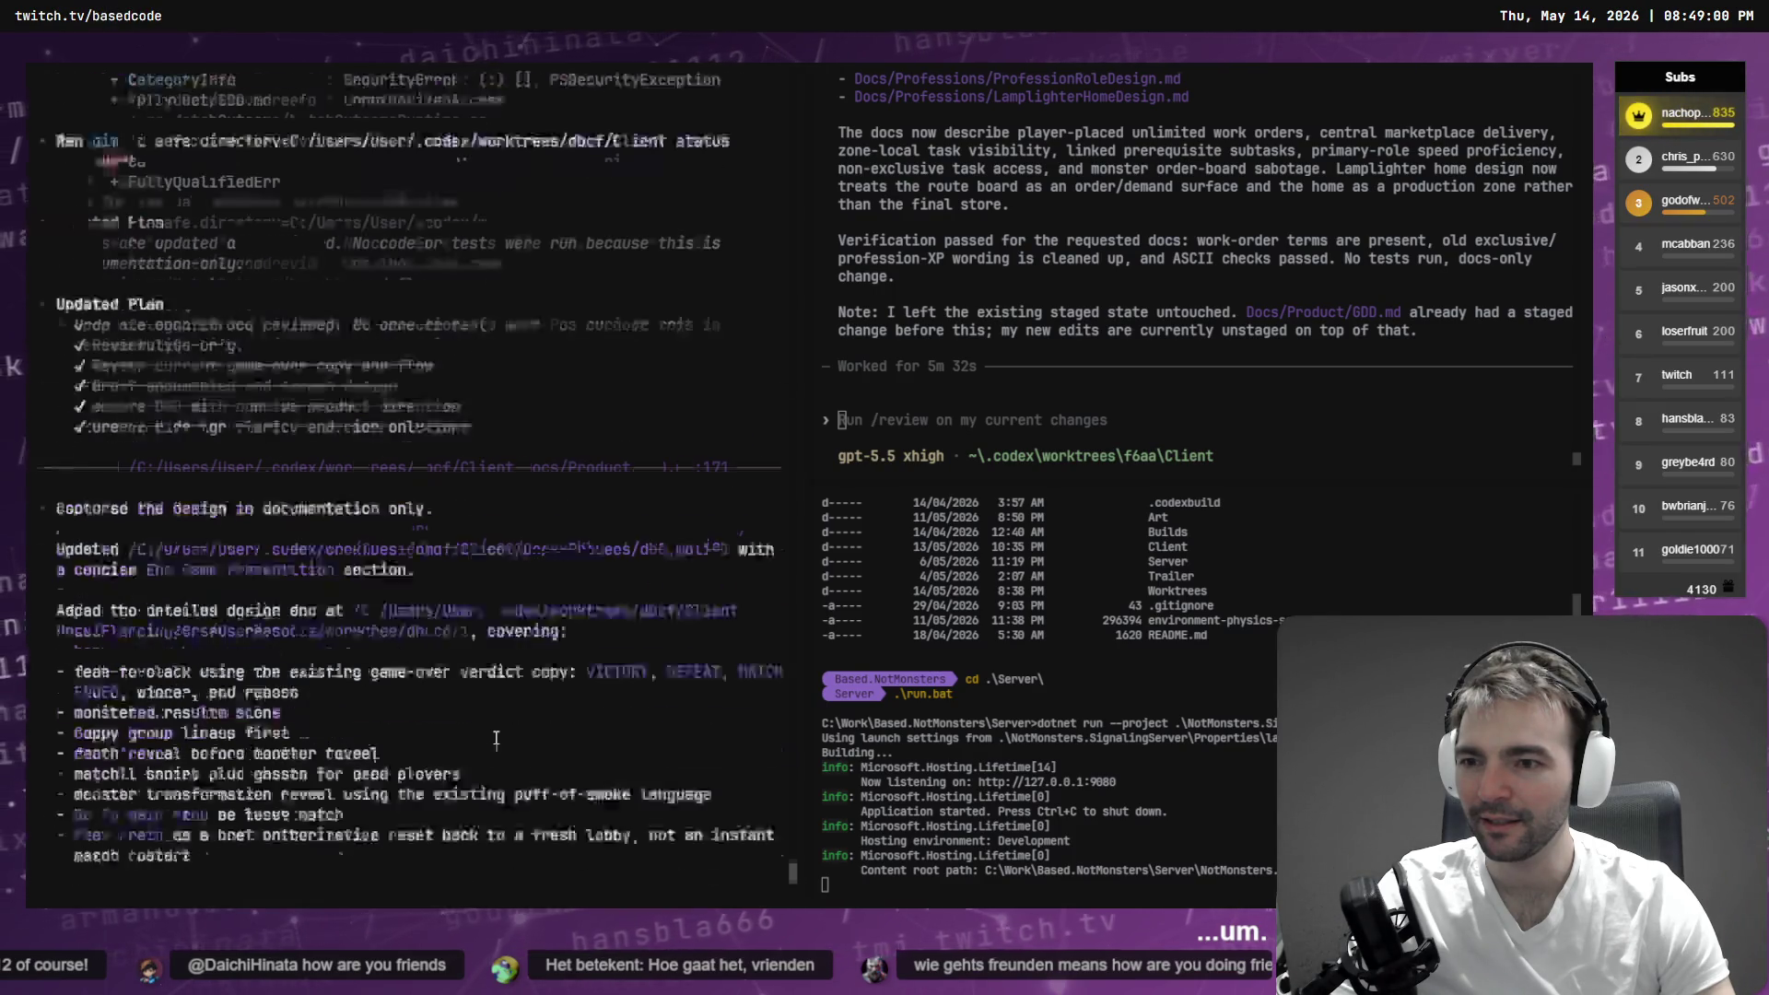
pyautogui.scroll(3, 508, 725)
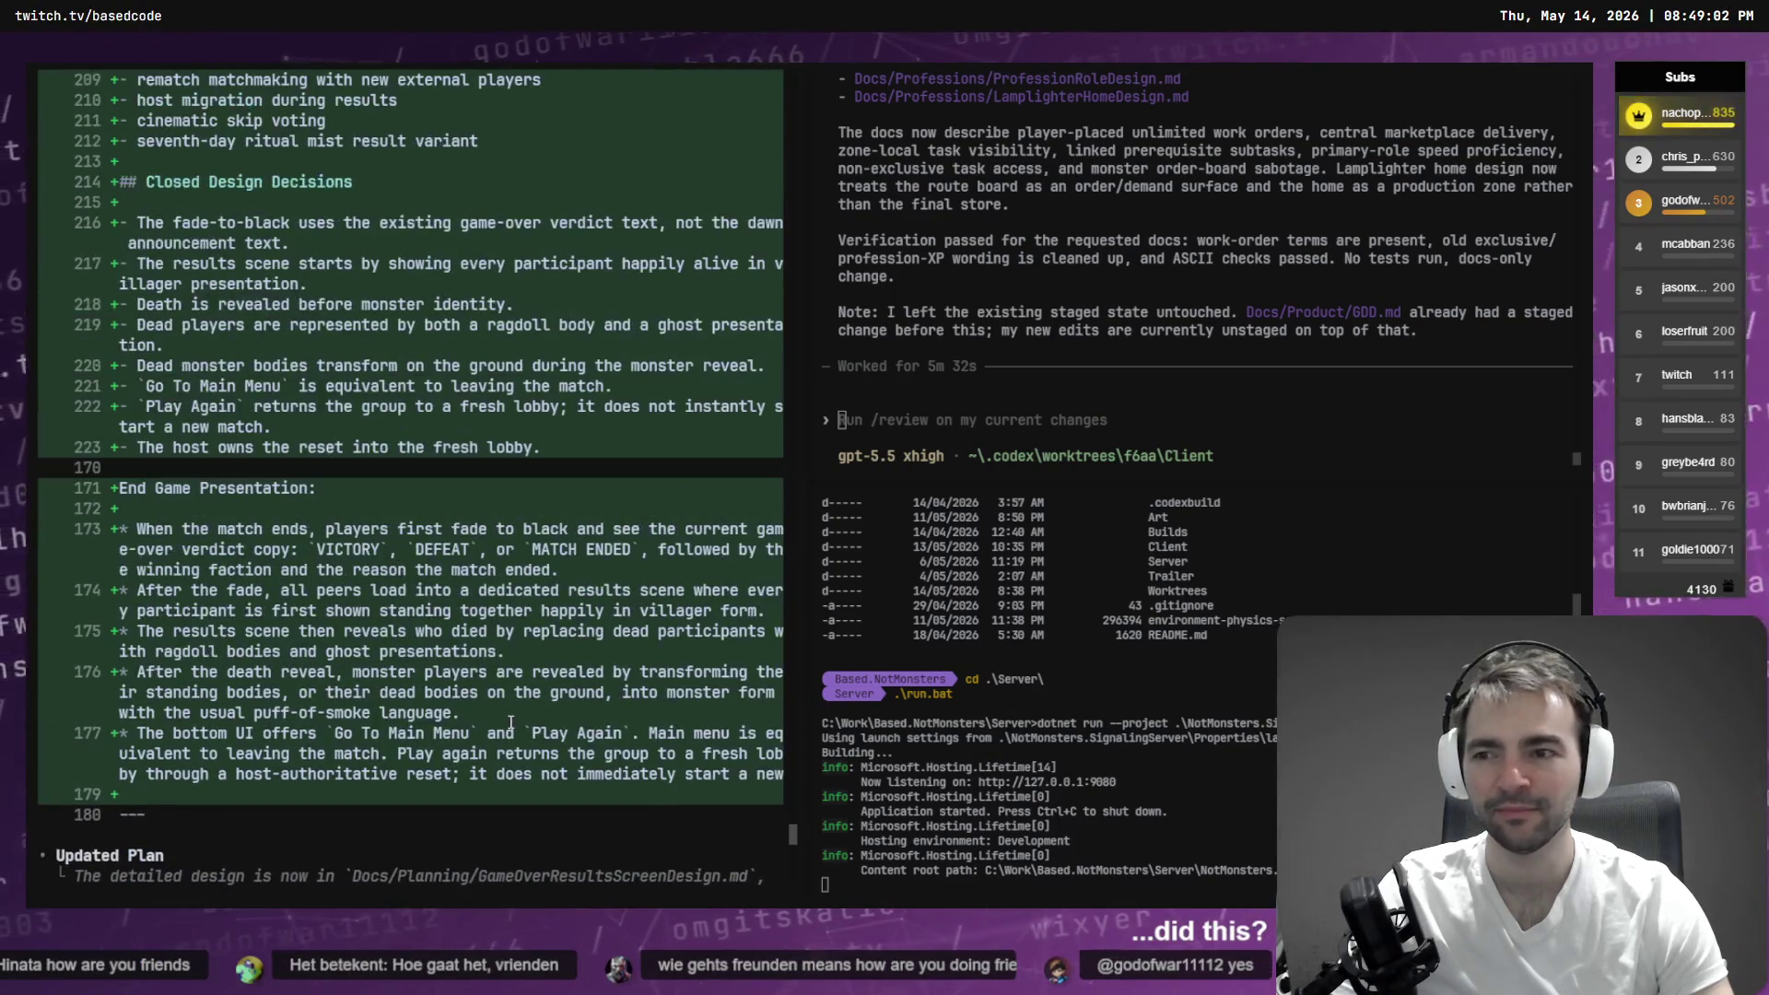
pyautogui.scroll(15, 511, 722)
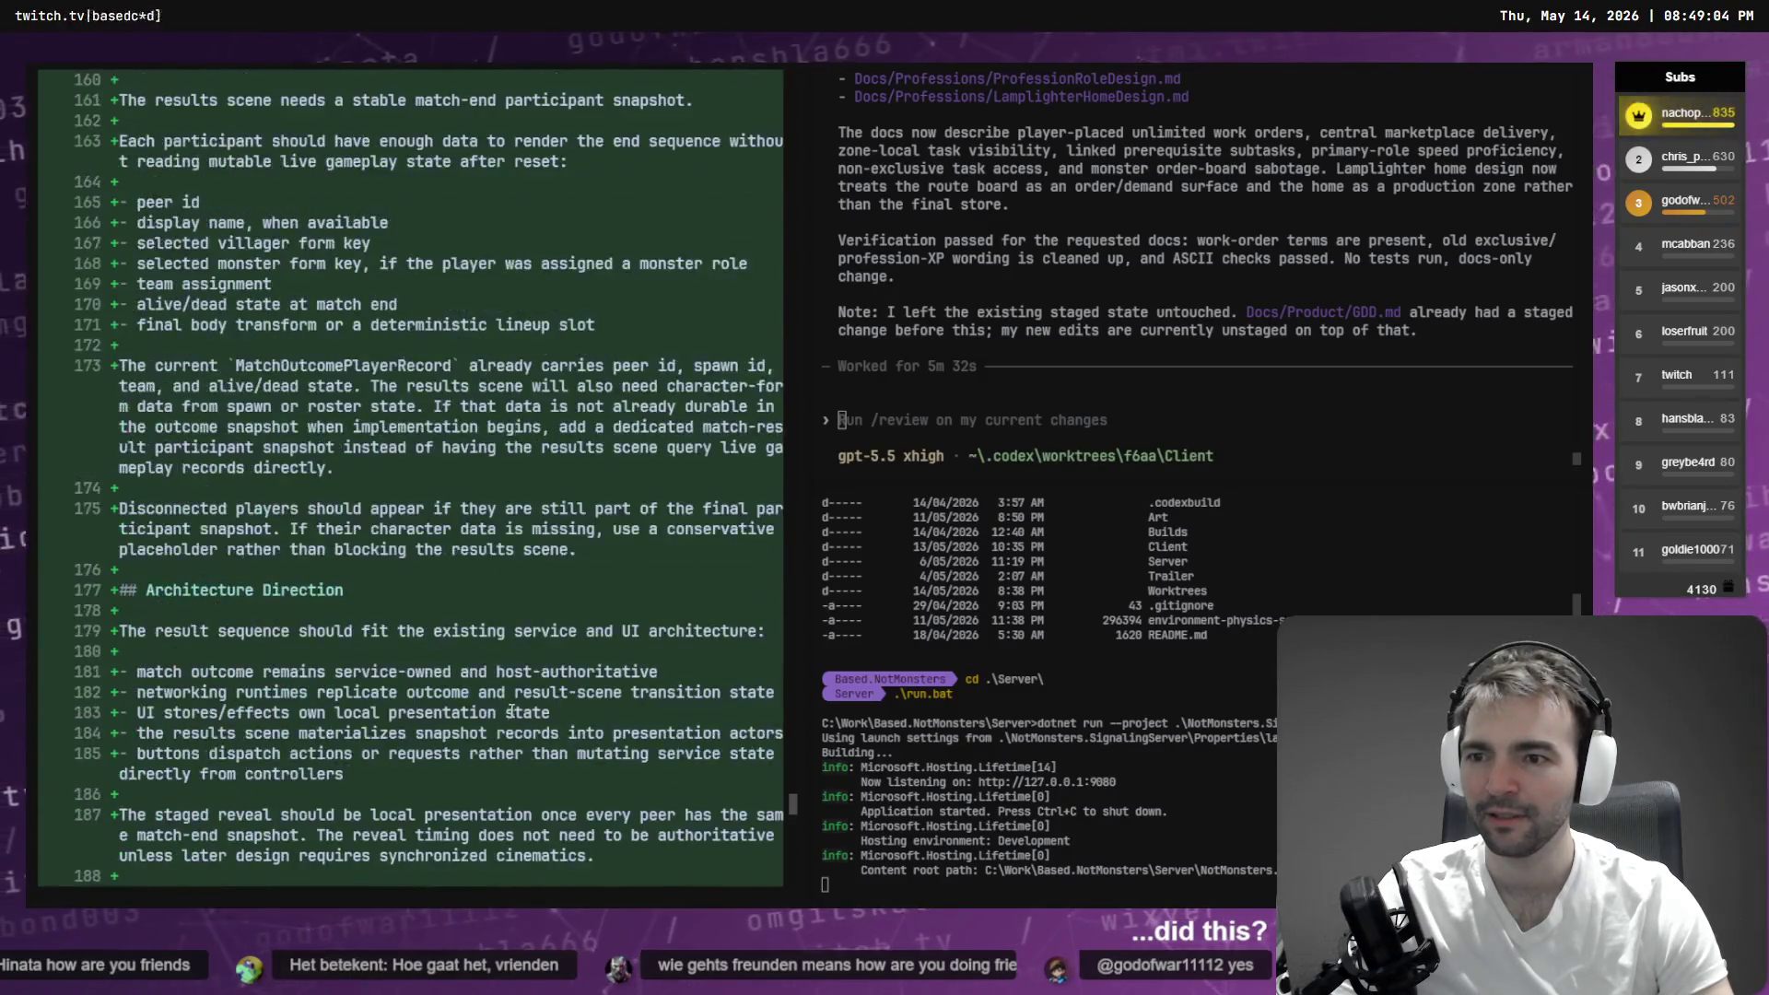
pyautogui.scroll(20, 510, 710)
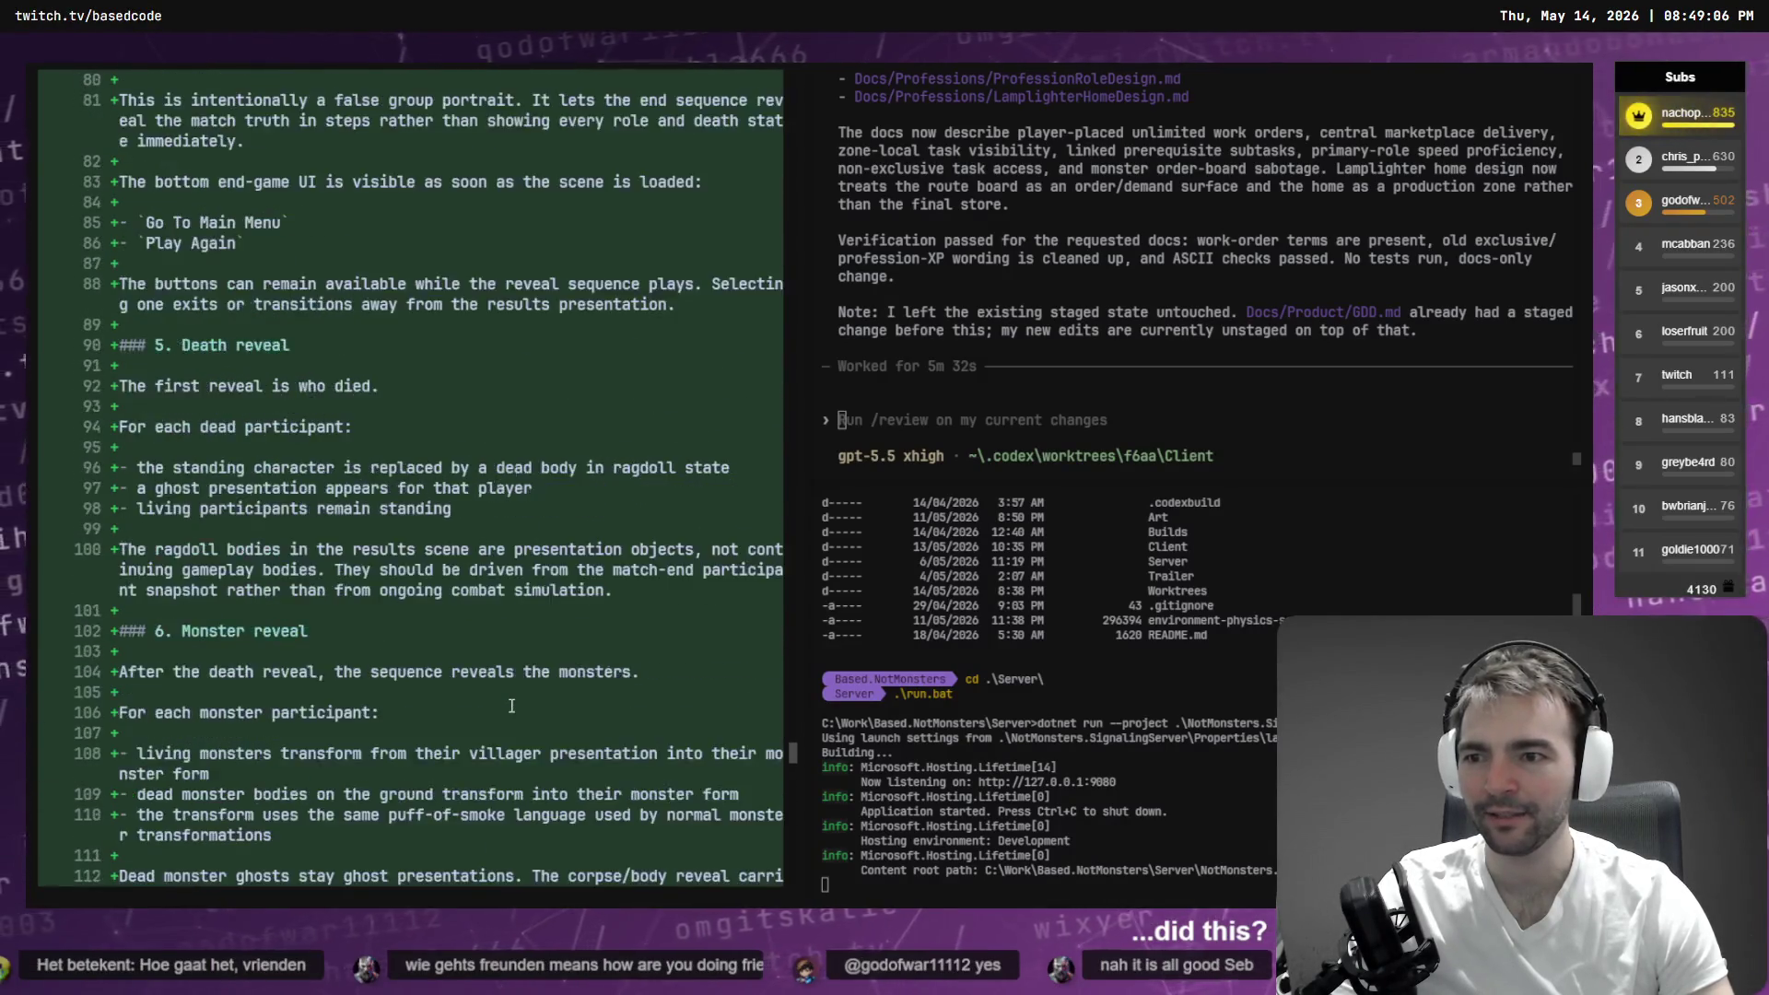
pyautogui.scroll(15, 521, 703)
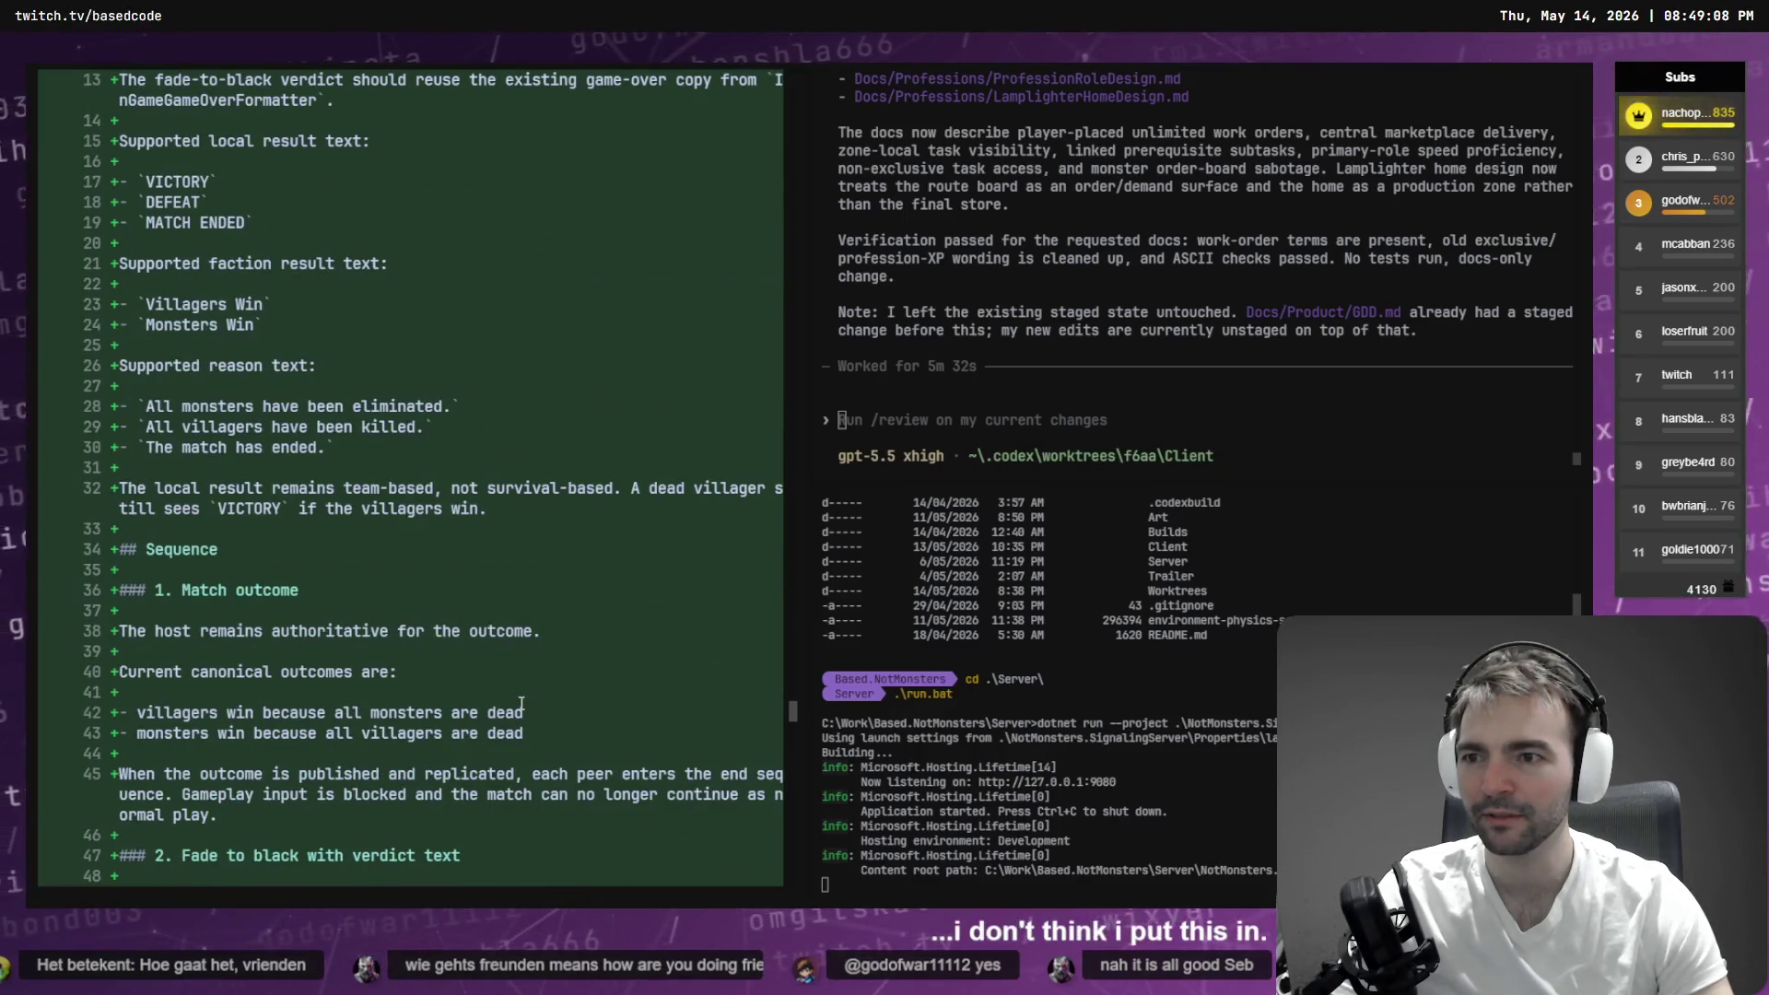
pyautogui.scroll(10, 521, 703)
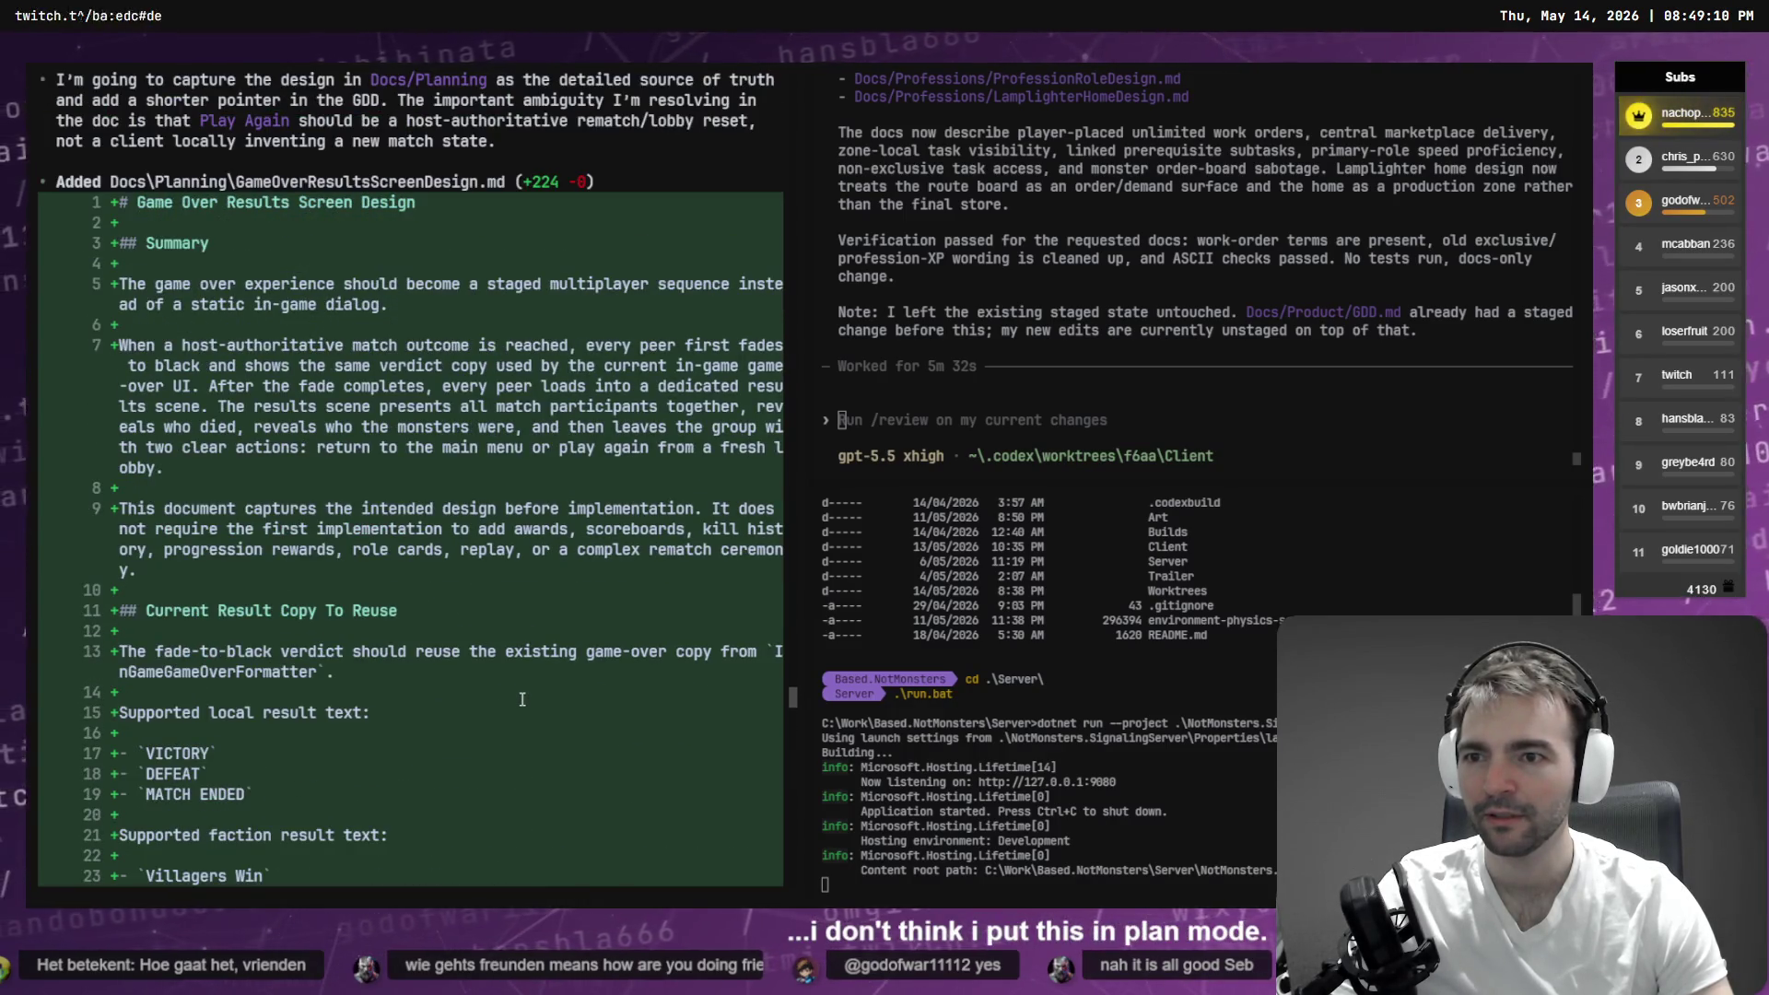
pyautogui.scroll(-20, 523, 699)
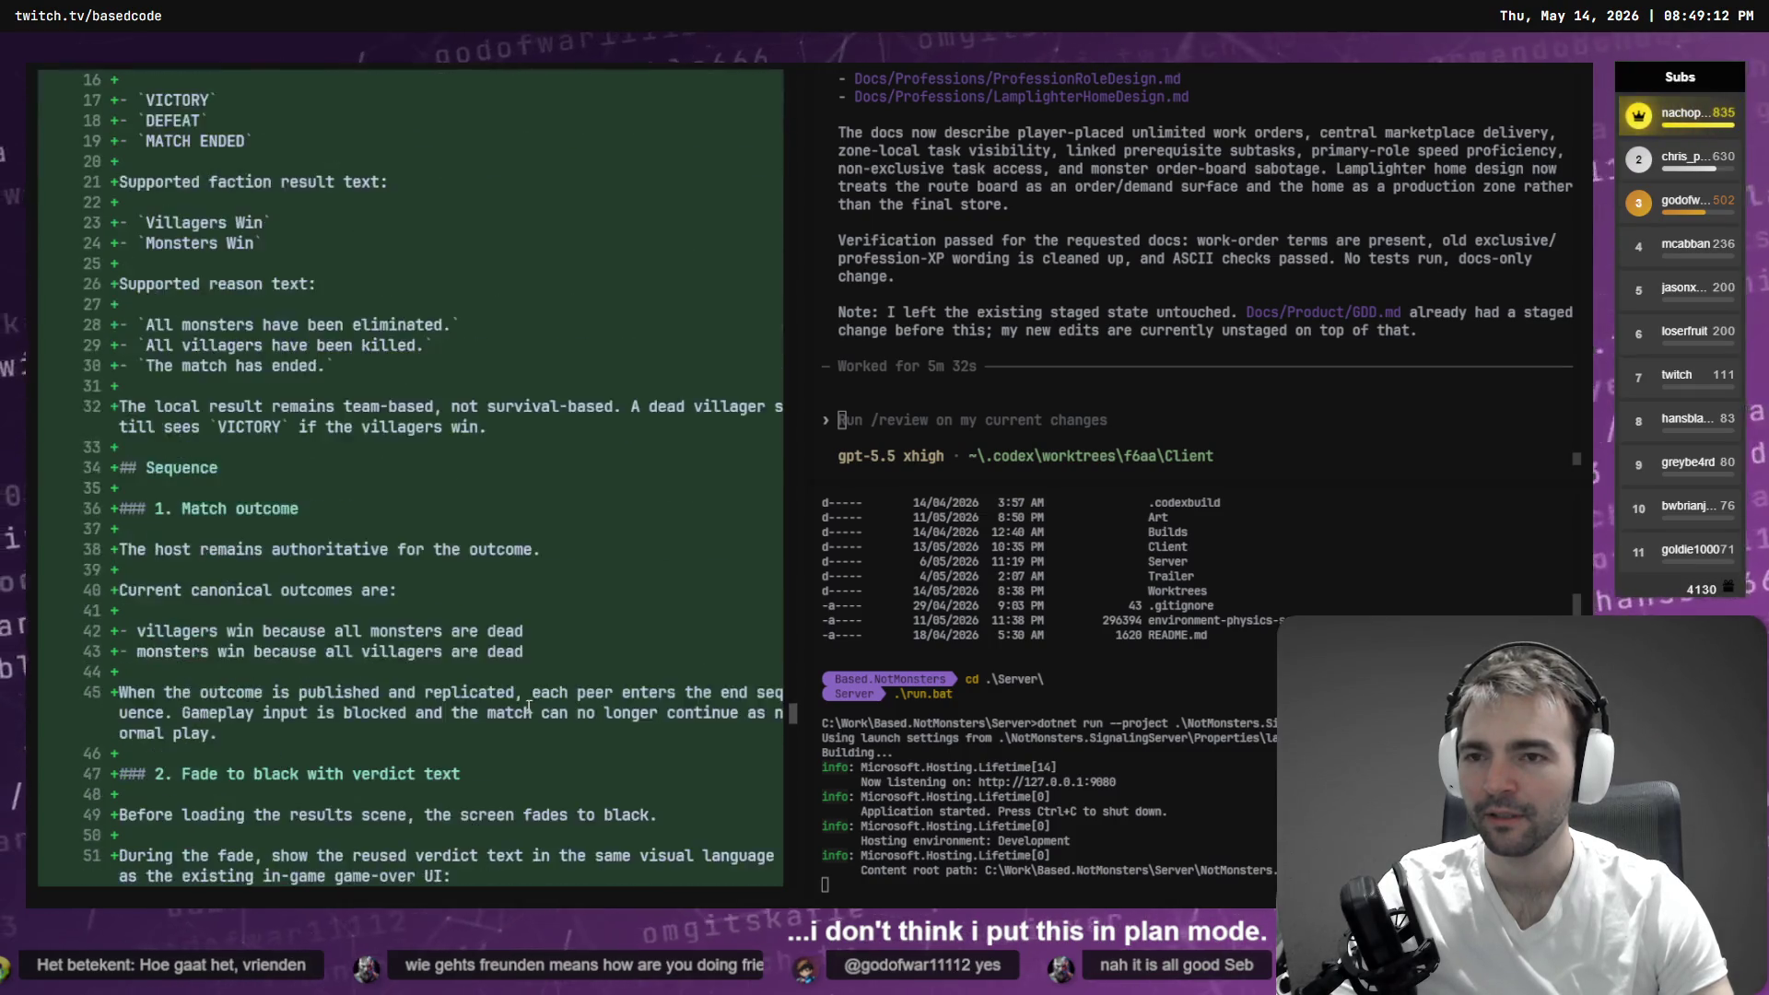
pyautogui.scroll(-20, 540, 702)
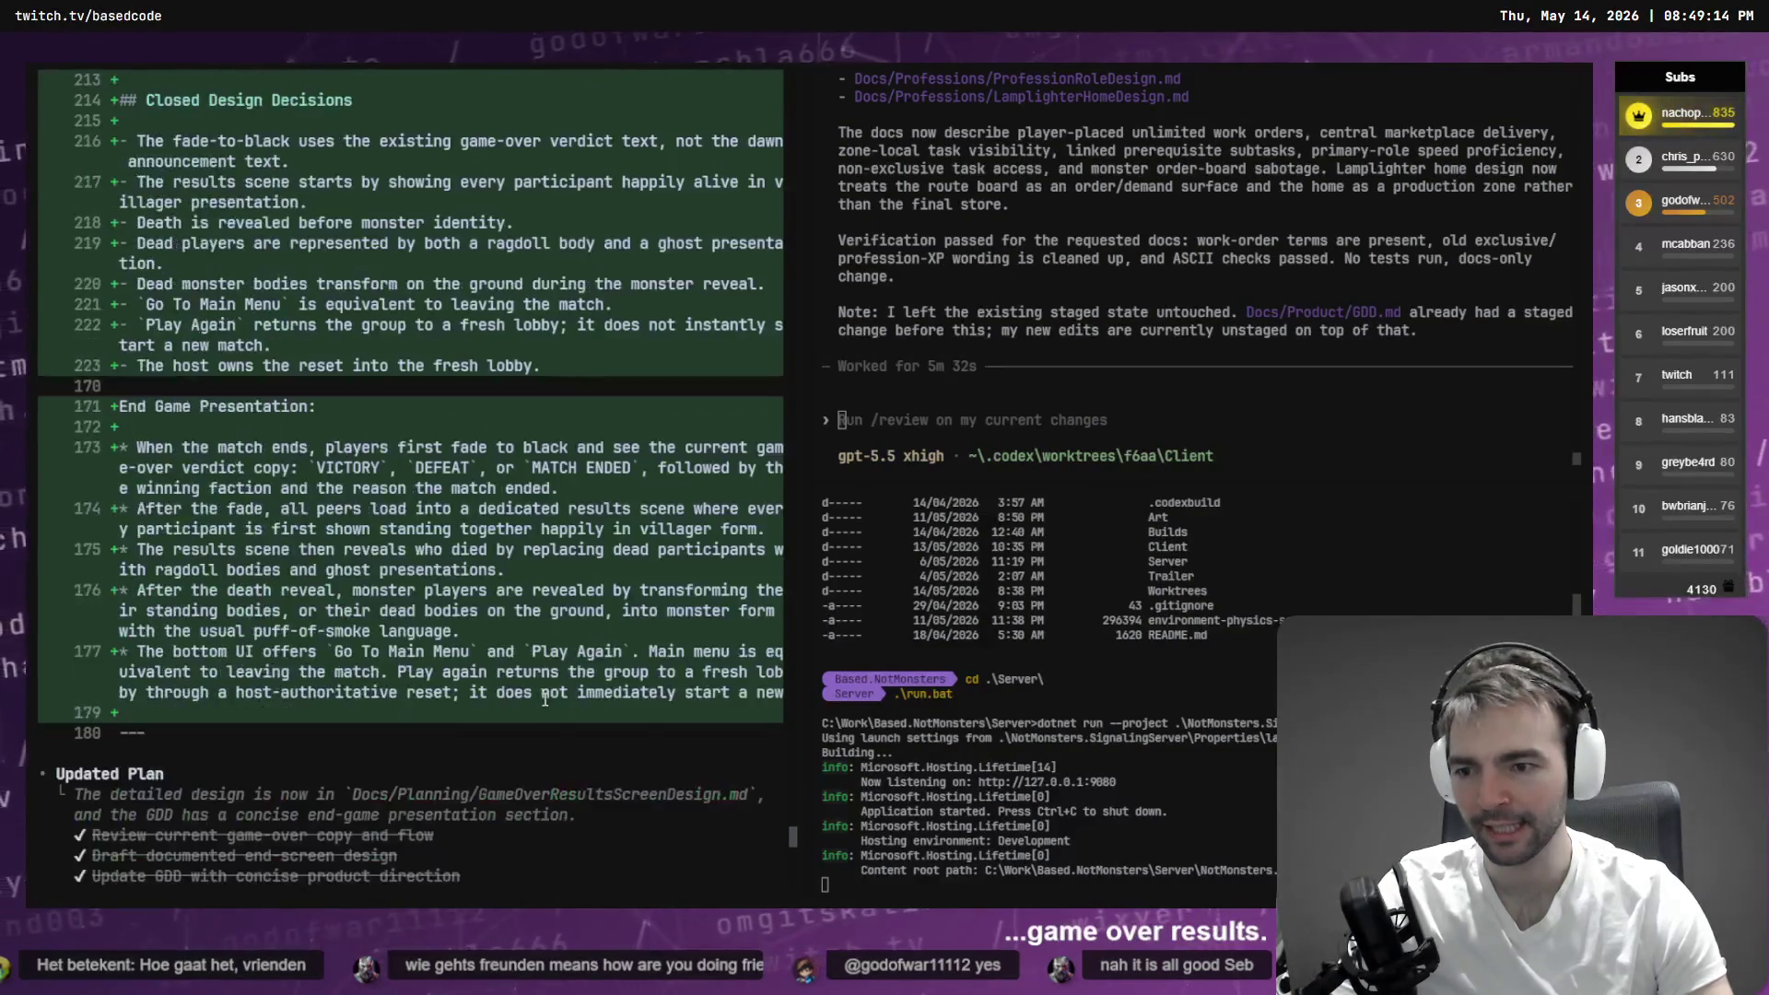
pyautogui.click(420, 858)
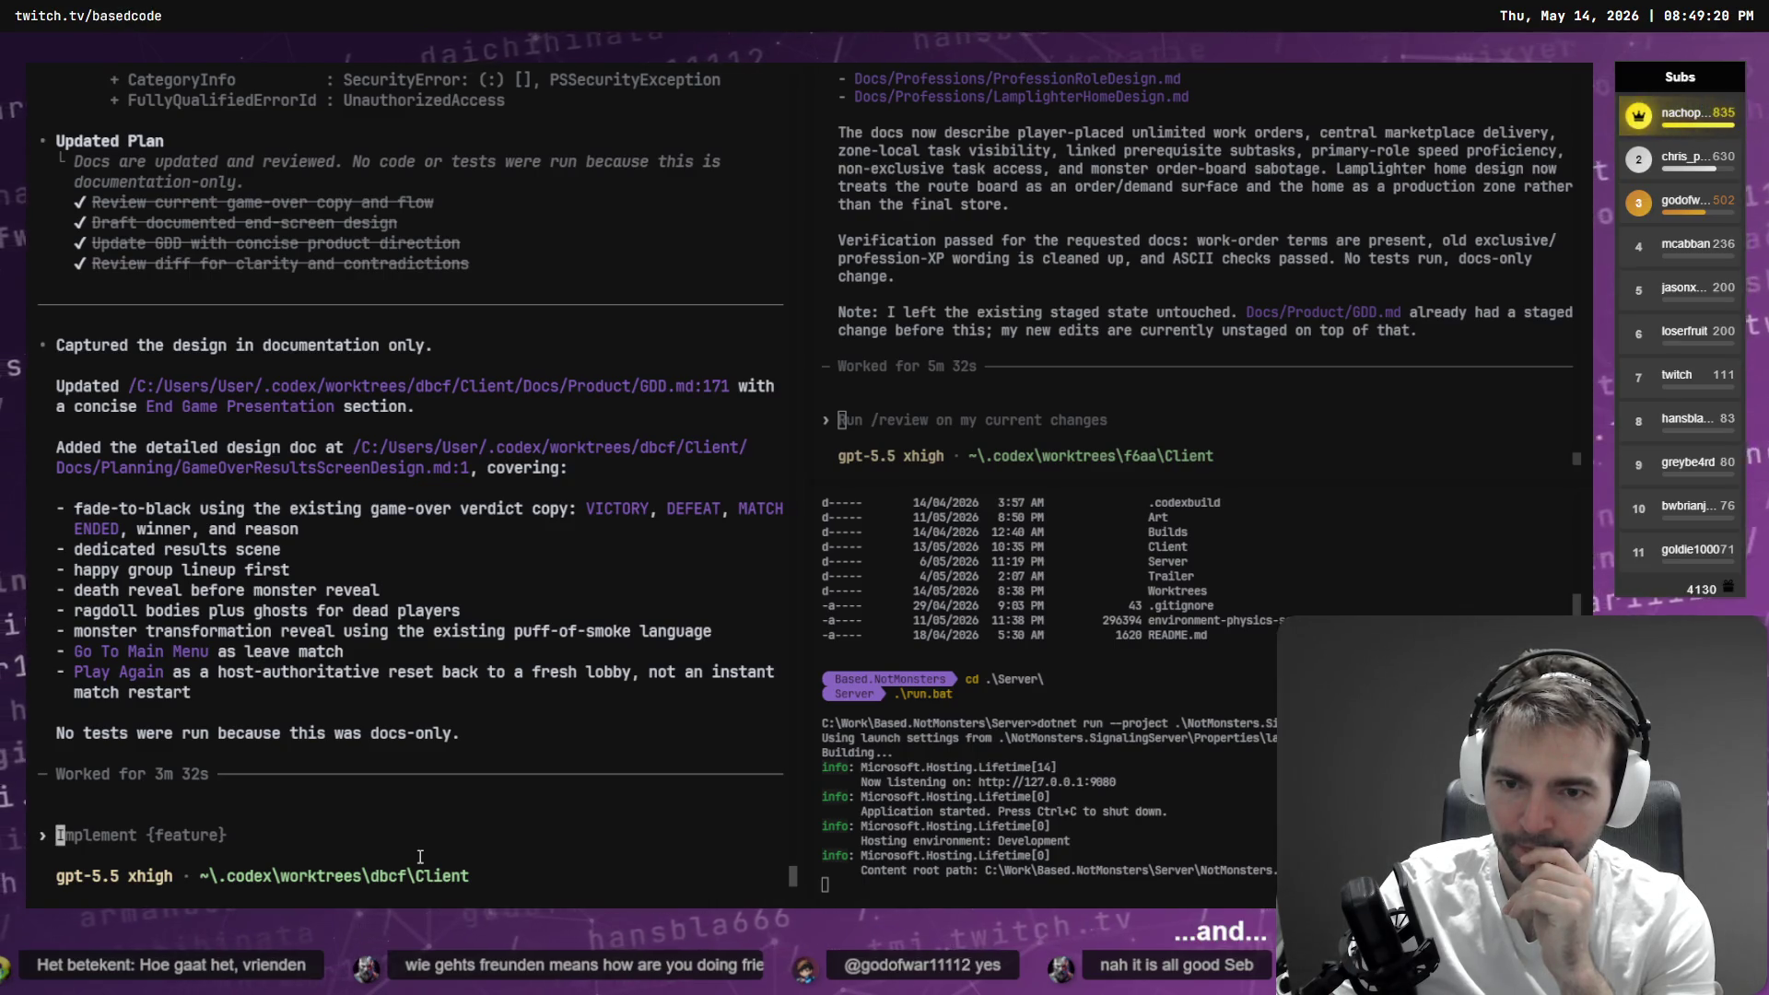
# - In Plan mode, ask Codex to raise open questions and clarify gaps in the last design changes
pyautogui.hotkey('shift', 'Tab')
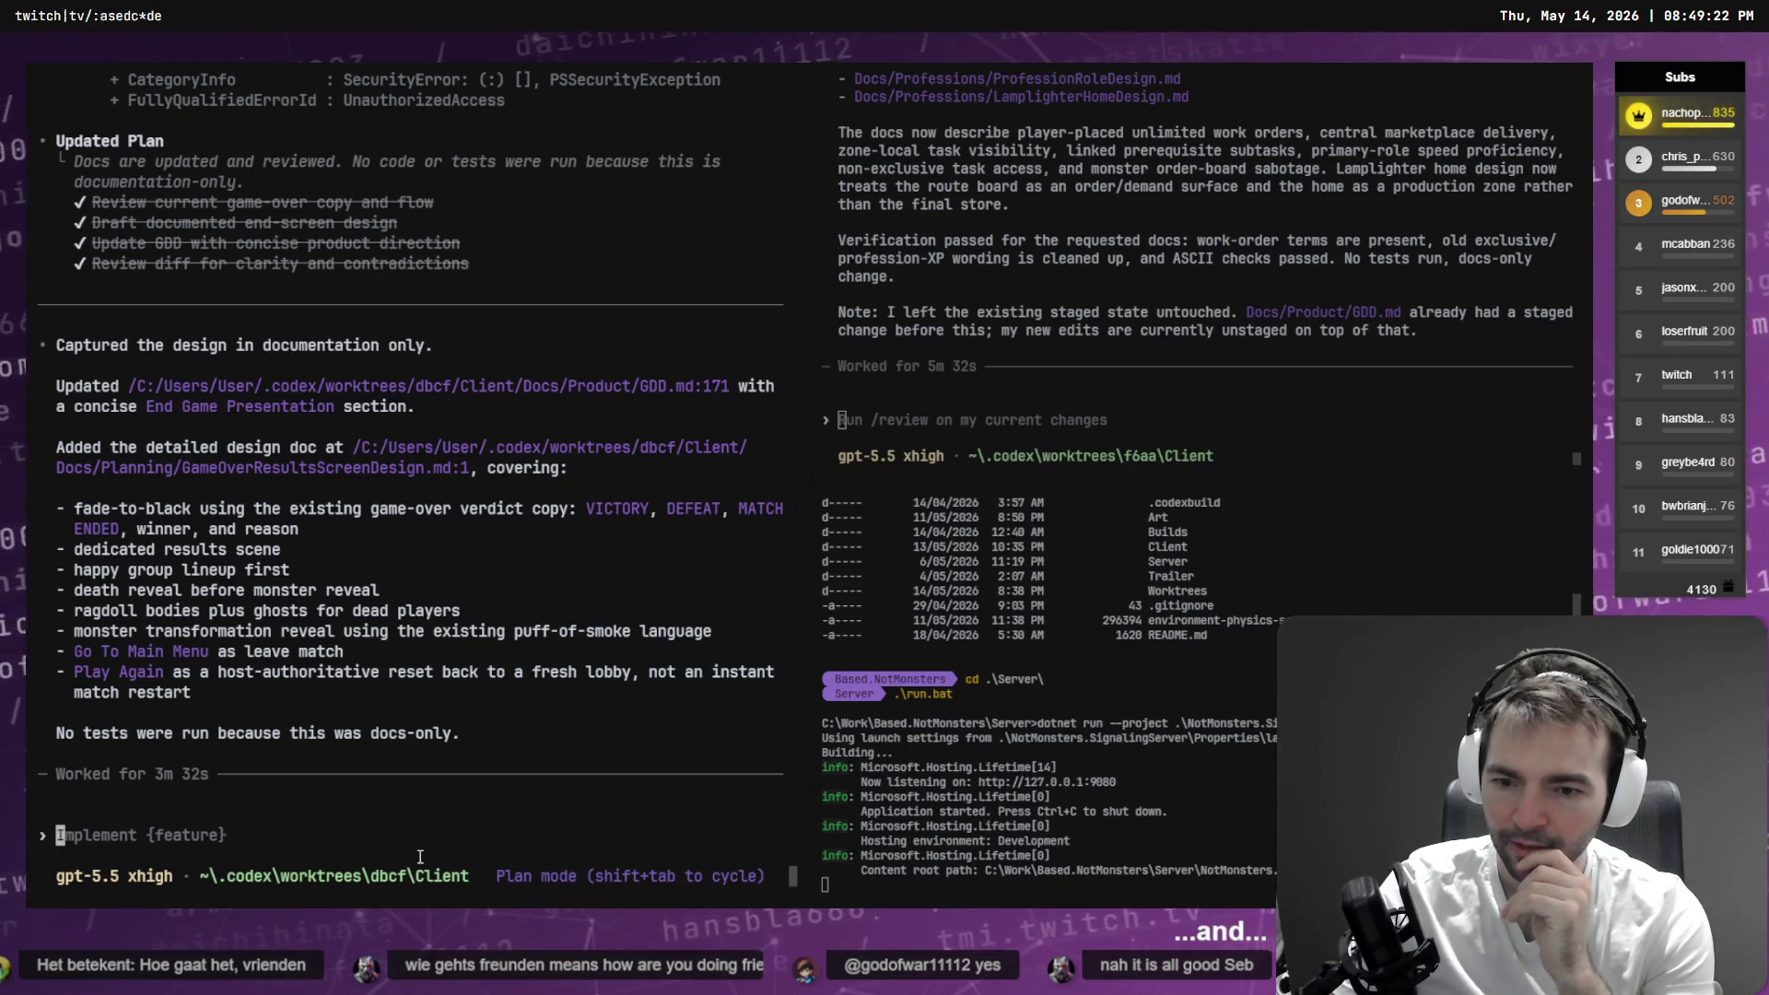
pyautogui.press('super+h')
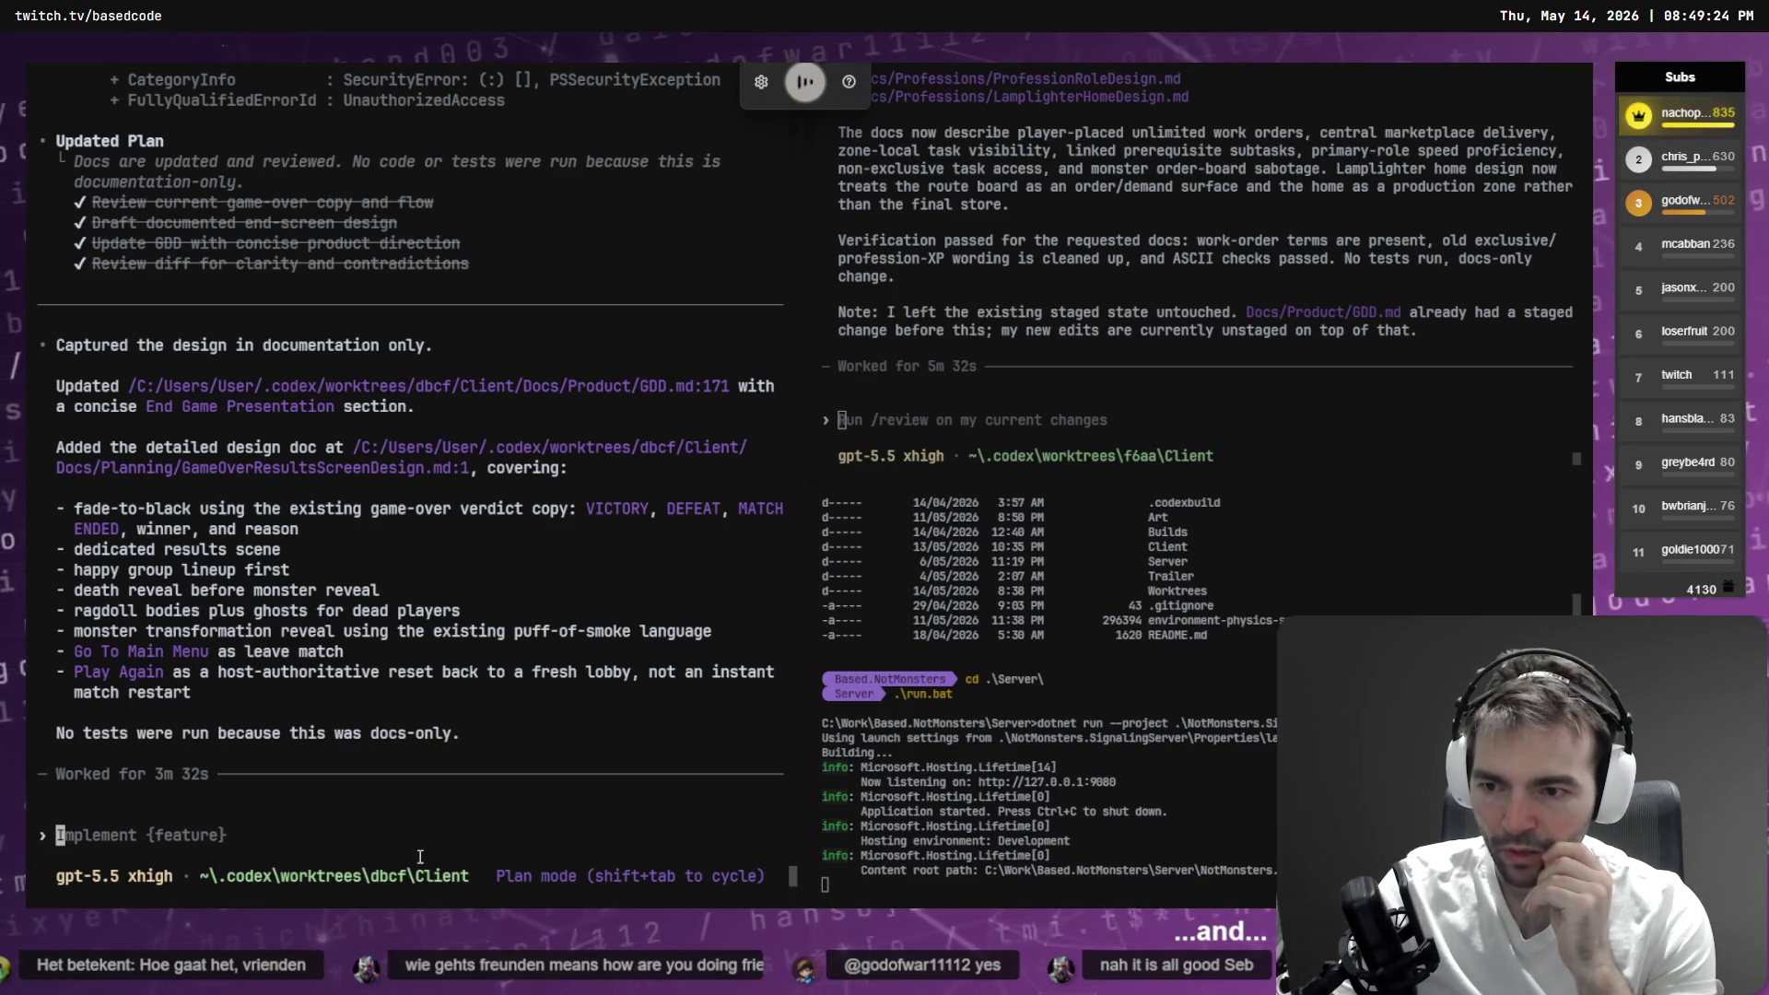
pyautogui.write("we didn't ask any open")
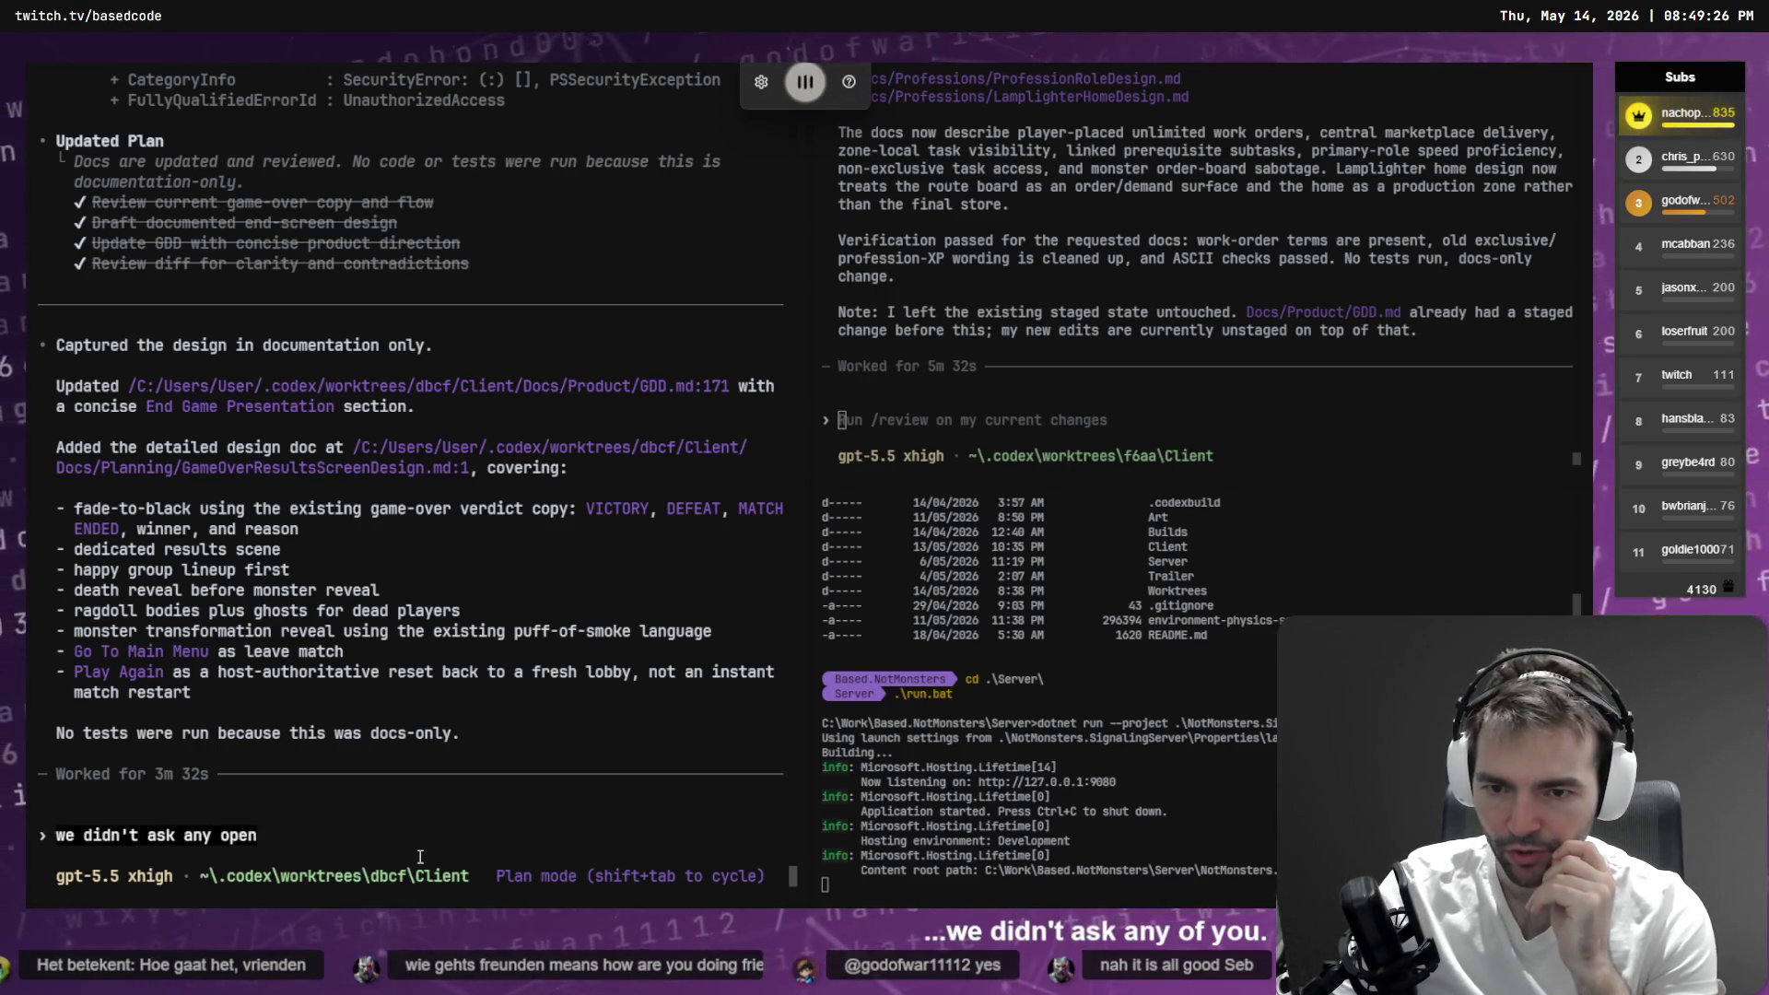
pyautogui.write(' questions or clarify any')
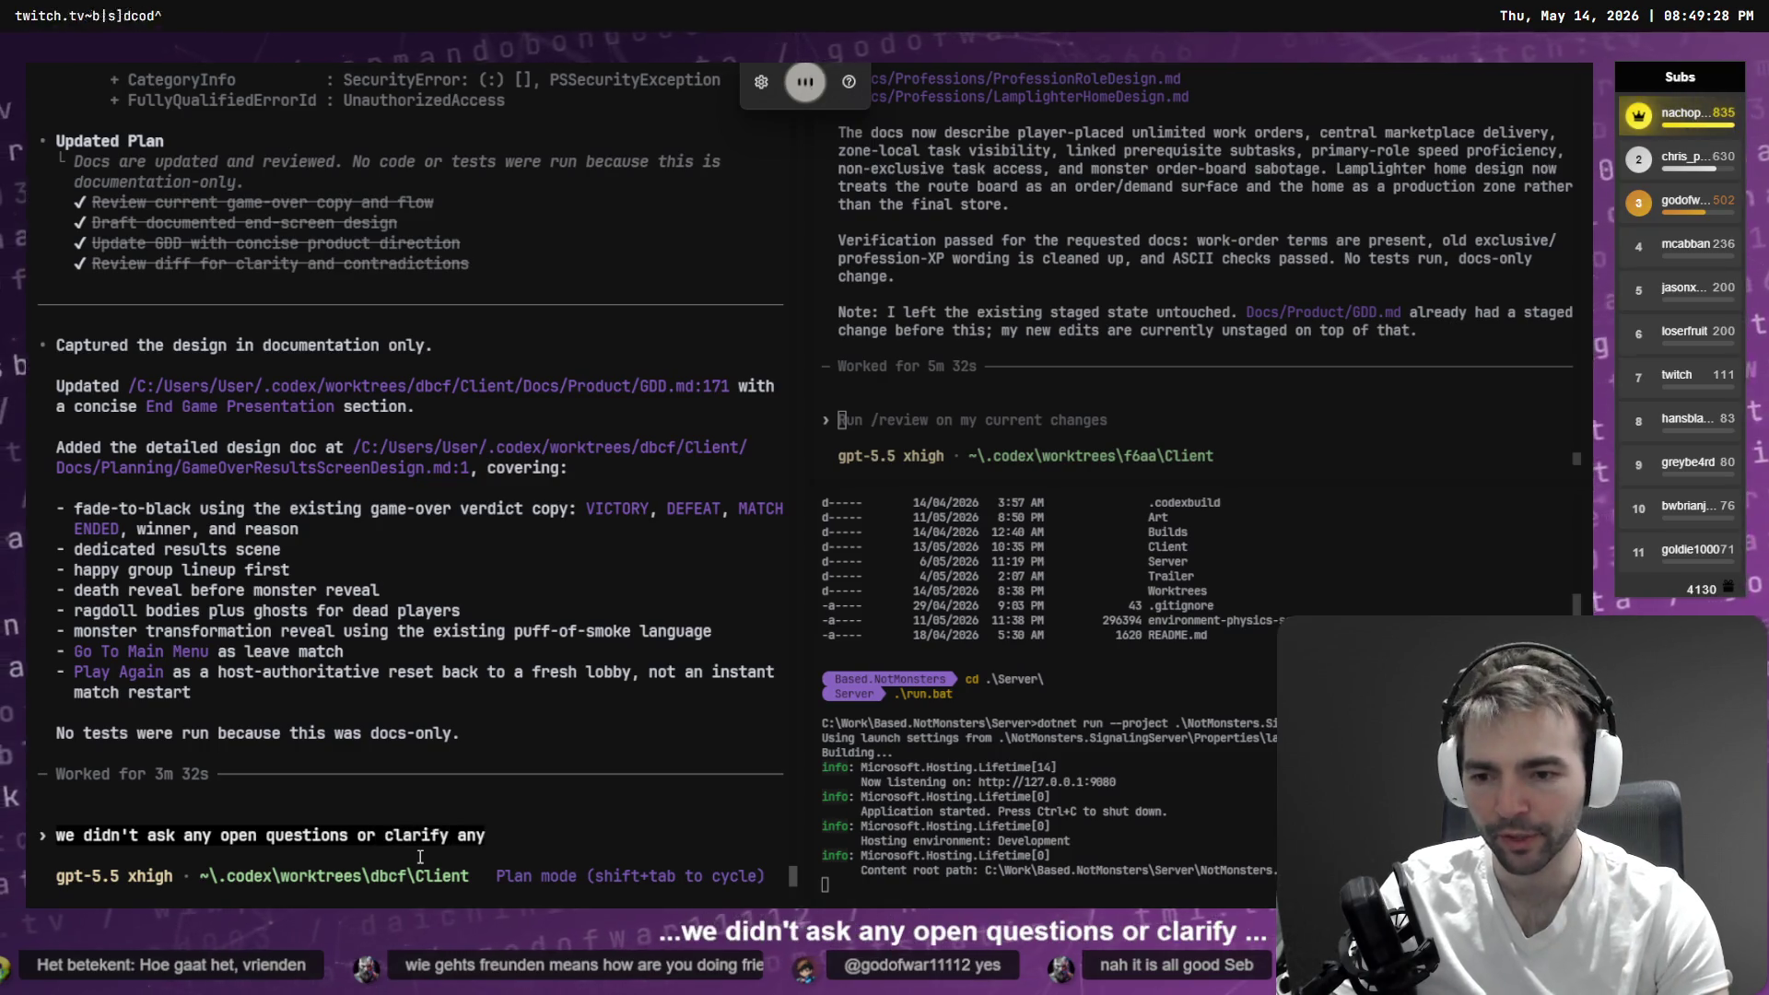
pyautogui.write(' gaps with the last changes we made. ')
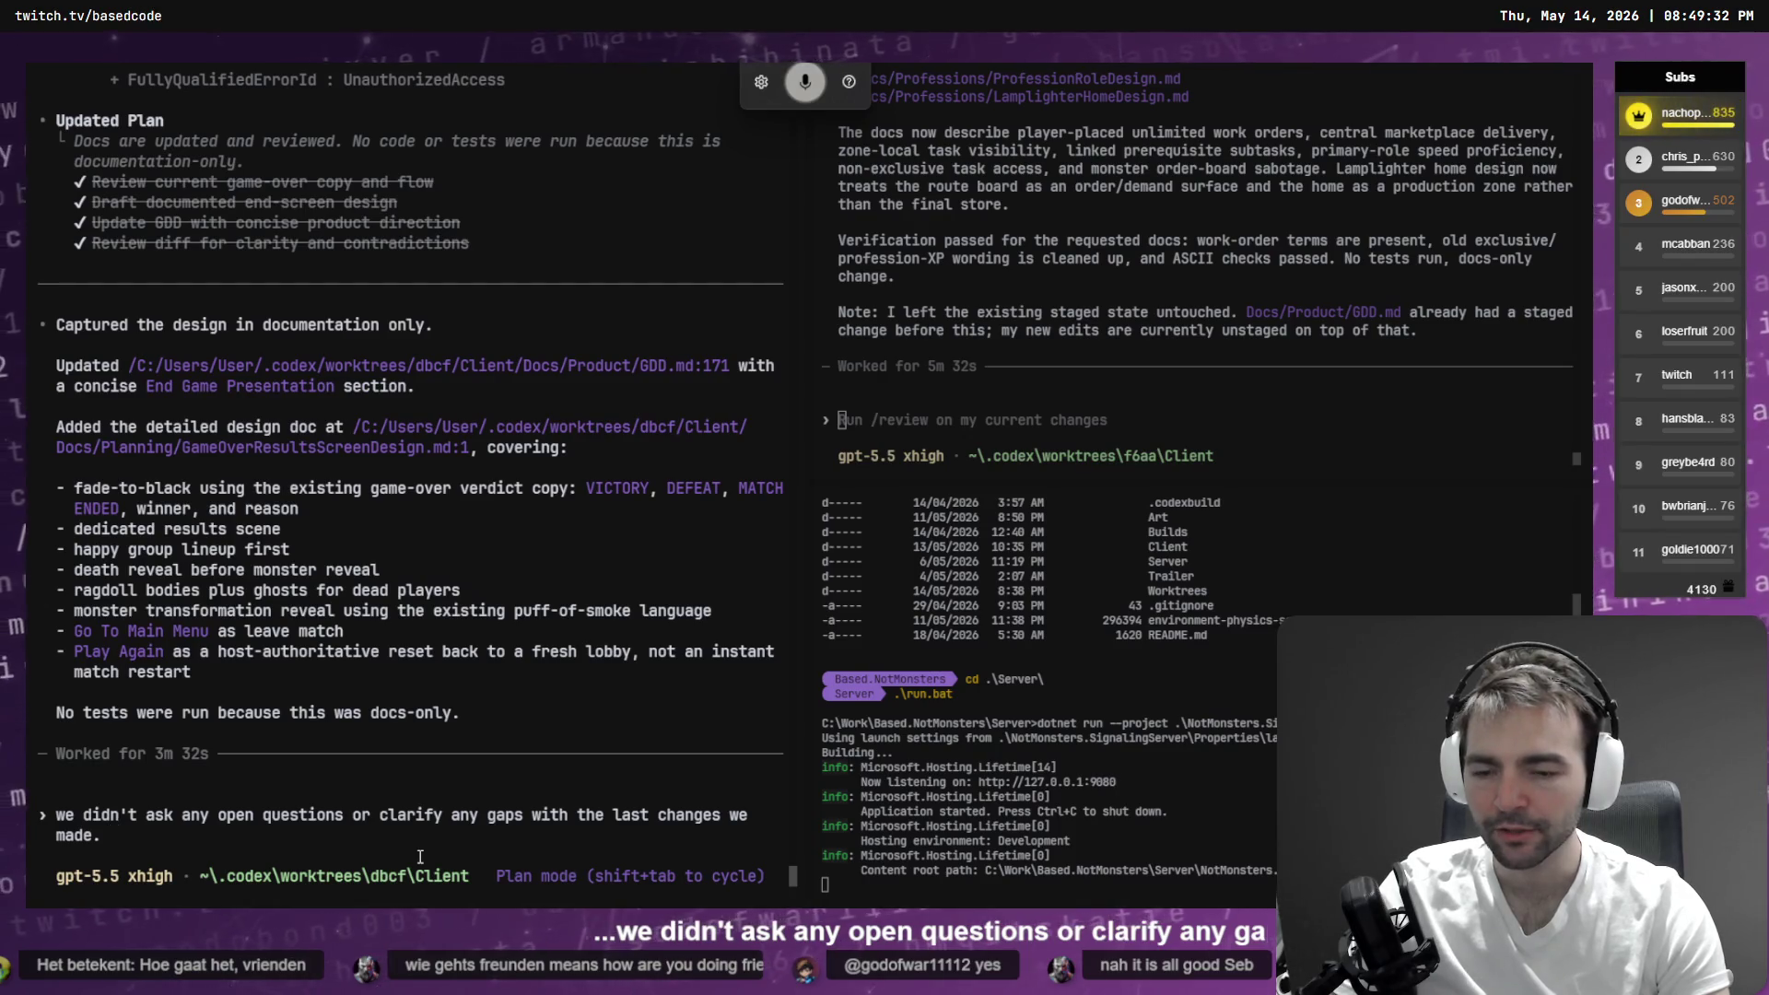
pyautogui.write("let's do that and make sure that our")
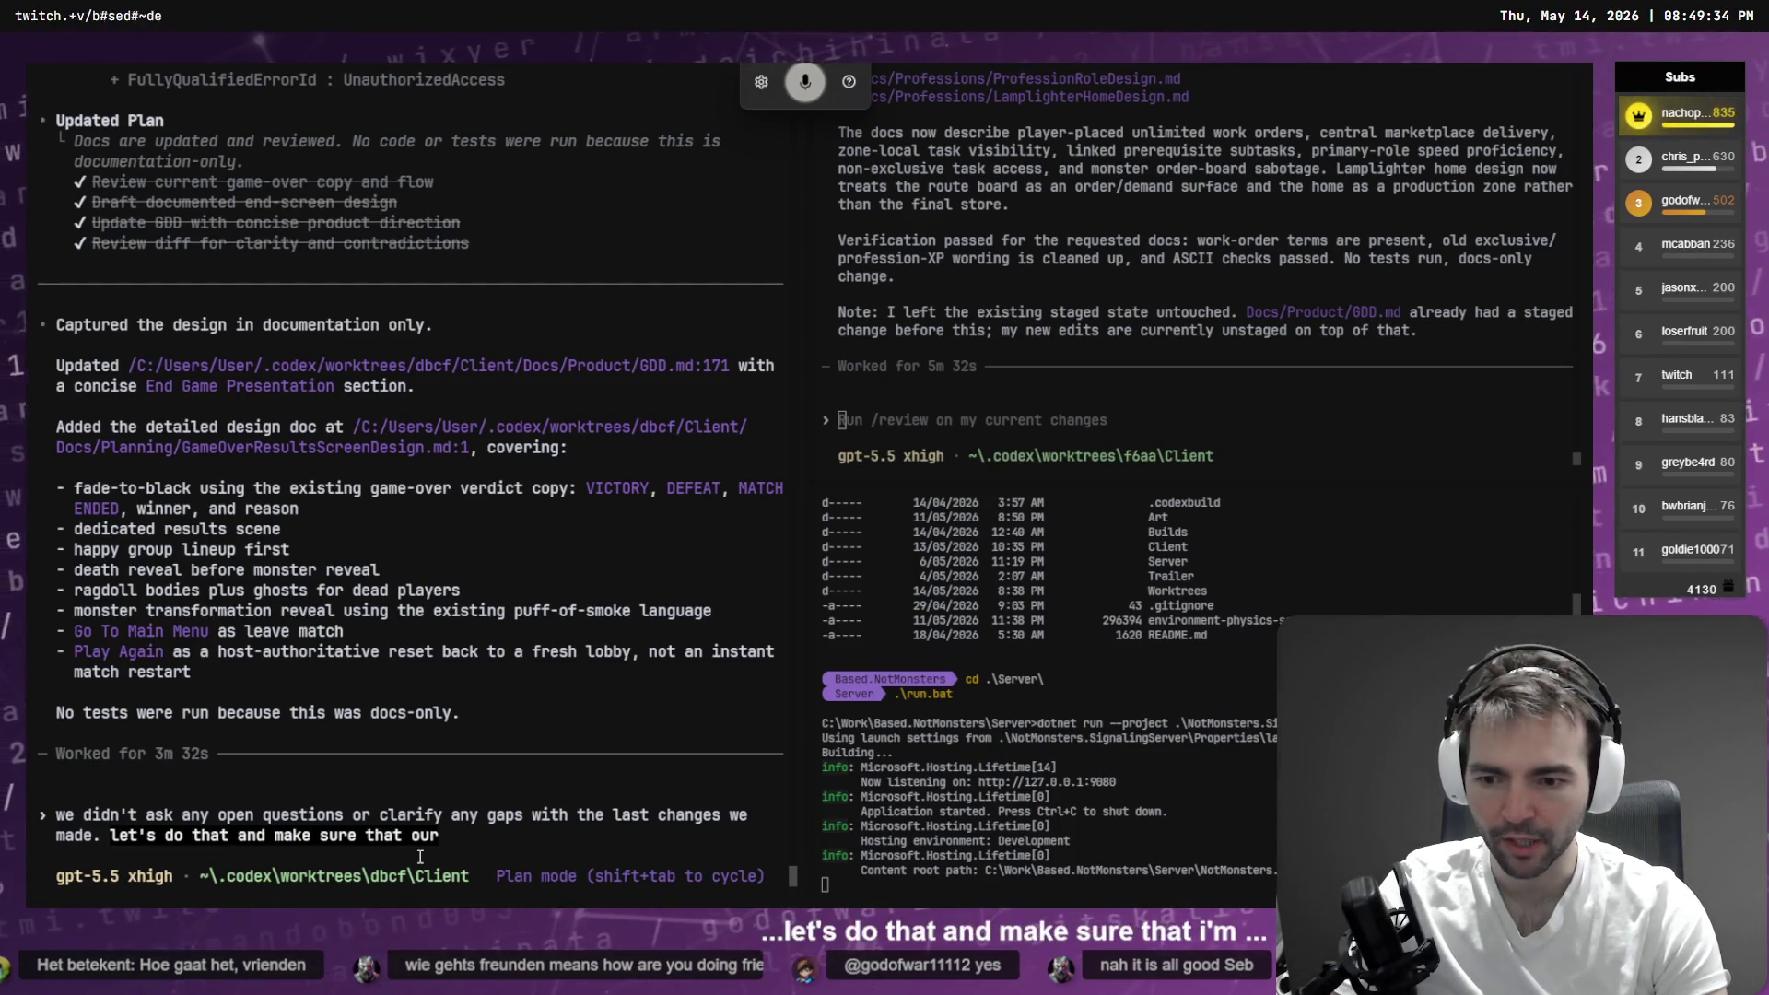
pyautogui.write(' design is solid')
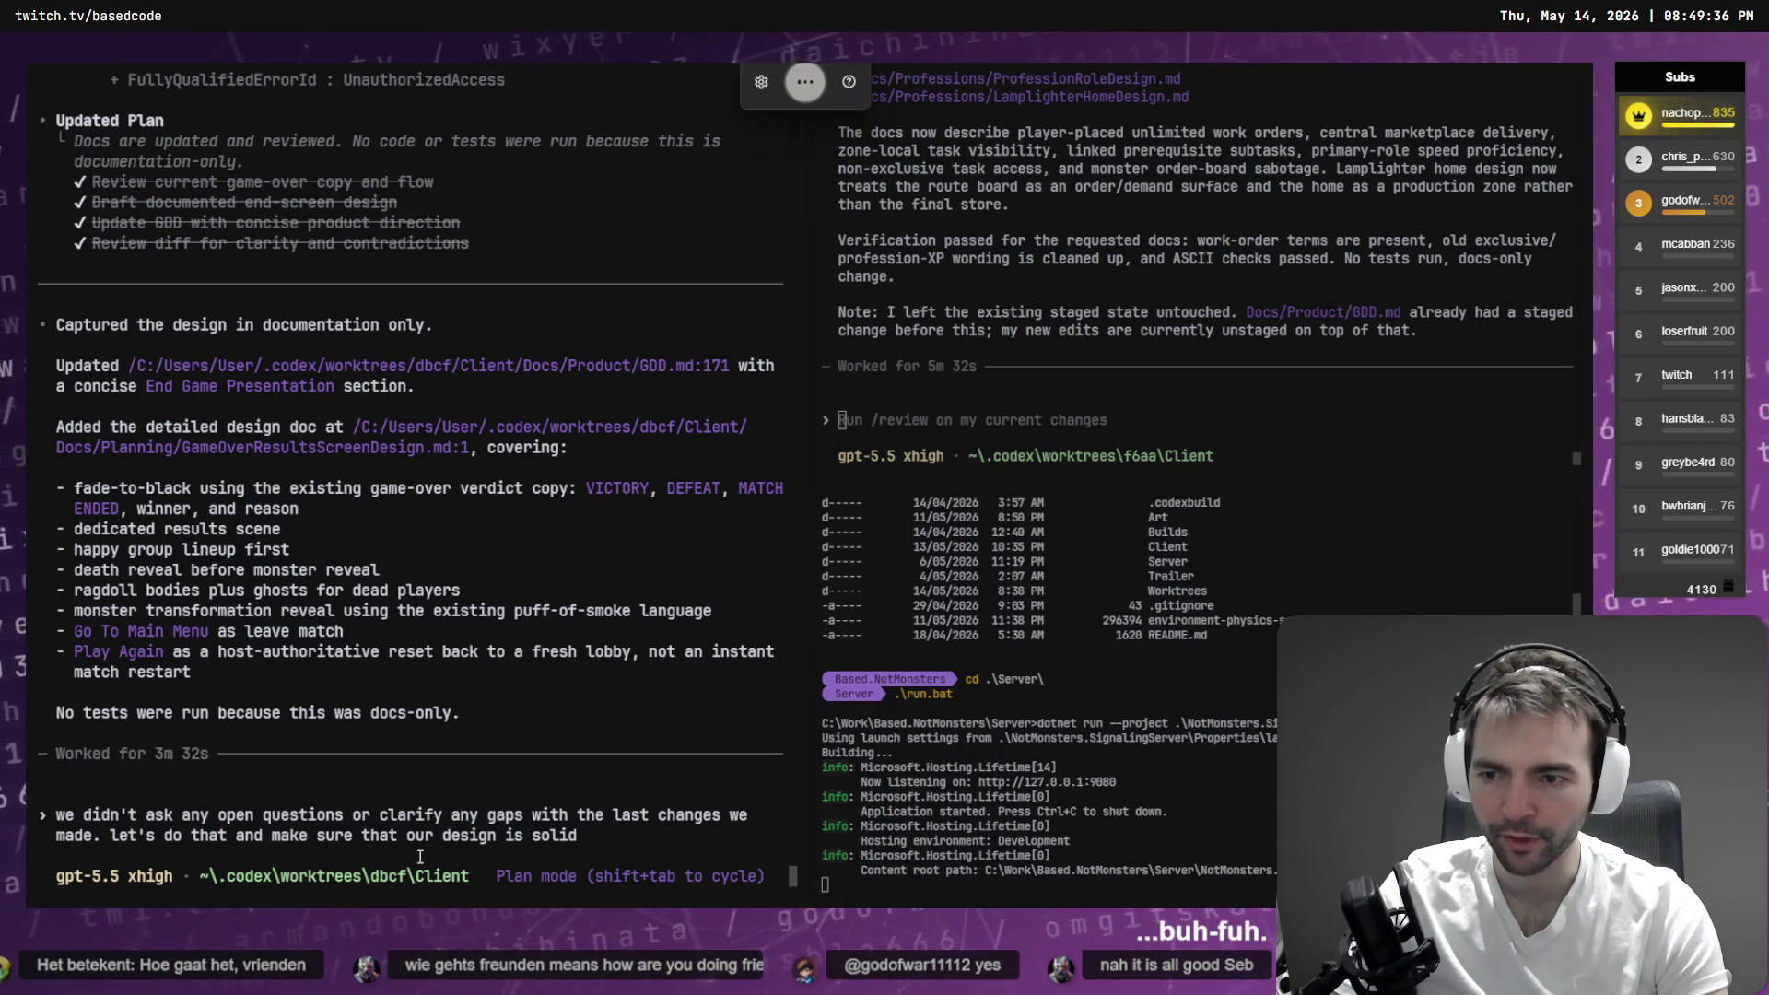
pyautogui.write(' before we move on to committing it.')
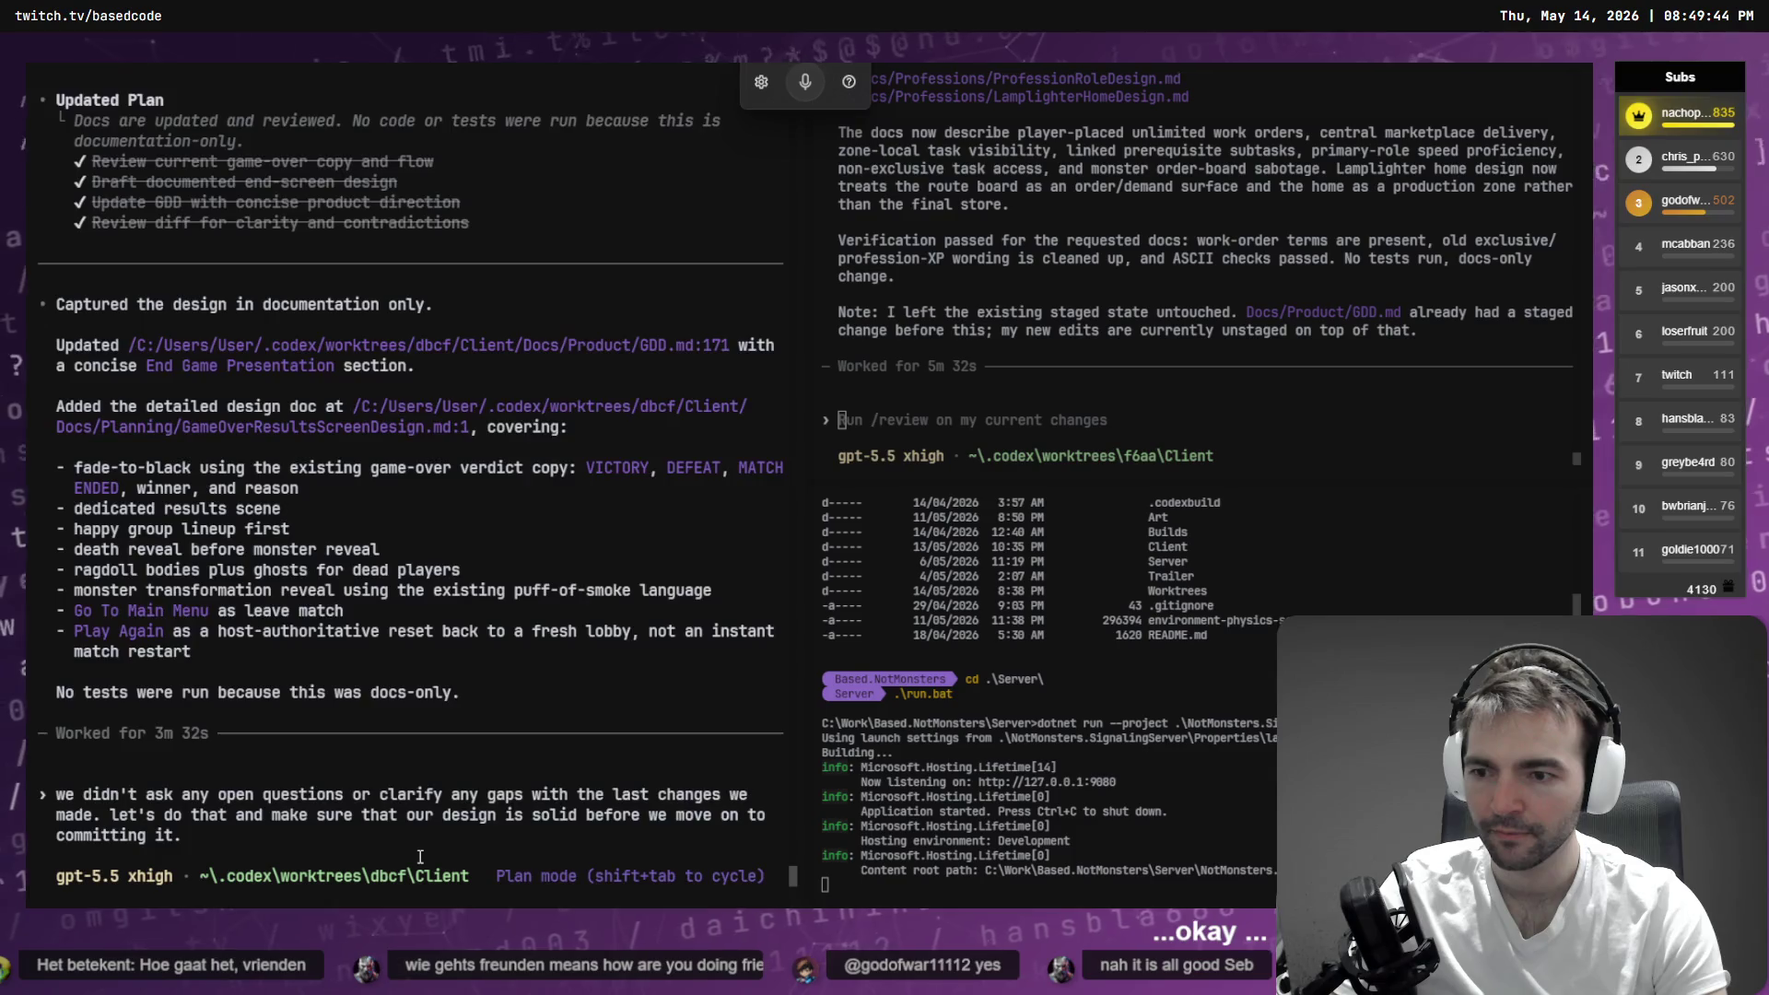
pyautogui.press('Return')
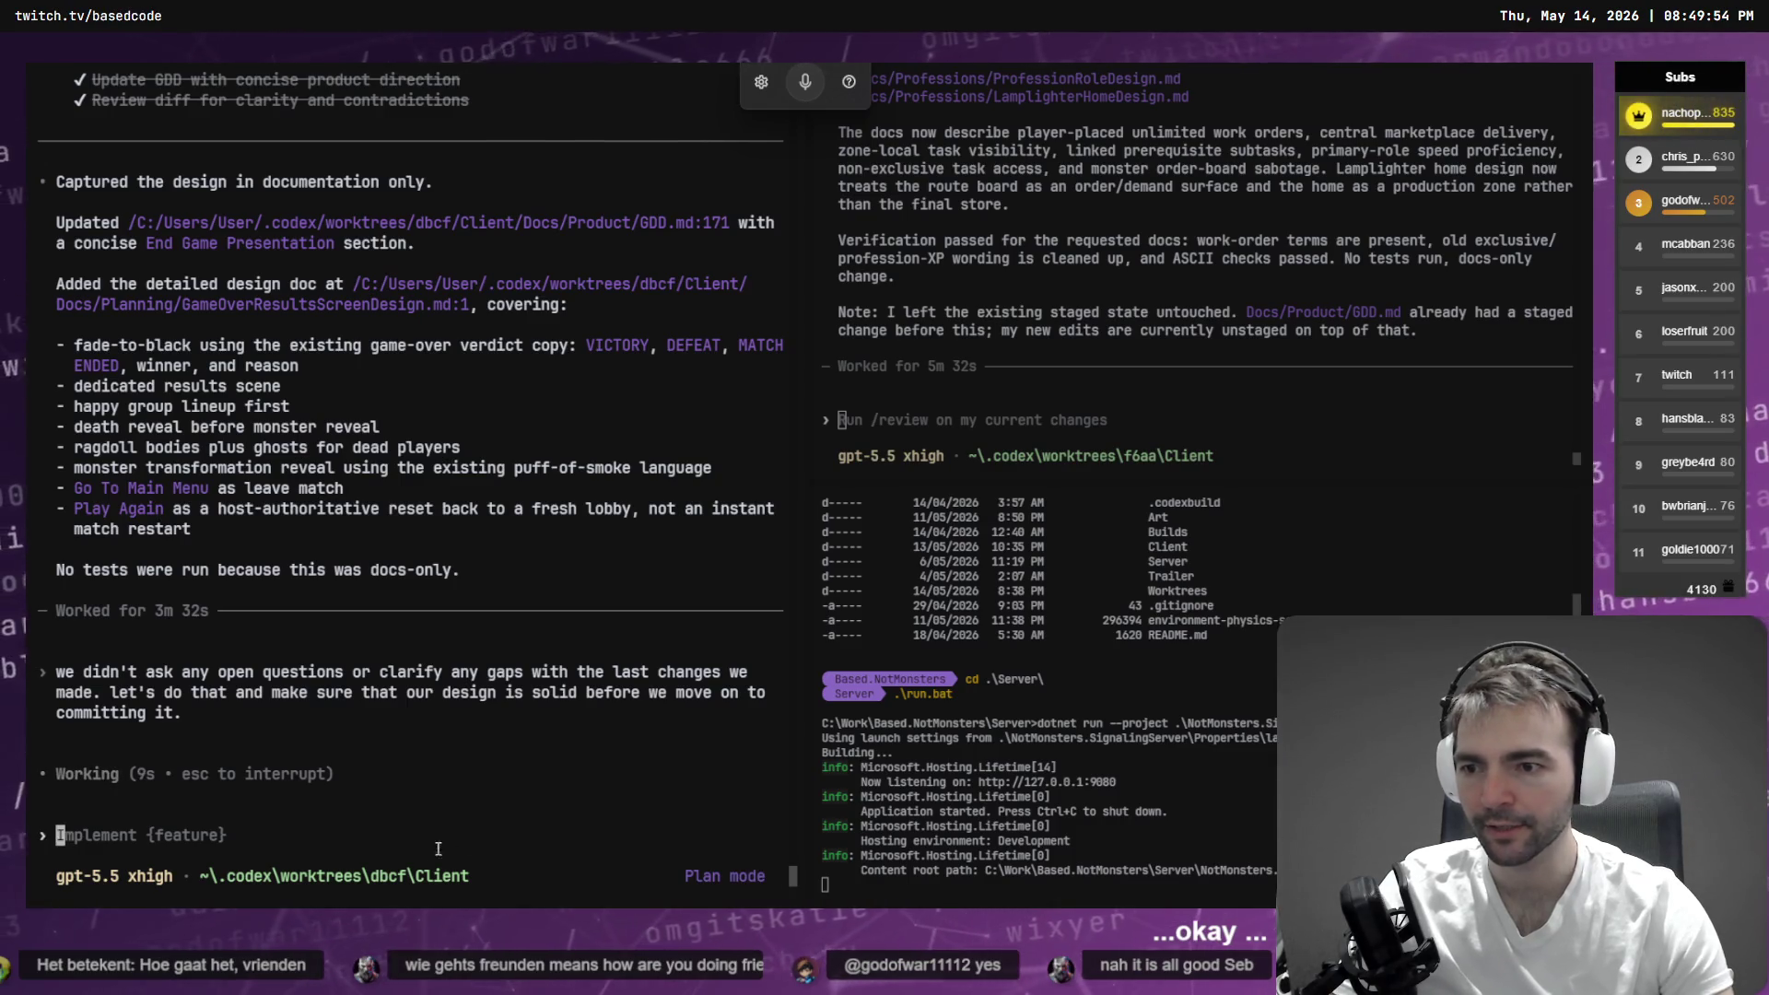
pyautogui.moveTo(588, 343); pyautogui.dragTo(596, 365)
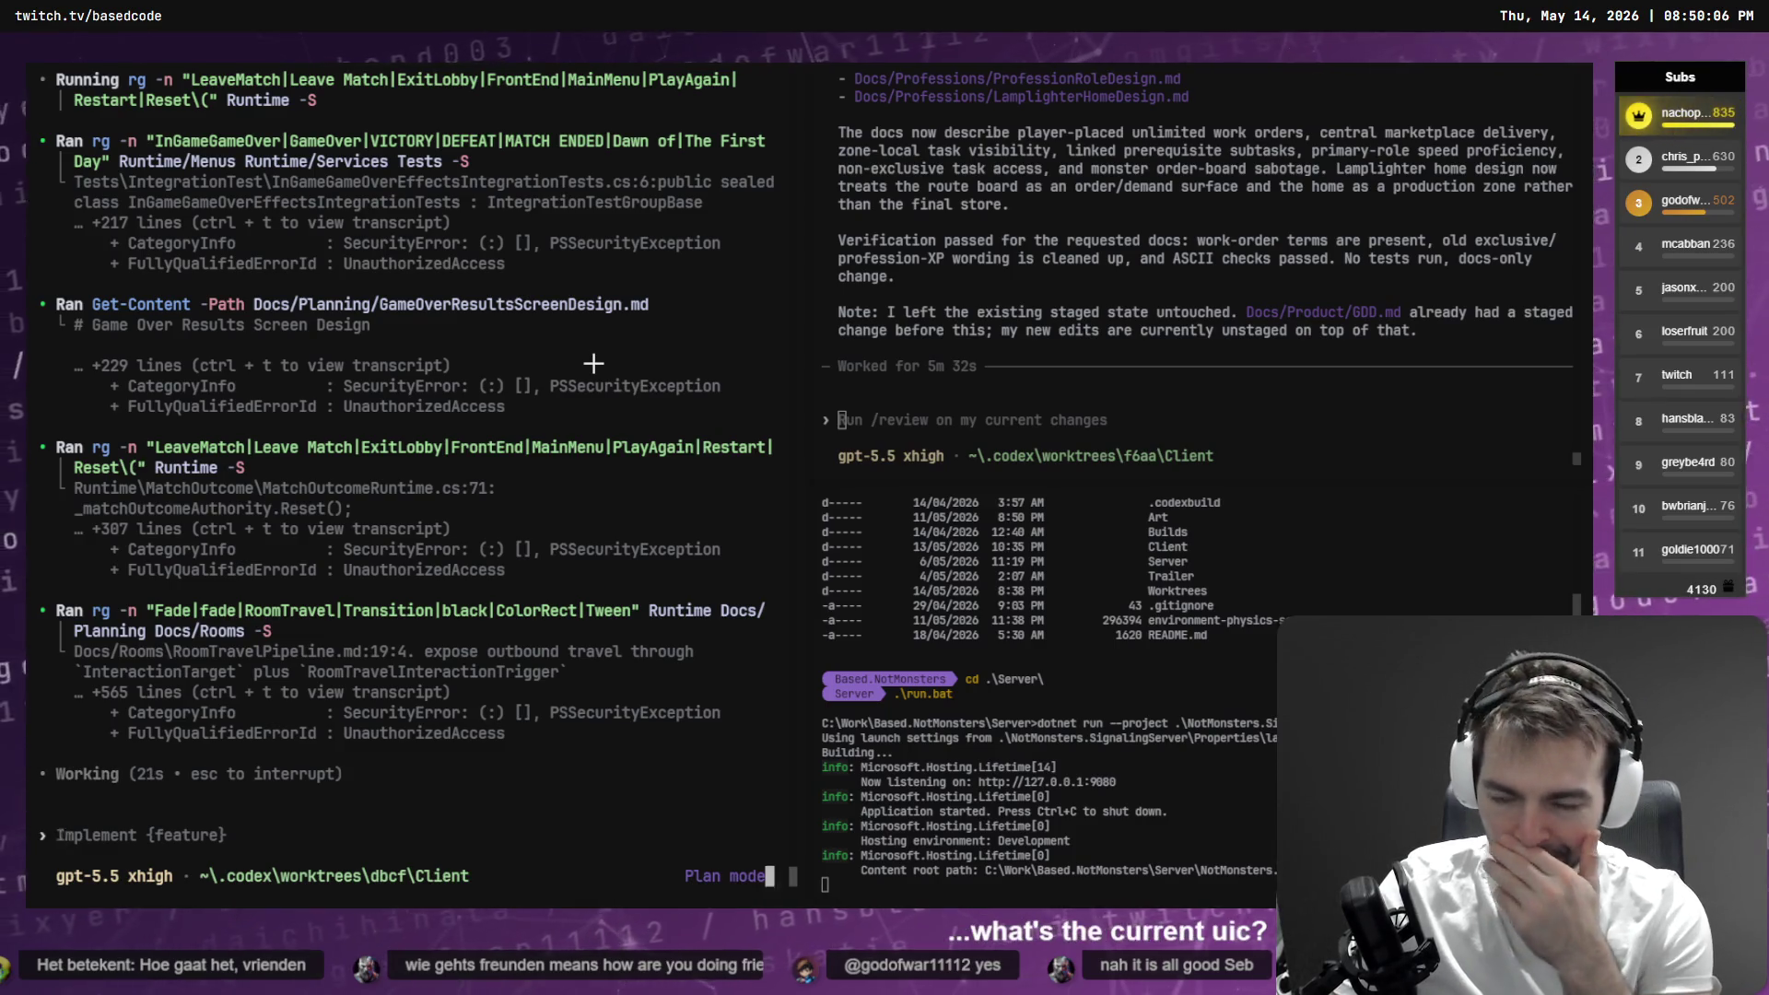
# - Read Codex's first clarifying question about which prior UI the fade-to-black text should reuse
pyautogui.scroll(10, 600, 398)
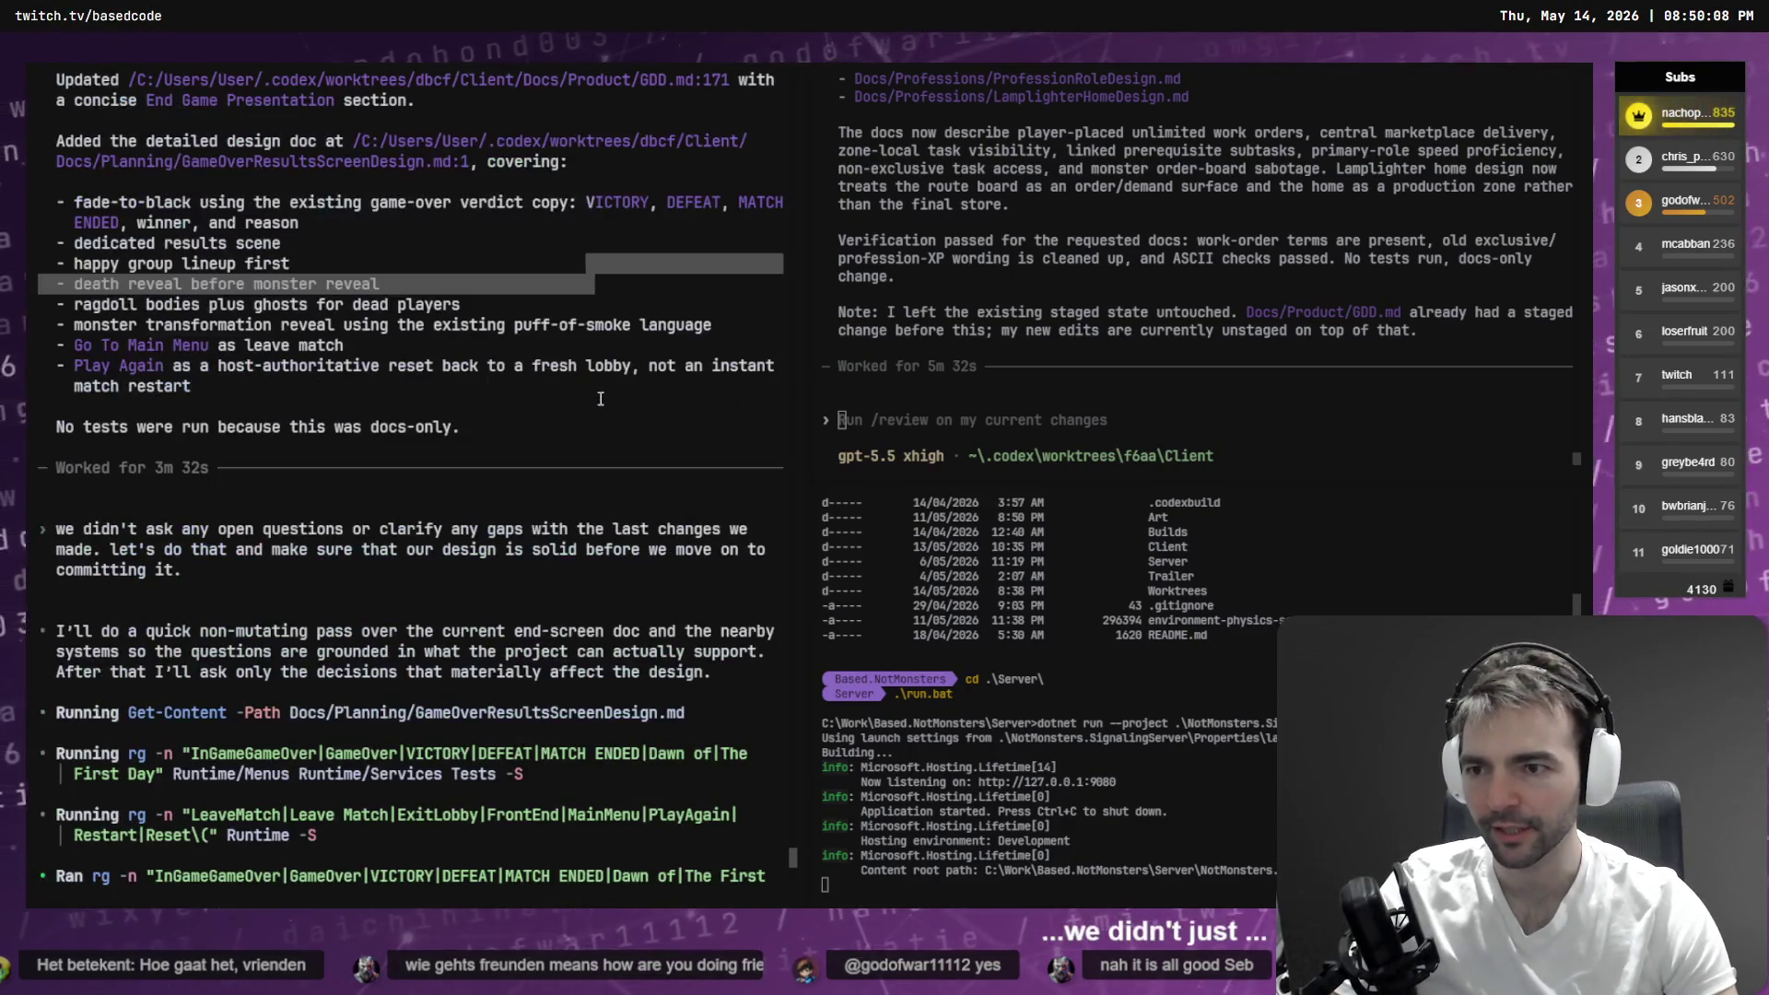
pyautogui.click(573, 384)
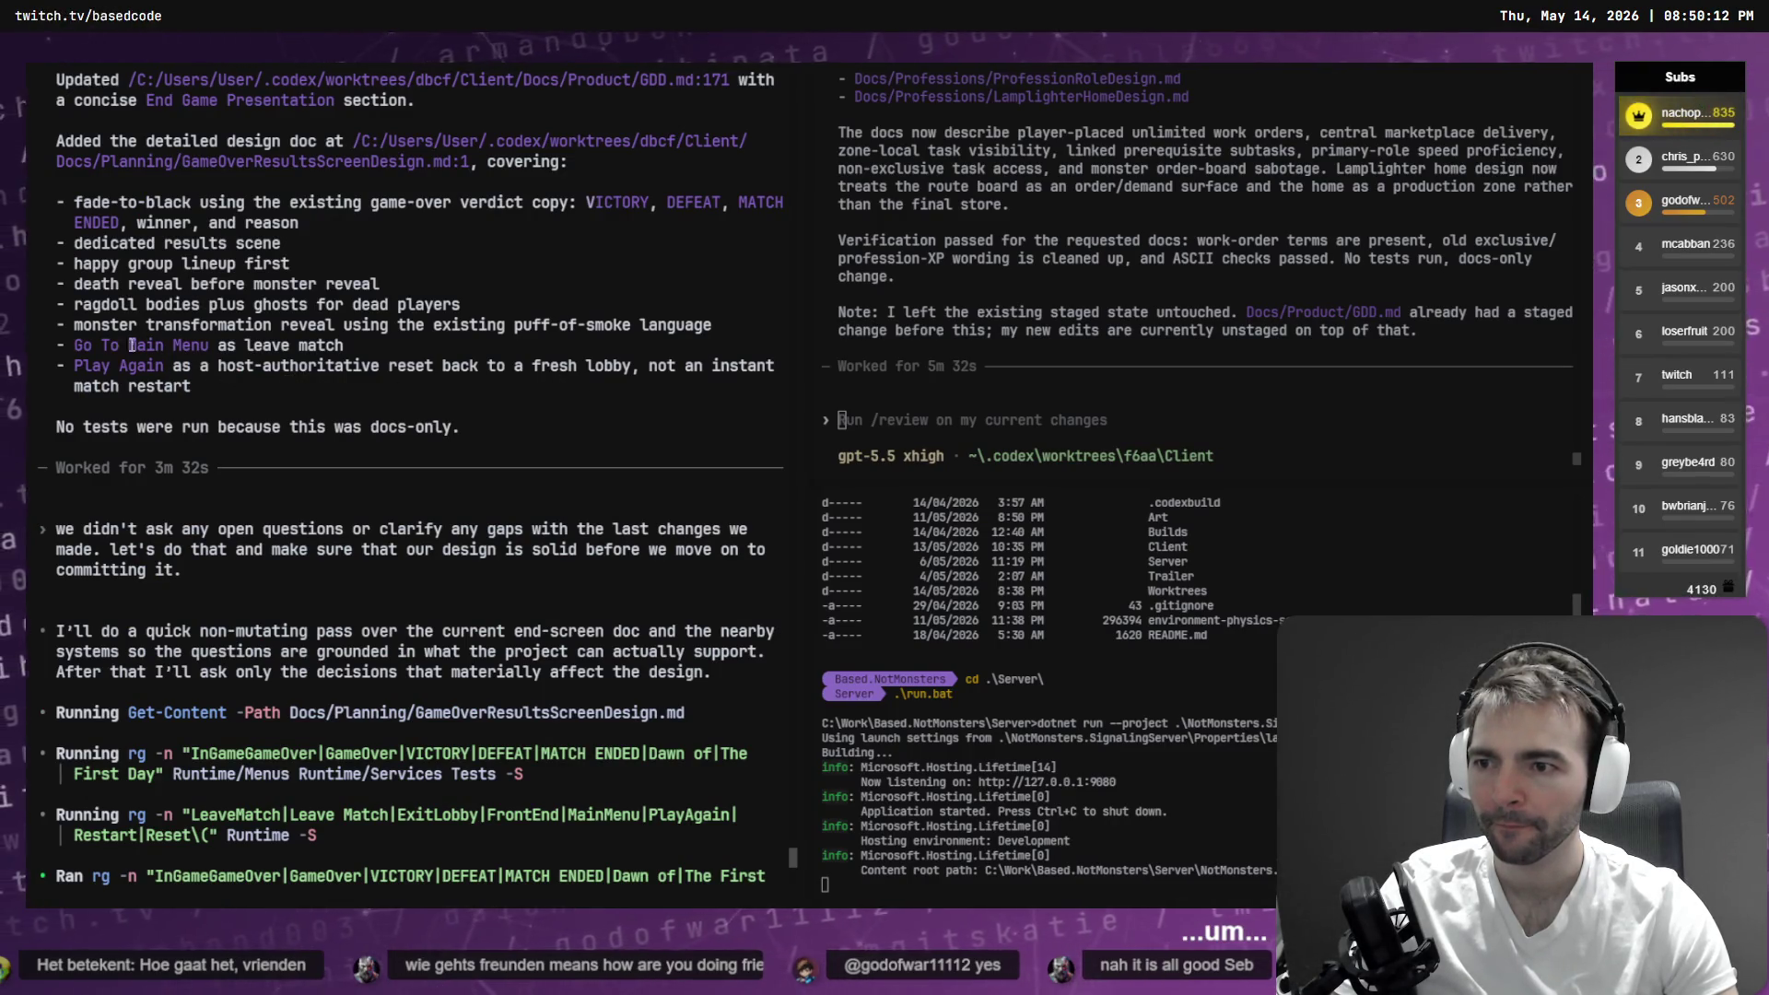
pyautogui.moveTo(78, 327)
pyautogui.mouseDown()
pyautogui.moveTo(461, 347)
pyautogui.moveTo(714, 328)
pyautogui.mouseUp()
pyautogui.click(390, 390)
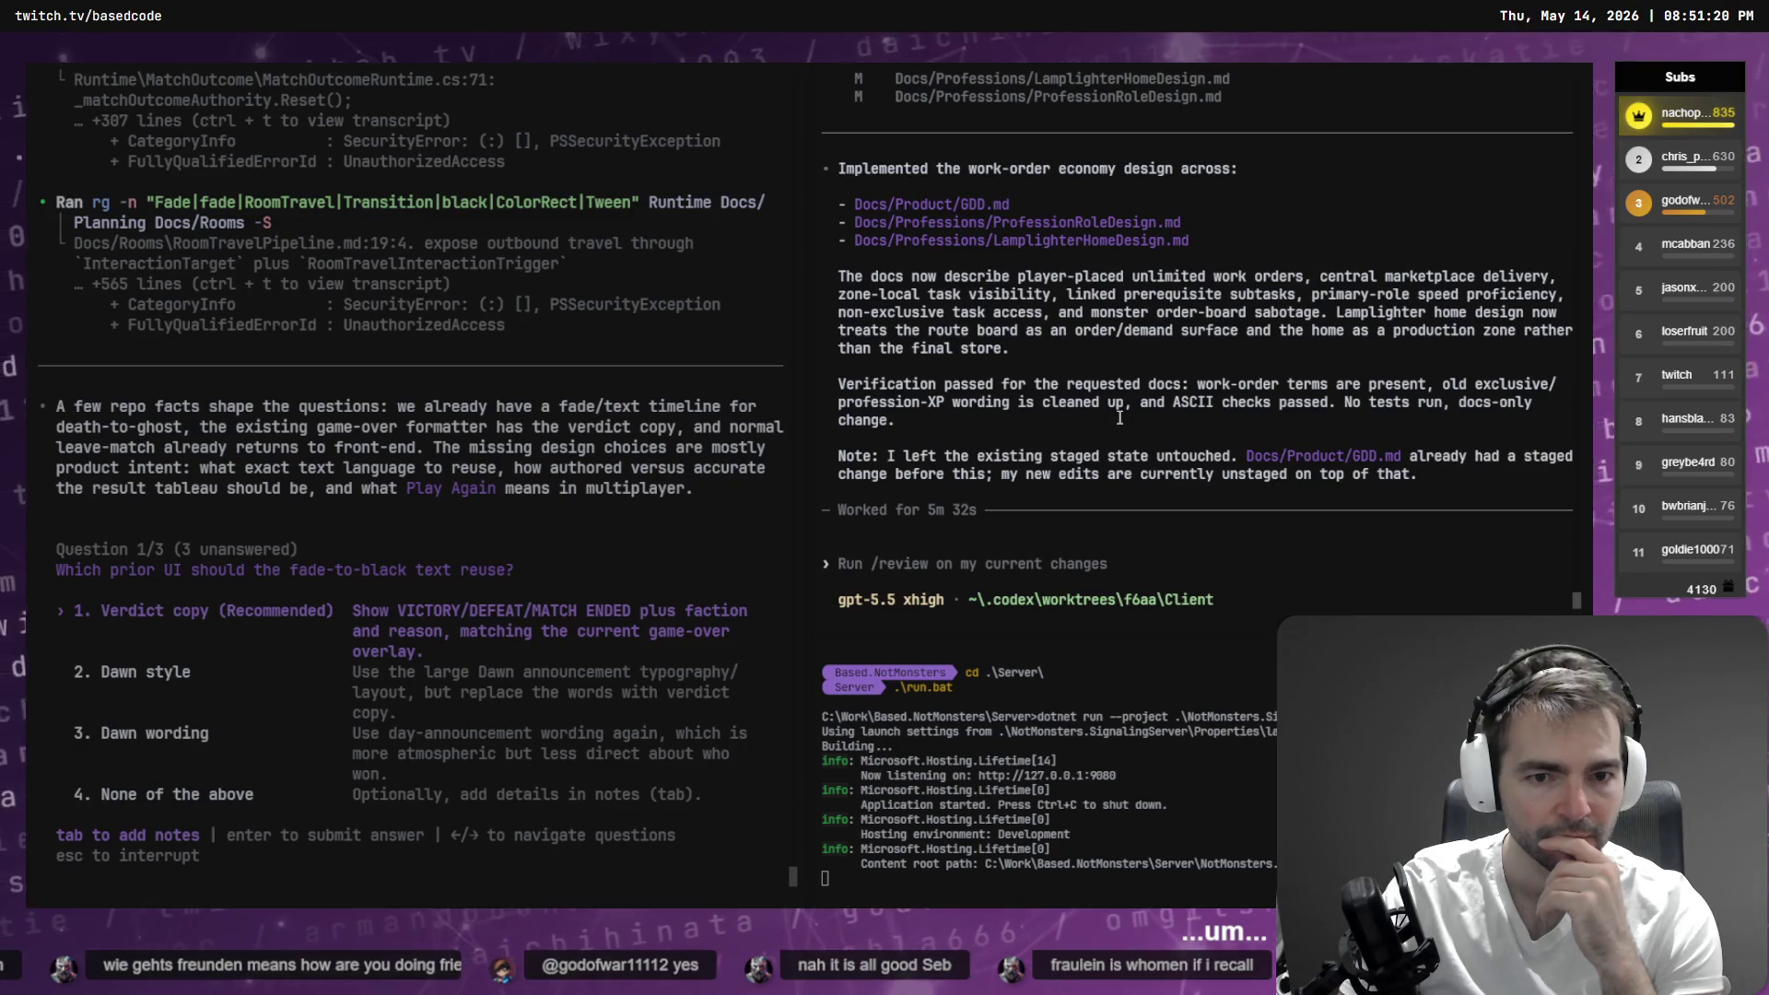
# - In the second session, ask Codex to treat profession experience as a stretch goal, not first-slice
pyautogui.press('super+h')
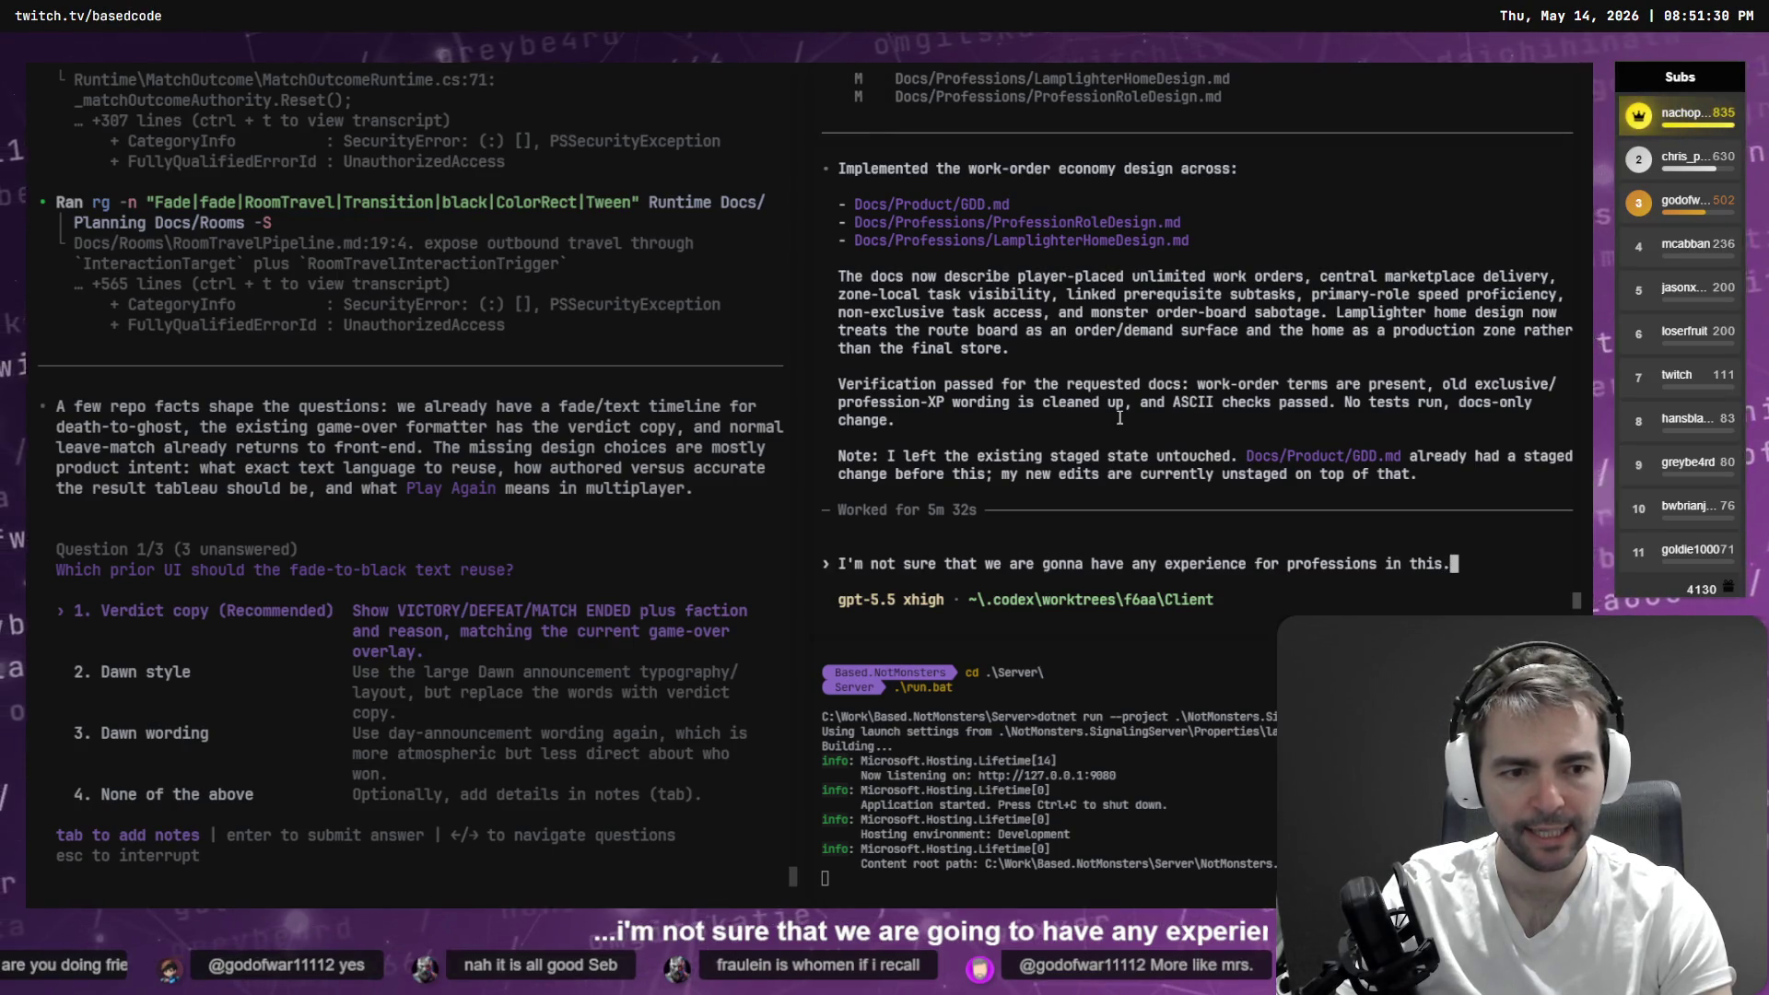
pyautogui.press('super+h')
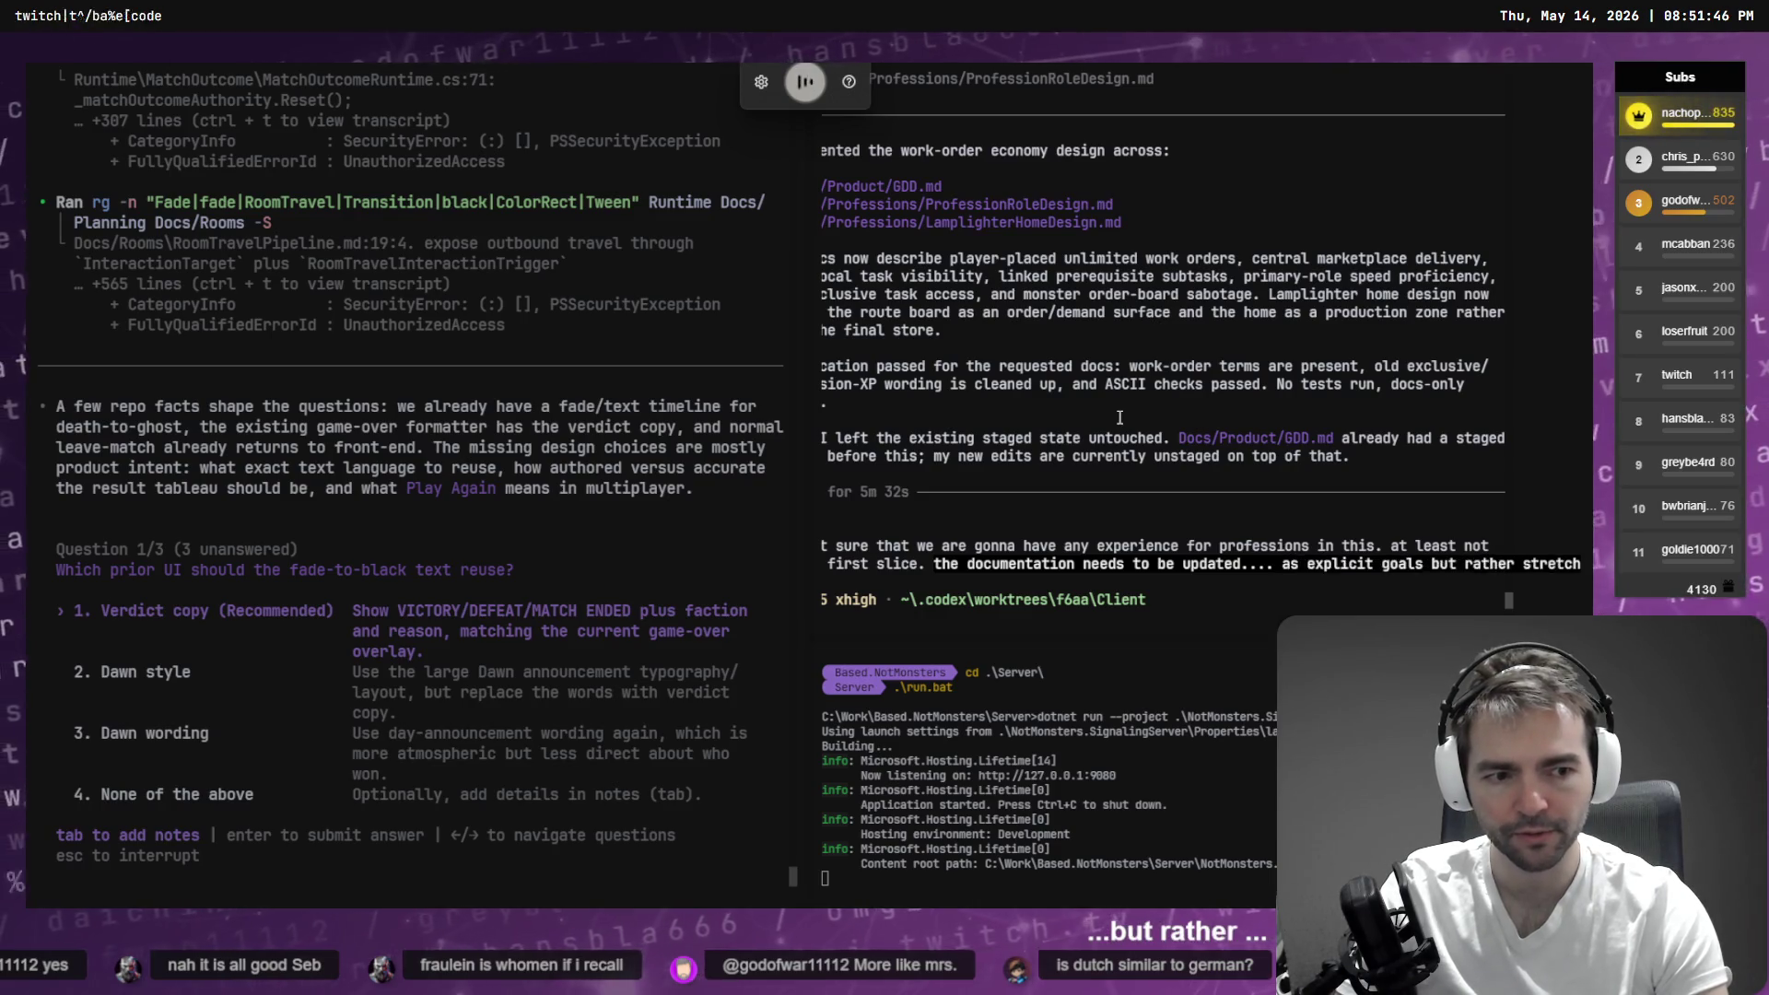
pyautogui.press('Return')
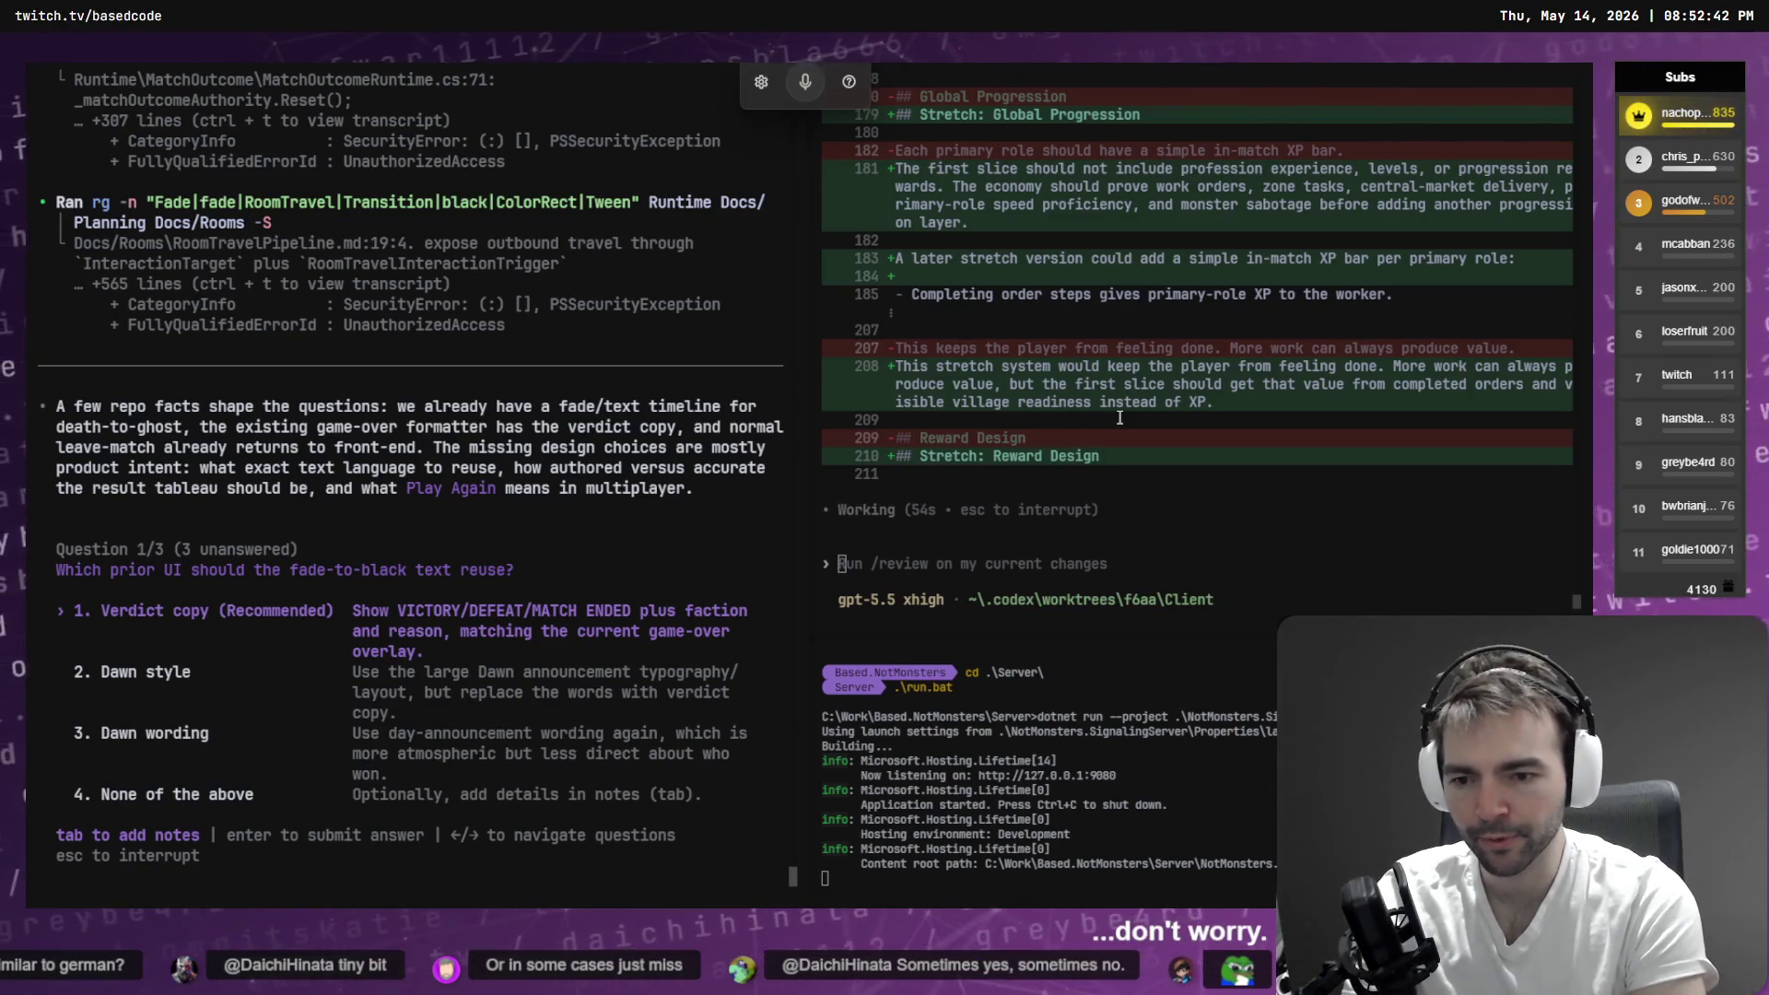
# - Choose Dawn style as the answer to the fade-to-black text question
pyautogui.press('Down')
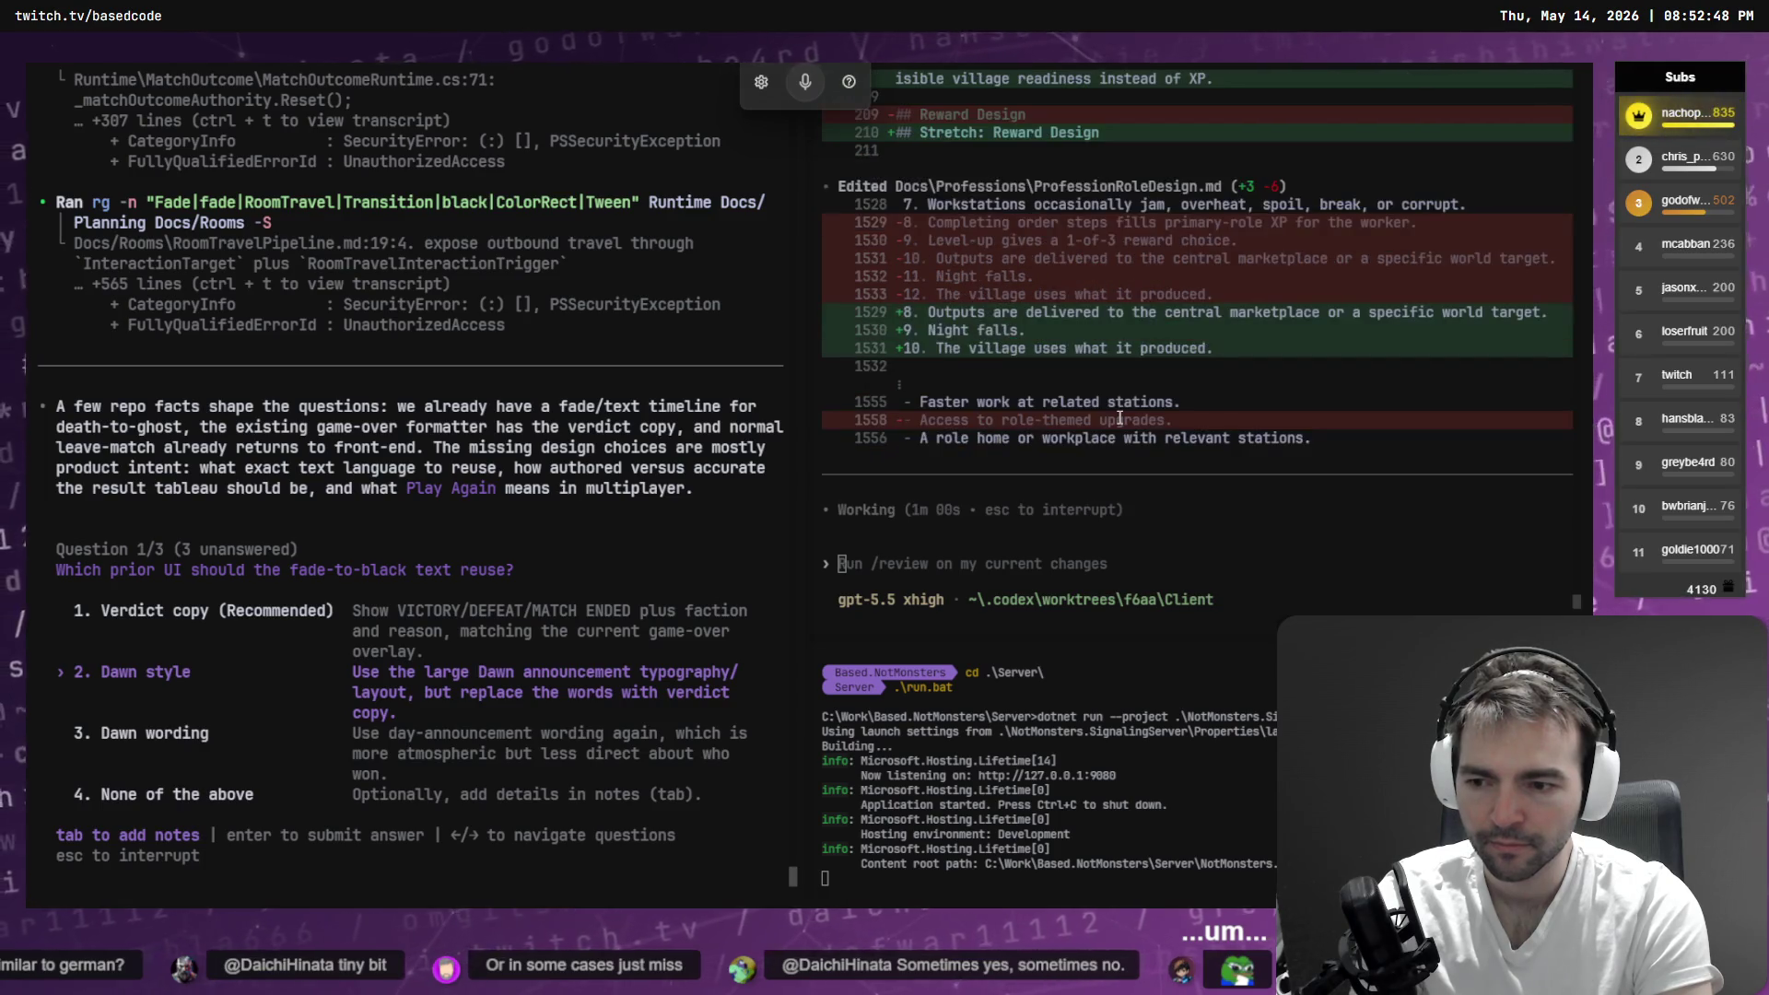
# - Answer with a note: remove the Verdict pop-up and fade to a 'first day dawn screen'
pyautogui.press('Tab')
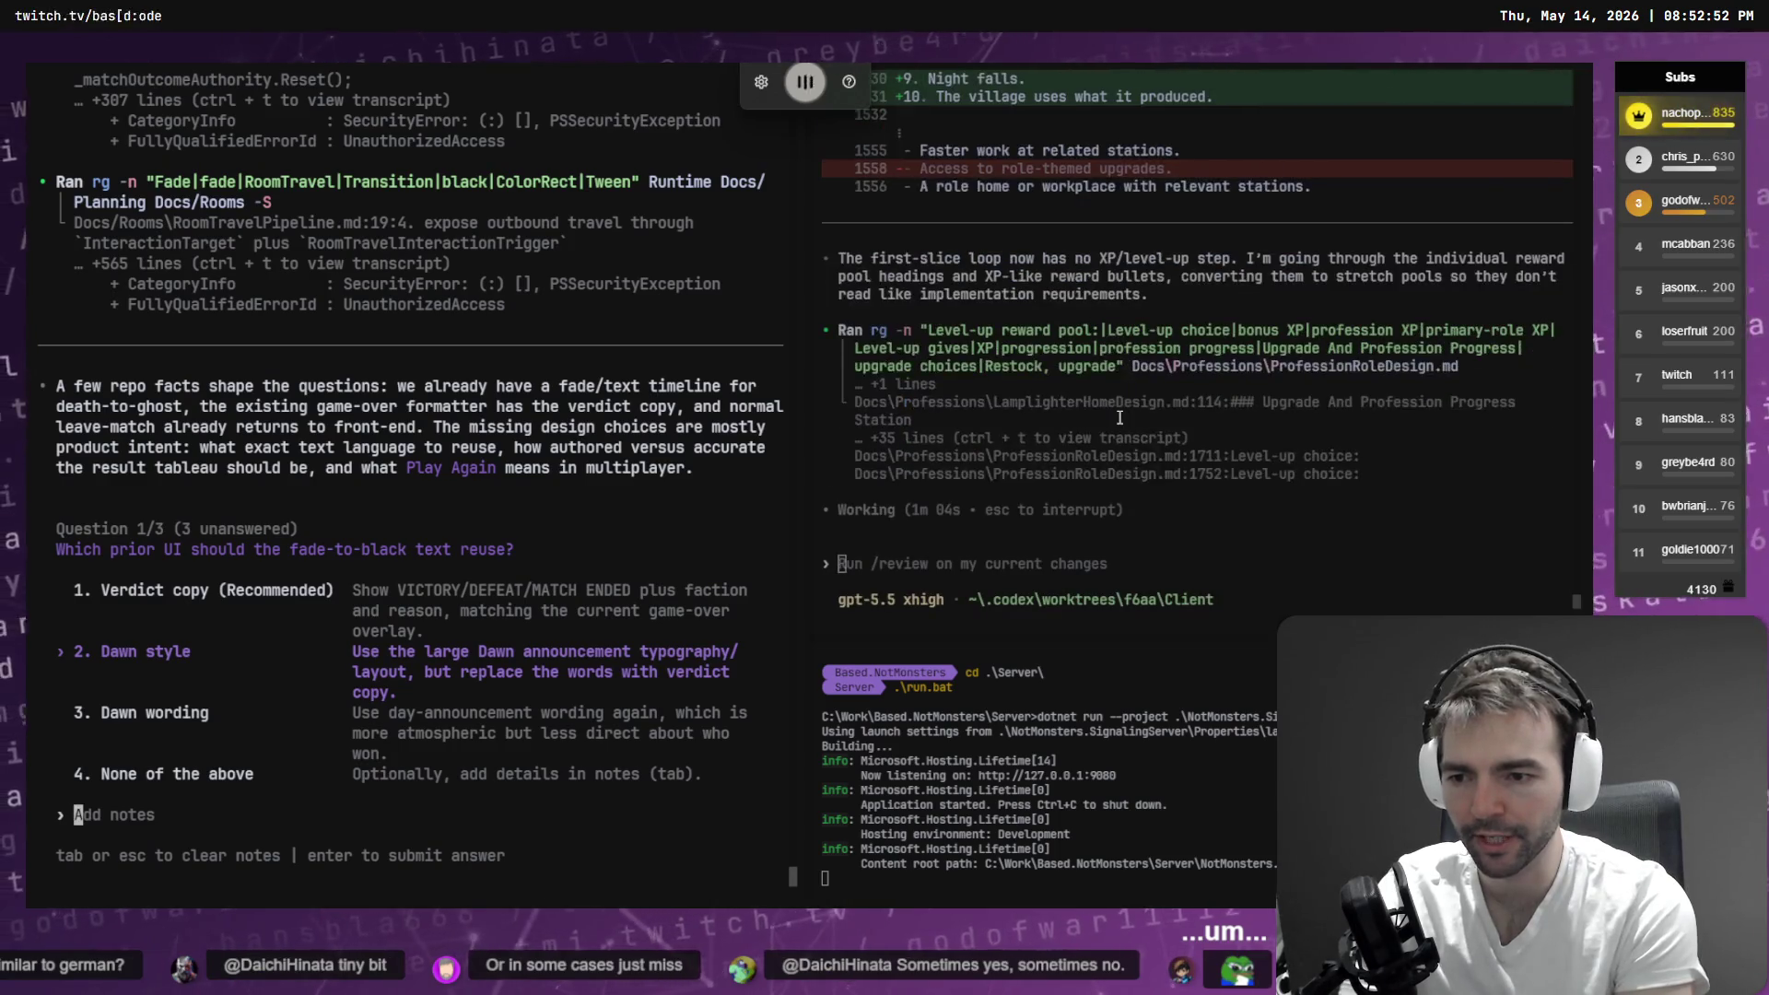
pyautogui.write('the existing user interface with the')
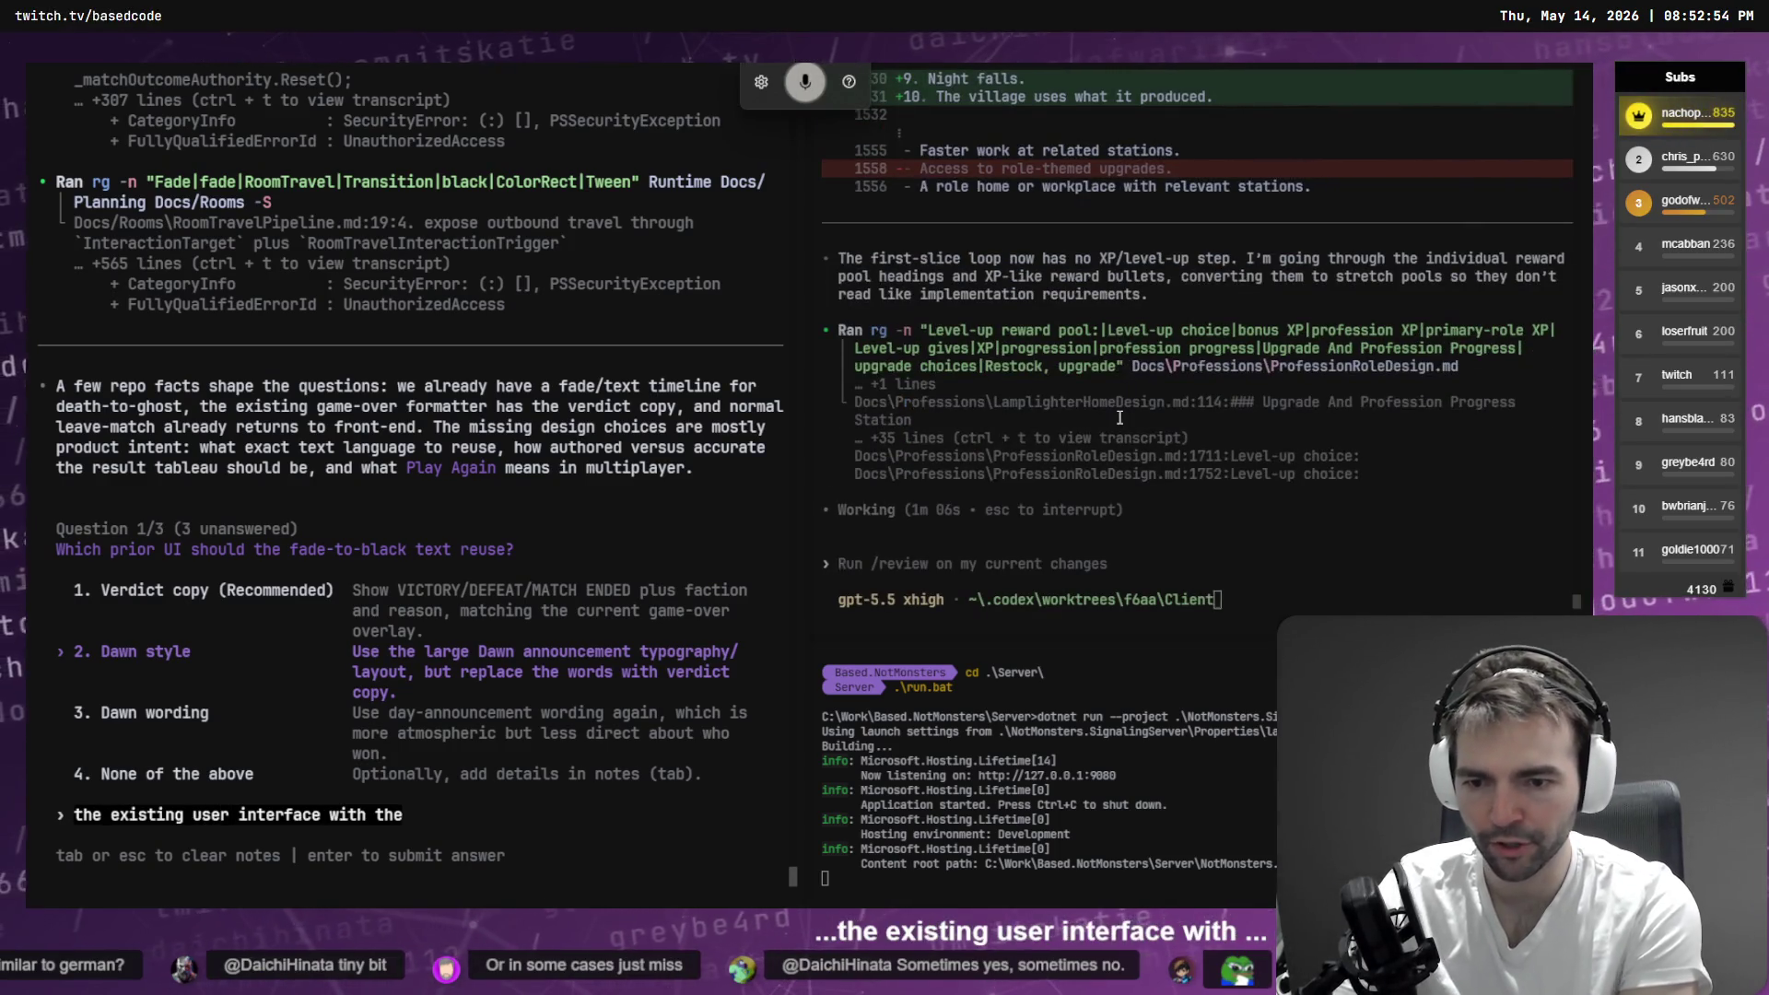
pyautogui.write(' pop-up menu that shows Verdict needs to be remo')
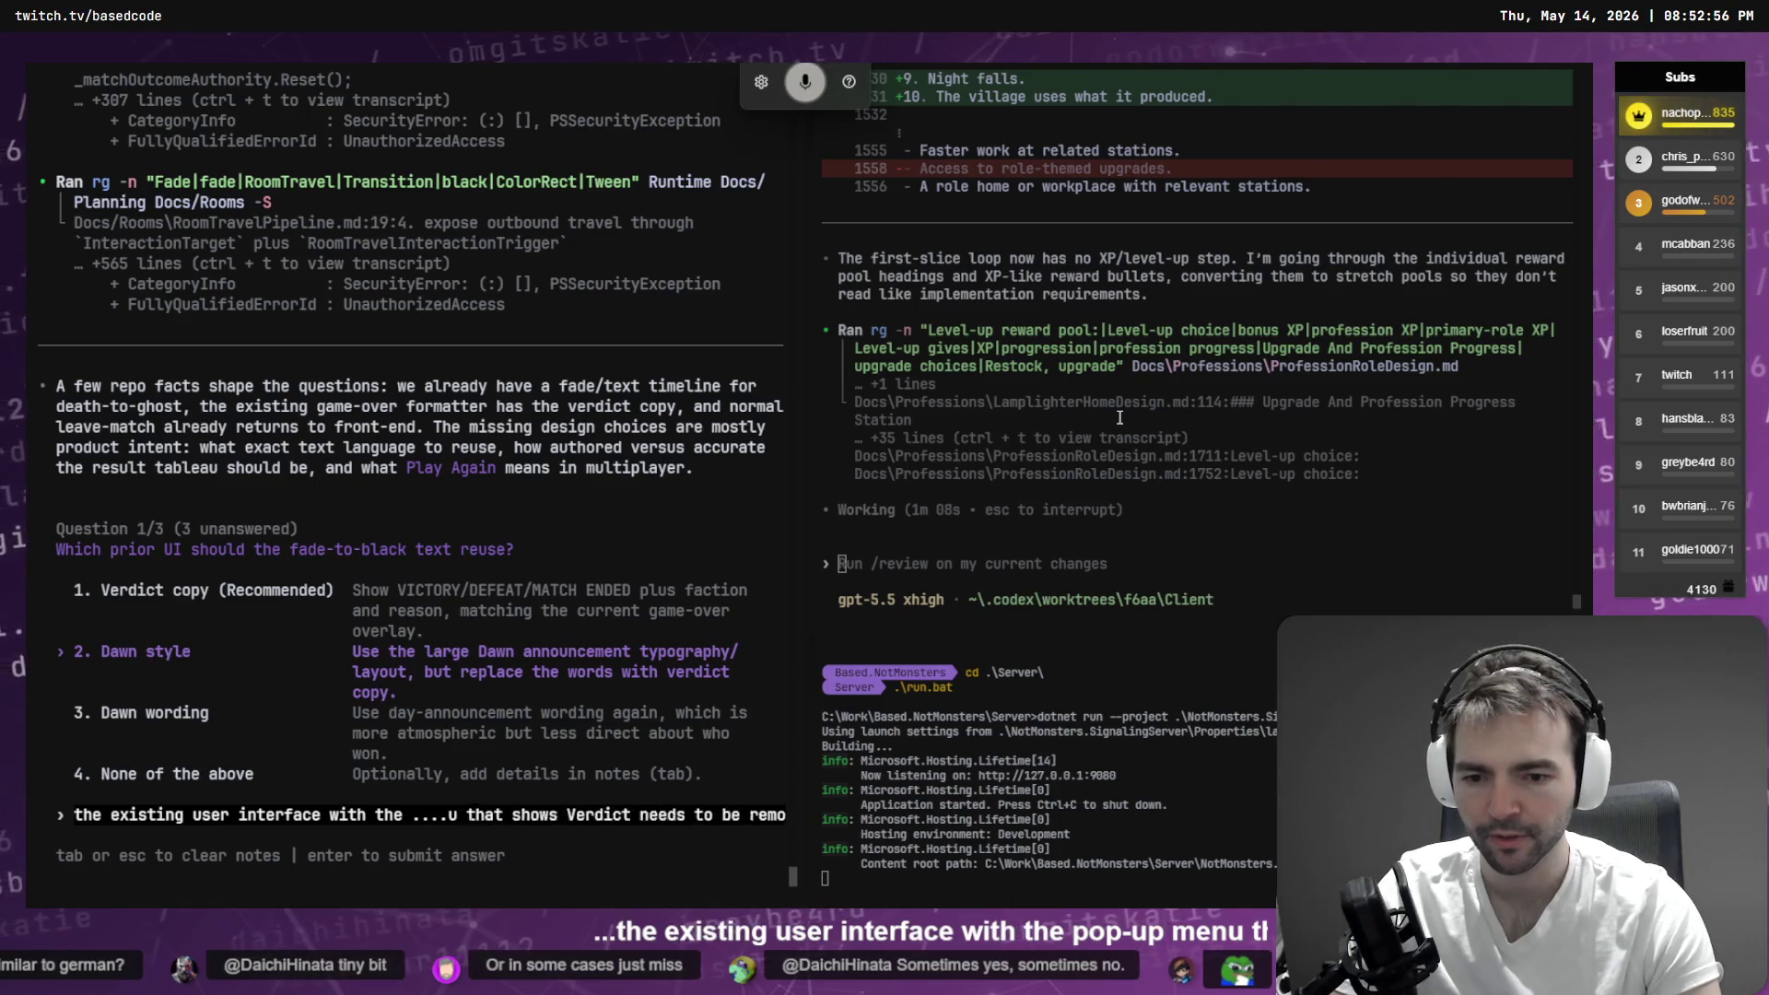
pyautogui.write('ved. ')
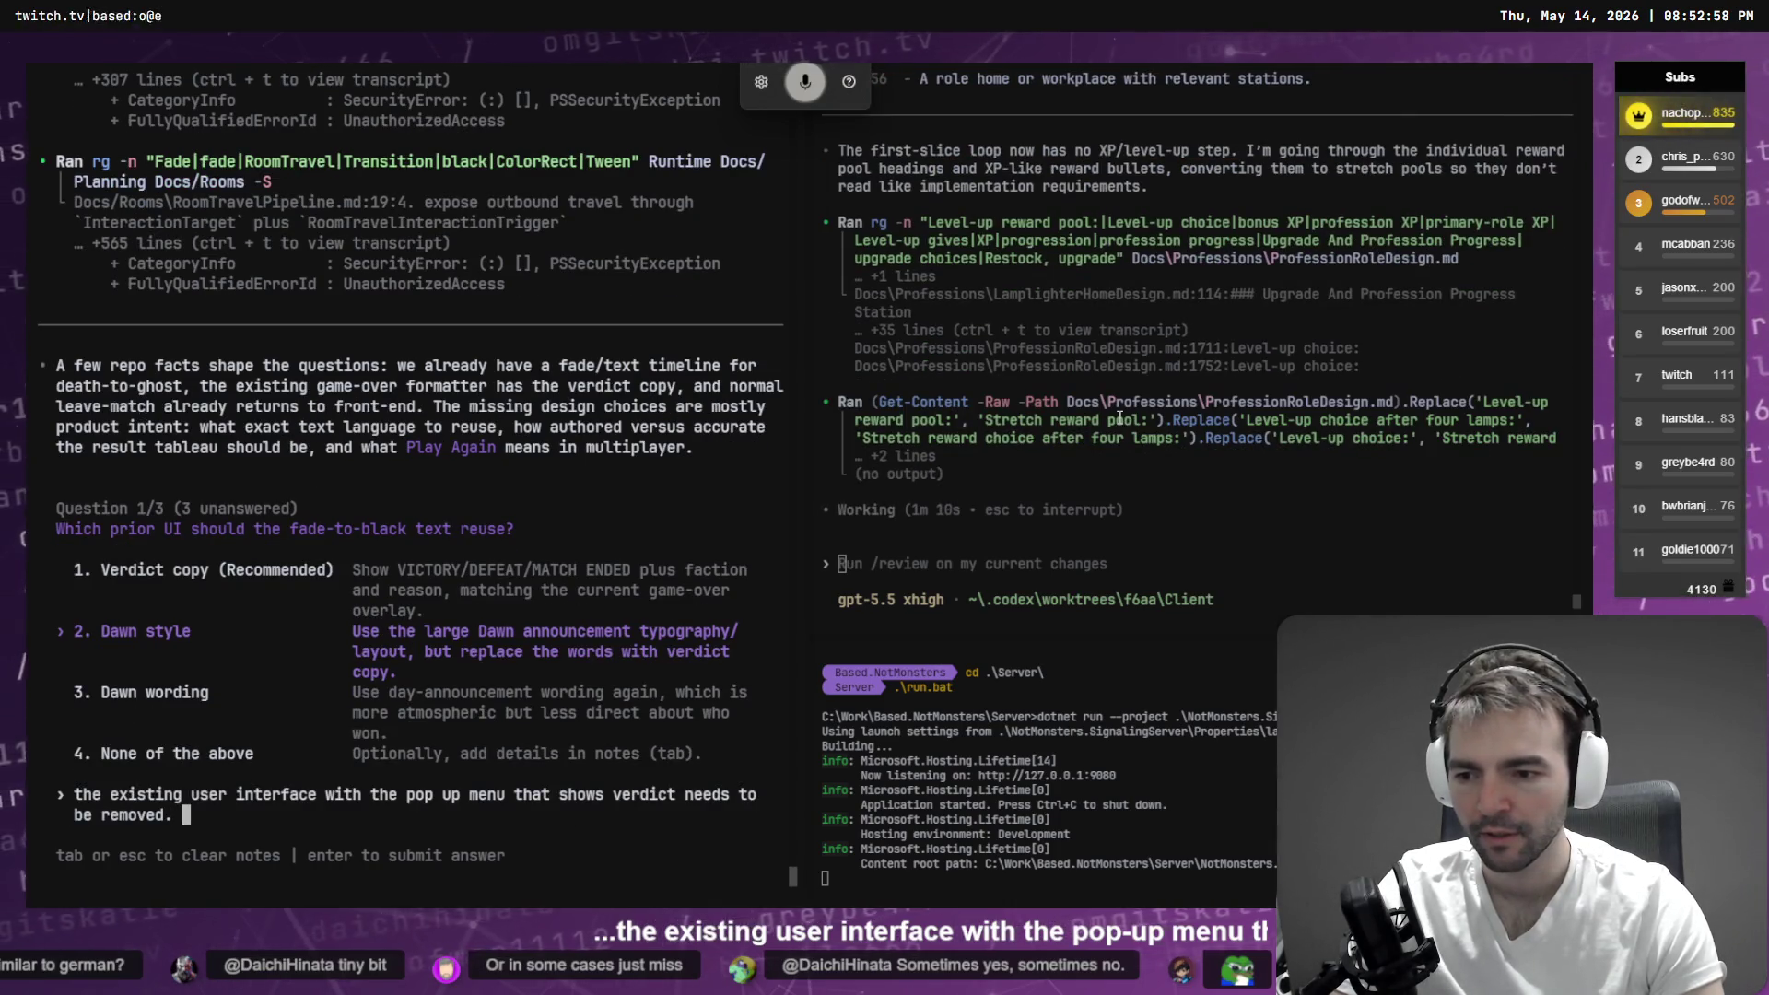
pyautogui.write('it should be')
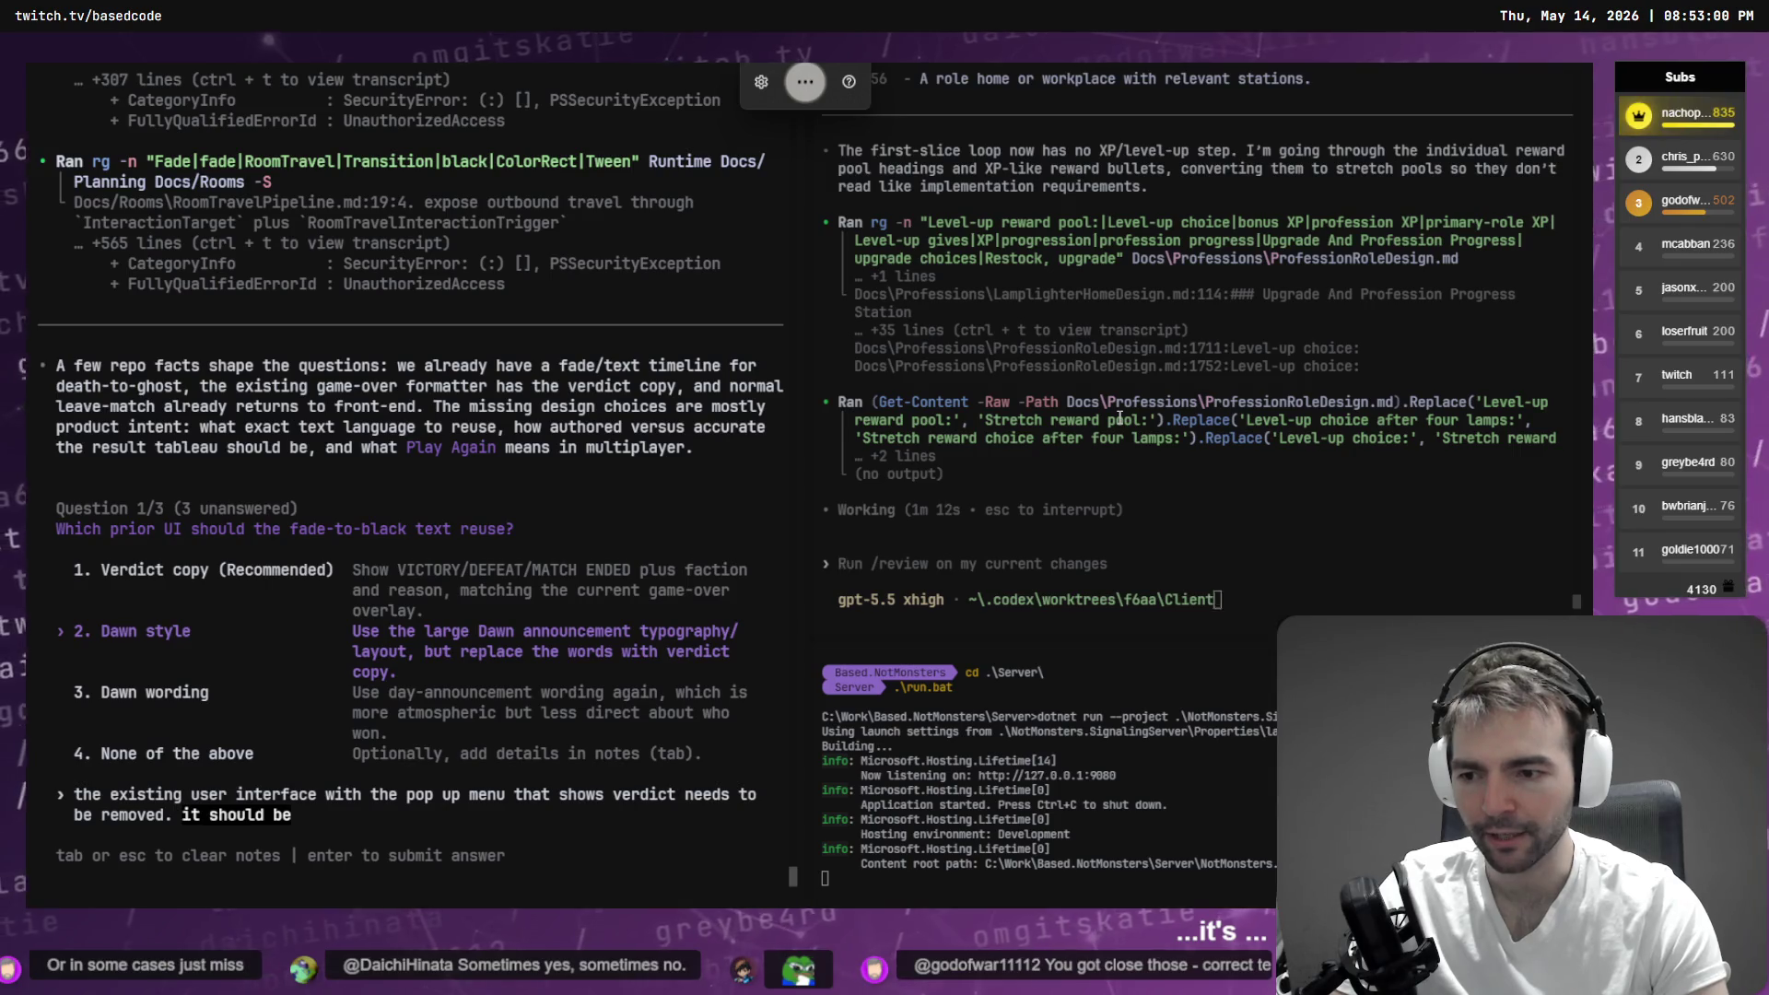
pyautogui.write(' a fade to black much more like our')
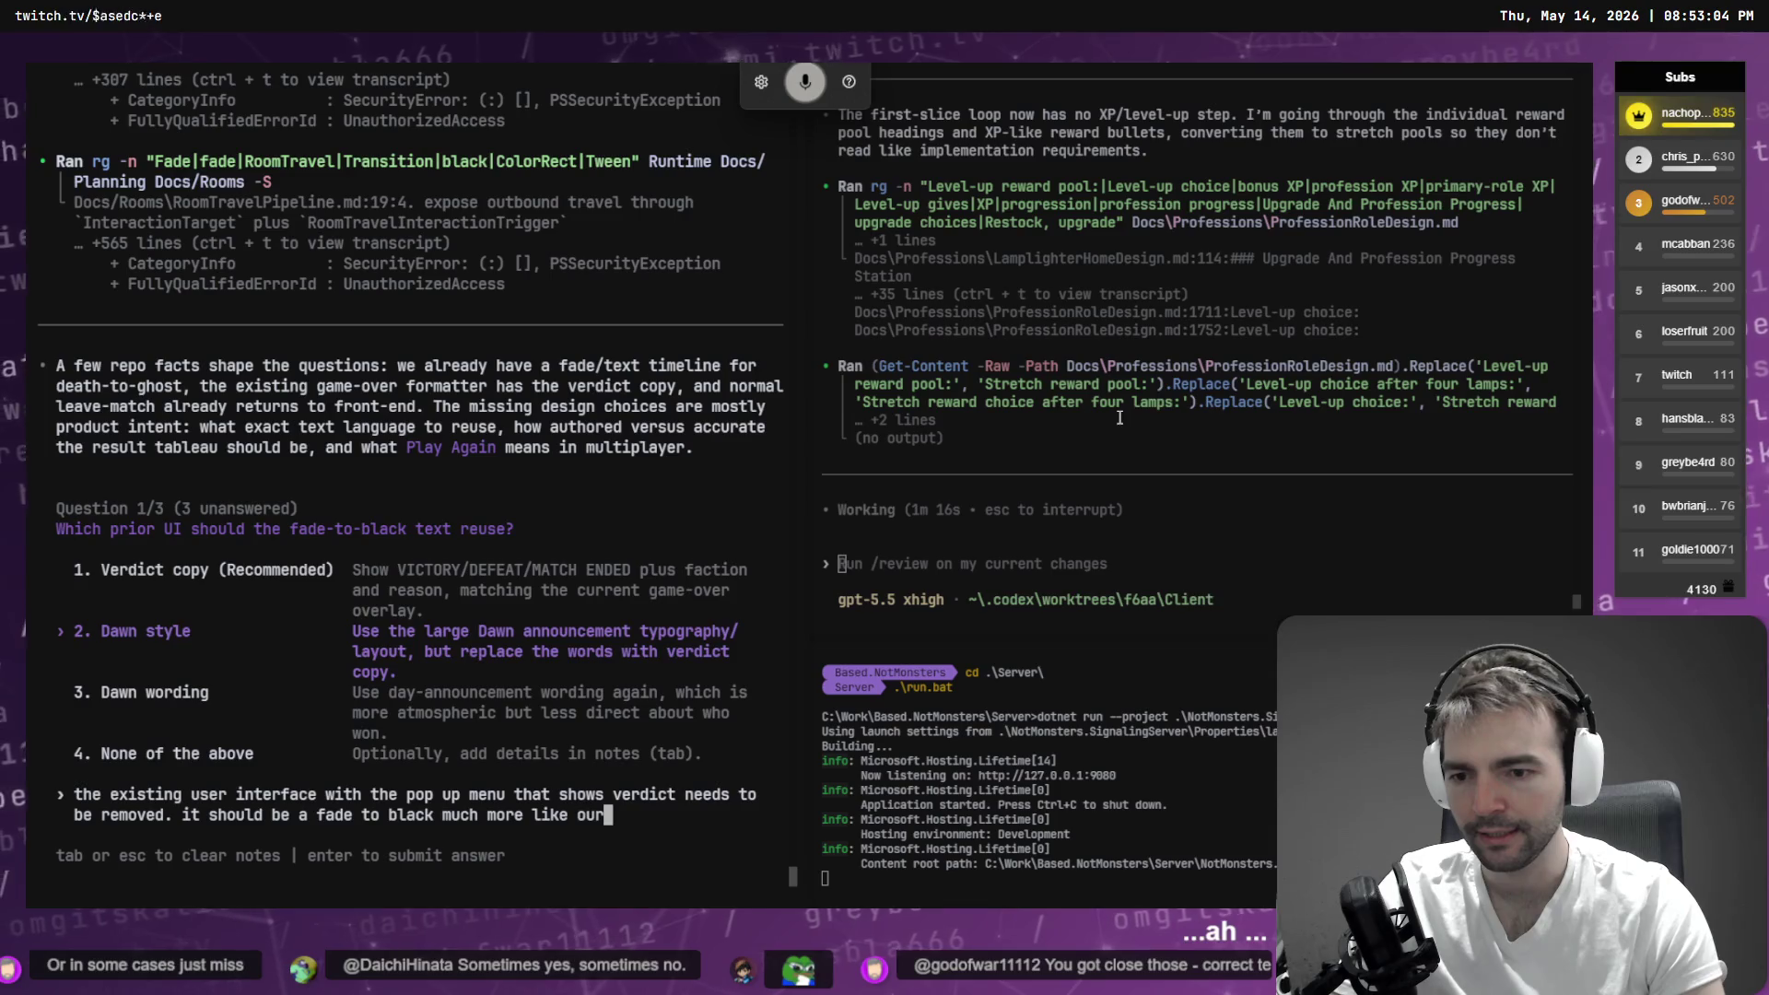
pyautogui.write(' death screenand the')
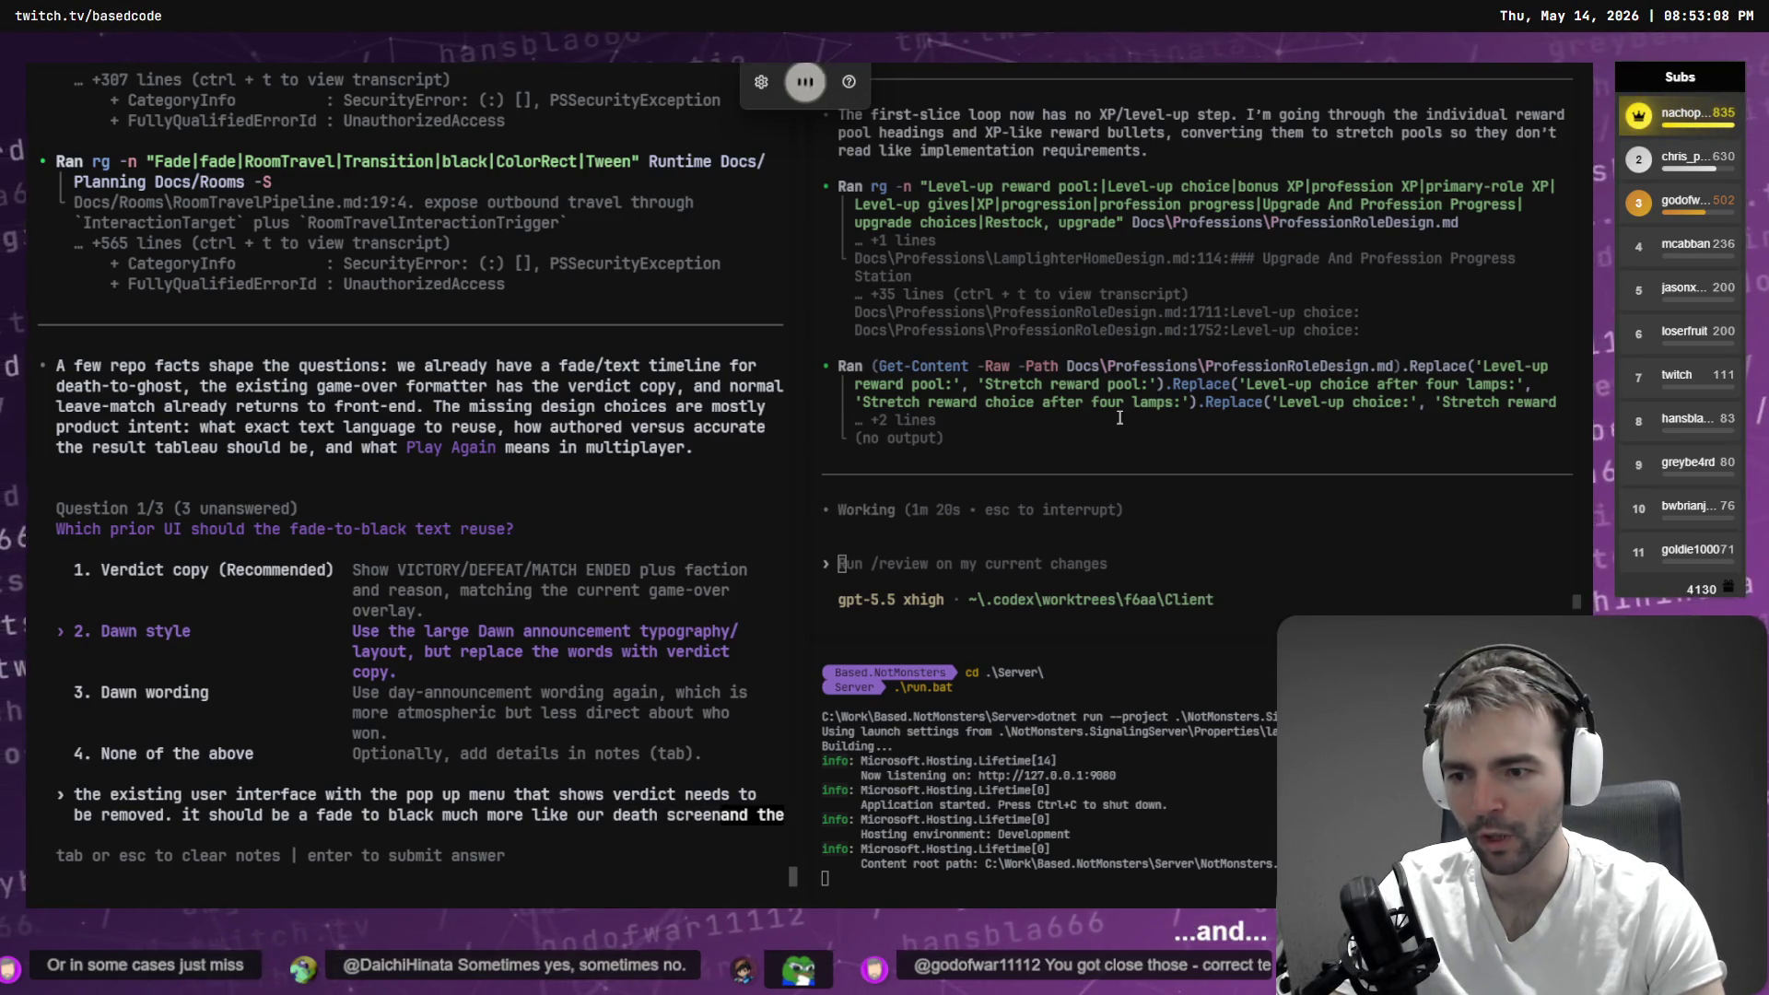
pyautogui.write(' text should be more like the')
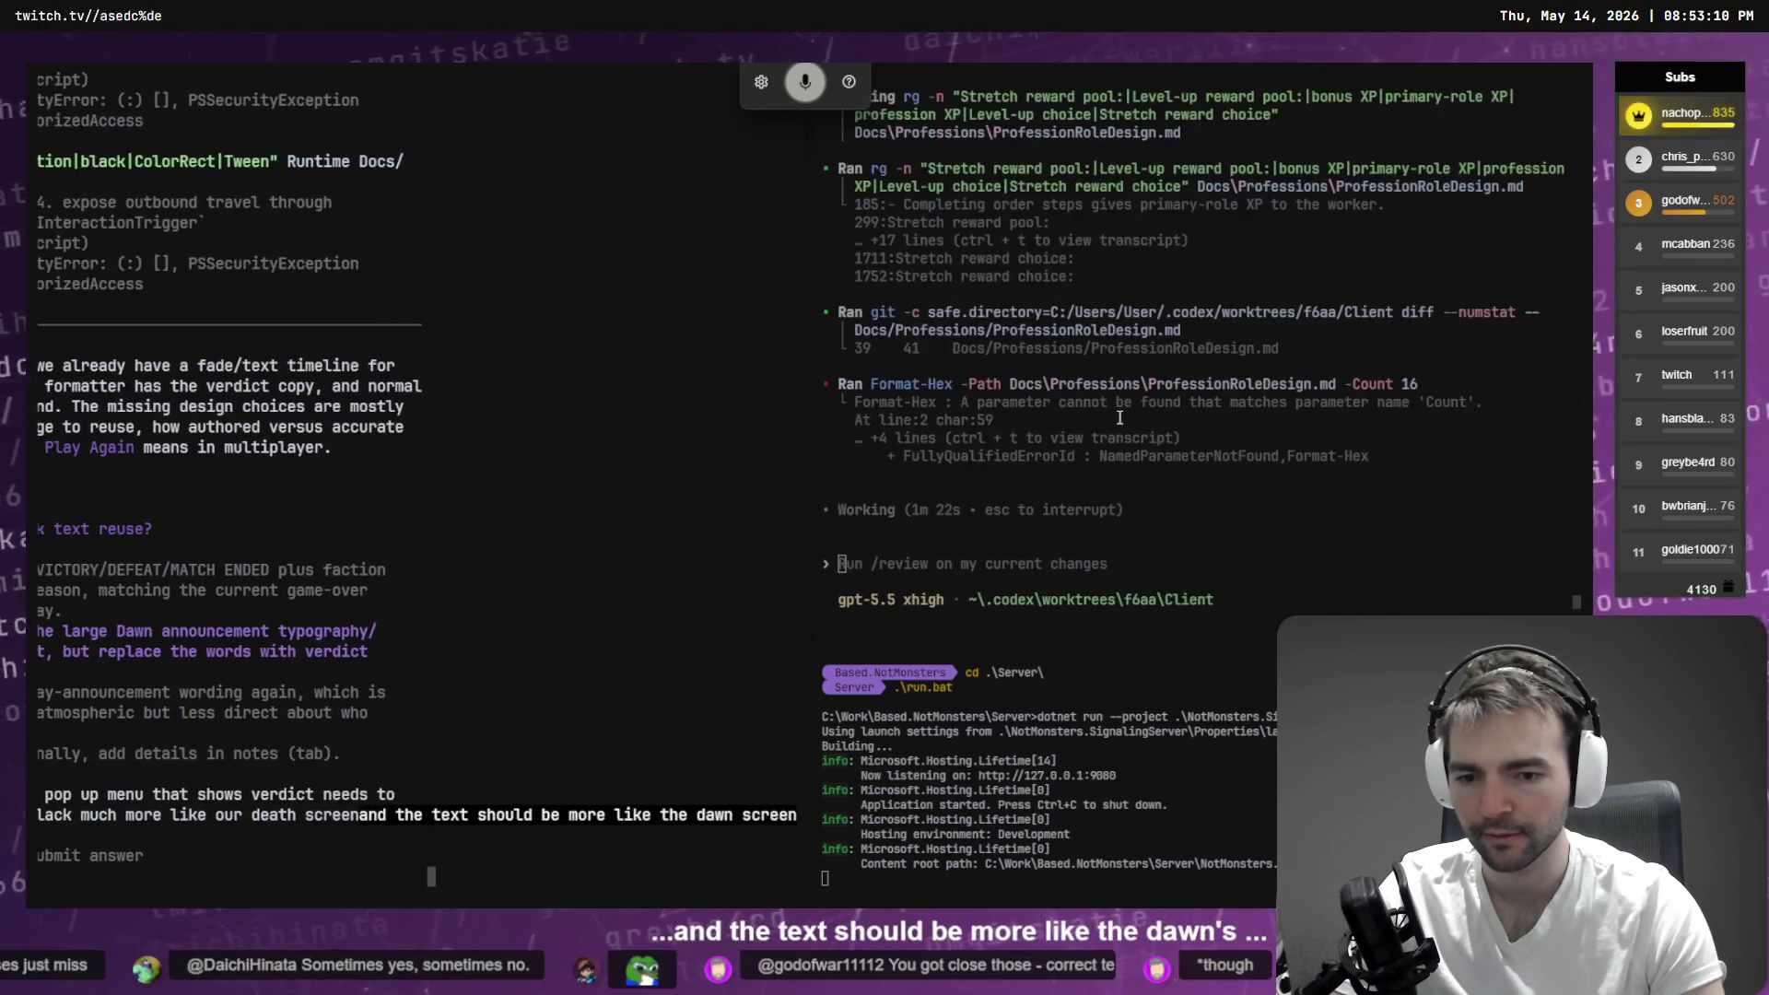
pyautogui.write(' dawn screen')
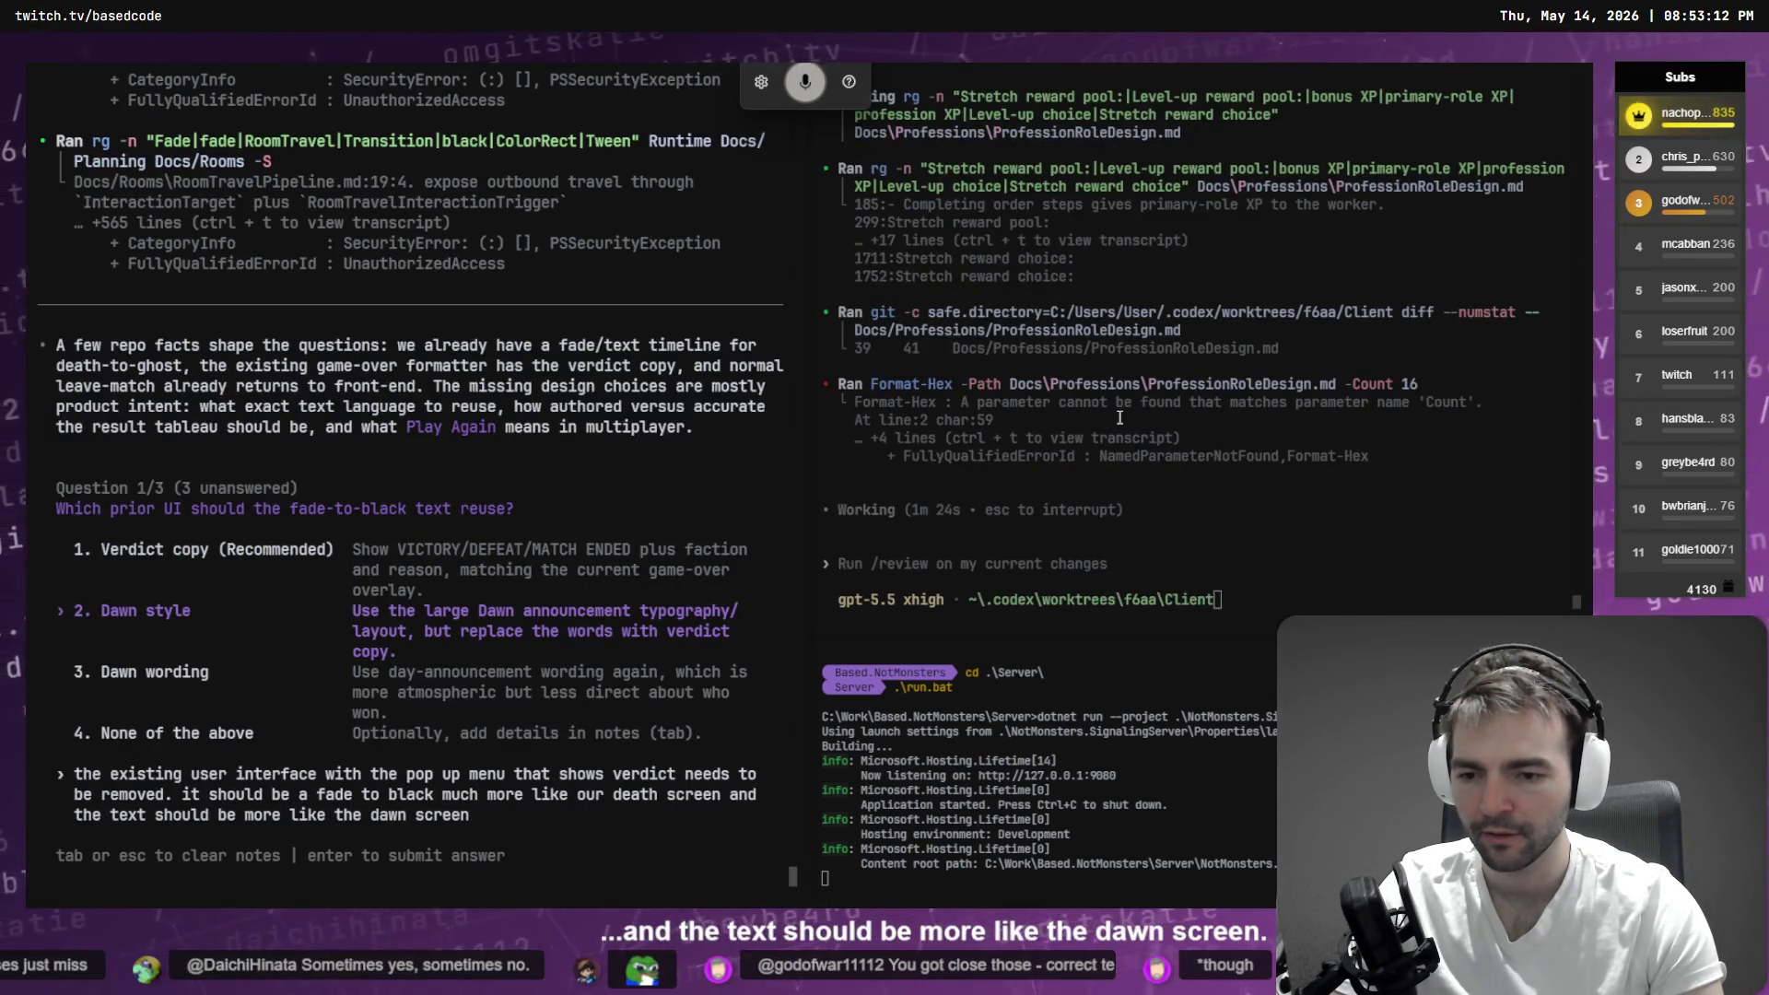
pyautogui.hotkey('ctrl', 'Left')
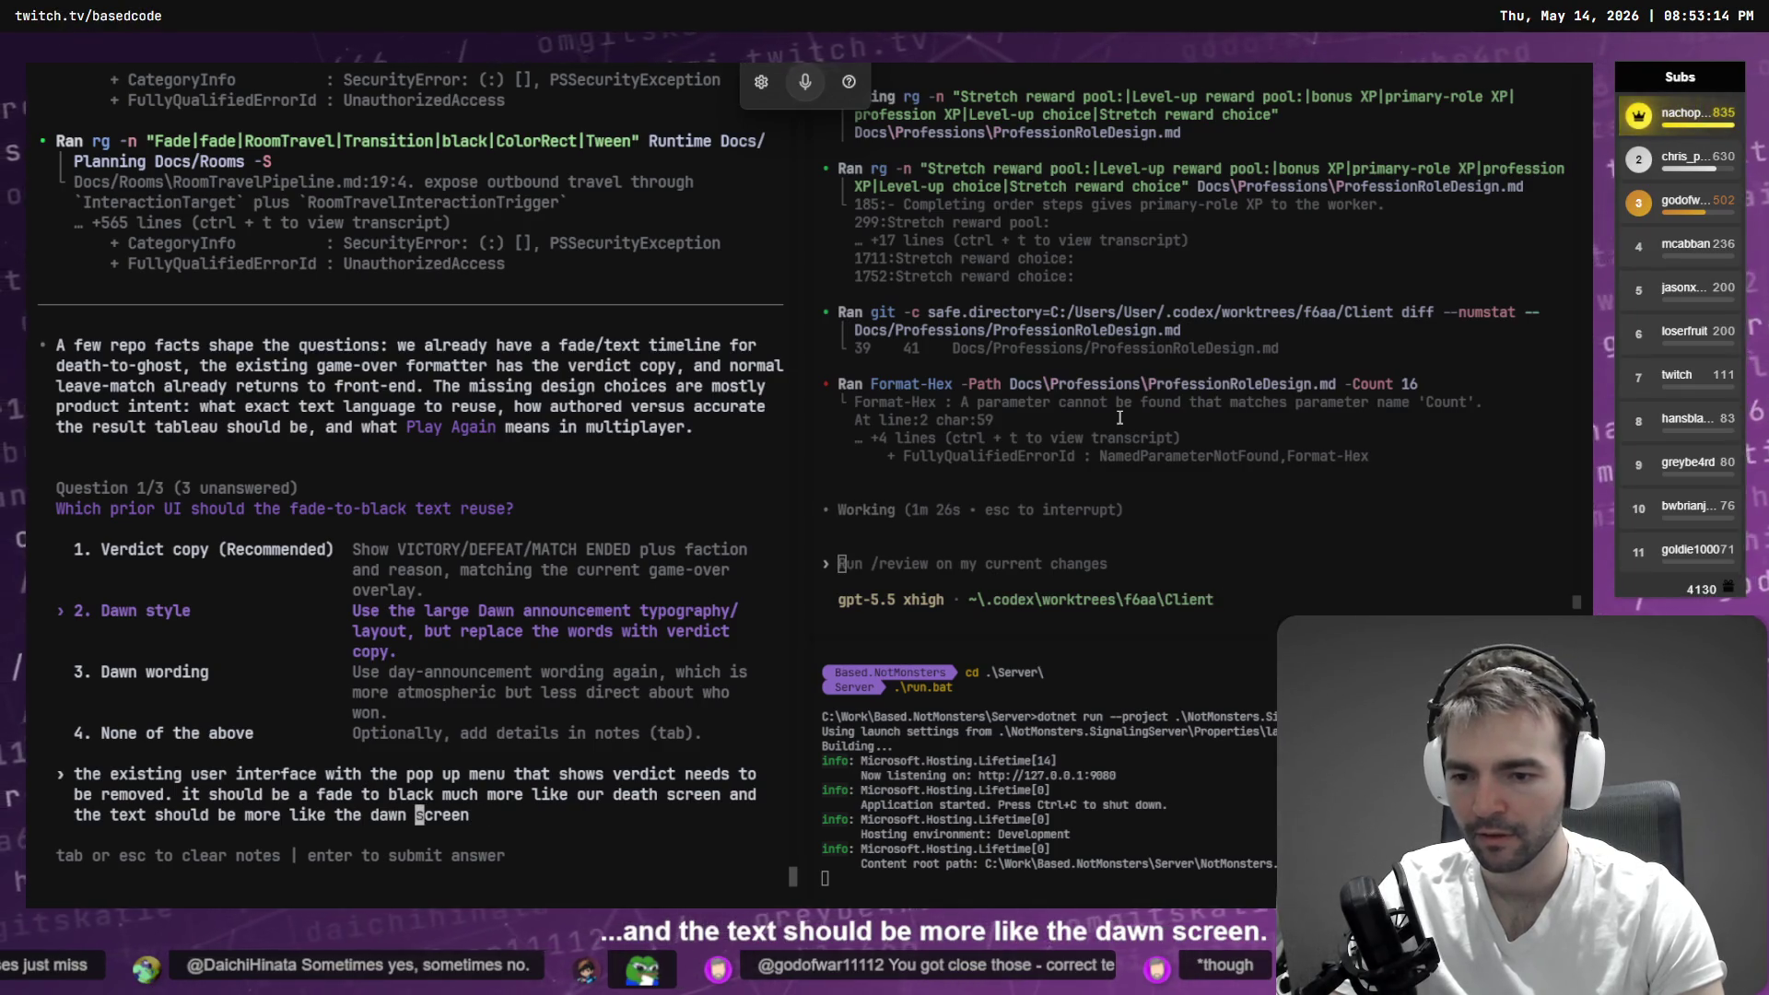
pyautogui.hotkey('ctrl', 'Left')
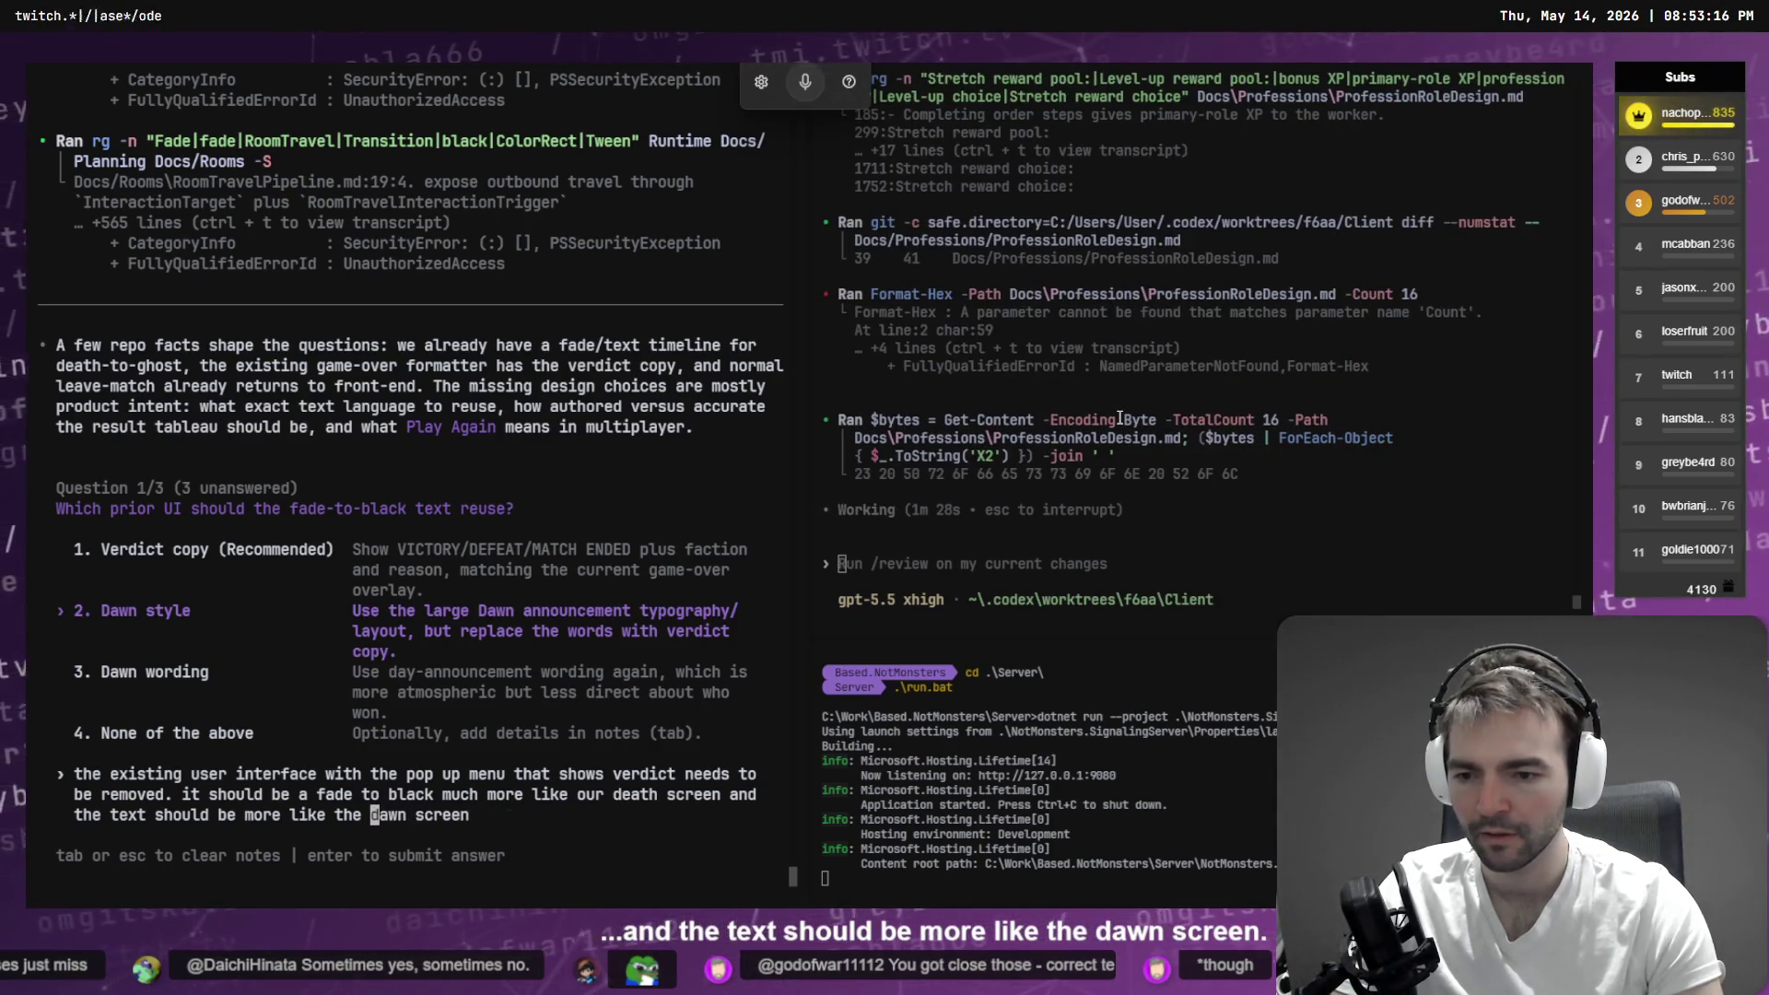
pyautogui.write('first day')
pyautogui.press('End')
pyautogui.write('.')
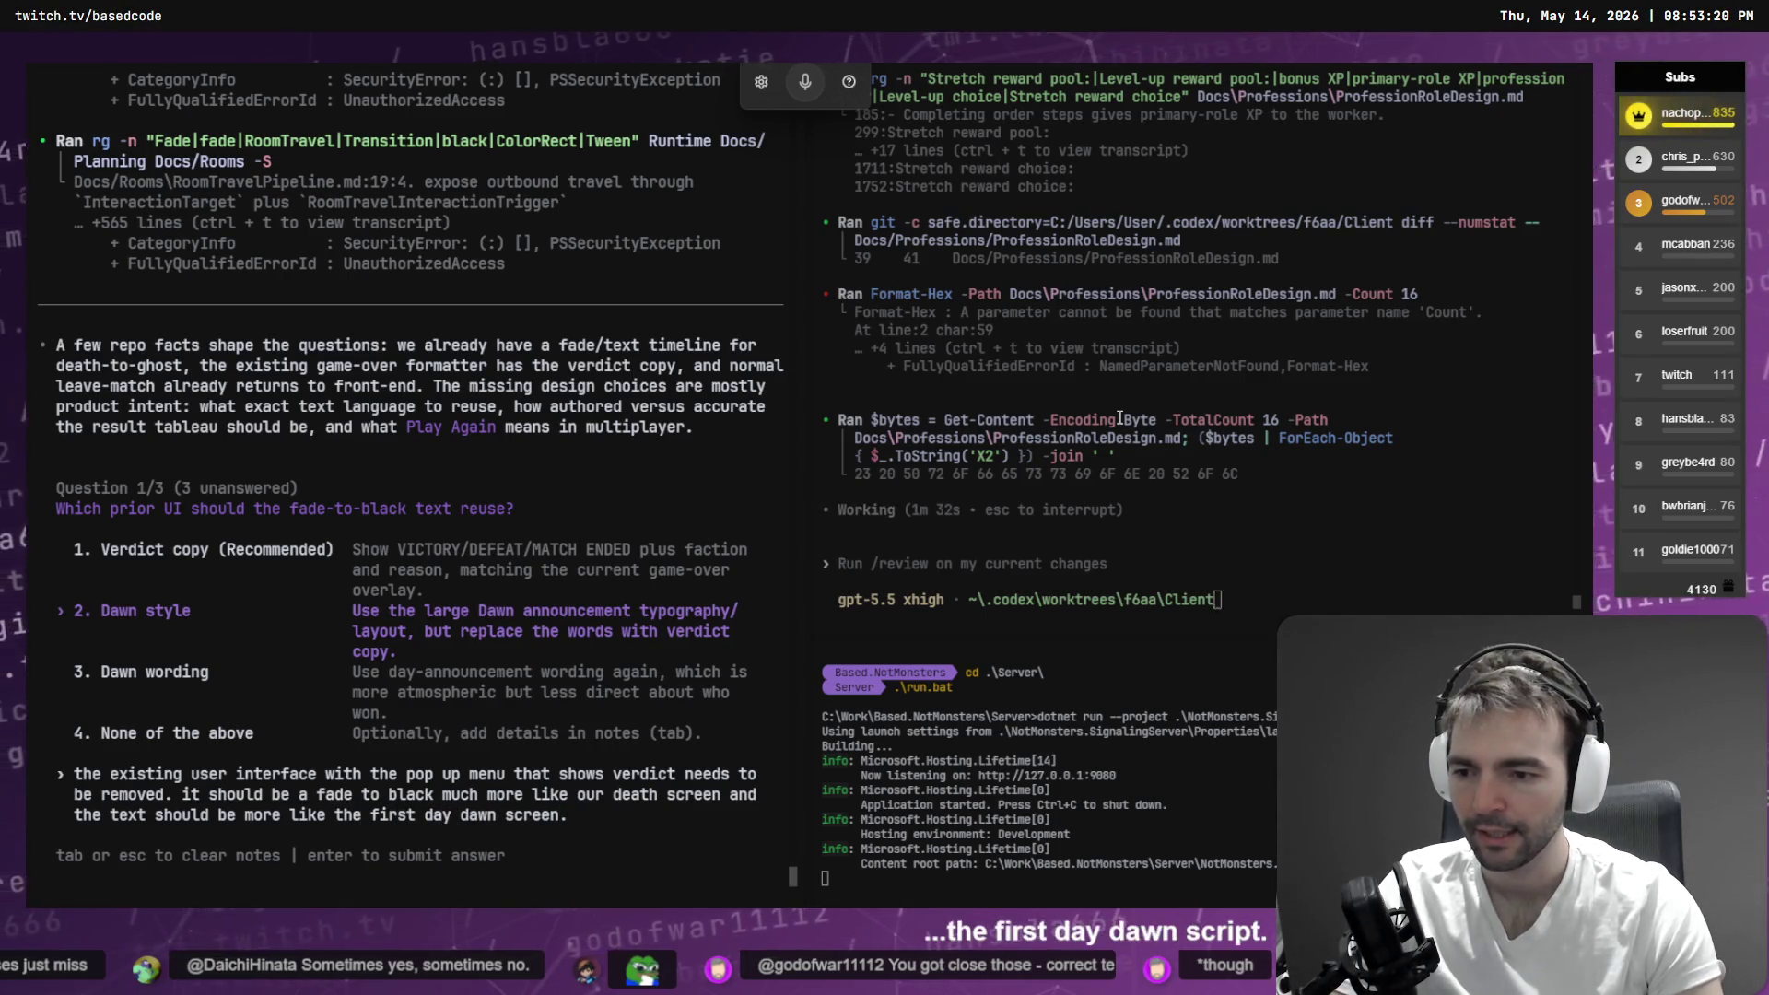
pyautogui.press('Return')
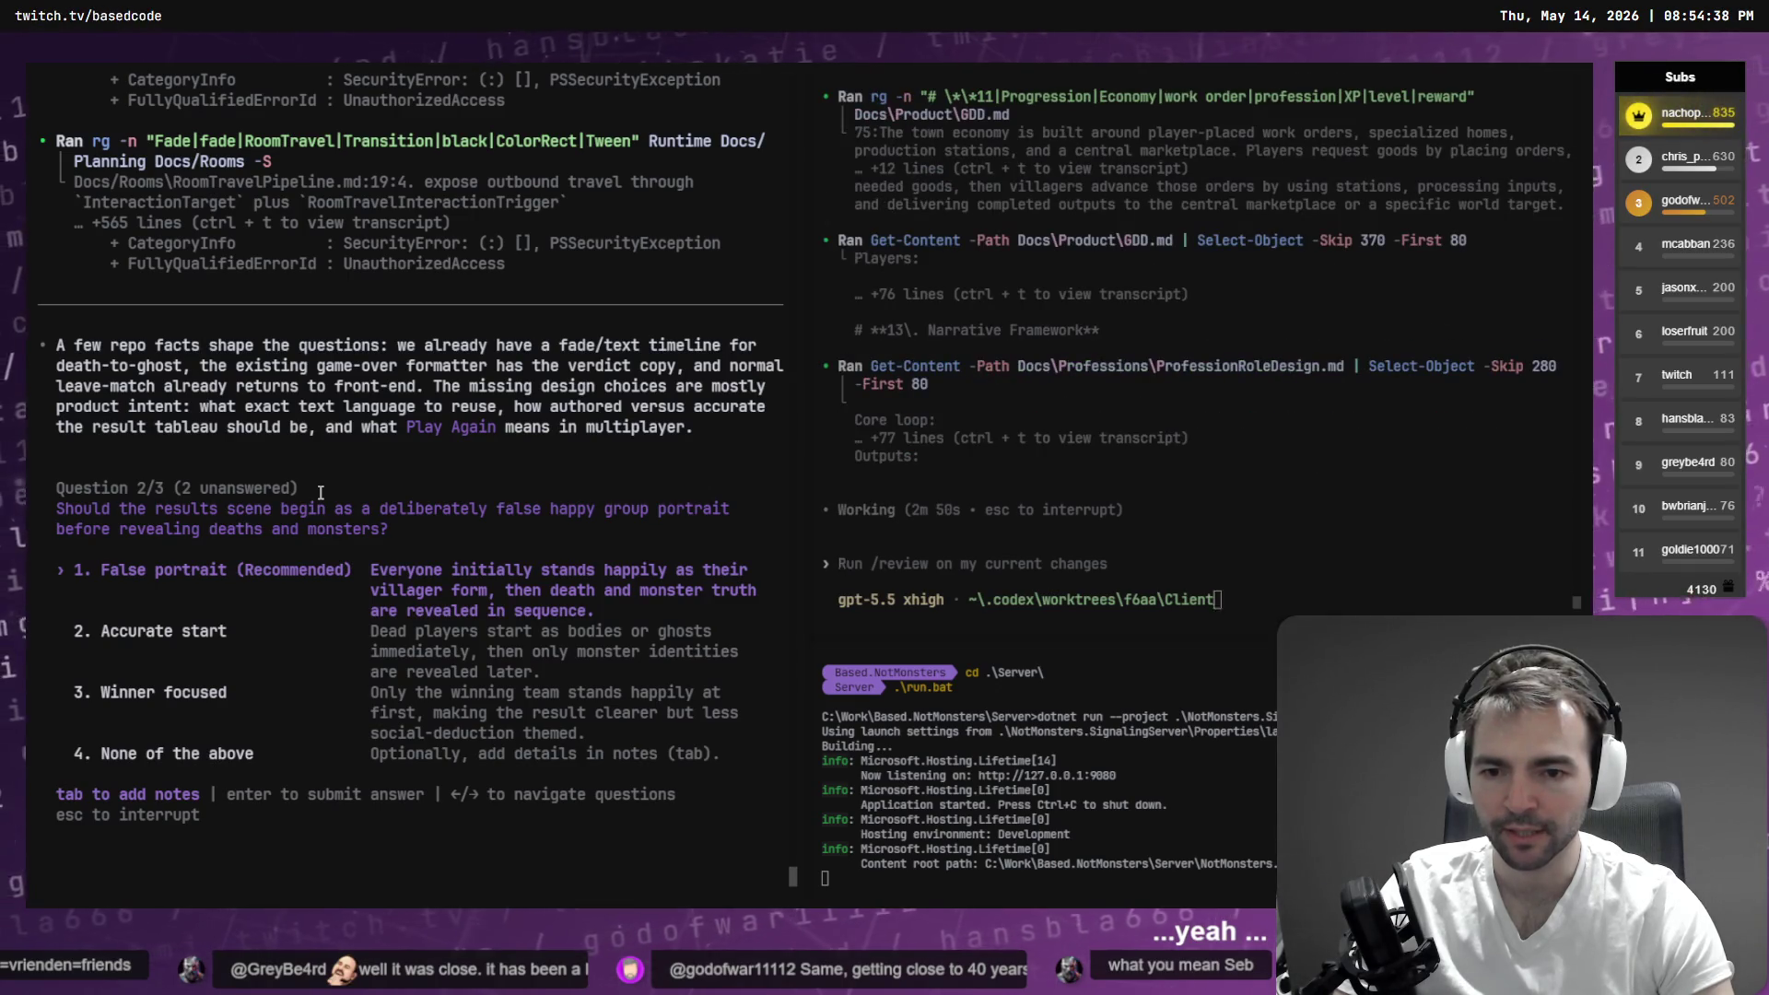
# - Accept the recommended False portrait option for how the results scene opens
pyautogui.press('Return')
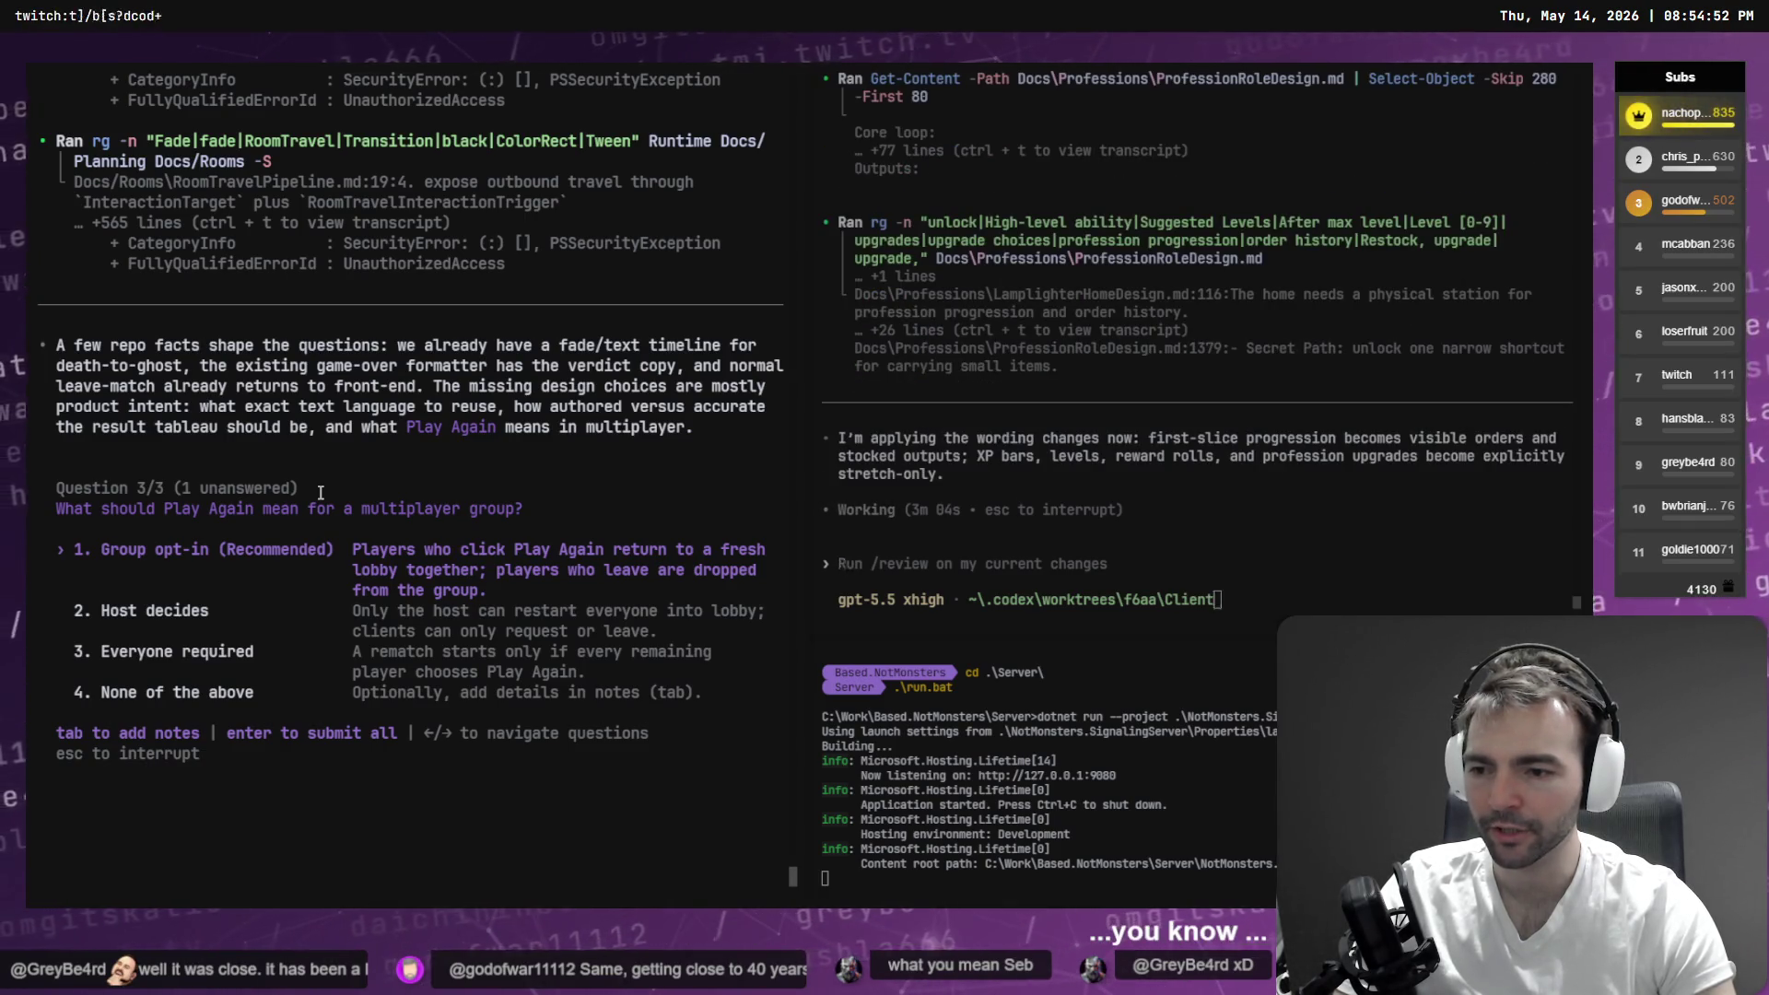
# - Answer Play Again with None of the above, noting both Play Again and main menu buttons are removed
pyautogui.press('Down')
pyautogui.press('Down')
pyautogui.press('Down')
pyautogui.press('Tab')
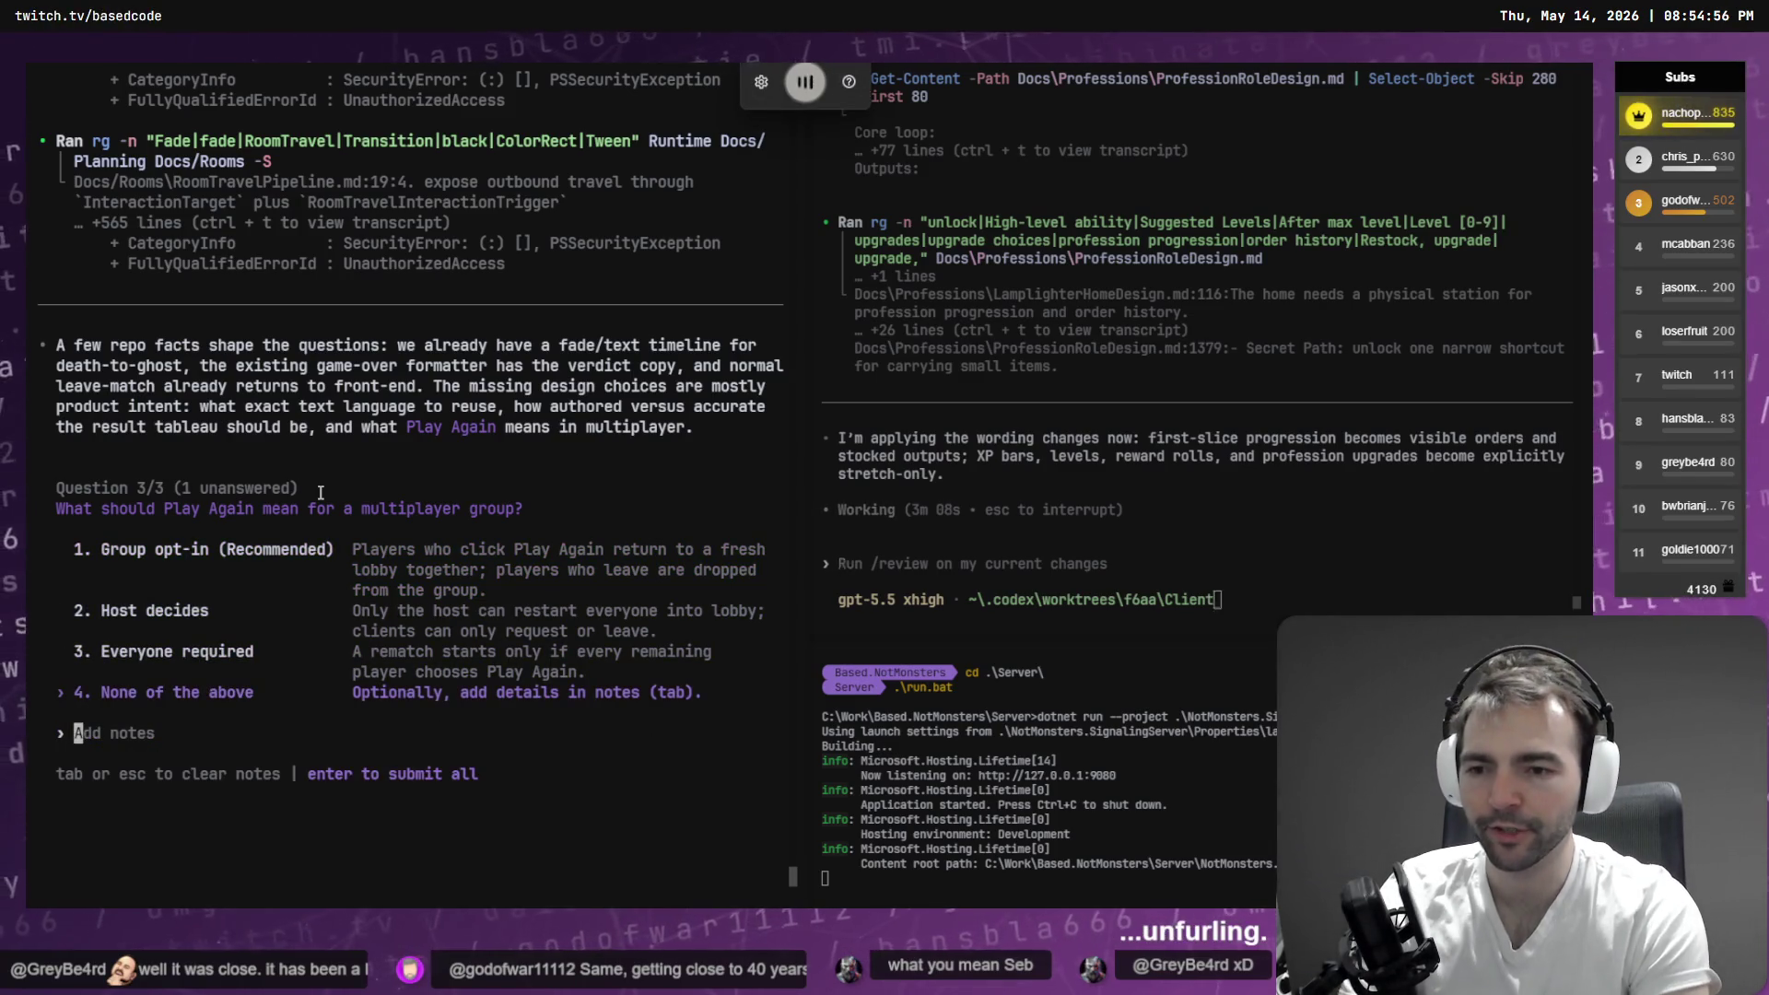
pyautogui.write("on further consideration i'm going to remove the play again and main menu button entirely. players")
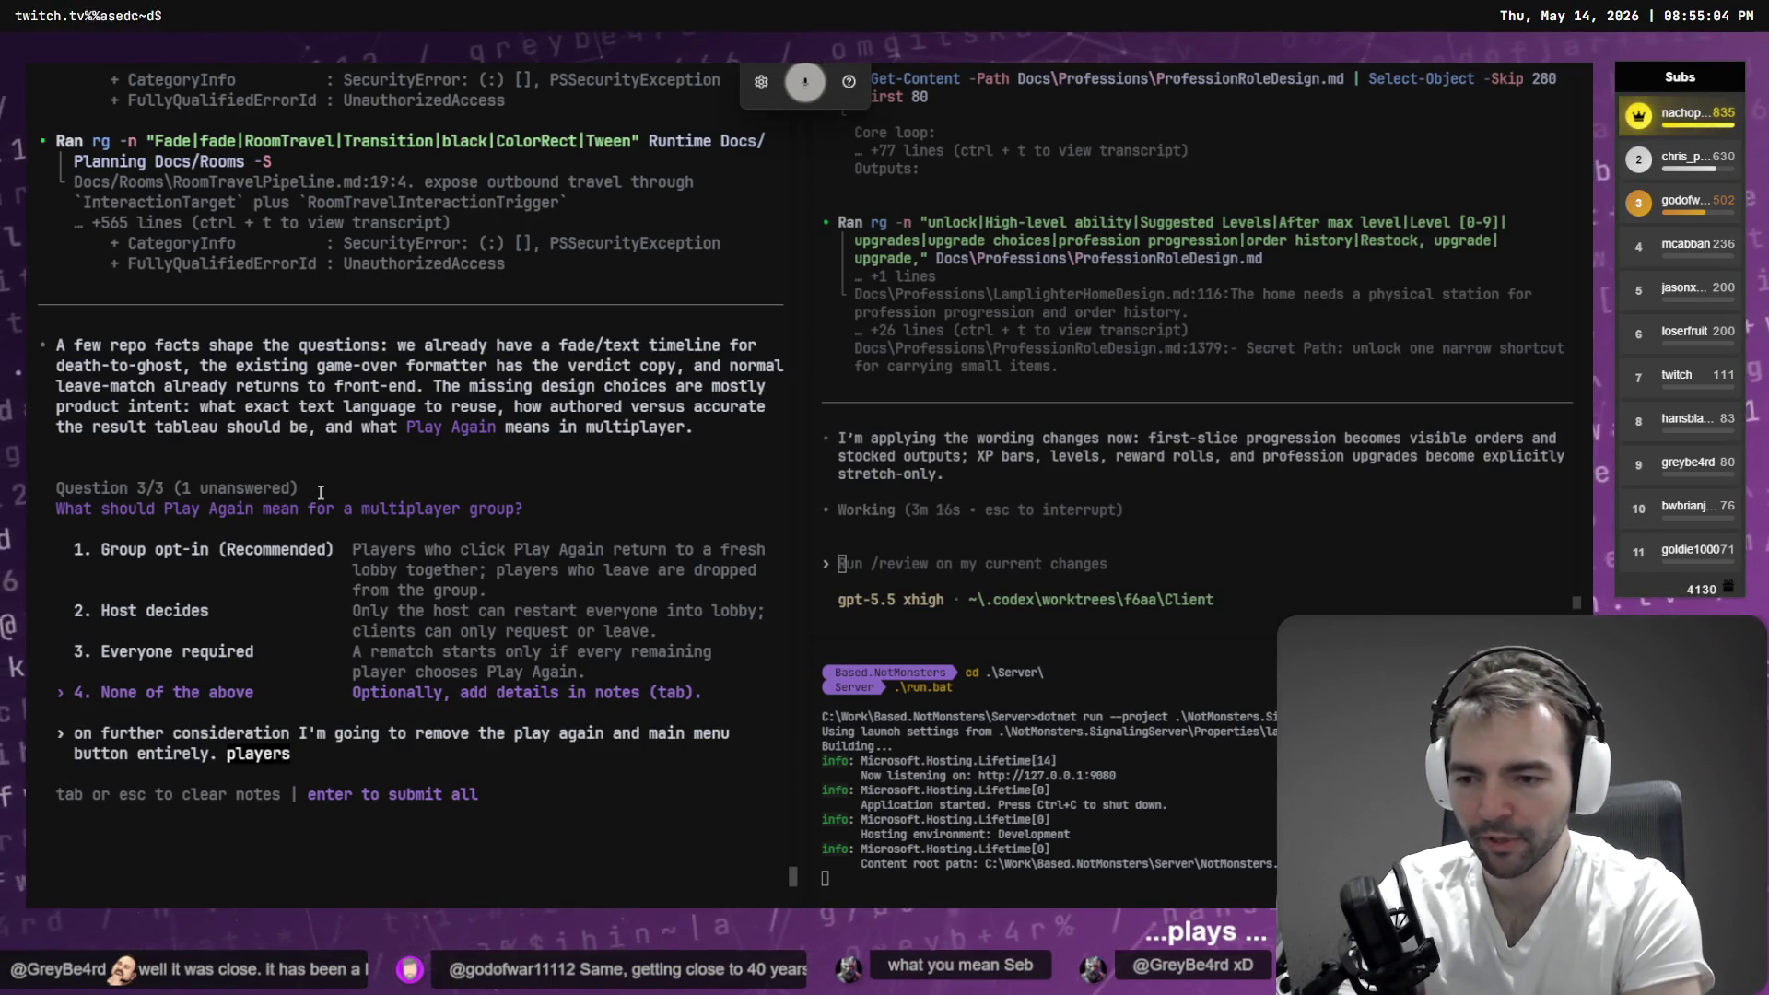
pyautogui.write(' should simply be able to skip')
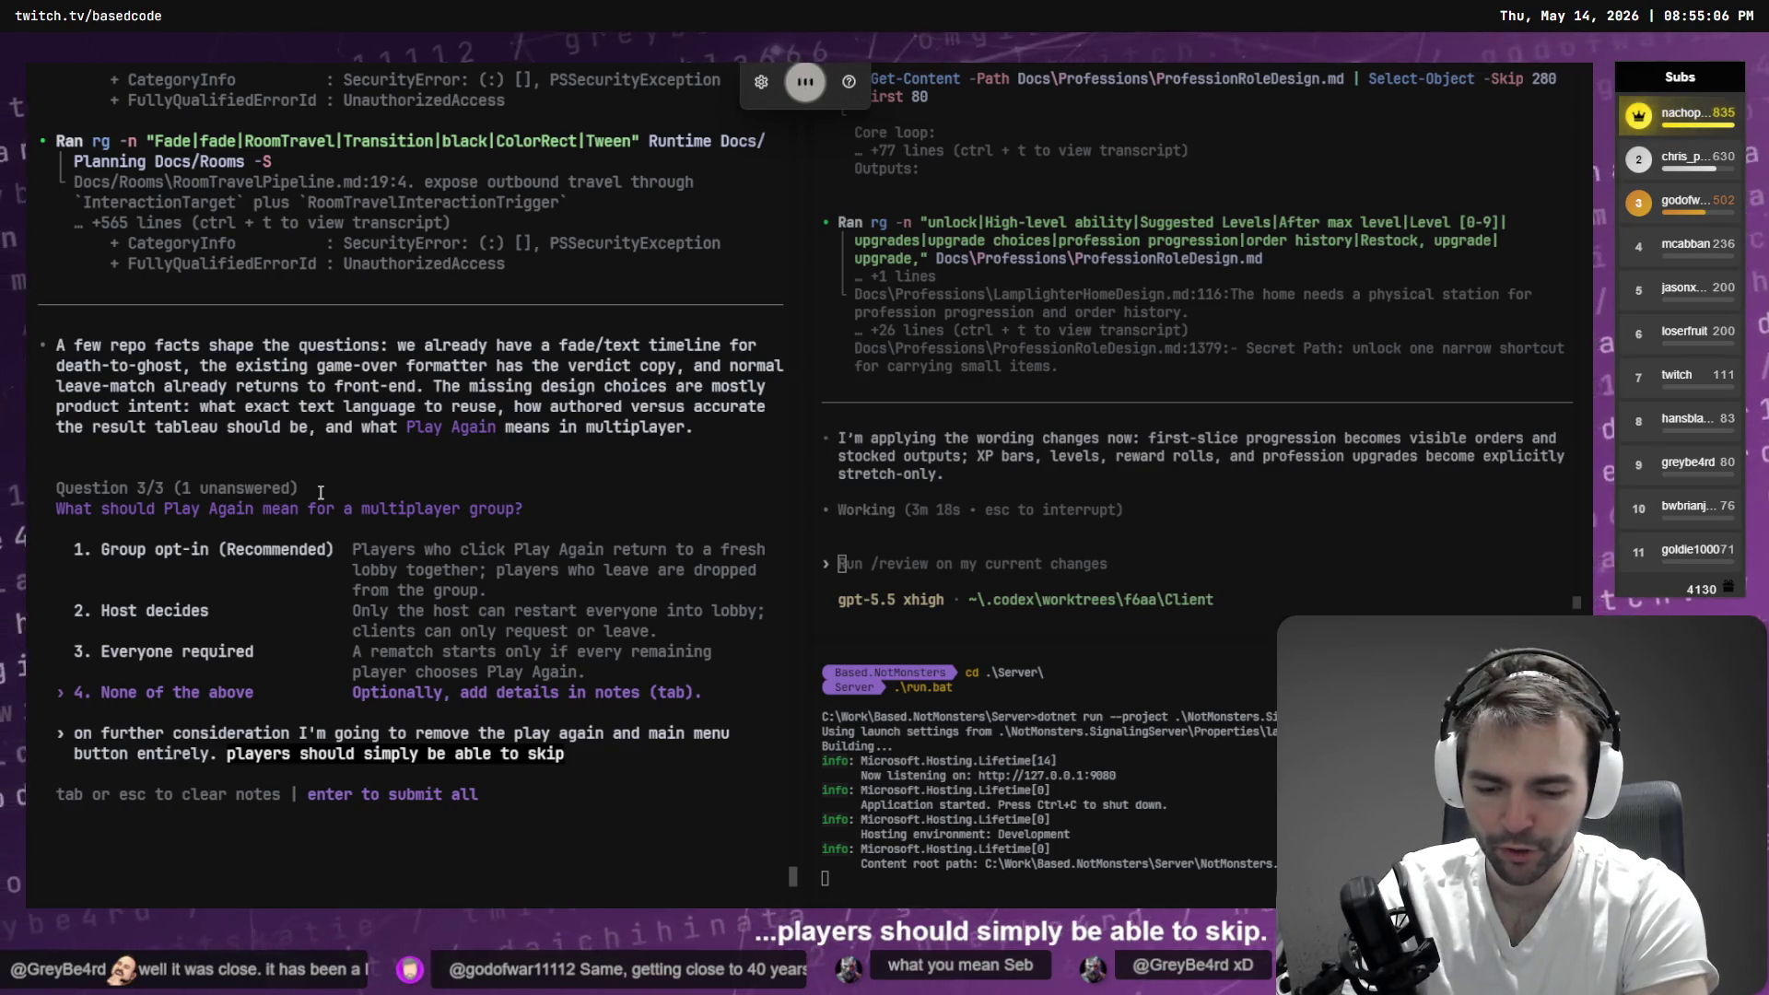
pyautogui.write('. and doing so should take them into a new lobby with the same players')
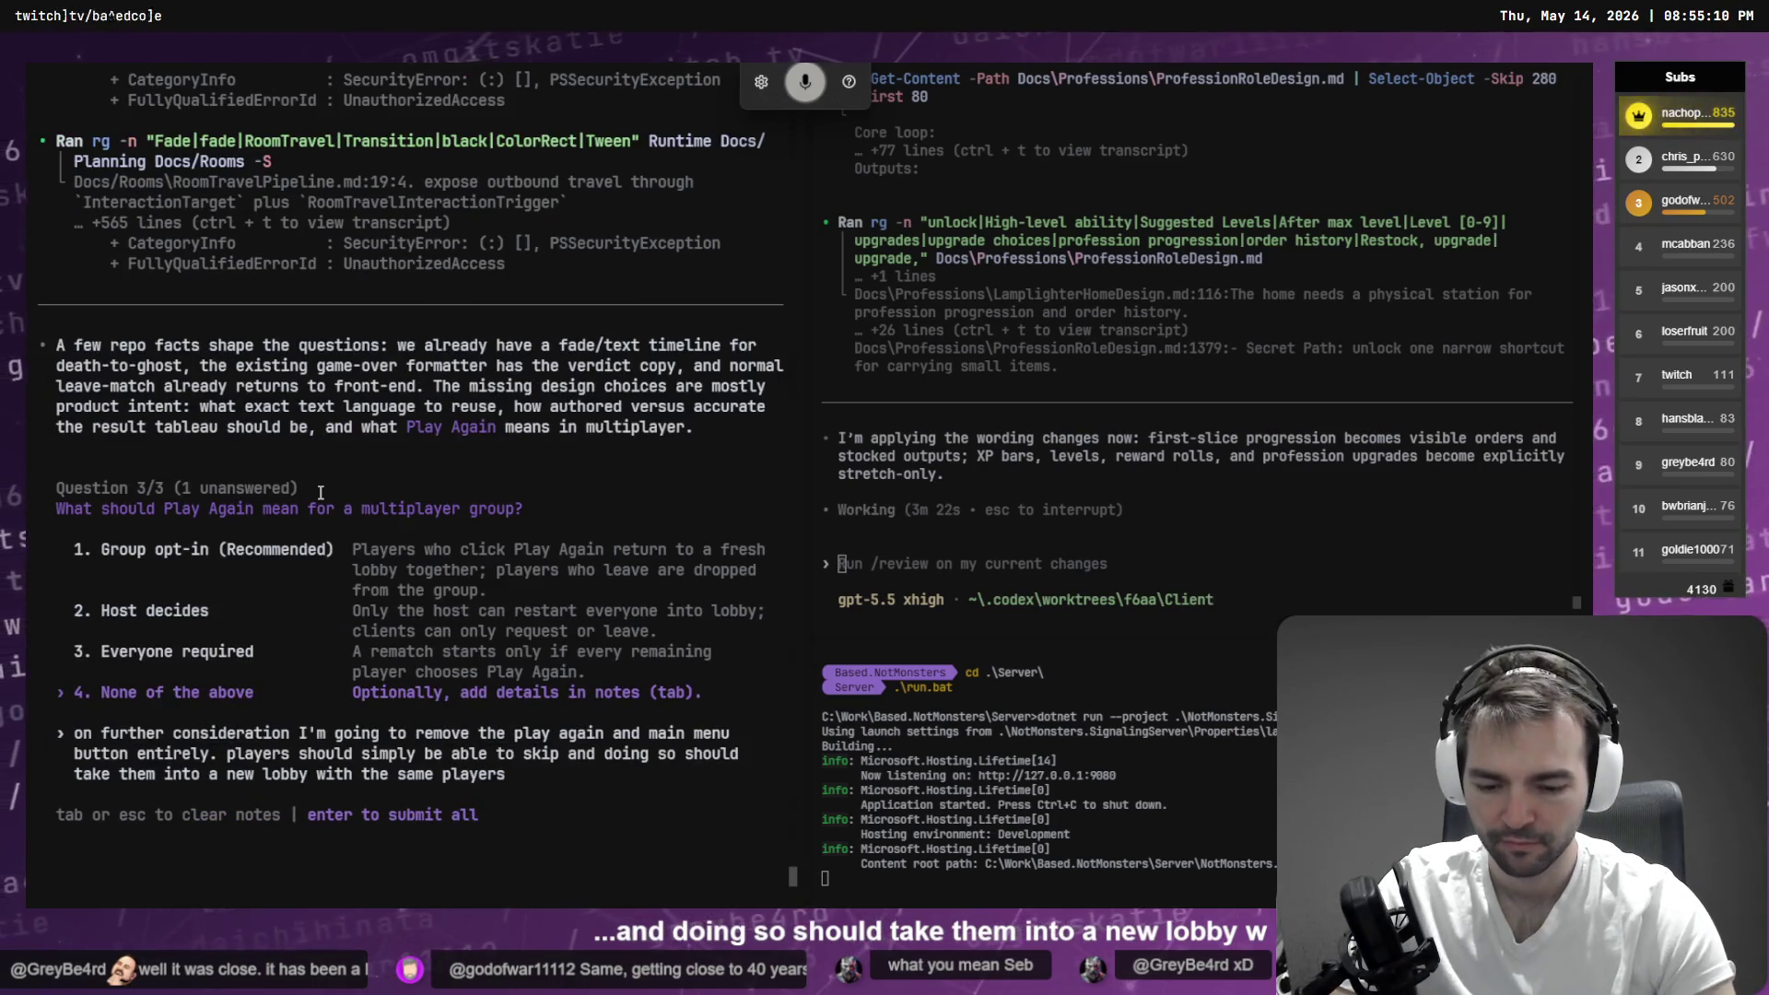
pyautogui.write('. they may choose to')
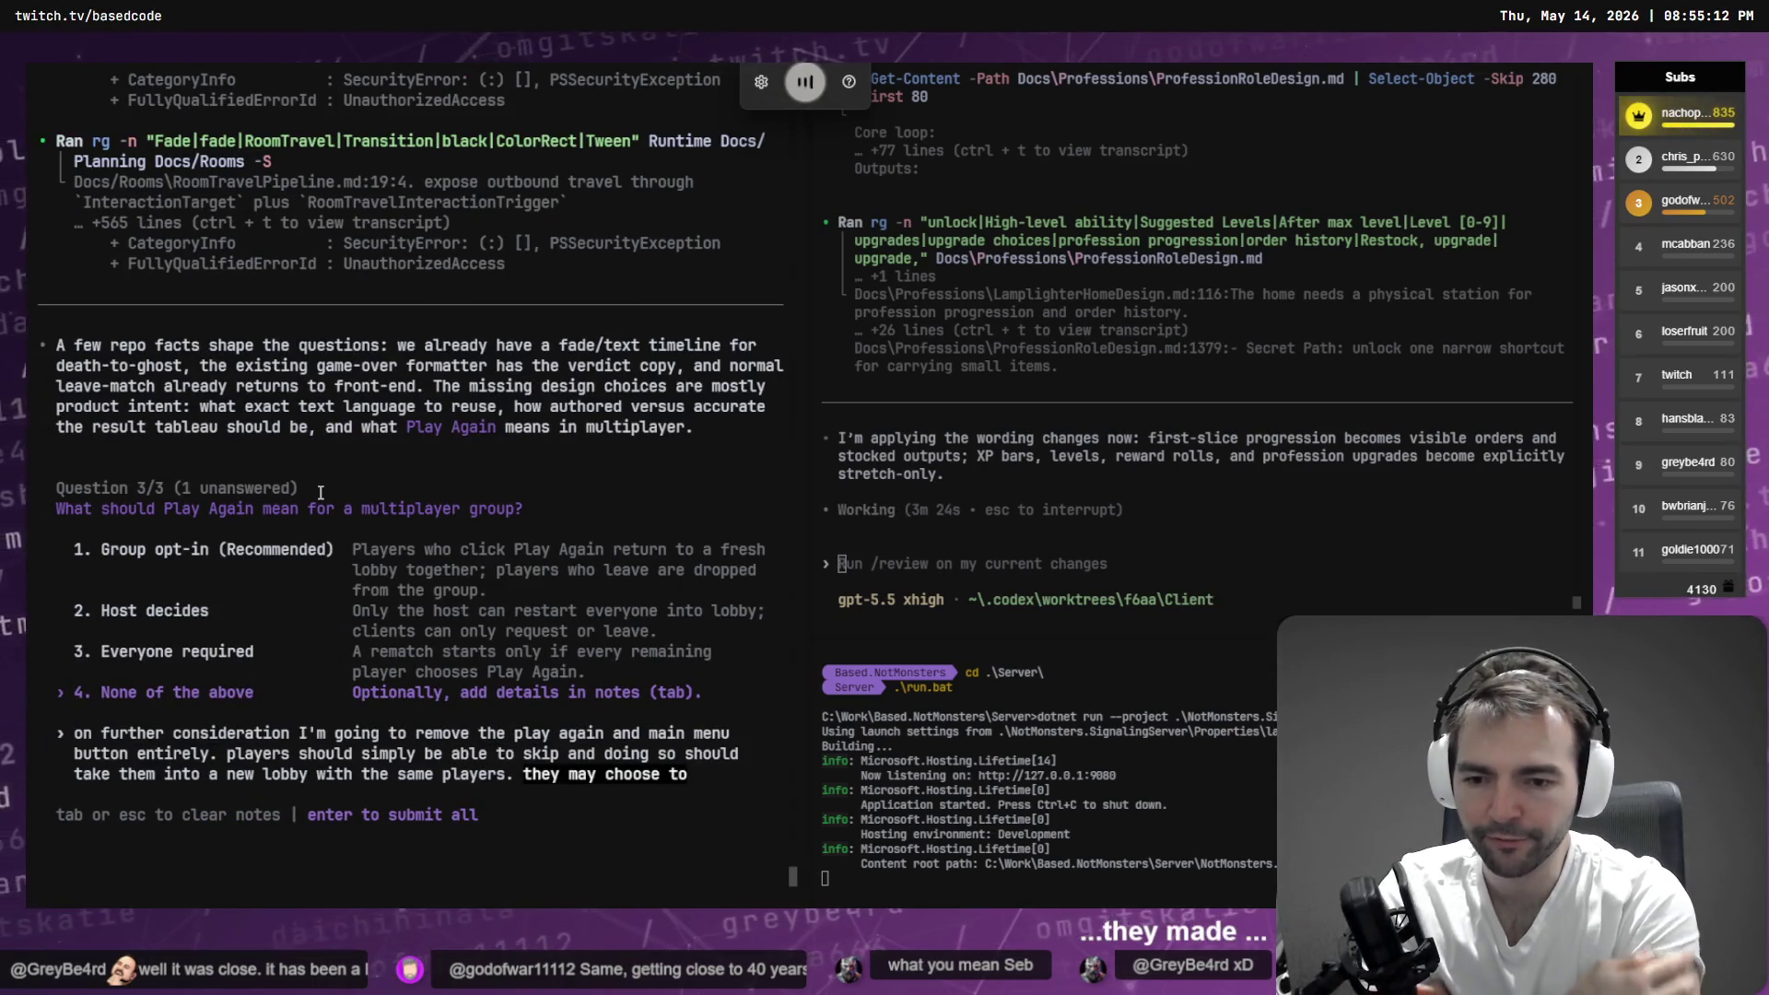
pyautogui.write(' quit from there from the menu.')
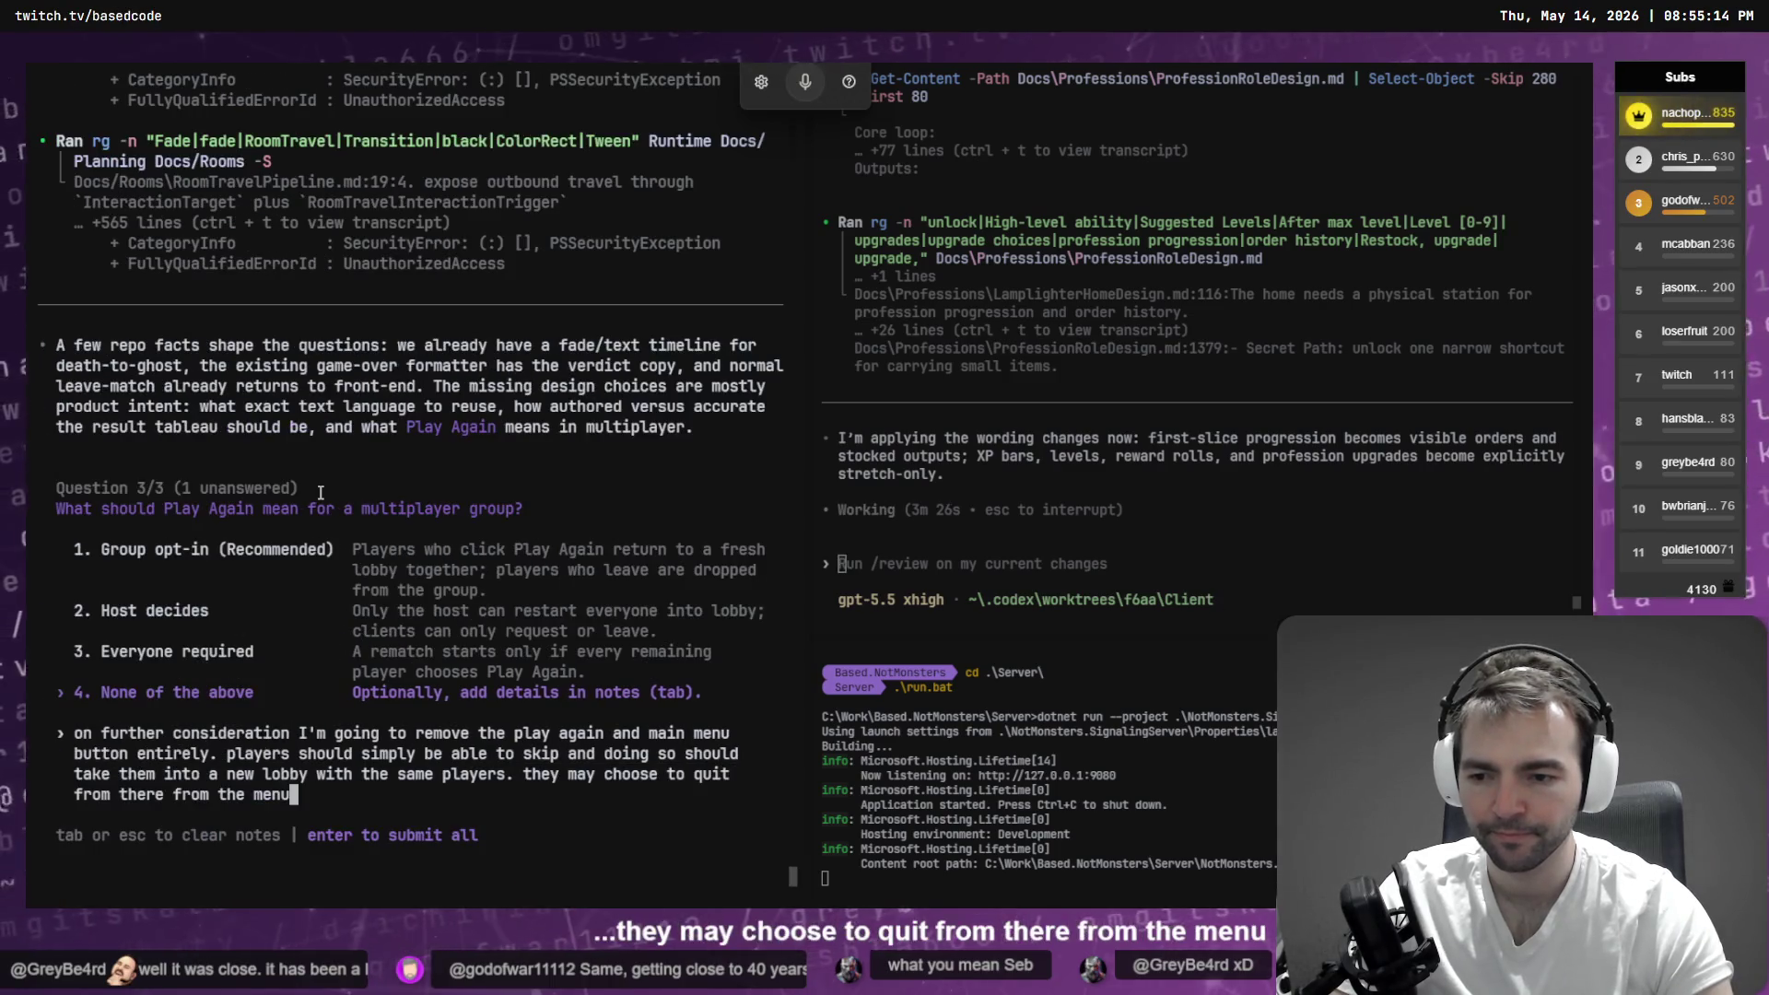
pyautogui.press('Return')
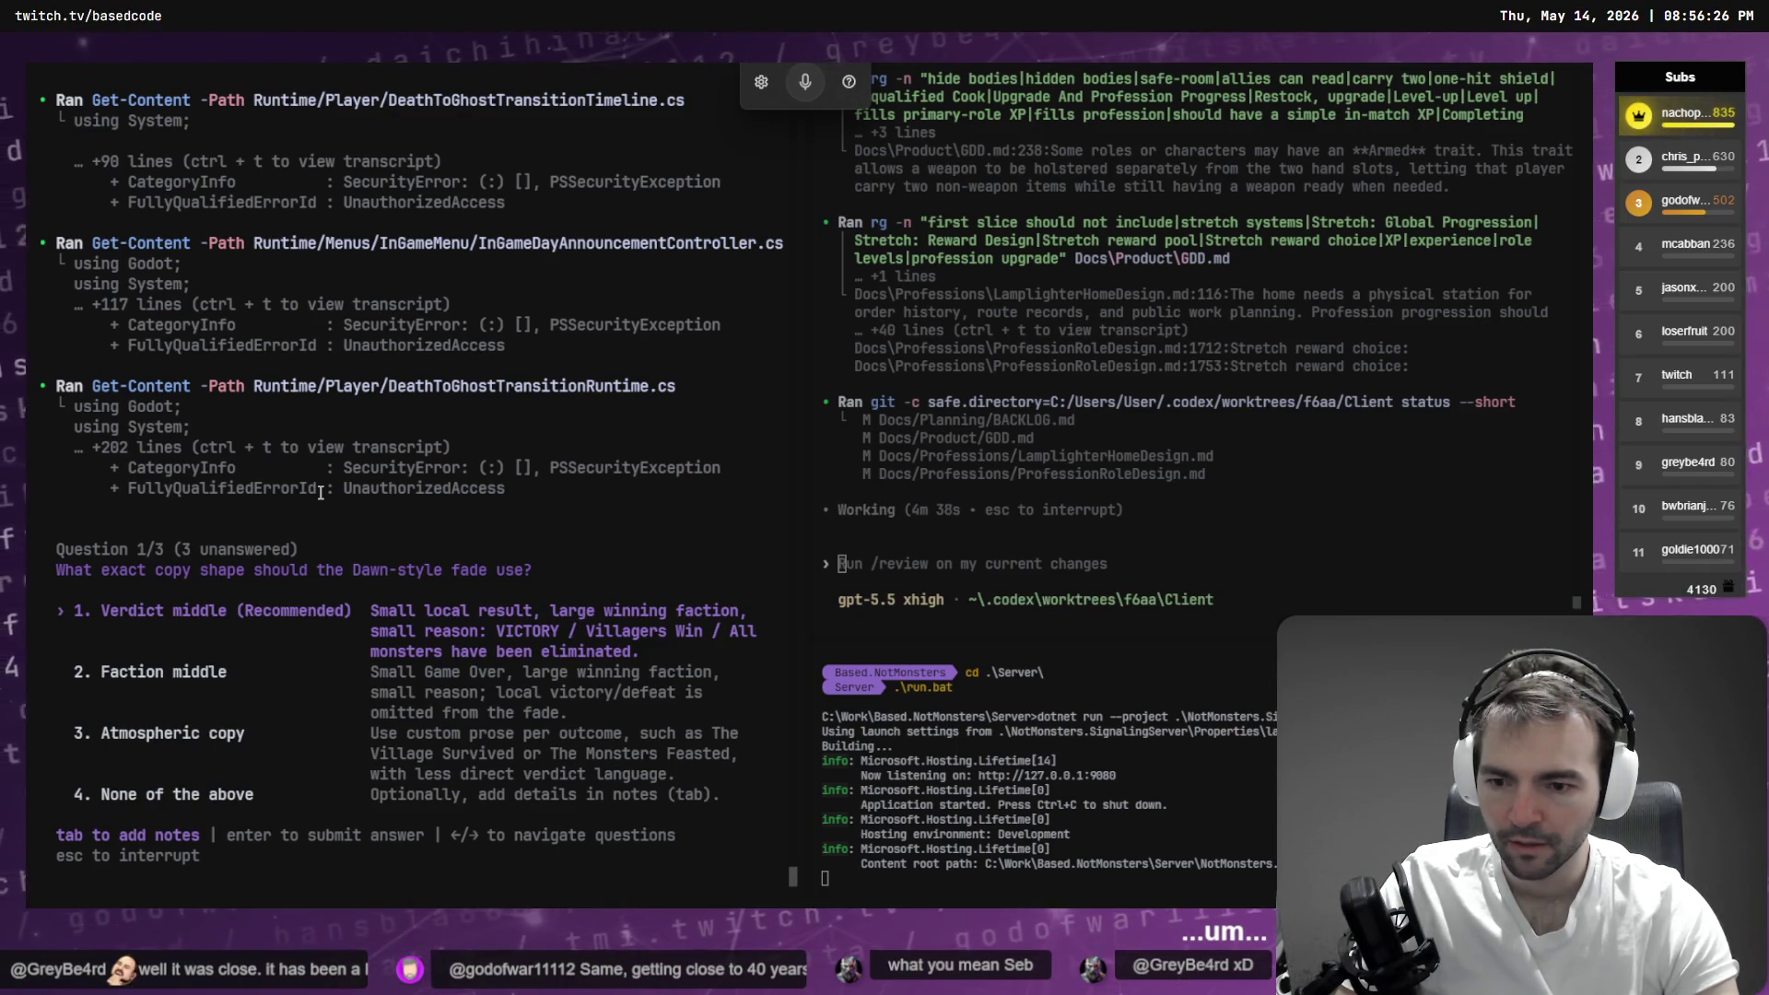
# - Pick None of the above for copy shape, noting to reuse the removed UI's atmospheric words
pyautogui.press('4')
pyautogui.press('Tab')
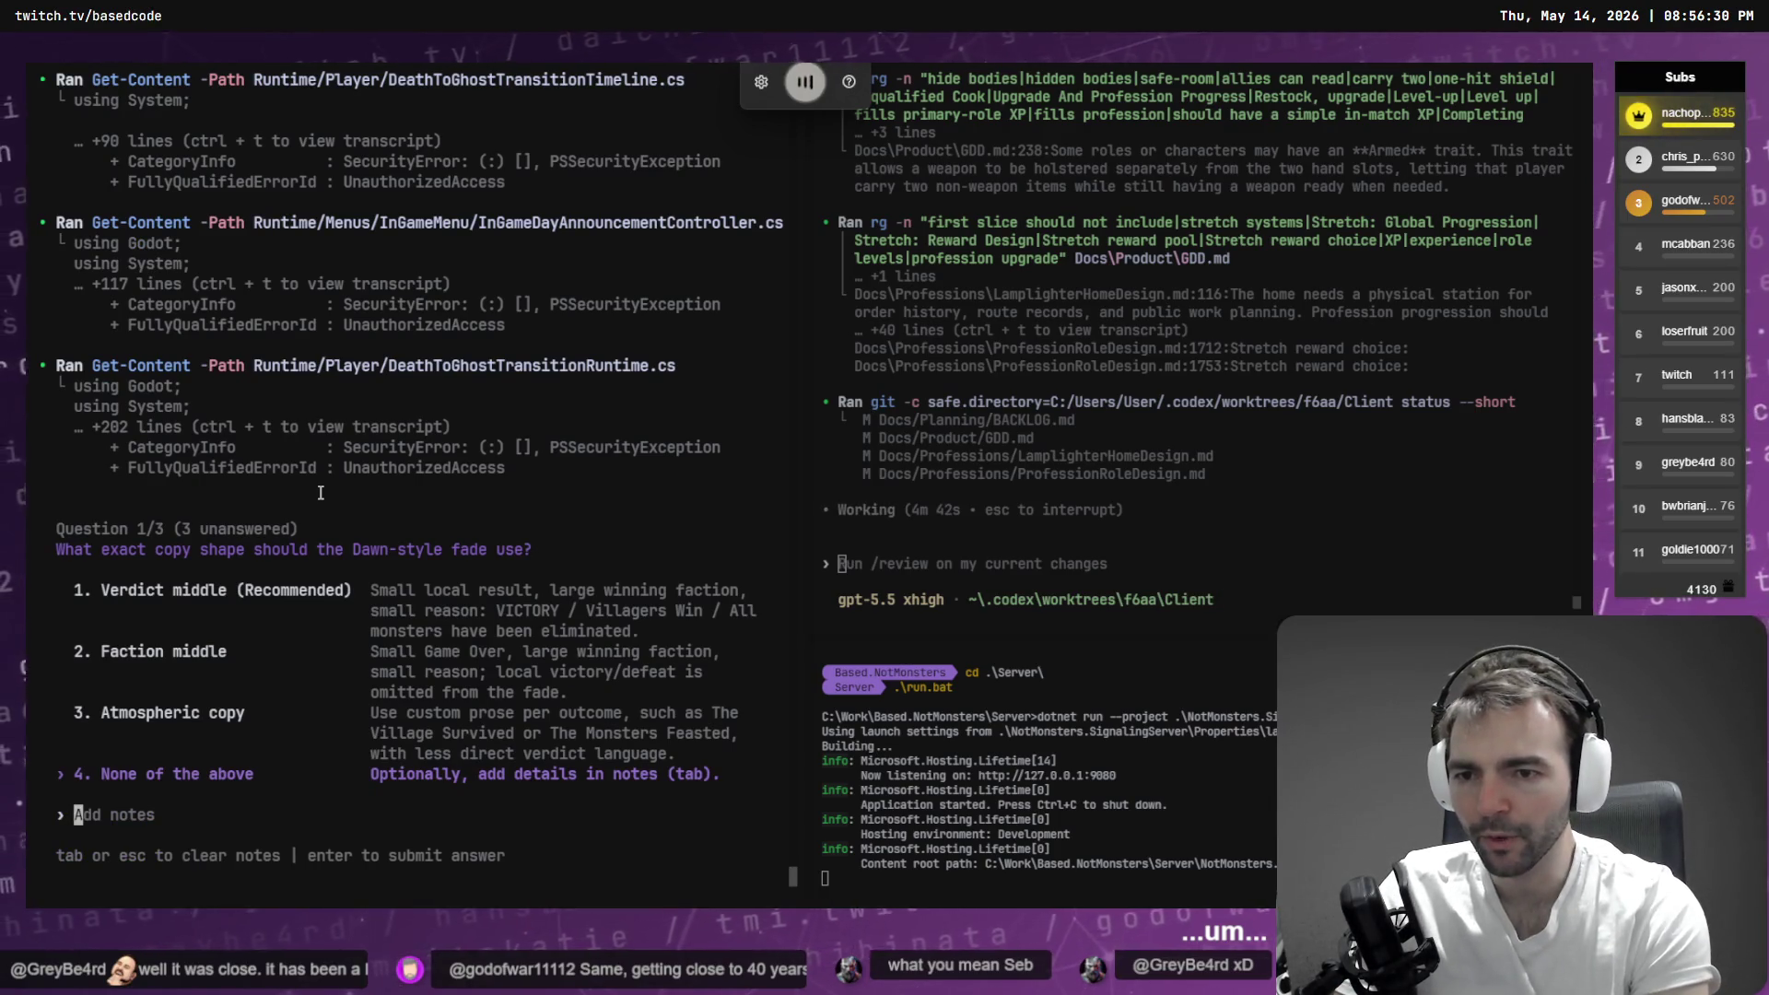
pyautogui.write("in the UI that we're about to remove we had chosen some")
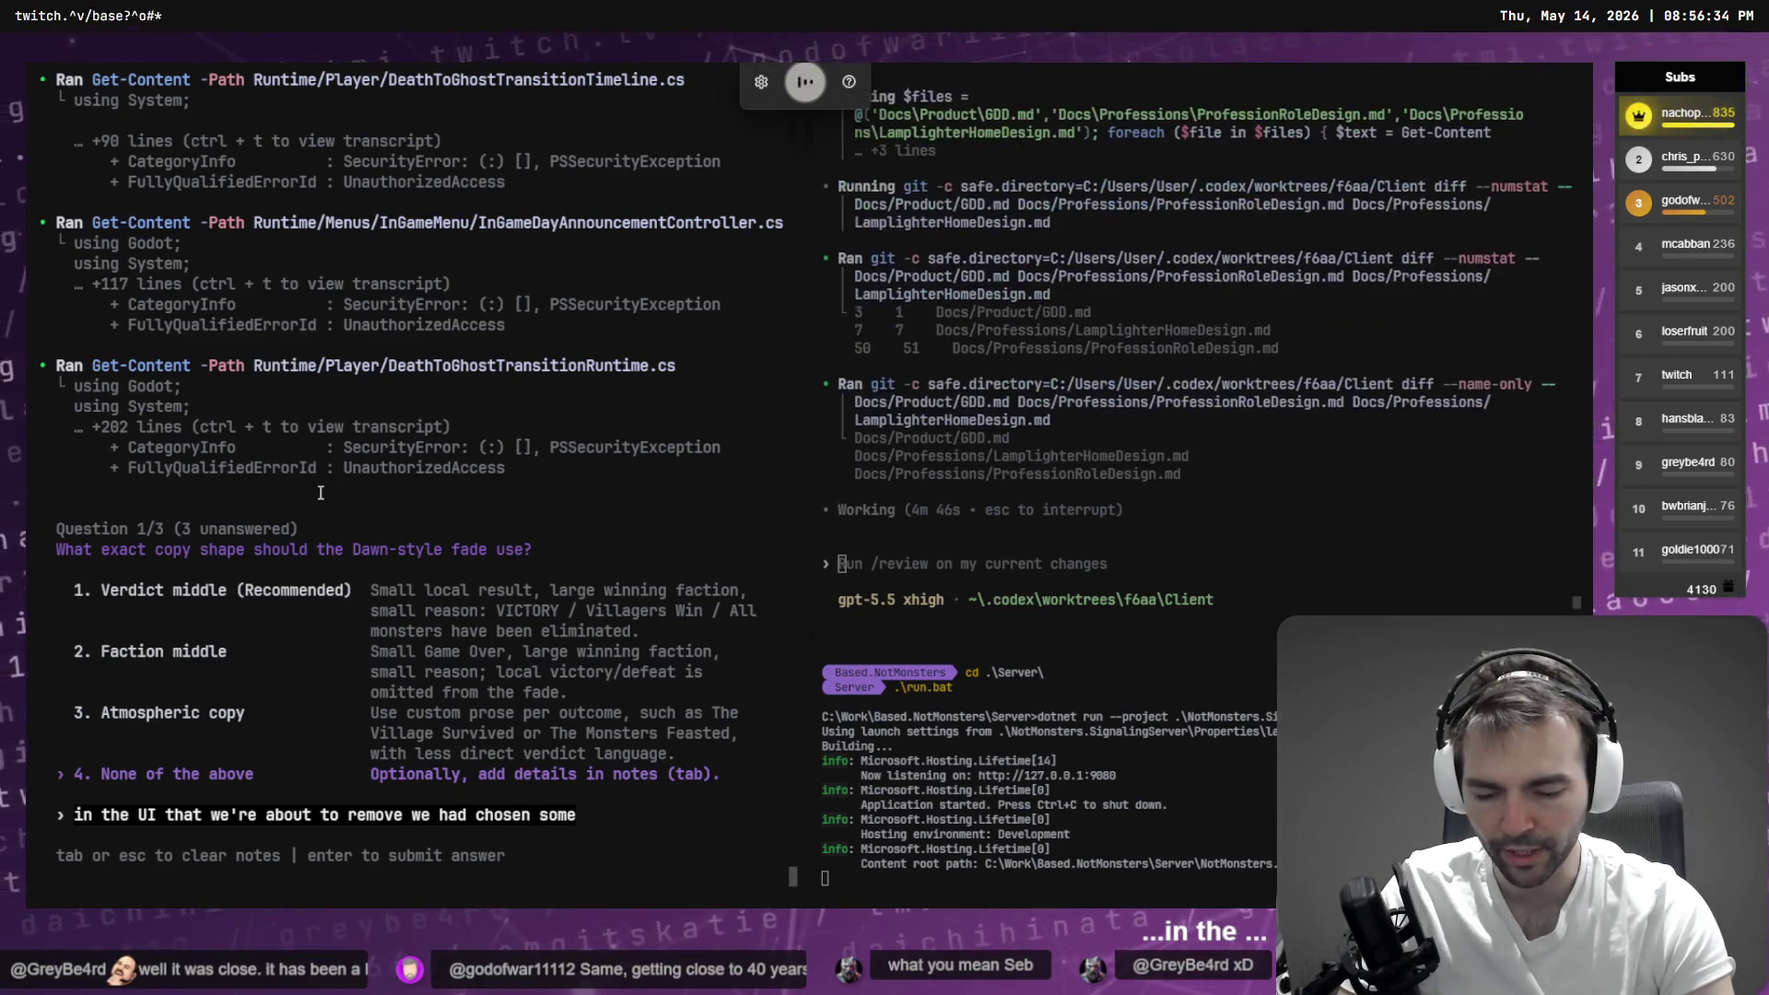
pyautogui.write(" words I can't remember them exactly but look into the user")
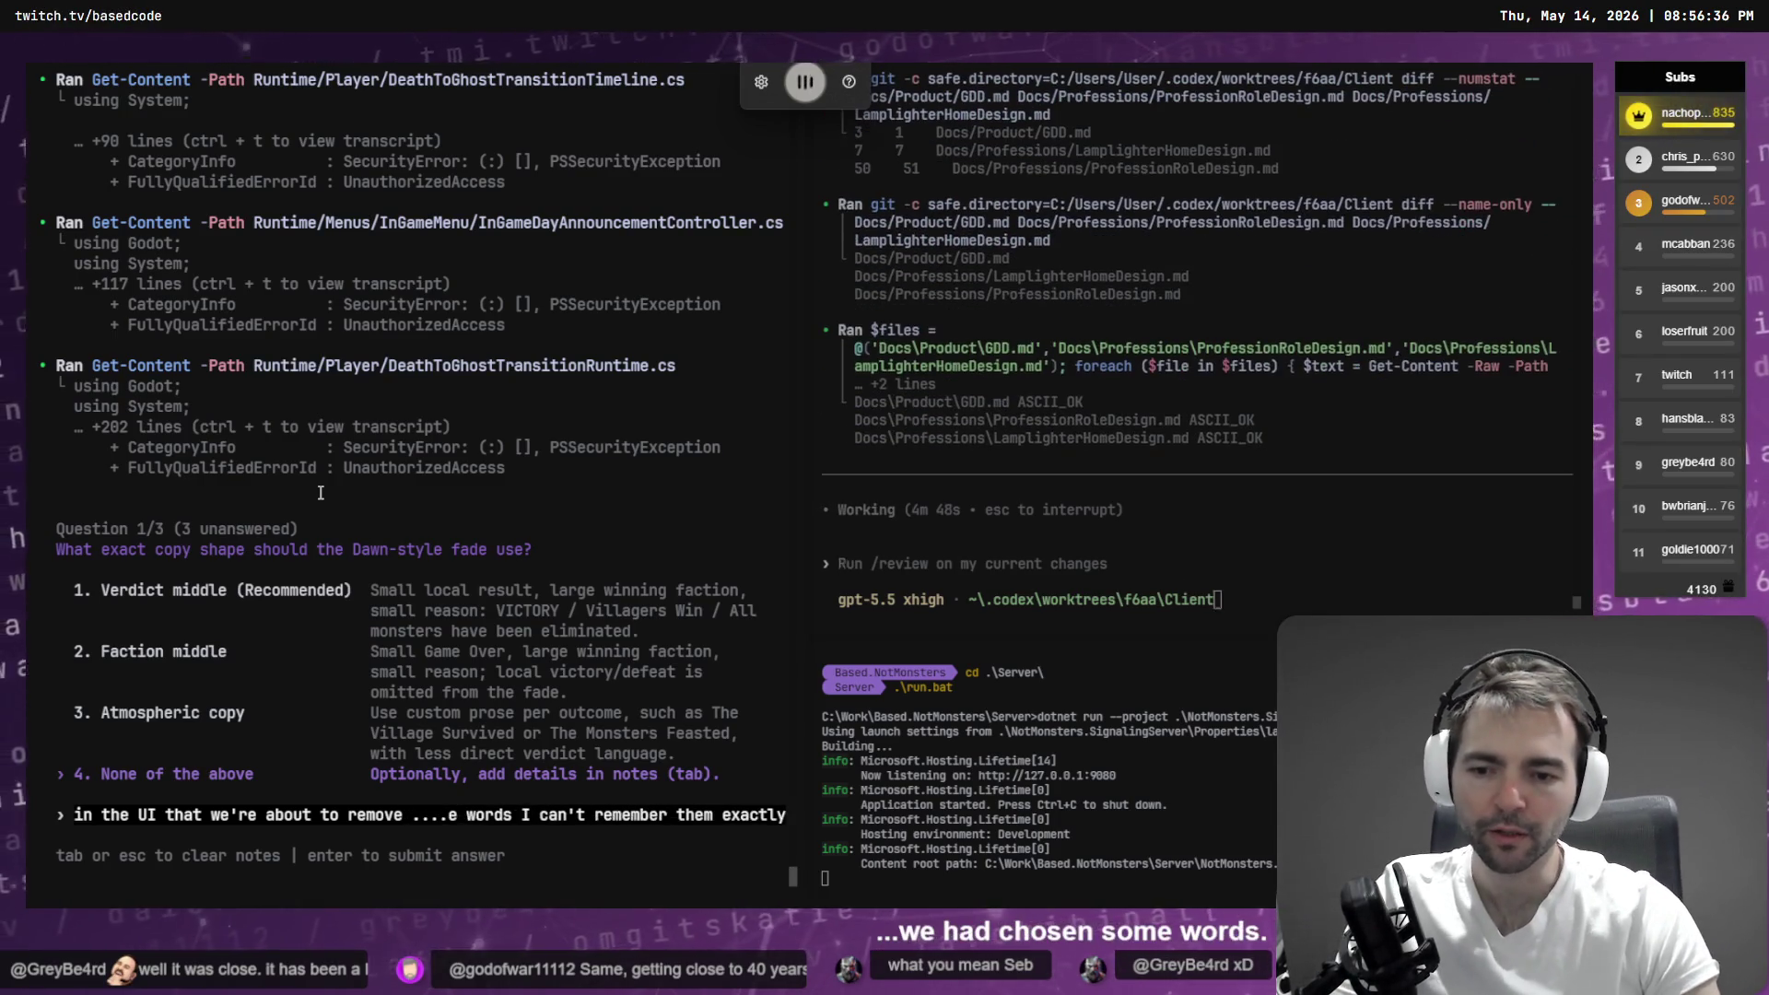
pyautogui.write(' interface for the words that appeared there')
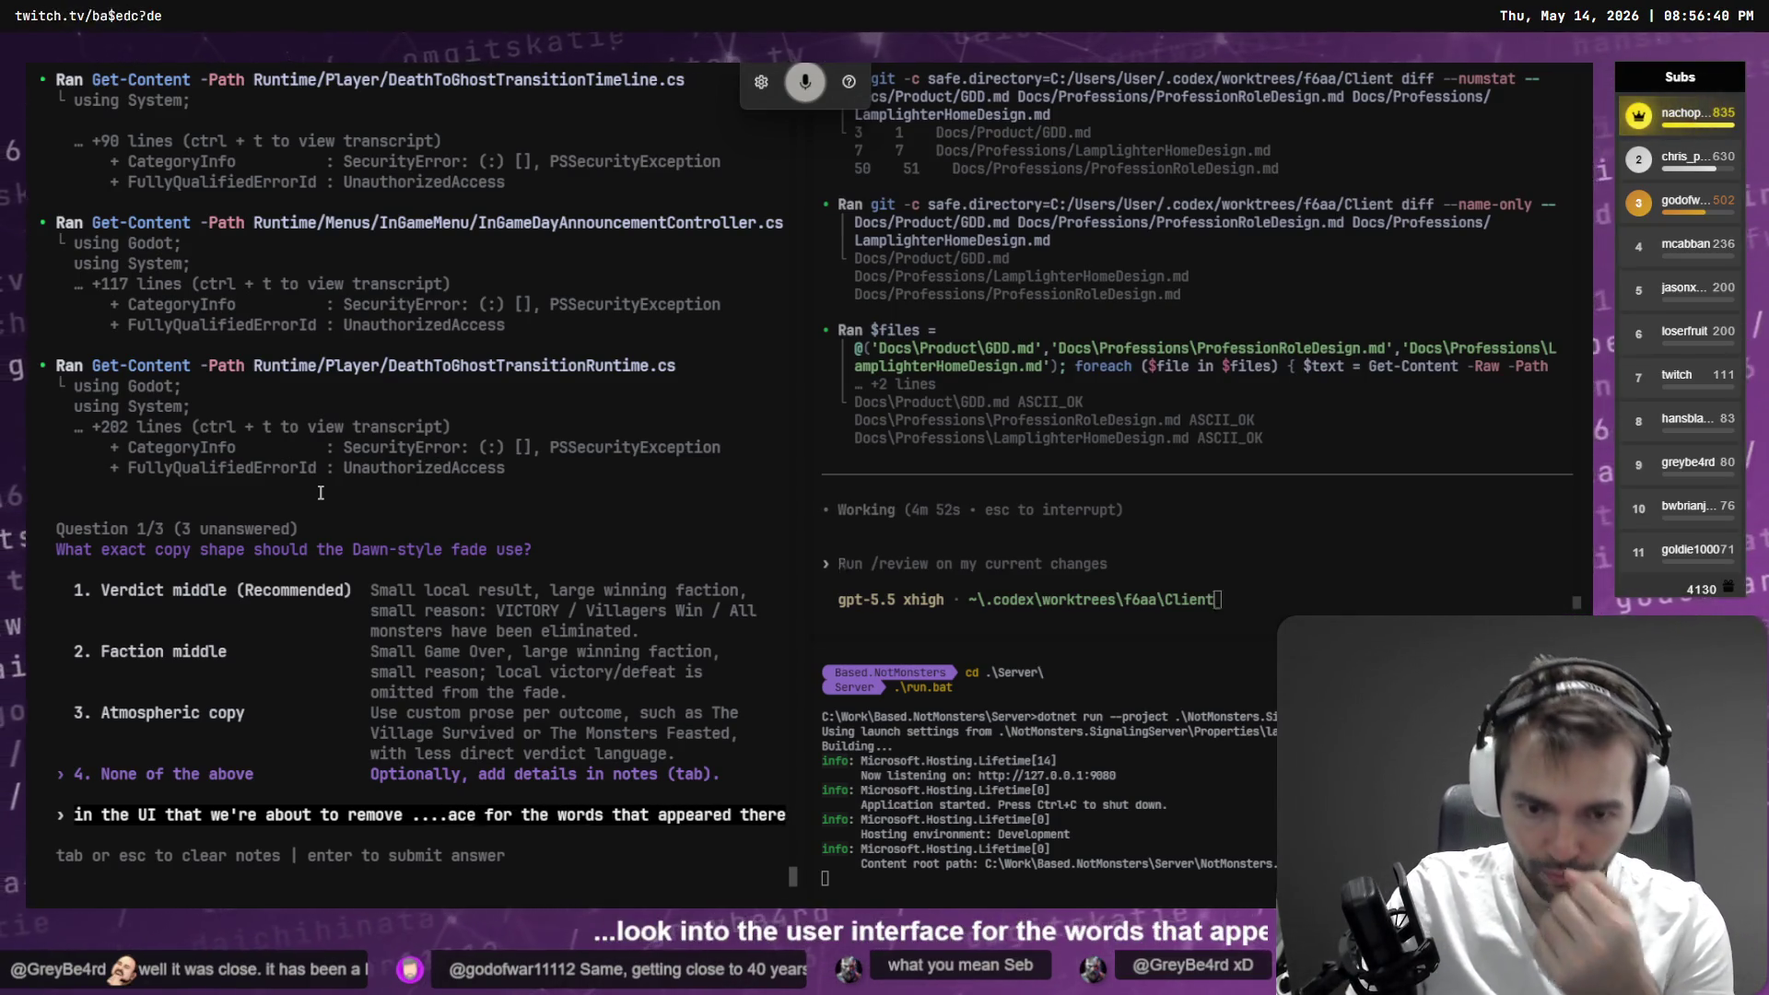
pyautogui.write(' that were provided when we did this design earlier and reuse those')
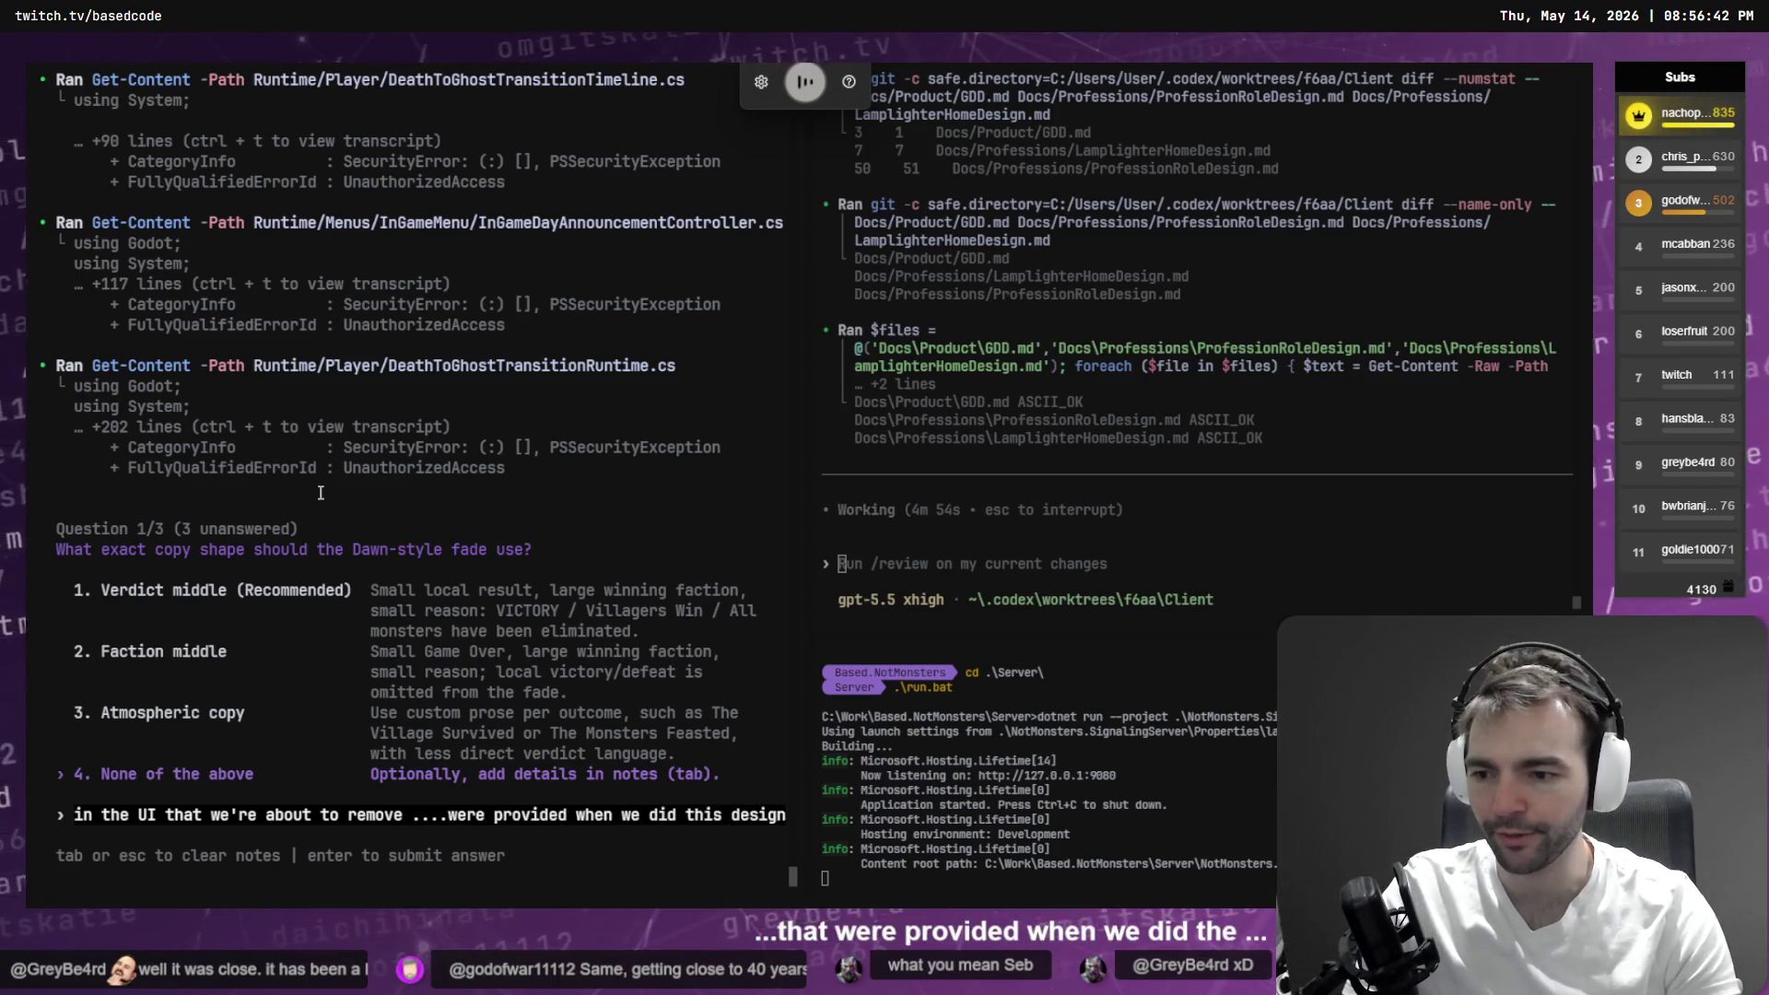
pyautogui.write('. ')
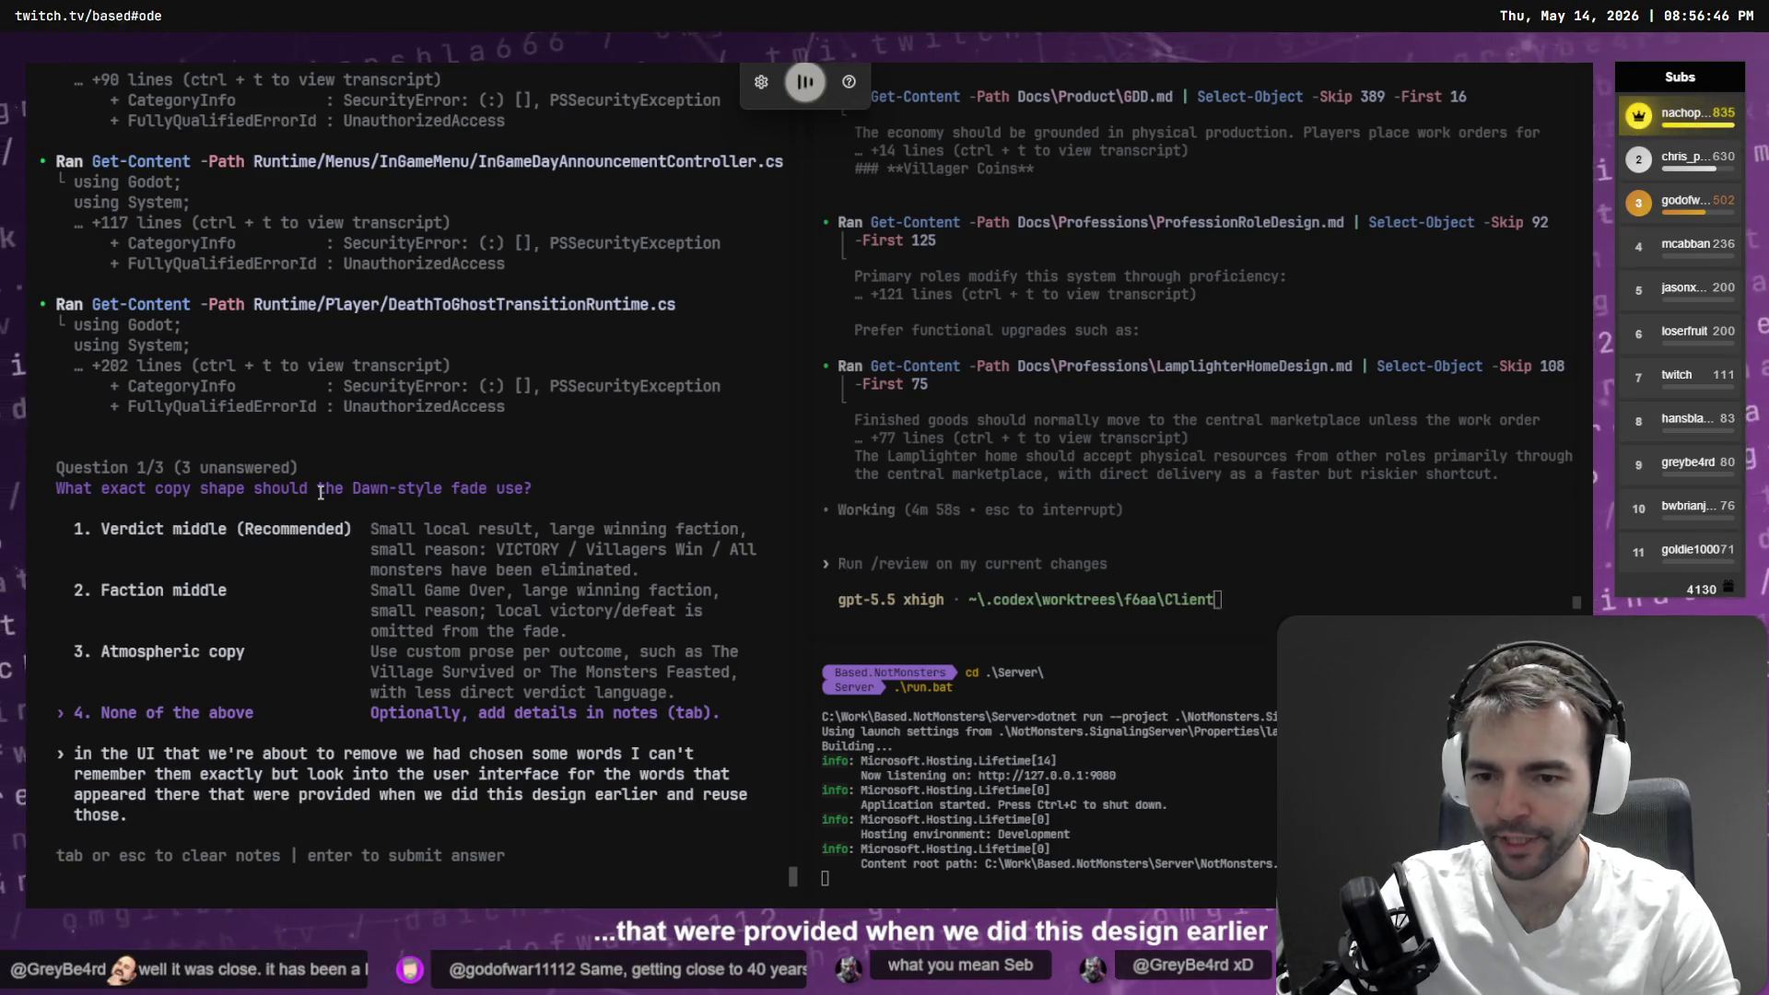
pyautogui.write('they are atmospheric copy.')
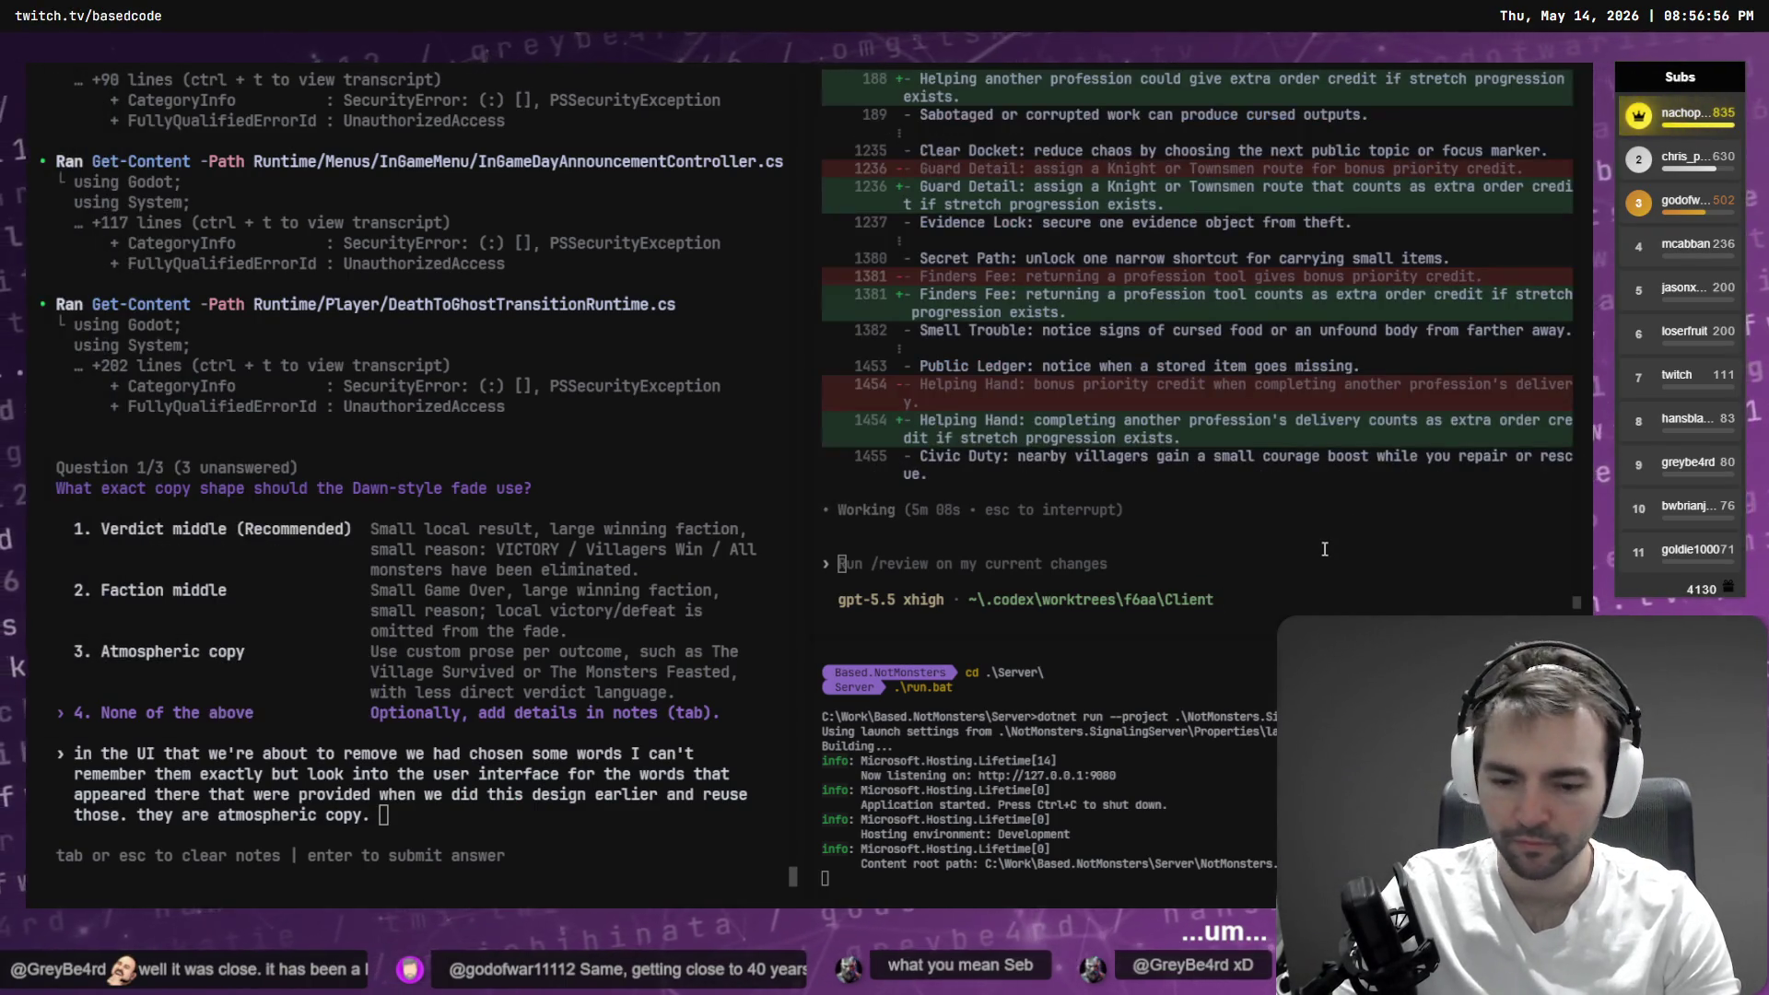
pyautogui.hotkey('alt', 'Tab')
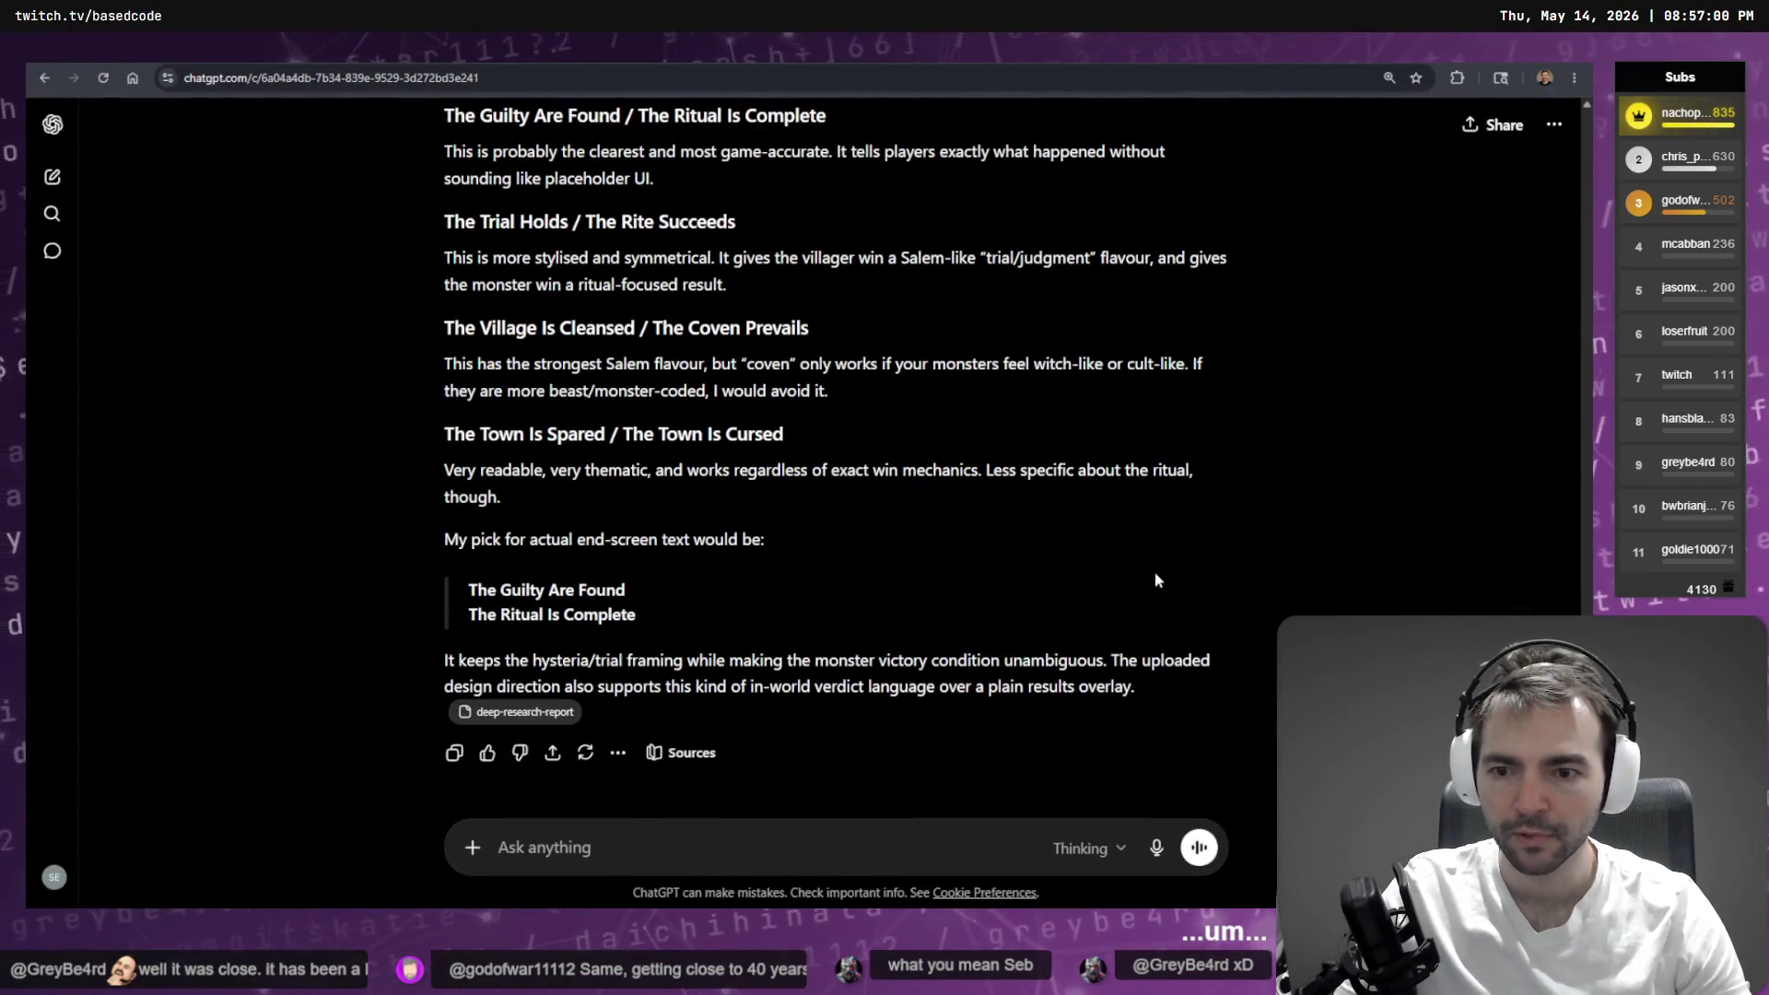
# - Continue the note with 'those words were' and paste 'The Guilty Are Found' from ChatGPT
pyautogui.moveTo(468, 590)
pyautogui.mouseDown()
pyautogui.moveTo(636, 615)
pyautogui.moveTo(632, 591)
pyautogui.moveTo(471, 590)
pyautogui.mouseUp()
pyautogui.click(623, 590)
pyautogui.tripleClick(580, 591)
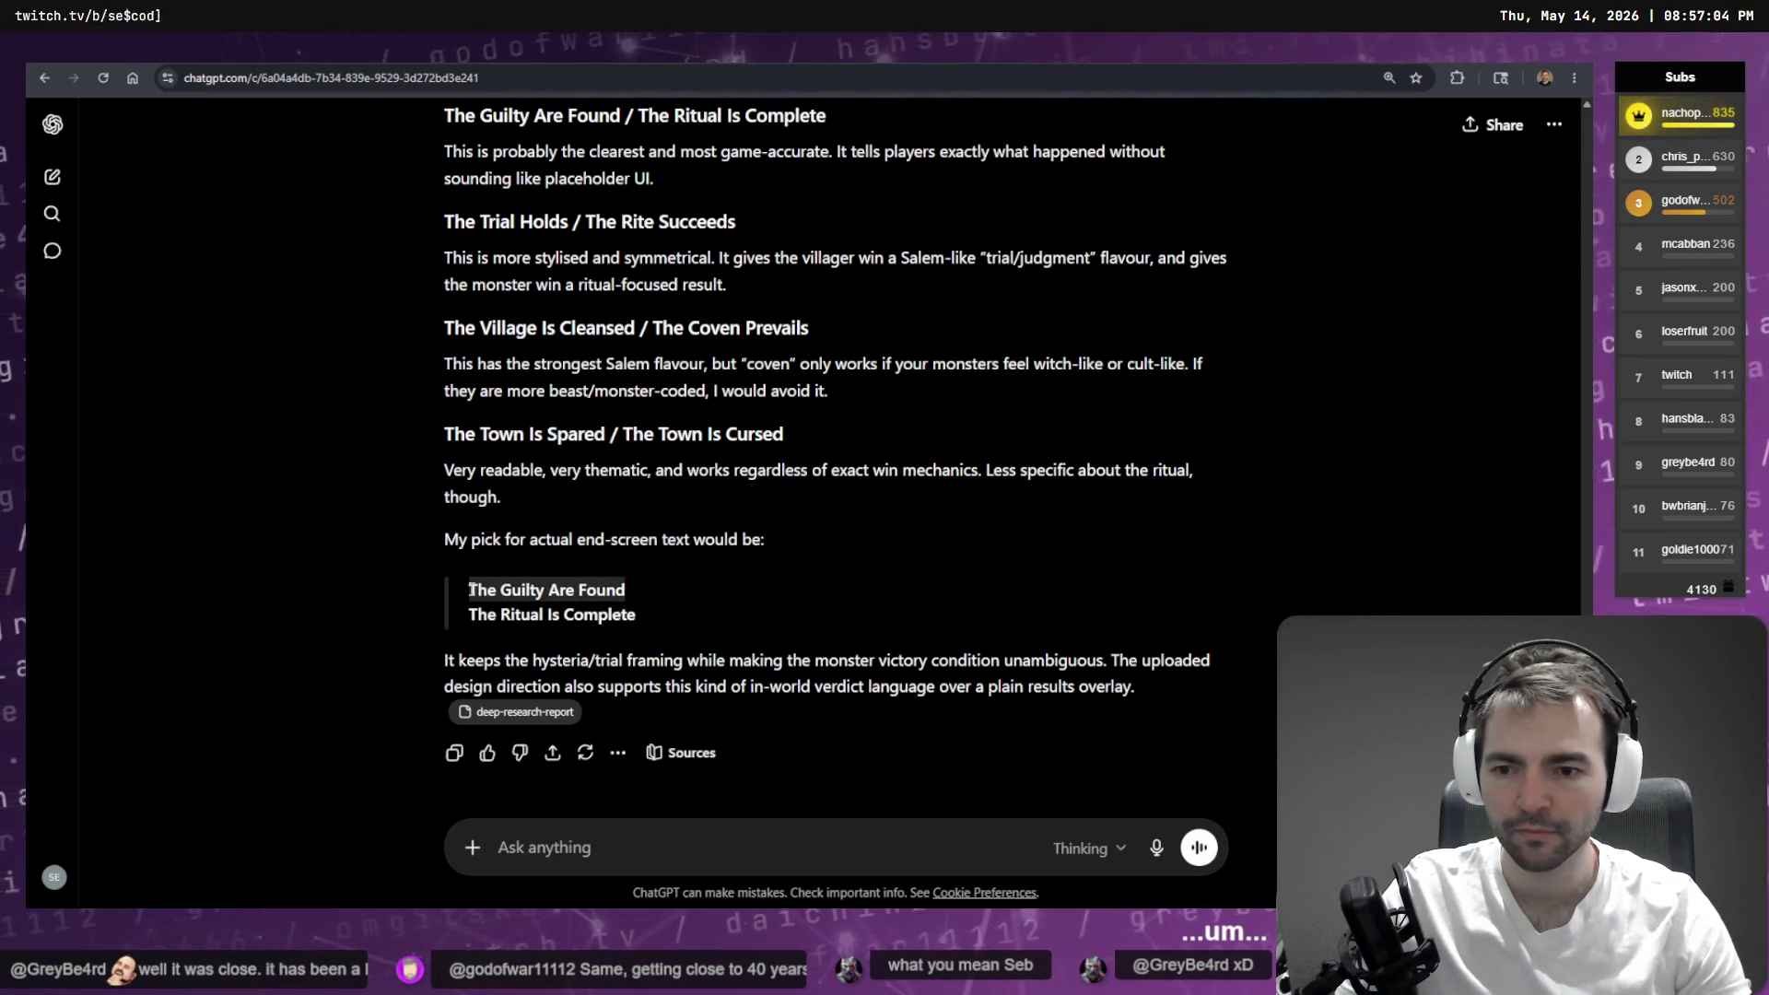
pyautogui.tripleClick(471, 589)
pyautogui.hotkey('alt', 'Tab')
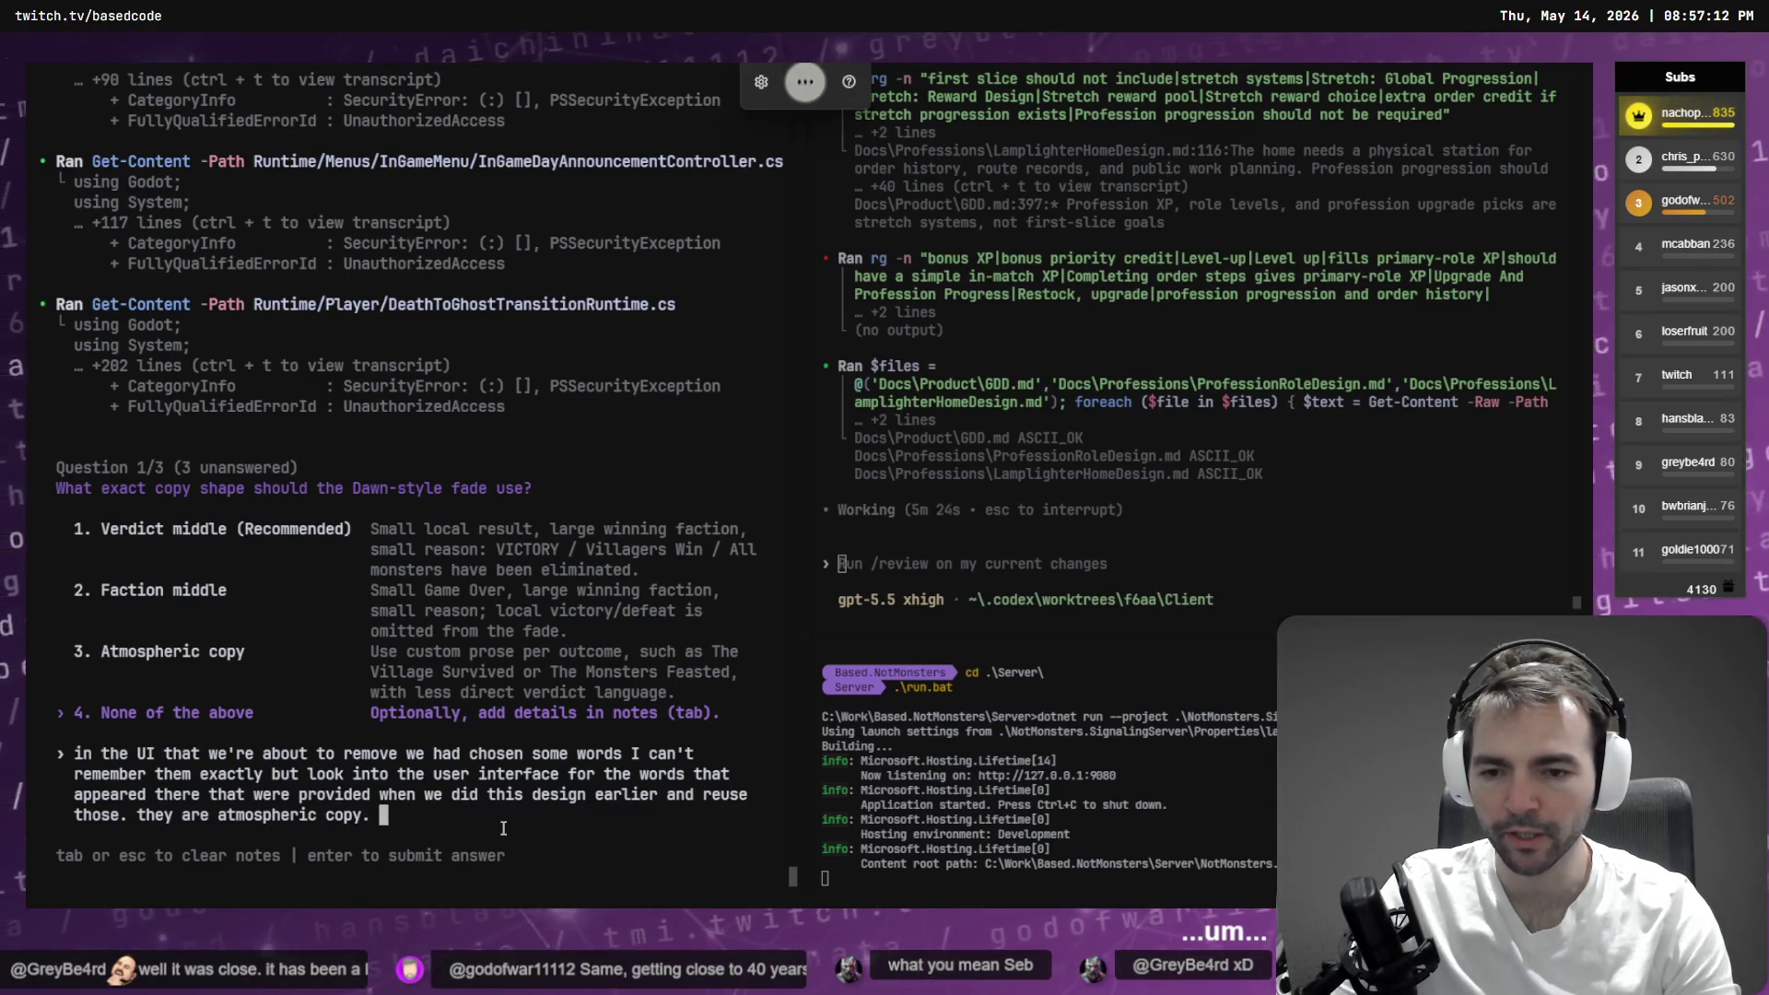
pyautogui.write('those words were "')
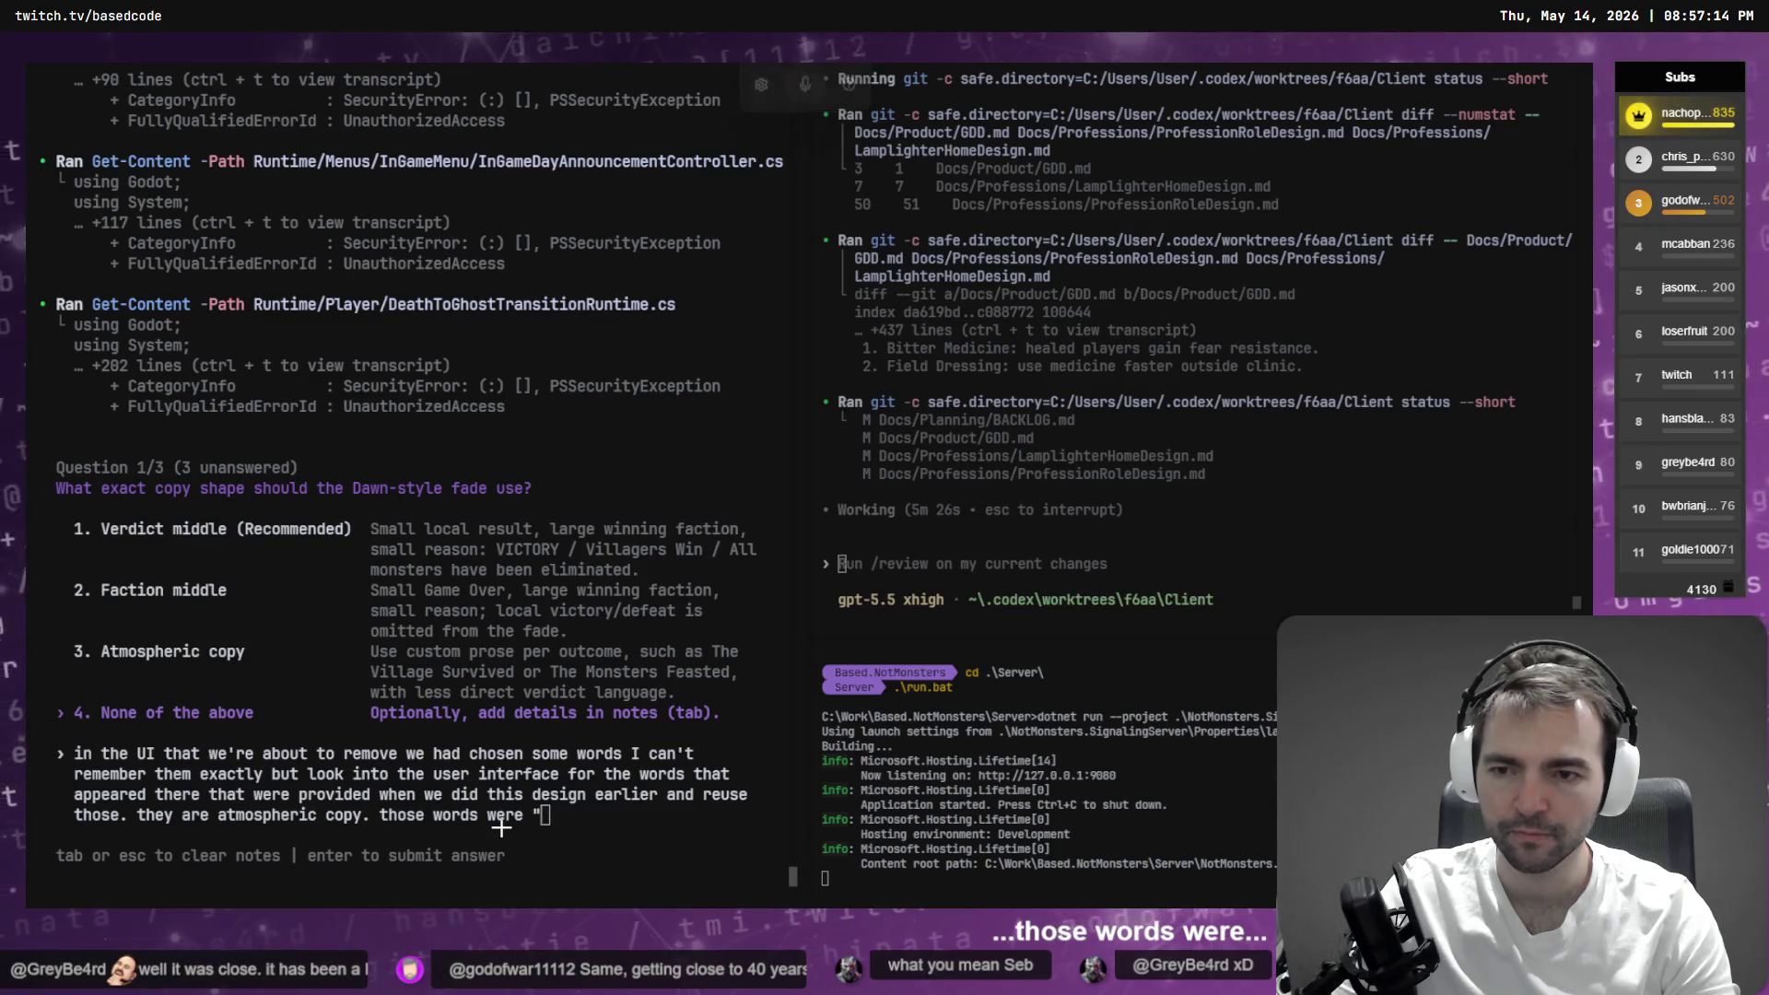
pyautogui.hotkey('alt', 'Tab')
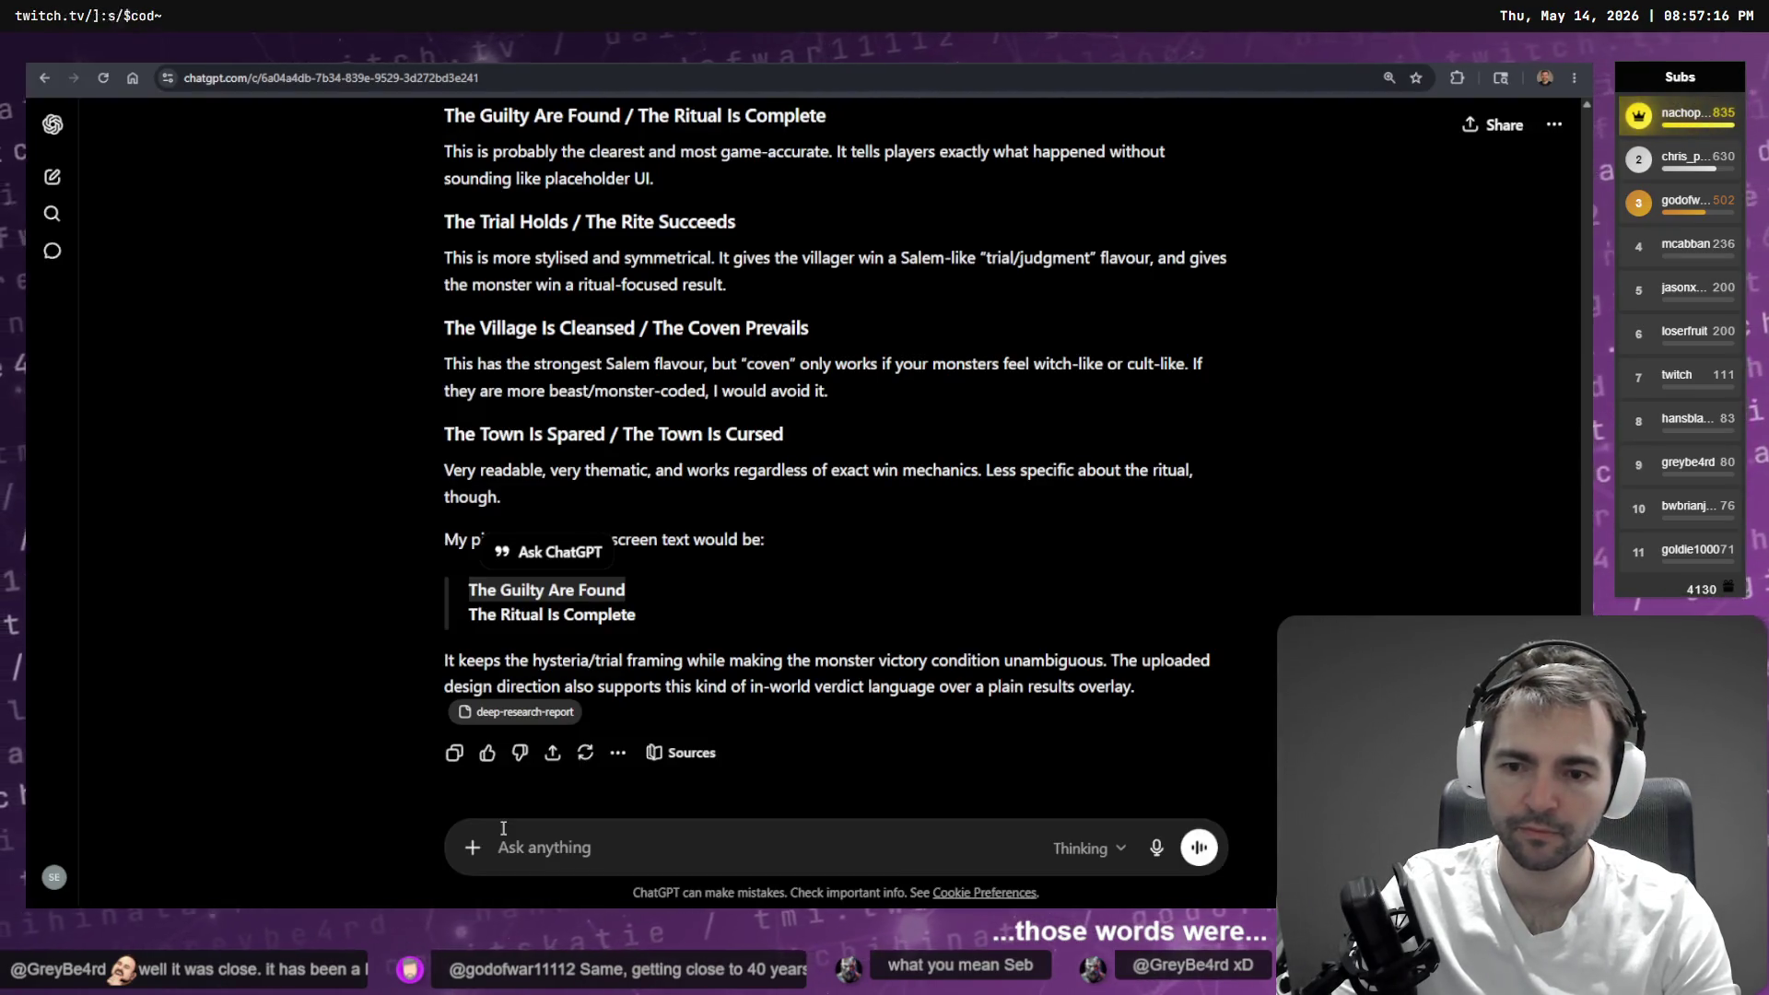
pyautogui.hotkey('ctrl', 'c')
pyautogui.hotkey('alt', 'Tab')
pyautogui.hotkey('ctrl', 'v')
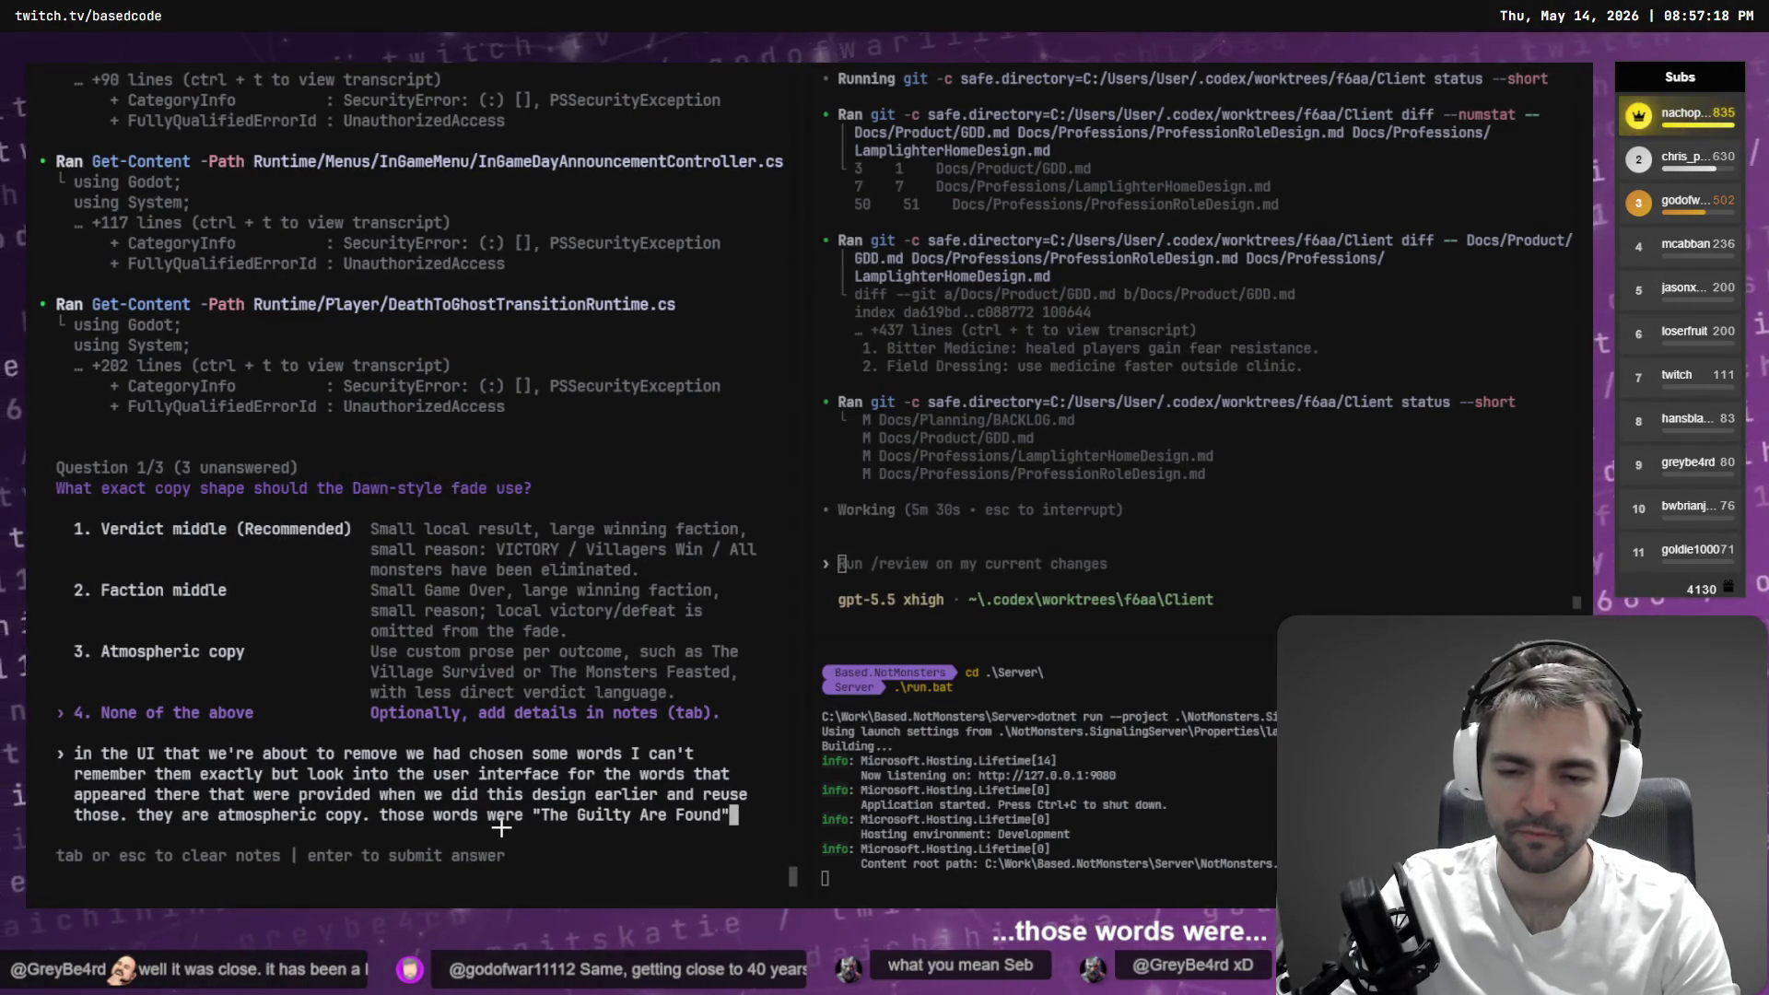
pyautogui.write('" and "')
# - Append 'The Ritual Is Complete' from ChatGPT to the note and submit the answer
pyautogui.hotkey('alt', 'Tab')
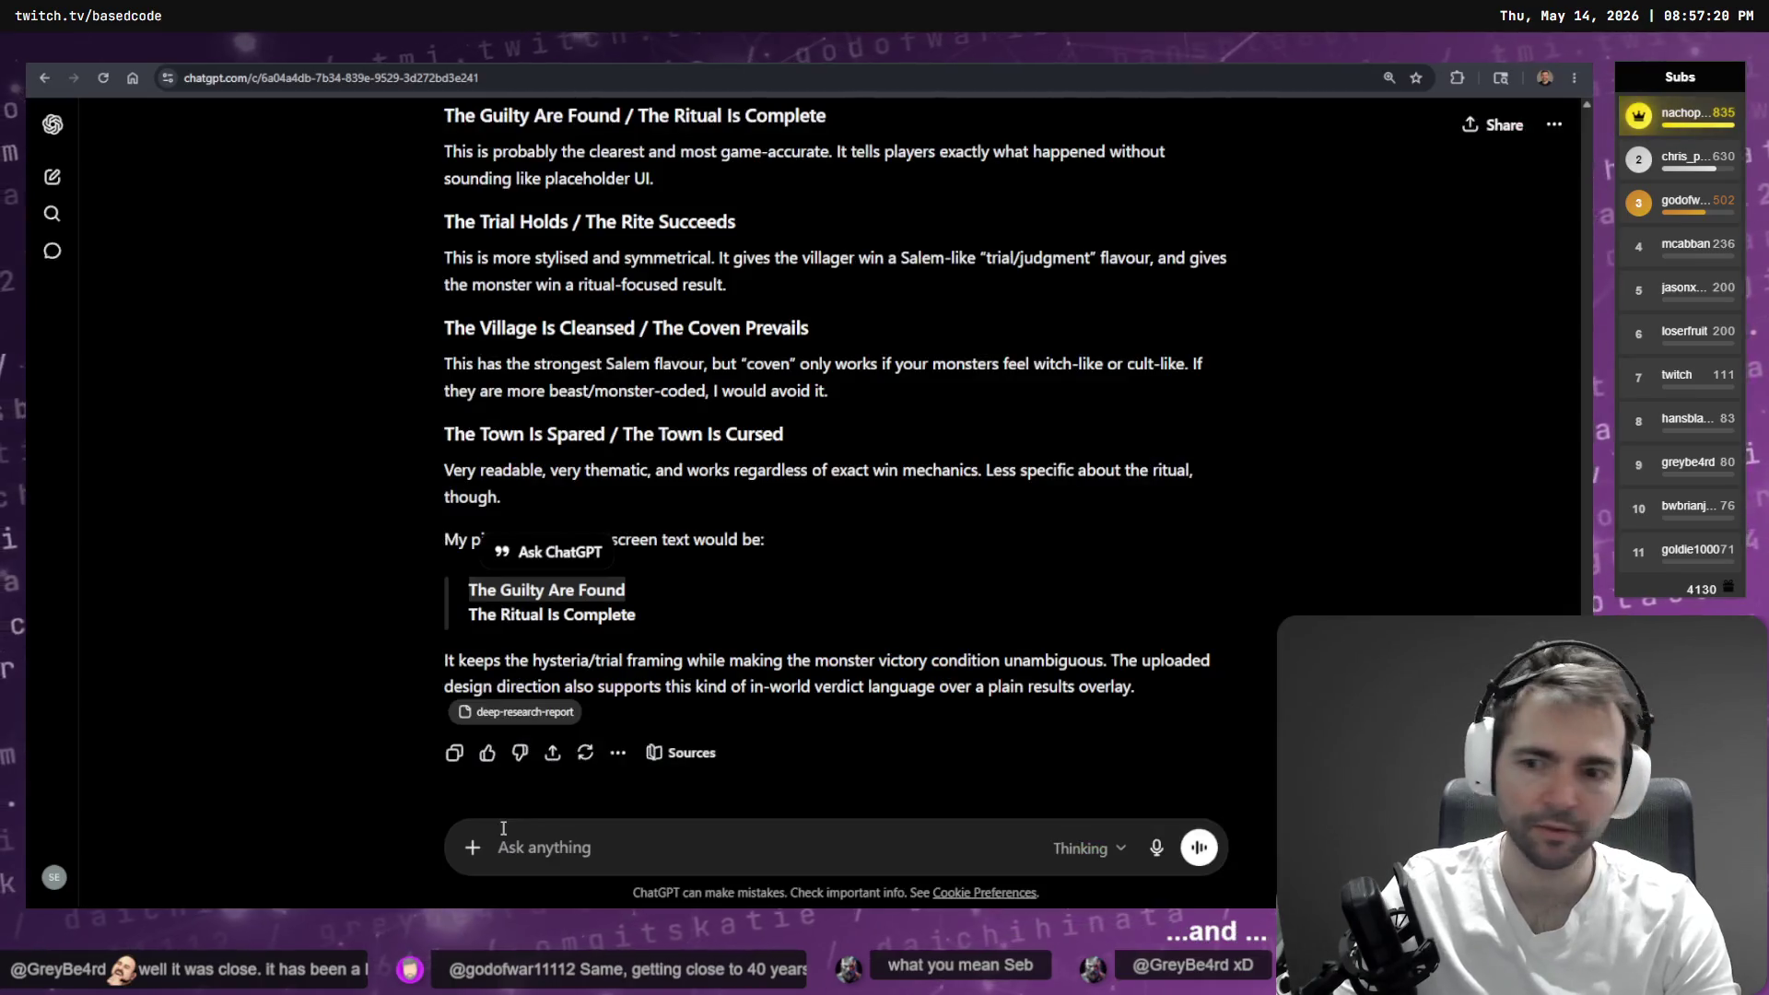
pyautogui.moveTo(645, 615); pyautogui.dragTo(465, 623)
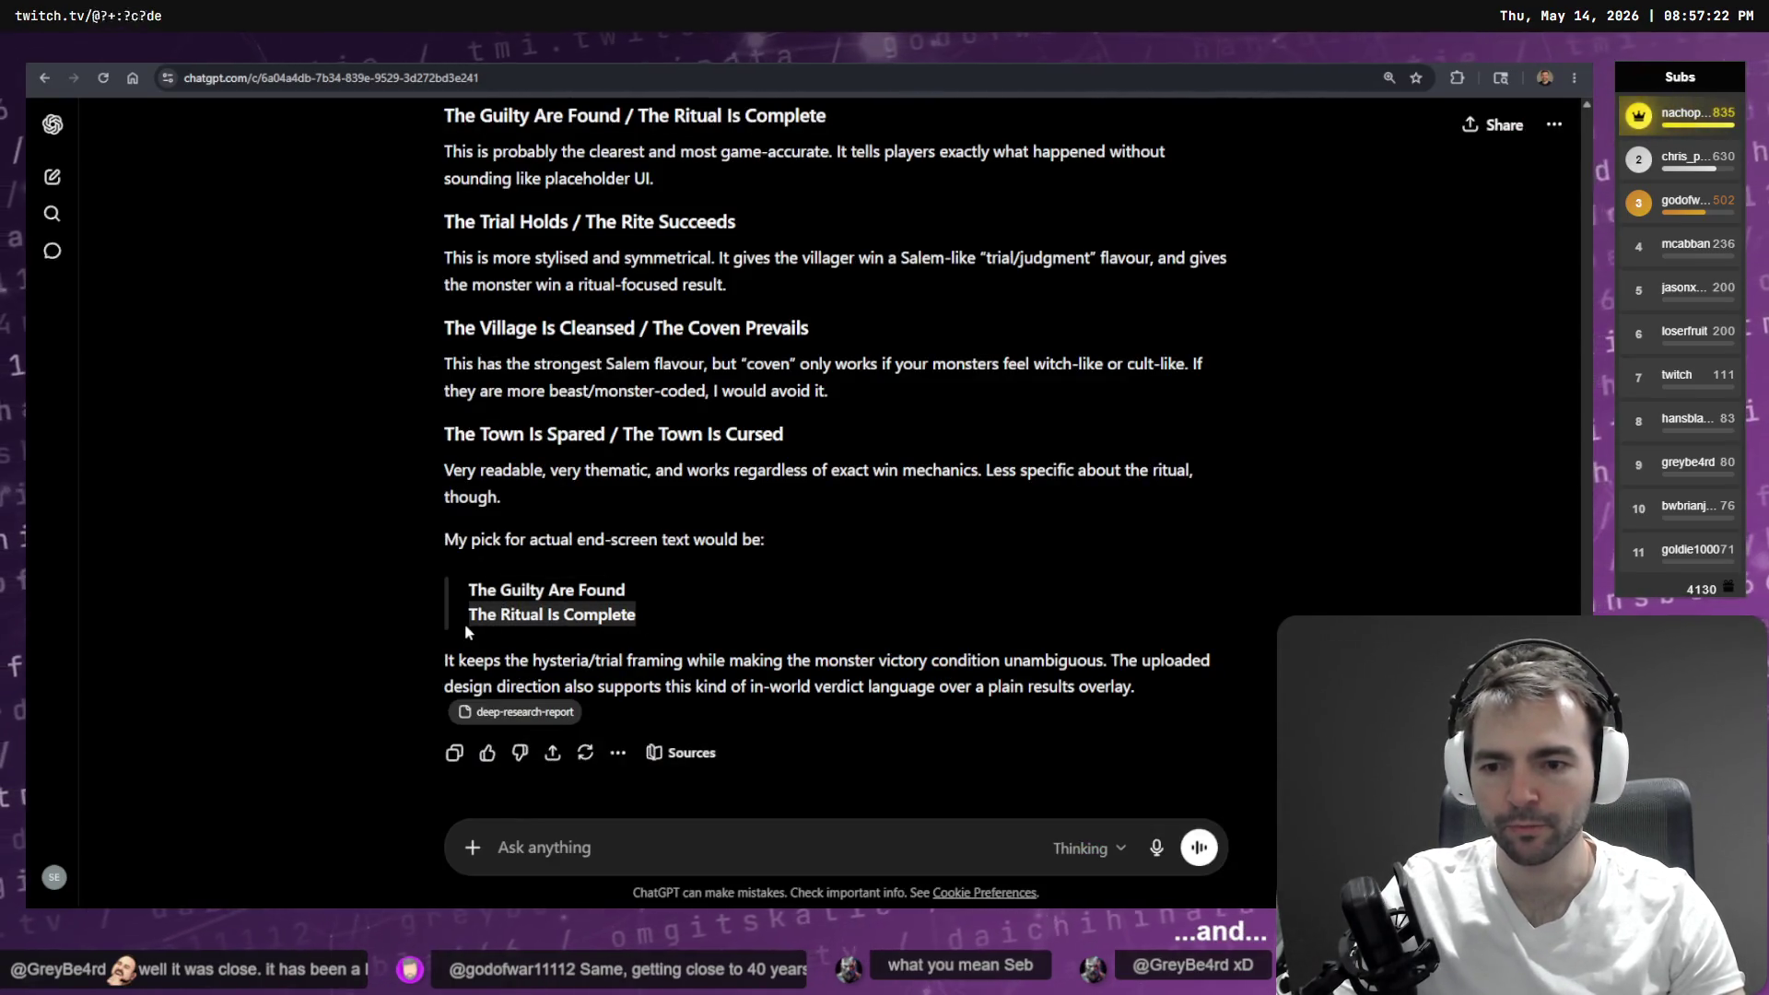
pyautogui.hotkey('ctrl', 'c')
pyautogui.hotkey('alt', 'Tab')
pyautogui.hotkey('ctrl', 'v')
pyautogui.write('".')
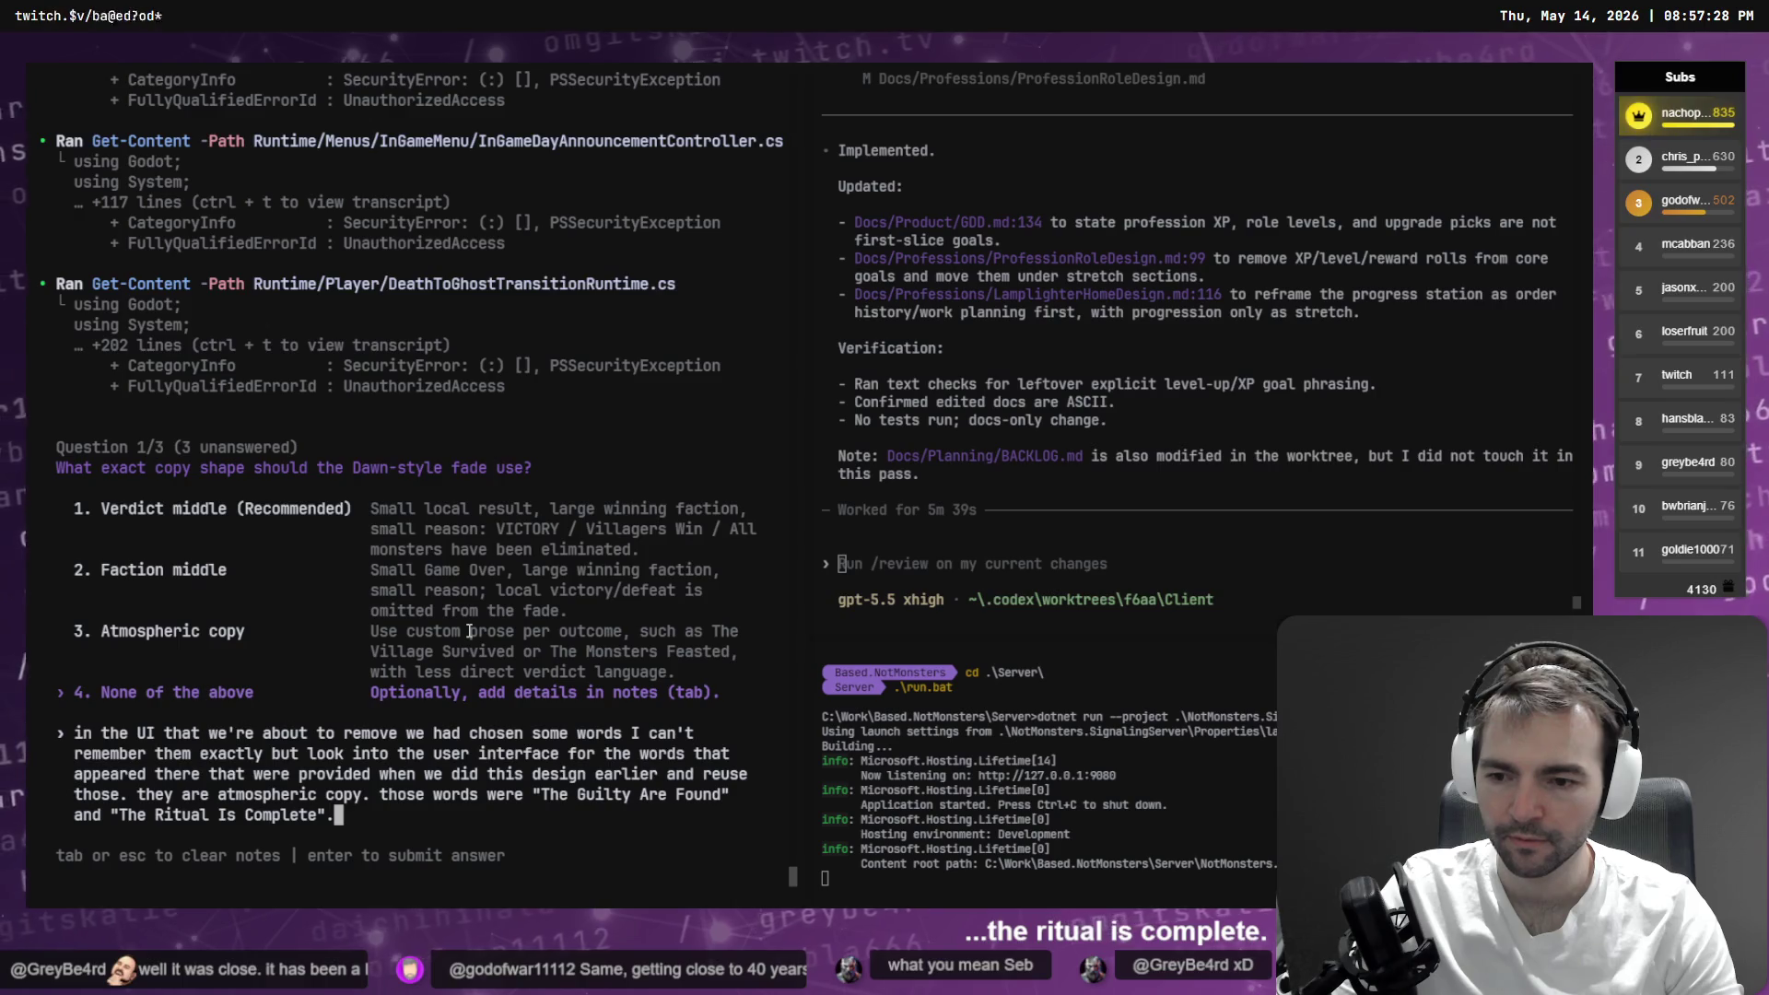
pyautogui.press('Return')
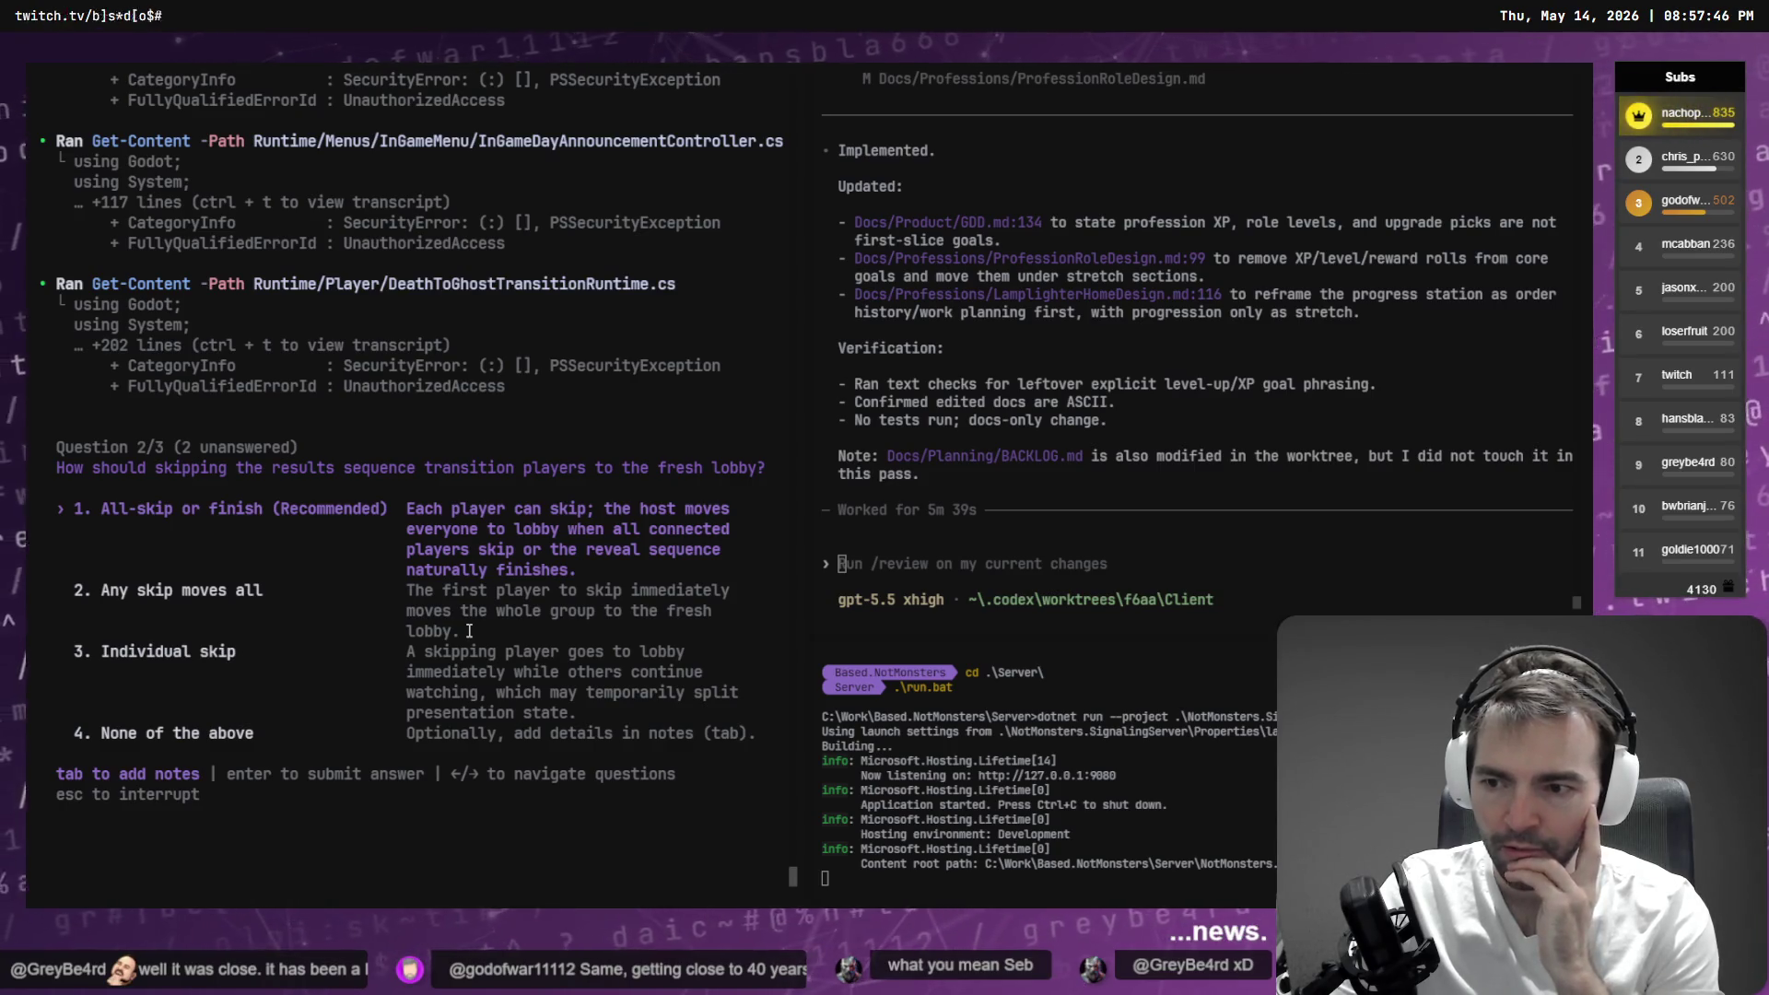
# - Answer Individual skip for the lobby transition and Body plus ghost, submitting all three answers
pyautogui.press('Down')
pyautogui.press('Down')
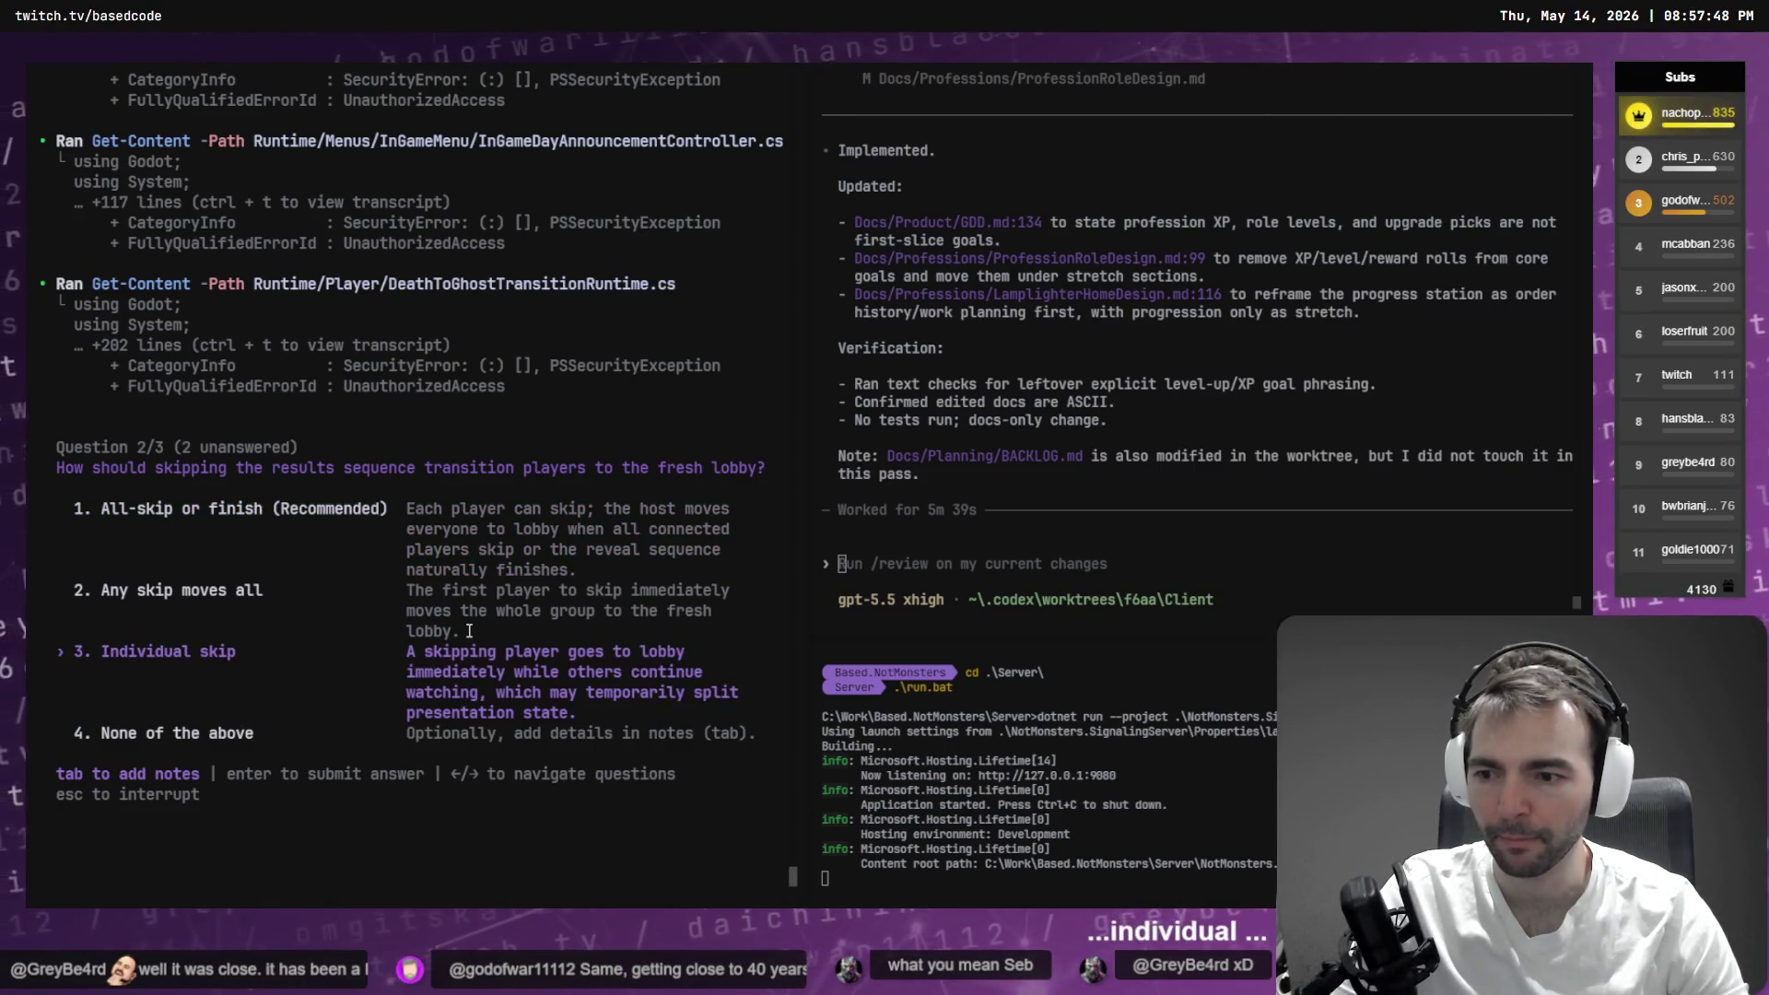
pyautogui.press('Return')
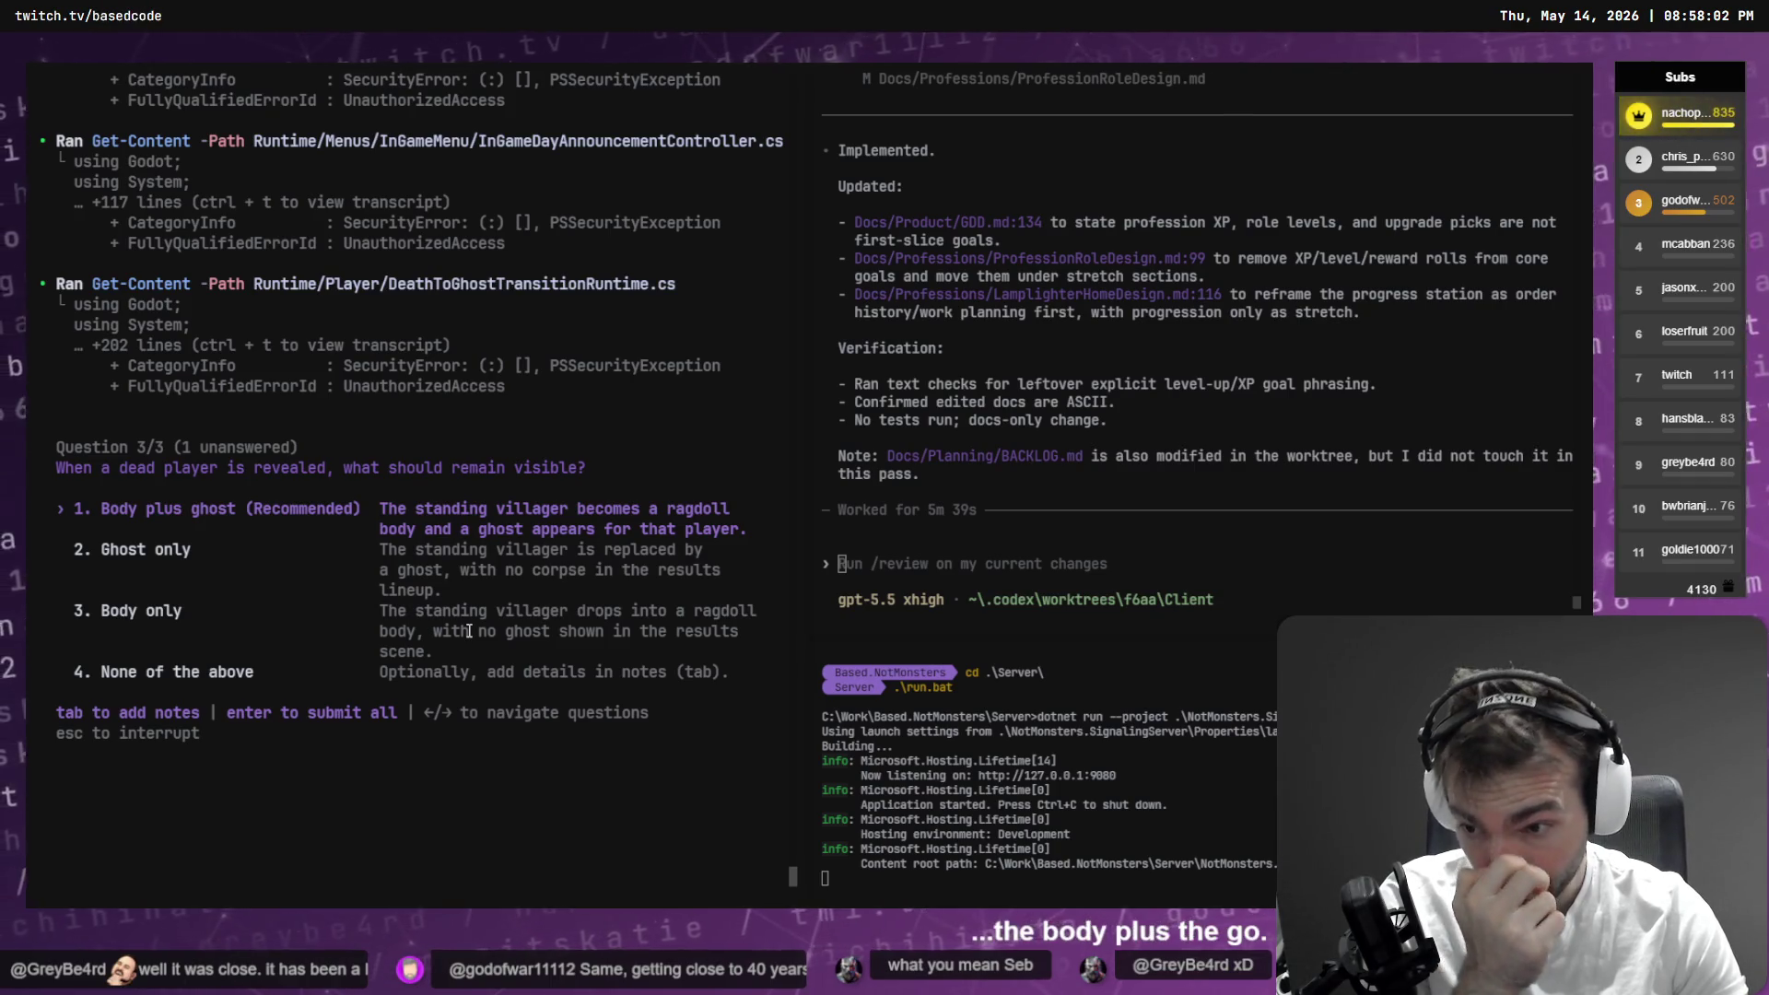
pyautogui.press('Return')
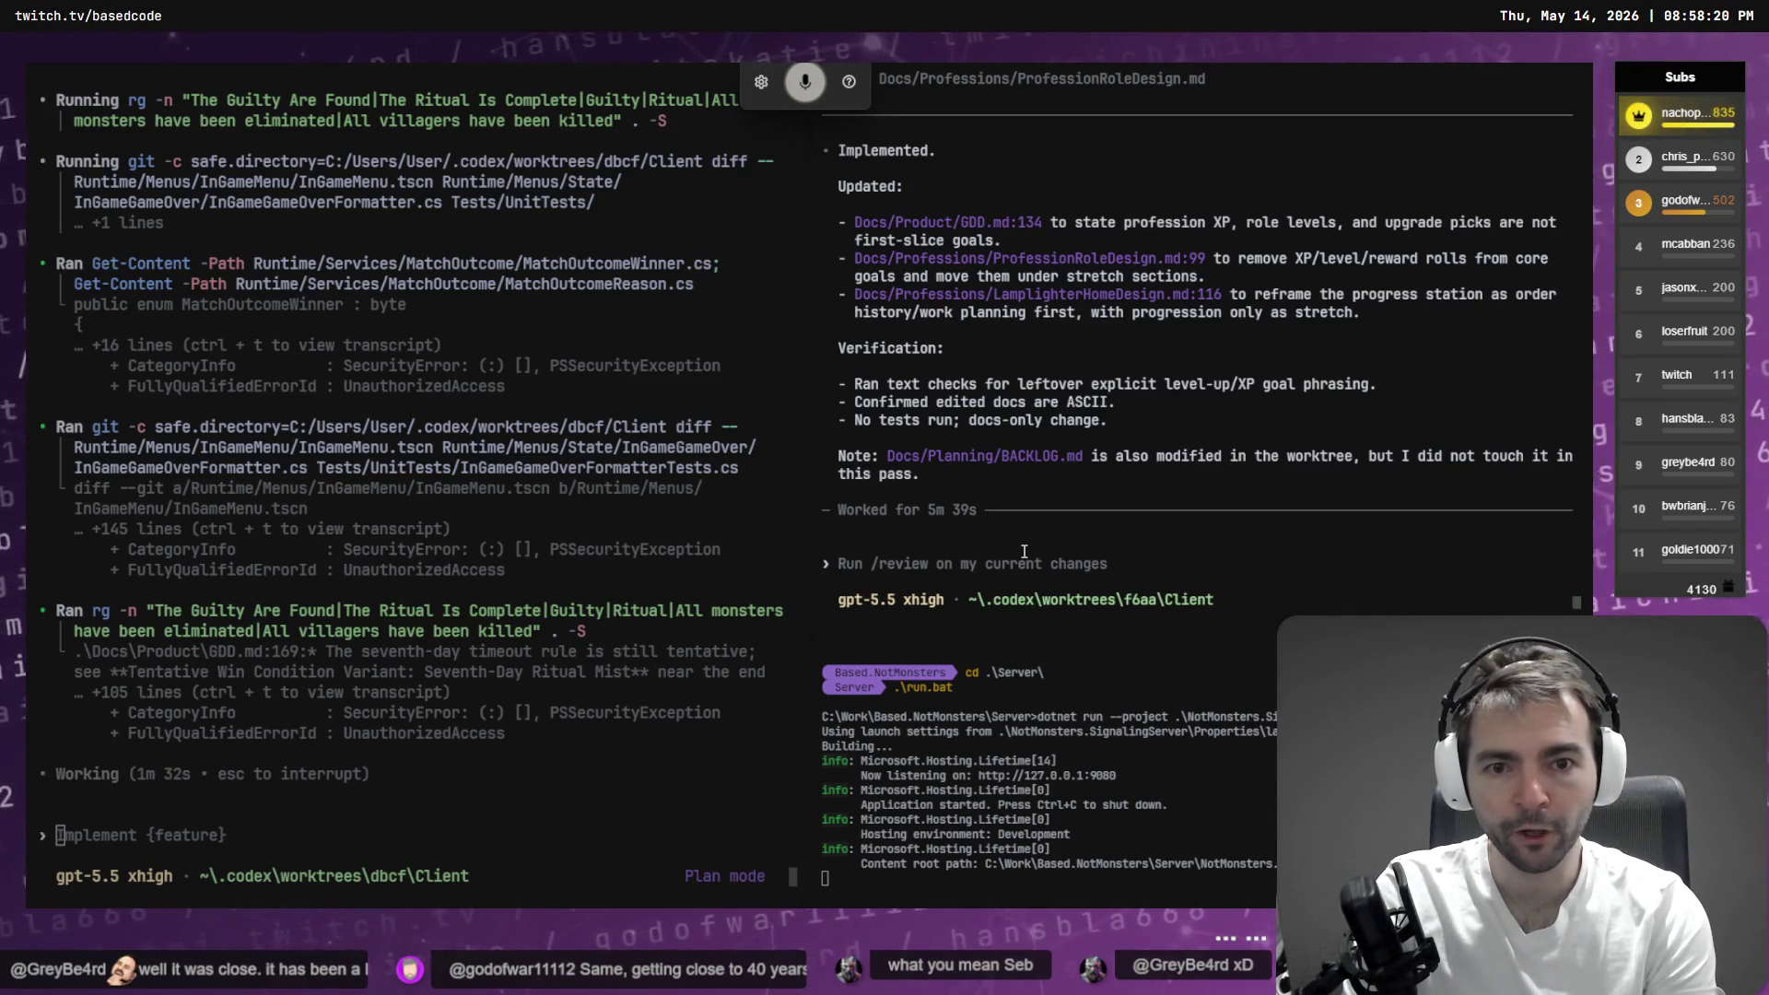
# - Ask the second Codex session for a short, clear description of the system from the documentation
pyautogui.write('from the documentation')
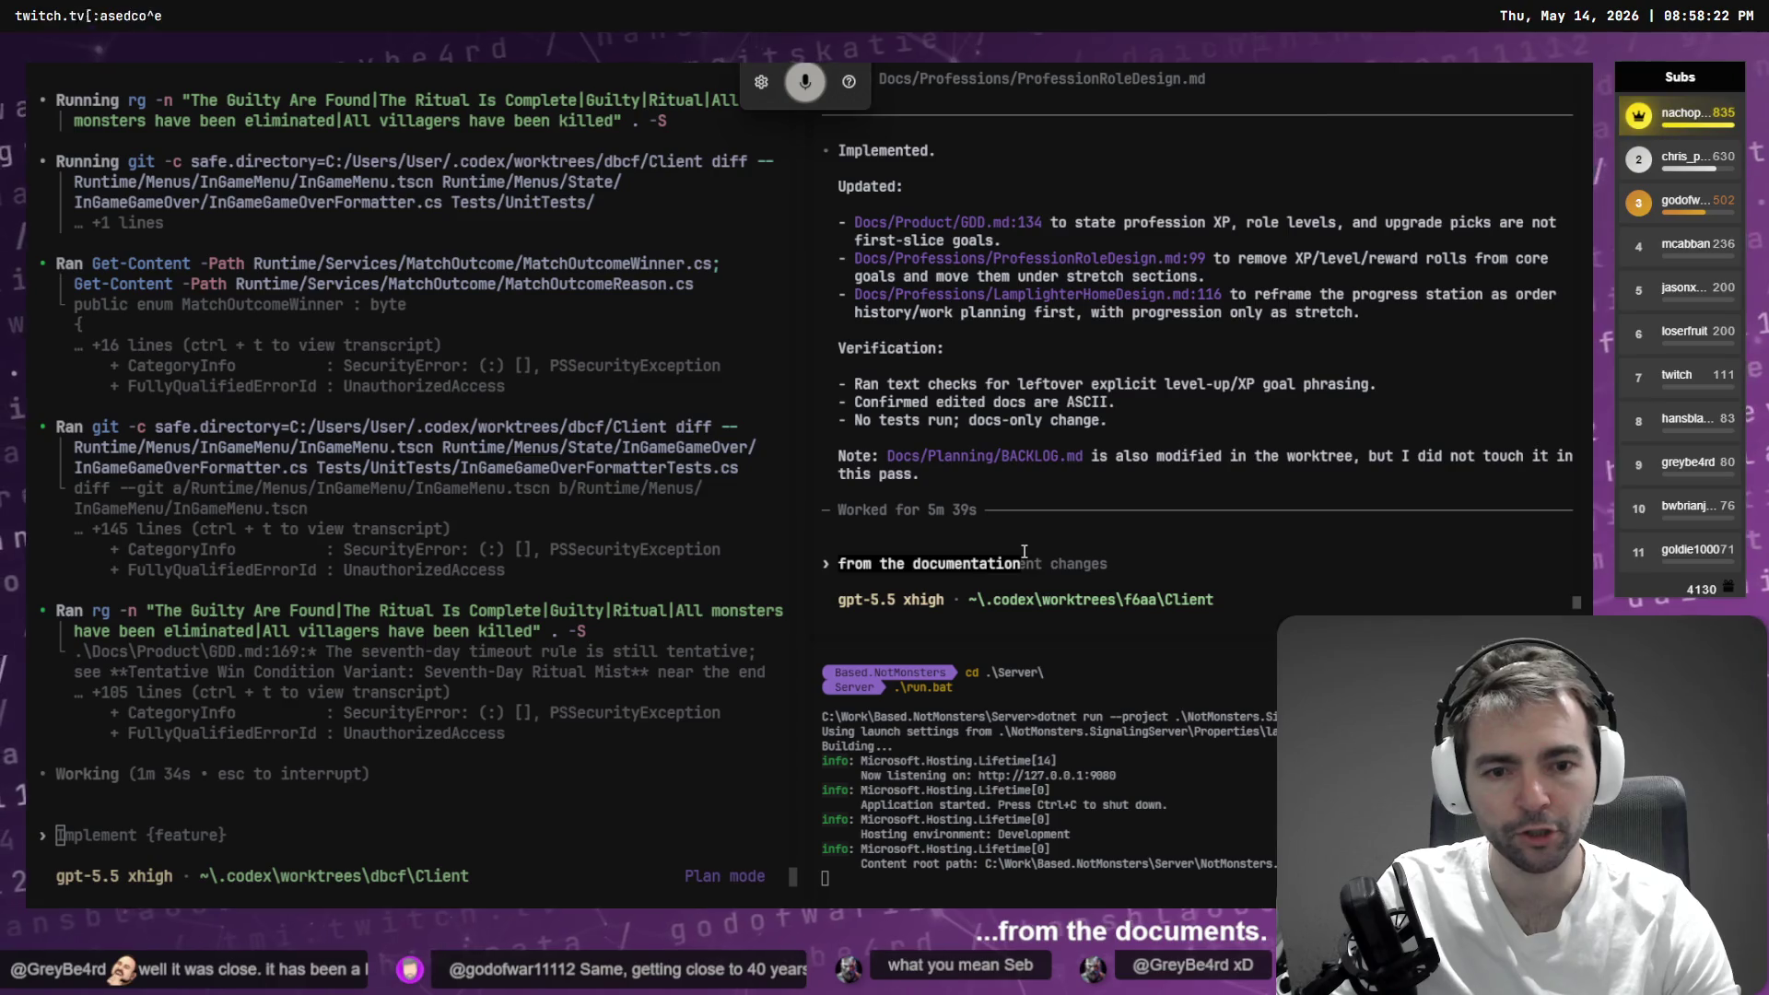
pyautogui.write(' give me a short clear and concise')
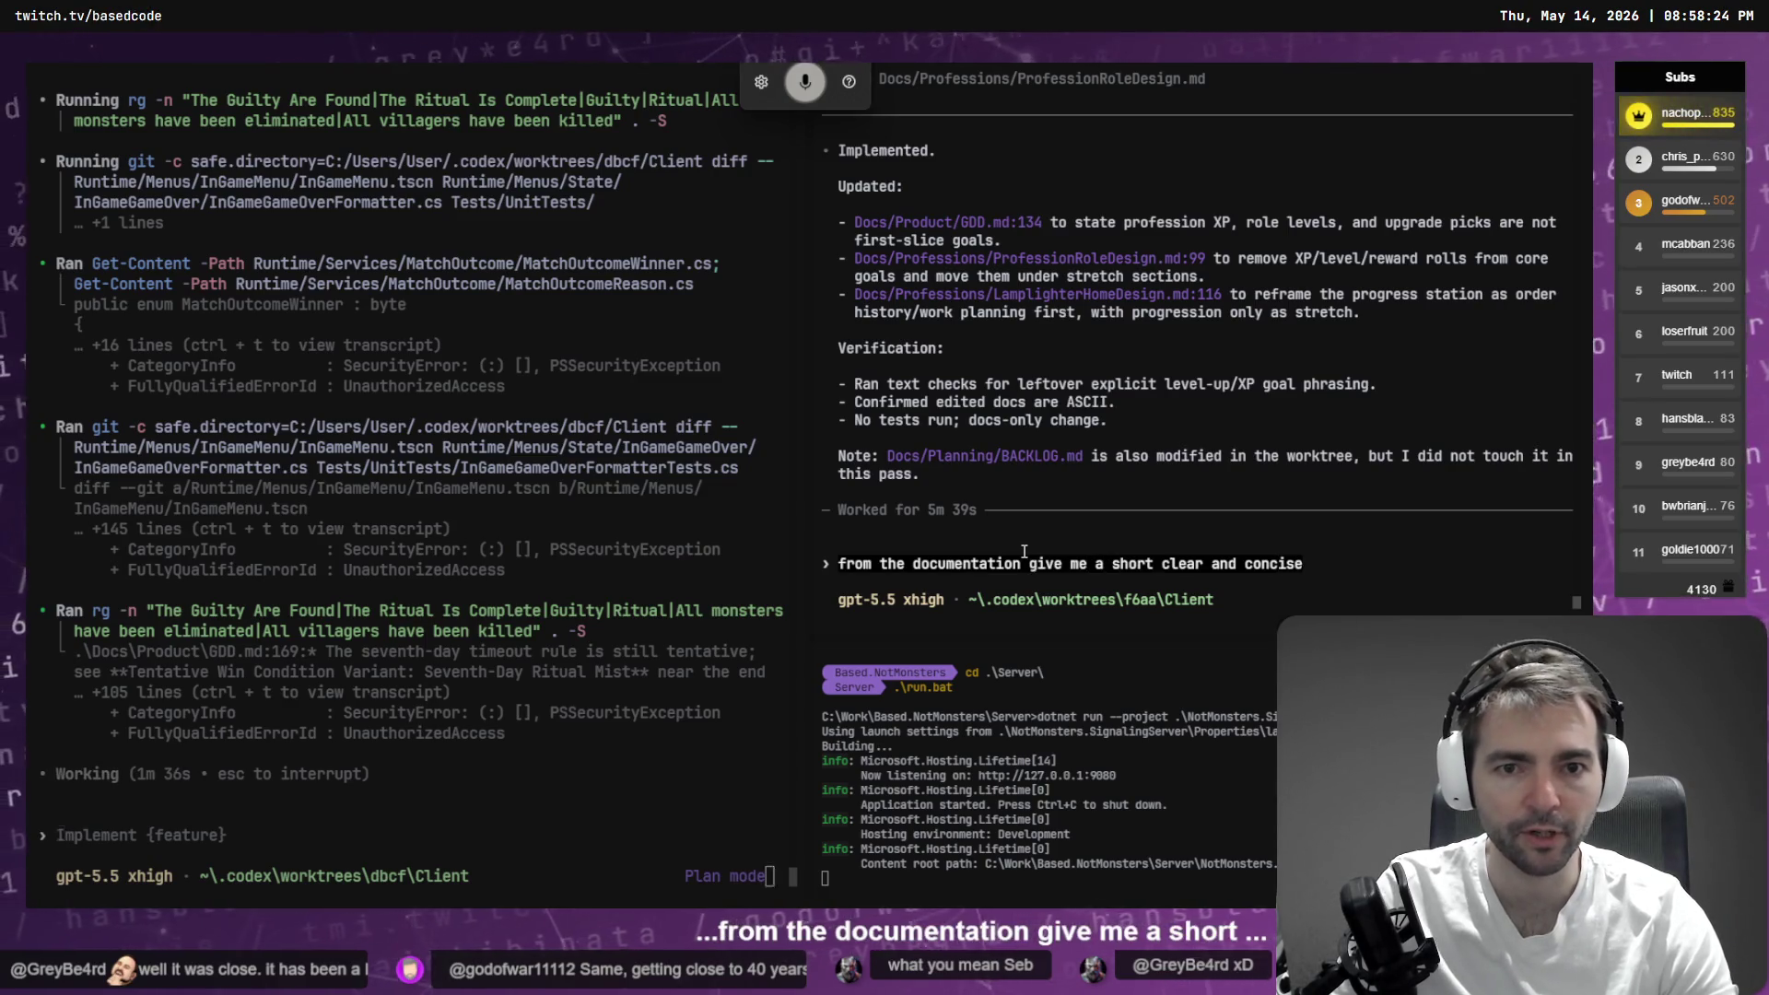
pyautogui.write(" description of the system we've just")
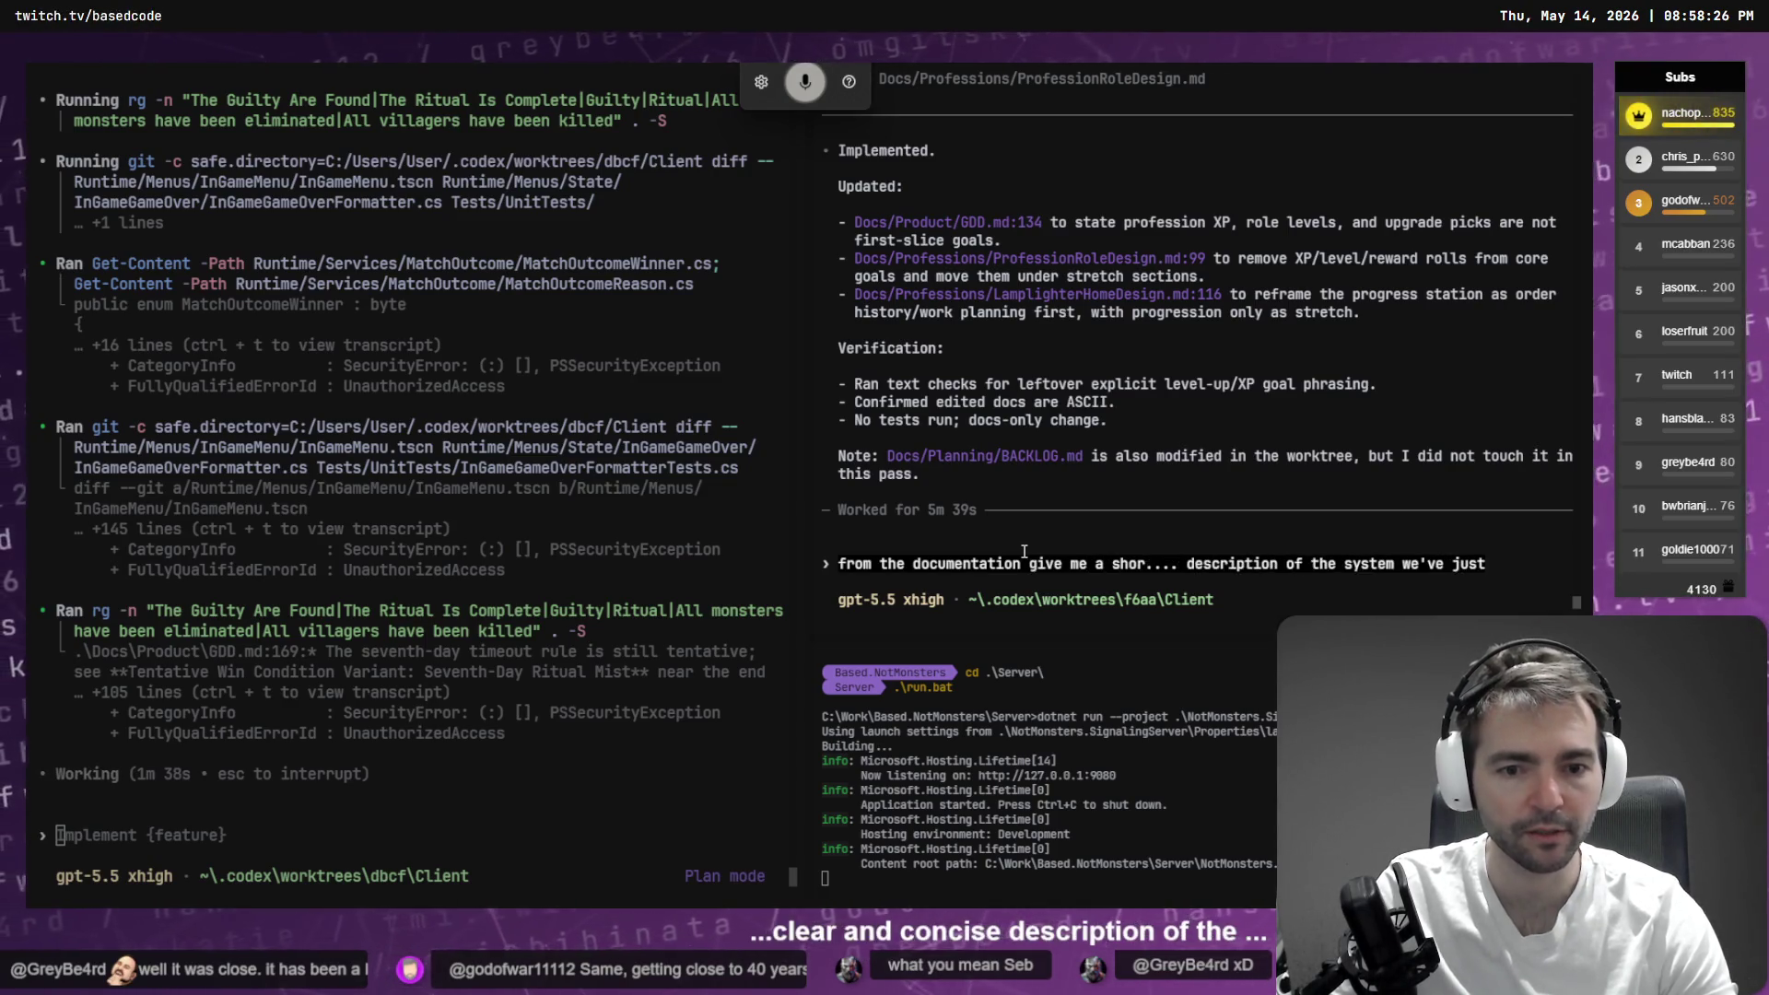
pyautogui.write(' designed.')
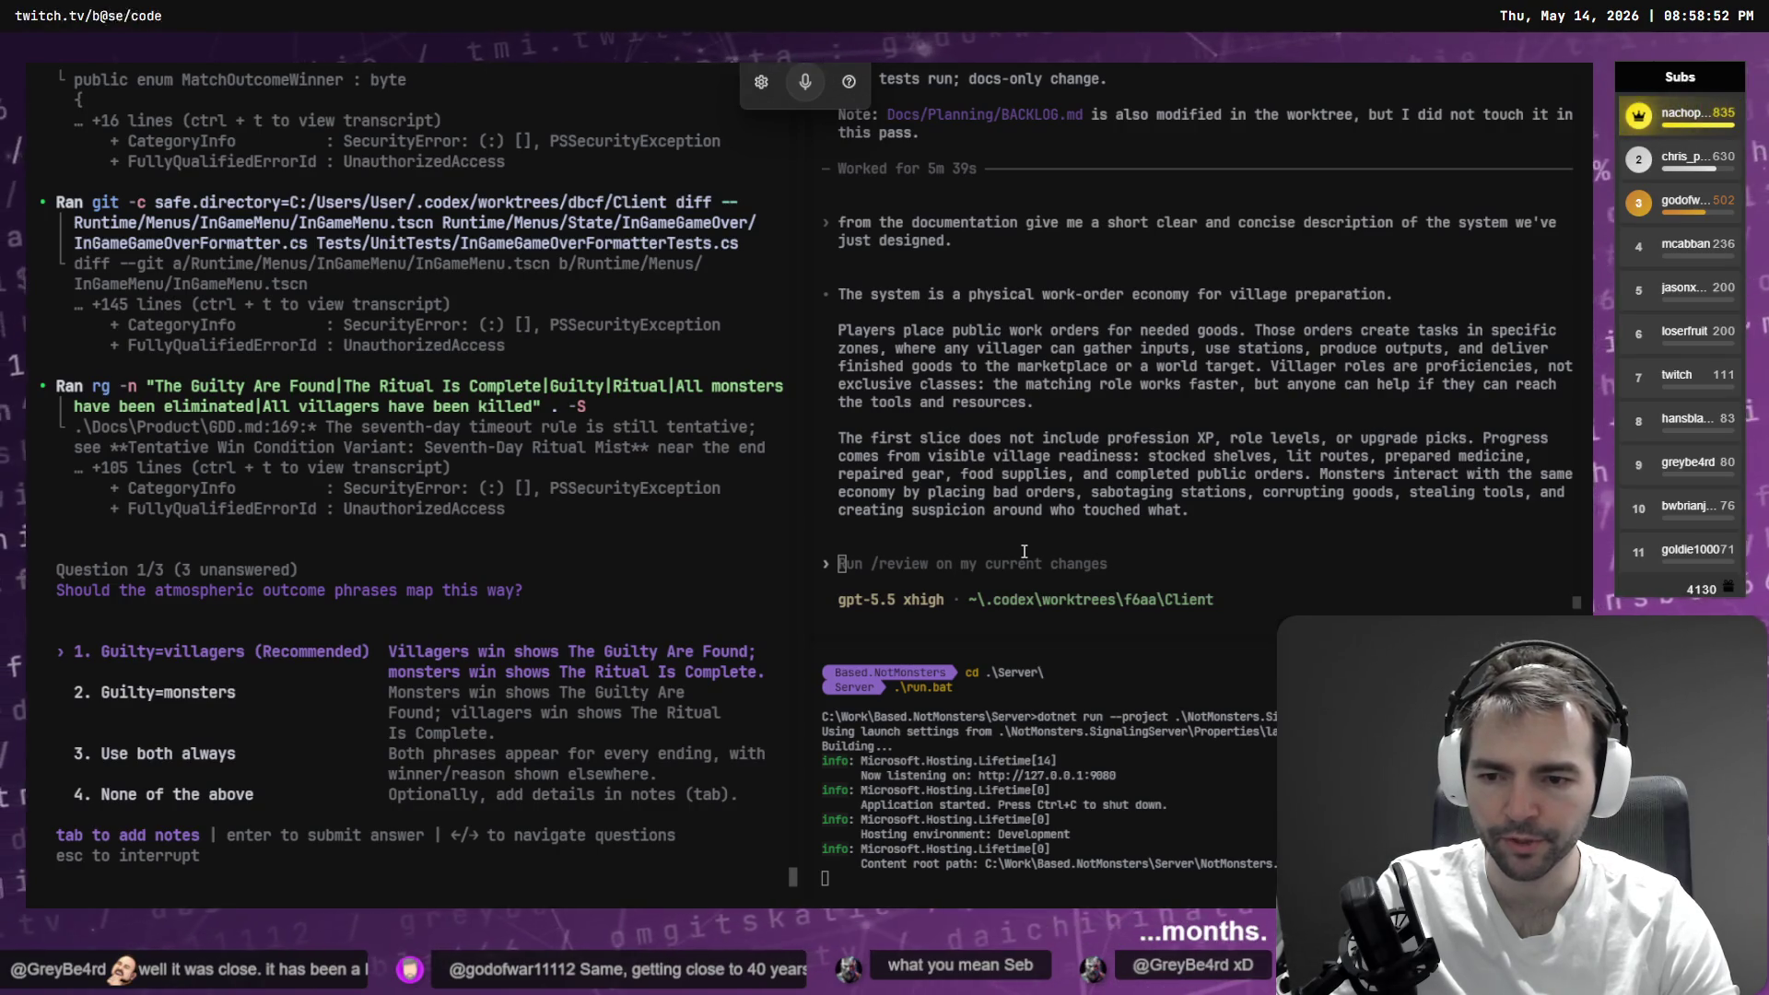
# - Choose Guilty=villagers and Lobby wait, noting that disconnected players lose their reserved lobby slots
pyautogui.press('Return')
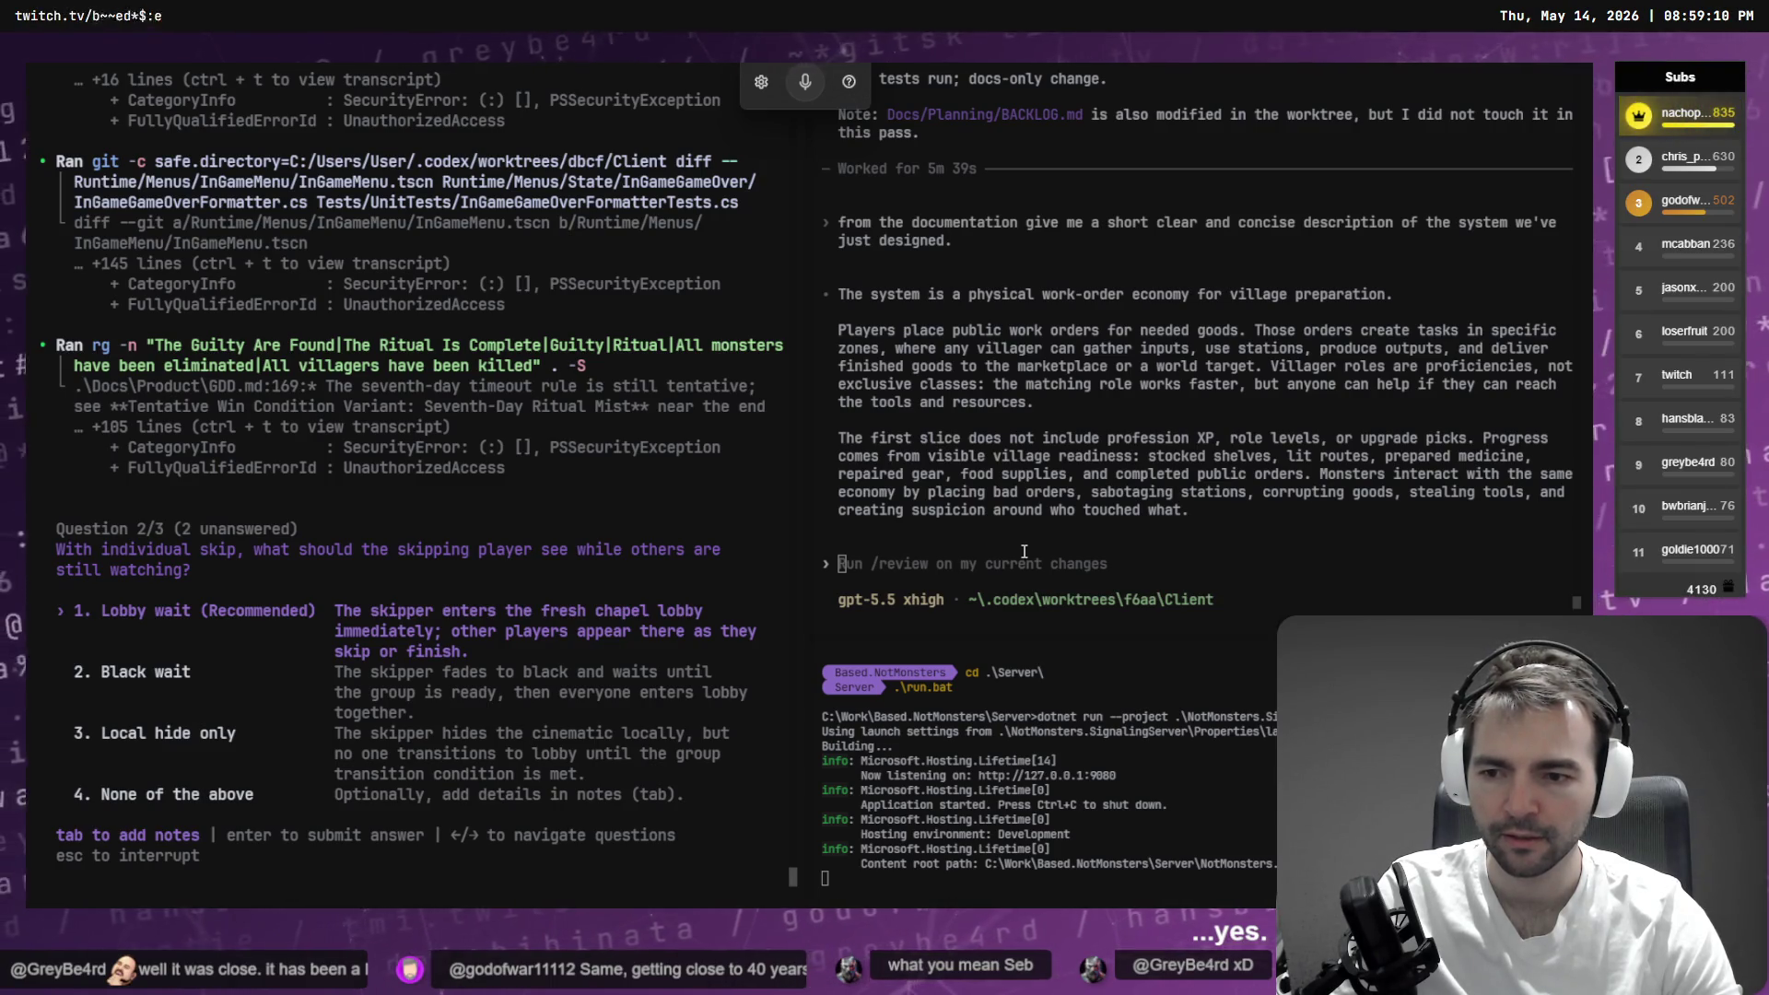
pyautogui.press('Tab')
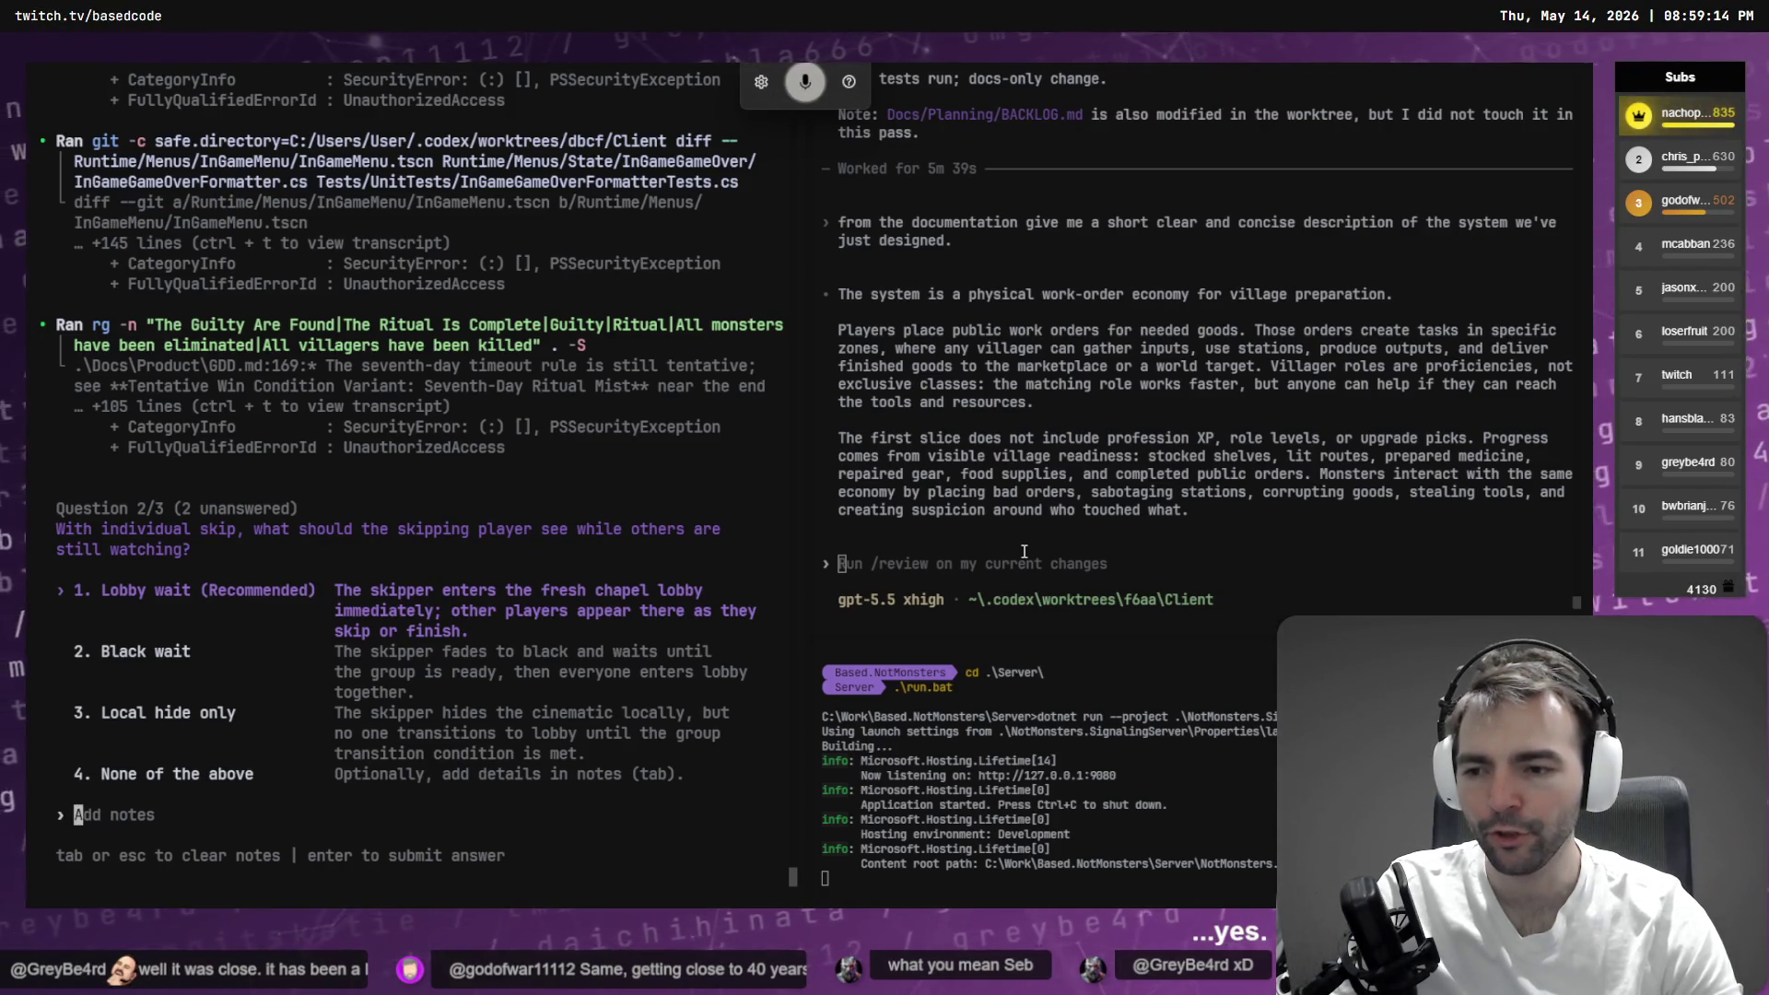
pyautogui.write('in this new lobby any player who')
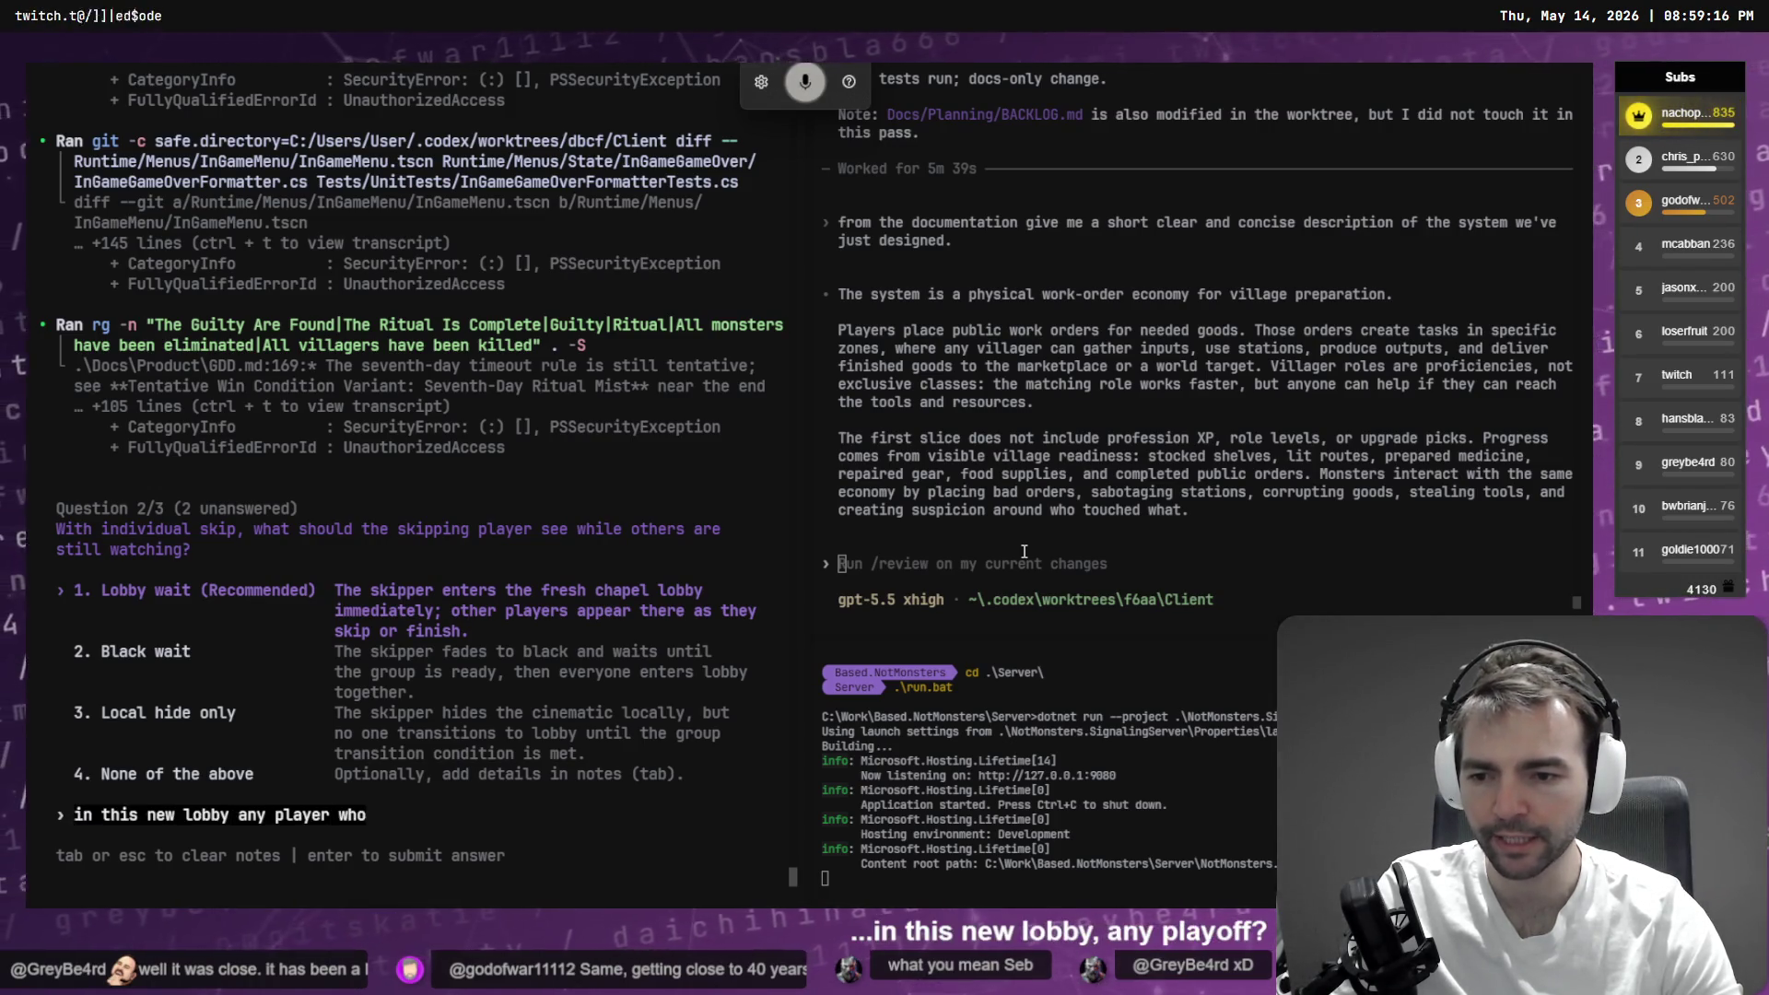
pyautogui.write(' disconnected throughout the game')
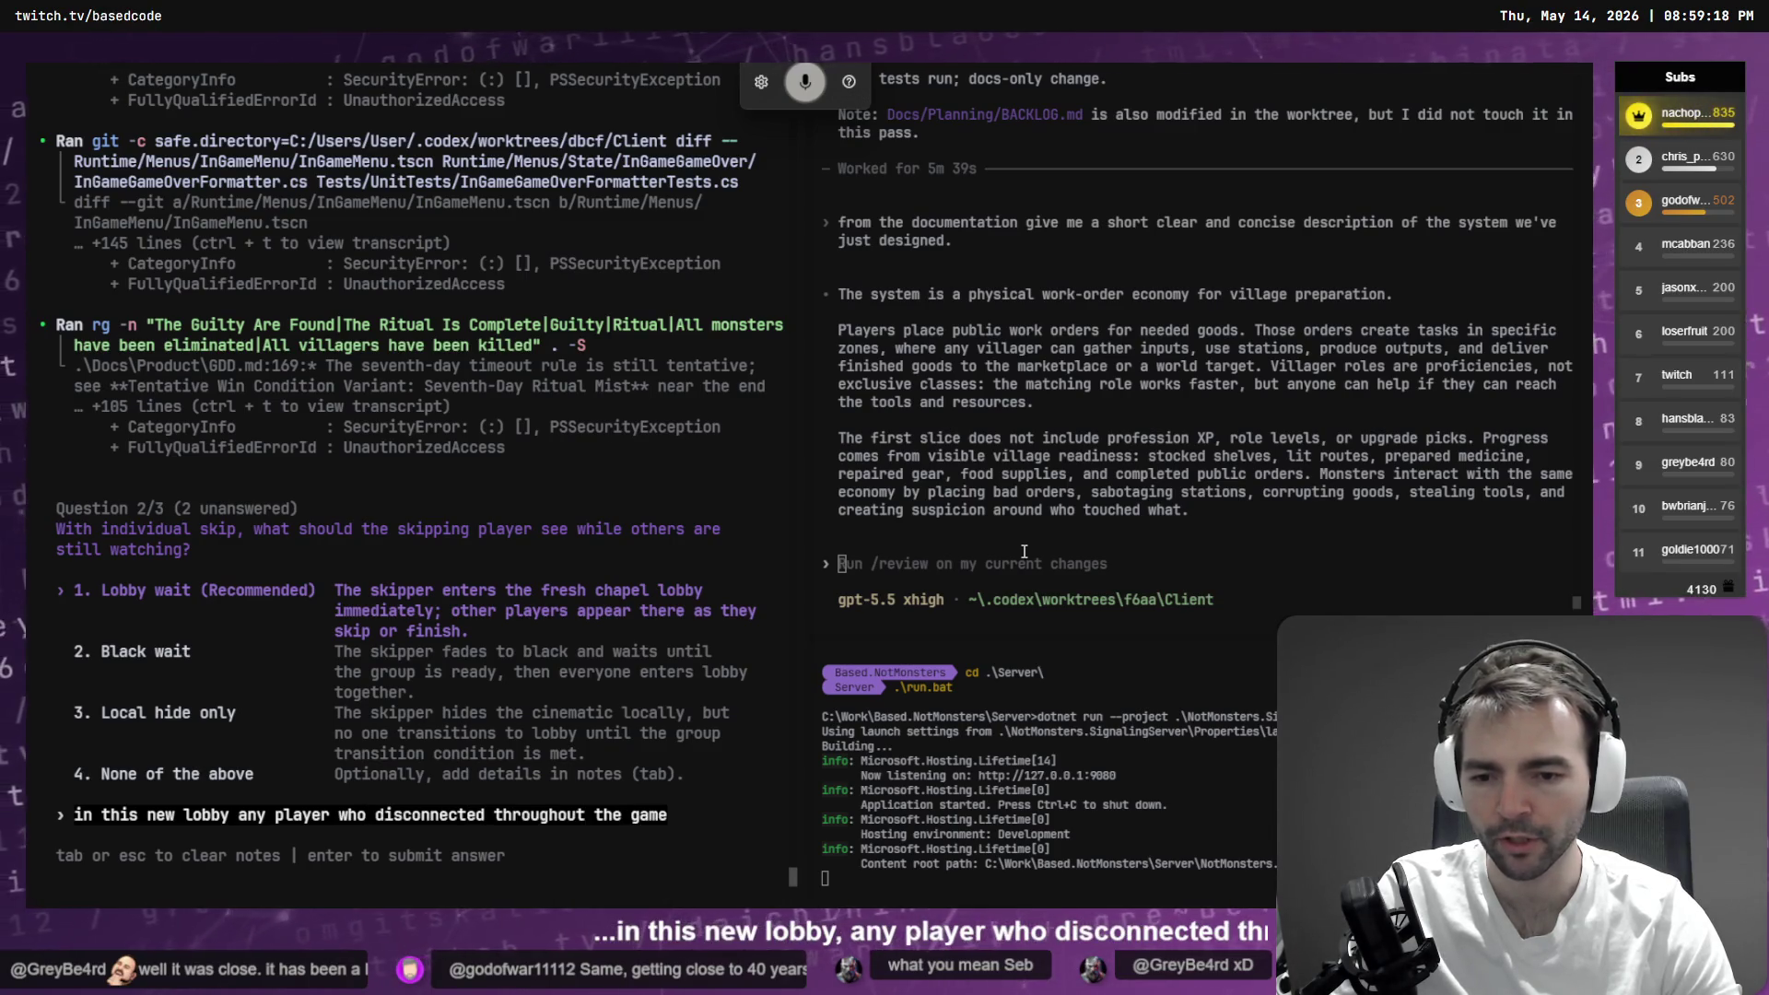
pyautogui.write(' should no longer have their slot')
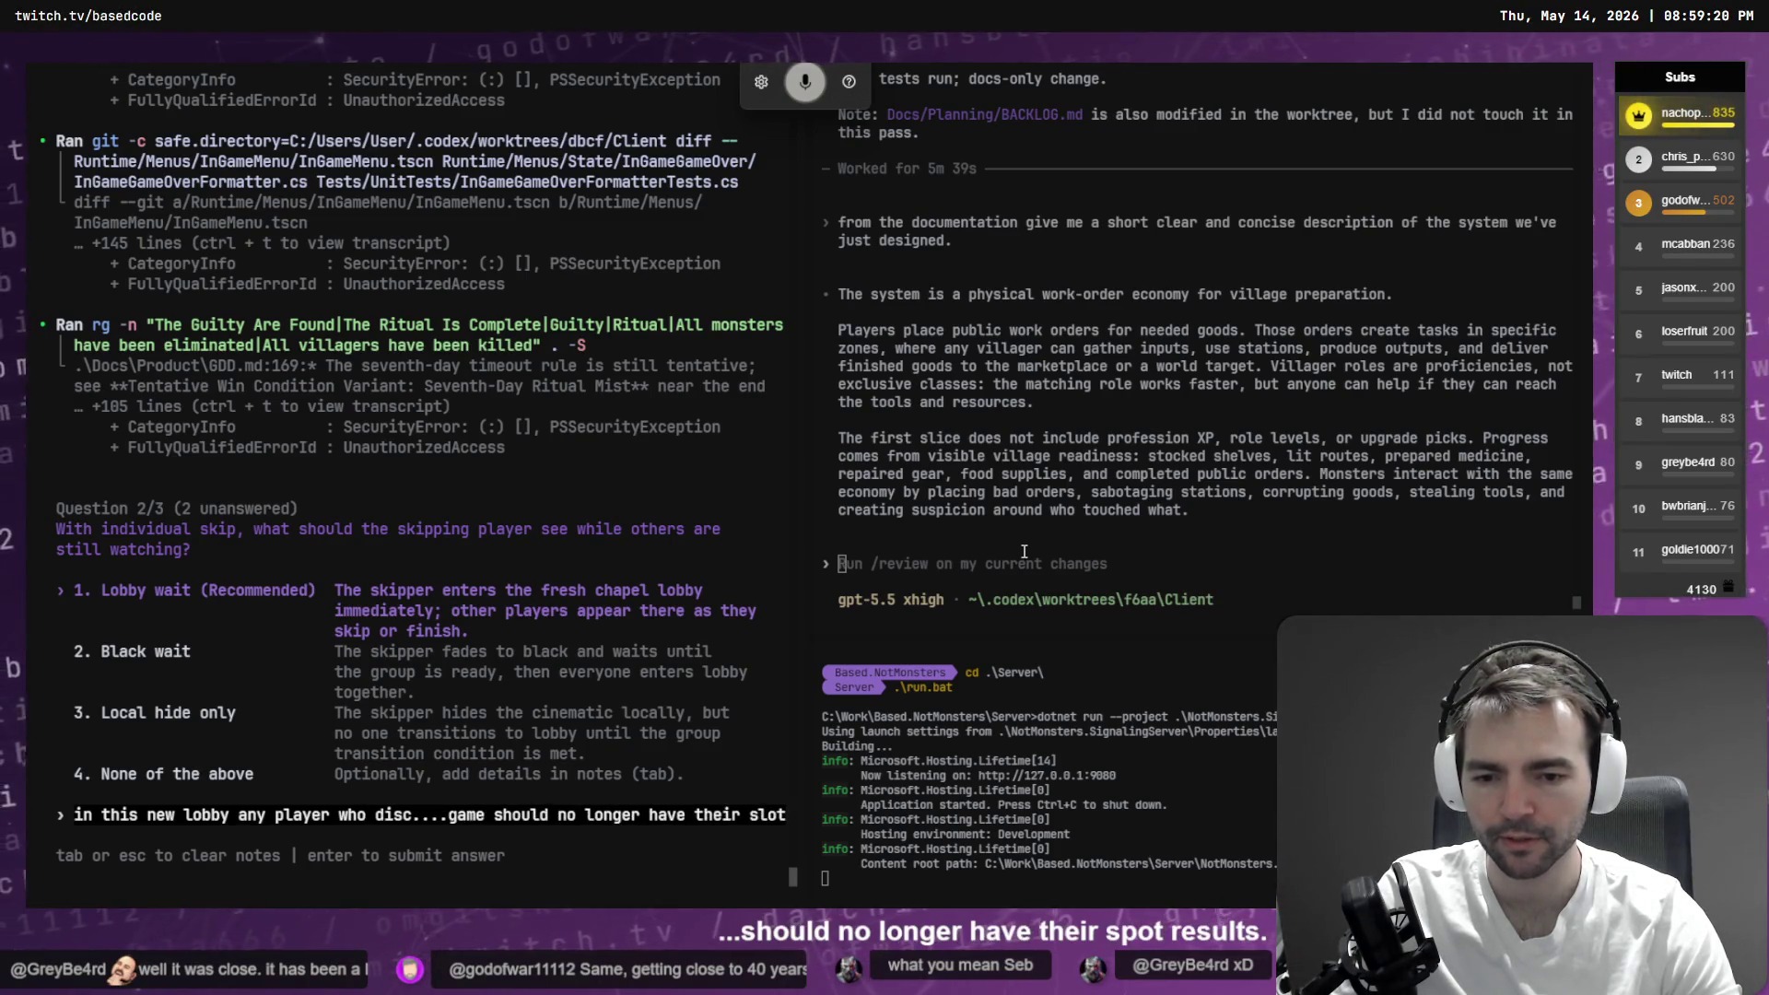
pyautogui.write(' reserved.')
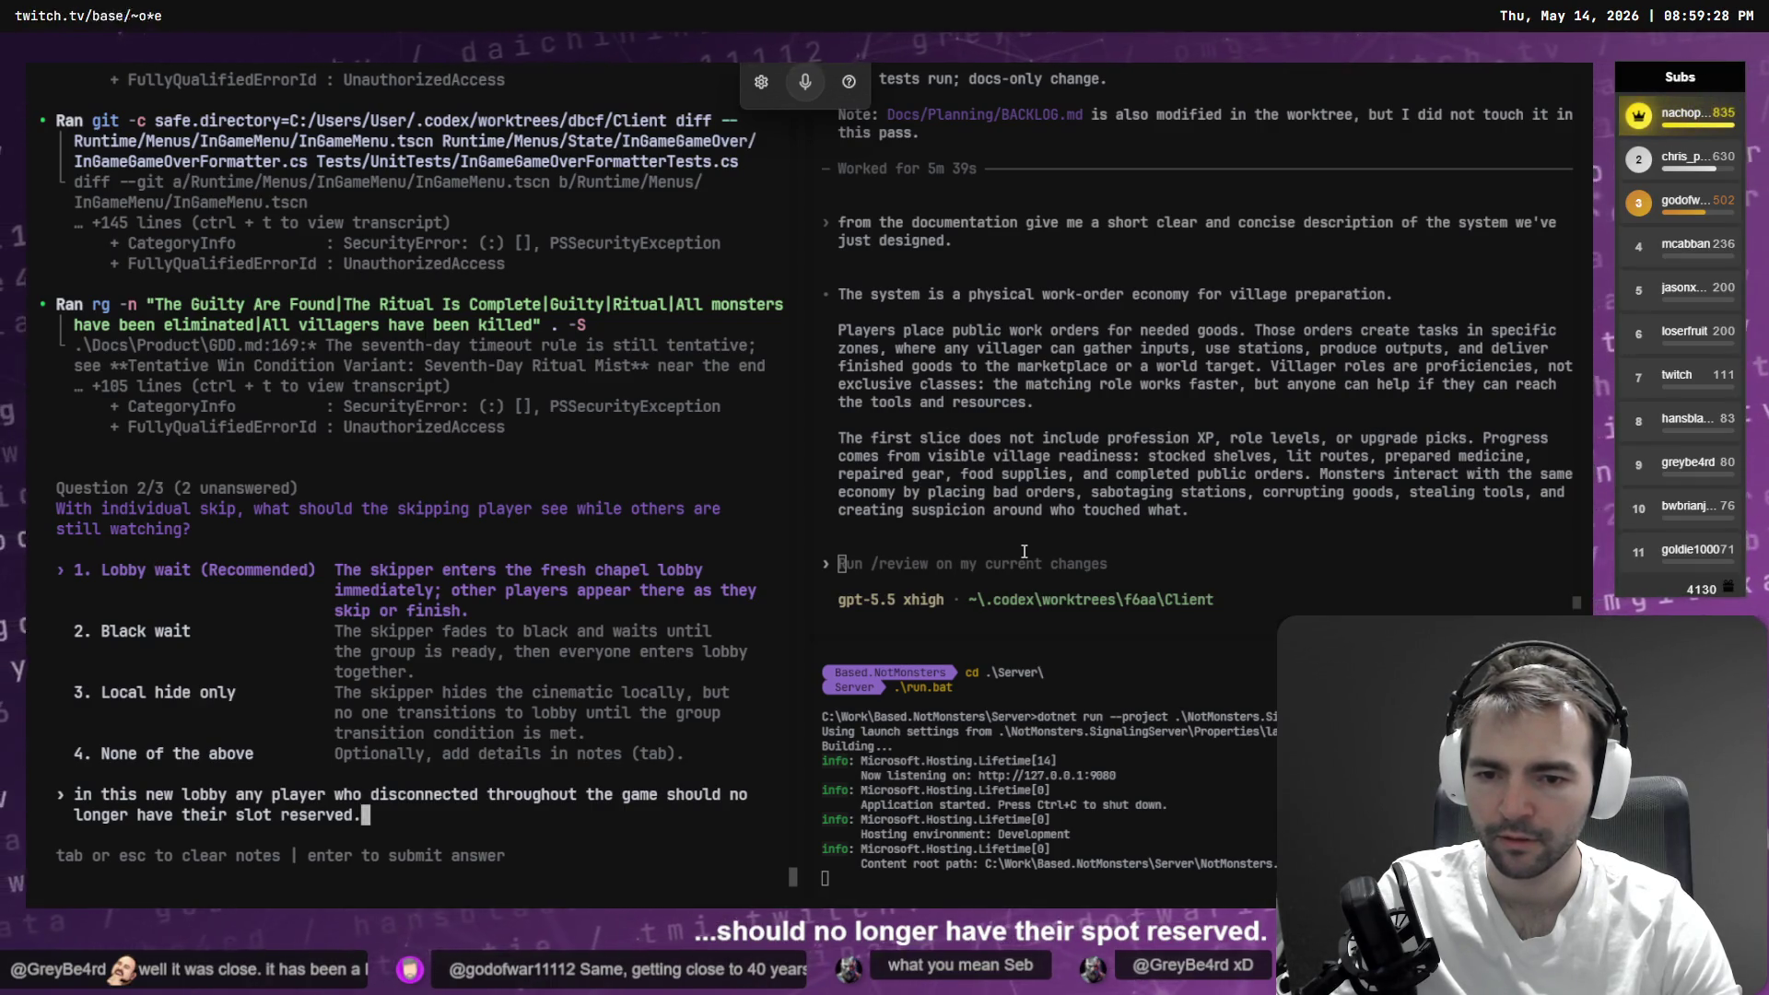
pyautogui.press('Return')
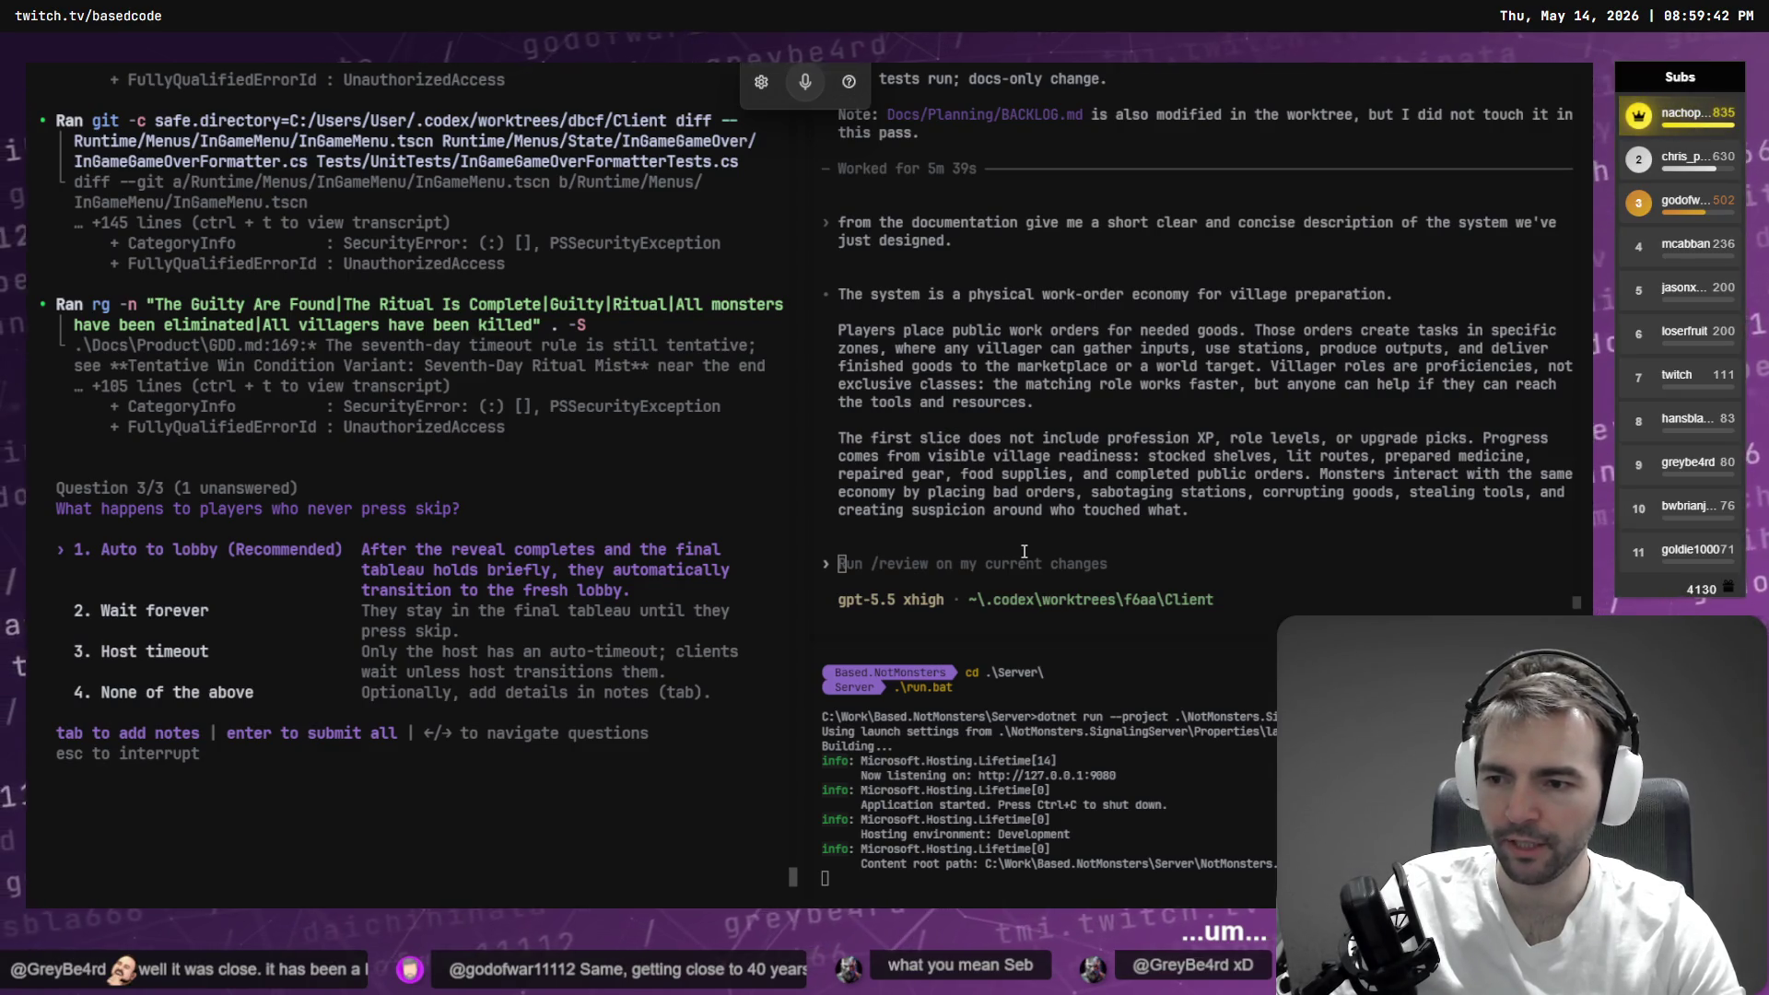
# - Accept 'Auto to lobby' for players who never skip and submit all answers
pyautogui.press('Return')
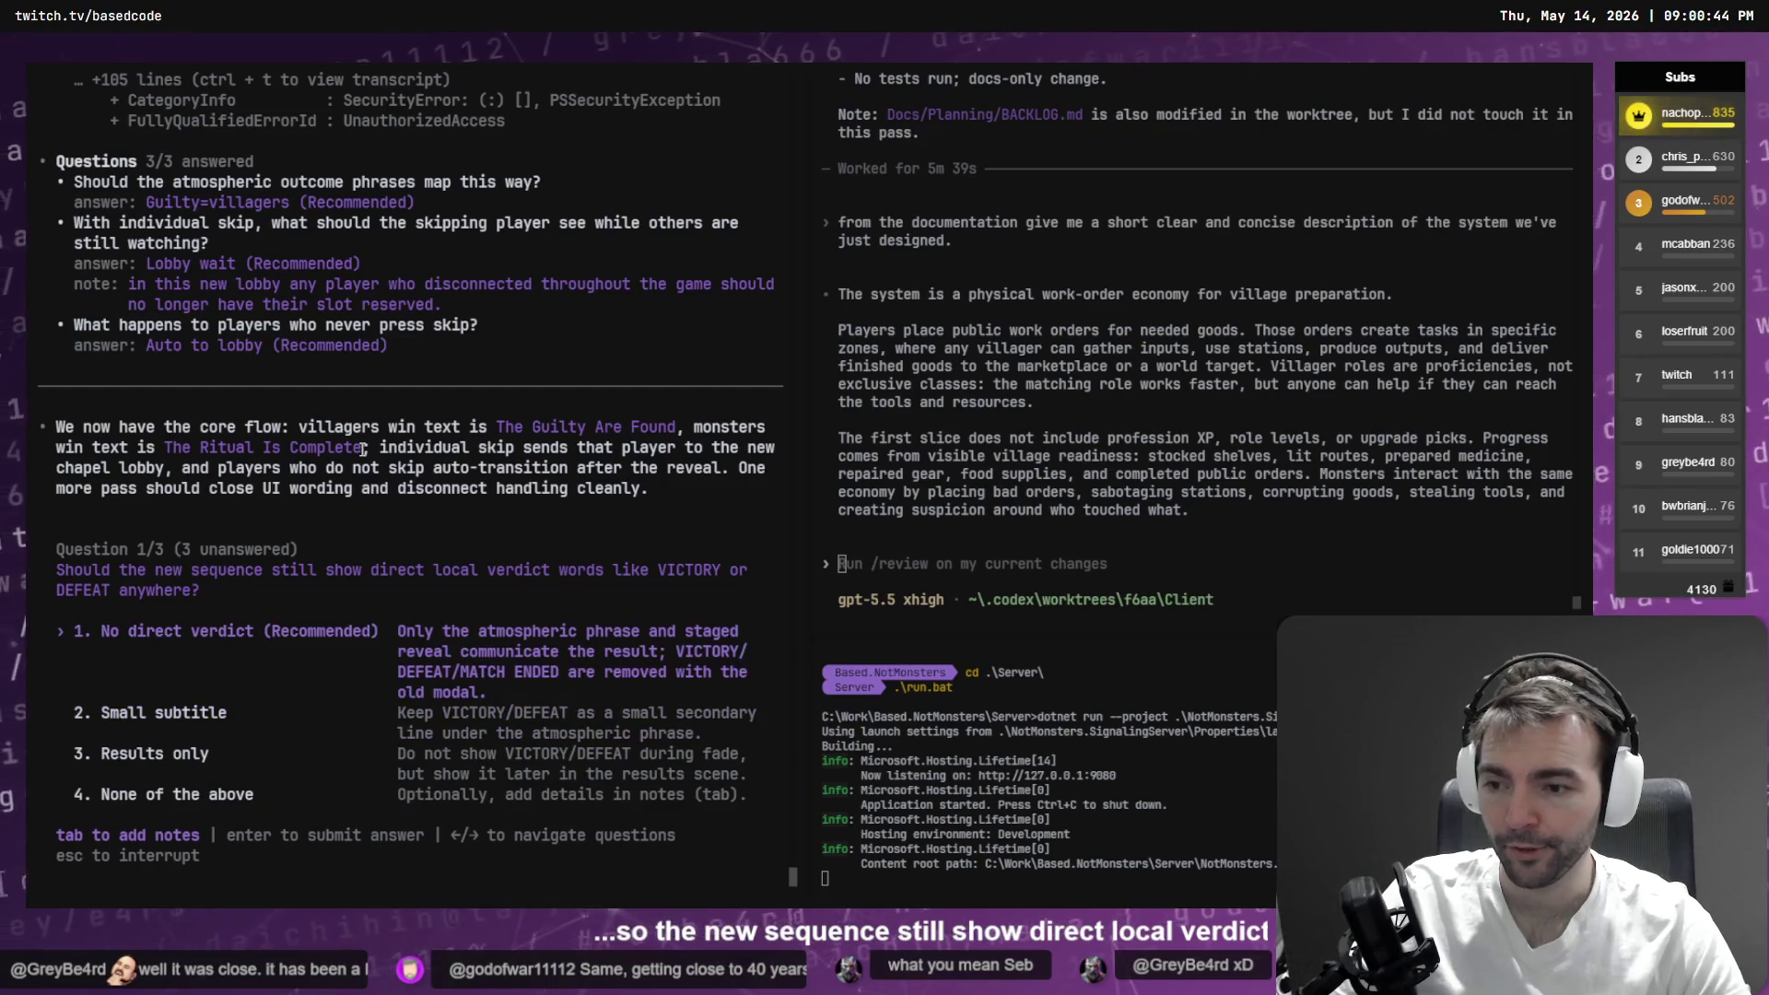
# - Answer No direct verdict and Subtle prompt, then bring up Godot's FarmerCharacter scene
pyautogui.press('Return')
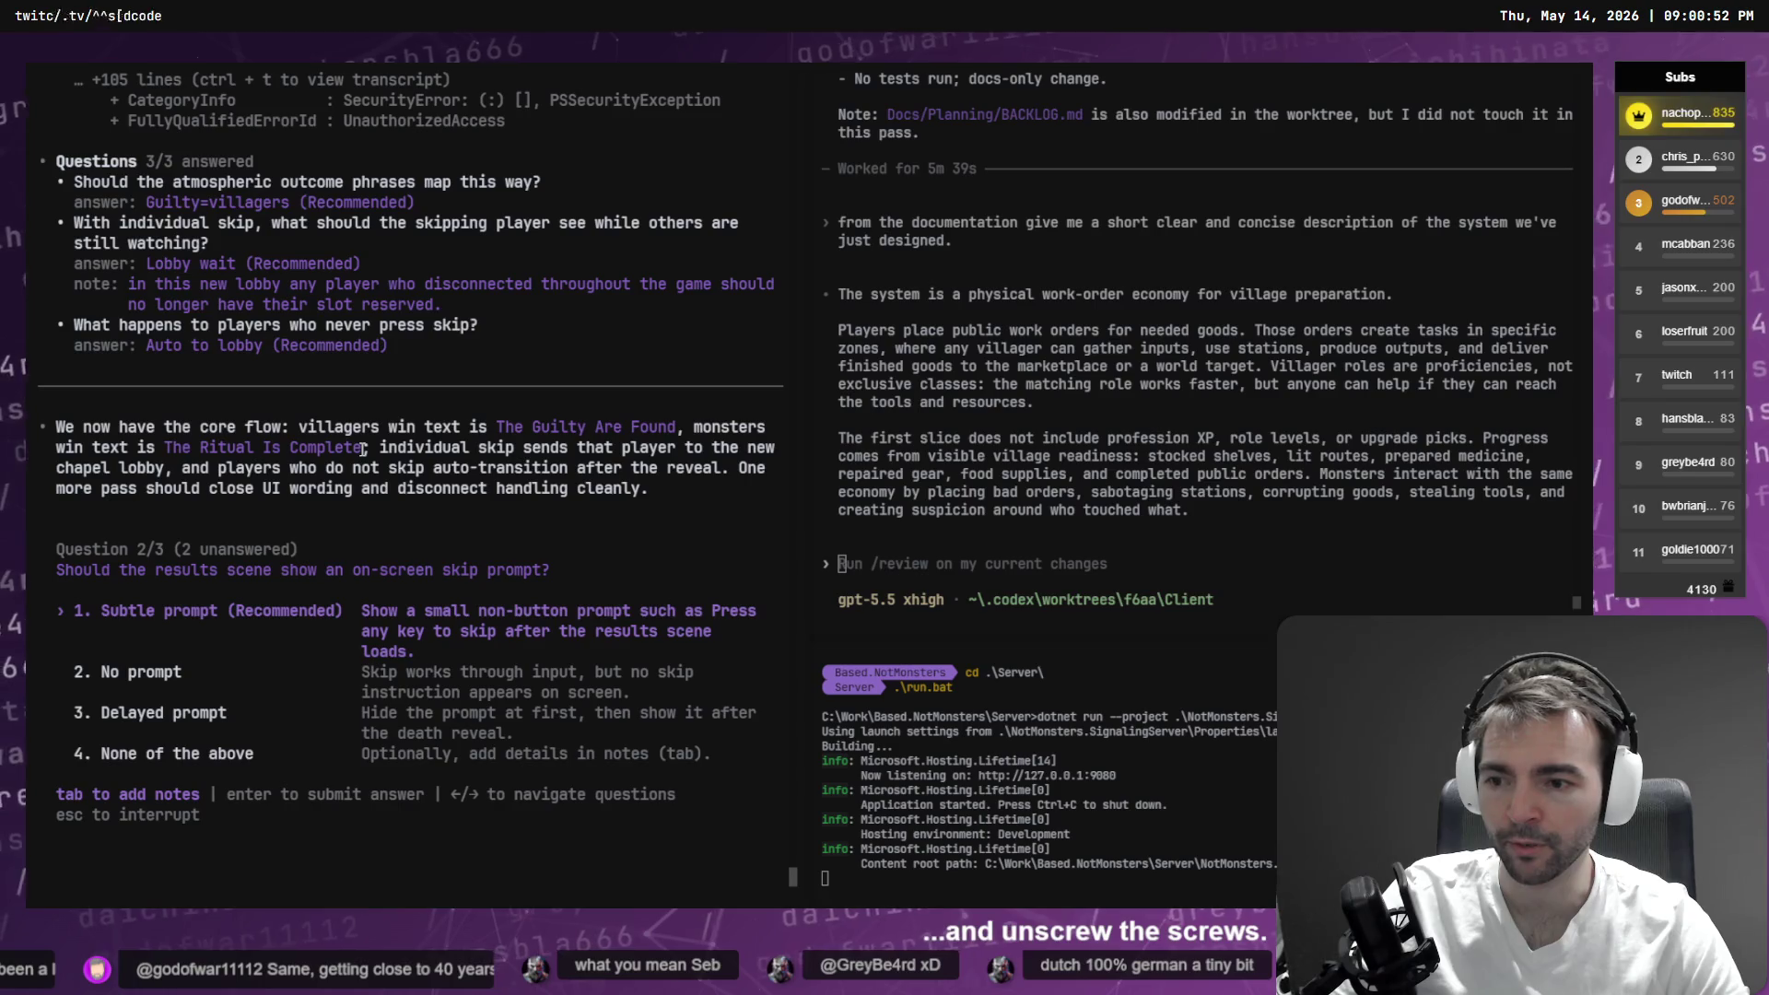
pyautogui.press('Return')
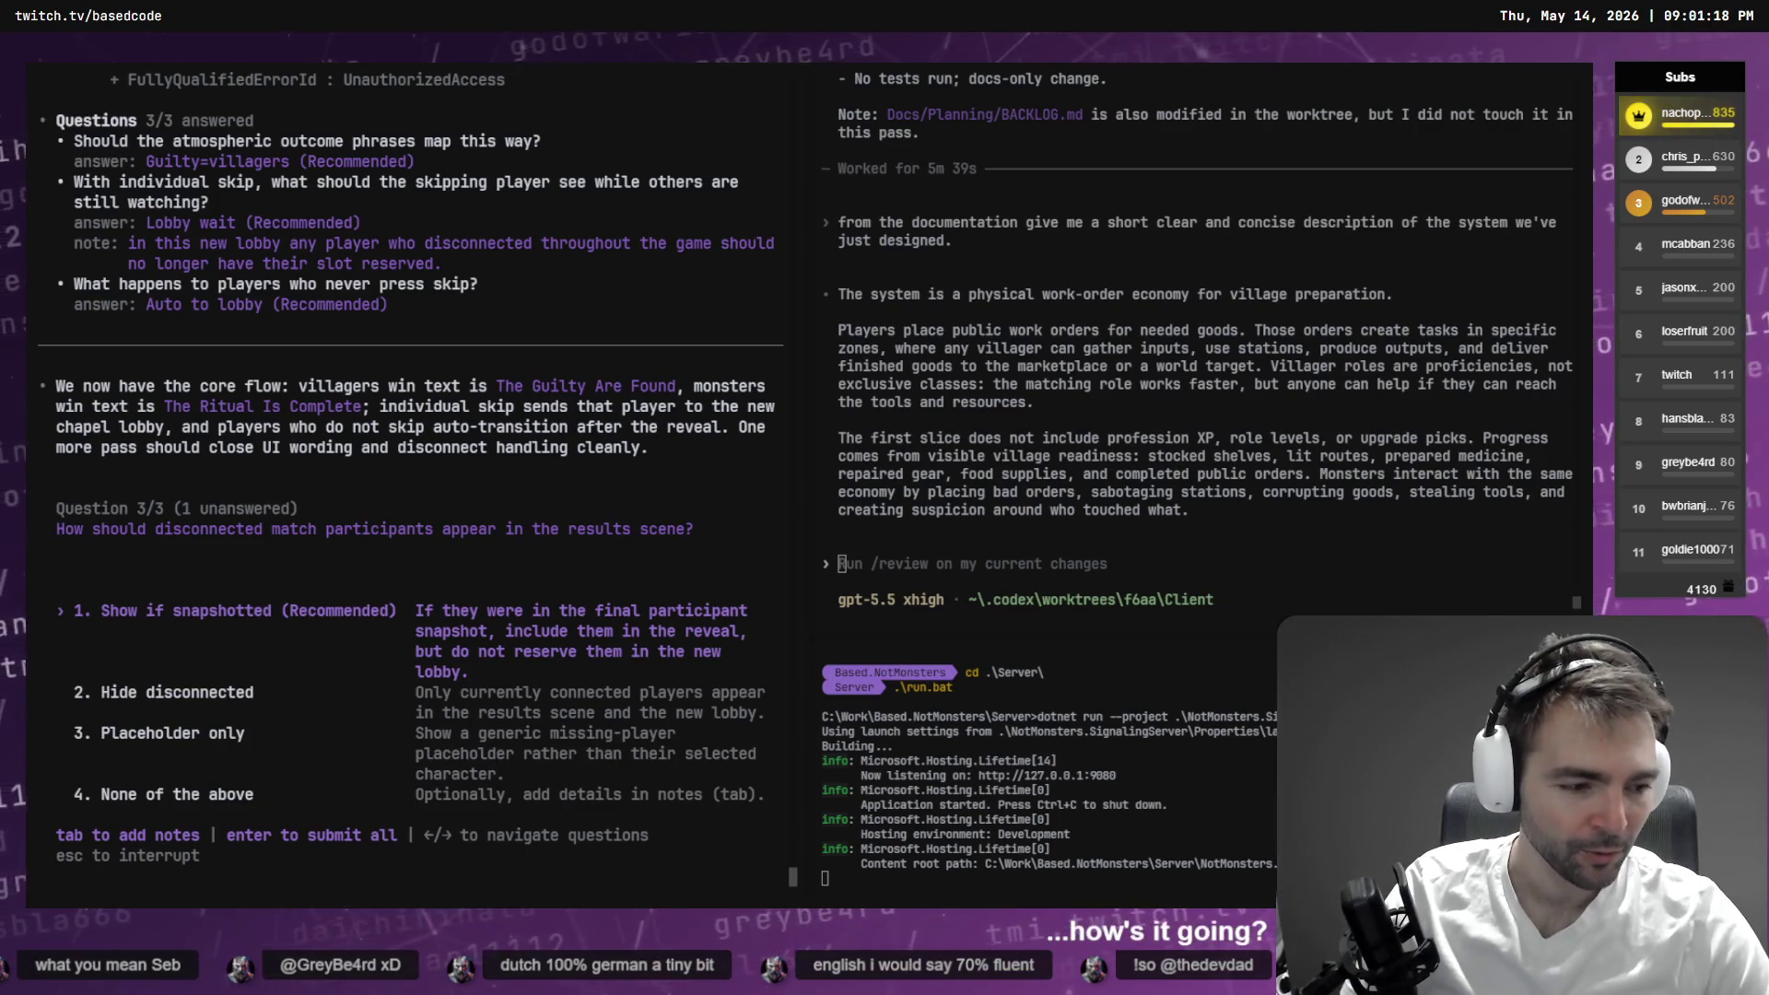
pyautogui.hotkey('alt', 'Tab')
pyautogui.moveTo(870, 340)
pyautogui.mouseDown()
pyautogui.moveTo(1117, 335)
pyautogui.moveTo(811, 304)
pyautogui.mouseUp()
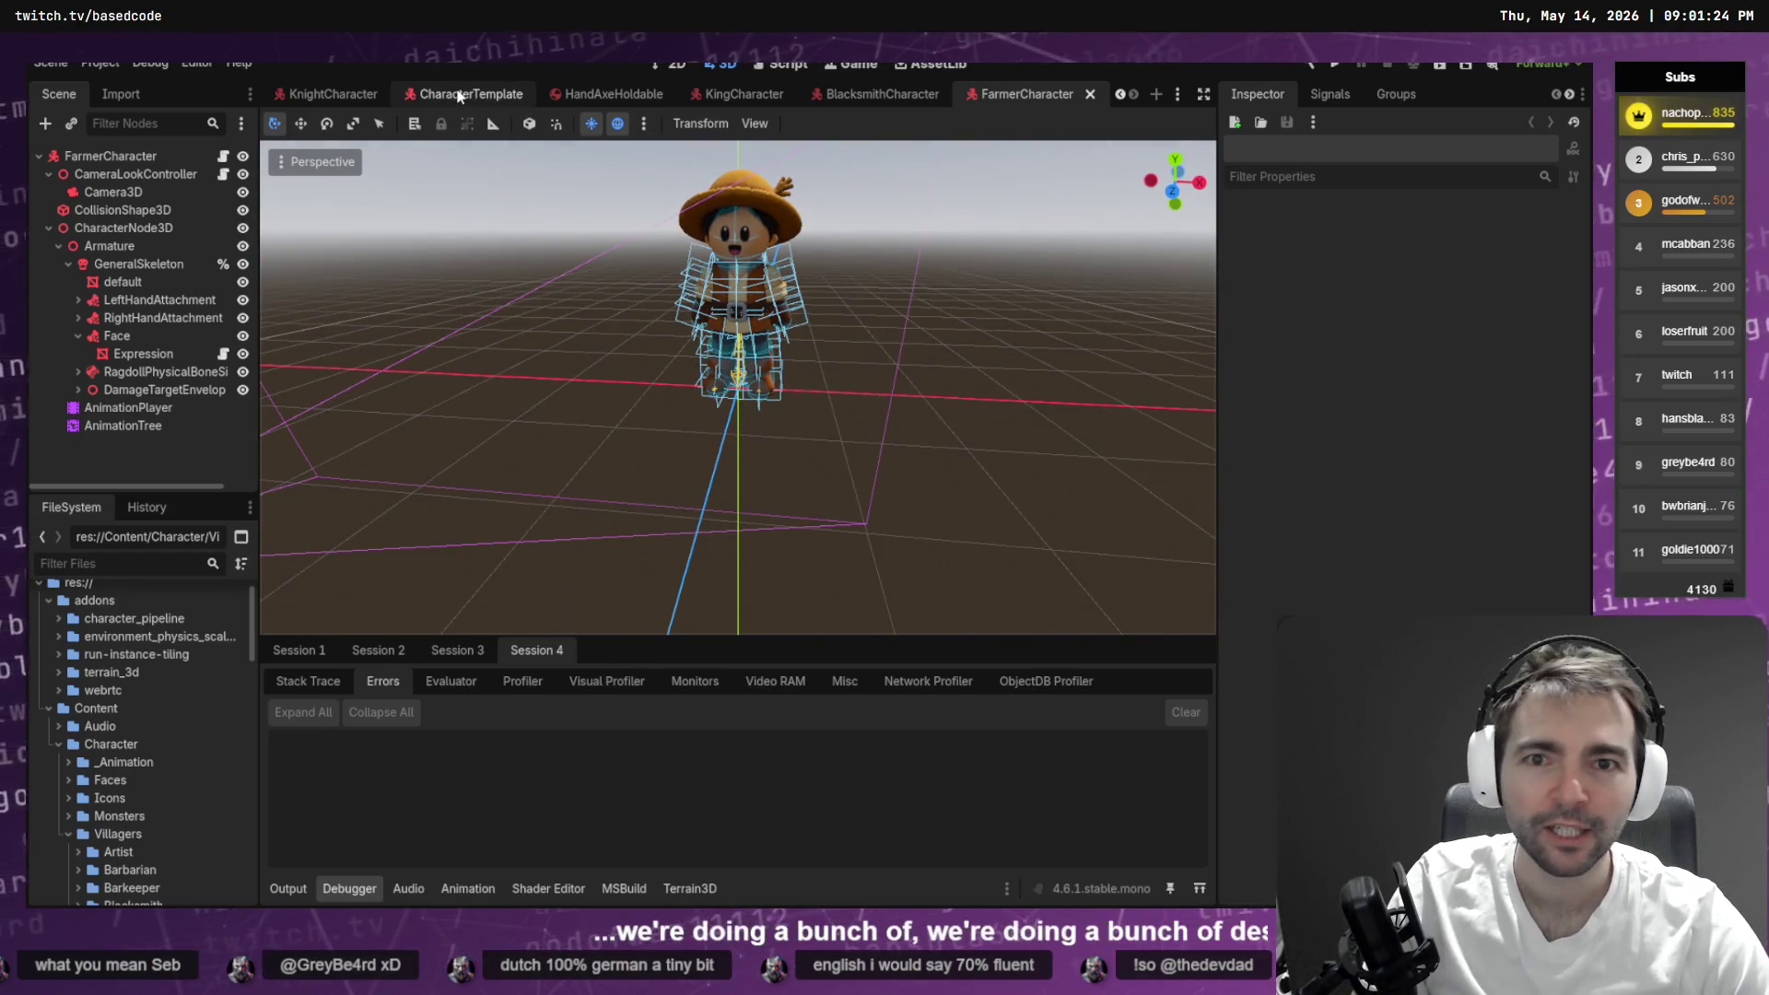
# - Dismiss the run-instance-tiling folder's context menu and switch from Godot to Fork
pyautogui.rightClick(148, 654)
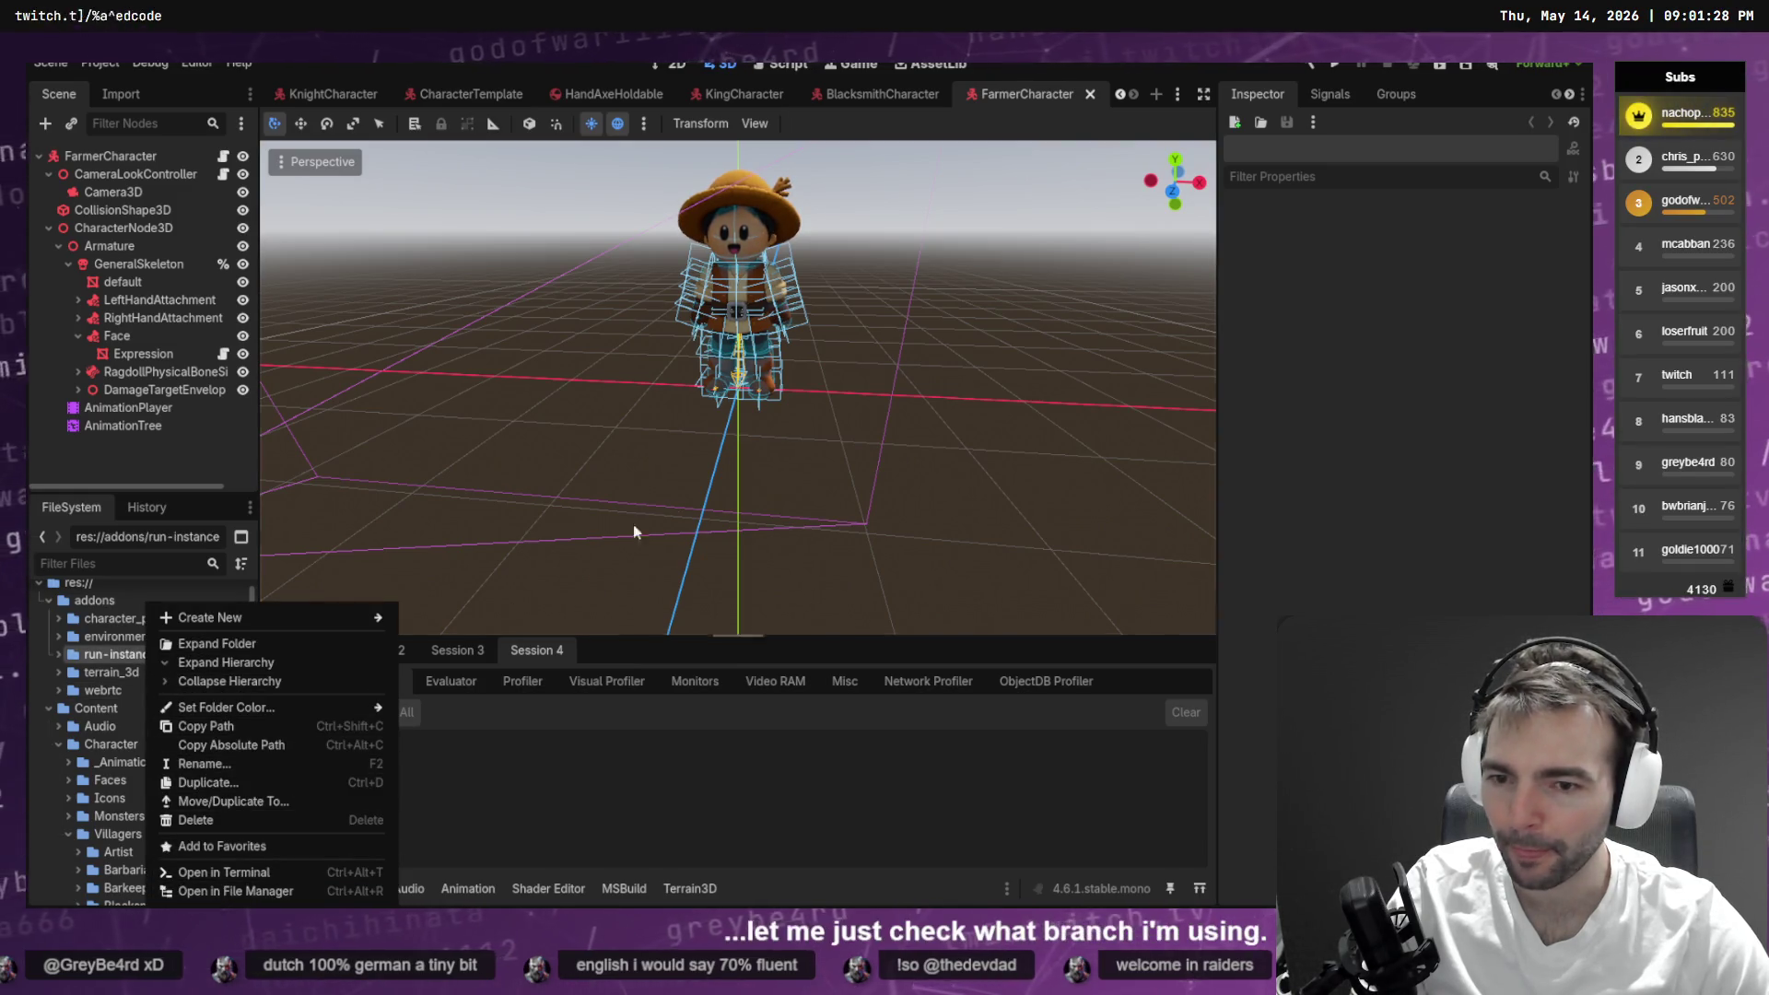
pyautogui.click(929, 362)
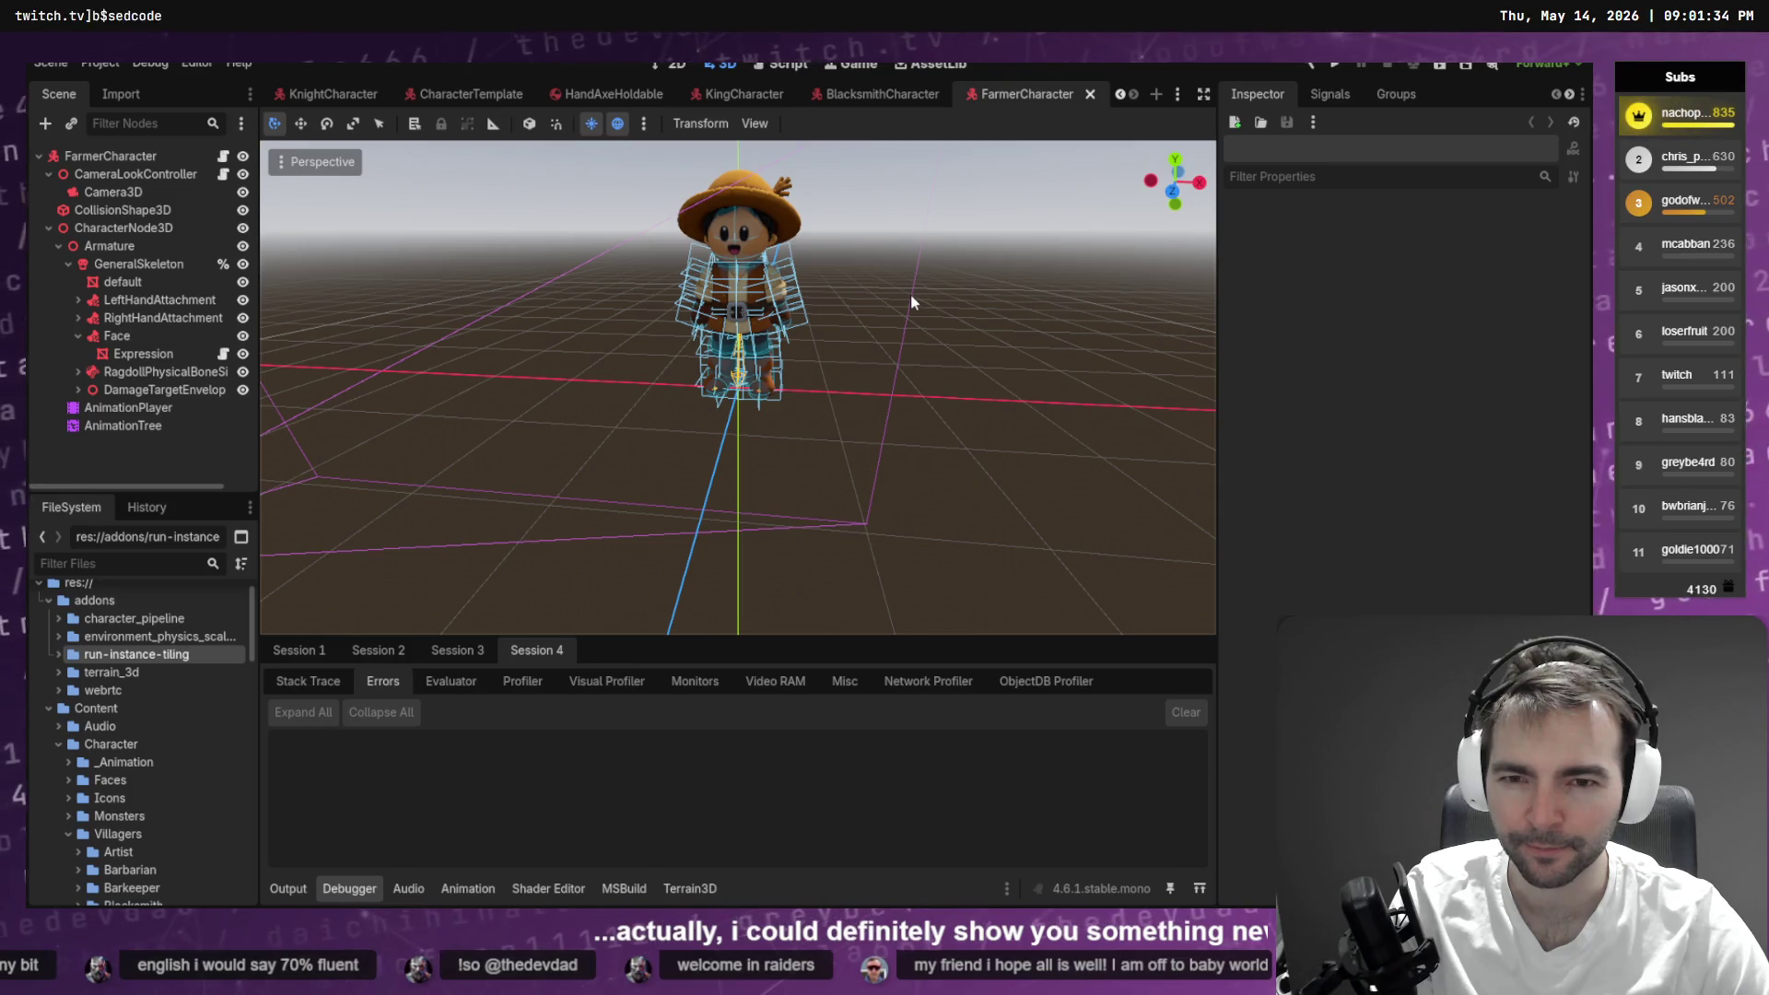
pyautogui.hotkey('alt', 'Tab')
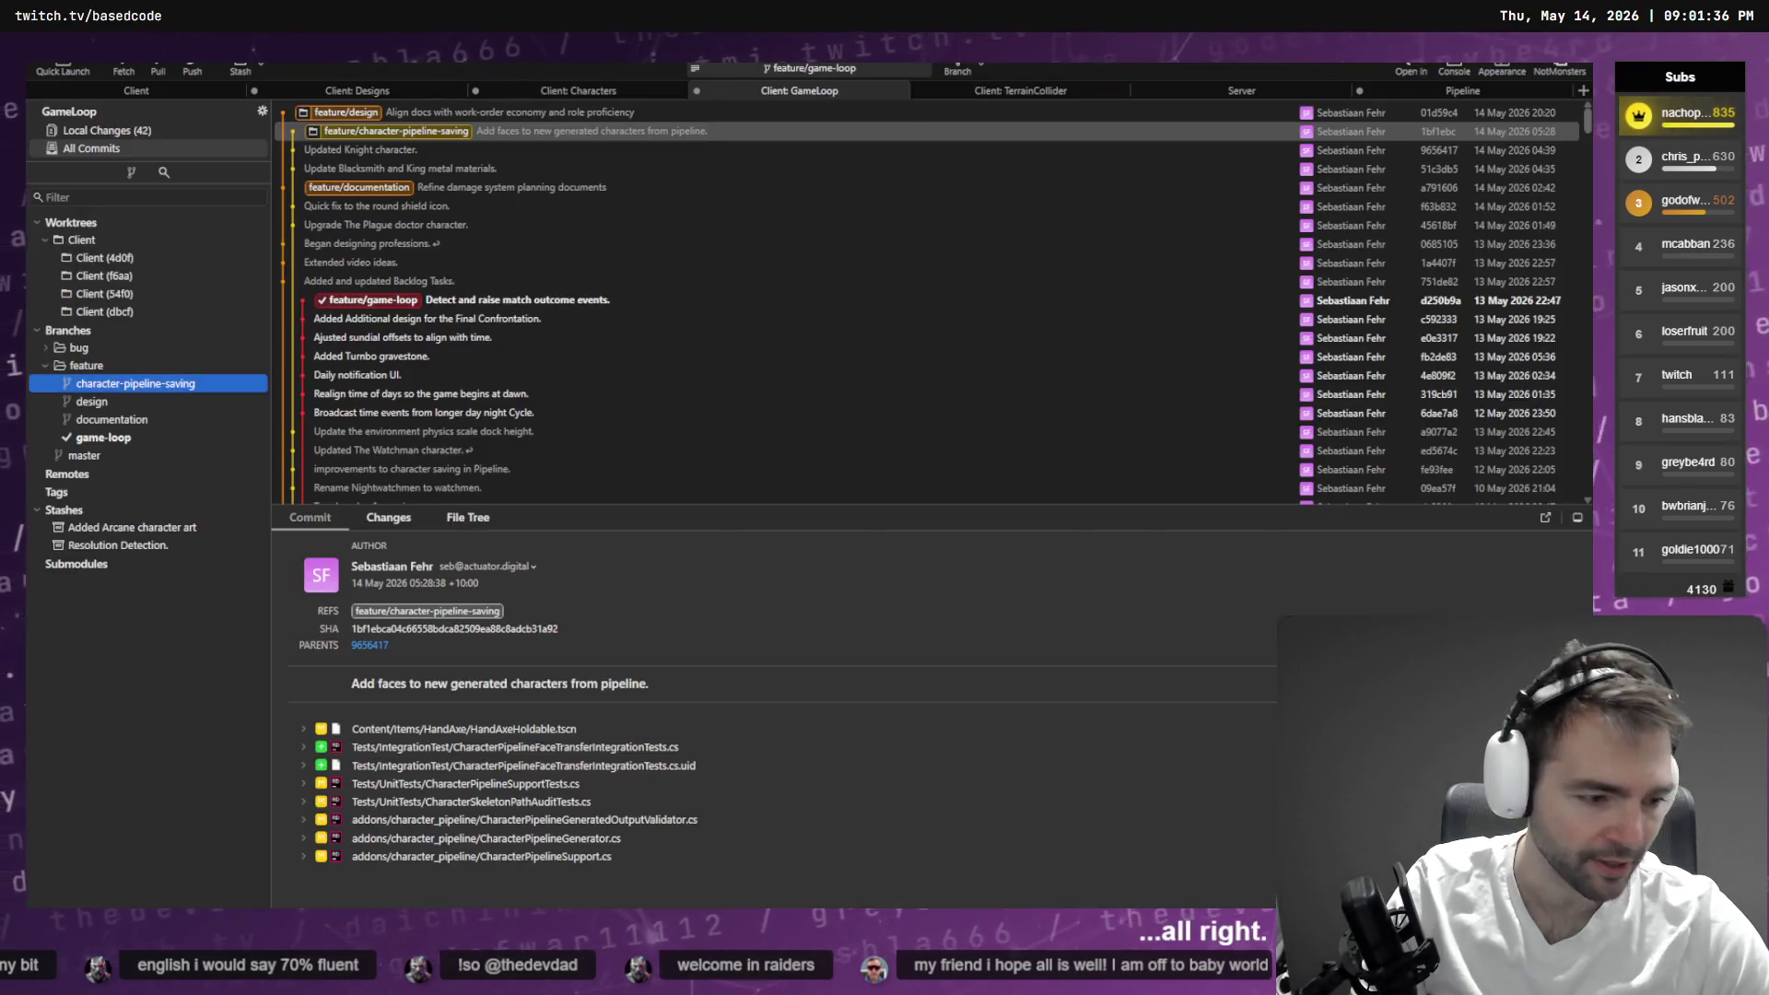
# - Compare the feature branch commits in Fork's history, then return to the game windows
pyautogui.click(396, 299)
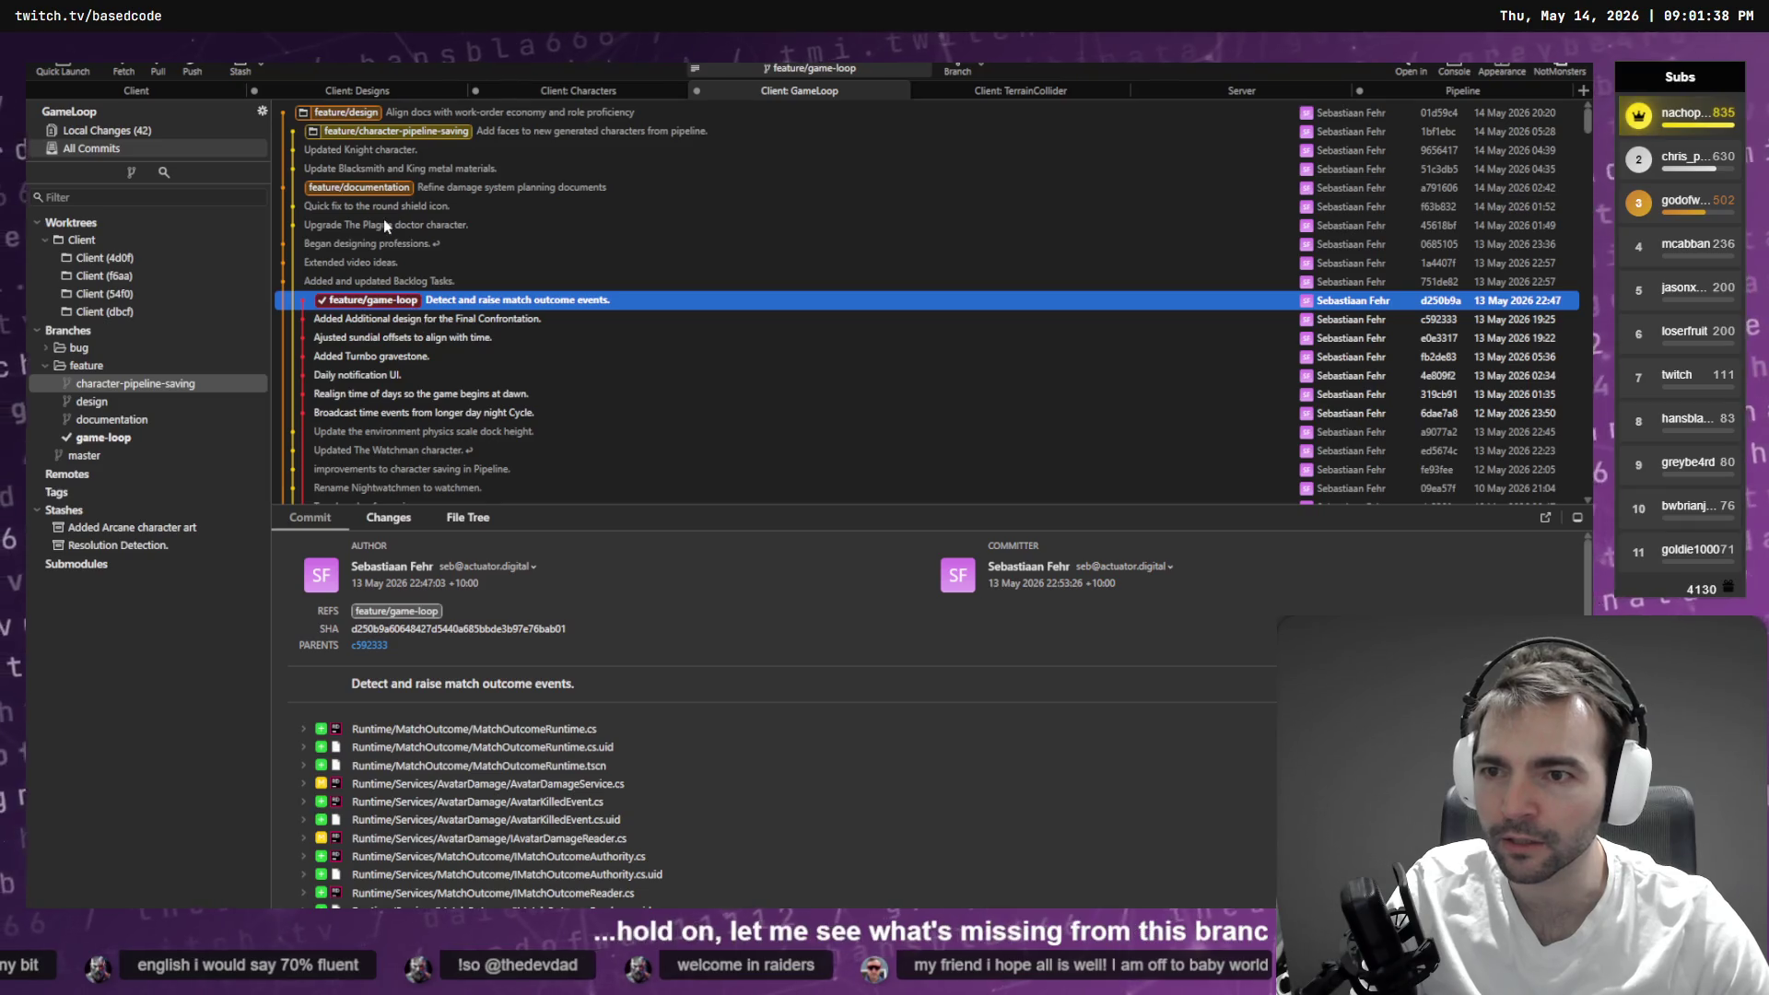
pyautogui.click(395, 189)
pyautogui.click(396, 132)
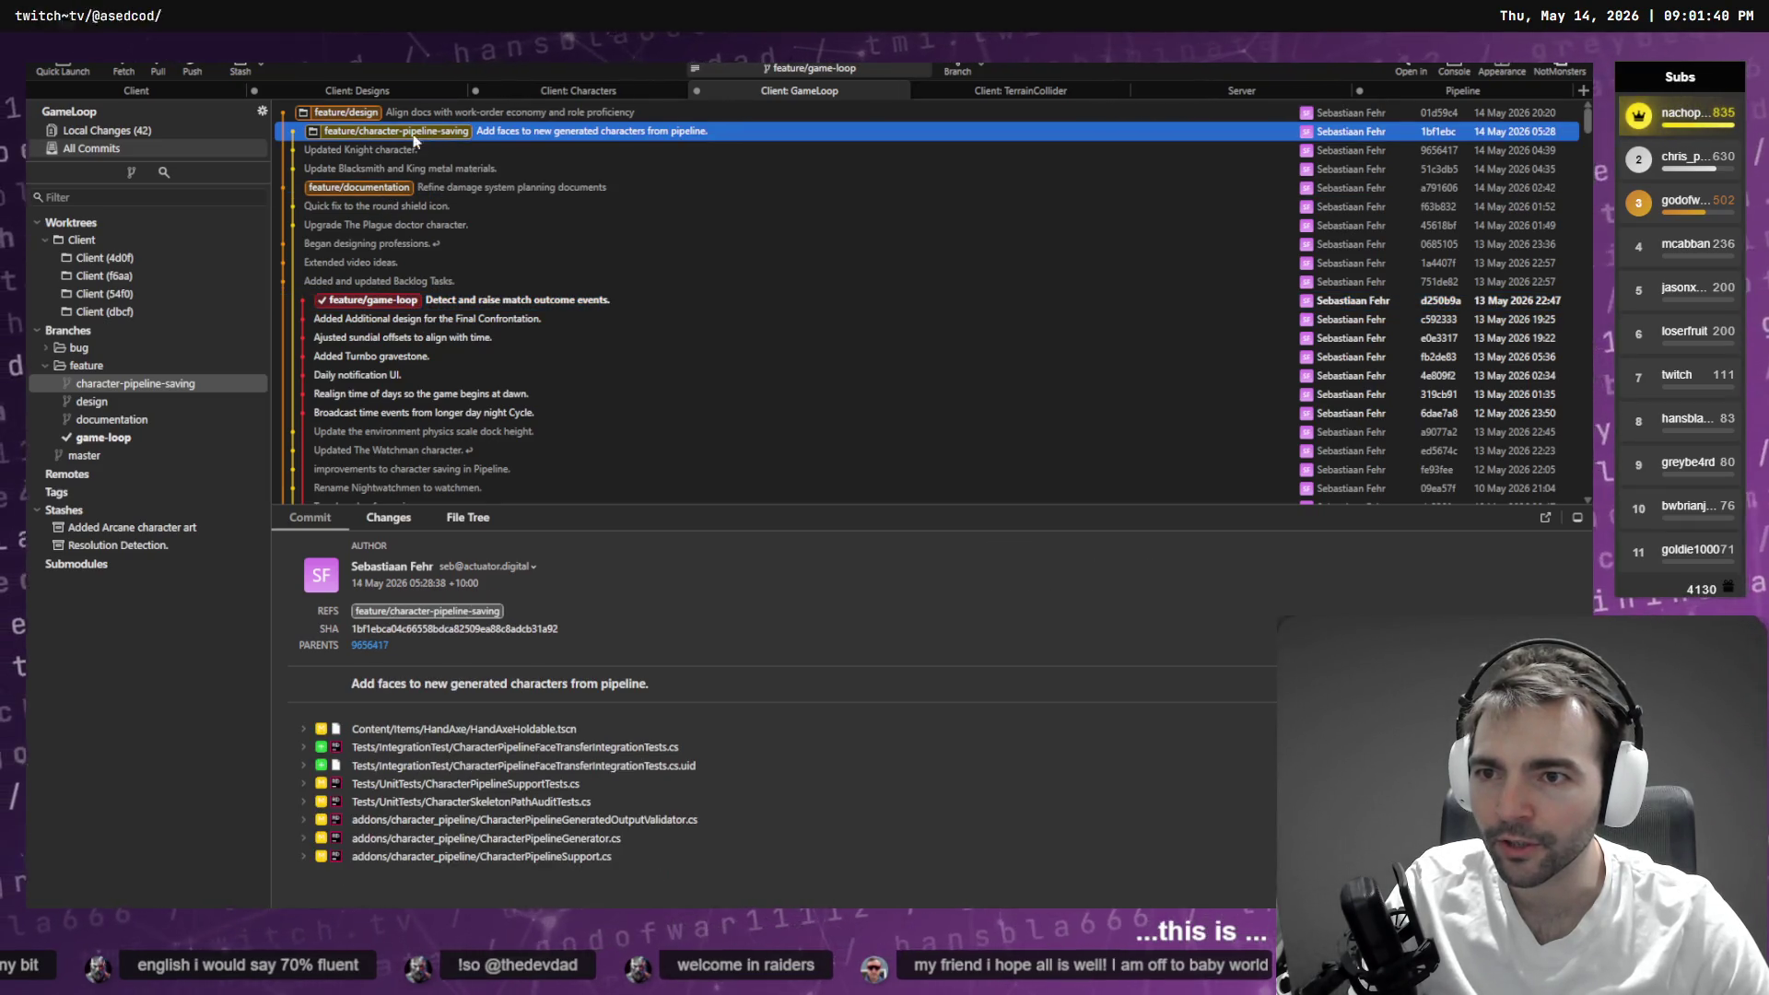
pyautogui.click(346, 112)
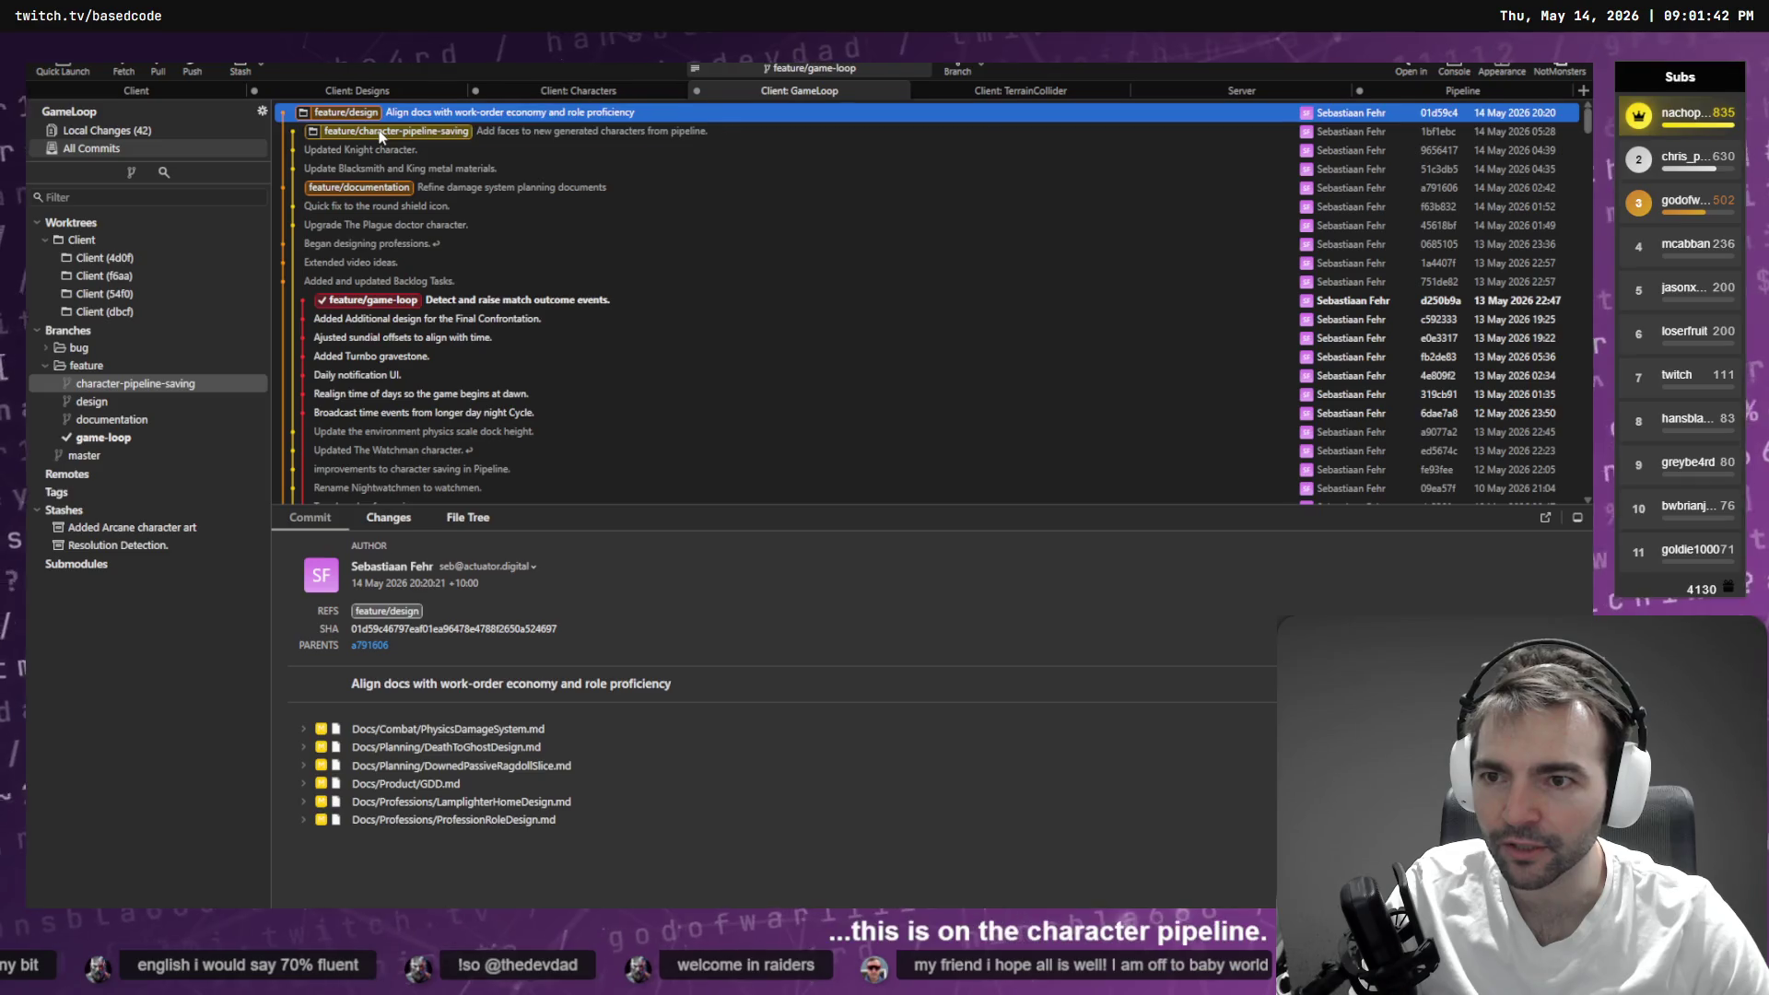
pyautogui.click(357, 131)
pyautogui.click(360, 189)
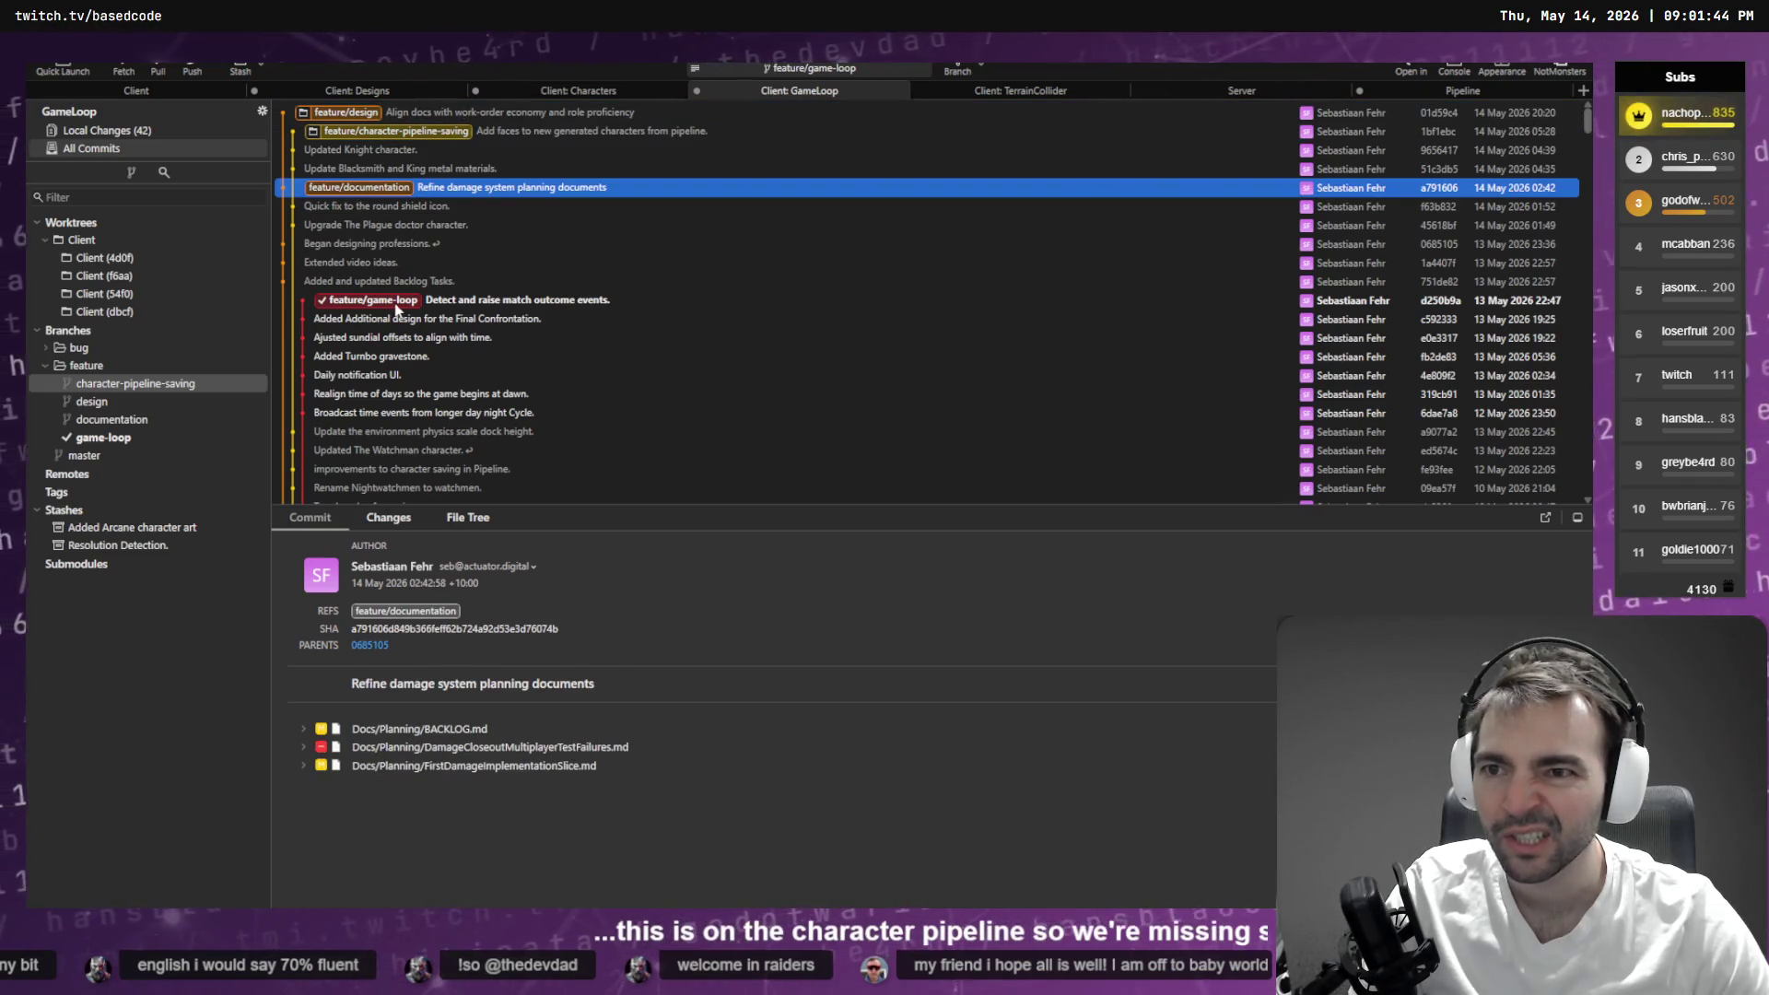
pyautogui.click(367, 301)
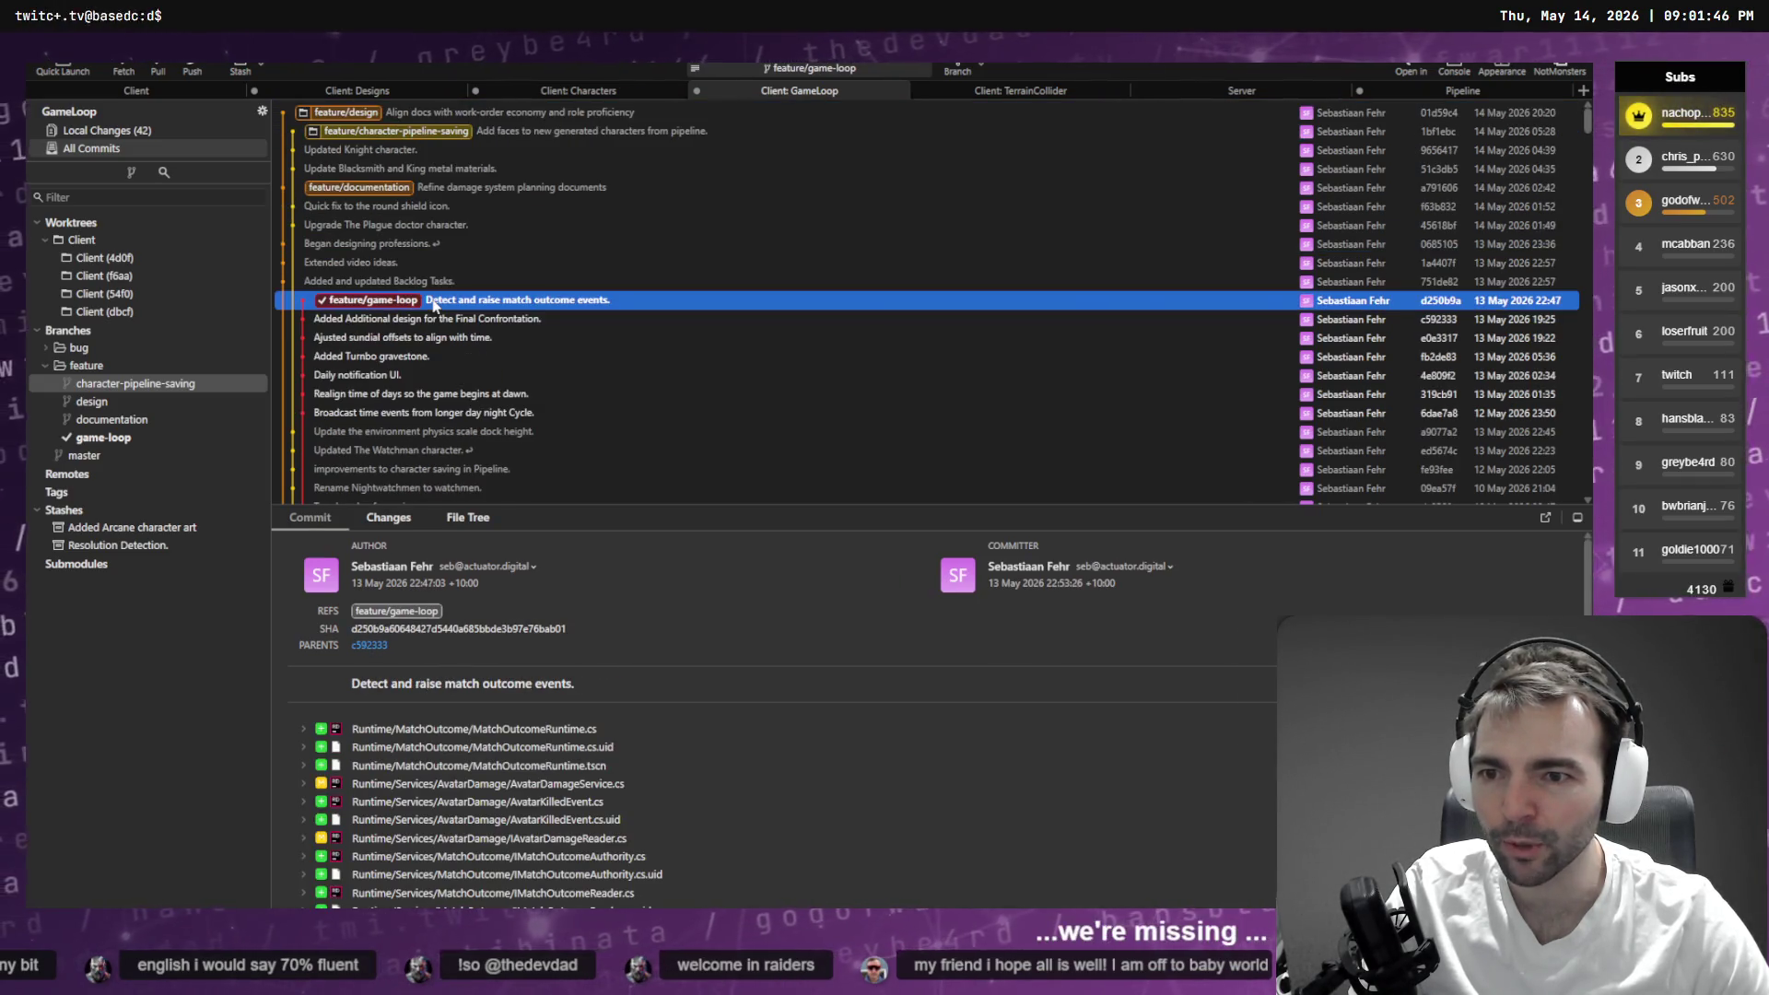
pyautogui.hotkey('alt', 'Tab')
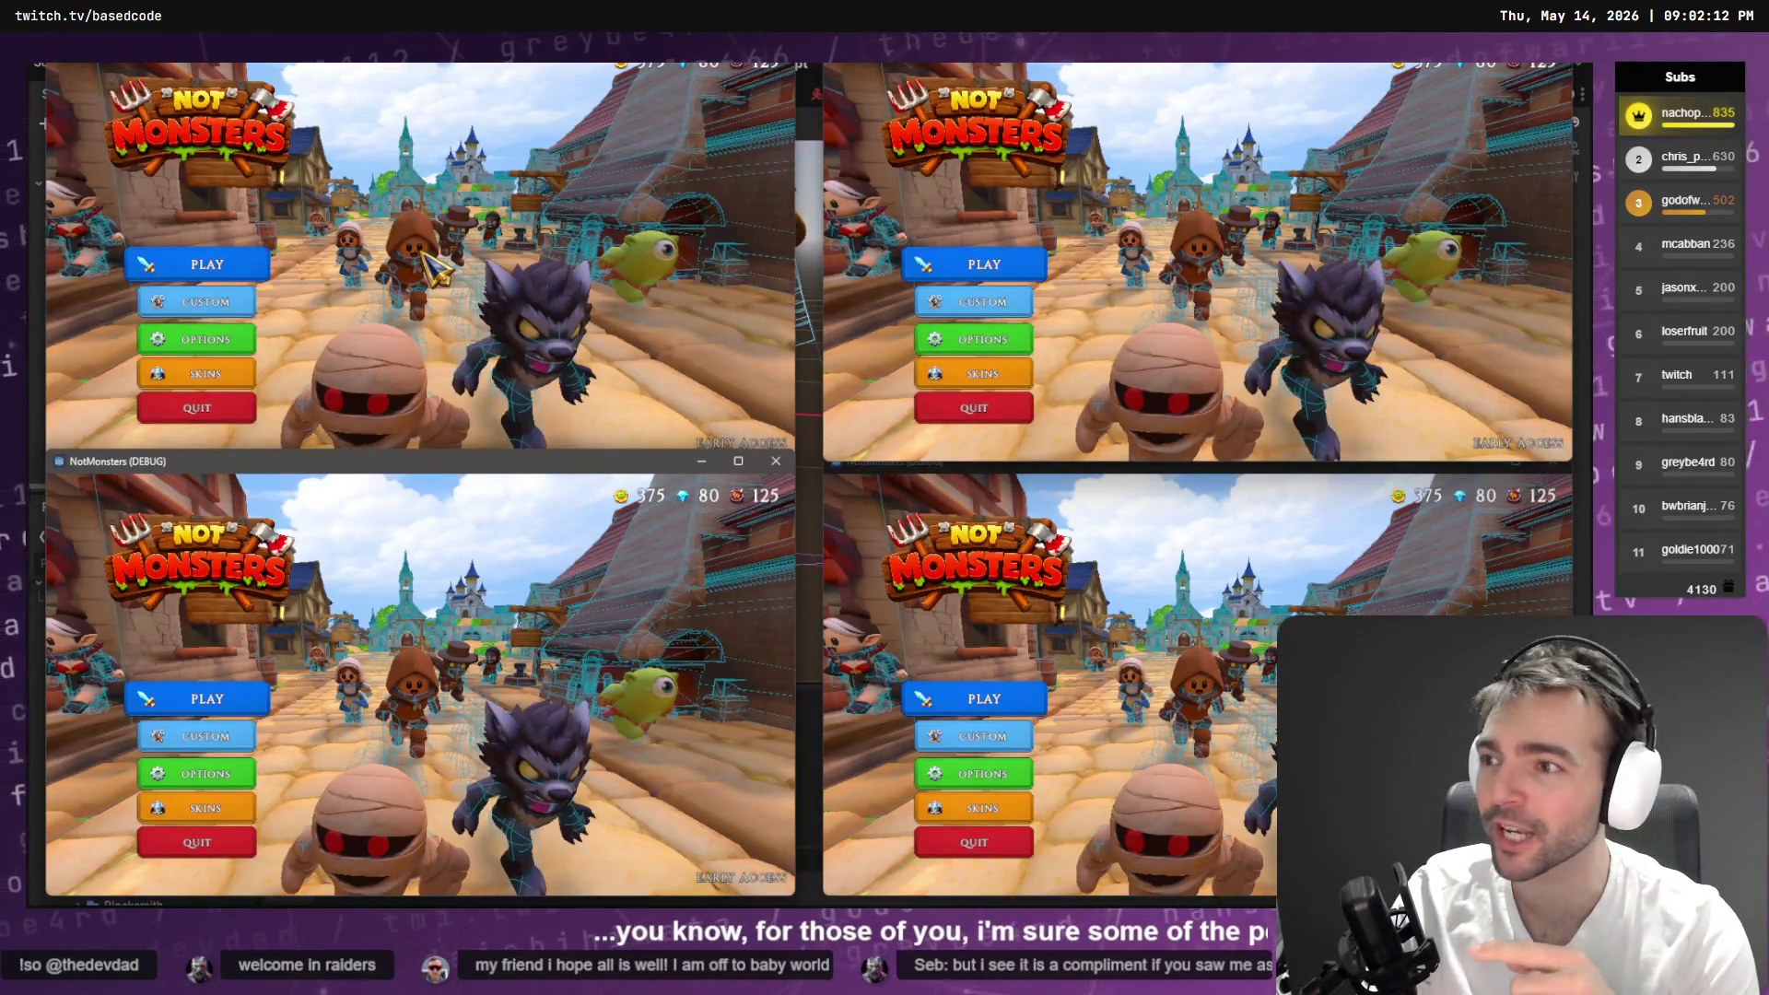
# - Host a room from the first NotMonsters client and join it from the other three
pyautogui.click(236, 264)
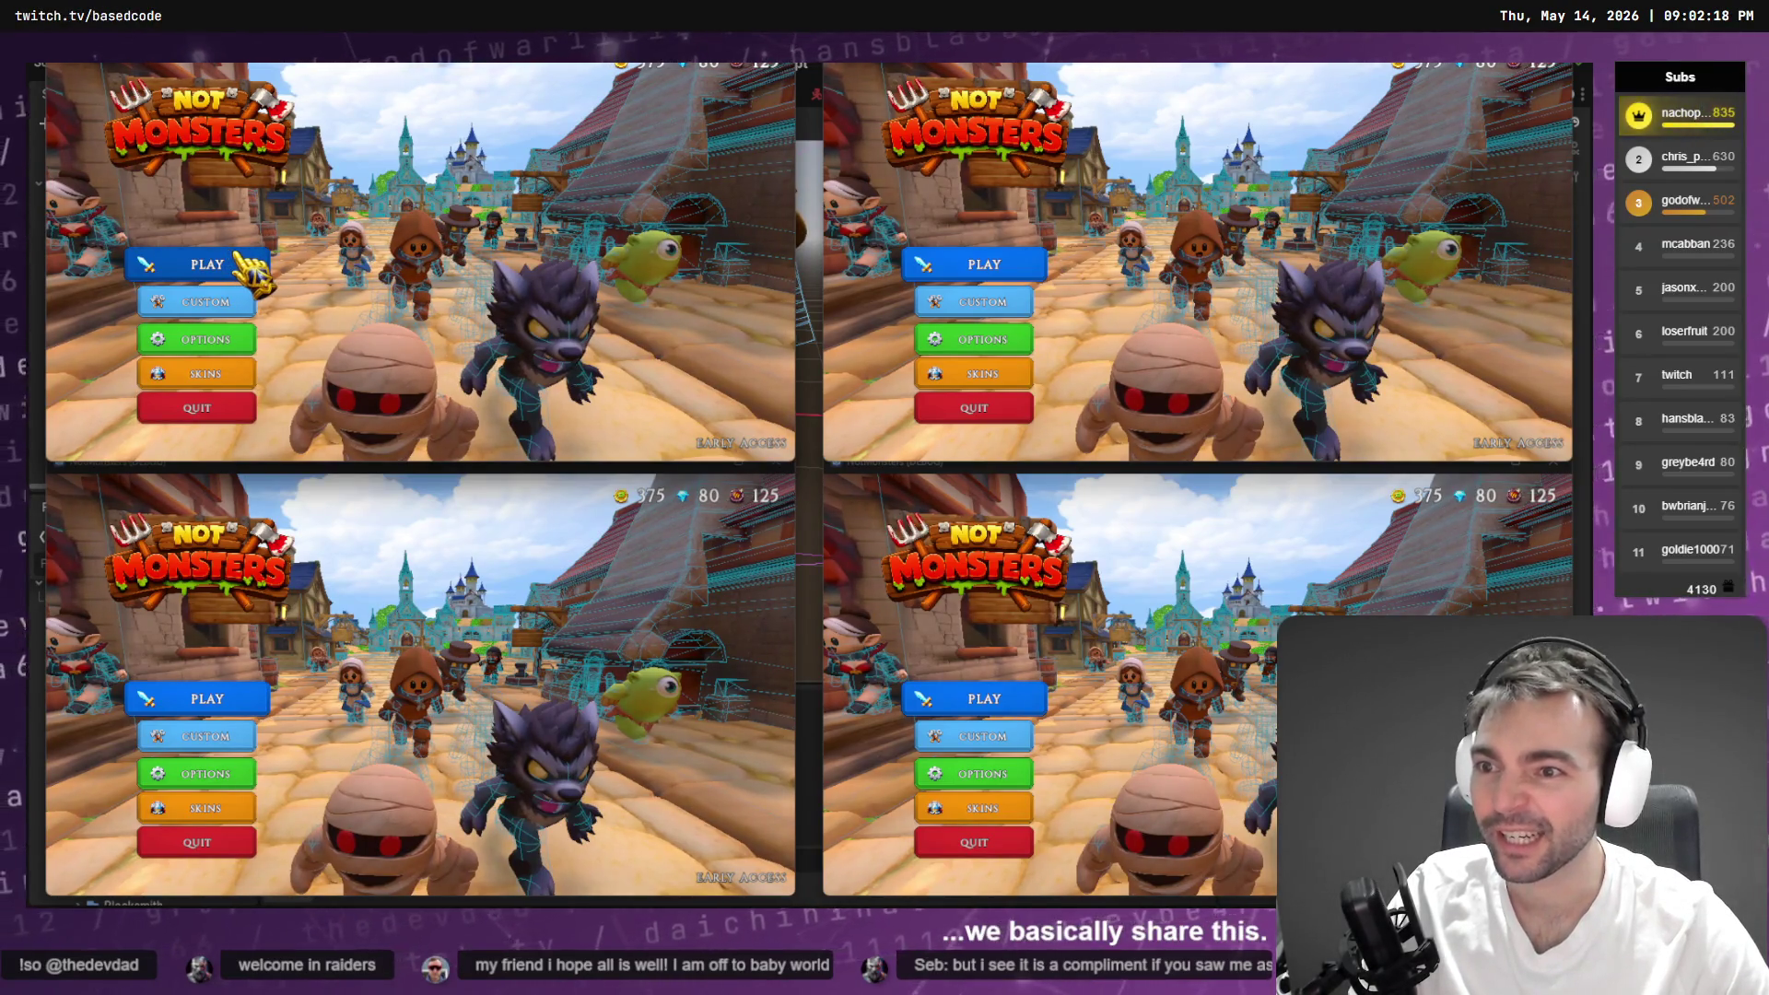
pyautogui.click(249, 267)
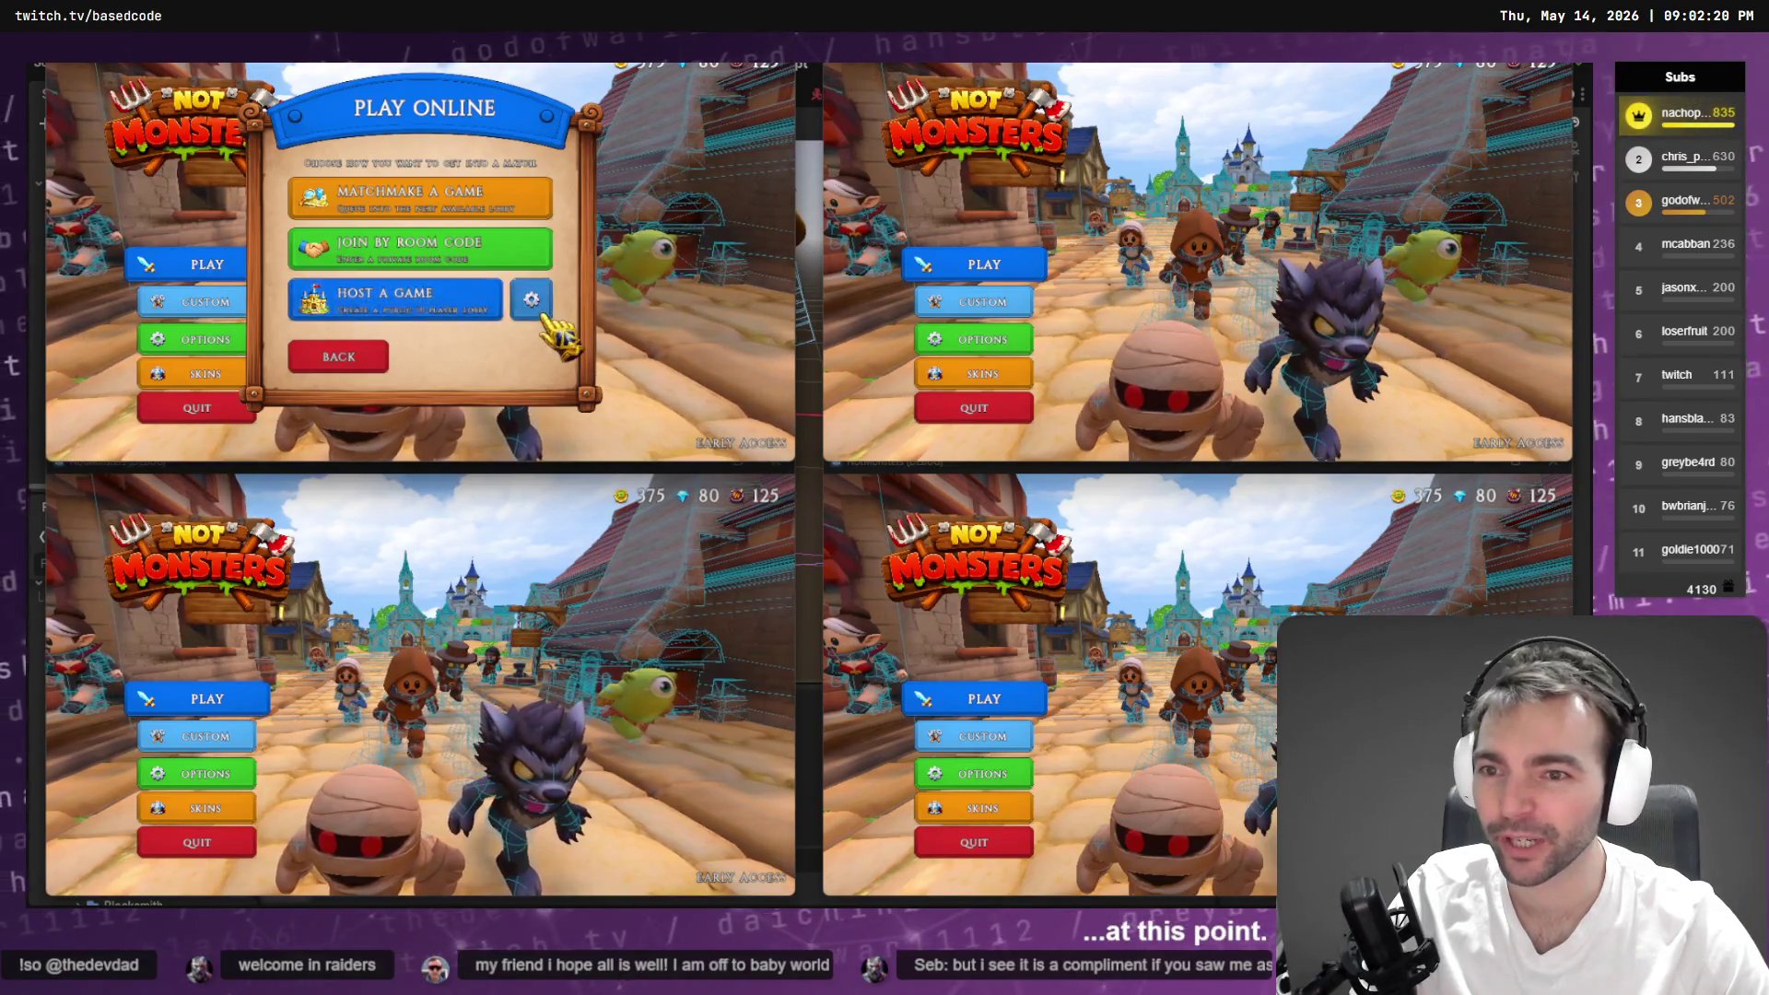
pyautogui.click(479, 304)
pyautogui.click(378, 349)
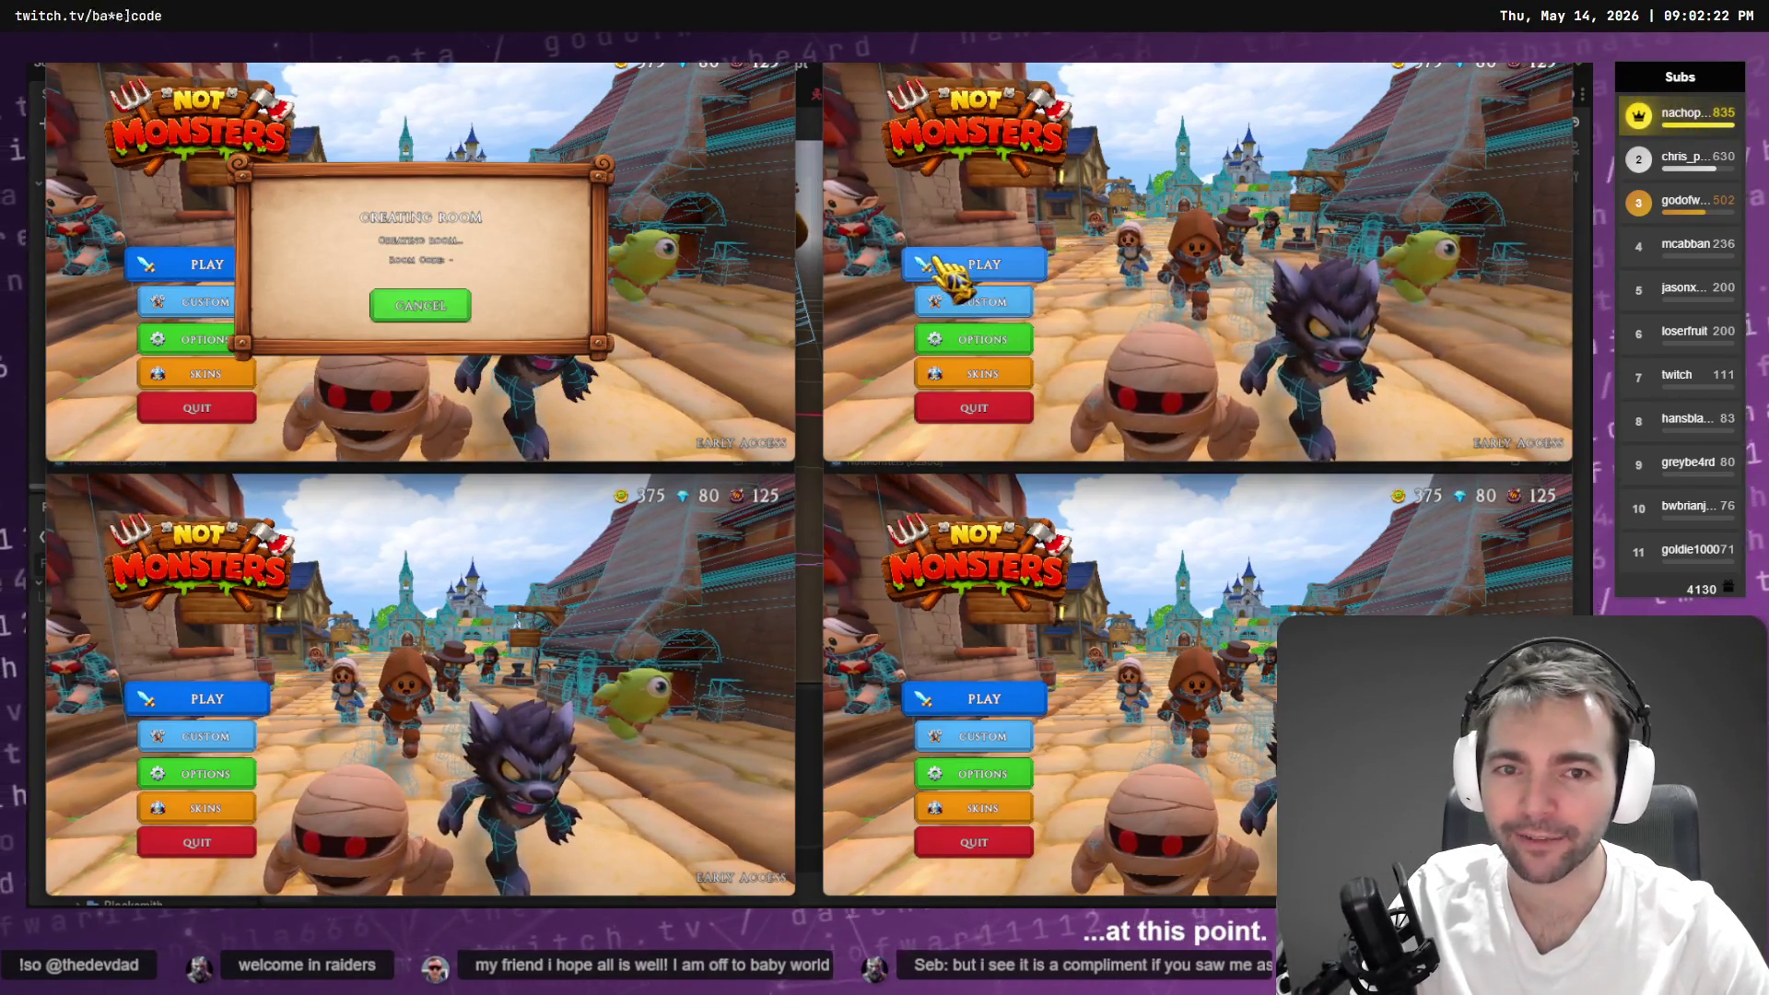
pyautogui.click(949, 270)
pyautogui.click(208, 699)
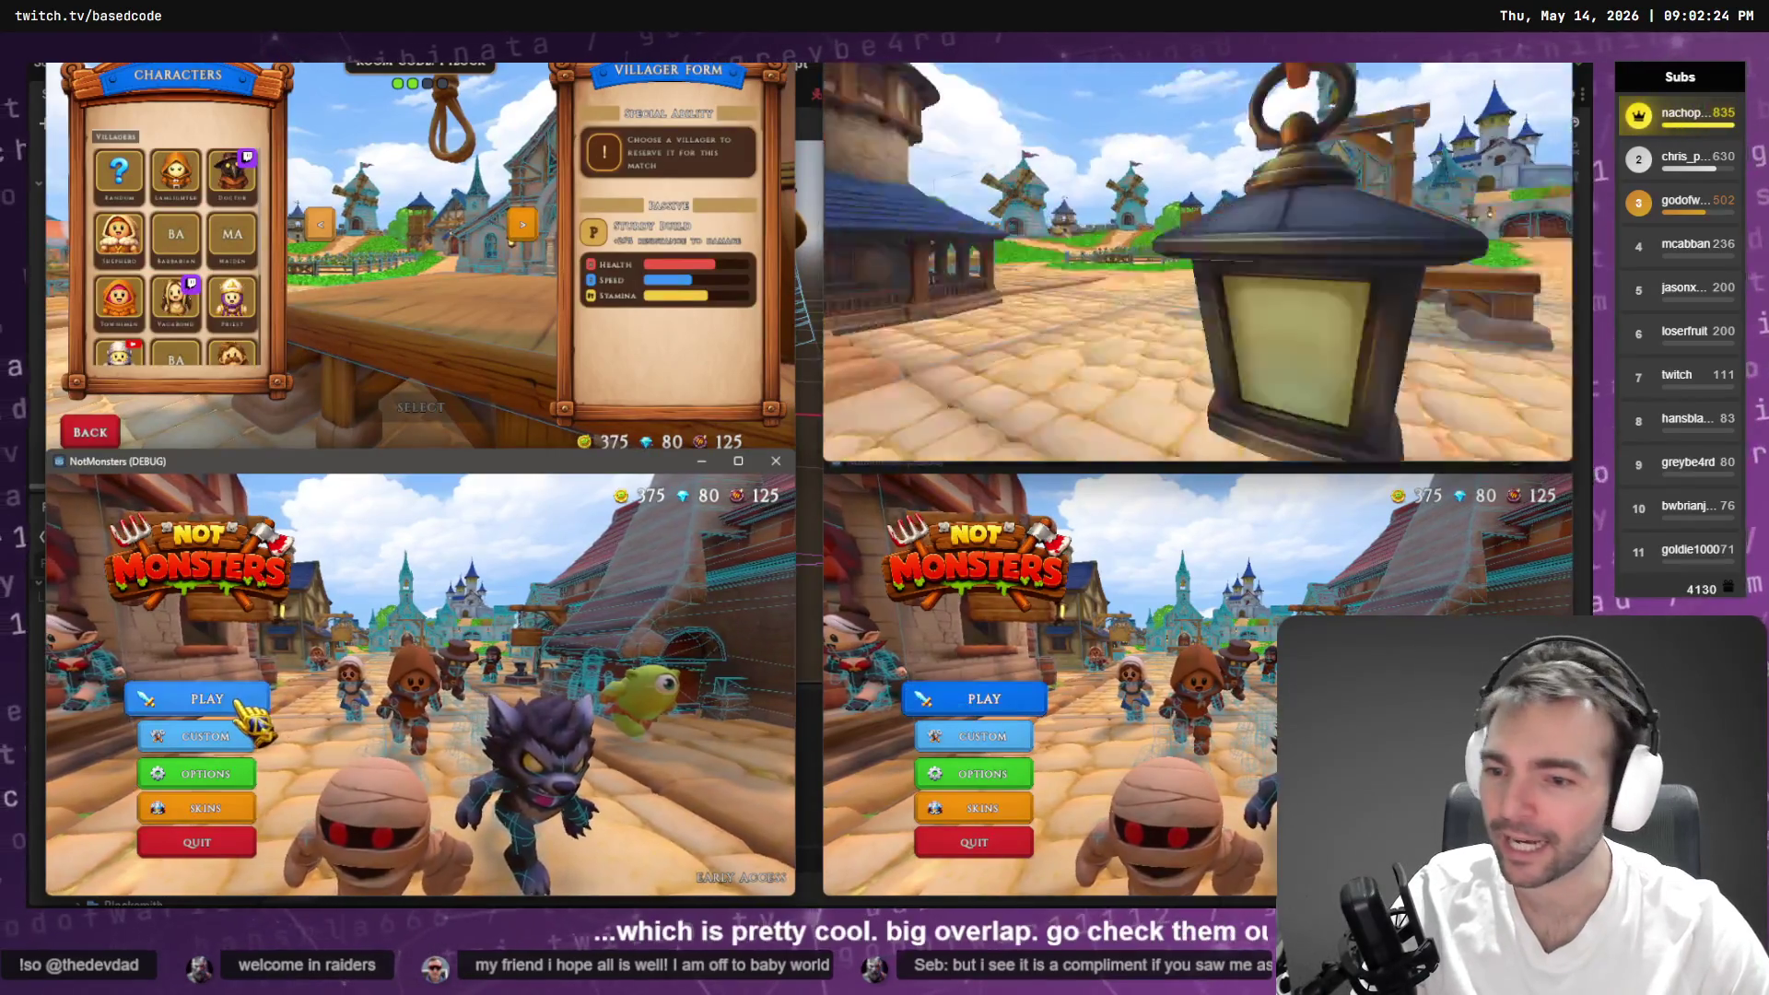
pyautogui.click(1031, 702)
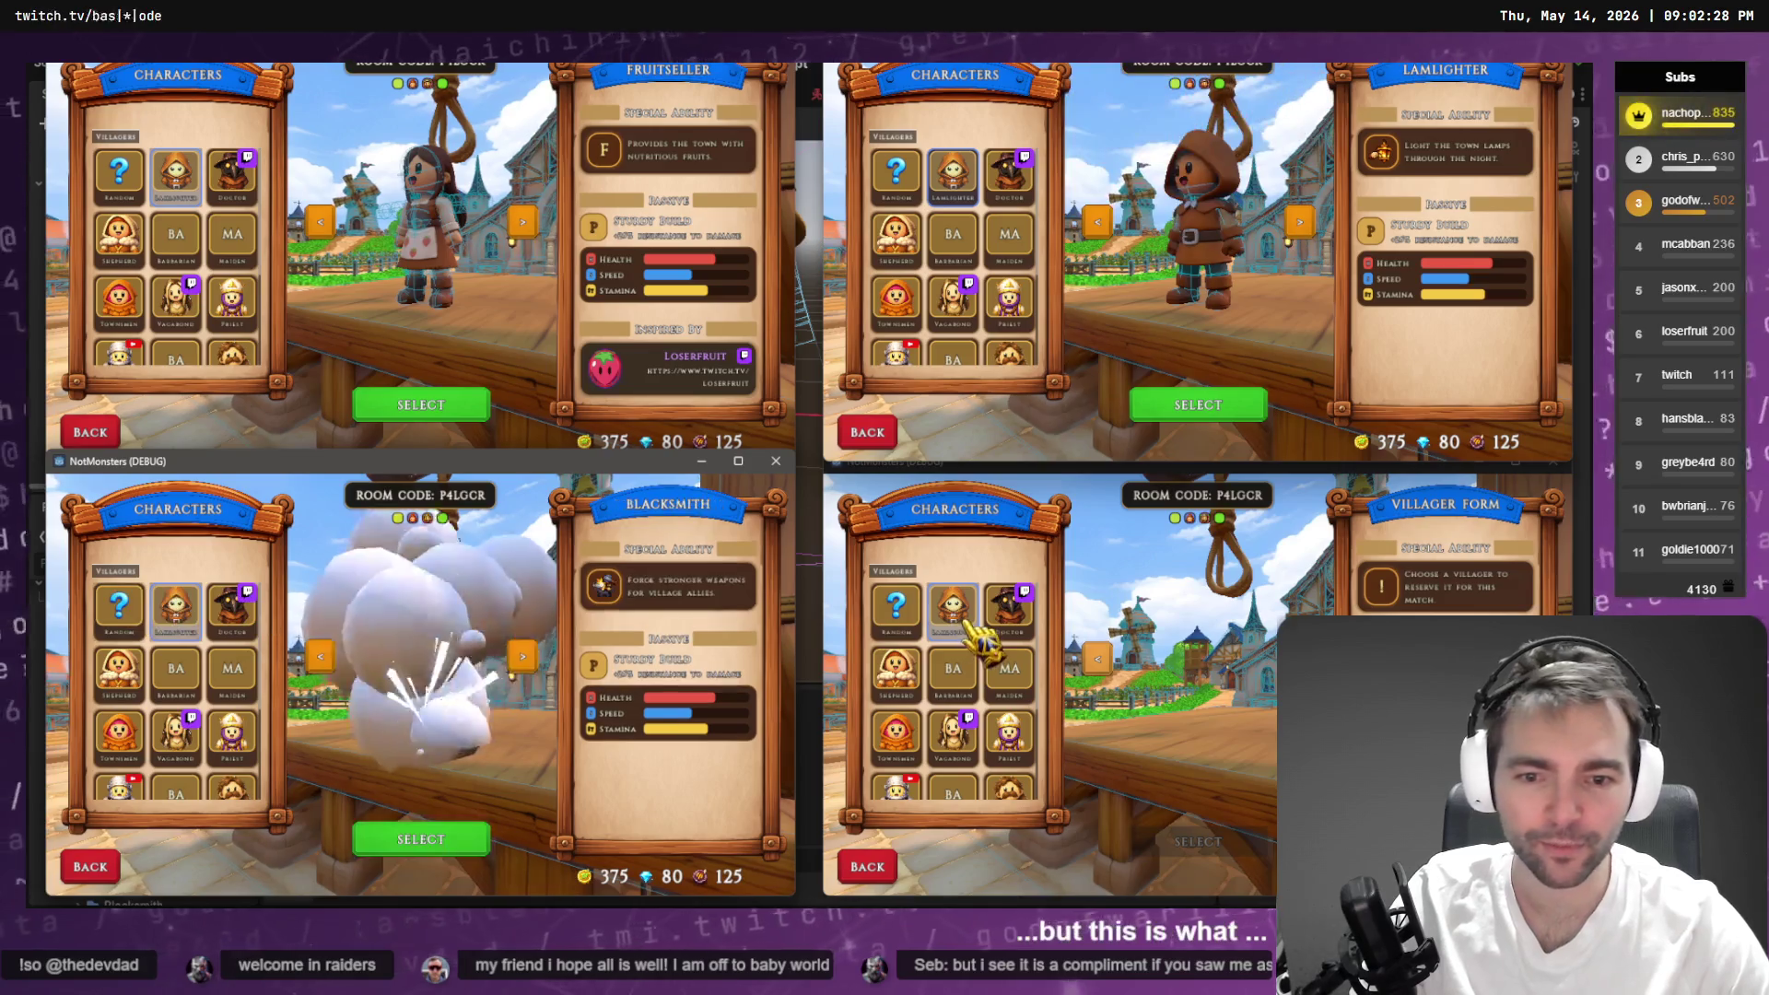
# - Pick the Priest for the fourth client and lock in characters on all four clients
pyautogui.click(901, 622)
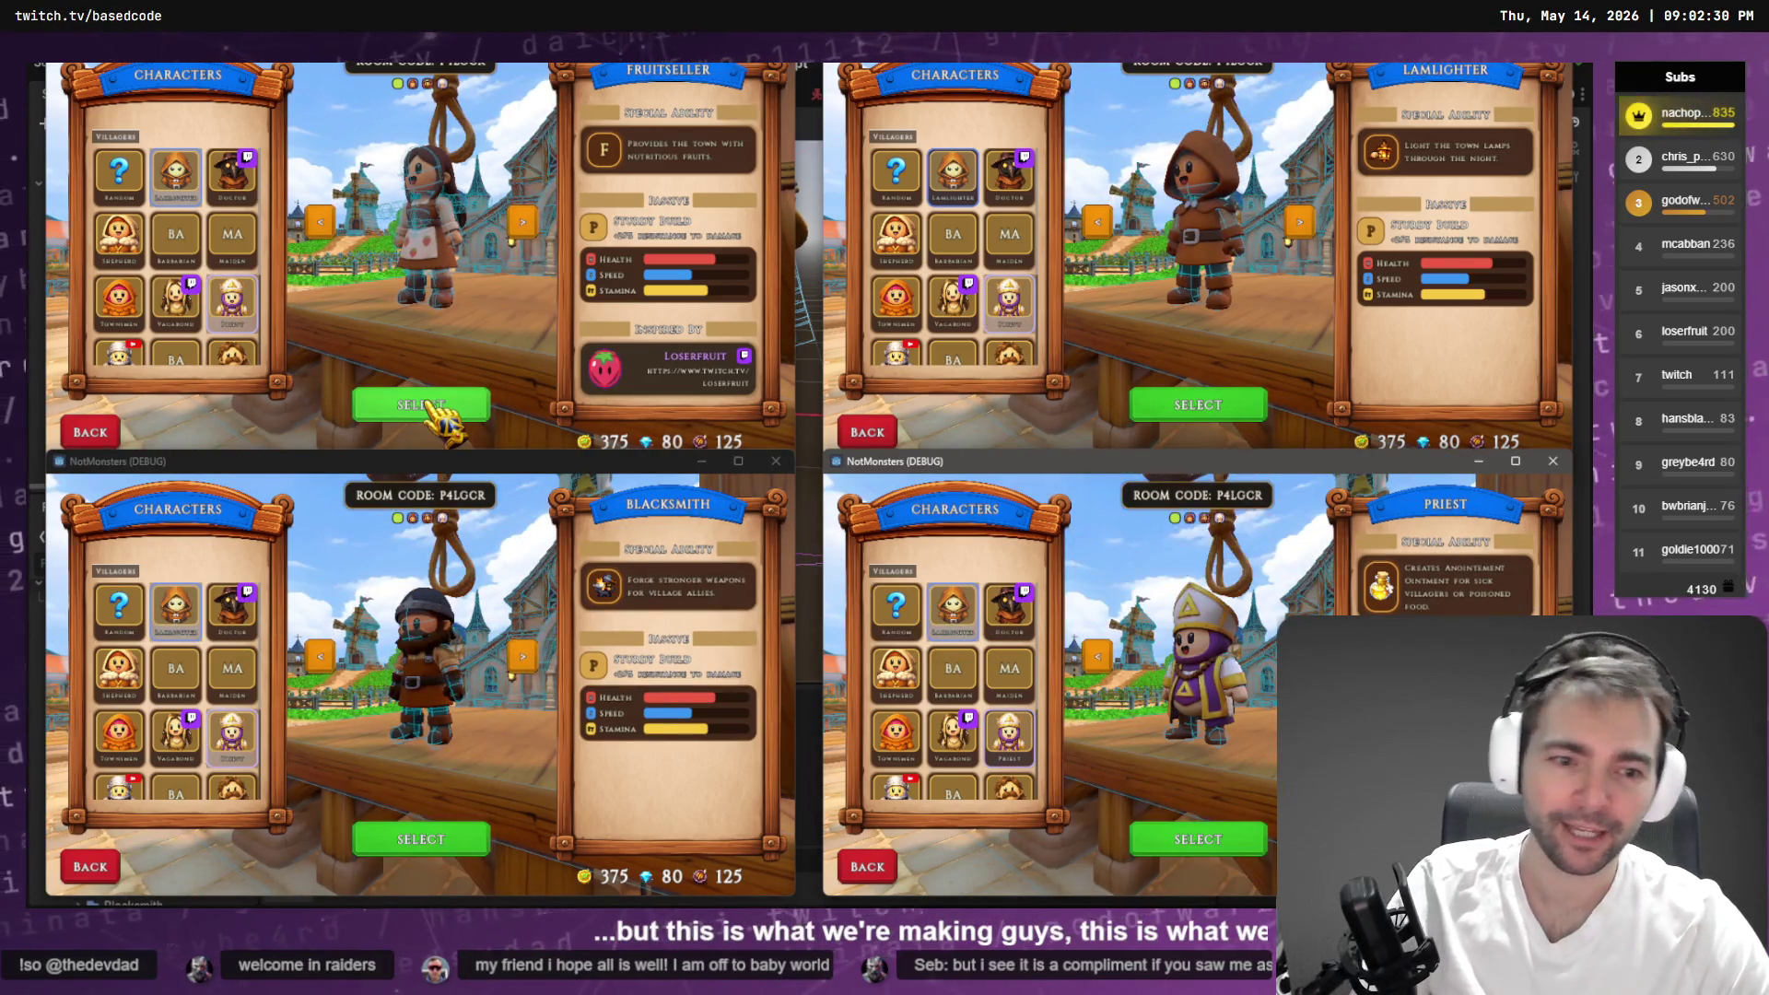
pyautogui.click(430, 407)
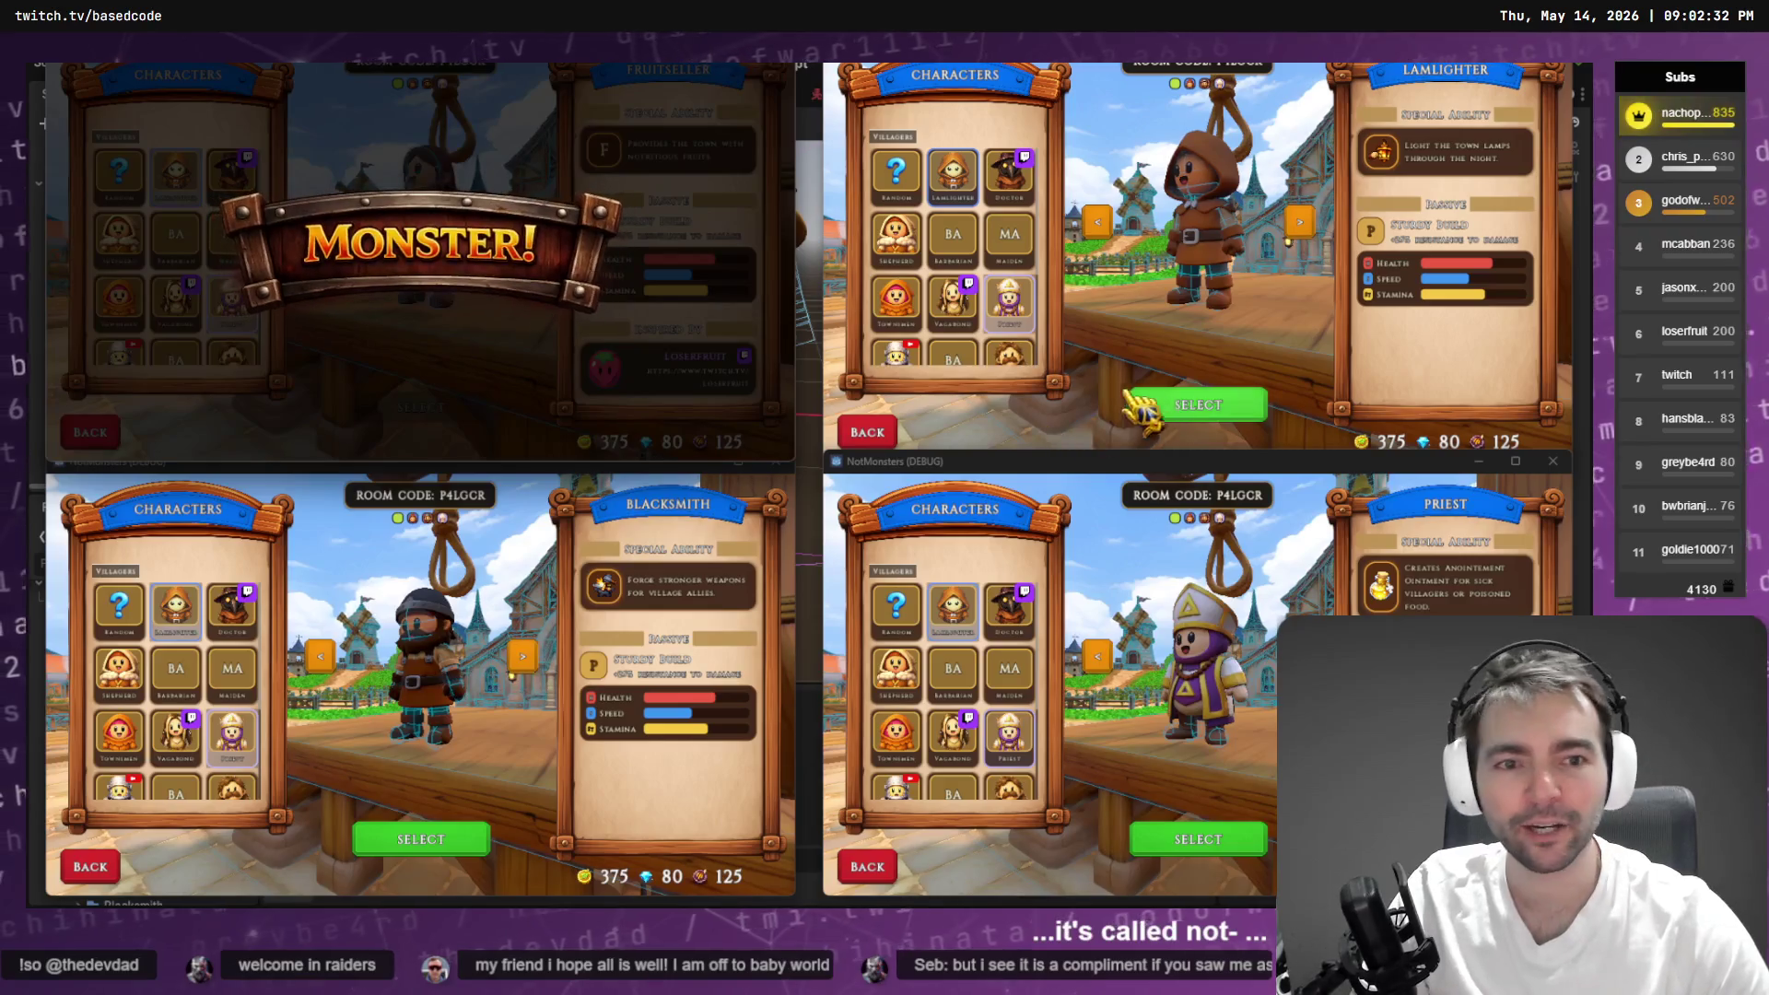
pyautogui.click(1152, 408)
pyautogui.click(458, 836)
pyautogui.click(458, 839)
pyautogui.click(1198, 839)
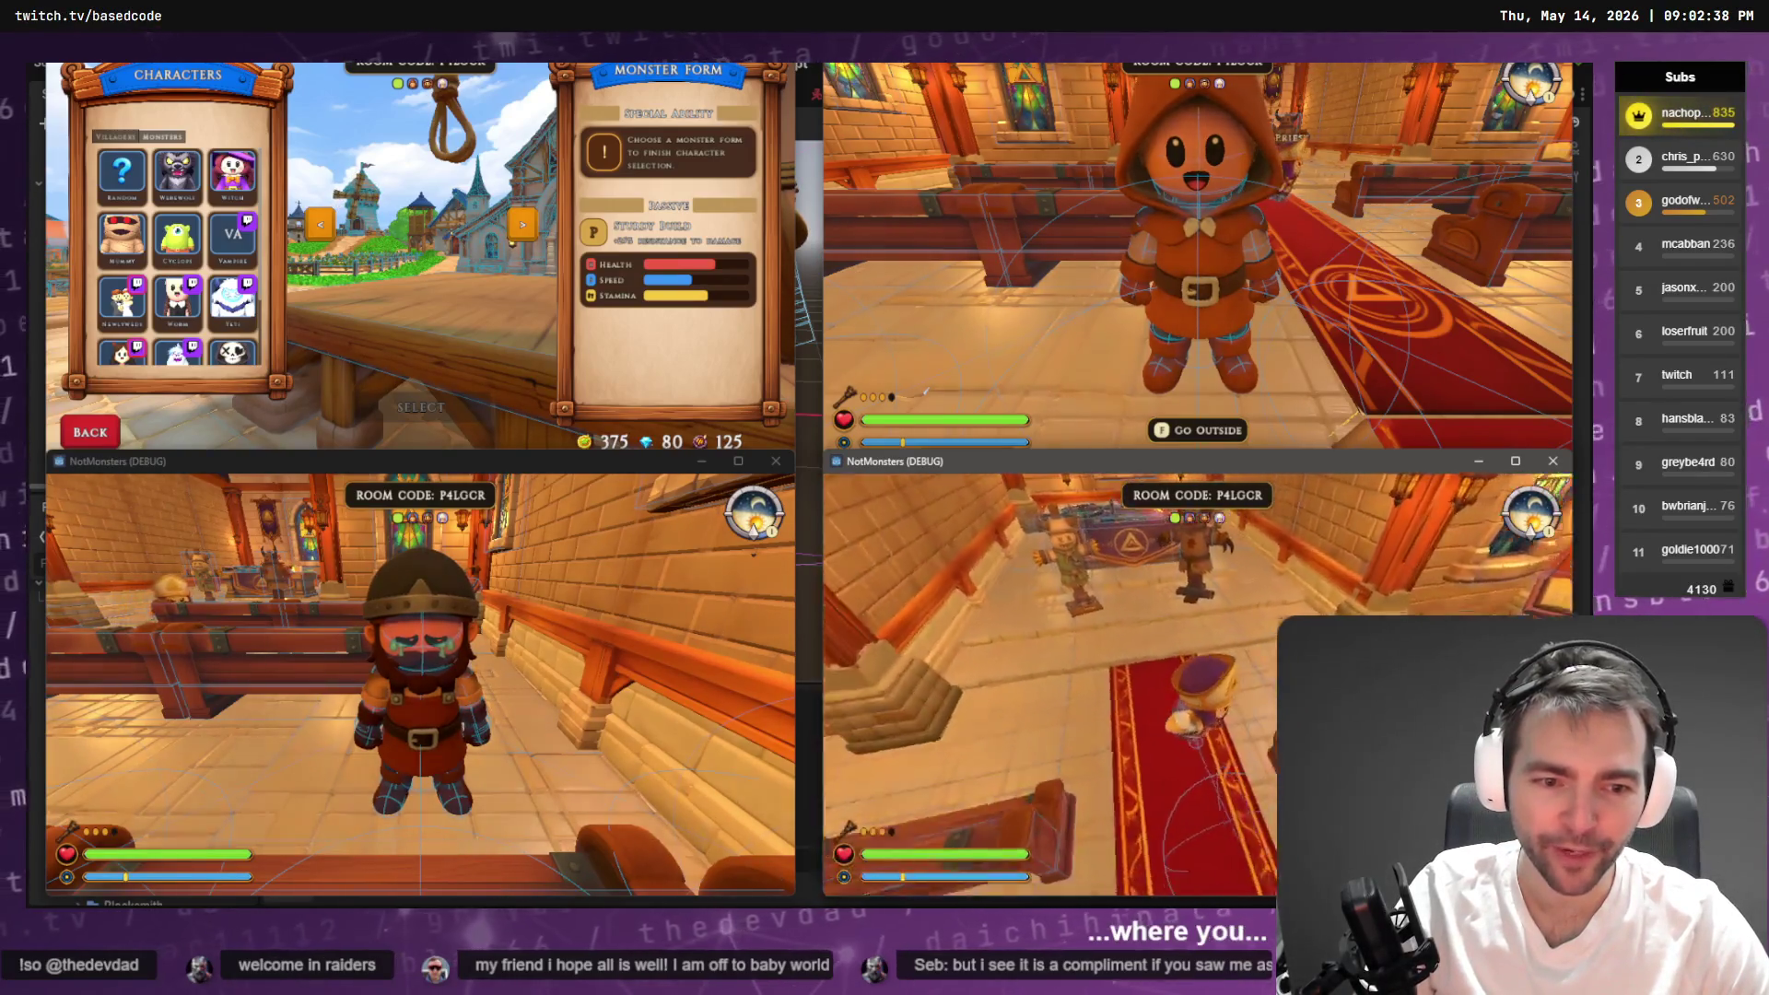
# - Choose the Werewolf for the first client, play the match, then stop all sessions with F8
pyautogui.hotkey('alt', 'Tab')
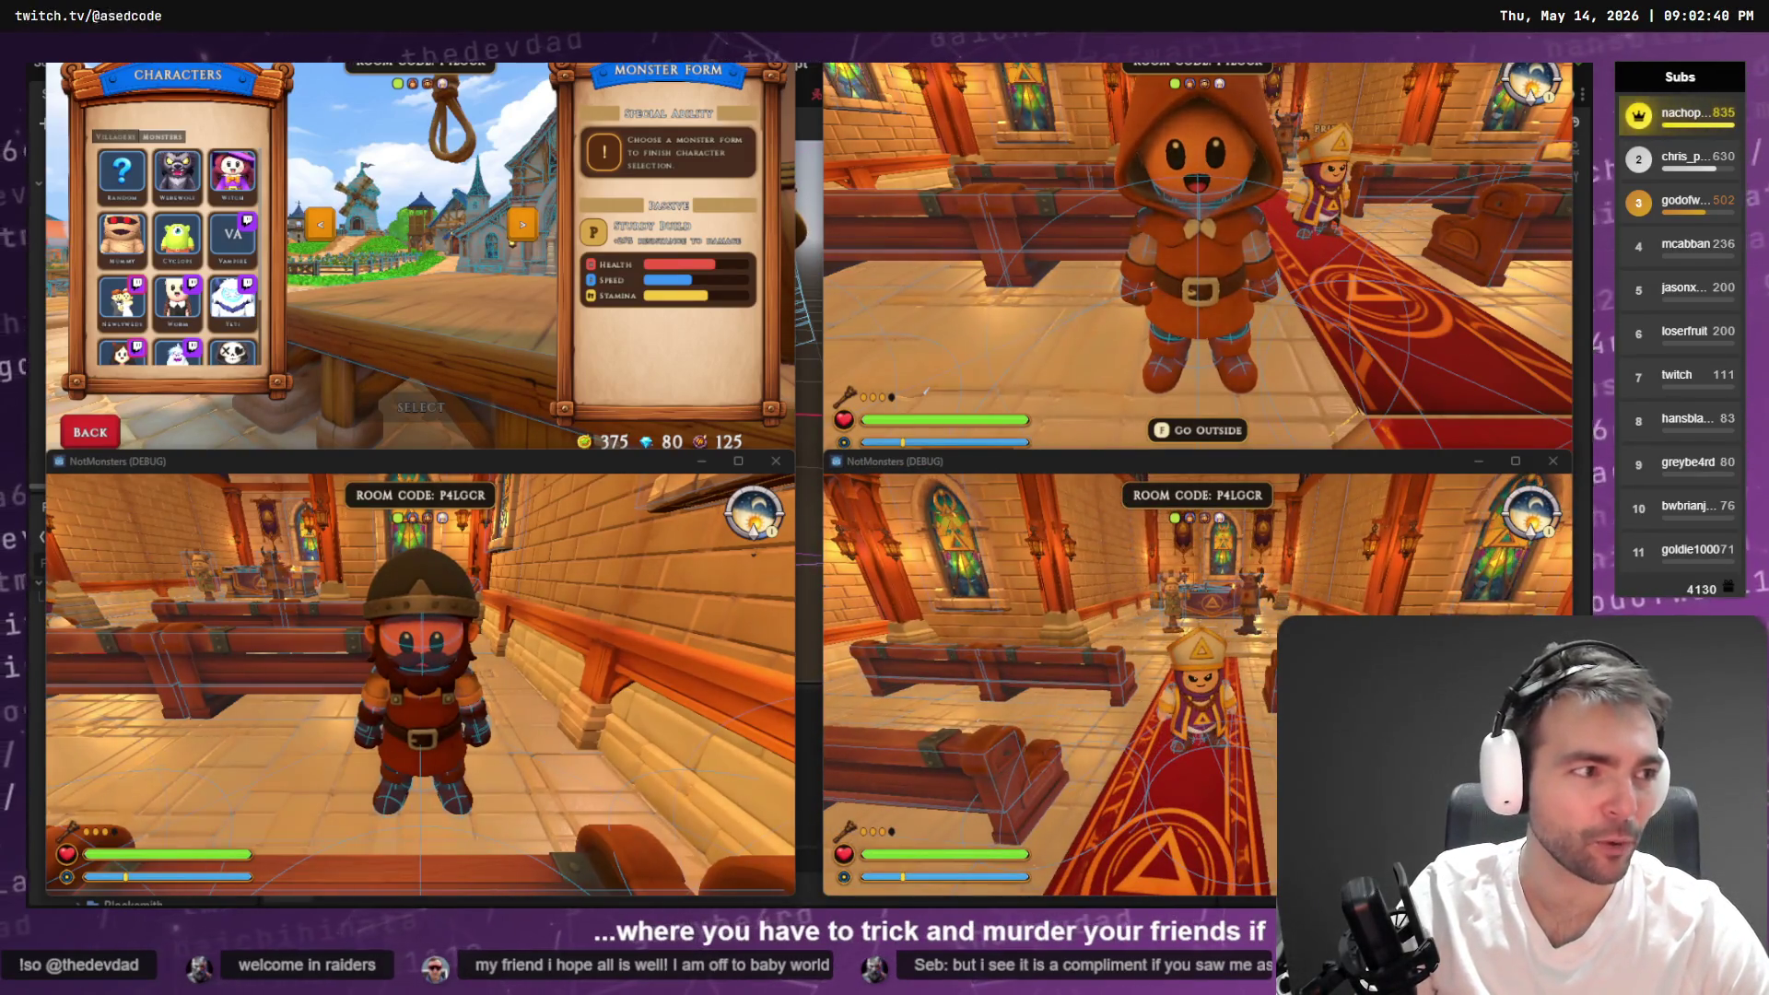
pyautogui.click(234, 298)
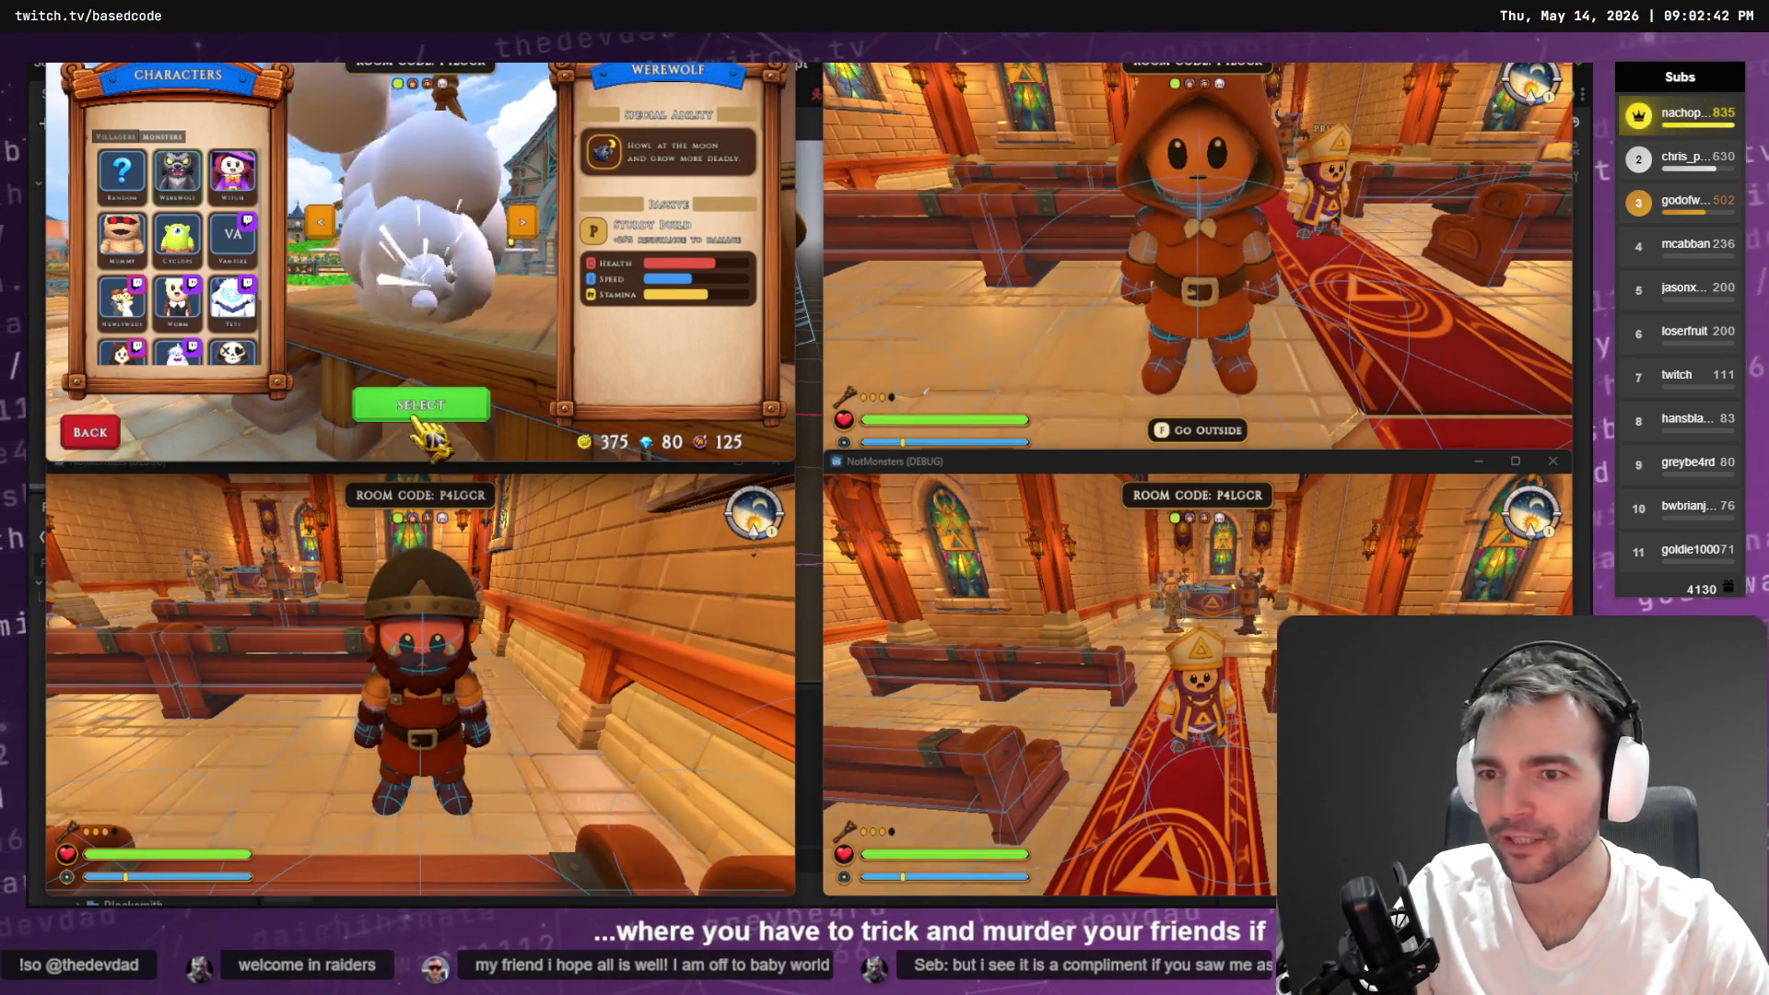
pyautogui.click(421, 407)
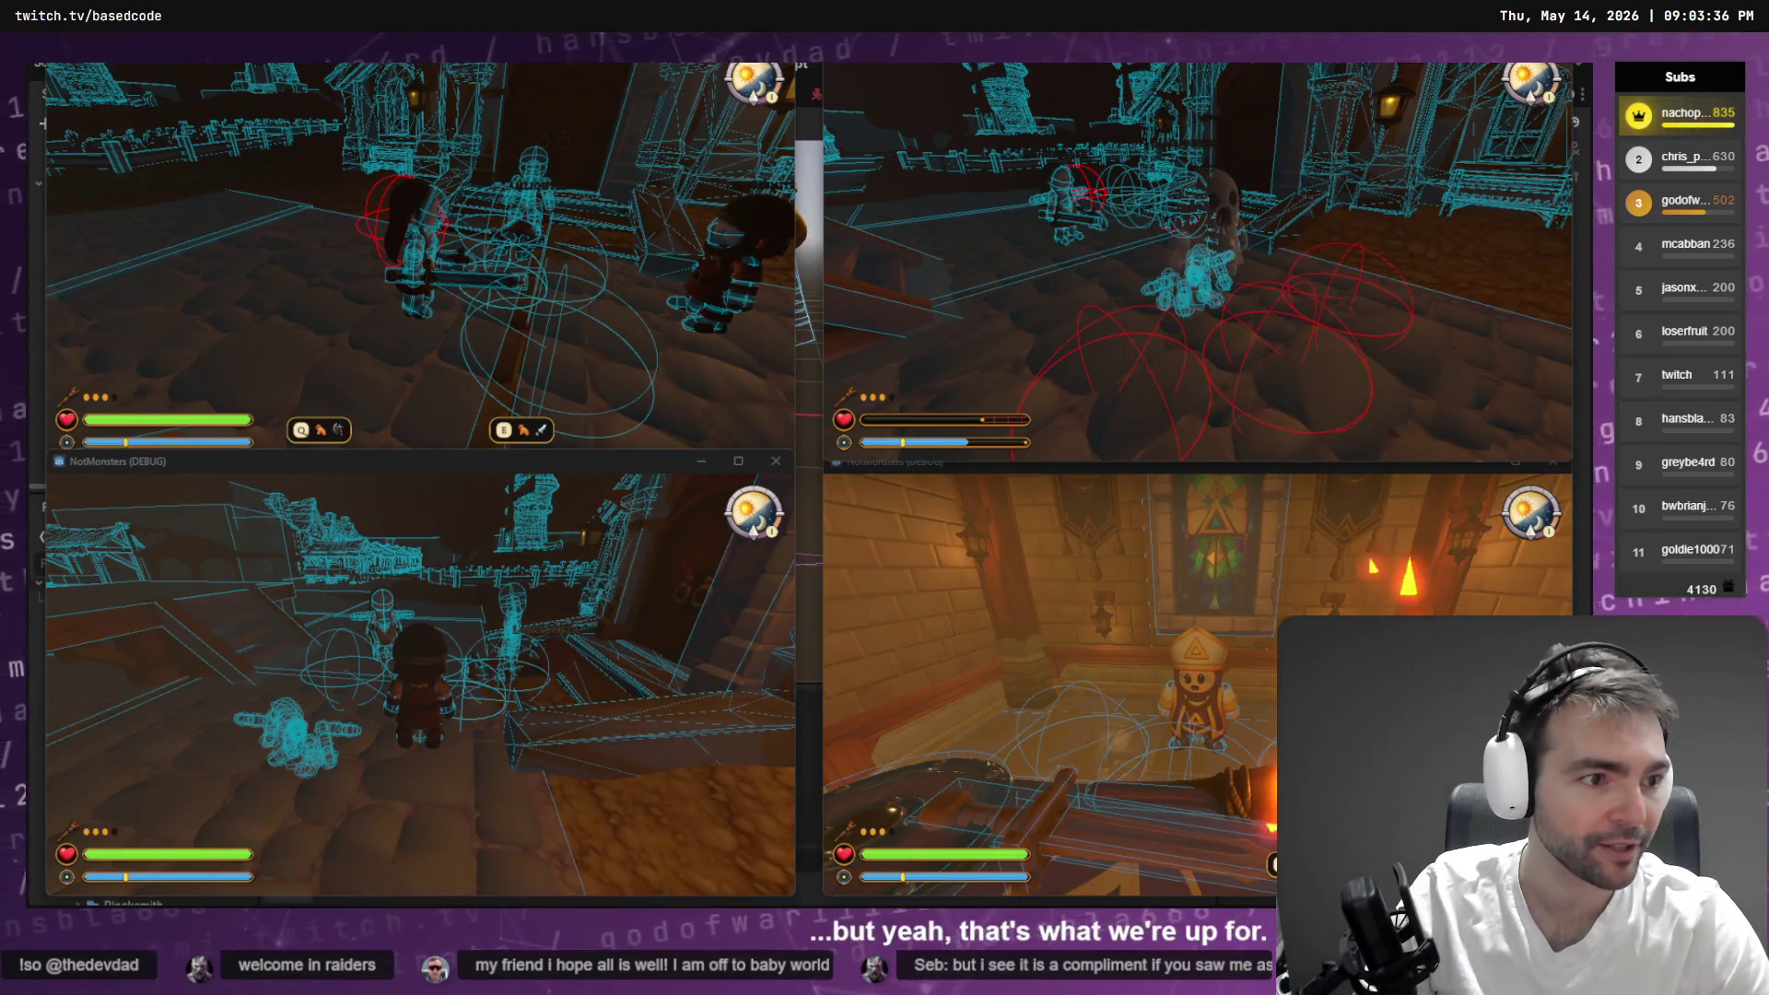
pyautogui.press('F8')
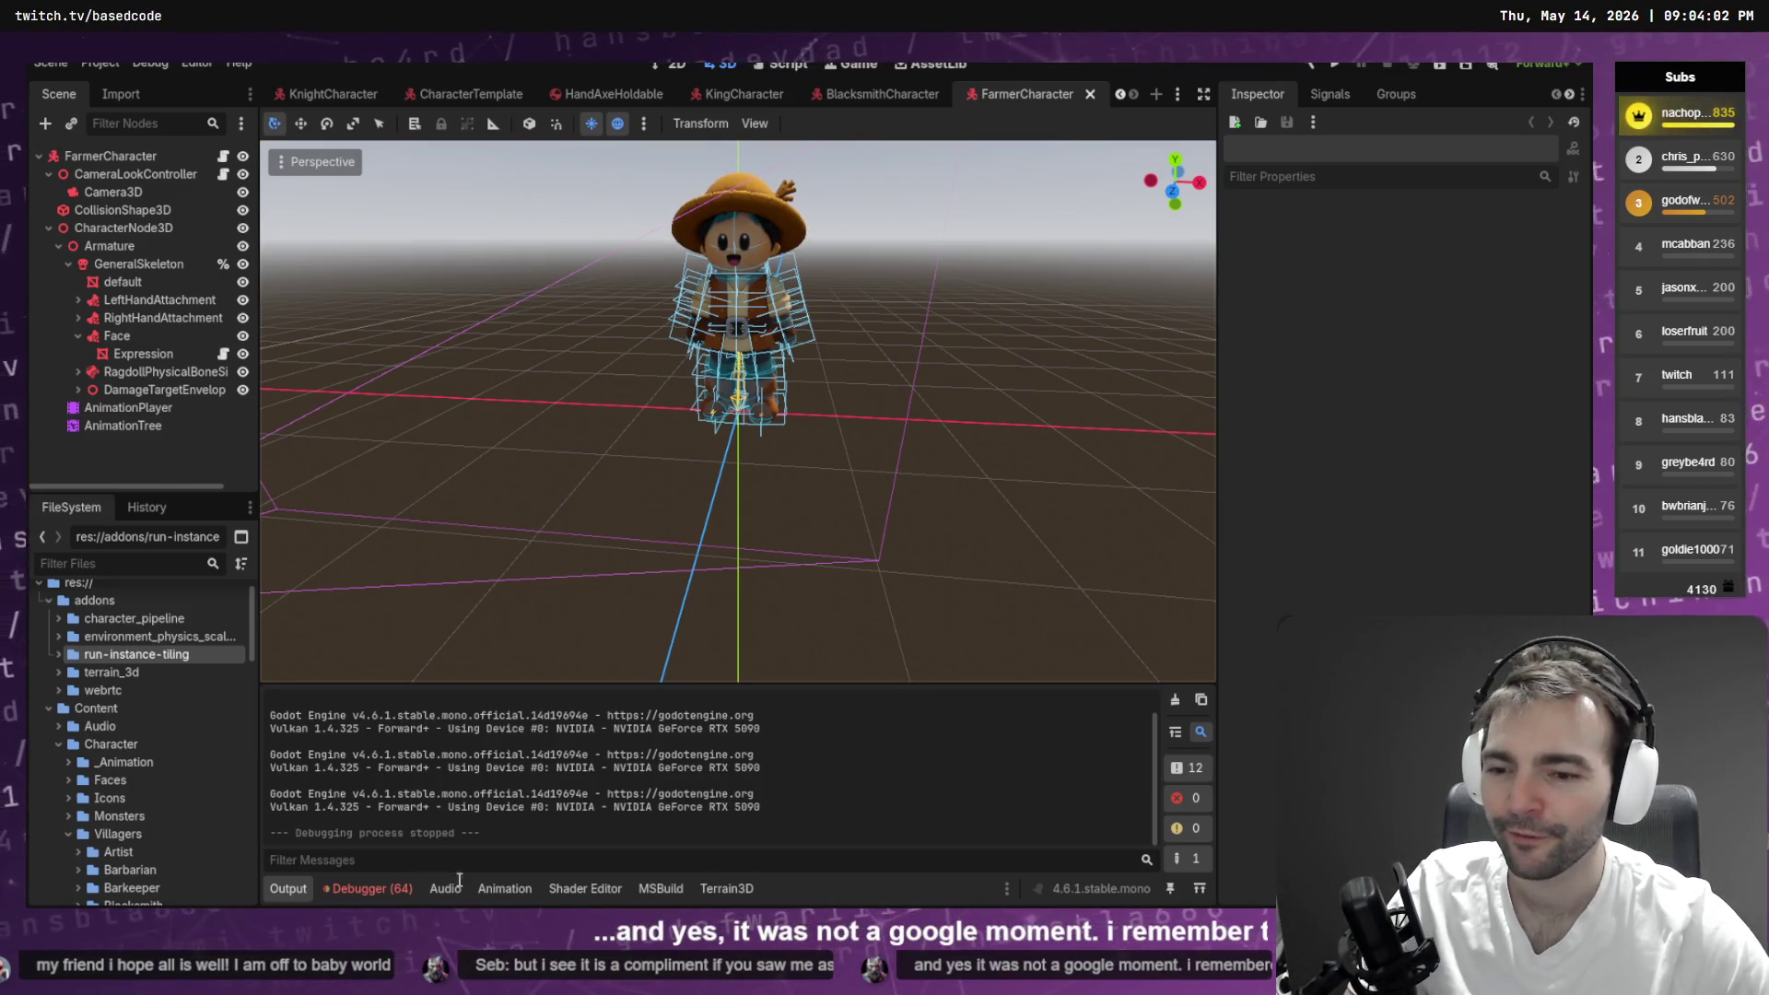
# - Clear every debugger session's error list, dismissing the scene-loading alert along the way
pyautogui.click(395, 896)
pyautogui.click(1188, 714)
pyautogui.click(458, 651)
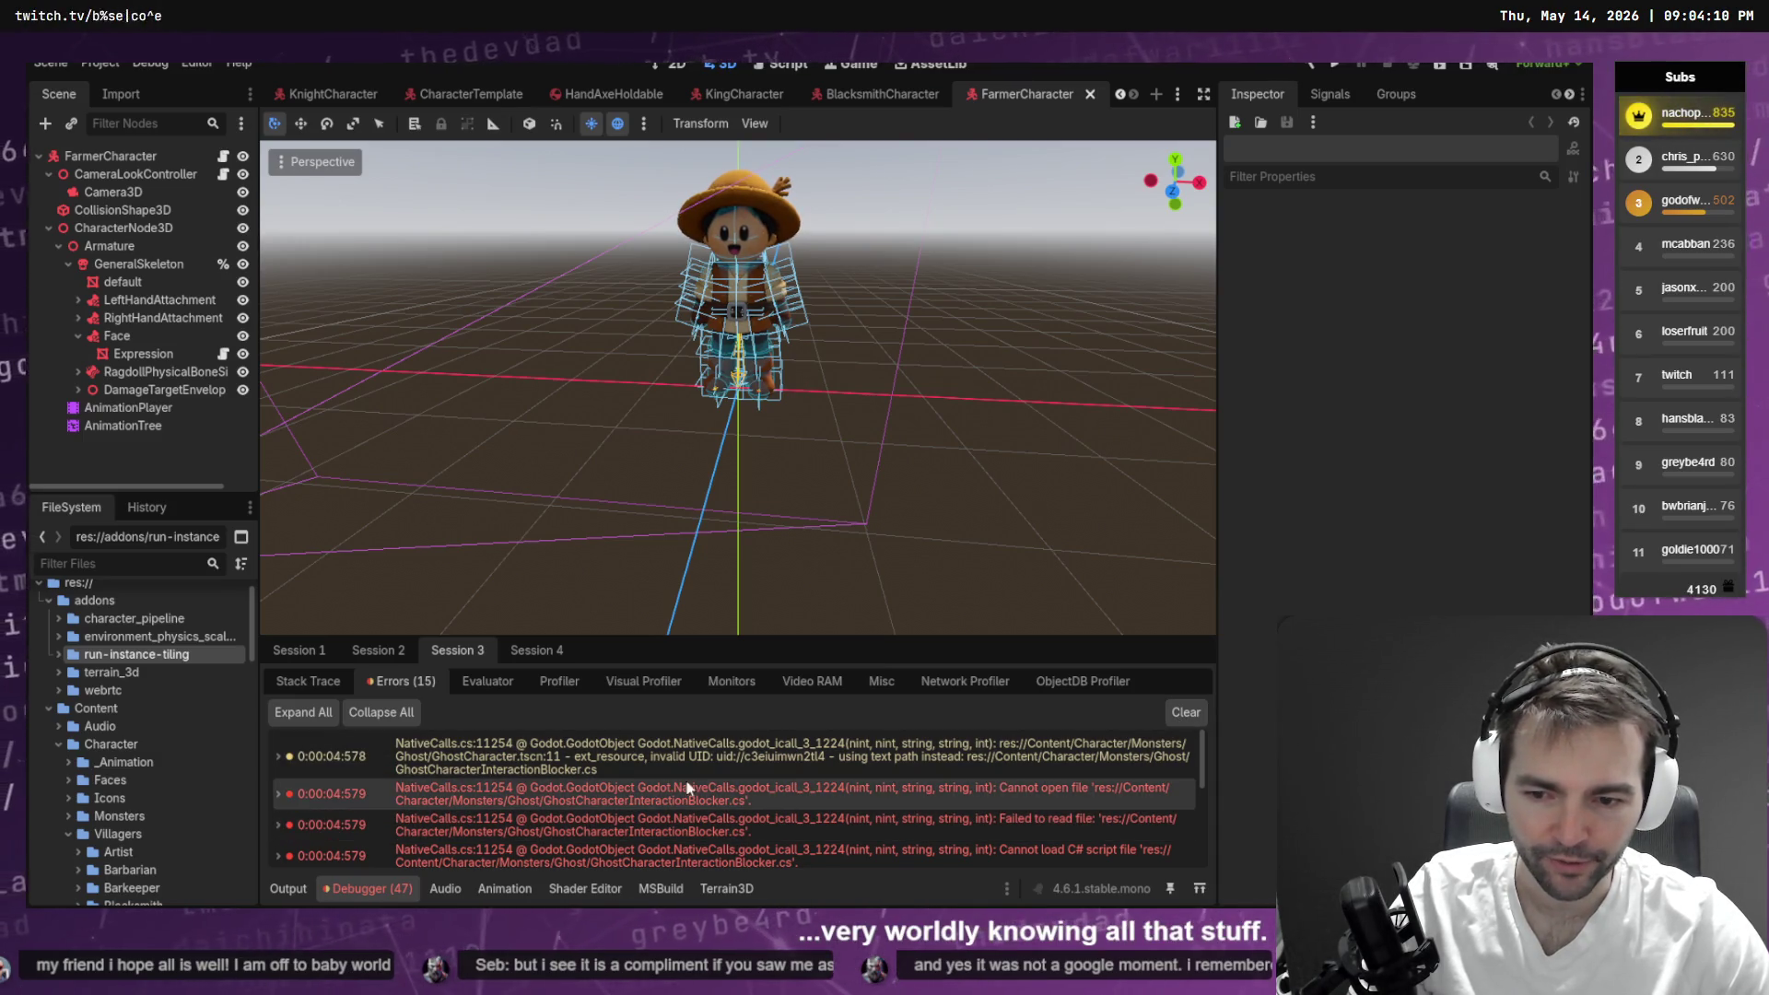
pyautogui.click(1185, 712)
pyautogui.click(378, 651)
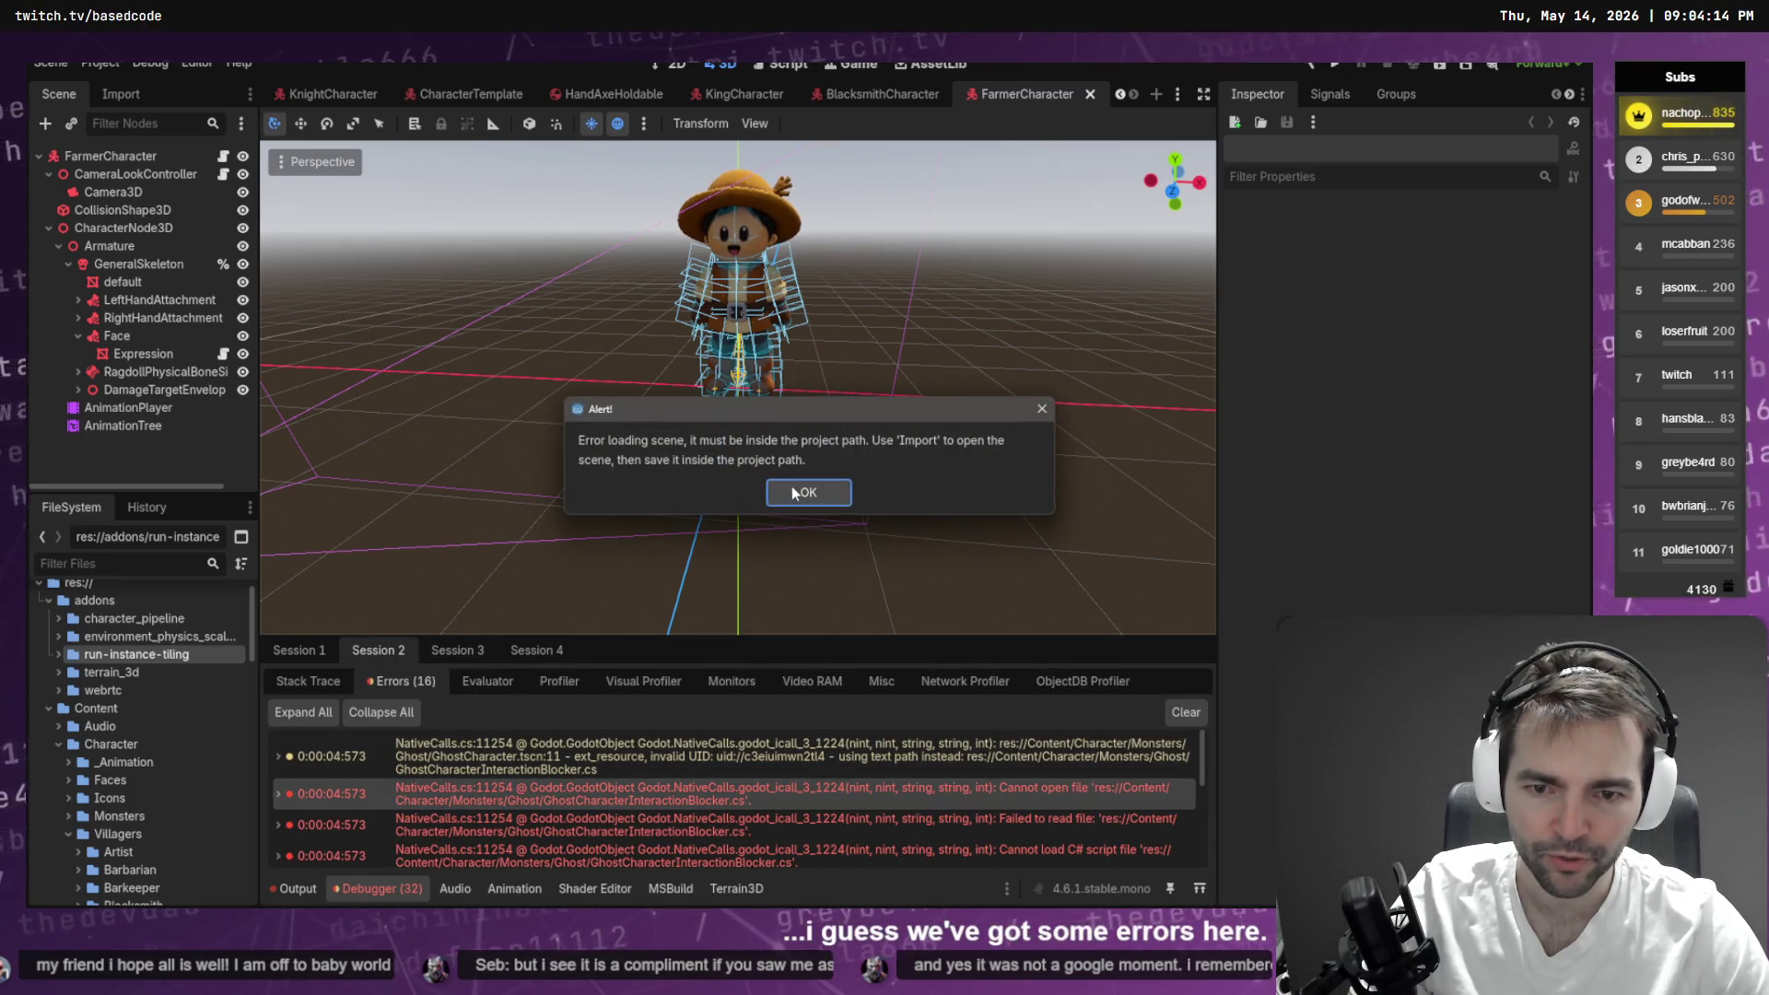
pyautogui.click(794, 487)
pyautogui.click(1194, 712)
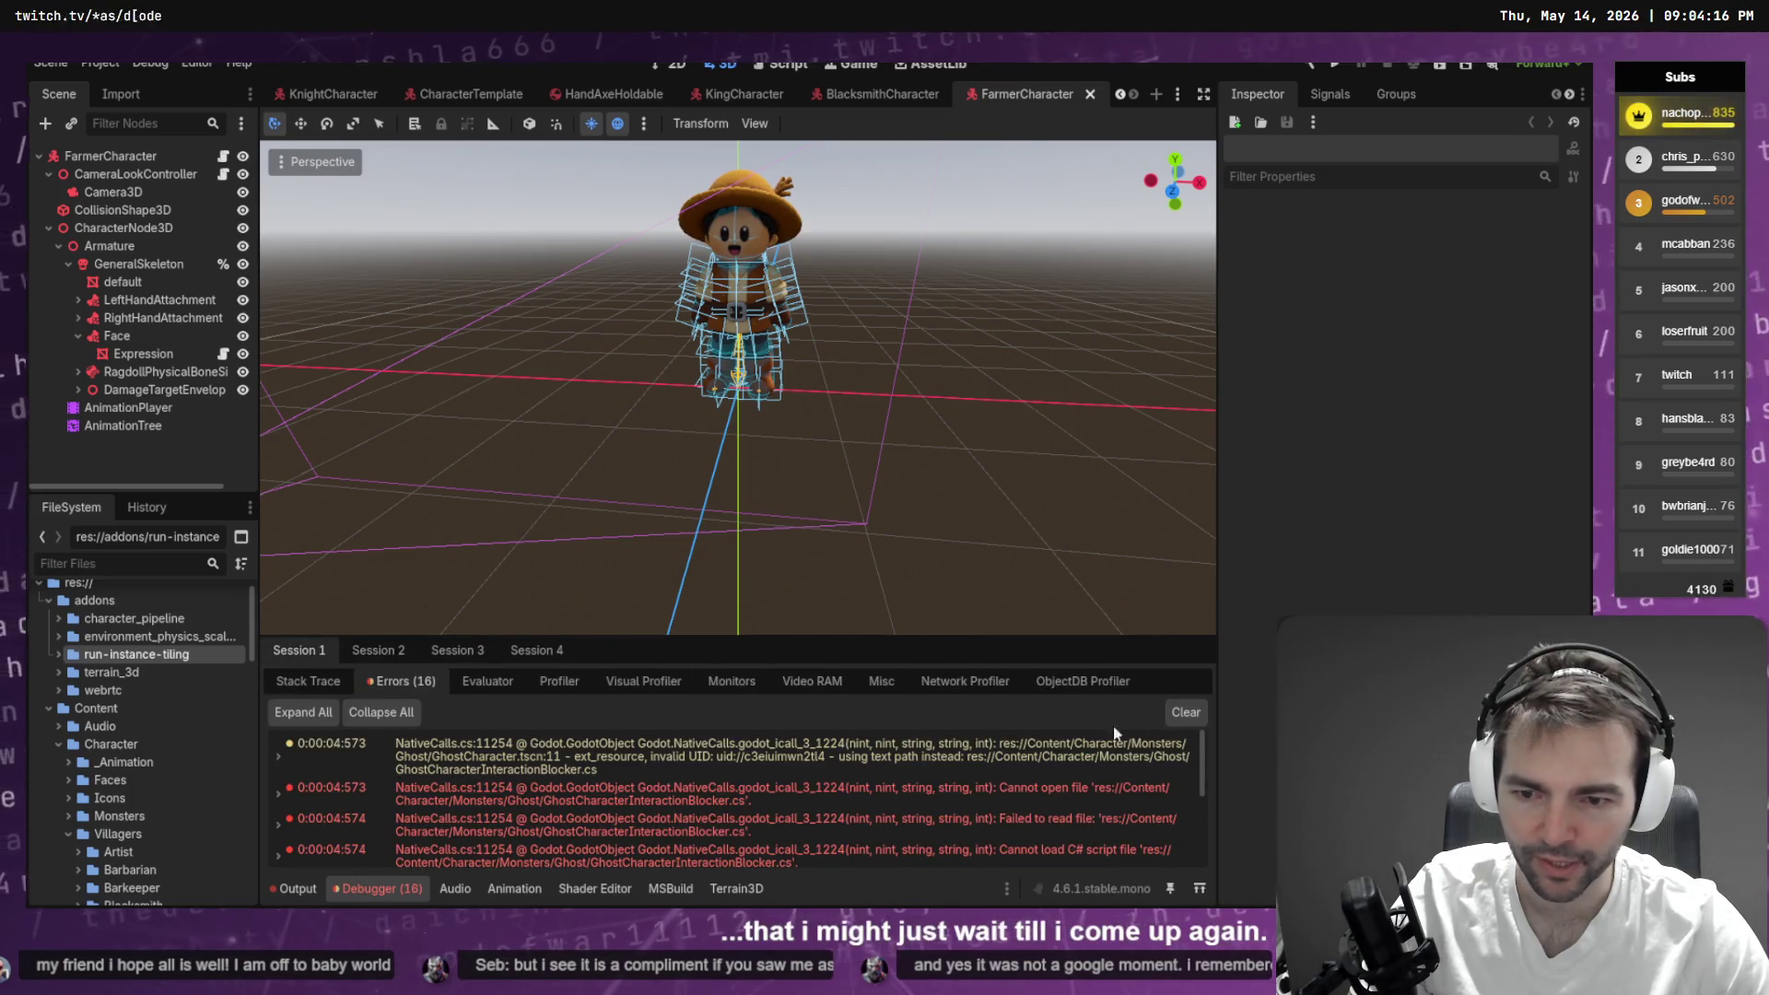
pyautogui.click(1200, 715)
pyautogui.hotkey('alt', 'Tab')
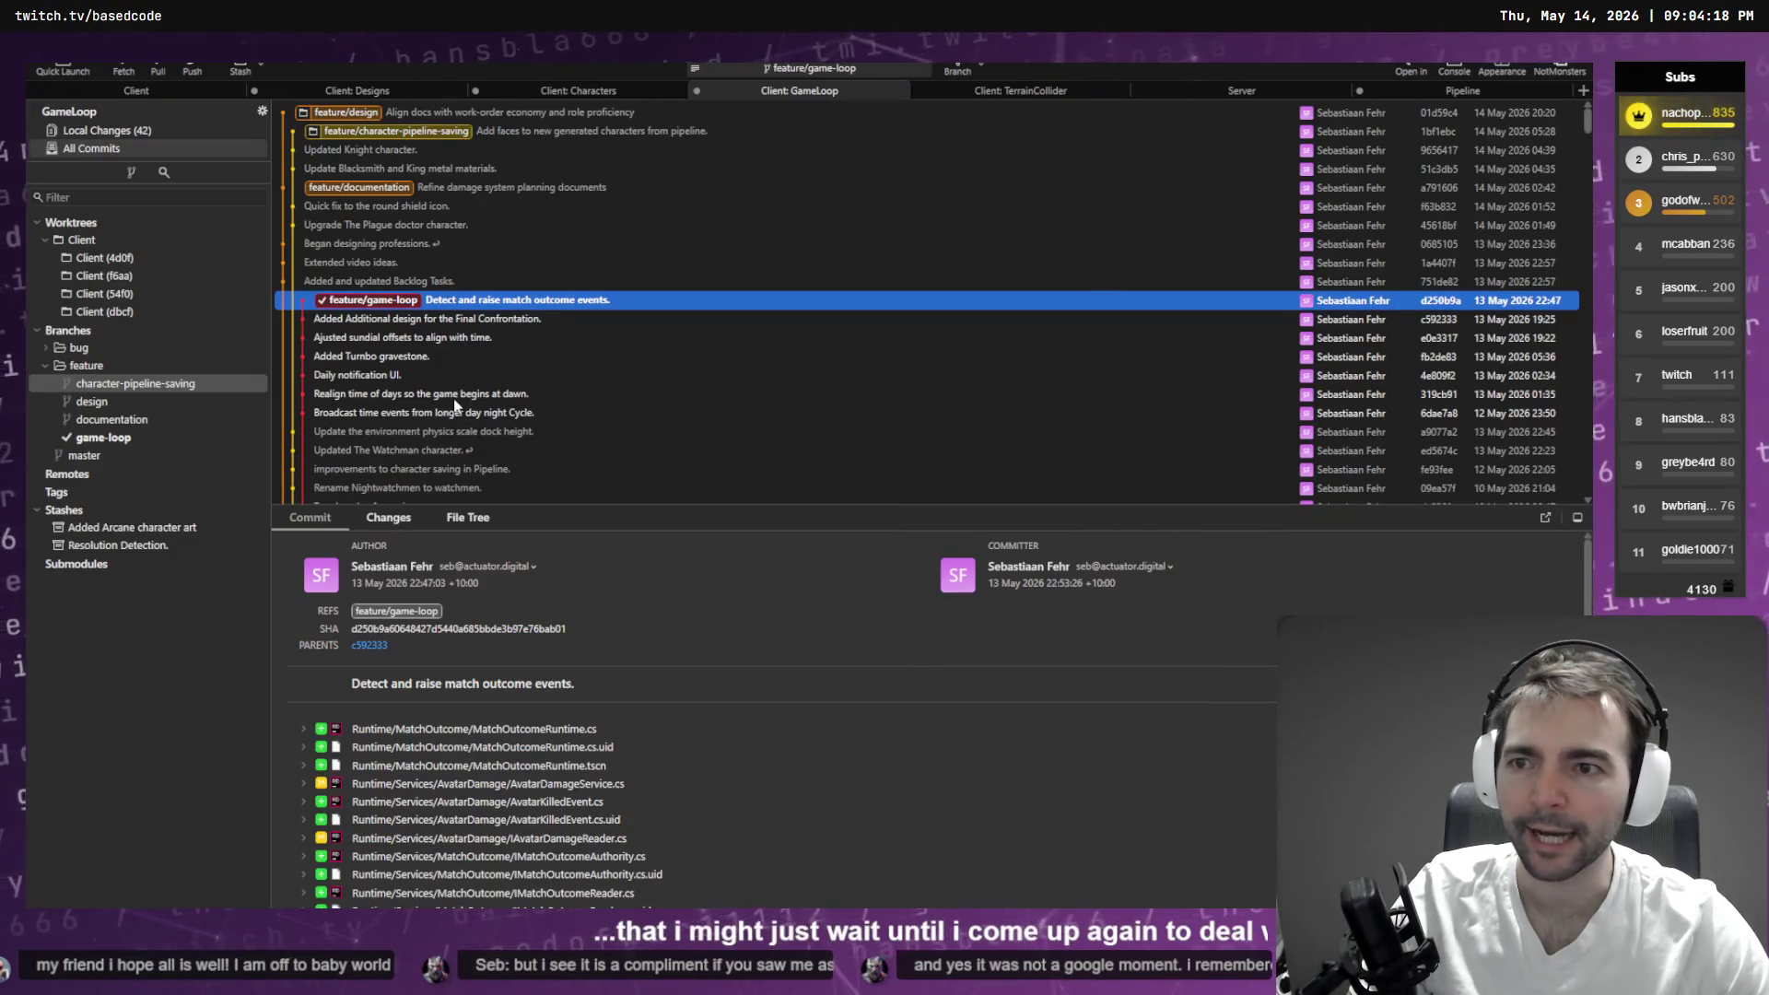
# - Bring the Codex CLI terminal sessions in front of Fork
pyautogui.hotkey('alt', 'Tab')
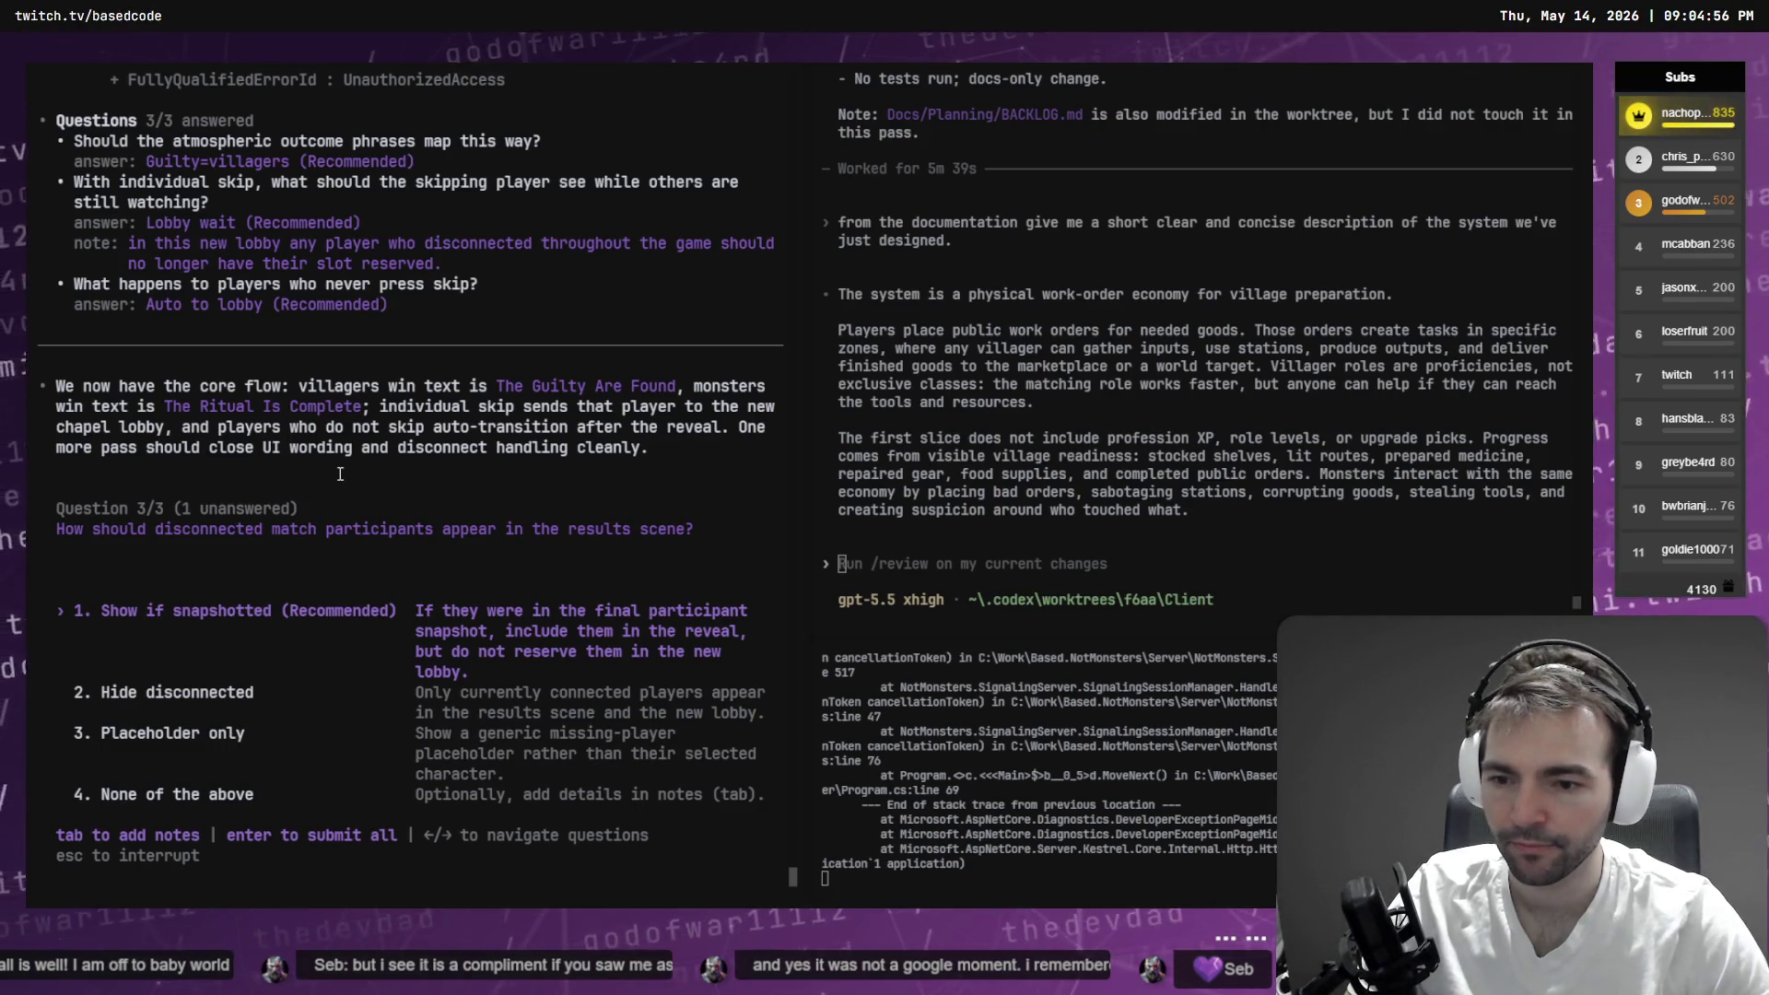
# - Answer the disconnect question with None of the above: disconnected players' characters idle and count normally
pyautogui.press('Down')
pyautogui.press('Down')
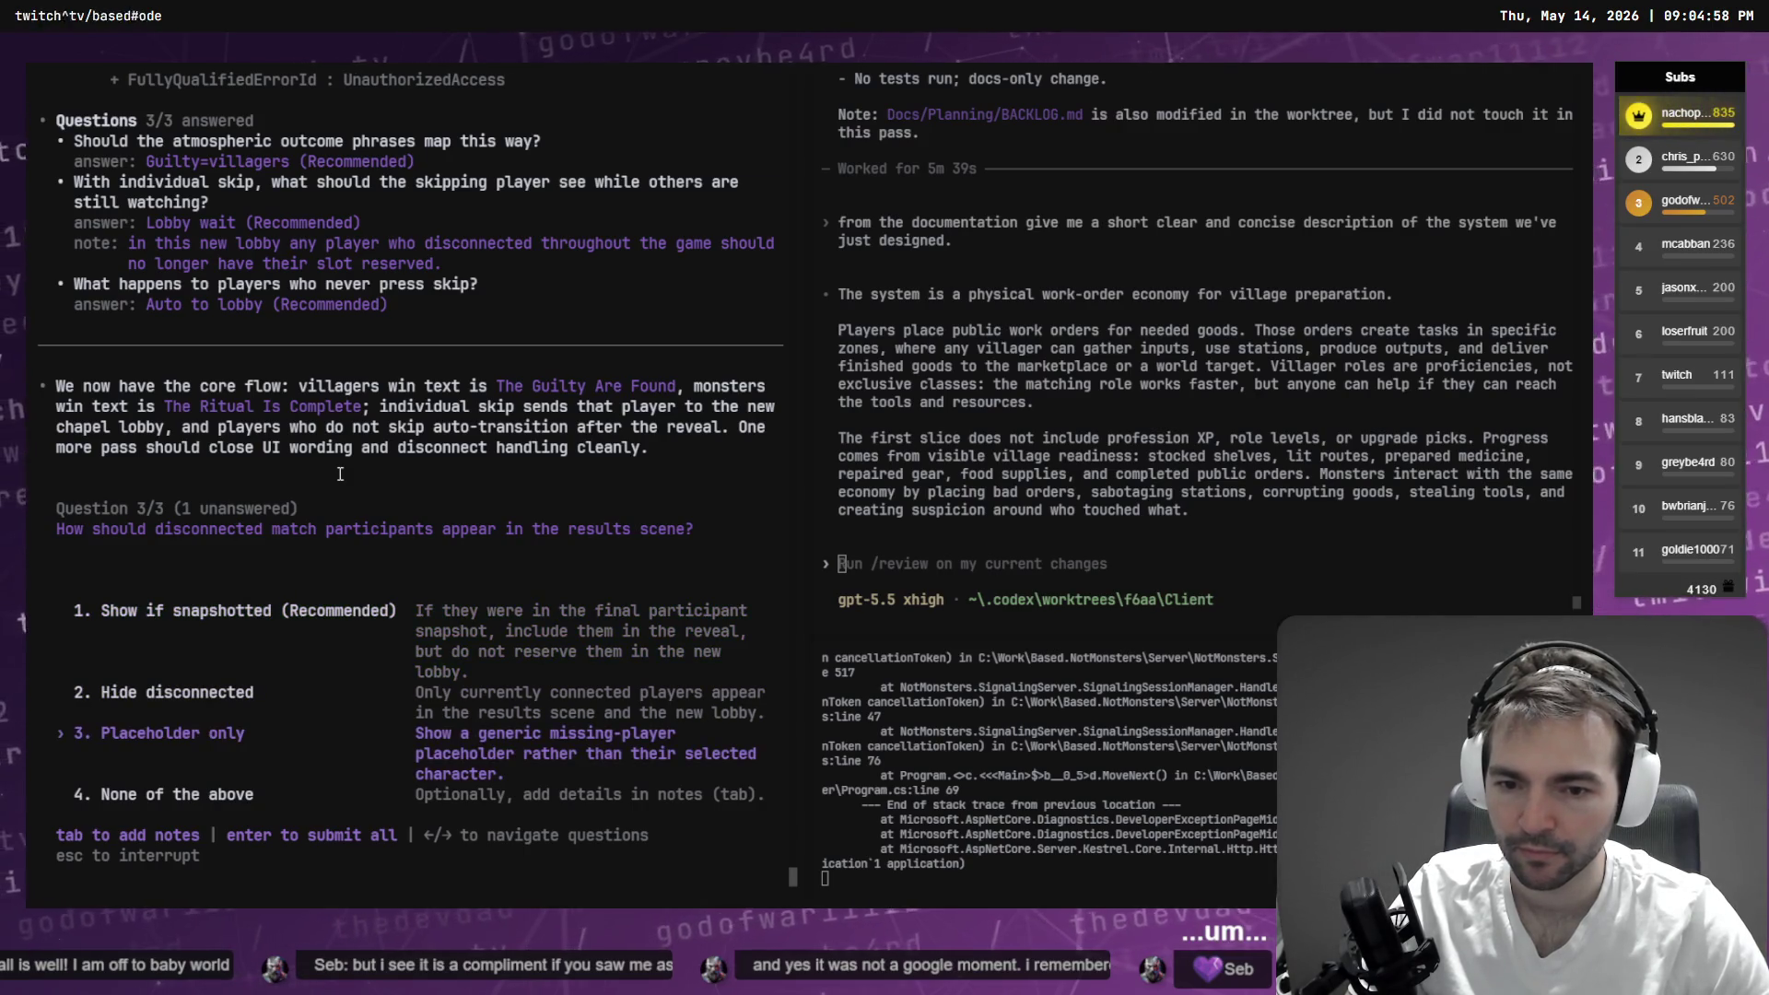
pyautogui.press('Down')
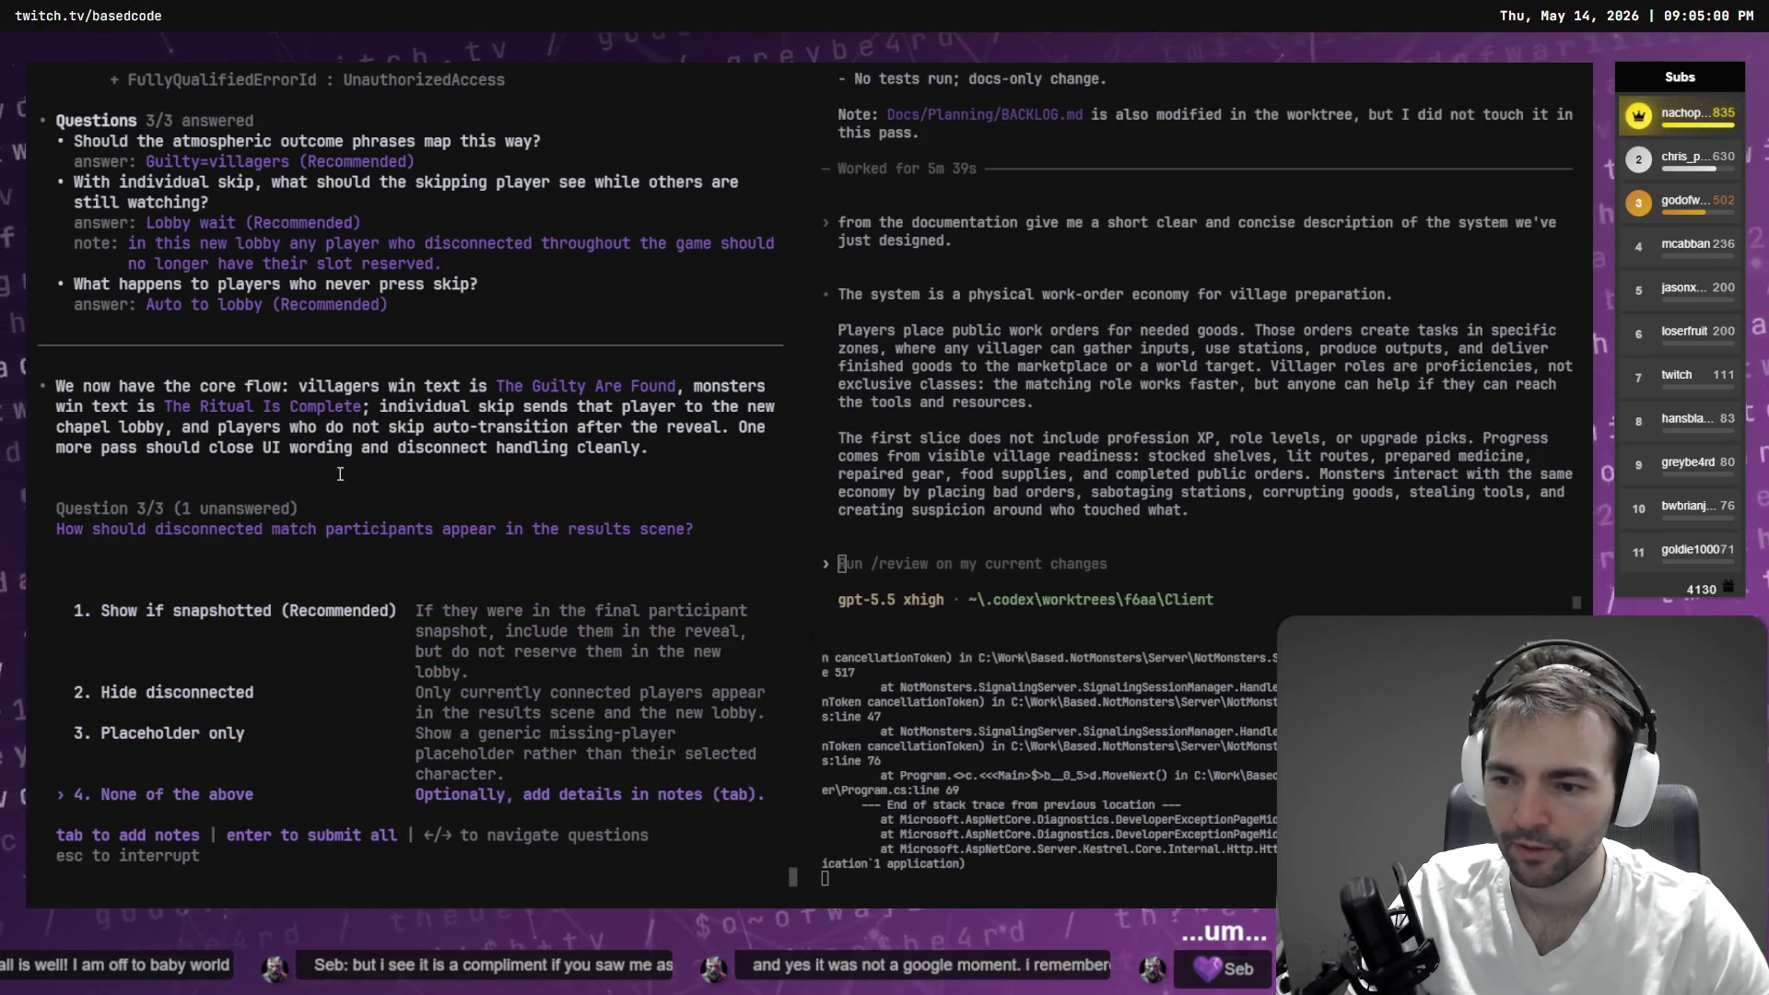
pyautogui.press('Tab')
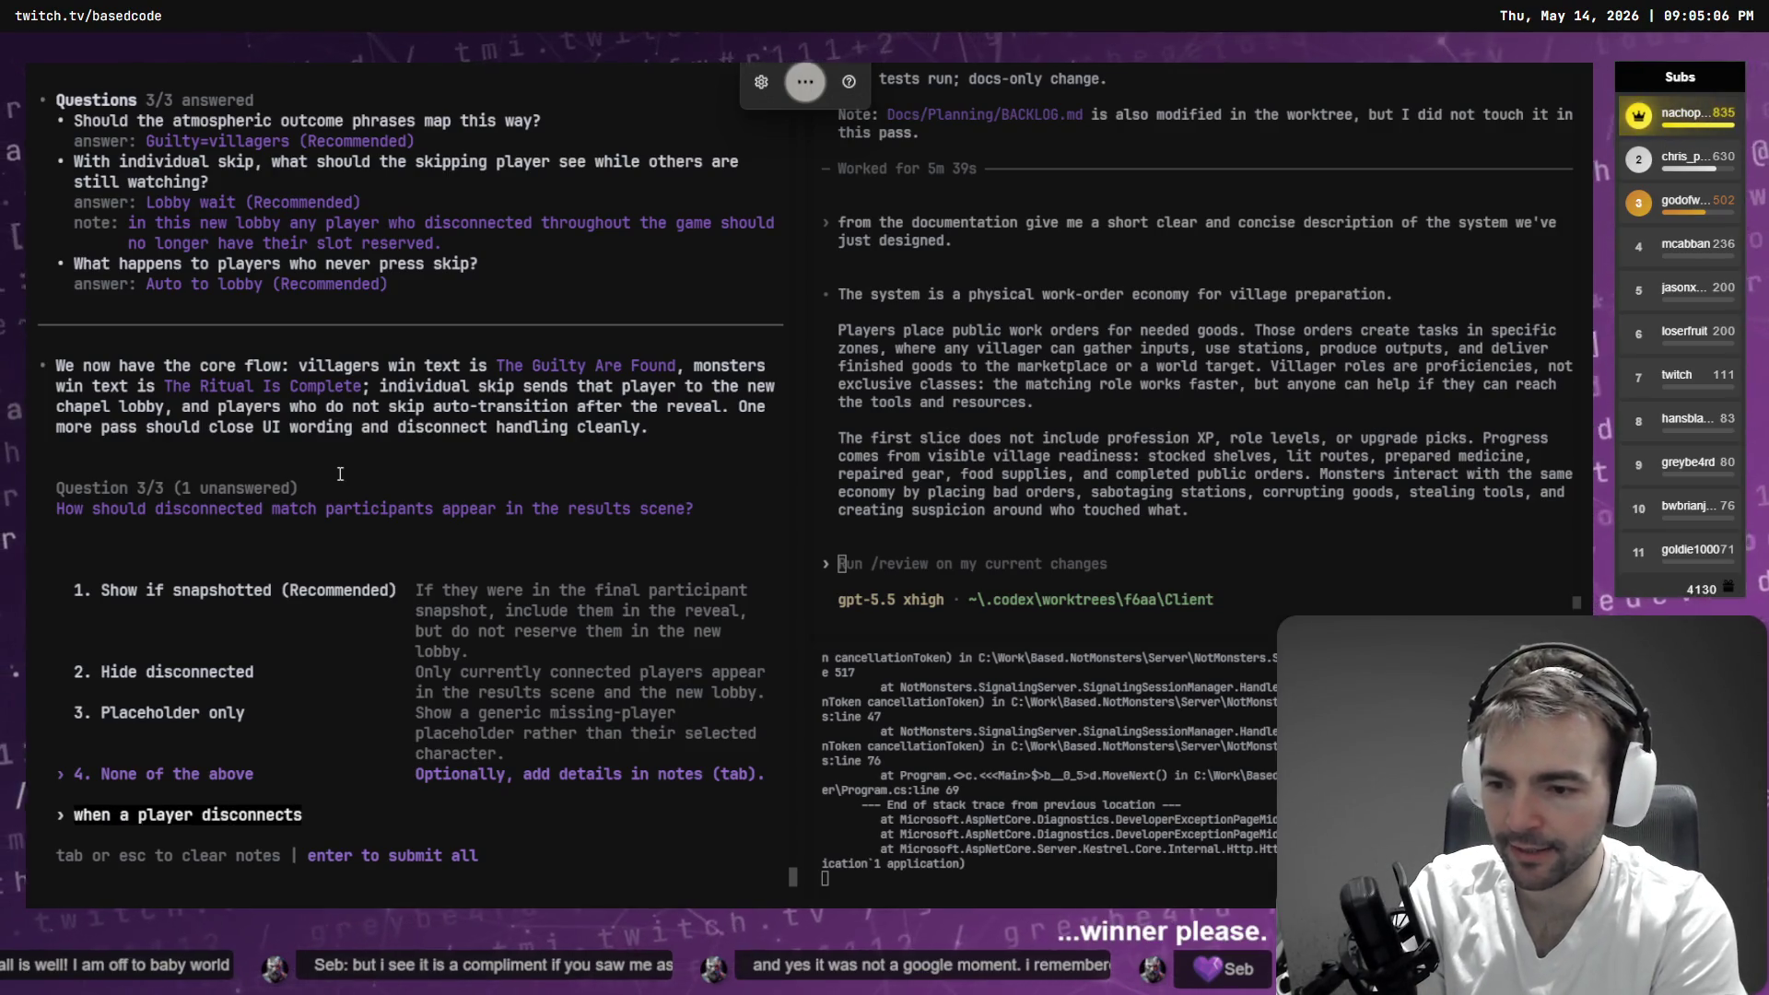
pyautogui.write(' their character stays in the game')
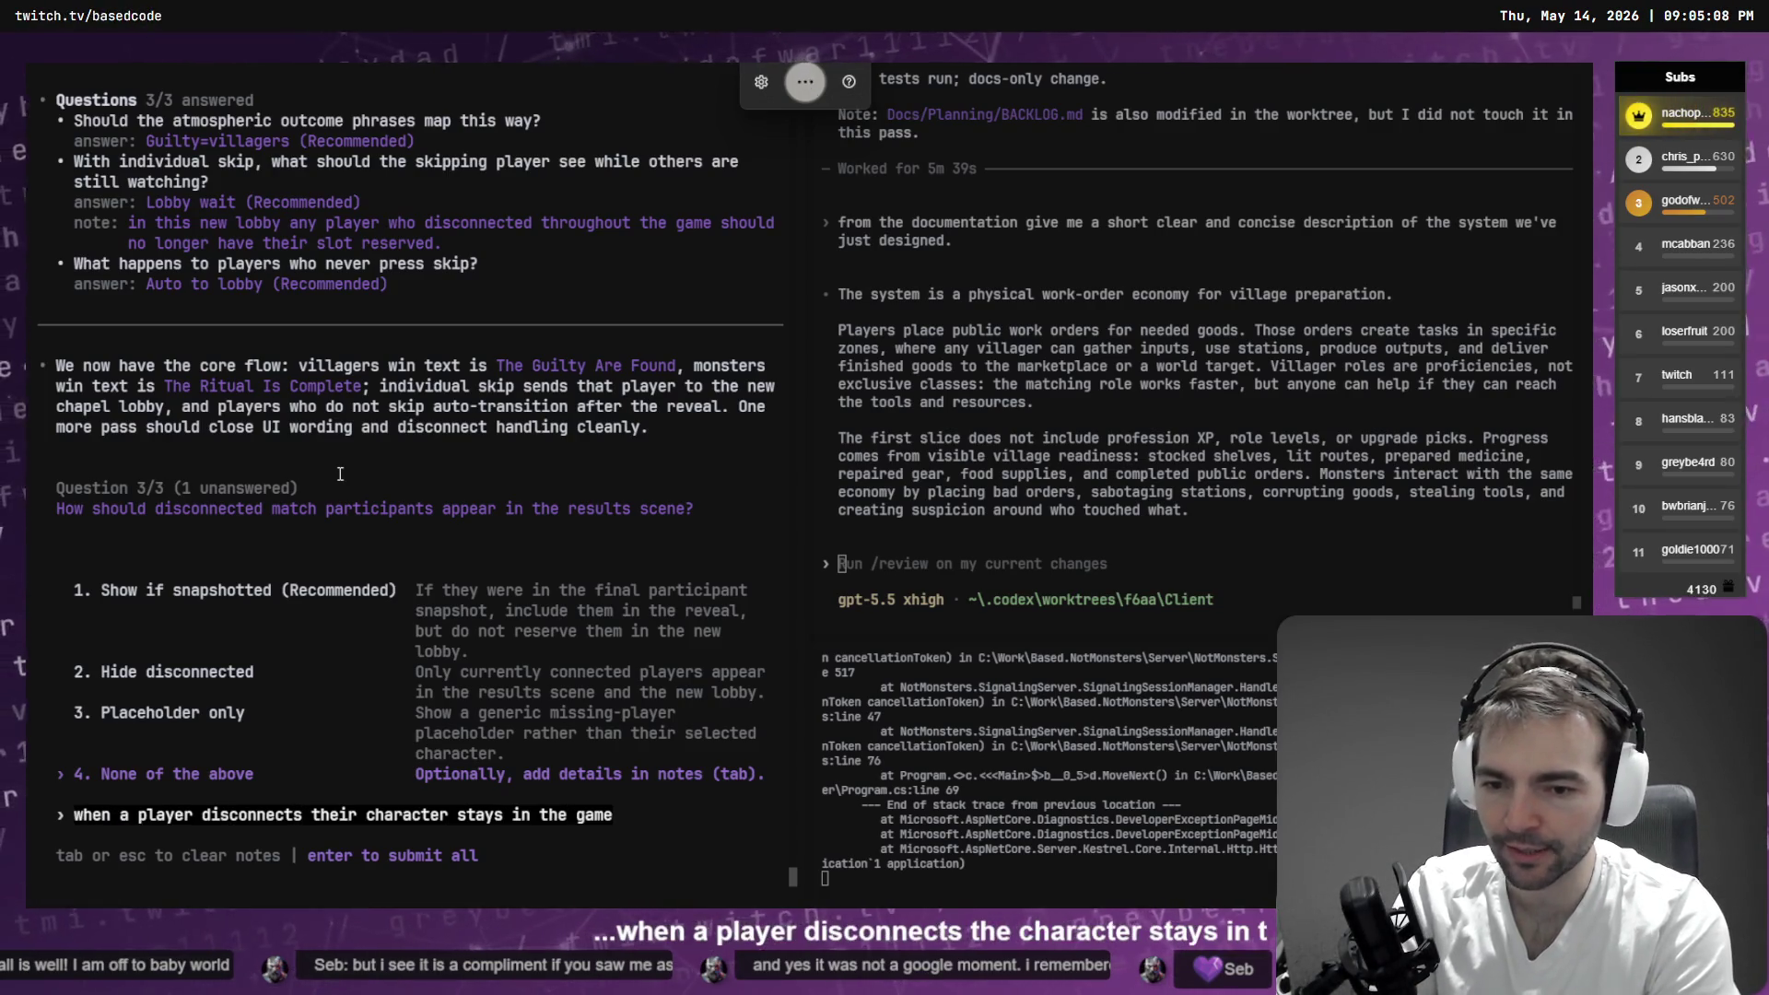
pyautogui.write(' until they return. if they neve')
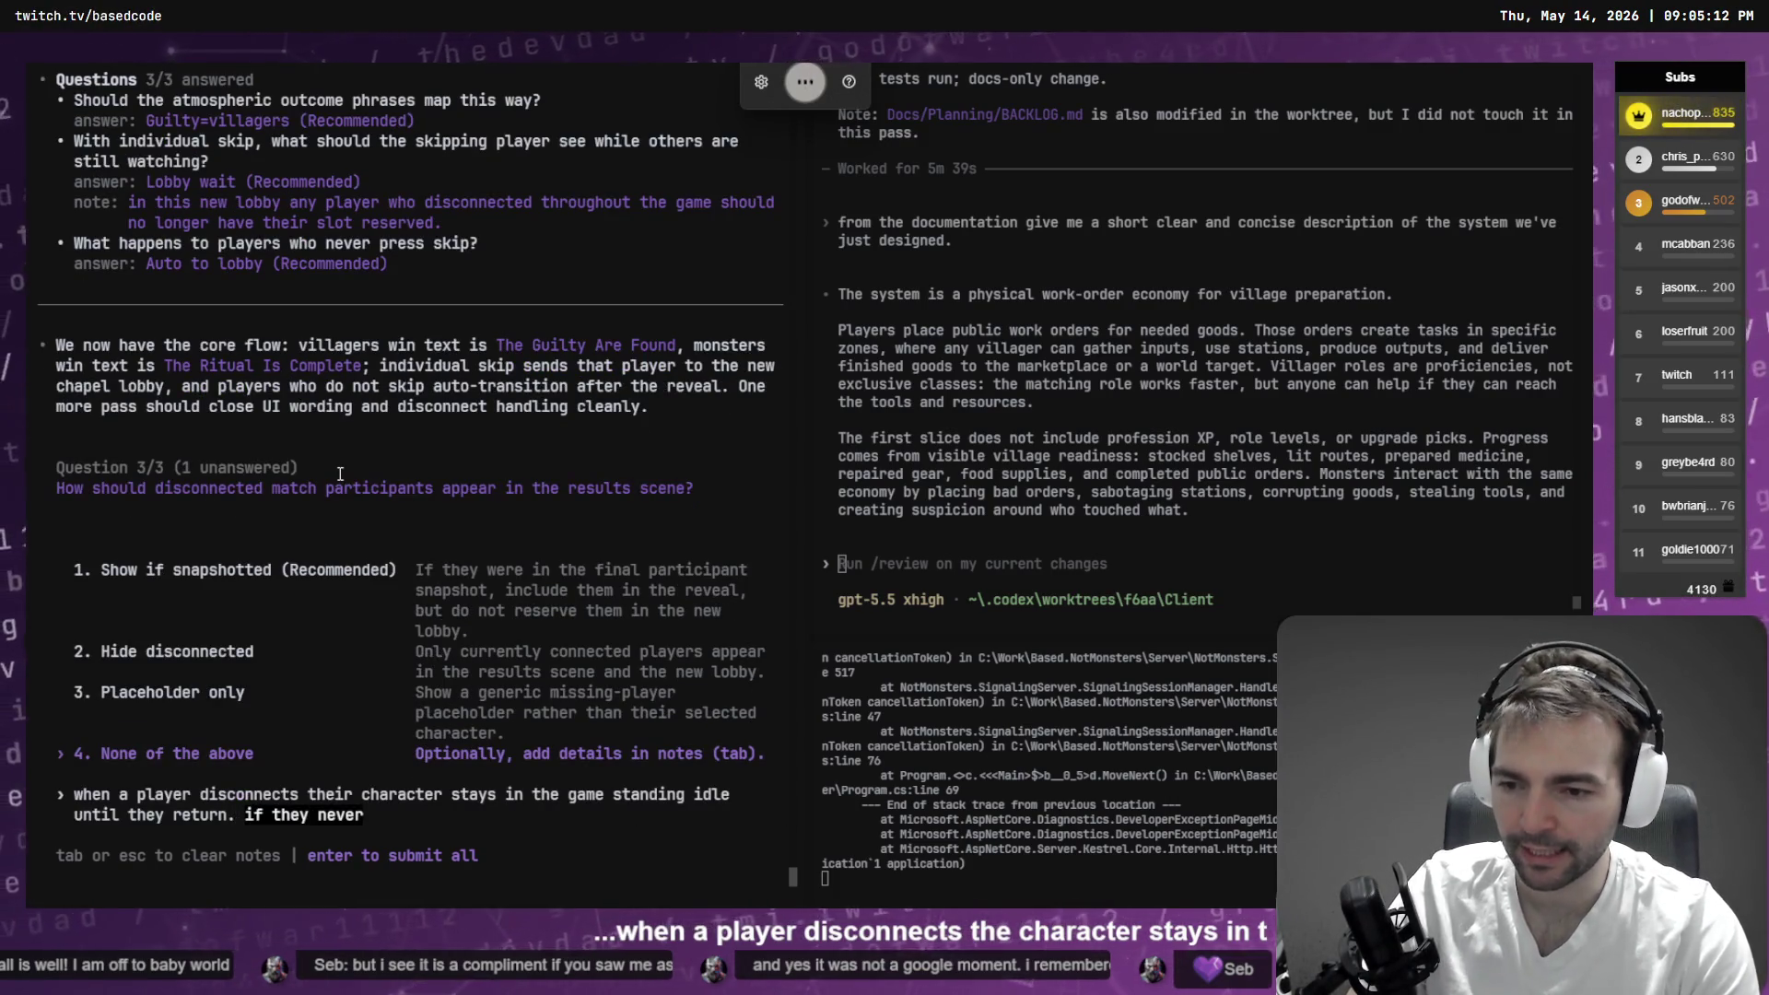
pyautogui.write(' return then their character still particip')
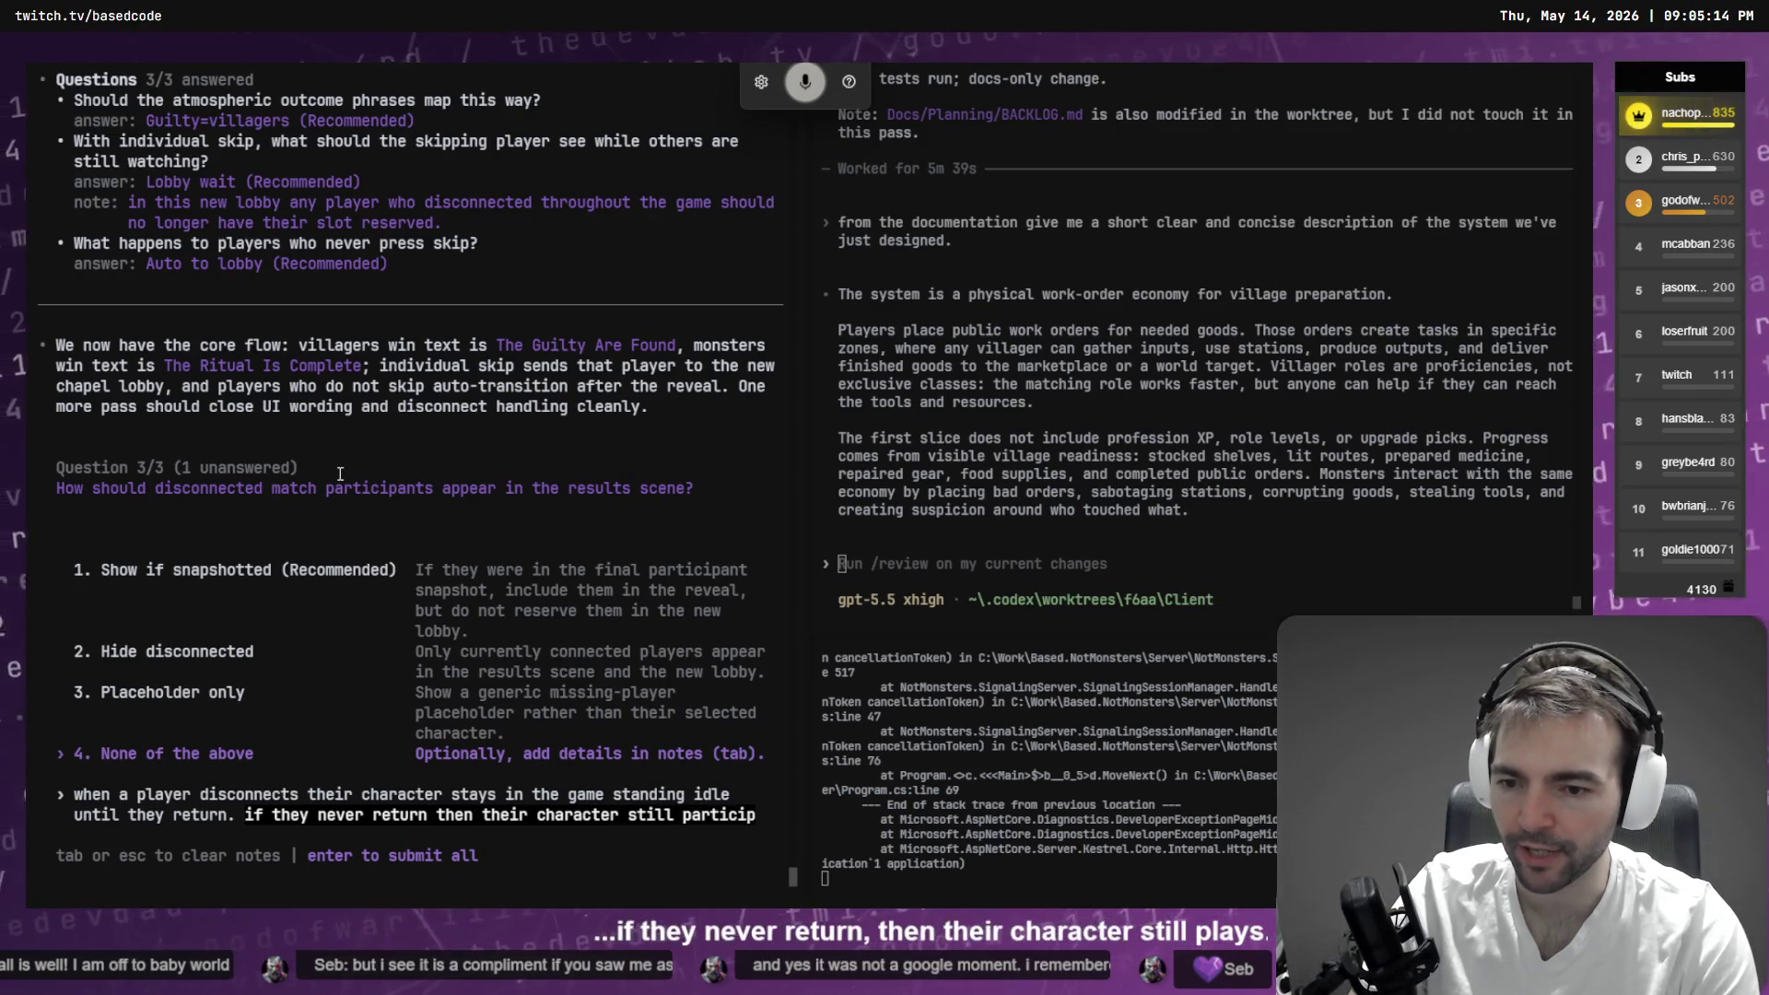
pyautogui.write('ated')
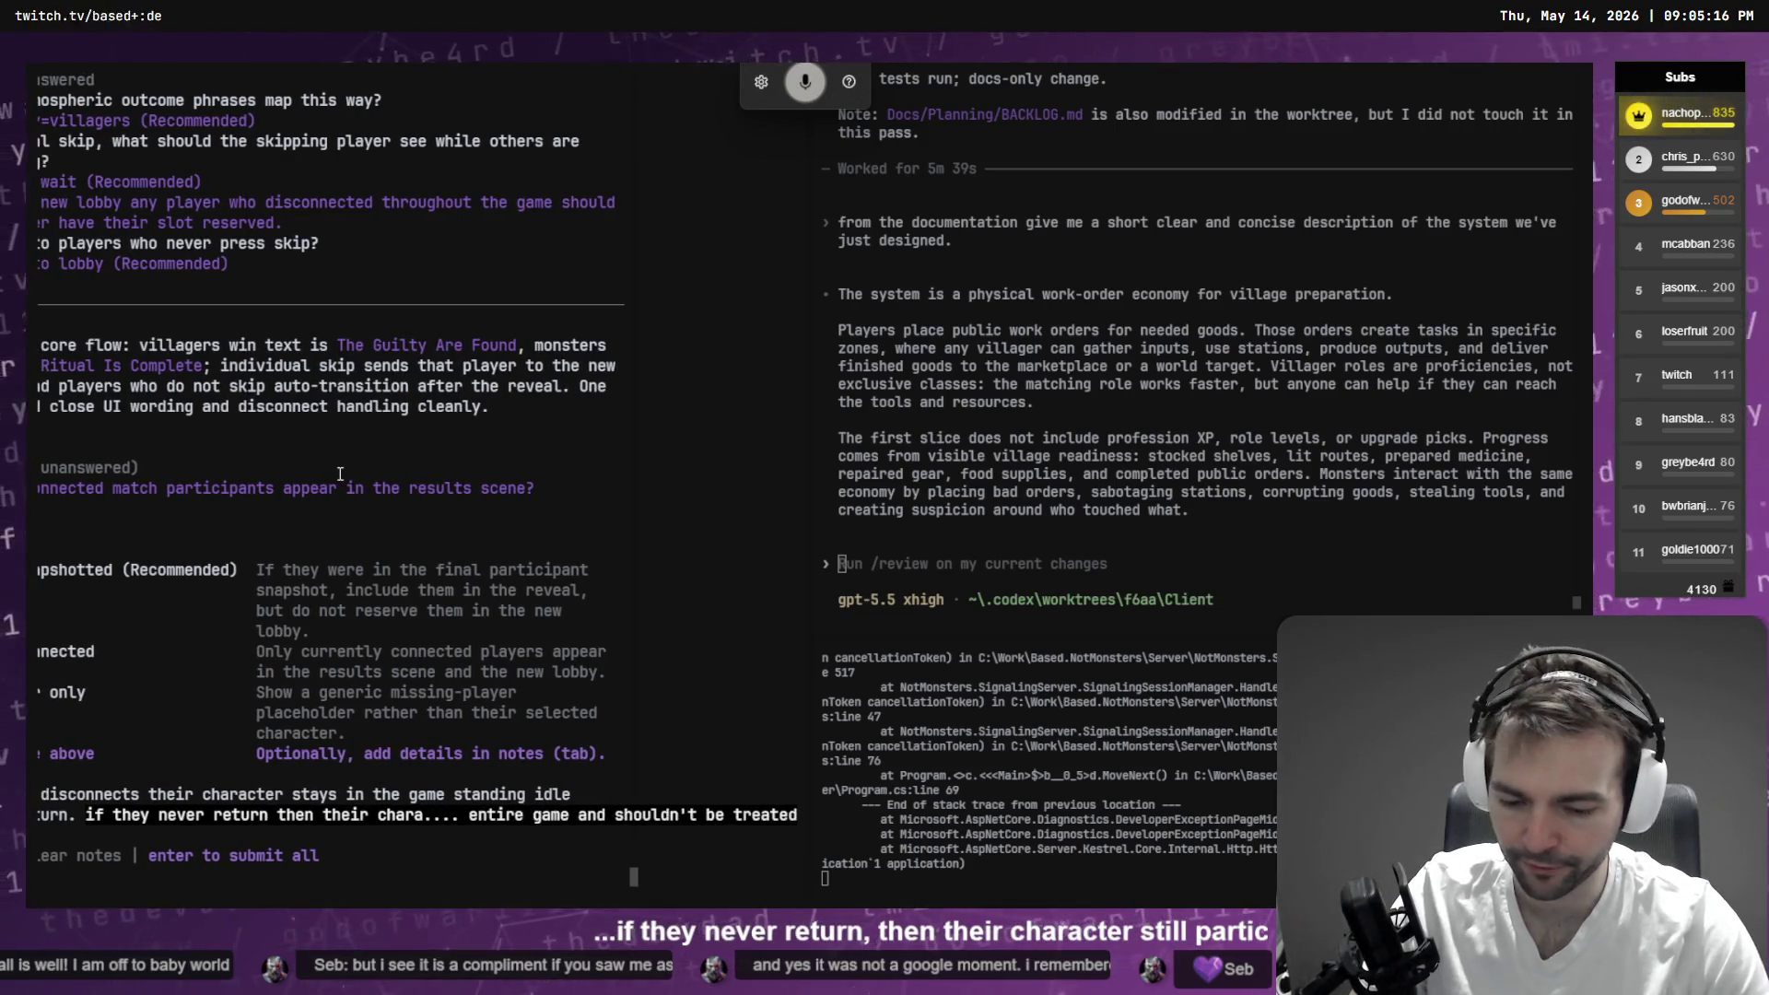
pyautogui.write(" in the entire game and shouldn't be treated differently from anyone else they were just idle.")
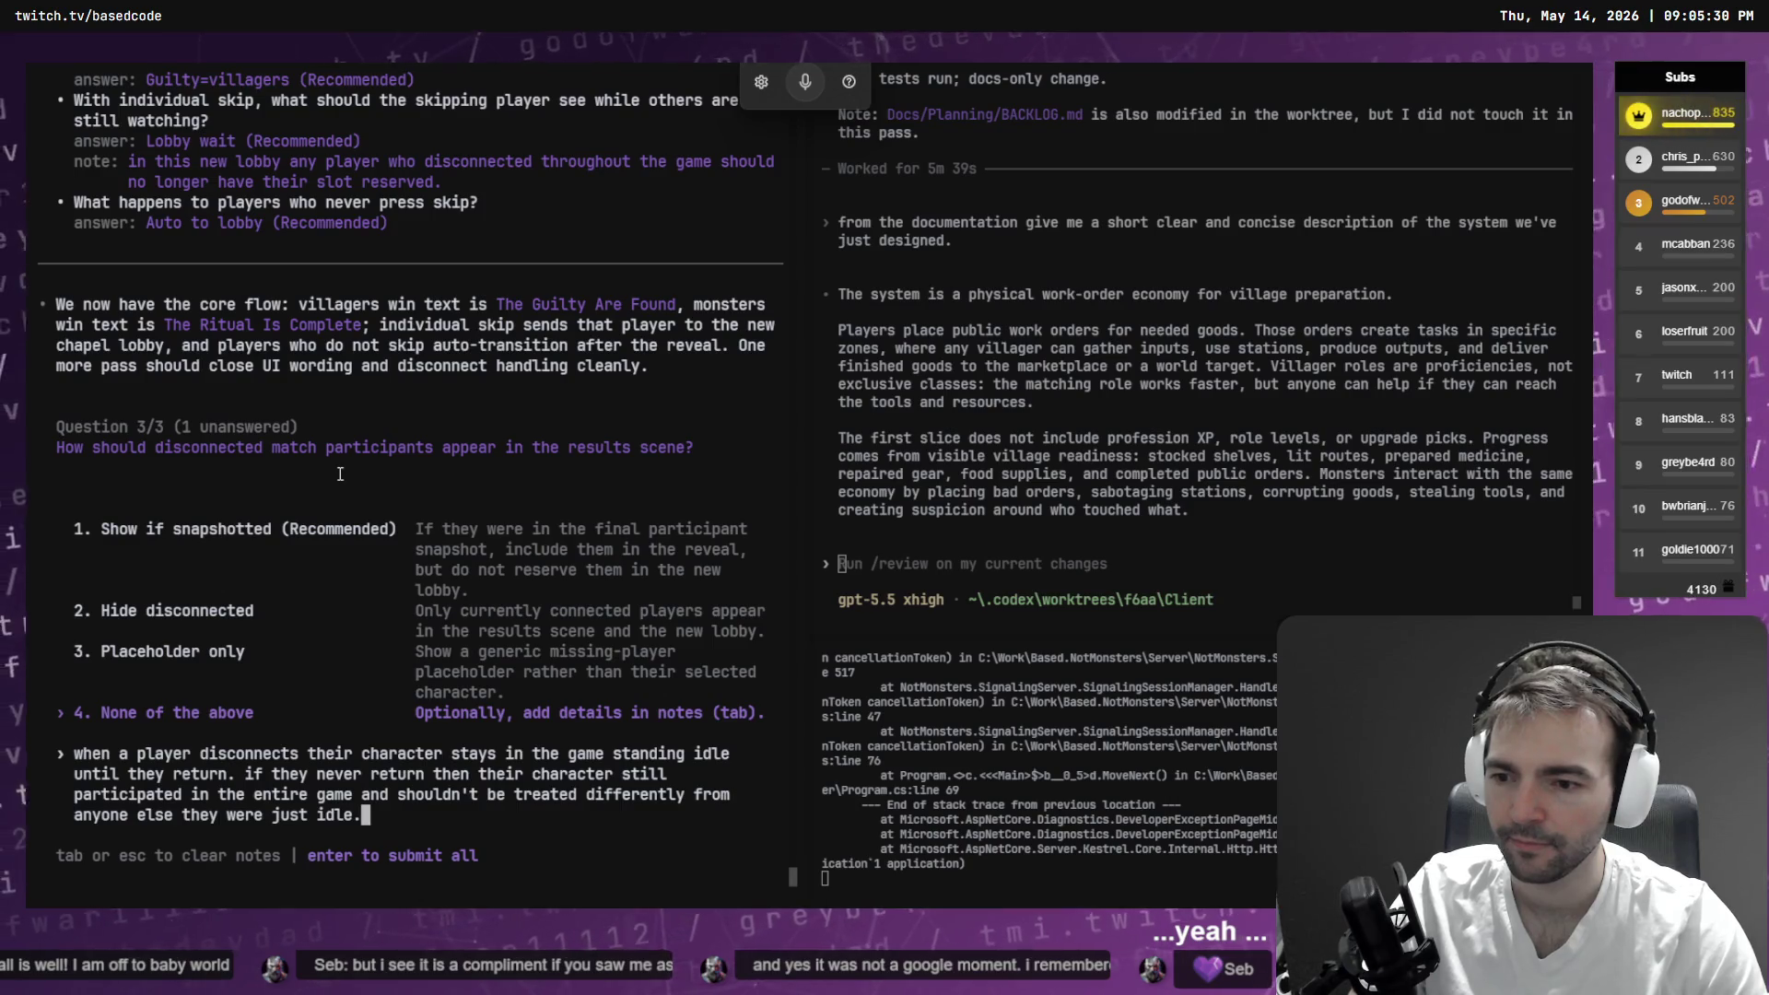
pyautogui.press('Return')
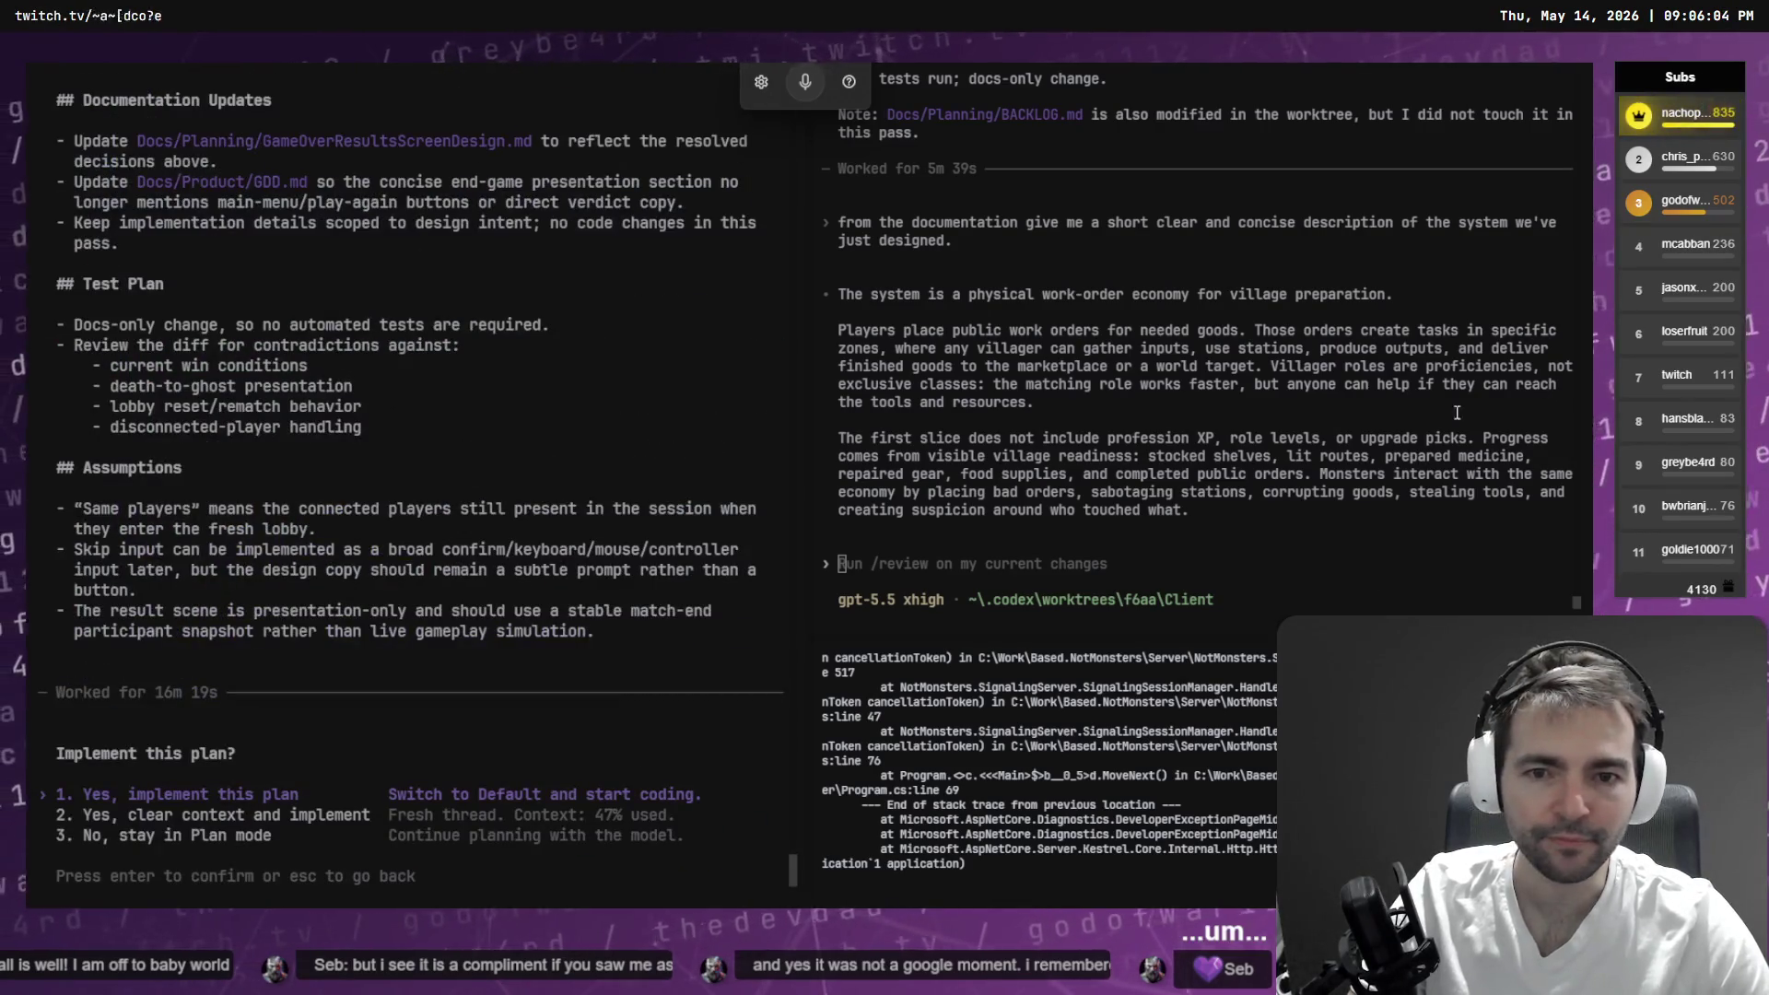
pyautogui.scroll(9, 497, 504)
pyautogui.scroll(5, 497, 504)
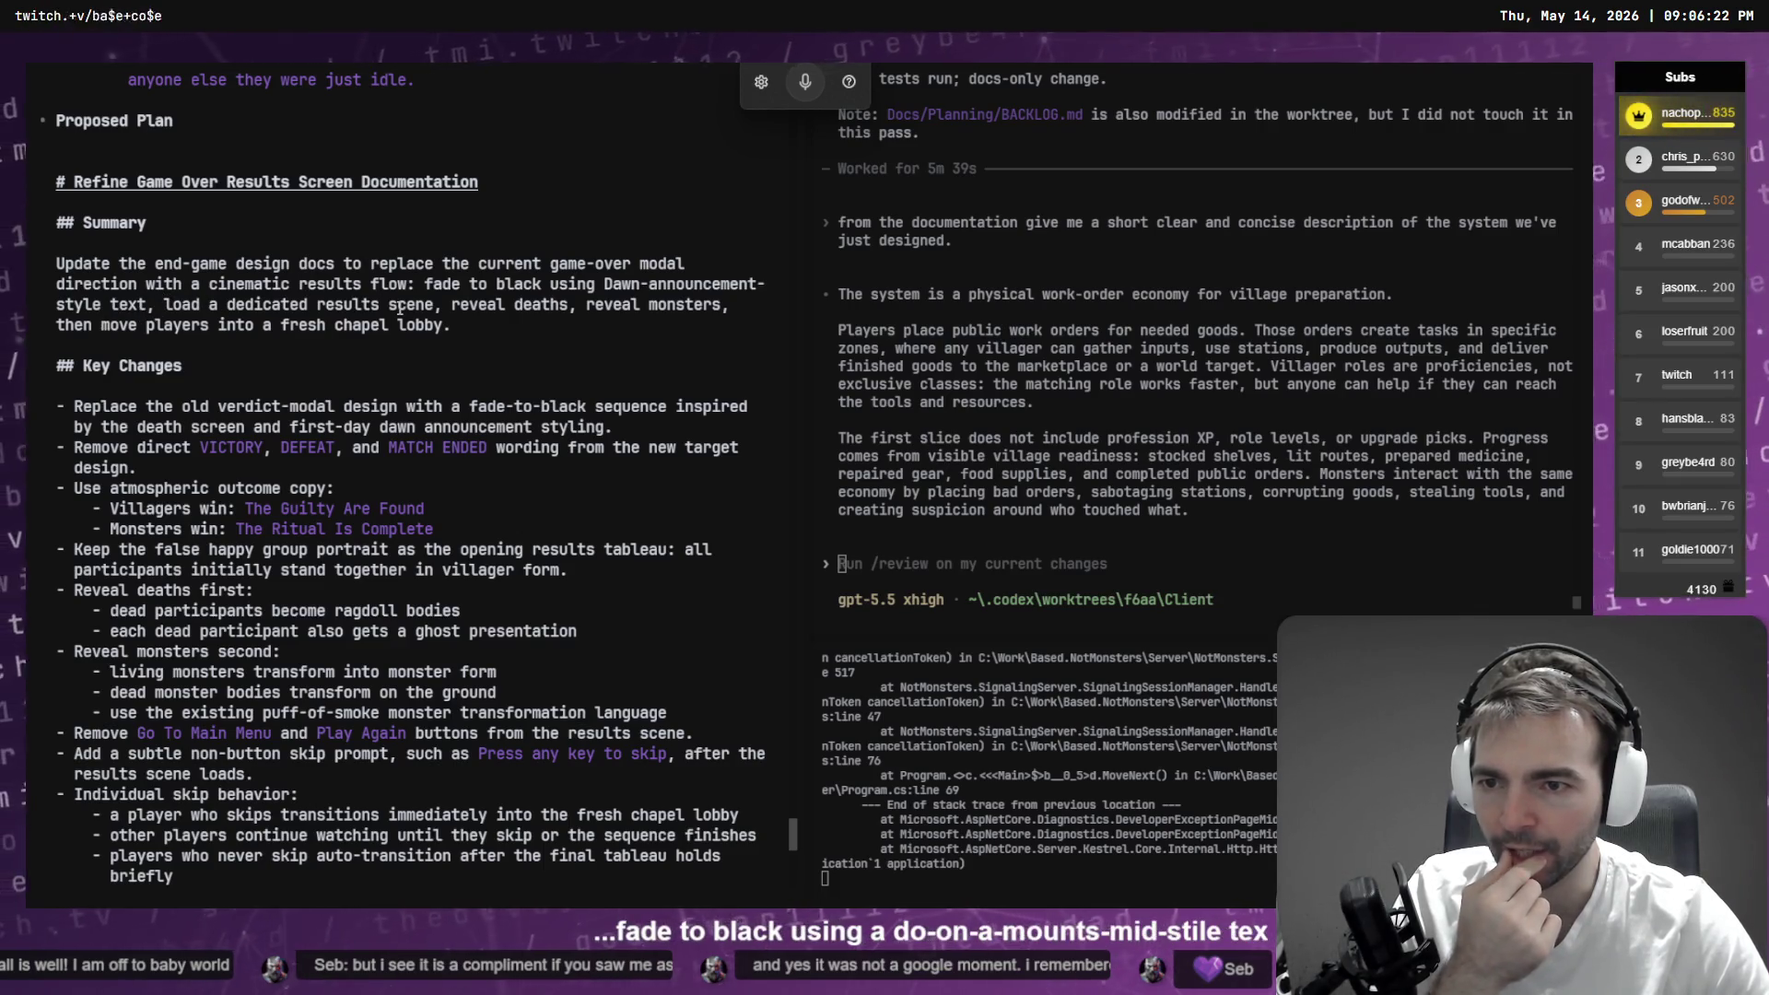
pyautogui.moveTo(453, 306); pyautogui.dragTo(725, 315)
pyautogui.click(107, 328)
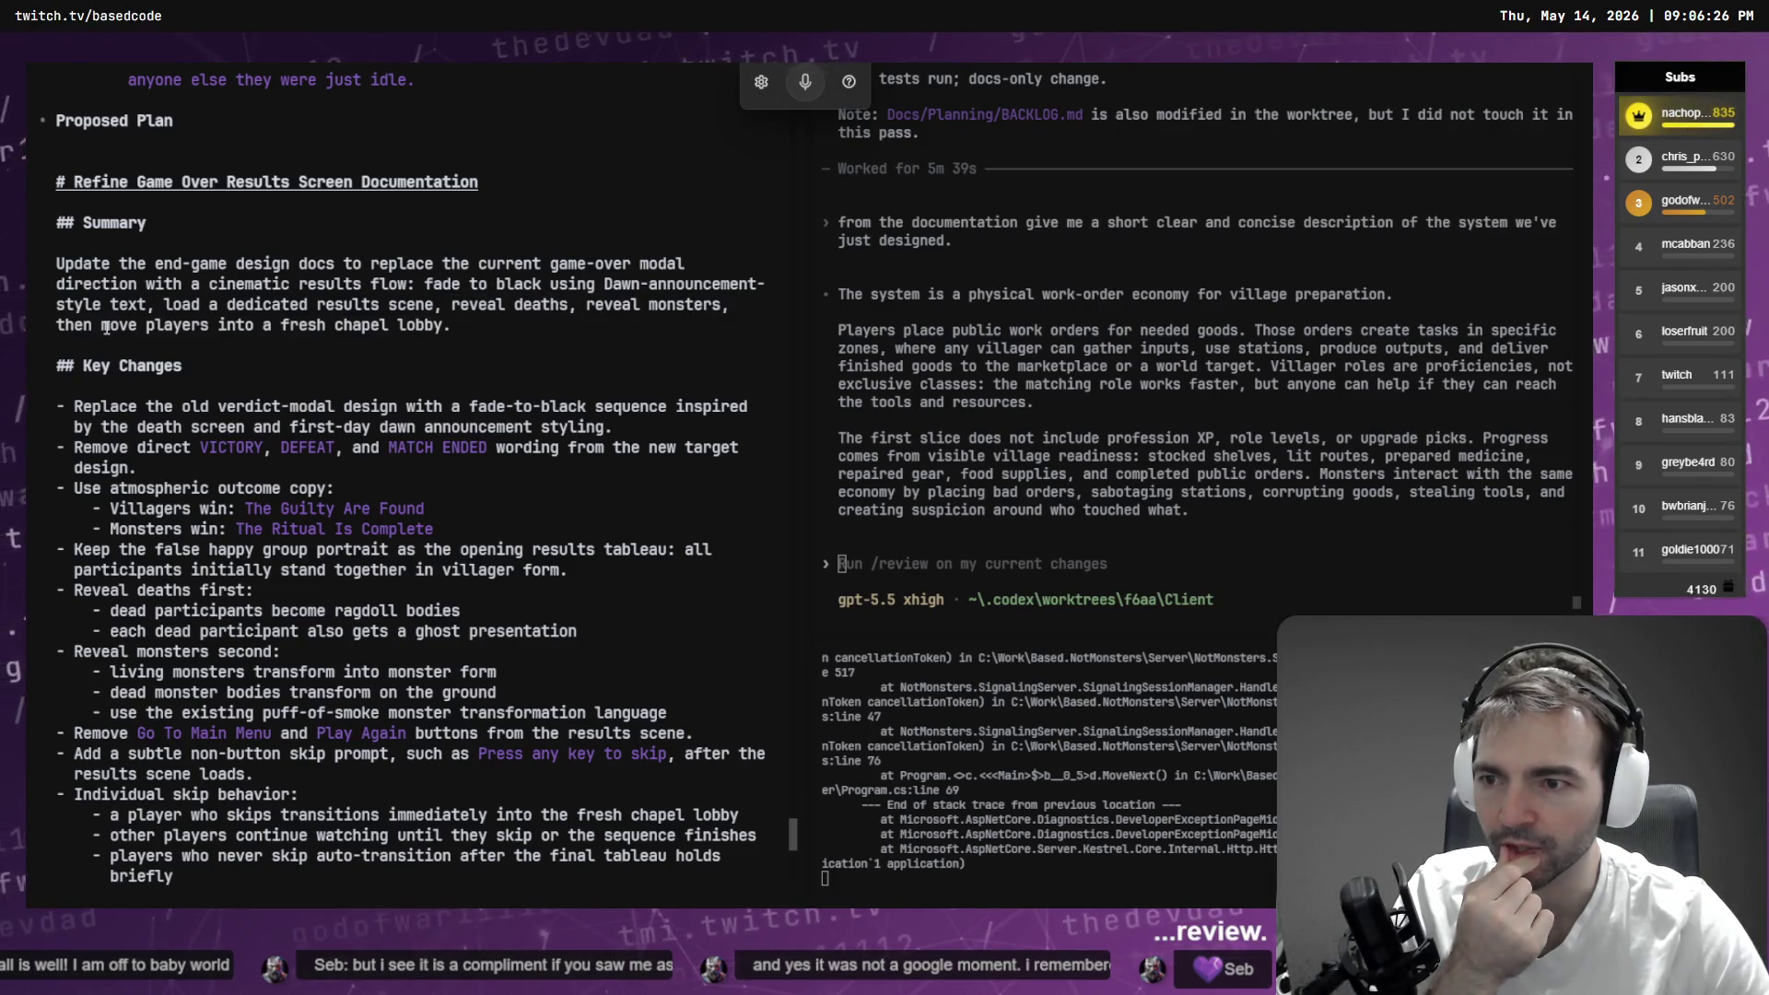
pyautogui.moveTo(479, 326); pyautogui.dragTo(89, 325)
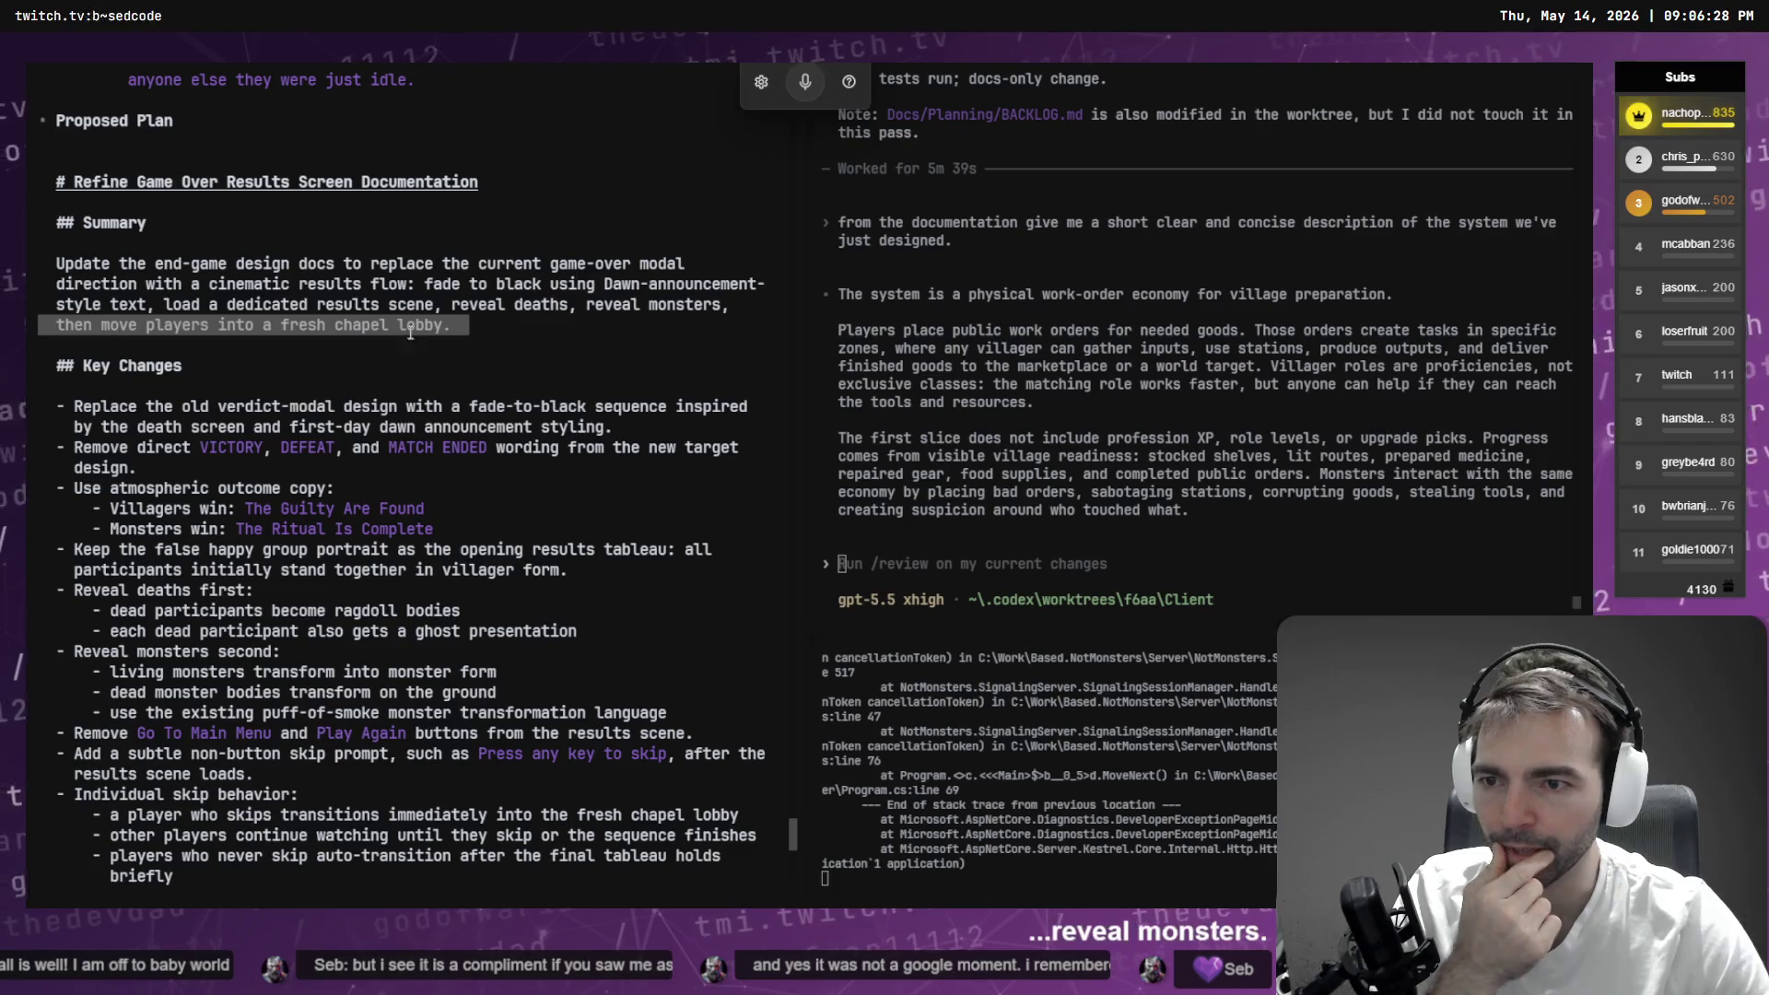
pyautogui.click(490, 336)
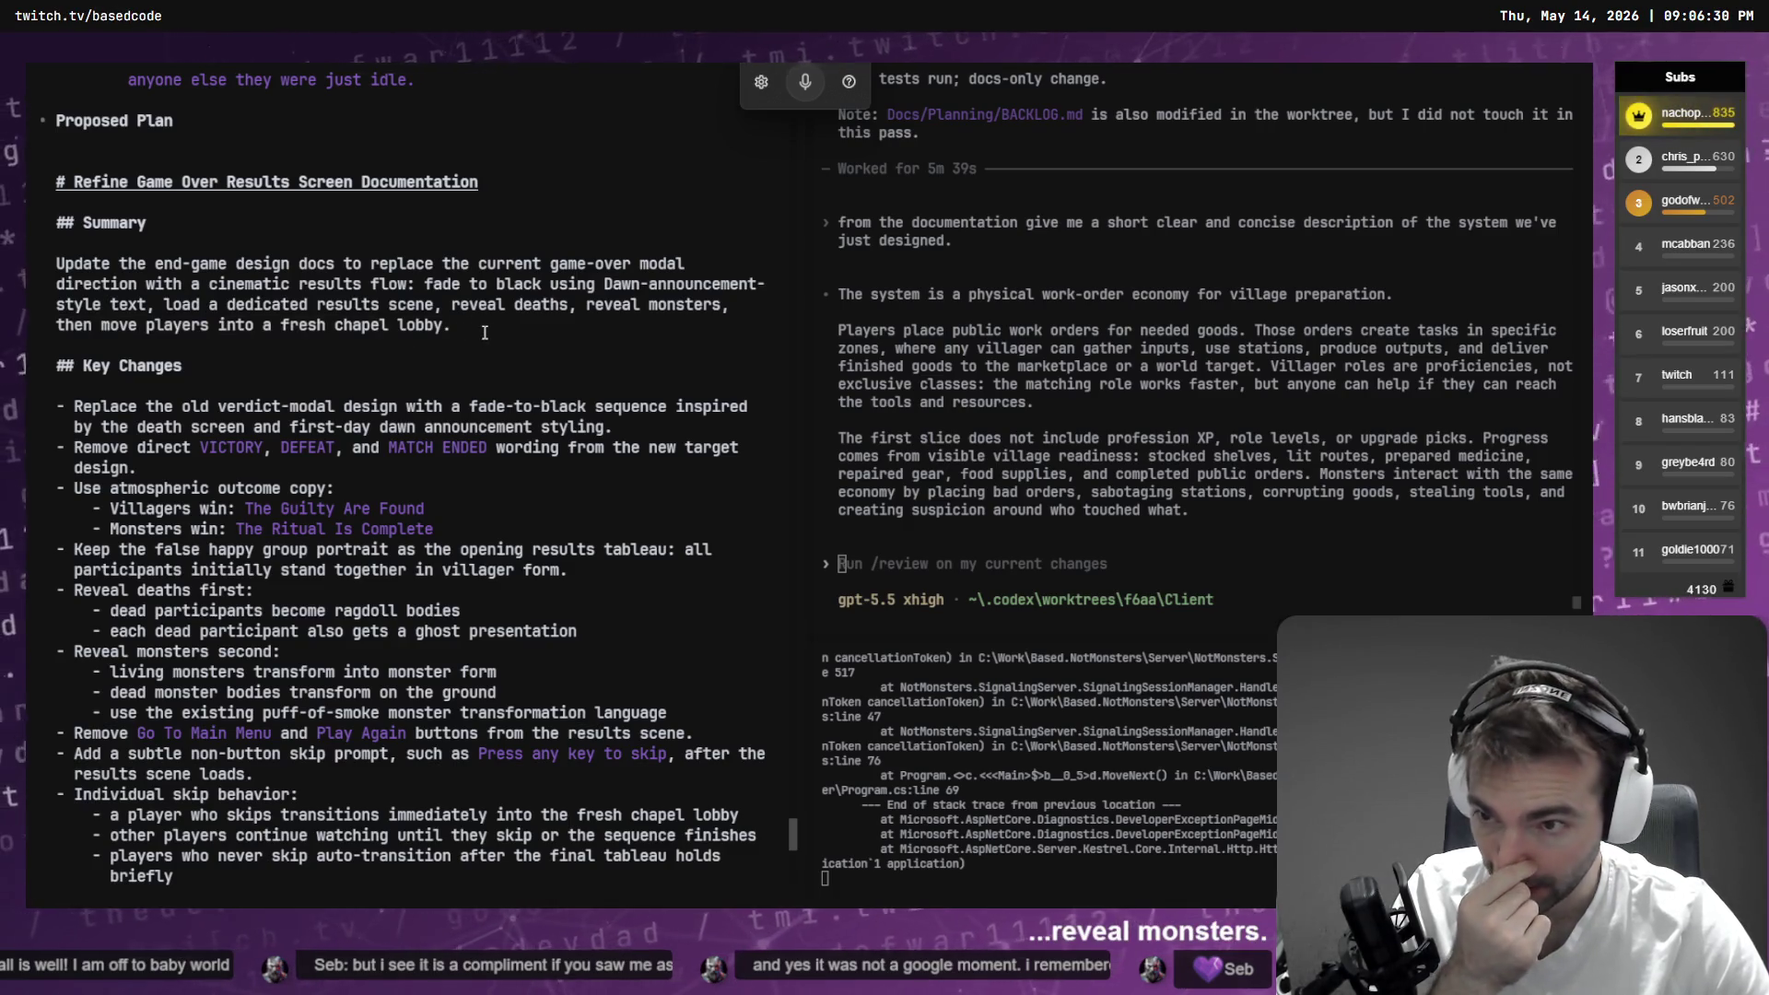
pyautogui.scroll(-1, 485, 333)
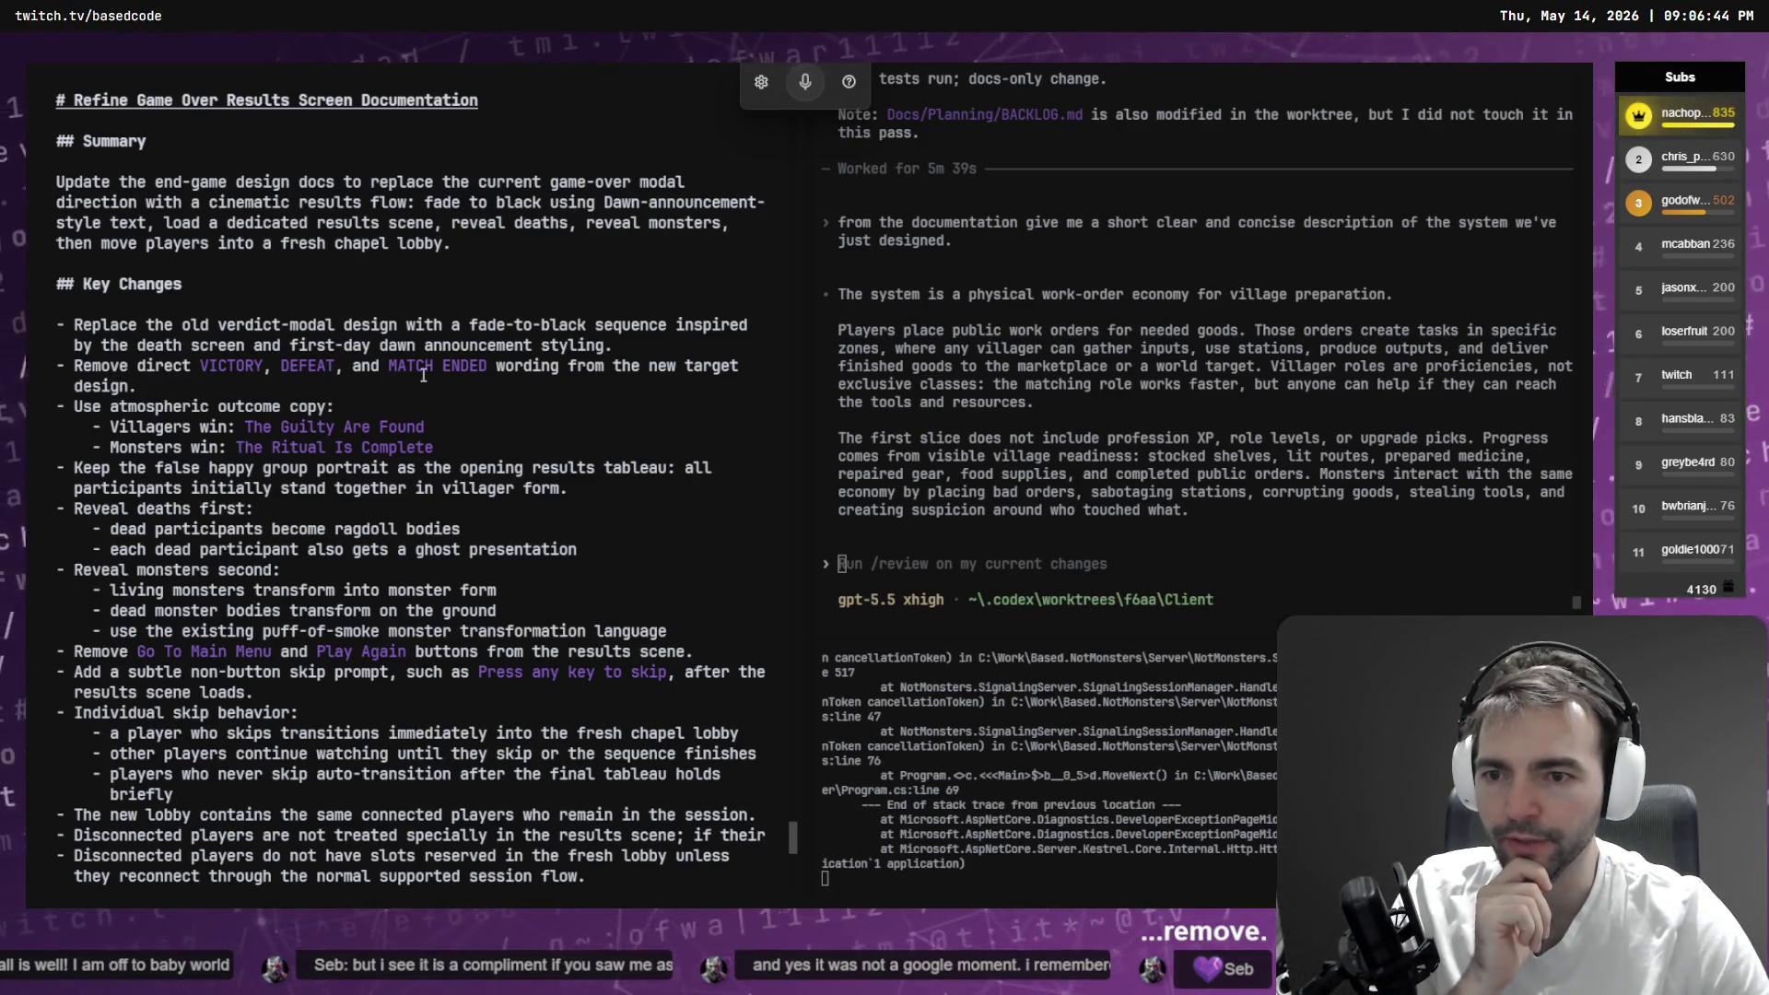
pyautogui.scroll(-2, 100, 332)
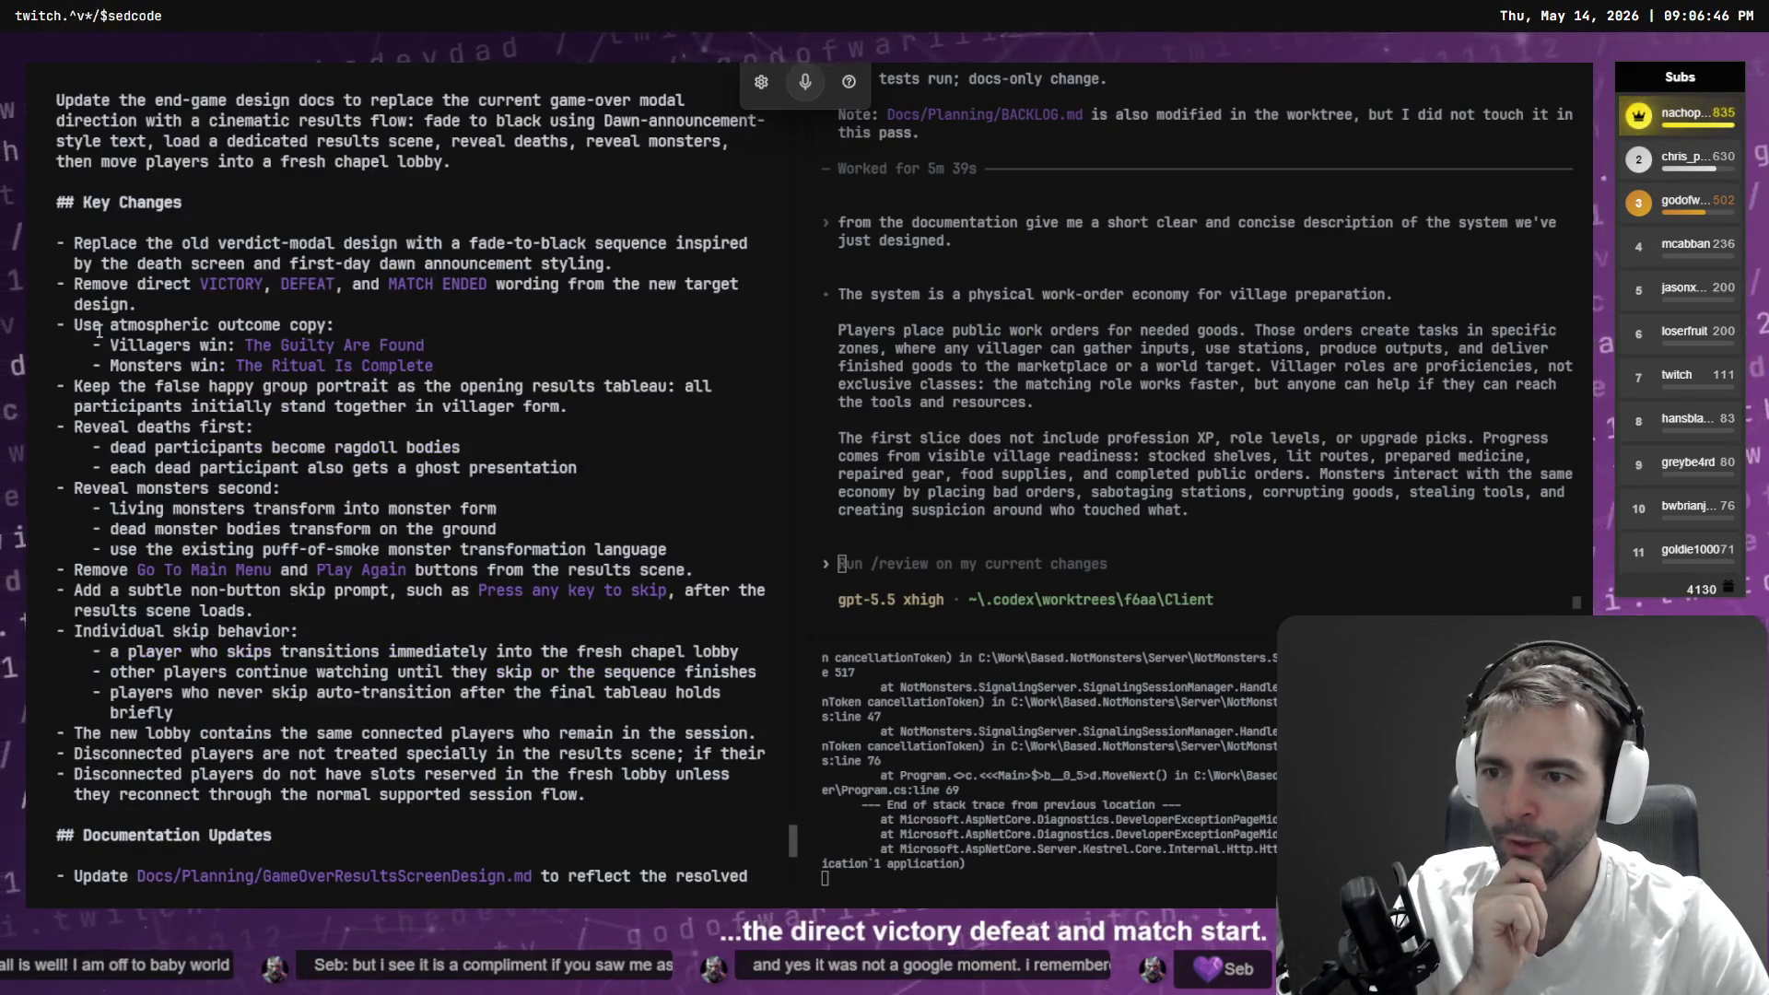
pyautogui.scroll(-2, 104, 327)
pyautogui.moveTo(71, 308); pyautogui.dragTo(417, 352)
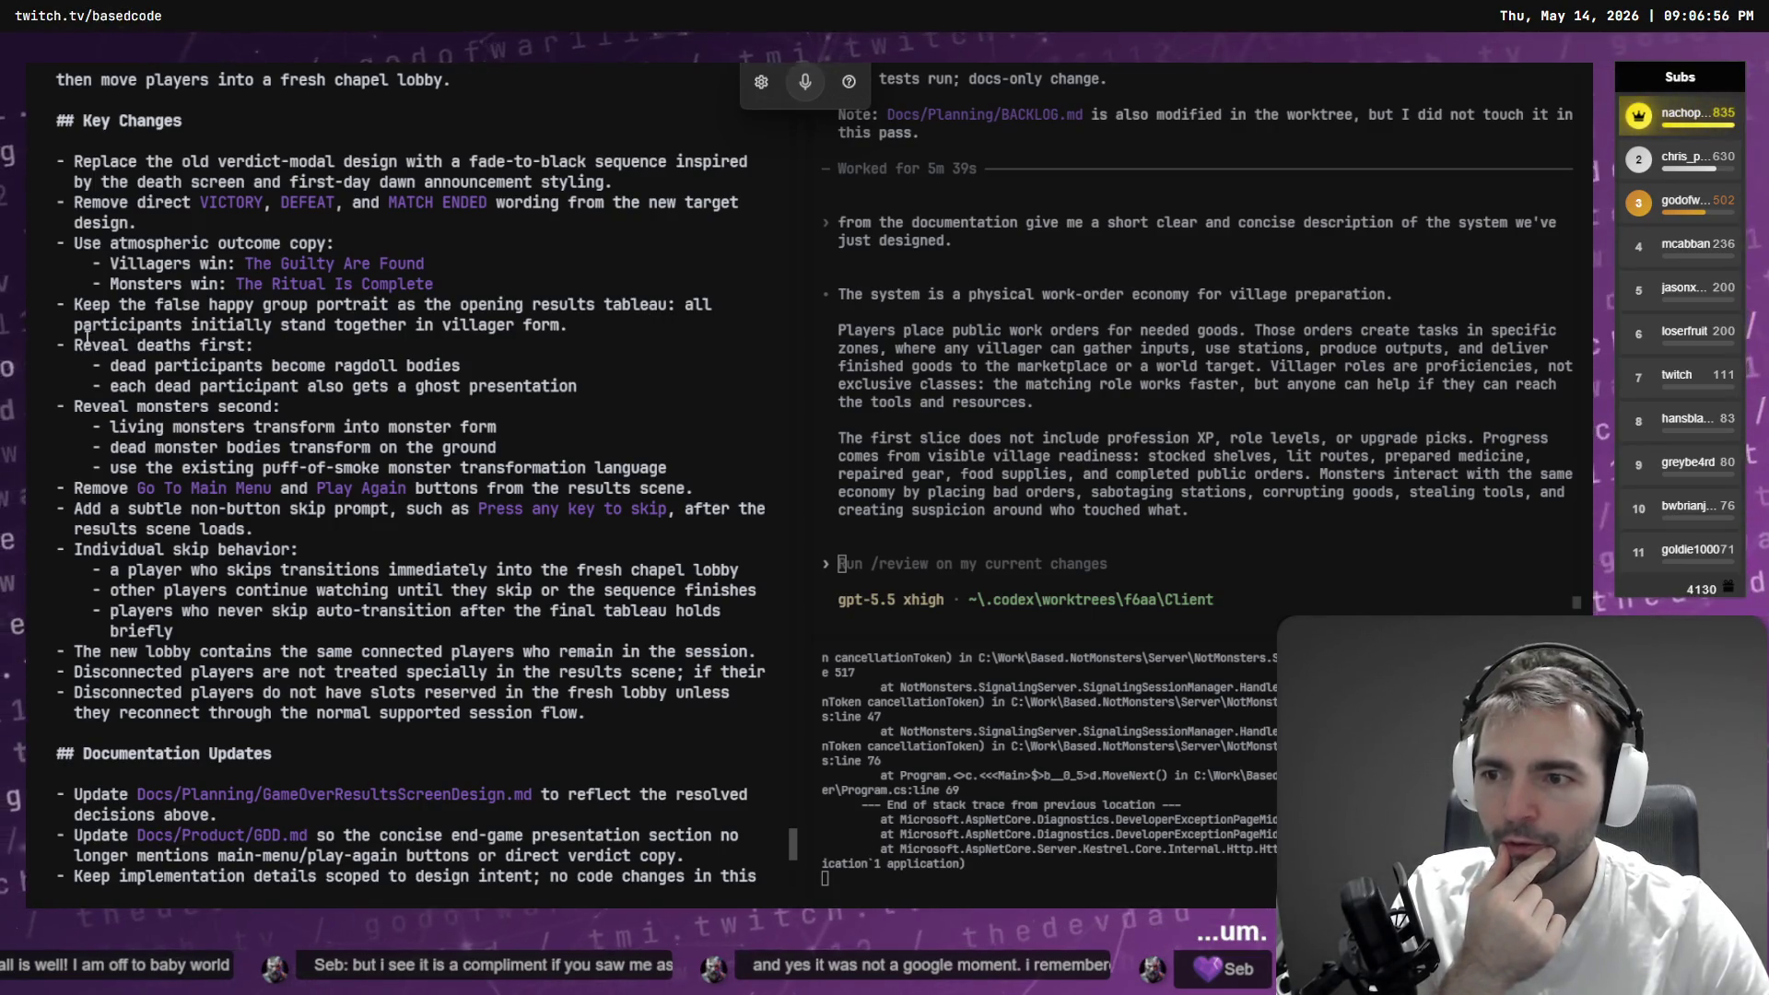
pyautogui.moveTo(100, 366); pyautogui.dragTo(599, 388)
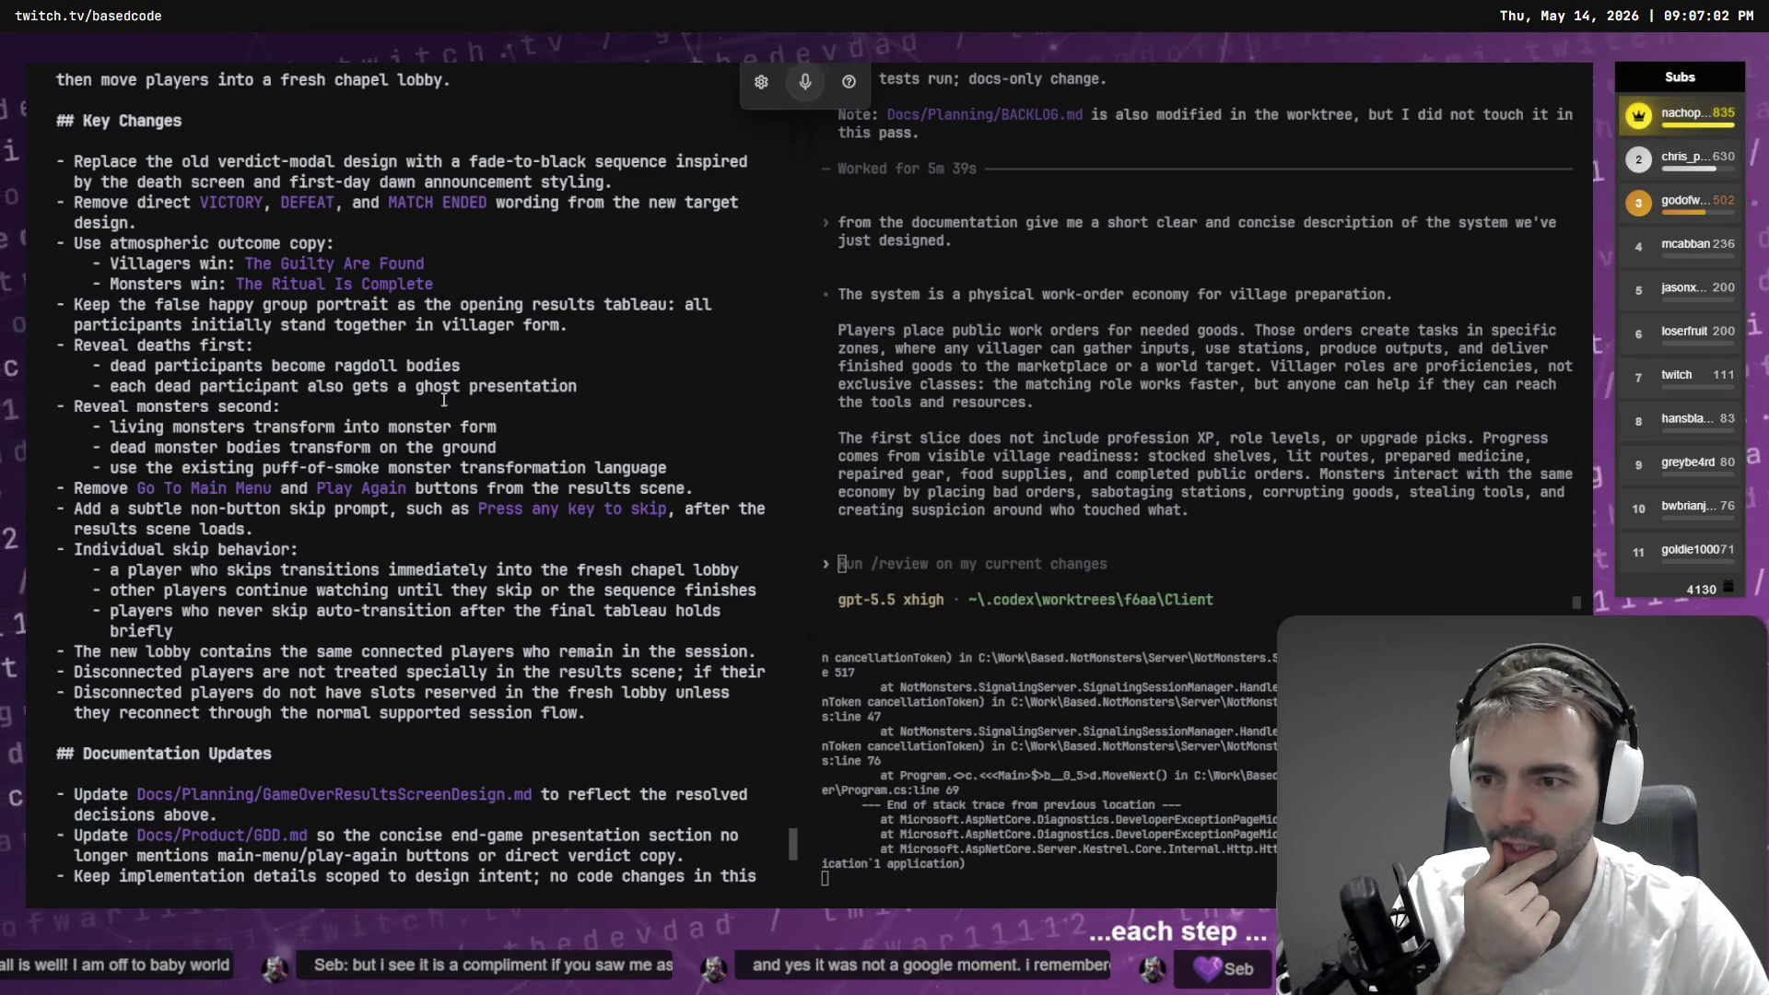
pyautogui.moveTo(115, 428); pyautogui.dragTo(424, 440)
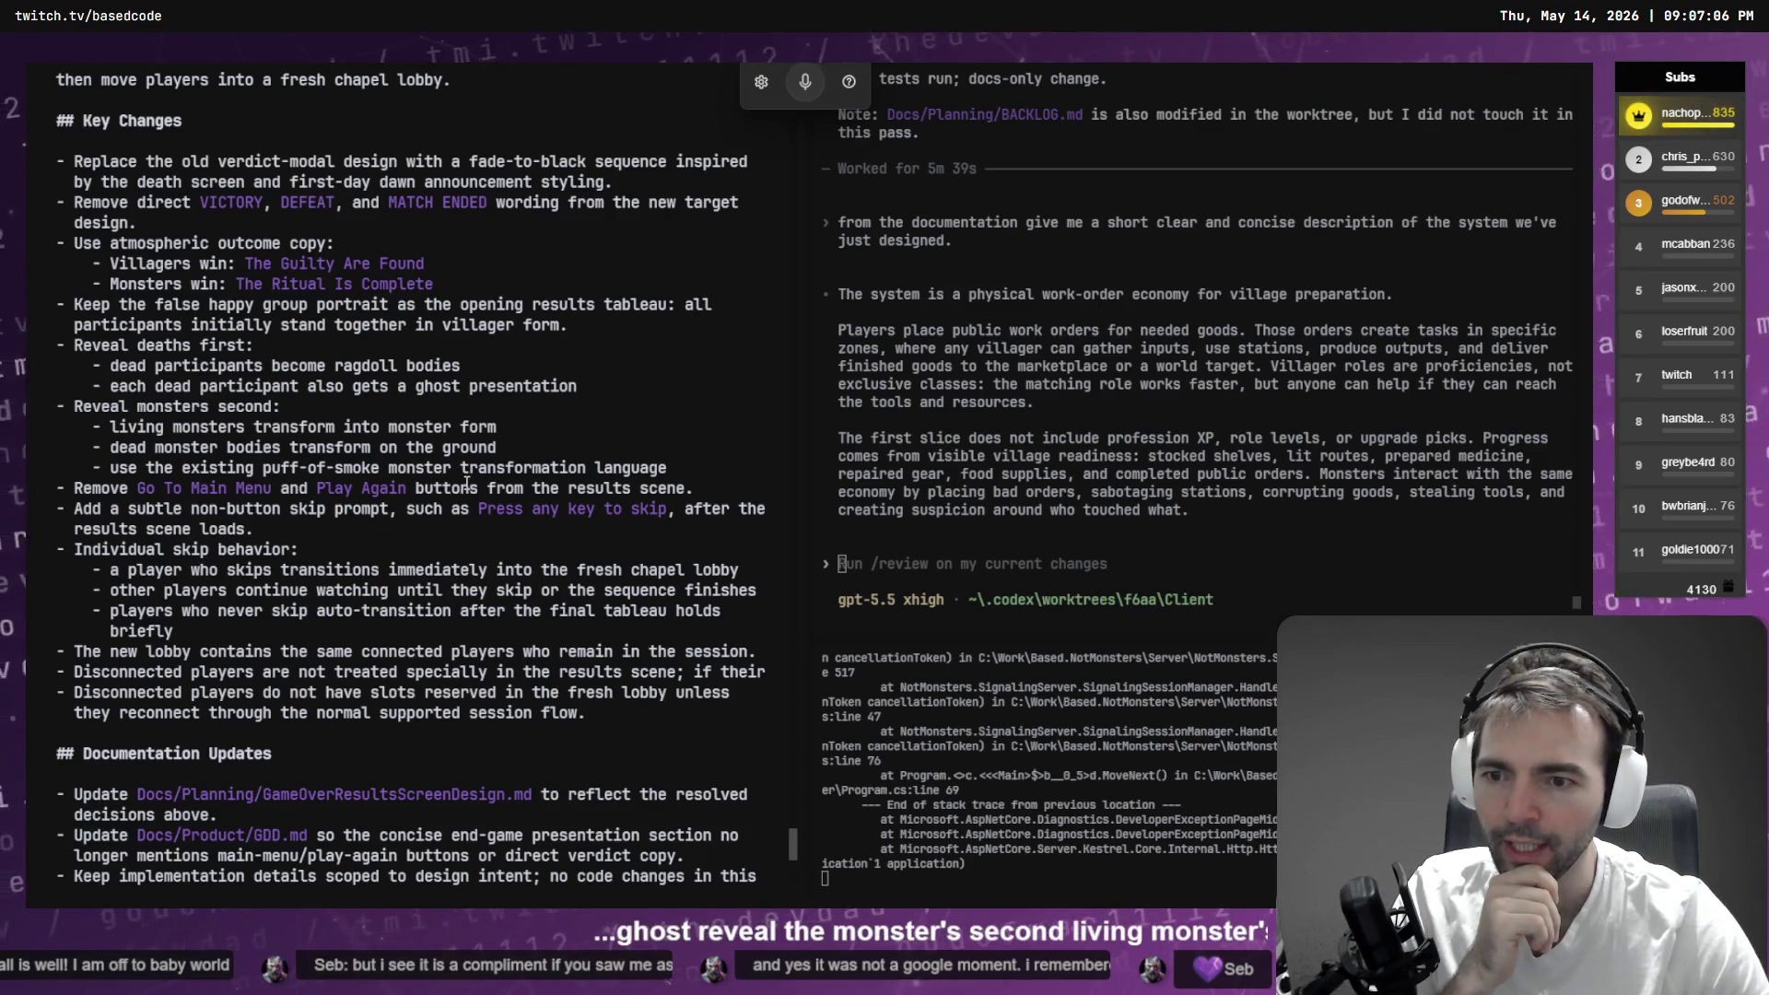
pyautogui.moveTo(118, 447); pyautogui.dragTo(533, 456)
pyautogui.click(534, 456)
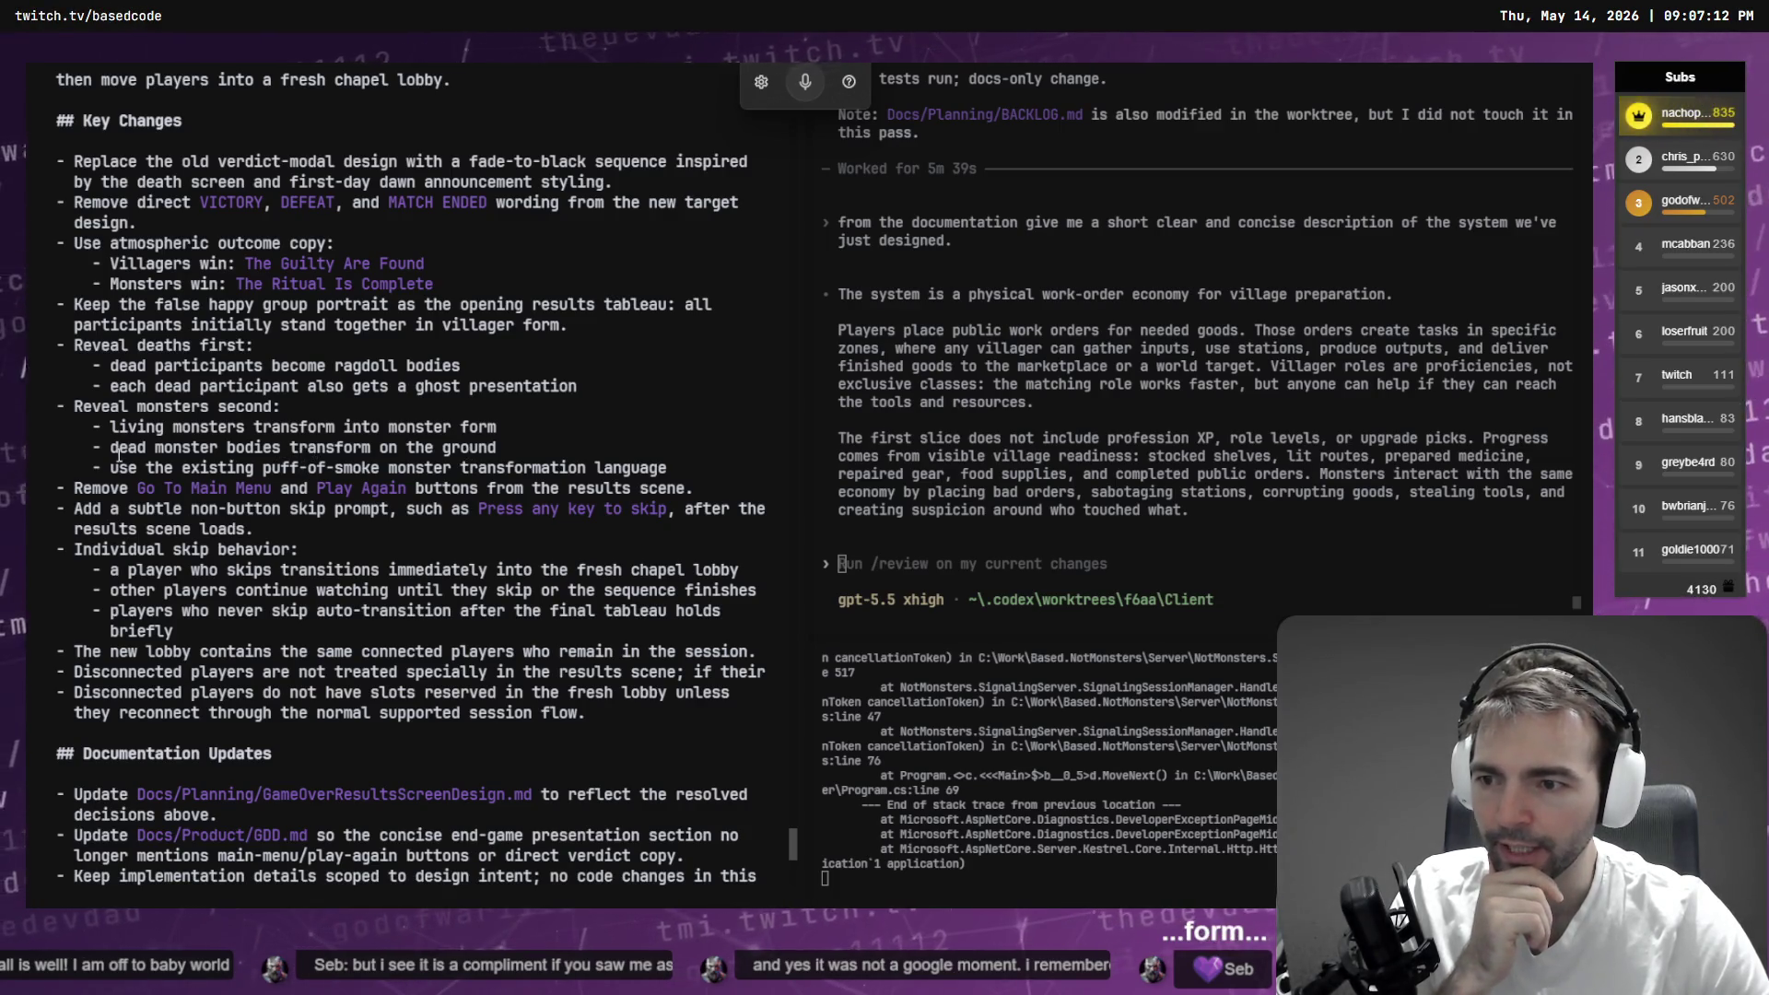
pyautogui.scroll(-2, 118, 456)
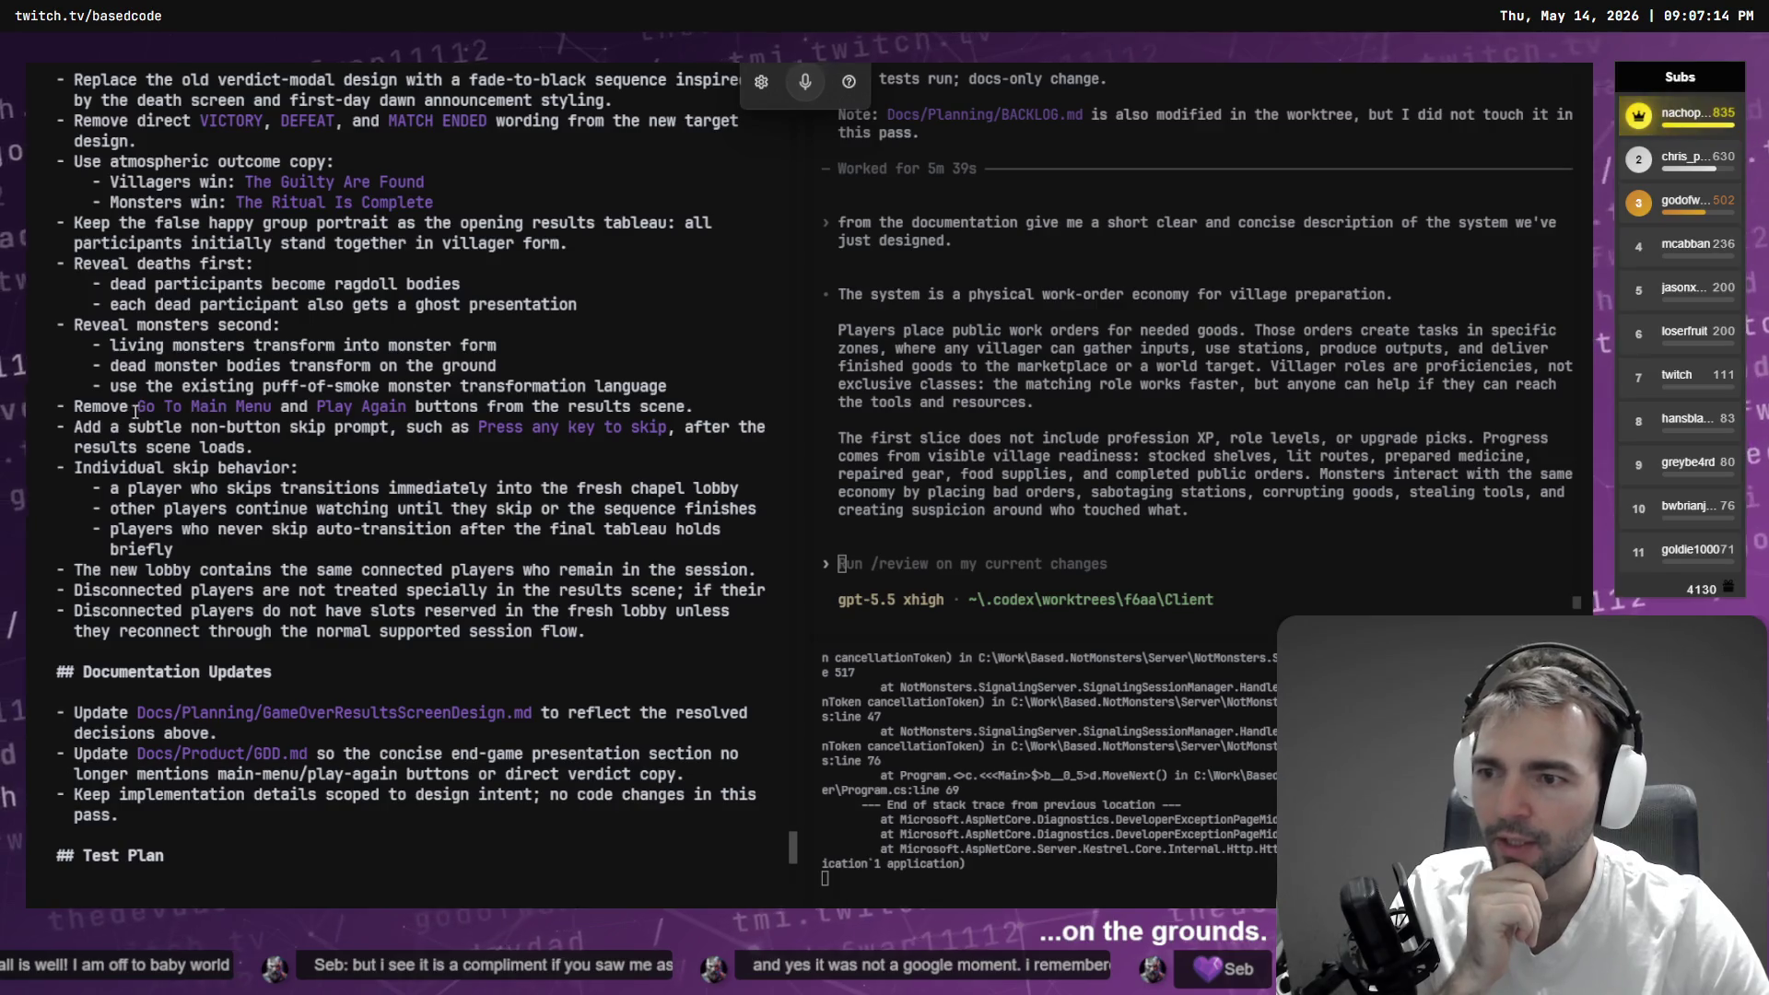
pyautogui.moveTo(720, 407)
pyautogui.mouseDown()
pyautogui.moveTo(65, 406)
pyautogui.moveTo(721, 407)
pyautogui.mouseUp()
pyautogui.hotkey('ctrl', 'c')
pyautogui.hotkey('ctrl', 'c')
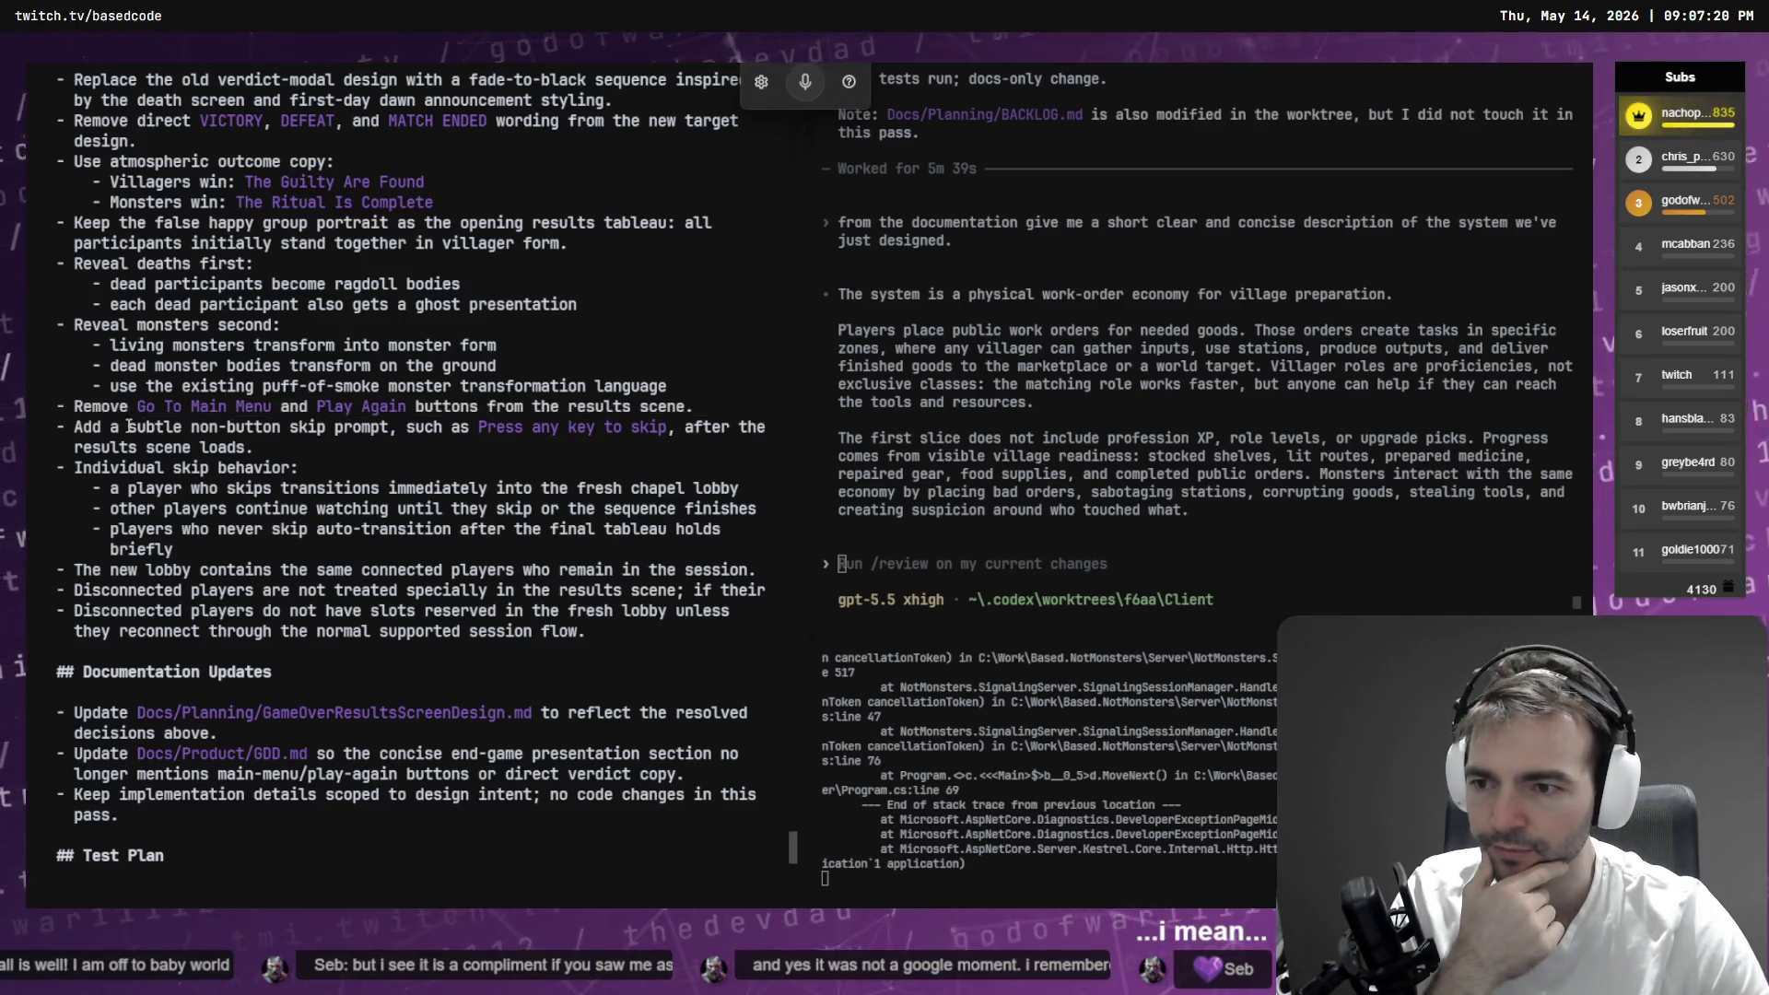
pyautogui.moveTo(78, 427); pyautogui.dragTo(256, 447)
pyautogui.hotkey('ctrl', 'c')
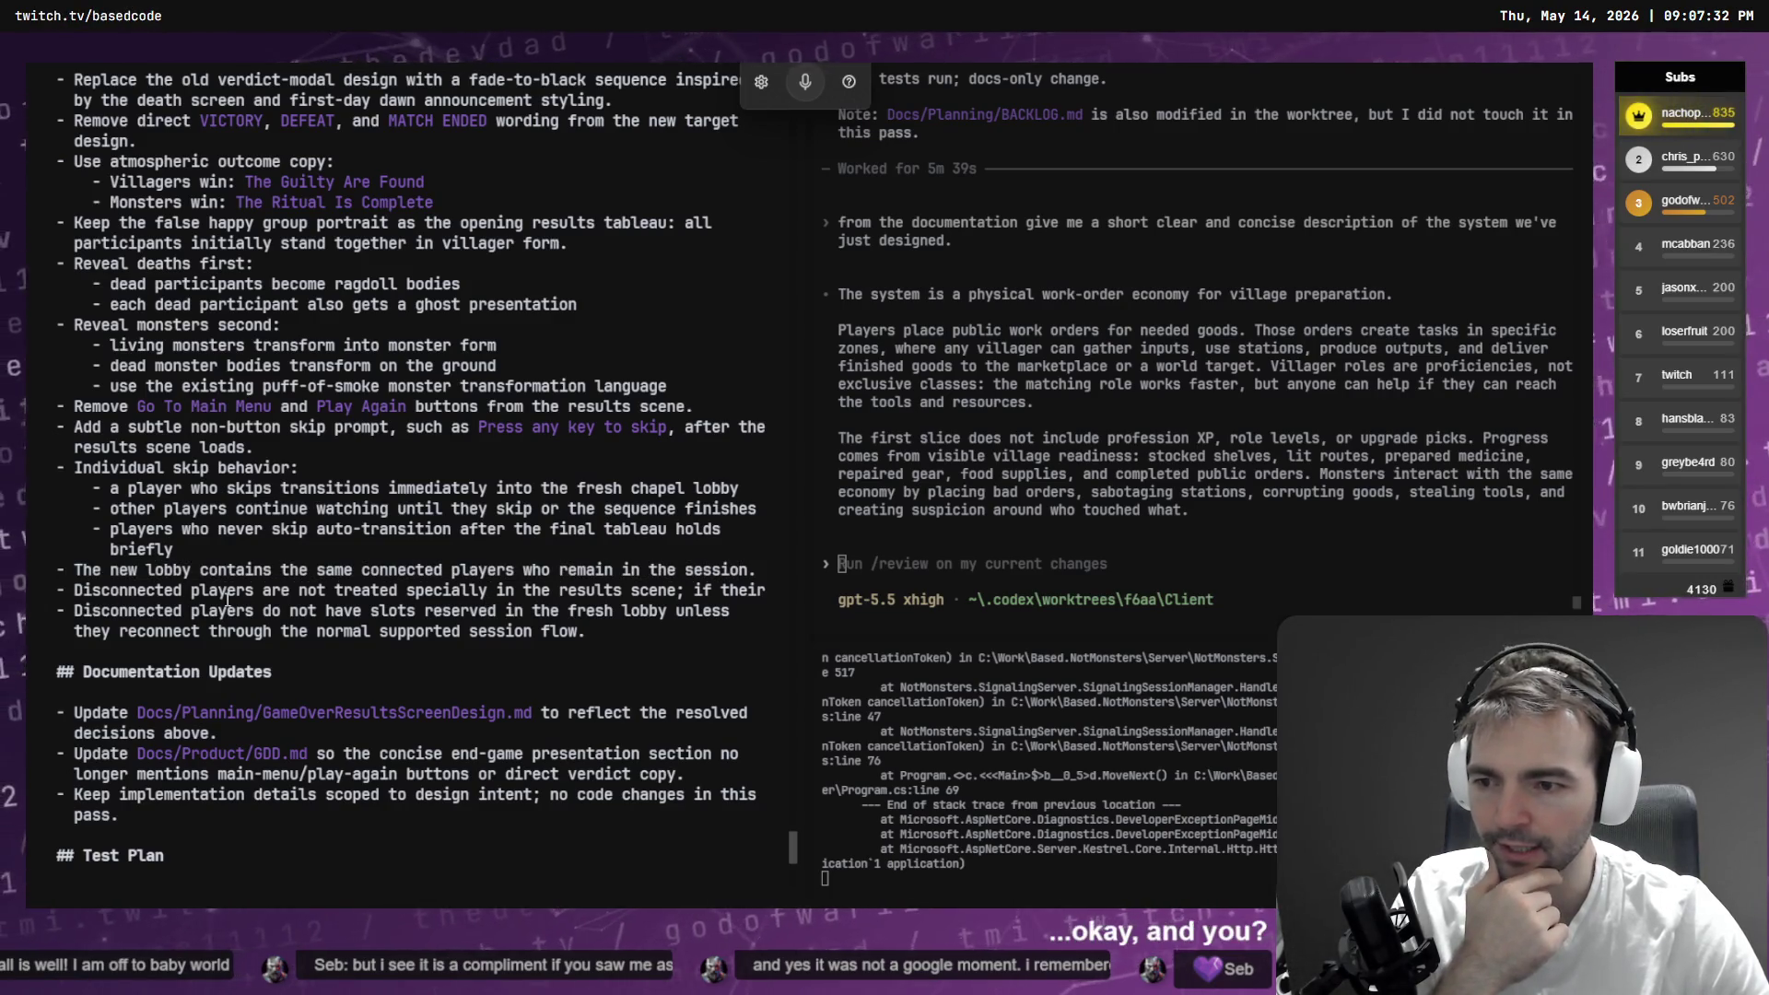
pyautogui.scroll(-5, 213, 633)
pyautogui.scroll(8, 260, 556)
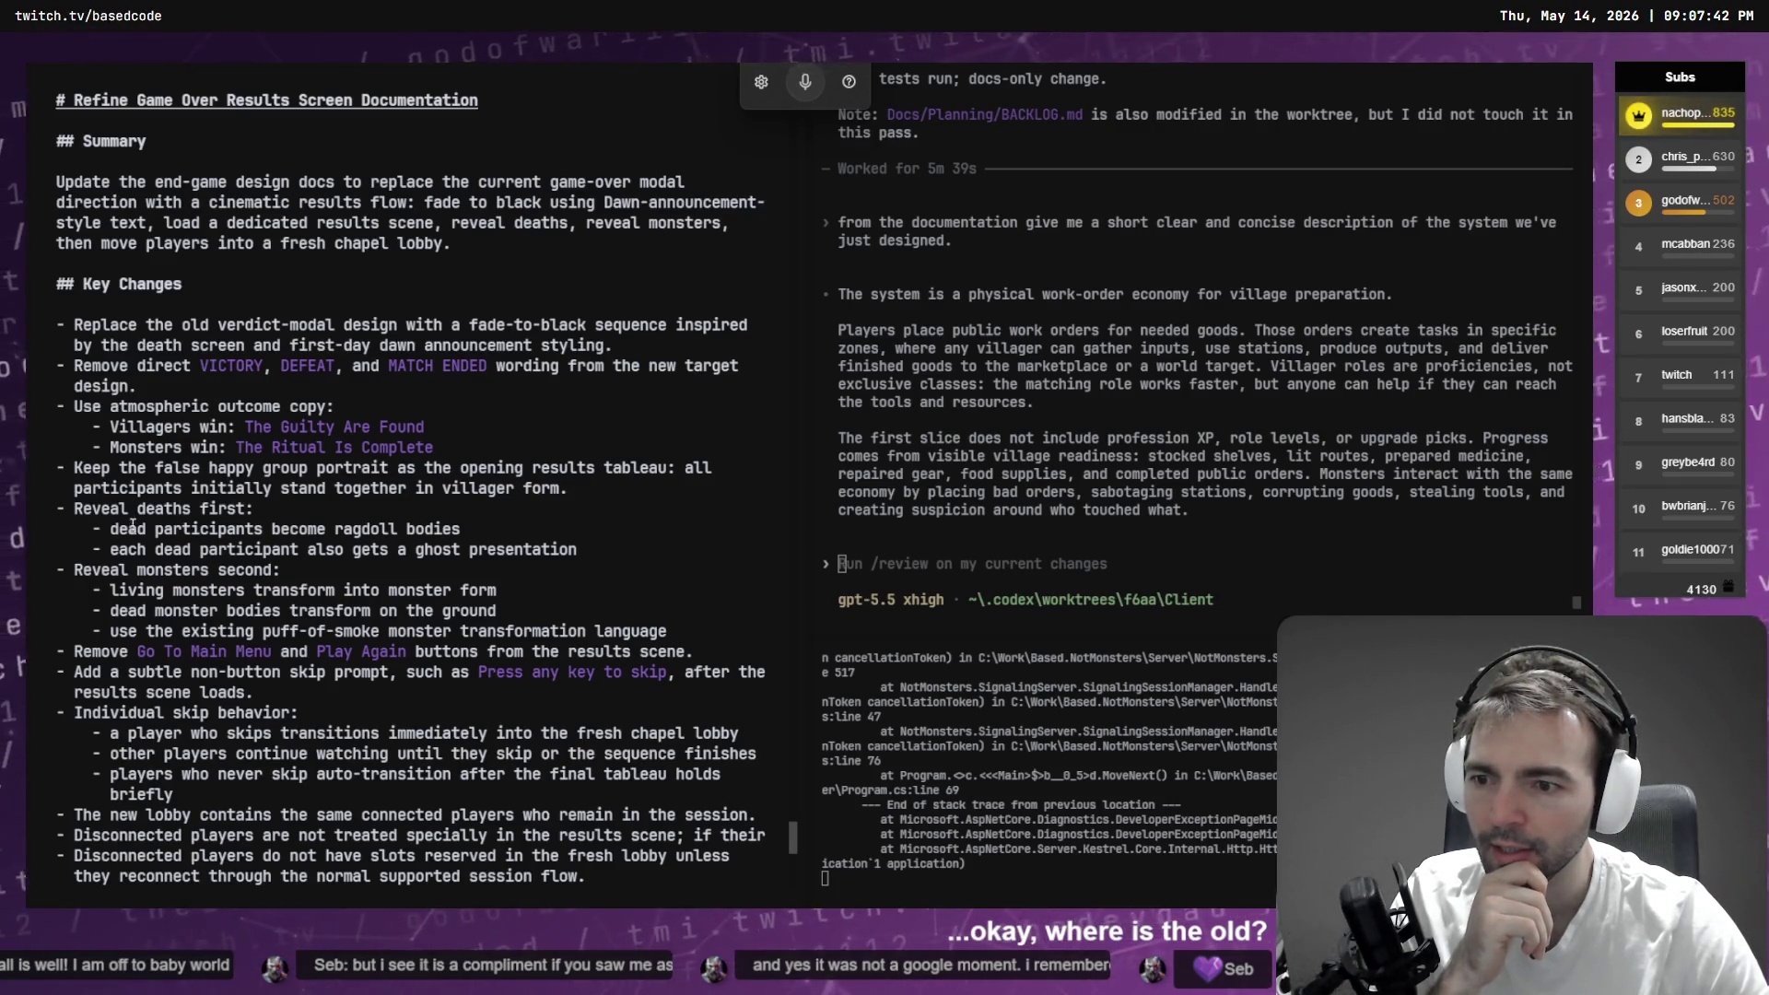
pyautogui.scroll(-3, 338, 514)
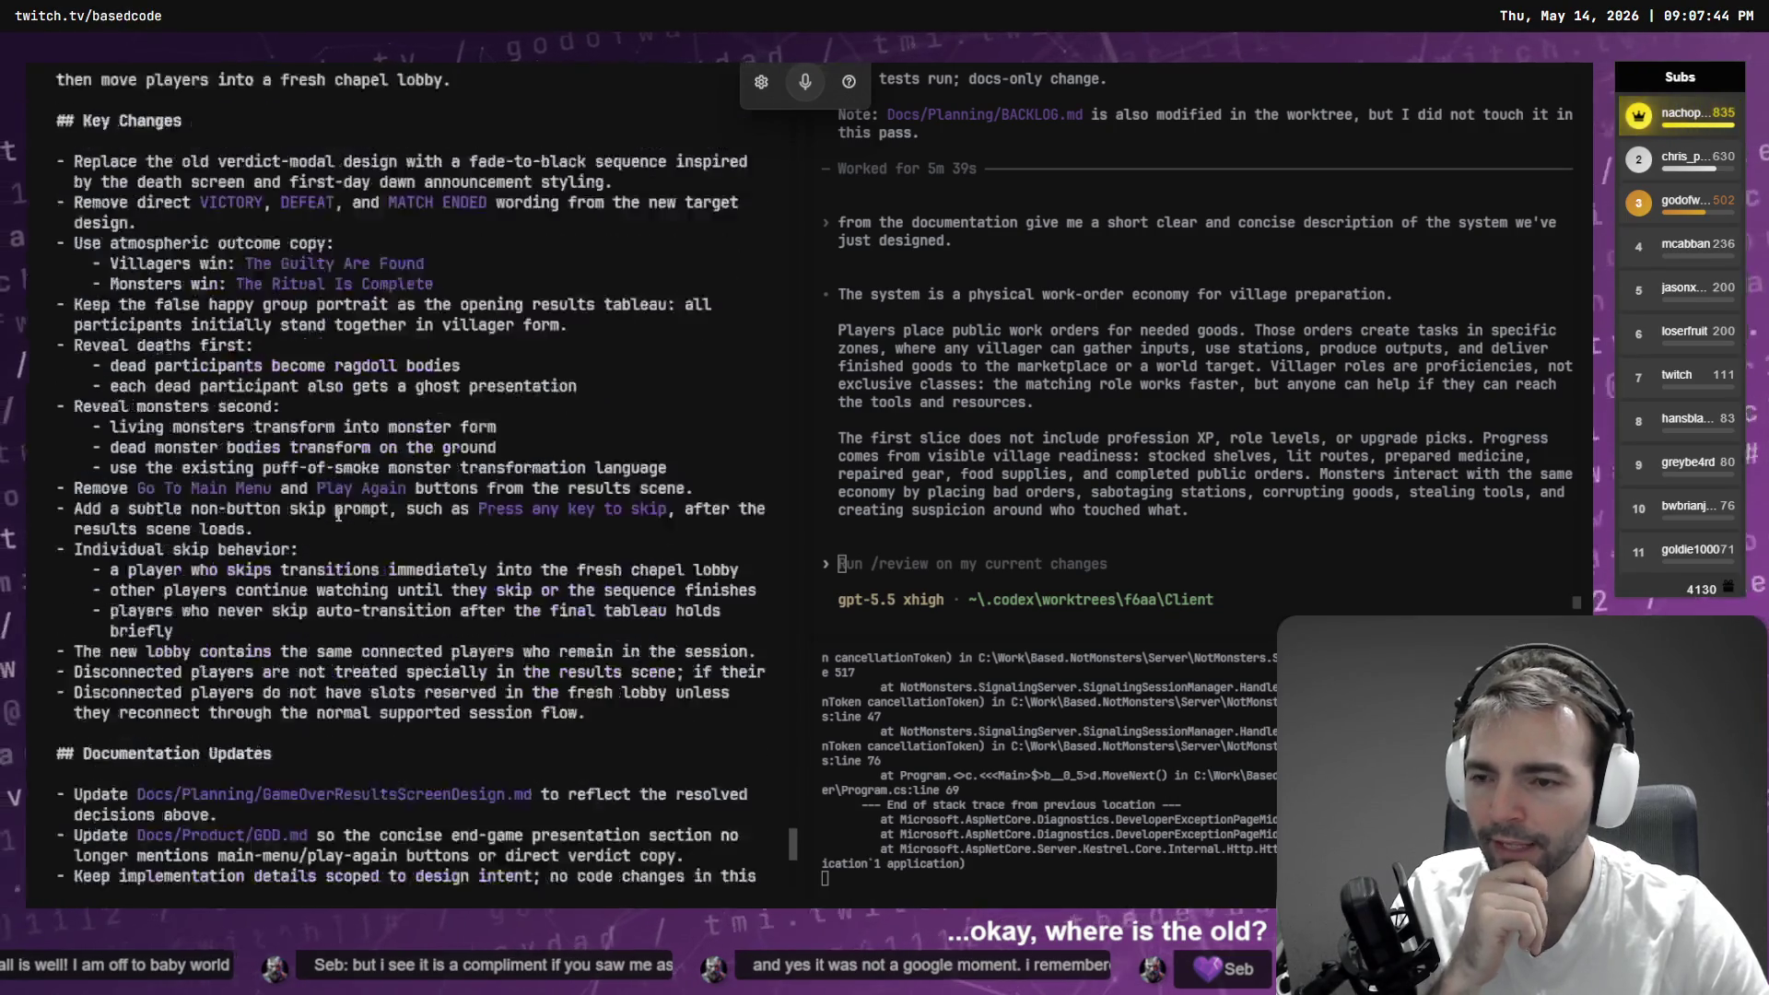
pyautogui.scroll(-7, 338, 514)
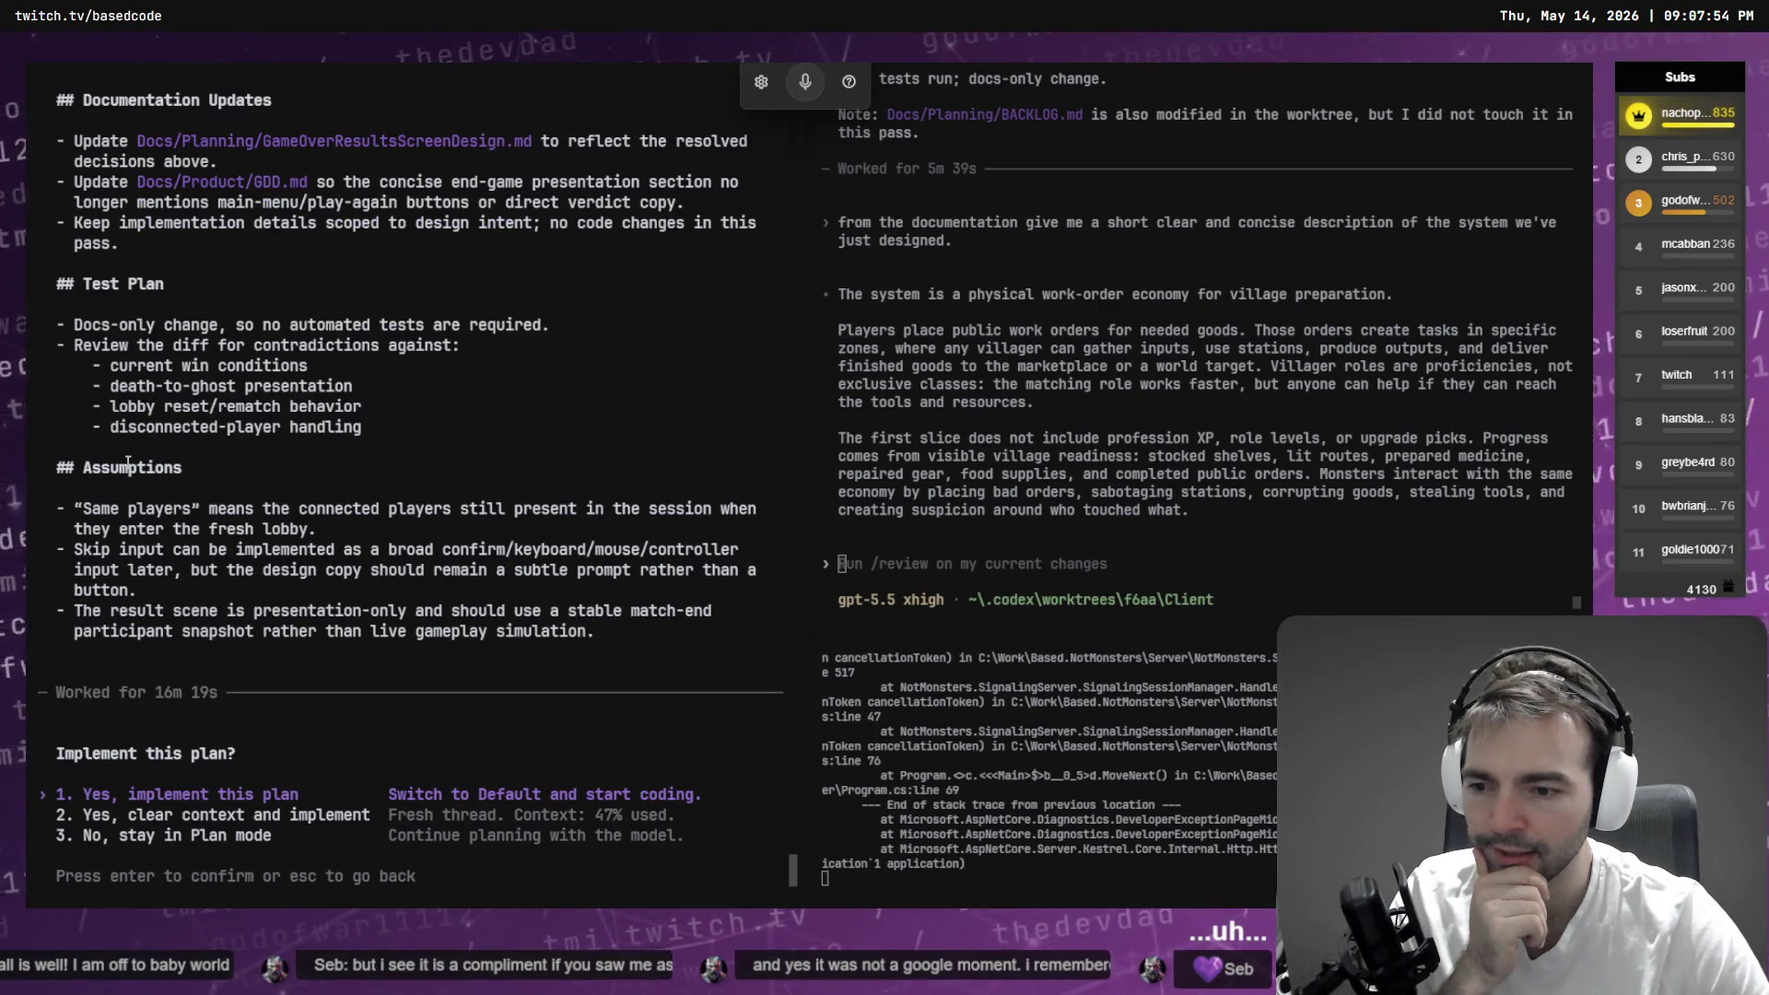
# - Stay in Plan mode and draft a follow-up: the end screen should unload the world and move players
pyautogui.press('Down')
pyautogui.press('Down')
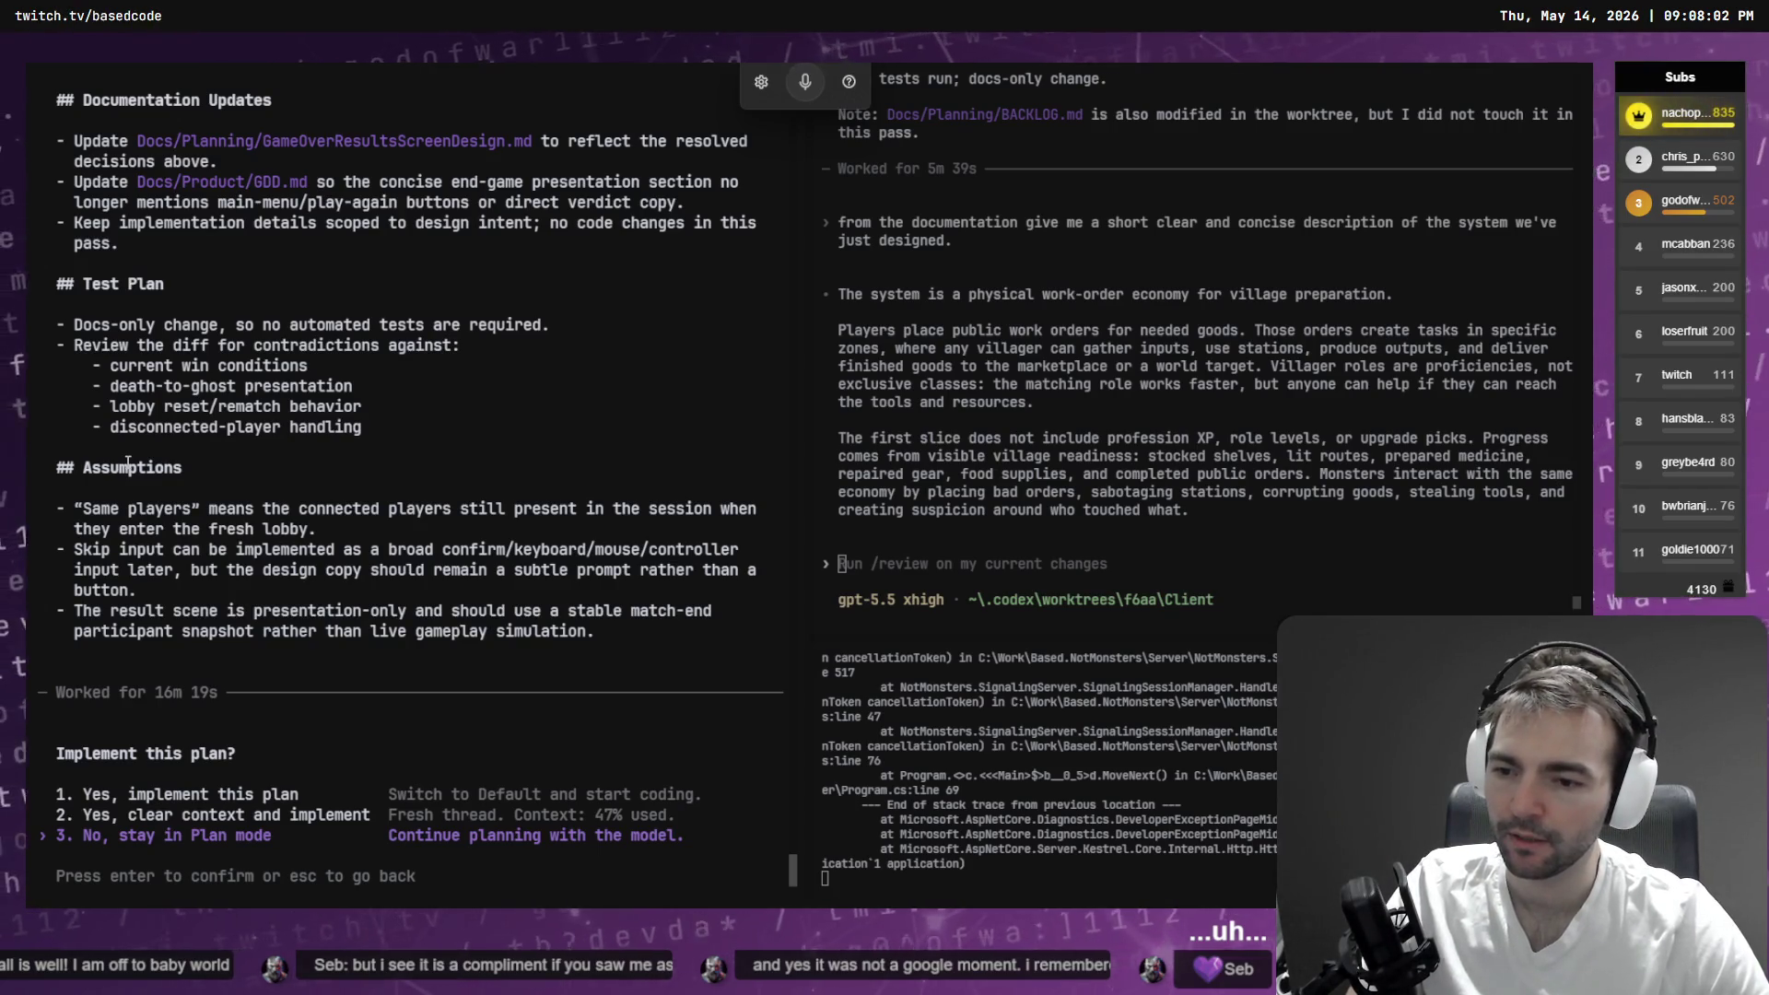
pyautogui.press('Return')
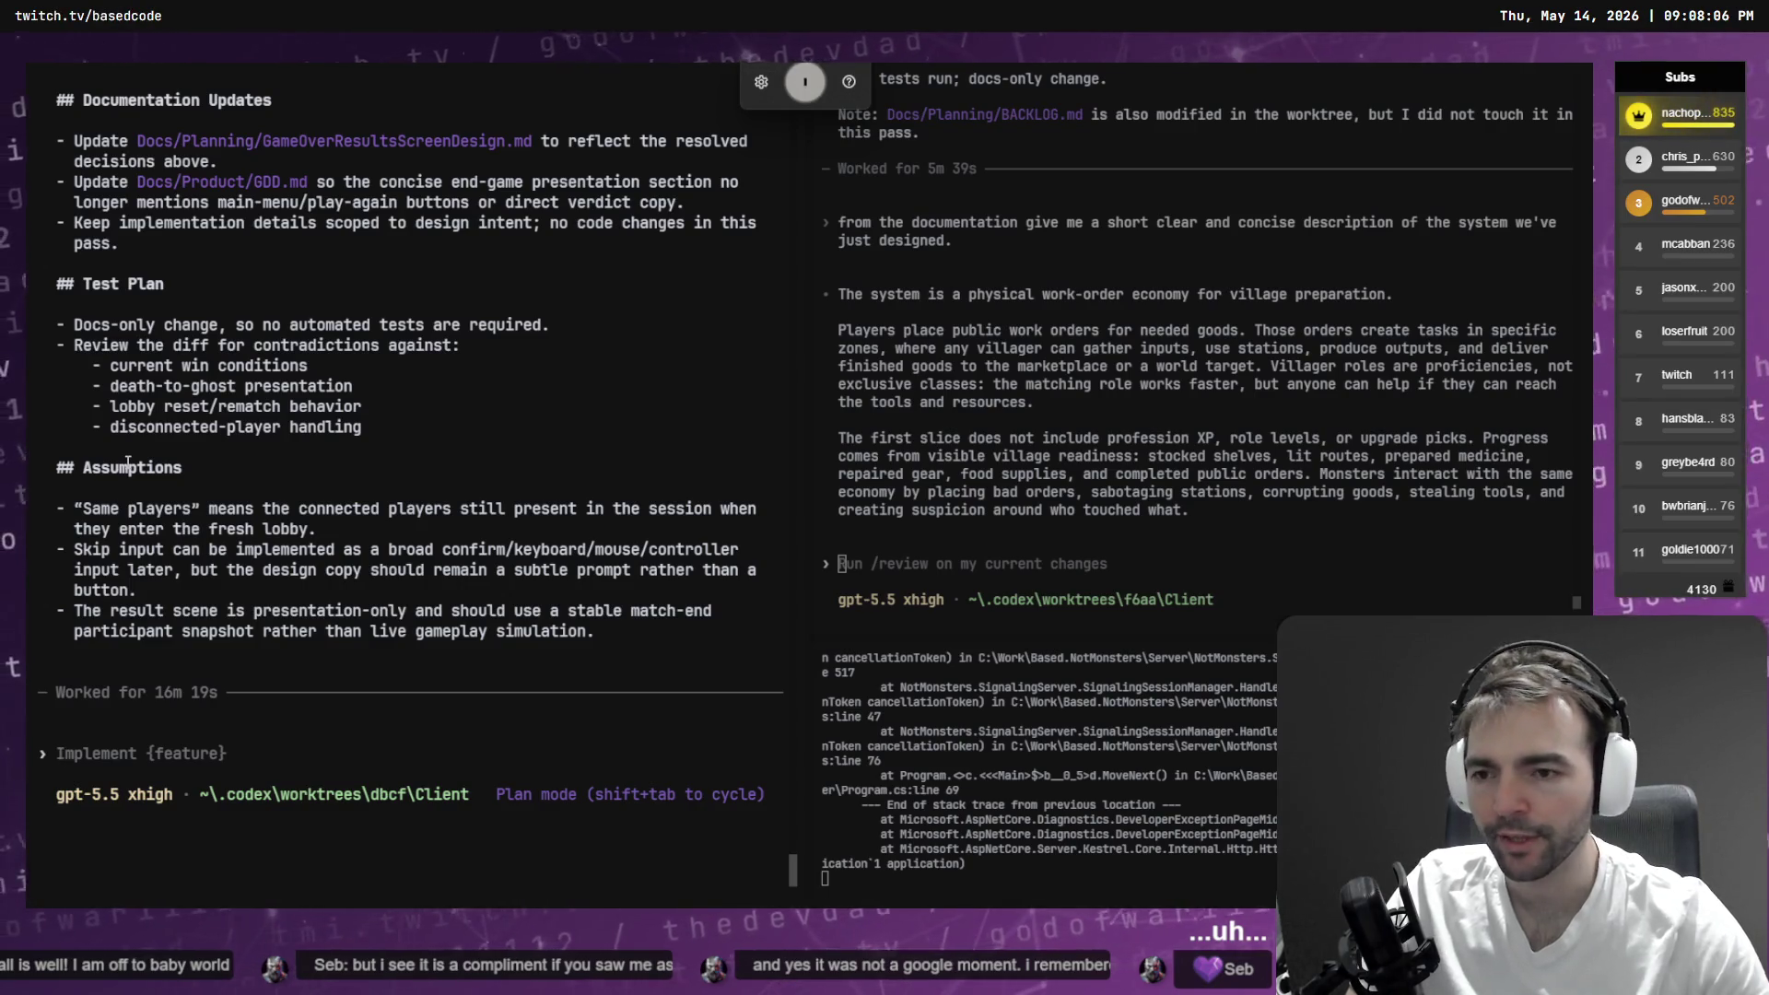
pyautogui.write('one thing that seems to be missing from this design so far is that the')
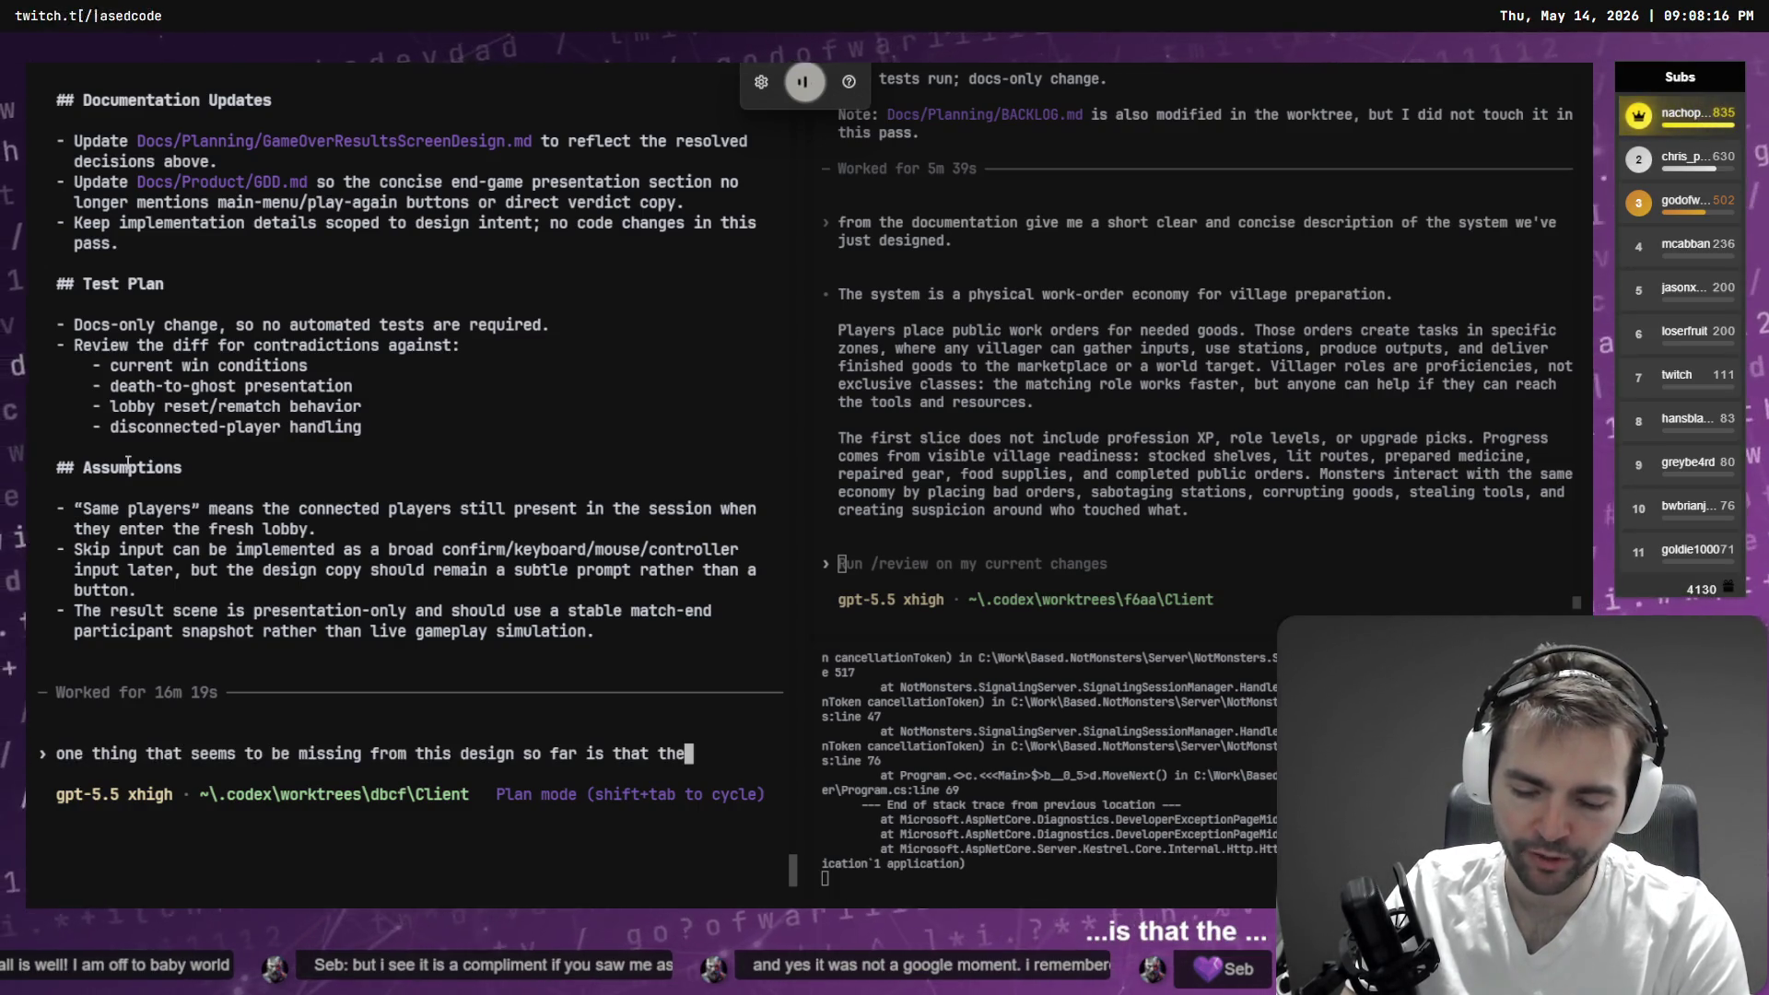
pyautogui.write('end screen should fade in')
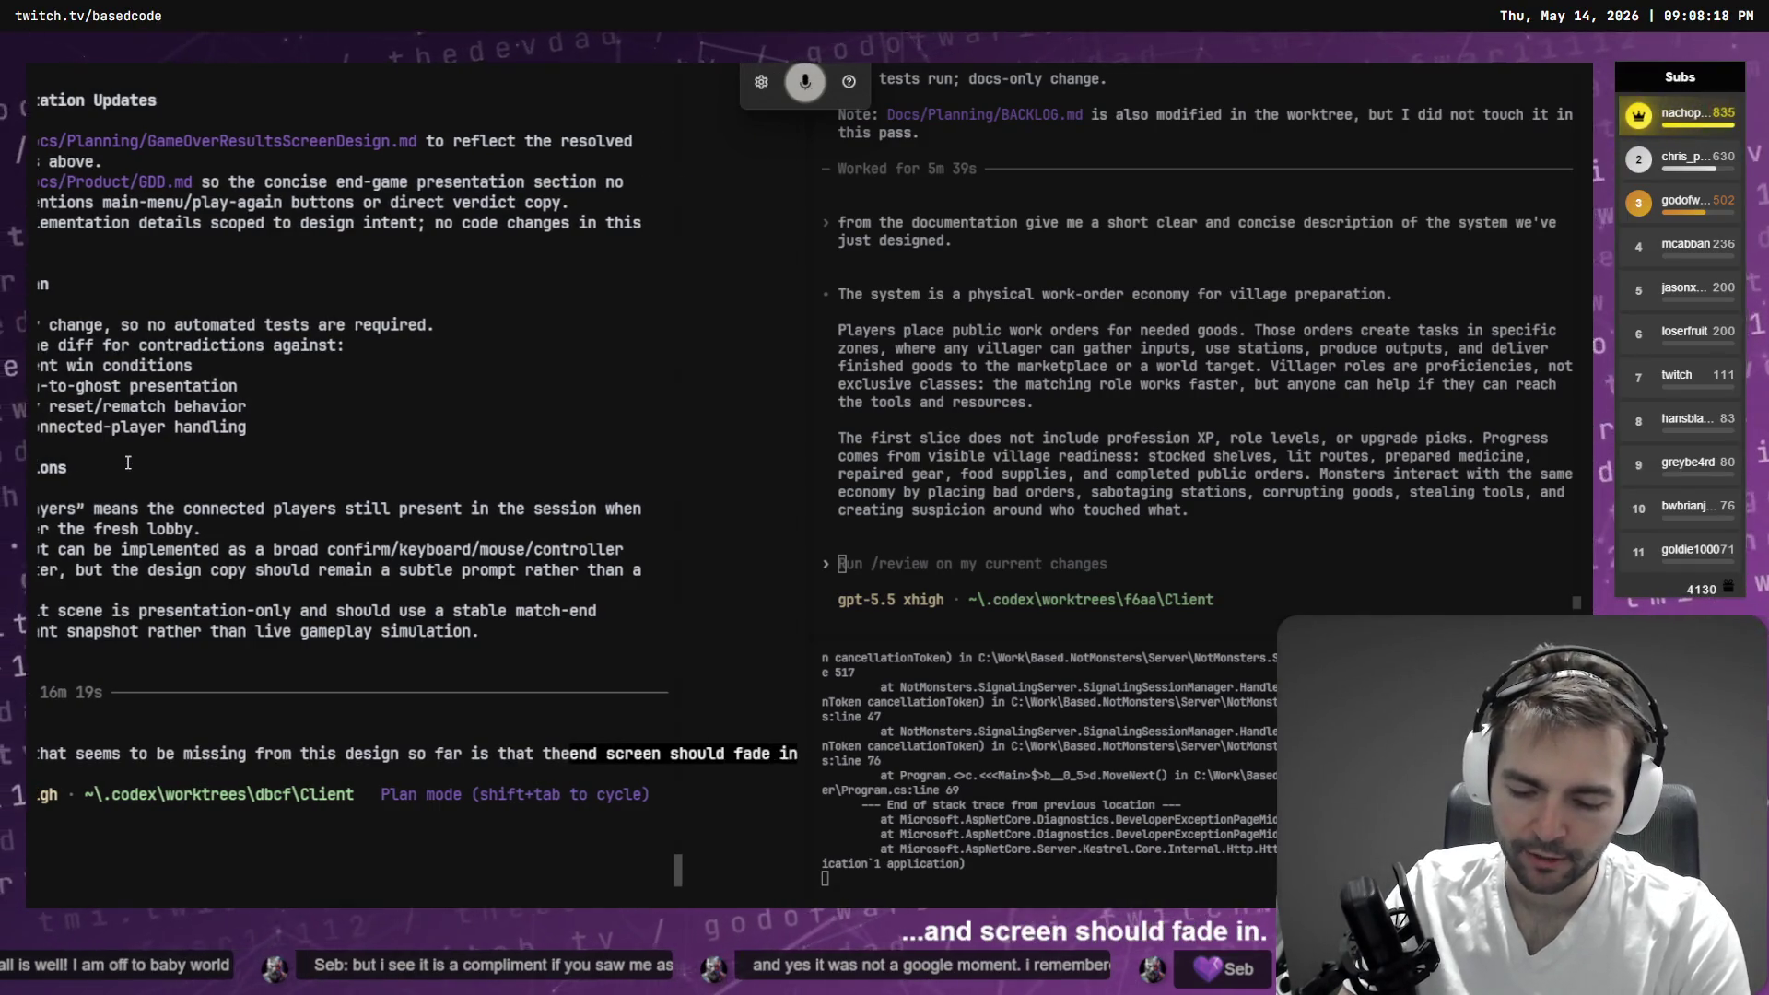
pyautogui.write('the game should')
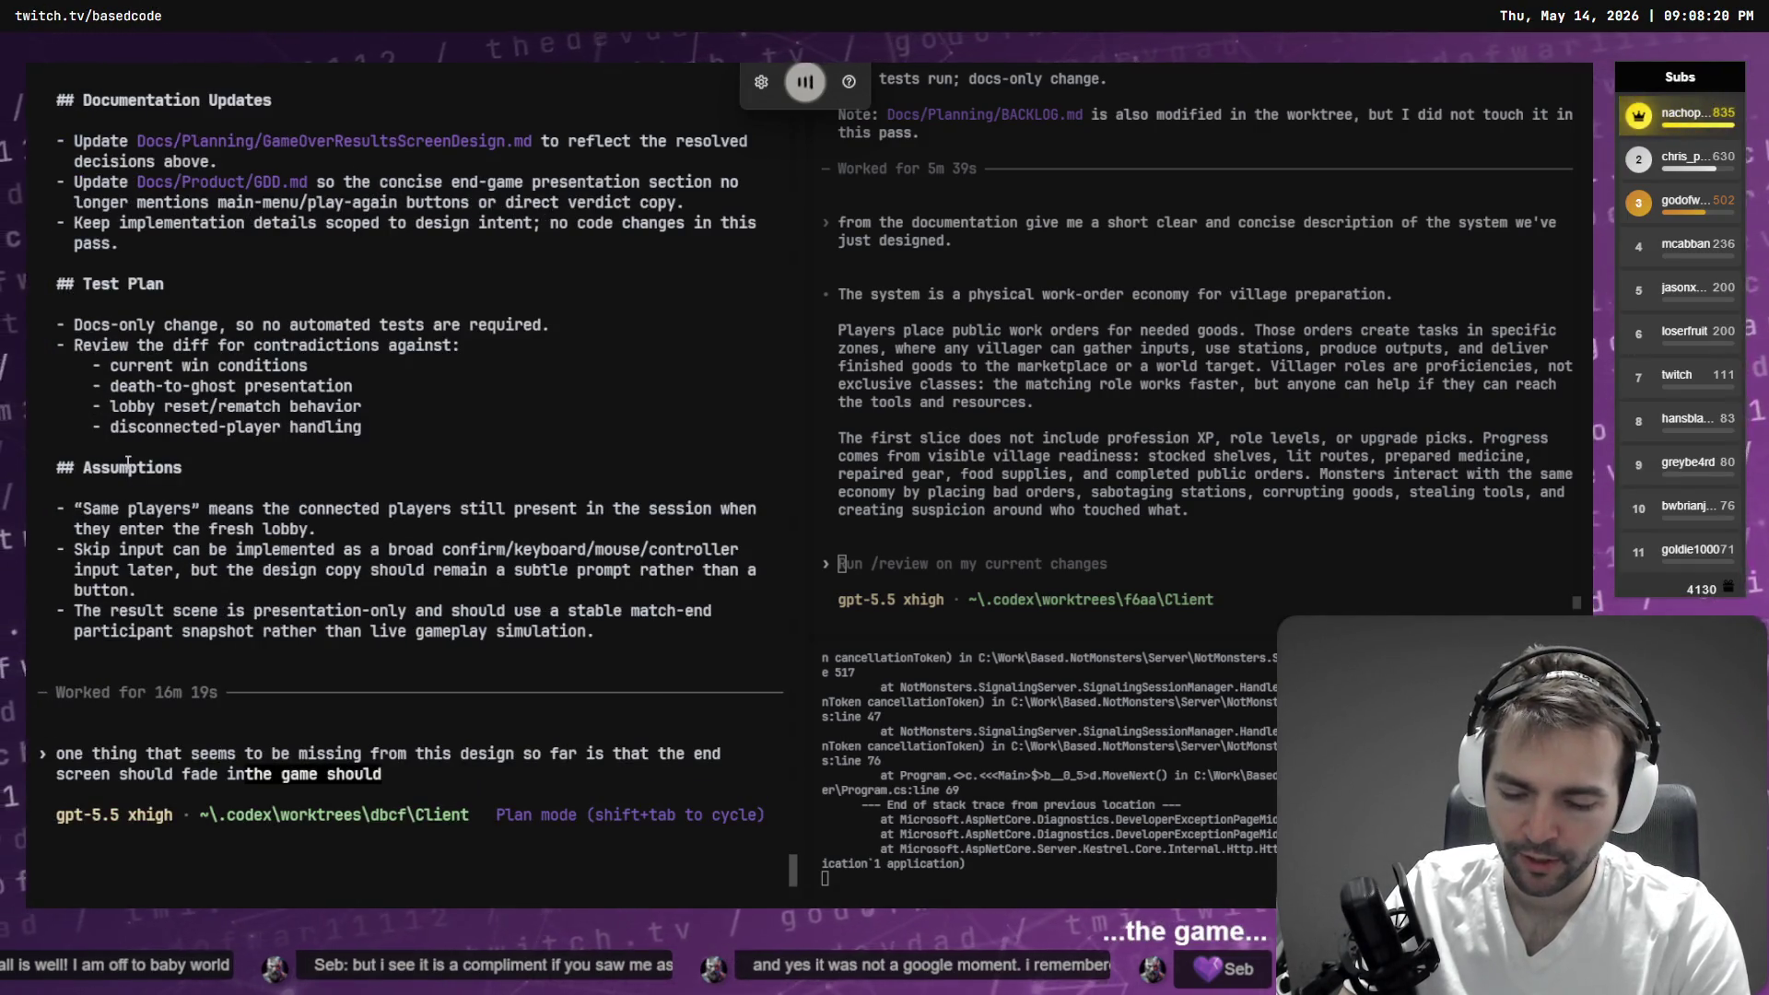
pyautogui.write(' unload the current')
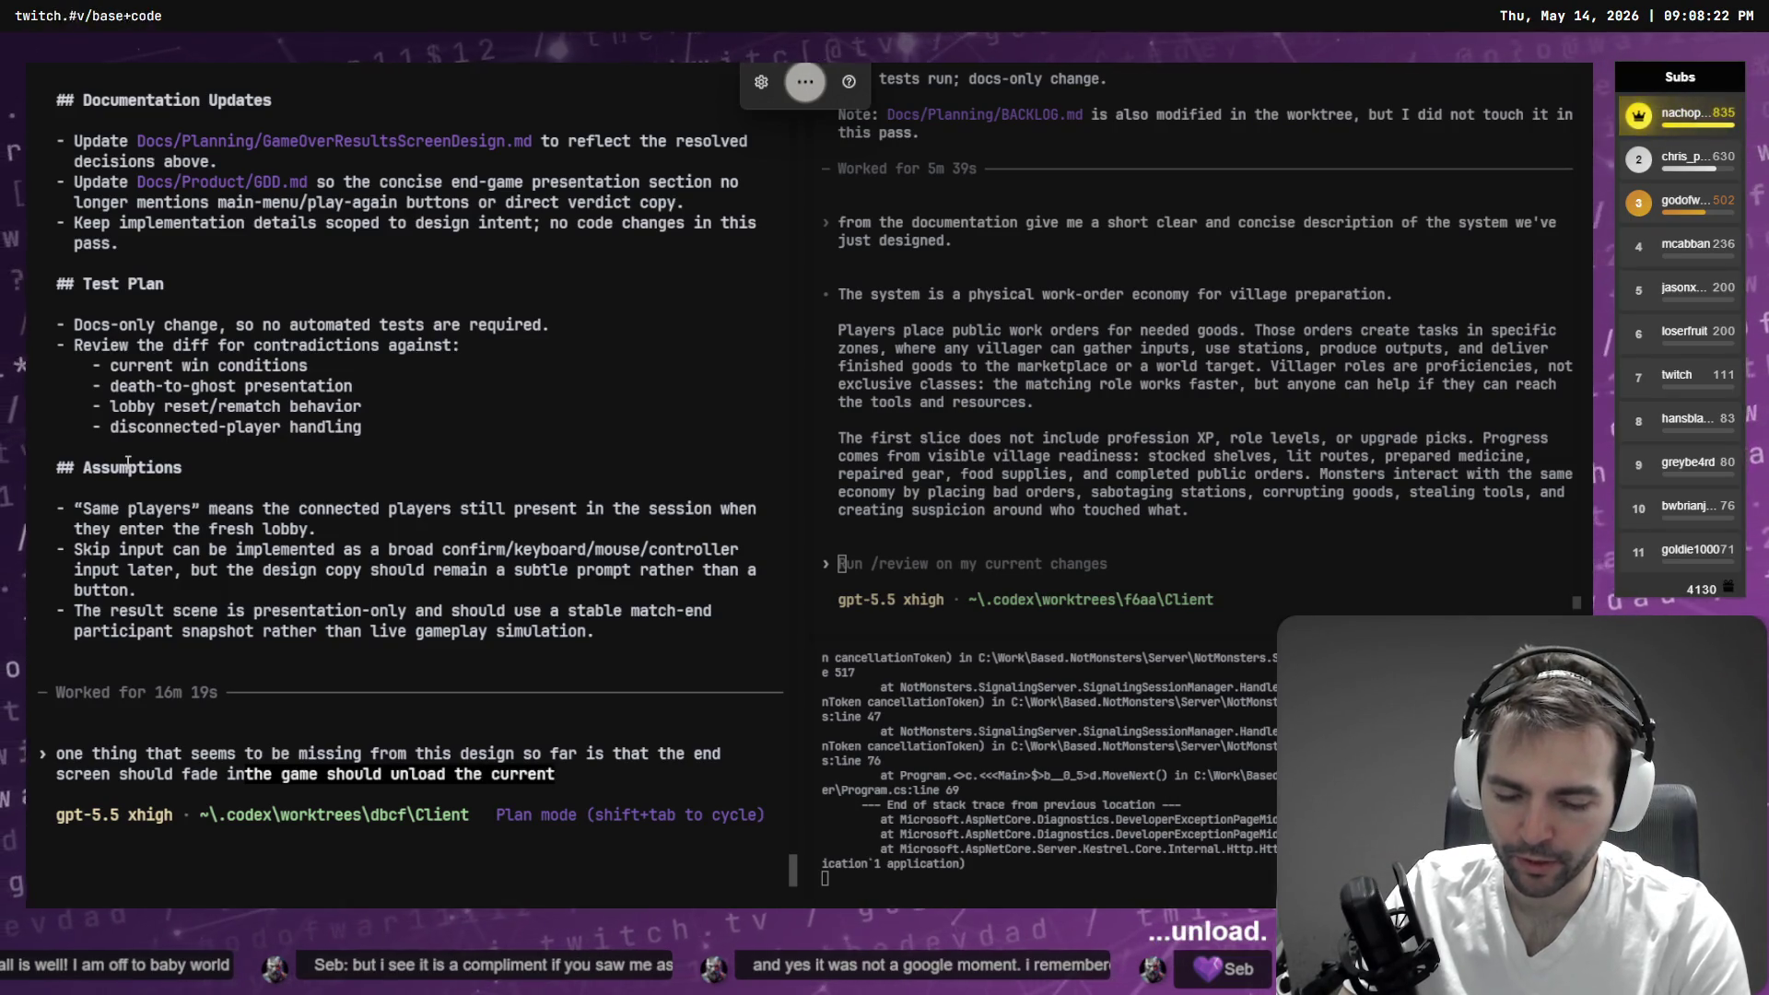
pyautogui.write(' world and clear up')
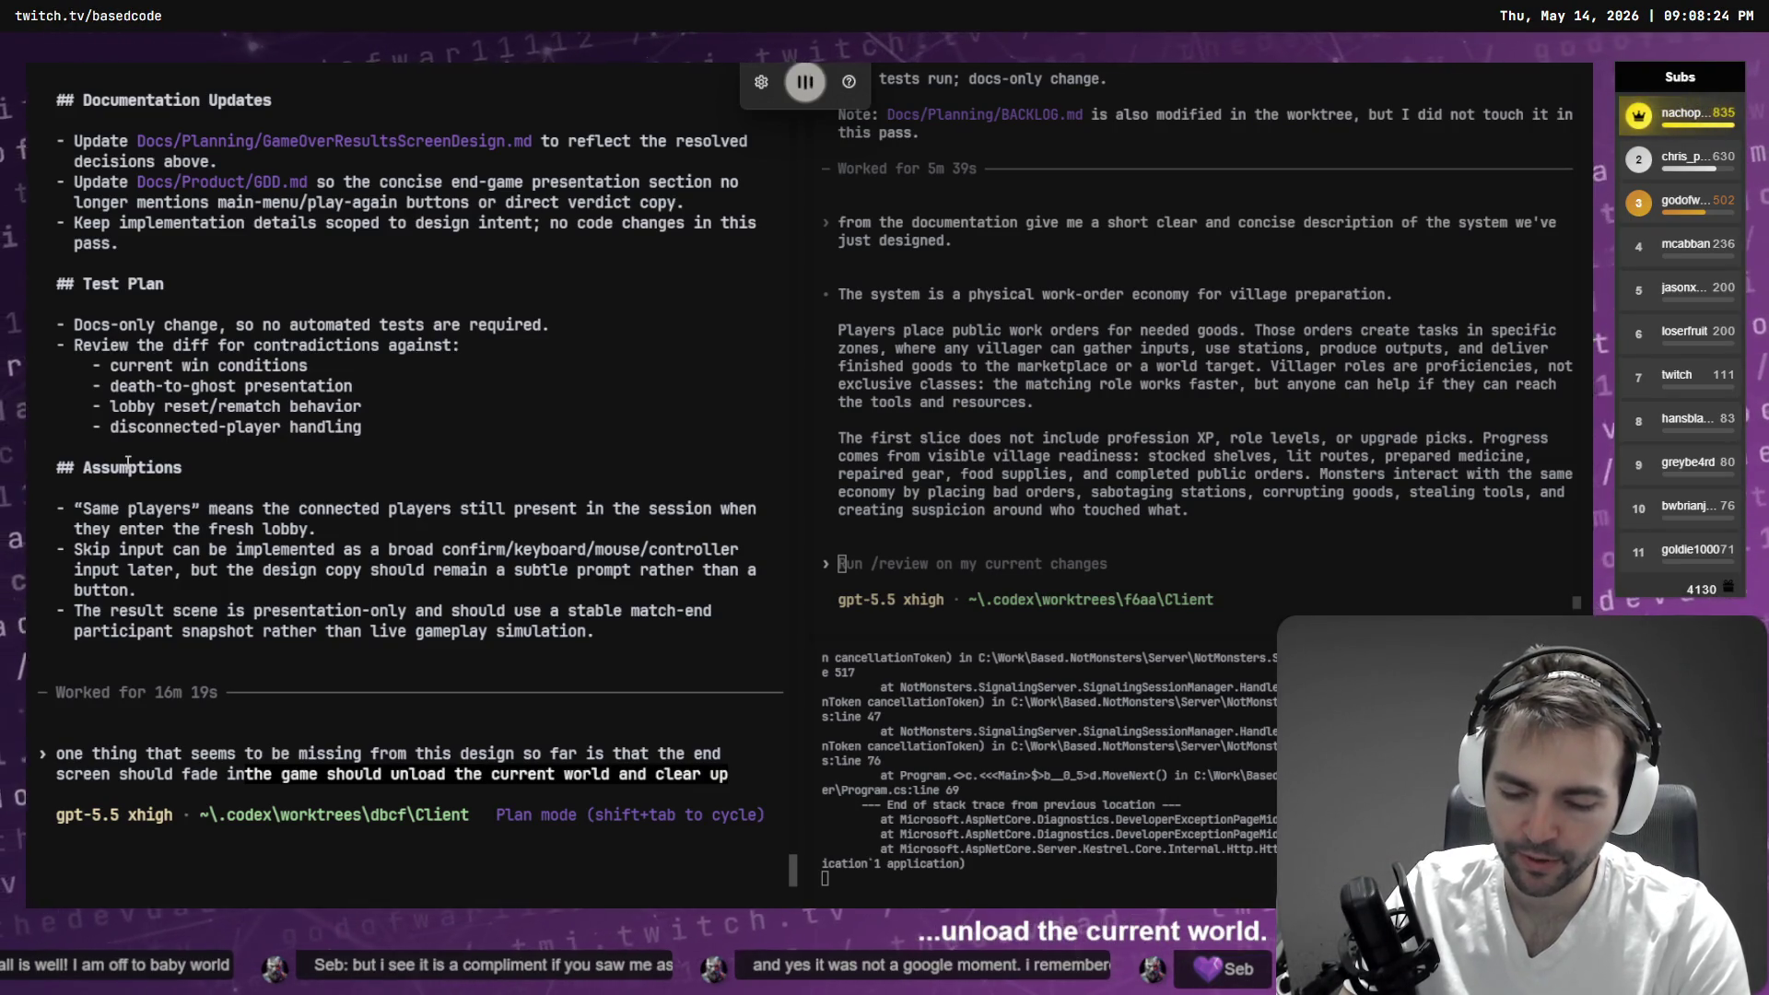
pyautogui.write(' all of the variables while')
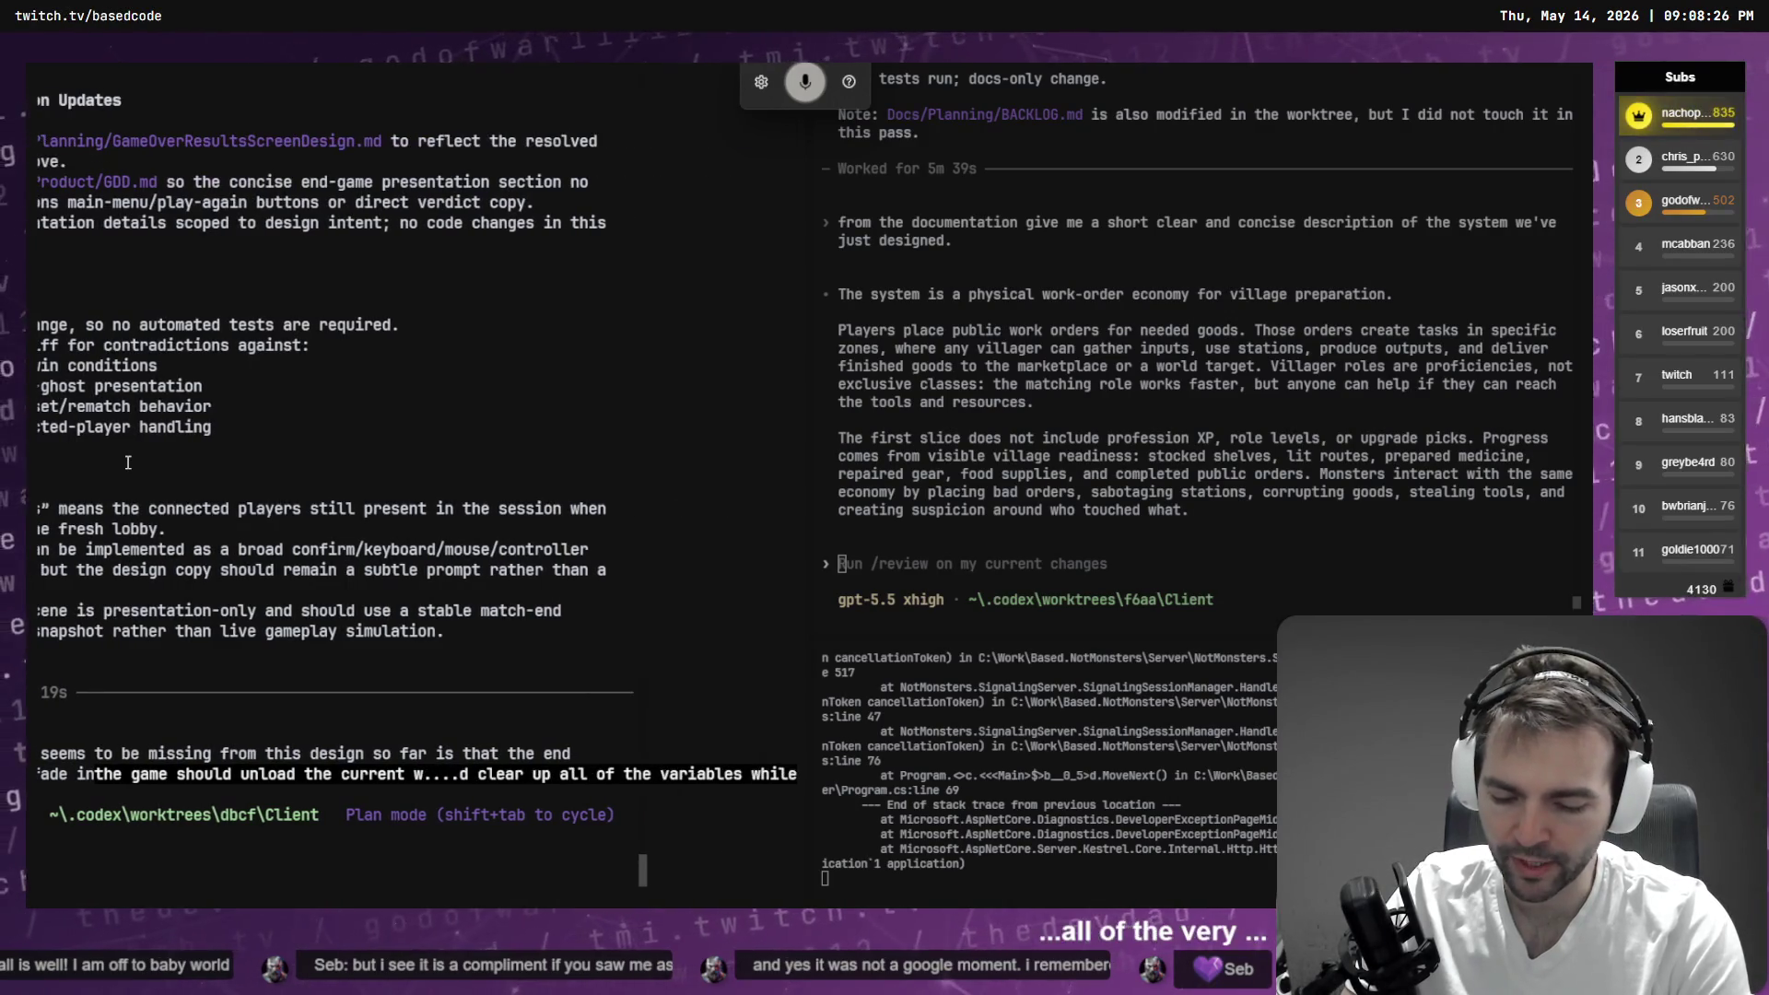
pyautogui.write(' retaining enough information about')
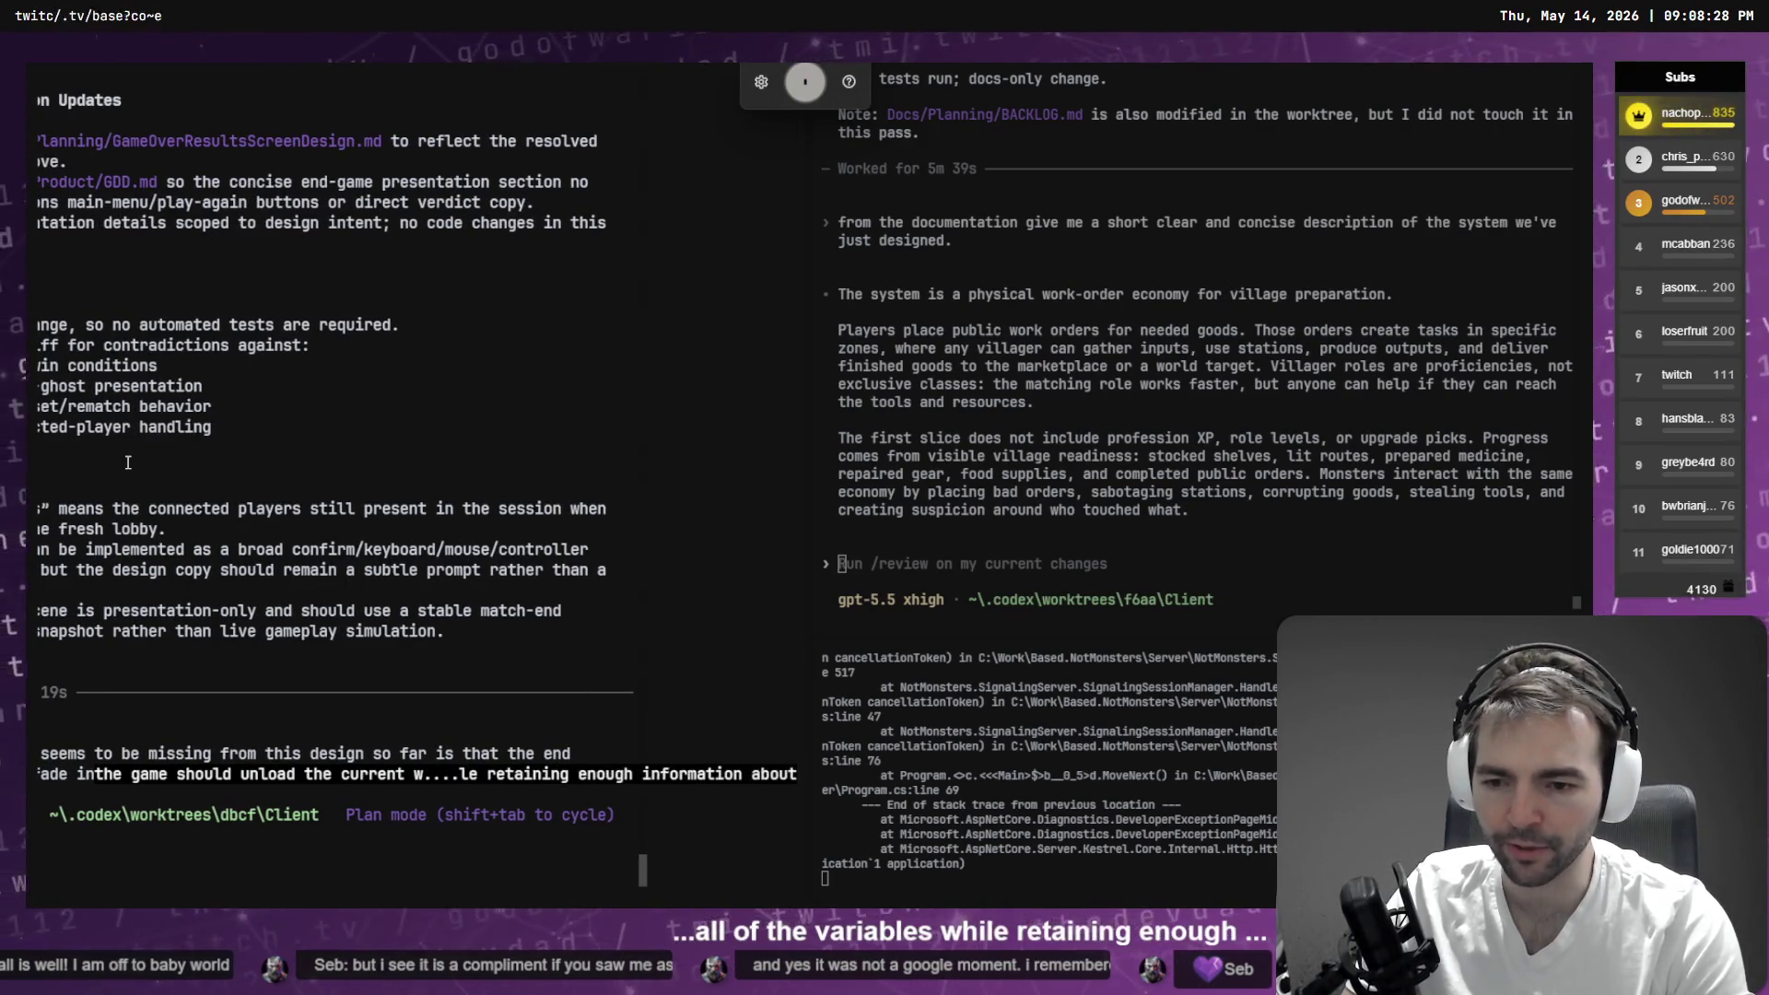
pyautogui.write(' the play through')
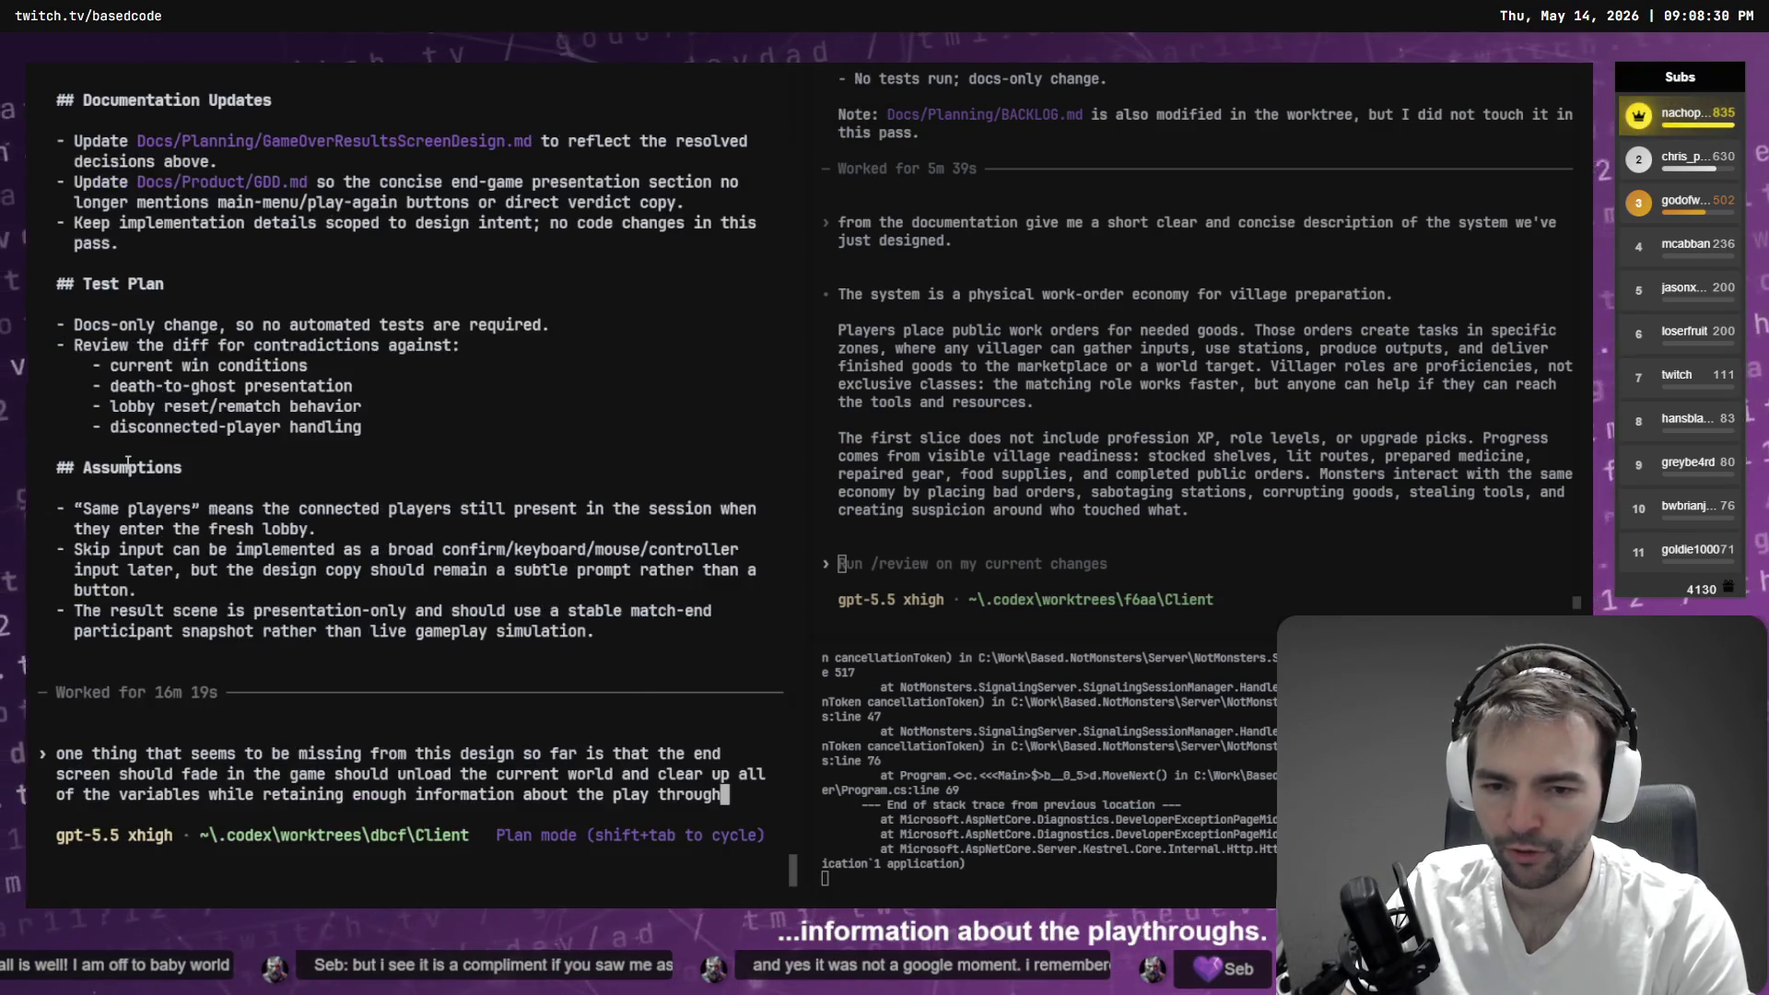
pyautogui.write('to perform the switches required for characters')
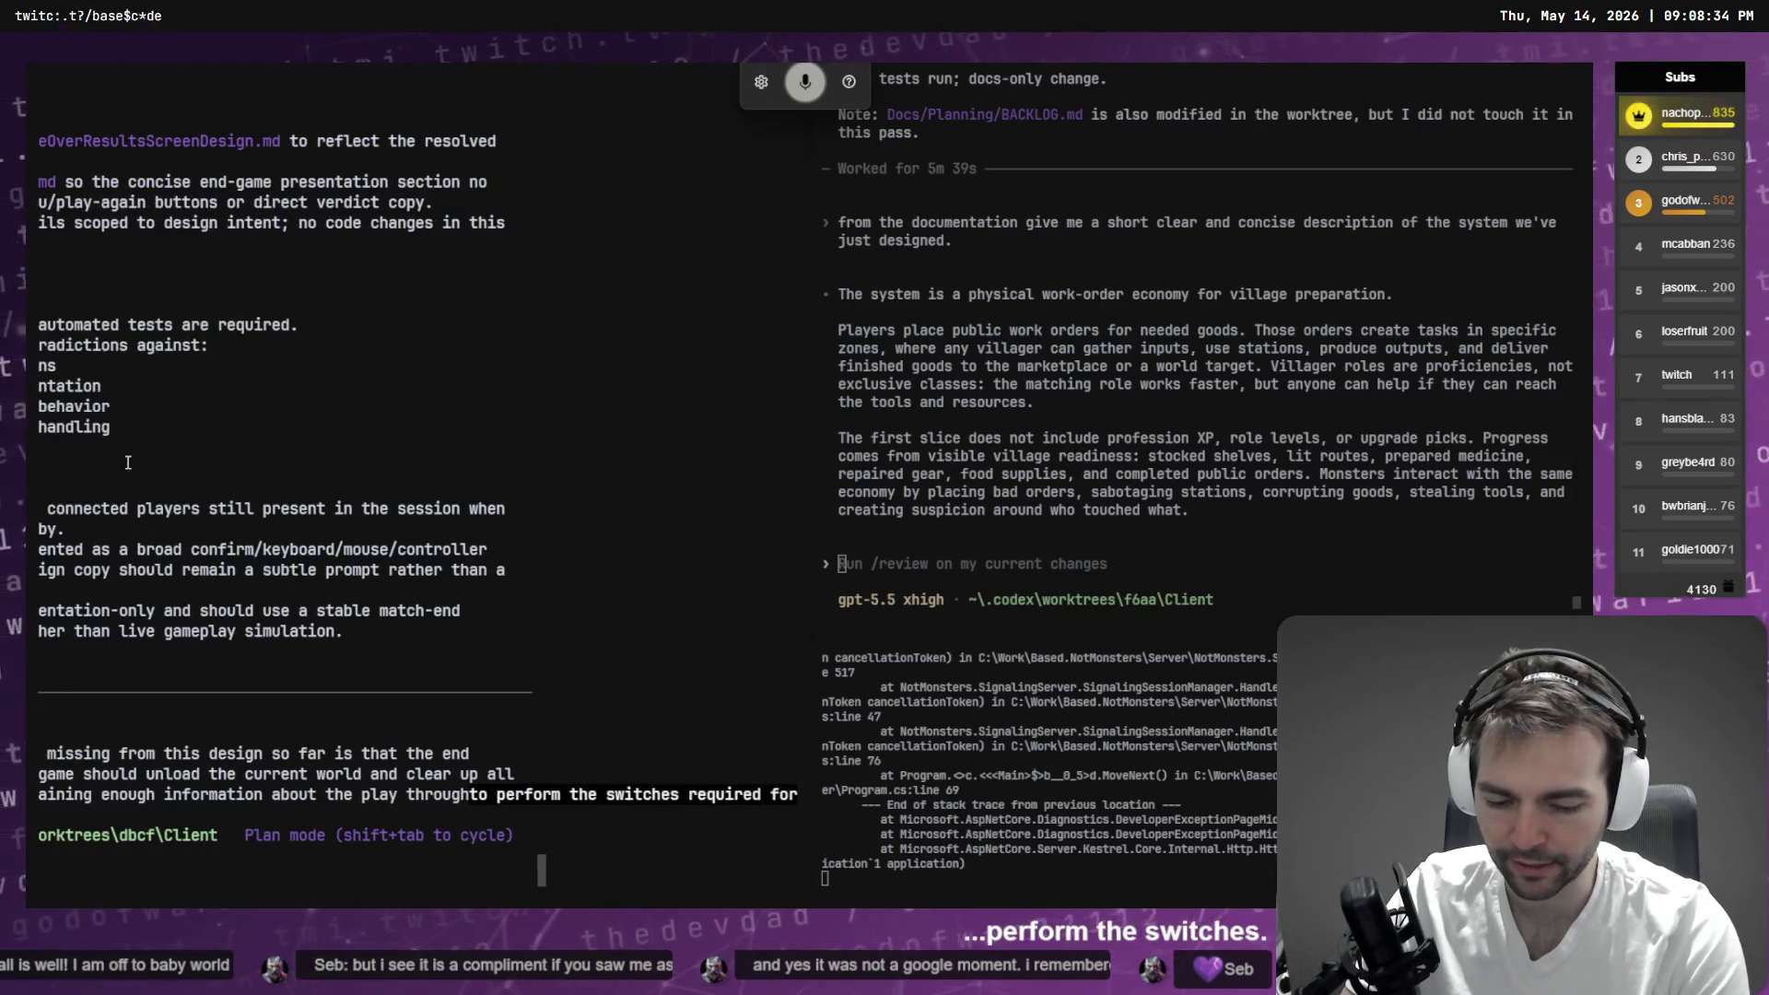
pyautogui.write(' on the screen')
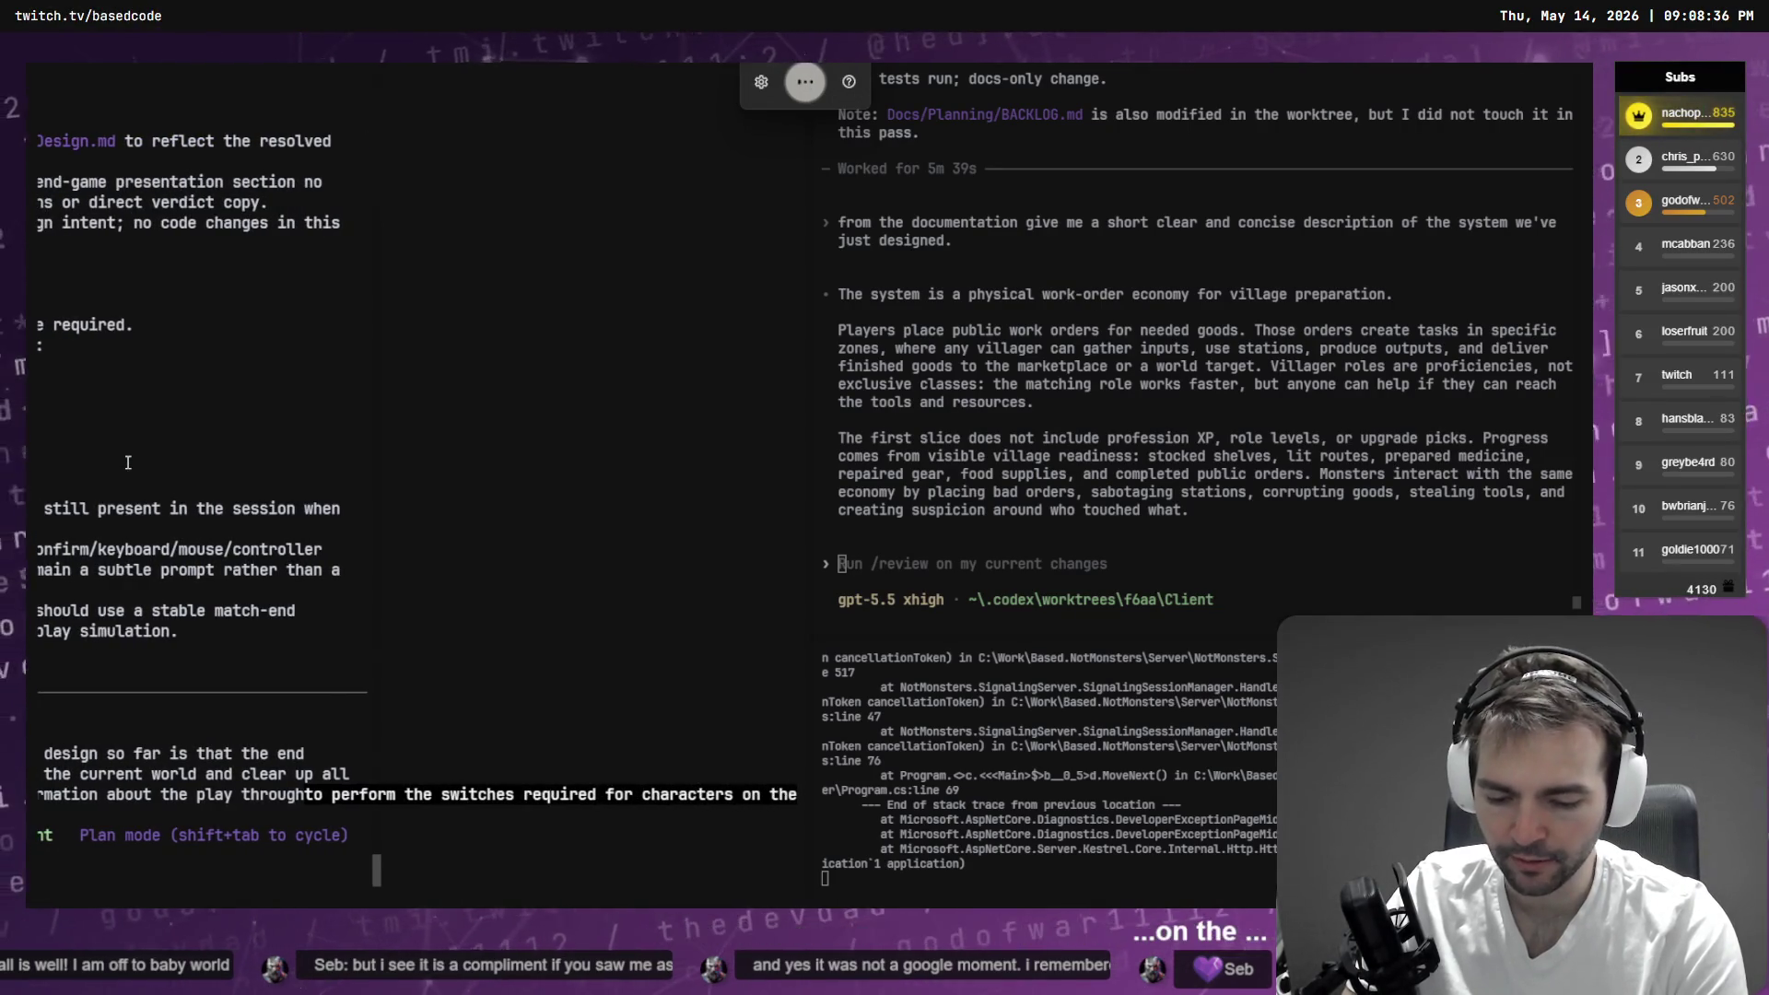
pyautogui.write('it should be moving')
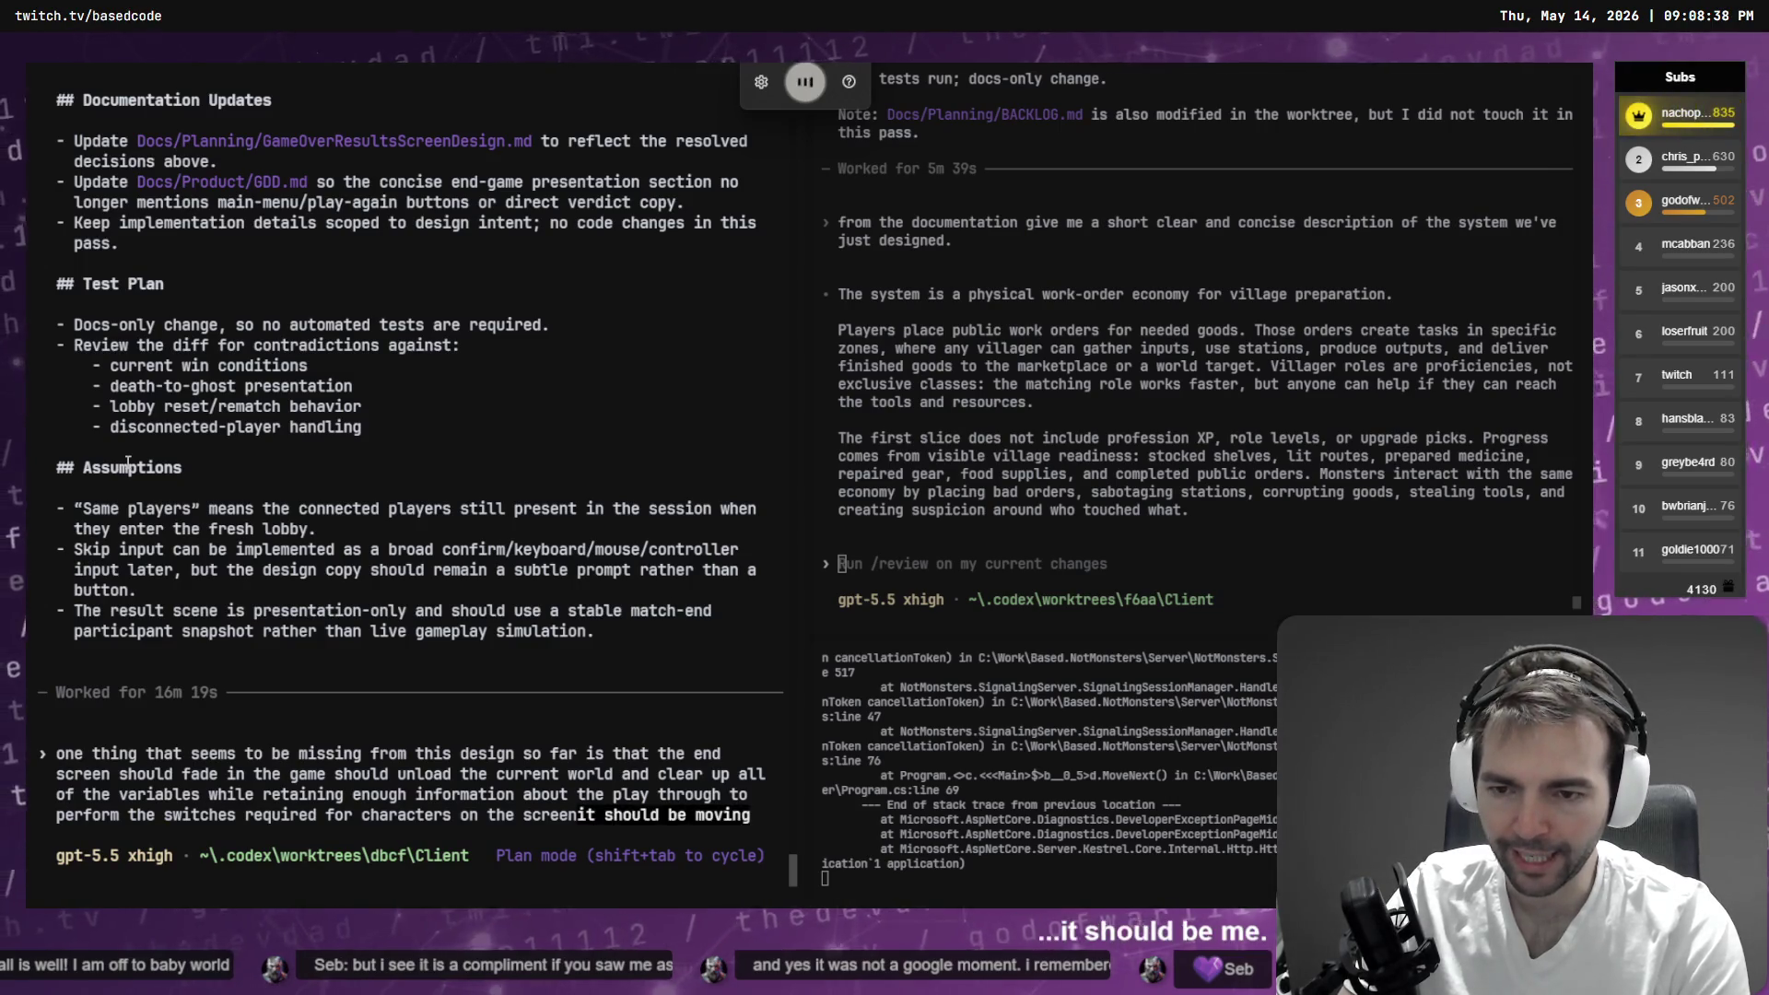
pyautogui.write(' players into a new location.')
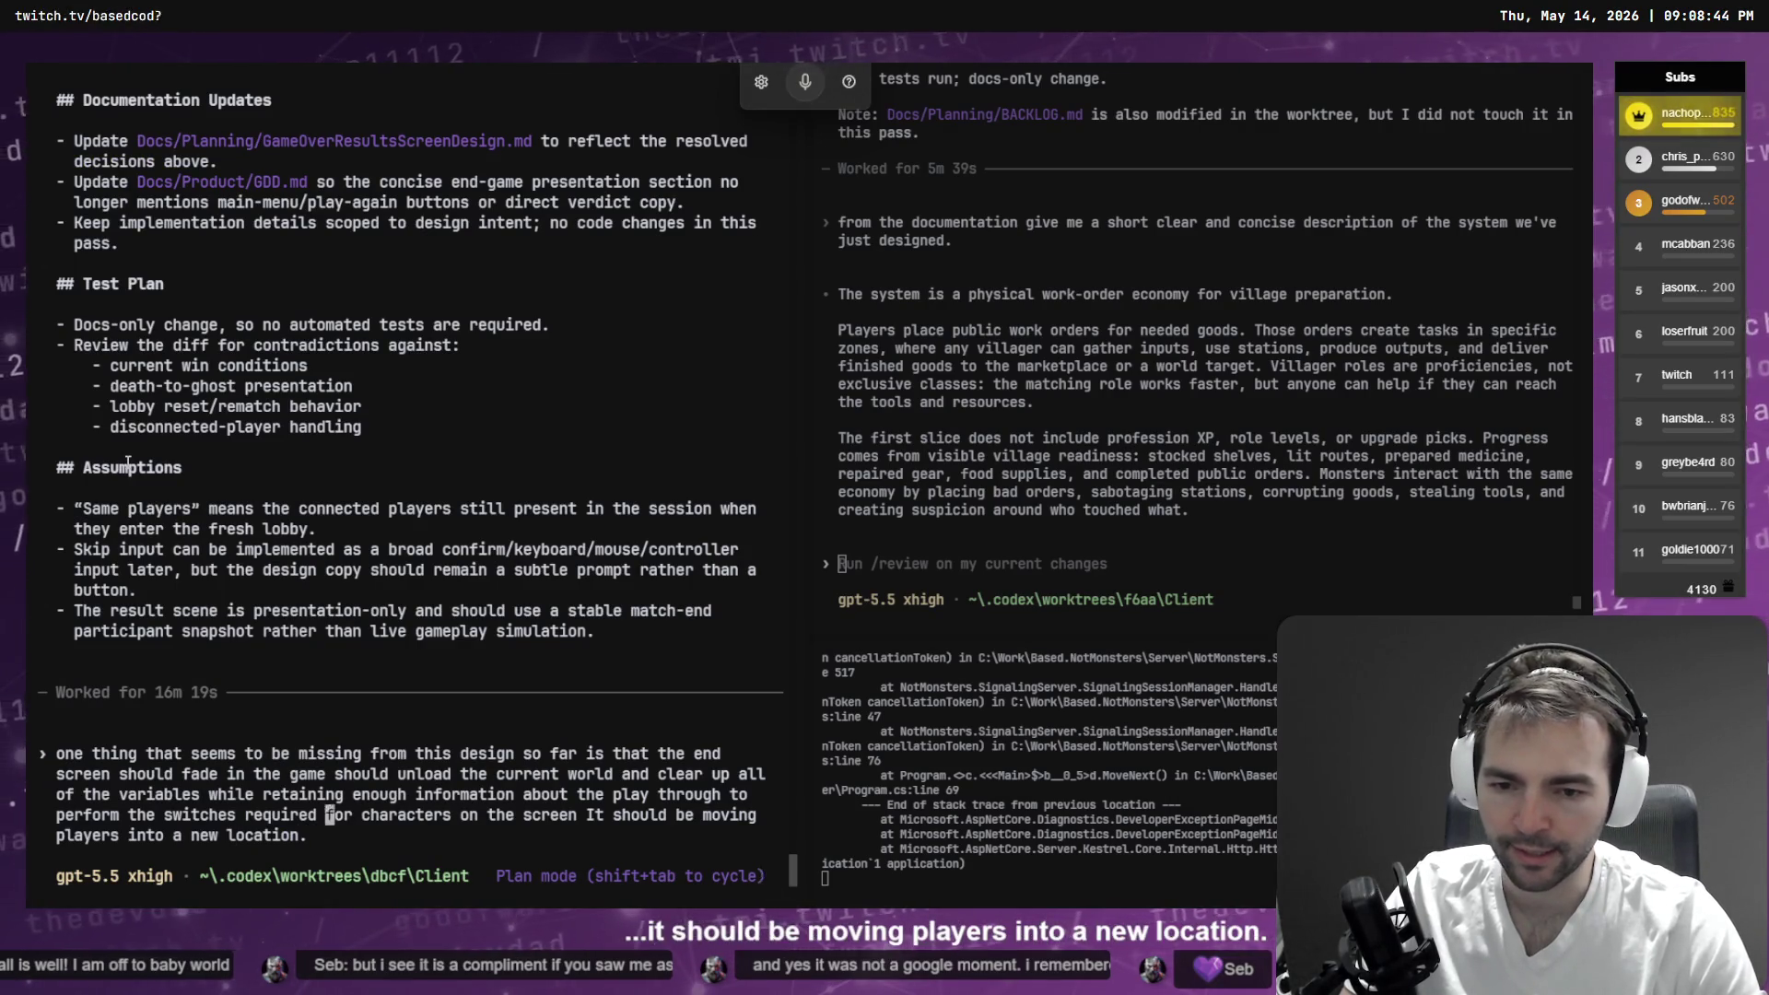
pyautogui.press('Up')
pyautogui.press('Home')
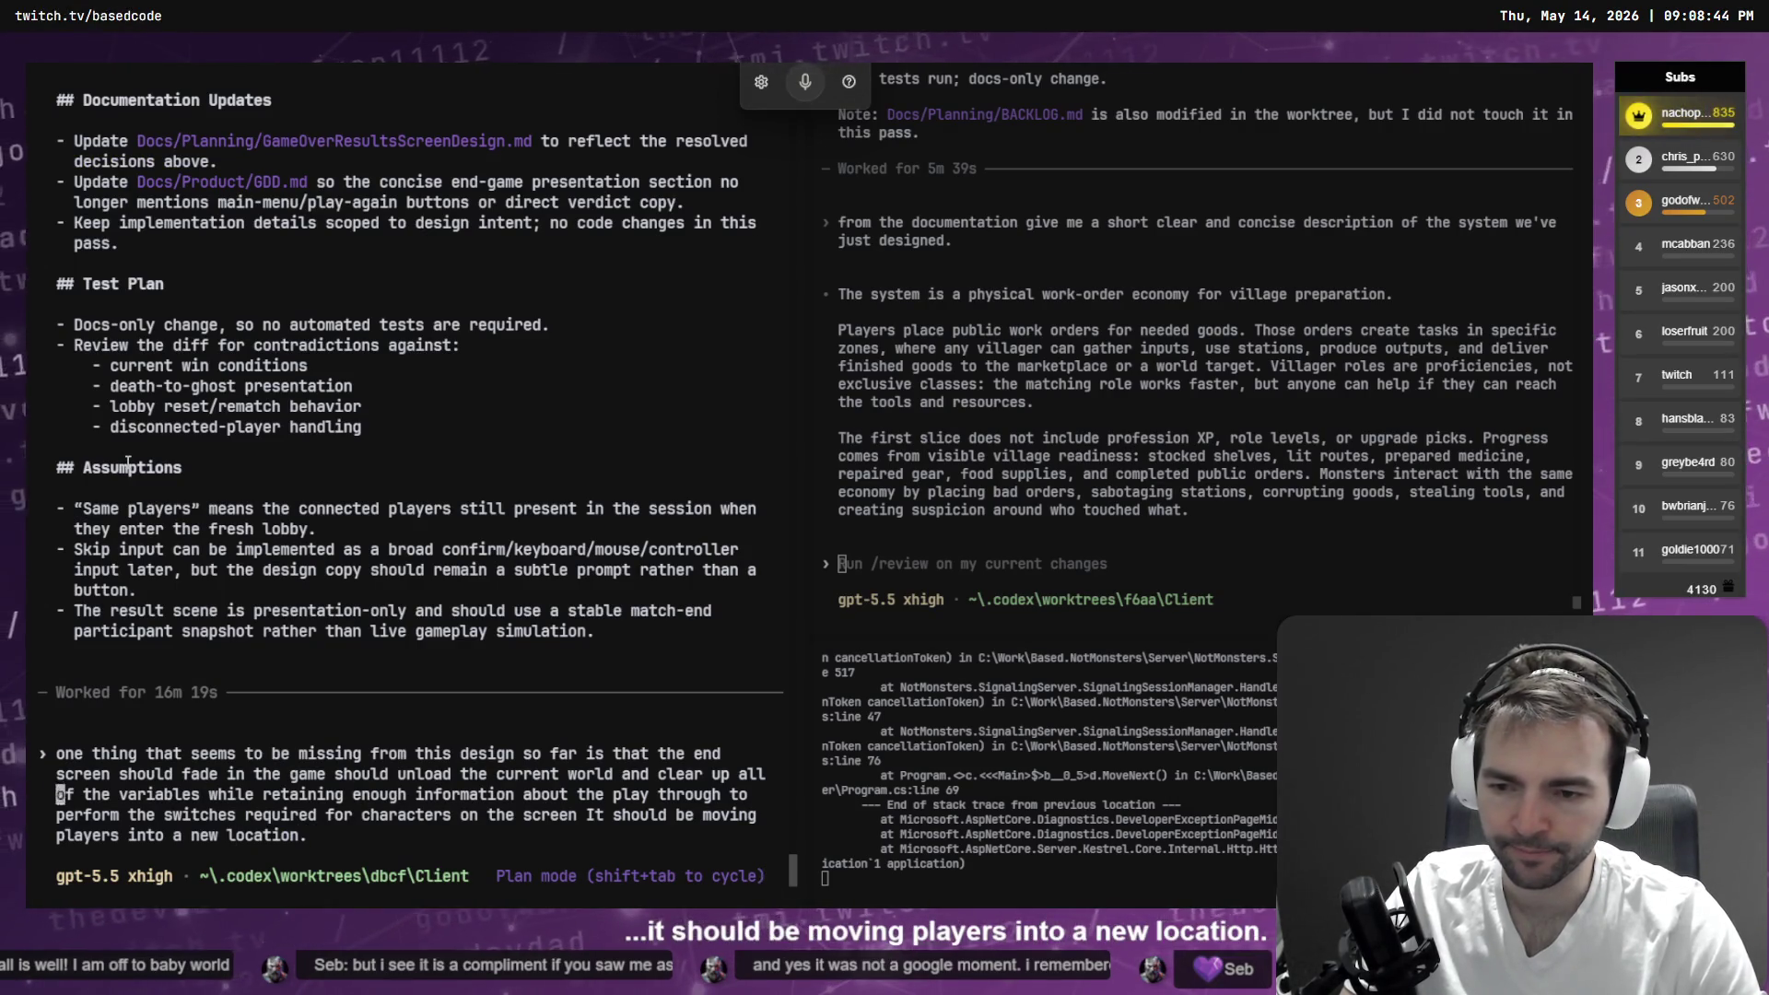
# - Replace 'unload the current world and clear up' in the draft with 'reset', starting a new sentence
pyautogui.hotkey('ctrl', 'Left')
pyautogui.hotkey('ctrl', 'Left')
pyautogui.hotkey('ctrl', 'Left')
pyautogui.press('Left')
pyautogui.hotkey('ctrl', 'Right')
pyautogui.hotkey('ctrl', 'Right')
pyautogui.hotkey('ctrl', 'Right')
pyautogui.hotkey('ctrl', 'Left')
pyautogui.hotkey('ctrl', 'Left')
pyautogui.hotkey('ctrl', 'Left')
pyautogui.press('Up')
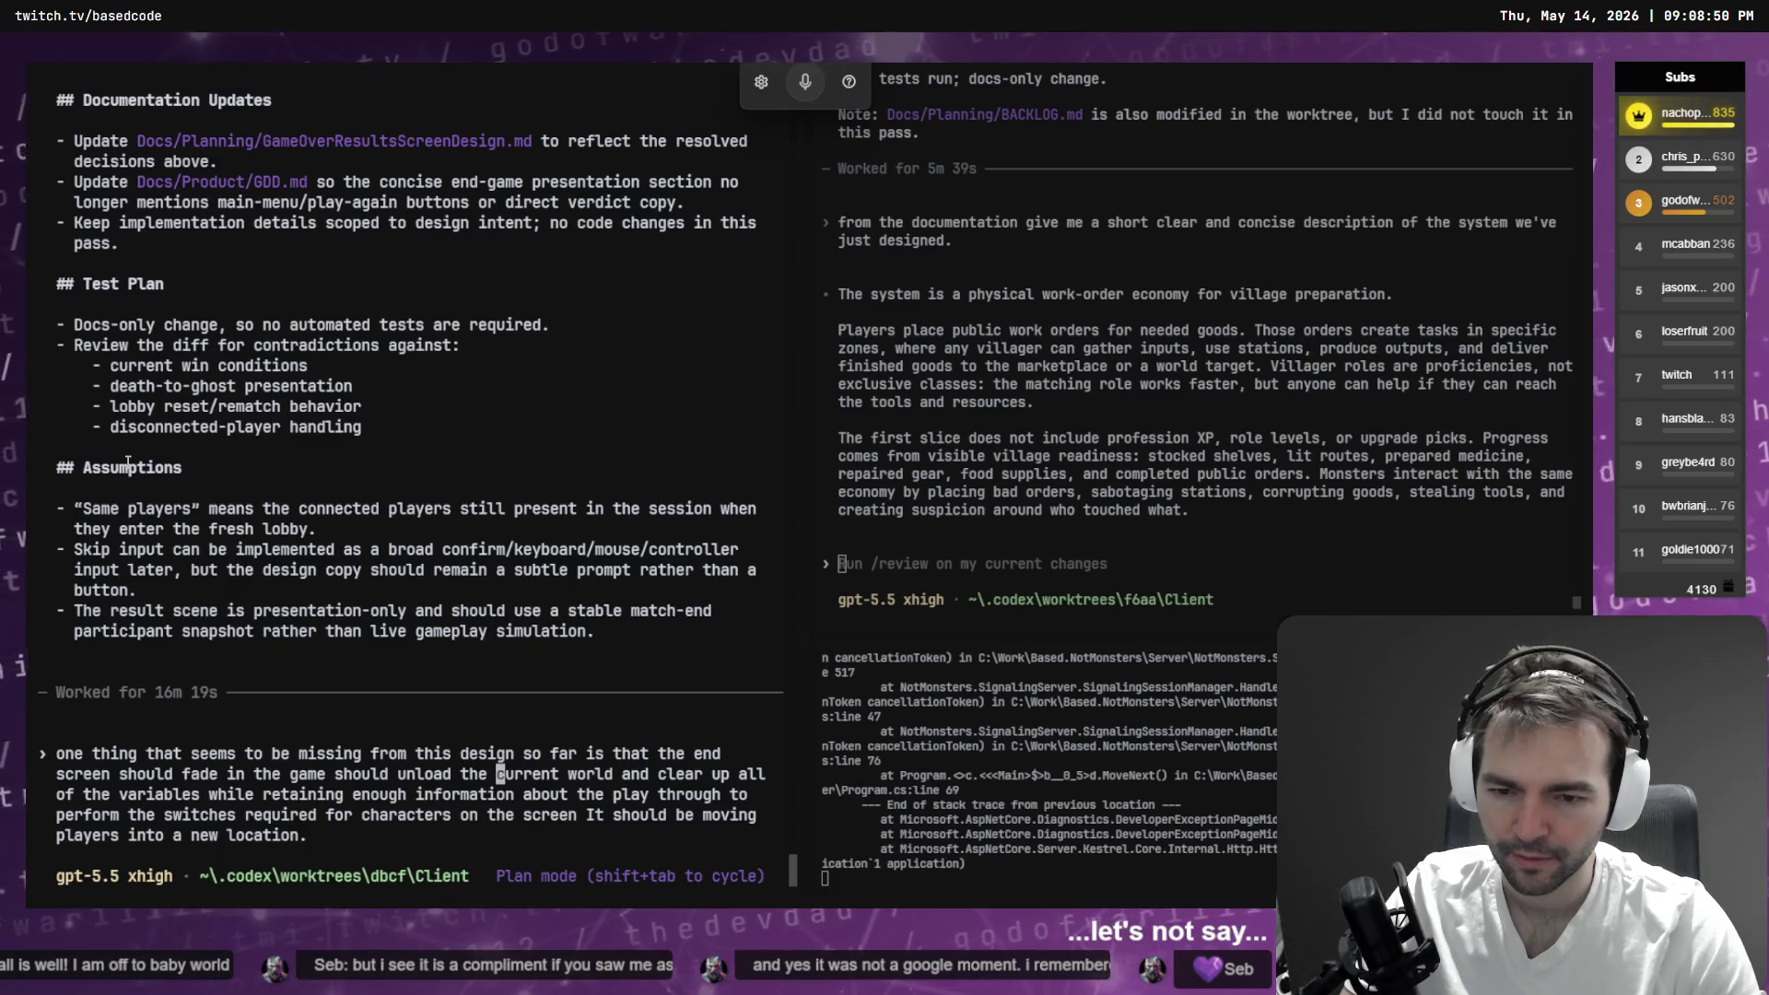
pyautogui.hotkey('ctrl', 'Left')
pyautogui.hotkey('ctrl', 'Left')
pyautogui.hotkey('ctrl', 'Left')
pyautogui.hotkey('ctrl', 'Right')
pyautogui.hotkey('ctrl', 'Right')
pyautogui.hotkey('ctrl', 'Right')
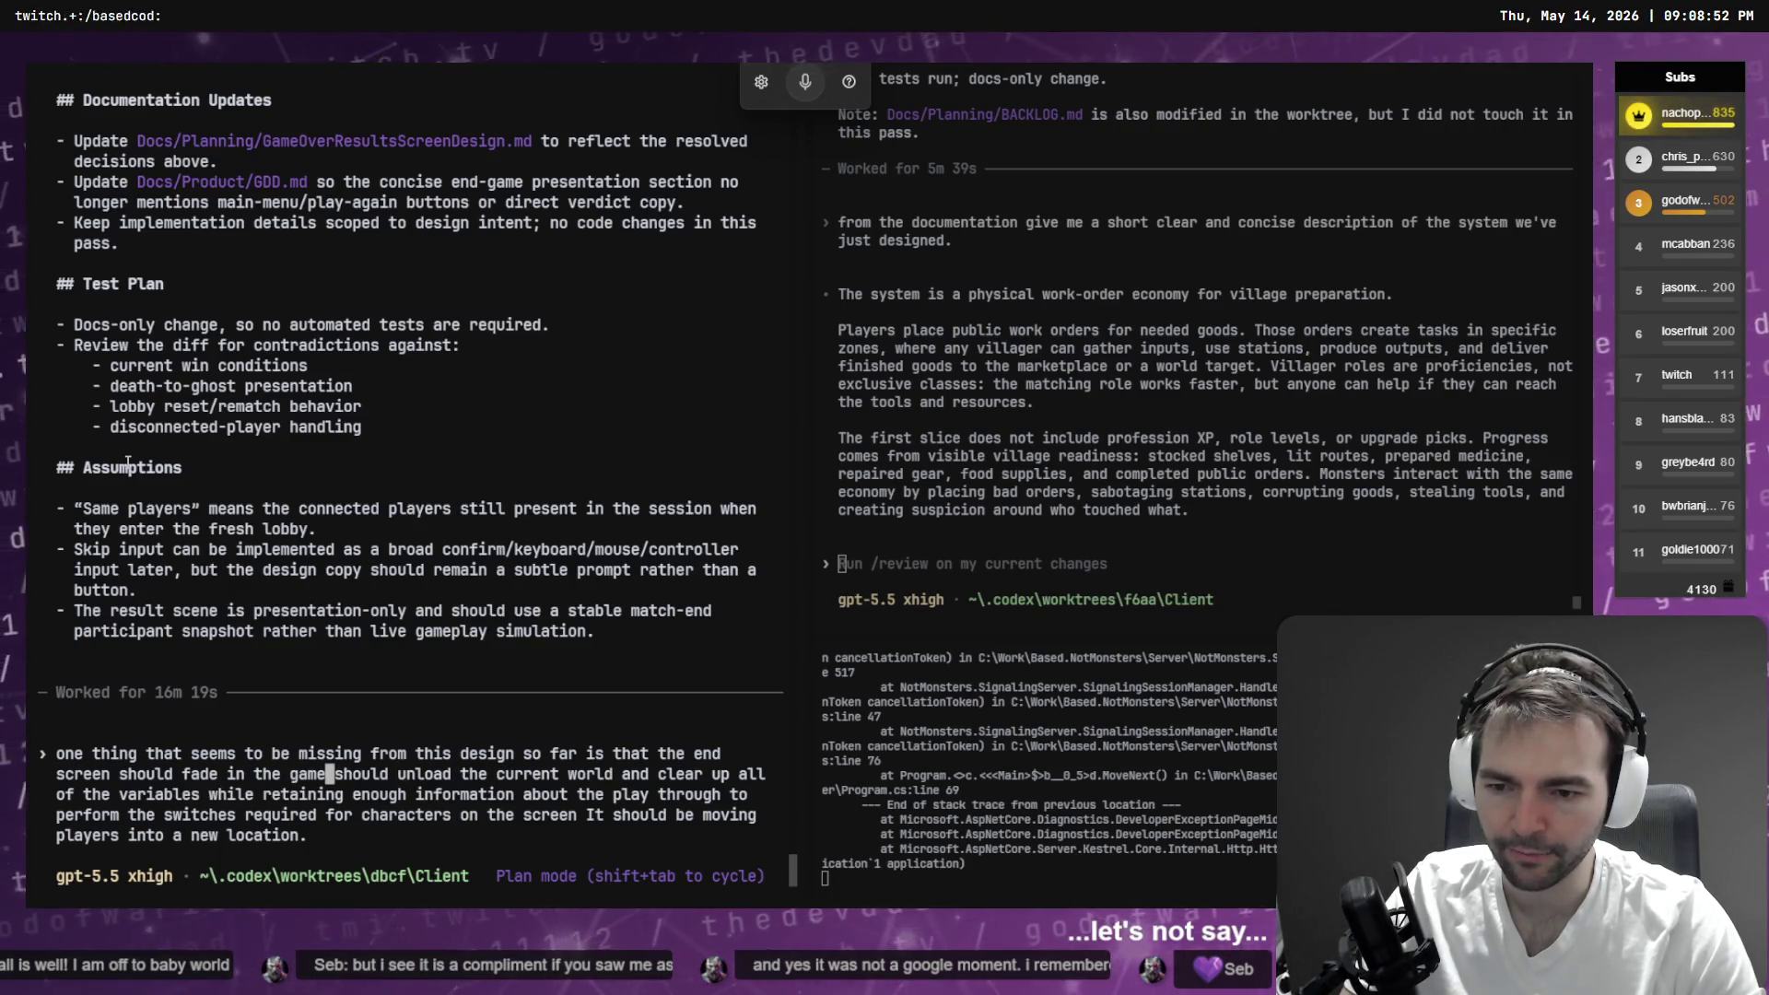
pyautogui.hotkey('ctrl', 'BackSpace')
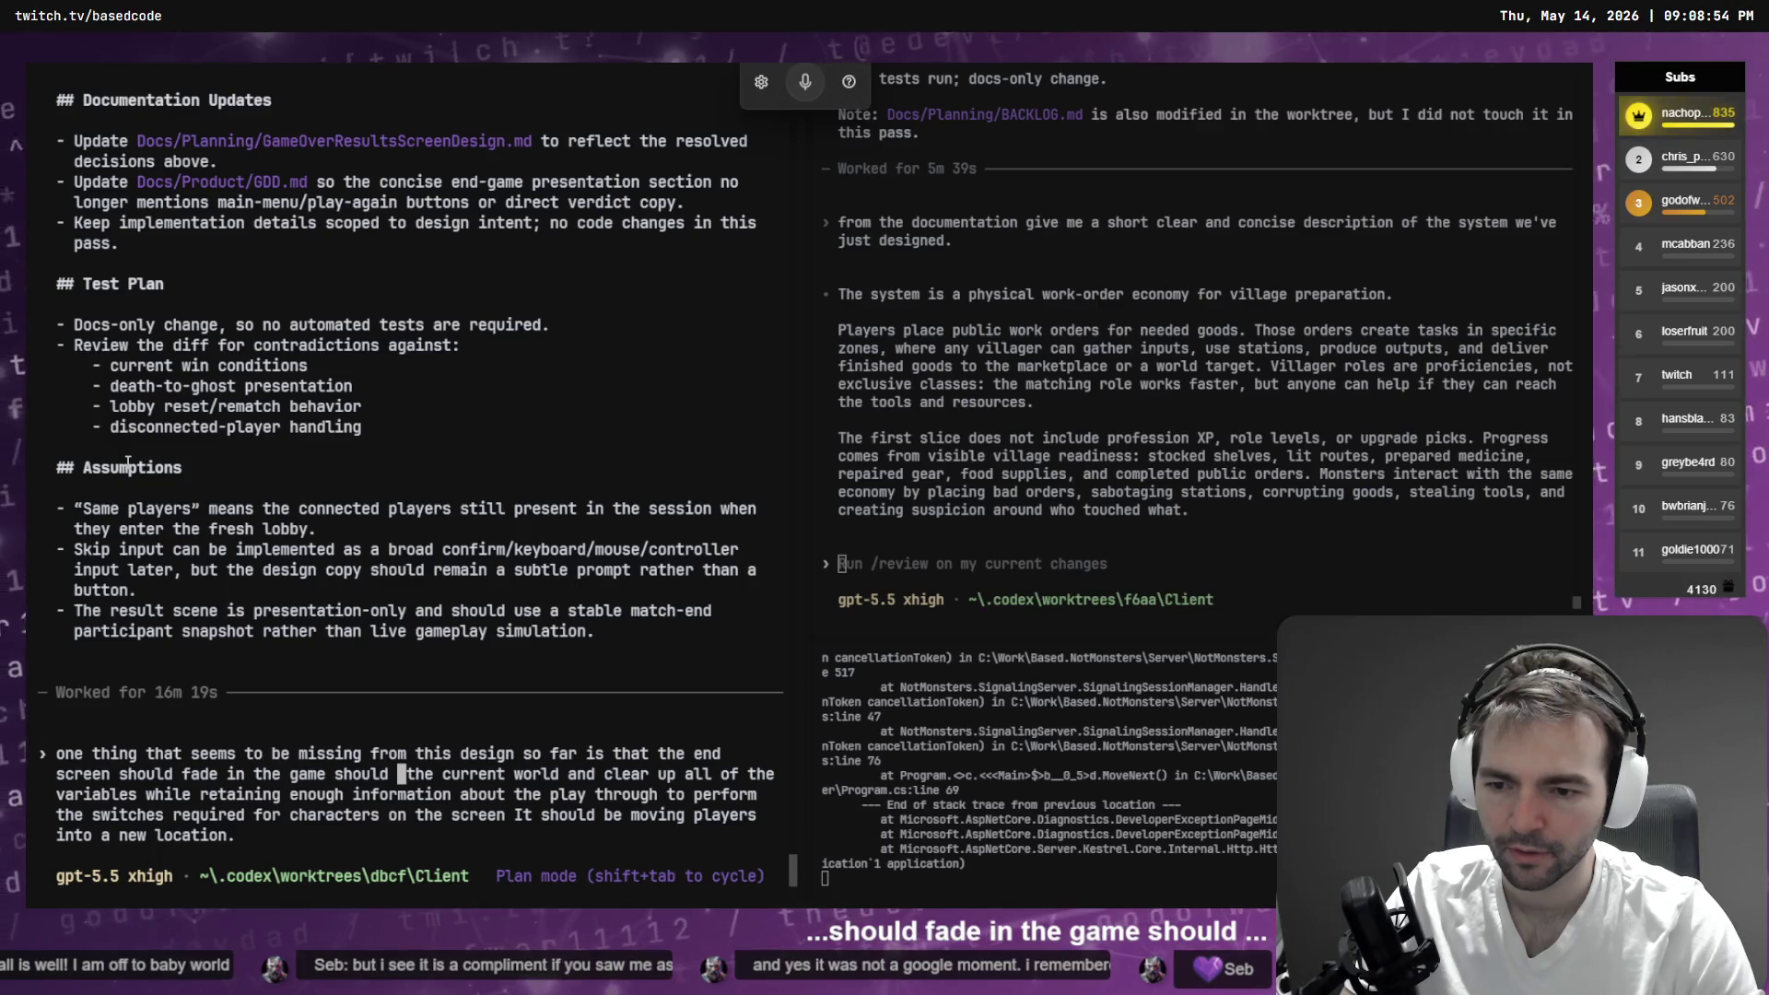
pyautogui.hotkey('ctrl', 'Delete')
pyautogui.hotkey('ctrl', 'Delete')
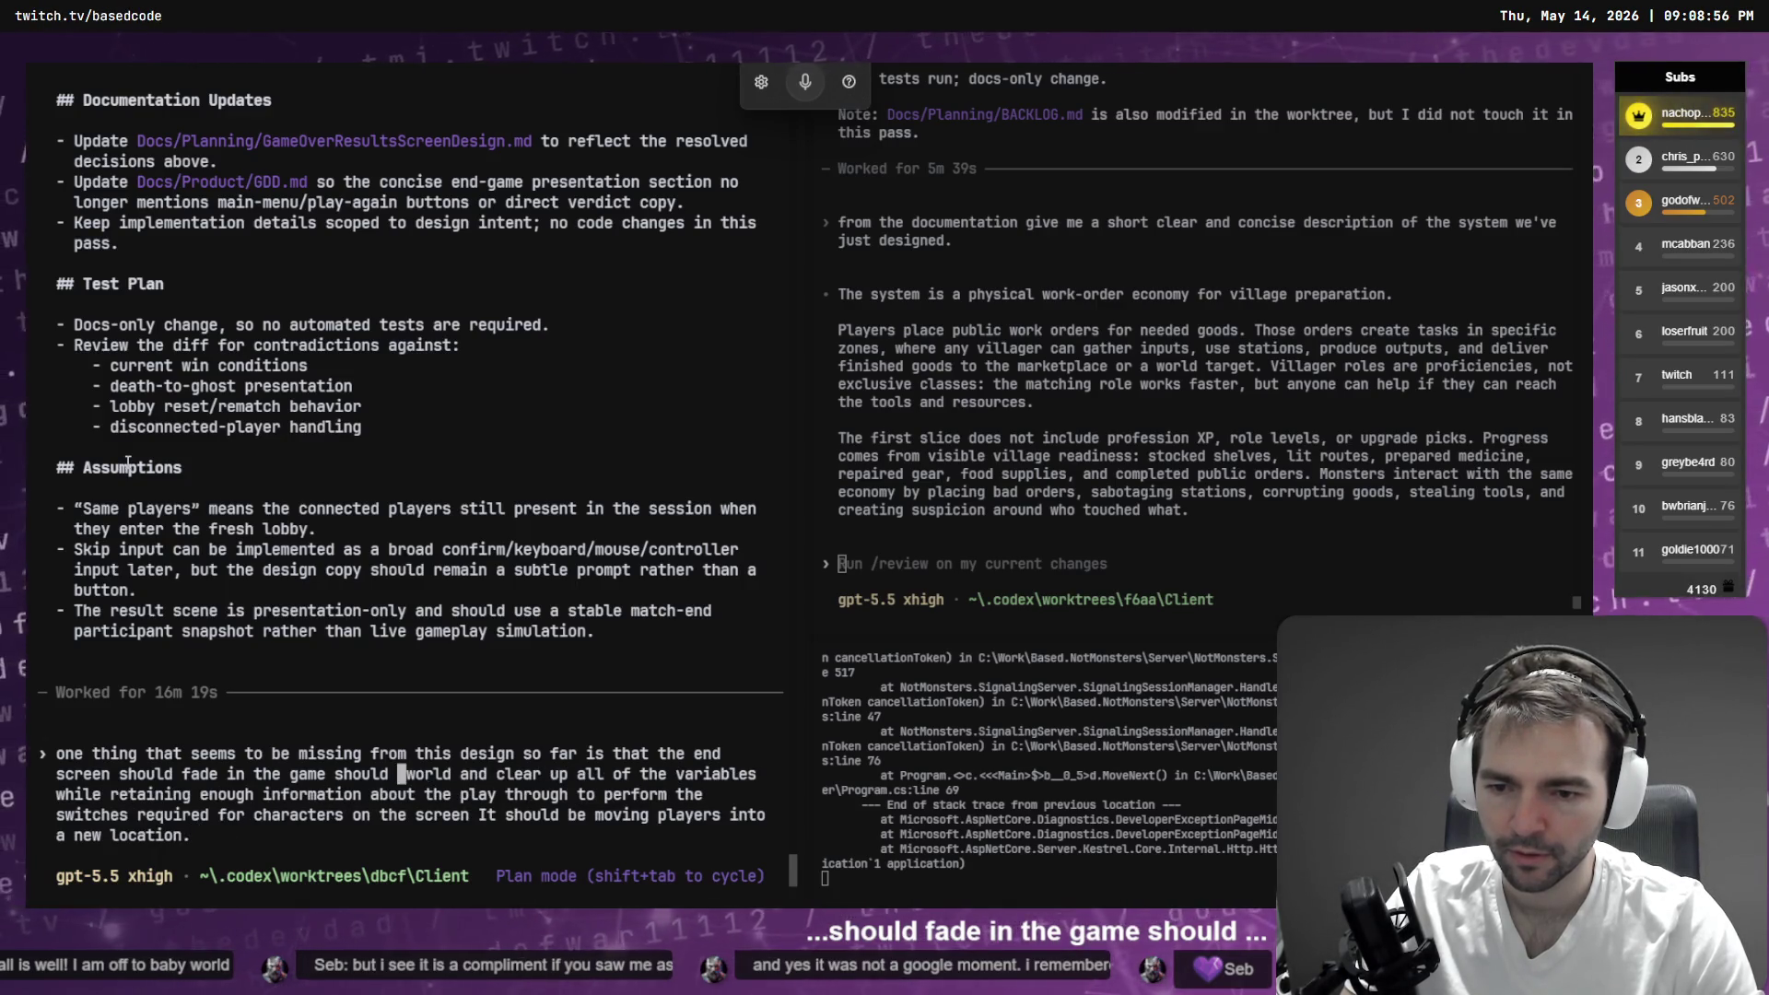
pyautogui.hotkey('ctrl', 'Delete')
pyautogui.hotkey('ctrl', 'Delete')
pyautogui.hotkey('ctrl', 'Delete')
pyautogui.write('c')
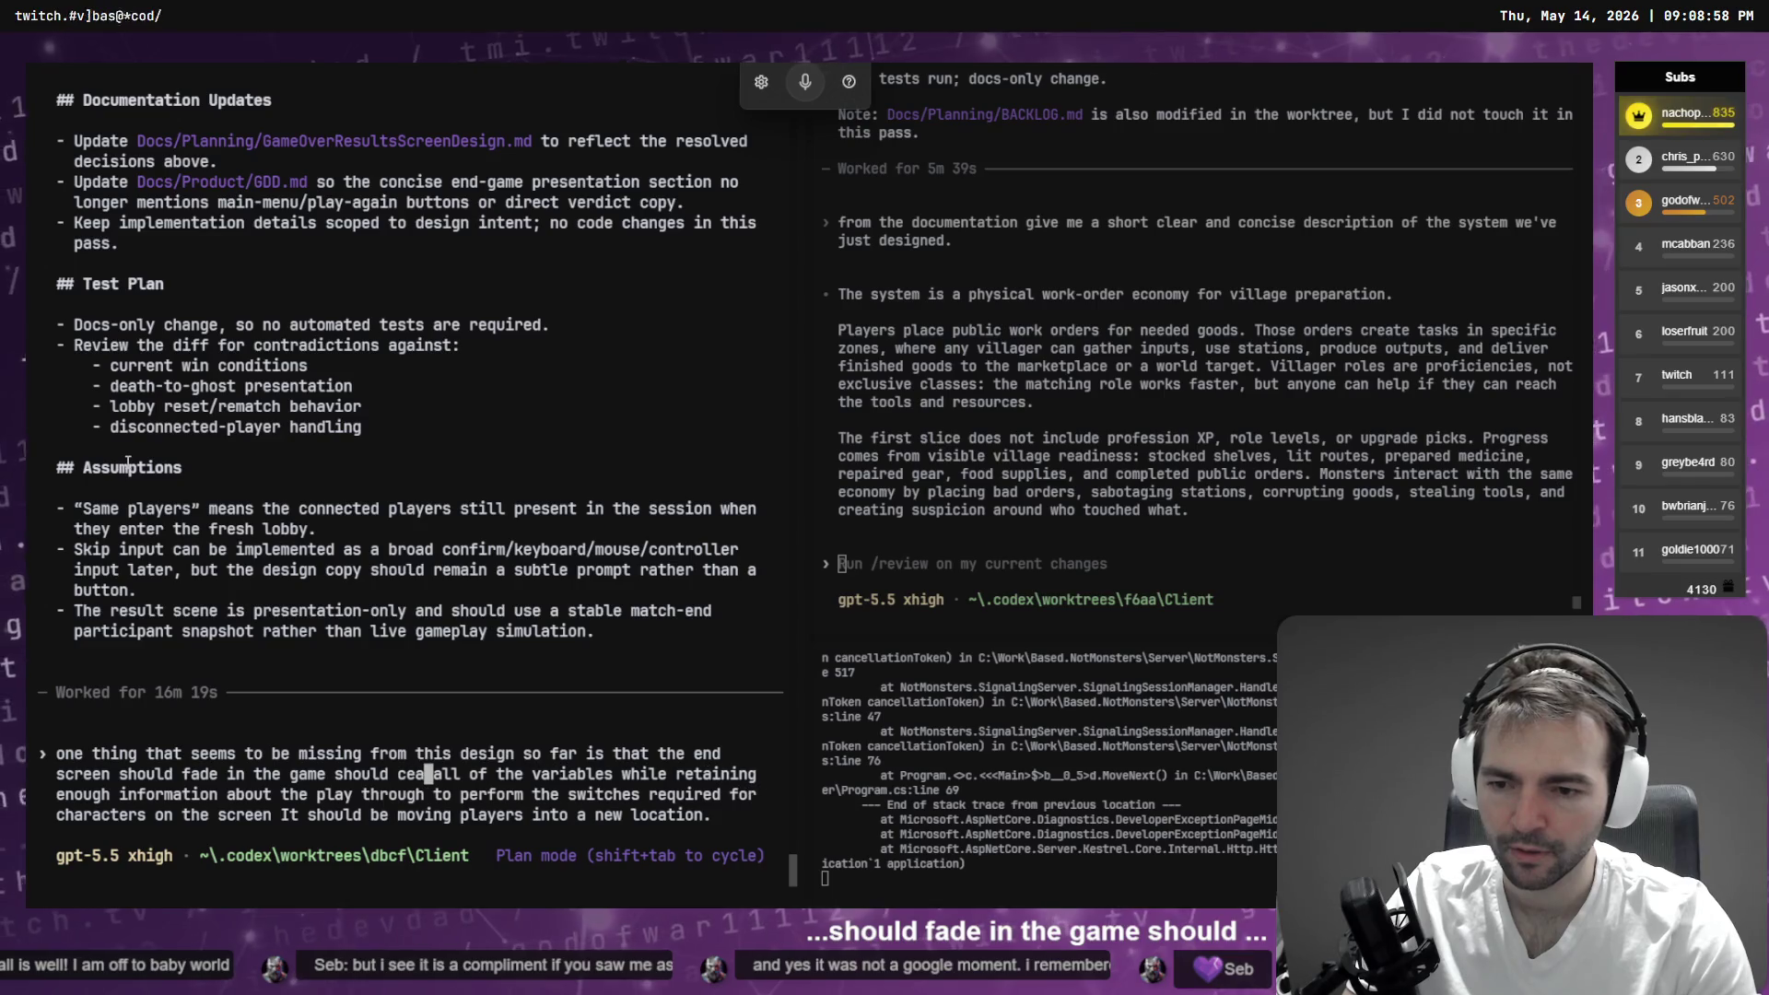
pyautogui.press('BackSpace')
pyautogui.write('reset ')
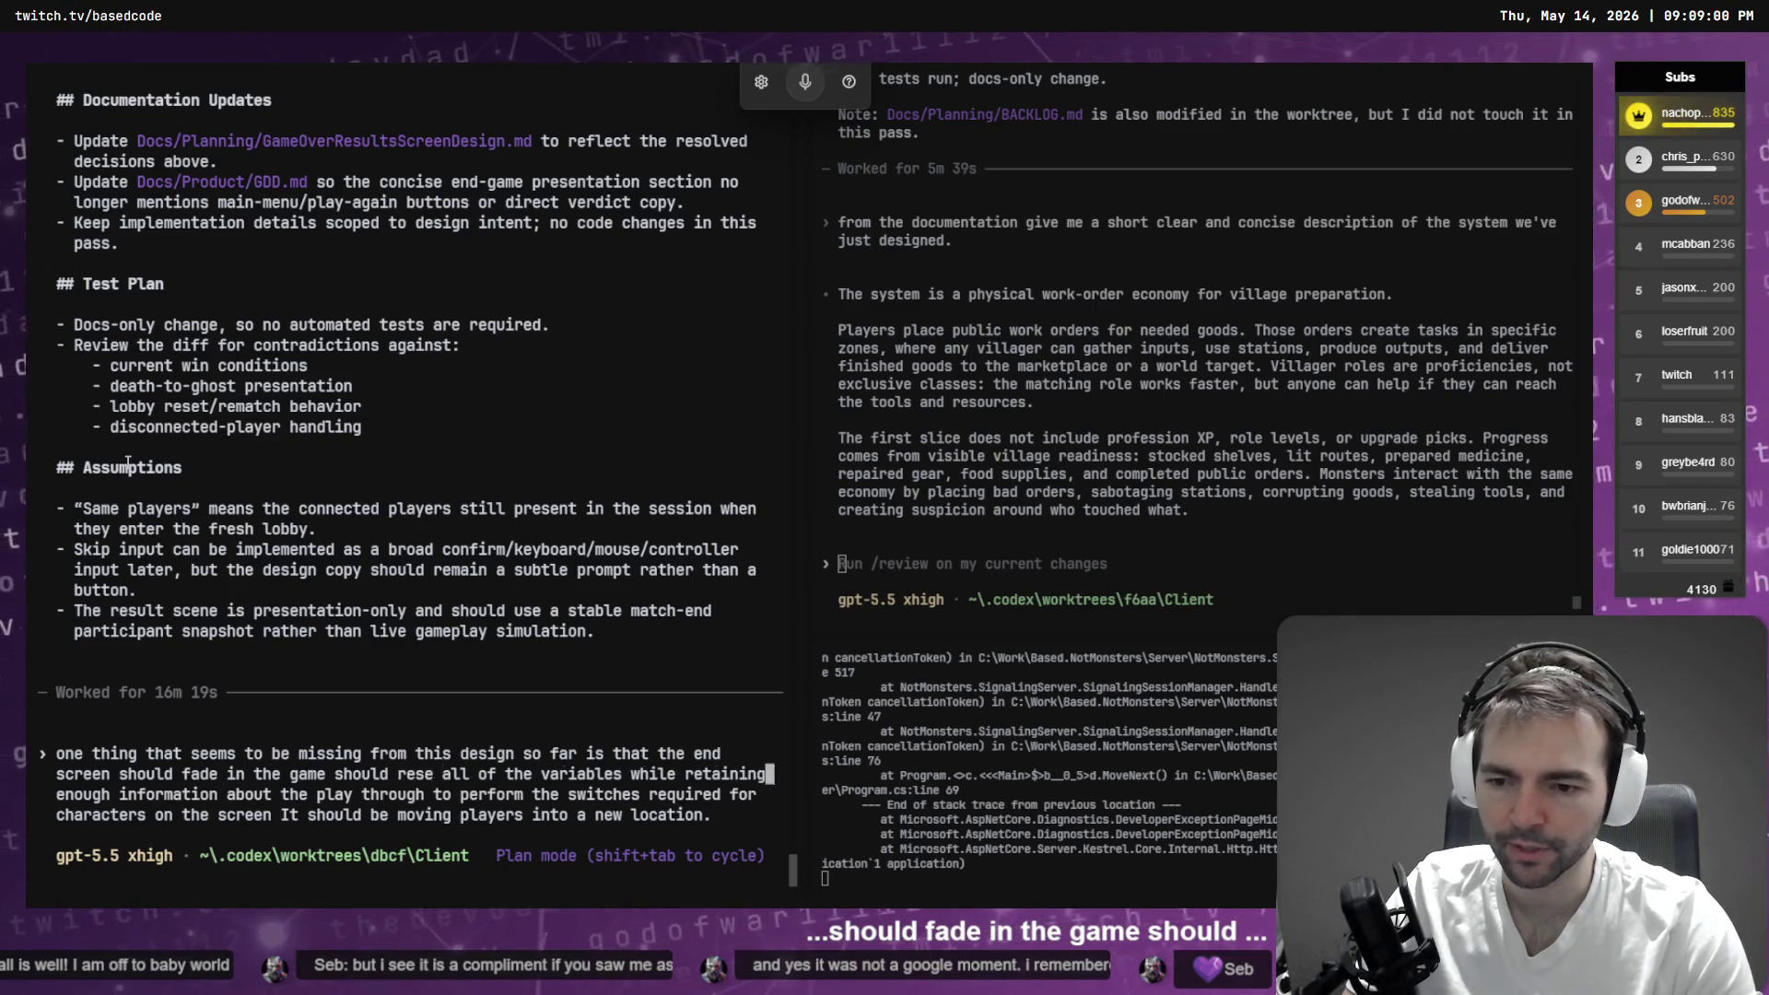
pyautogui.write('.')
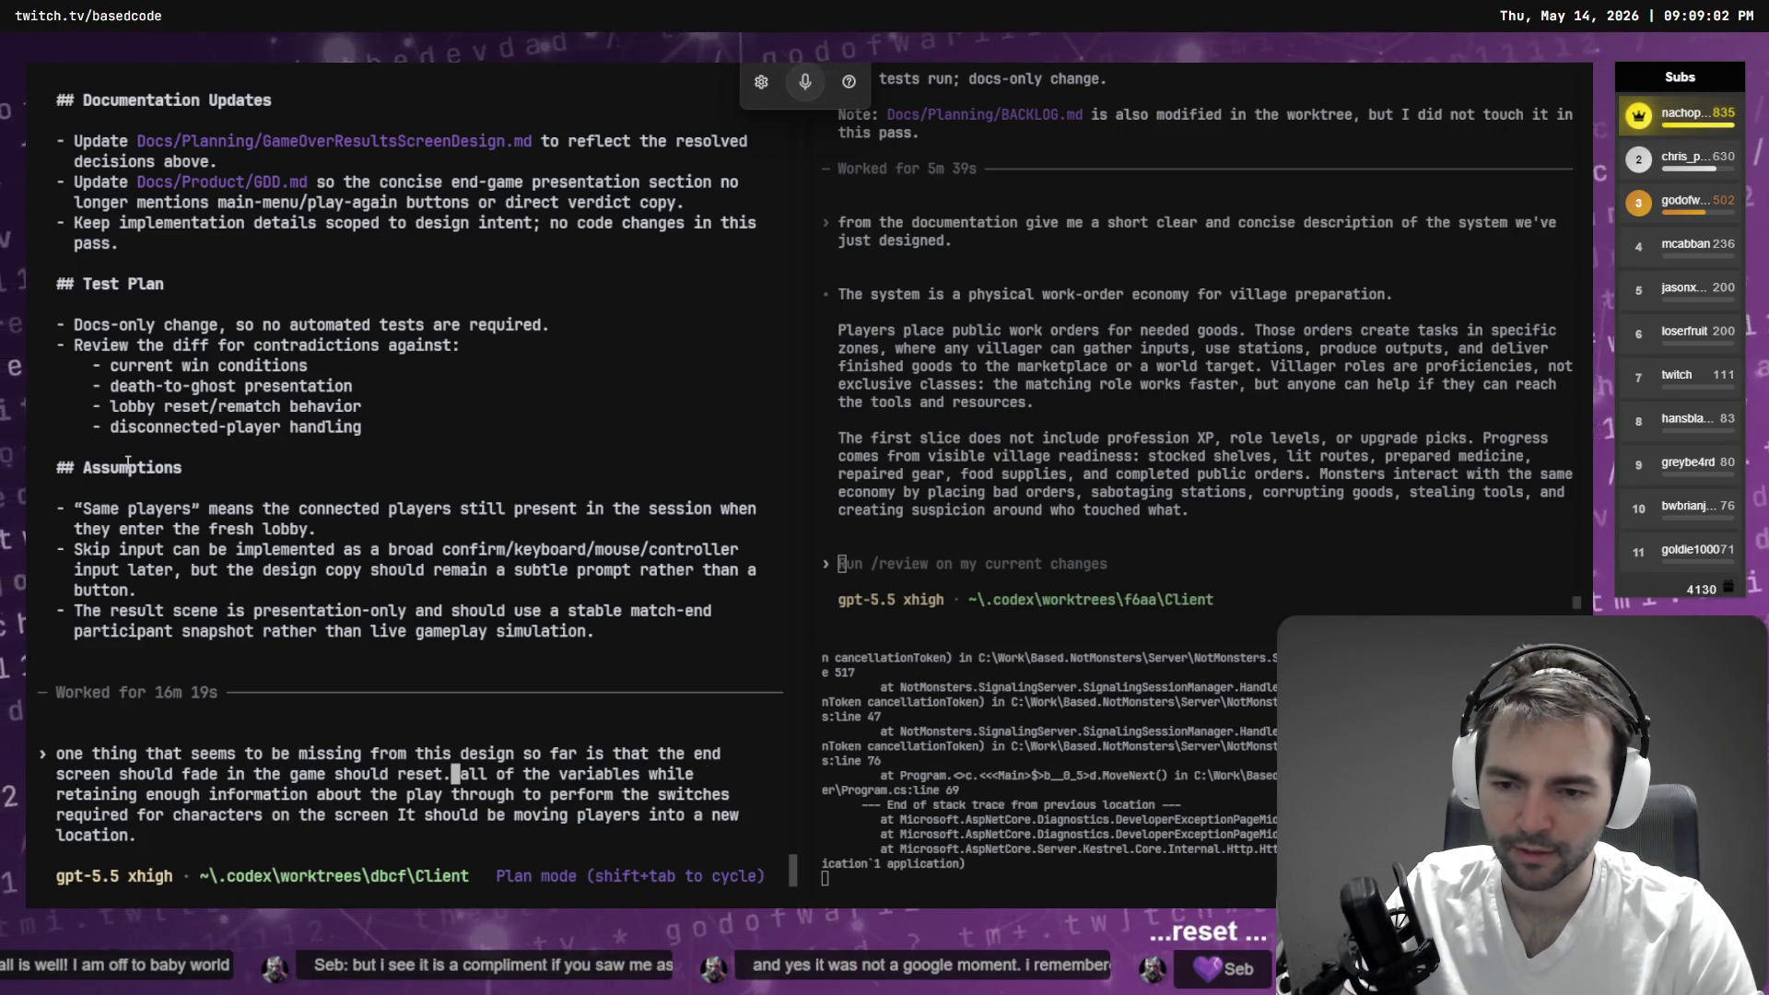
pyautogui.write('A')
pyautogui.press('Delete')
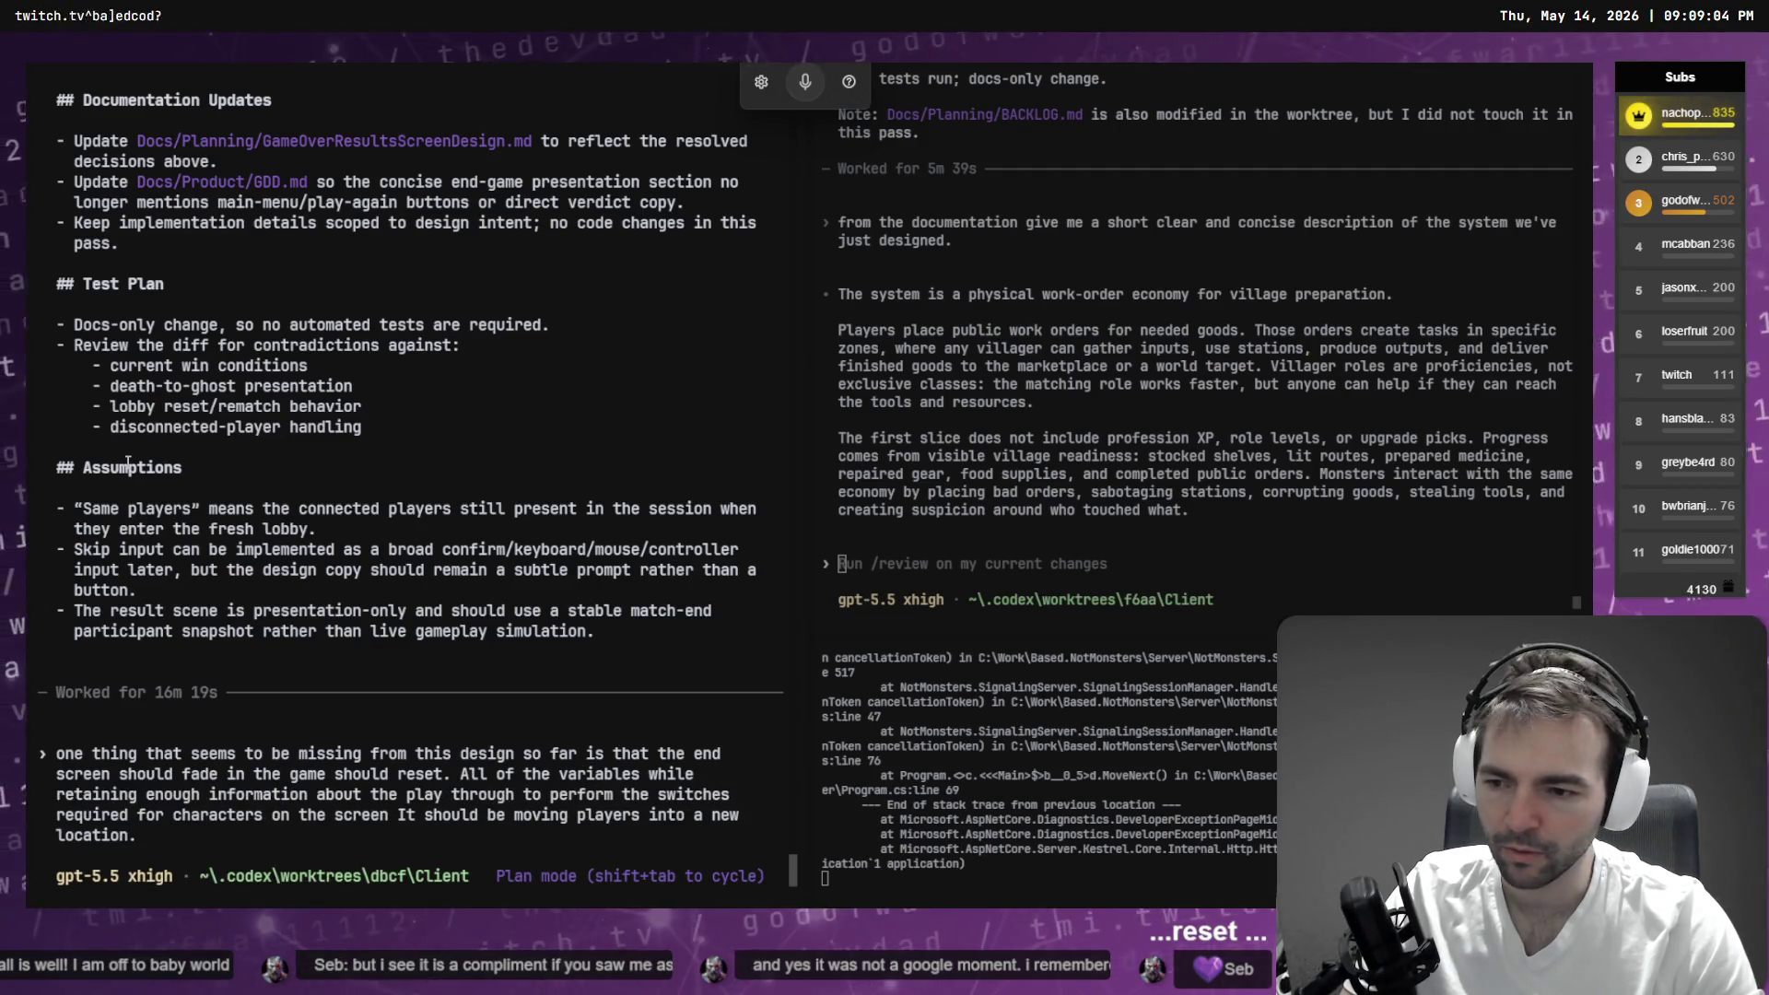
# - Rewrite the variables clause to keep information from the session, and change 'screen' to 'new'
pyautogui.hotkey('ctrl', 'Right')
pyautogui.hotkey('ctrl', 'Right')
pyautogui.hotkey('ctrl', 'Right')
pyautogui.hotkey('ctrl', 'Right')
pyautogui.hotkey('ctrl', 'Right')
pyautogui.hotkey('ctrl', 'Right')
pyautogui.hotkey('ctrl', 'Left')
pyautogui.hotkey('ctrl', 'Left')
pyautogui.hotkey('ctrl', 'Left')
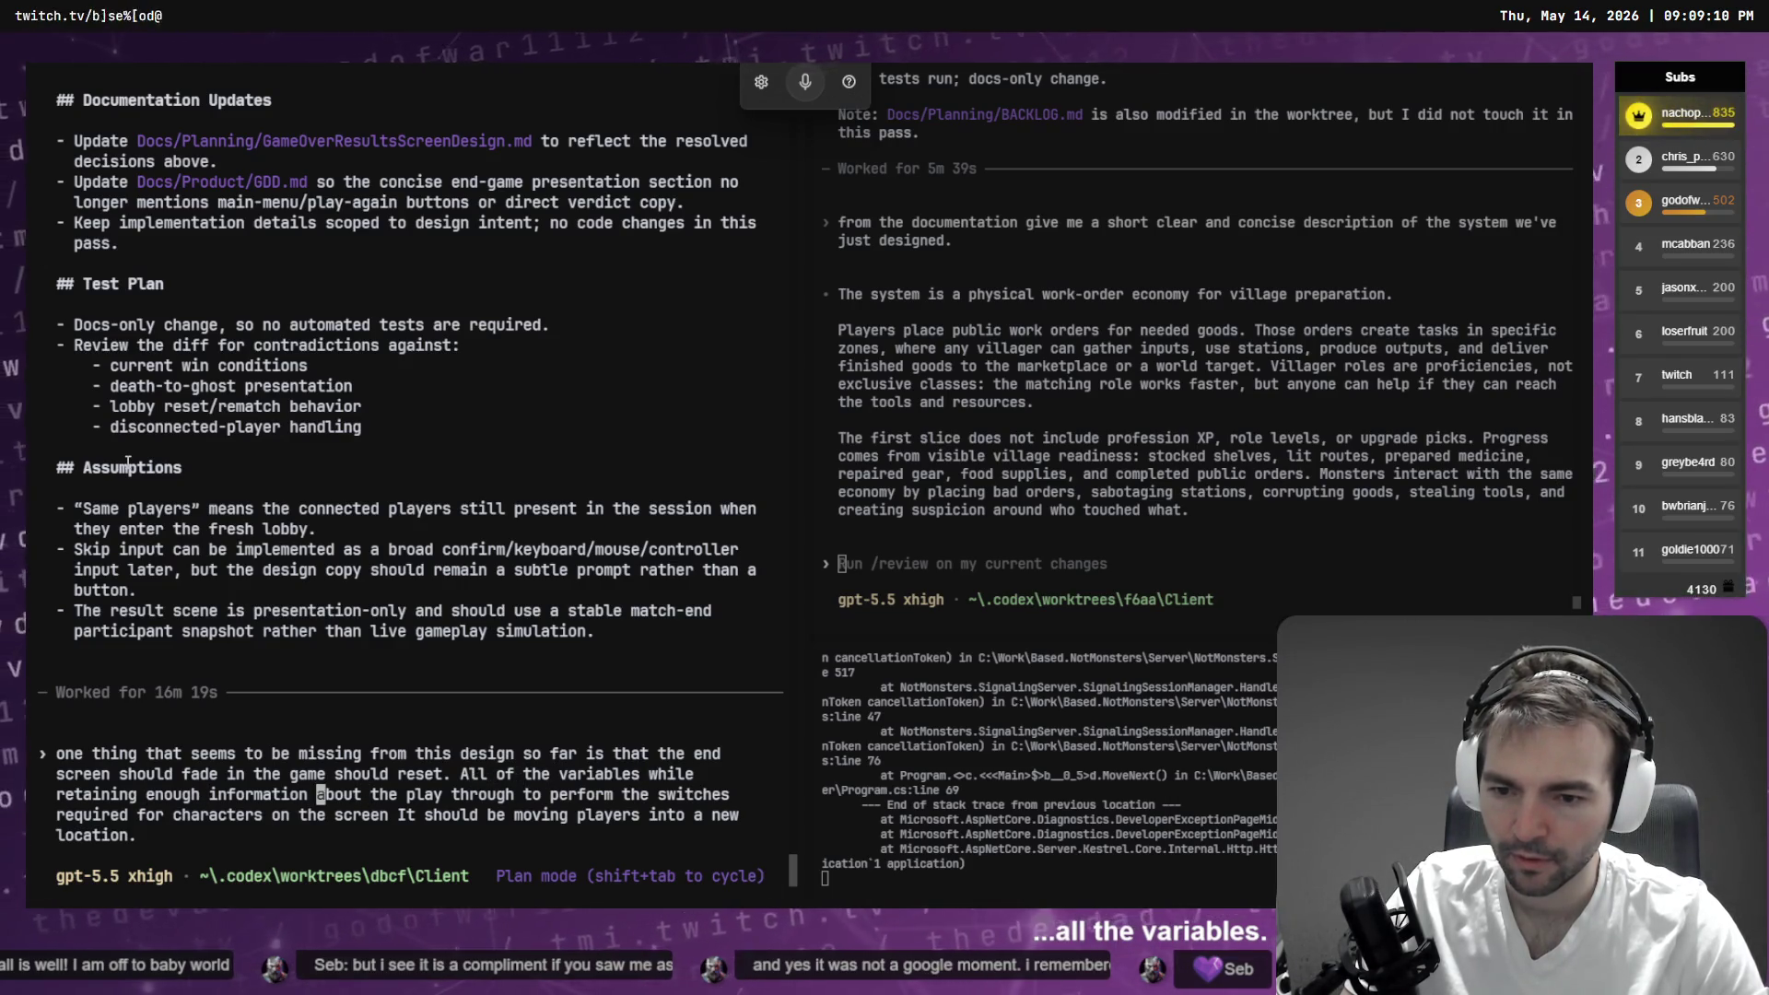
pyautogui.hotkey('ctrl', 'Right')
pyautogui.hotkey('ctrl', 'BackSpace')
pyautogui.hotkey('ctrl', 'BackSpace')
pyautogui.hotkey('ctrl', 'BackSpace')
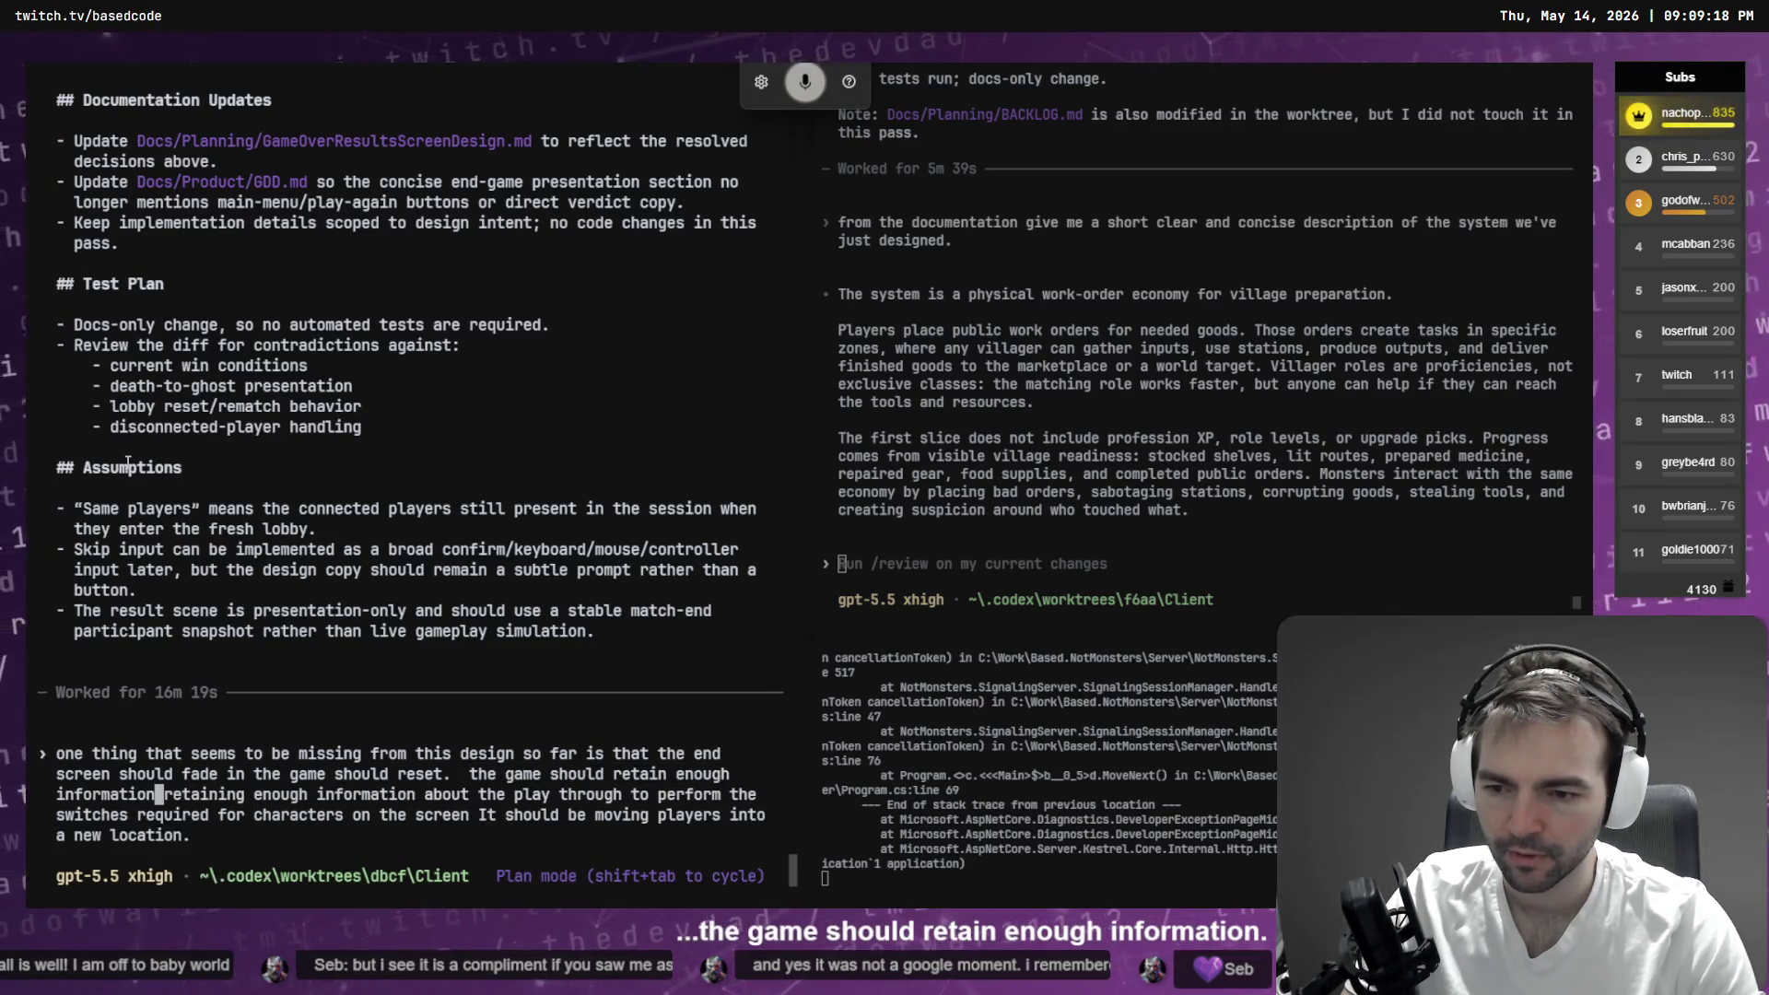
pyautogui.hotkey('ctrl', 'Delete')
pyautogui.hotkey('ctrl', 'Delete')
pyautogui.hotkey('ctrl', 'Delete')
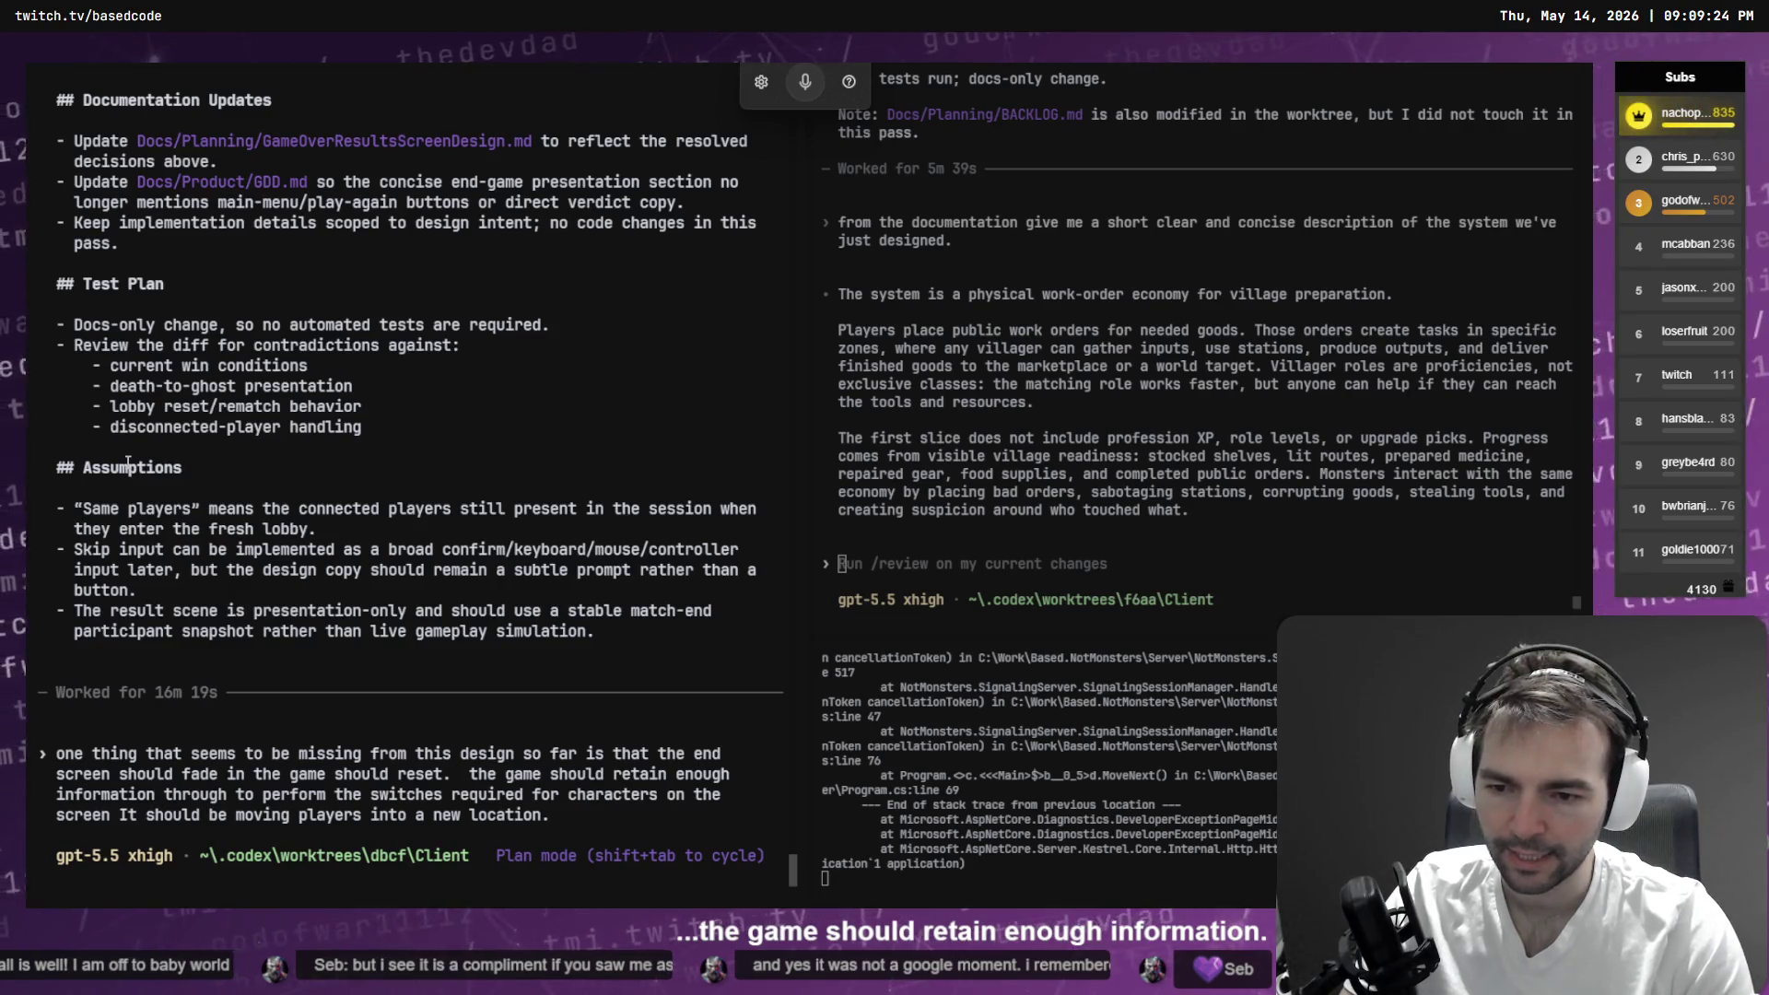
pyautogui.write('from t')
pyautogui.press('End')
pyautogui.write('he ')
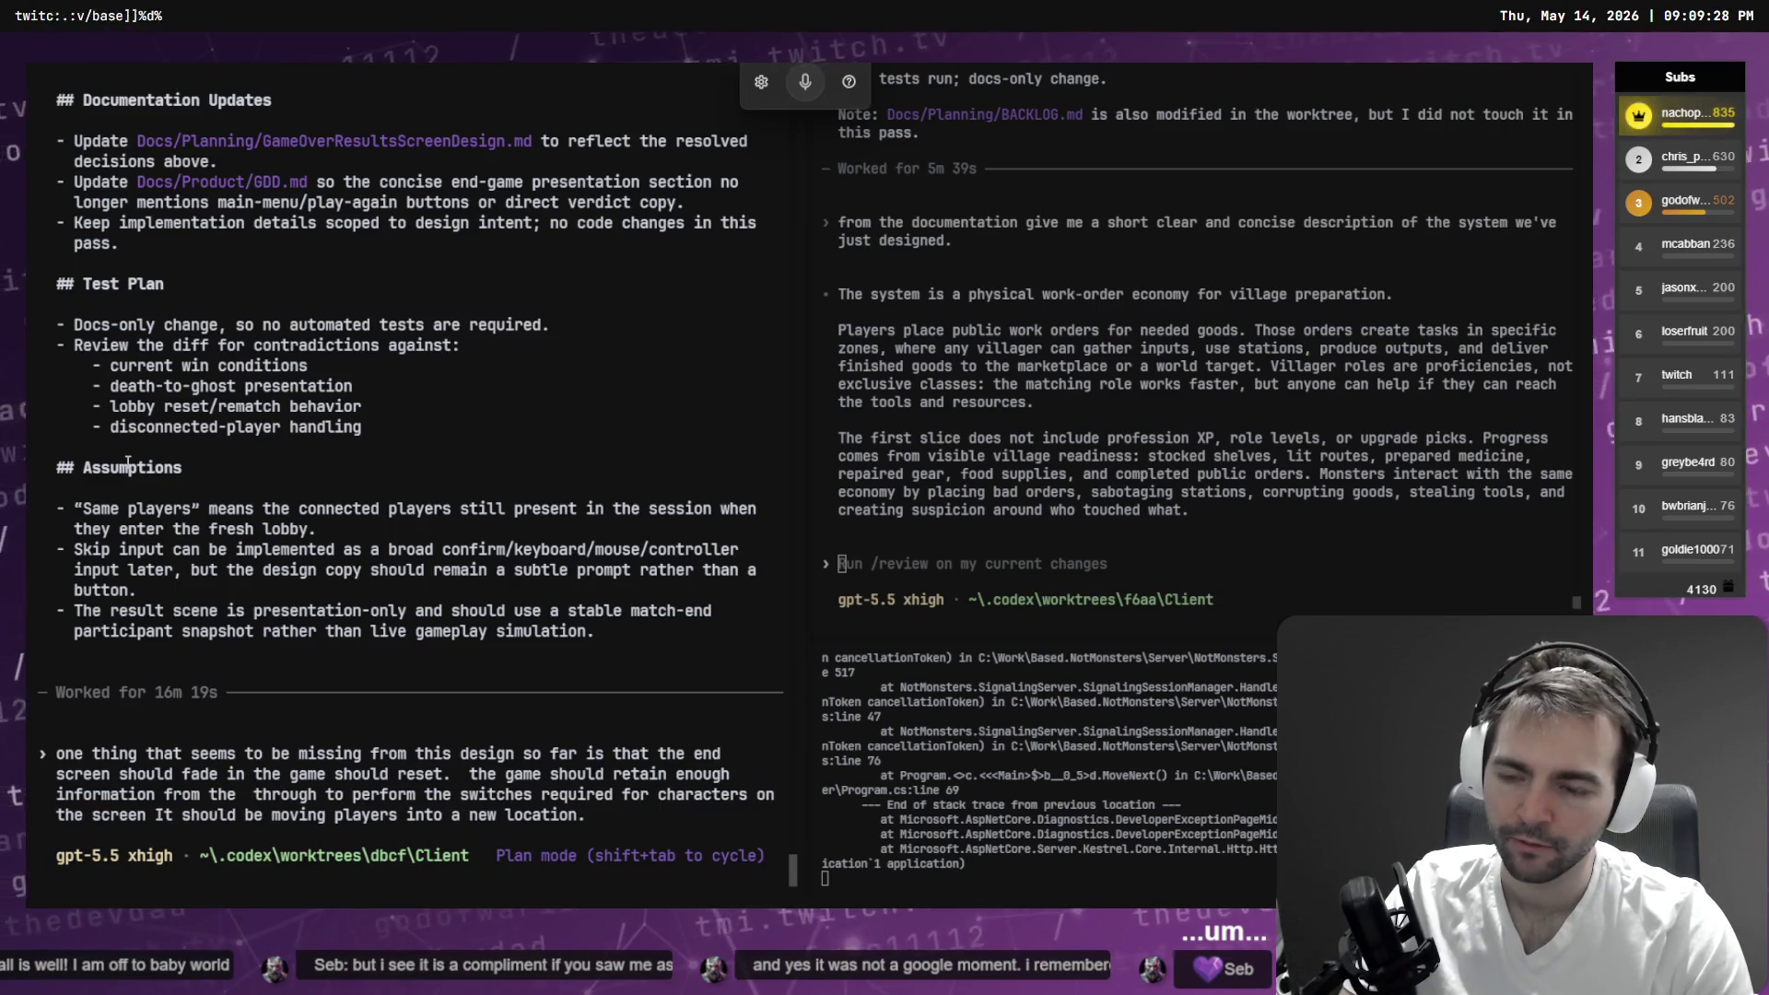
pyautogui.write('session')
pyautogui.hotkey('ctrl', 'Delete')
pyautogui.hotkey('ctrl', 'Delete')
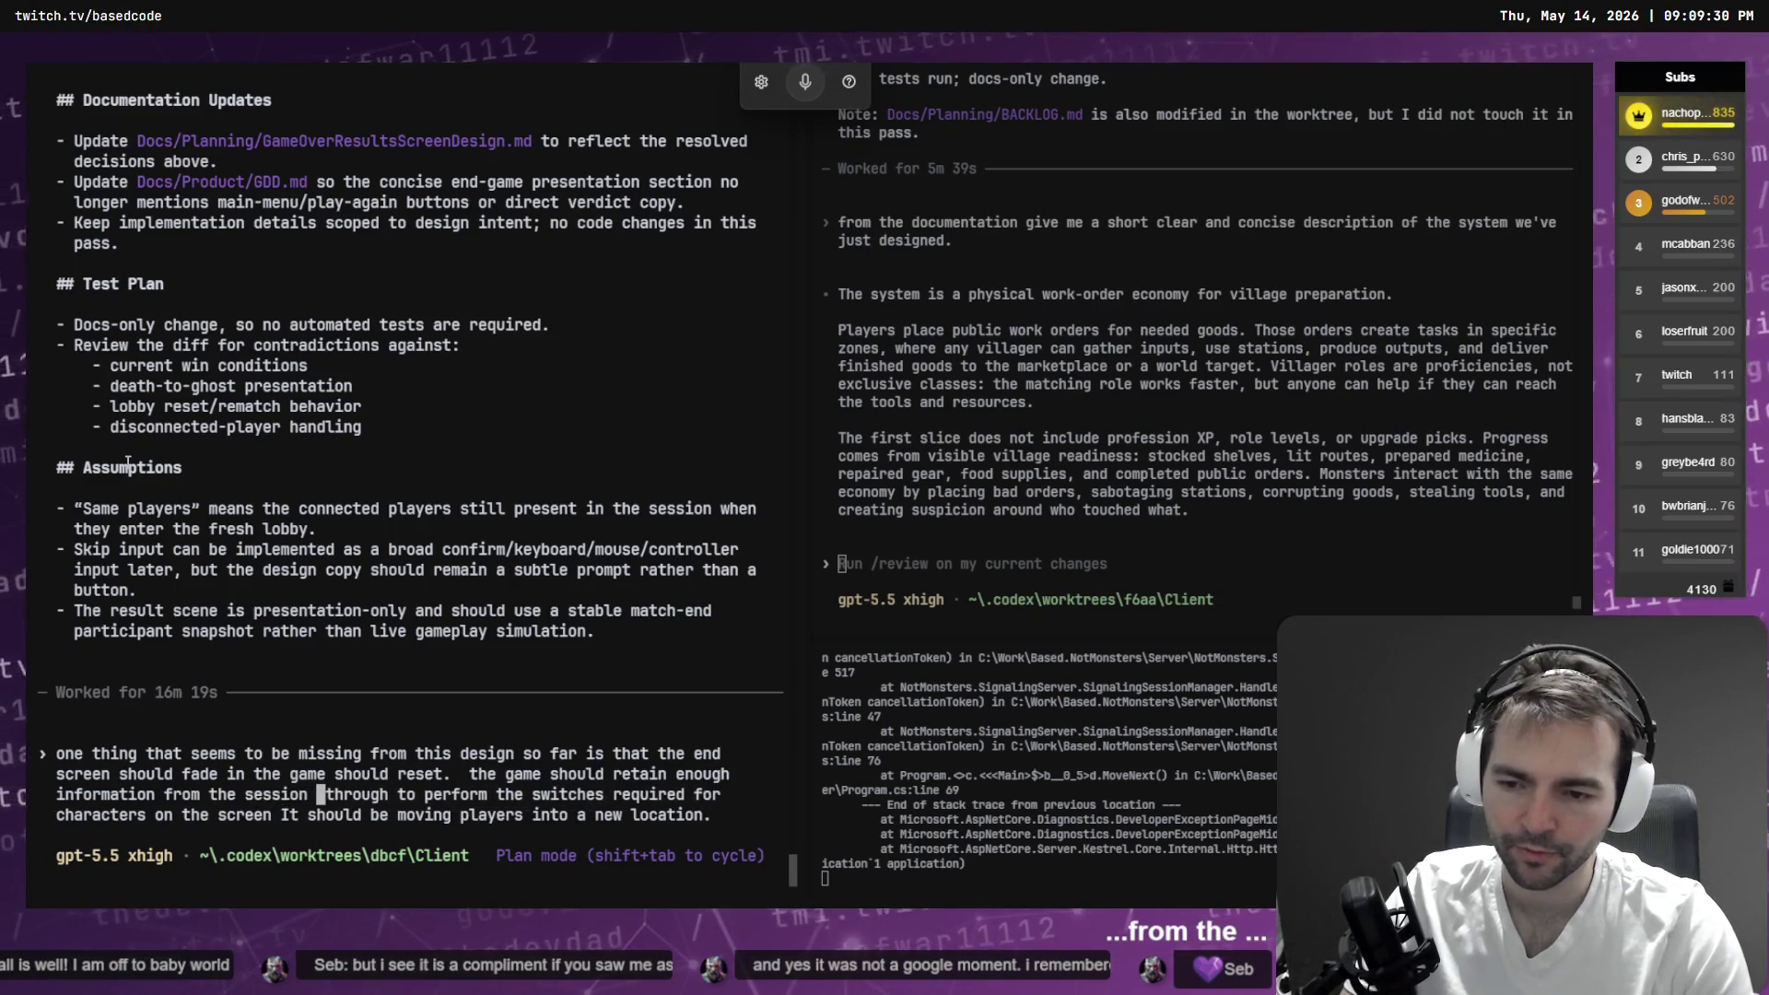
pyautogui.write('to')
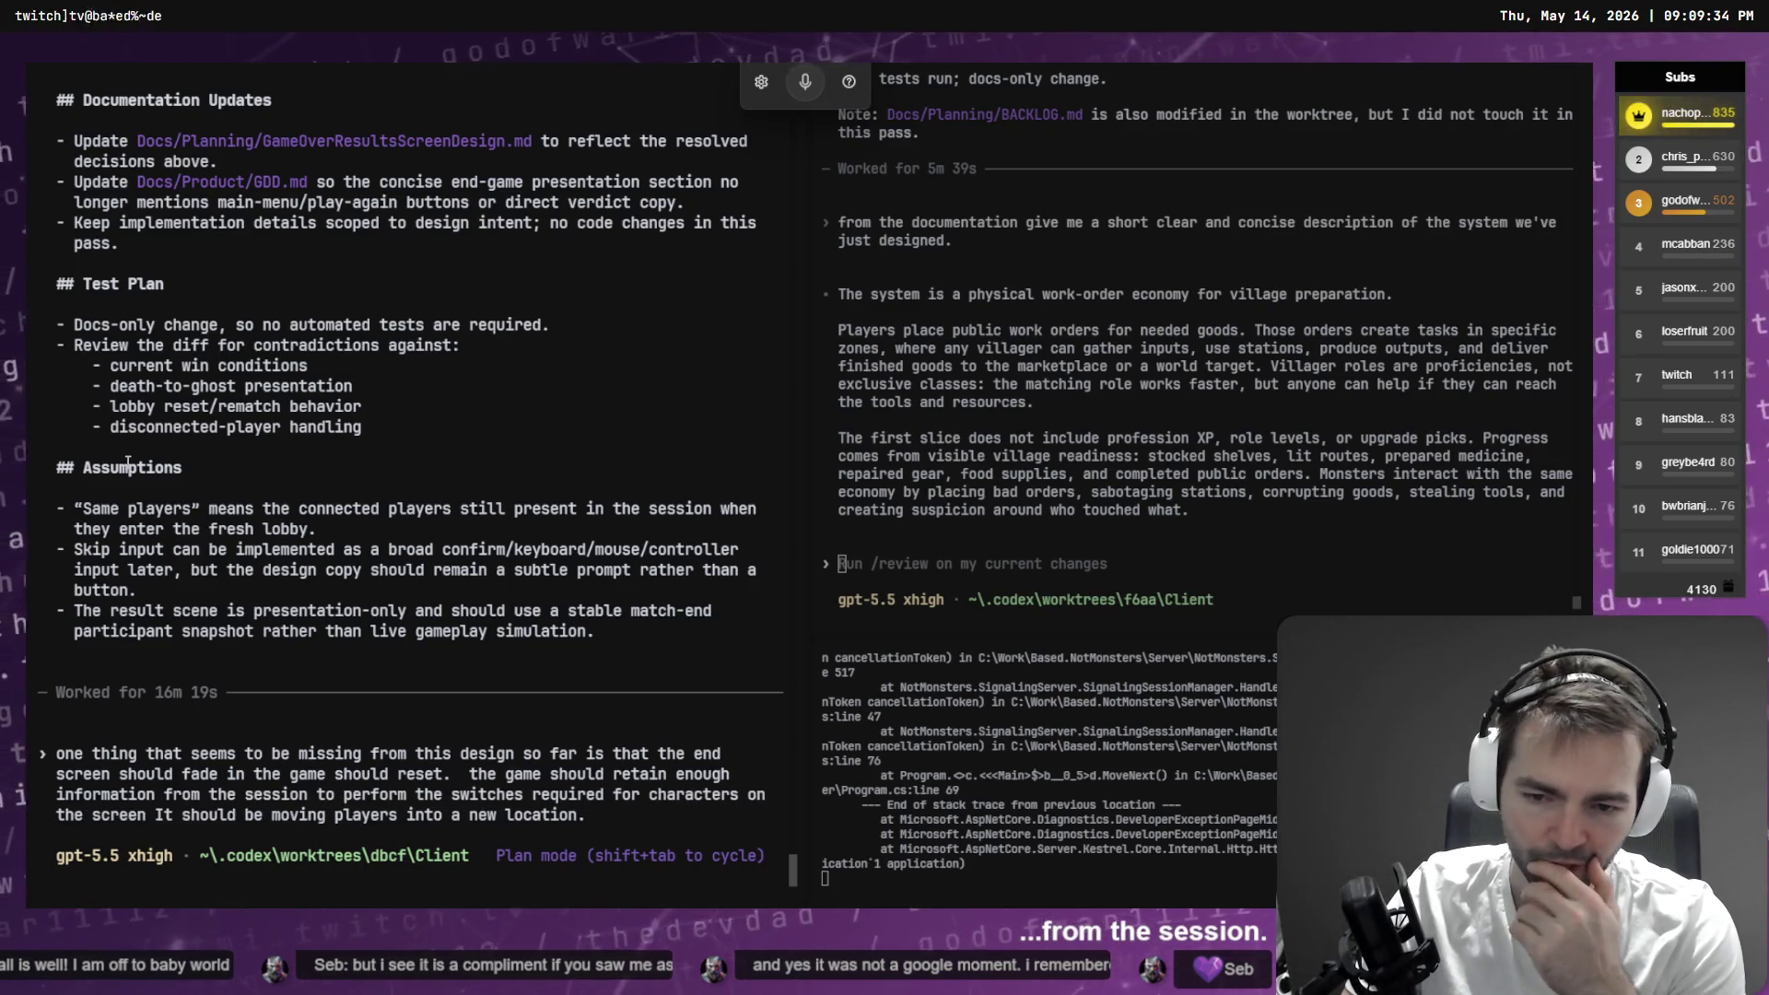
pyautogui.hotkey('ctrl', 'Right')
pyautogui.hotkey('ctrl', 'Right')
pyautogui.hotkey('ctrl', 'Right')
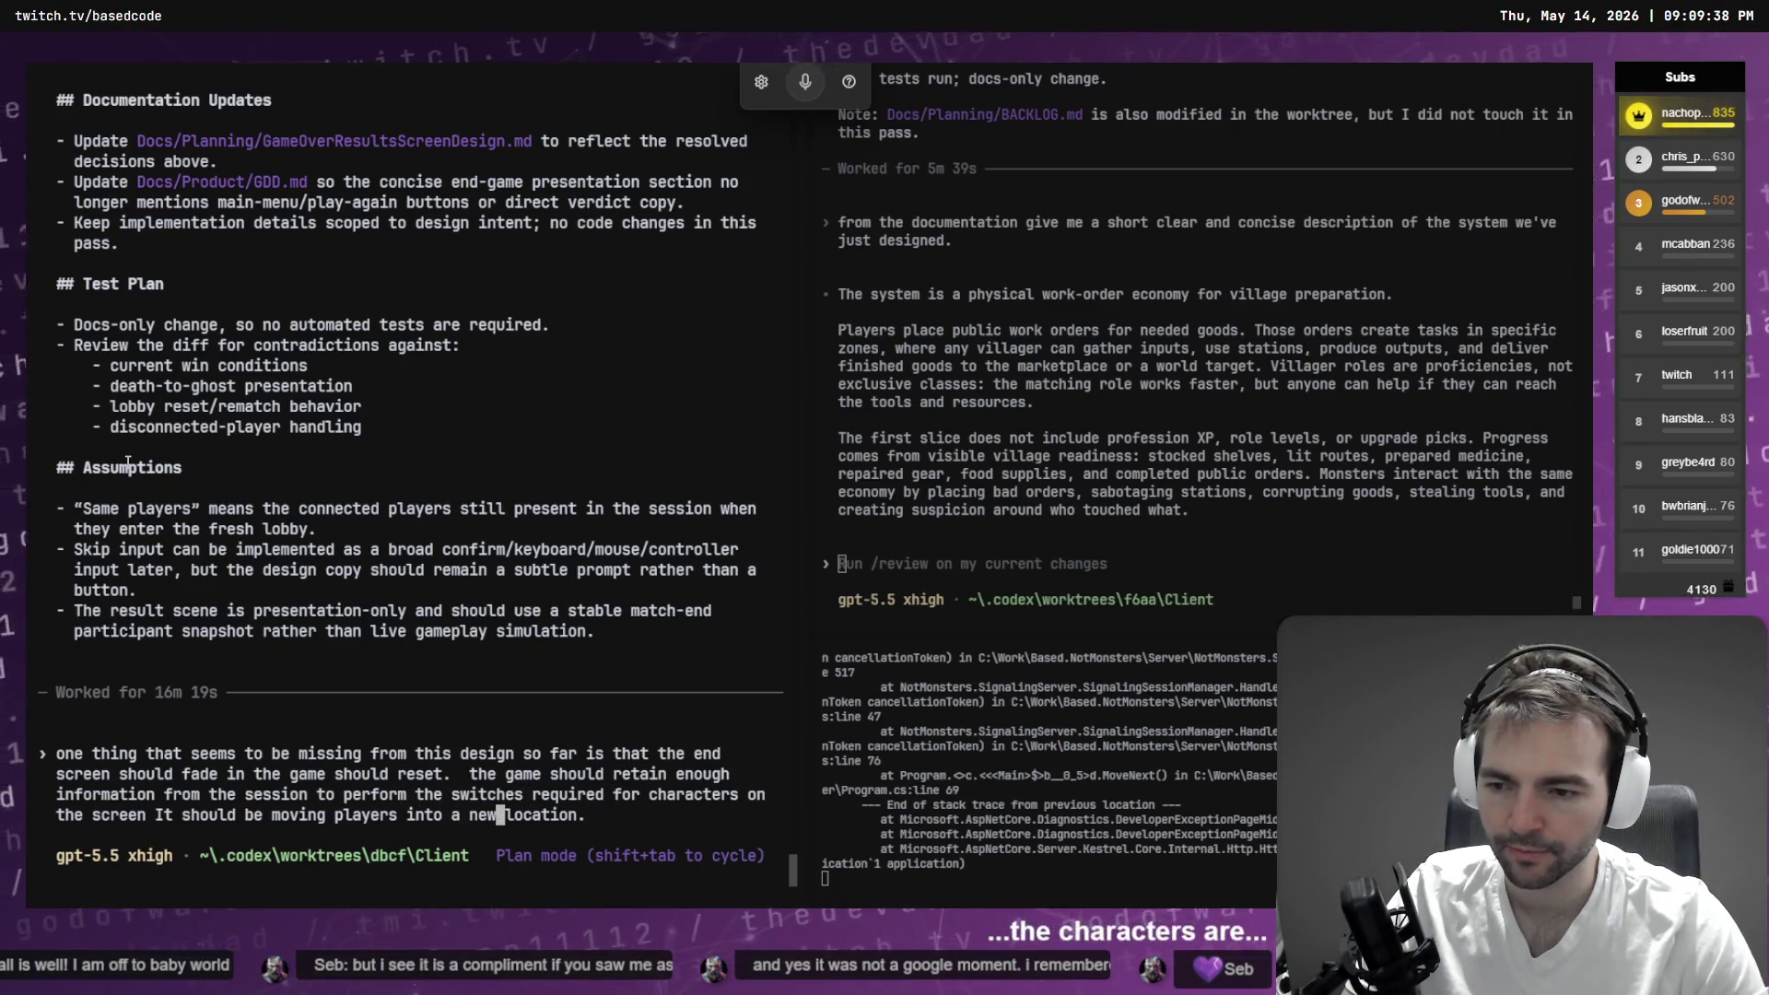
pyautogui.hotkey('ctrl', 'Left')
pyautogui.hotkey('ctrl', 'Left')
pyautogui.hotkey('ctrl', 'Left')
pyautogui.hotkey('ctrl', 'BackSpace')
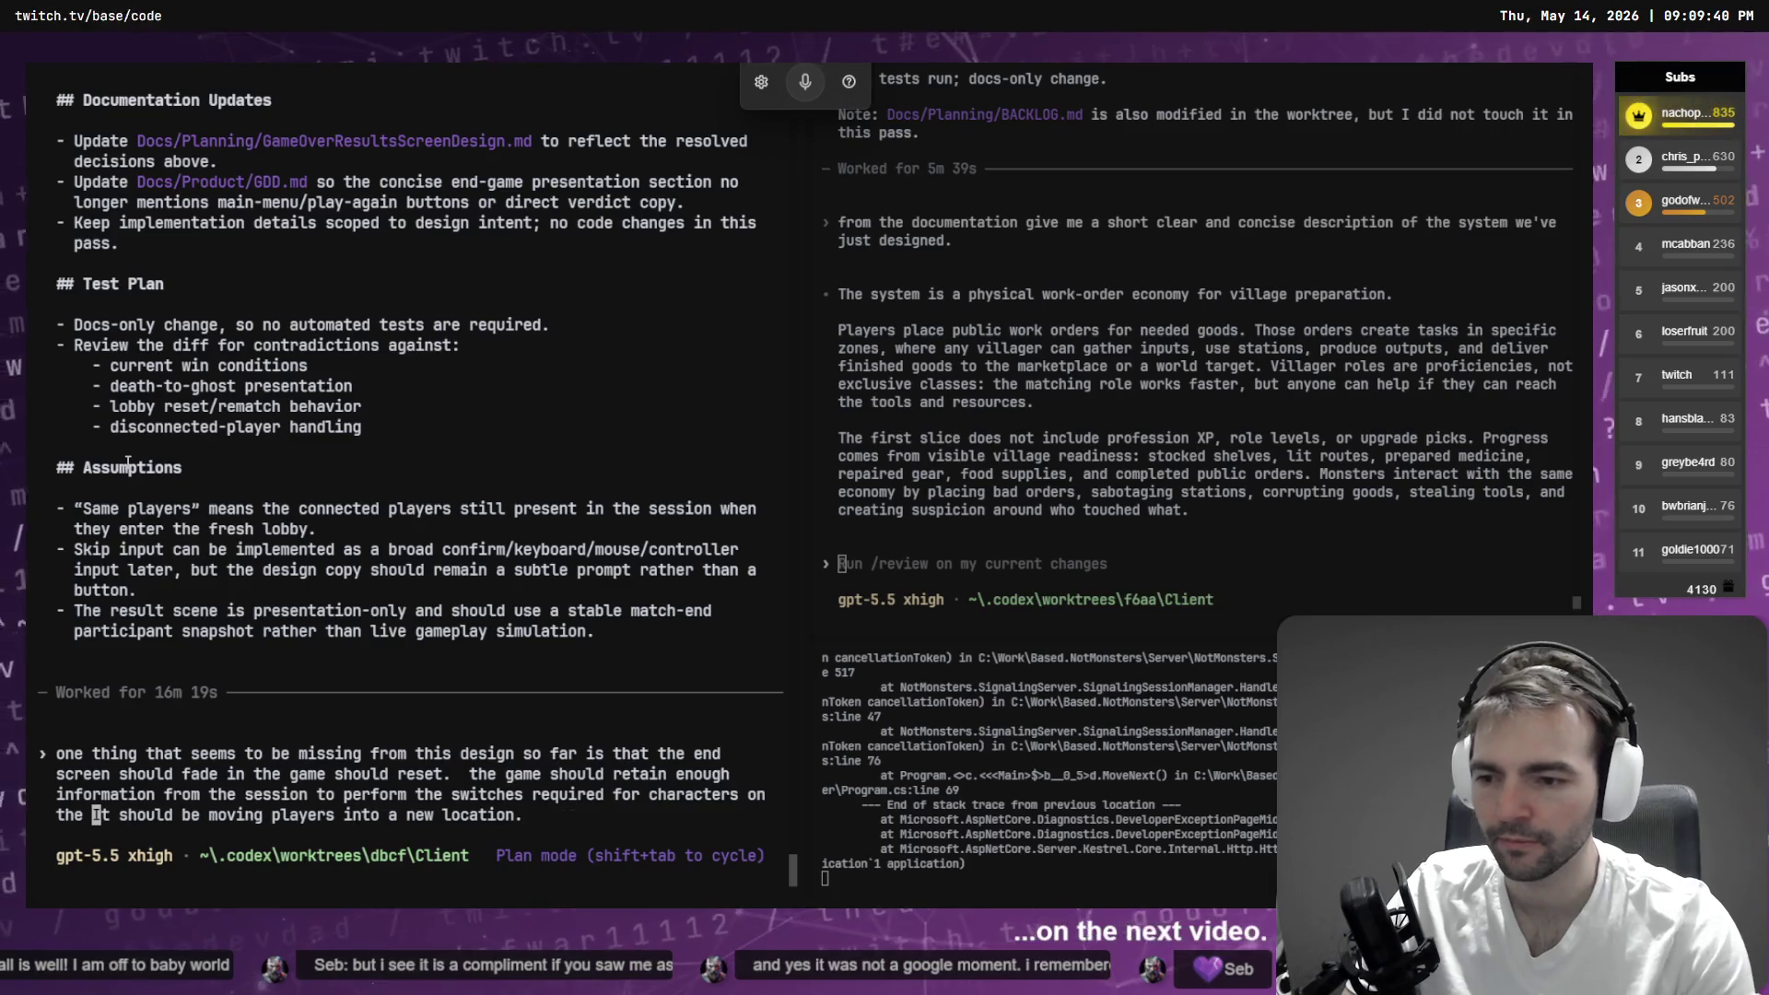
pyautogui.write('new')
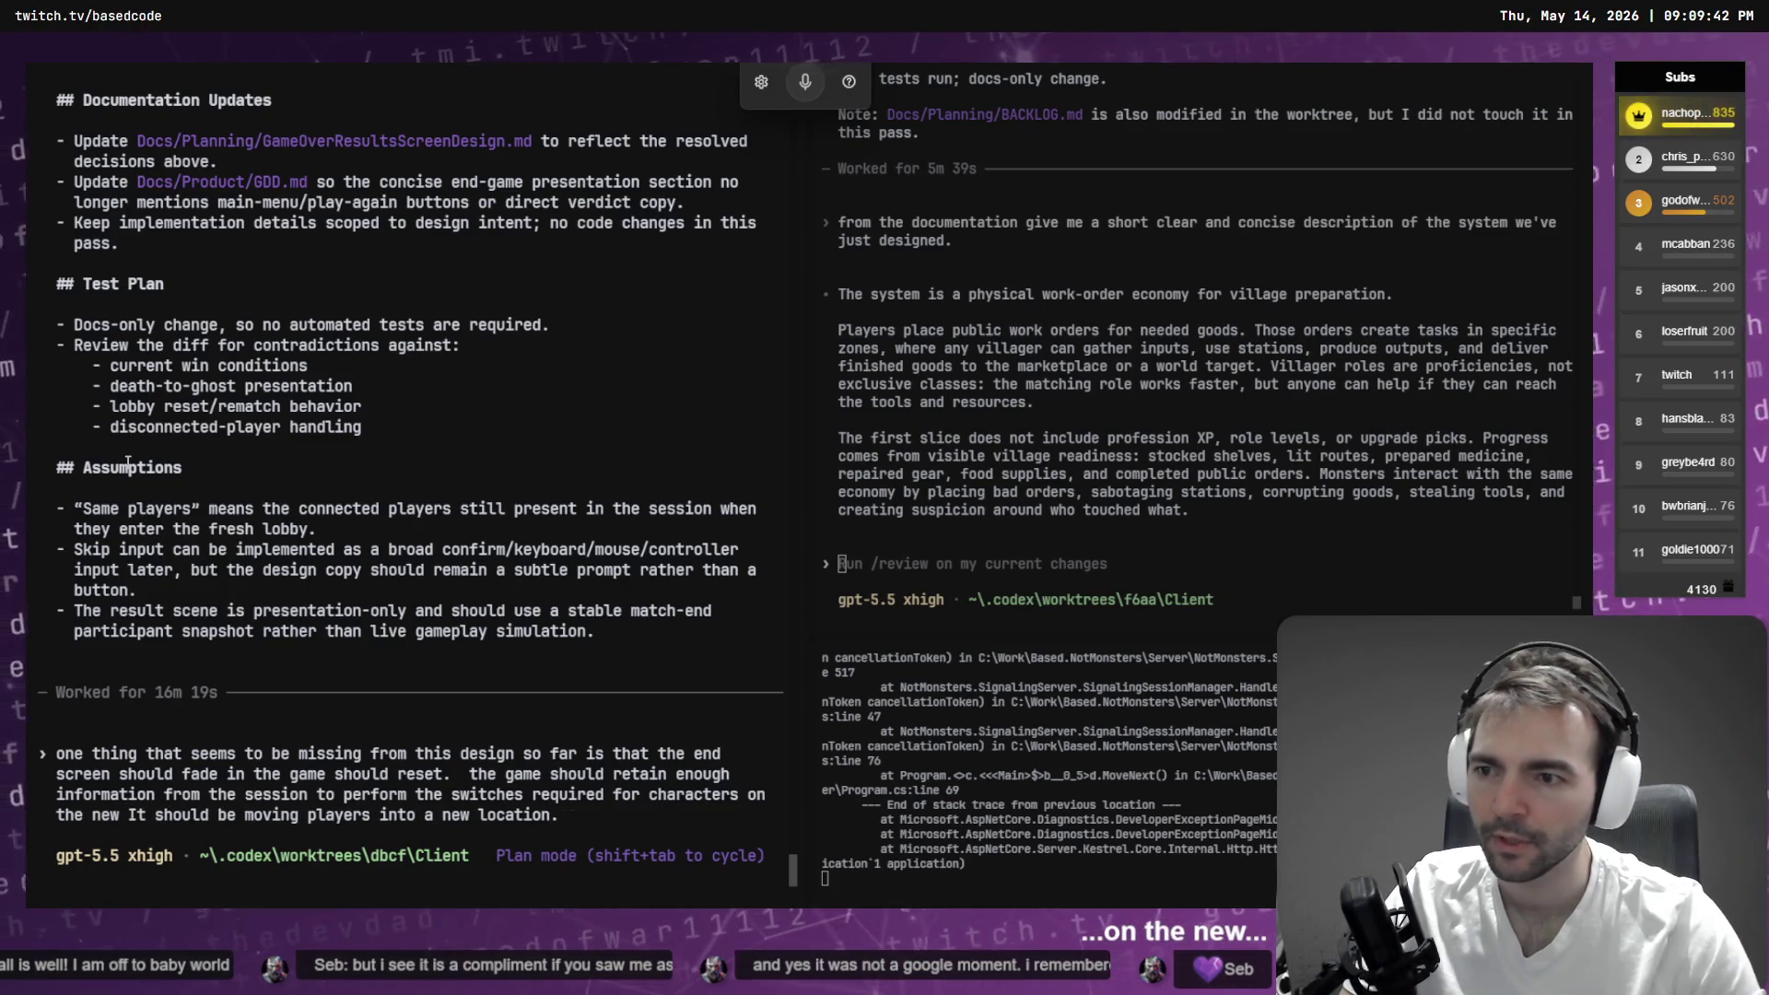
# - Cut the draft back to its opening words, 'one thing that seems to be missing from this design'
pyautogui.scroll(10, 418, 311)
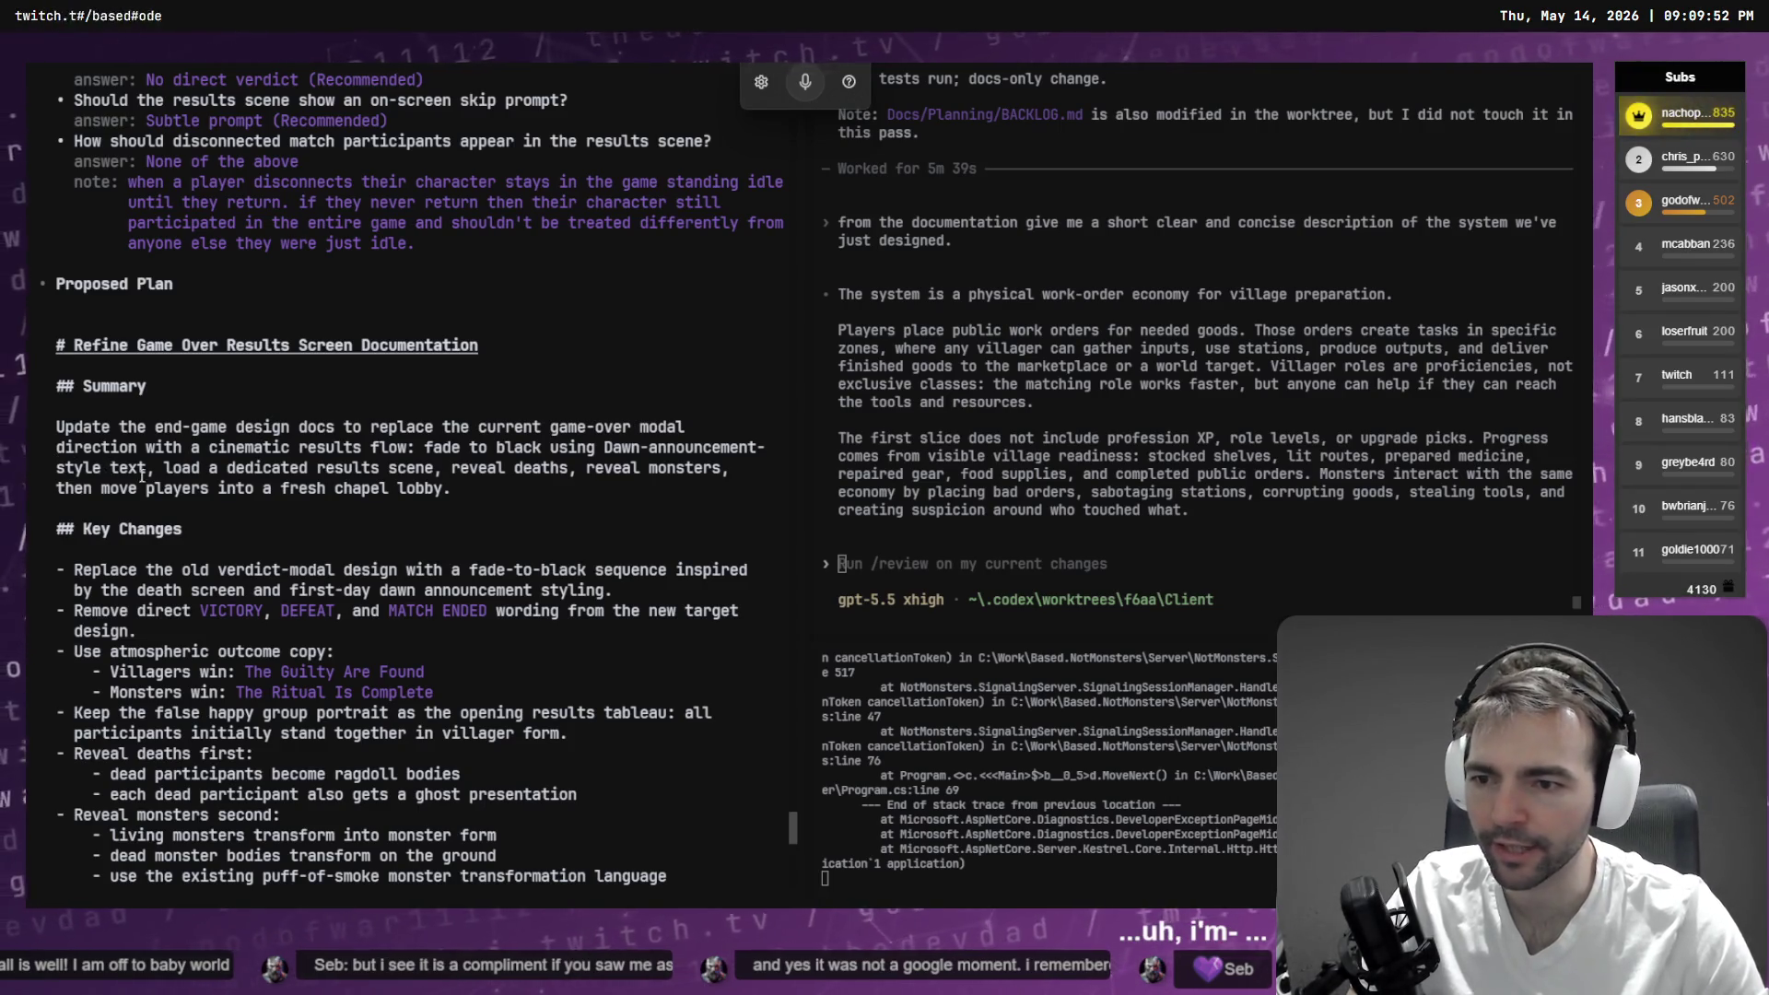
pyautogui.scroll(-15, 413, 464)
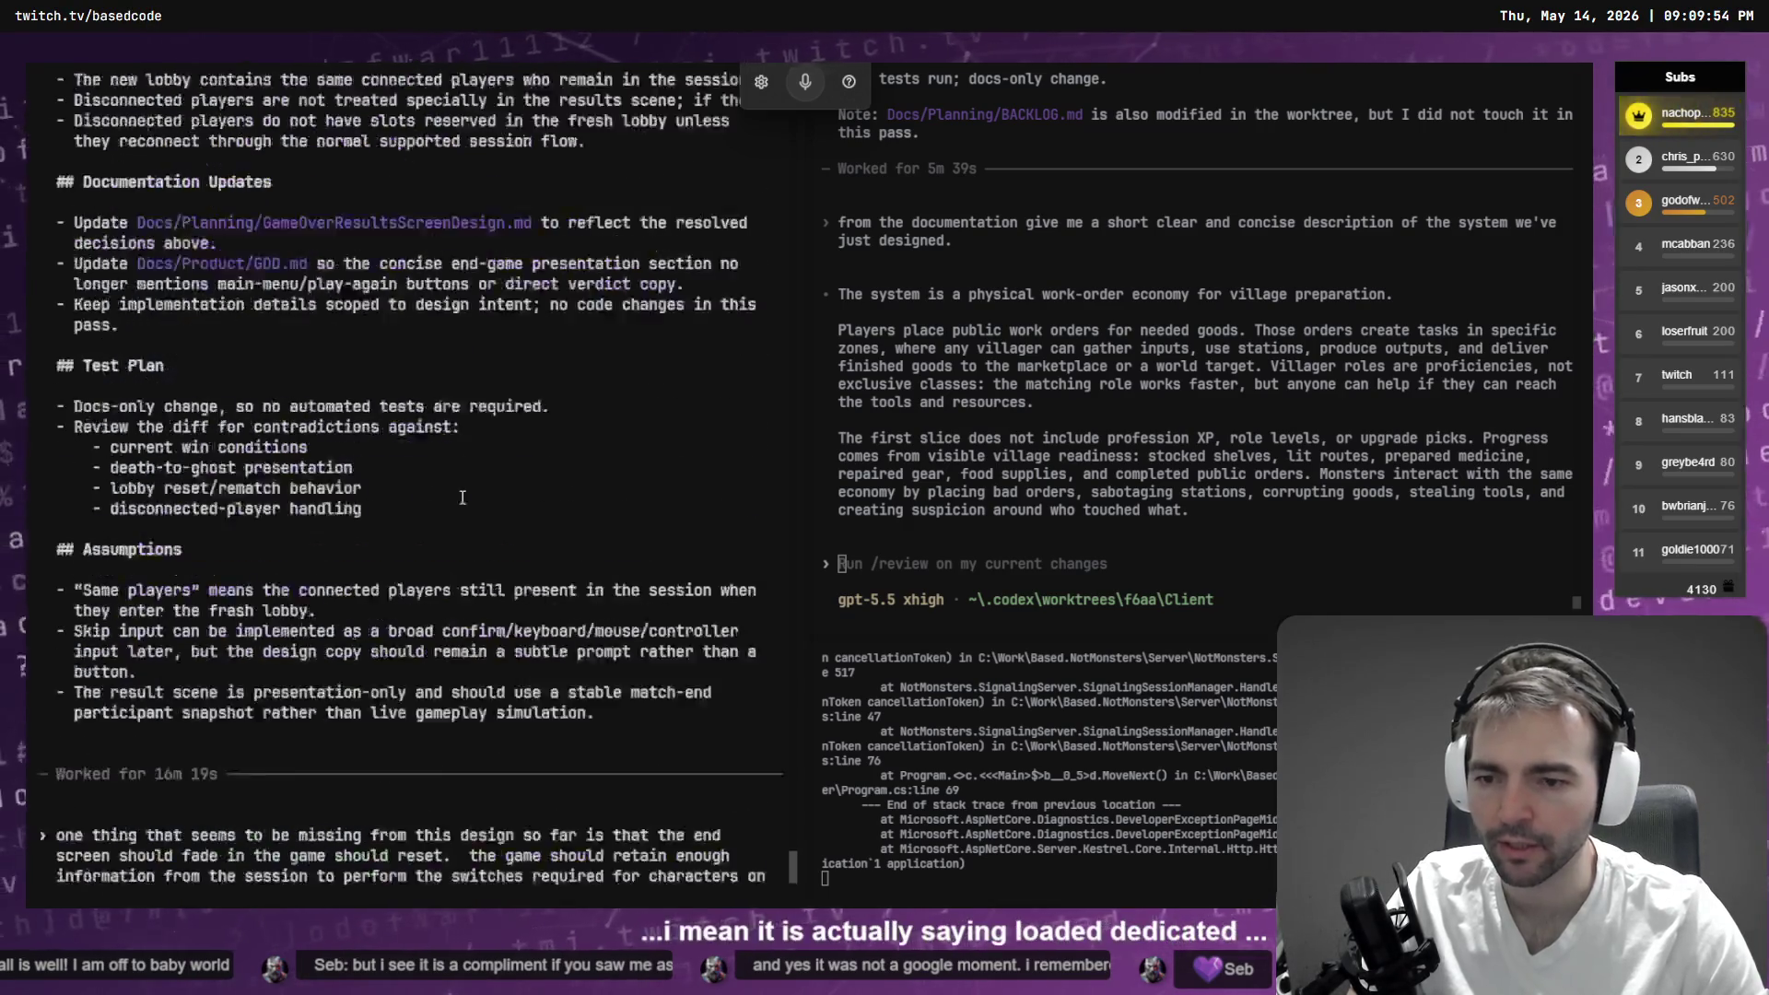
pyautogui.press('End')
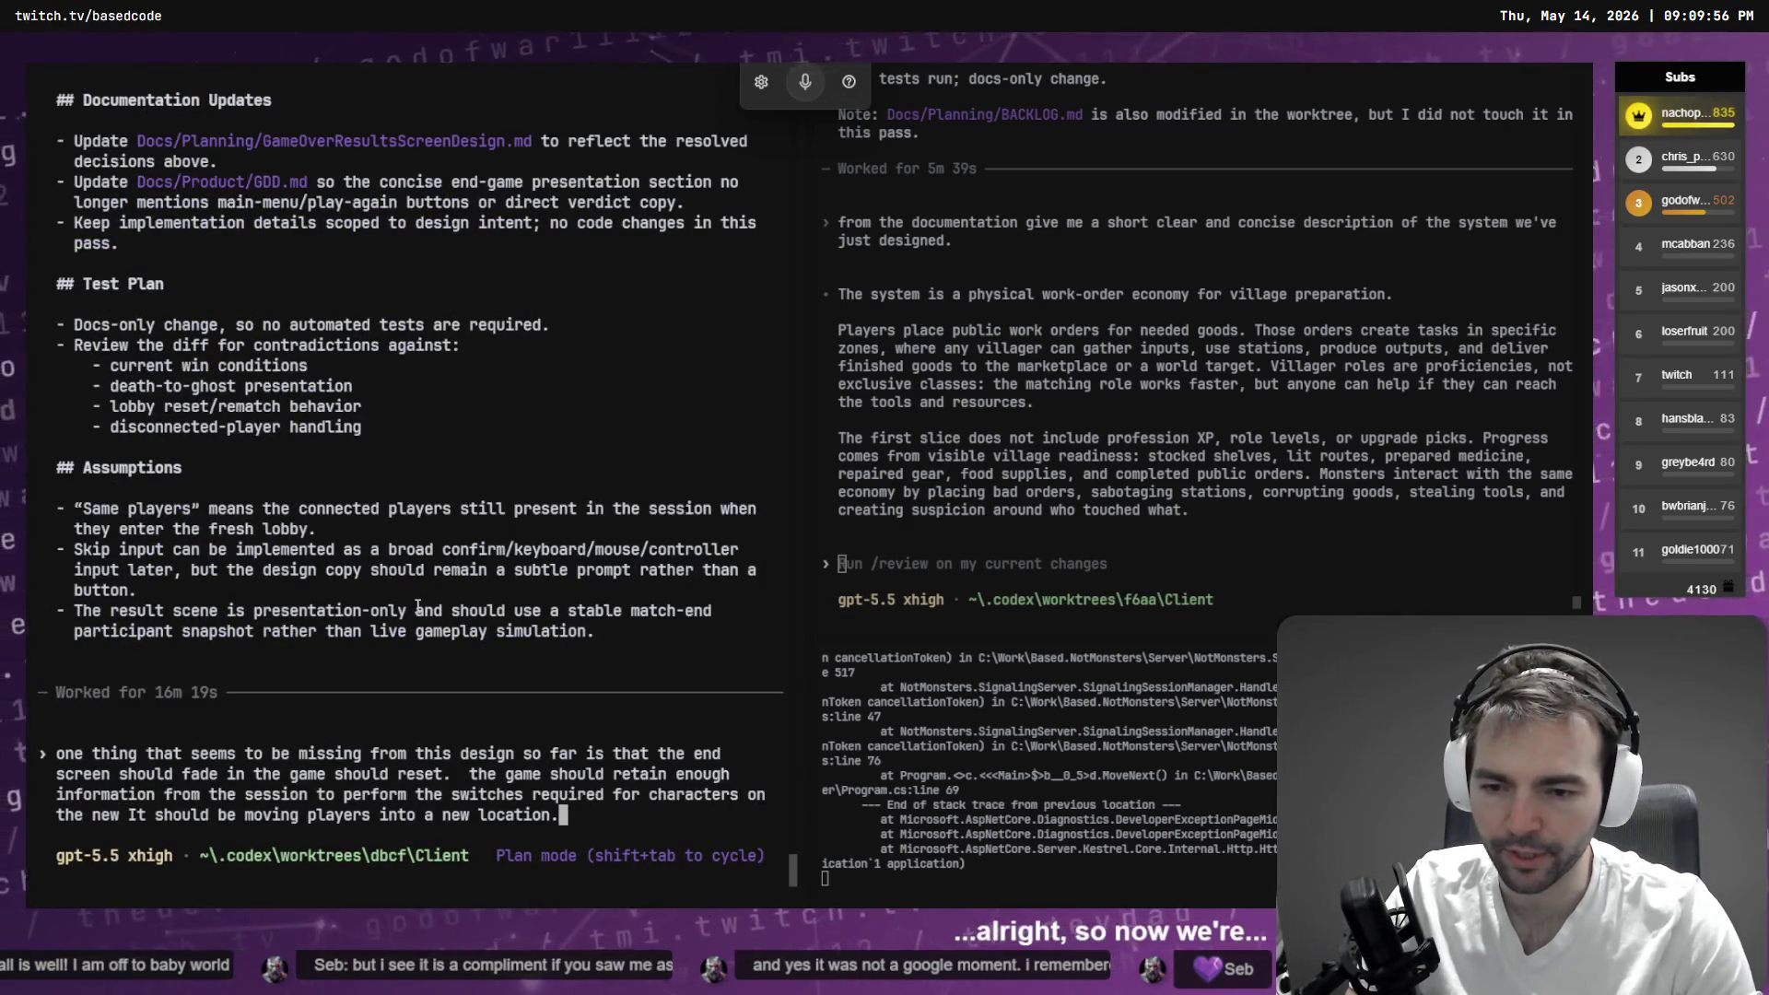
pyautogui.hotkey('ctrl', 'BackSpace')
pyautogui.hotkey('ctrl', 'BackSpace')
pyautogui.hotkey('ctrl', 'BackSpace')
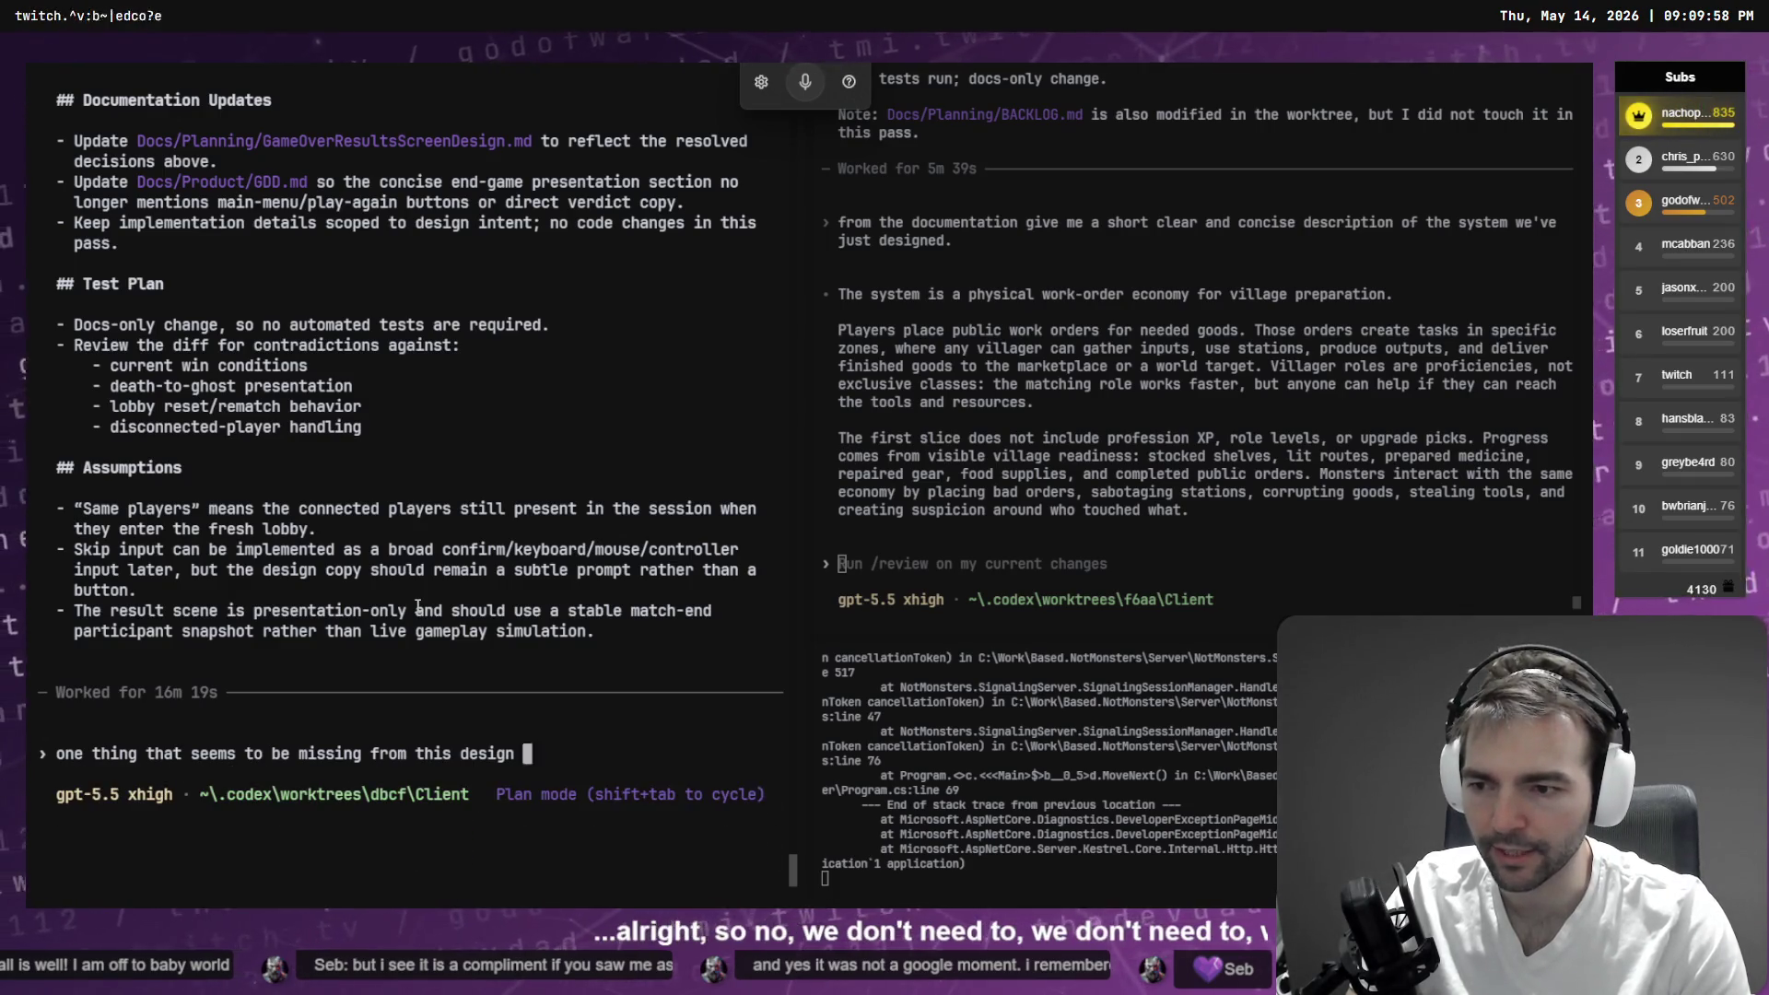
# - Send 'Go ahead with this implementation, update the docs.' in place of the old draft
pyautogui.scroll(15, 451, 470)
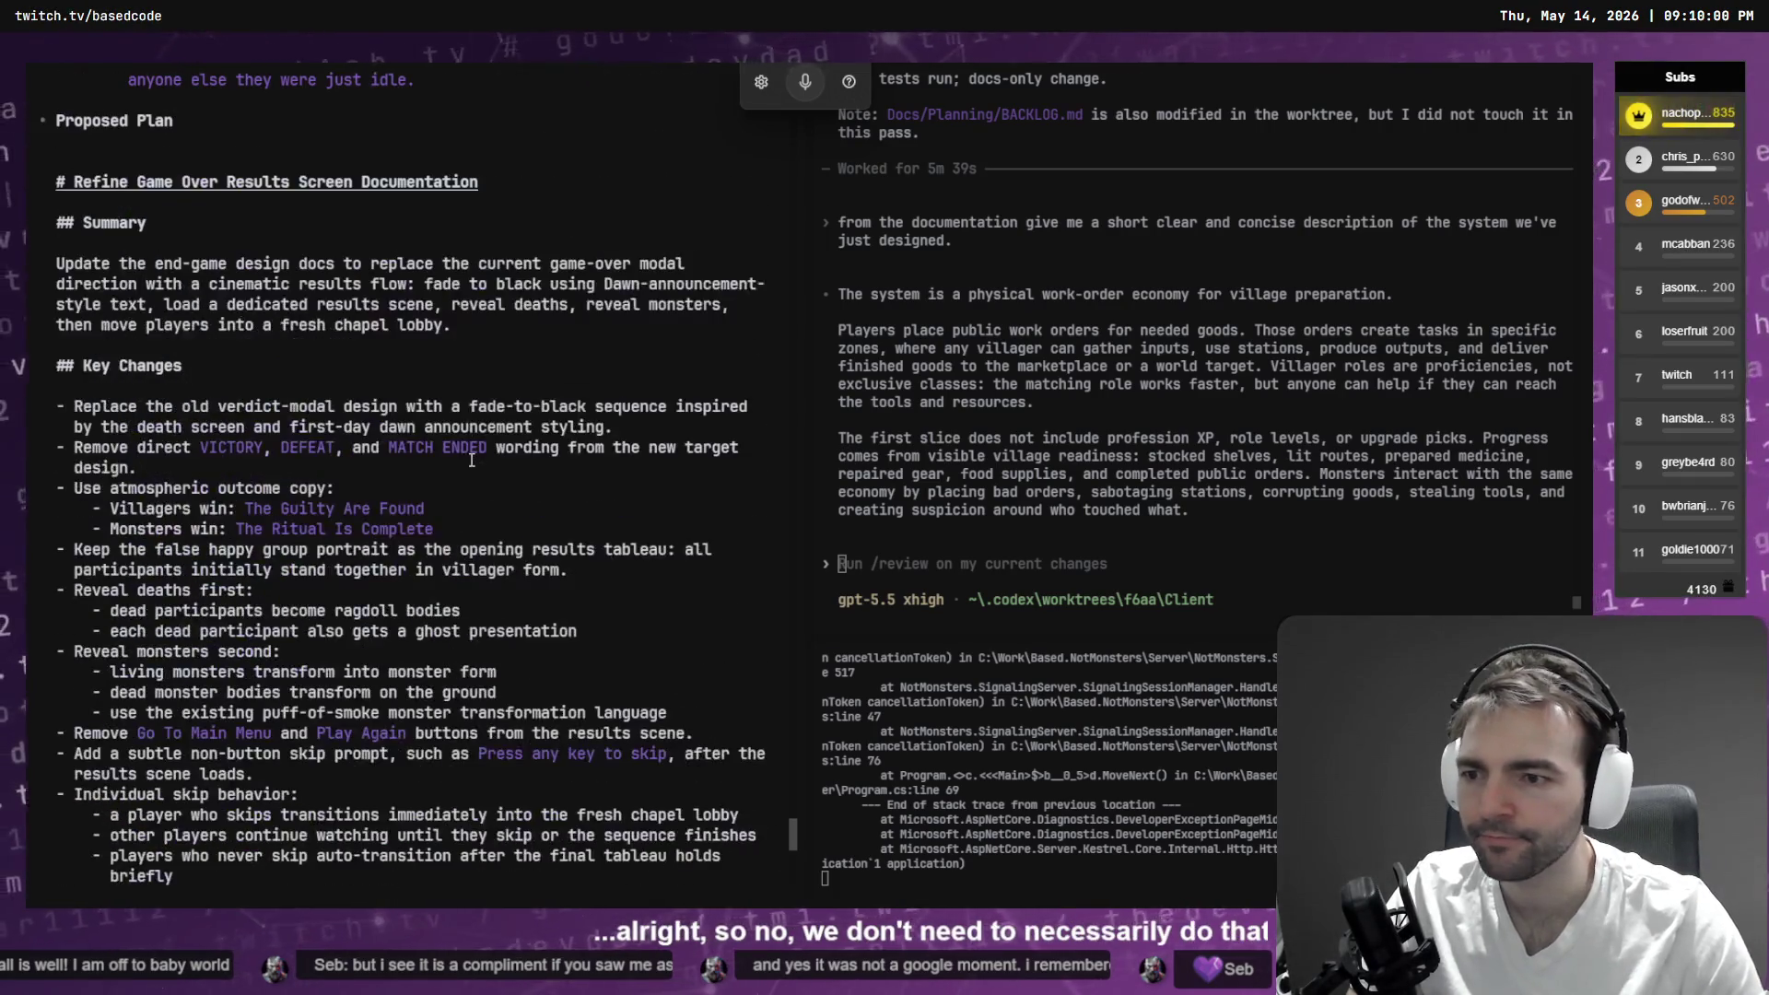
pyautogui.scroll(-15, 263, 377)
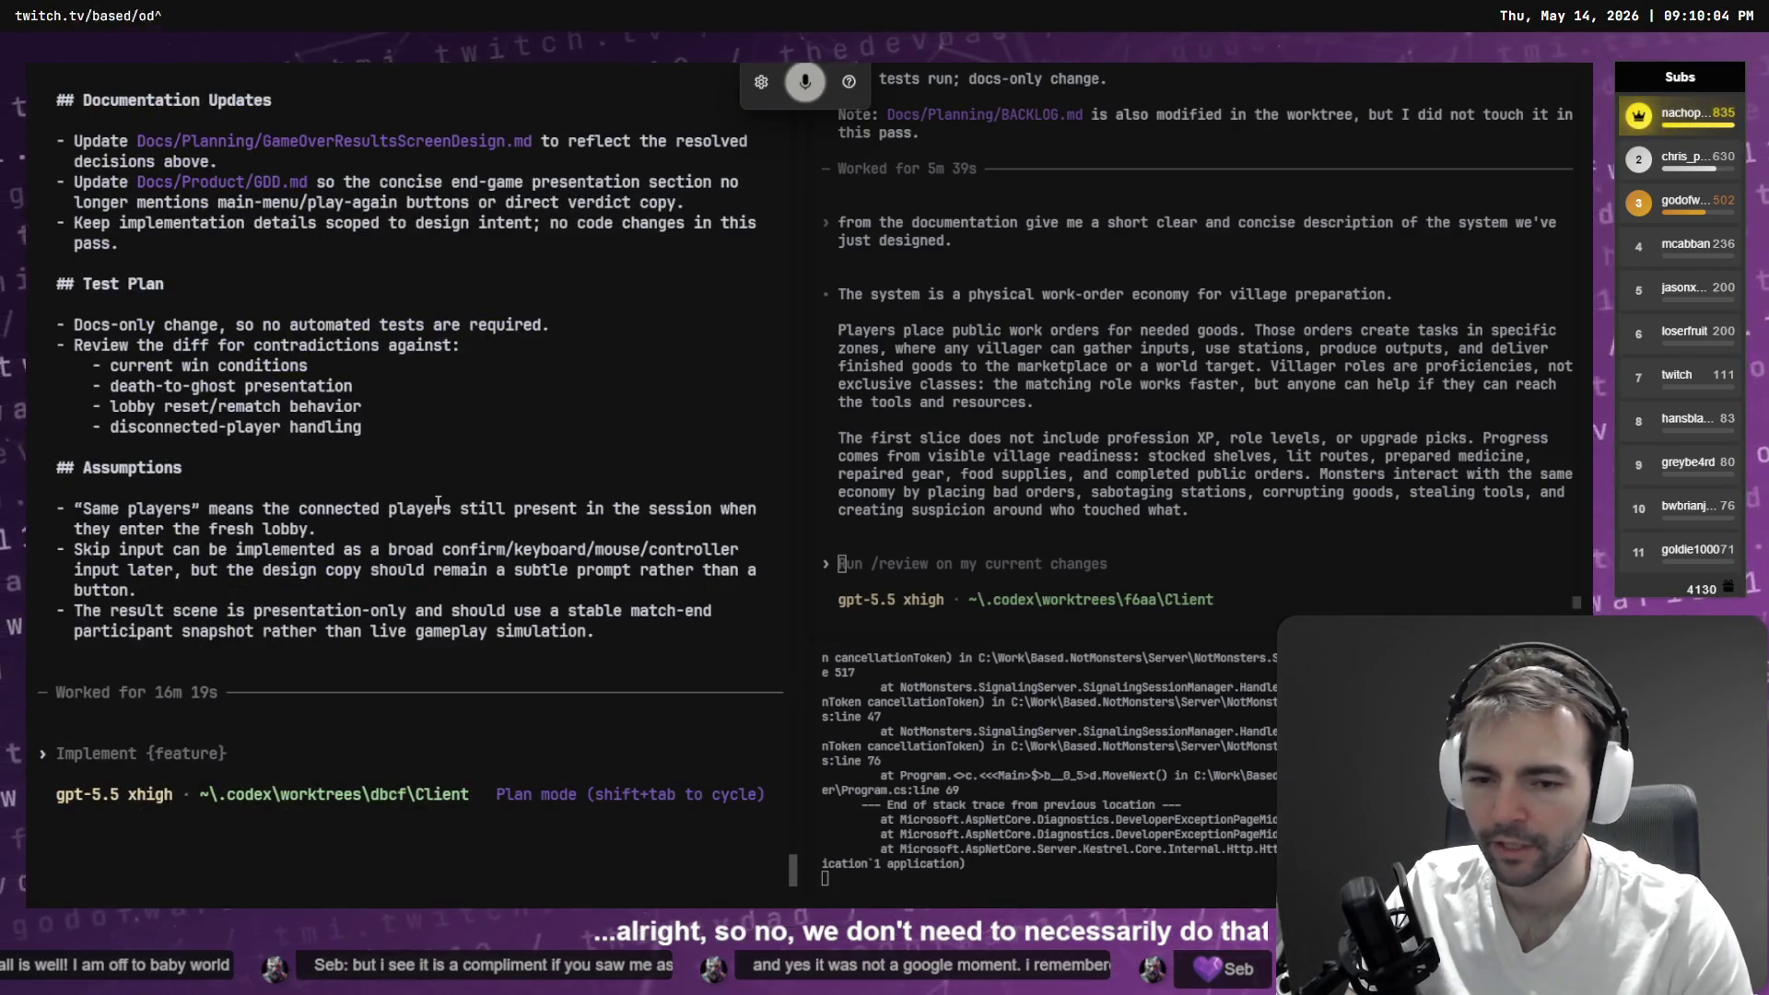
pyautogui.write('go ahead with this')
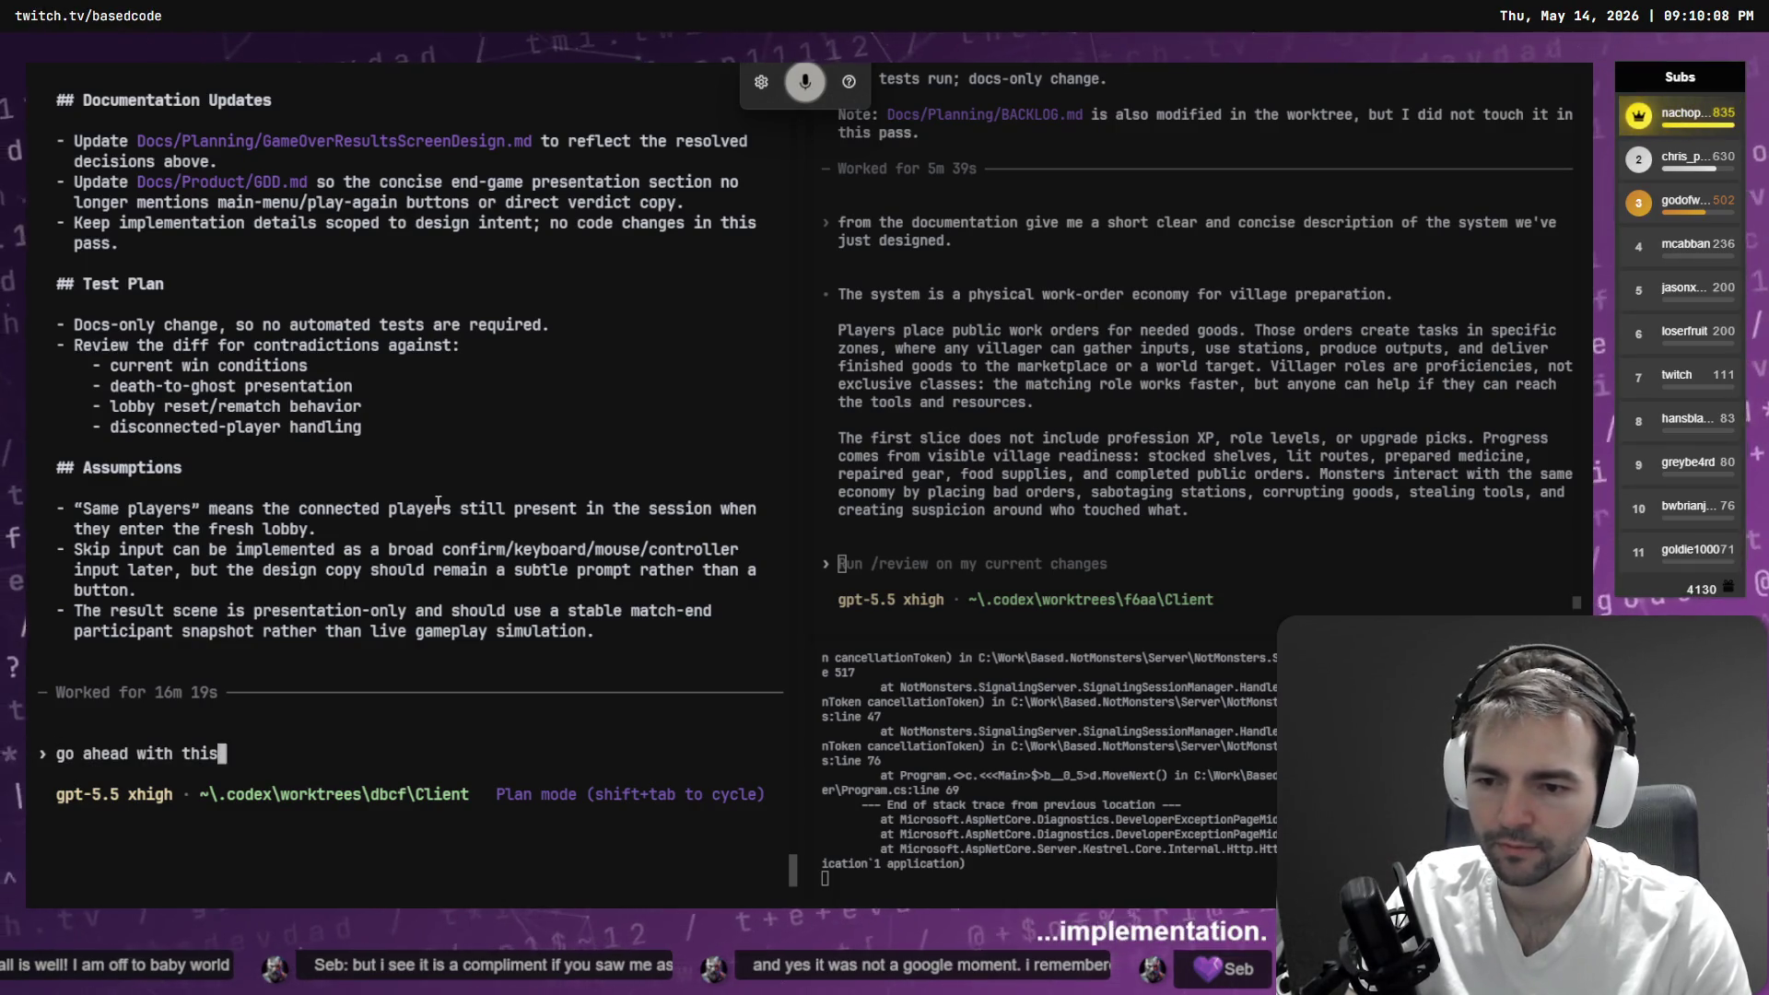
pyautogui.write(' implementation.')
pyautogui.press('Home')
pyautogui.write('G')
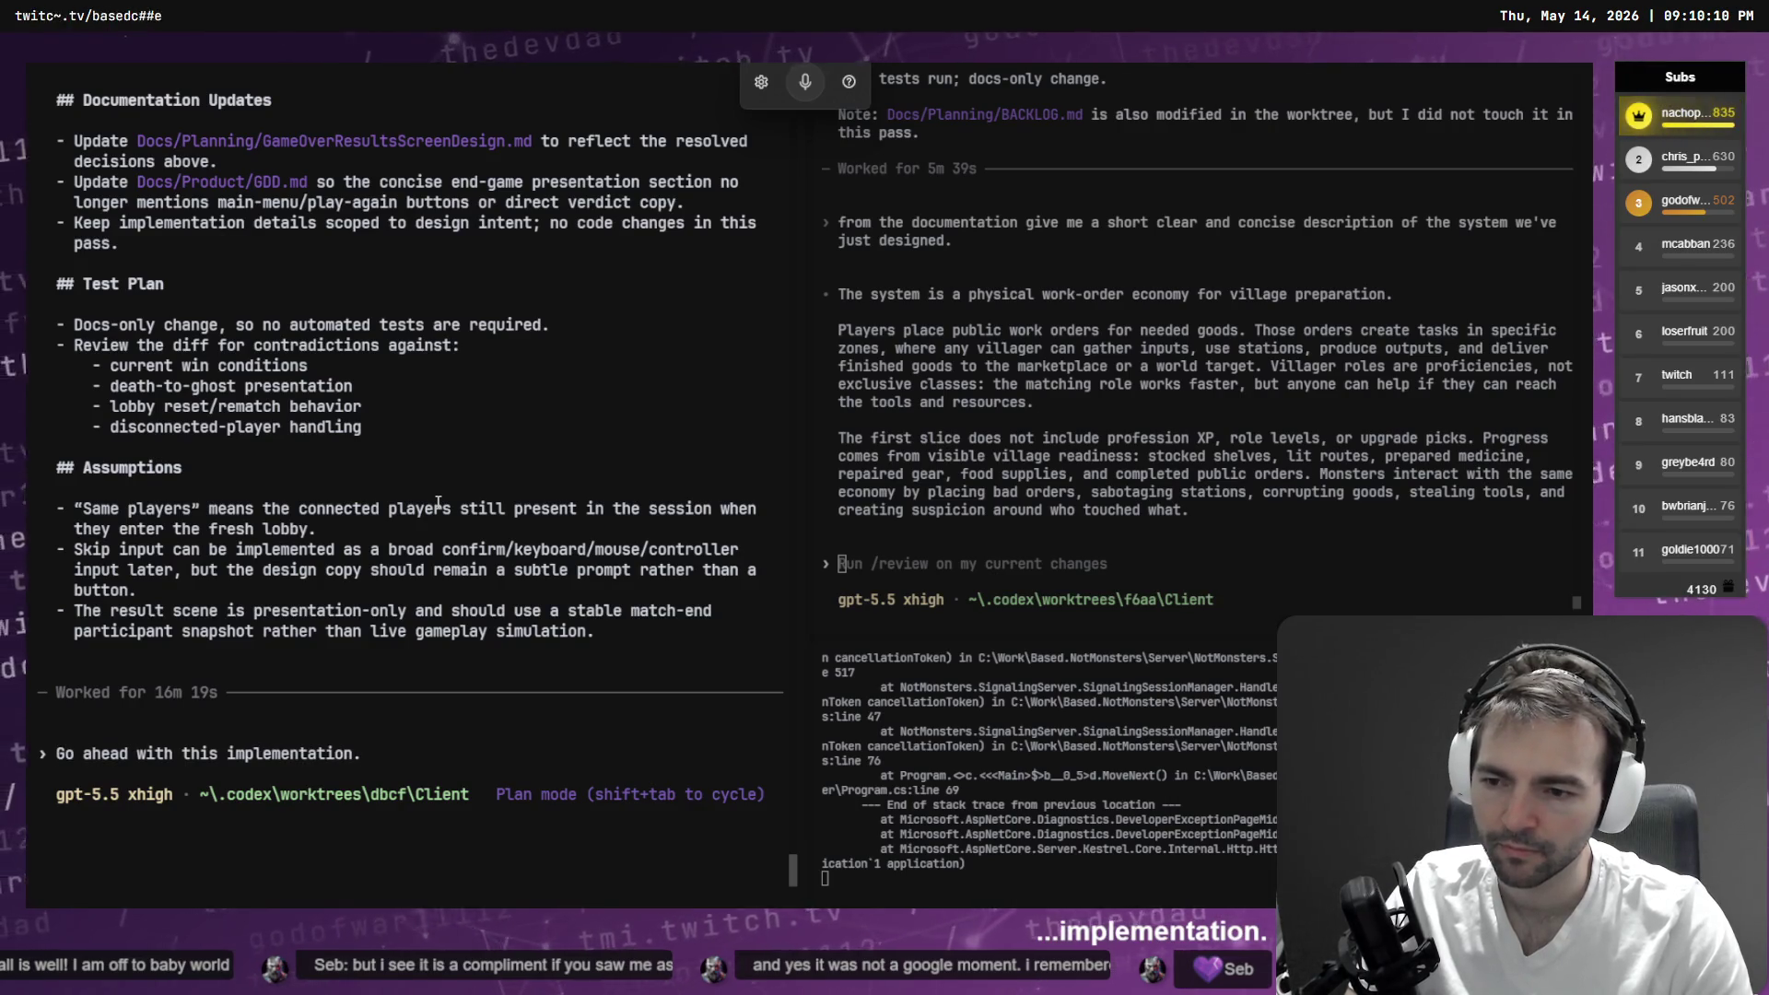
pyautogui.write(', update teh d')
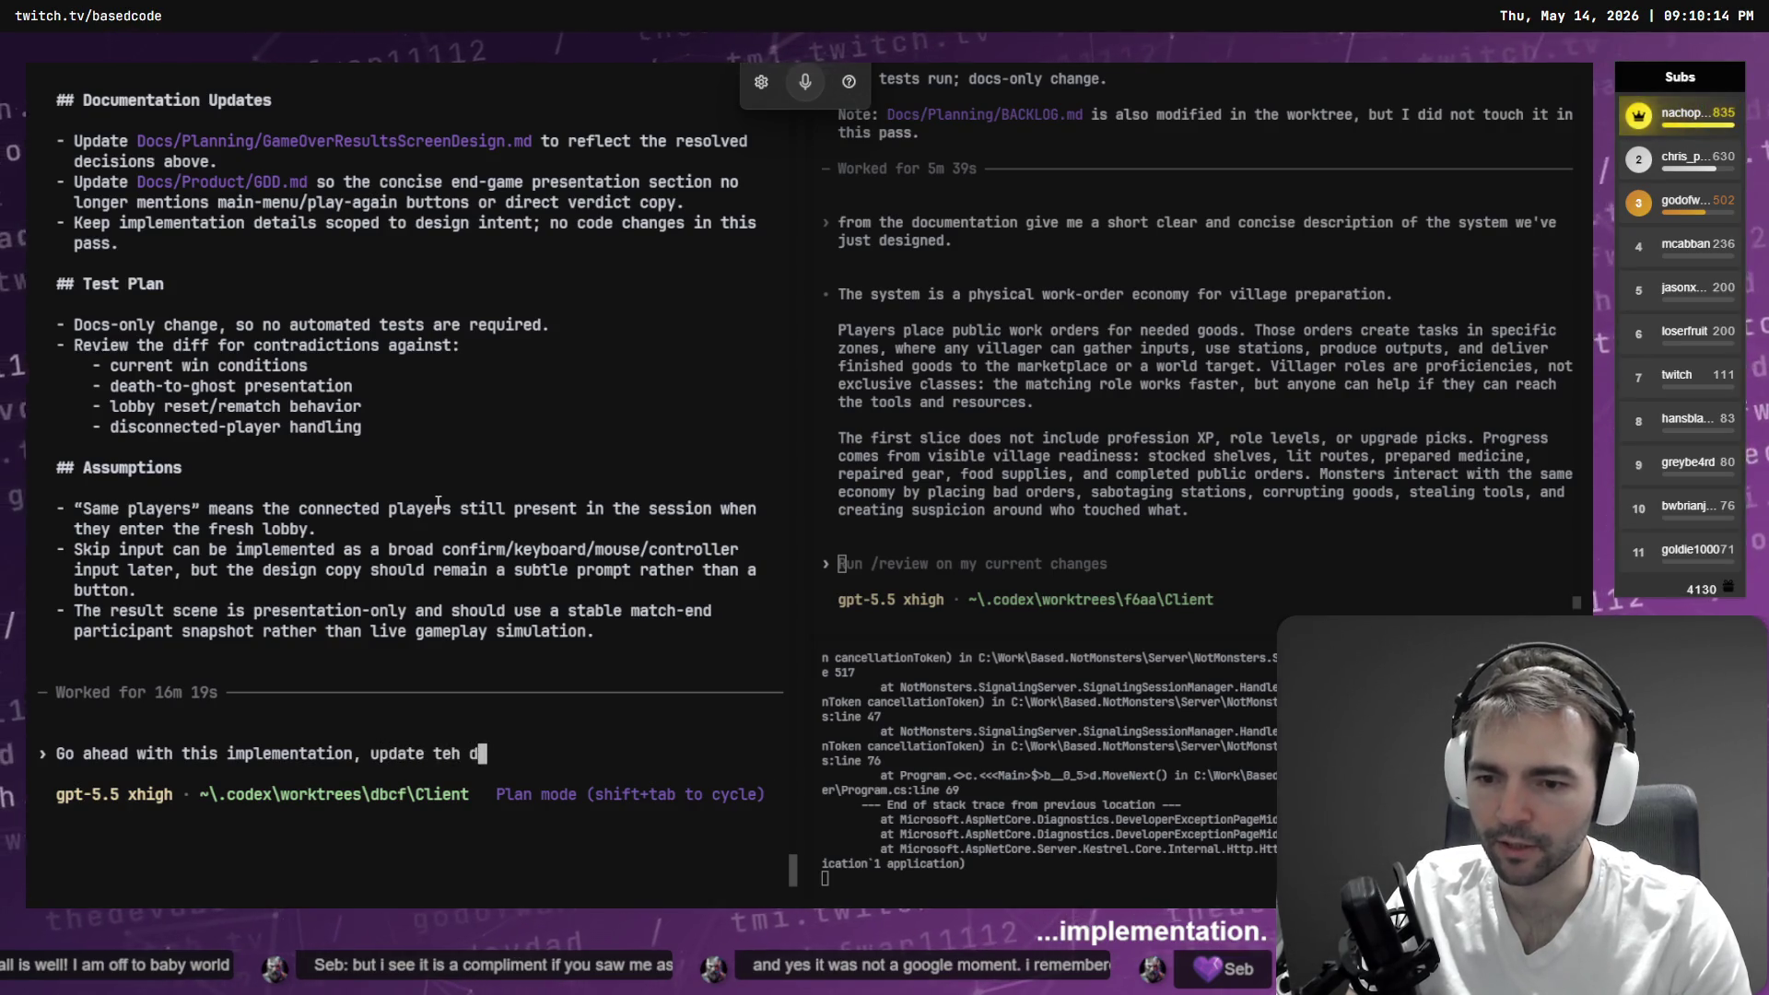
pyautogui.press('BackSpace')
pyautogui.press('BackSpace')
pyautogui.press('BackSpace')
pyautogui.write('he docs.')
pyautogui.press('Return')
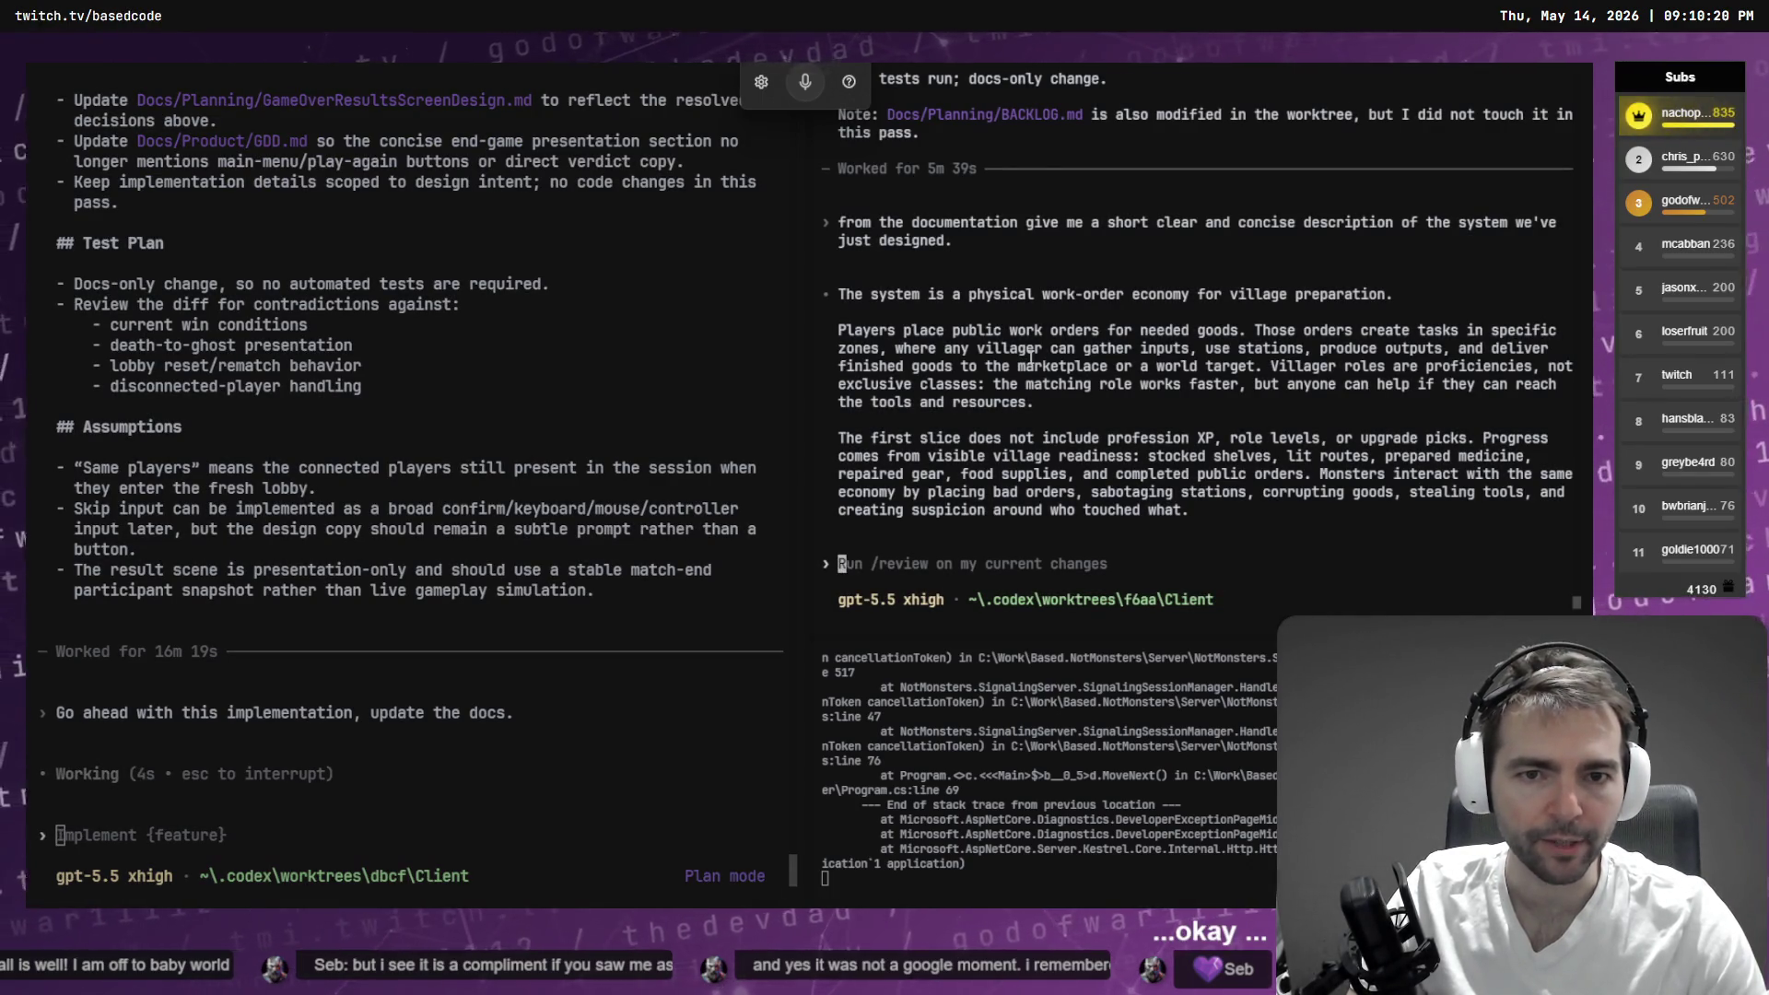
# - Read Codex's Plan Mode refusal and start a go-ahead to update the docs per the earlier plan
pyautogui.scroll(3, 1030, 357)
pyautogui.scroll(-3, 839, 251)
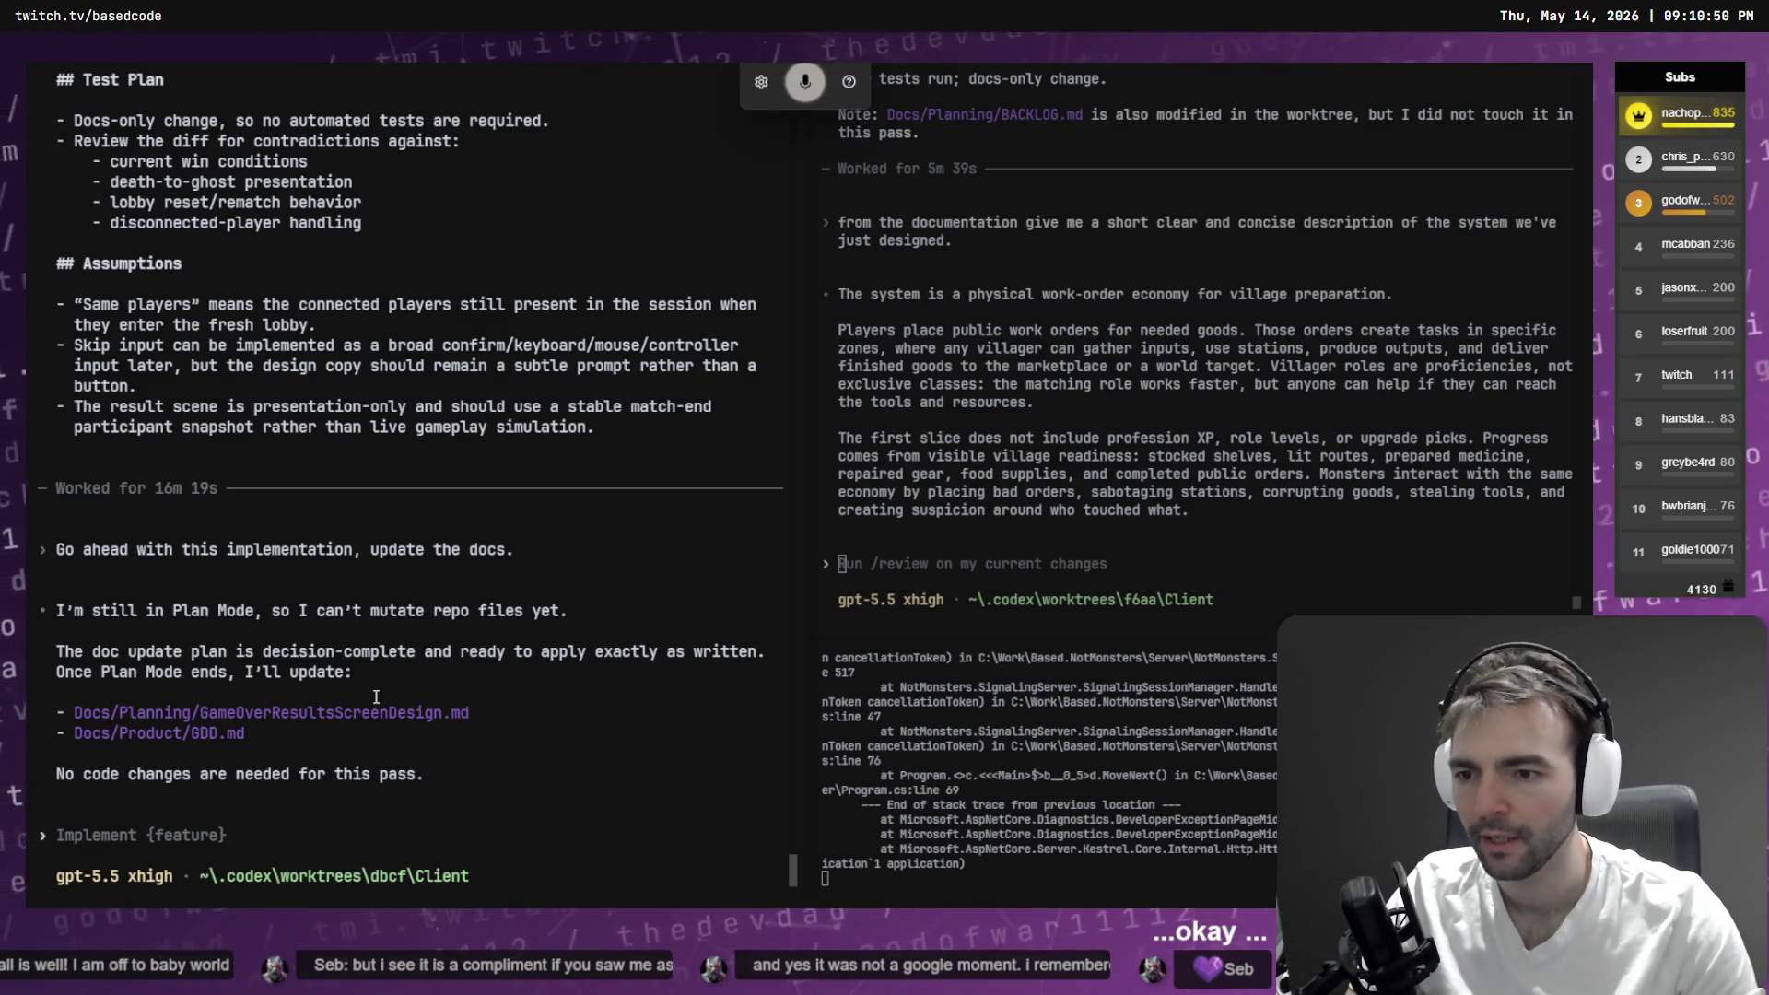
pyautogui.write('go ahead')
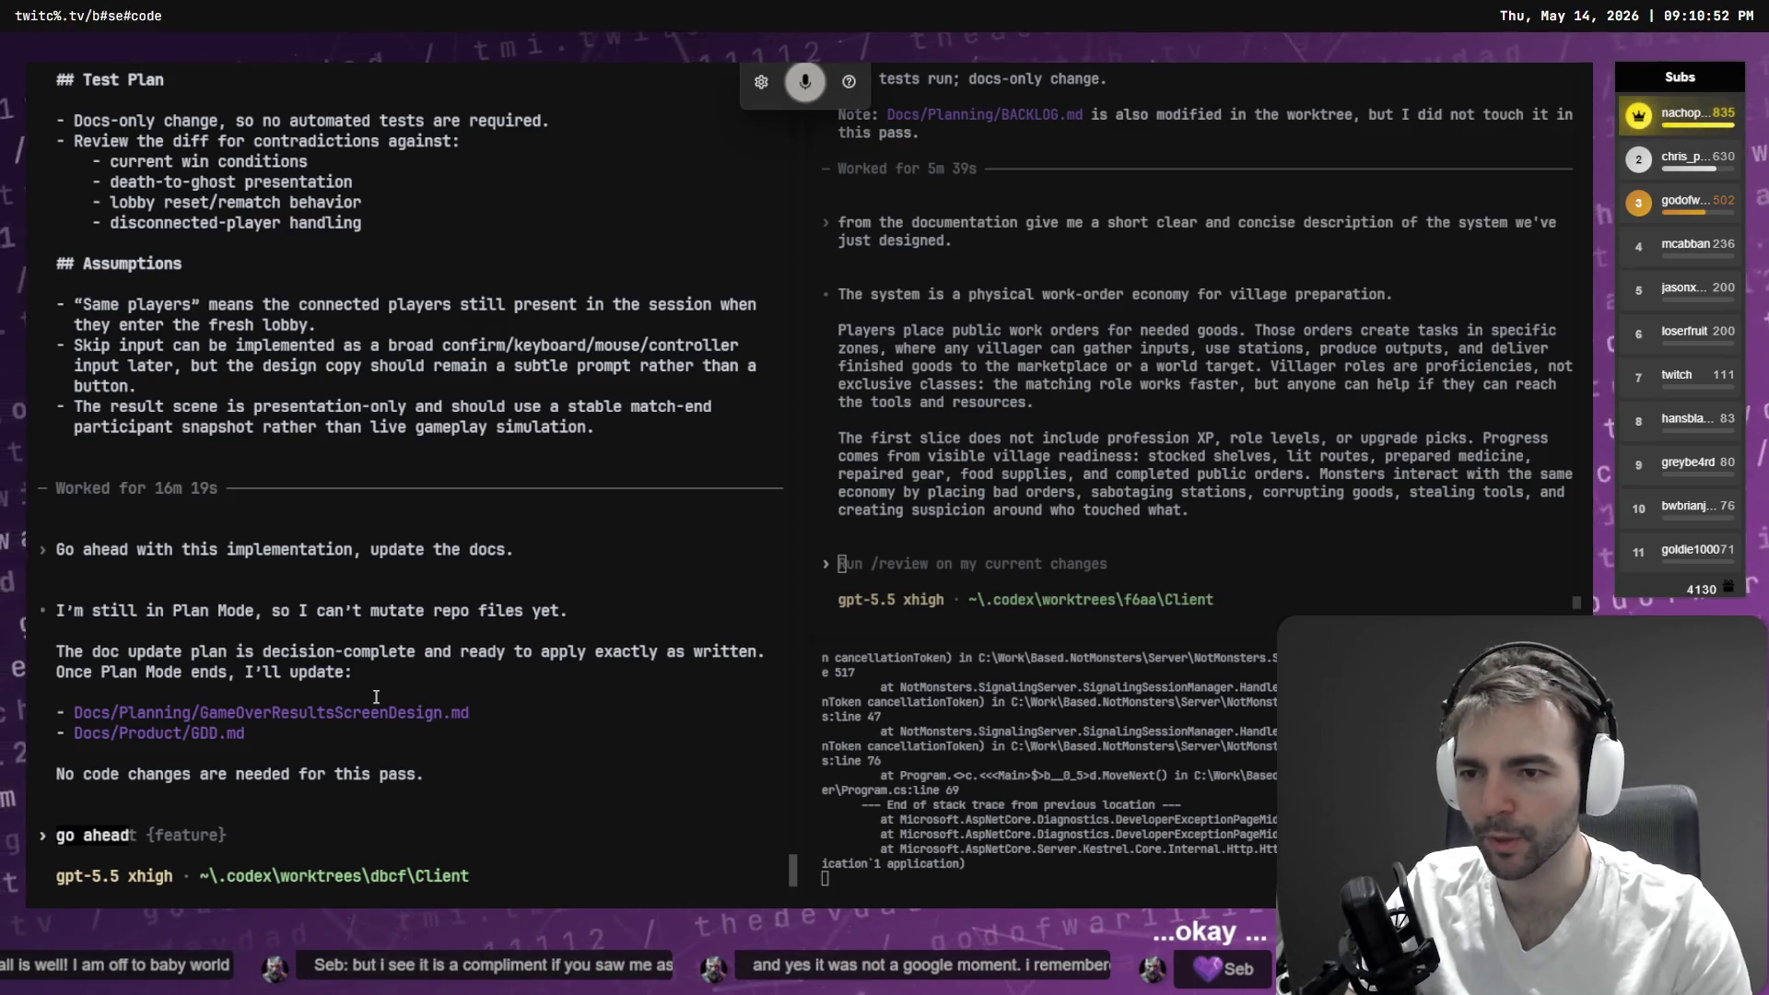
pyautogui.write(' with this implementation and update the')
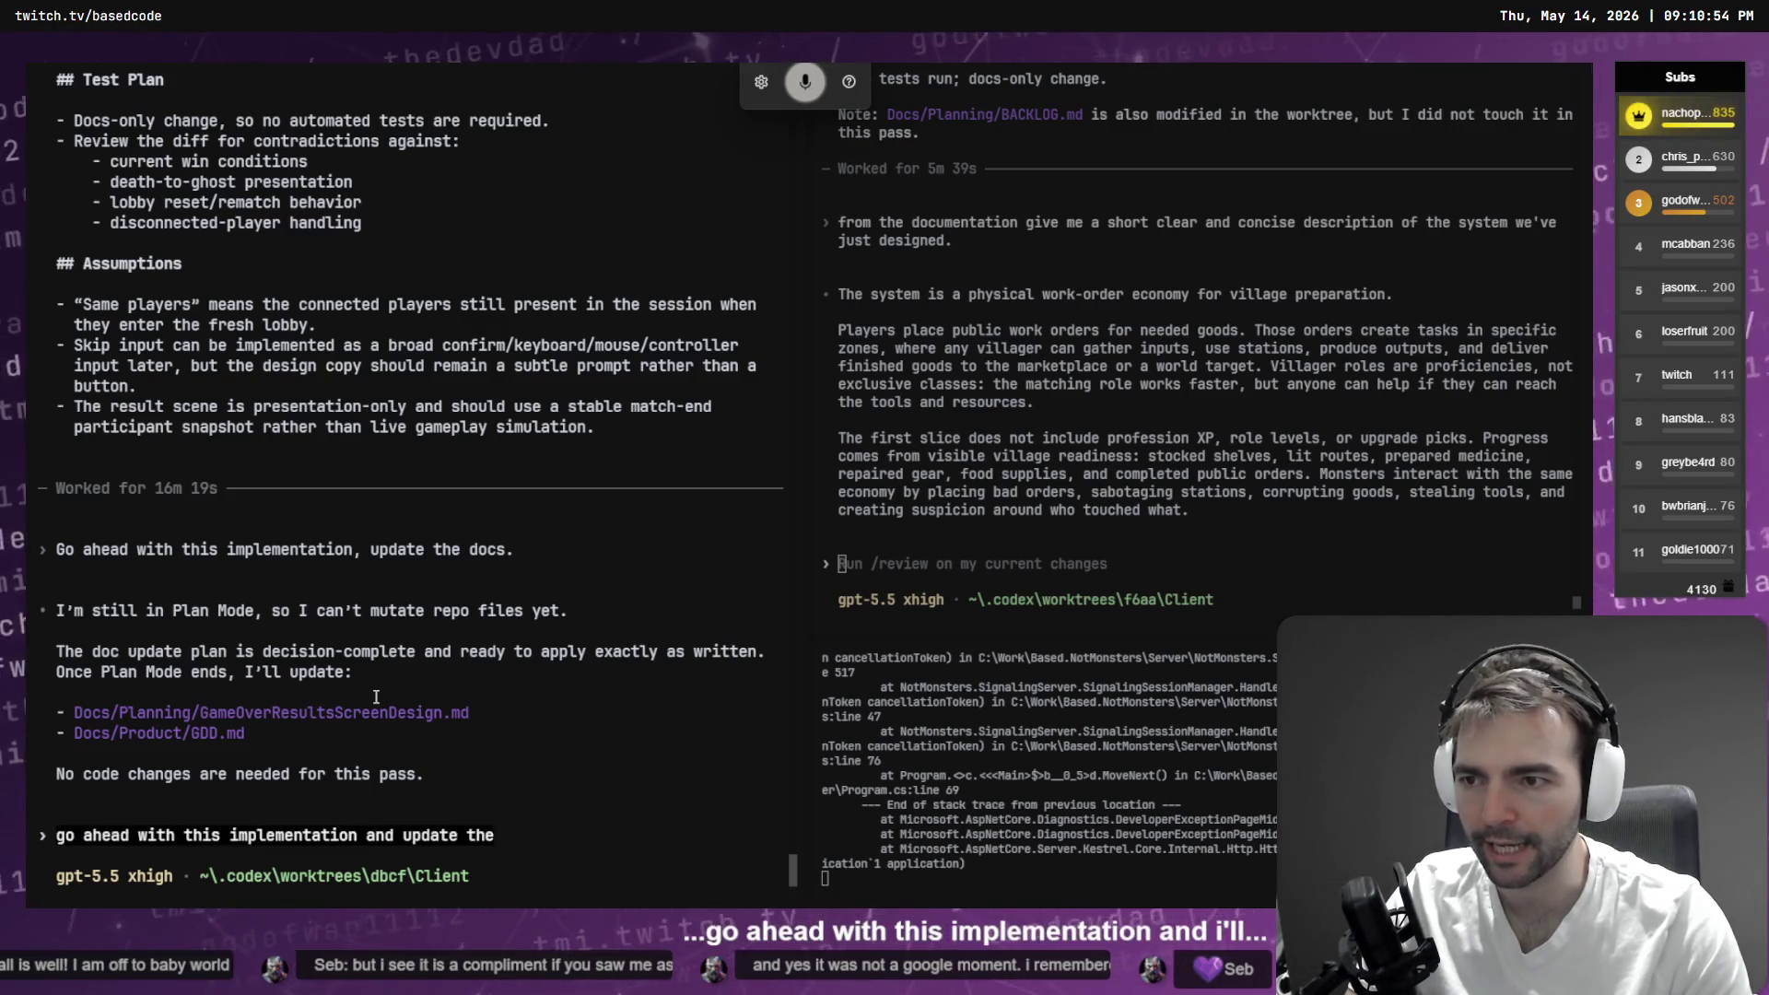
pyautogui.write(' docs as described in the')
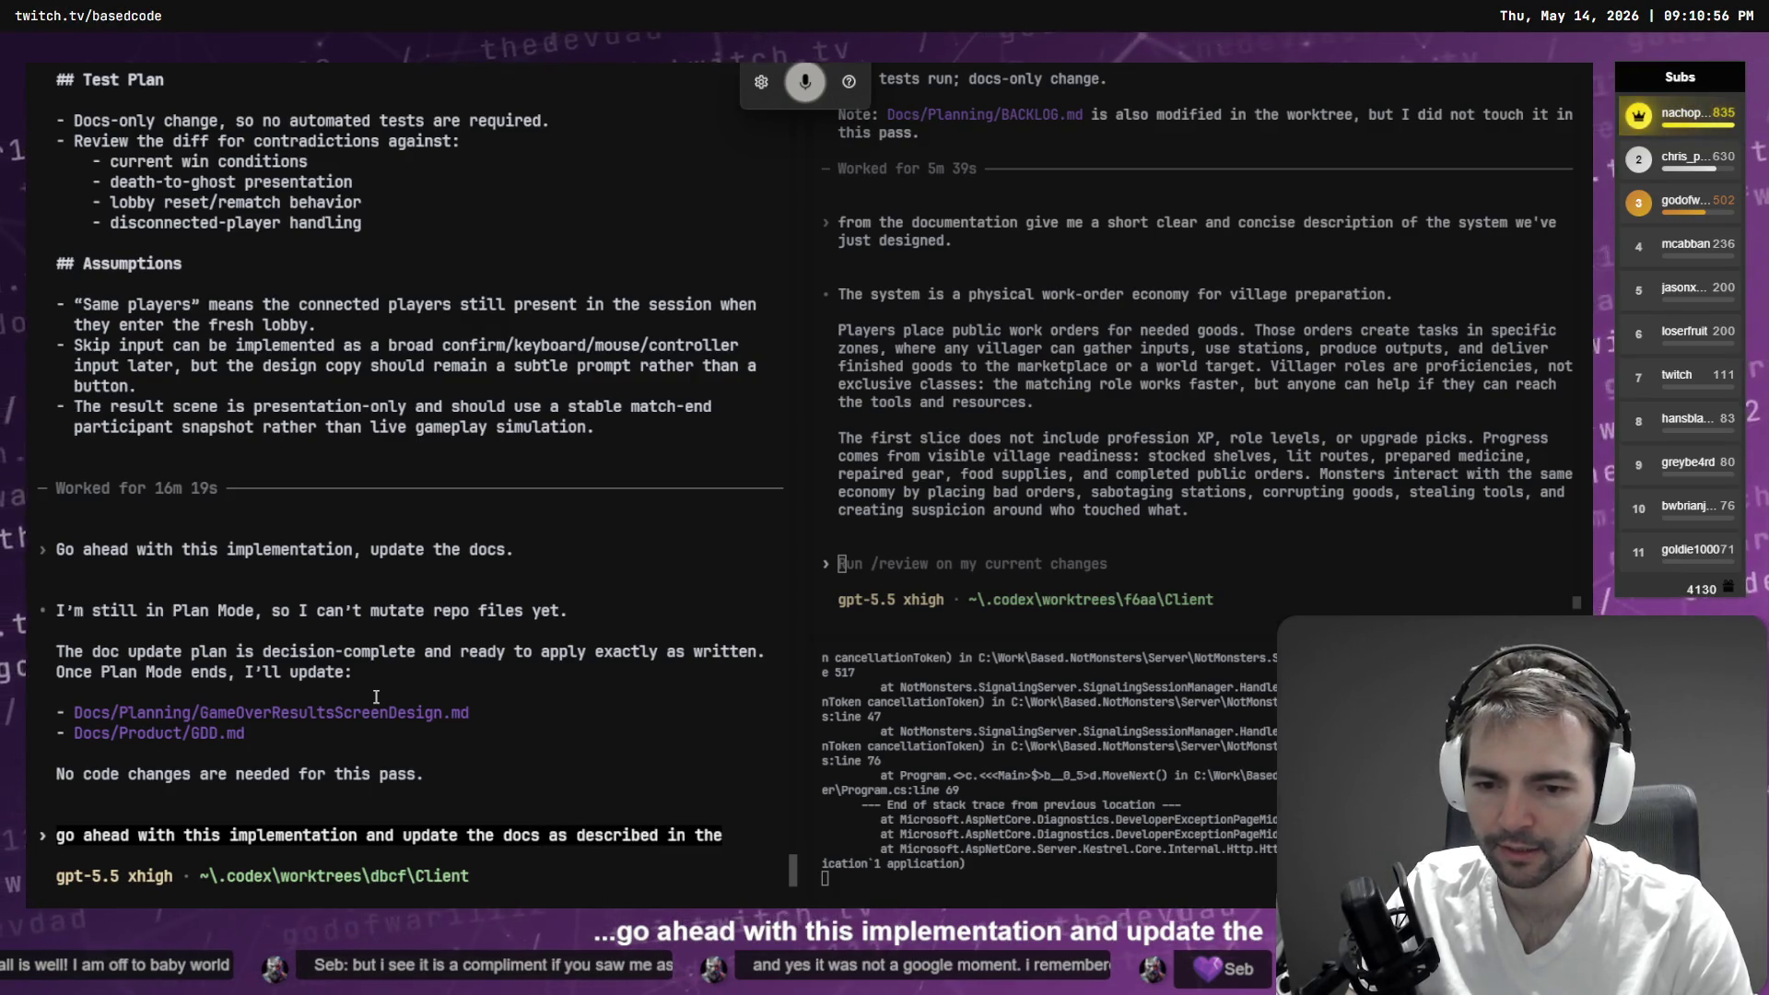
pyautogui.write(' earlier plan.')
# - Send 'go ahead with this implementation and update the docs as described in the earlier plan.'
pyautogui.press('Return')
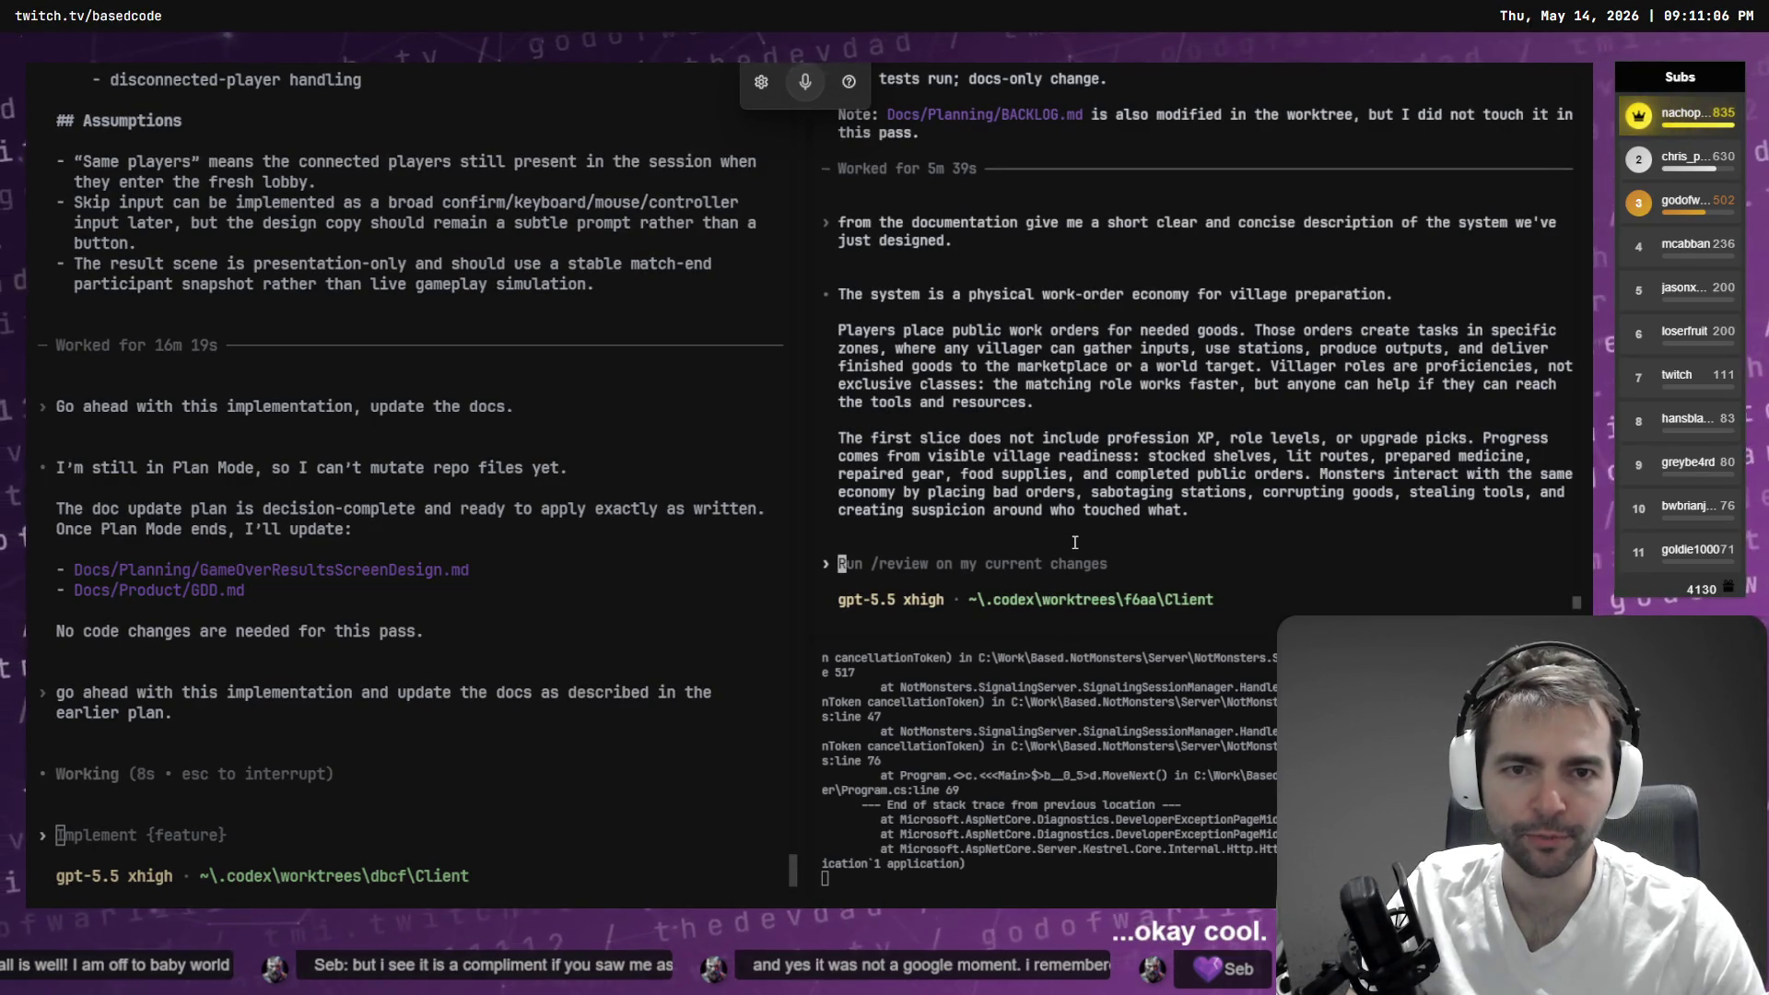
pyautogui.scroll(8, 1042, 534)
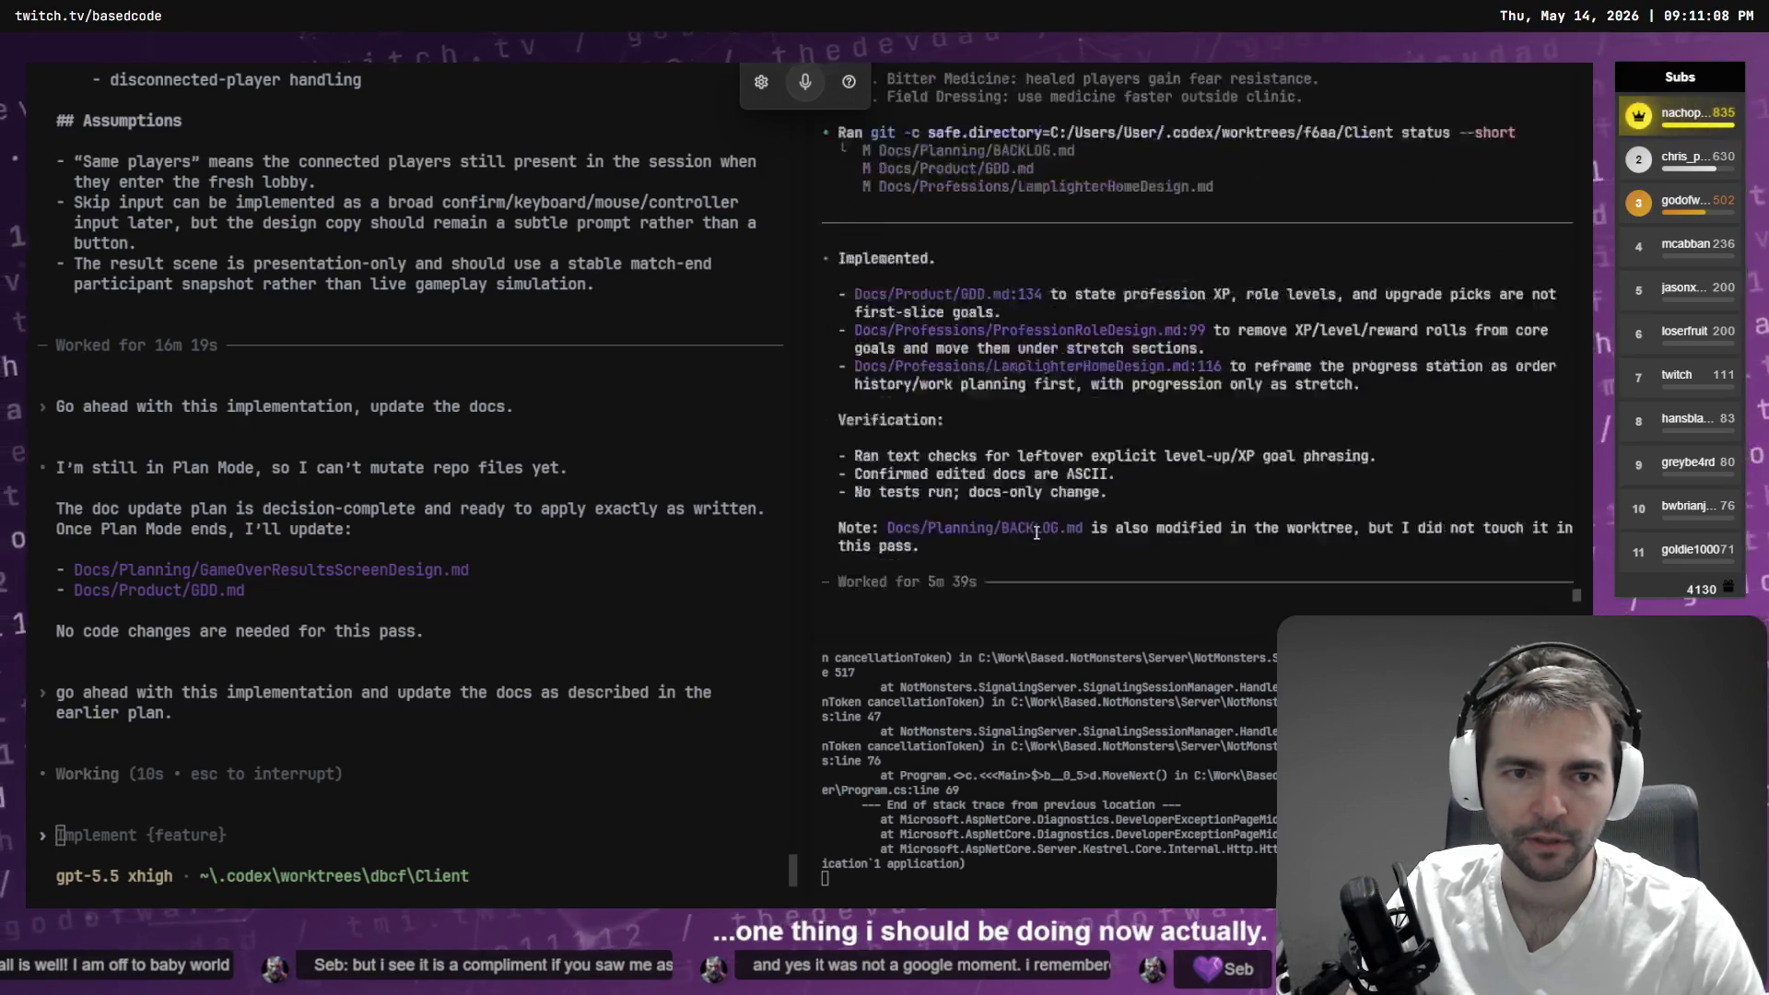
pyautogui.scroll(3, 1037, 532)
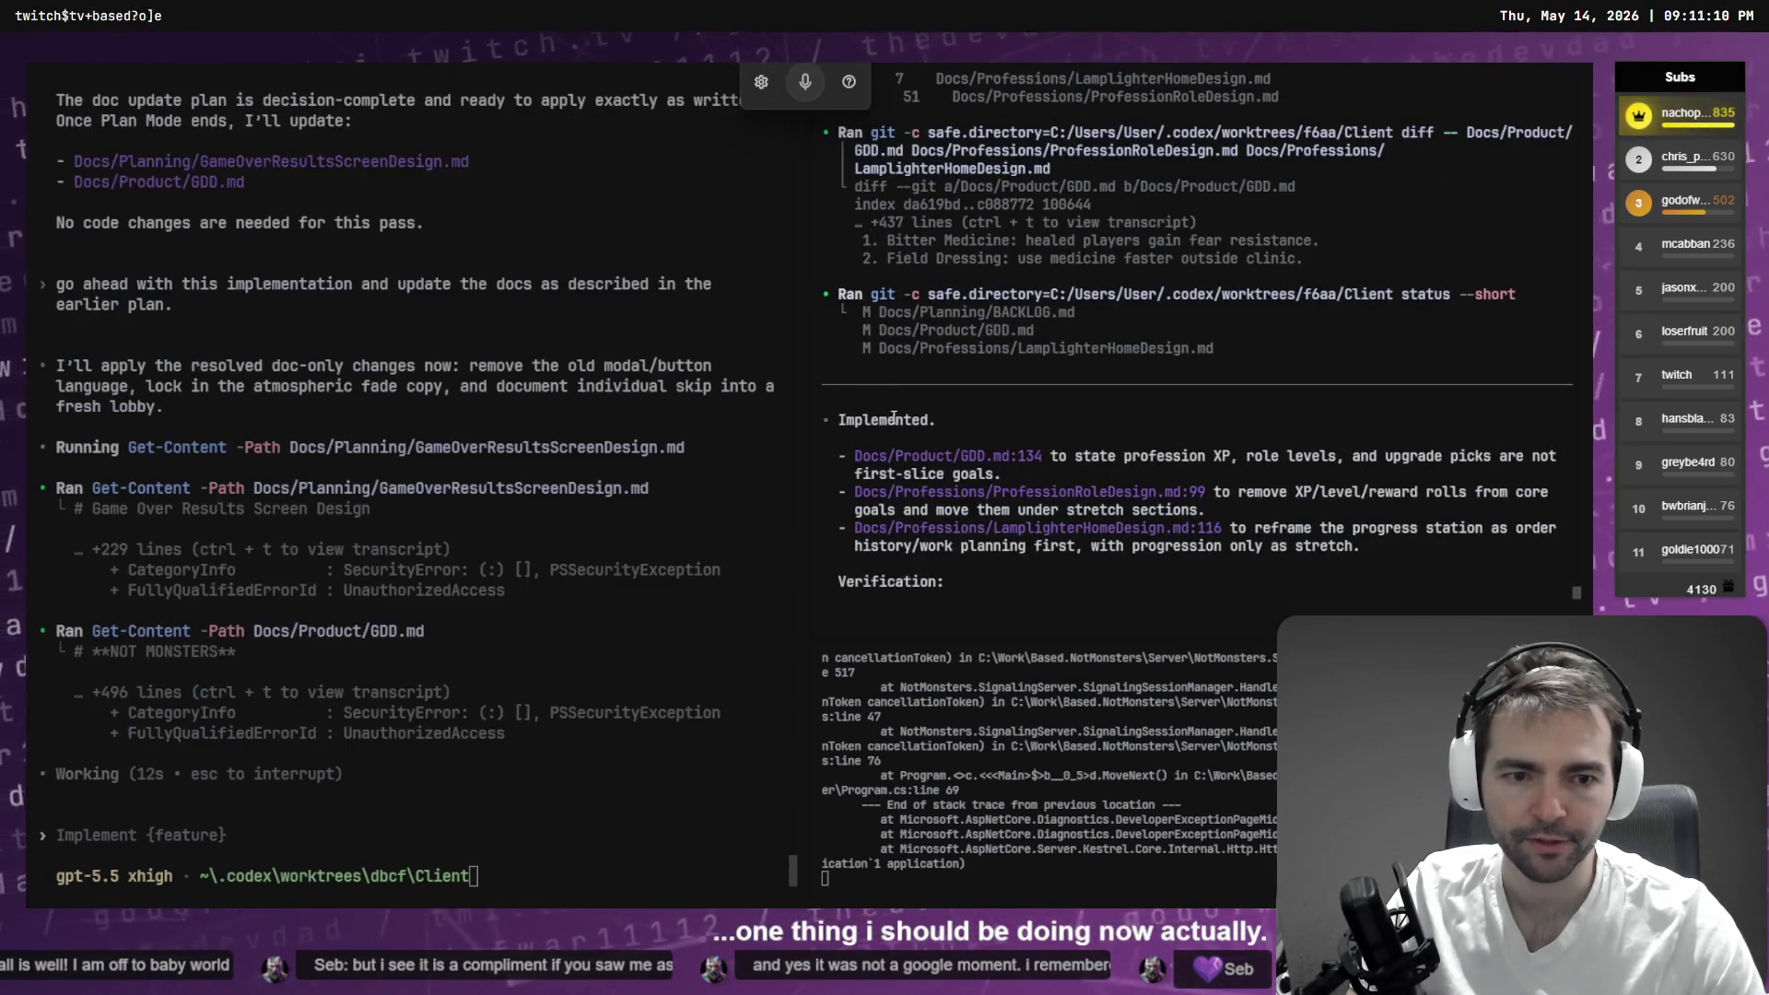
pyautogui.scroll(-10, 906, 432)
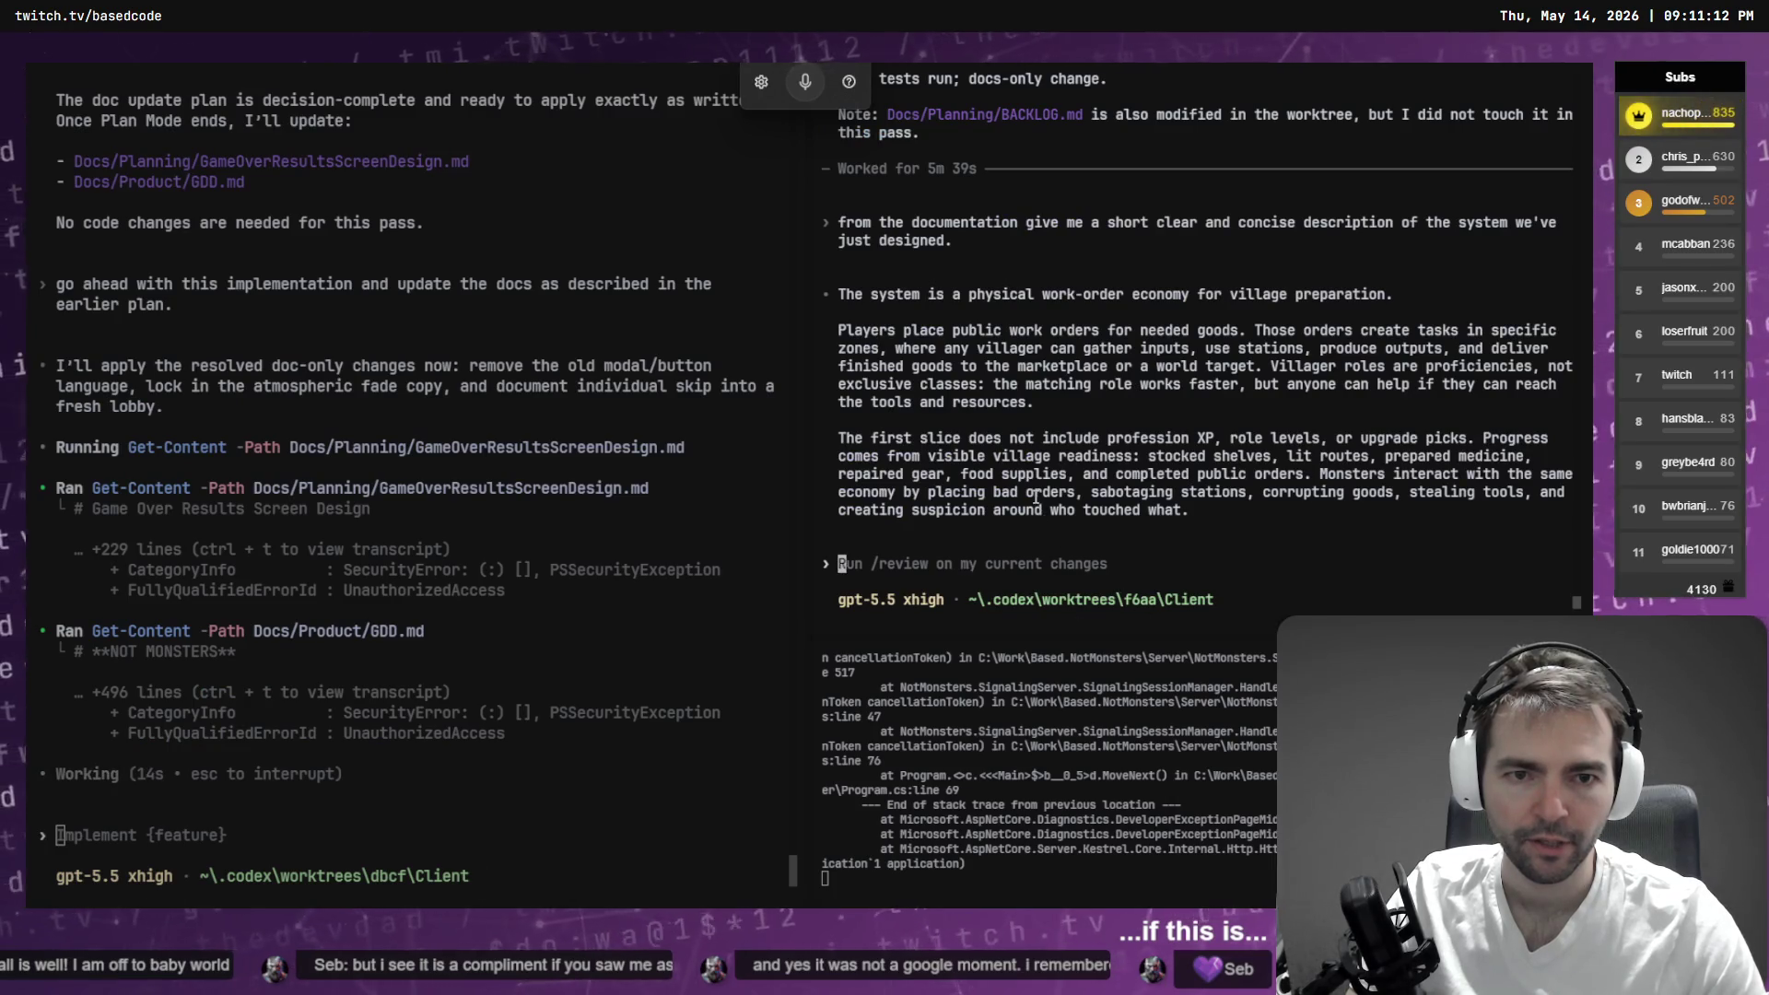
pyautogui.scroll(10, 1023, 516)
pyautogui.scroll(-10, 1014, 516)
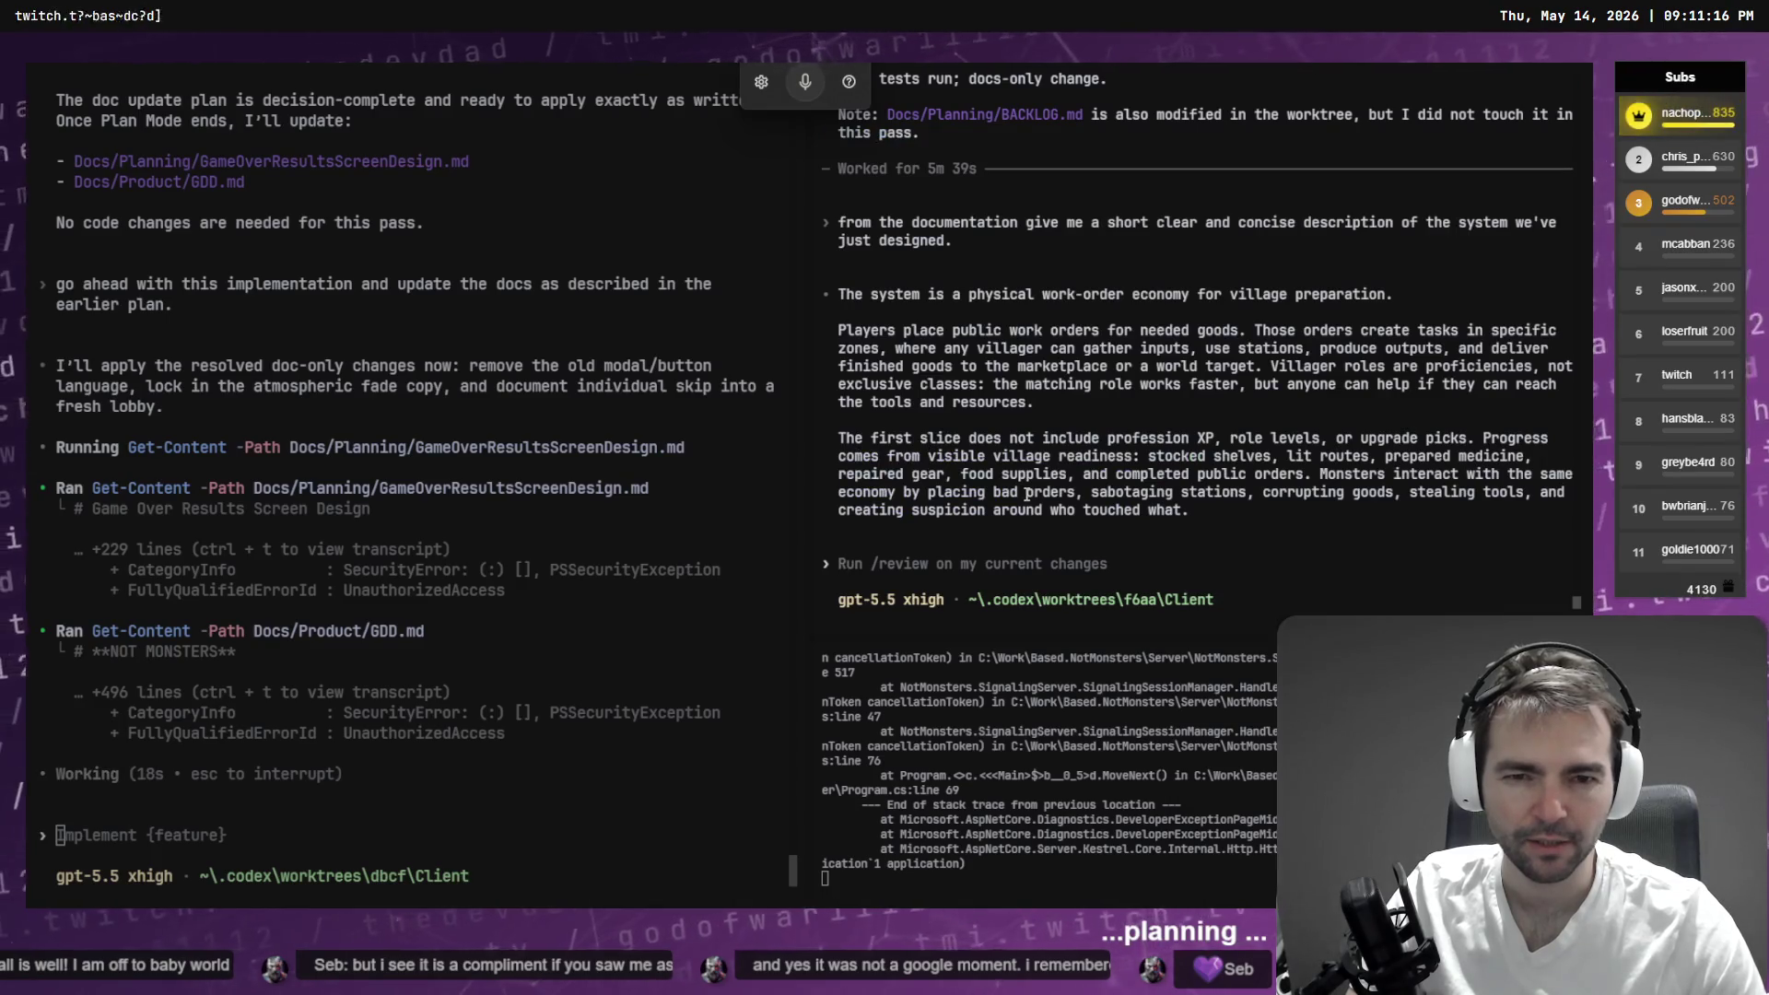
# - Exit the right-hand Codex session and change directory to C:\Work\Based.NotMonsters
pyautogui.hotkey('ctrl', 'c')
pyautogui.hotkey('ctrl', 'c')
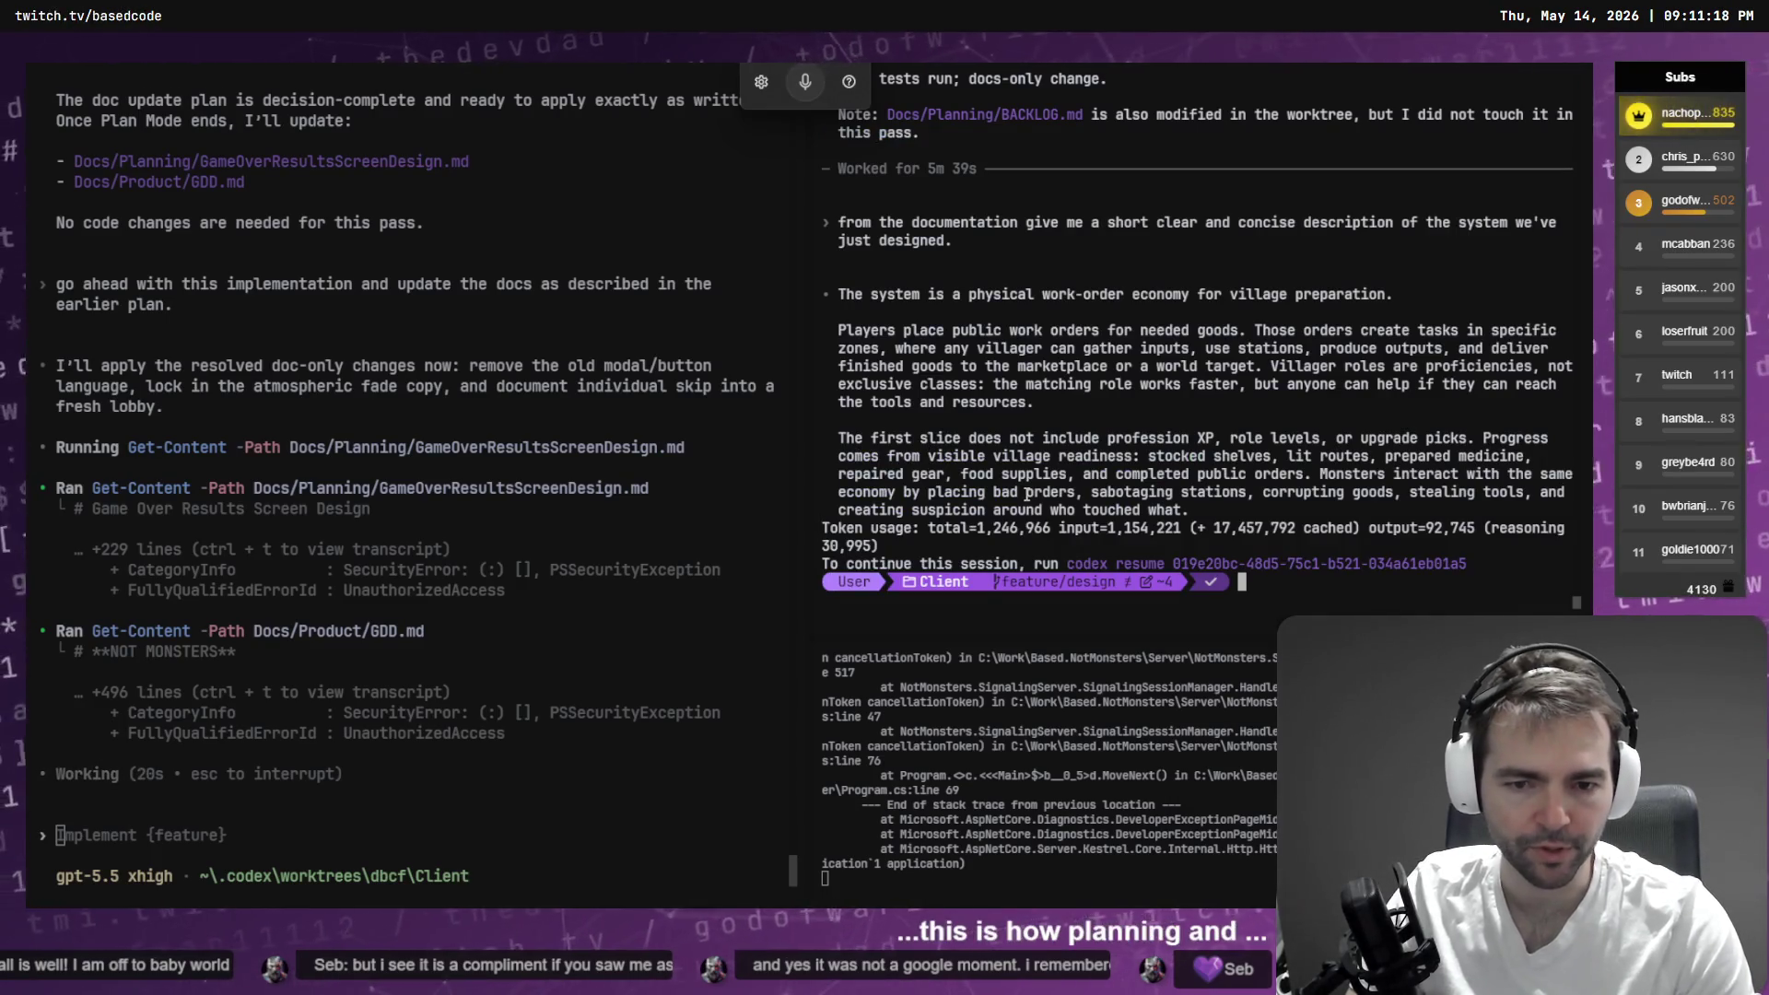
pyautogui.write('cd ..')
pyautogui.press('Return')
pyautogui.write('cd ')
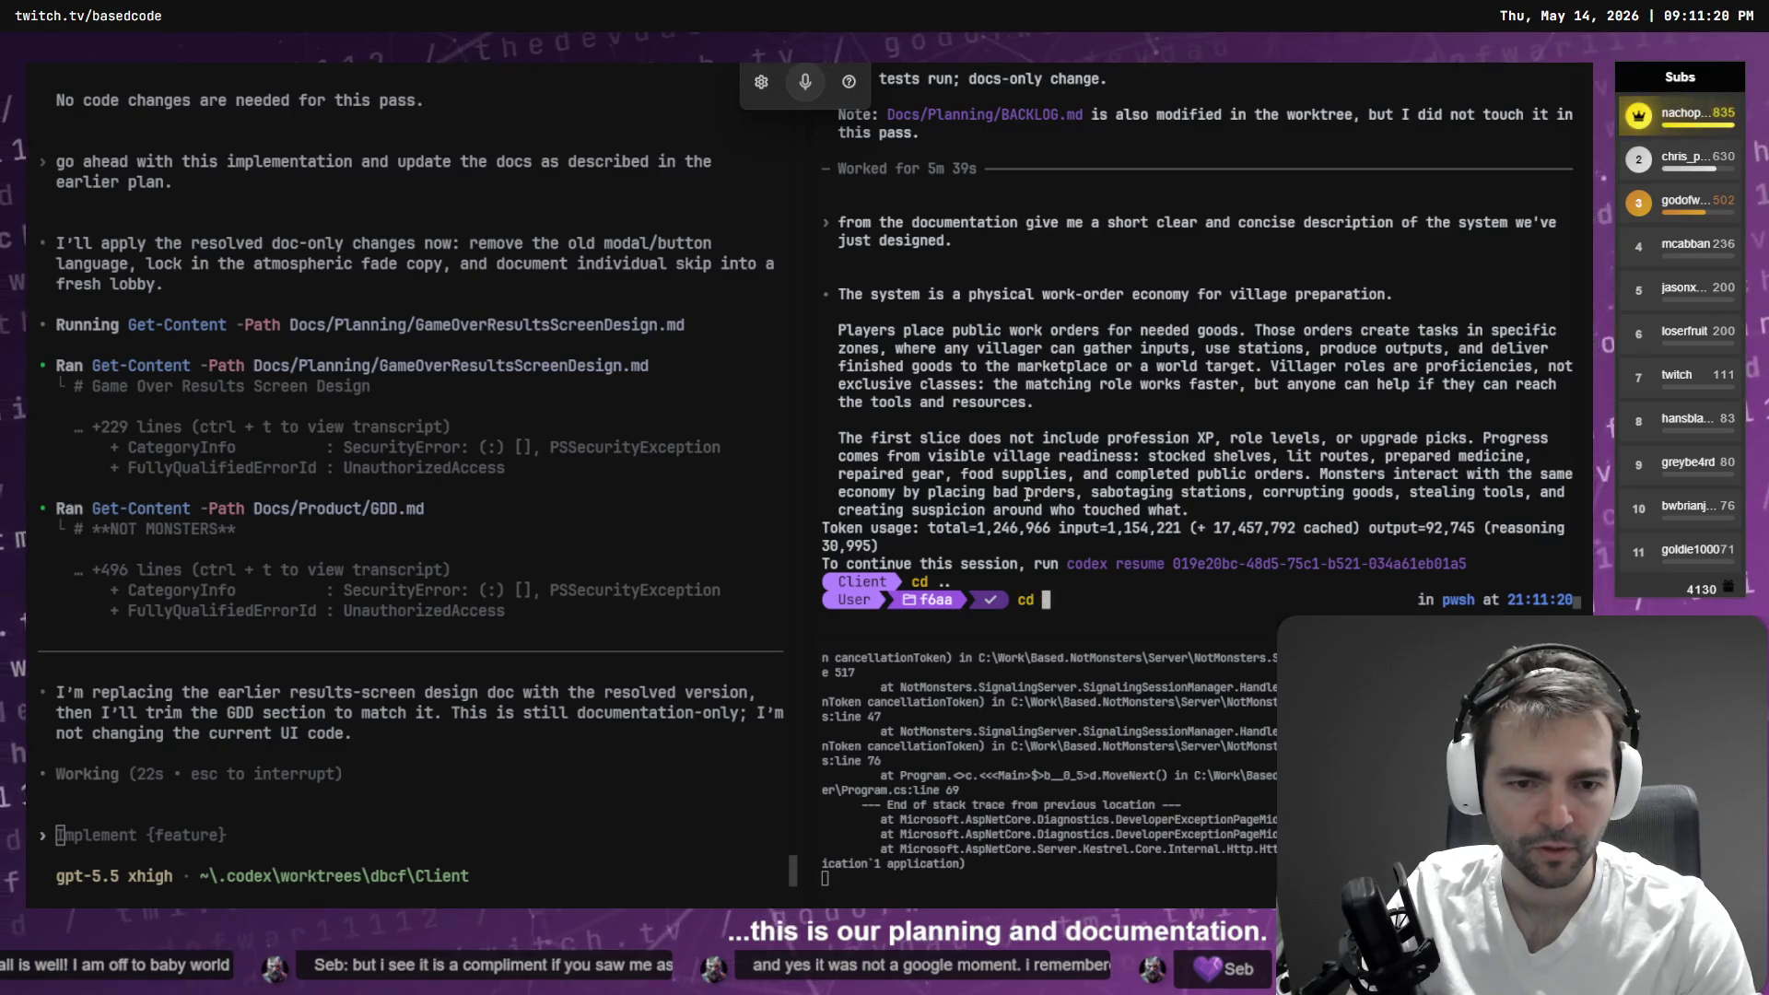
pyautogui.write('Wor')
pyautogui.press('BackSpace')
pyautogui.press('BackSpace')
pyautogui.press('BackSpace')
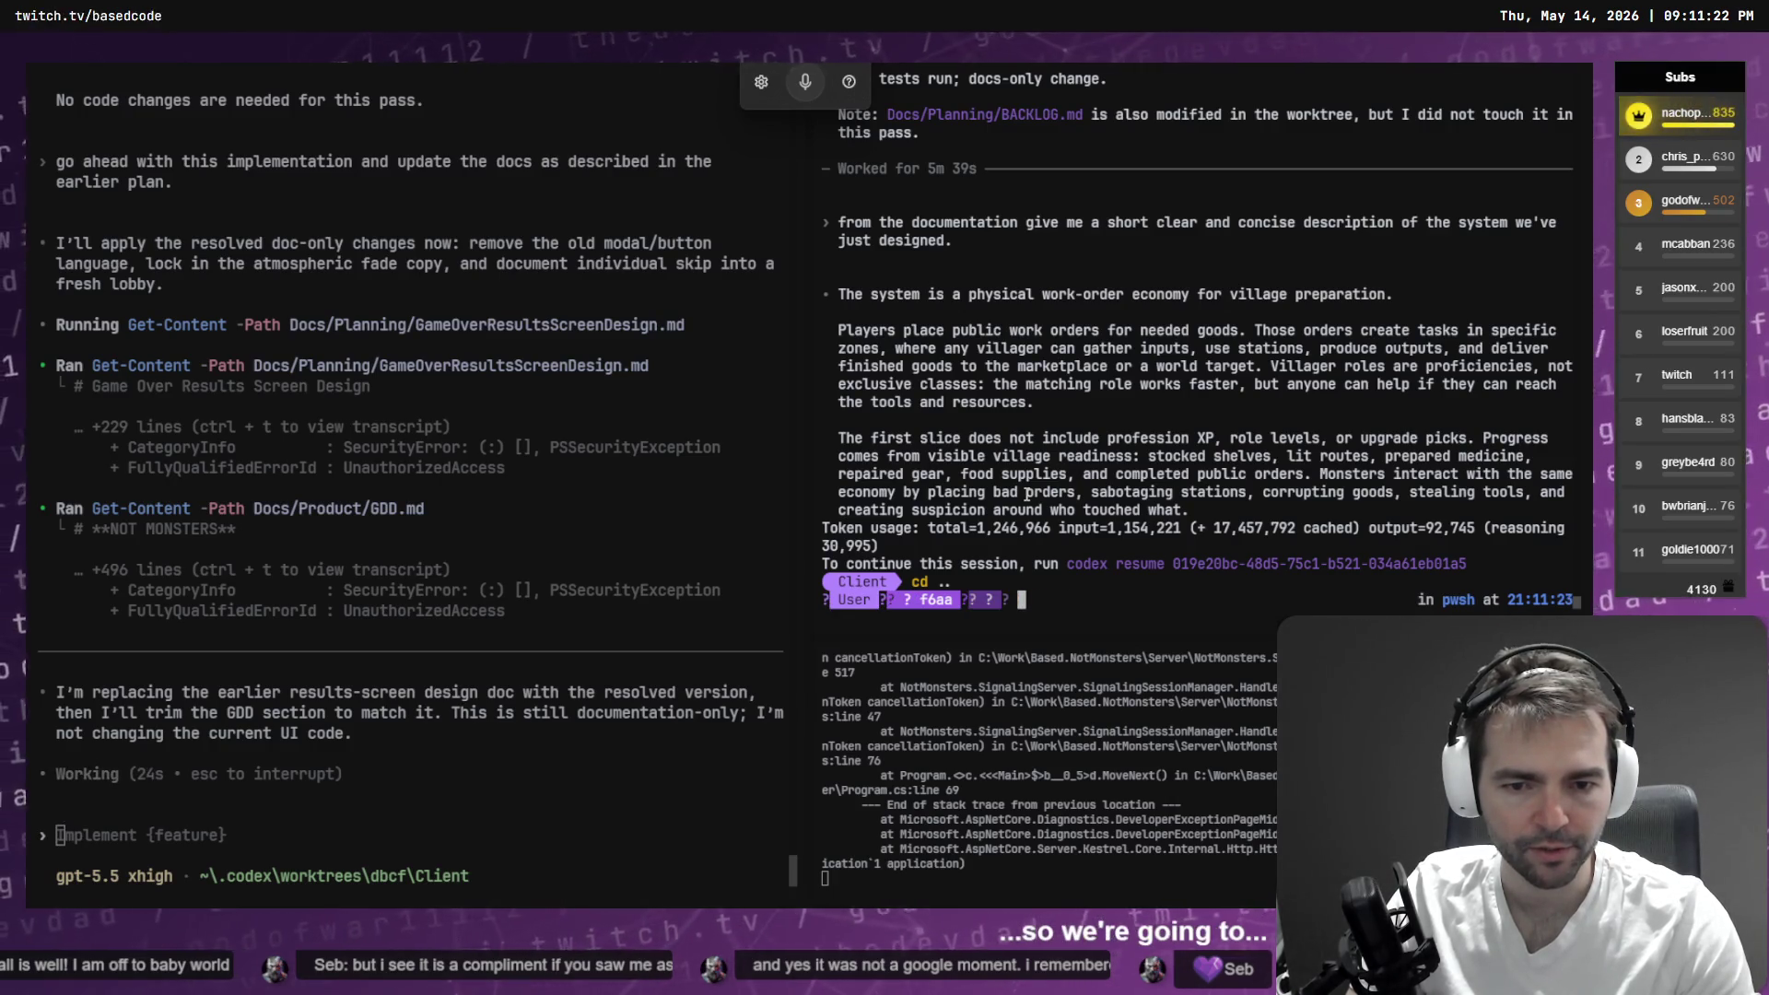
pyautogui.write('cd C:\\Users\\User\\')
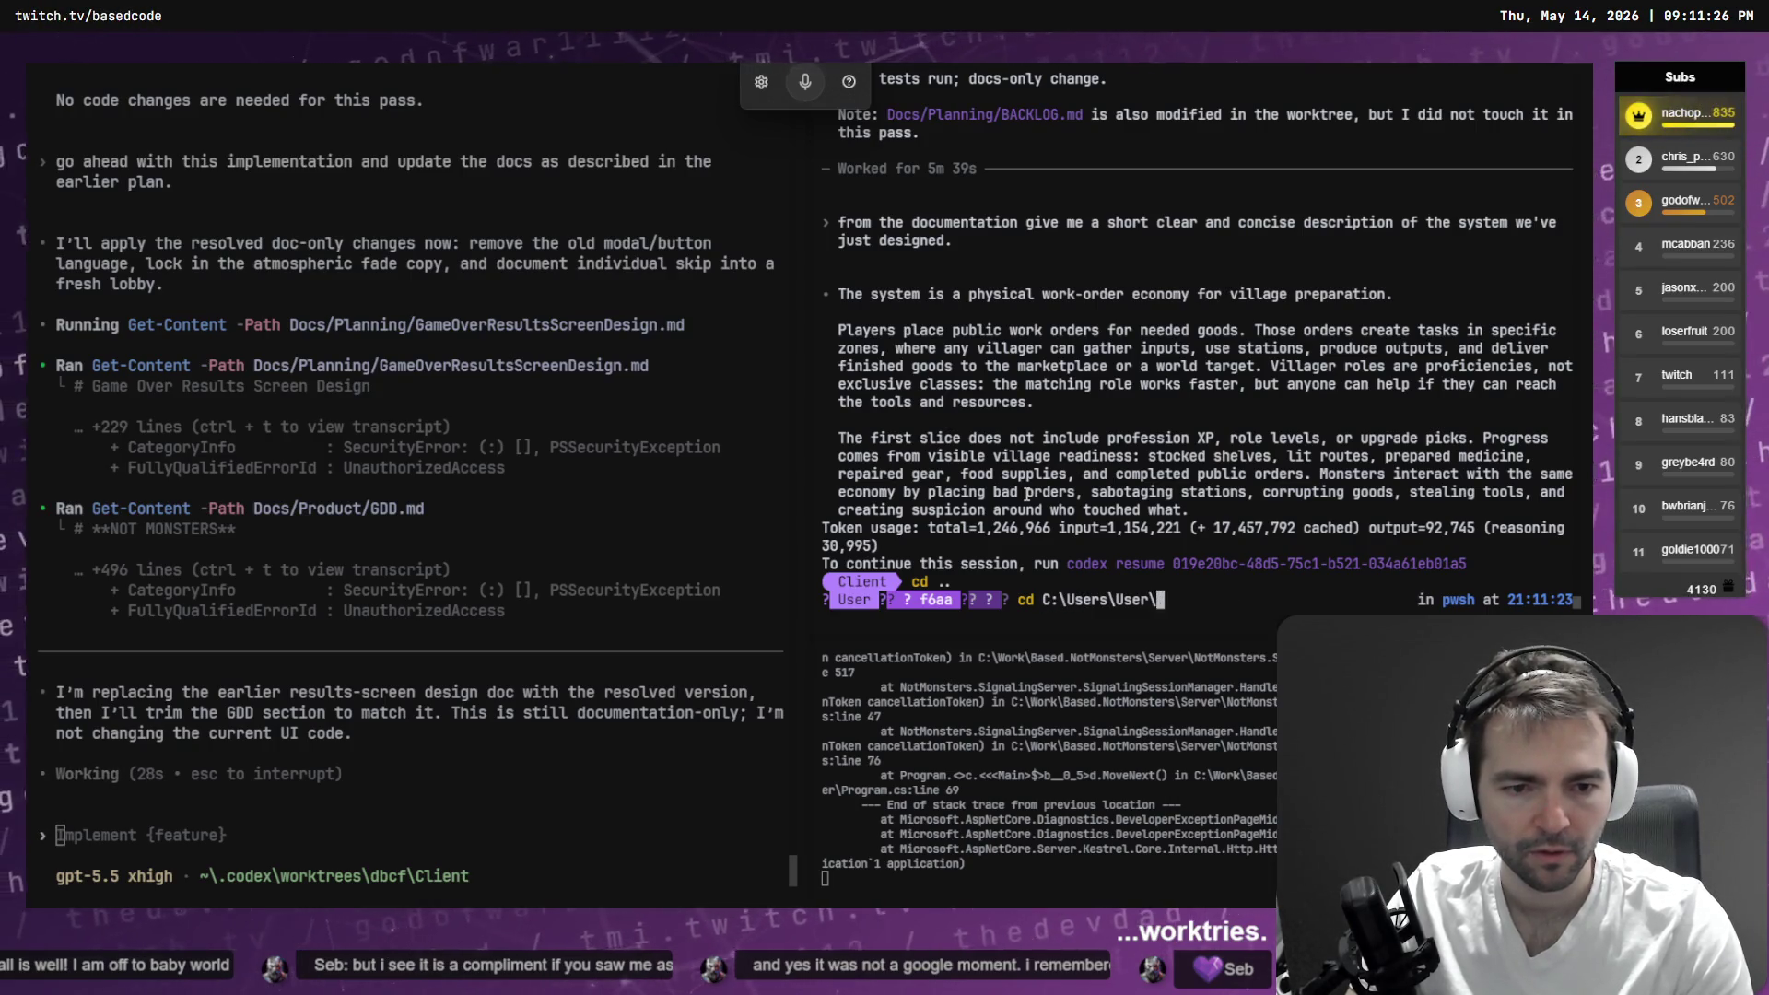
pyautogui.press('BackSpace')
pyautogui.press('BackSpace')
pyautogui.press('BackSpace')
pyautogui.write('CD ')
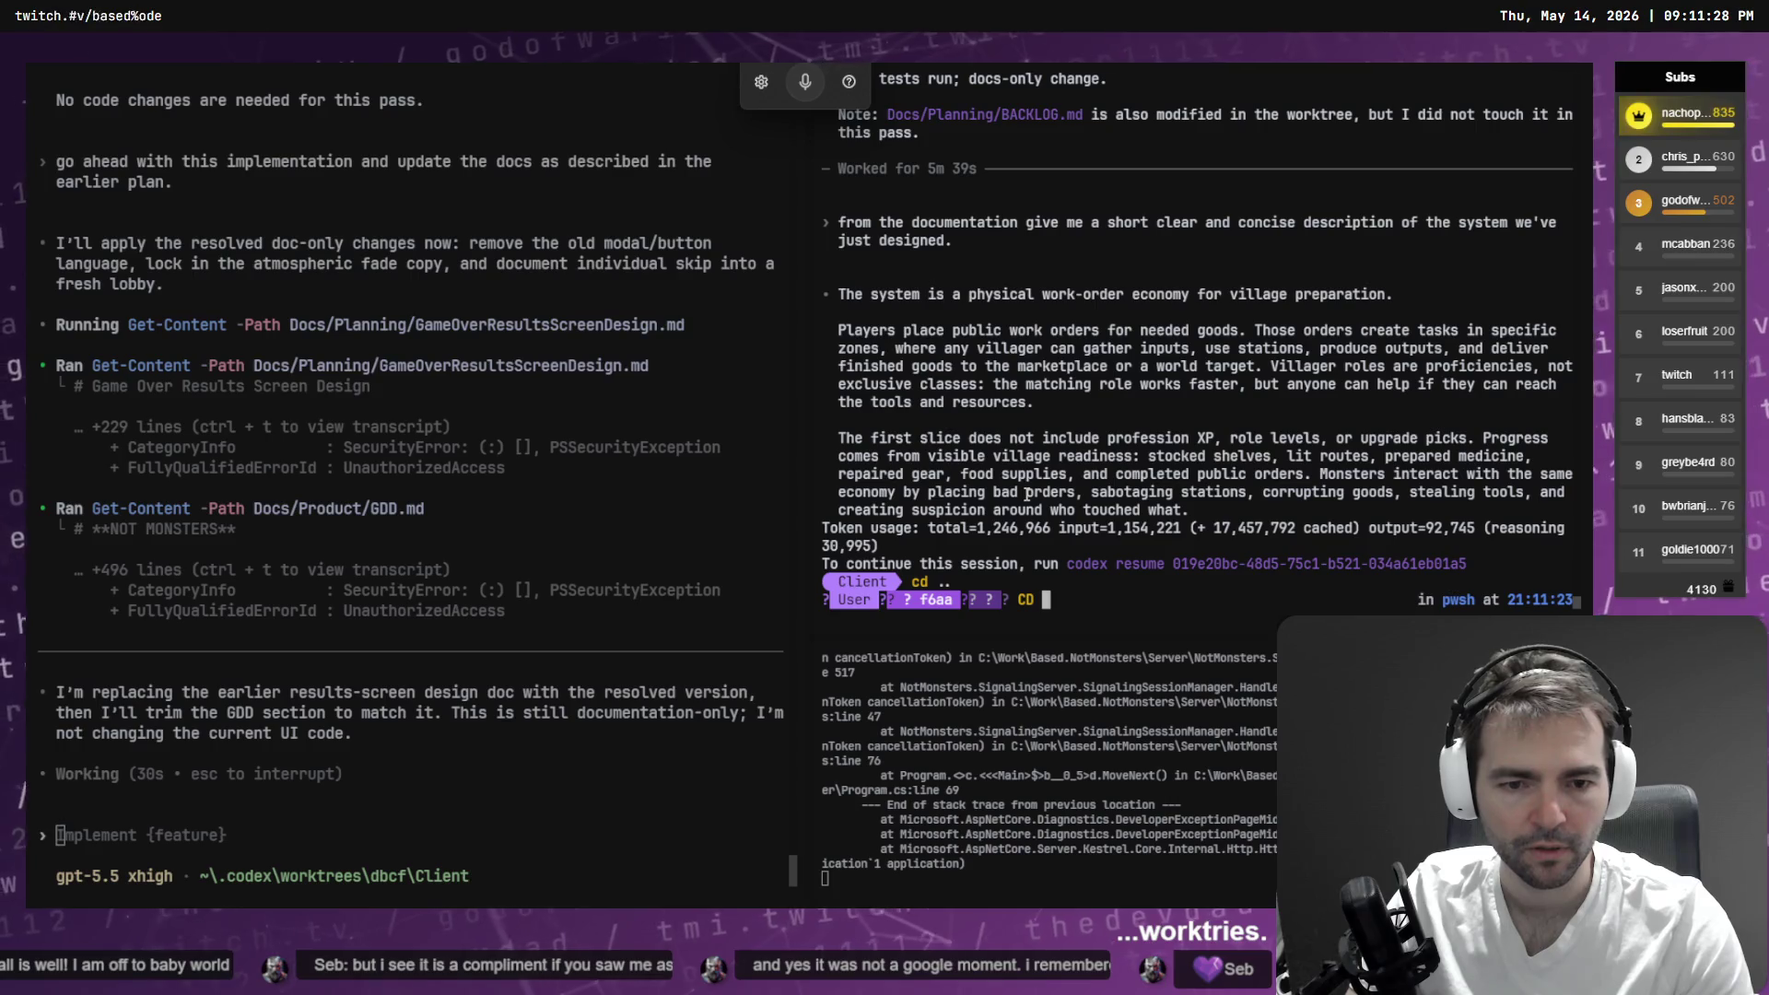
pyautogui.write('D:\\')
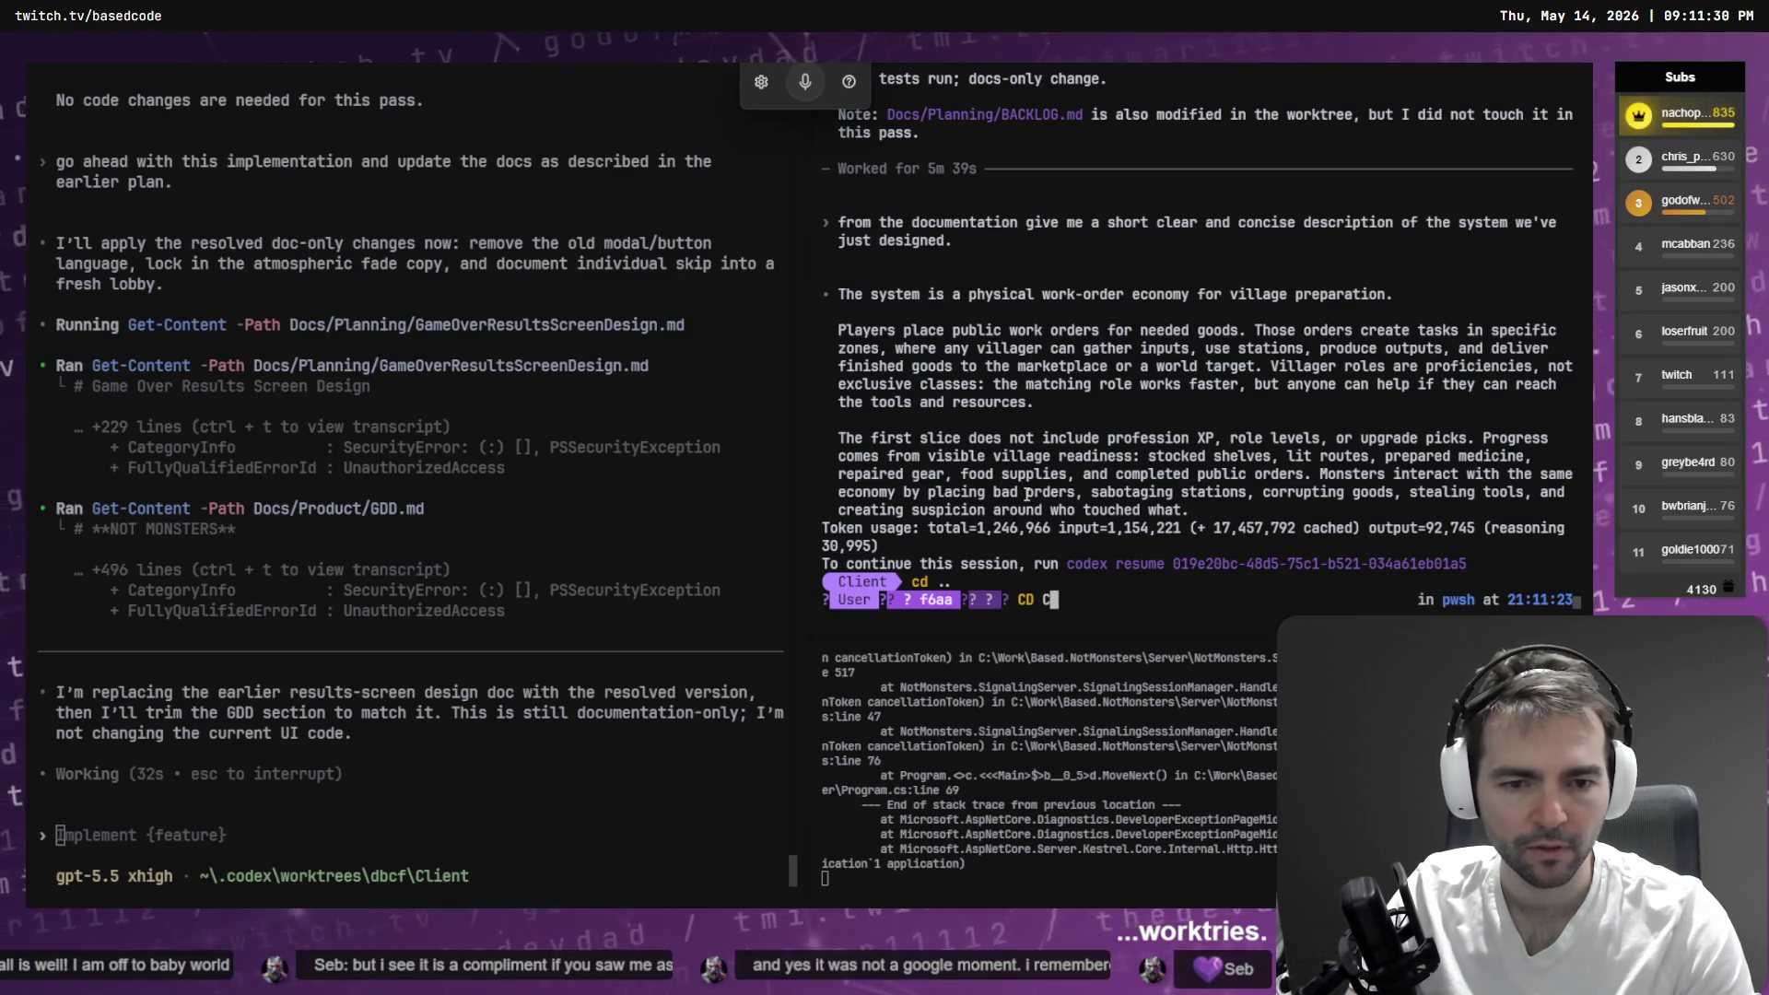
pyautogui.press('BackSpace')
pyautogui.press('BackSpace')
pyautogui.press('BackSpace')
pyautogui.write('cd C:\\N')
pyautogui.press('BackSpace')
pyautogui.write('Work\\N')
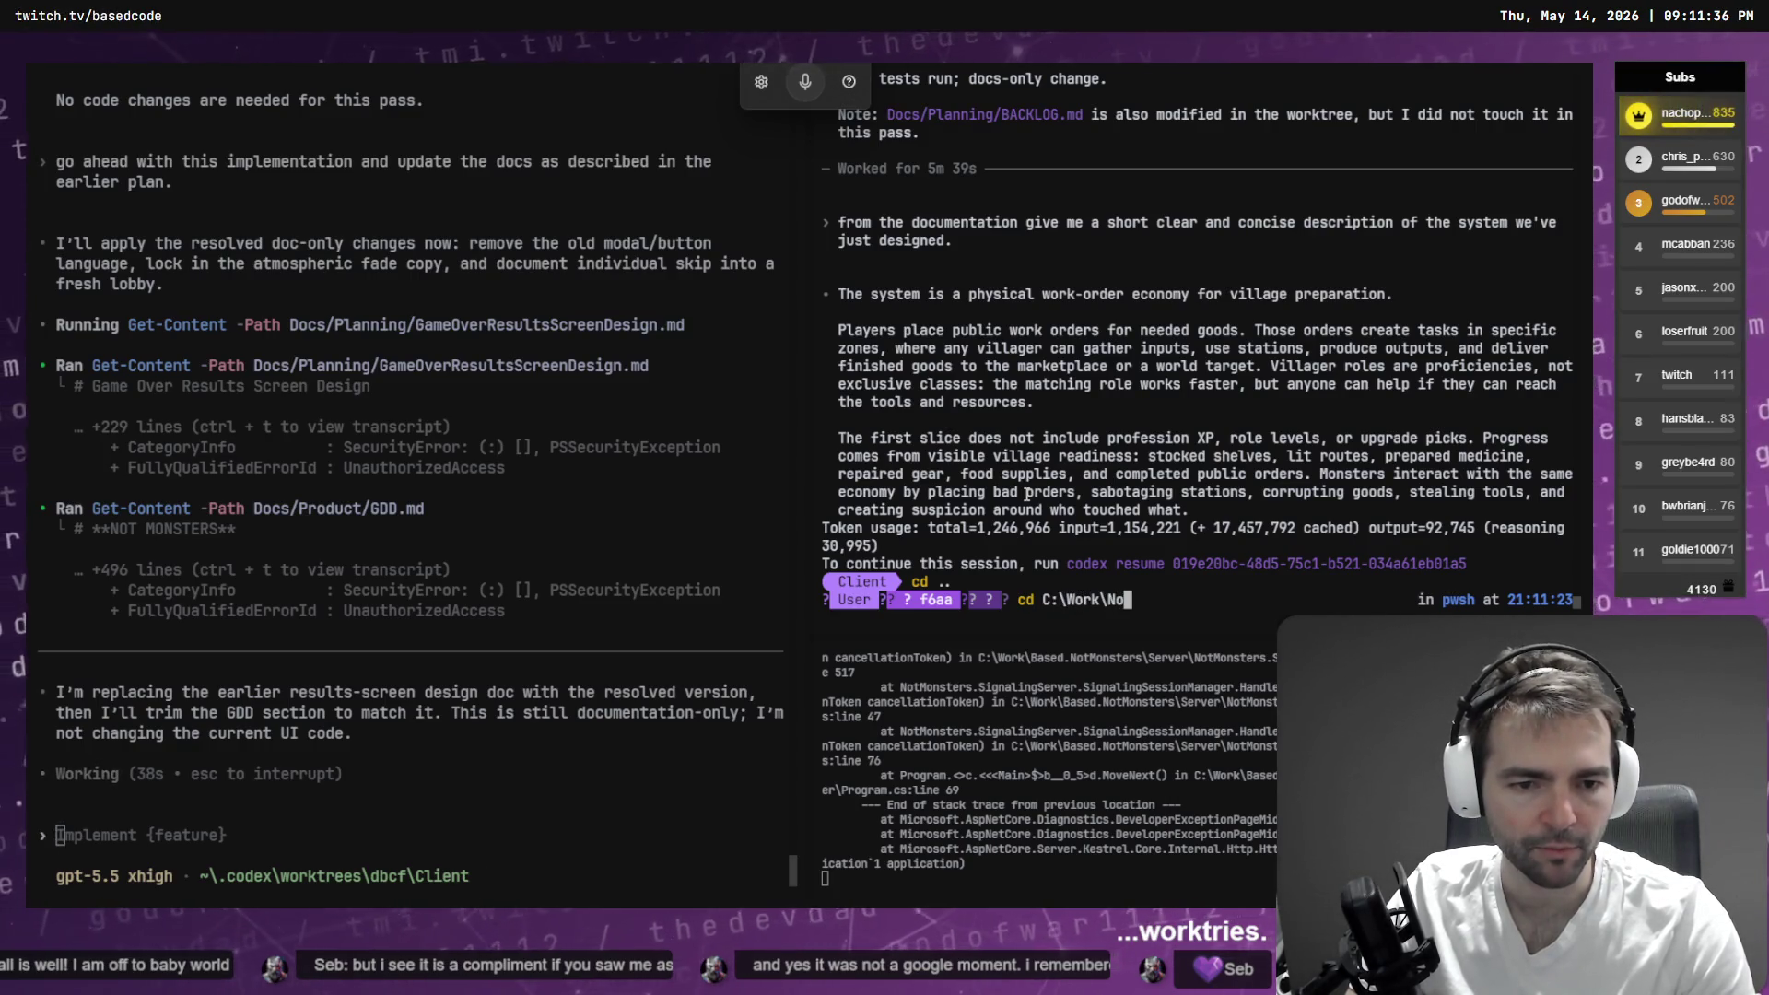
pyautogui.press('BackSpace')
pyautogui.write('Based.N')
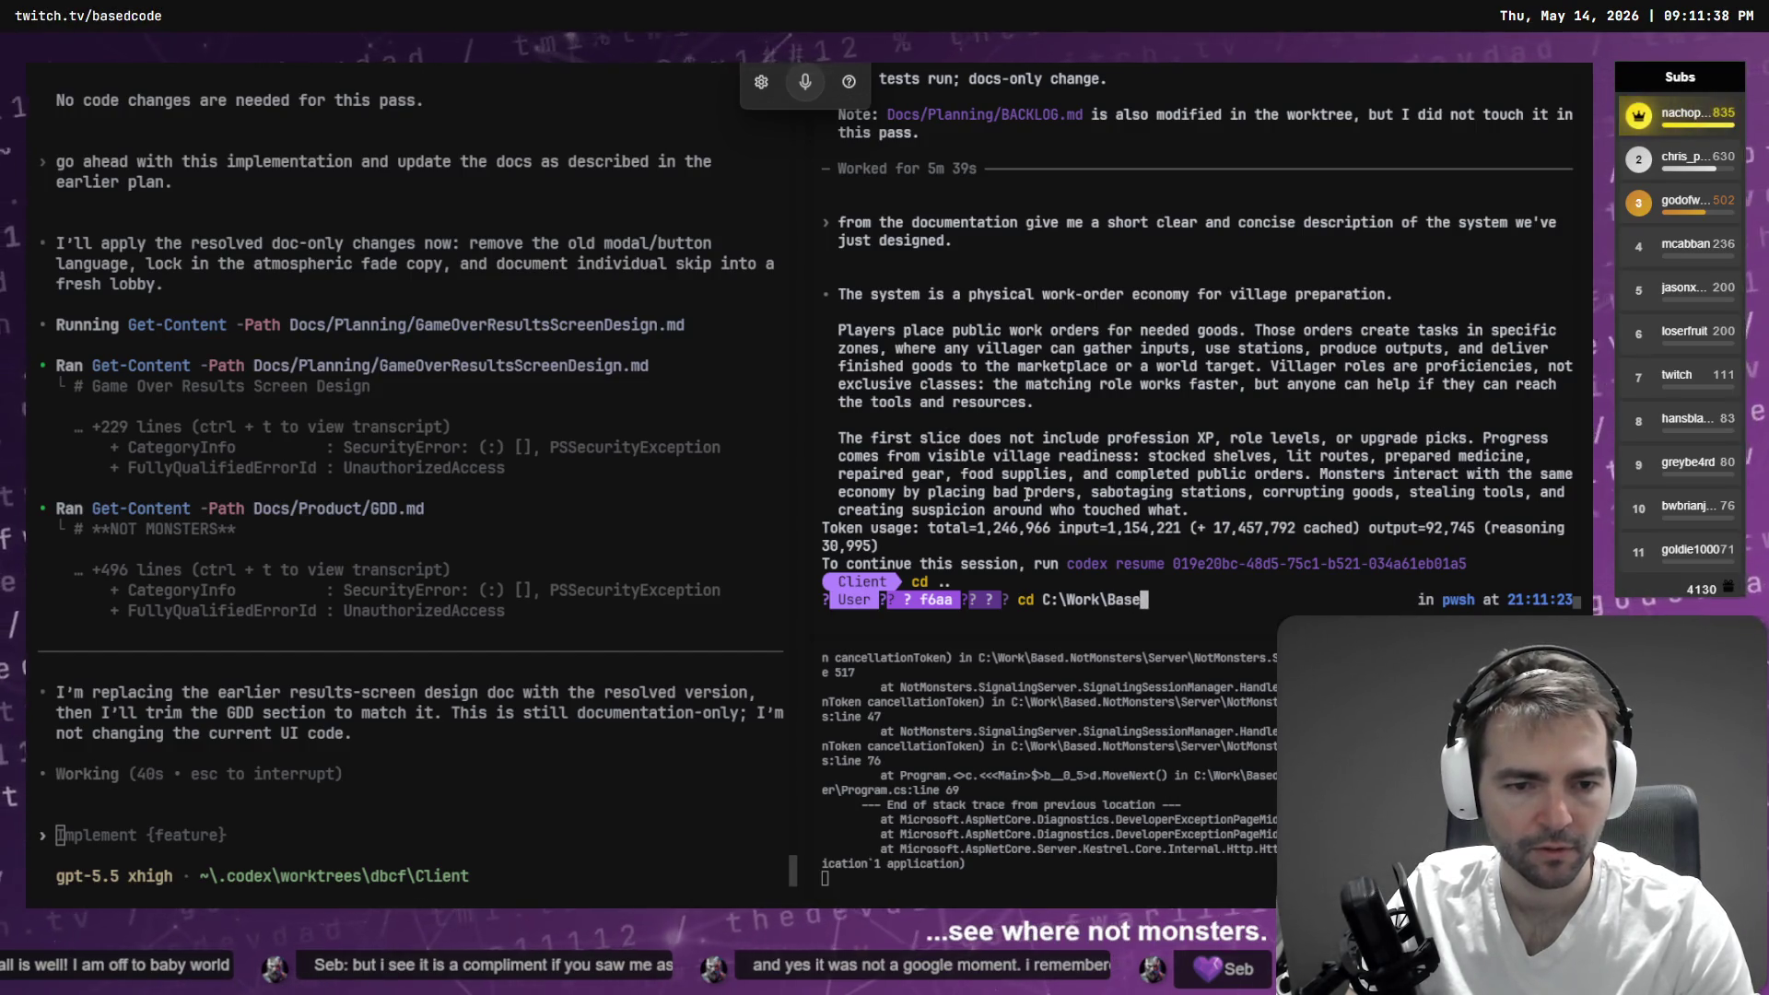
pyautogui.press('Tab')
pyautogui.press('Return')
# - List the project folder and delete environment-physics-scale-report.txt
pyautogui.write('ls')
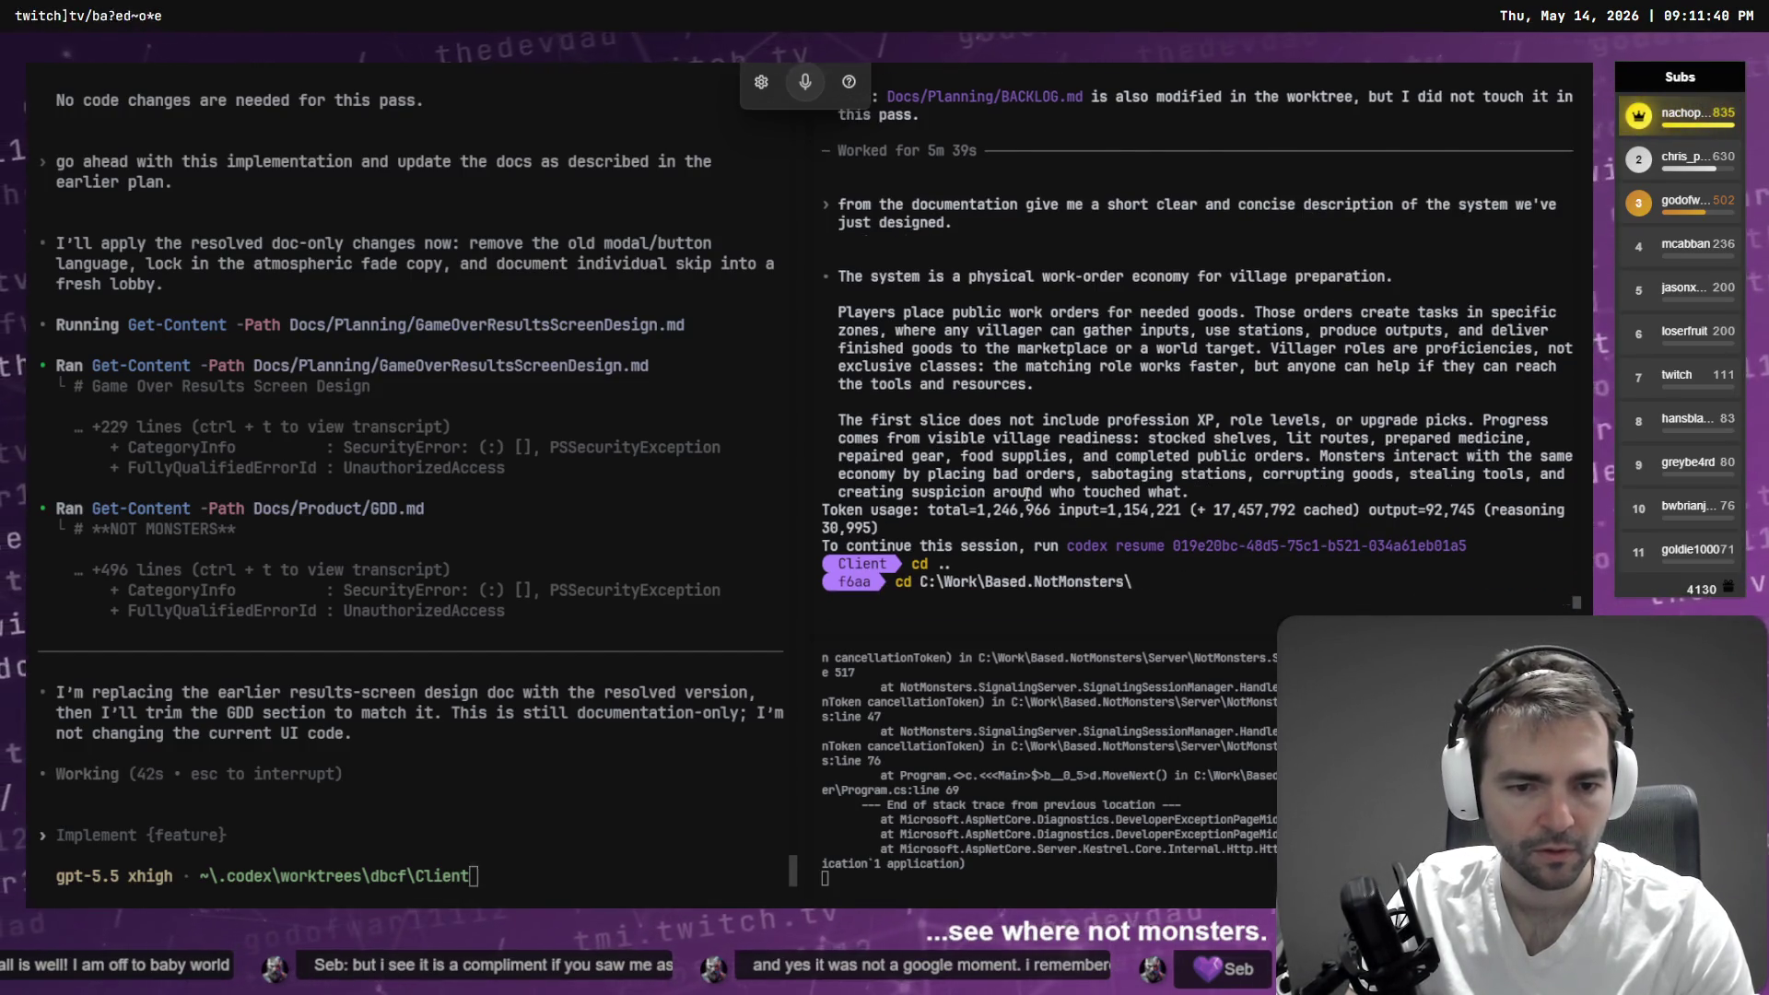
pyautogui.press('Return')
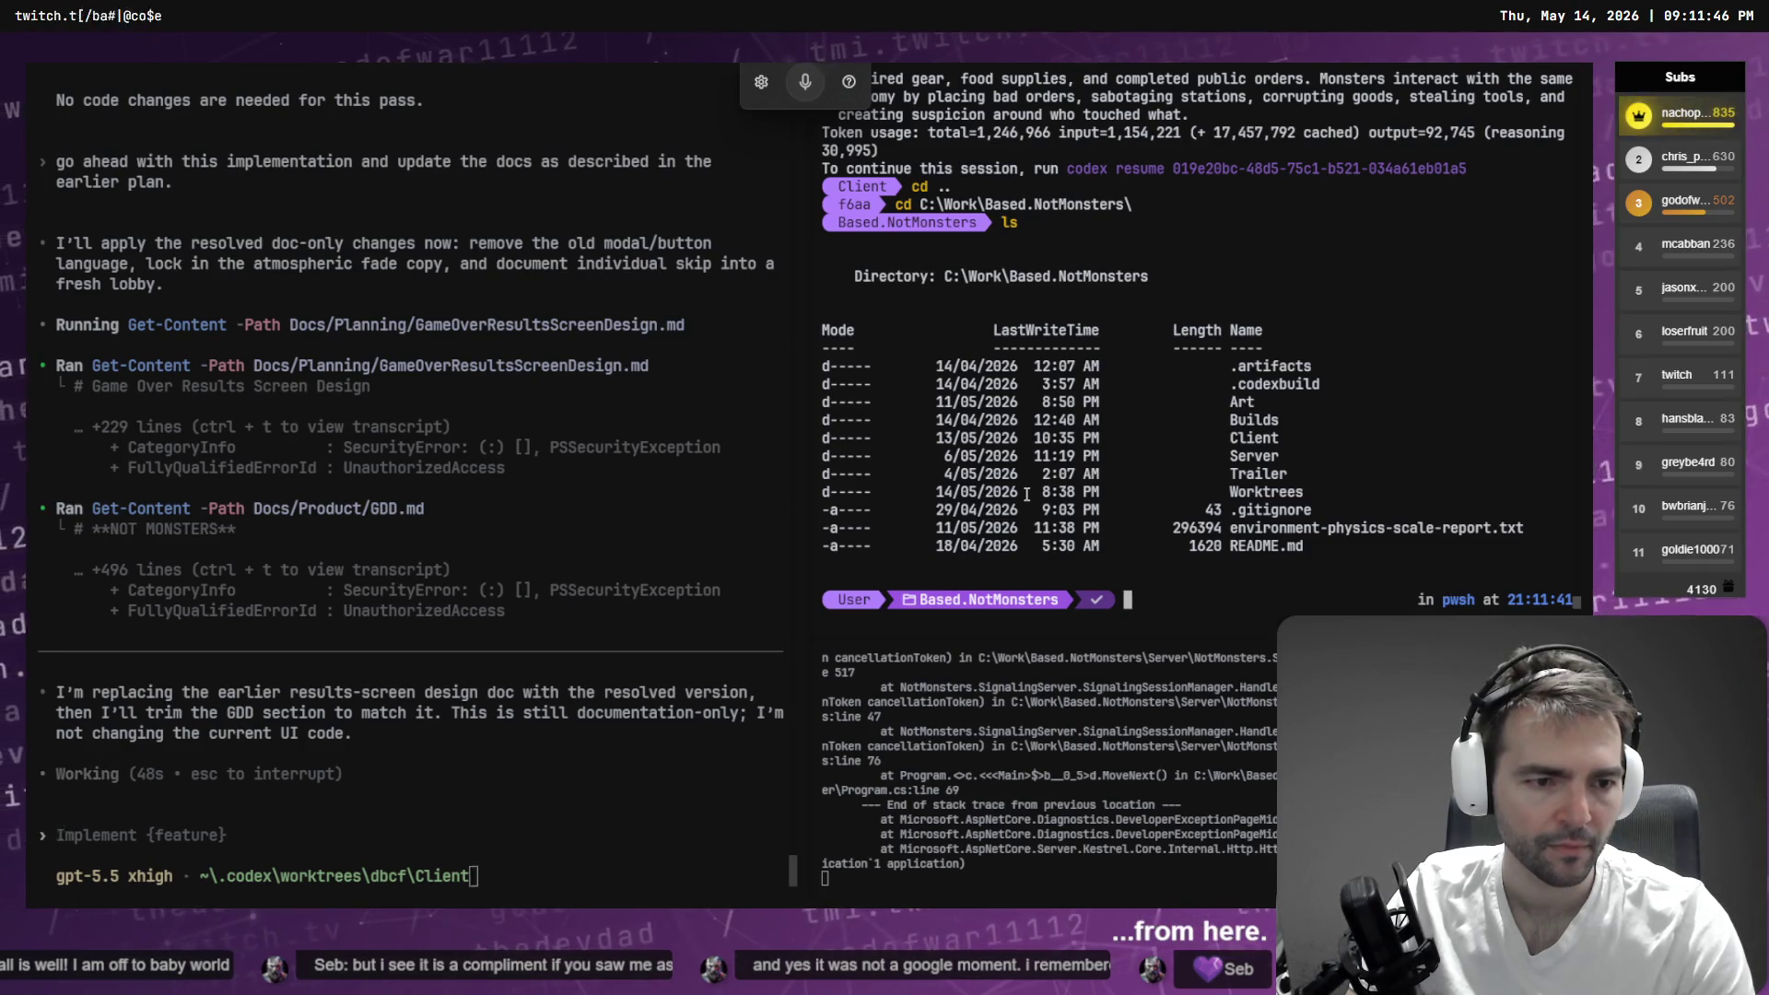
pyautogui.write('m .\\e')
pyautogui.press('Tab')
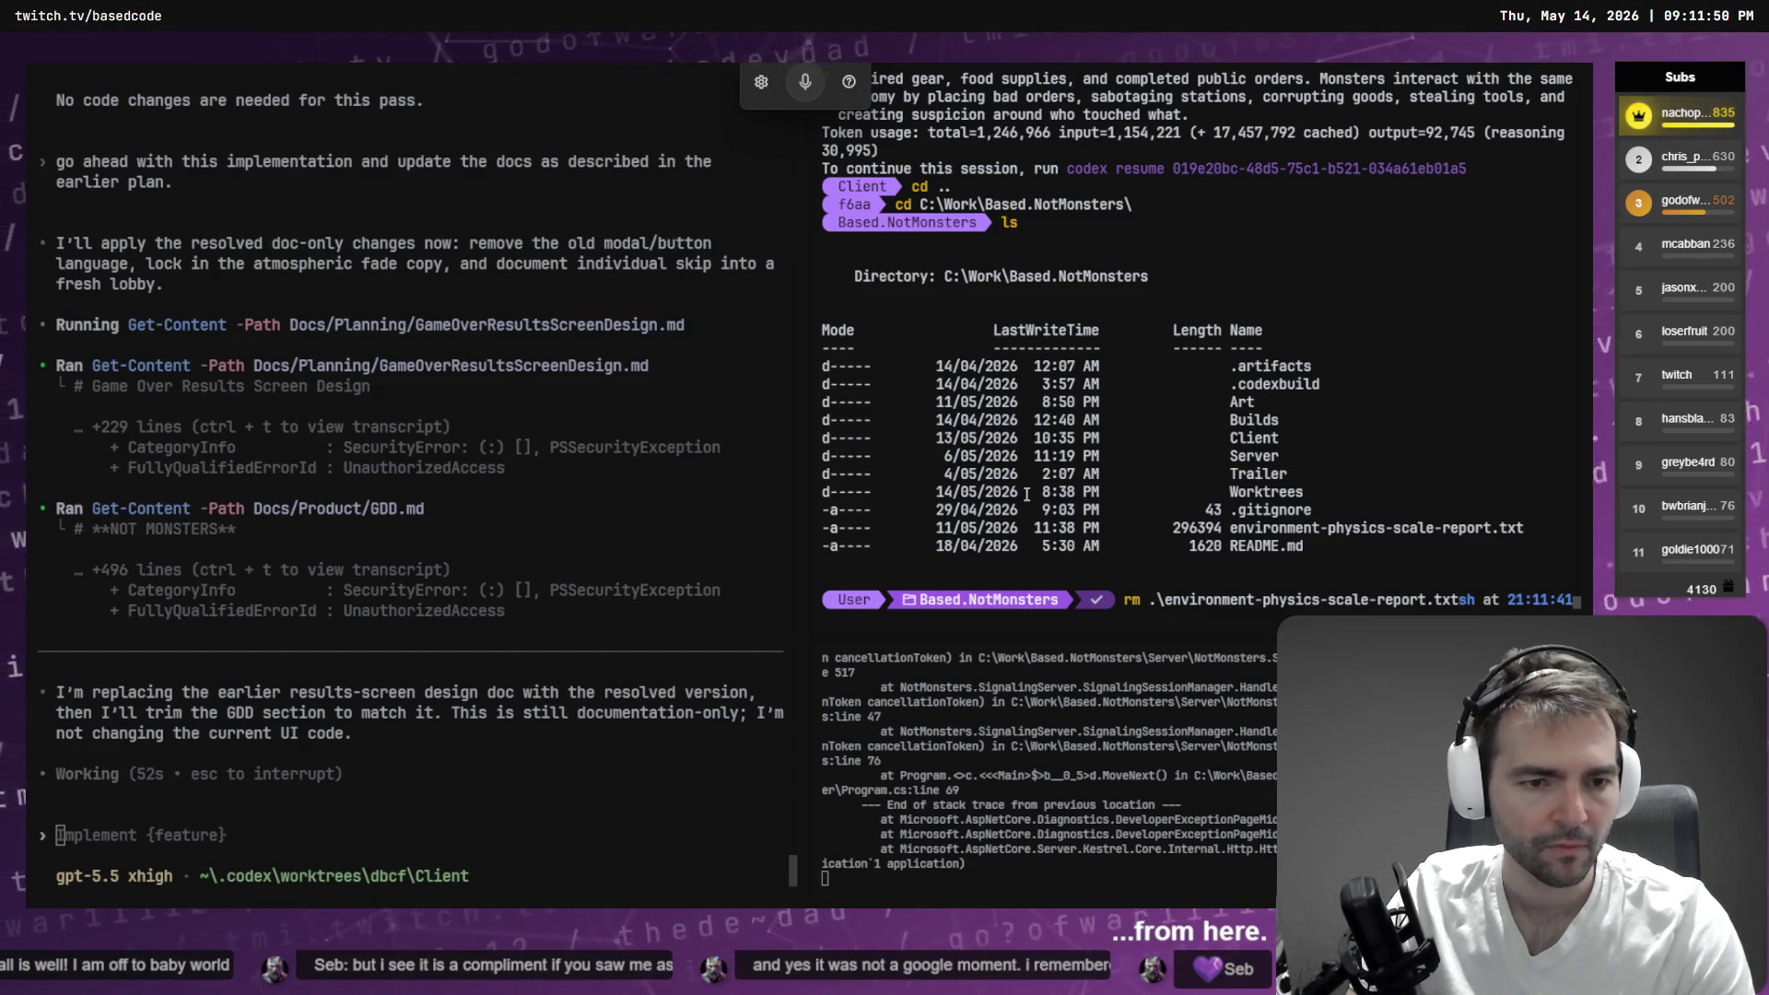
pyautogui.press('Return')
# - Move into Worktrees\Designs and launch codex there
pyautogui.write('cd .\\Worktrees\\')
pyautogui.press('Tab')
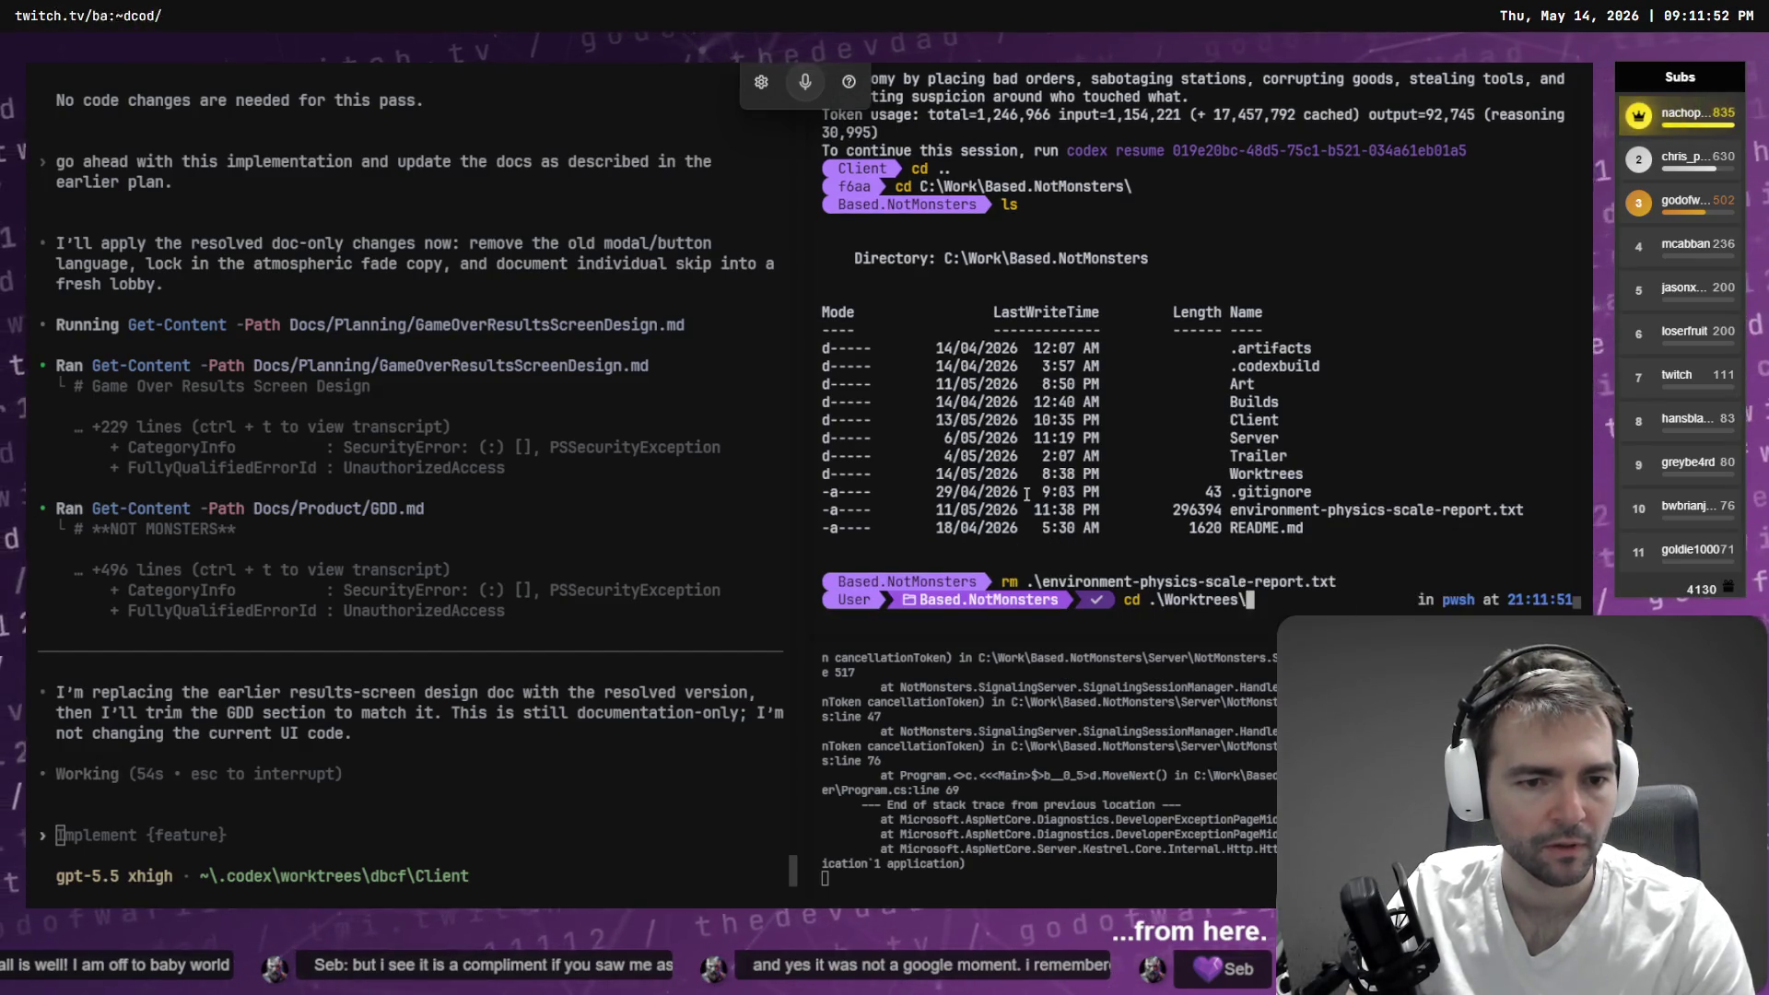
pyautogui.press('Return')
pyautogui.write('ls')
pyautogui.press('Return')
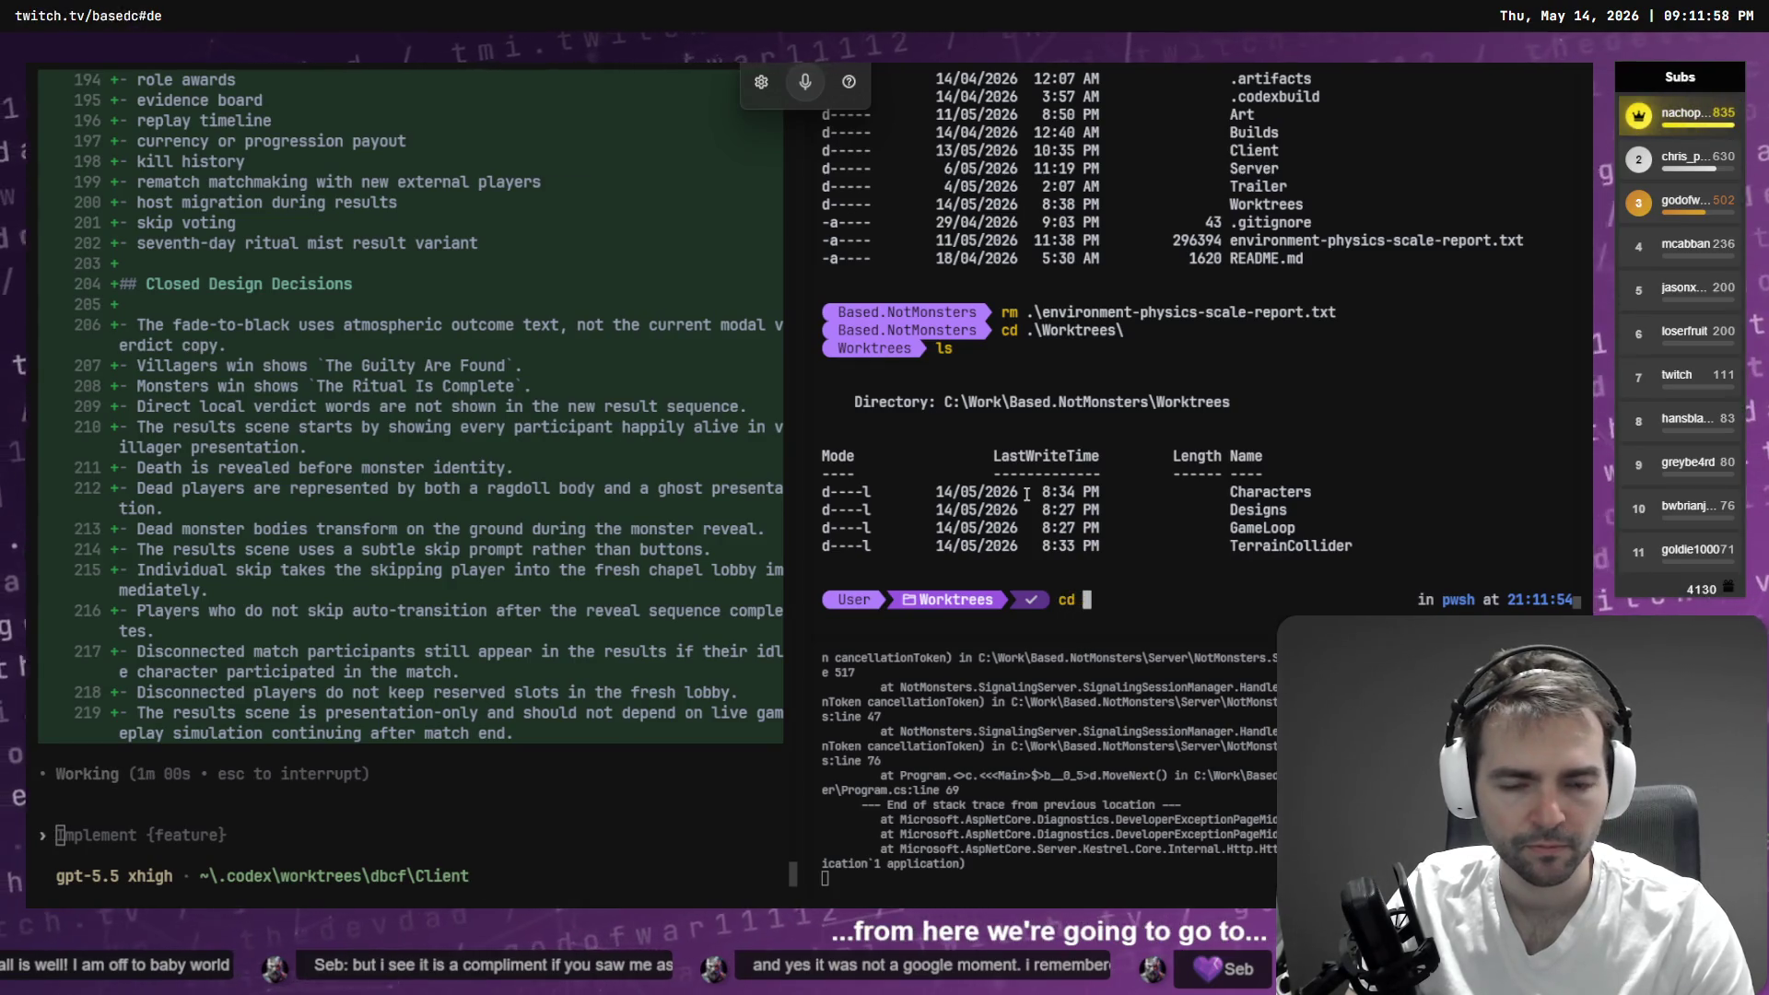
pyautogui.press('Tab')
pyautogui.press('Return')
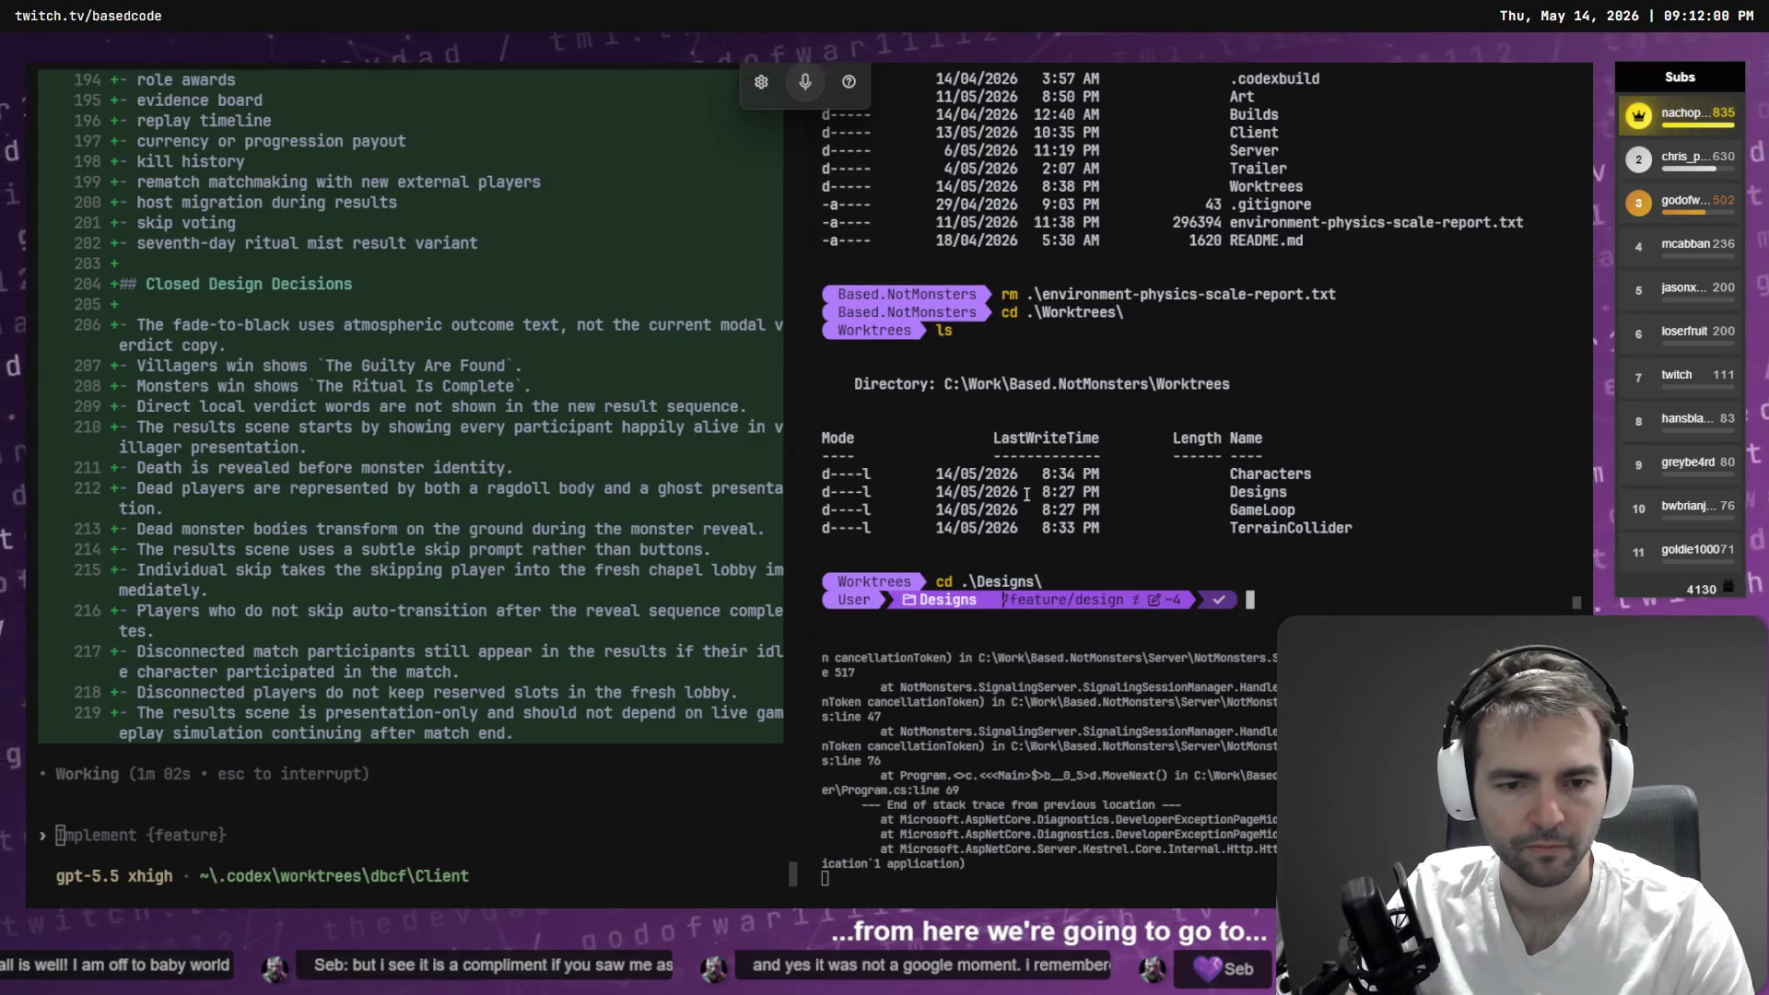
pyautogui.write('codex')
pyautogui.press('Return')
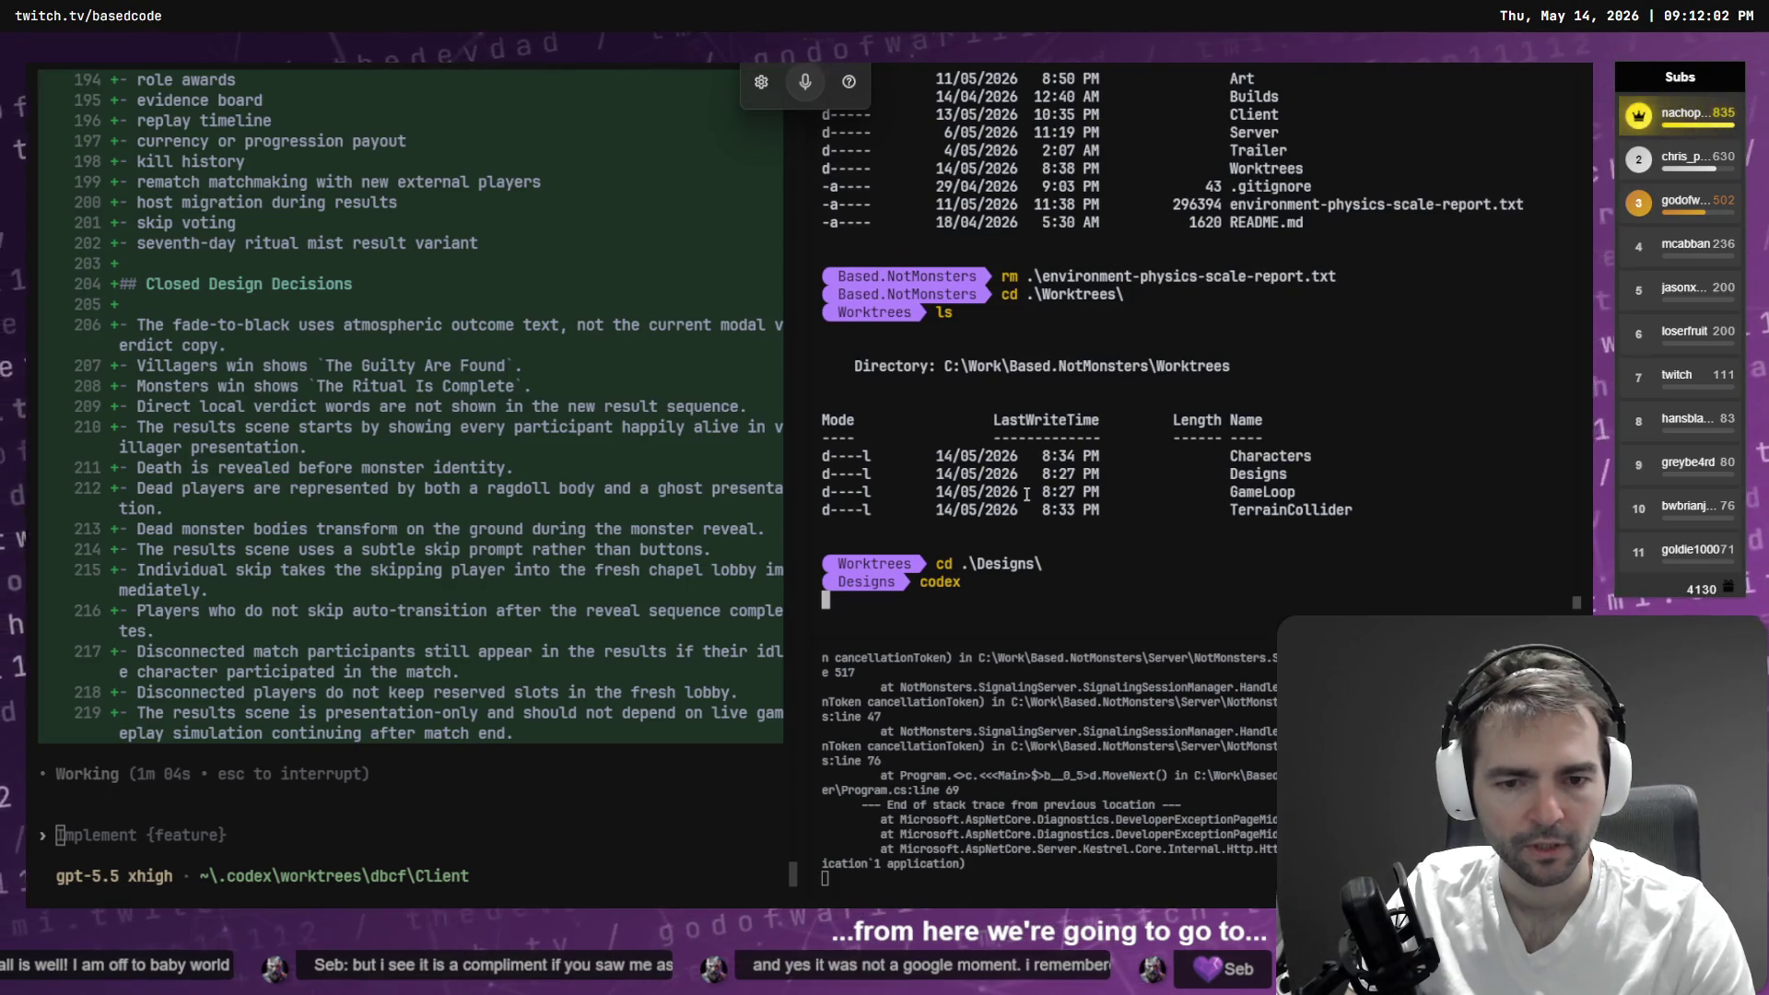
# - Resume the saved Design session via /resume, select its worktree path, and bring Fork forward
pyautogui.write('/resume')
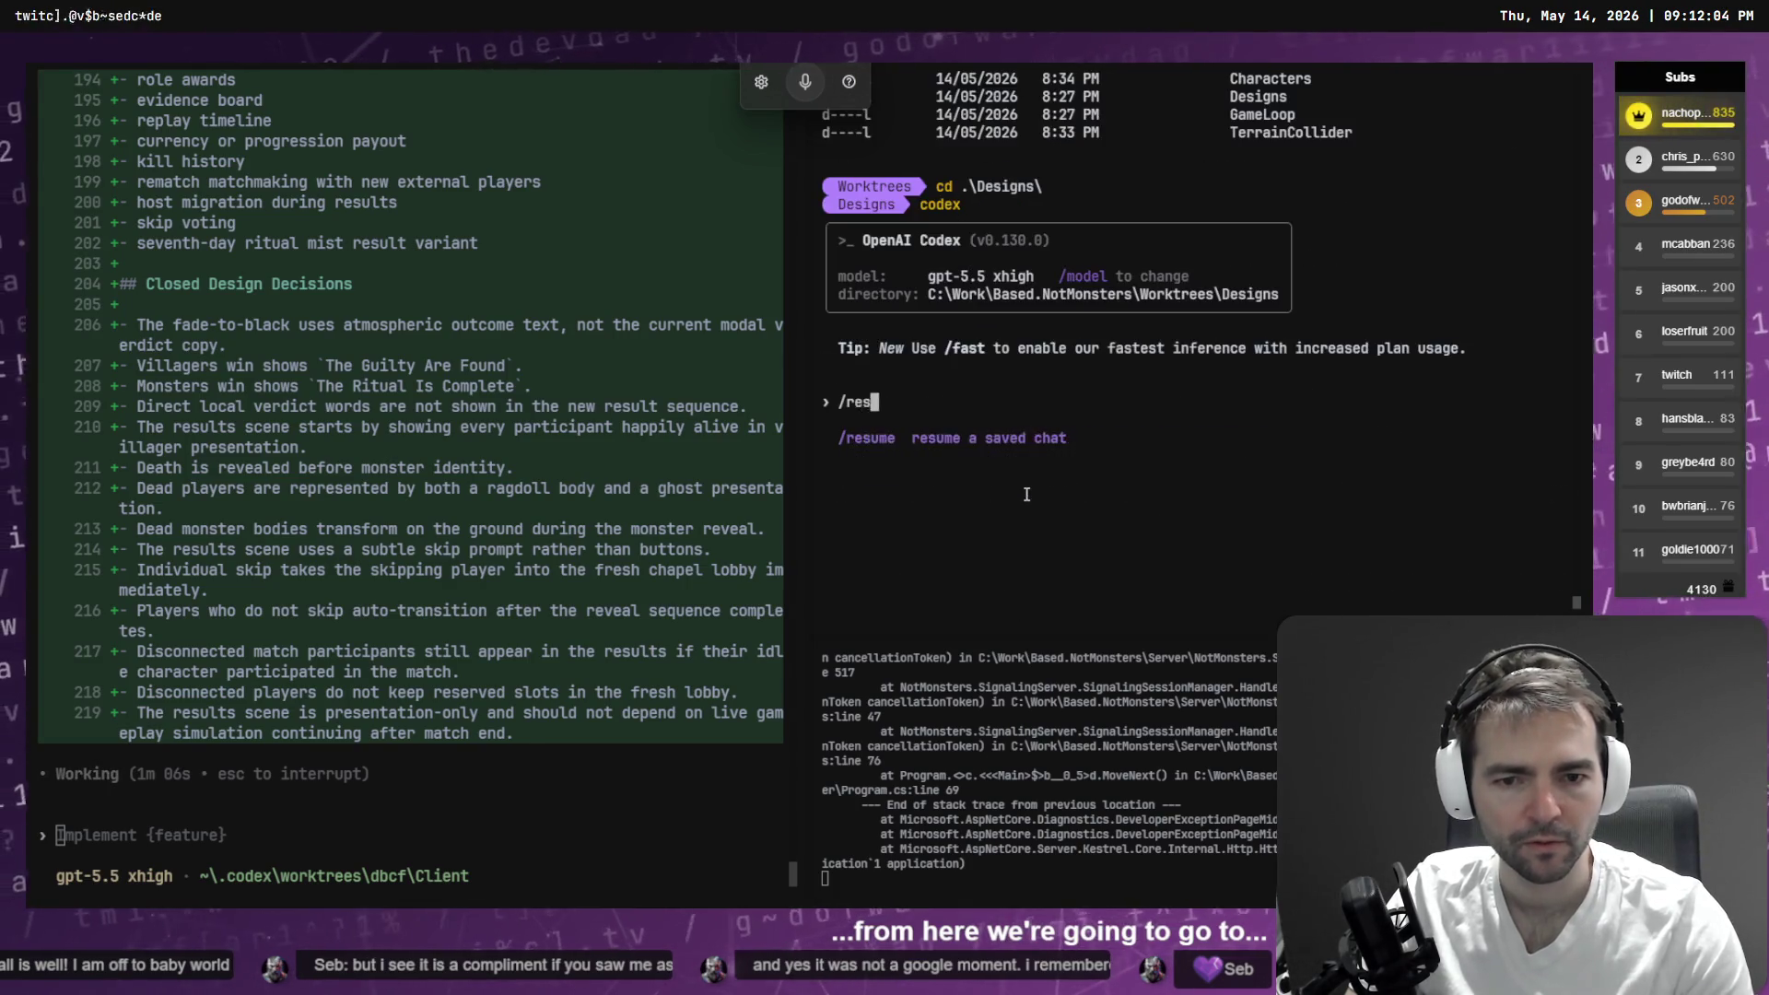
pyautogui.press('Return')
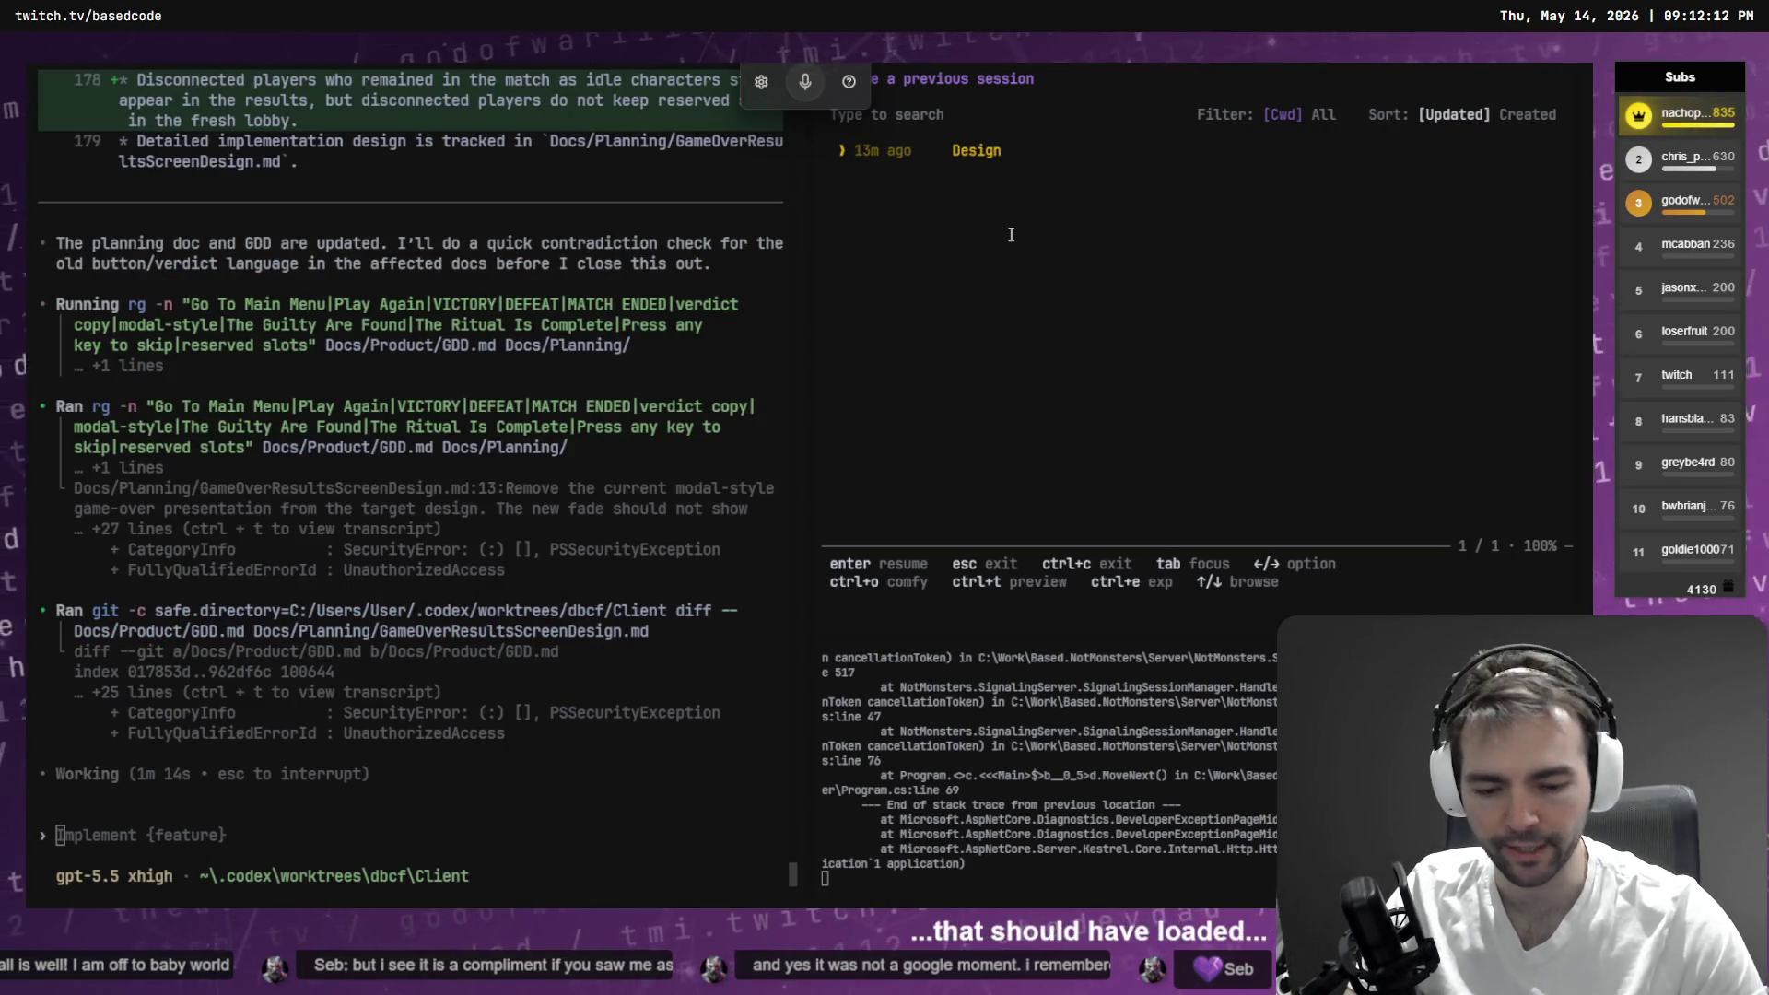
pyautogui.press('Return')
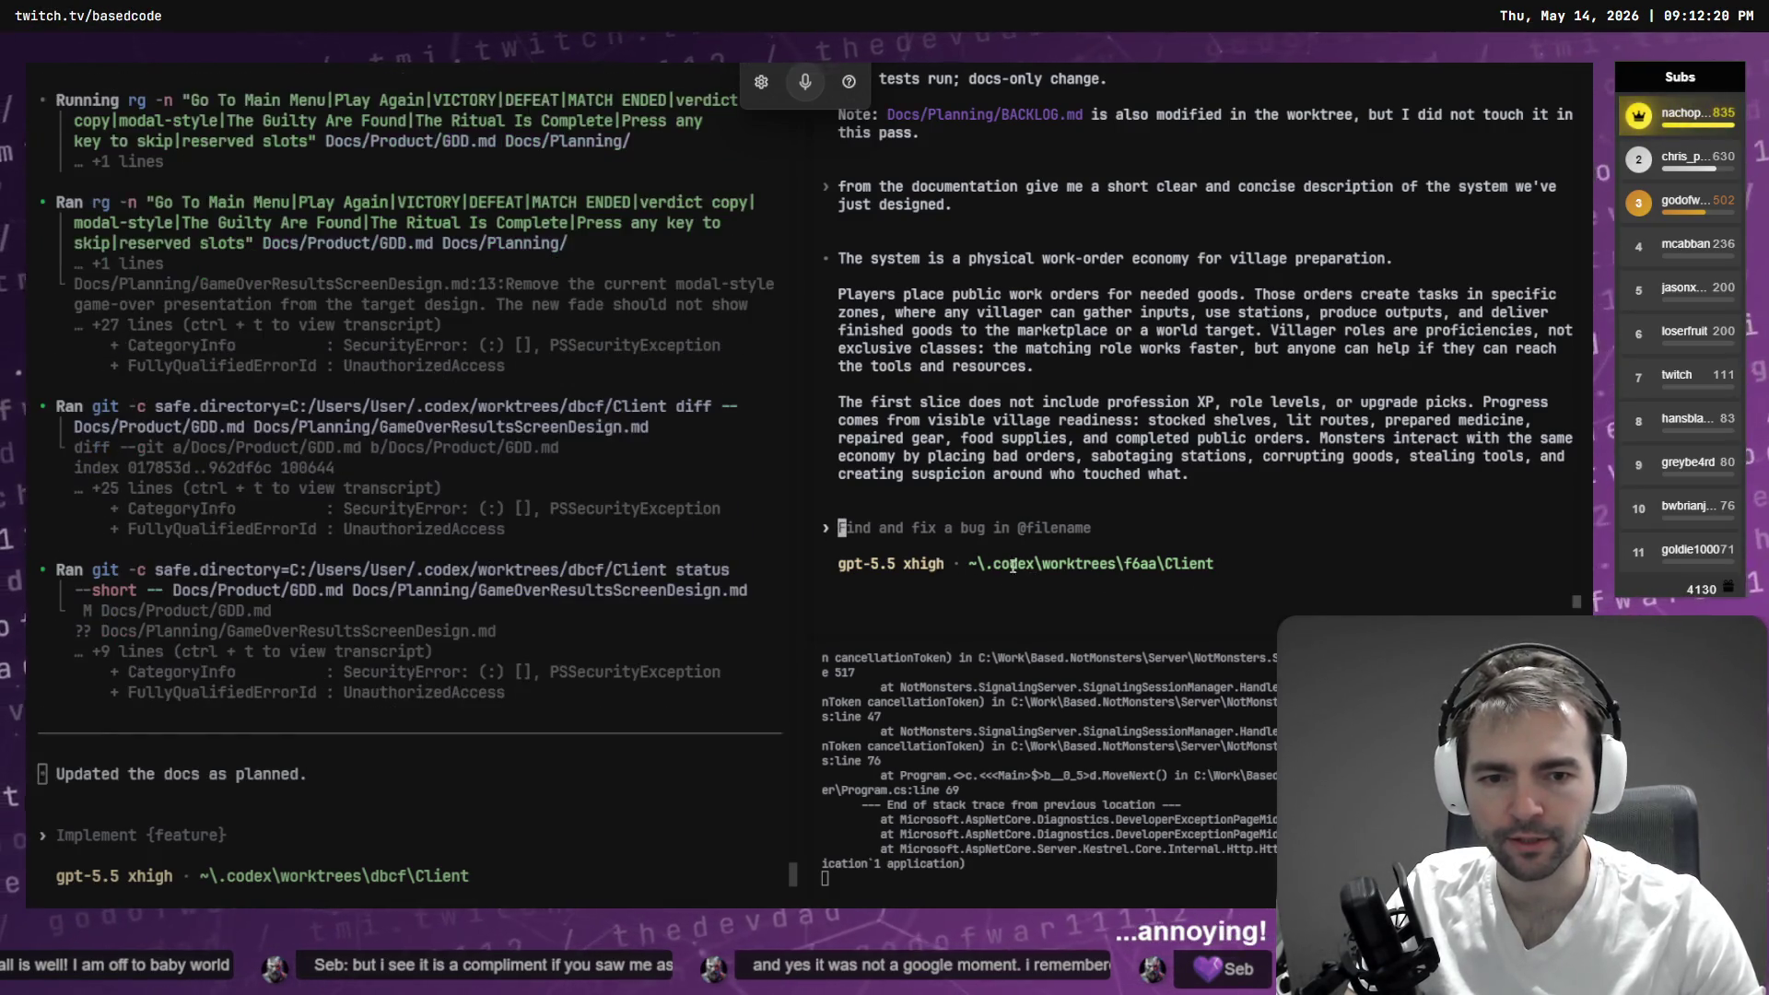
pyautogui.moveTo(979, 564); pyautogui.dragTo(1216, 573)
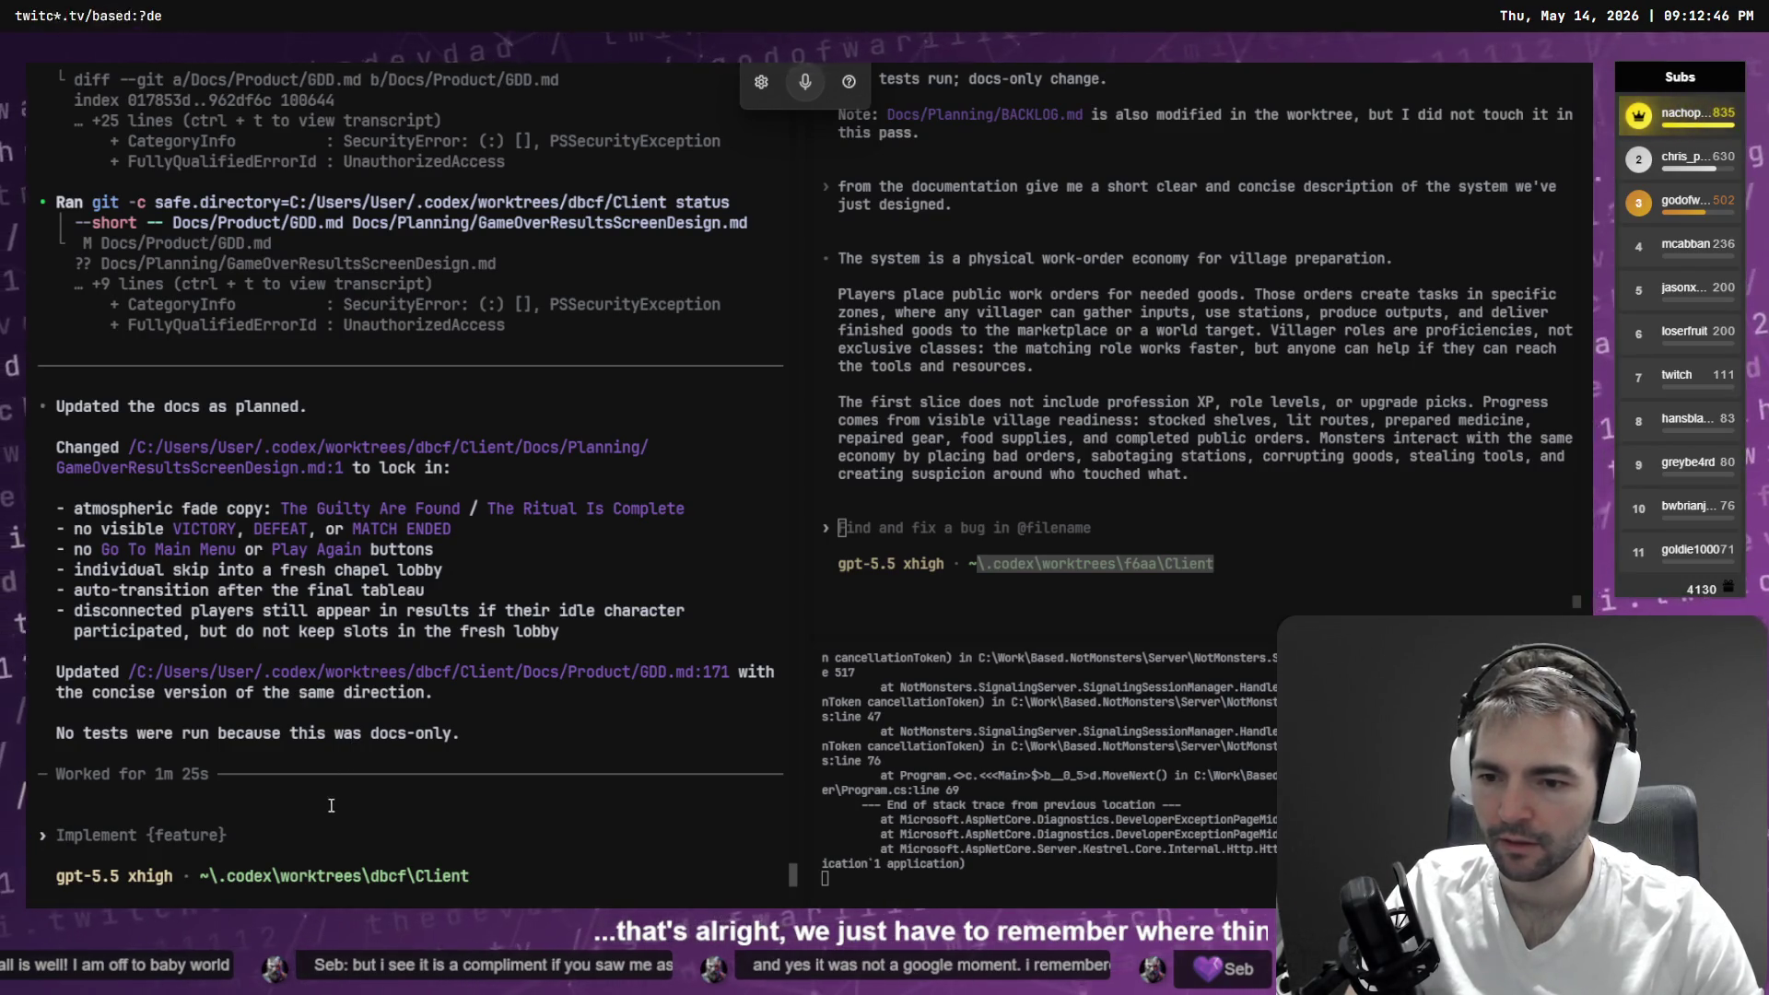
pyautogui.hotkey('alt', 'Tab')
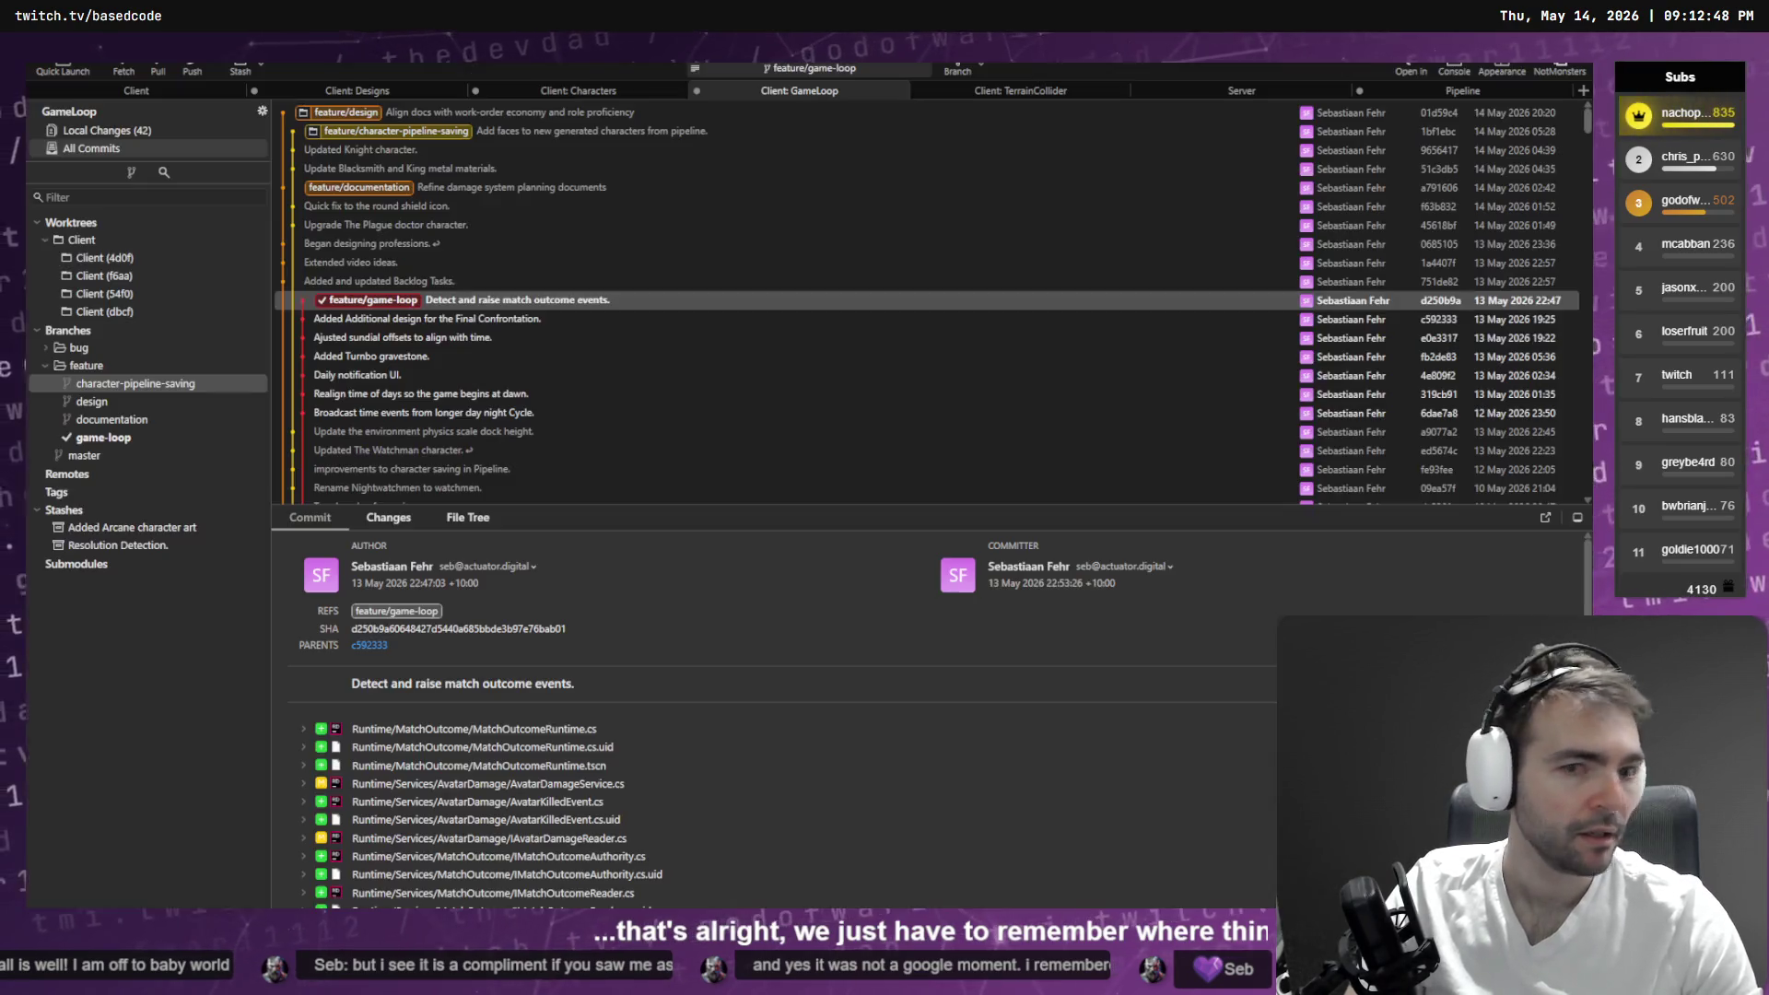
# - Review pending changes in Designs, then move GameLoop's tab beside it and inspect its doc and Runtime diffs
pyautogui.click(339, 92)
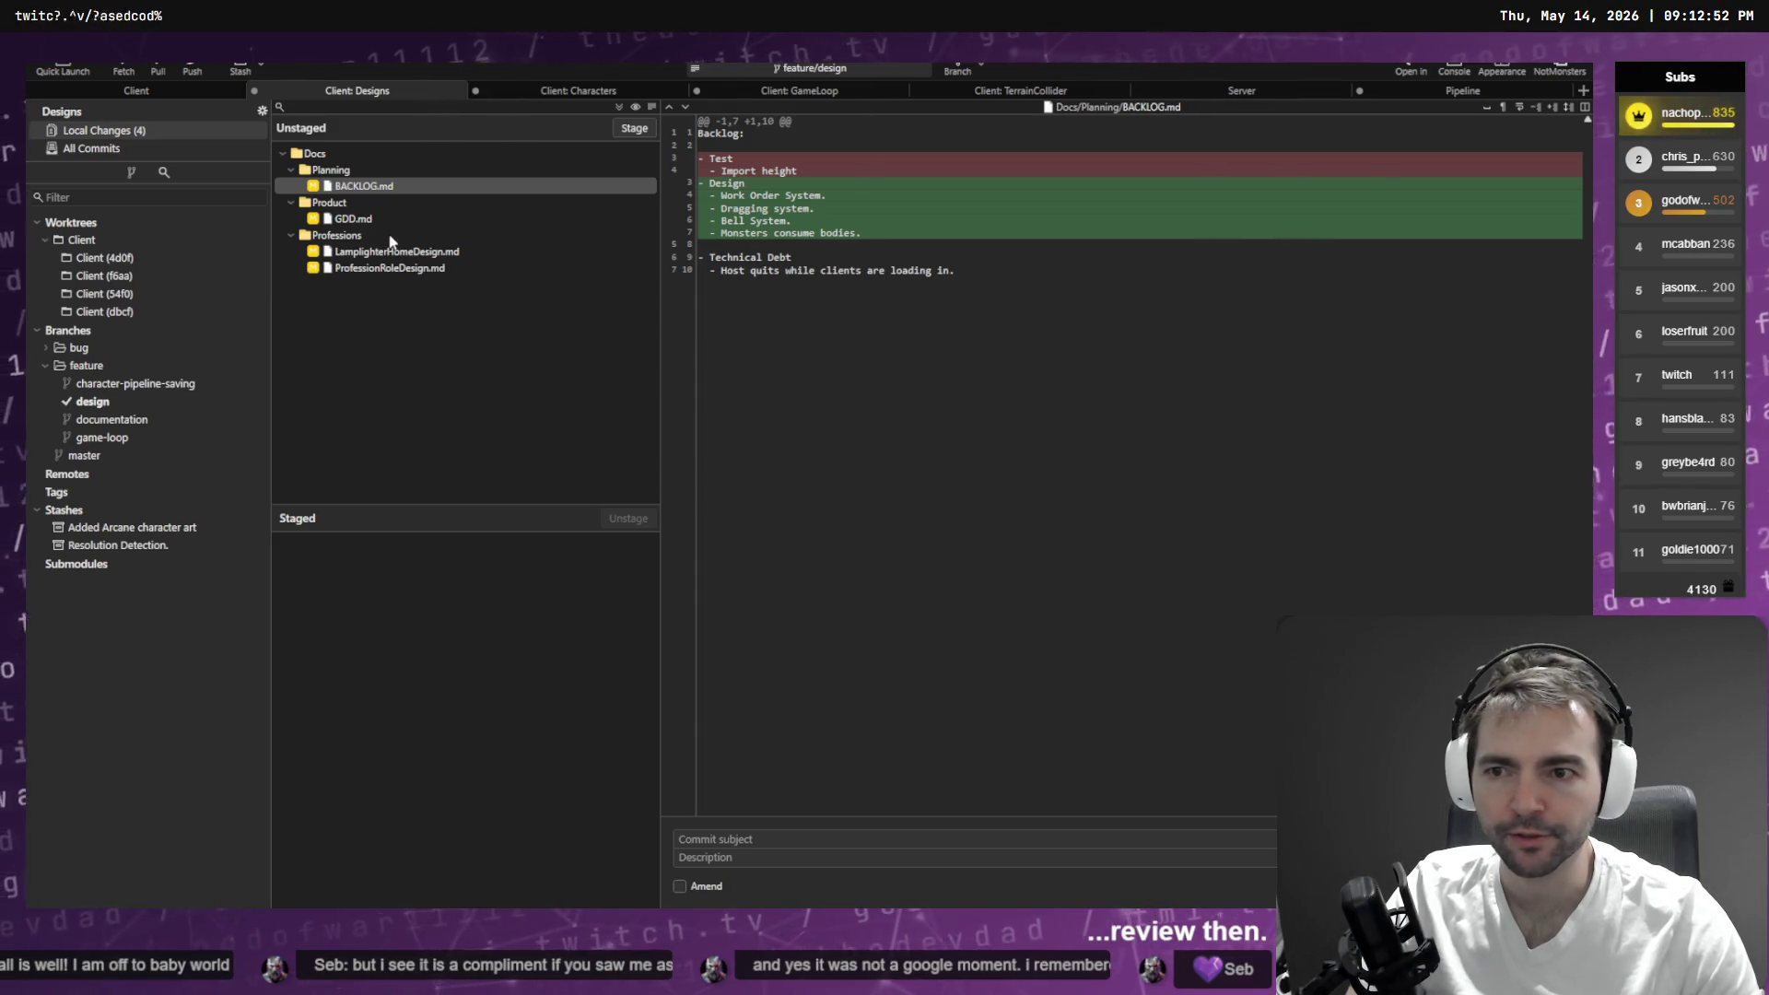
pyautogui.click(390, 249)
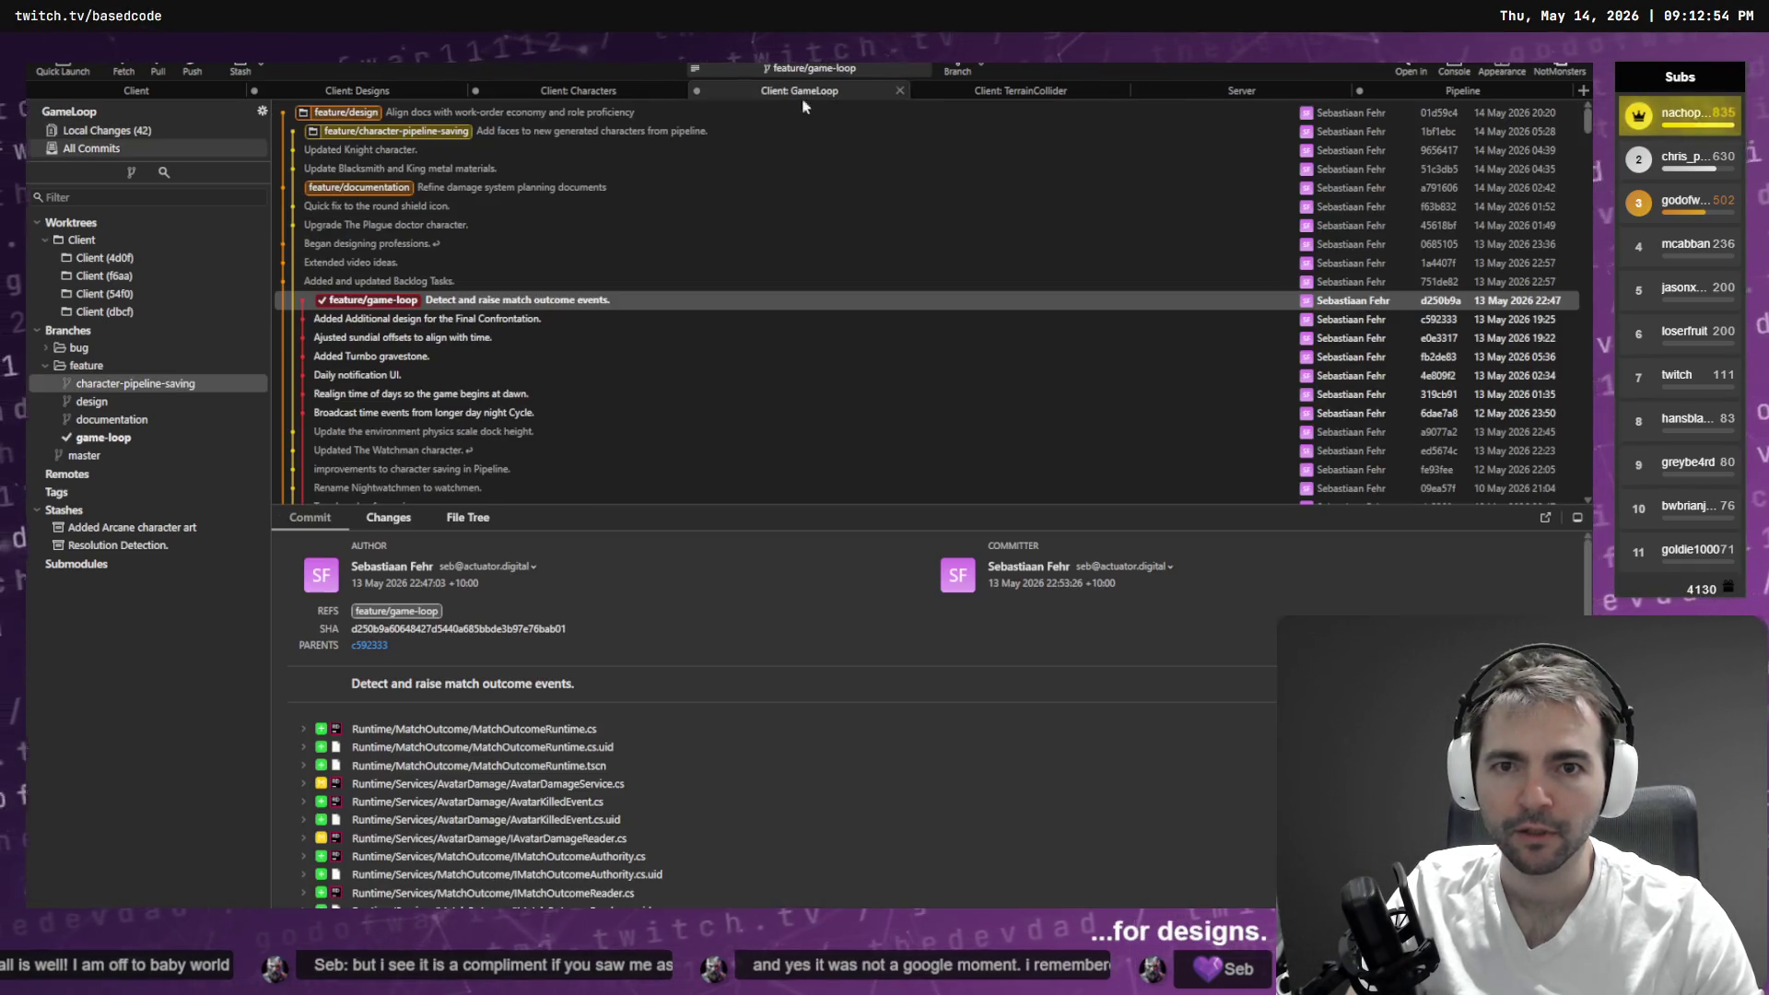
pyautogui.click(802, 92)
pyautogui.moveTo(686, 96); pyautogui.dragTo(645, 95)
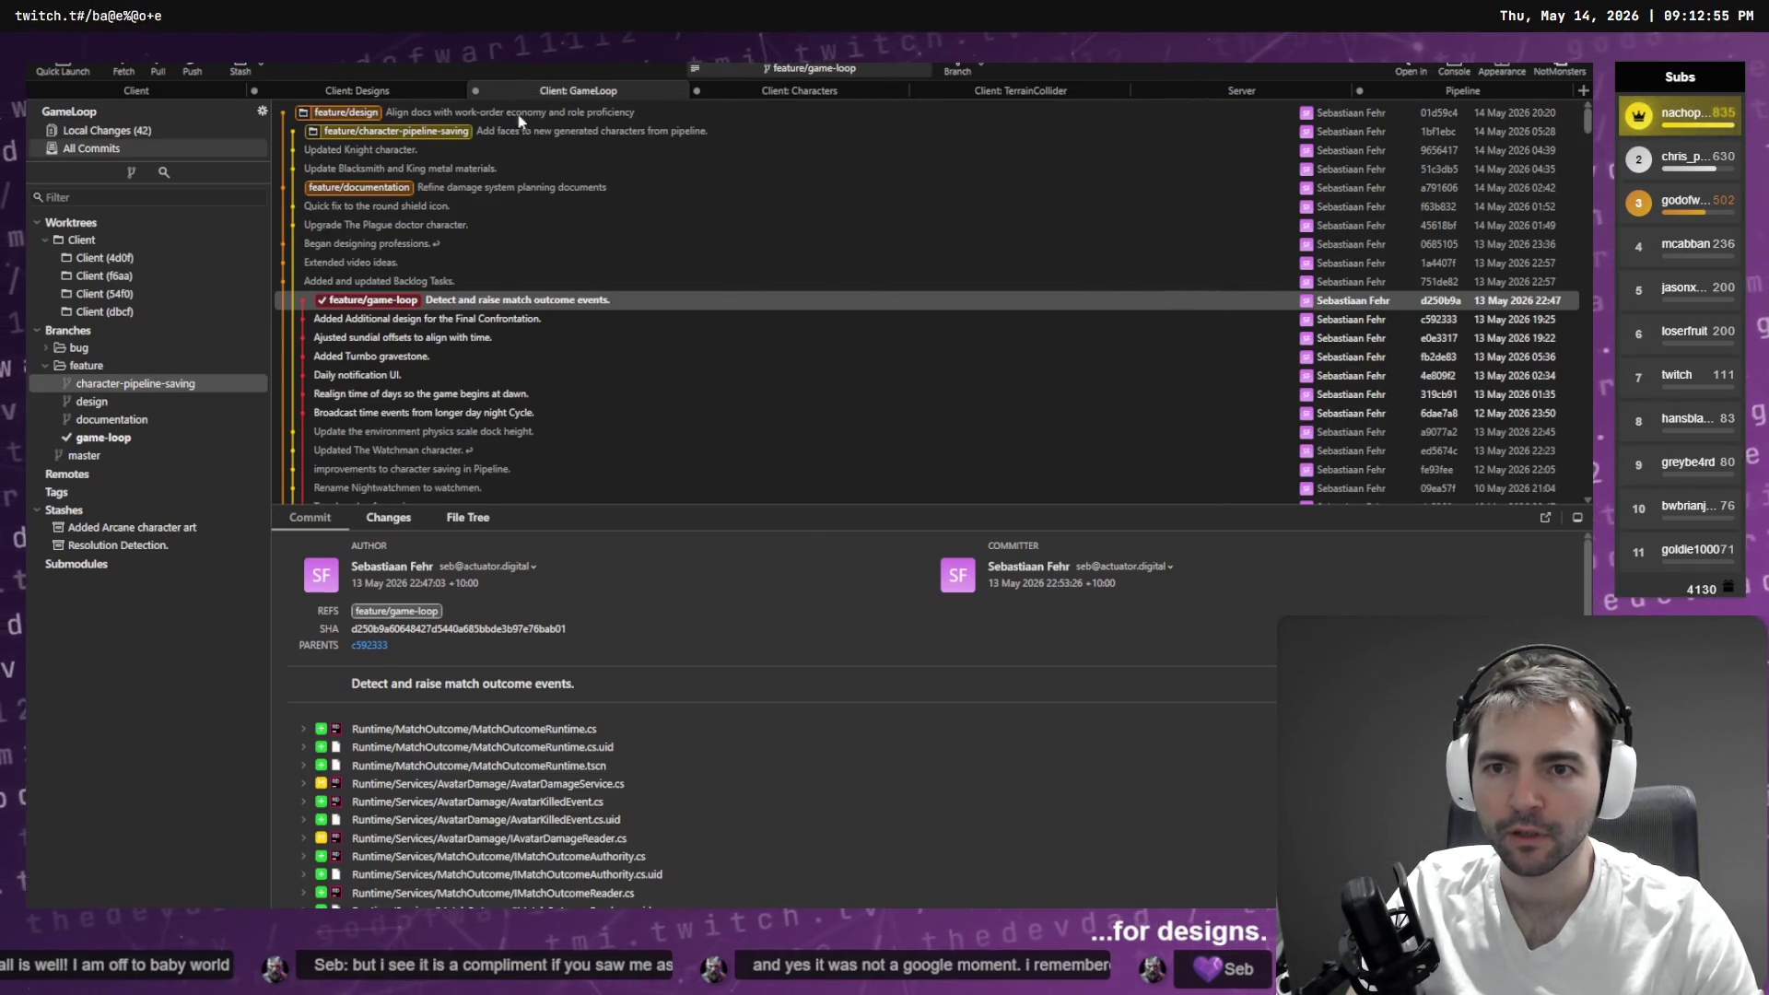
pyautogui.click(97, 129)
pyautogui.click(359, 221)
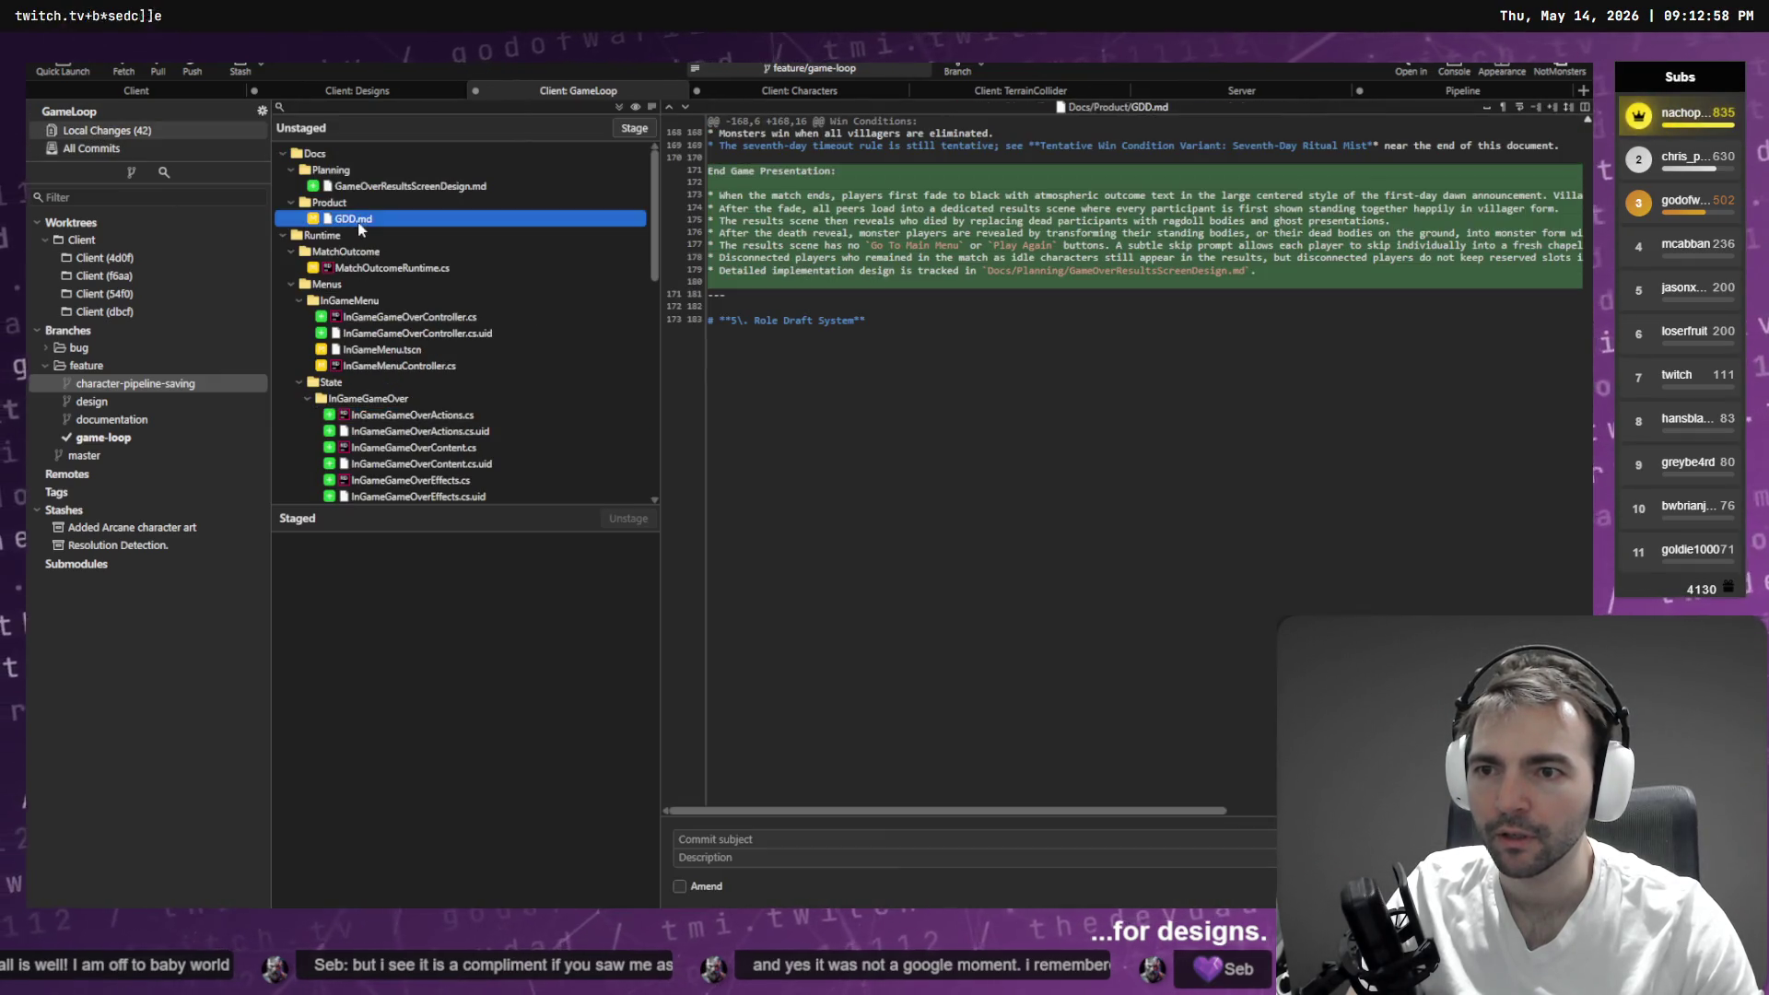
pyautogui.click(451, 185)
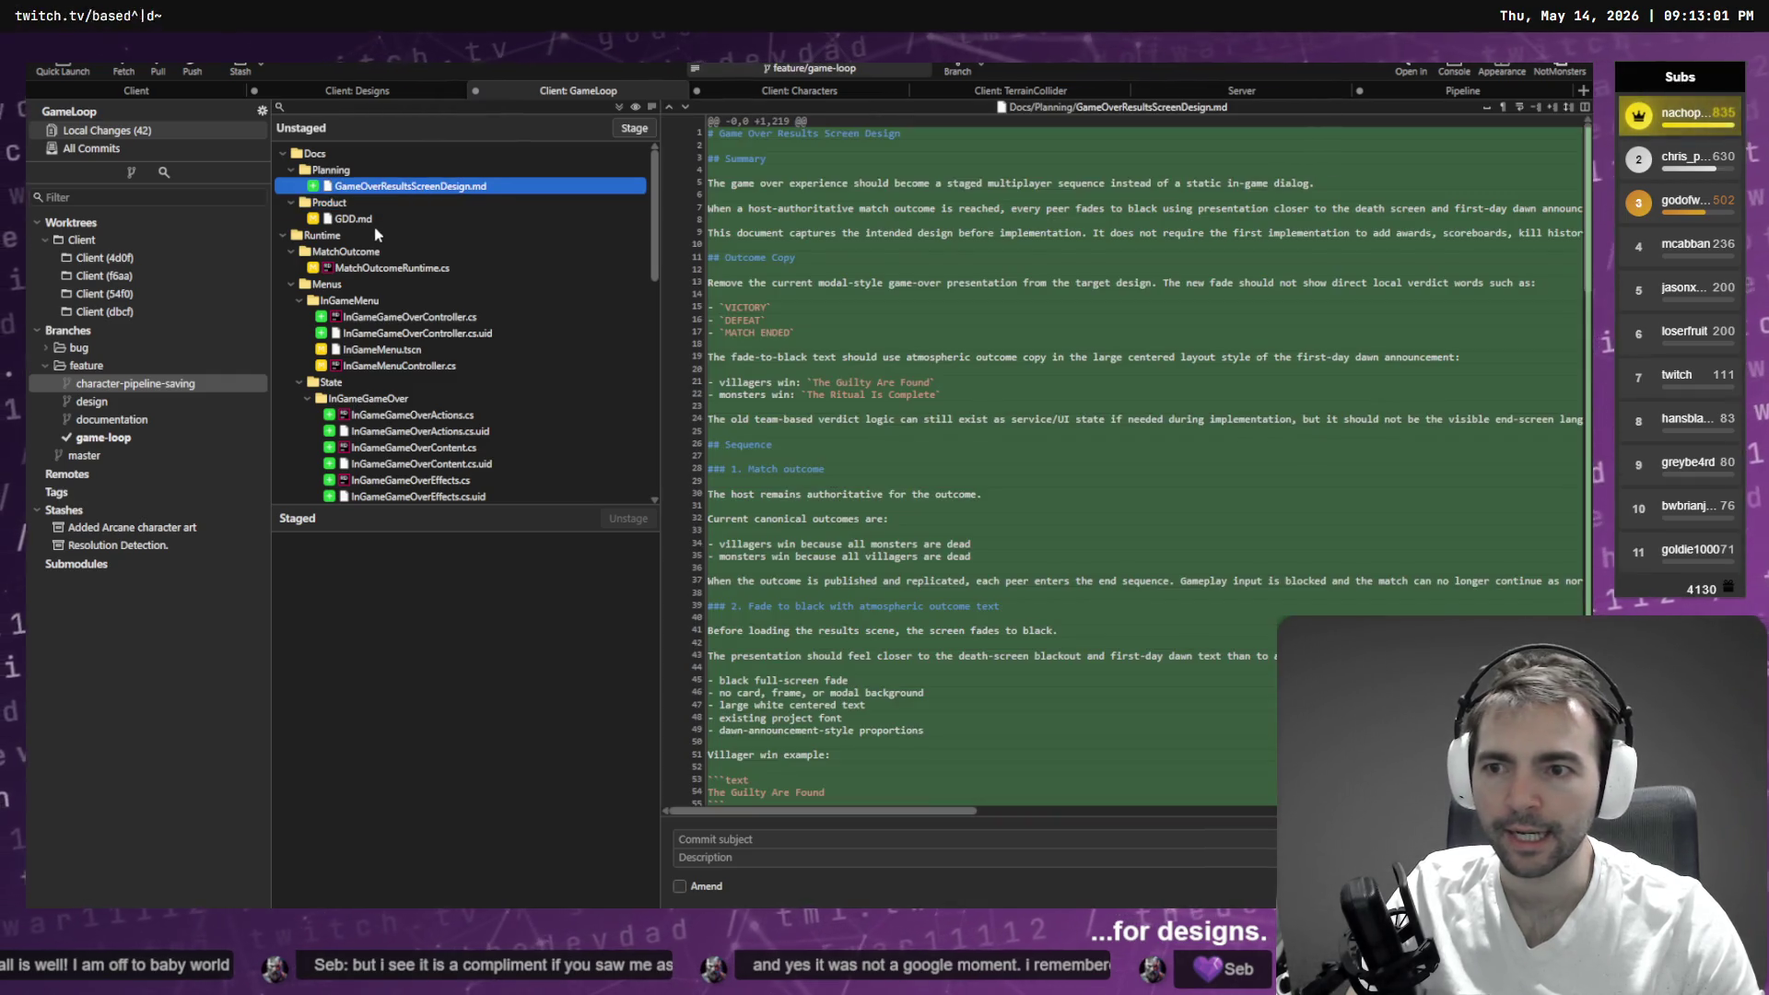
pyautogui.click(396, 235)
pyautogui.click(426, 268)
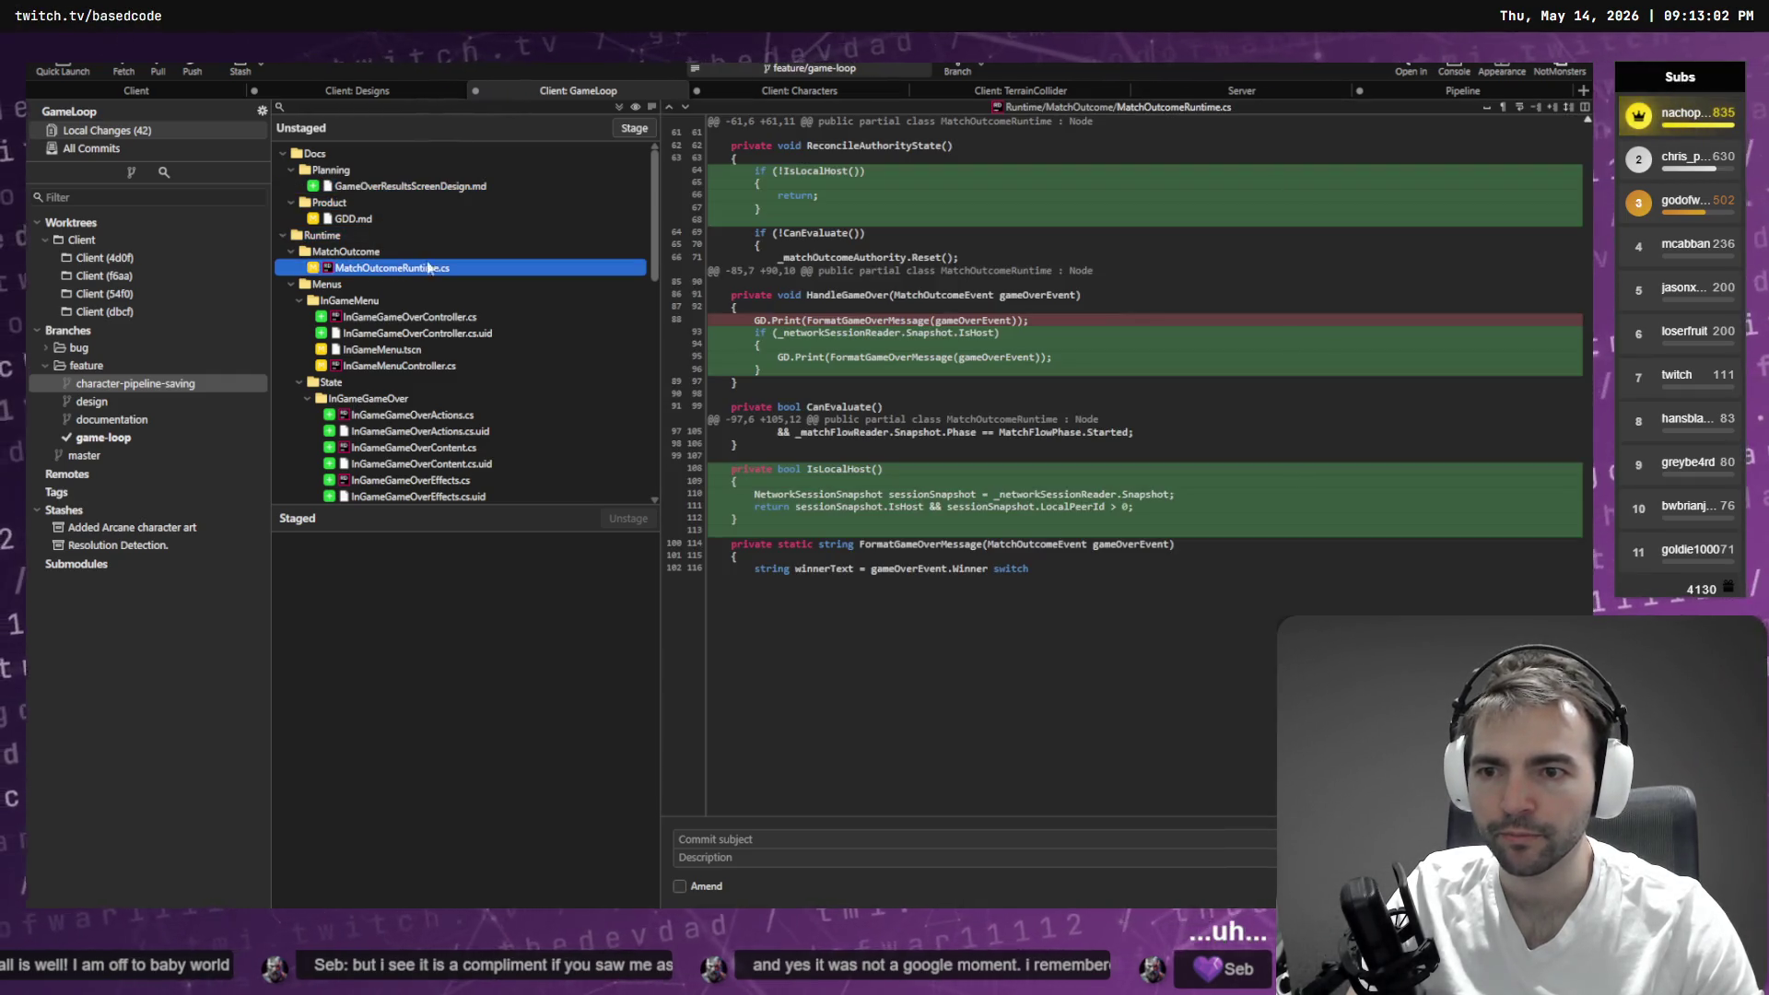
# - Stage GDD.md and GameOverResultsScreenDesign.md, leaving the code changes unstaged, and return to Codex
pyautogui.click(397, 221)
pyautogui.click(634, 128)
pyautogui.click(487, 186)
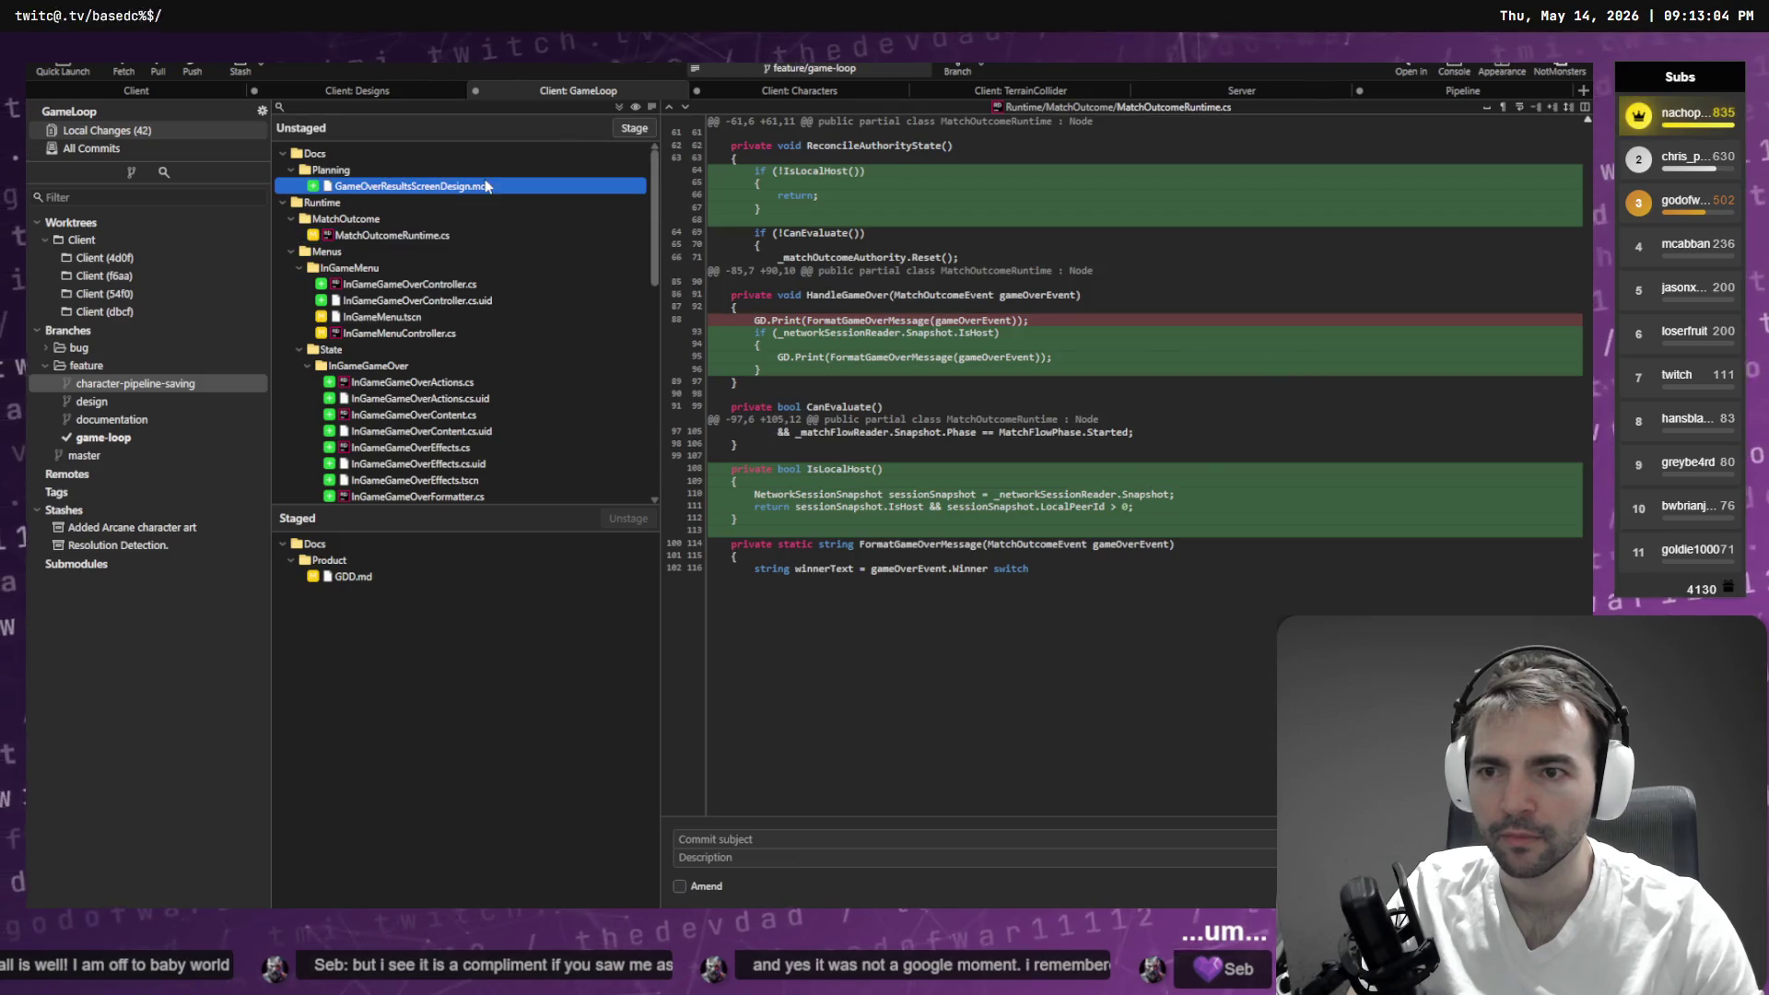
pyautogui.doubleClick(463, 188)
pyautogui.scroll(-3, 414, 291)
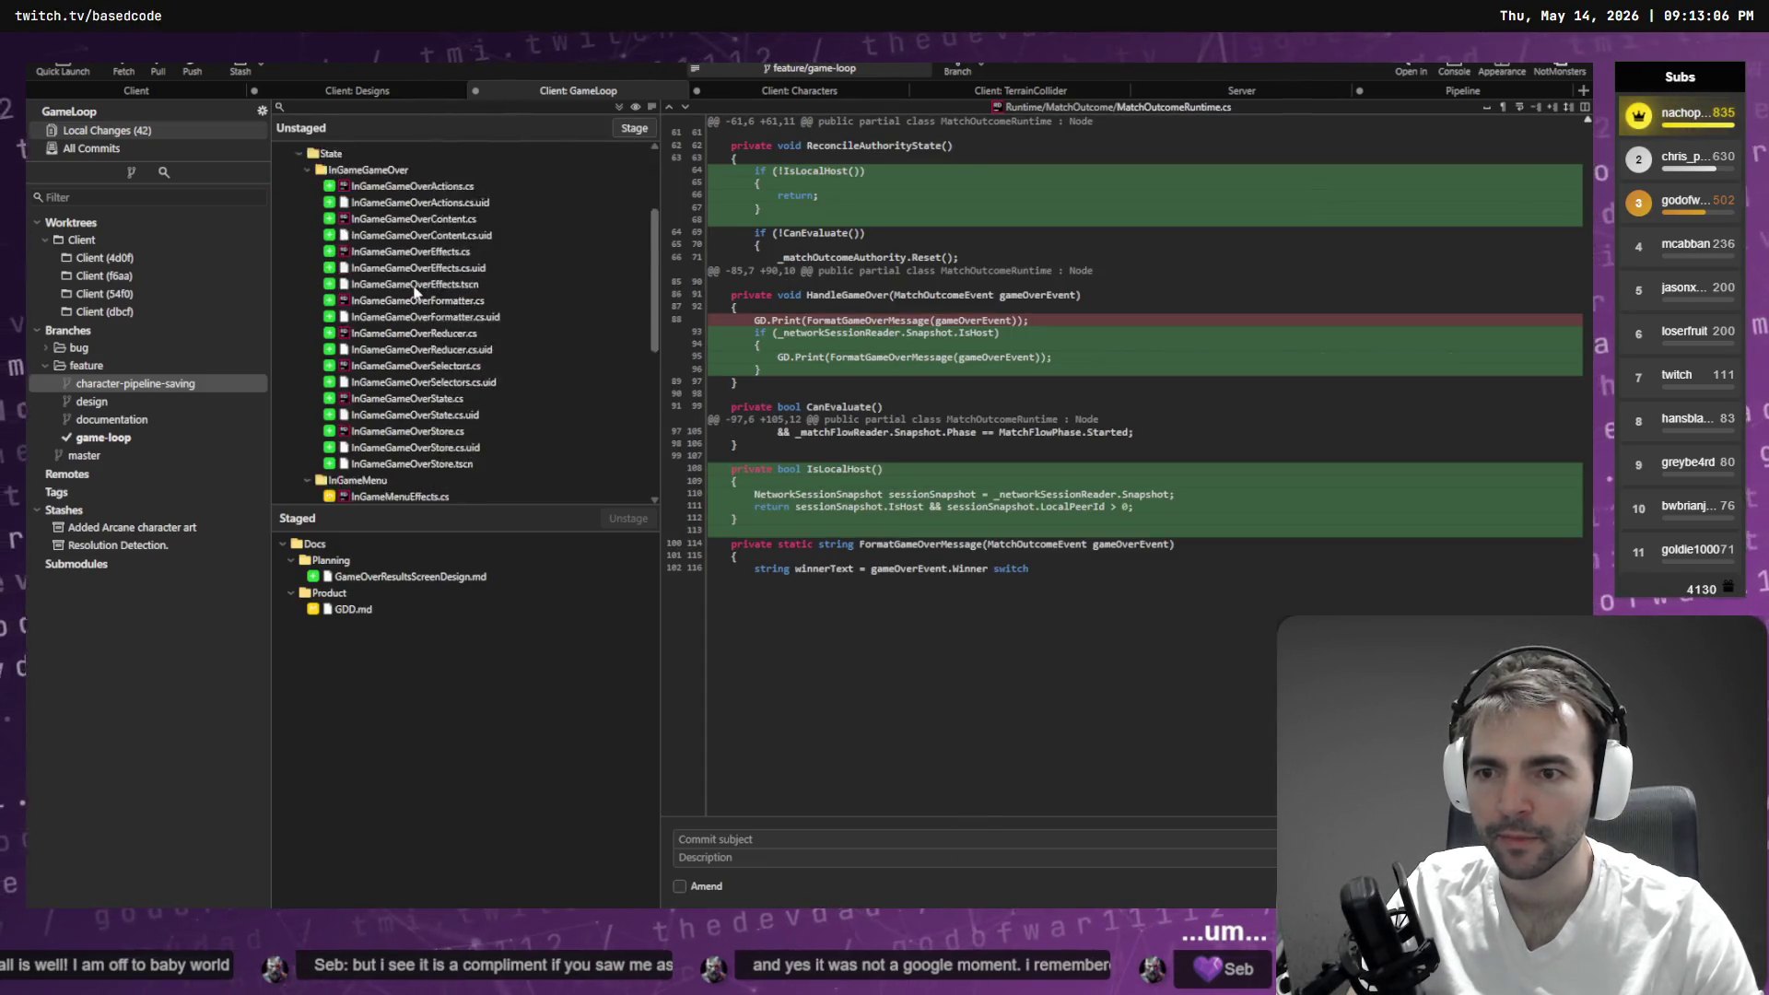
pyautogui.scroll(-5, 414, 291)
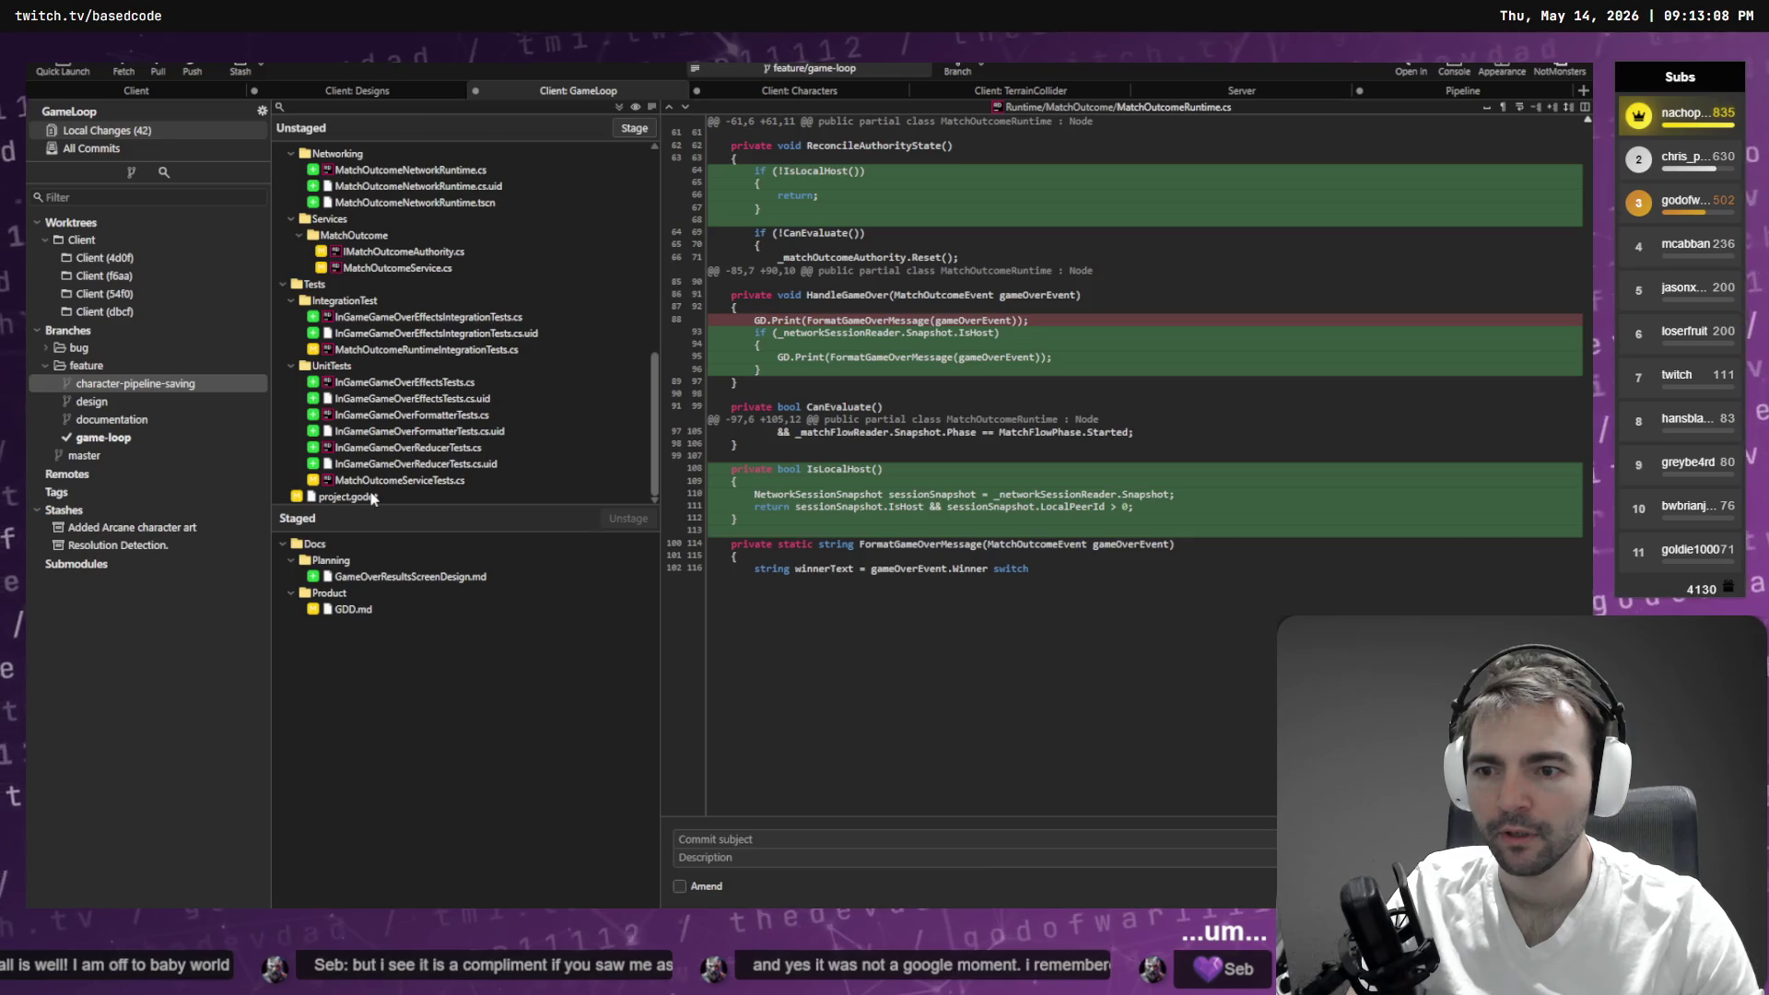
pyautogui.hotkey('alt', 'Tab')
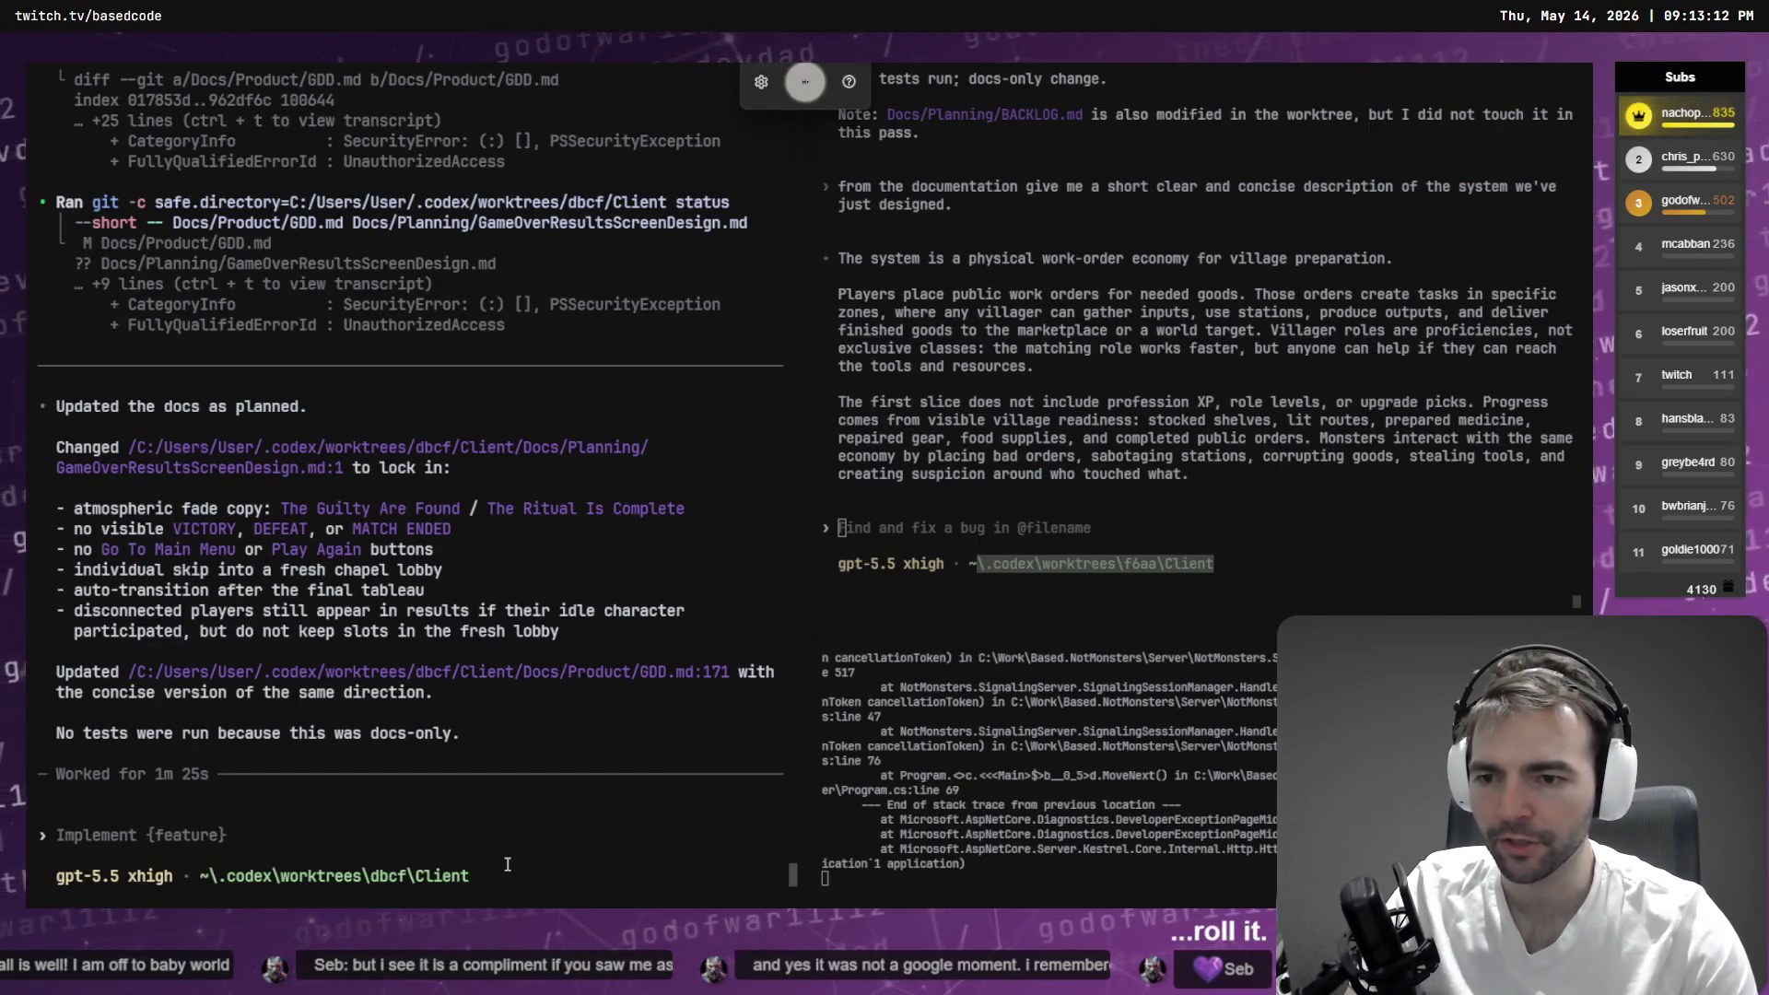
# - Write a prompt asking Codex to roll back code that deviates from the plan, keeping only plan-aligned changes
pyautogui.write("rollback the changes in the code that we've made")
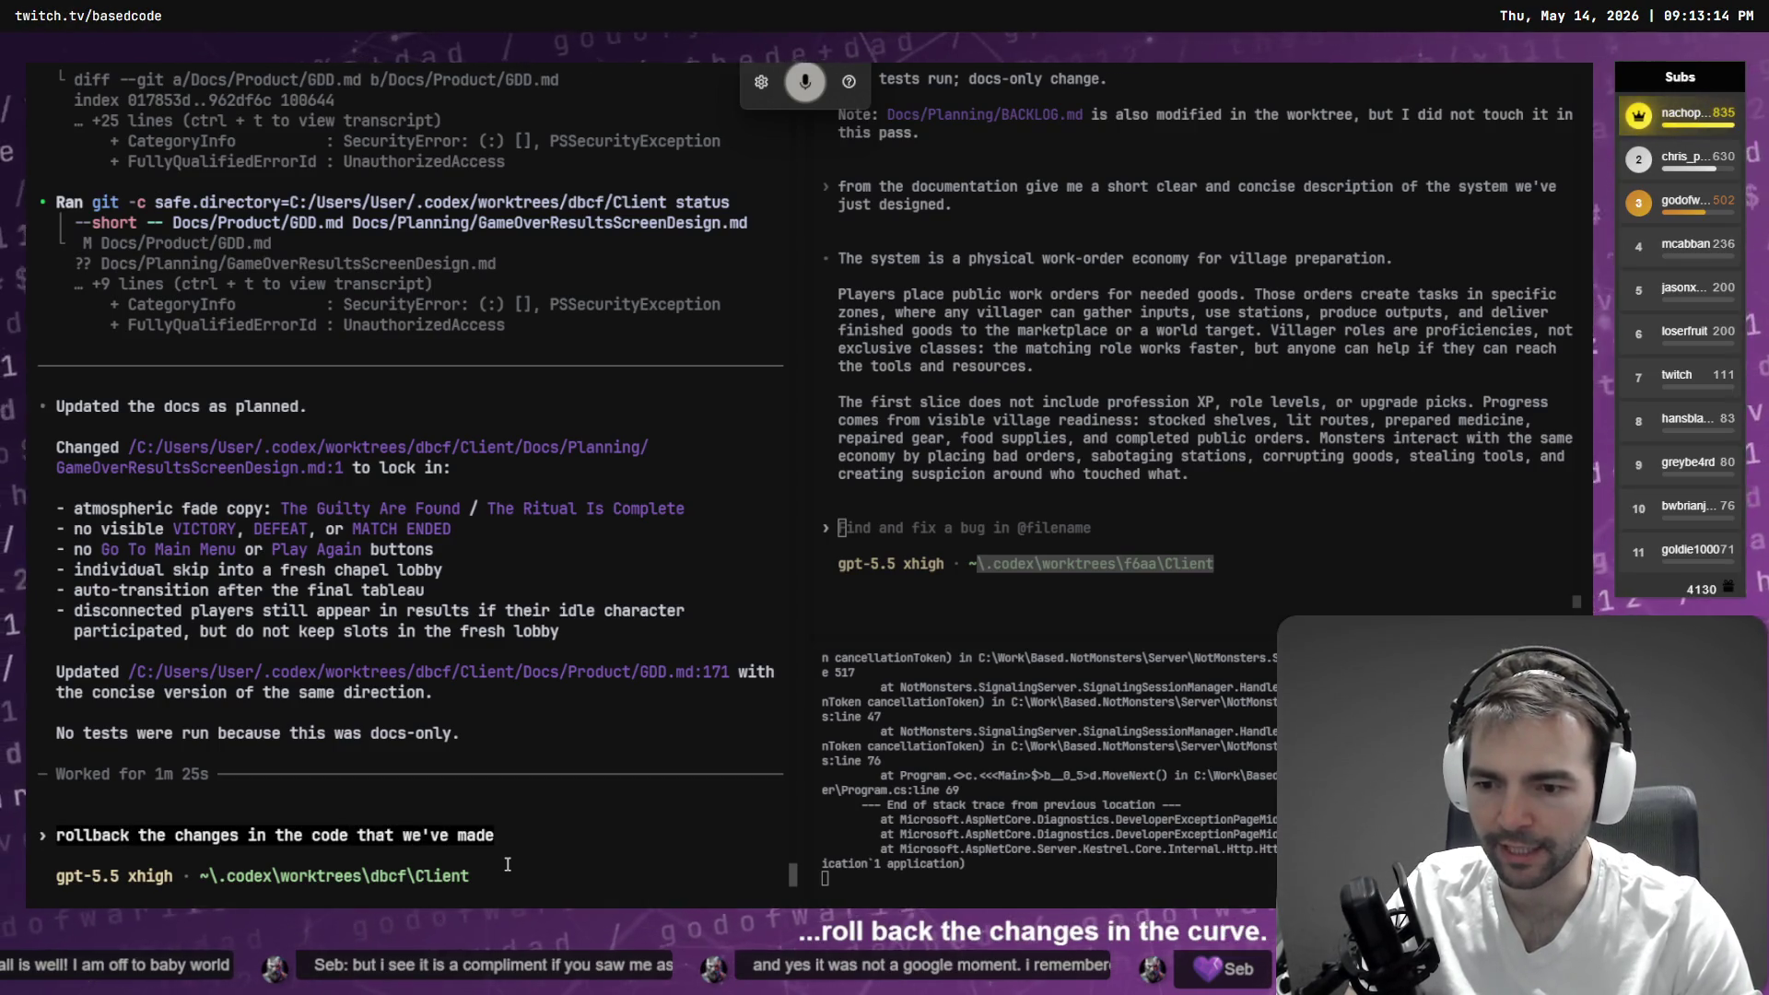
pyautogui.write(' so far')
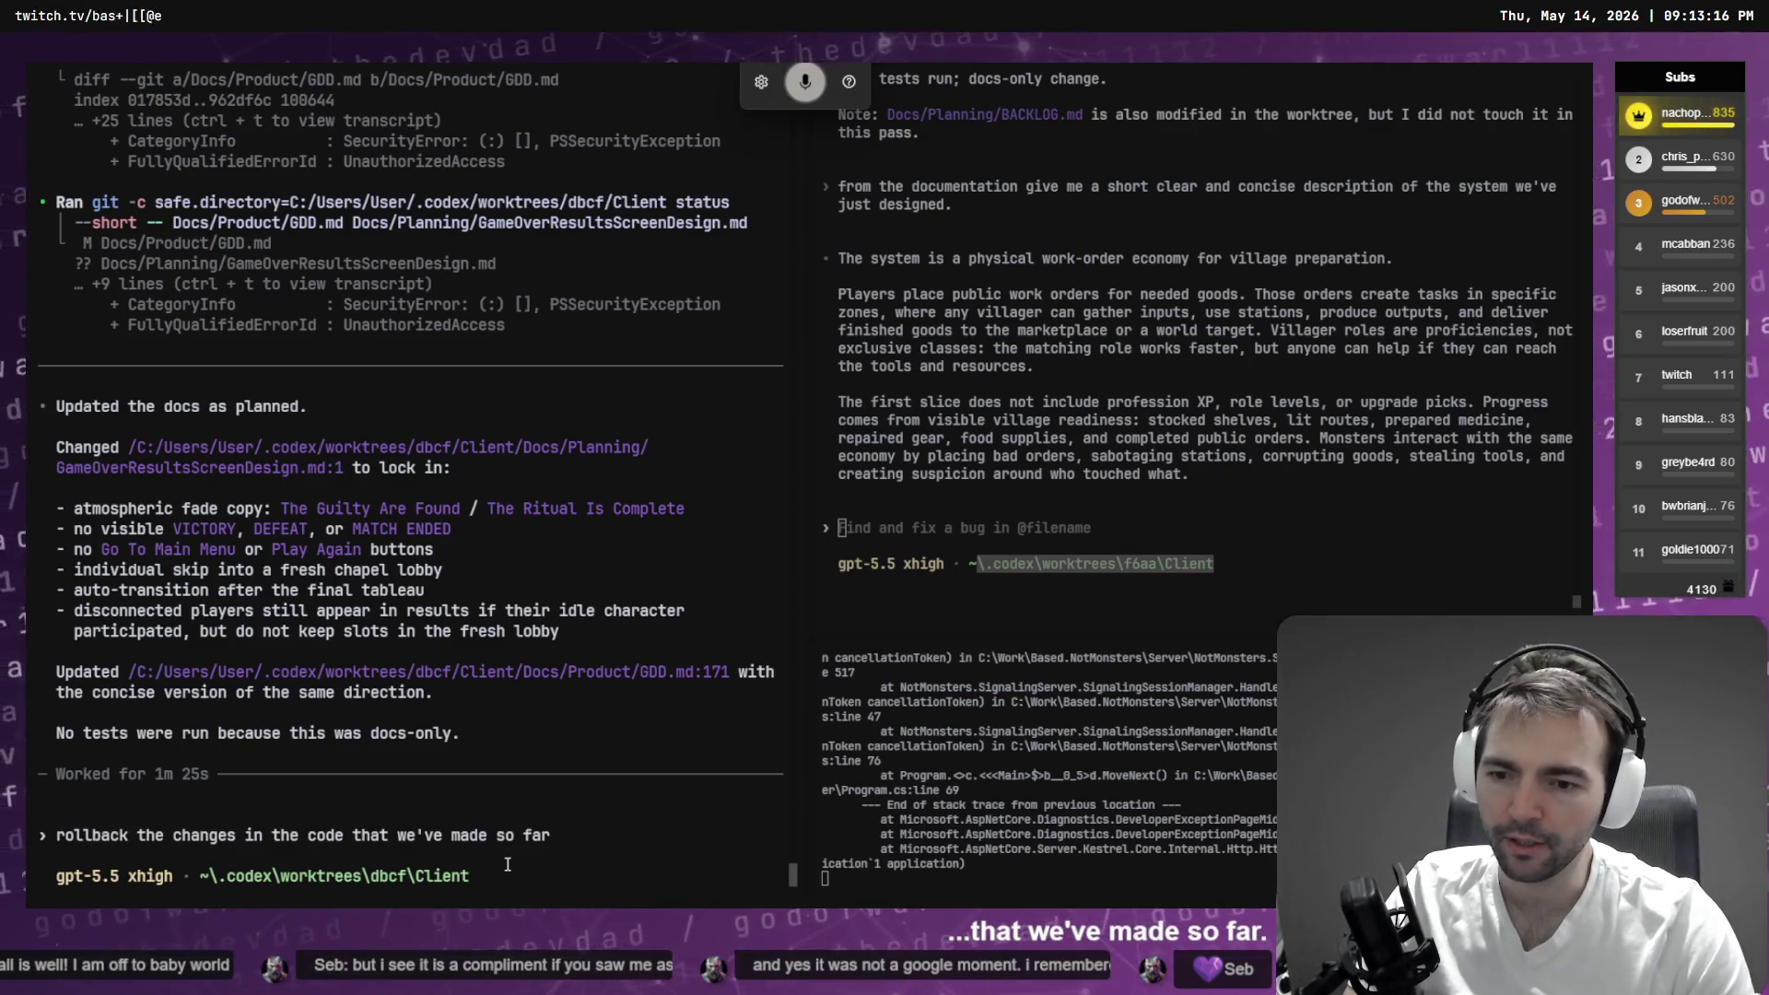
pyautogui.write(',')
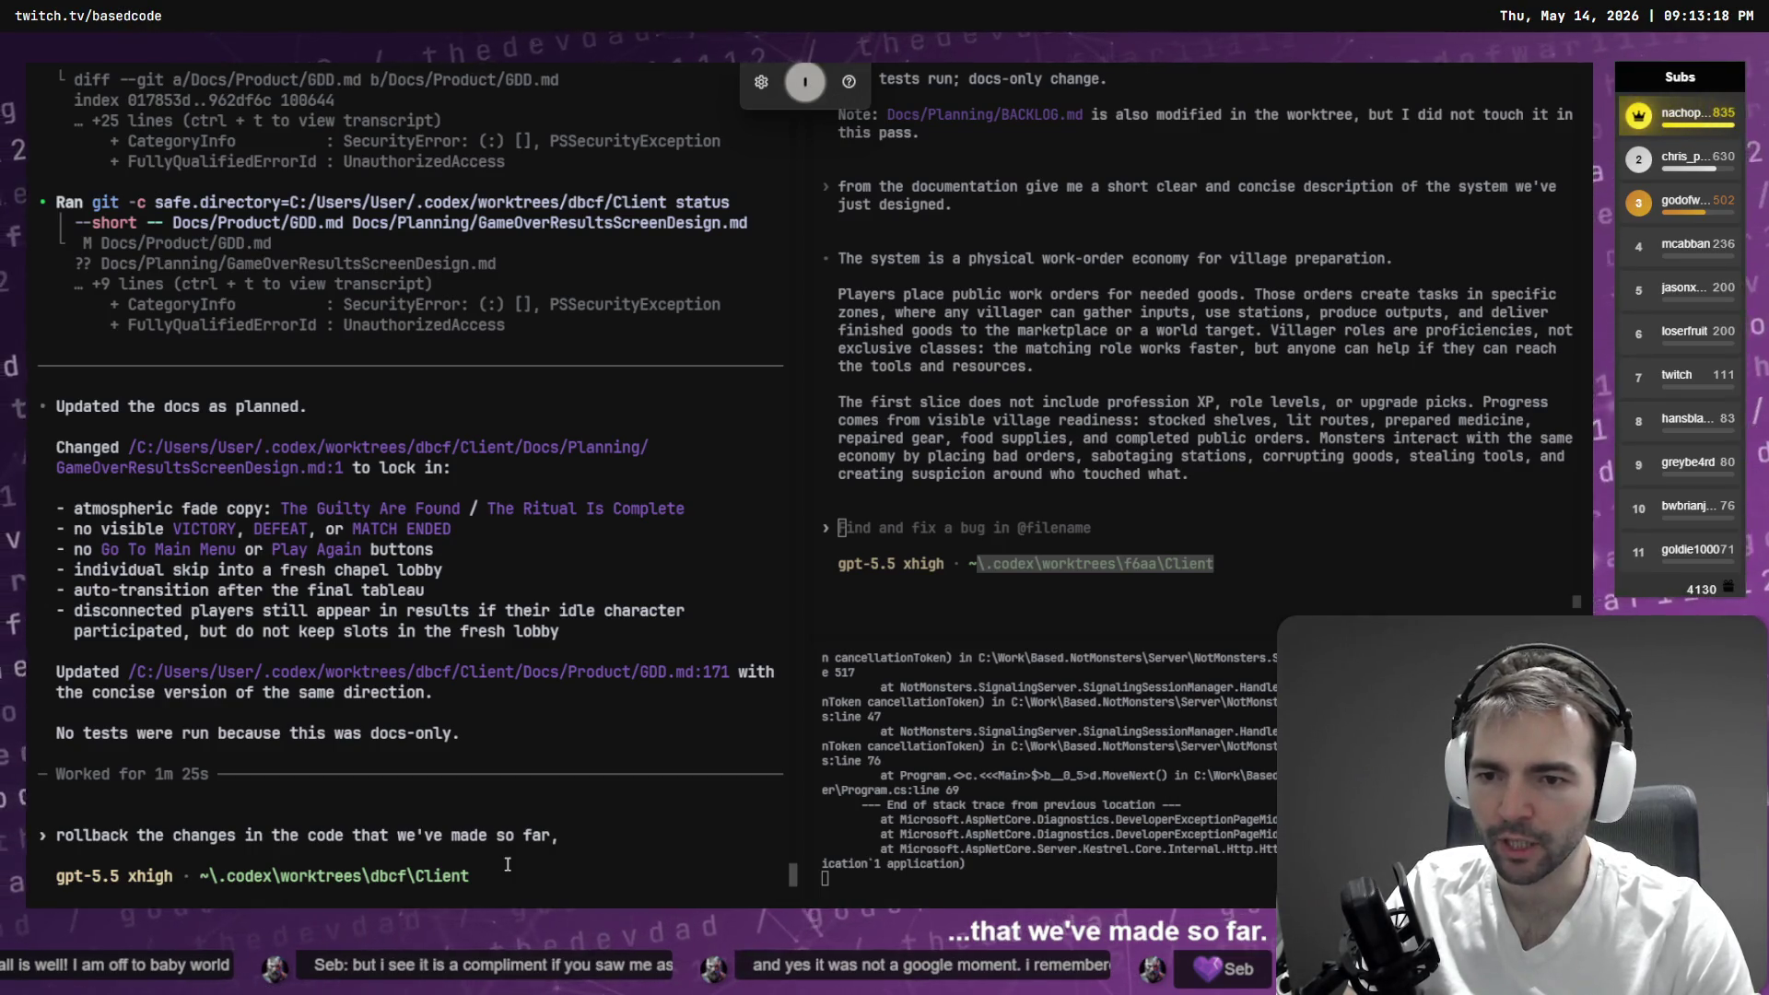
pyautogui.write(' especially where they deviate')
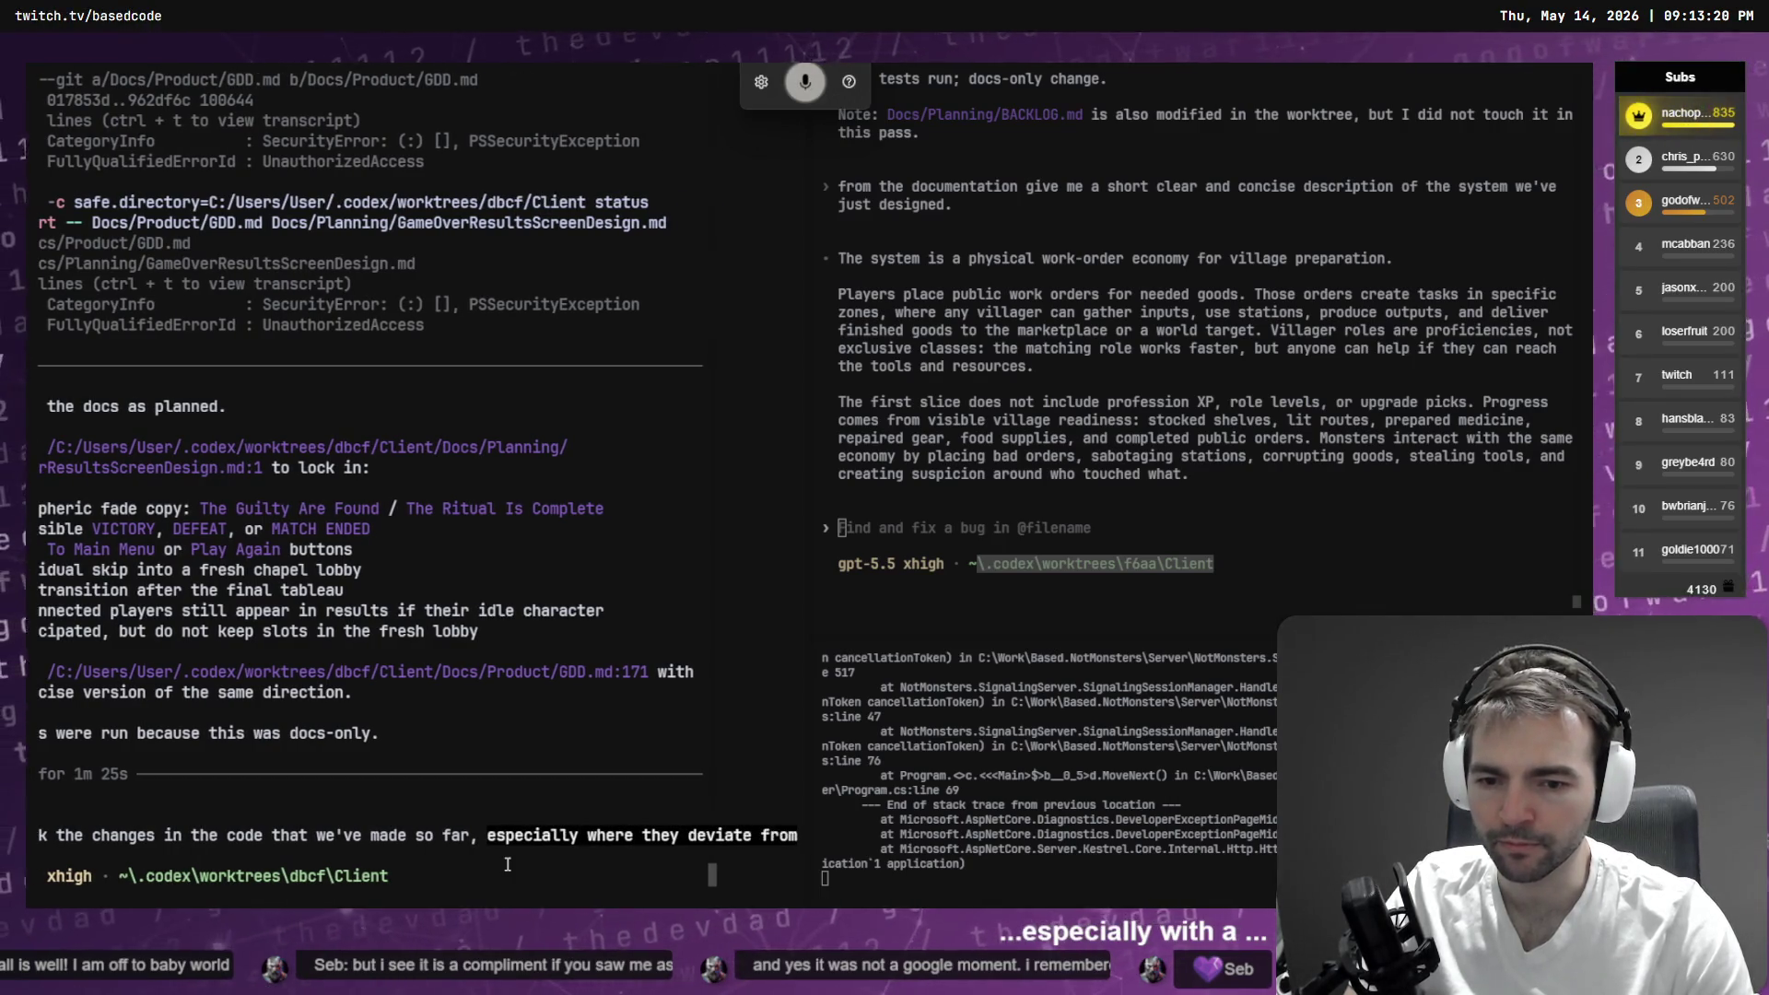
pyautogui.write(' from')
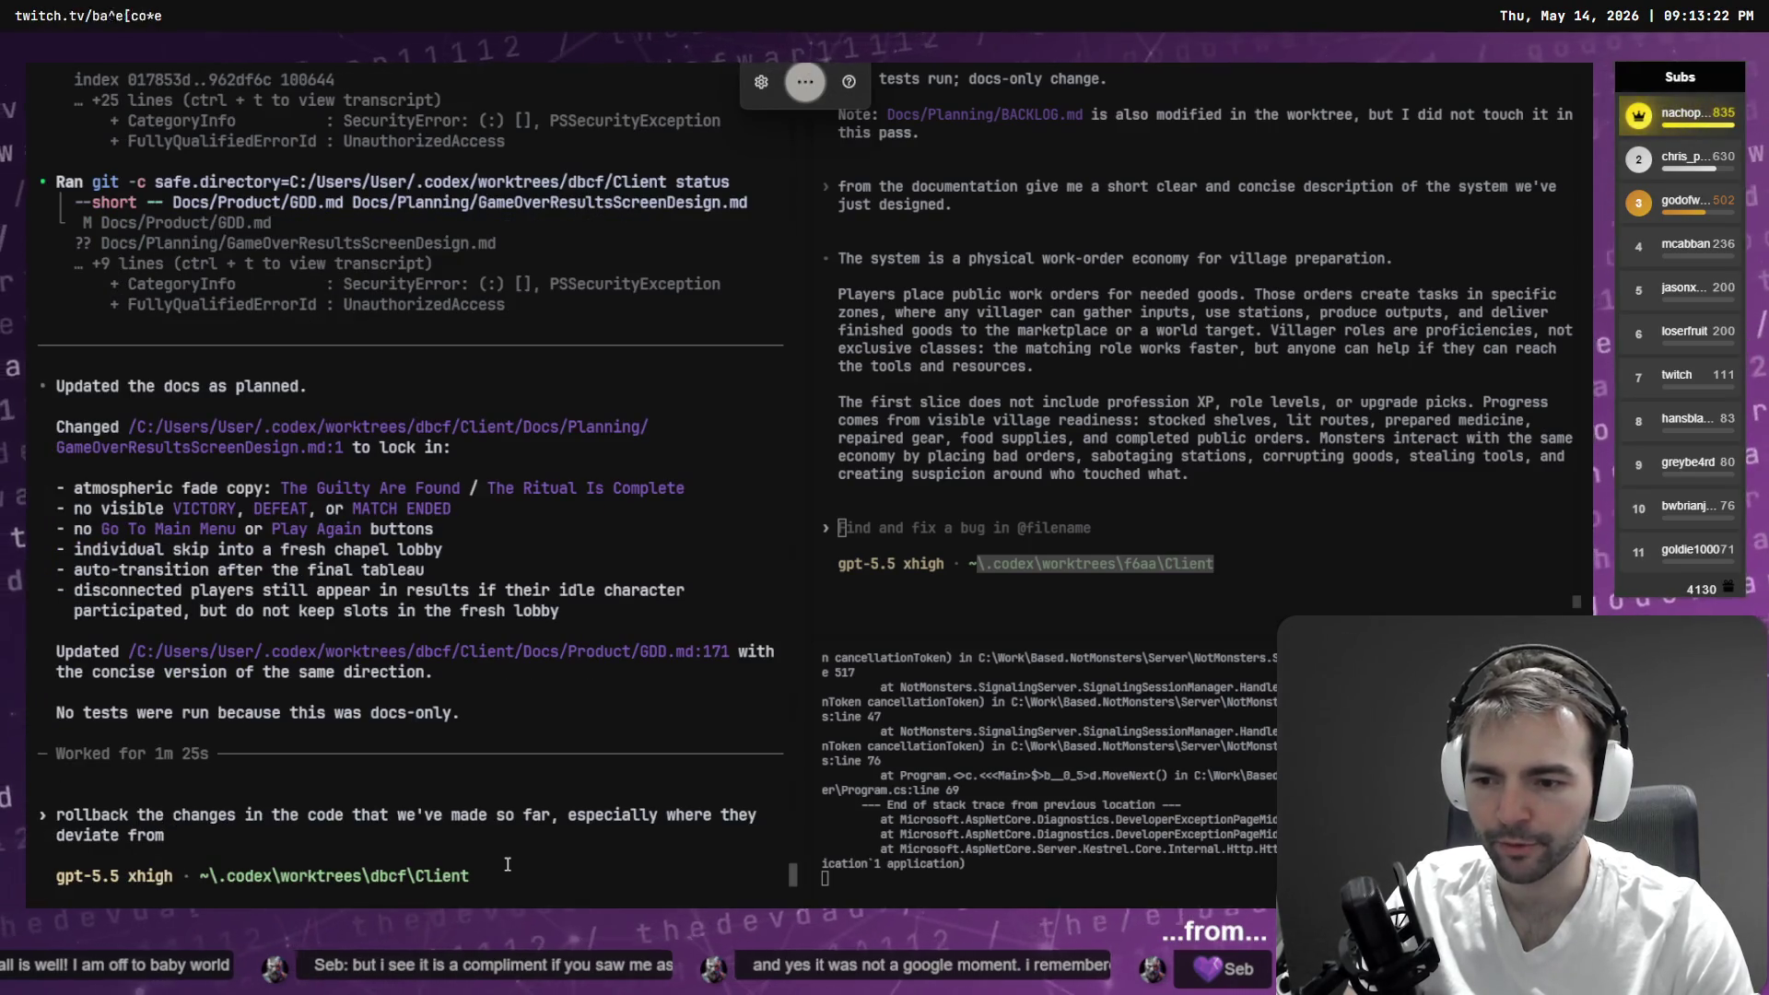
pyautogui.write(" the plans we've made. the plans we've made")
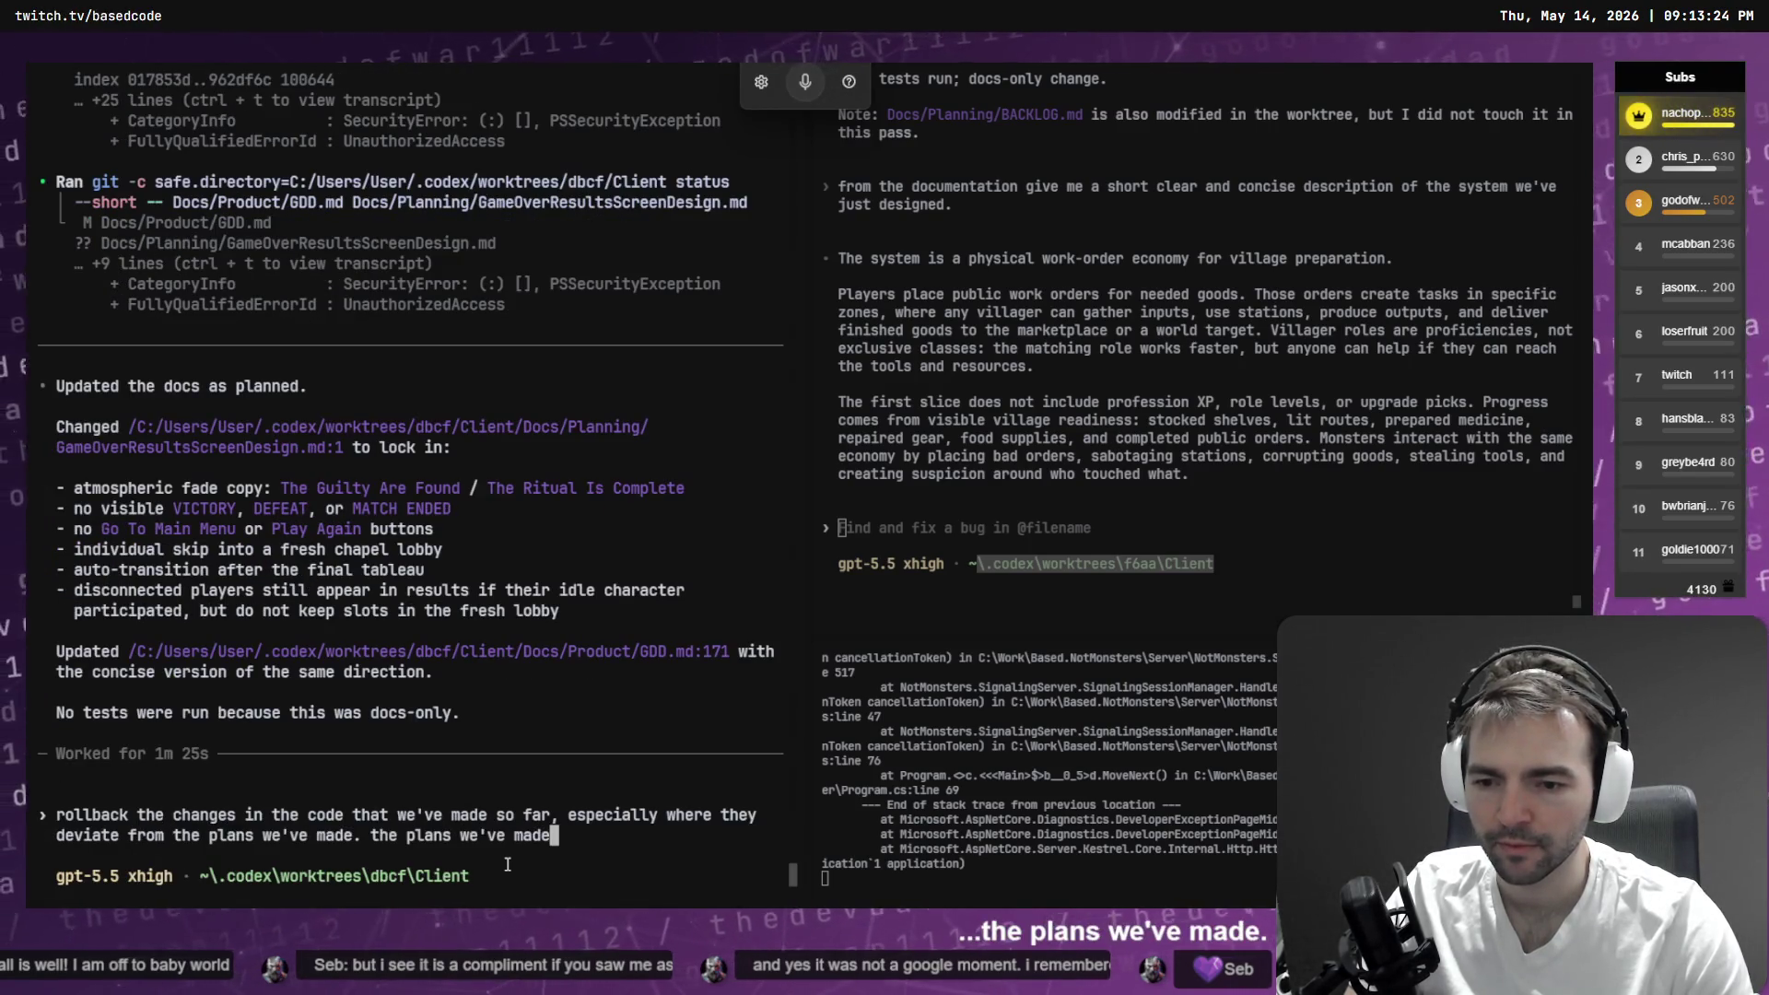
pyautogui.press('BackSpace')
pyautogui.press('BackSpace')
pyautogui.press('BackSpace')
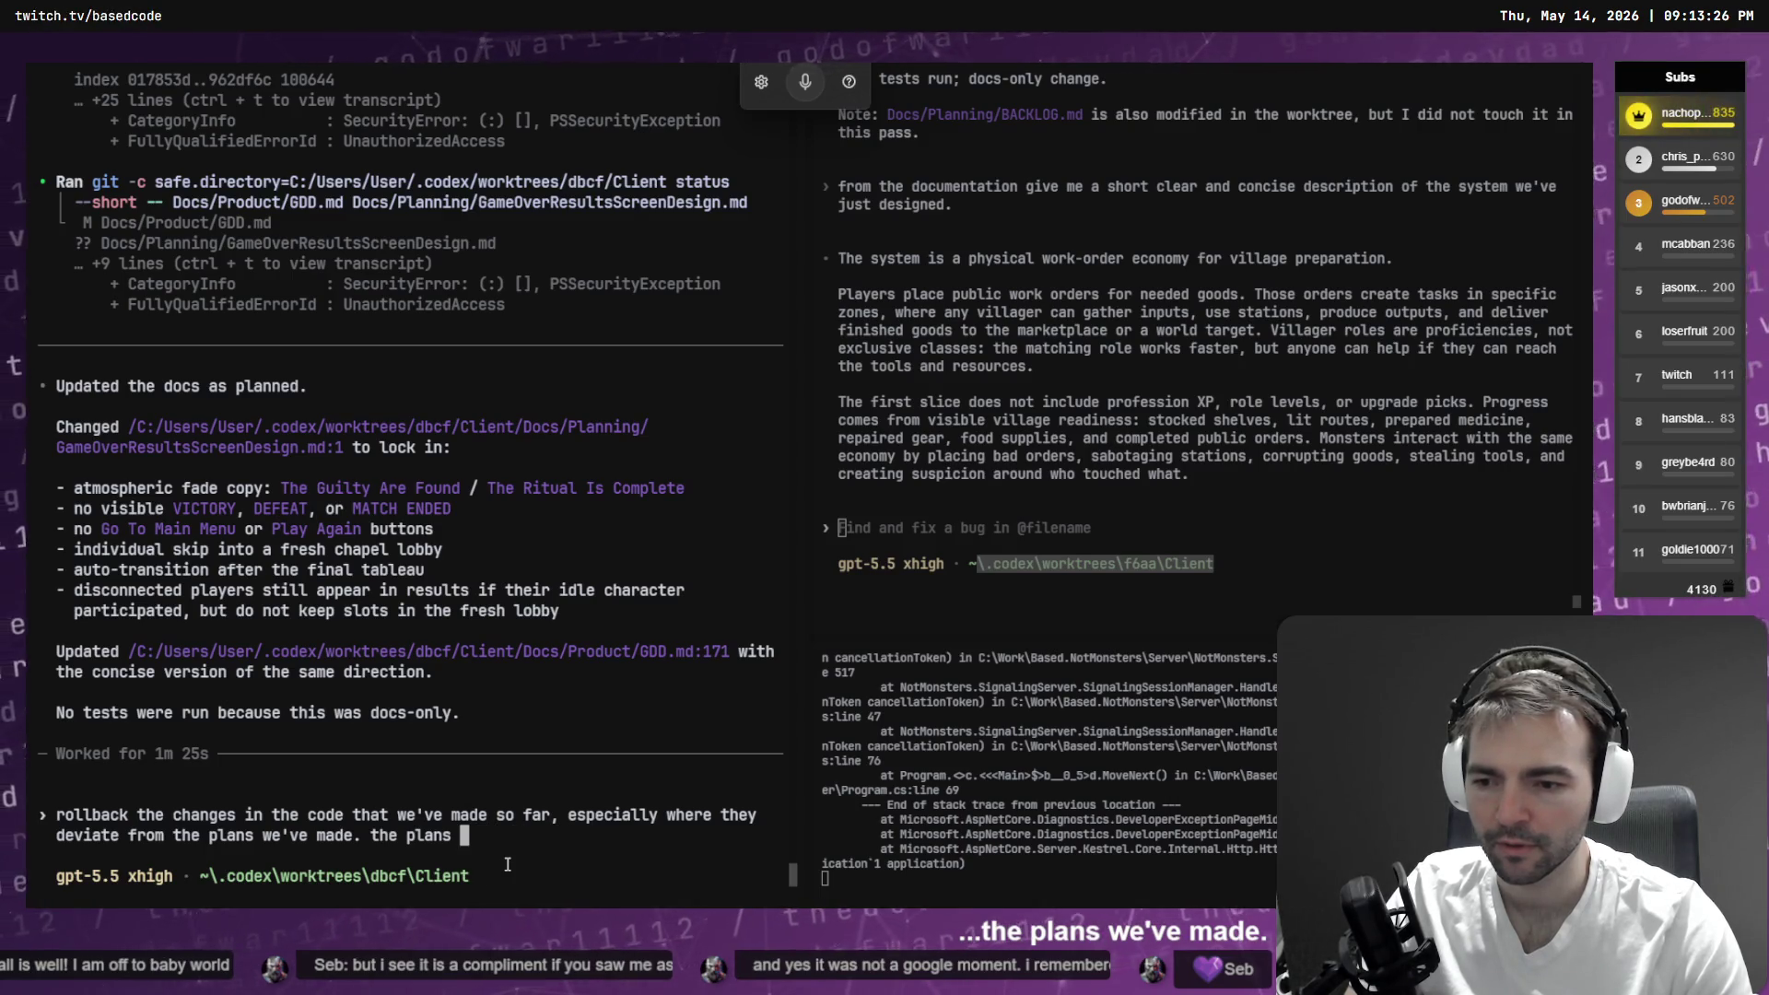
pyautogui.press('BackSpace')
pyautogui.press('BackSpace')
pyautogui.press('BackSpace')
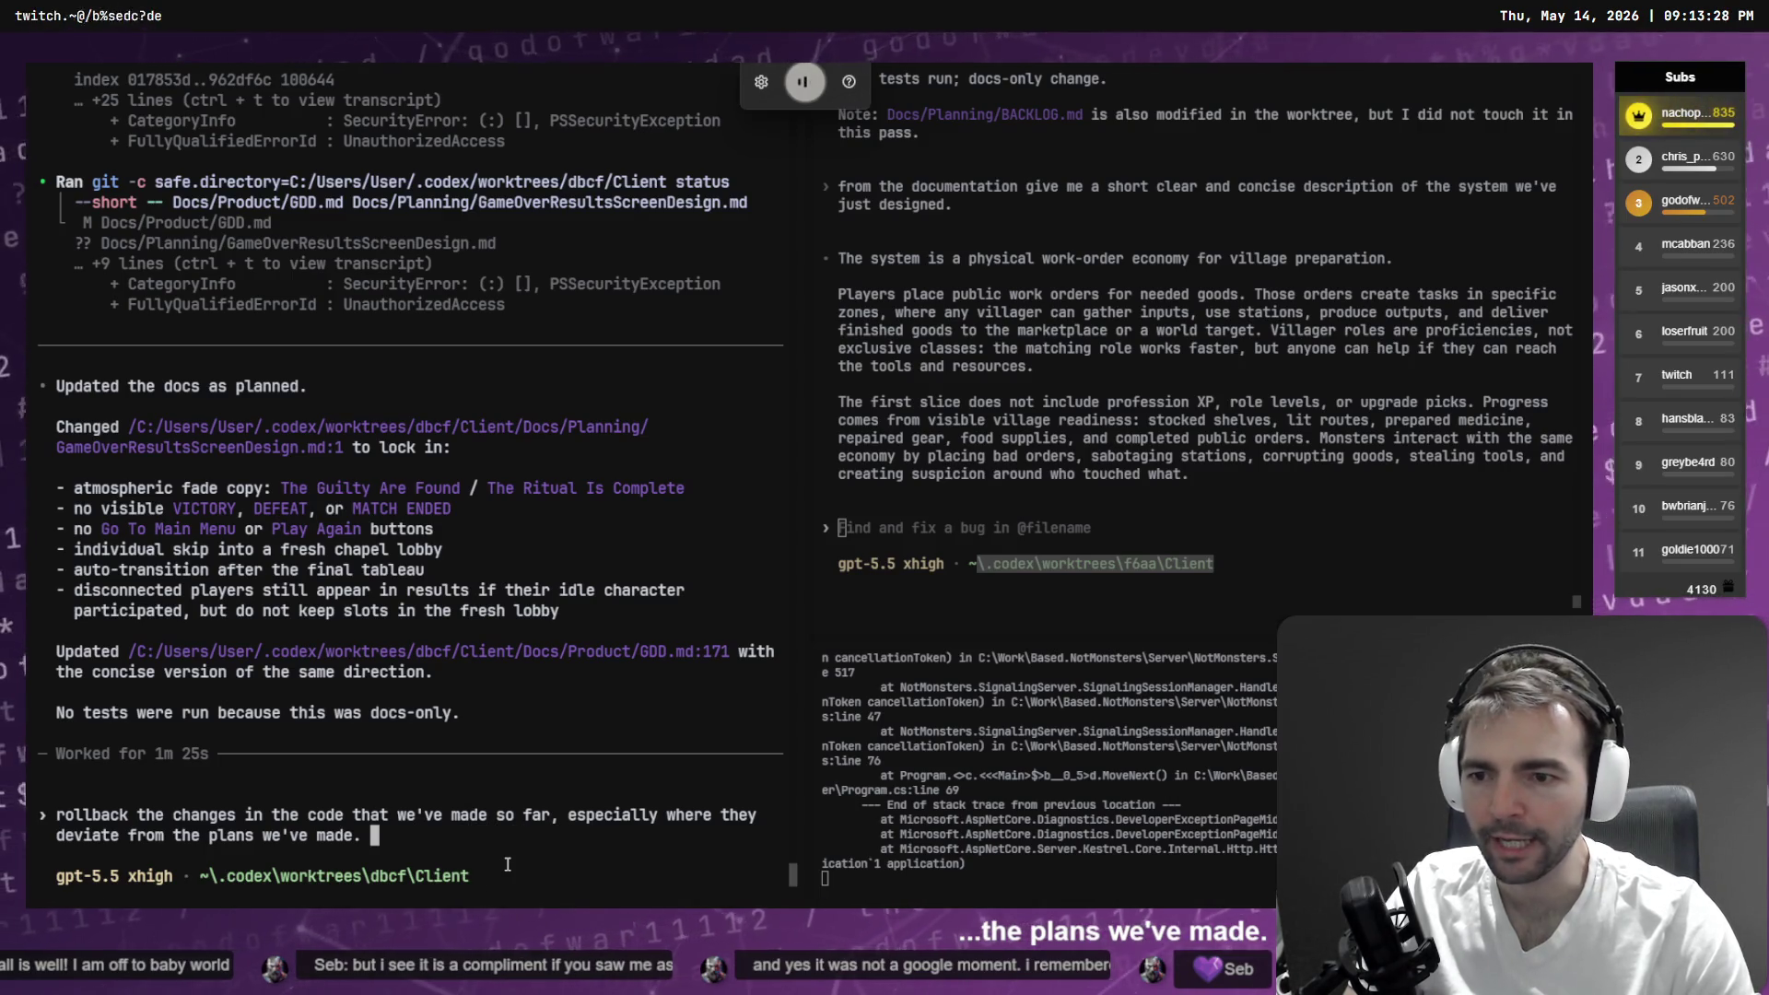
pyautogui.write('keep anything that will be in line with the new plan')
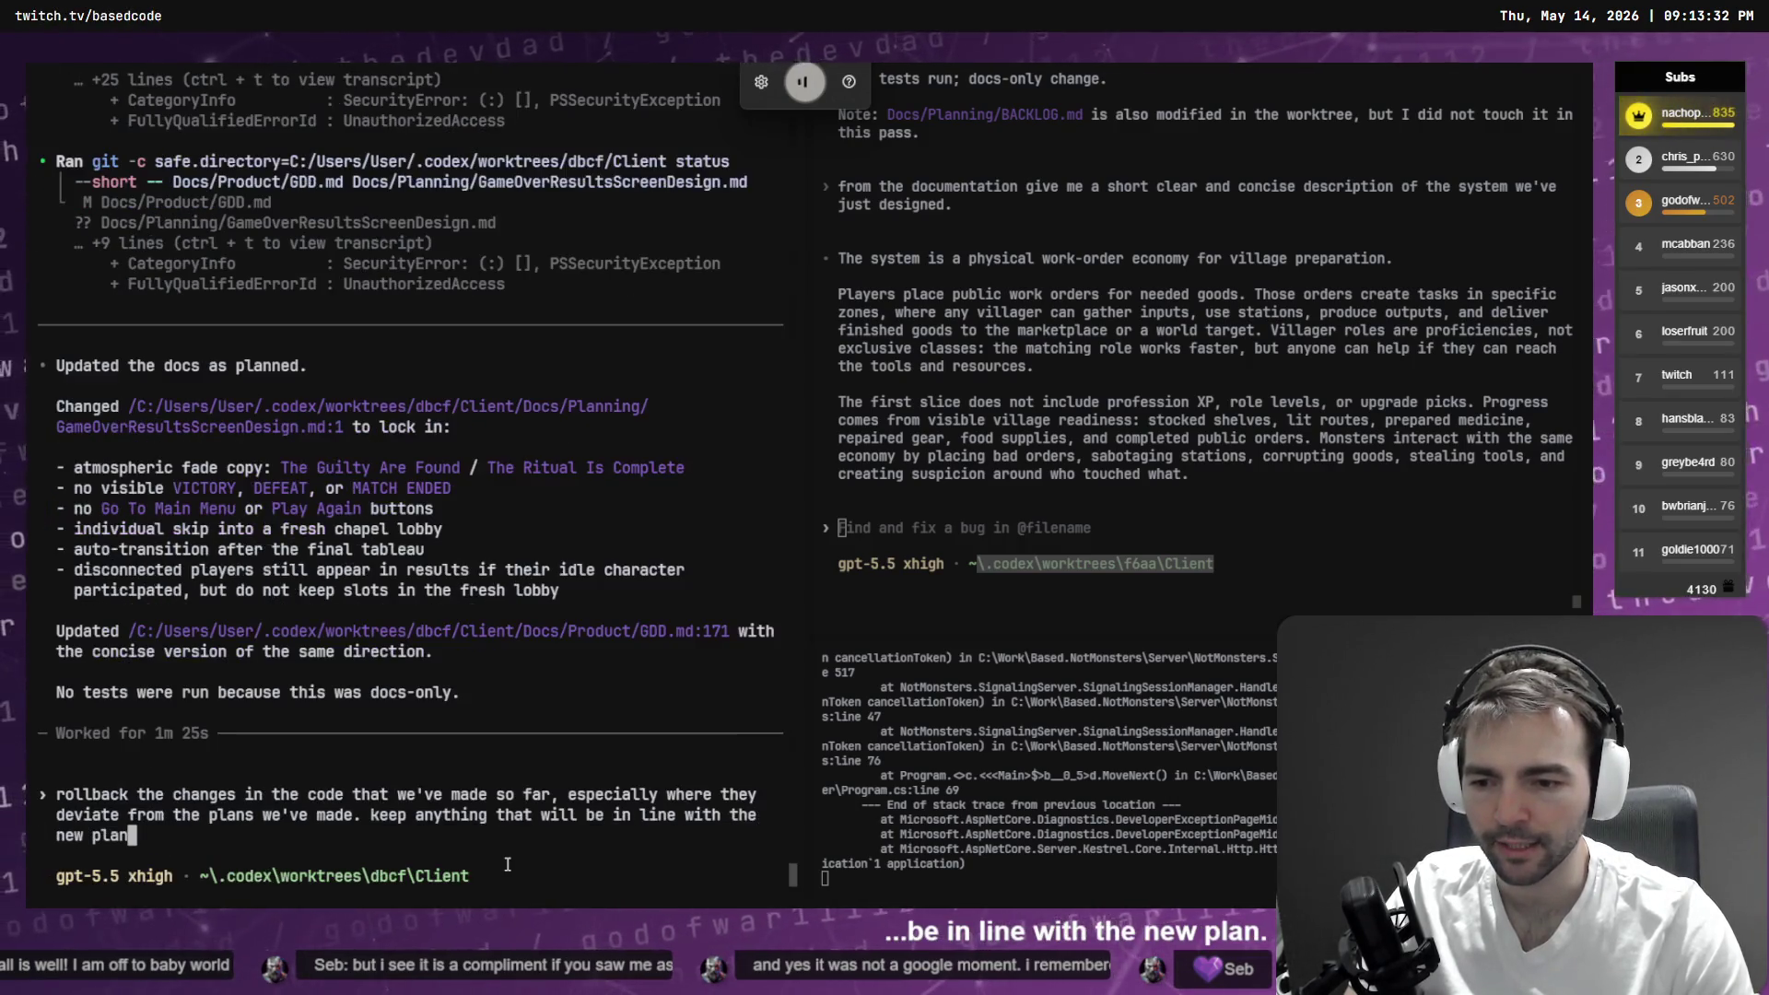
pyautogui.write('but otherwise')
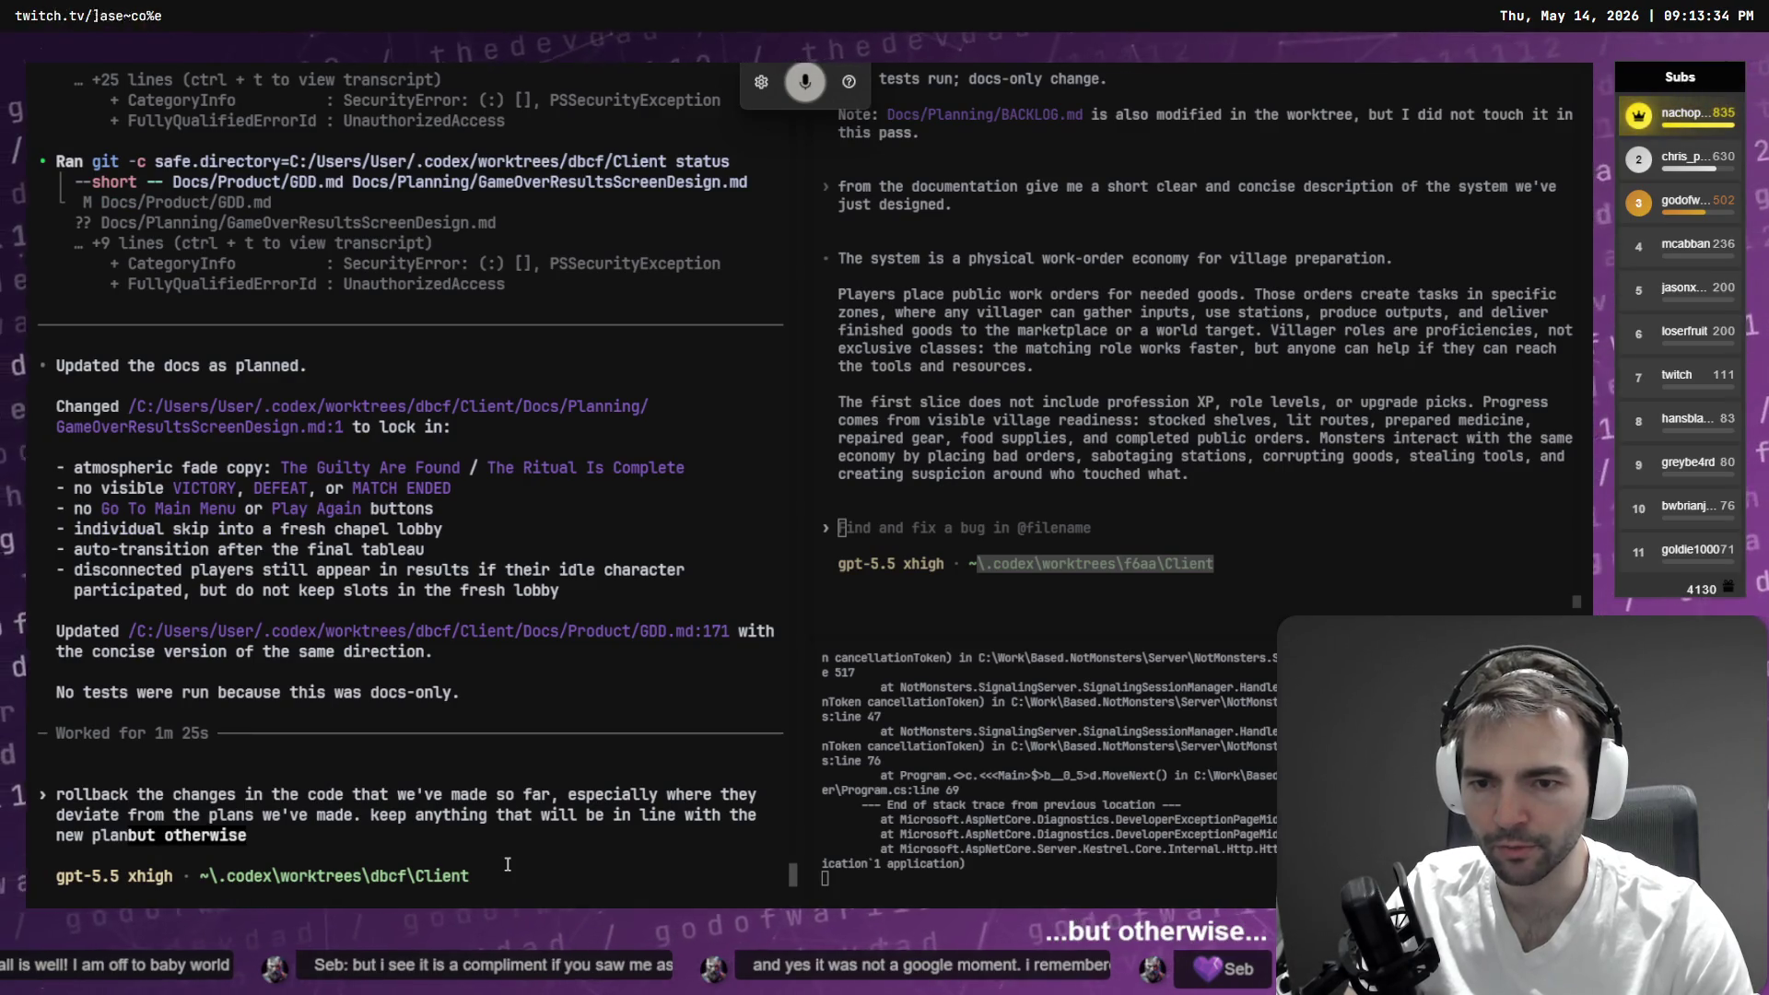
pyautogui.write(' essentially reset this branch back to')
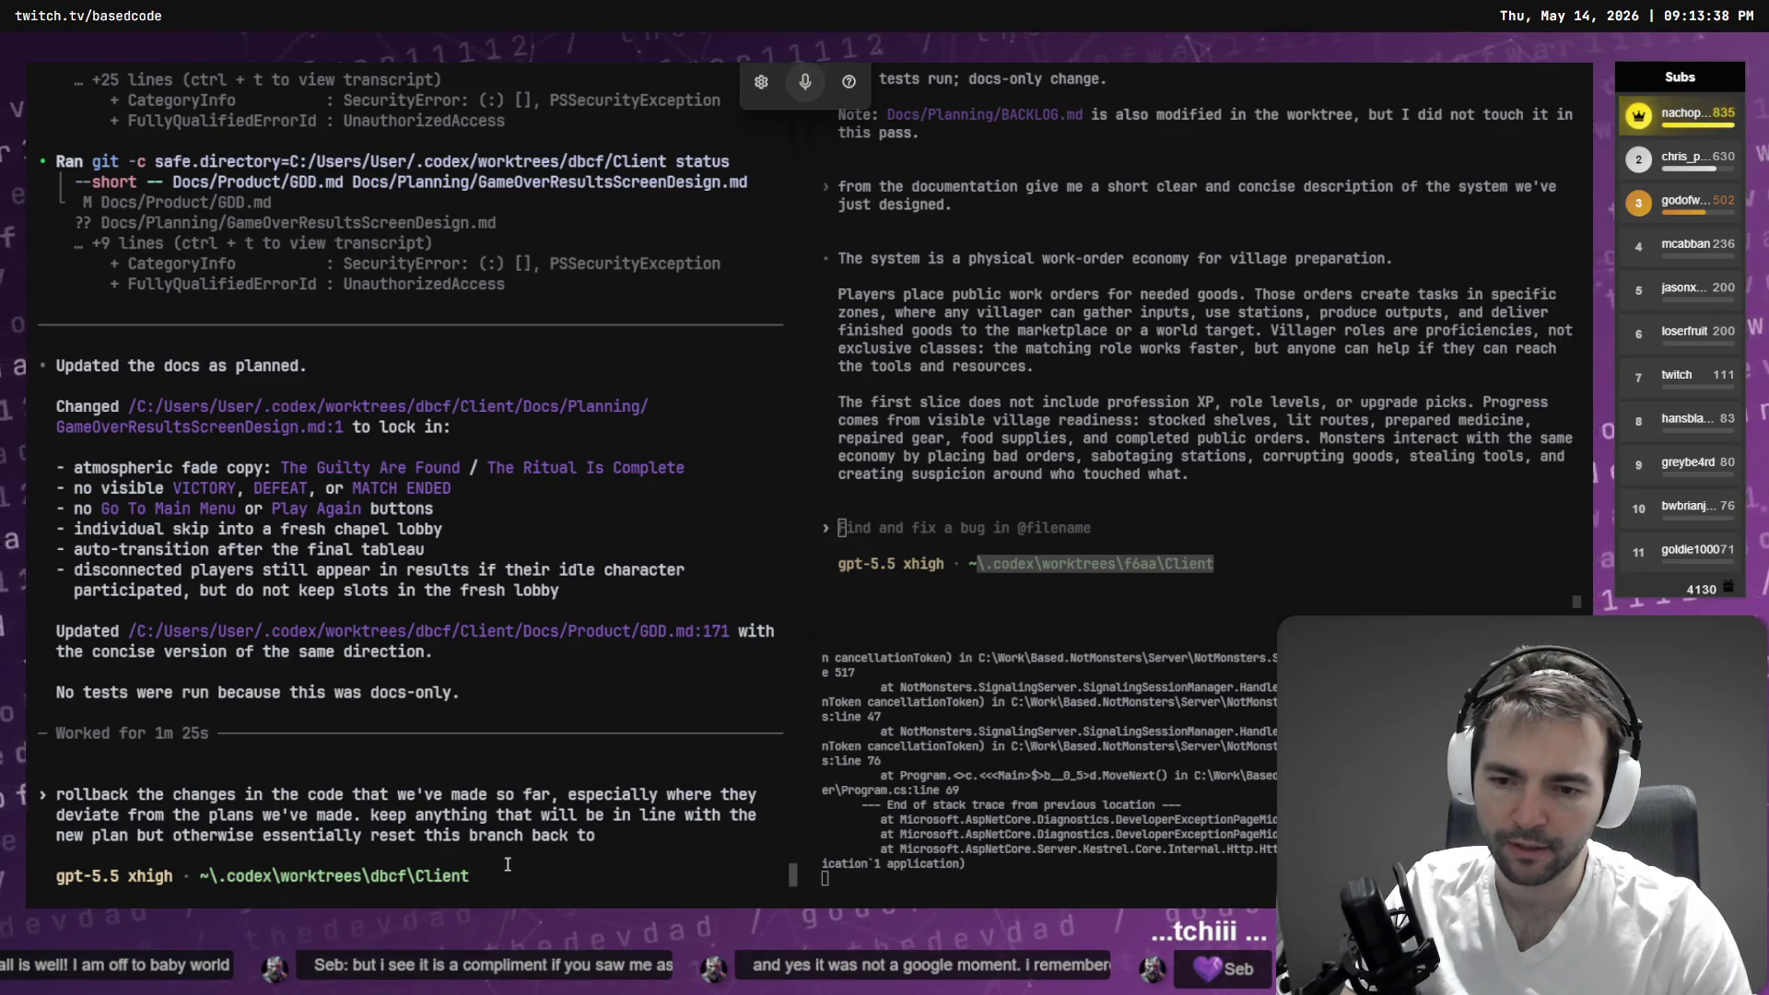
# - Check the MatchOutcomeServiceTests.cs, MatchOutcomeRuntime.cs and InGameGameOverController.cs diffs in Fork, then submit the rollback request
pyautogui.hotkey('alt', 'Tab')
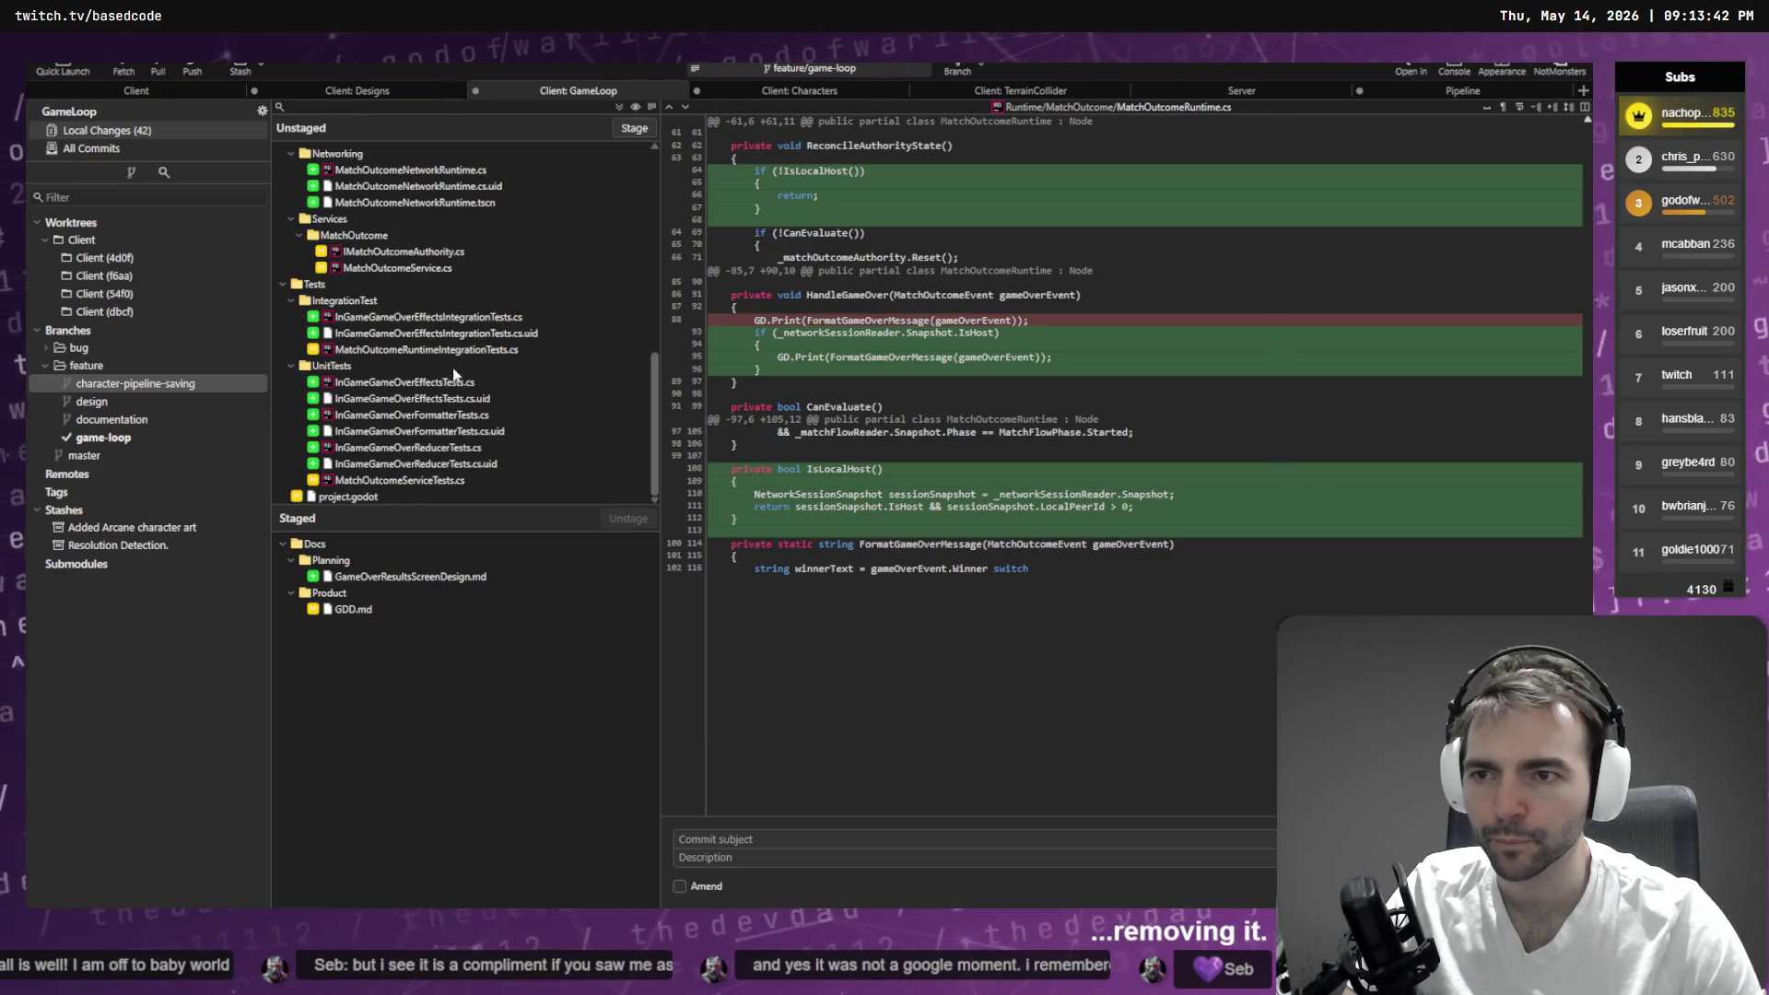
pyautogui.click(420, 481)
pyautogui.scroll(10, 408, 187)
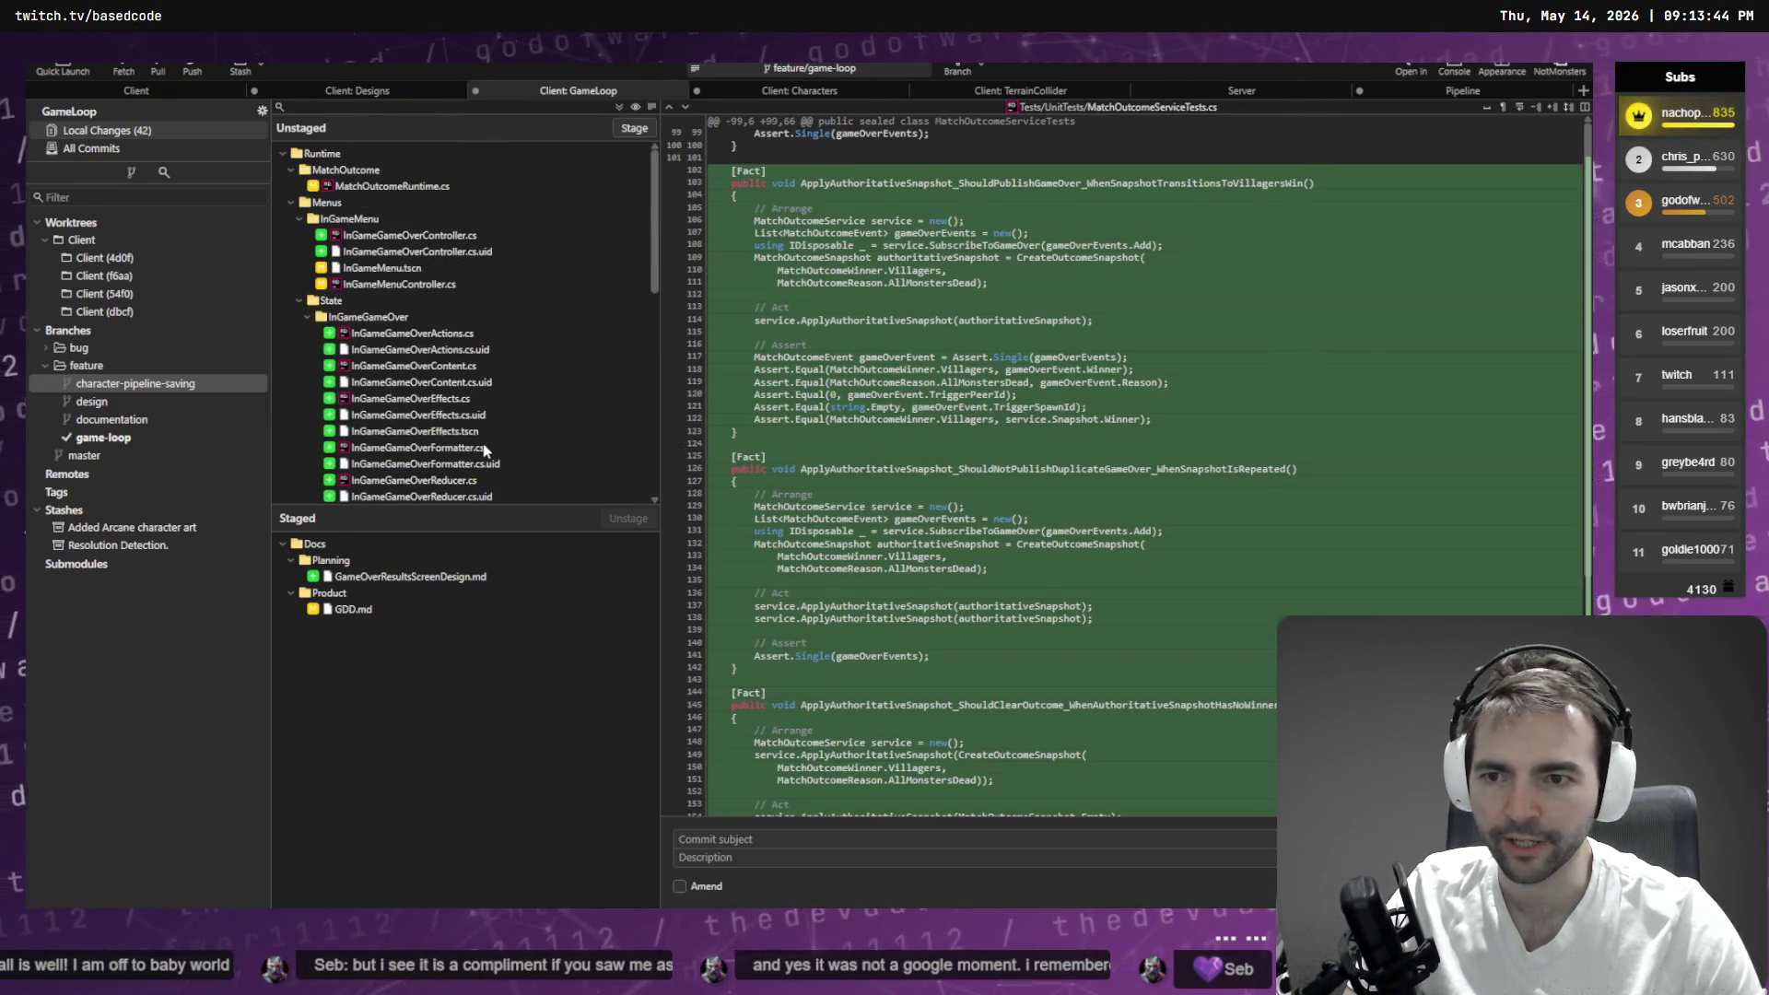
pyautogui.click(408, 187)
pyautogui.click(411, 236)
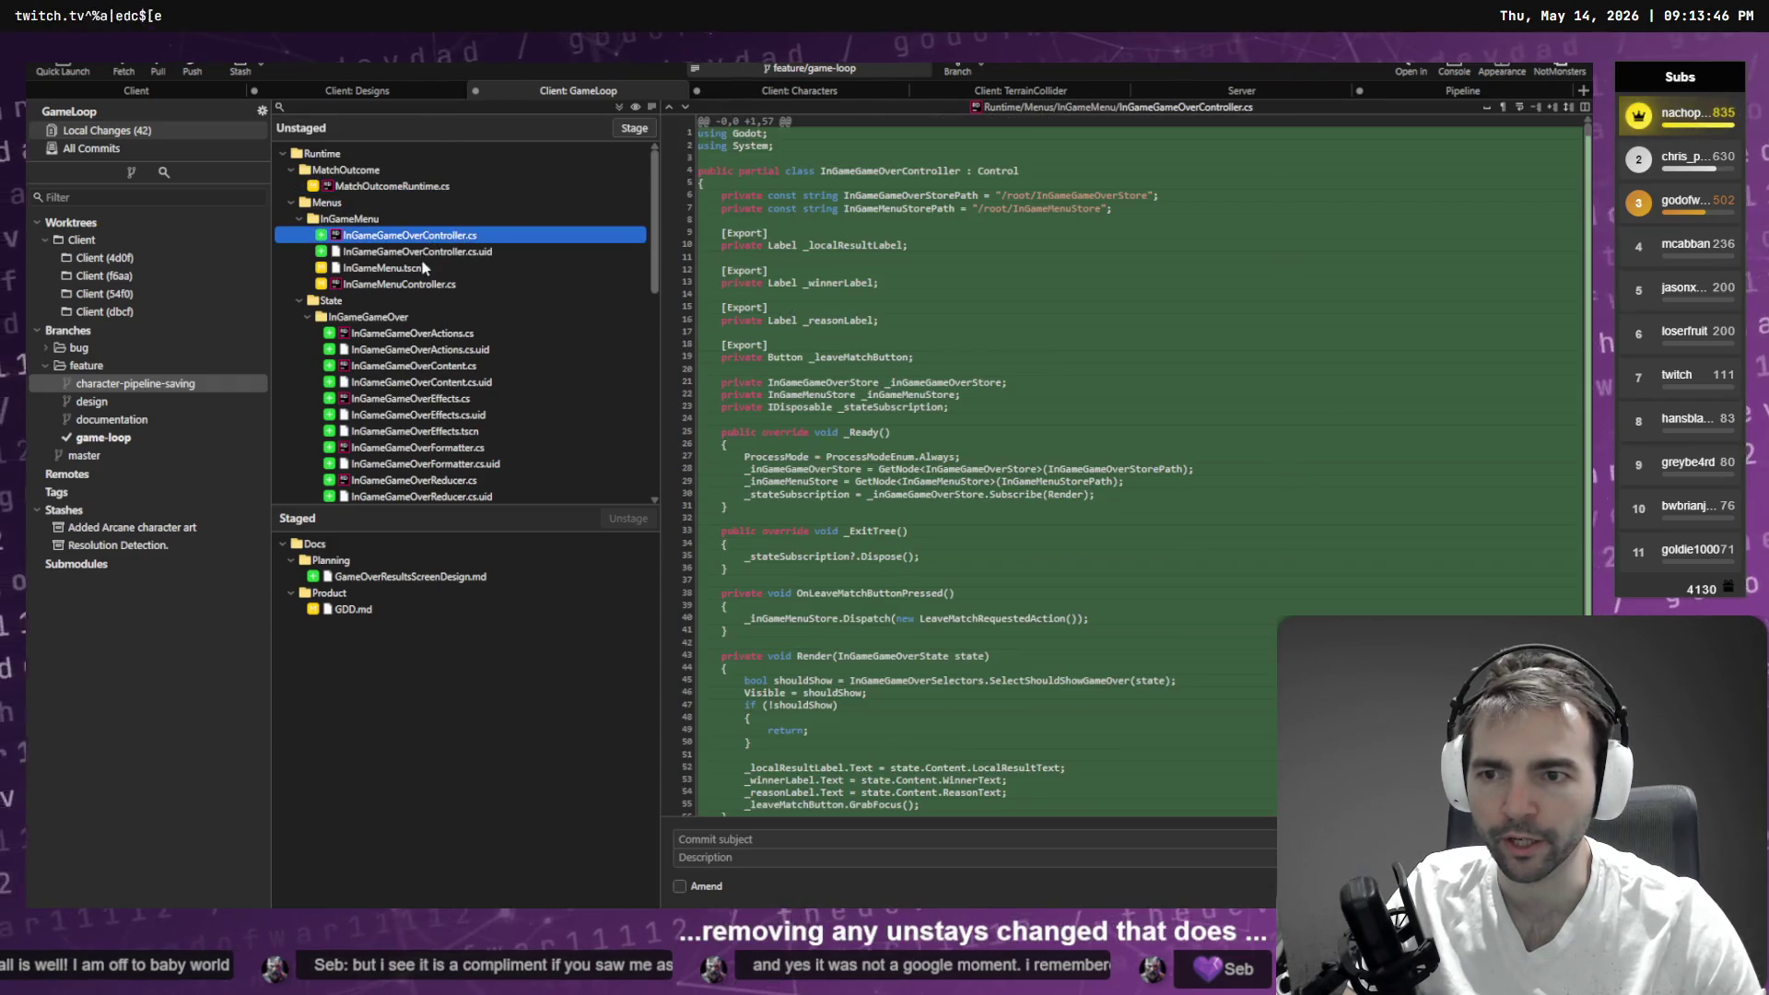
pyautogui.hotkey('alt', 'Tab')
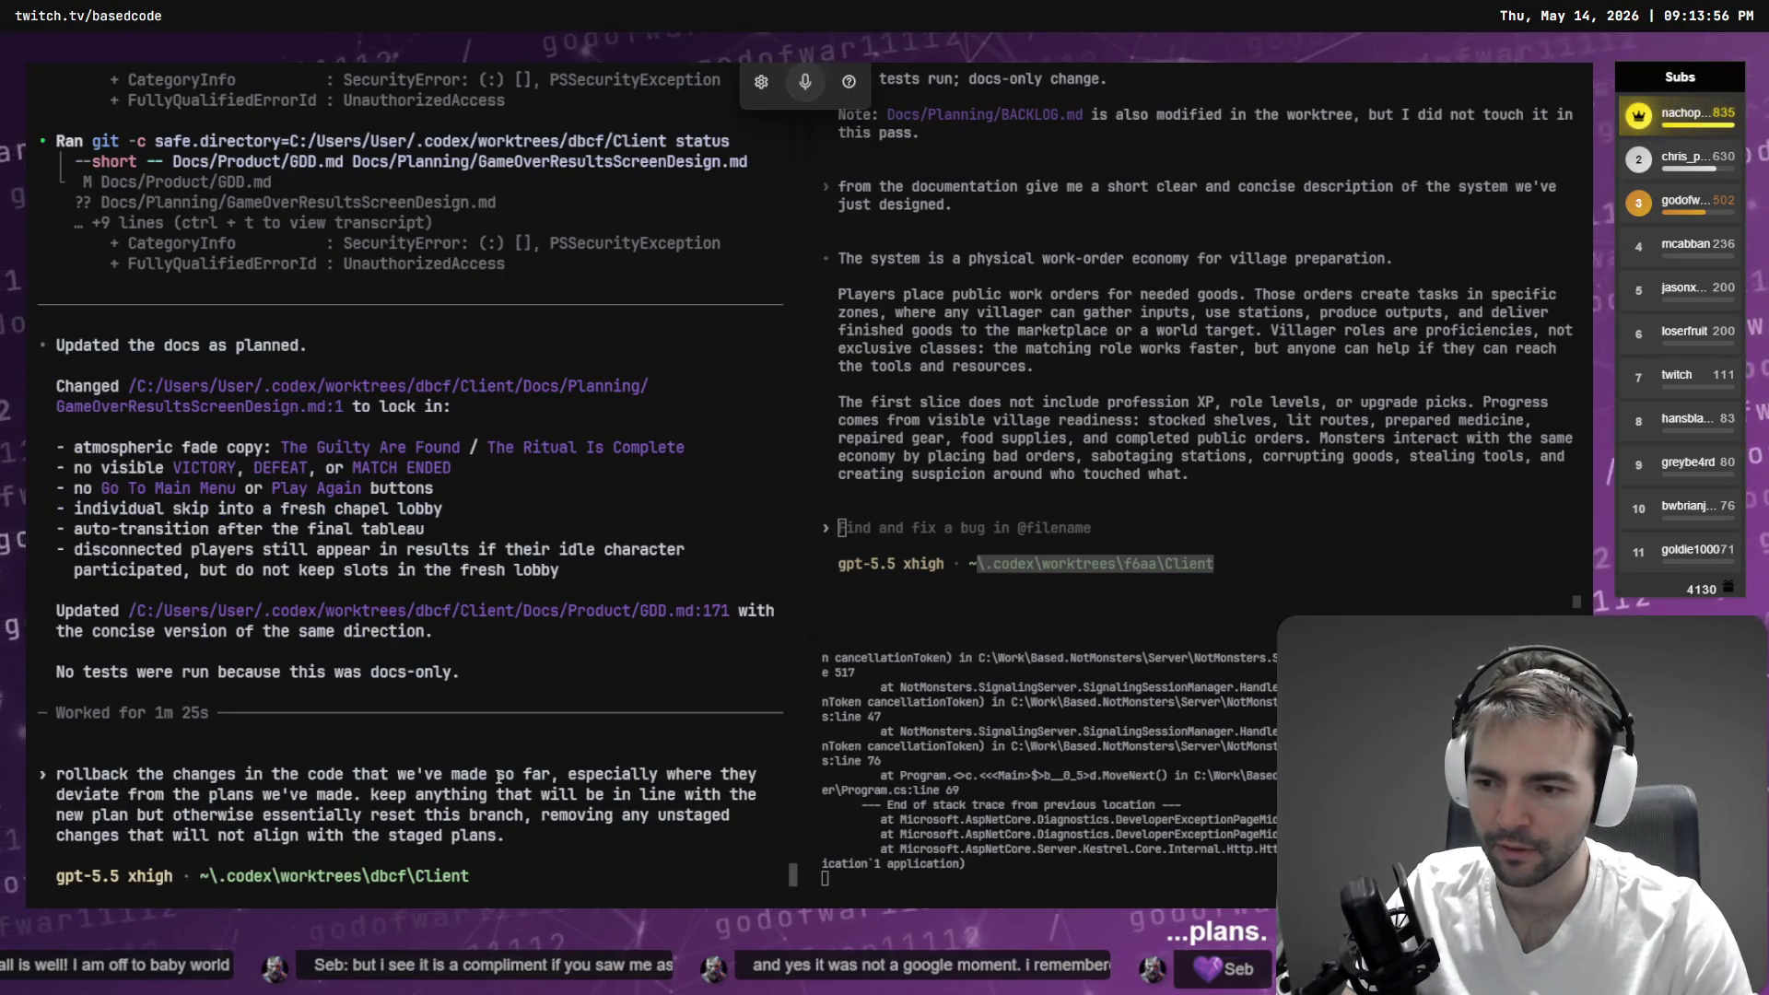
pyautogui.press('Return')
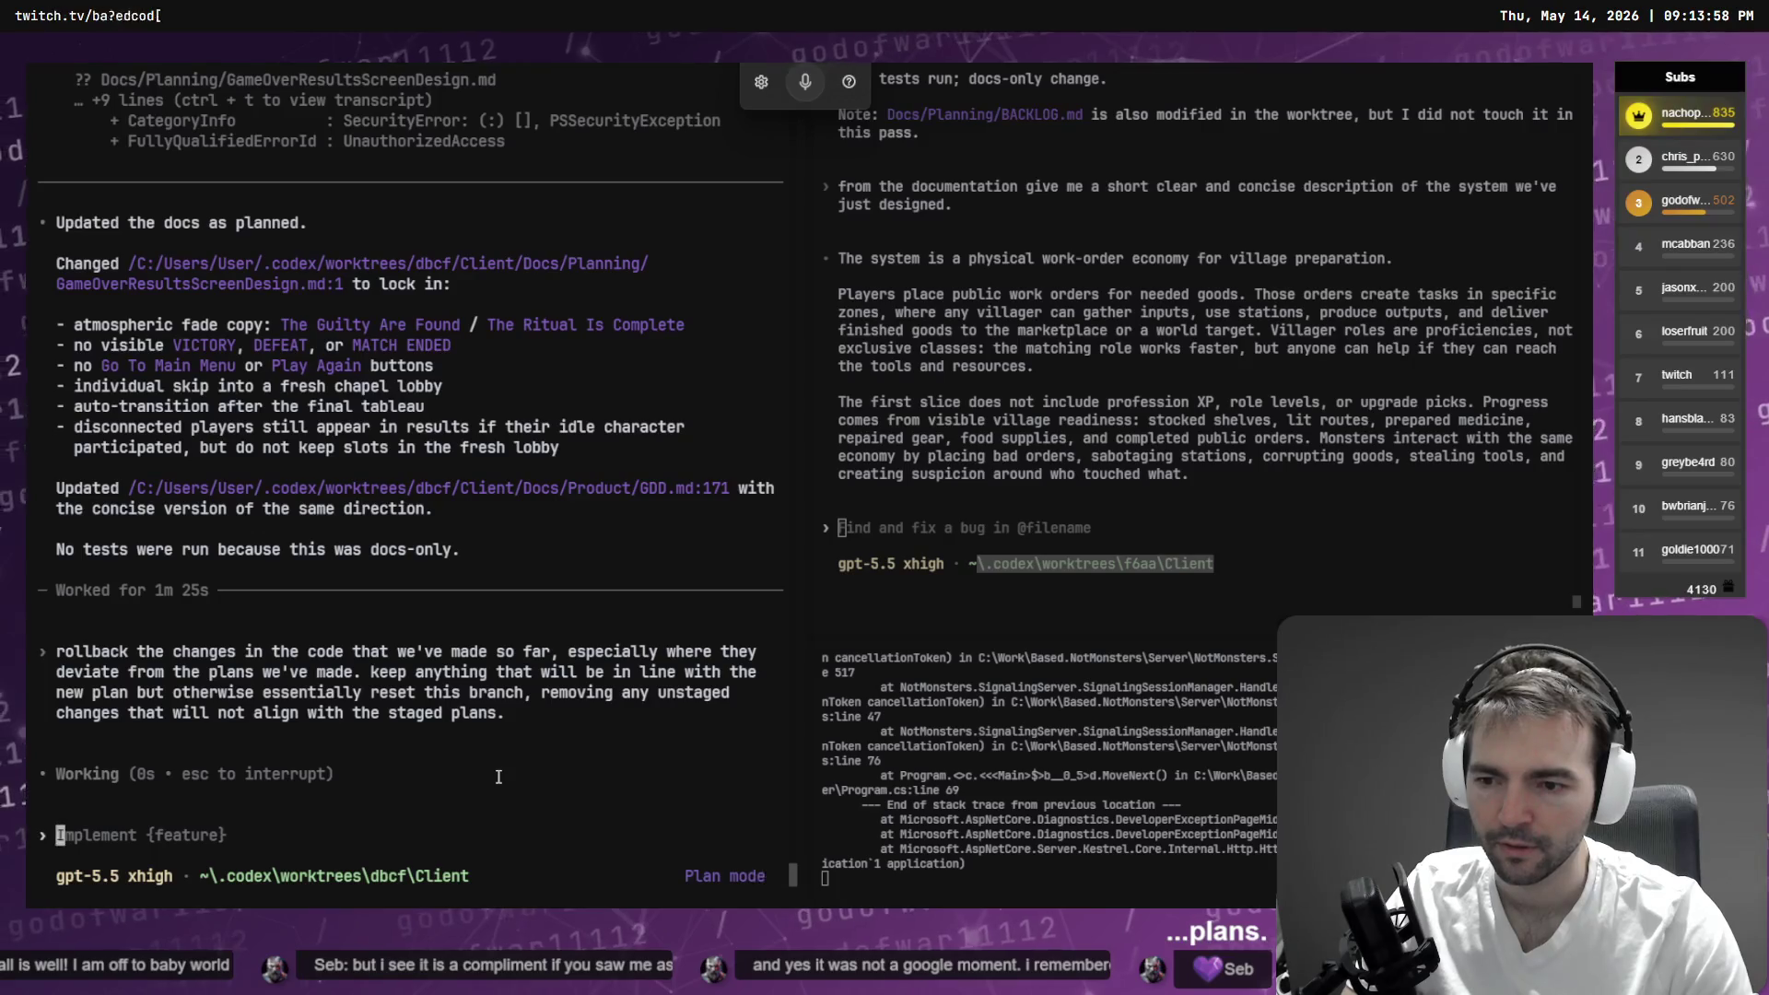
# - In the other Codex pane, highlight the finished-goods, exclusive-classes, role and first-slice passages while the agent diffs the worktree
pyautogui.click(958, 524)
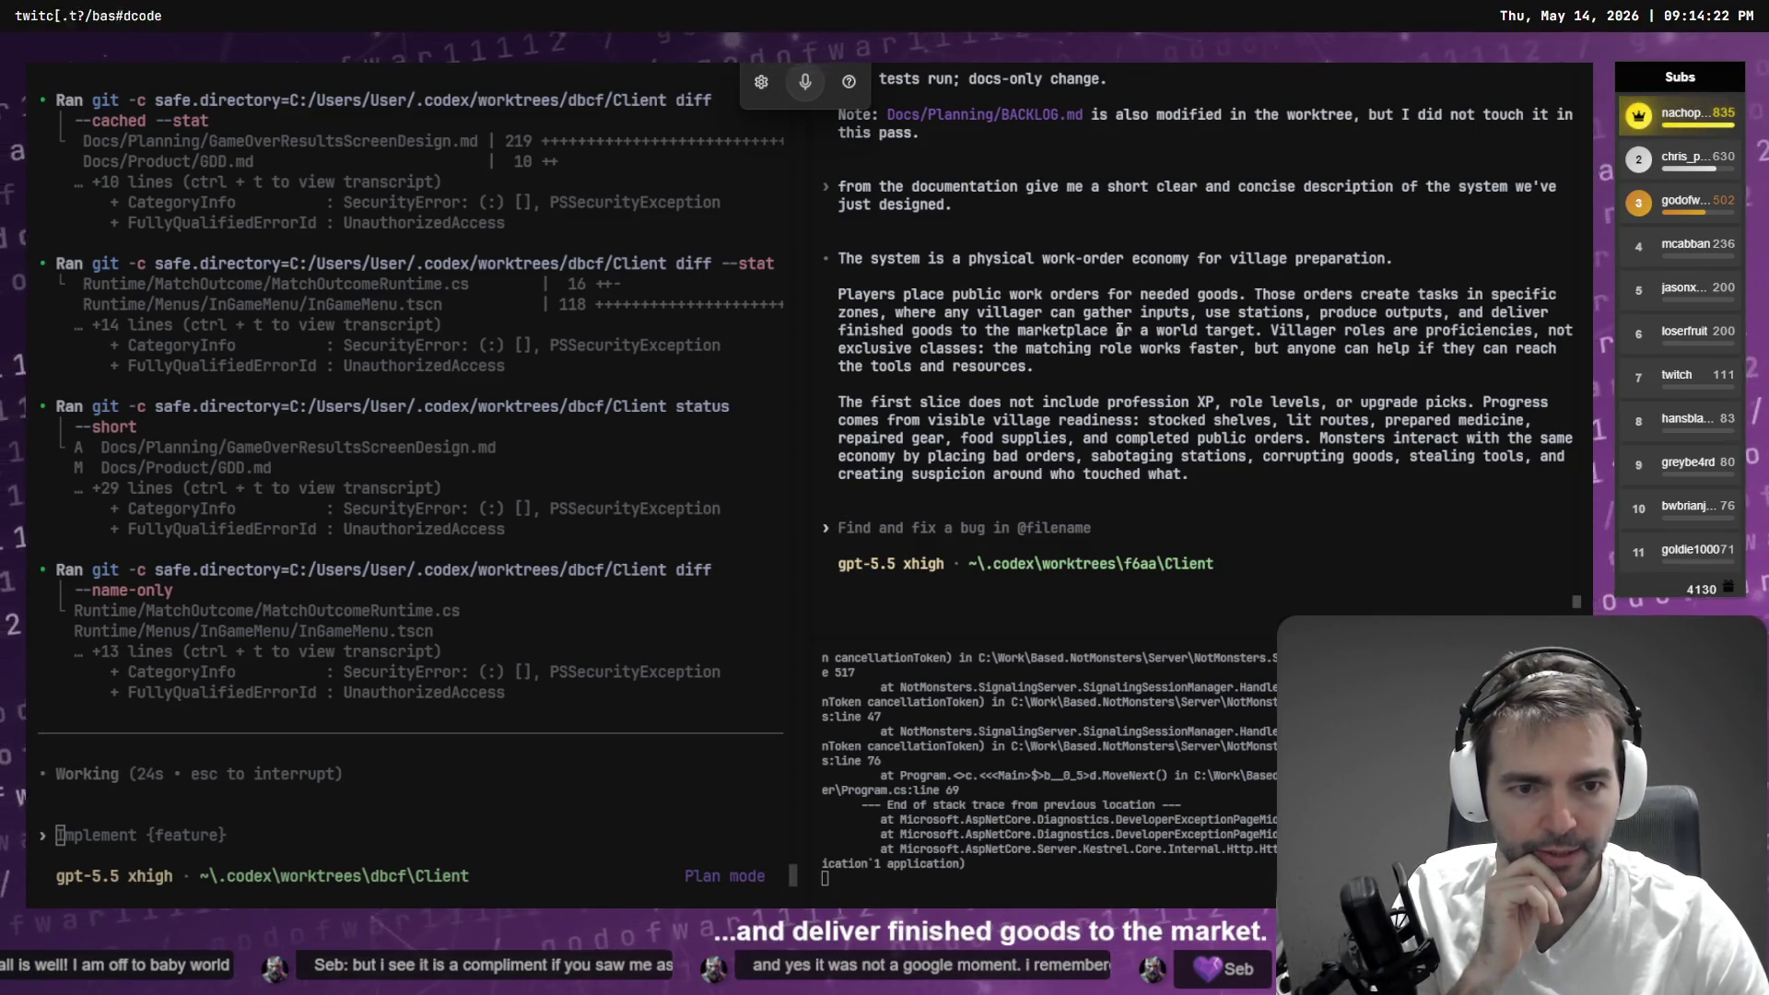
pyautogui.moveTo(1271, 332); pyautogui.dragTo(1457, 353)
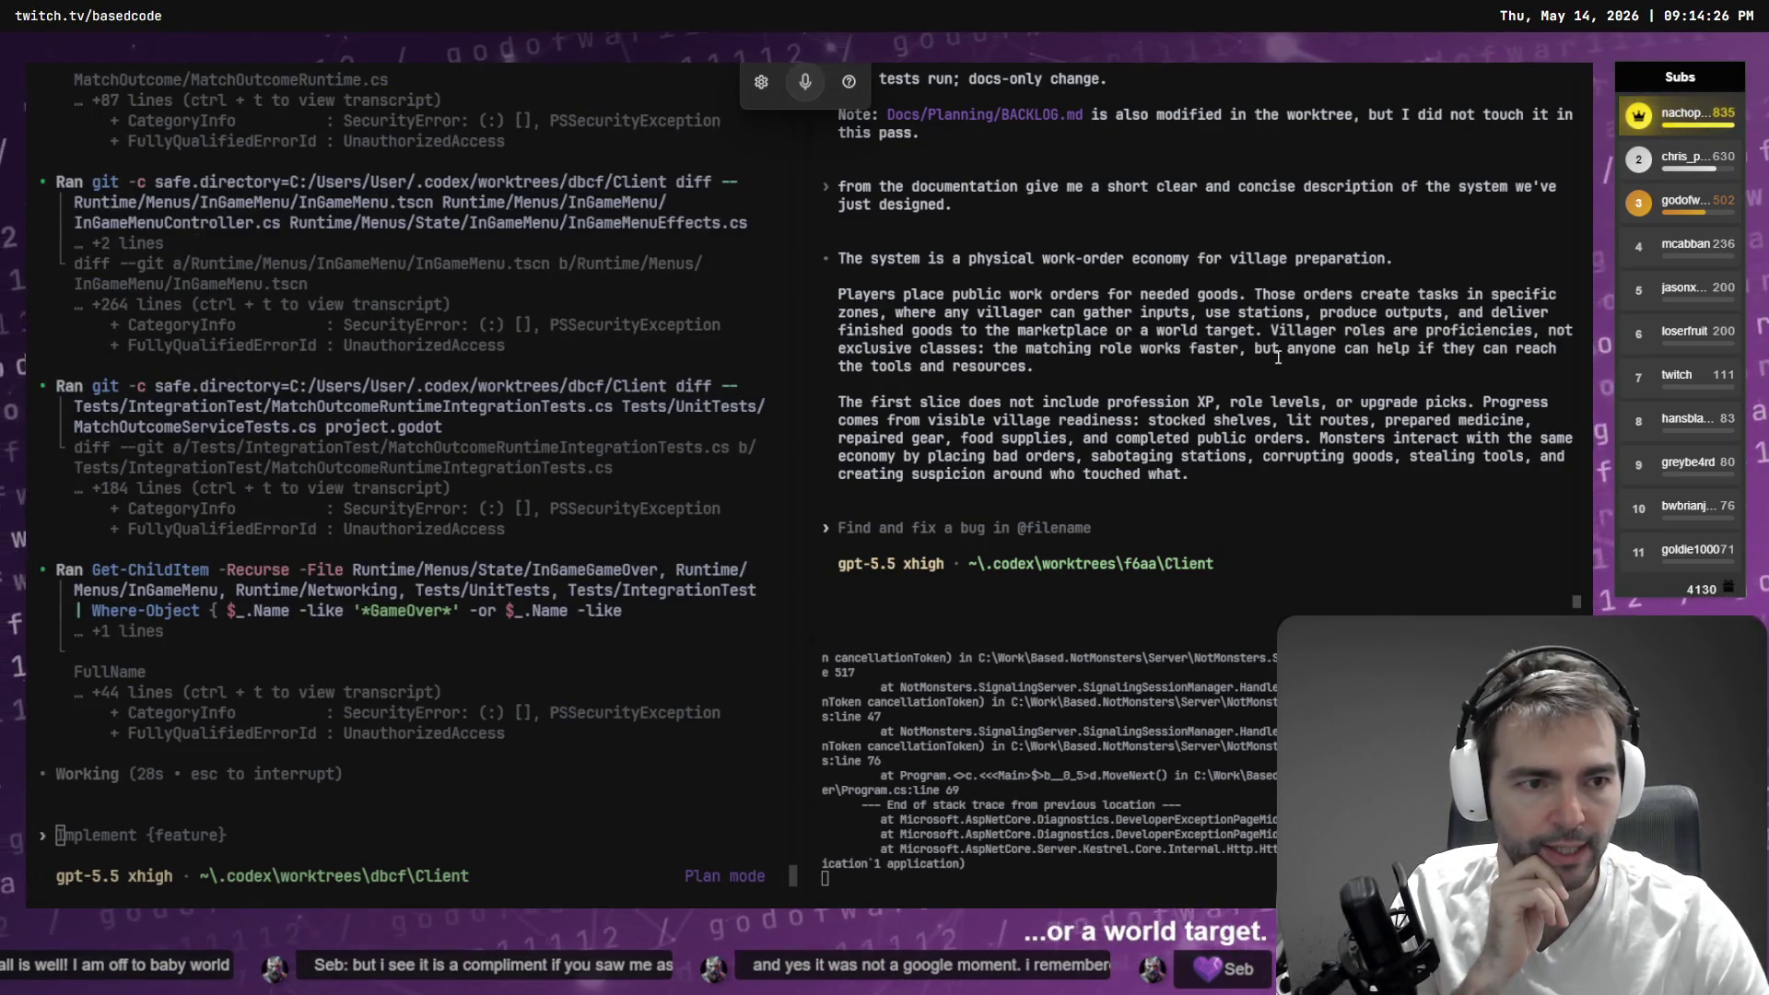
pyautogui.moveTo(989, 344); pyautogui.dragTo(834, 348)
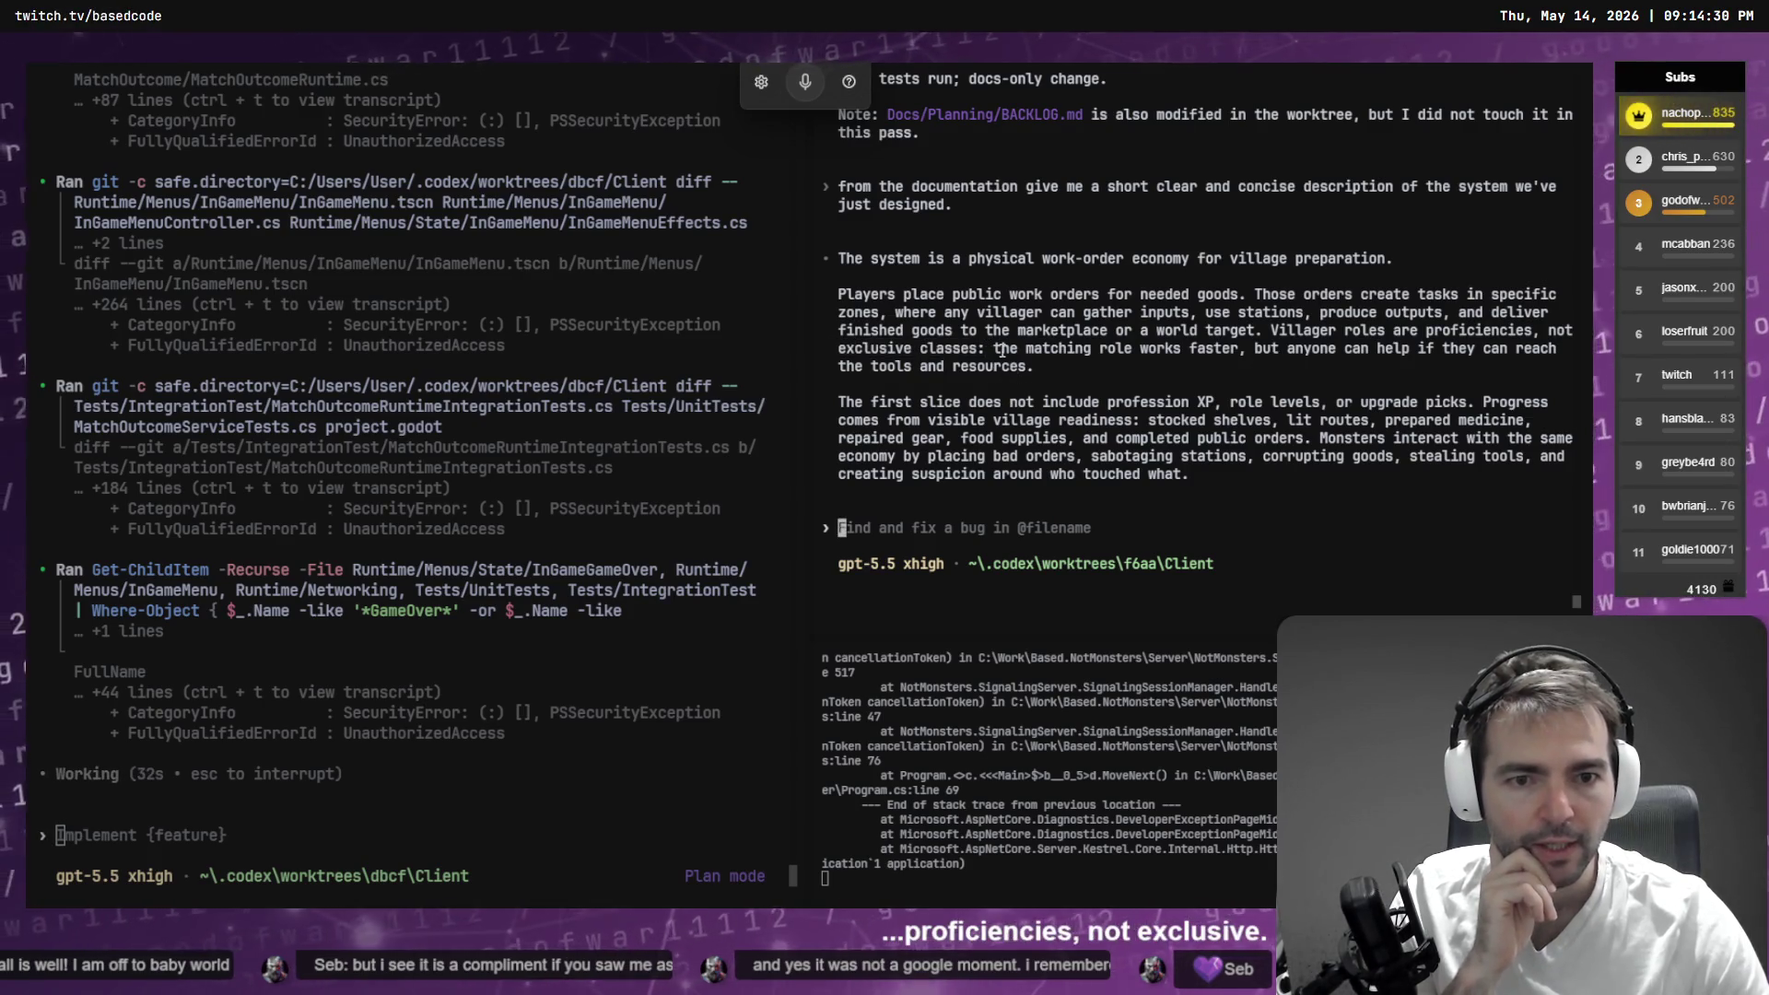
pyautogui.moveTo(1001, 350); pyautogui.dragTo(1134, 349)
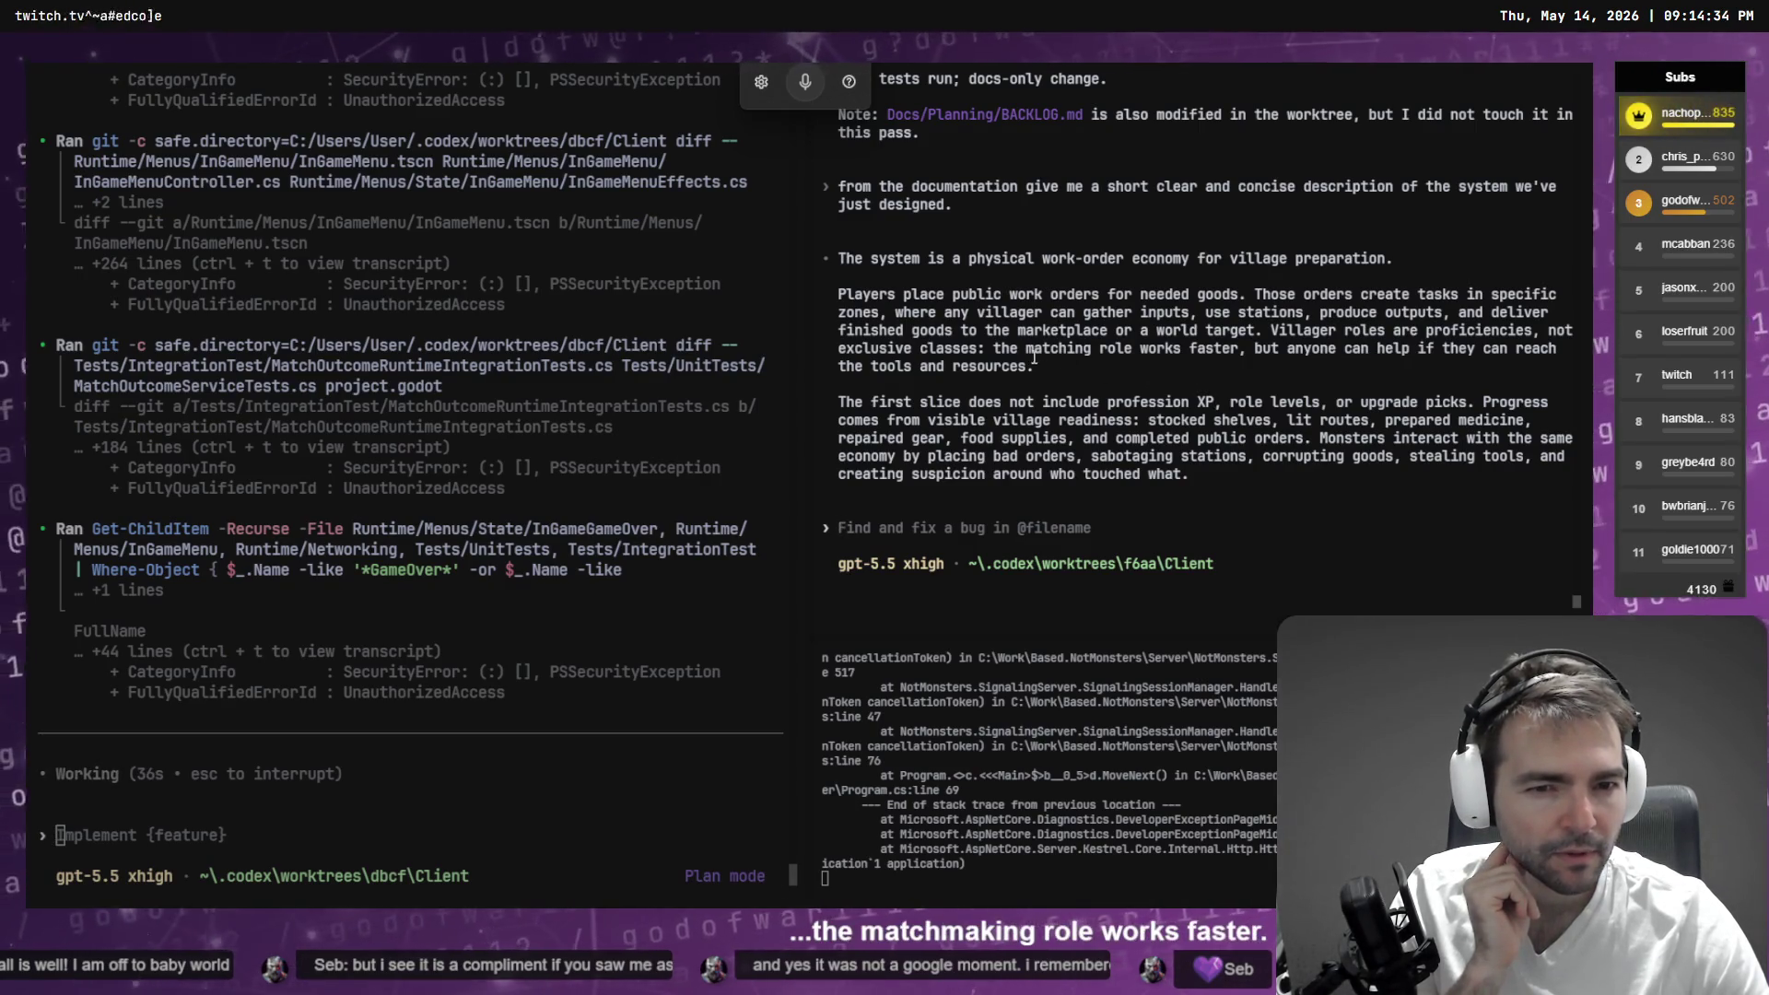
pyautogui.moveTo(1004, 352); pyautogui.dragTo(1136, 351)
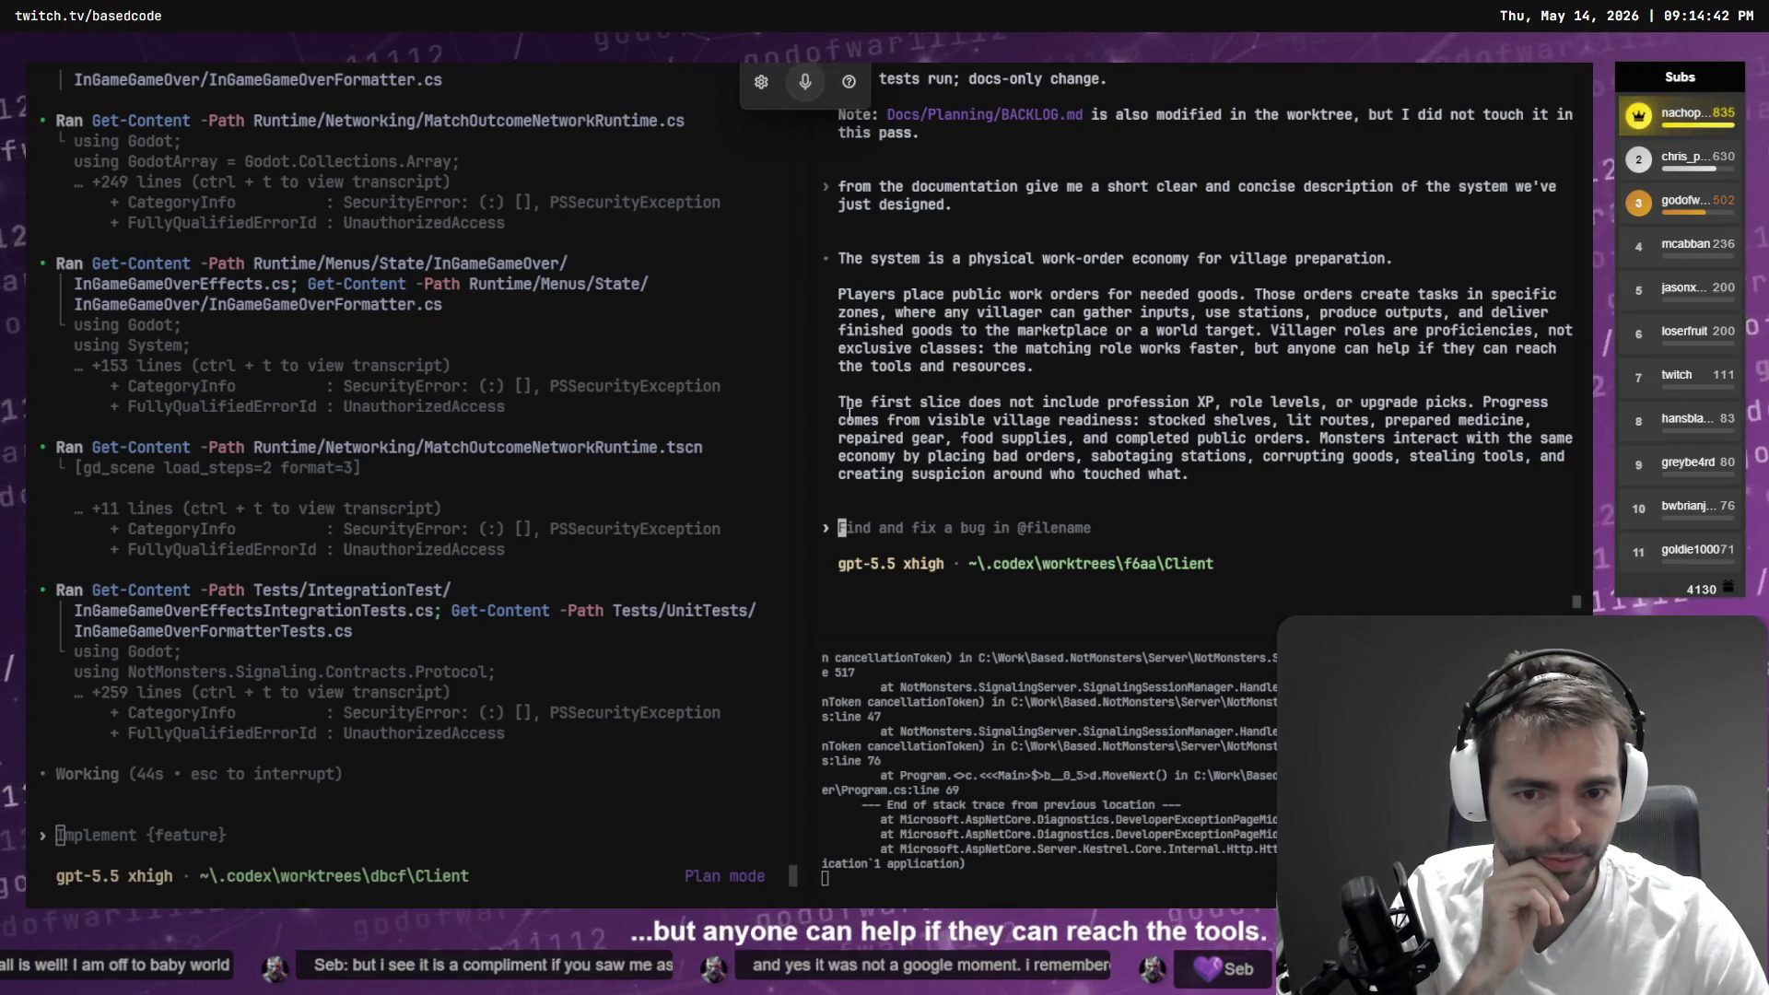
pyautogui.moveTo(851, 412); pyautogui.dragTo(965, 416)
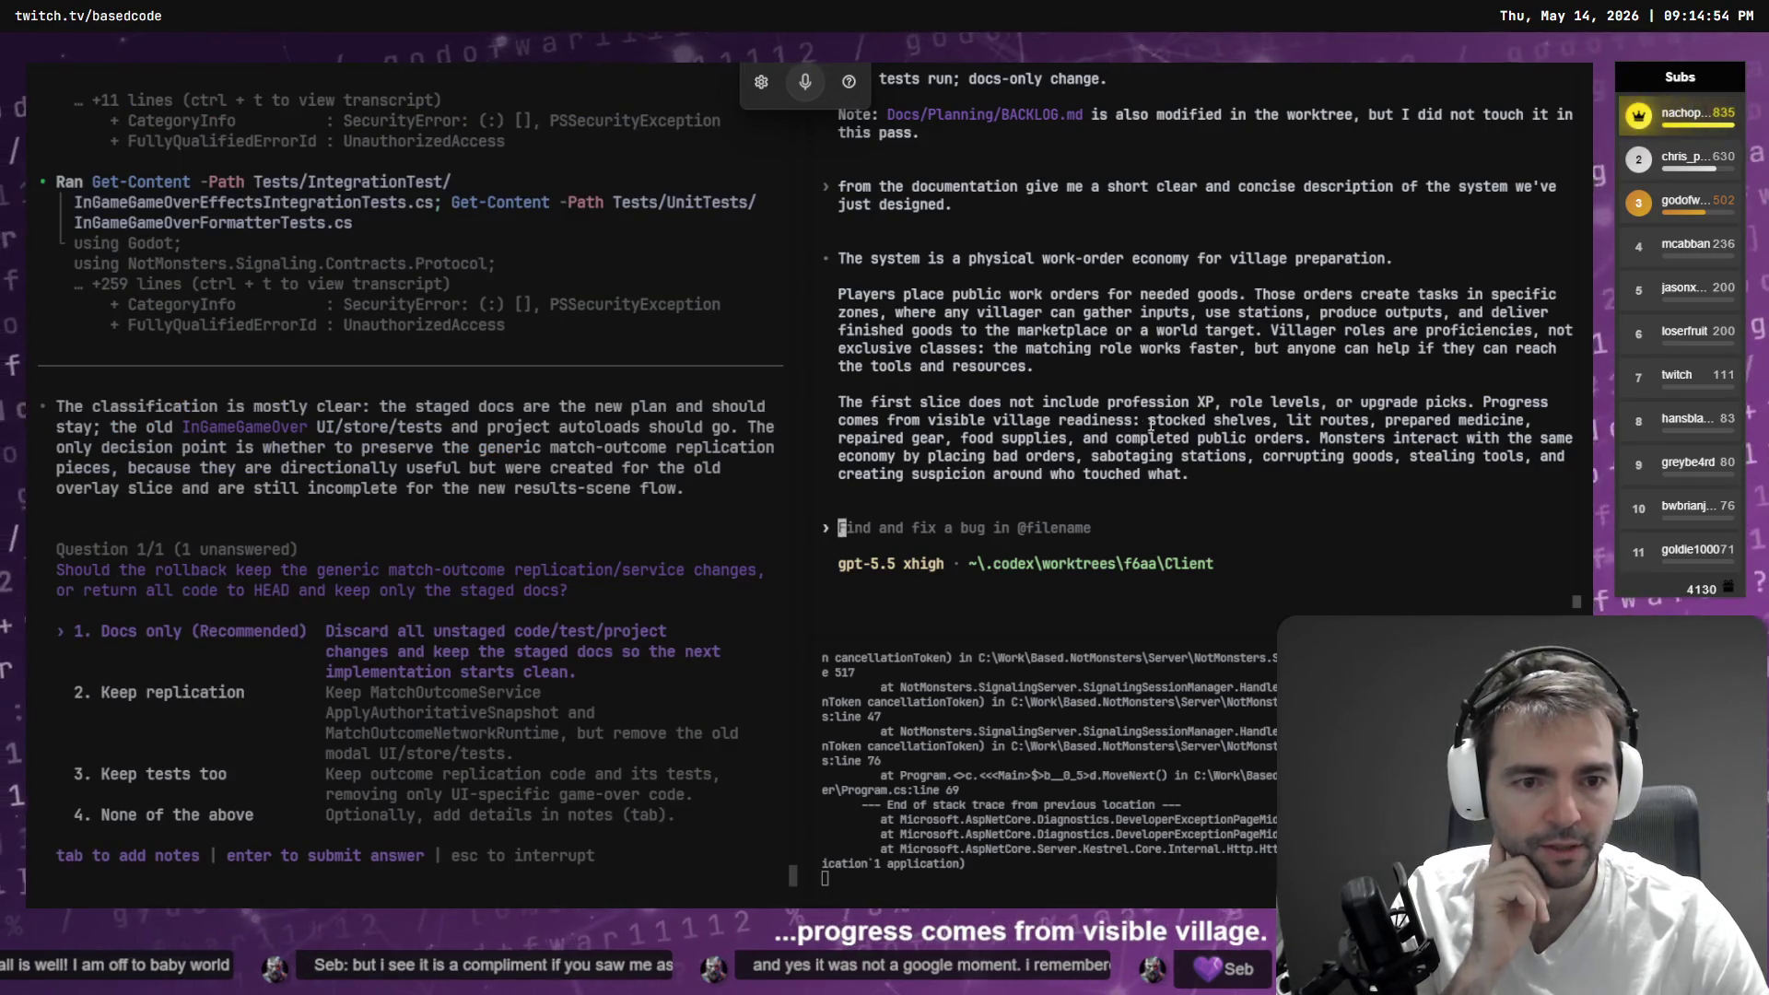
# - Highlight the lit routes, repaired gear, food supplies, sabotaging stations and suspicion lines while awaiting Codex's rollback-scope question
pyautogui.moveTo(1311, 422); pyautogui.dragTo(1502, 422)
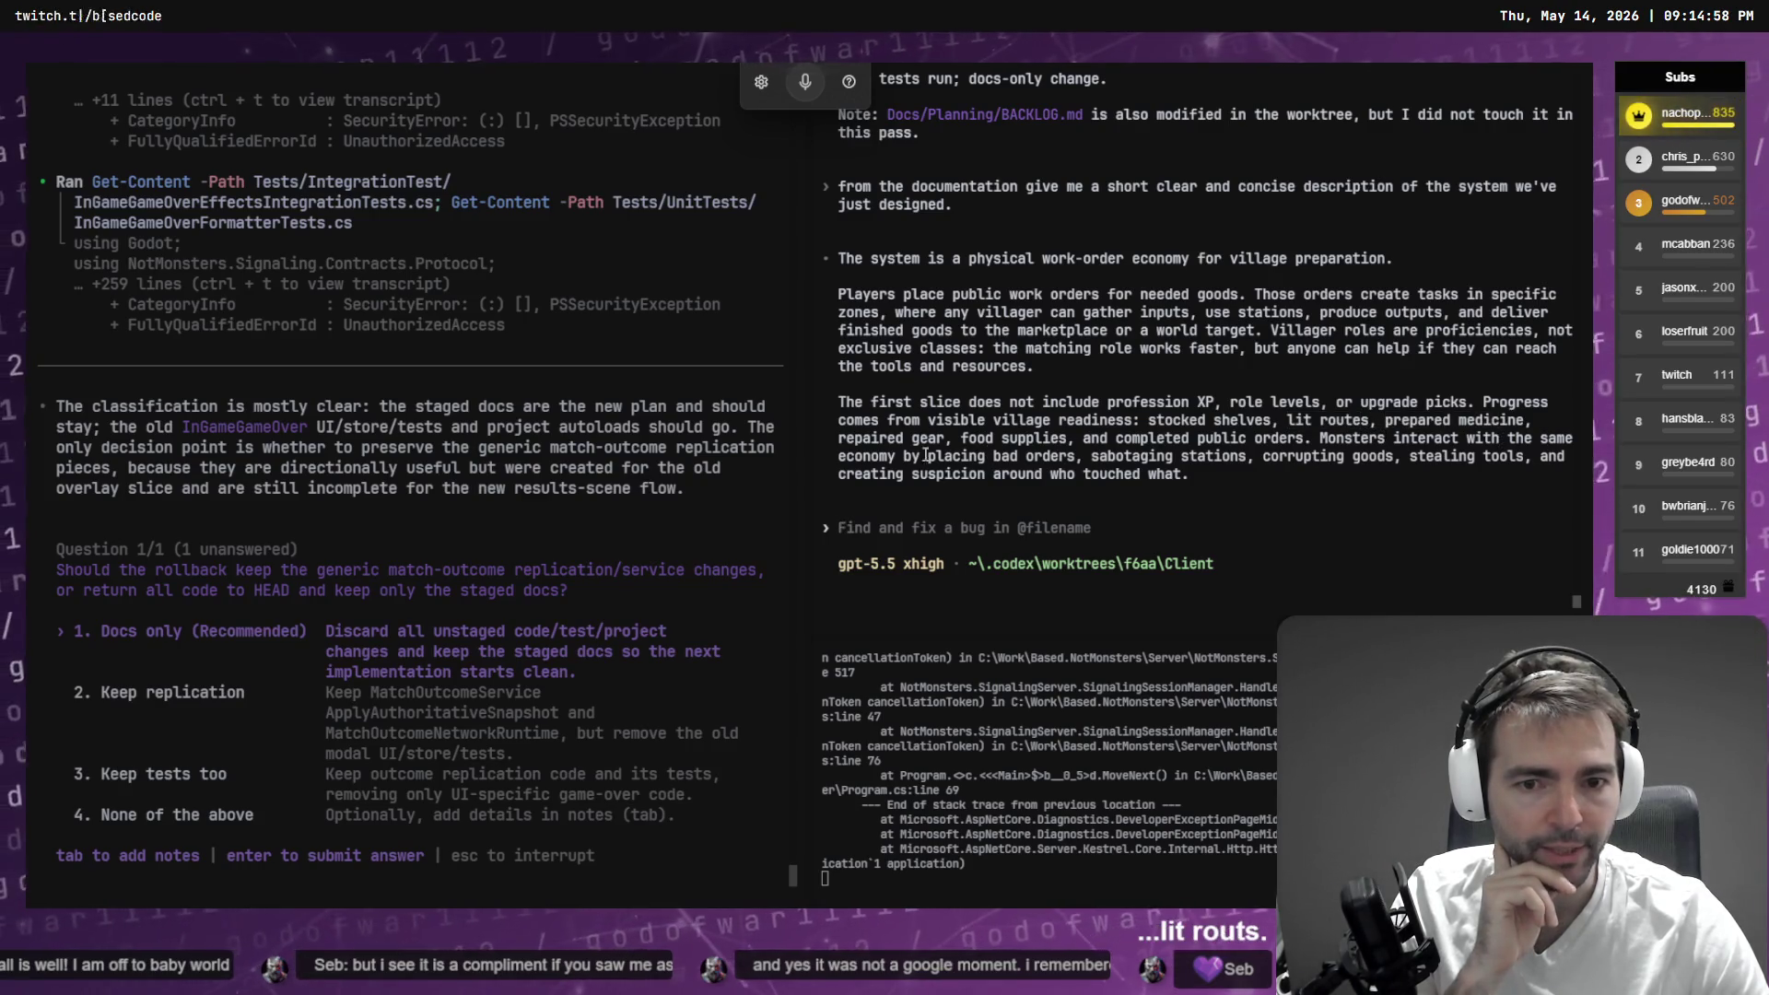
pyautogui.moveTo(855, 441); pyautogui.dragTo(933, 439)
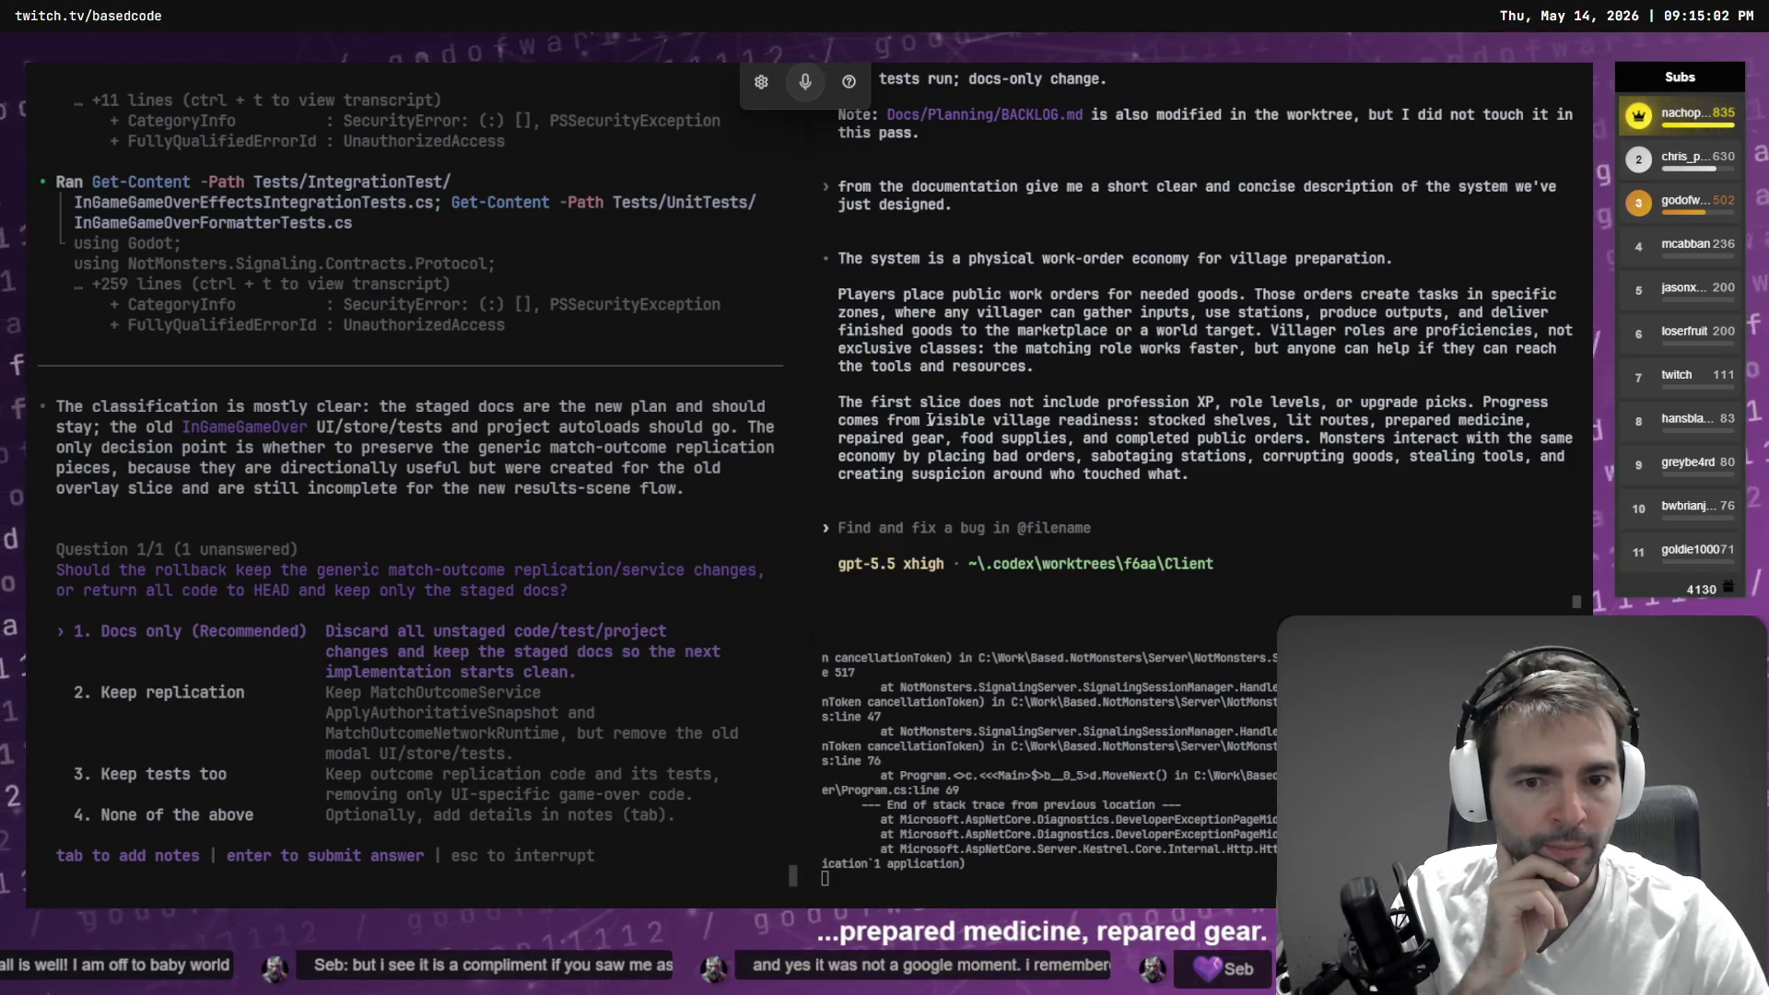
pyautogui.moveTo(968, 441); pyautogui.dragTo(1537, 437)
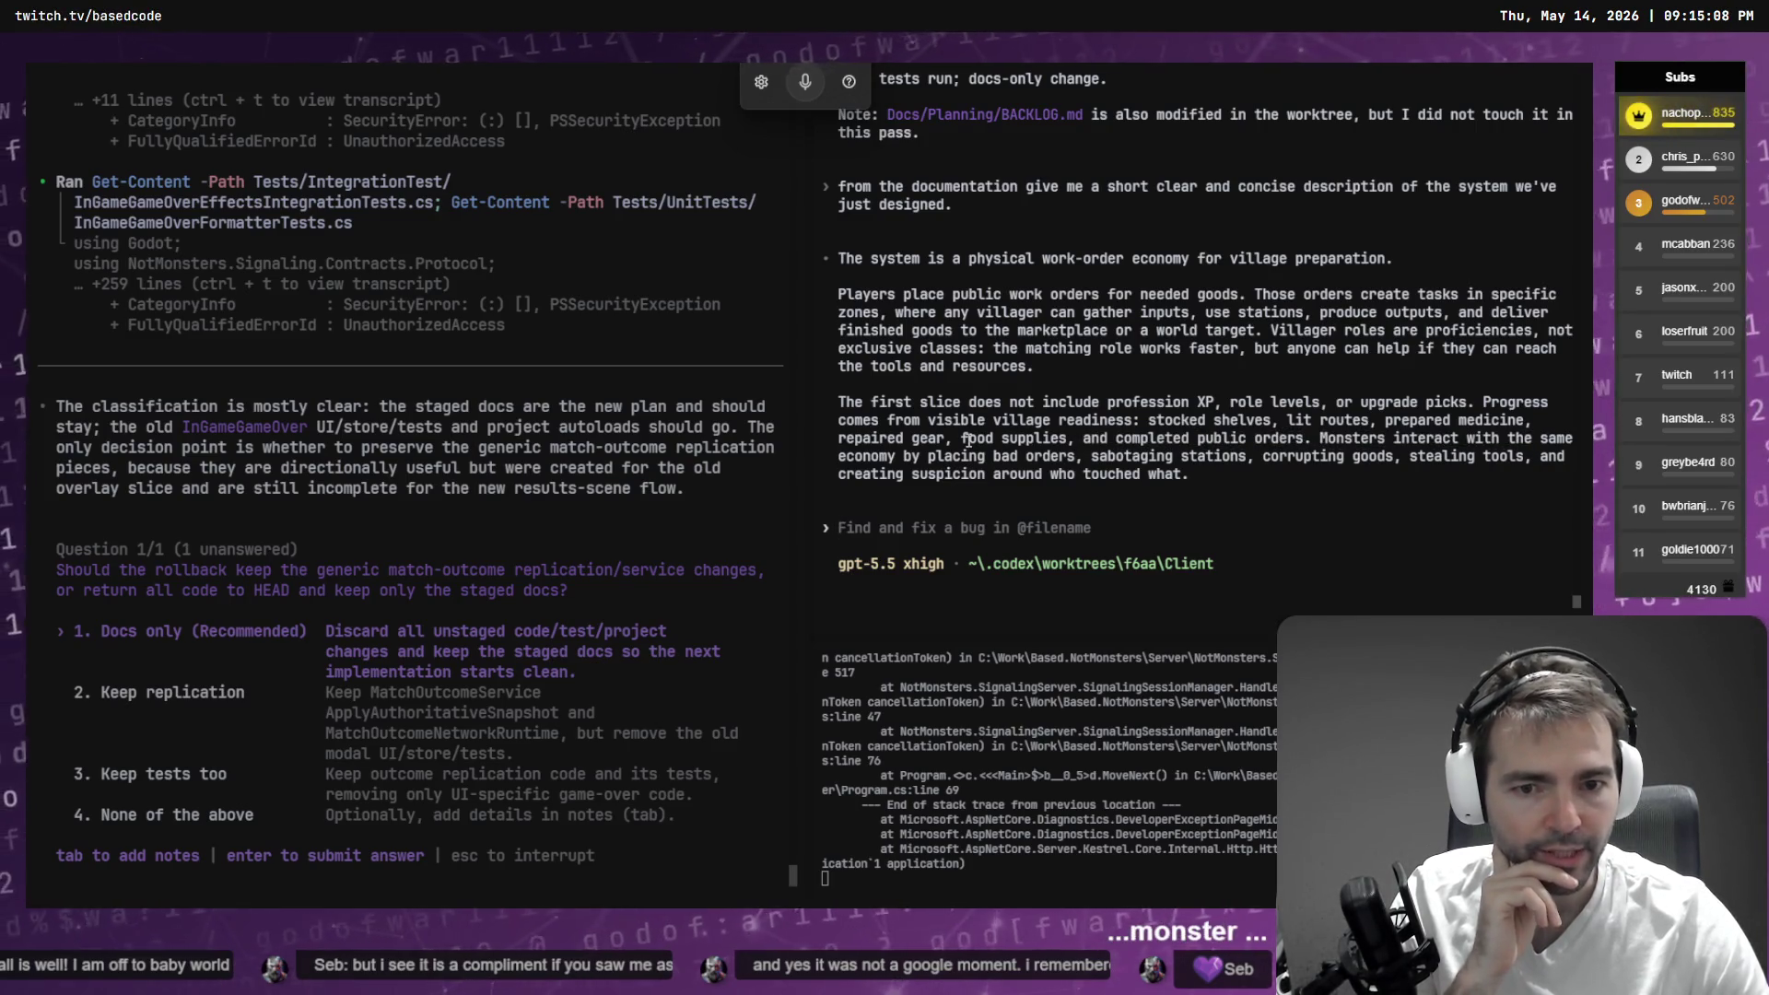
pyautogui.moveTo(1083, 456)
pyautogui.mouseDown()
pyautogui.moveTo(1372, 456)
pyautogui.moveTo(1402, 481)
pyautogui.moveTo(1530, 459)
pyautogui.mouseUp()
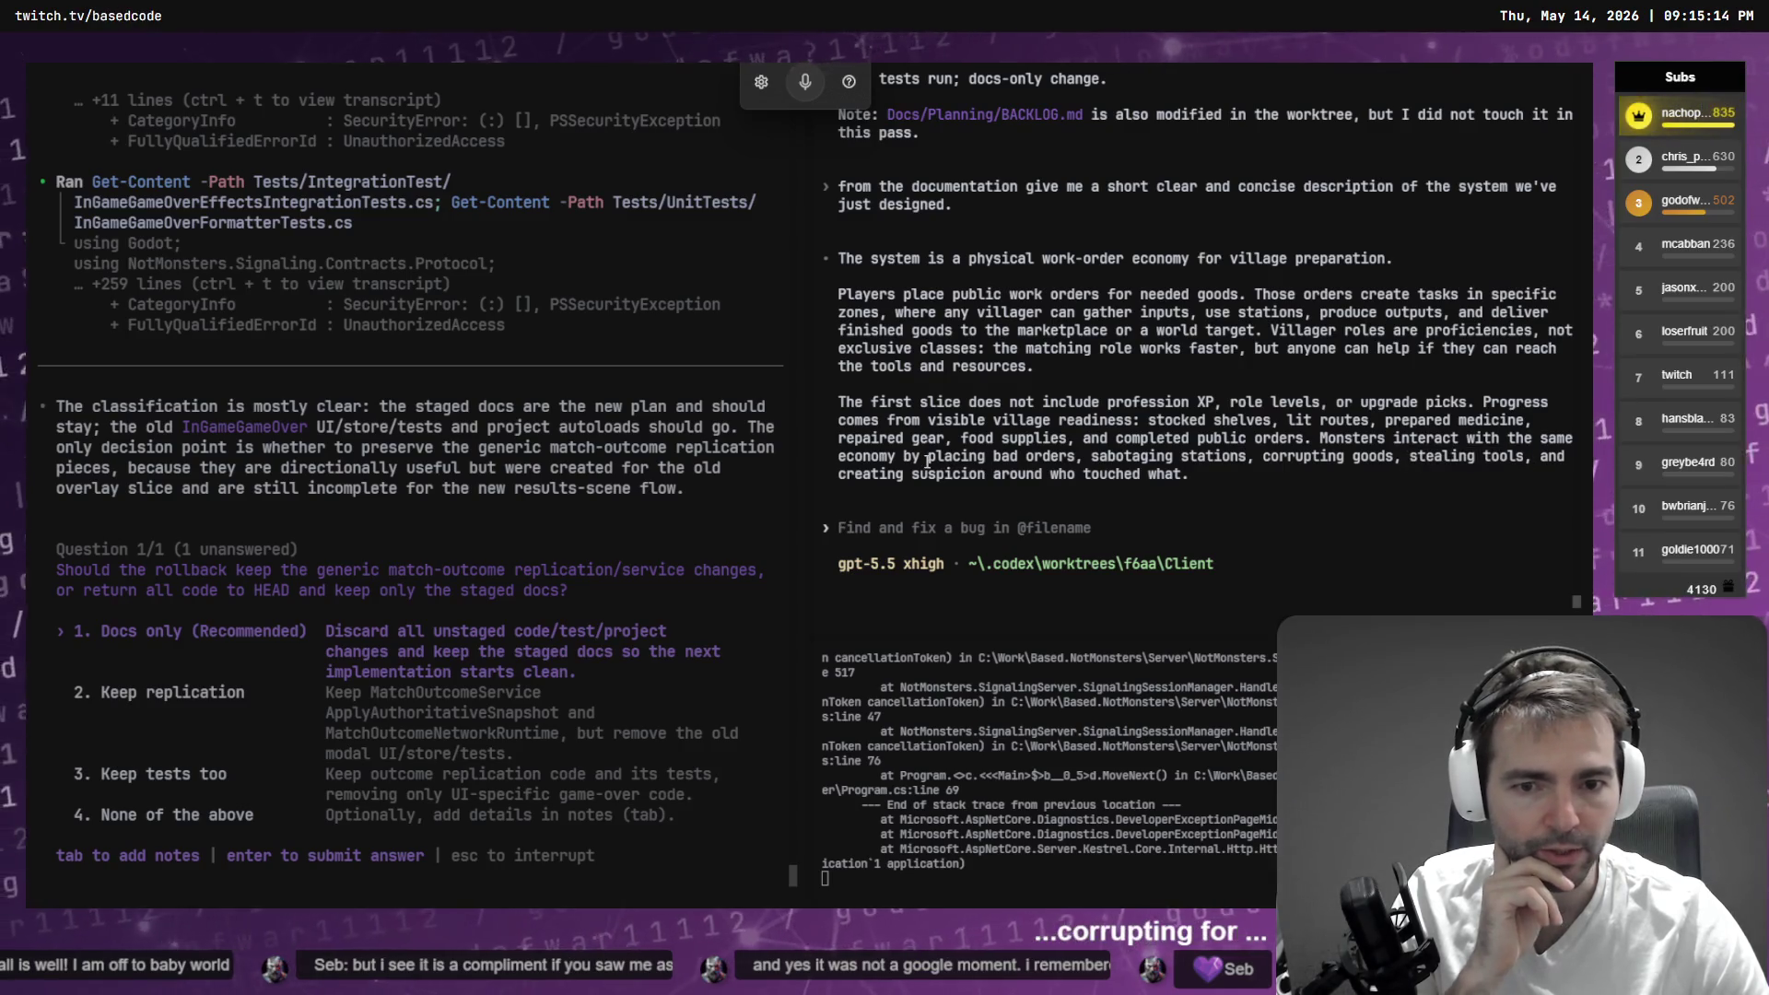
pyautogui.moveTo(833, 475); pyautogui.dragTo(1150, 489)
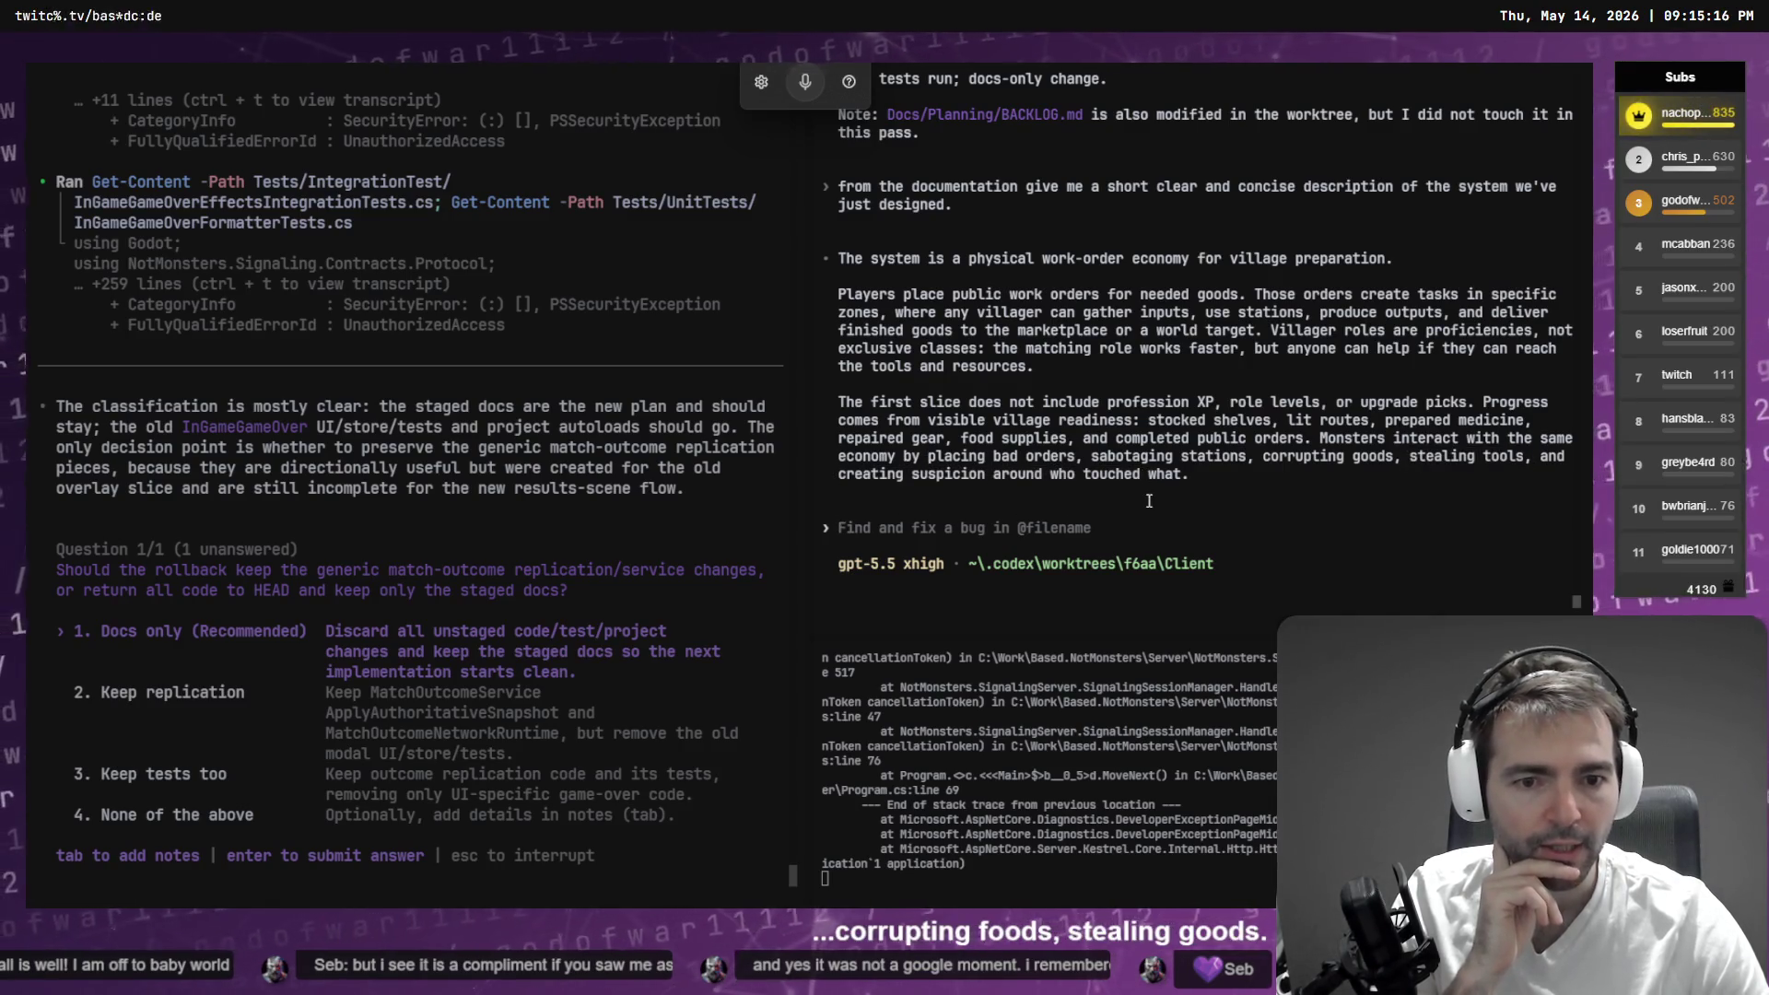
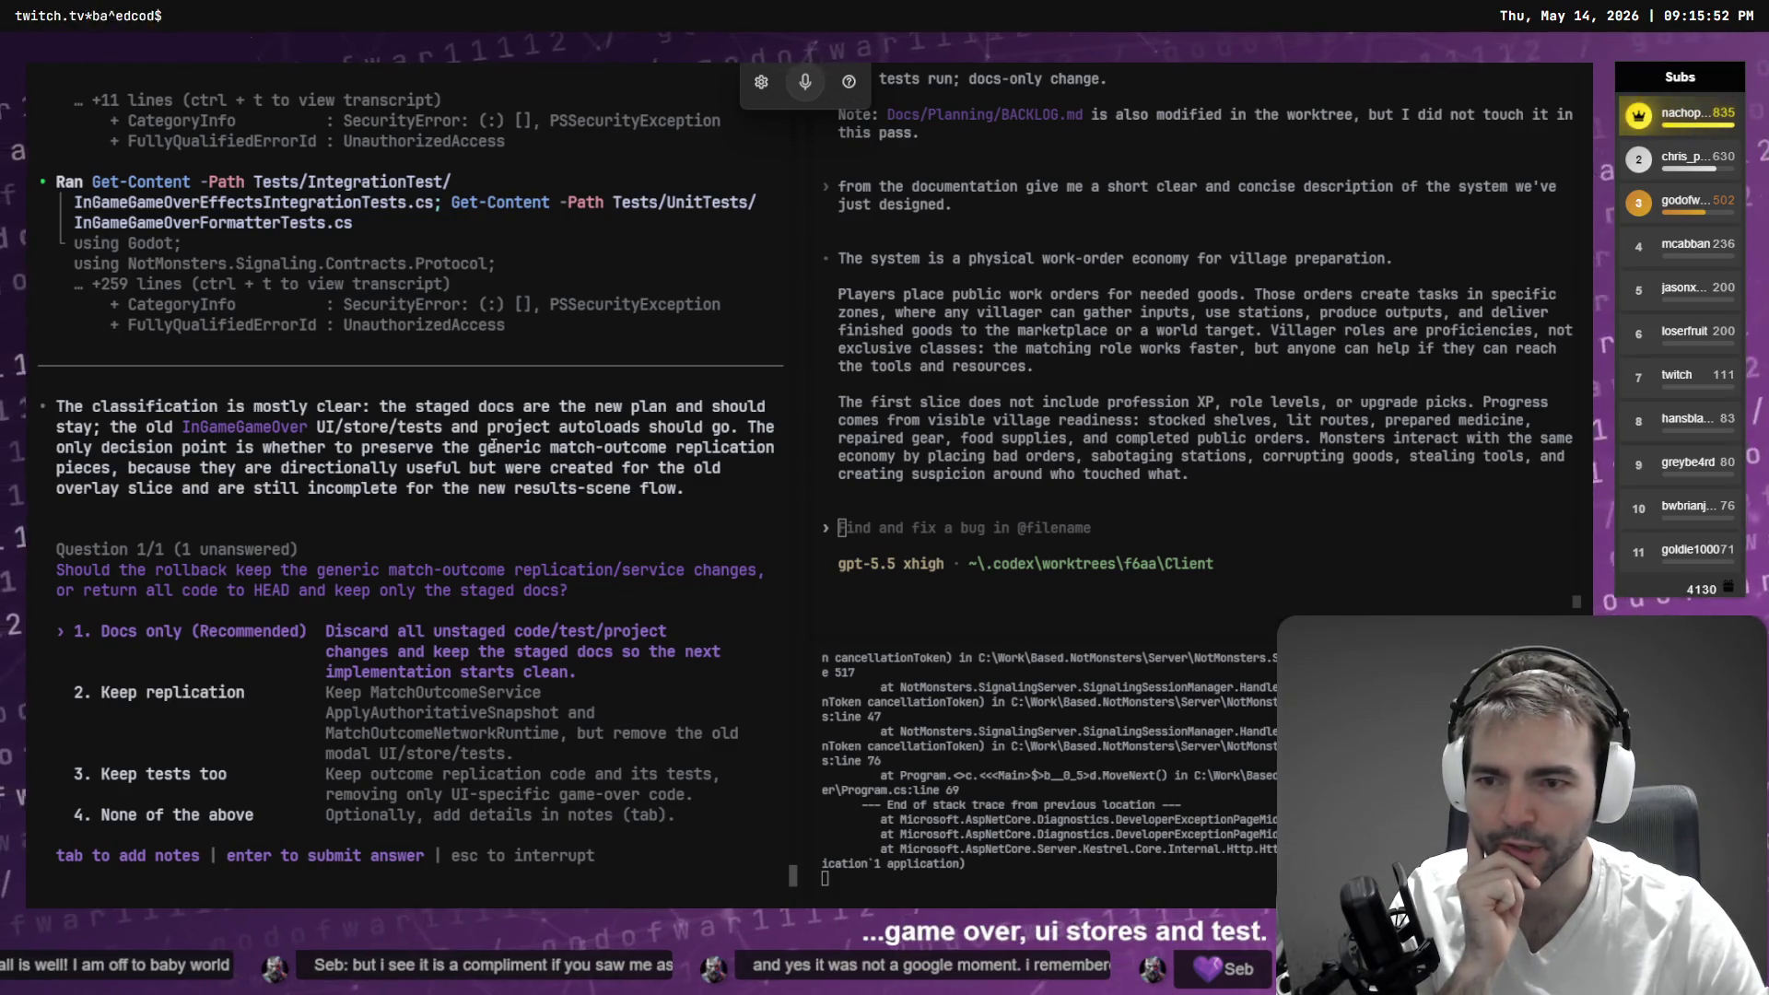
# - Answer Codex's rollback question with 'Docs only (Recommended)'
pyautogui.moveTo(103, 451); pyautogui.dragTo(213, 450)
pyautogui.rightClick(213, 451)
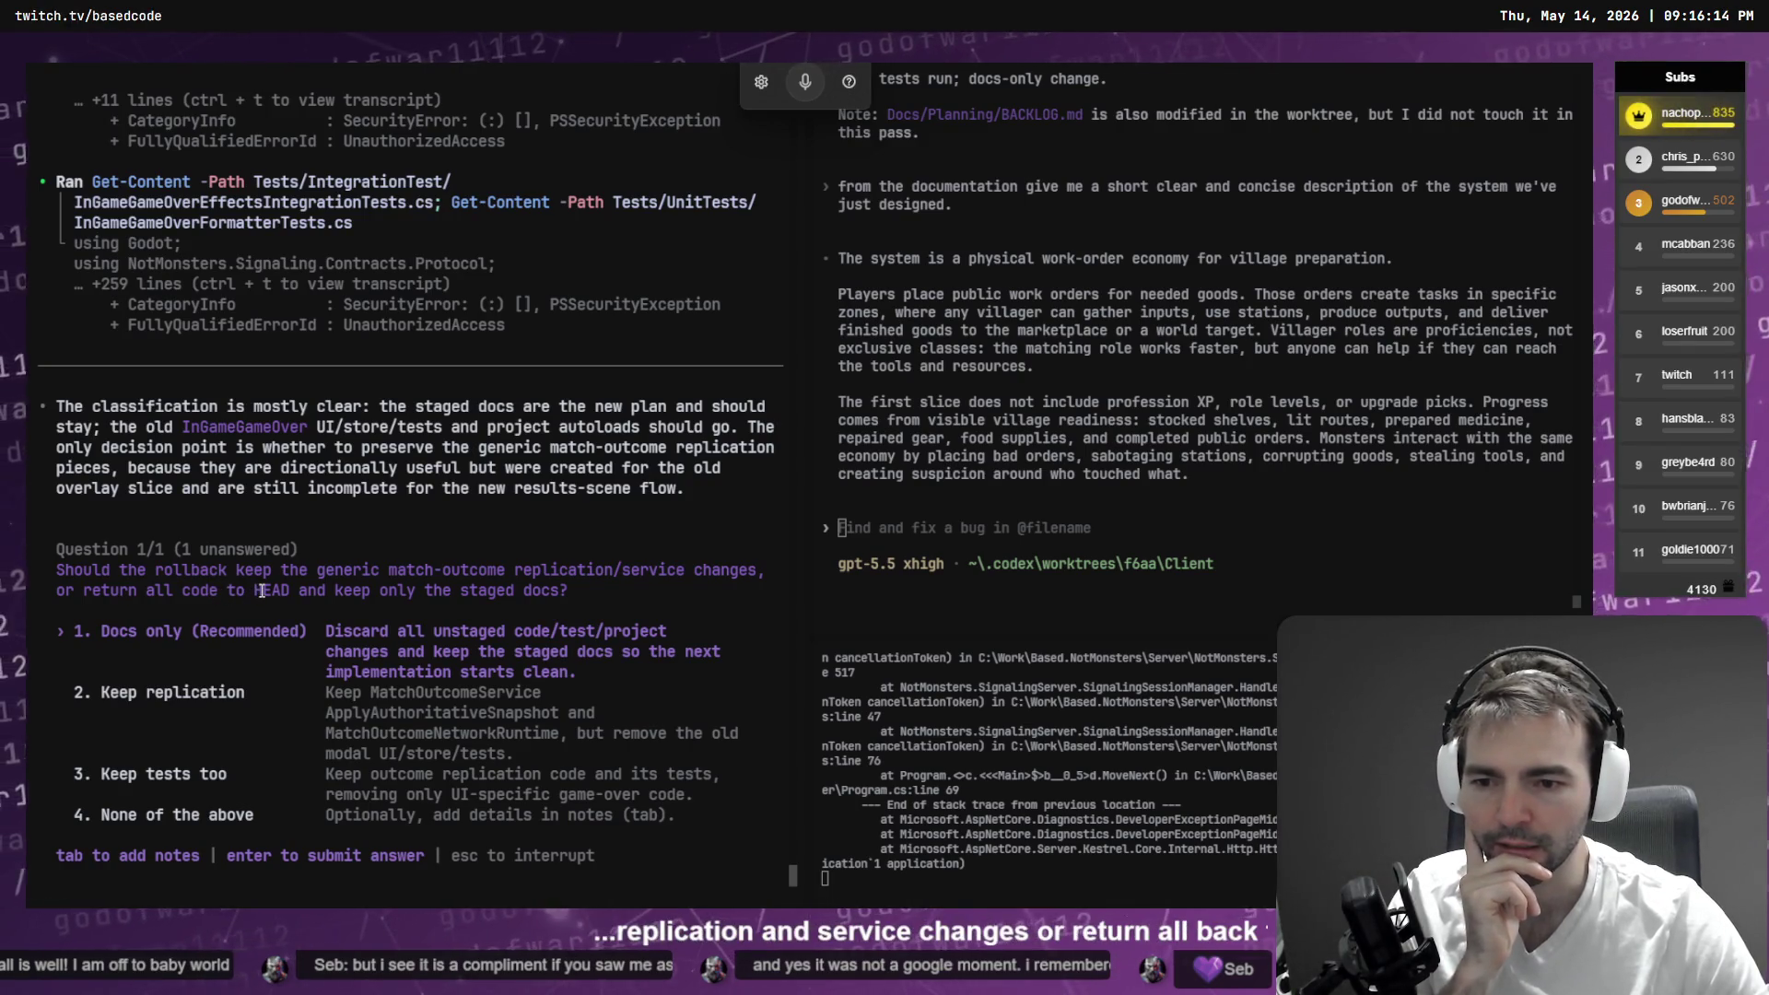
pyautogui.press('Return')
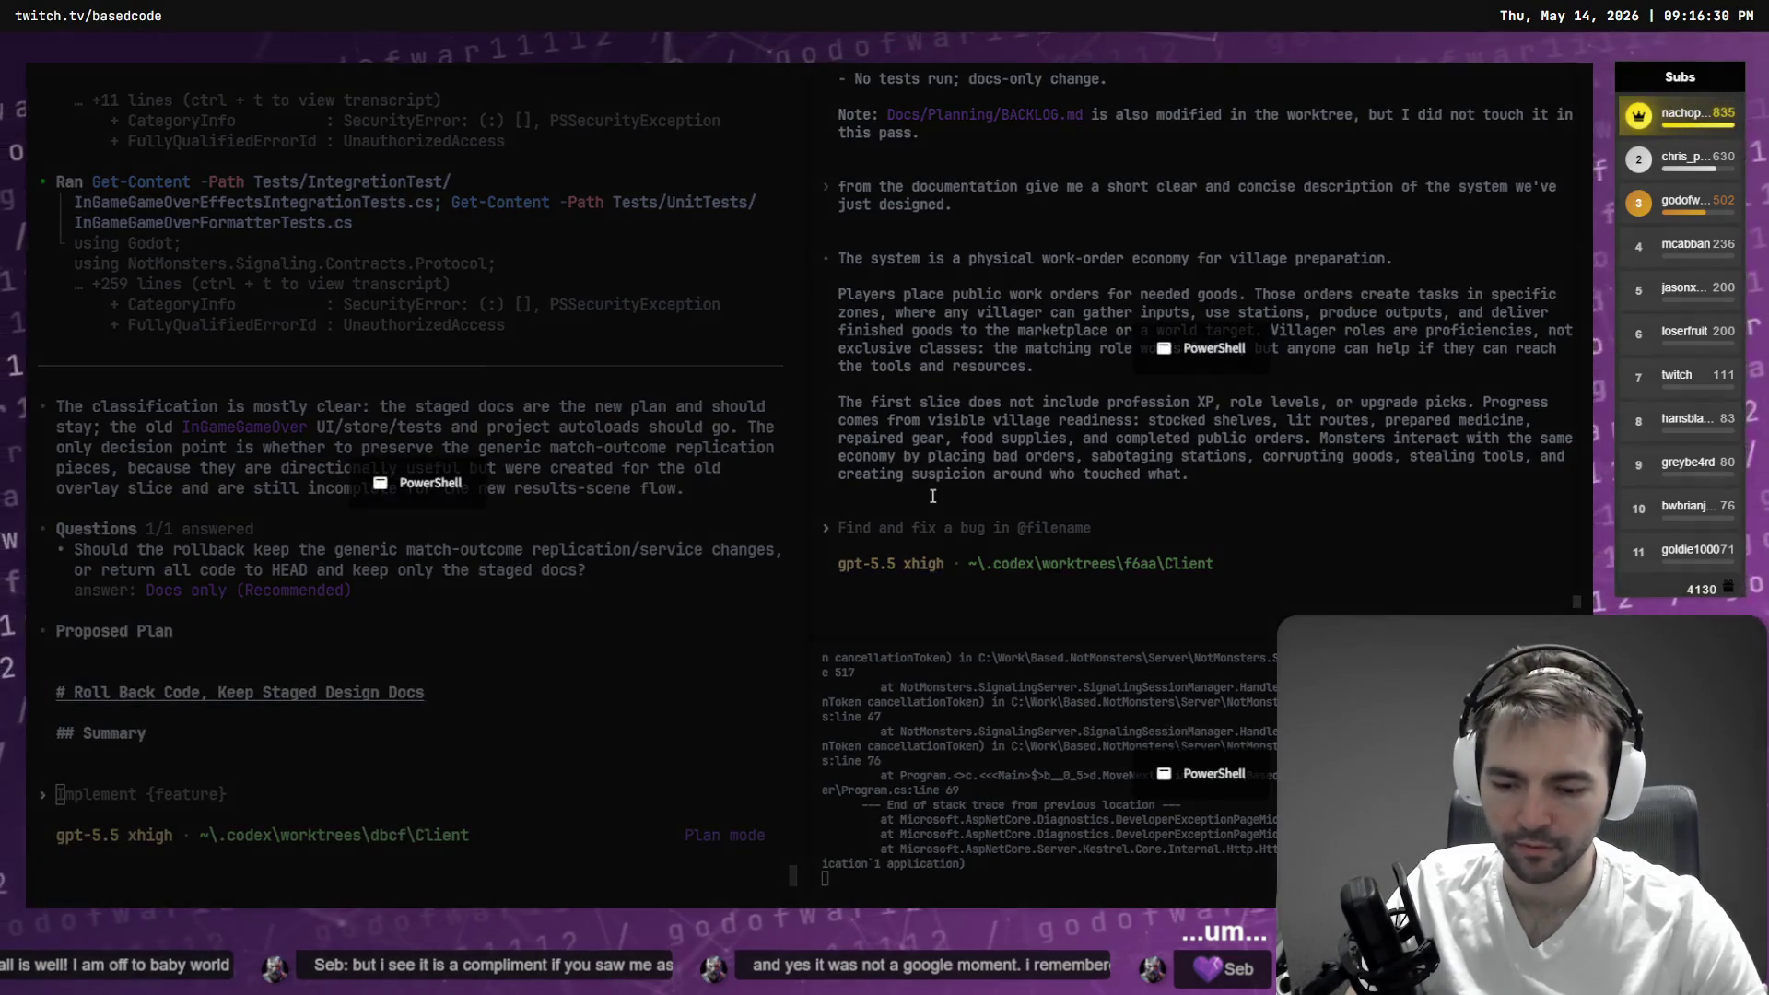
pyautogui.write('cd .\\Worktrees\\')
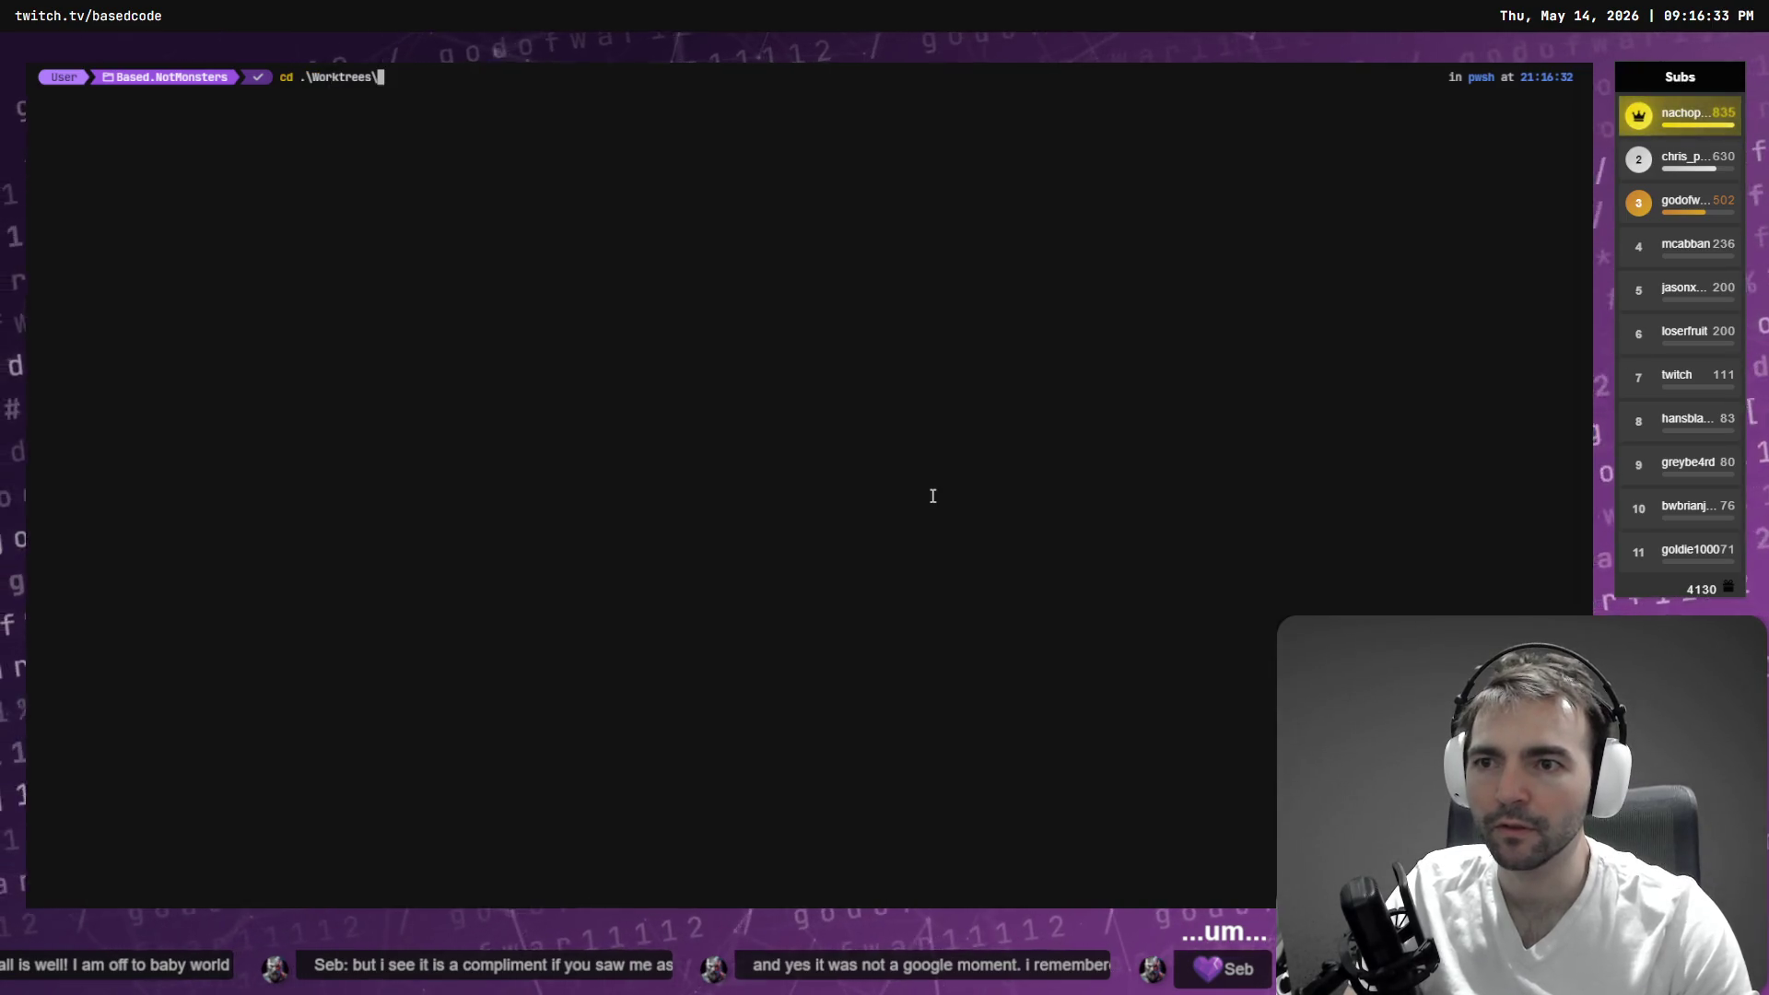
pyautogui.write('.\\Worktrees\\')
# - List the Worktrees folder in PowerShell: Characters, Designs, GameLoop, TerrainCollider
pyautogui.press('Return')
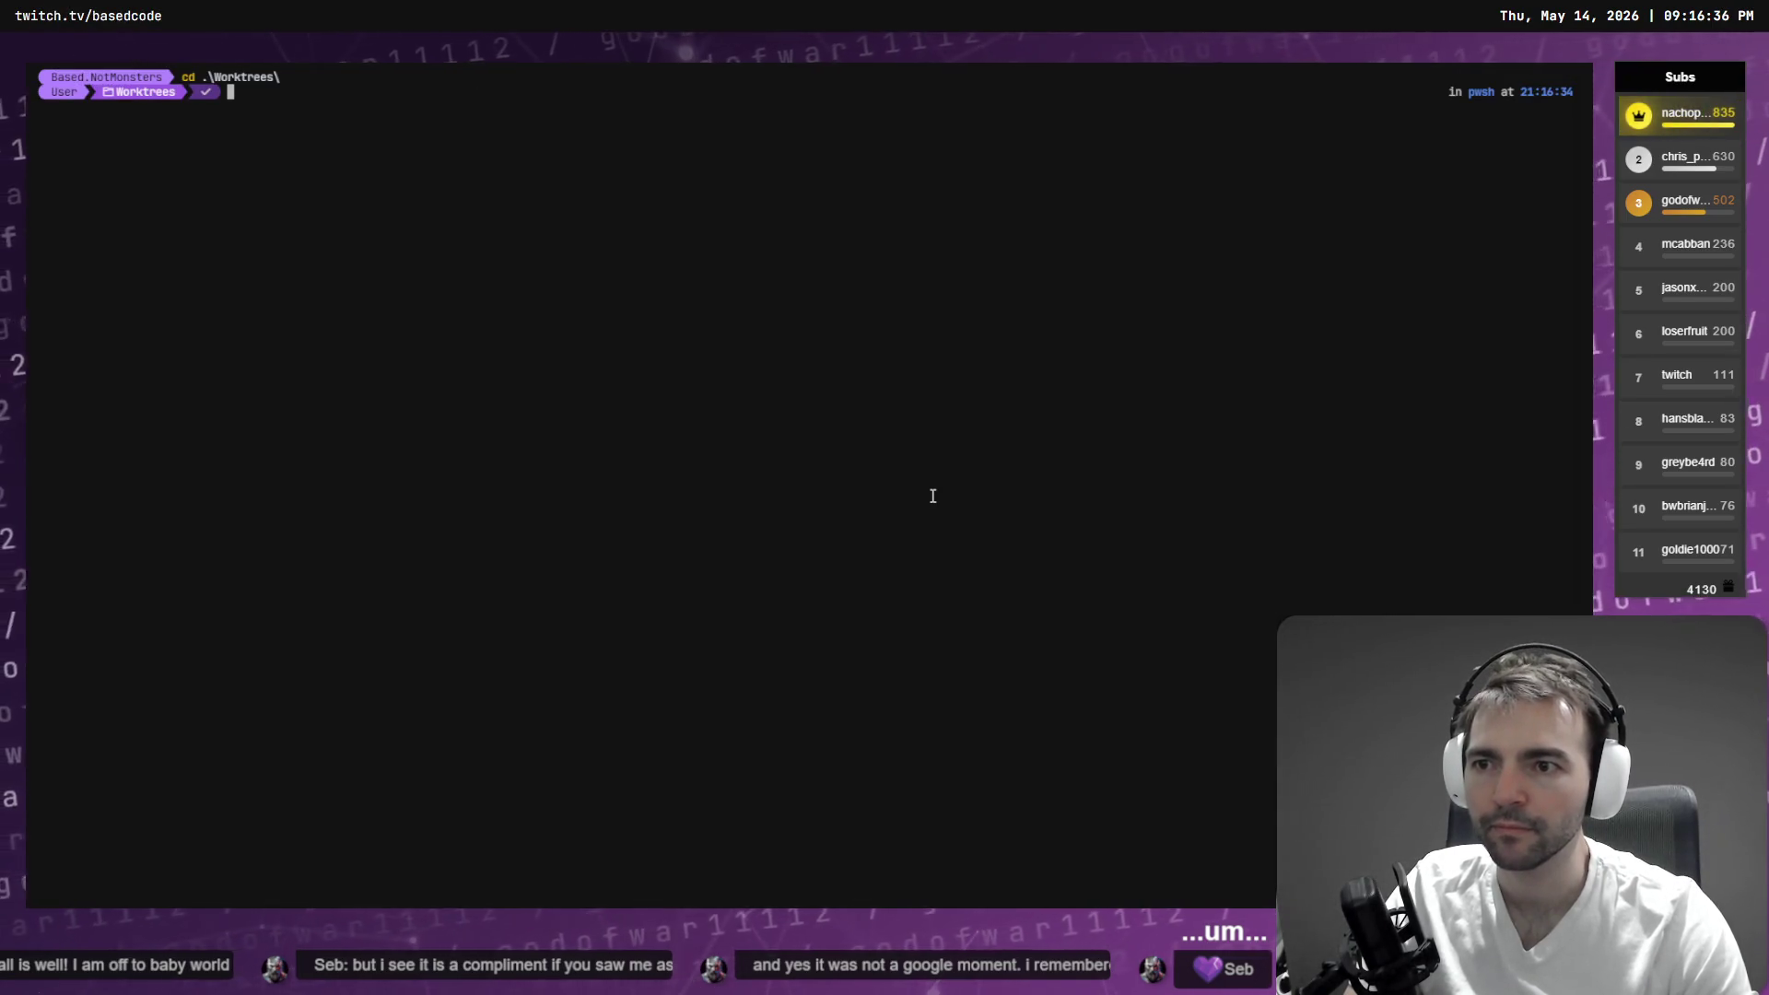
pyautogui.write('ls')
pyautogui.press('Return')
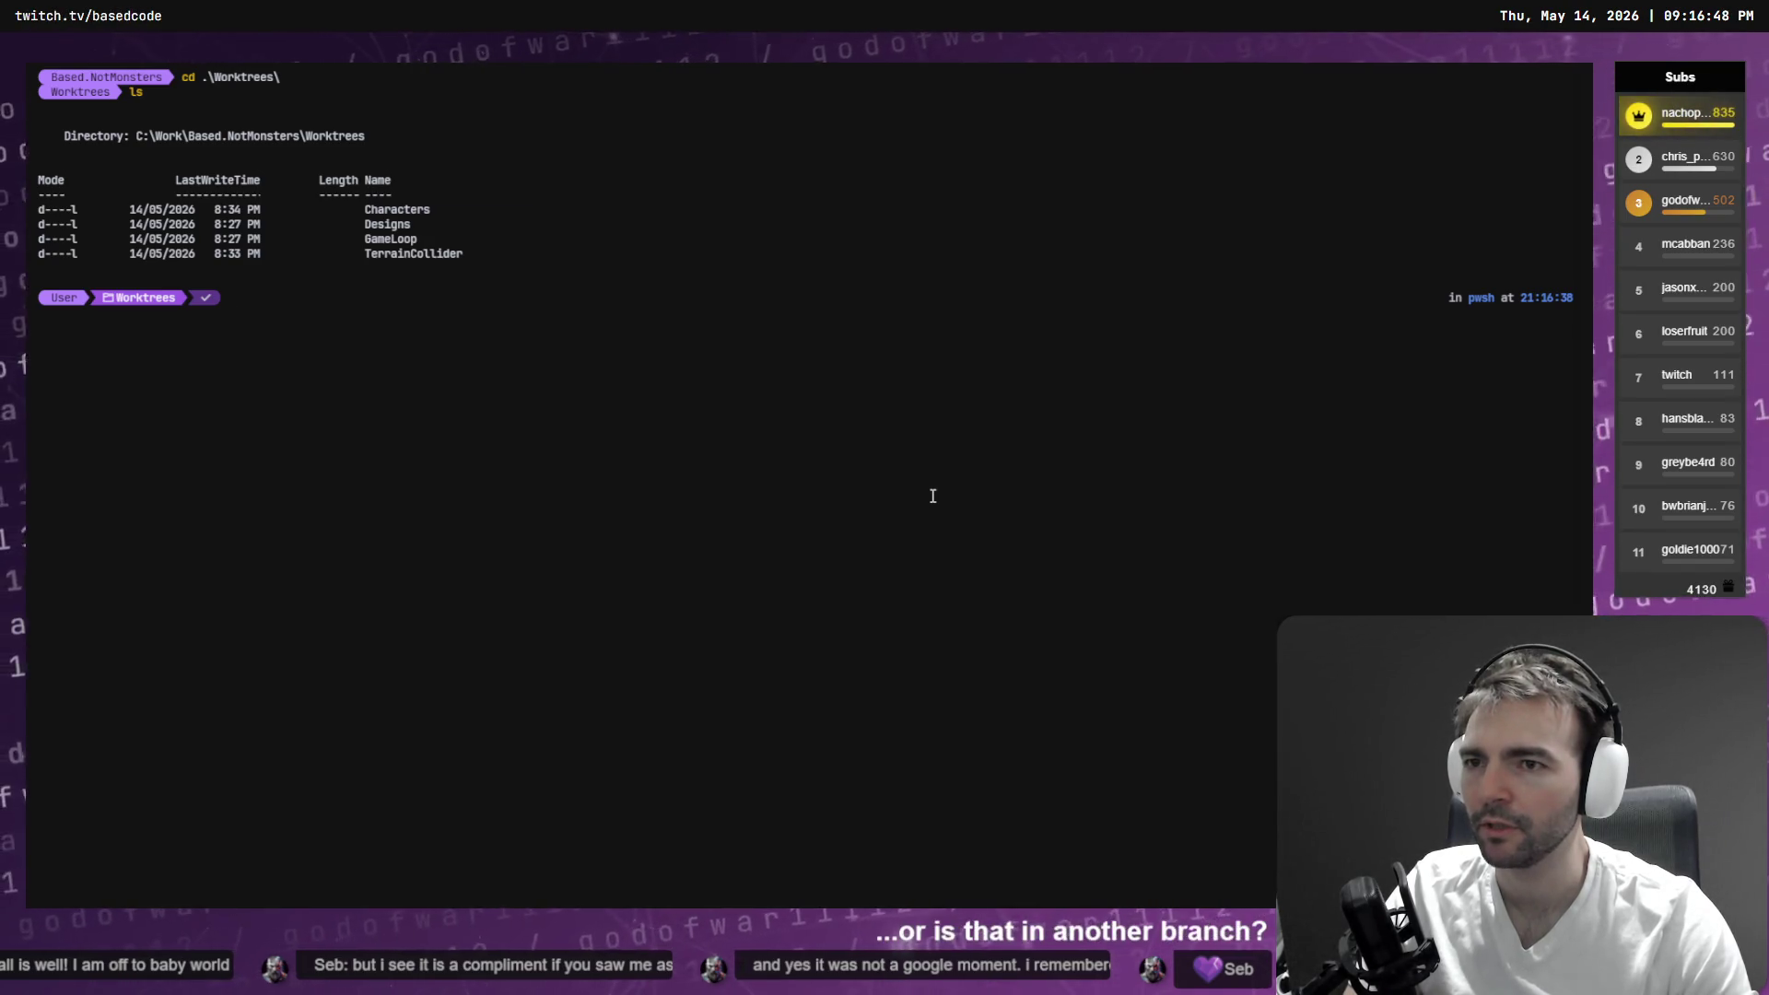
pyautogui.hotkey('alt', 'Tab')
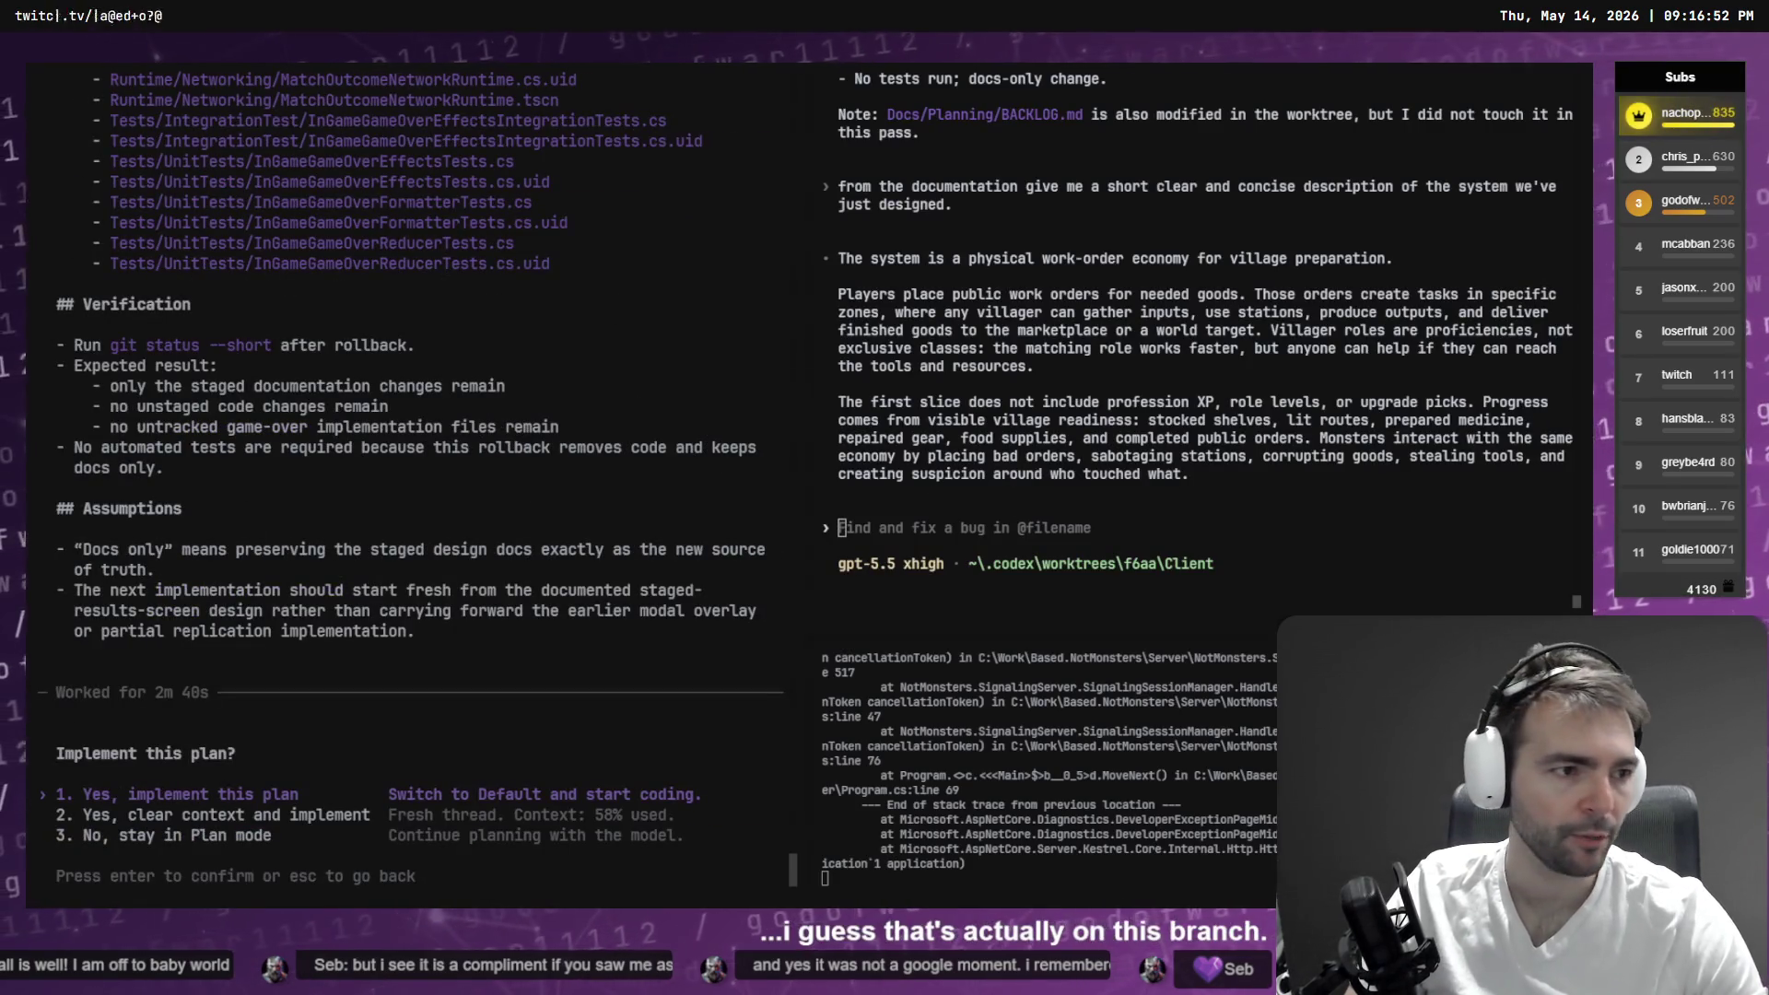
pyautogui.hotkey('alt', 'Tab')
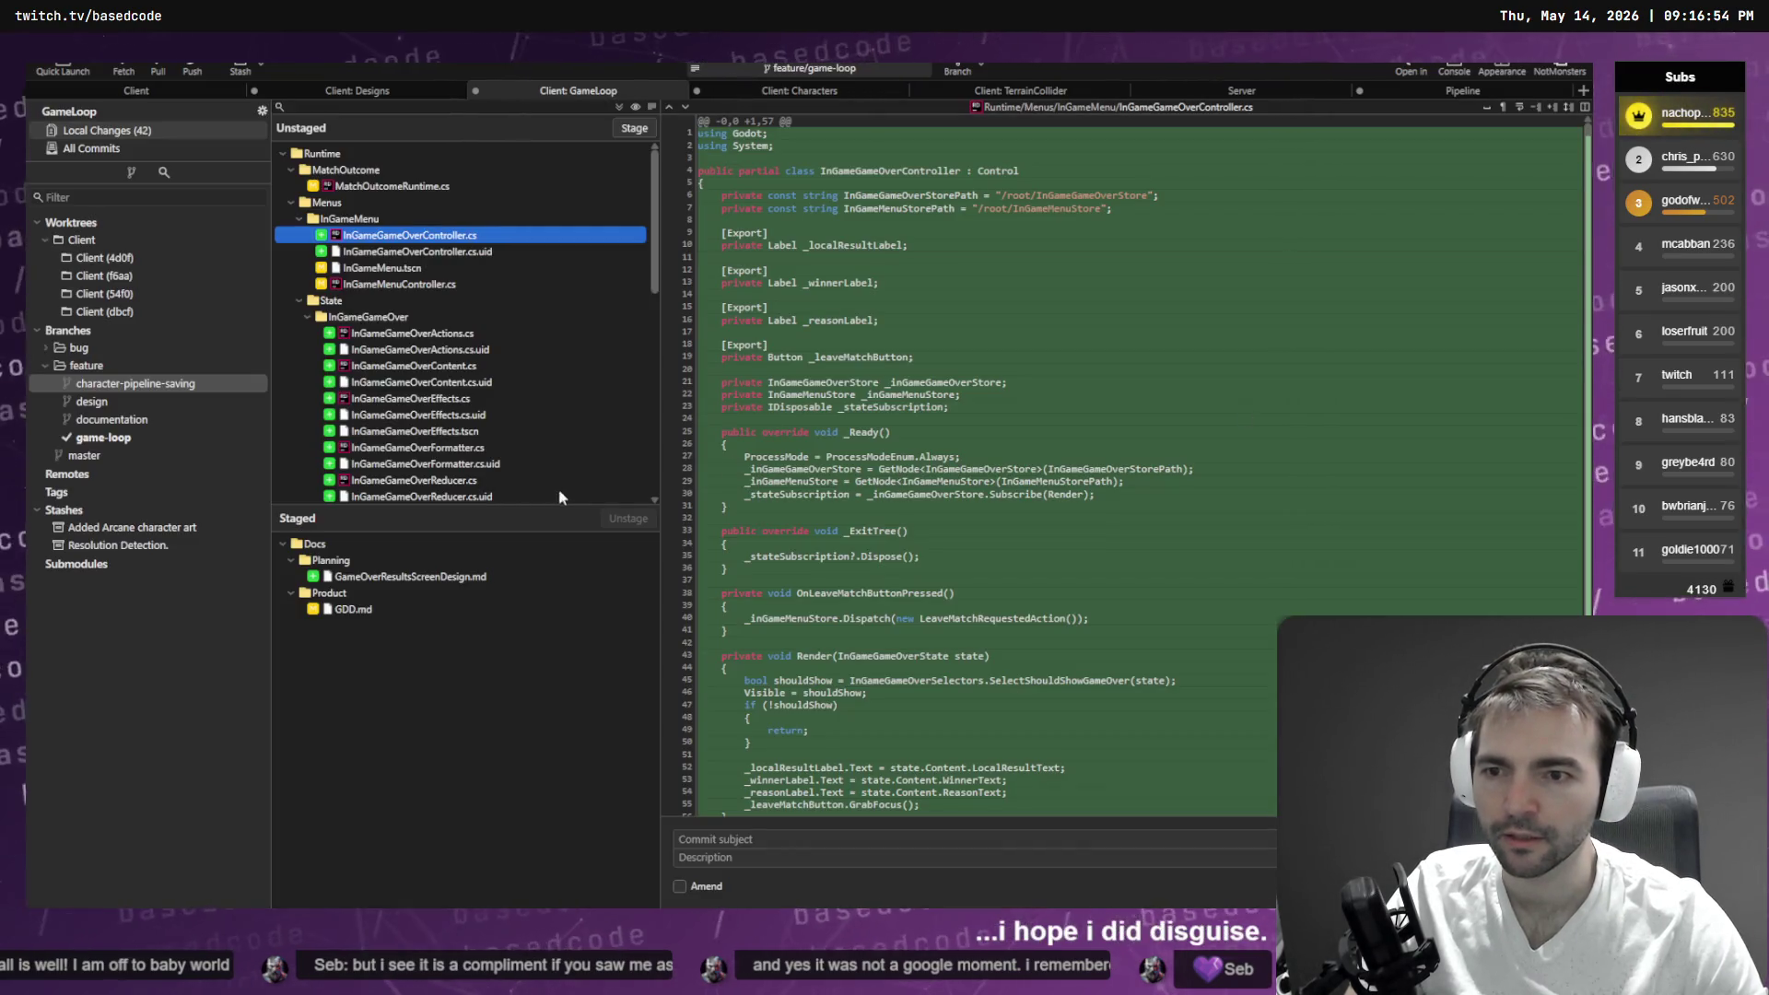
# - Open the GameLoop worktree folder in File Explorer from Fork's Open in menu
pyautogui.moveTo(657, 235); pyautogui.dragTo(657, 470)
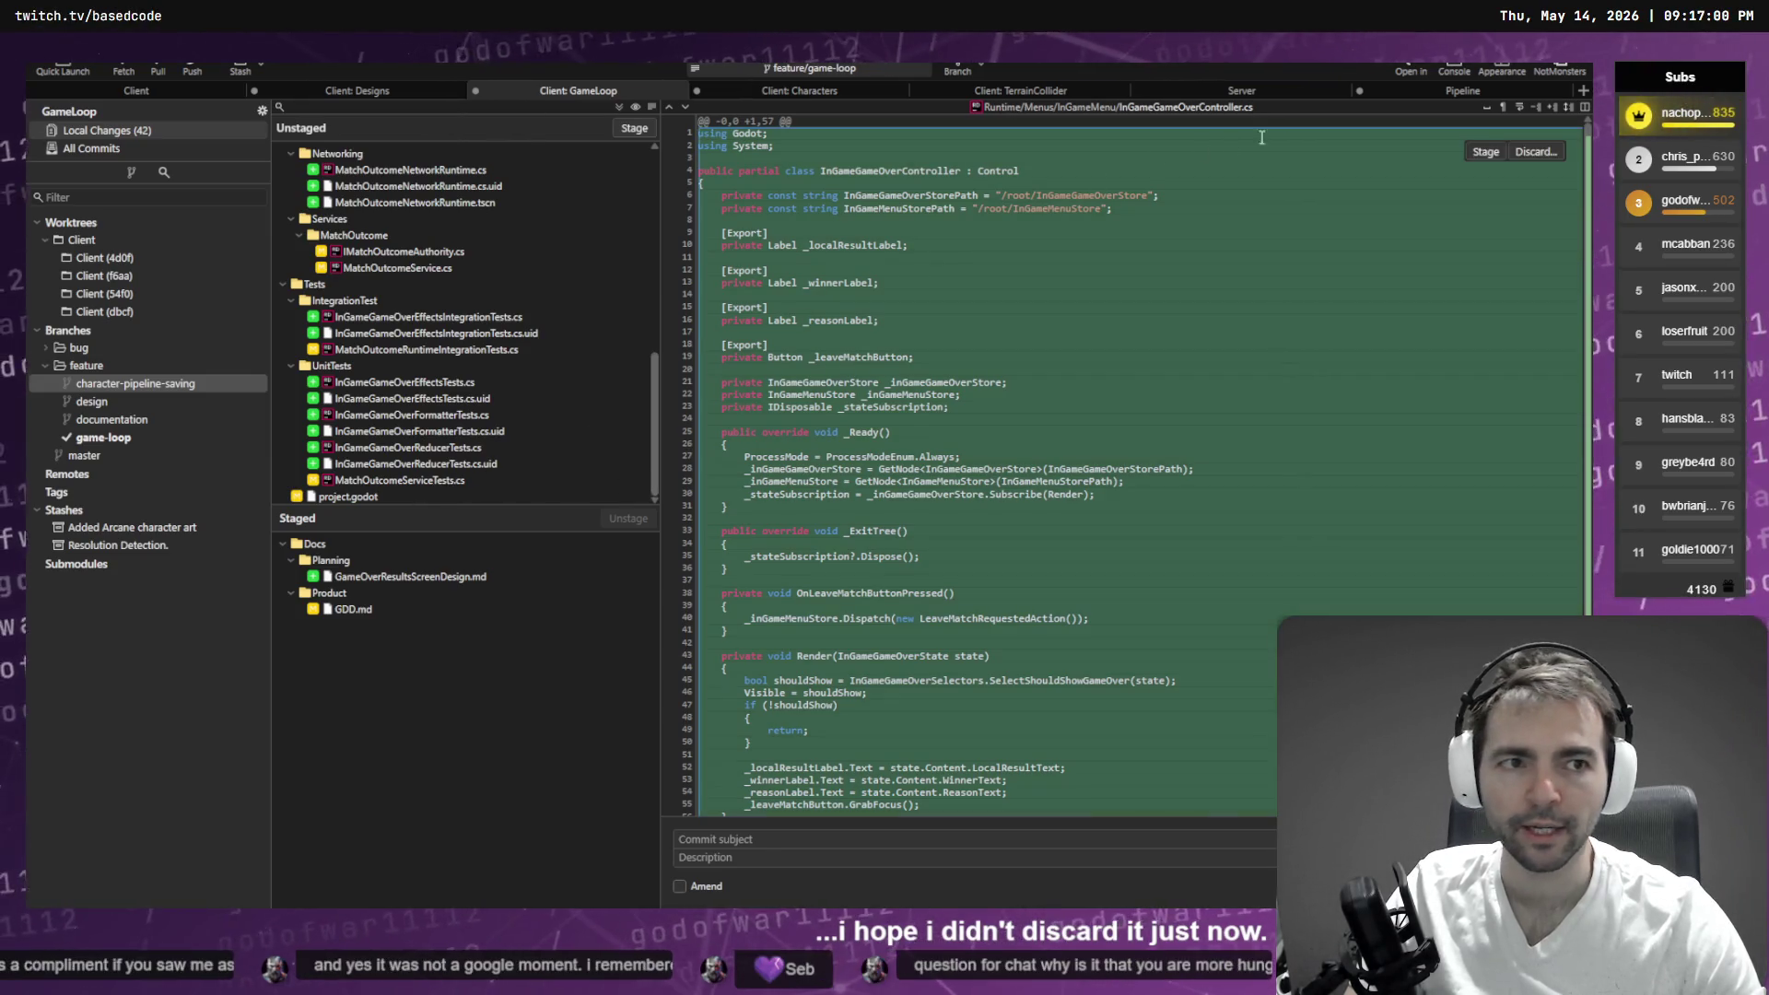
pyautogui.click(1415, 66)
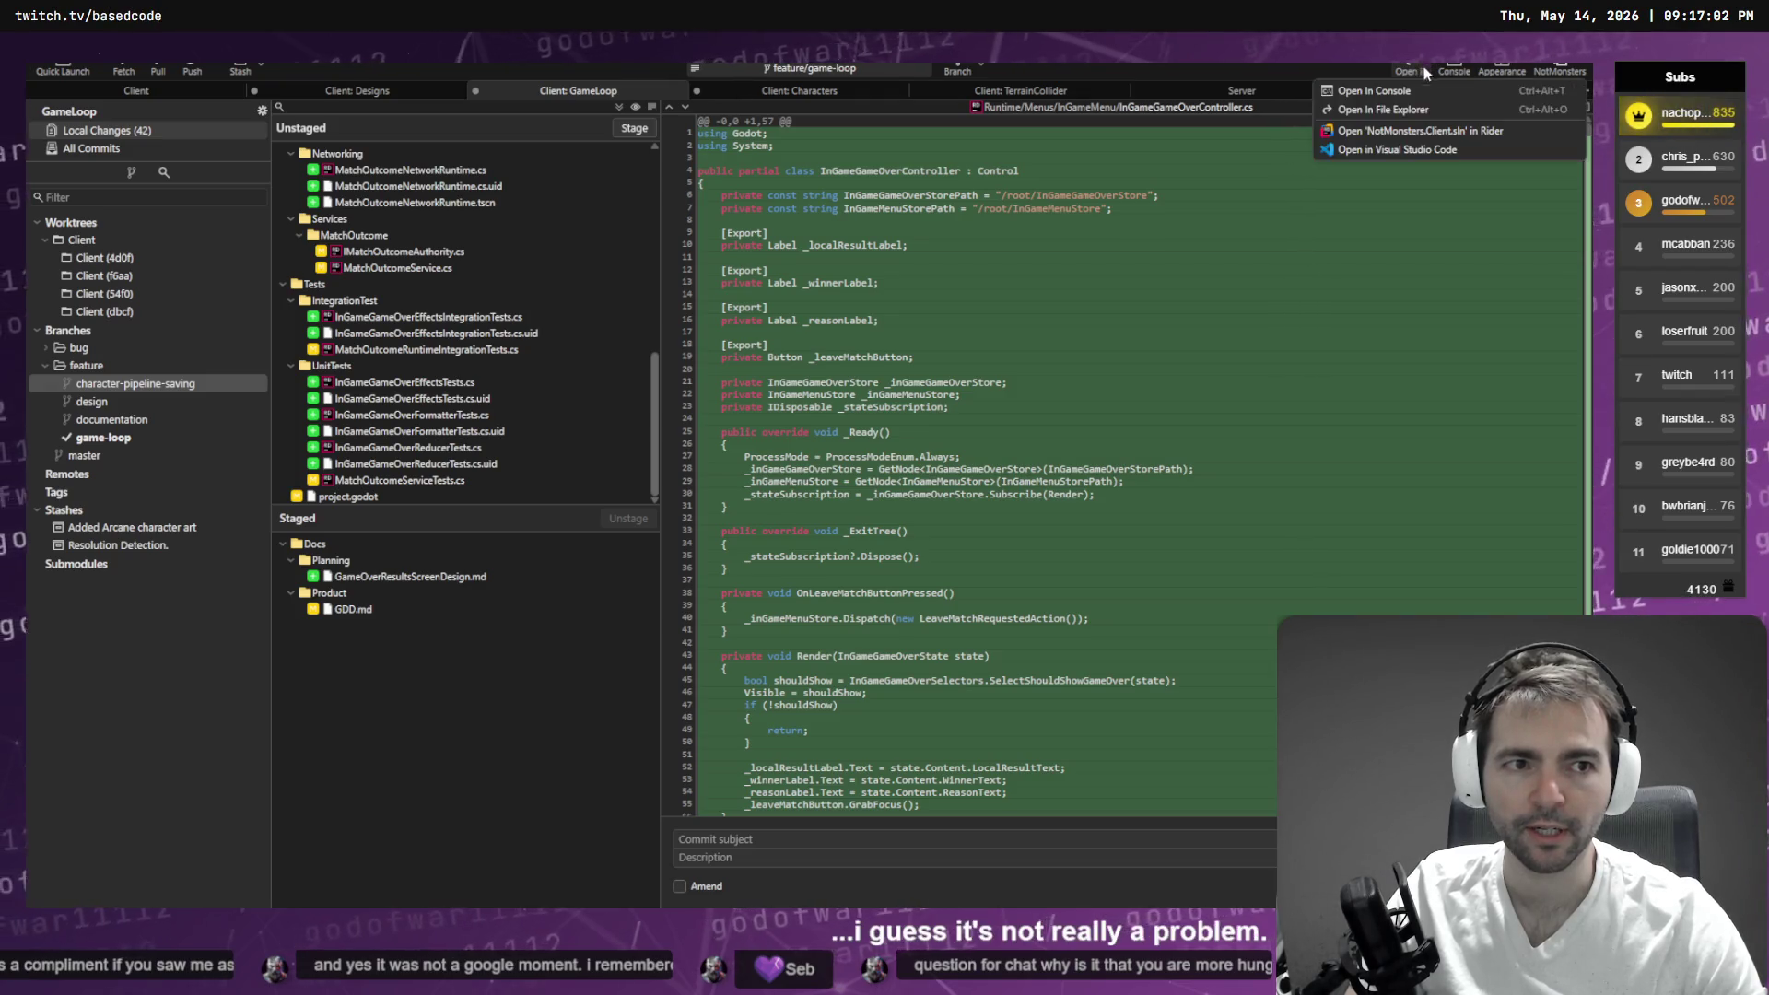
pyautogui.click(1430, 108)
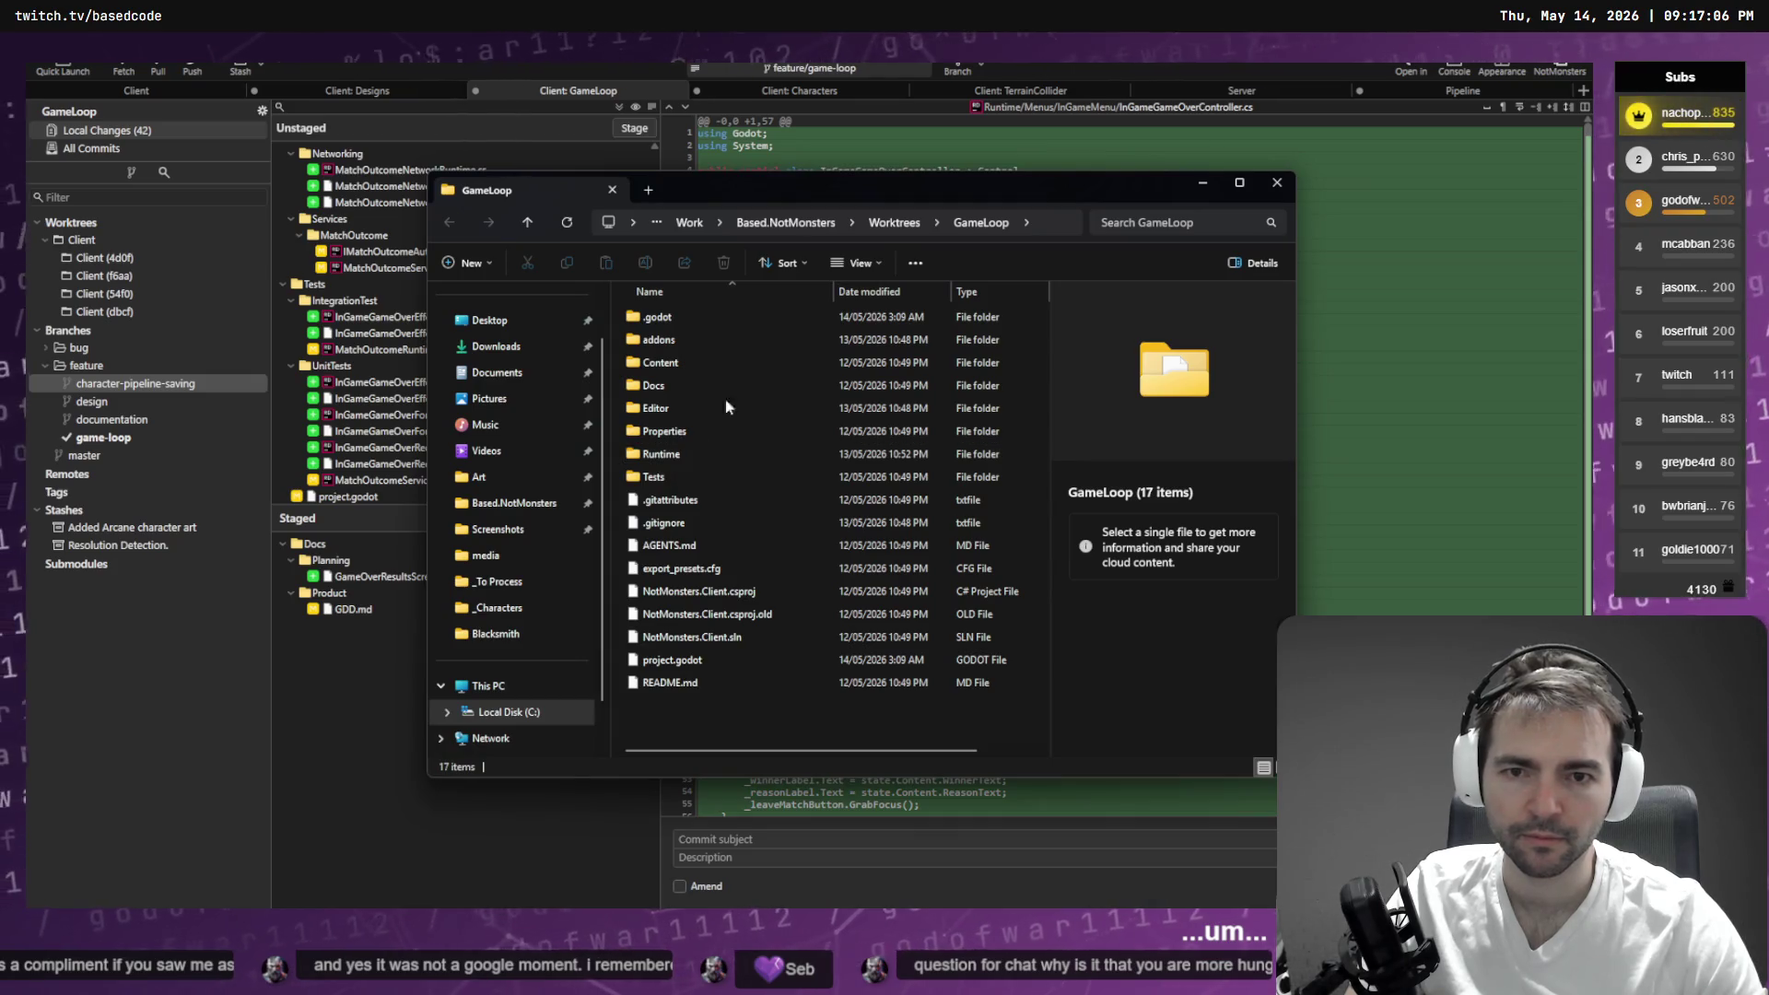
# - View the parent Worktrees folder with its four worktrees, then close File Explorer
pyautogui.click(891, 230)
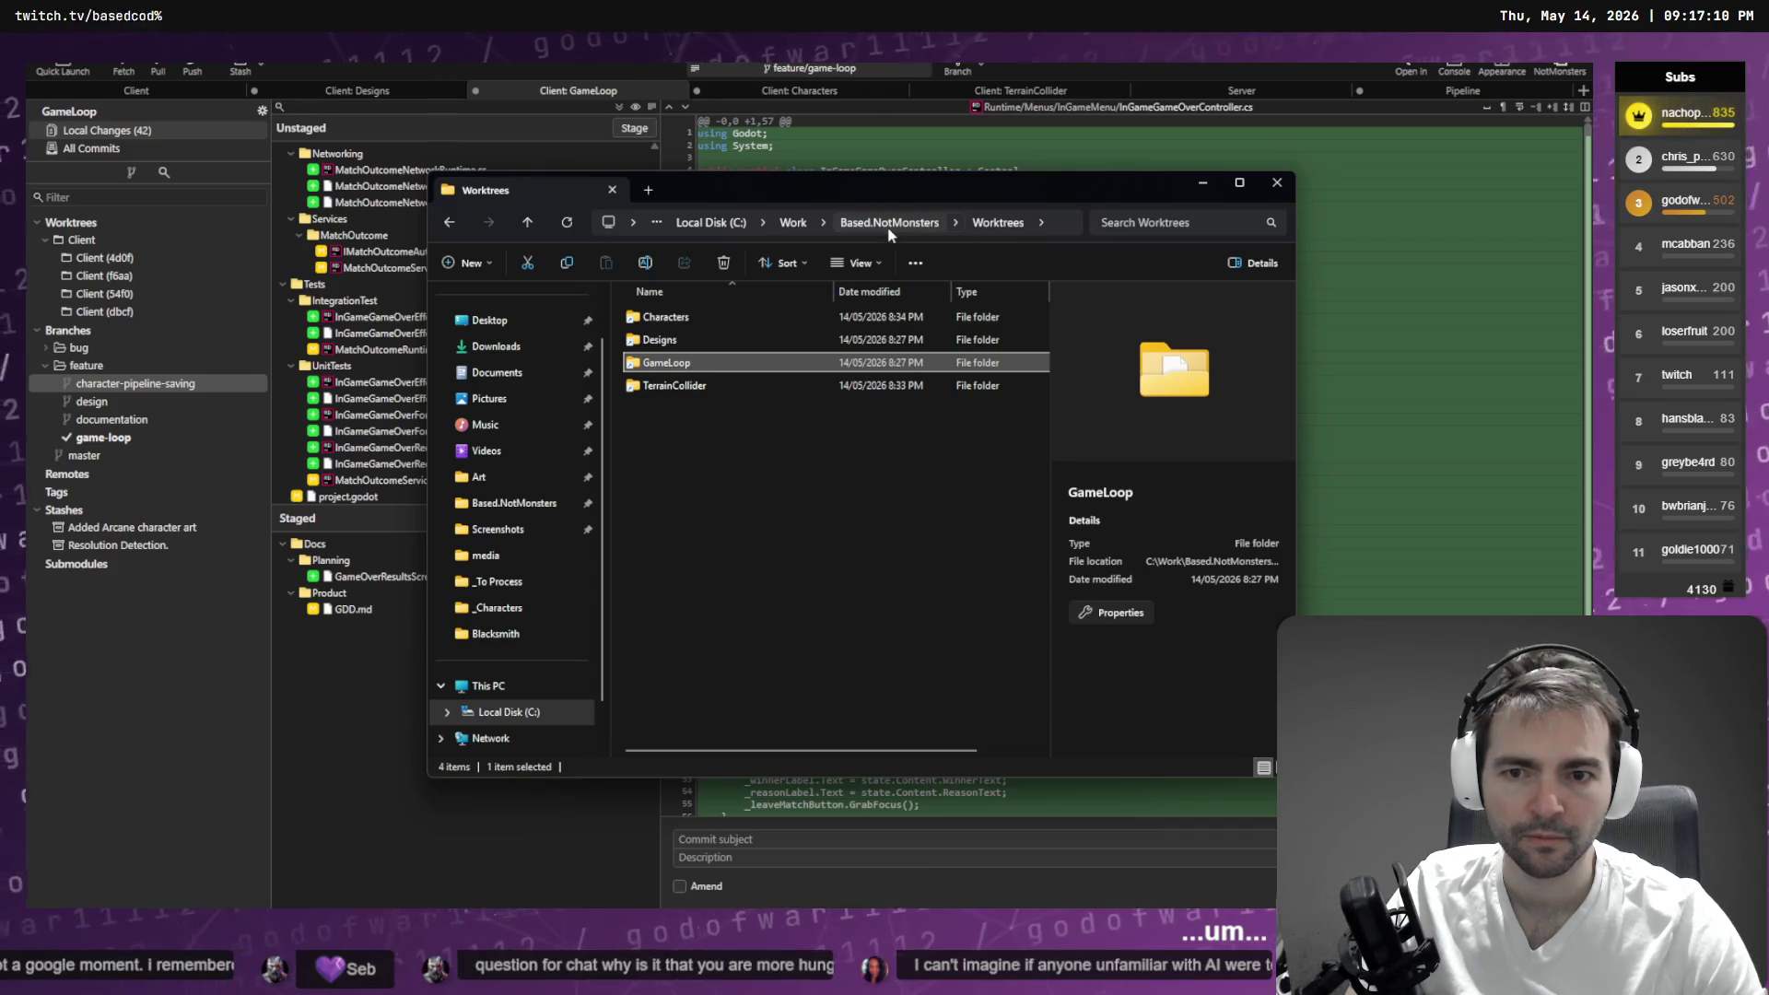
pyautogui.click(750, 505)
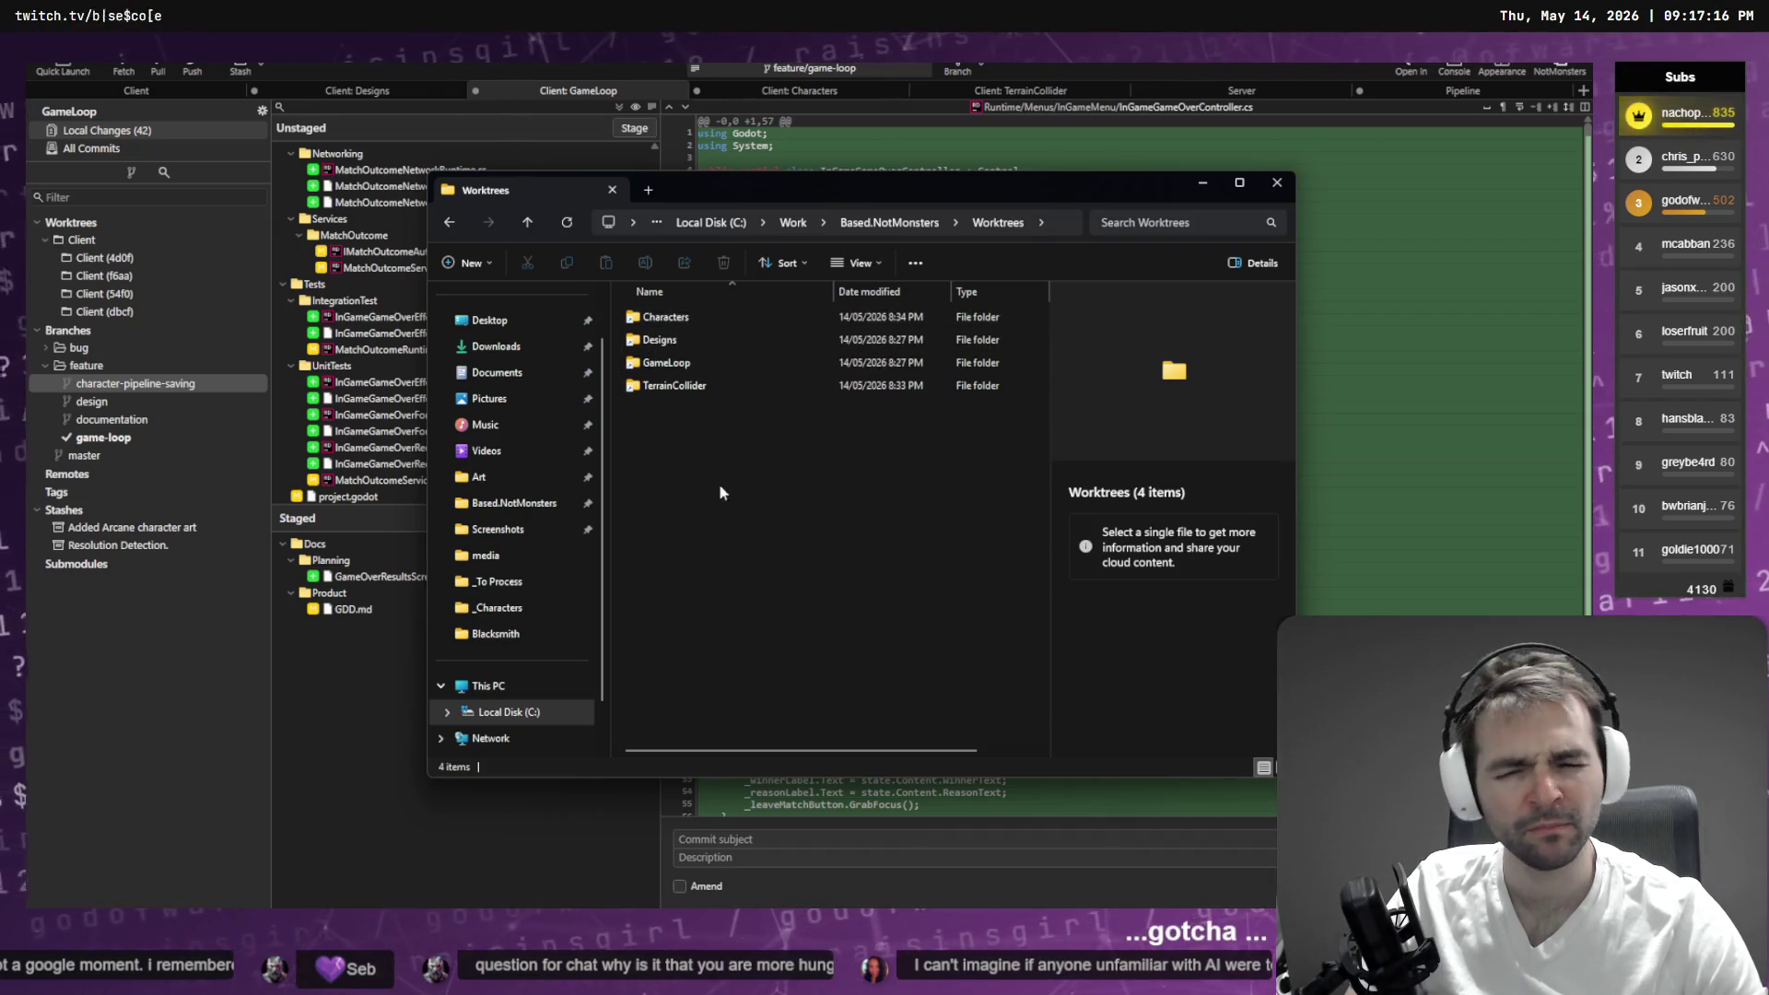
pyautogui.hotkey('ctrl', 'w')
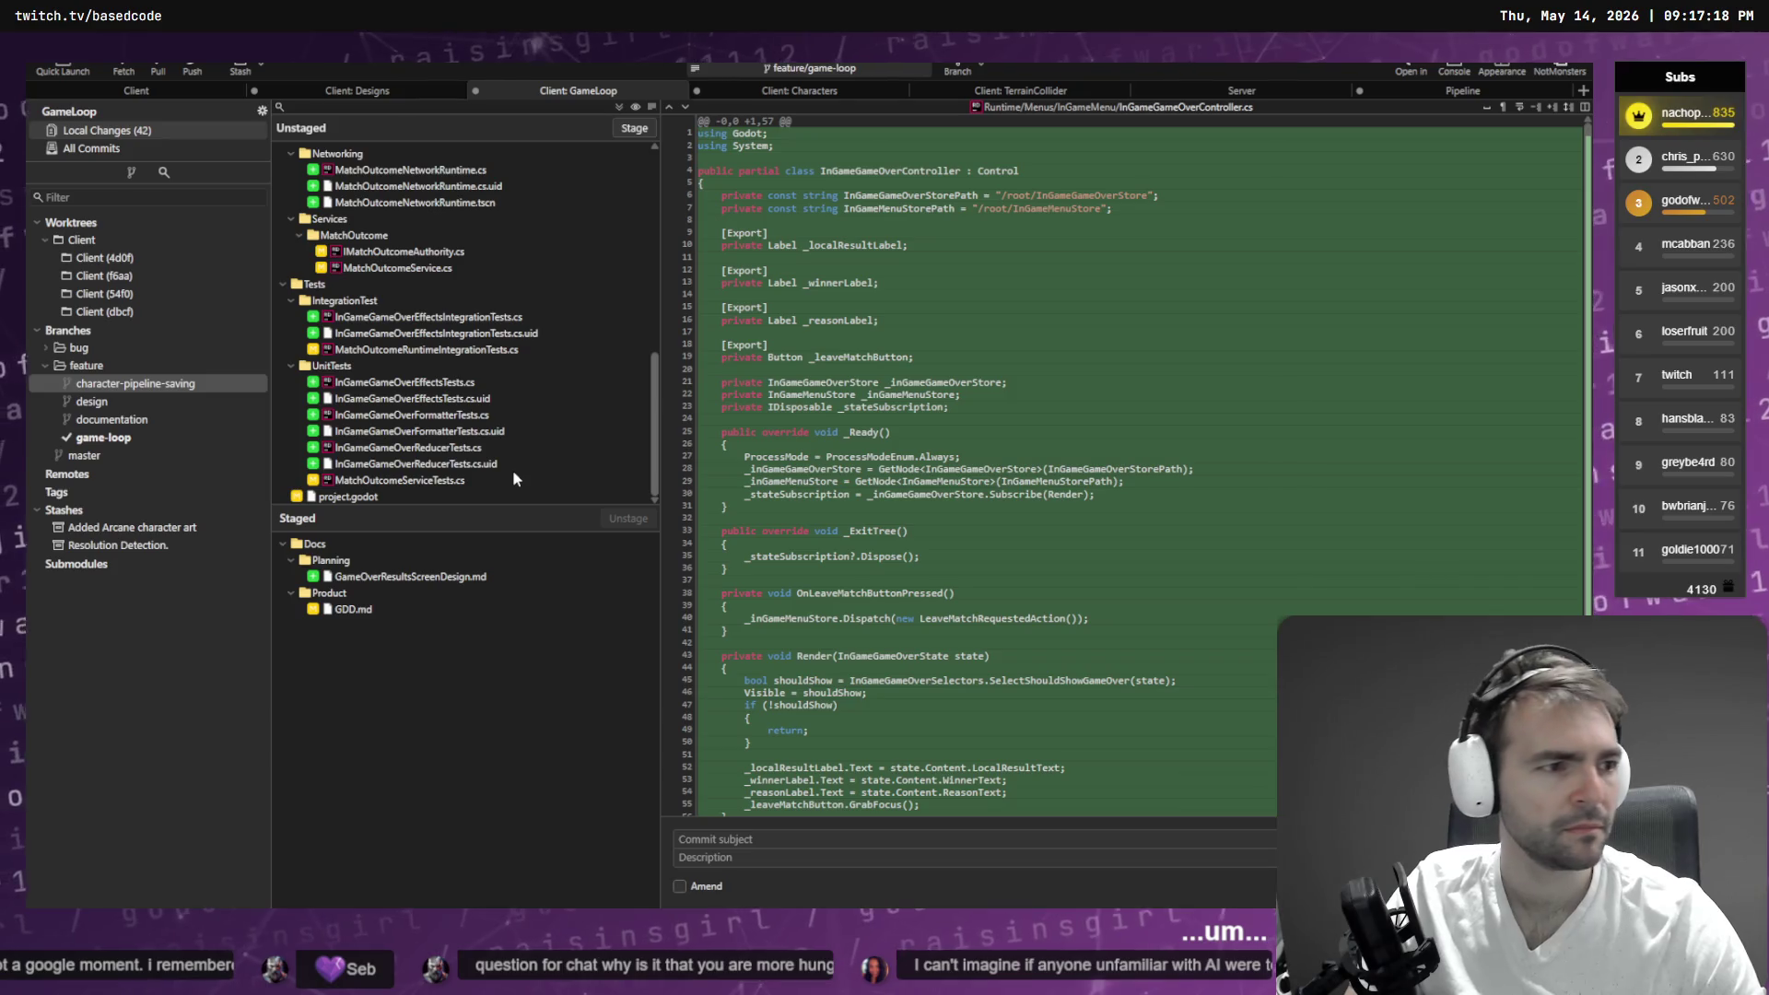
pyautogui.hotkey('alt', 'Tab')
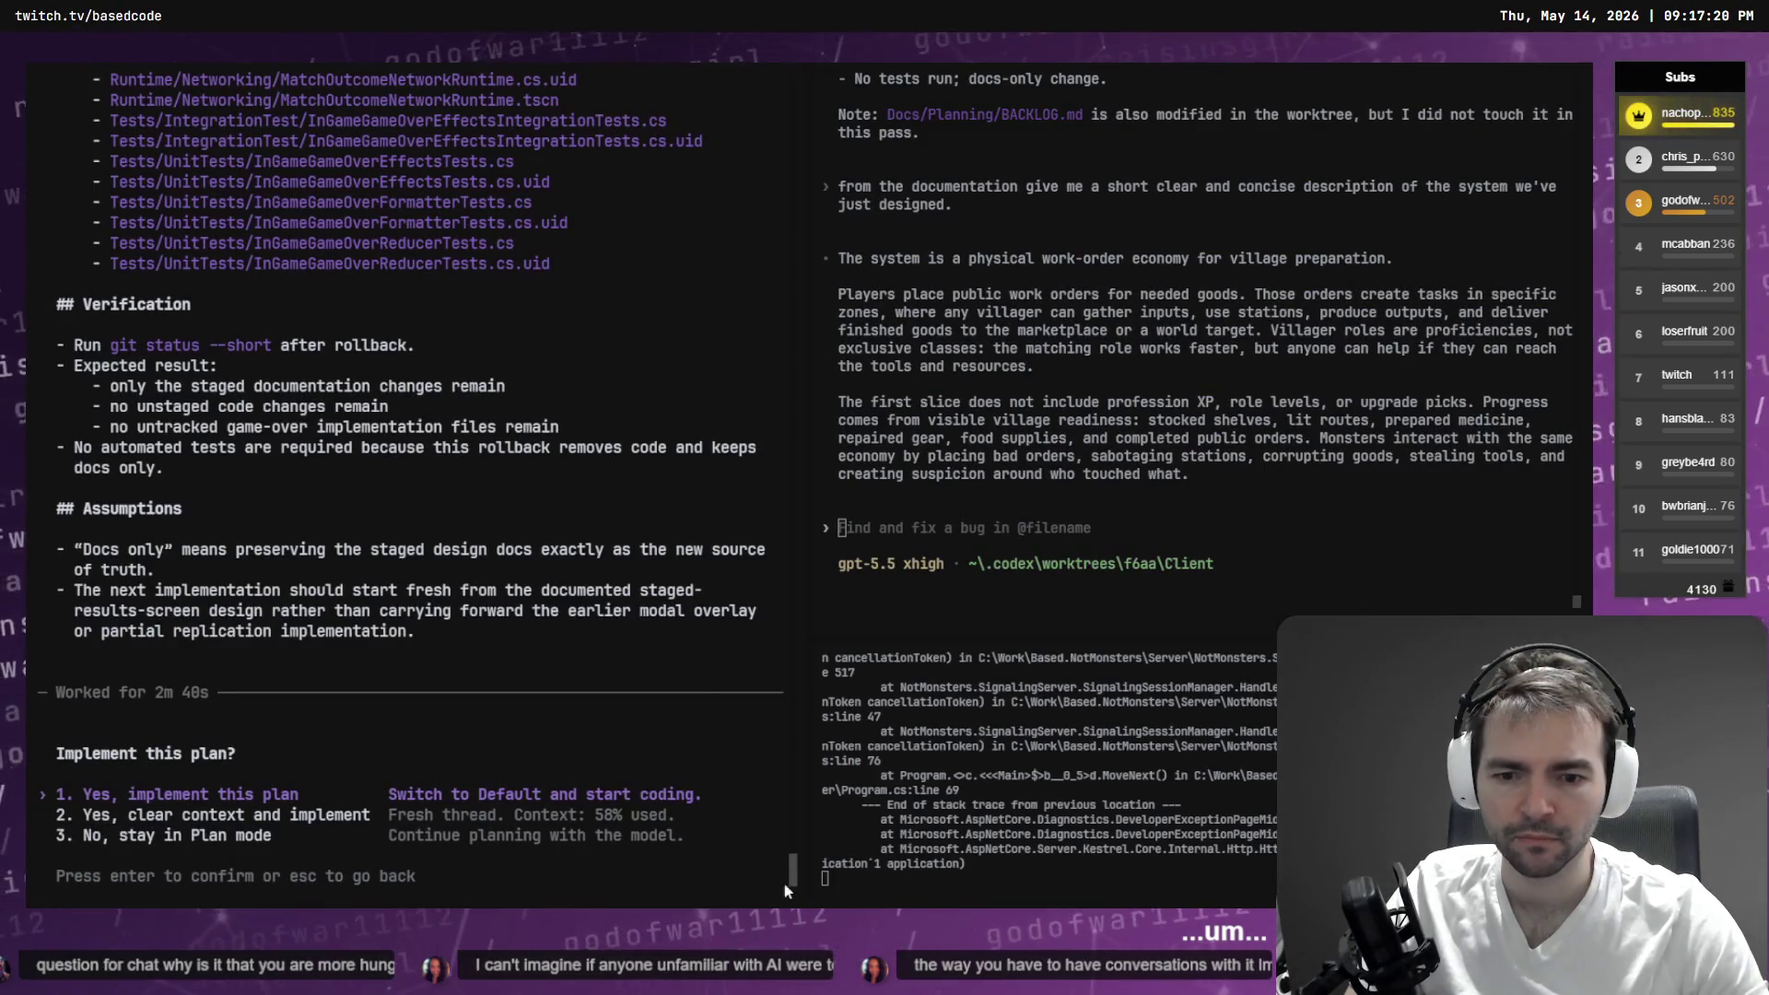
# - Scroll back through the docs-only output: GDD.md End Game Presentation section and new GameOverResultsScreenDesign.md
pyautogui.scroll(15, 785, 885)
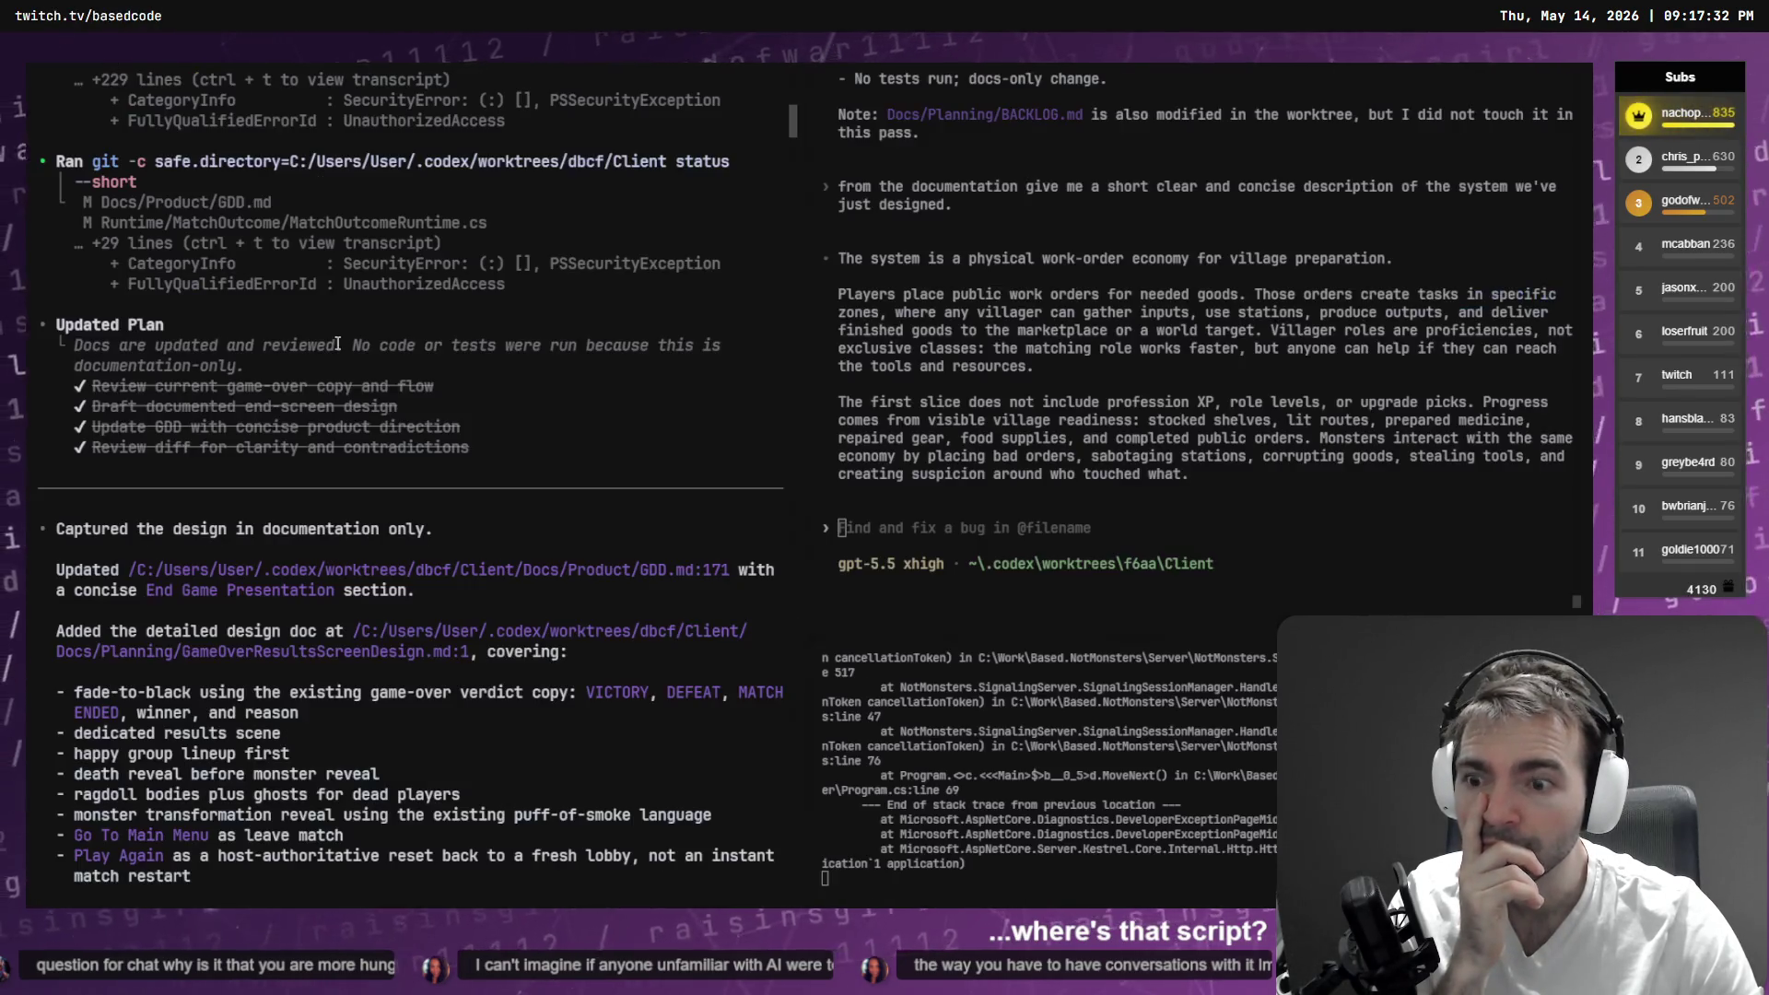
pyautogui.moveTo(793, 147); pyautogui.dragTo(792, 866)
pyautogui.scroll(6, 436, 617)
pyautogui.scroll(5, 436, 616)
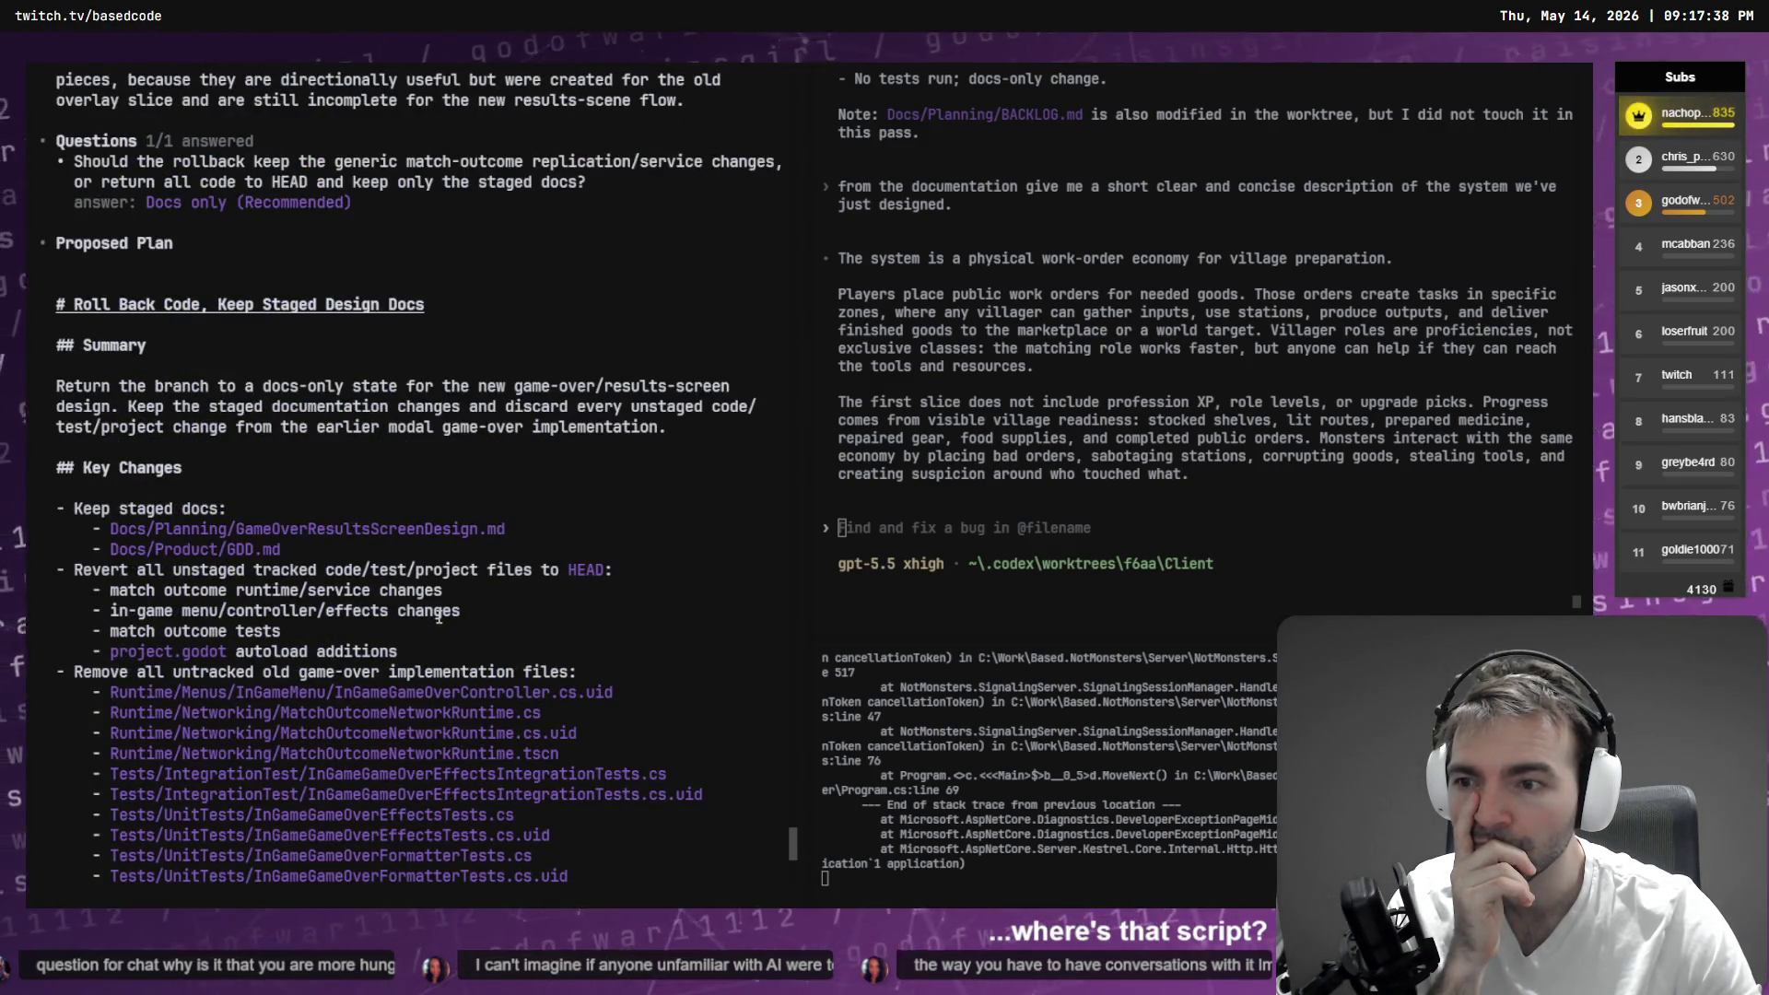
pyautogui.scroll(9, 439, 617)
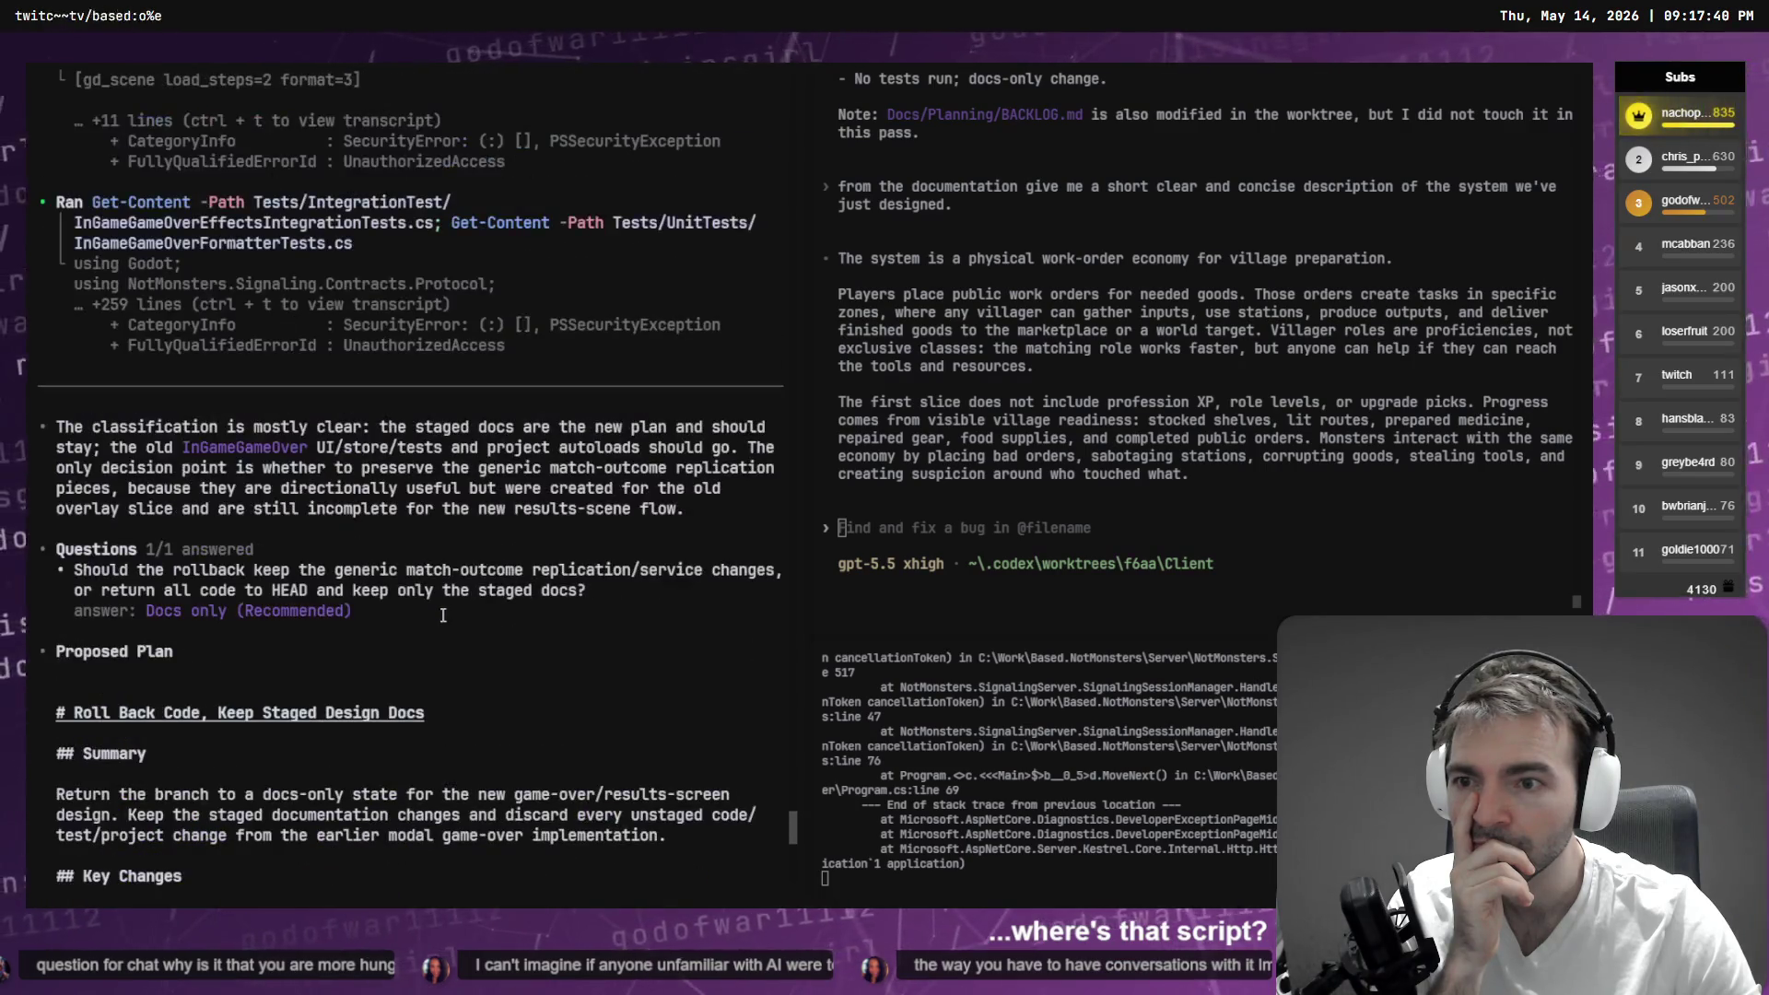
pyautogui.scroll(7, 445, 614)
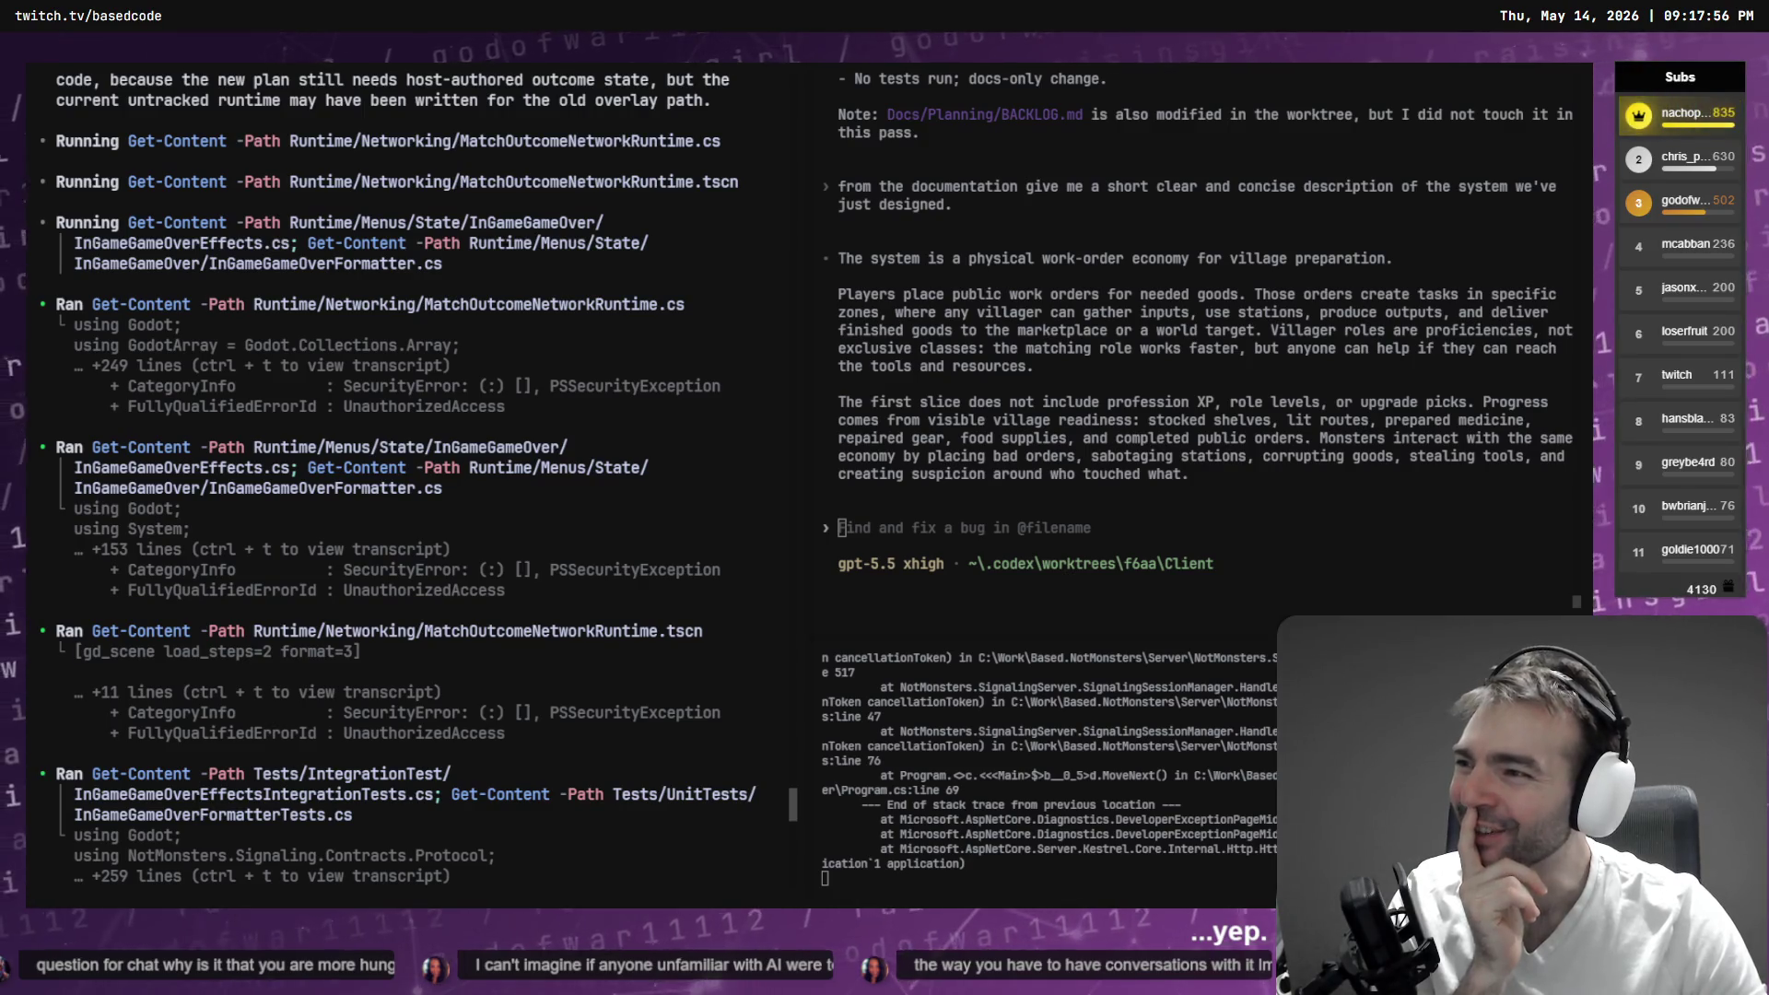
pyautogui.scroll(6, 1198, 323)
pyautogui.scroll(3, 728, 425)
pyautogui.scroll(15, 729, 425)
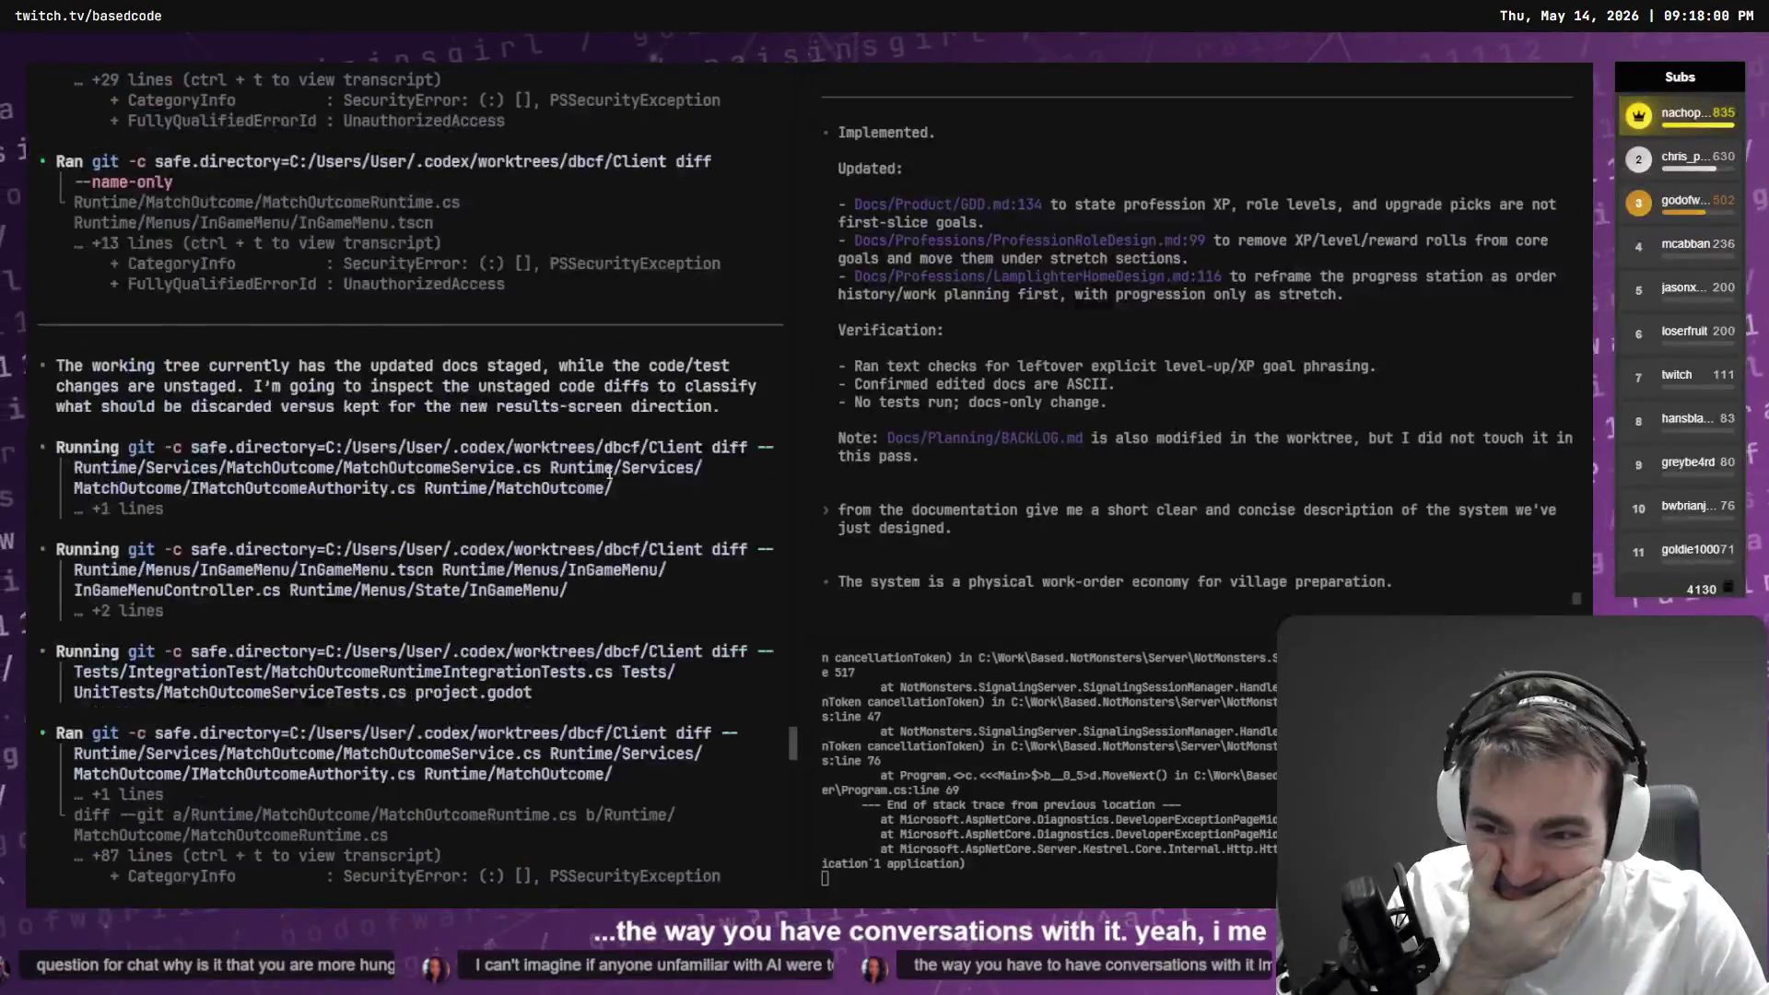
pyautogui.scroll(10, 618, 471)
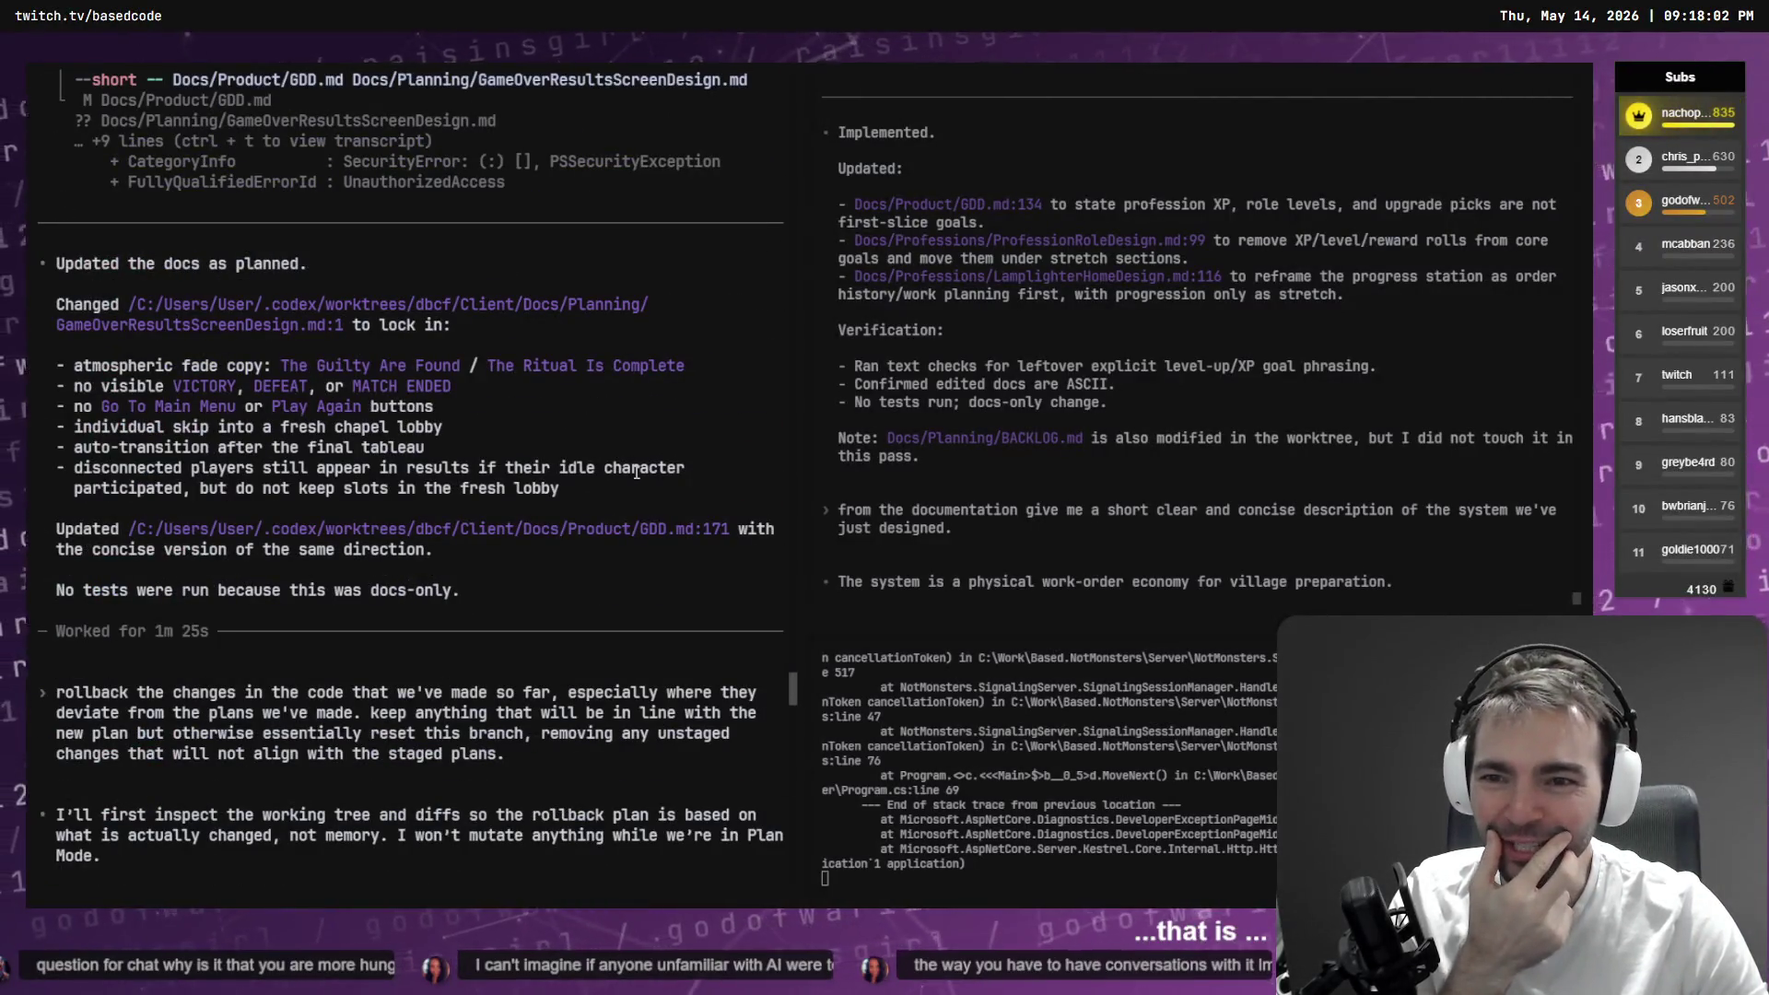
pyautogui.scroll(10, 636, 472)
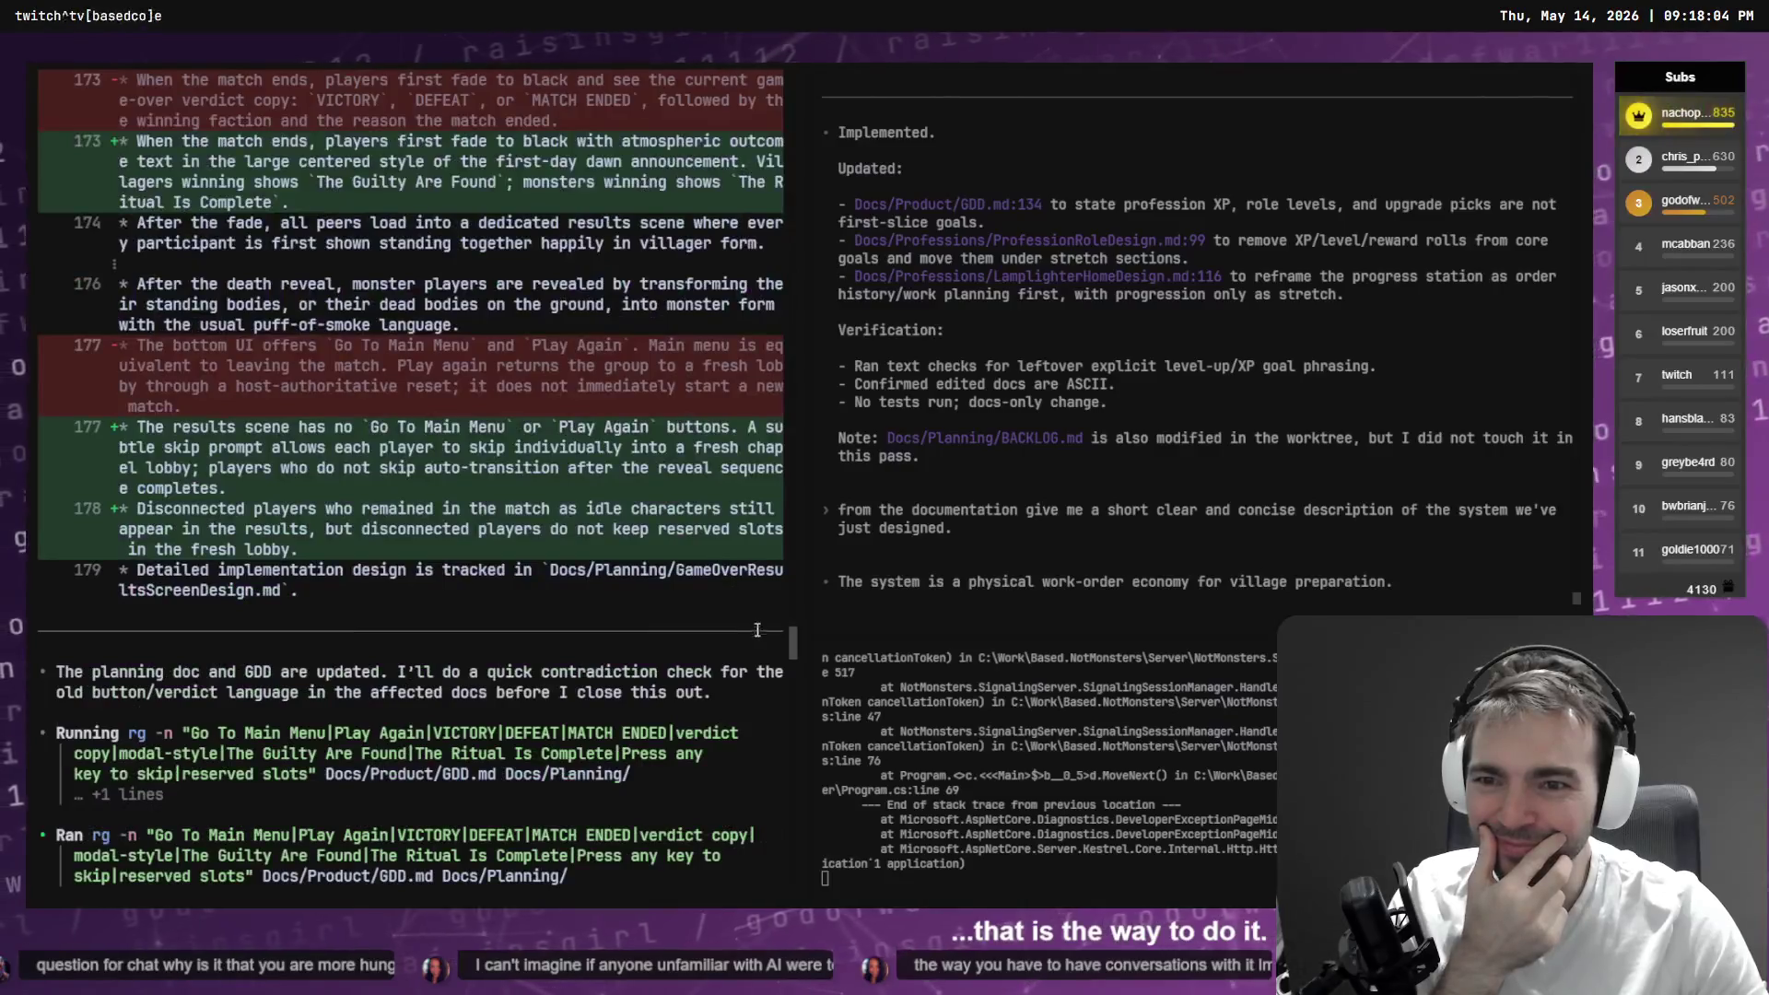
pyautogui.moveTo(785, 656); pyautogui.dragTo(776, 85)
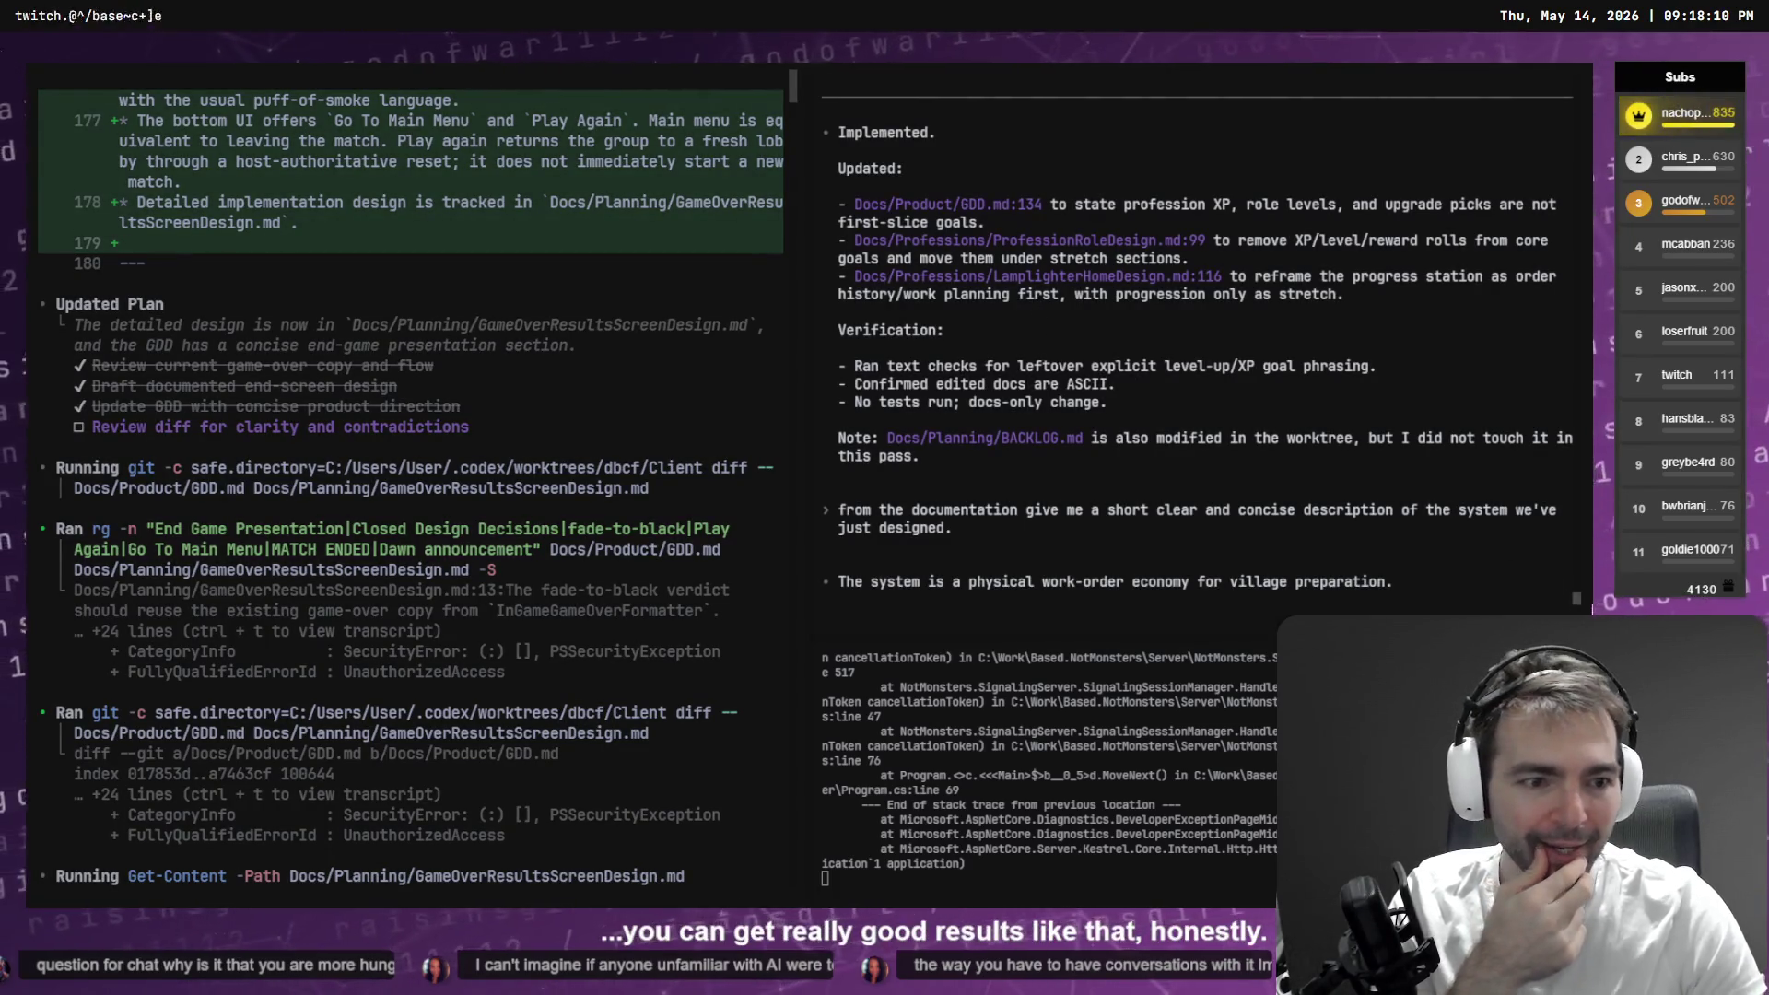
pyautogui.moveTo(1577, 599)
pyautogui.mouseDown()
pyautogui.moveTo(1530, 59)
pyautogui.moveTo(1532, 599)
pyautogui.mouseUp()
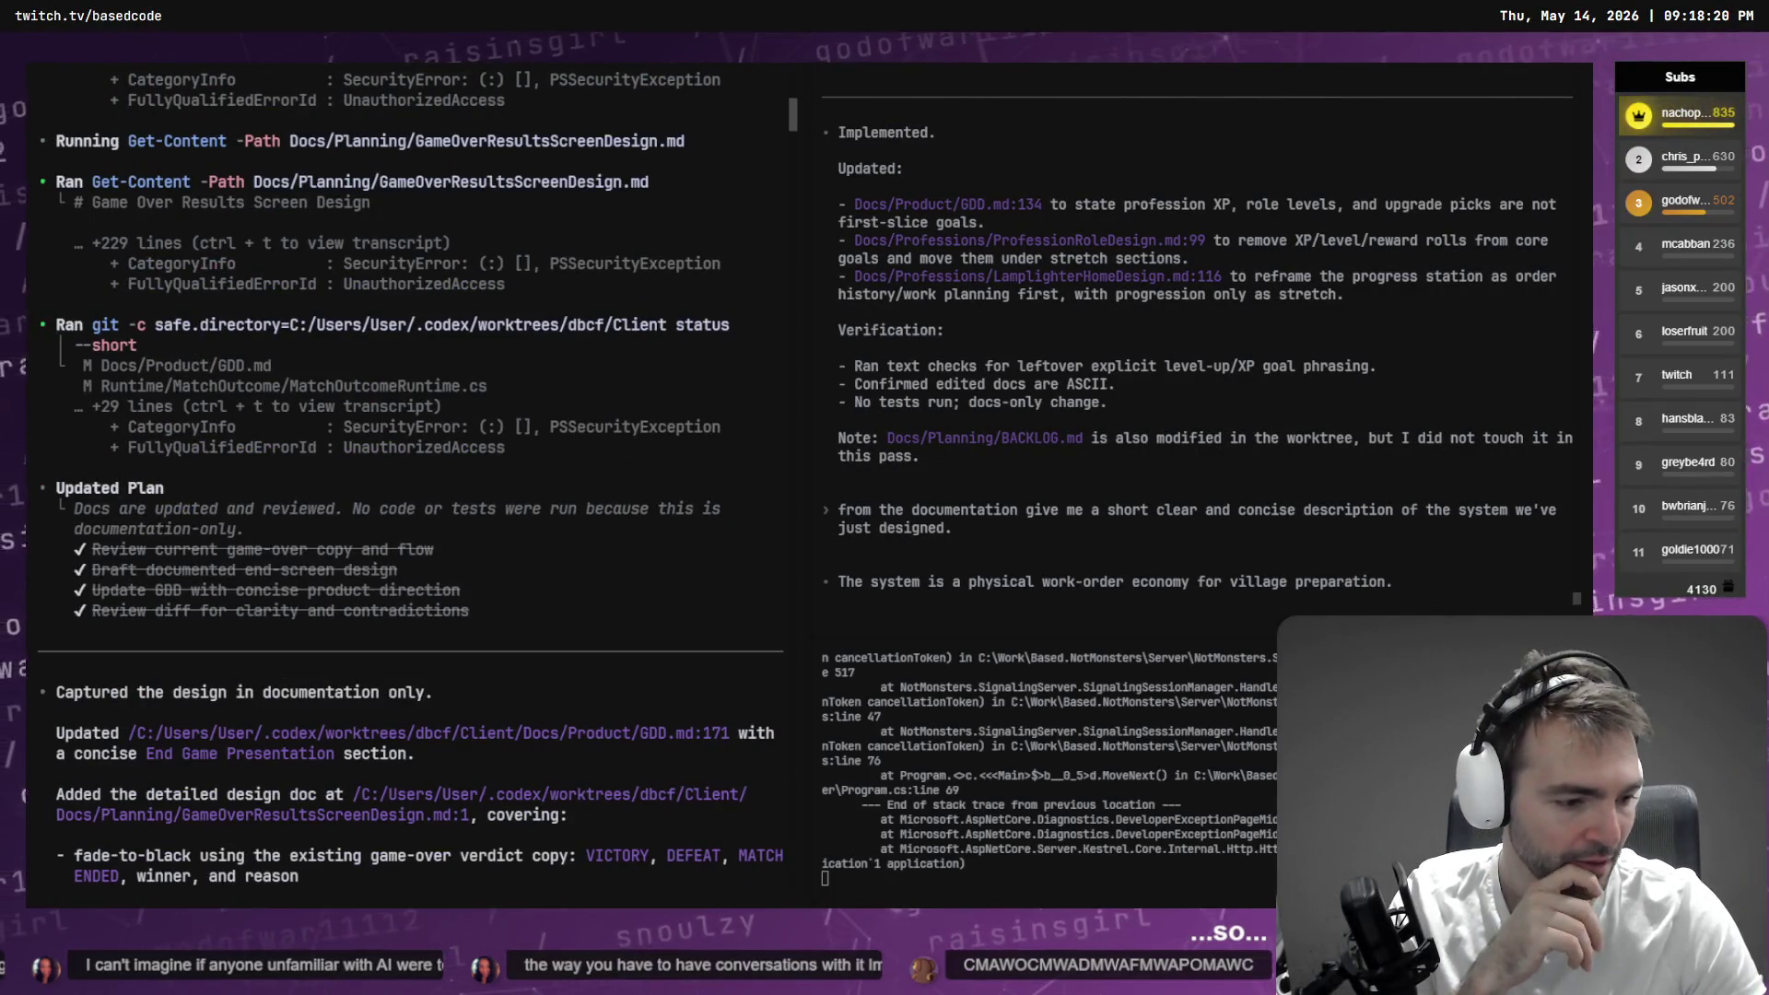
pyautogui.hotkey('alt', 'Tab')
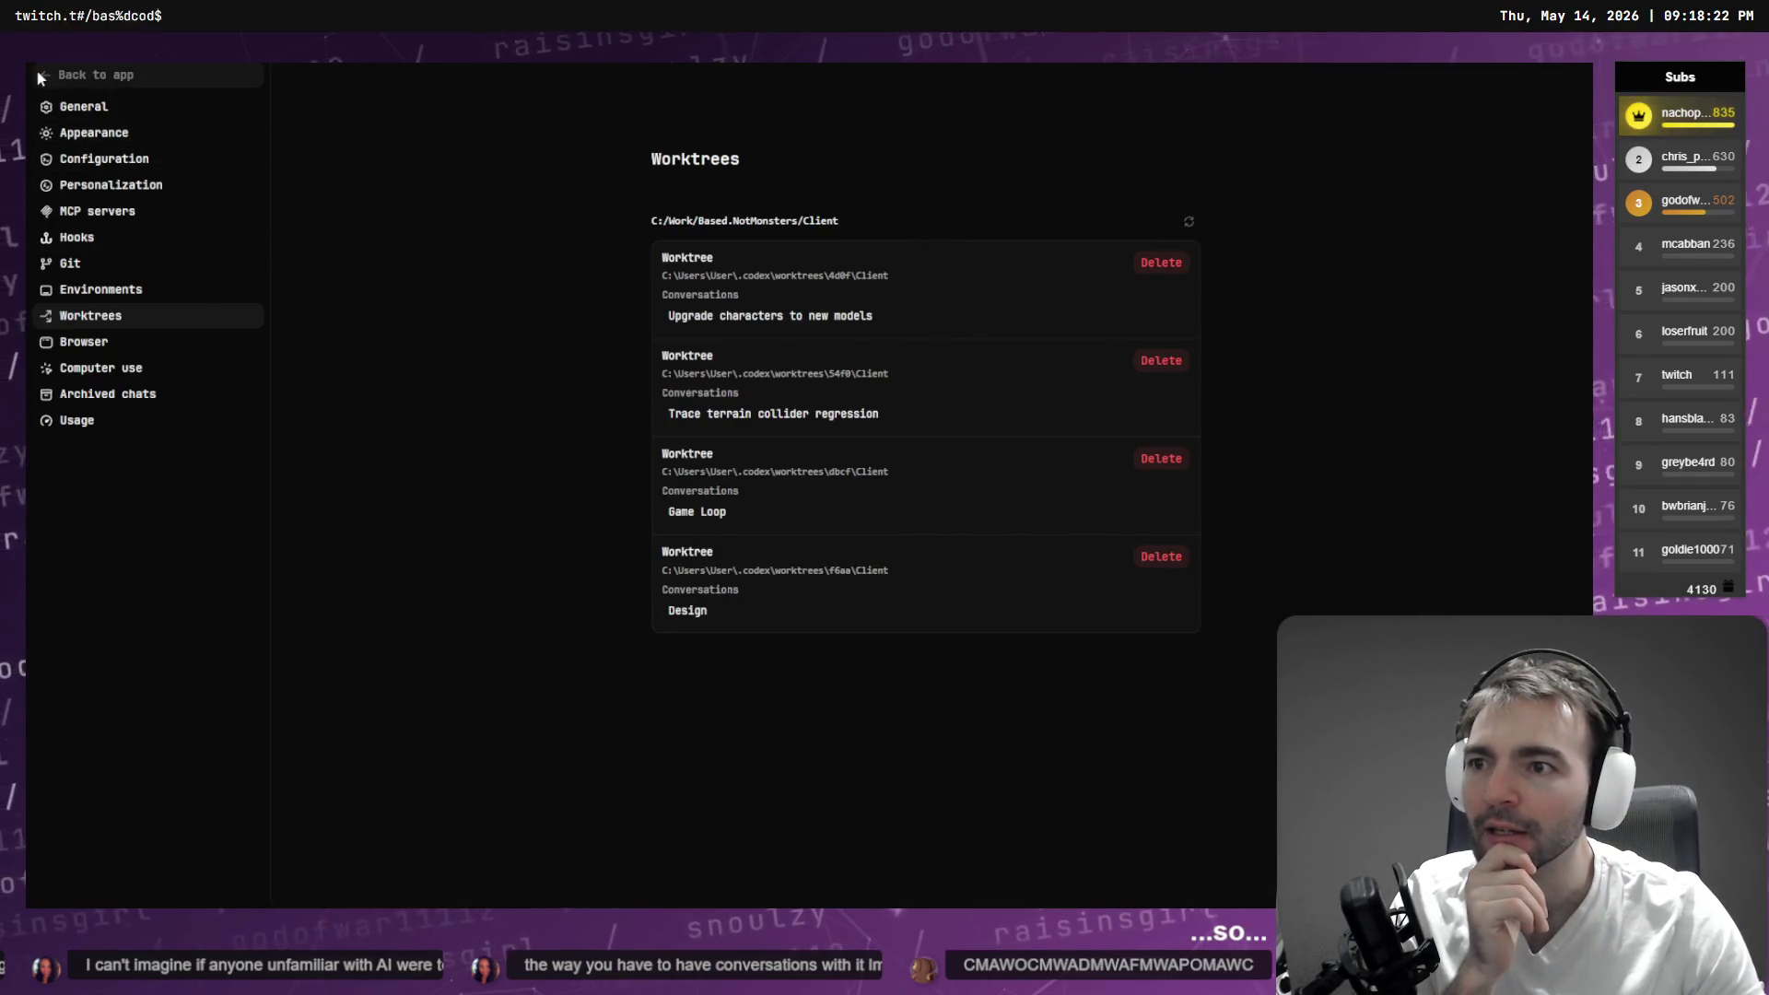
# - Leave Settings and browse the chat list in the sidebar
pyautogui.click(92, 75)
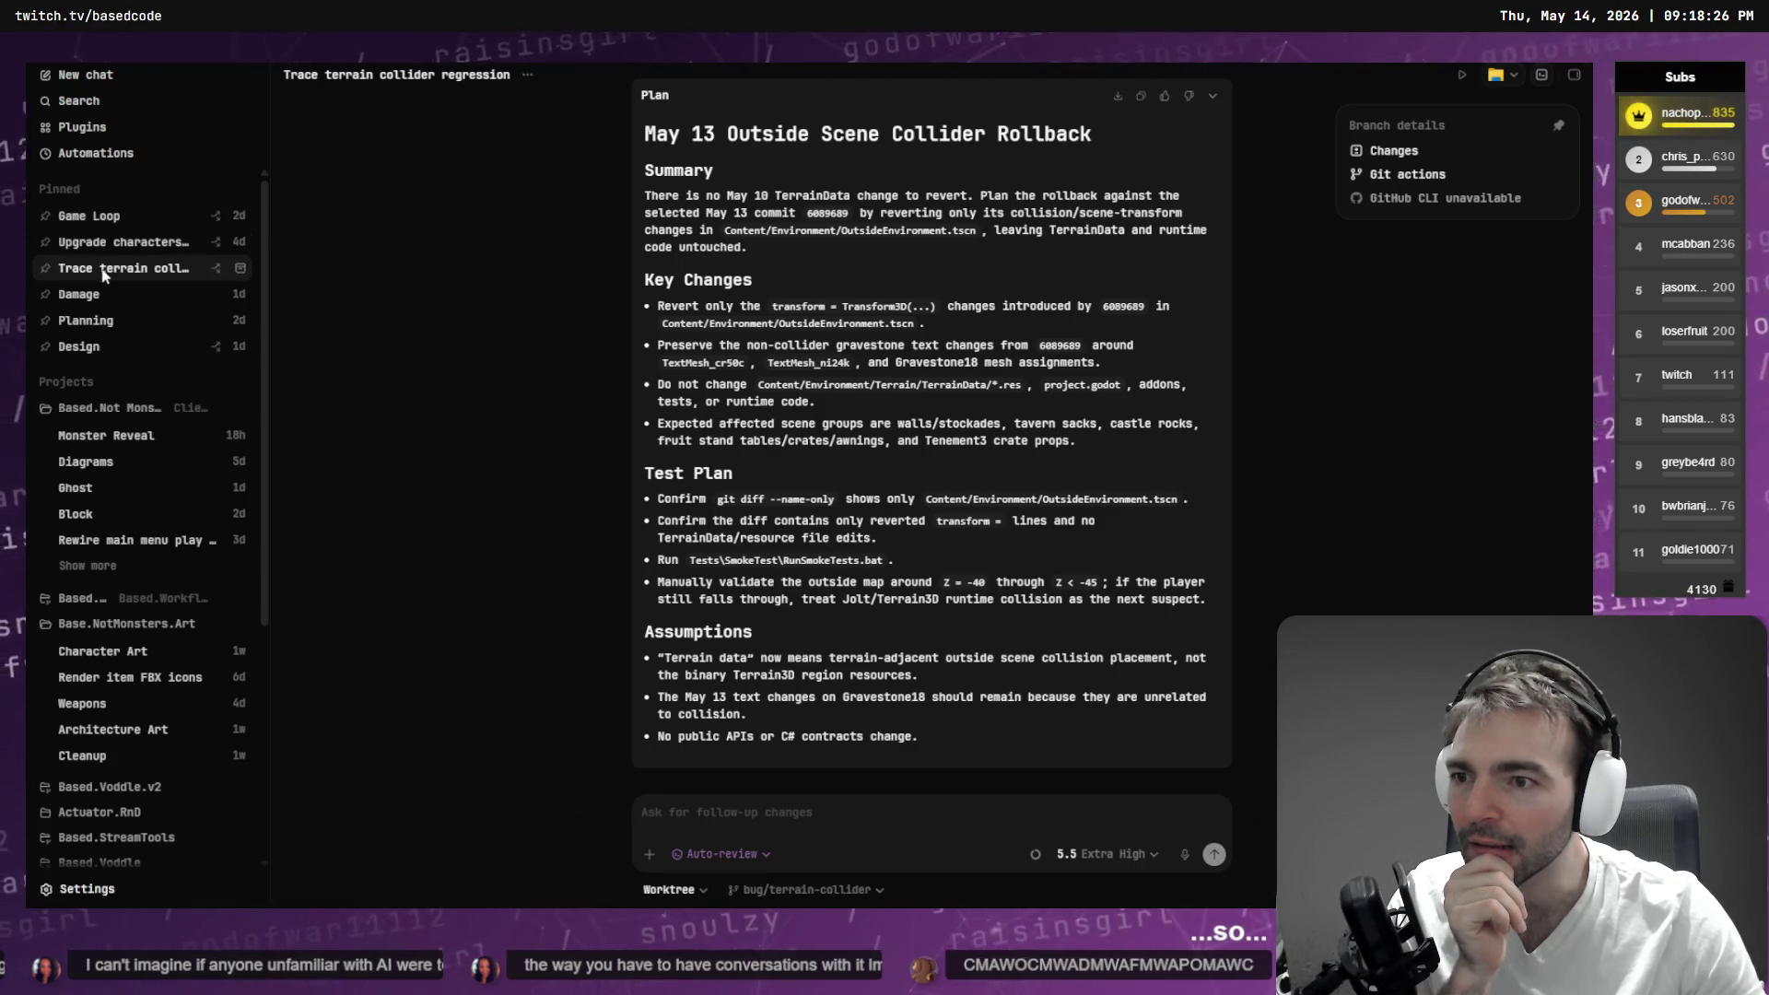
pyautogui.moveTo(105, 275)
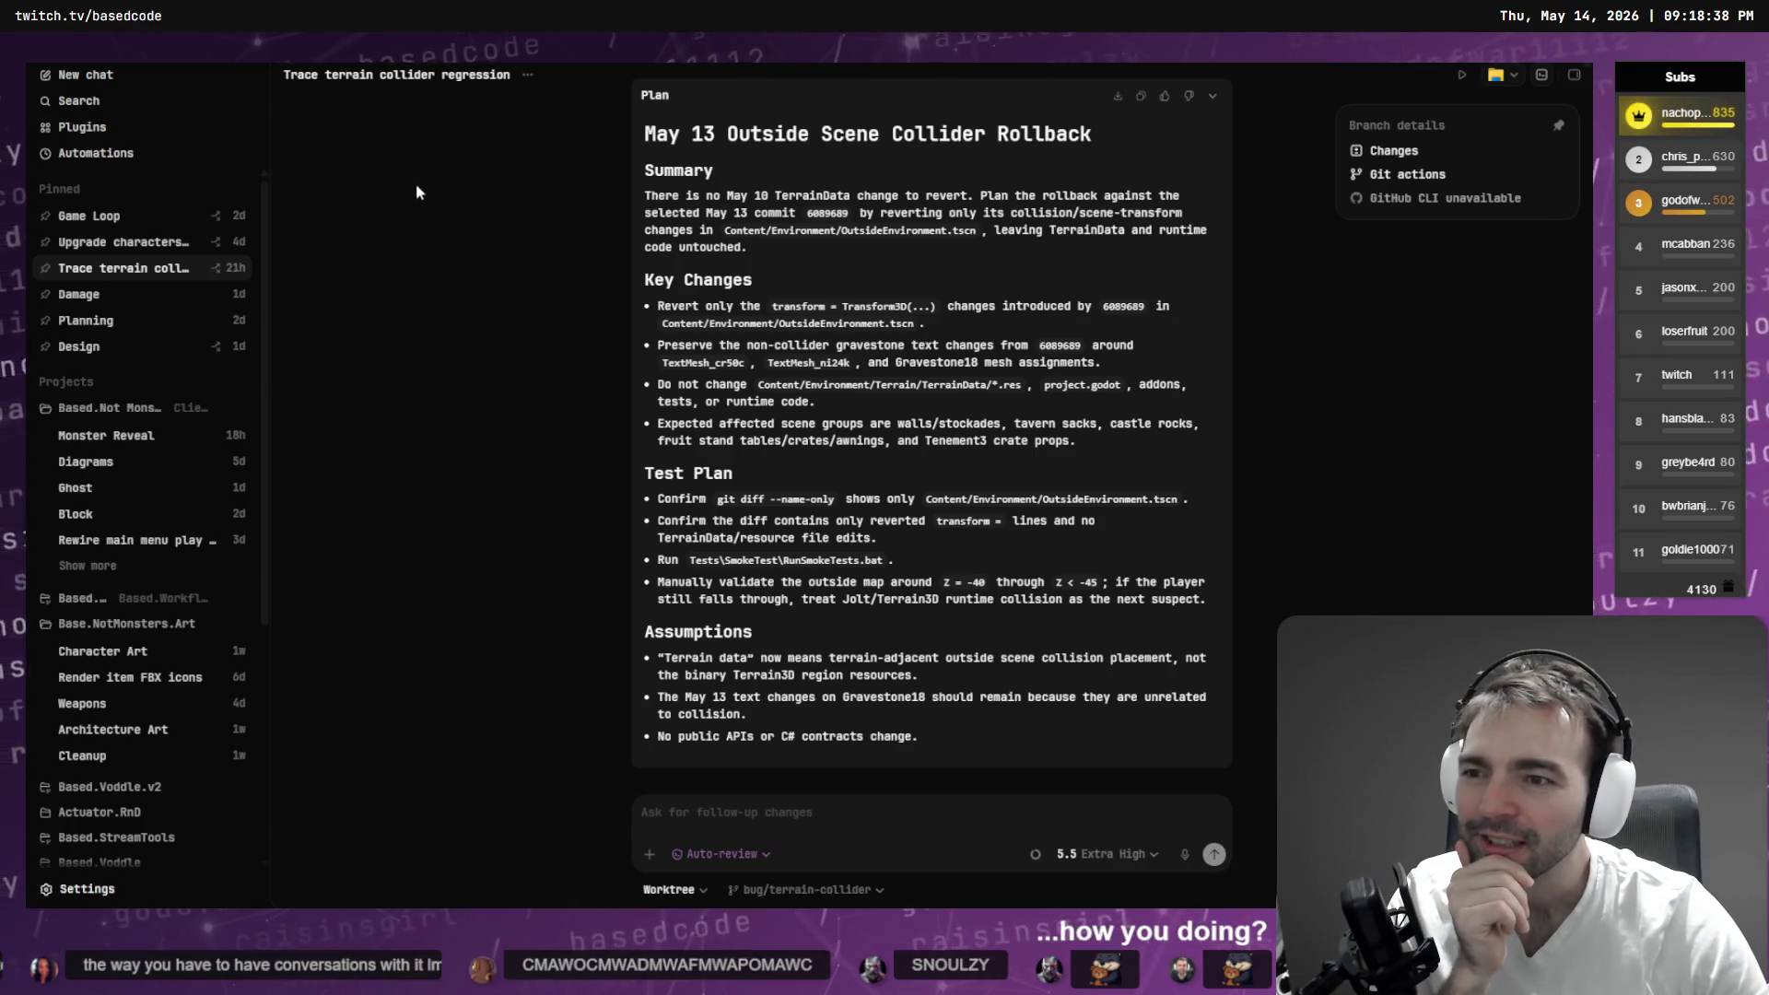
pyautogui.scroll(5, 916, 391)
pyautogui.scroll(2, 915, 391)
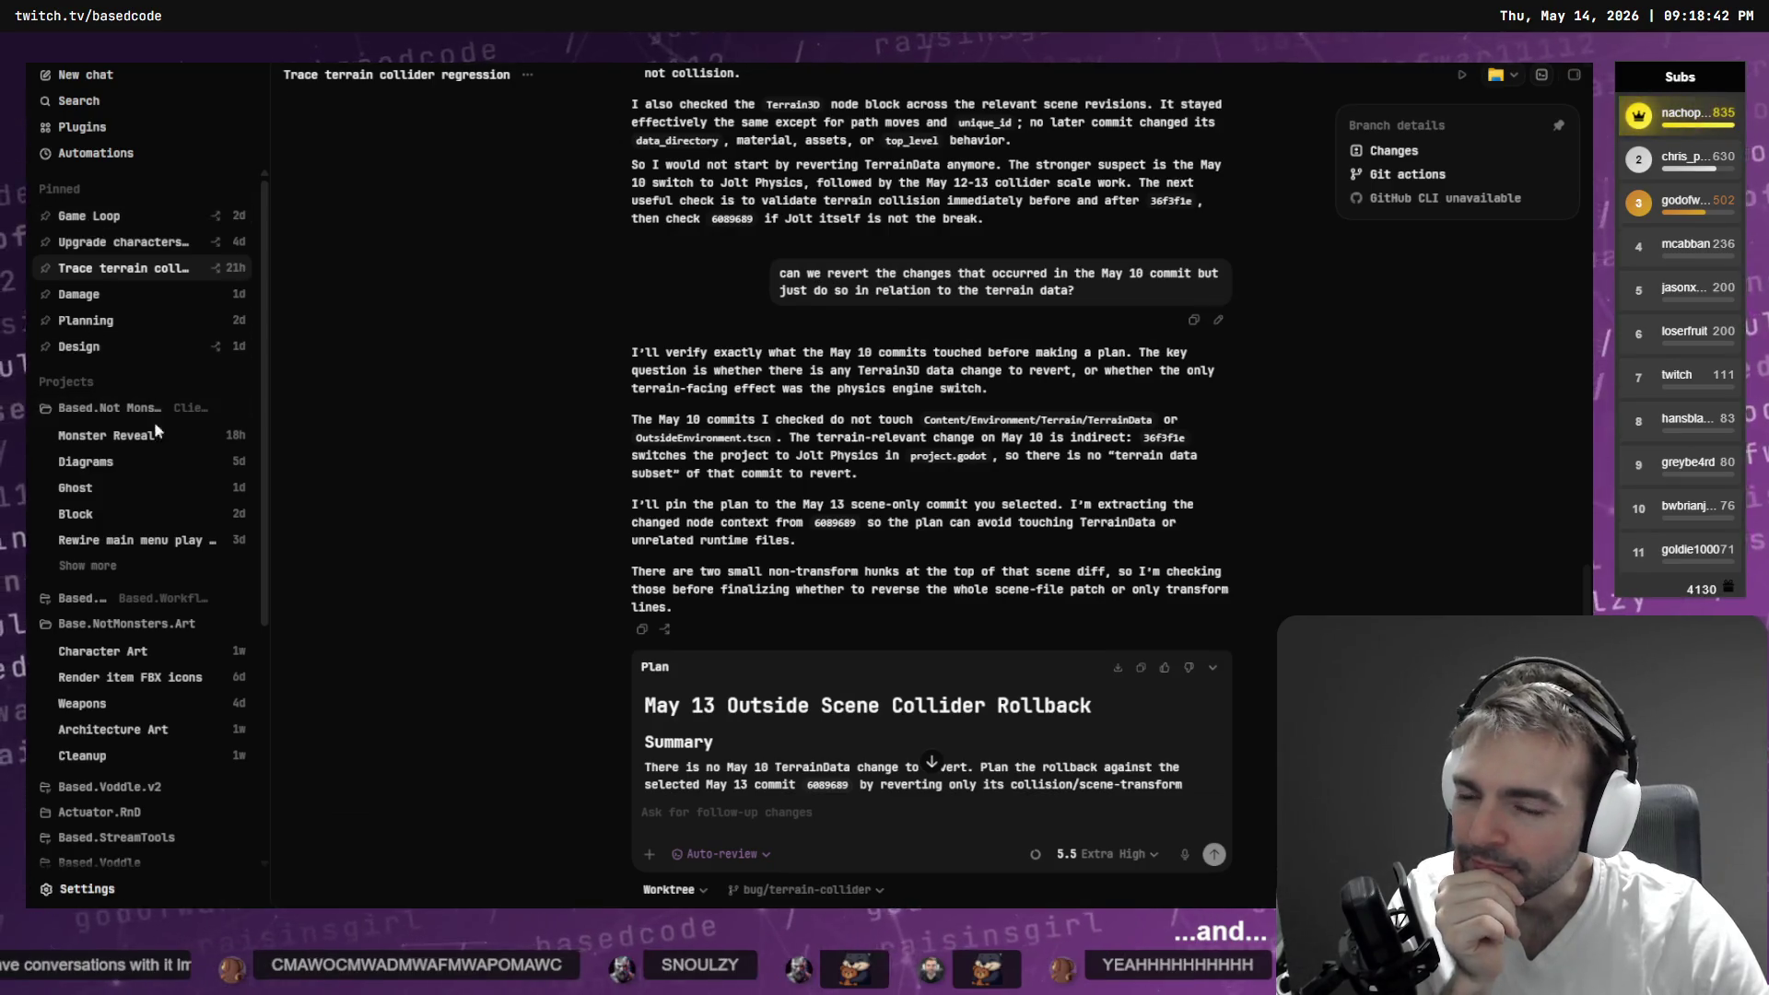
pyautogui.scroll(-2, 141, 428)
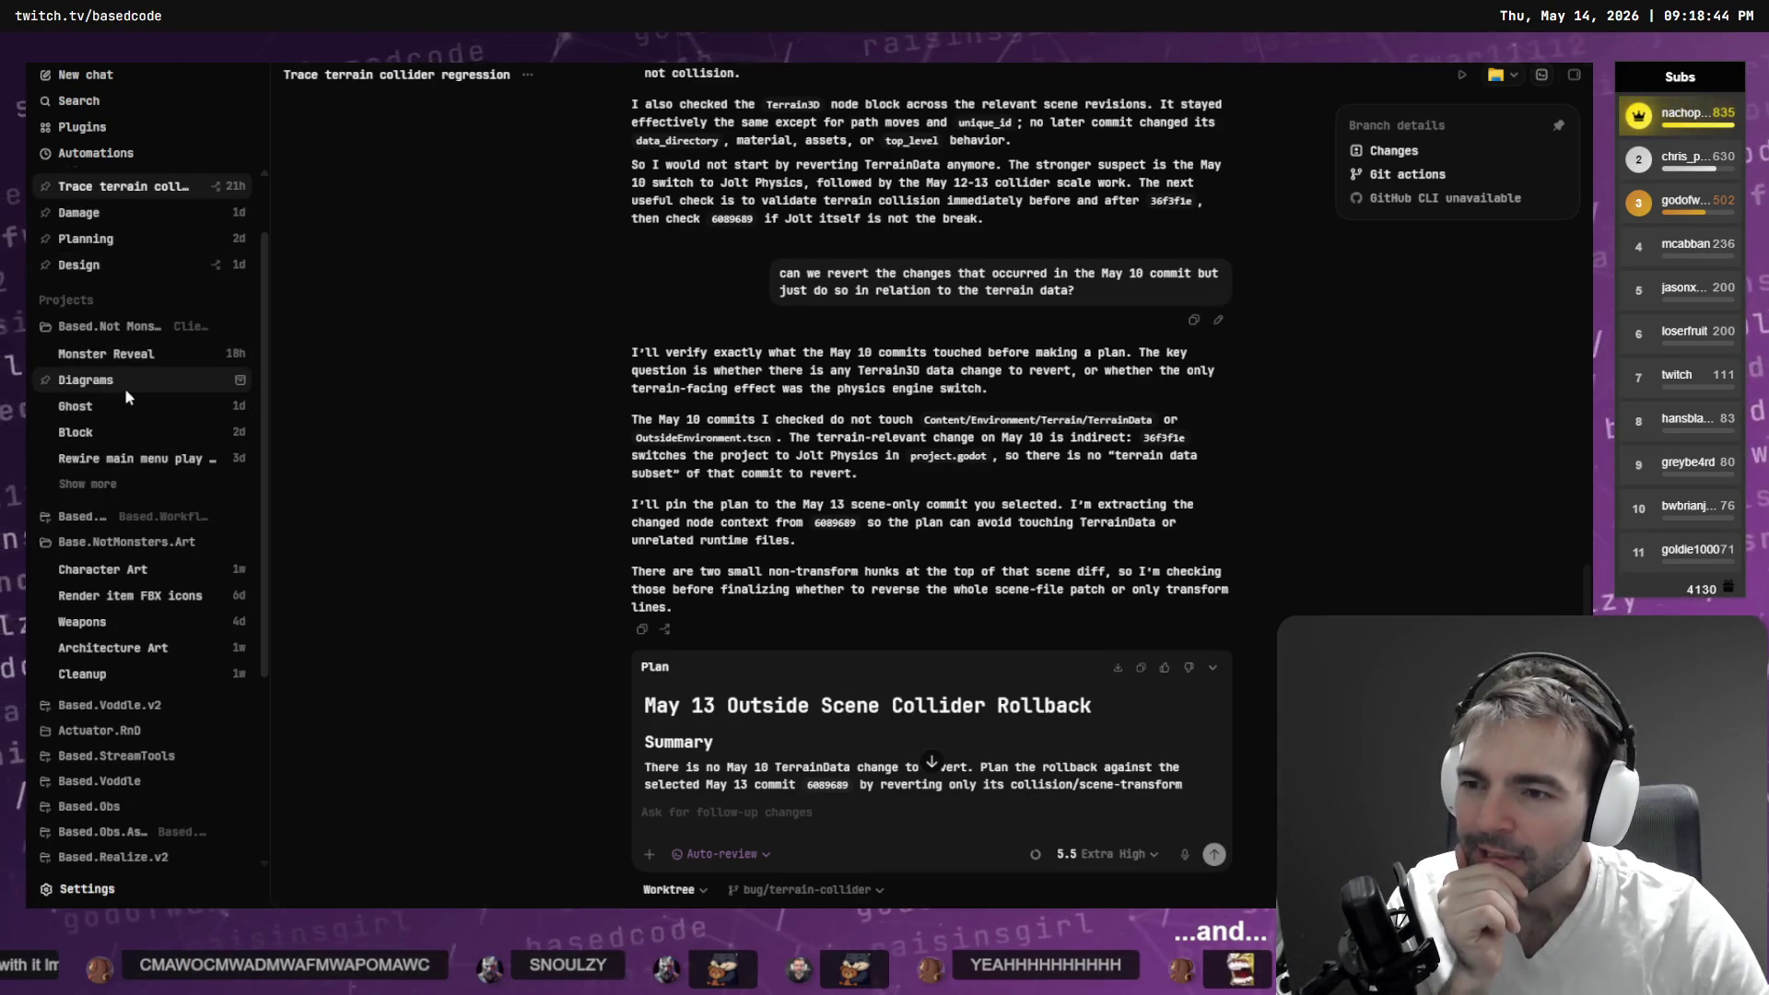
pyautogui.moveTo(126, 390)
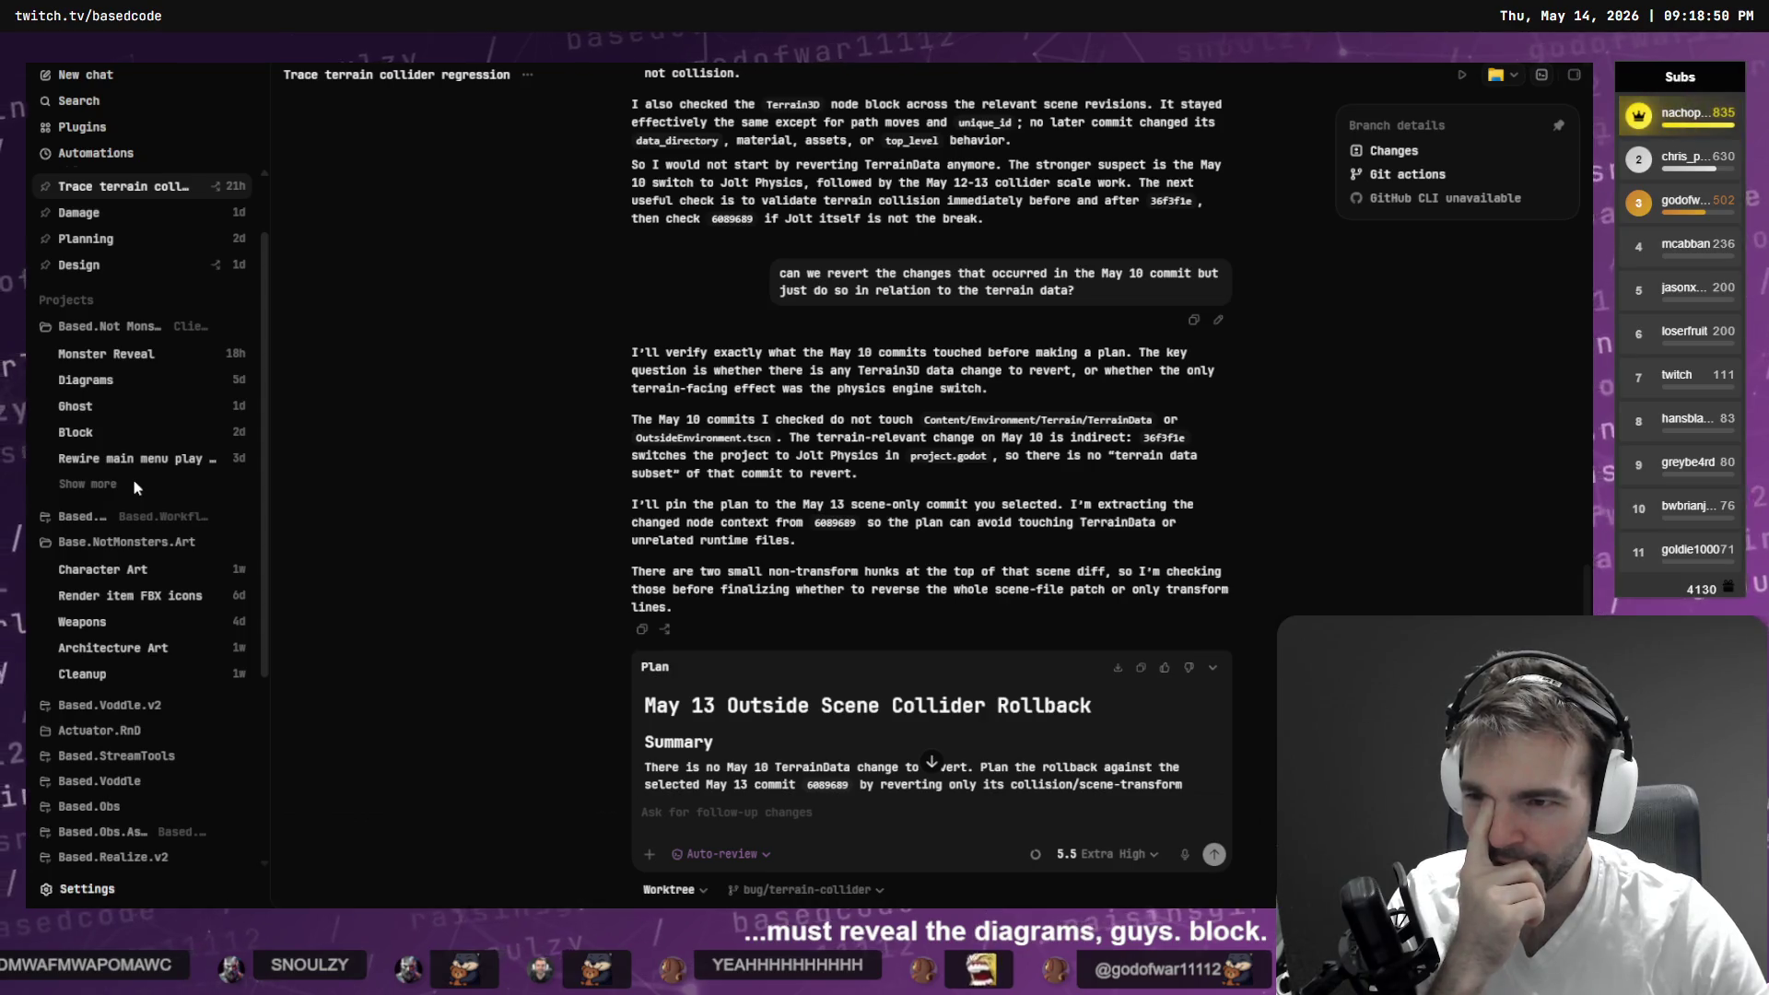
pyautogui.scroll(2, 133, 281)
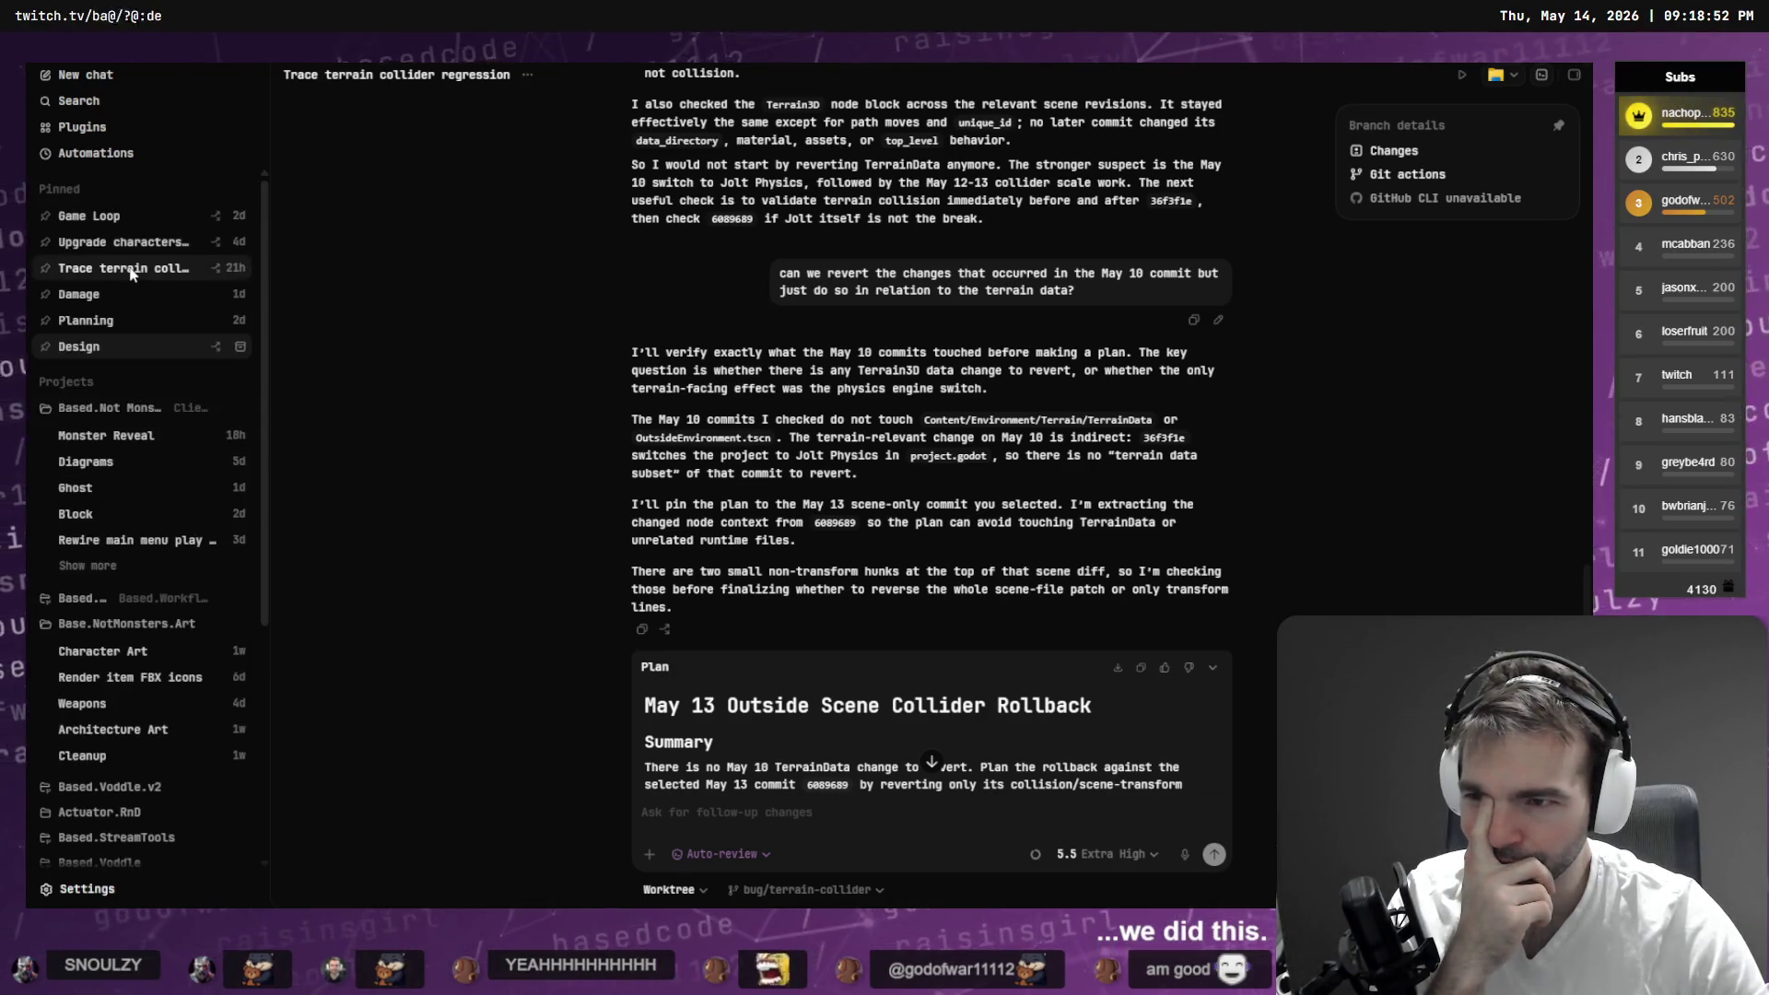
# - Open the Game Loop chat and find its Codex Worktree Junction Manager plan
pyautogui.click(88, 215)
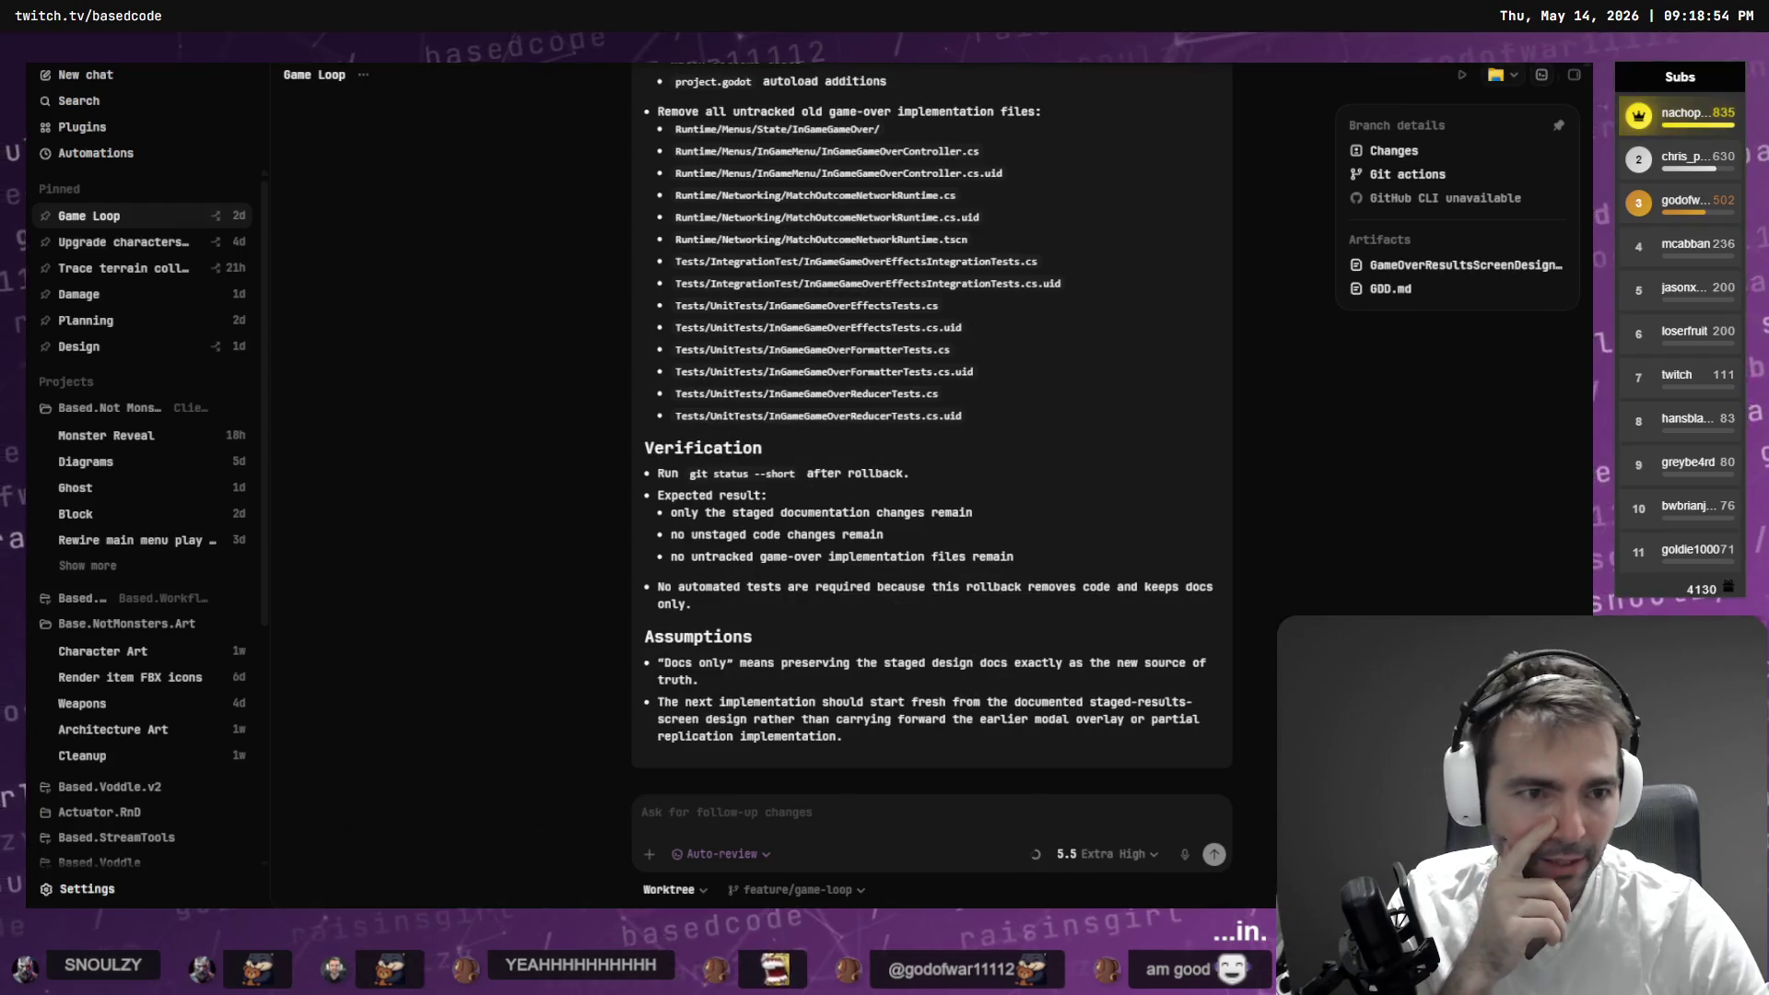
pyautogui.scroll(-15, 1113, 448)
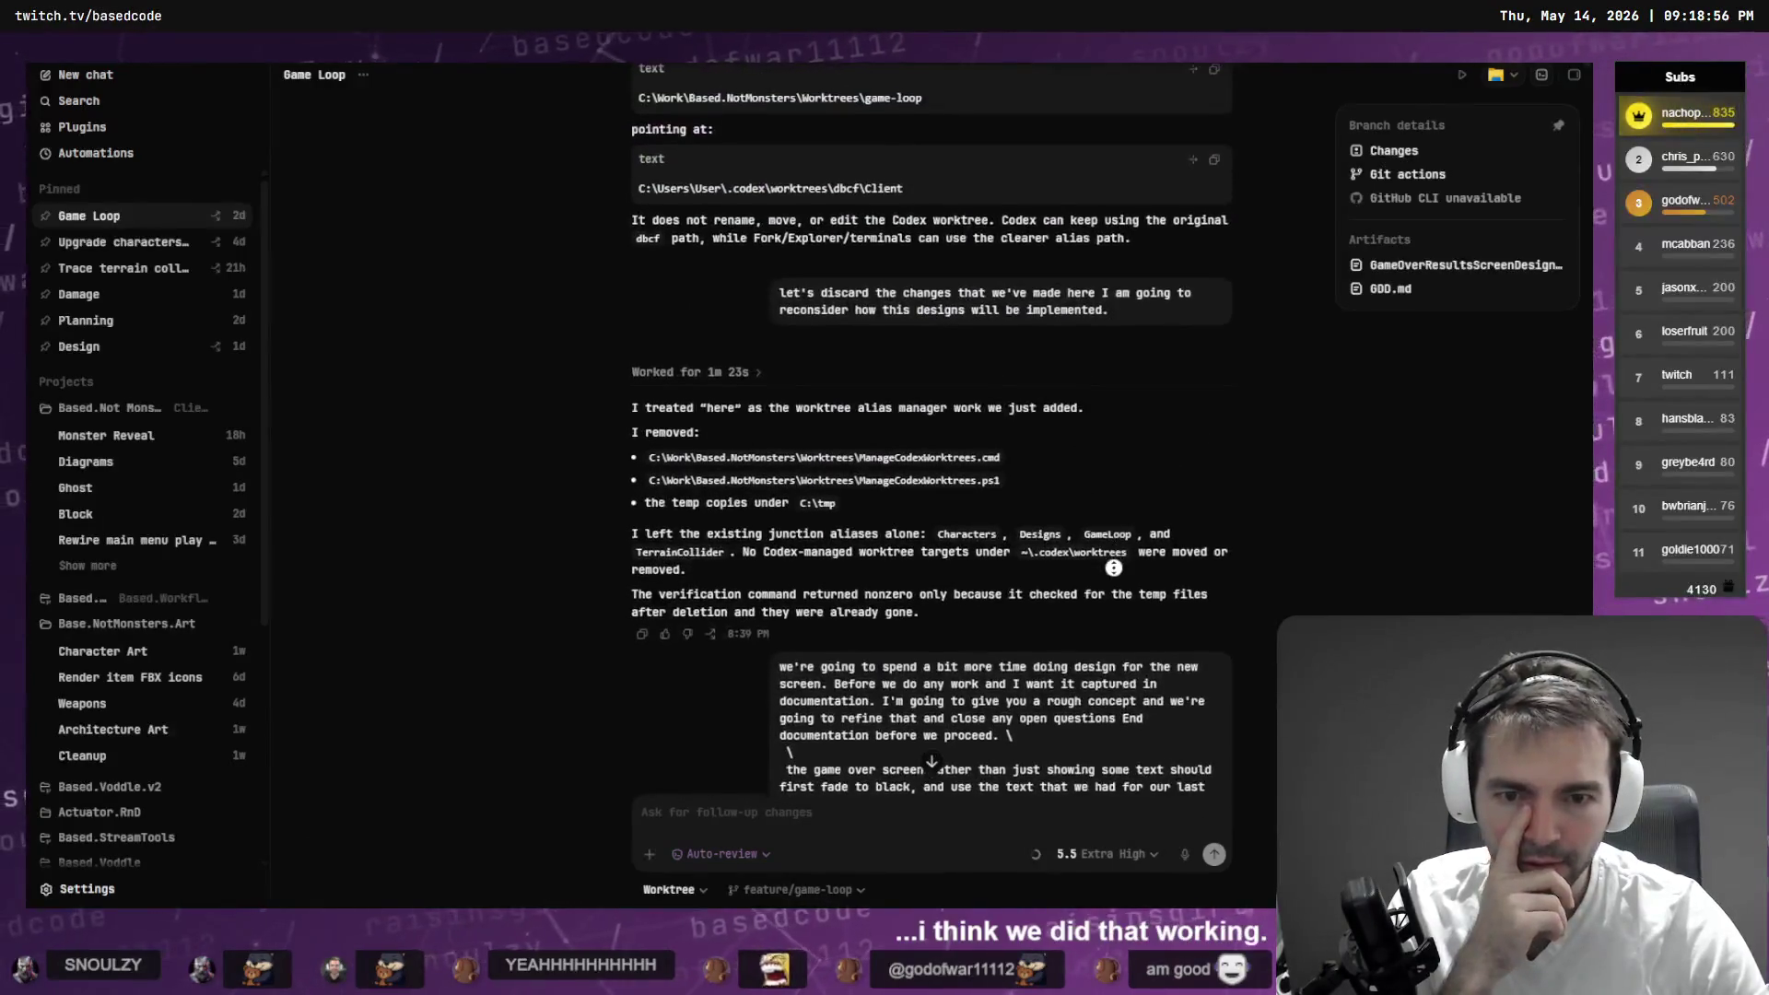
pyautogui.scroll(10, 1070, 499)
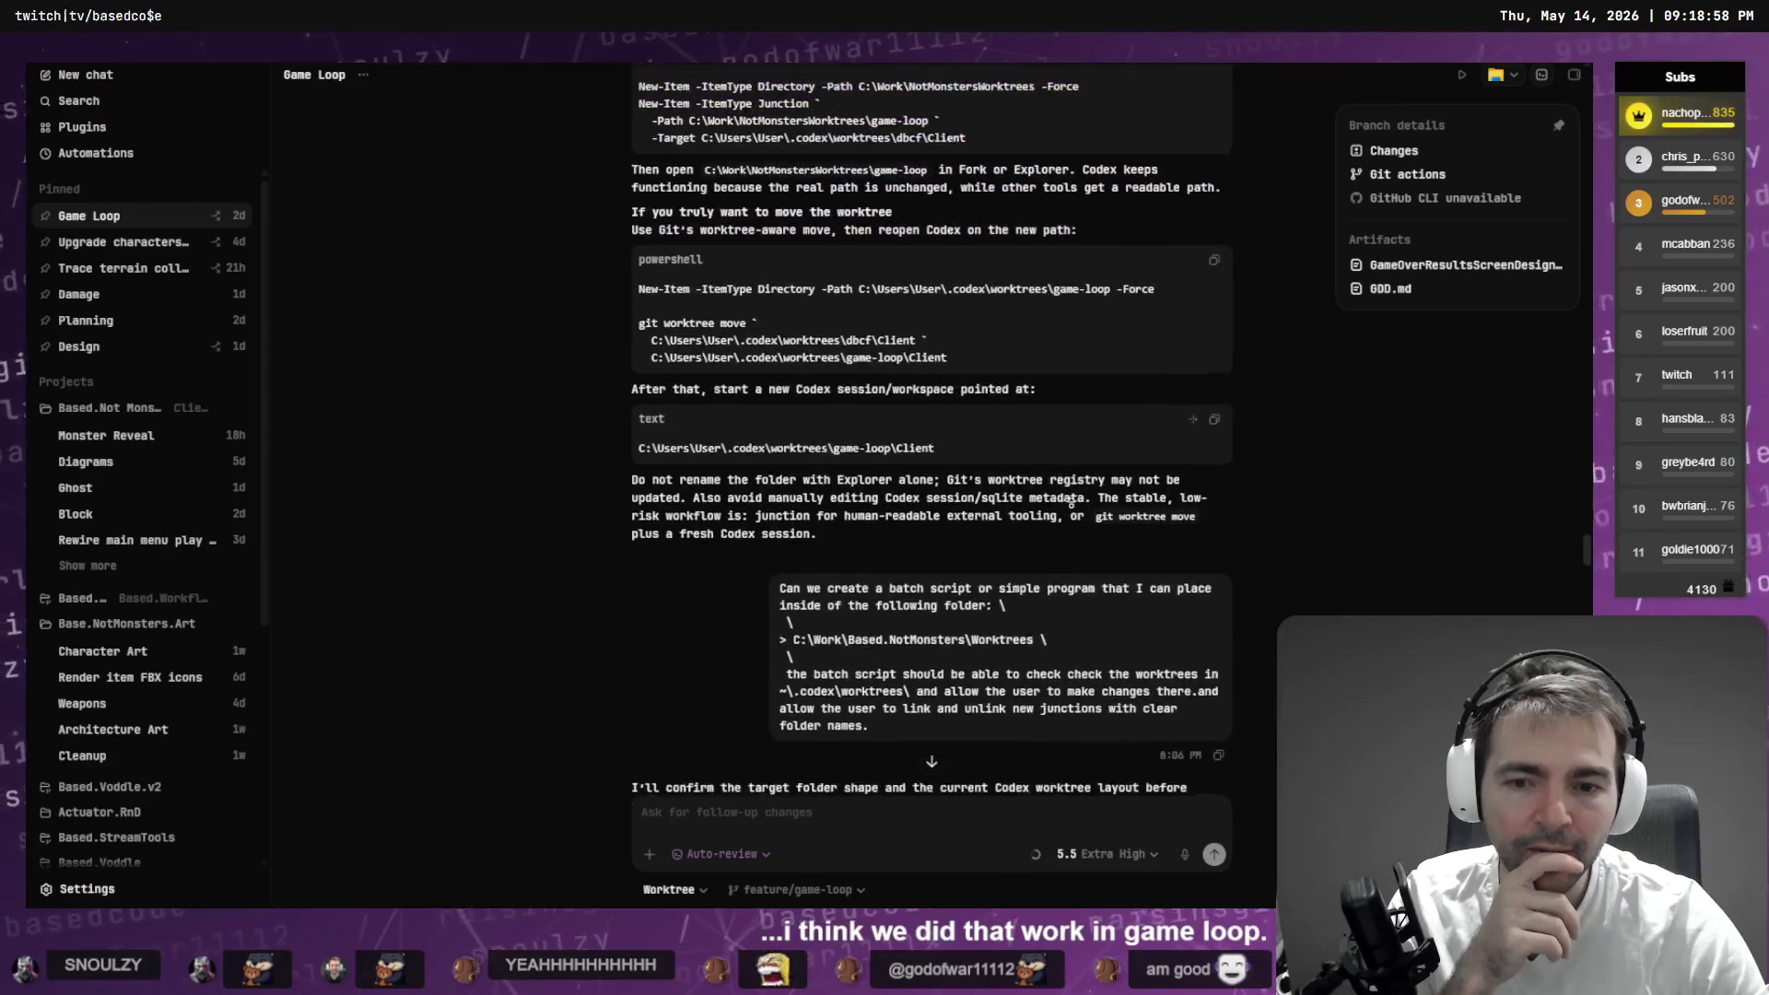
pyautogui.scroll(-6, 1095, 691)
pyautogui.scroll(-8, 1095, 691)
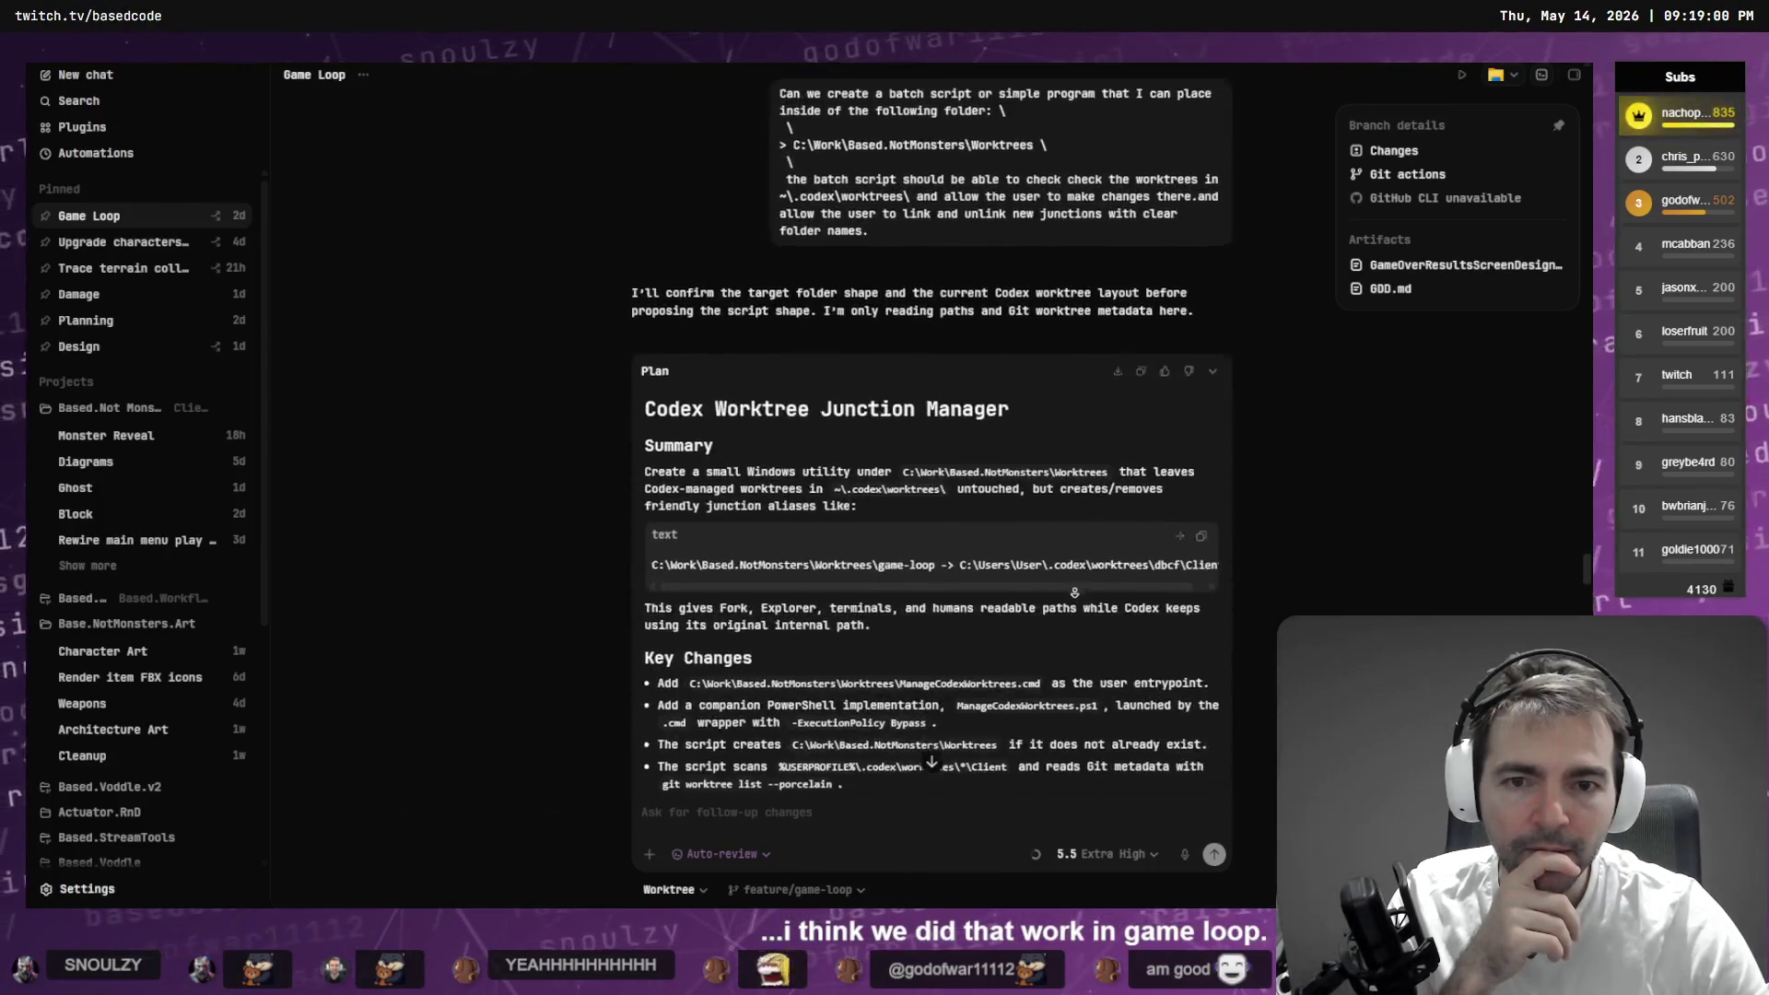
pyautogui.scroll(-1, 1073, 599)
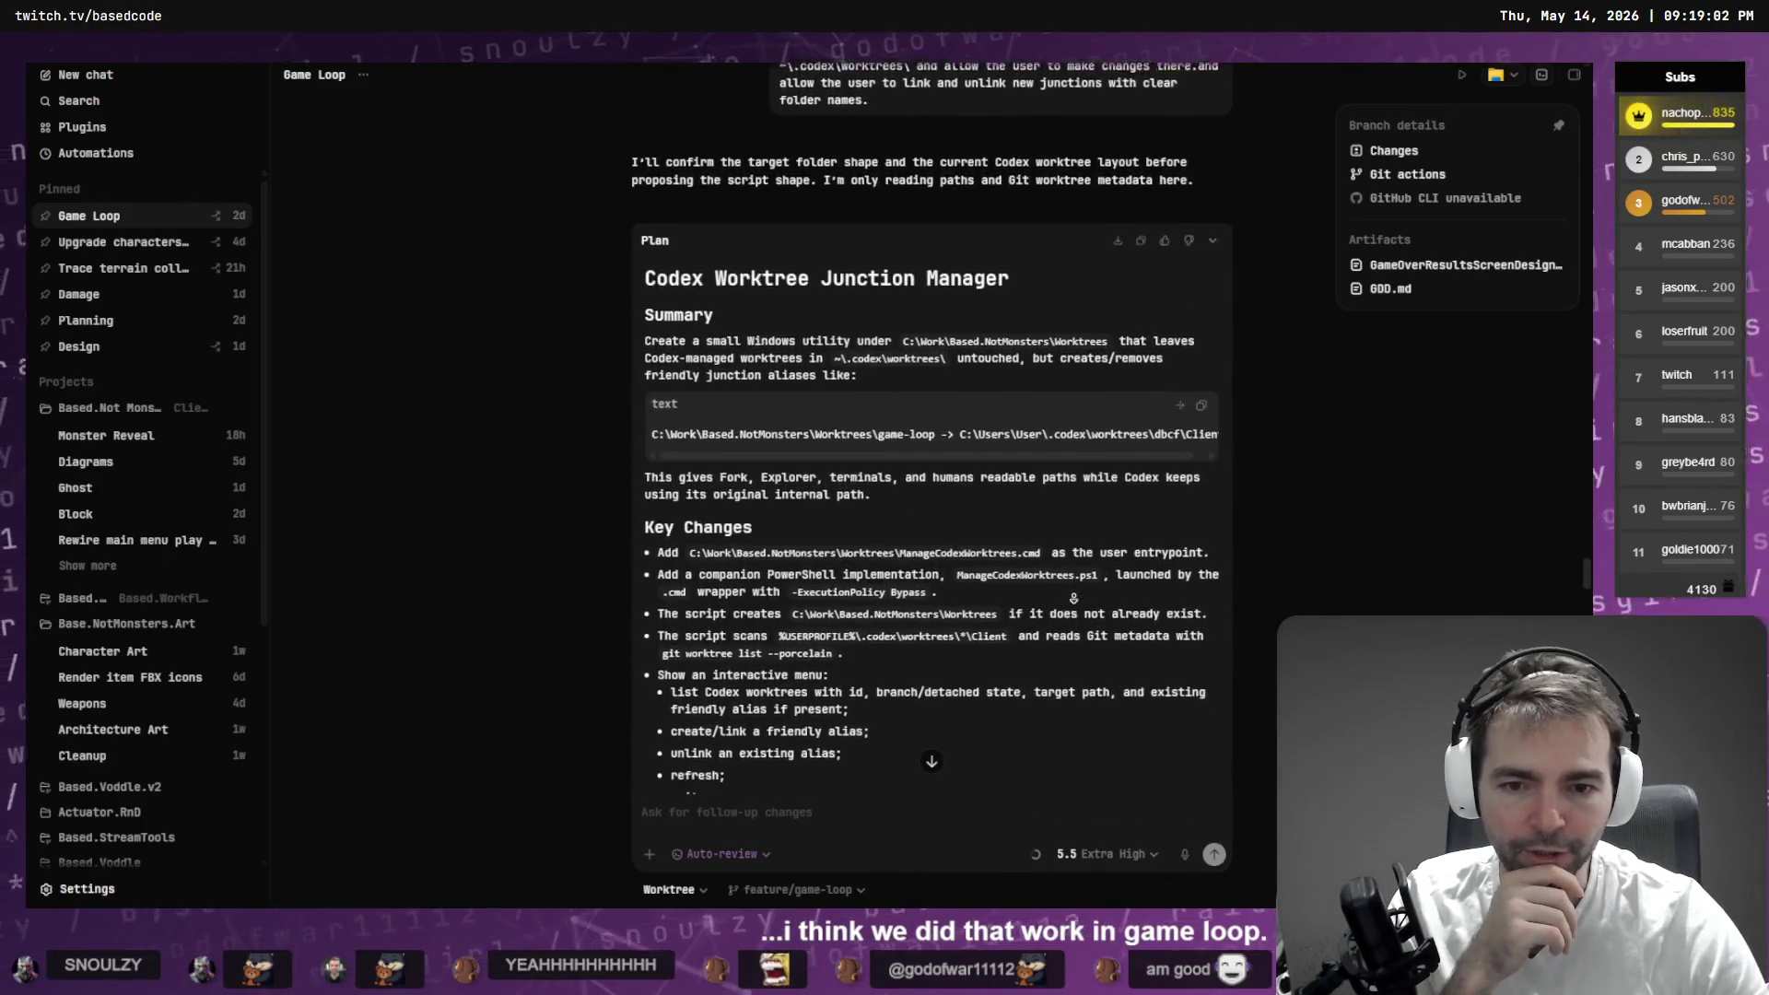
pyautogui.scroll(-15, 786, 550)
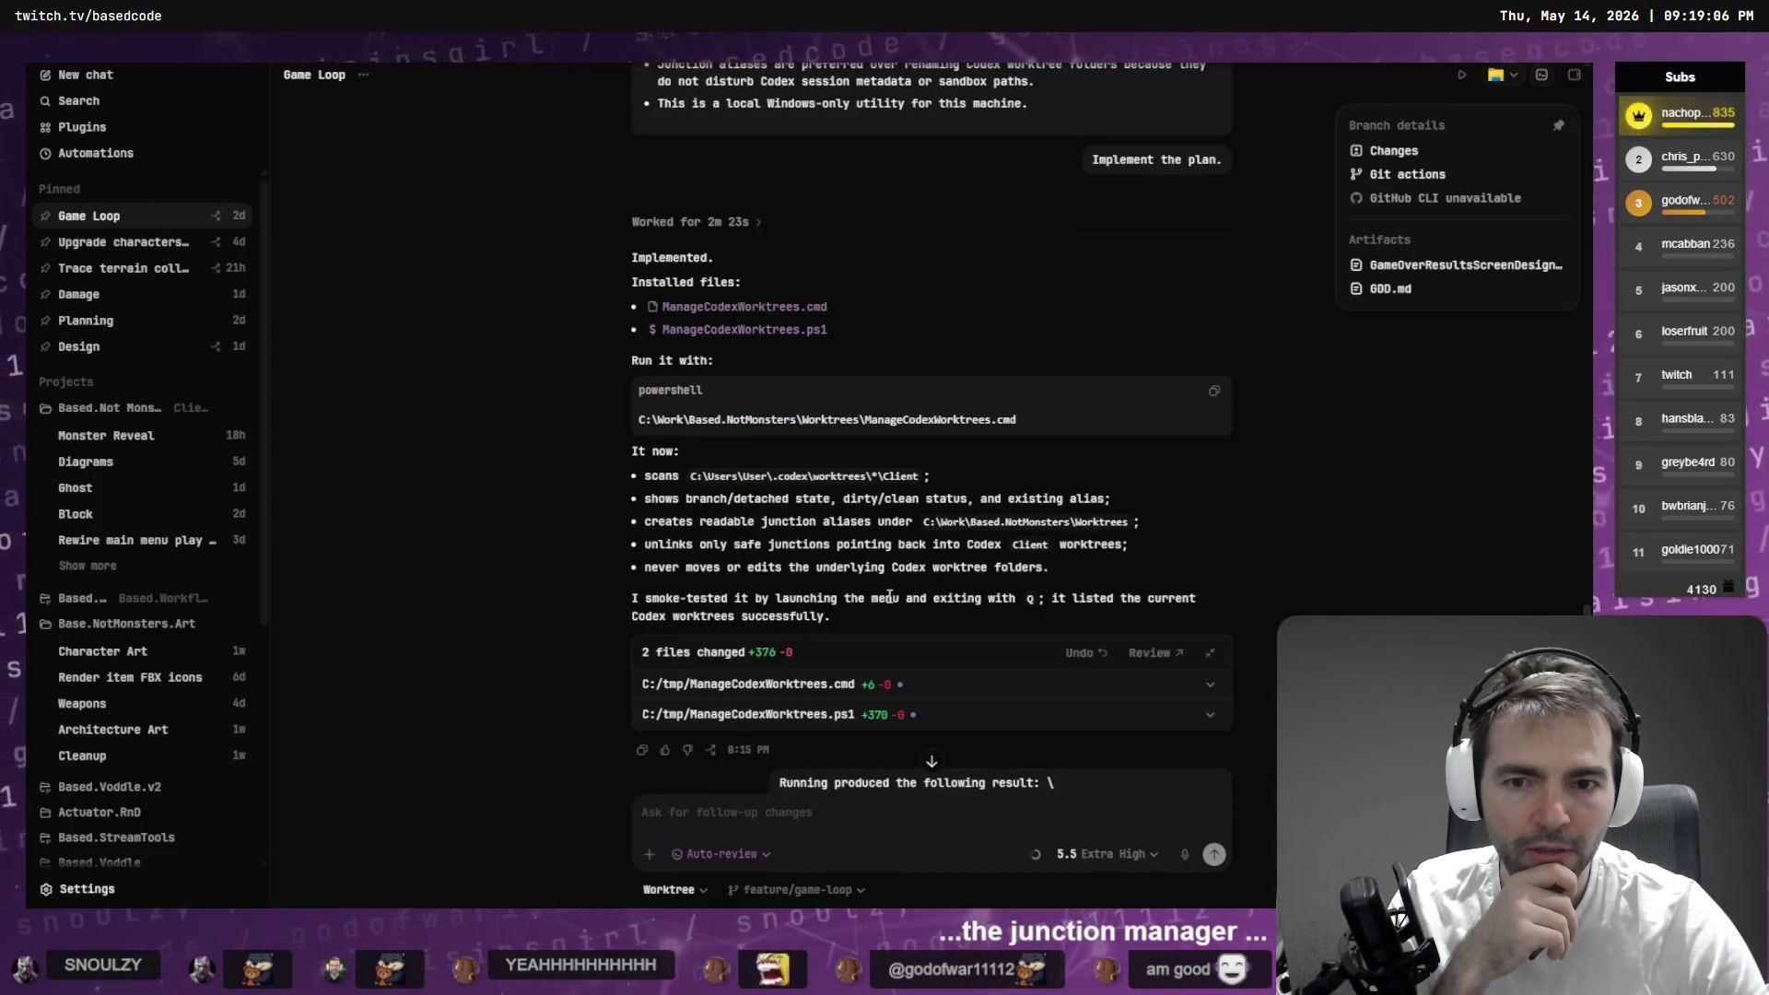
pyautogui.scroll(-8, 890, 598)
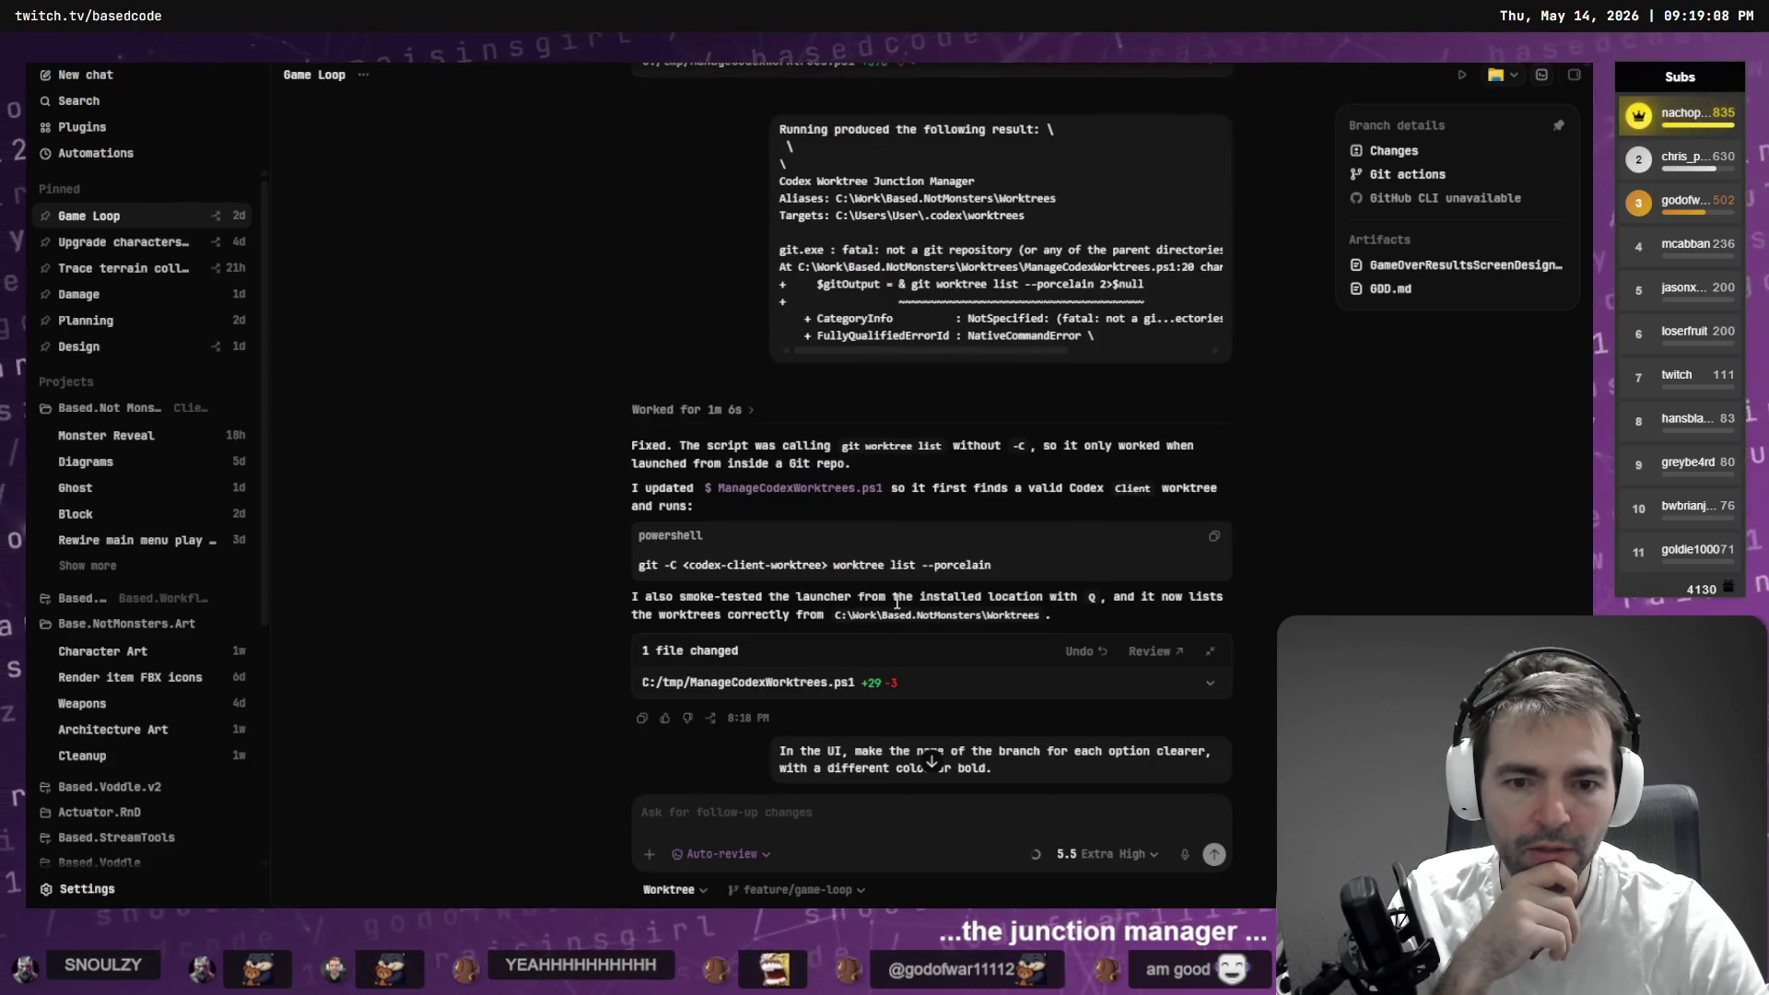
pyautogui.scroll(6, 903, 572)
pyautogui.scroll(-1, 926, 461)
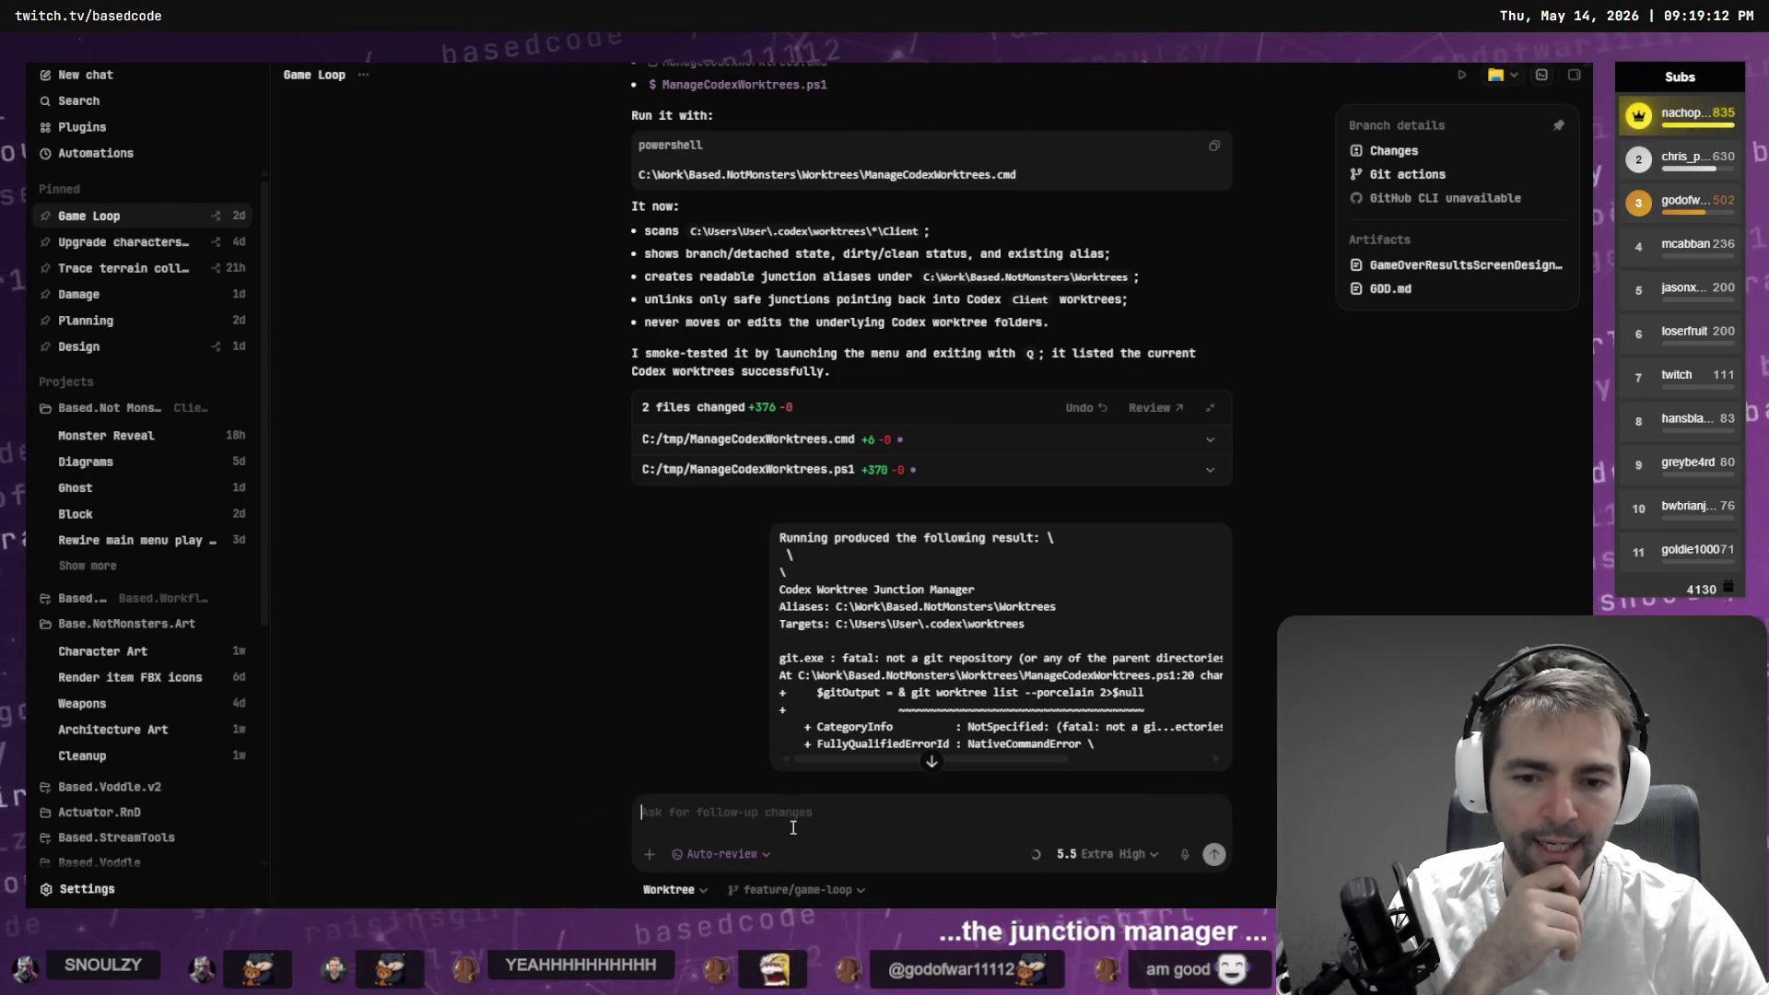
pyautogui.scroll(7, 905, 695)
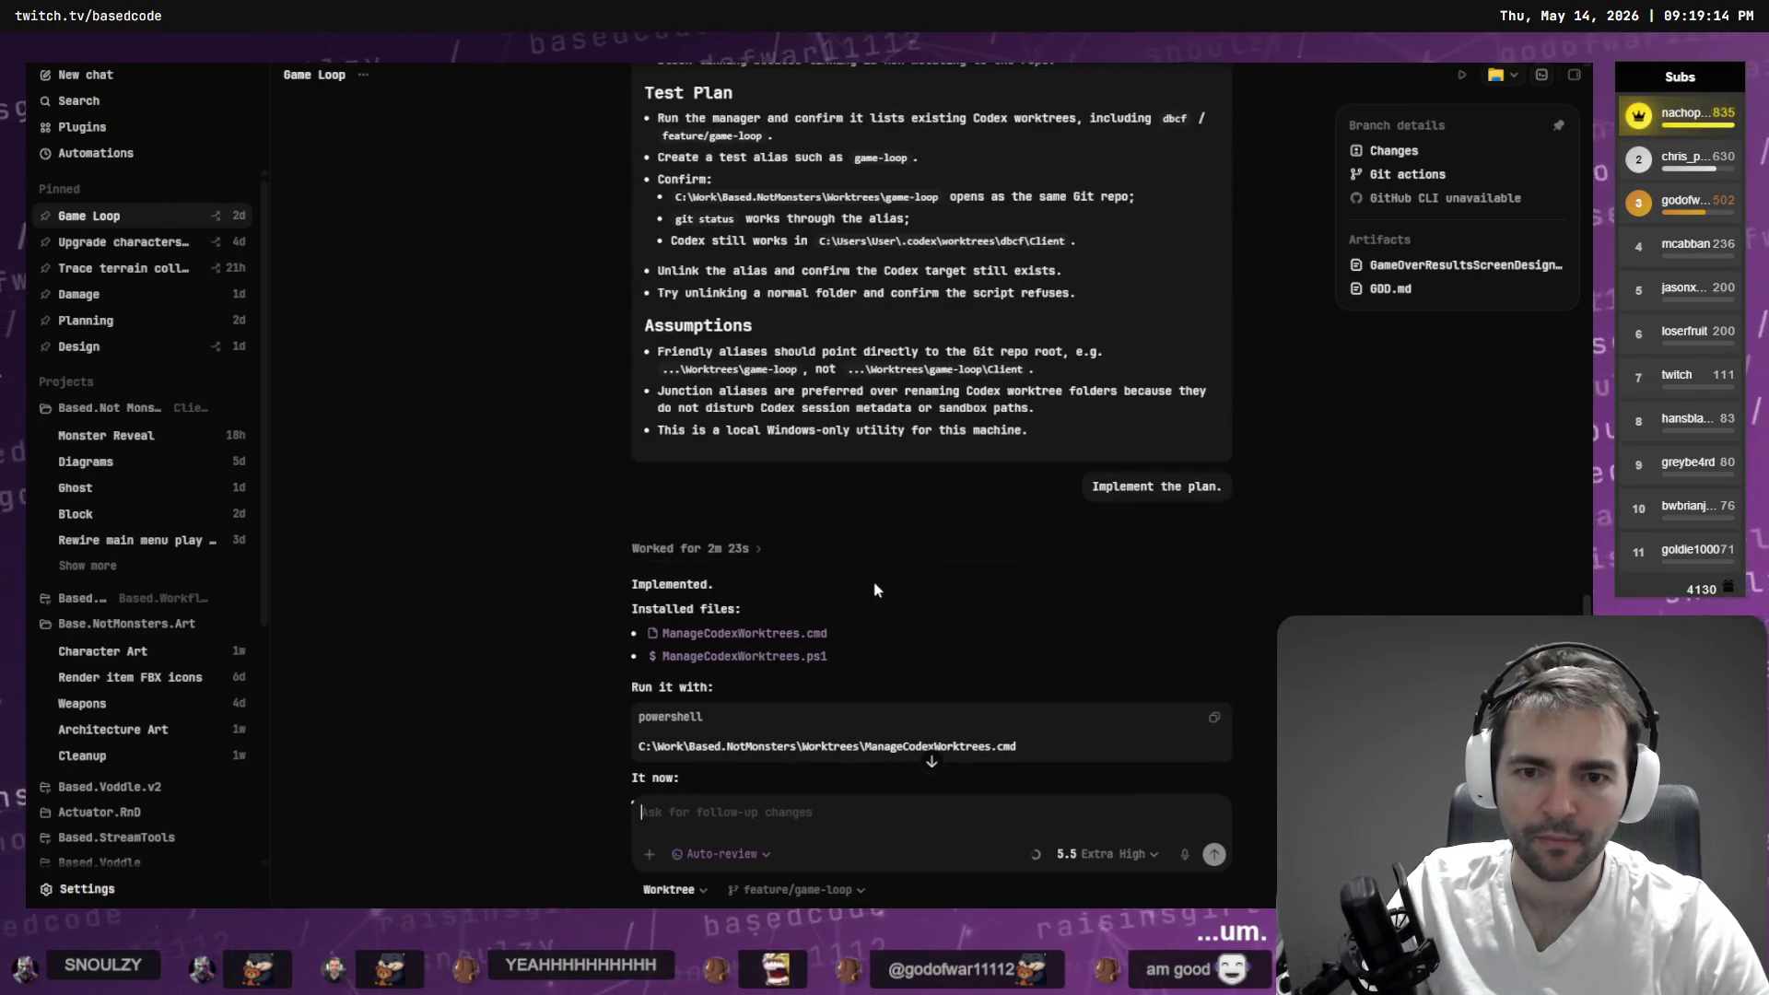
pyautogui.scroll(12, 894, 571)
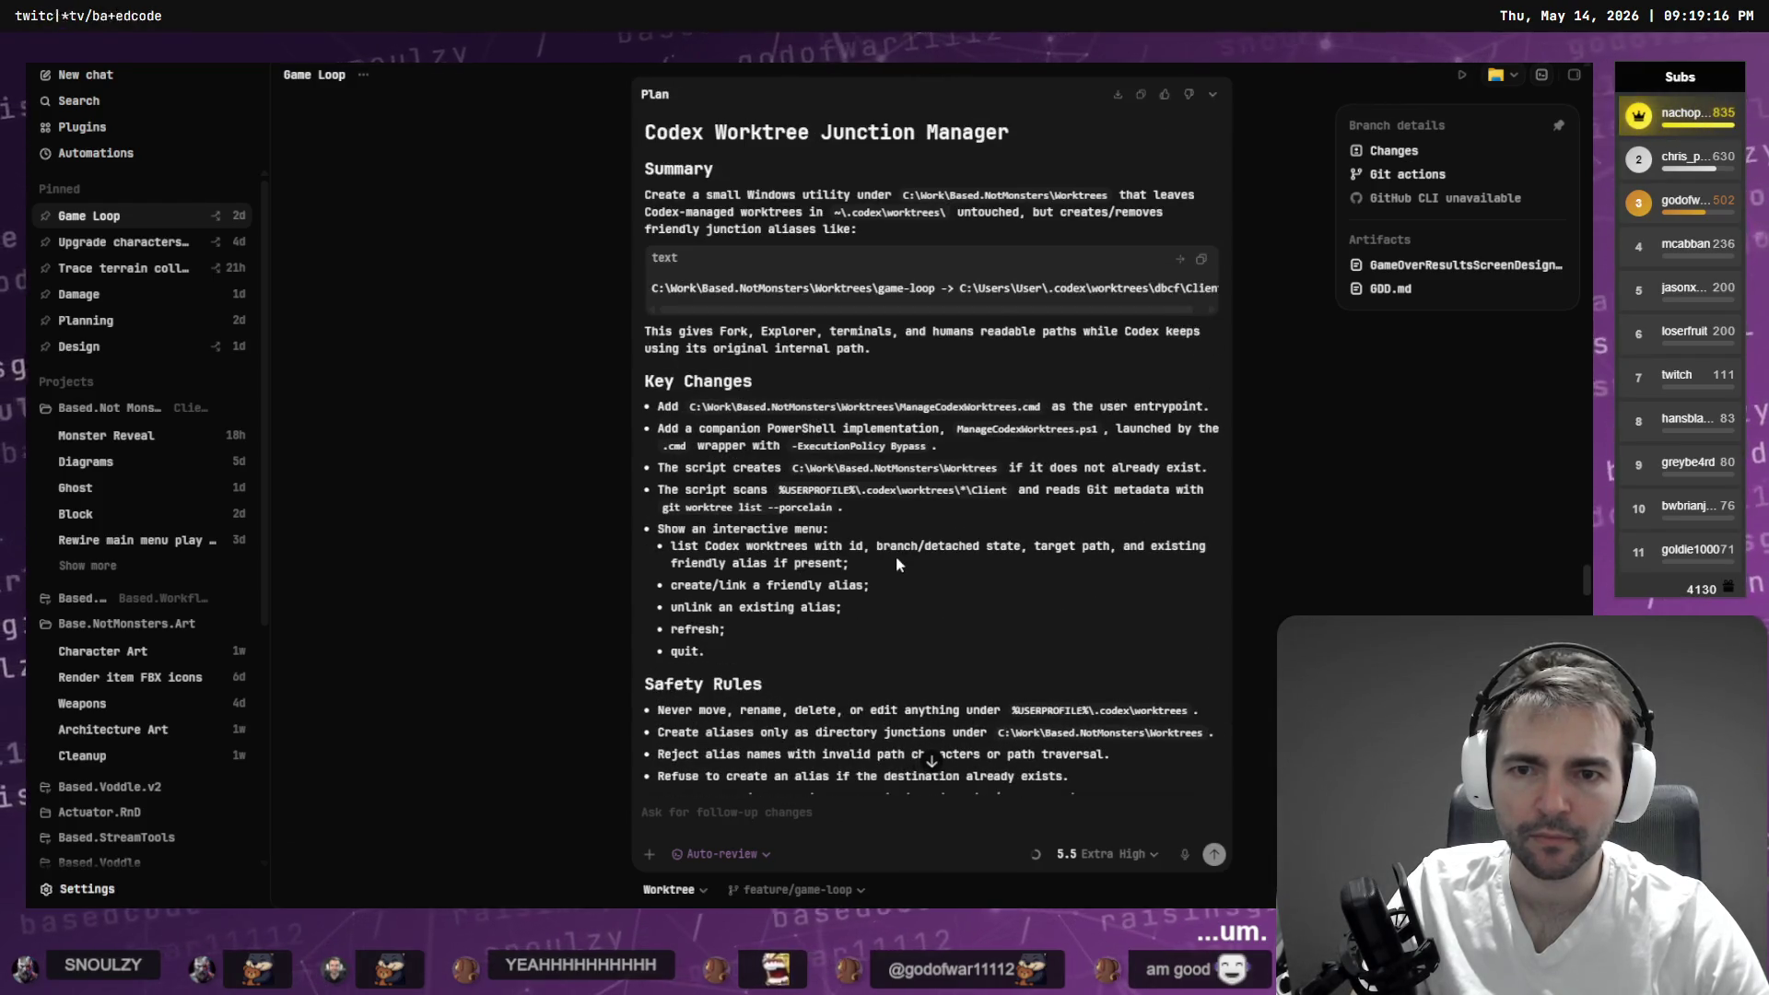
pyautogui.press('ctrl+super')
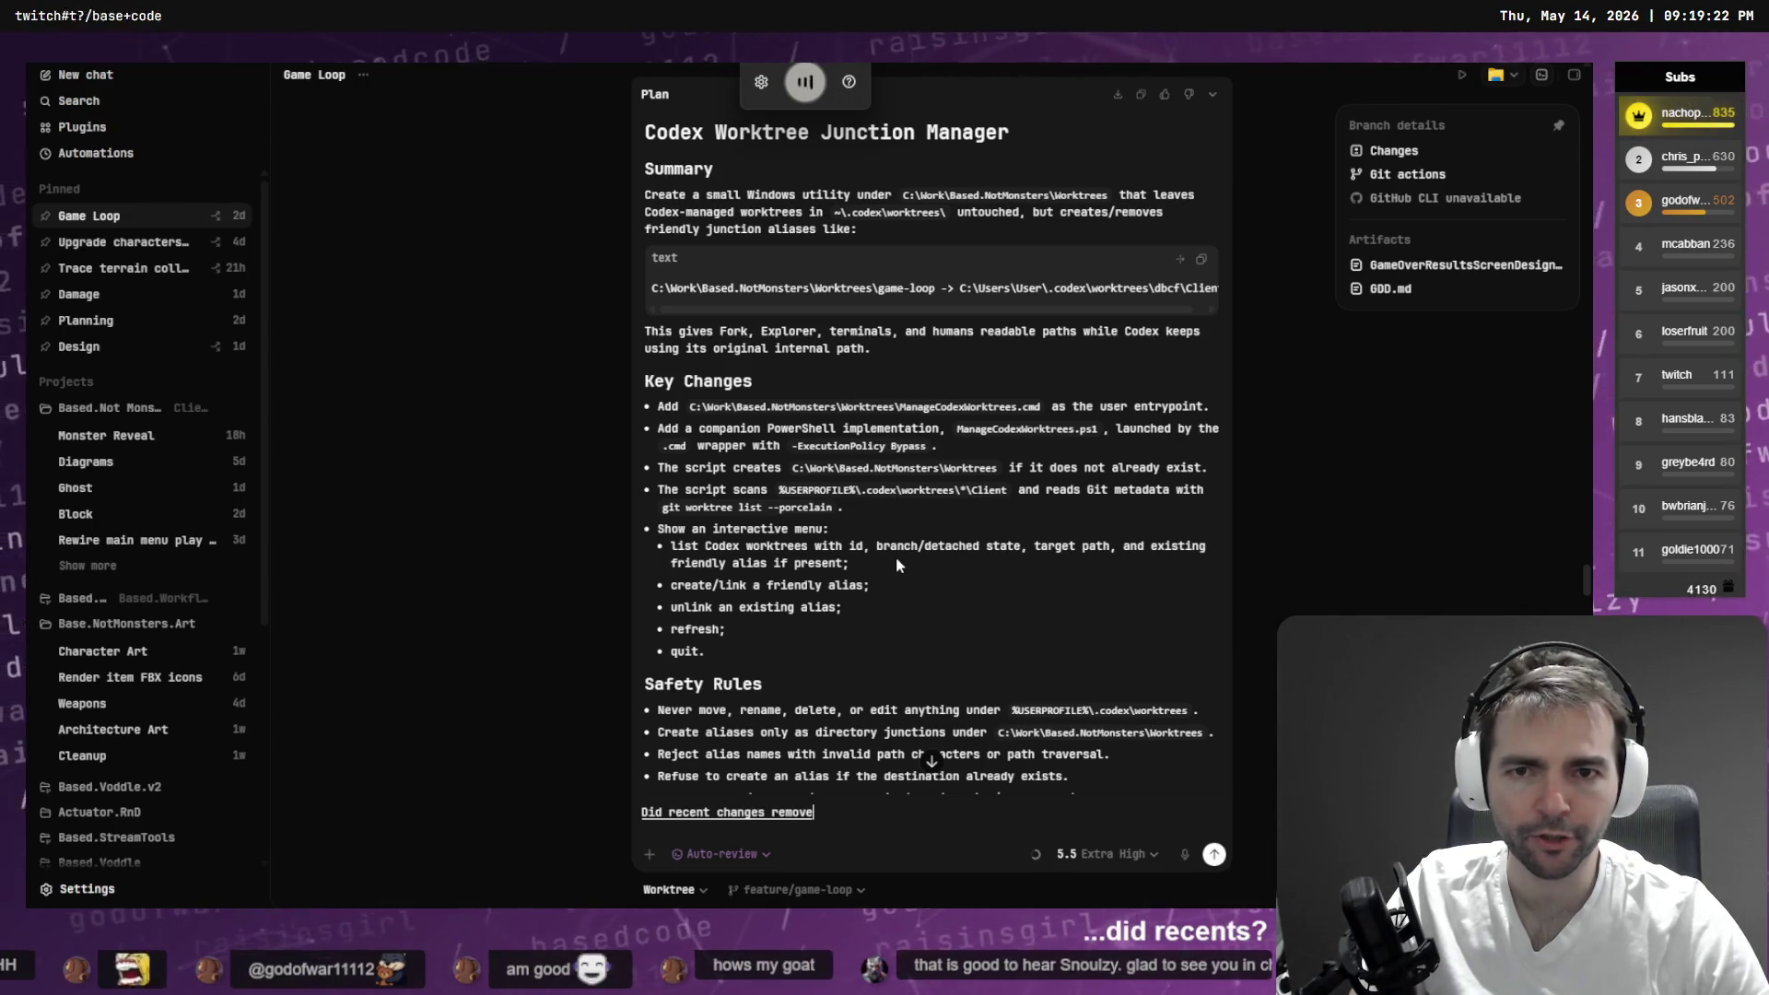
# - Ask 'Did recent changes remove' the pasted Codex Worktree Junction Manager, and read the reply
pyautogui.moveTo(1011, 133); pyautogui.dragTo(655, 136)
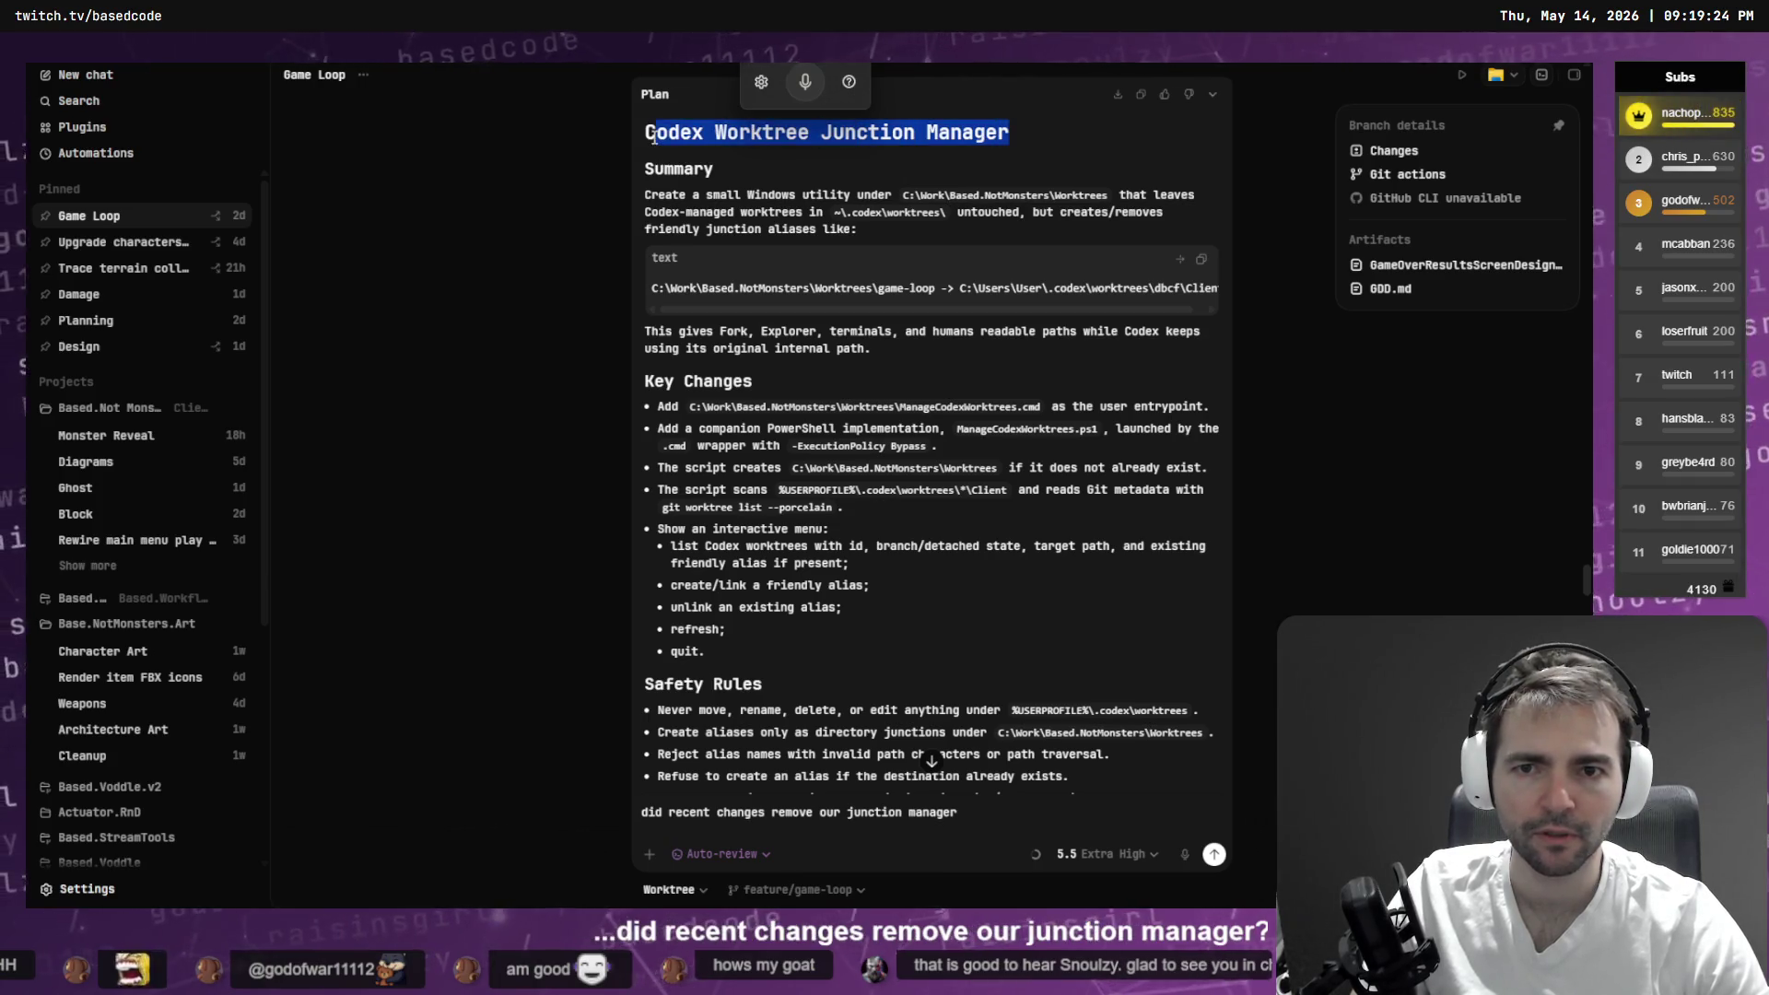
pyautogui.click(1026, 815)
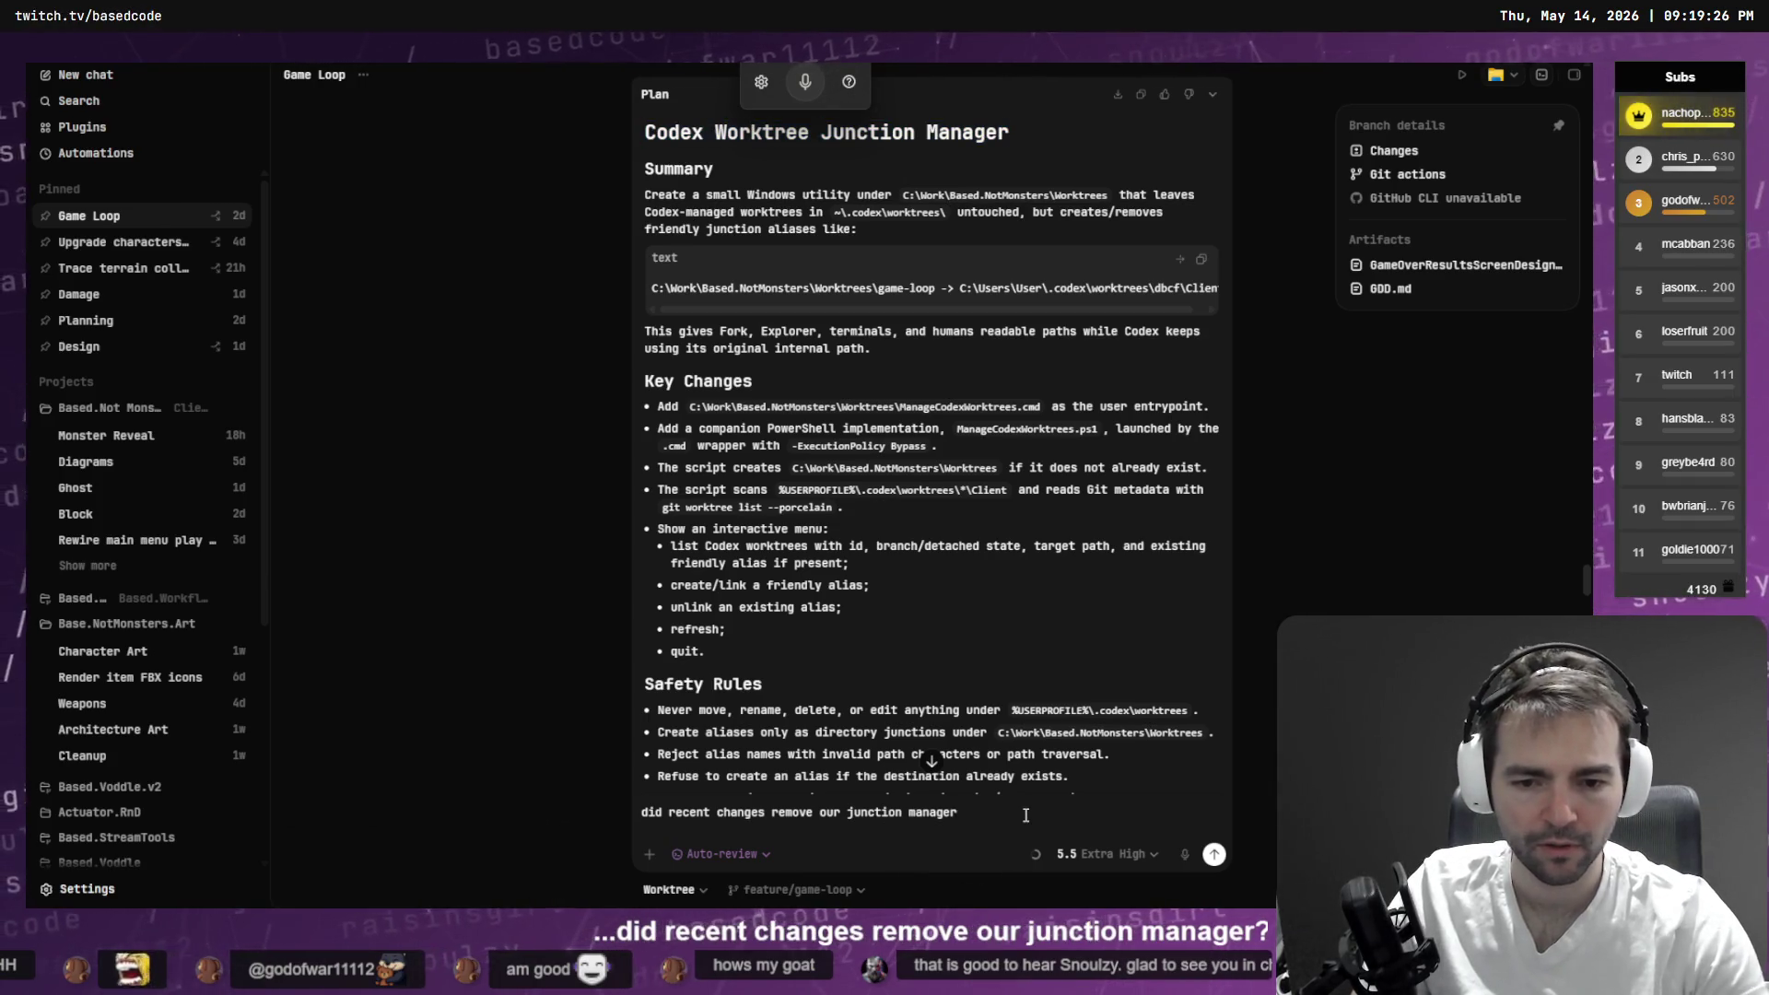
pyautogui.write('`Codex Worktree Junction Manager')
pyautogui.press('Home')
pyautogui.press('Delete')
pyautogui.write('D')
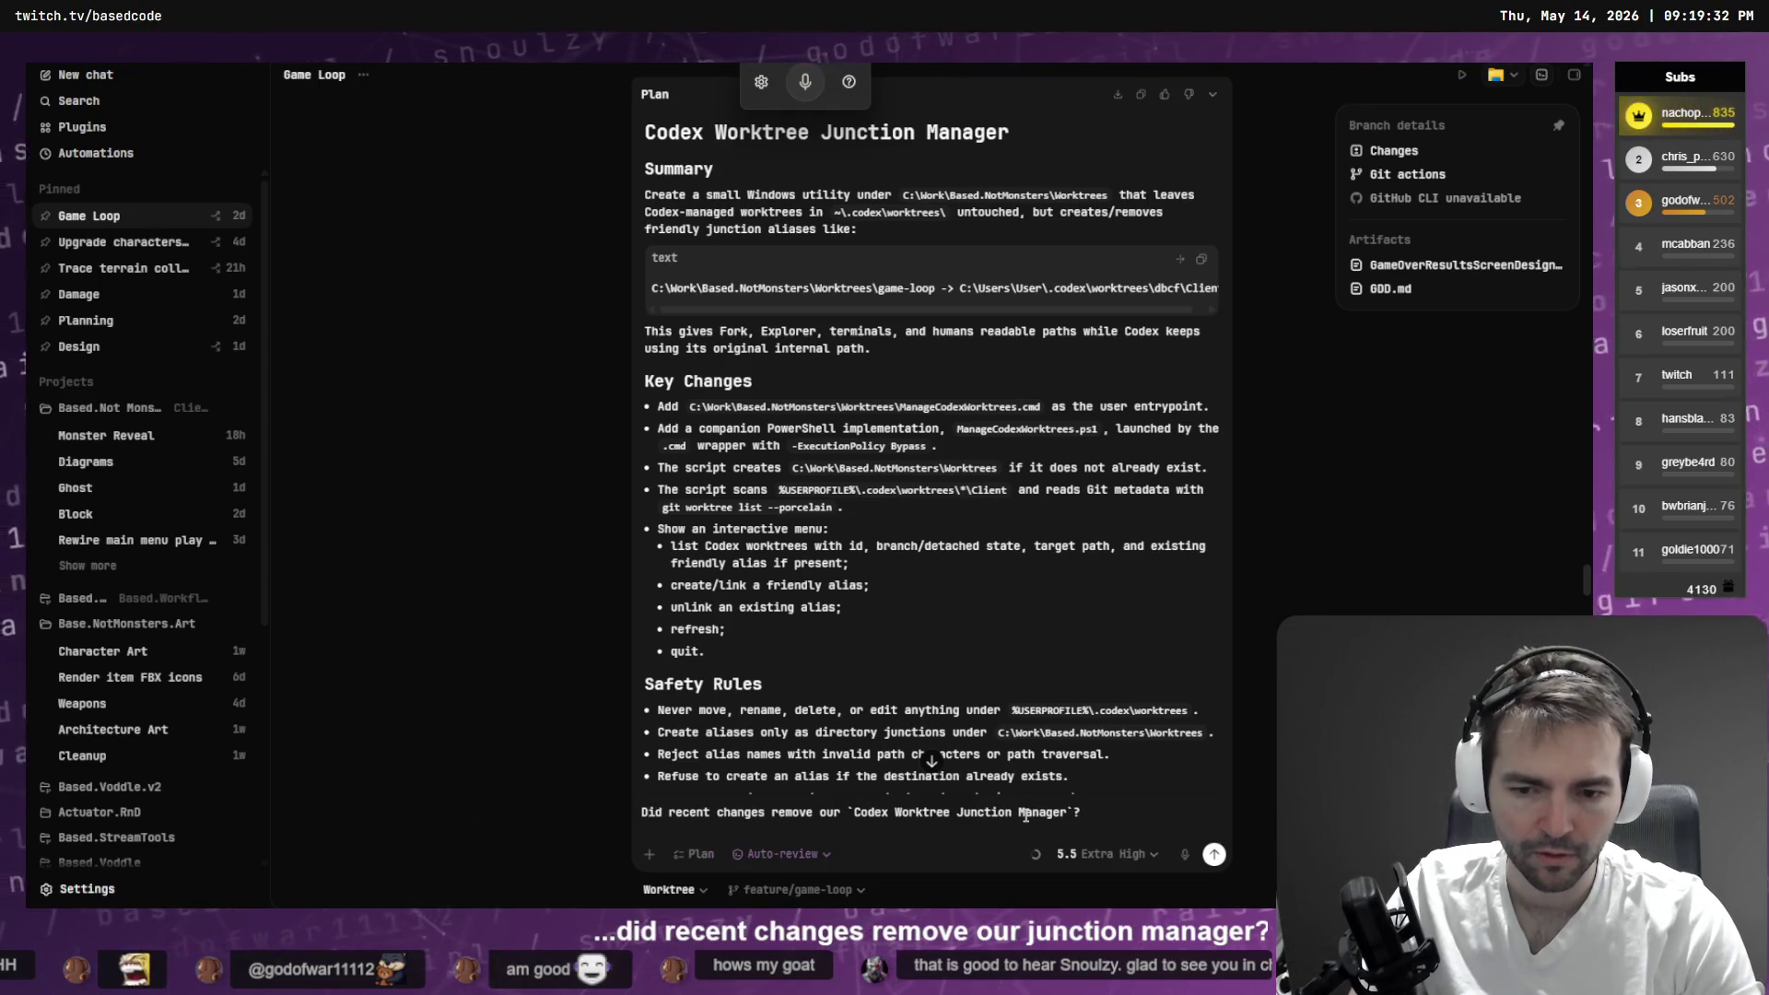
pyautogui.press('Return')
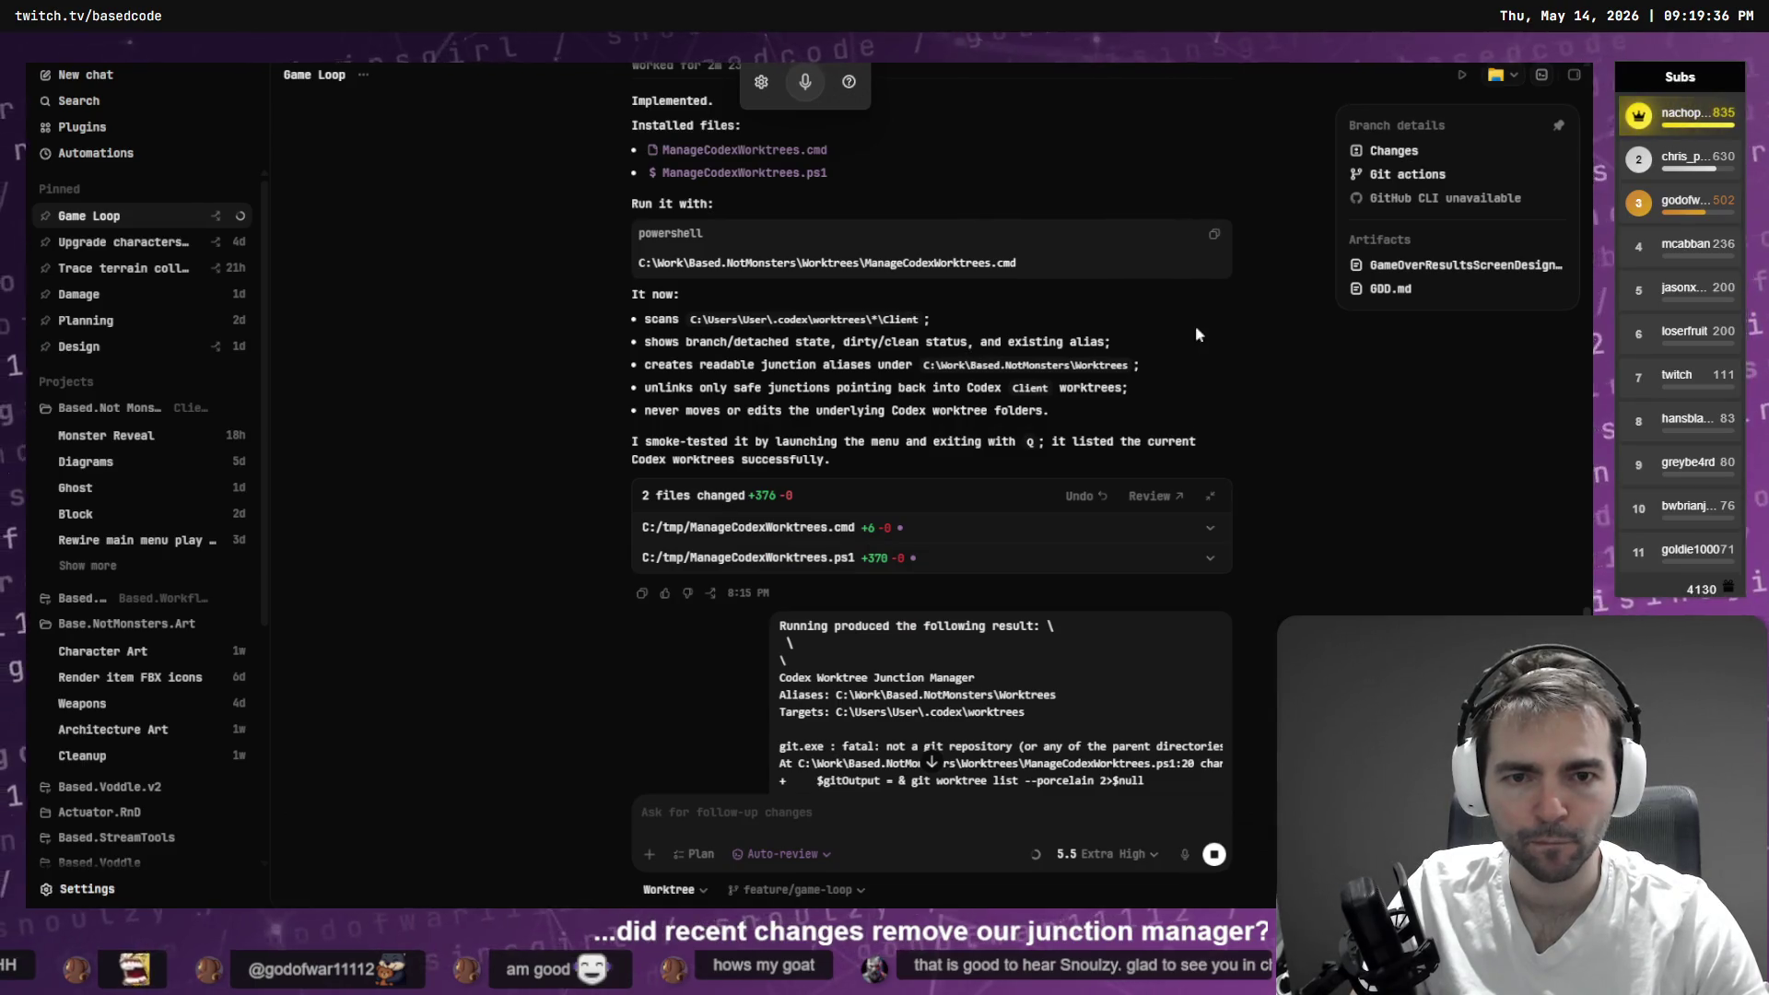
pyautogui.scroll(-10, 1195, 335)
pyautogui.scroll(-7, 1194, 403)
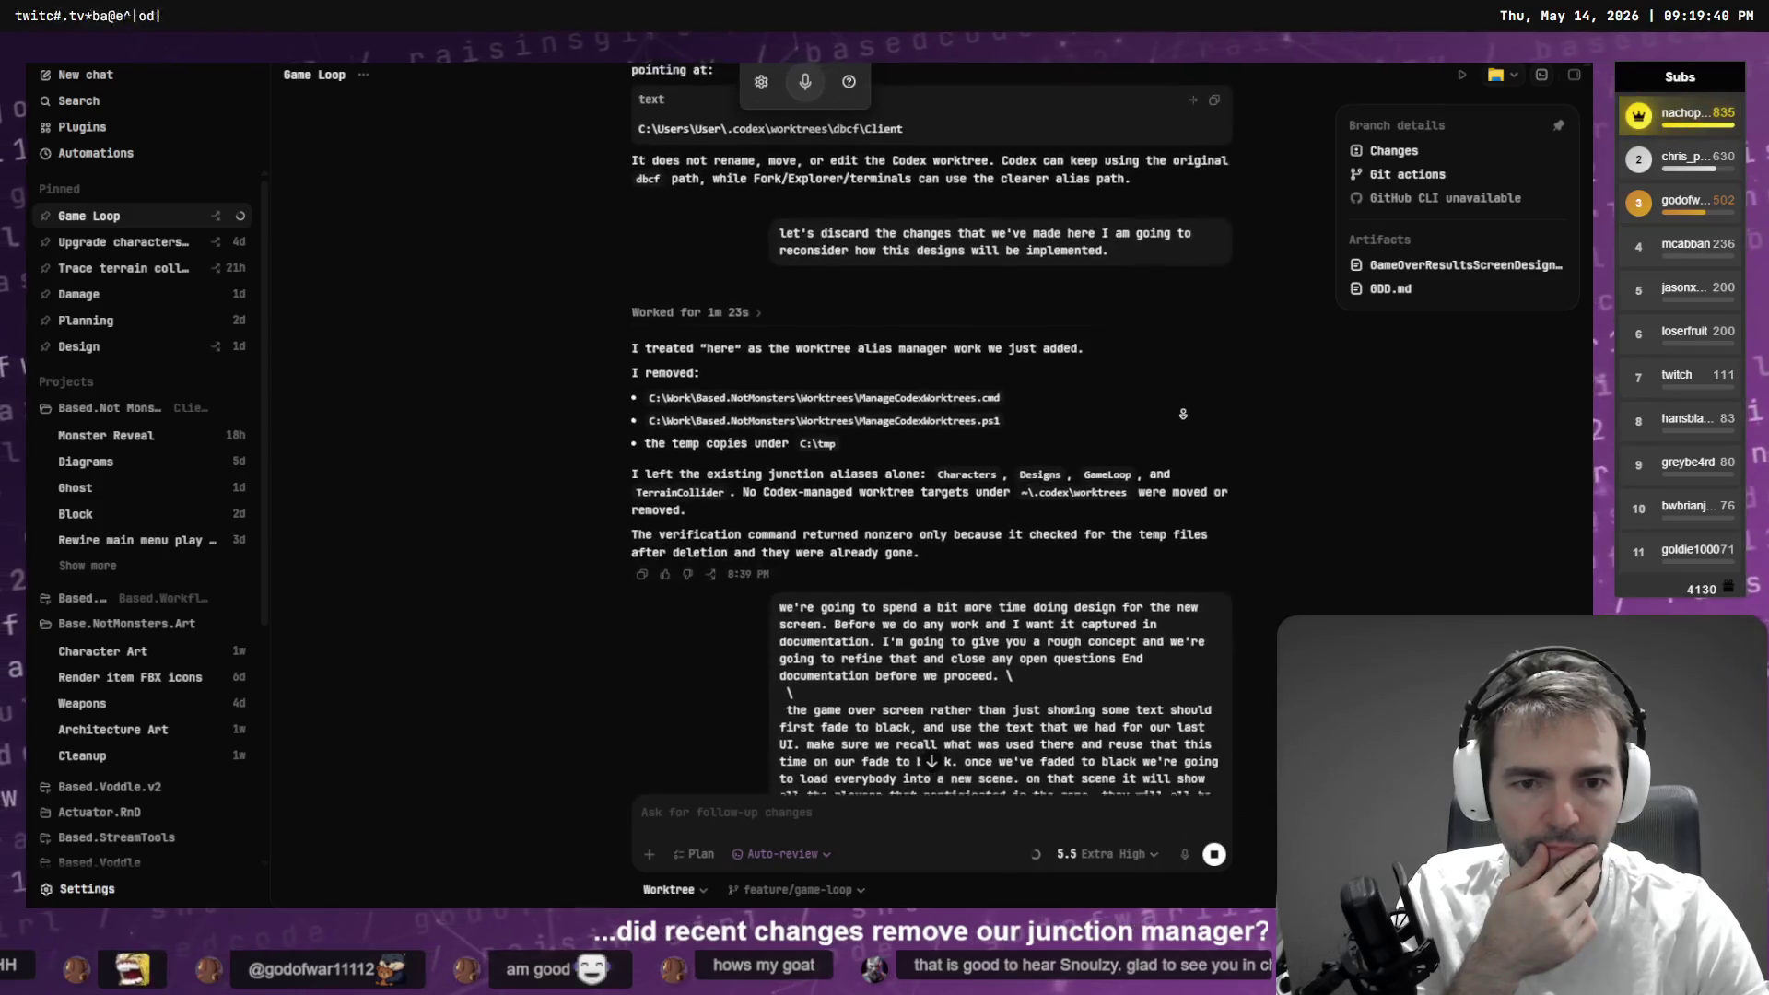
pyautogui.scroll(-8, 1183, 414)
pyautogui.scroll(-10, 1170, 434)
pyautogui.write("Let's bring that back please.")
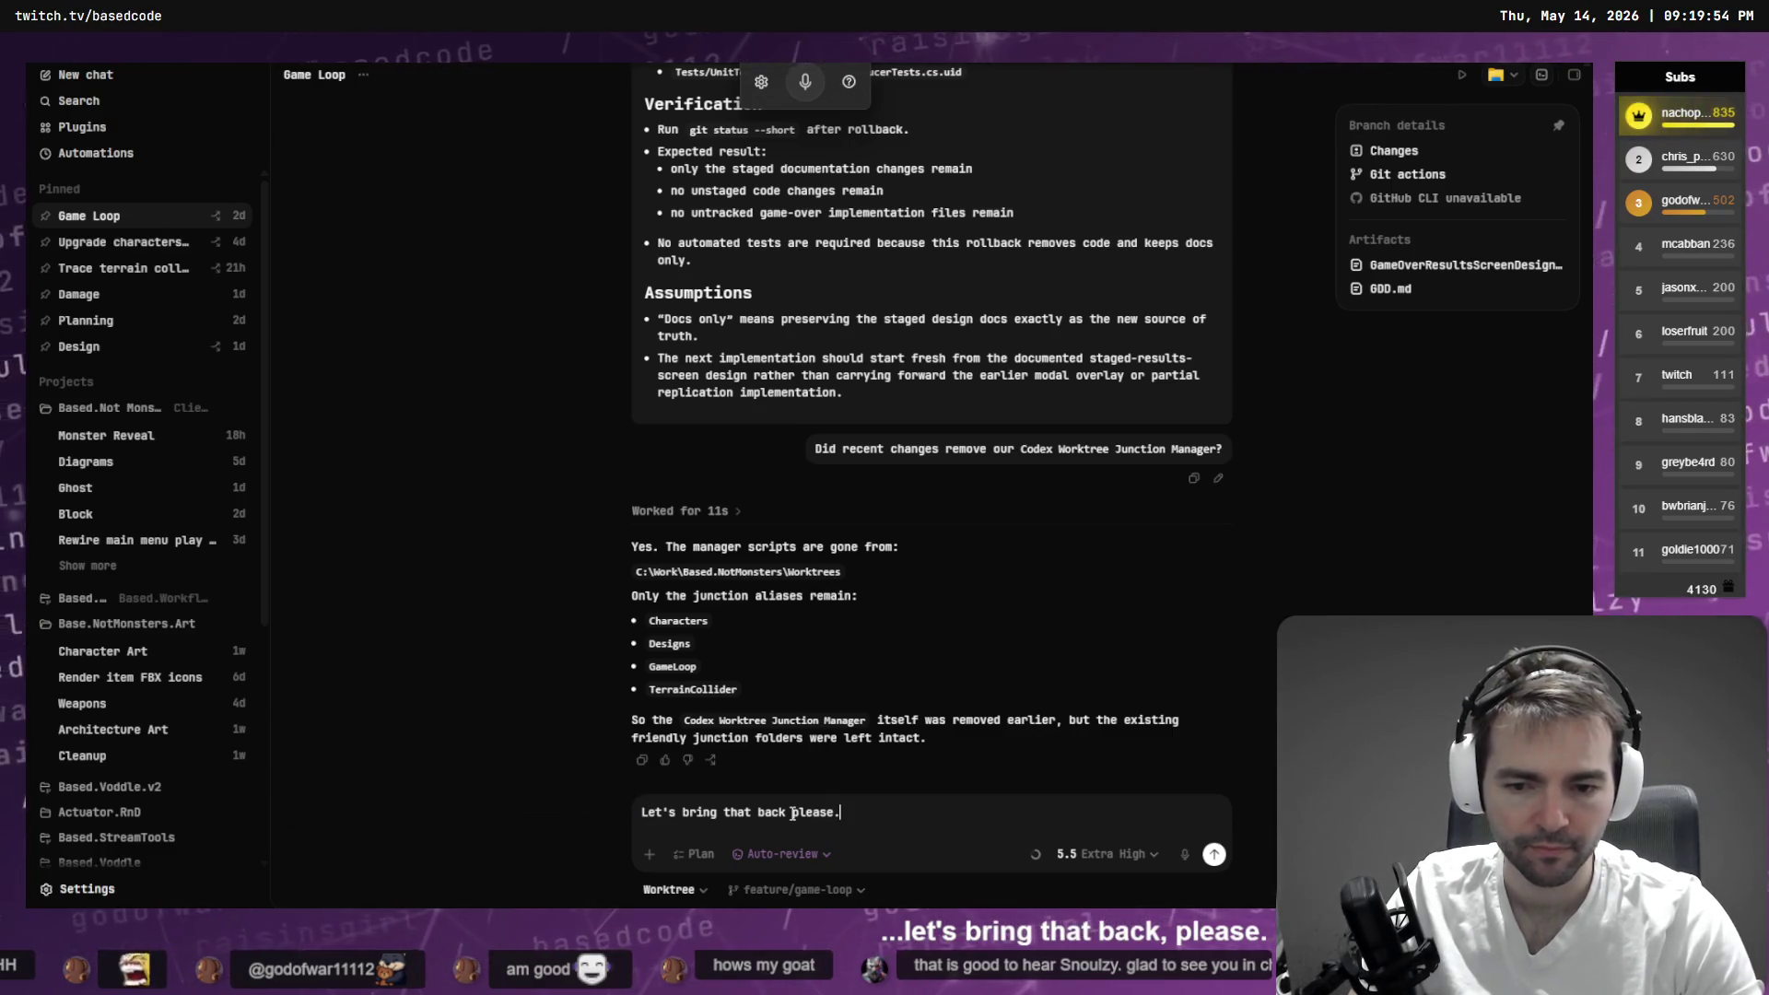
# - Send 'Let's bring that back please.', then open the Upgrade characters to new models chat
pyautogui.press('Return')
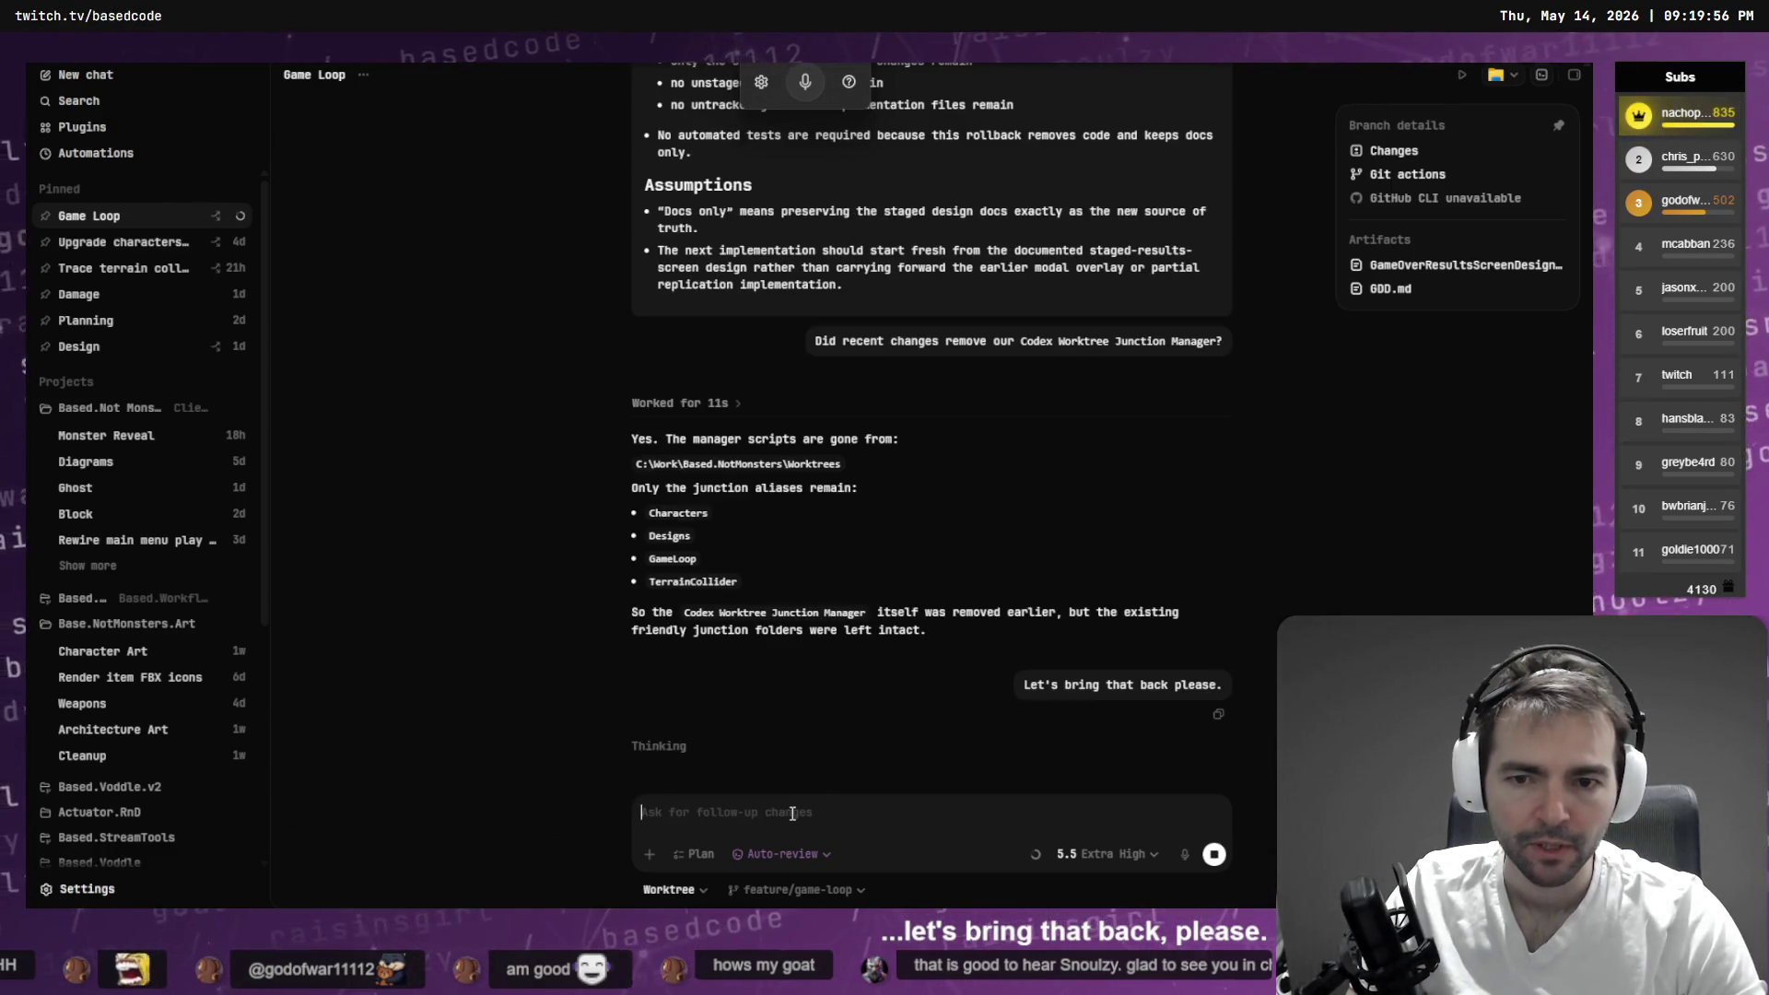
pyautogui.hotkey('alt', 'Tab')
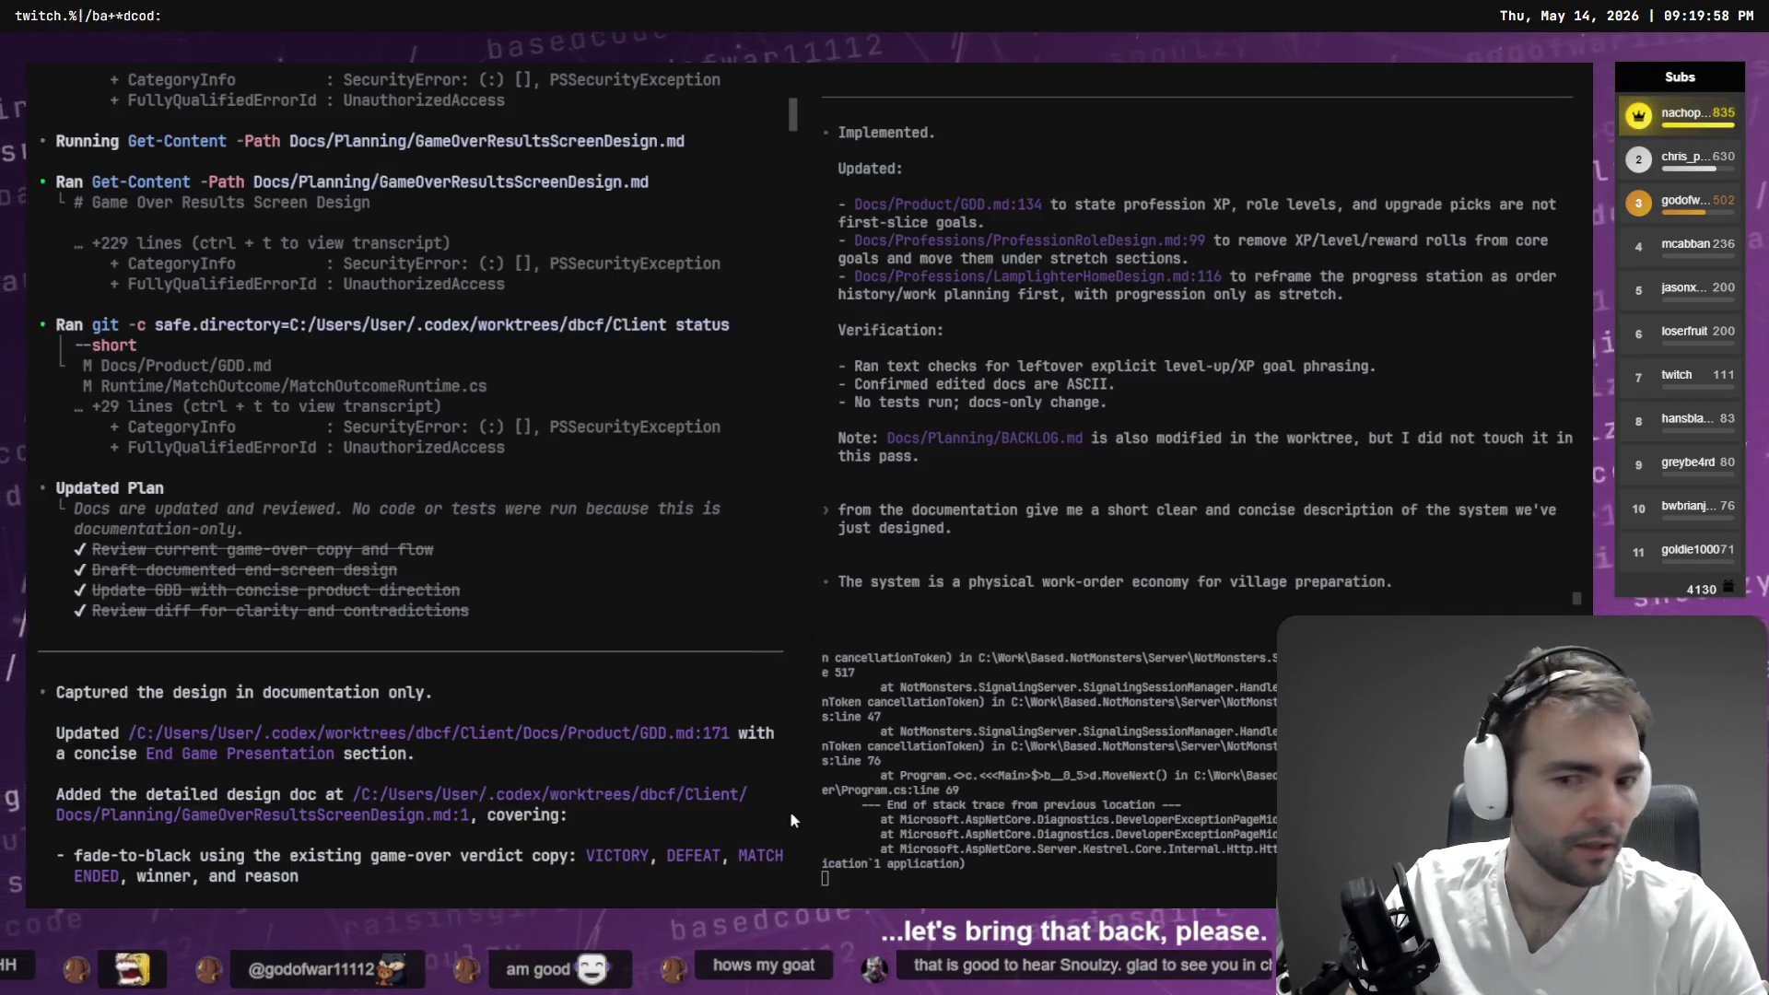
pyautogui.moveTo(799, 113); pyautogui.dragTo(793, 871)
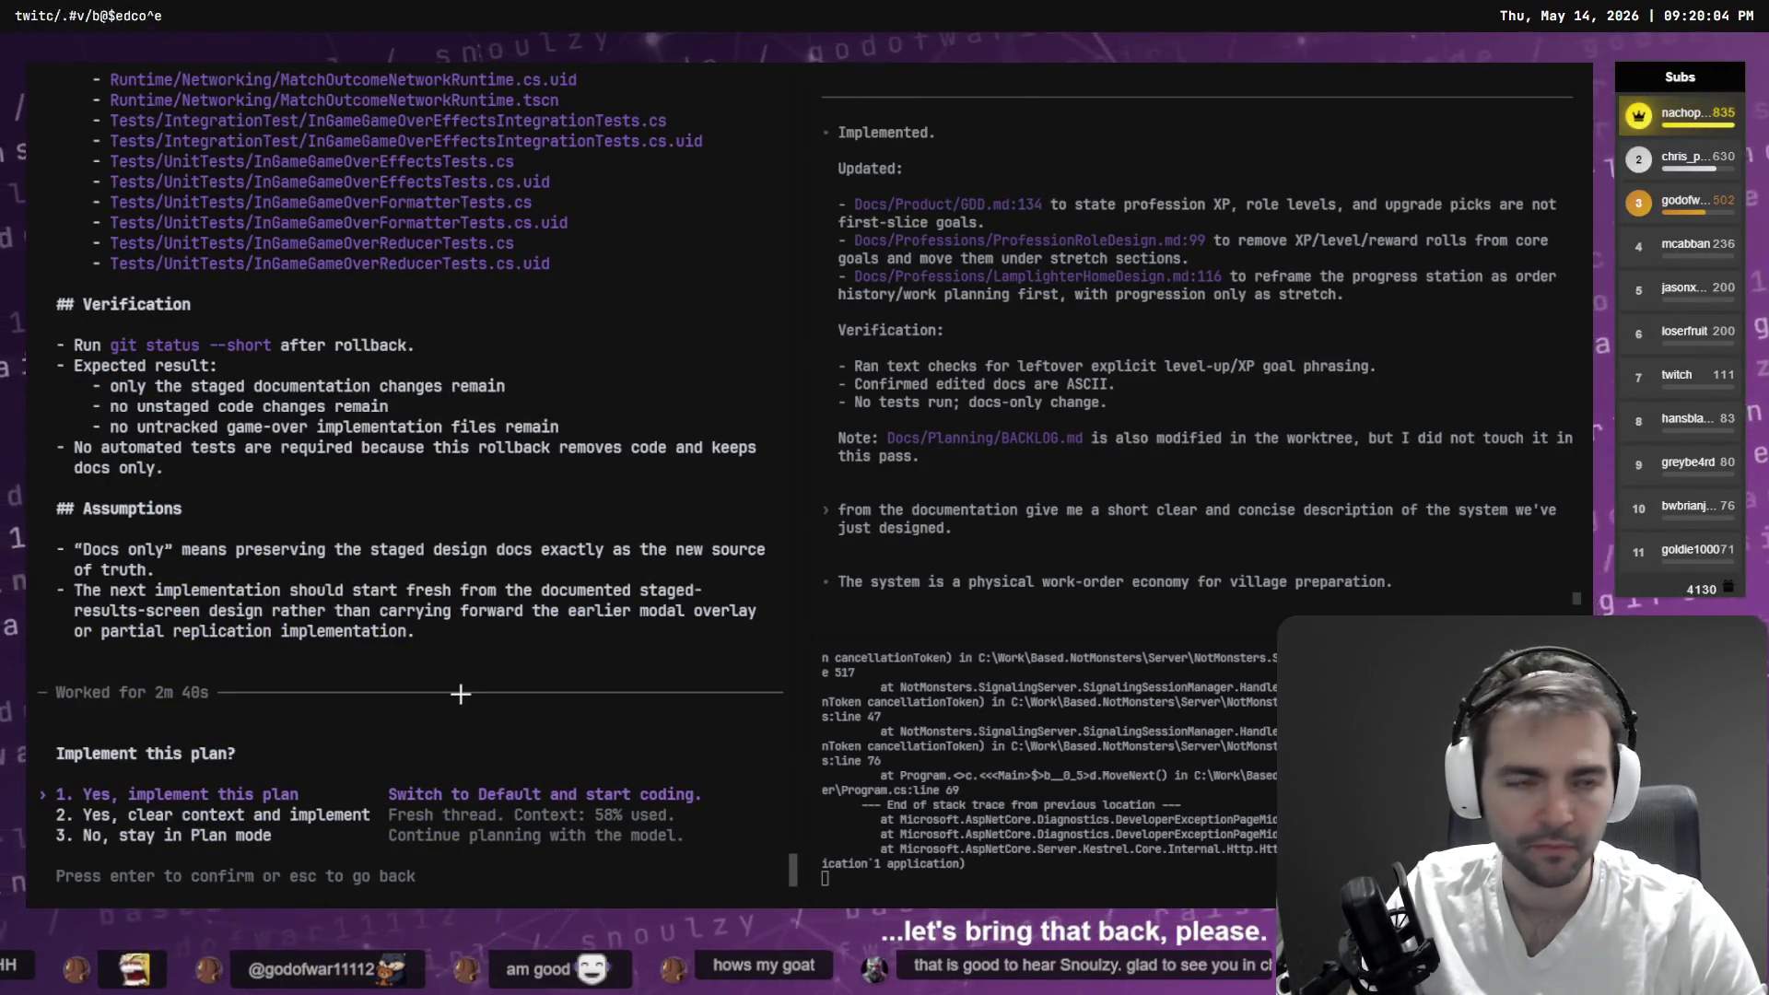
pyautogui.hotkey('alt', 'Tab')
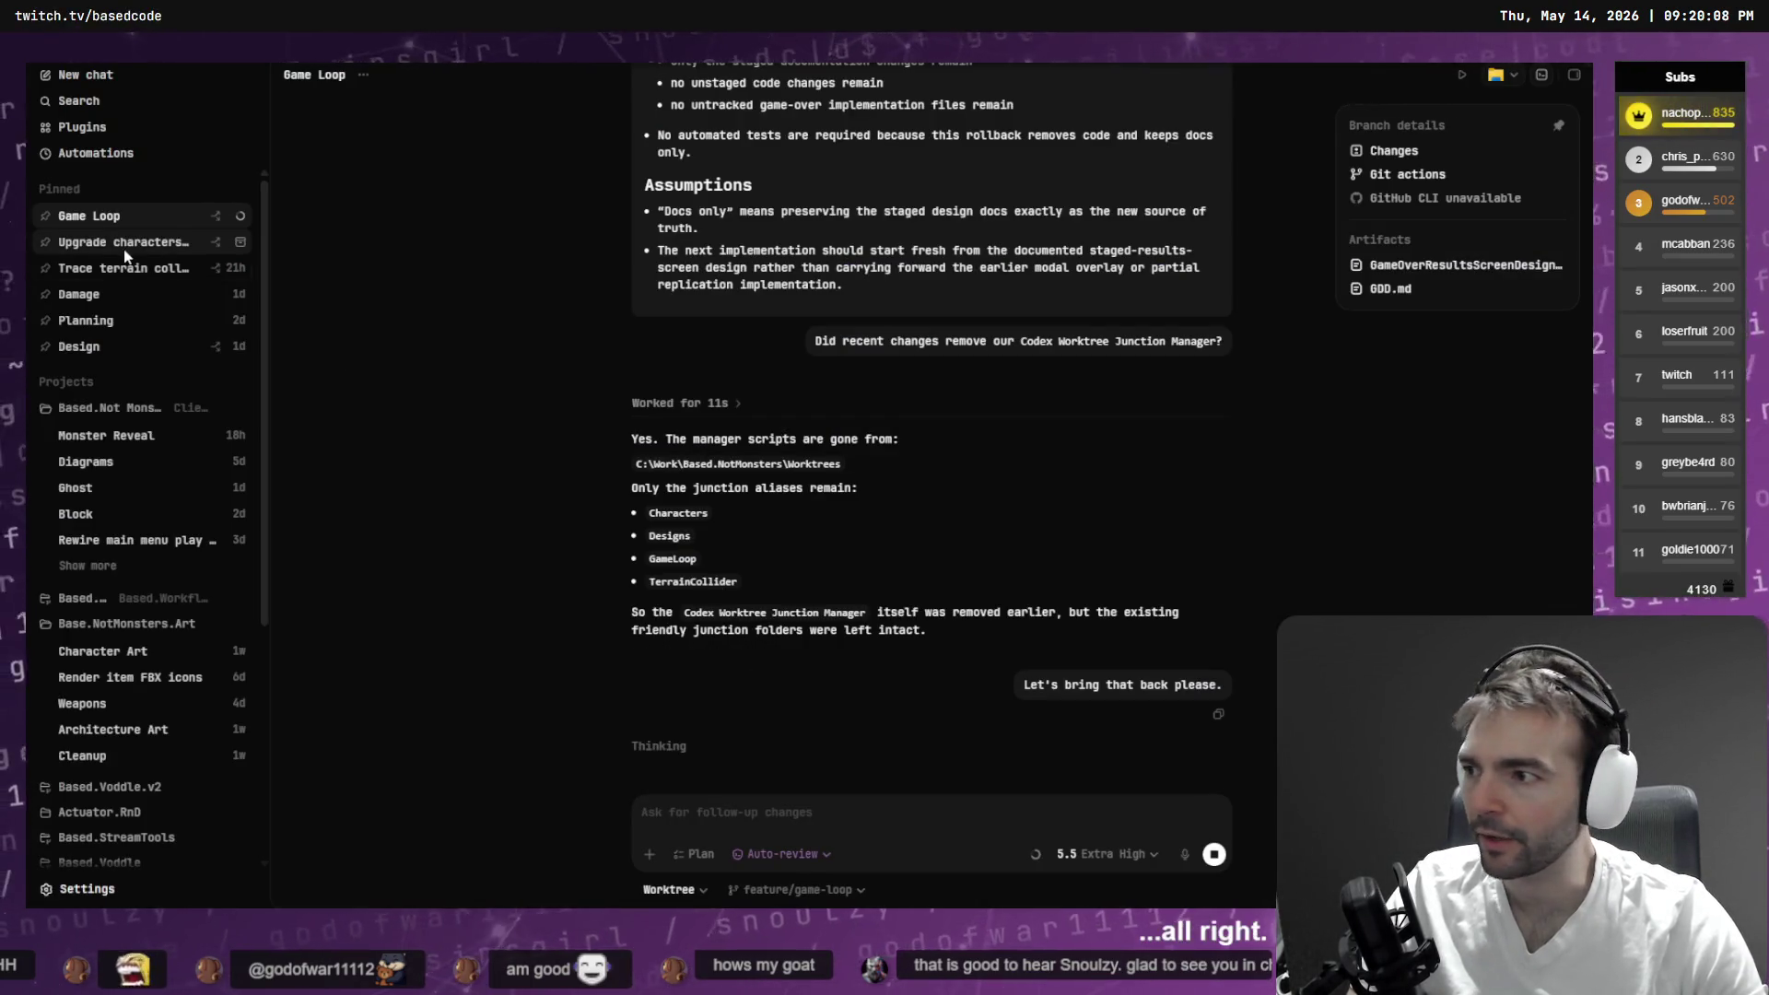
pyautogui.moveTo(127, 256)
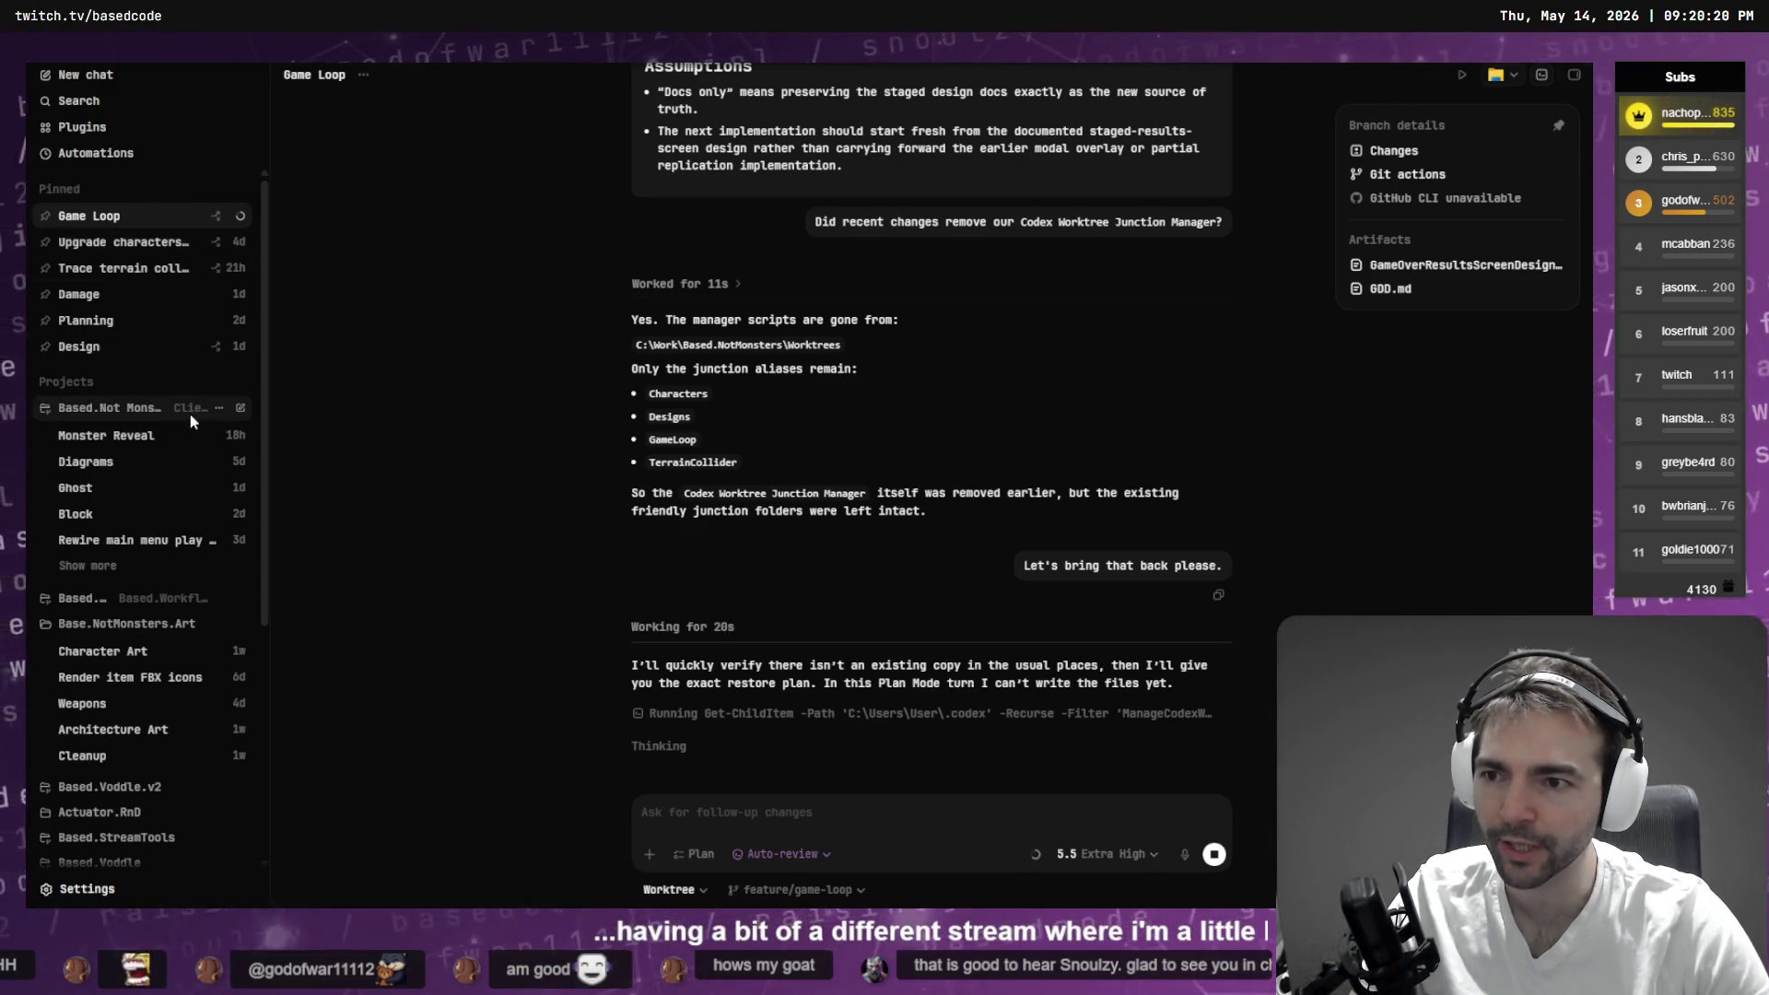
pyautogui.click(124, 245)
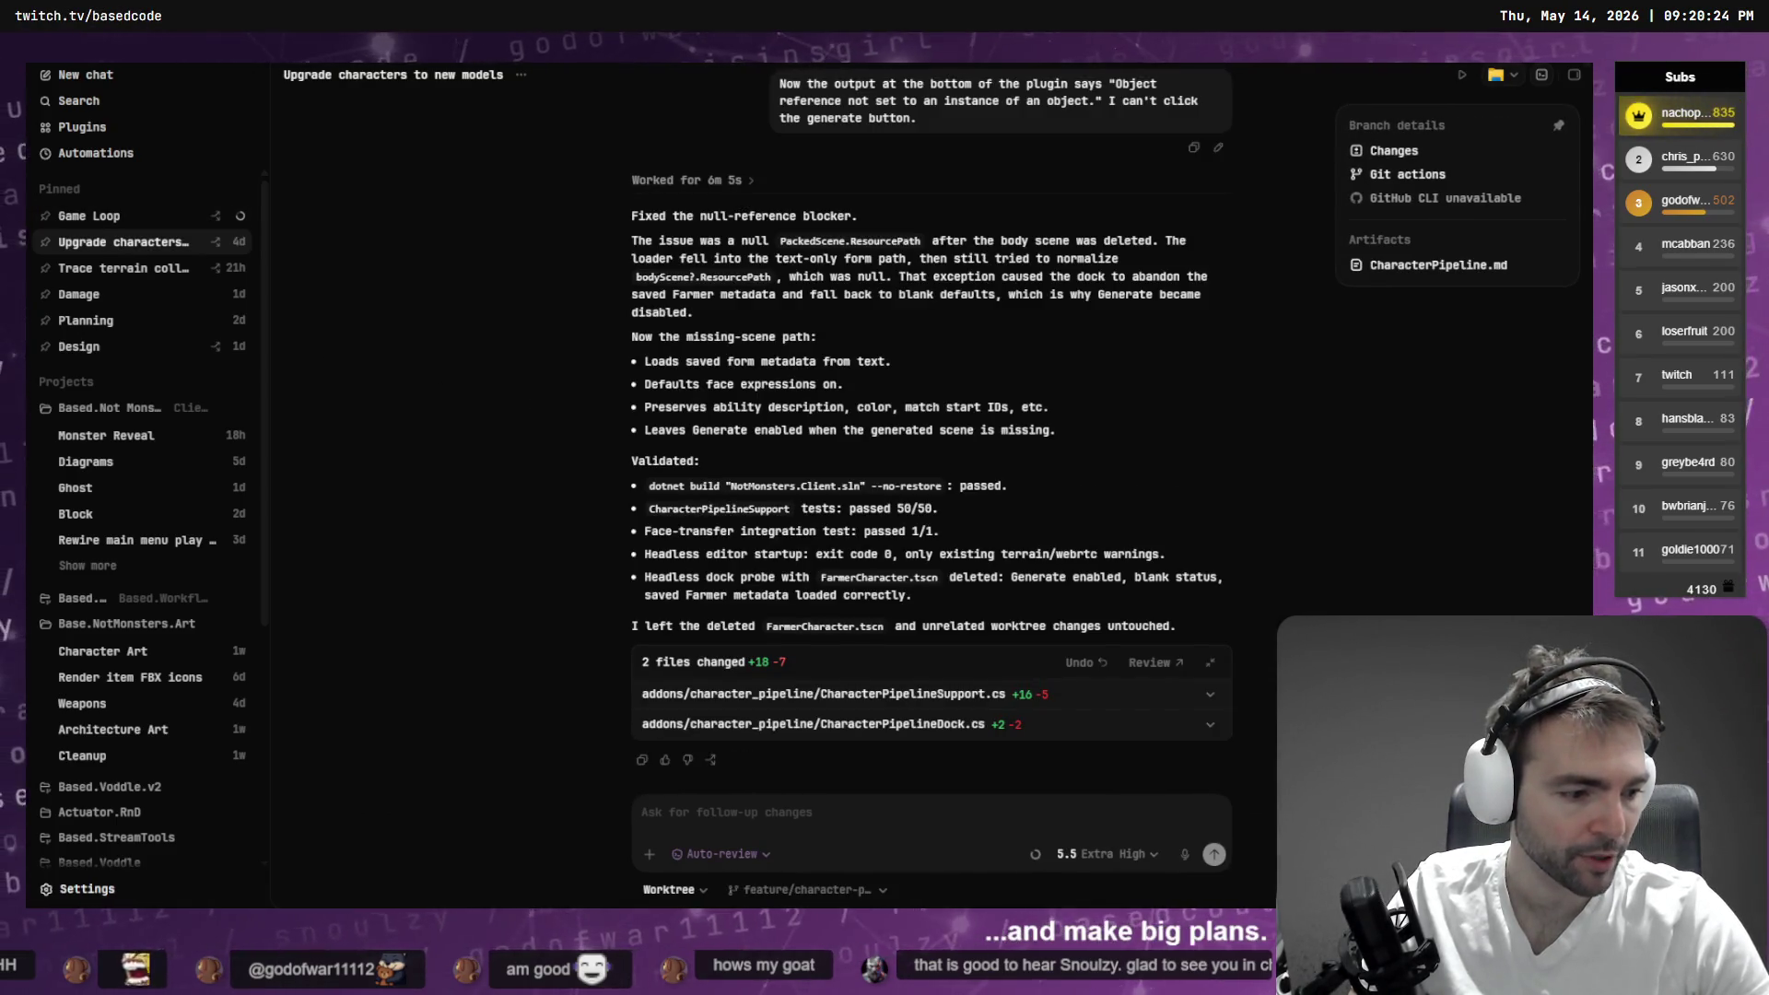
# - Open ChatGPT's faceless T-pose knight figurine image in the full-size view
pyautogui.hotkey('alt', 'Tab')
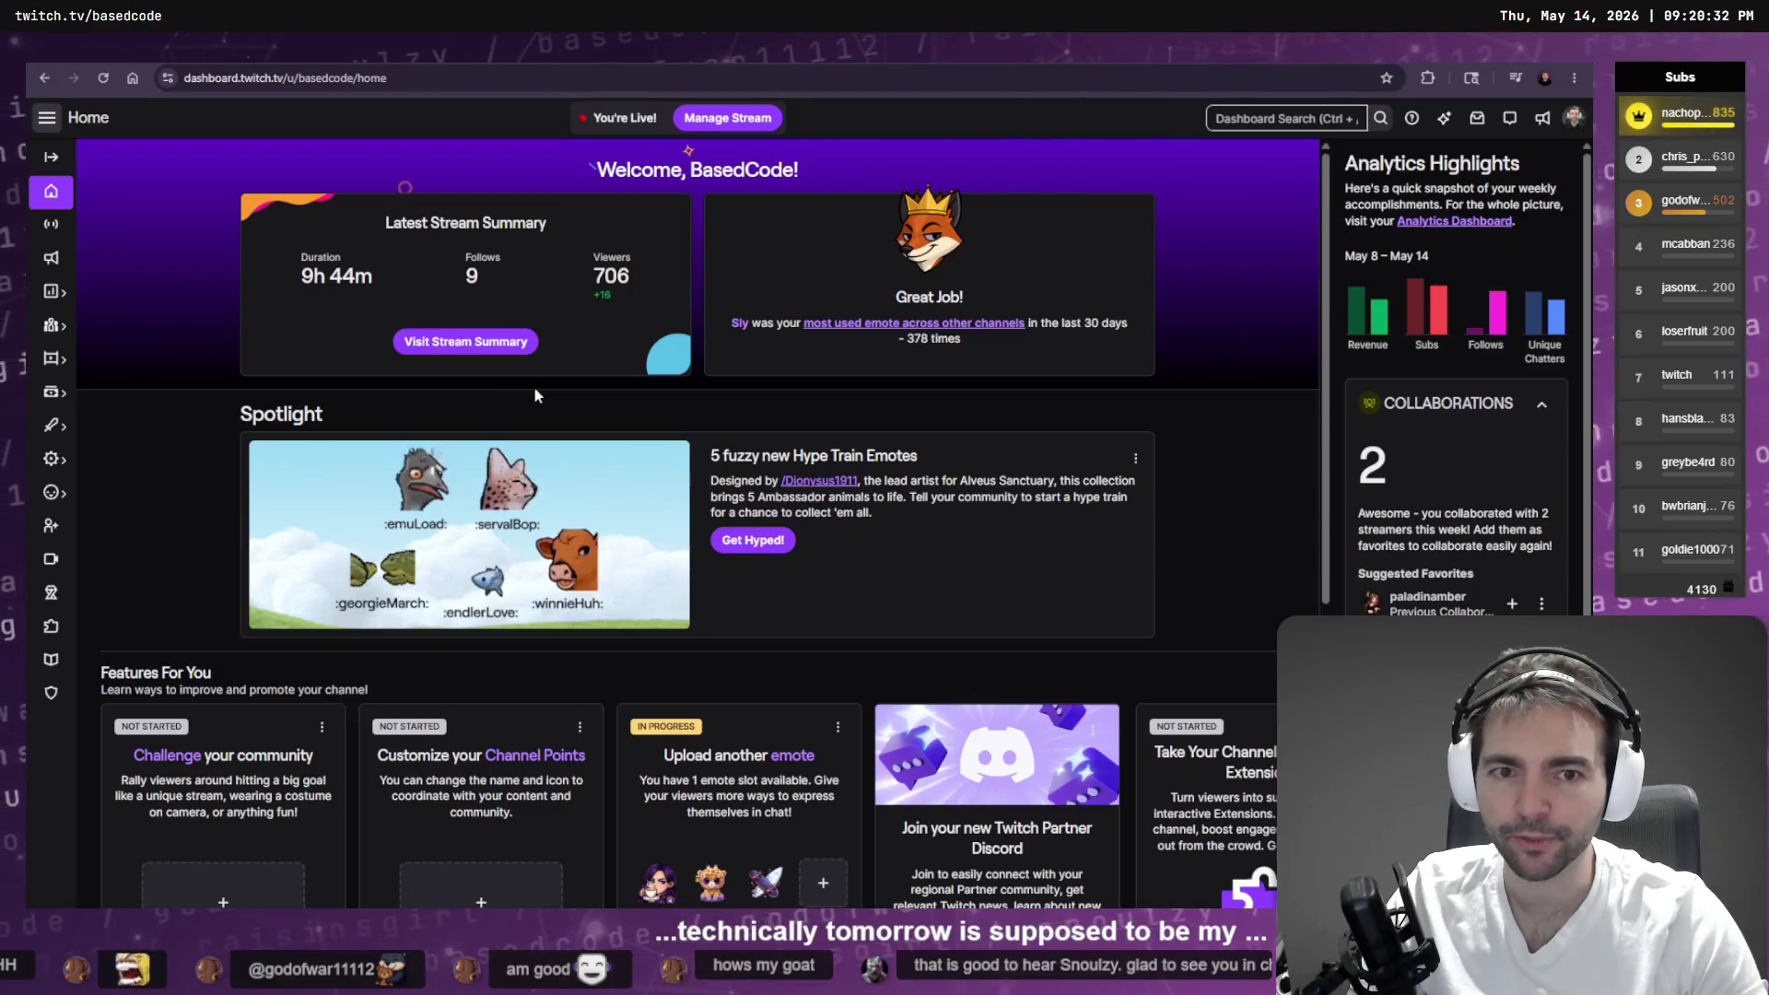
pyautogui.hotkey('ctrl', 't')
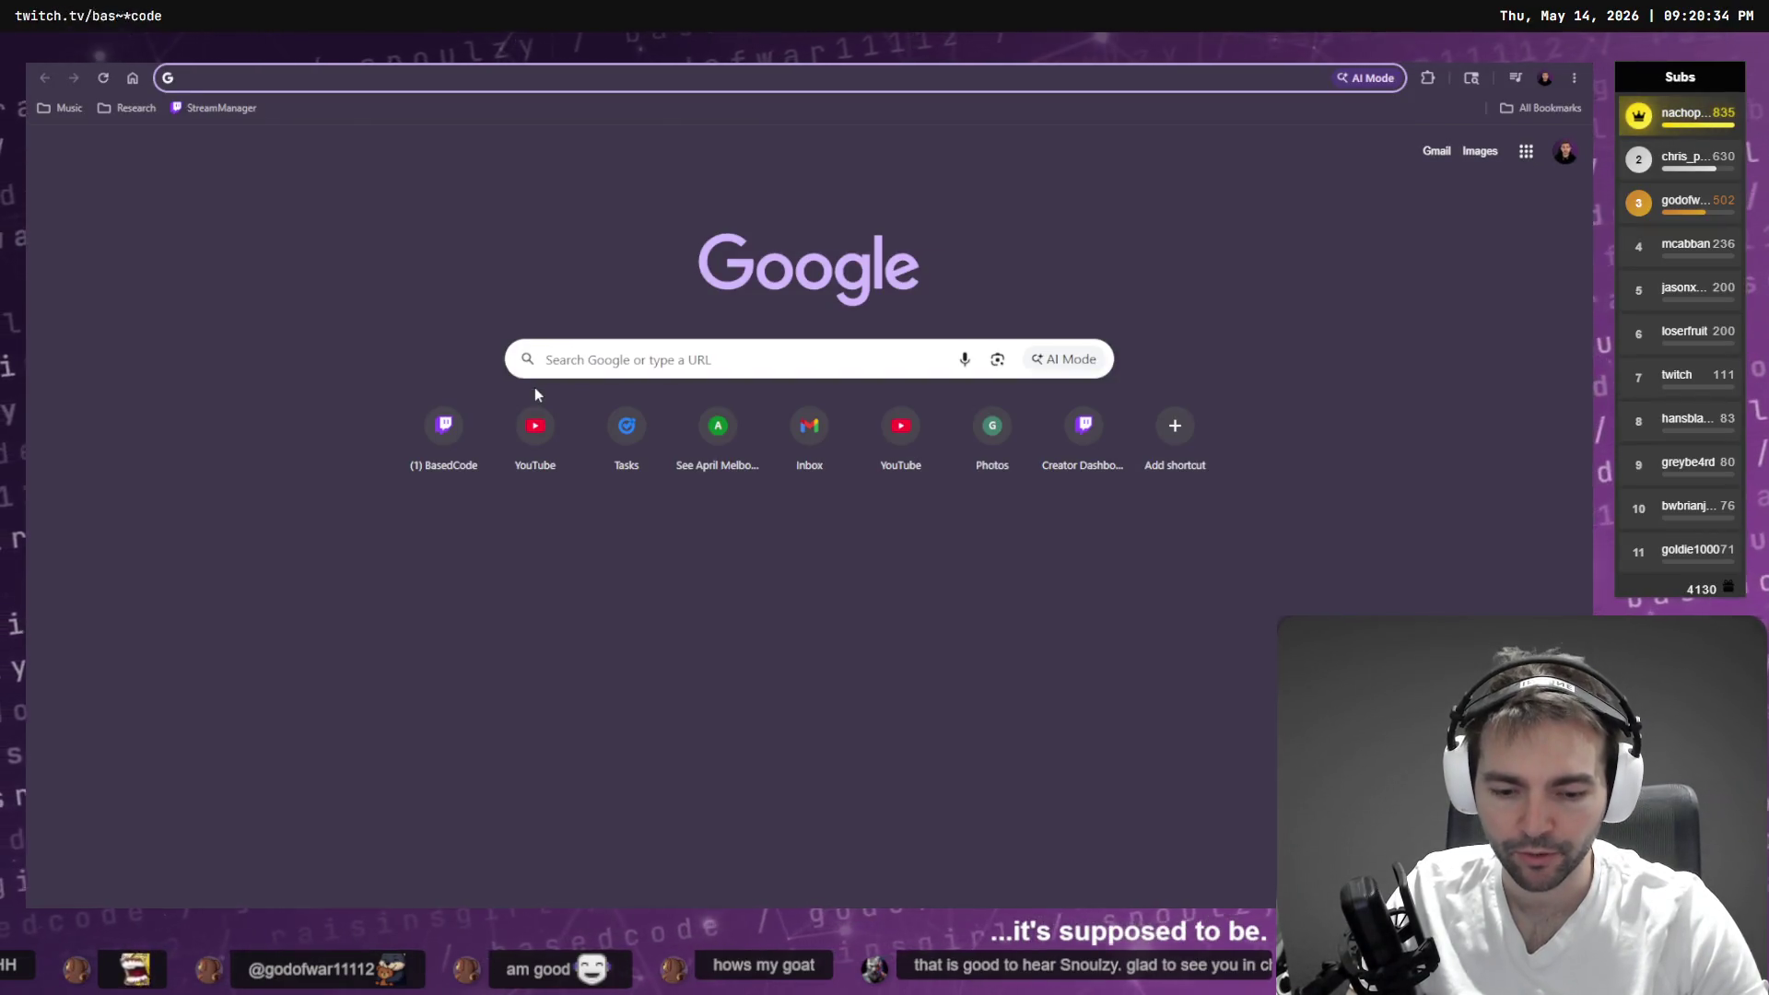
pyautogui.hotkey('ctrl', 'shift', 'm')
pyautogui.press('Escape')
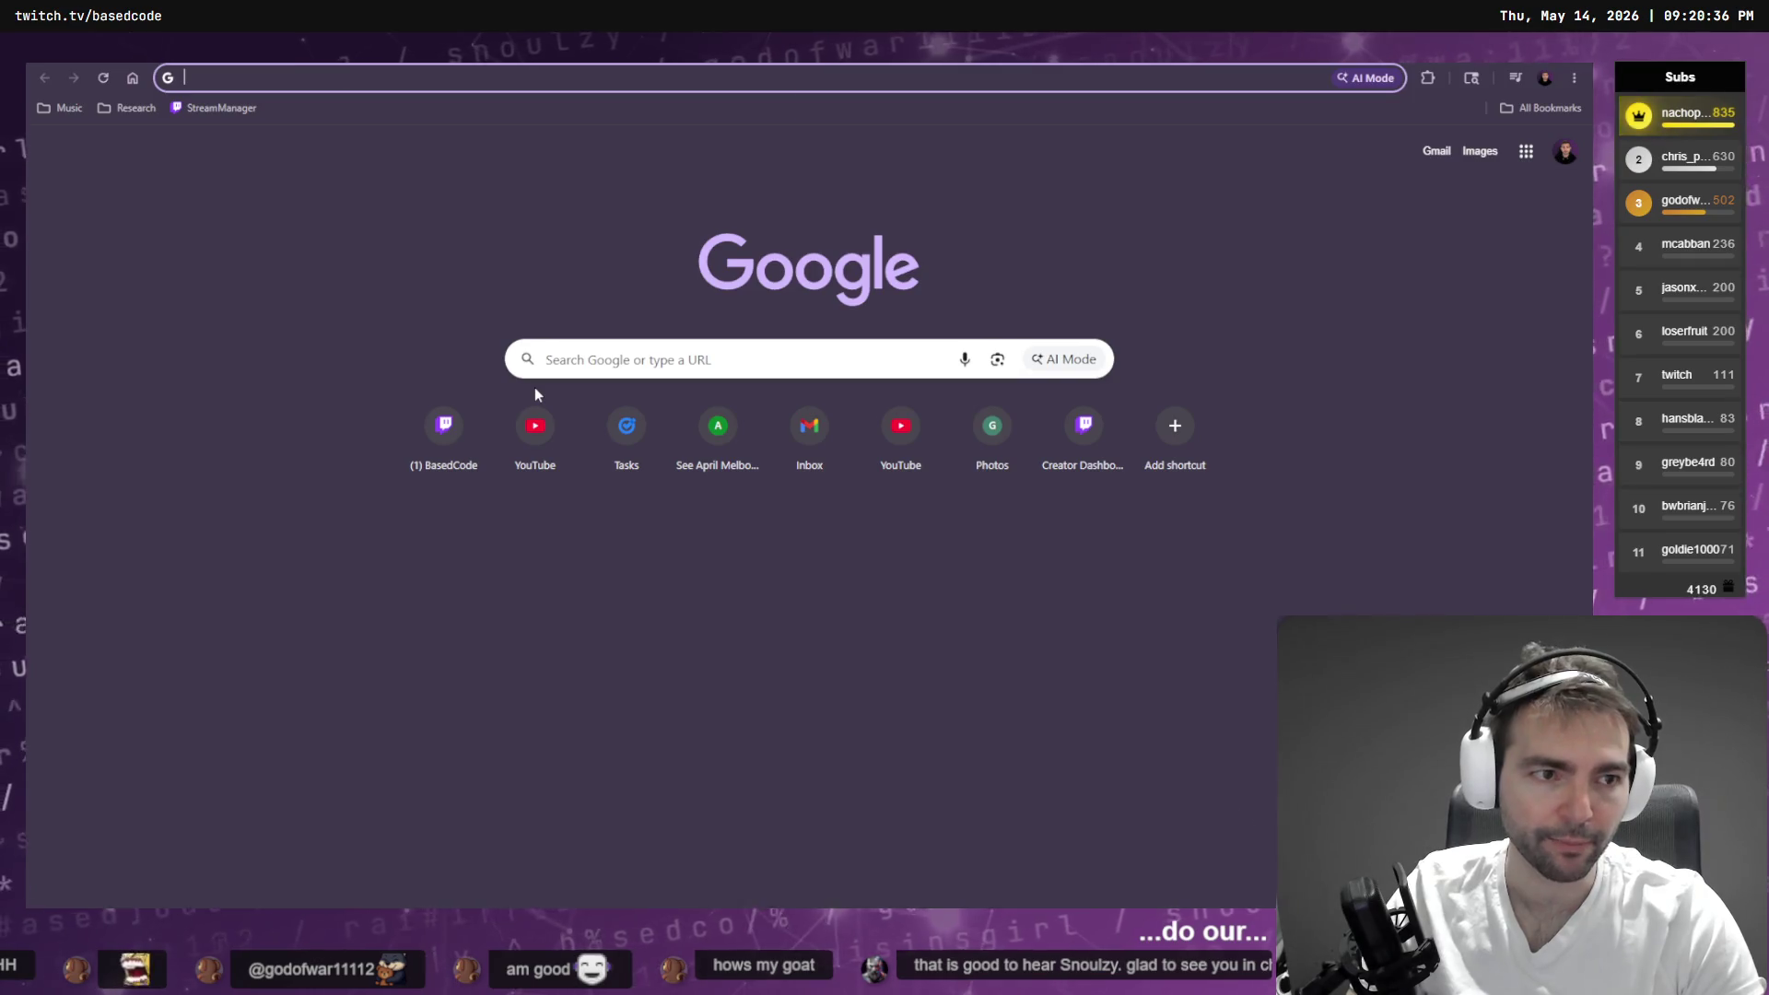
pyautogui.hotkey('alt', 'Tab')
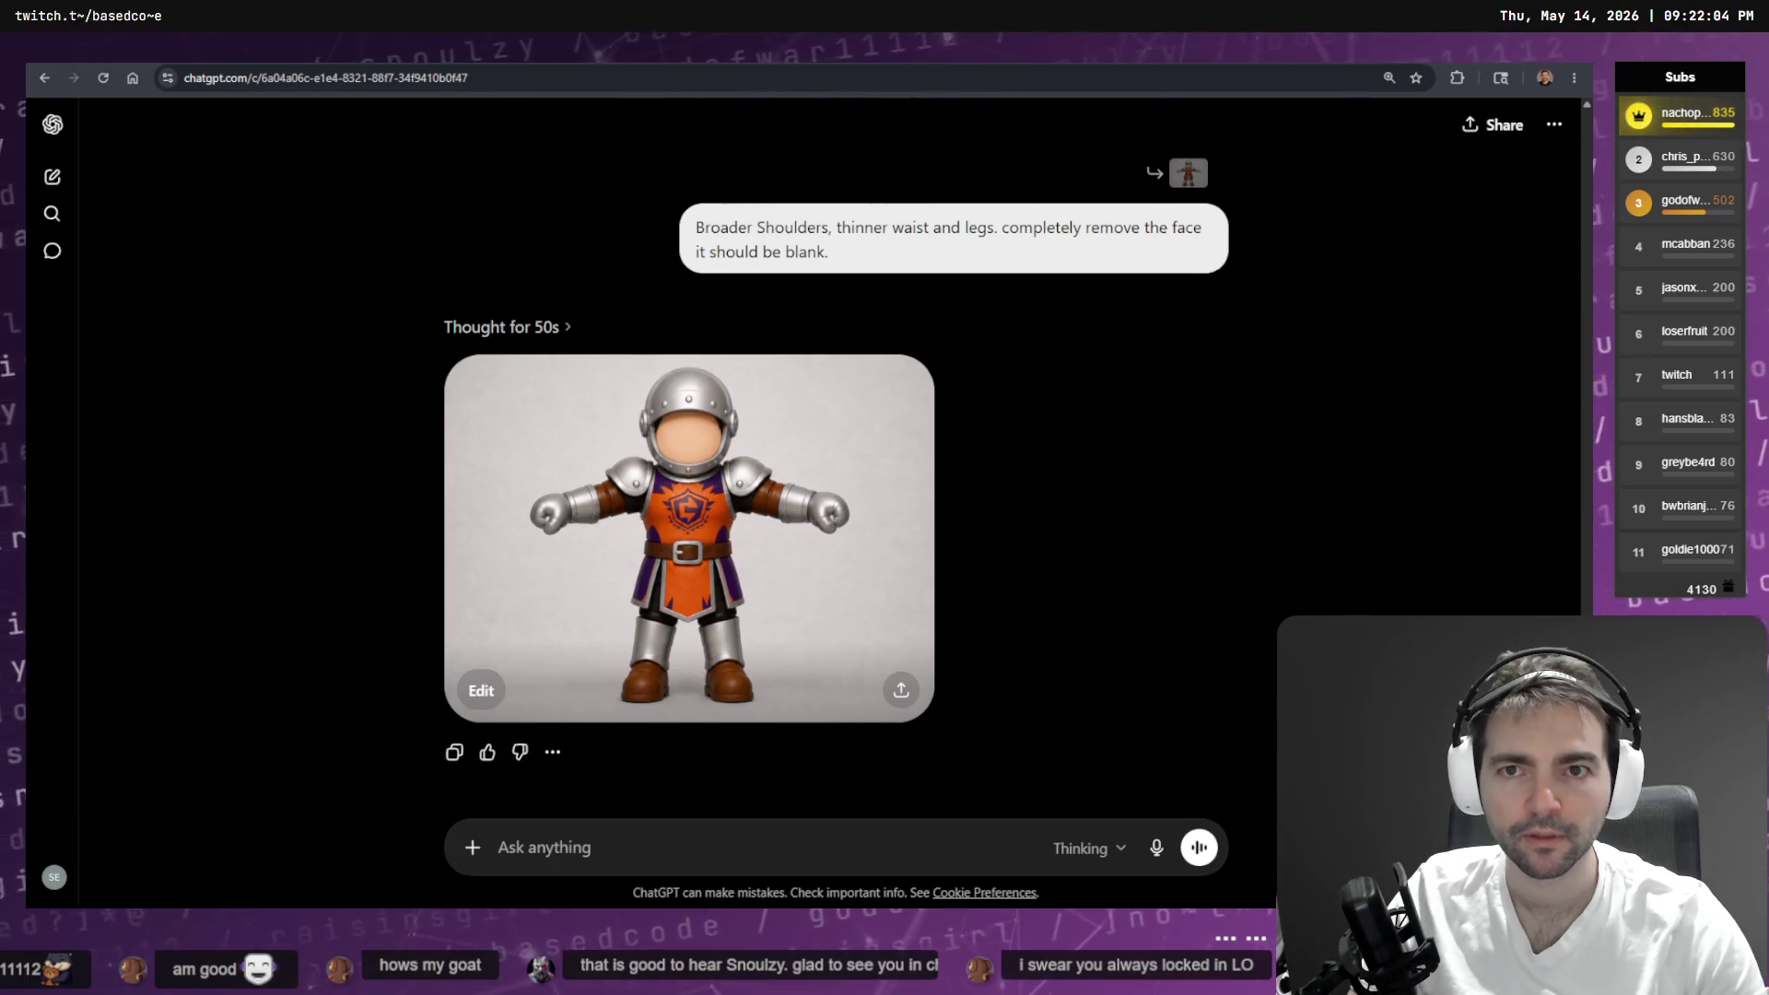
pyautogui.click(594, 530)
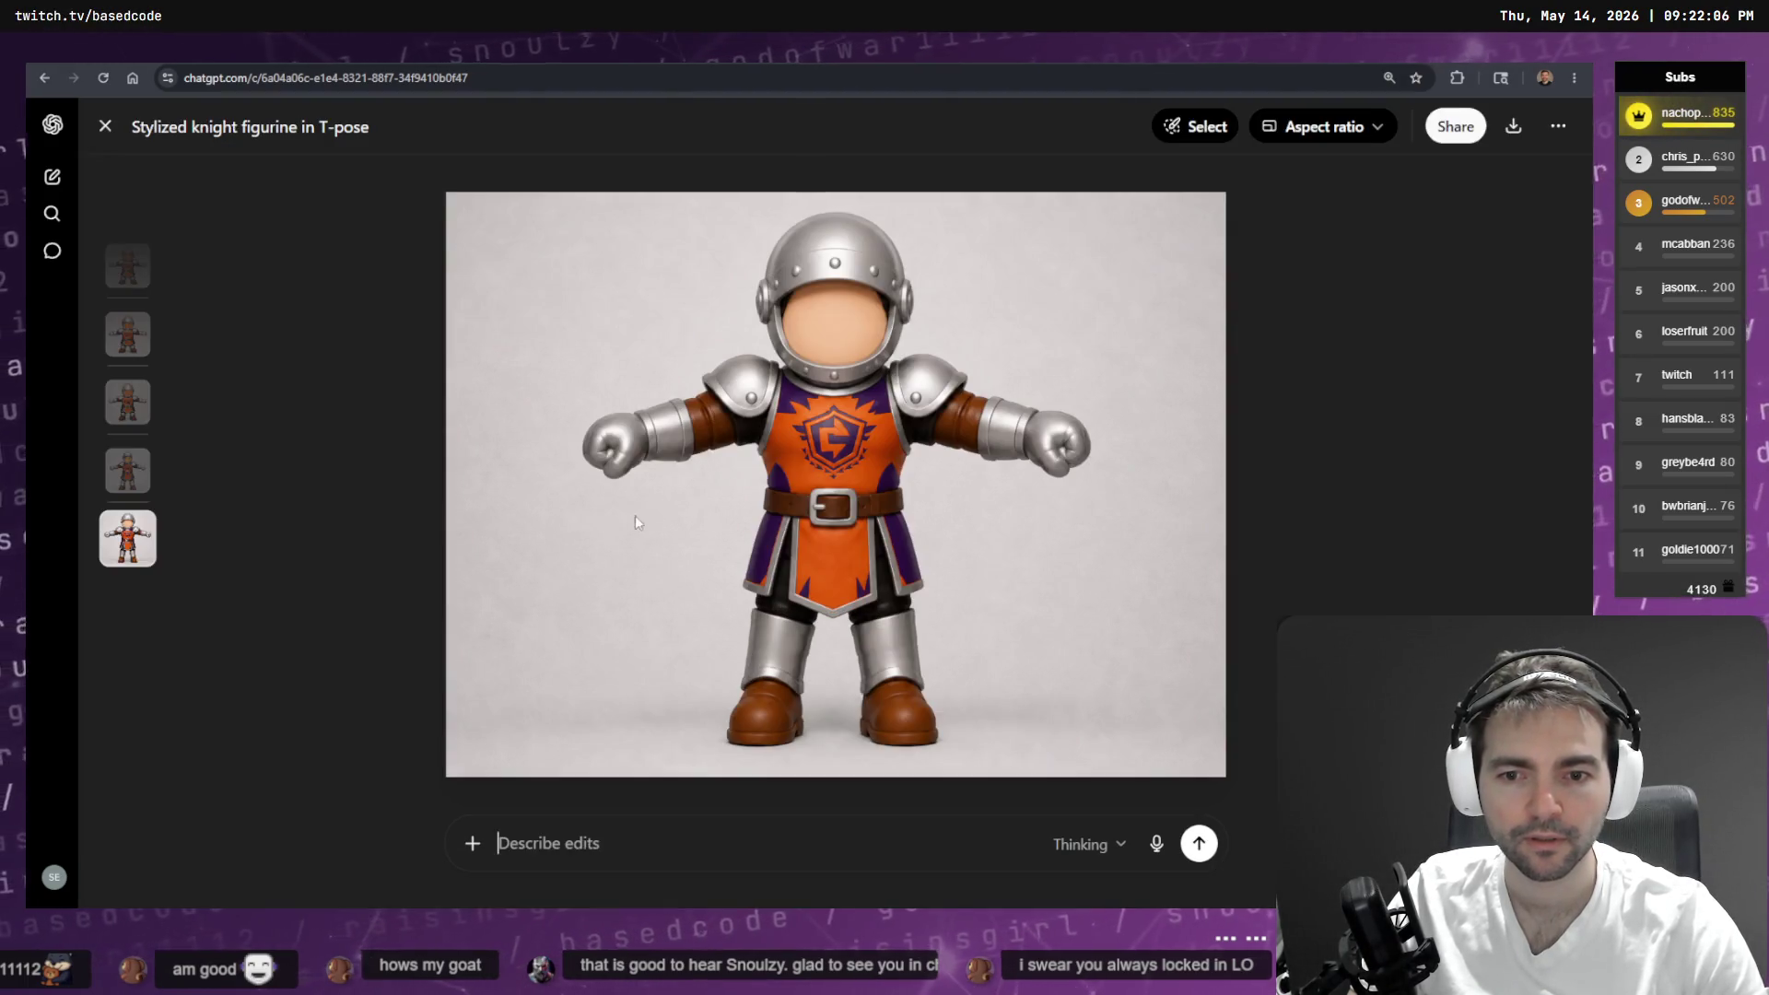
# - Copy the faceless T-pose knight image
pyautogui.rightClick(738, 483)
pyautogui.click(791, 556)
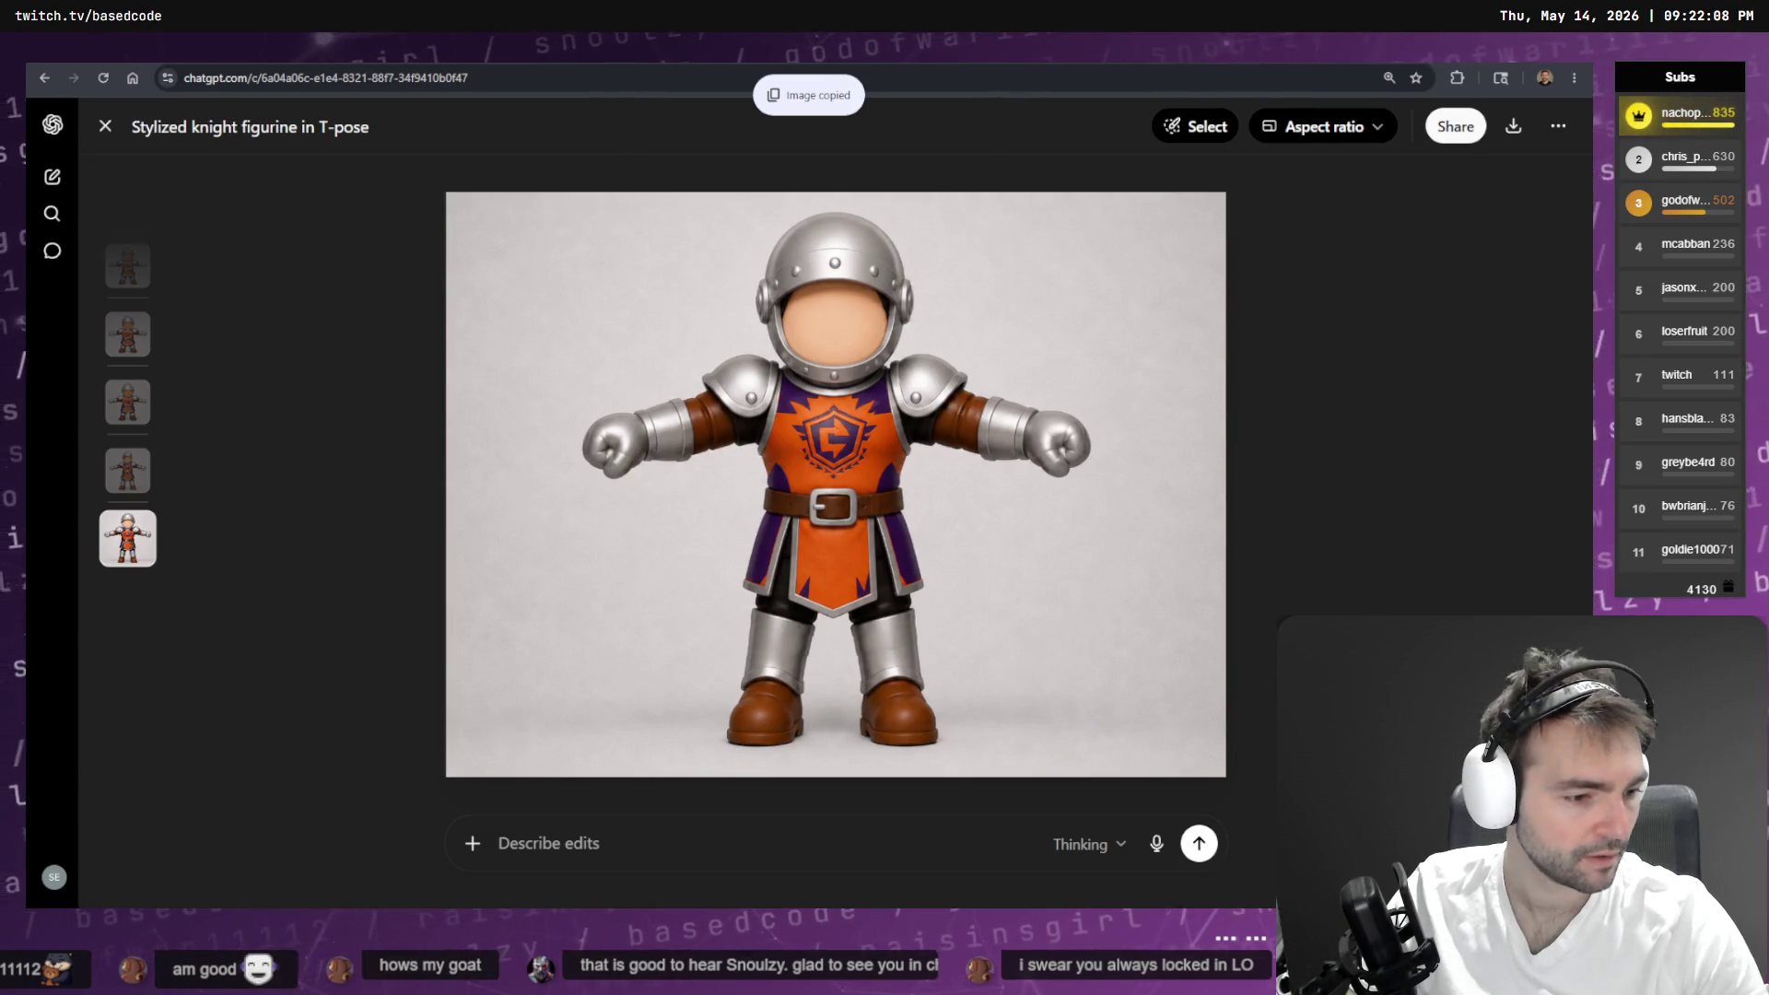
pyautogui.hotkey('alt', 'Tab')
pyautogui.hotkey('alt', 'Tab')
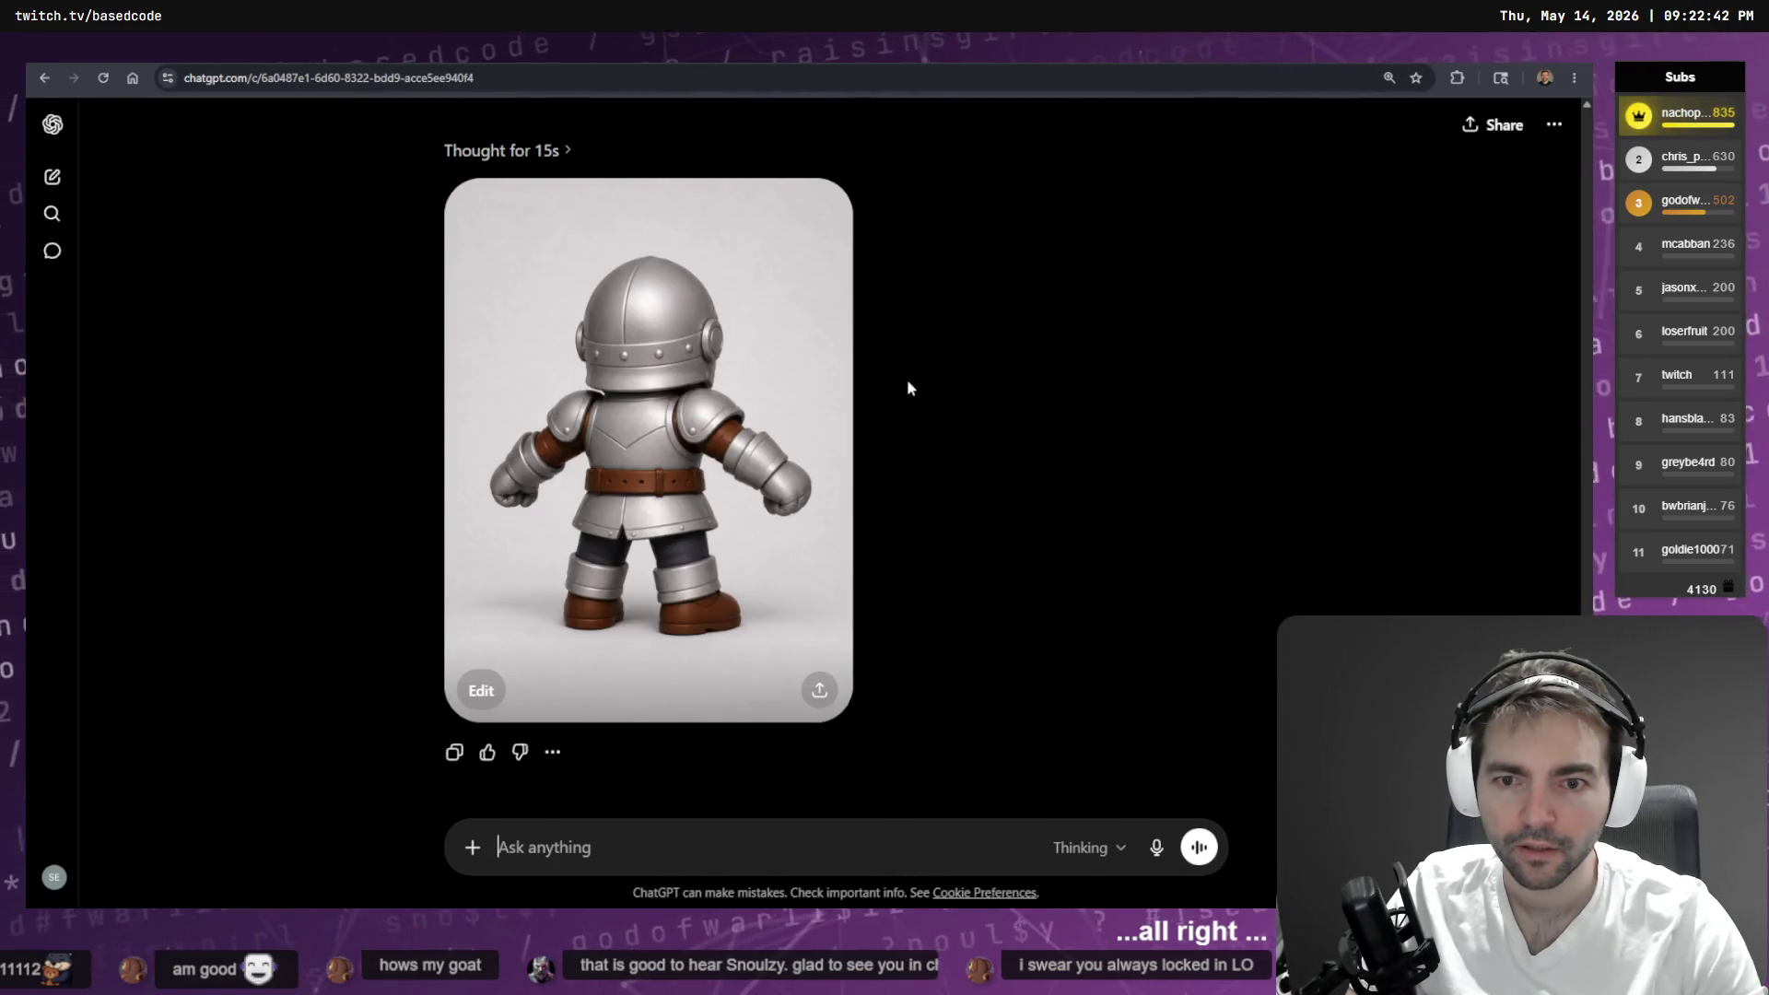
# - Open the back-view knight image and flip through its versions, including the polished-armor front view
pyautogui.click(776, 461)
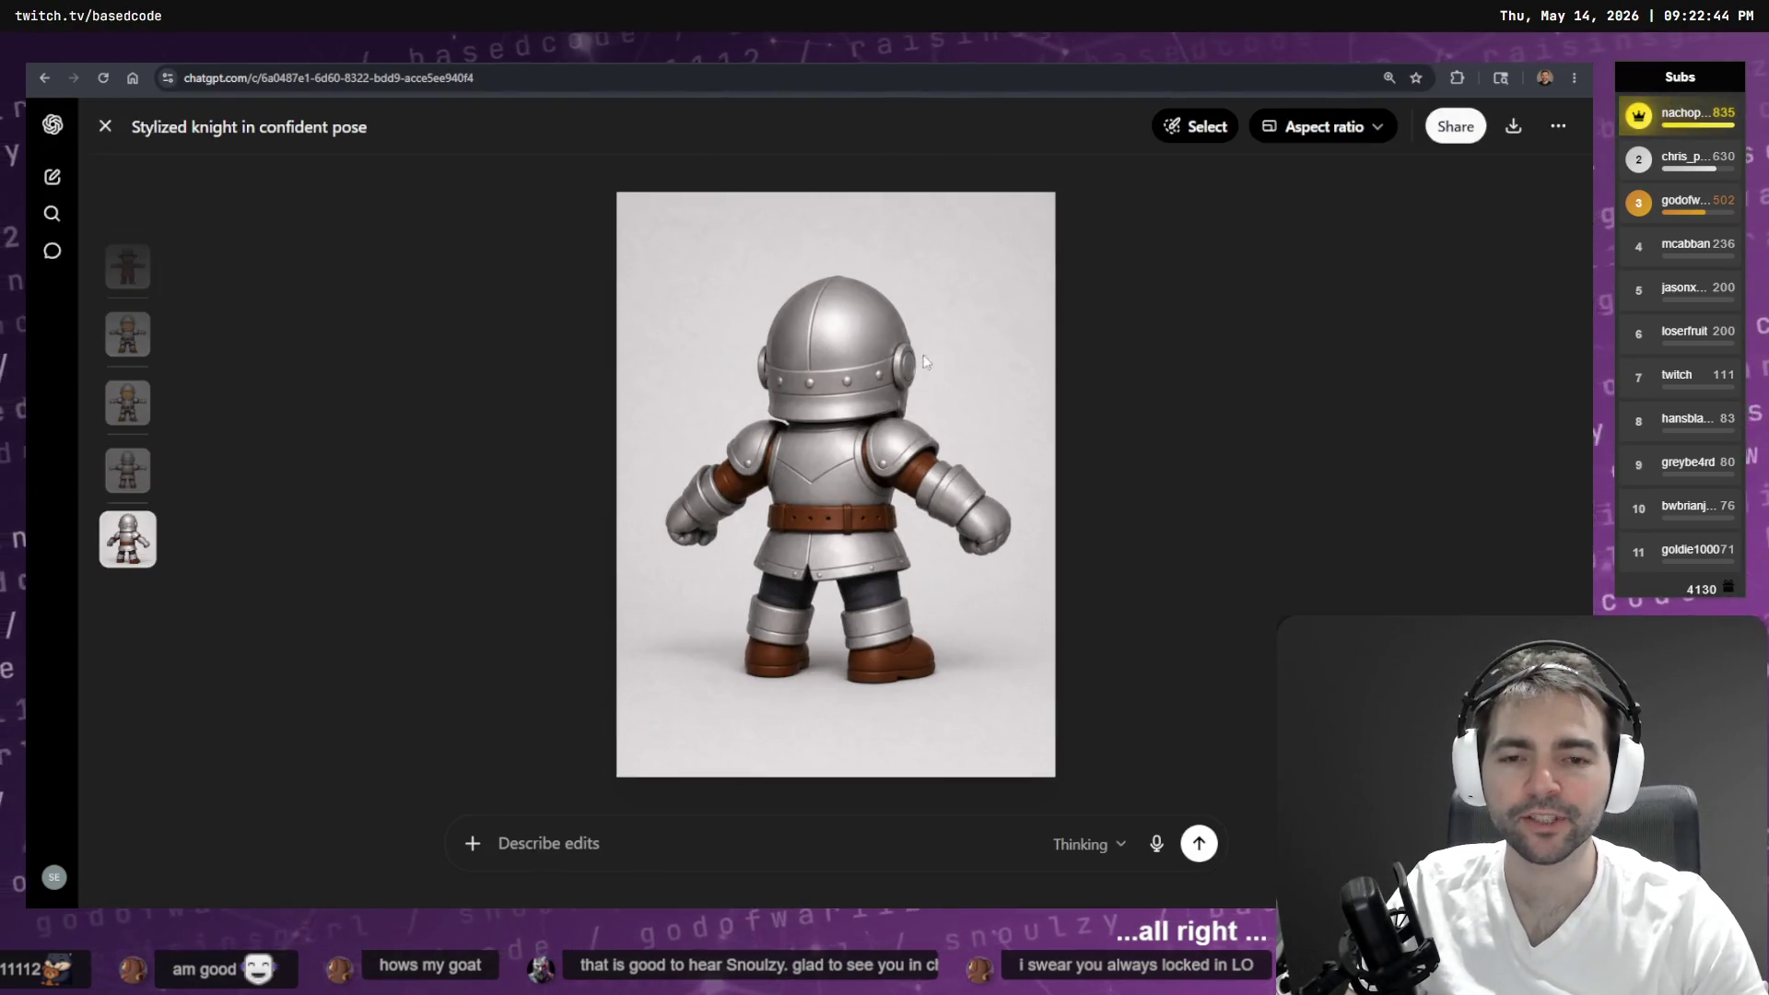
pyautogui.click(119, 474)
pyautogui.click(135, 413)
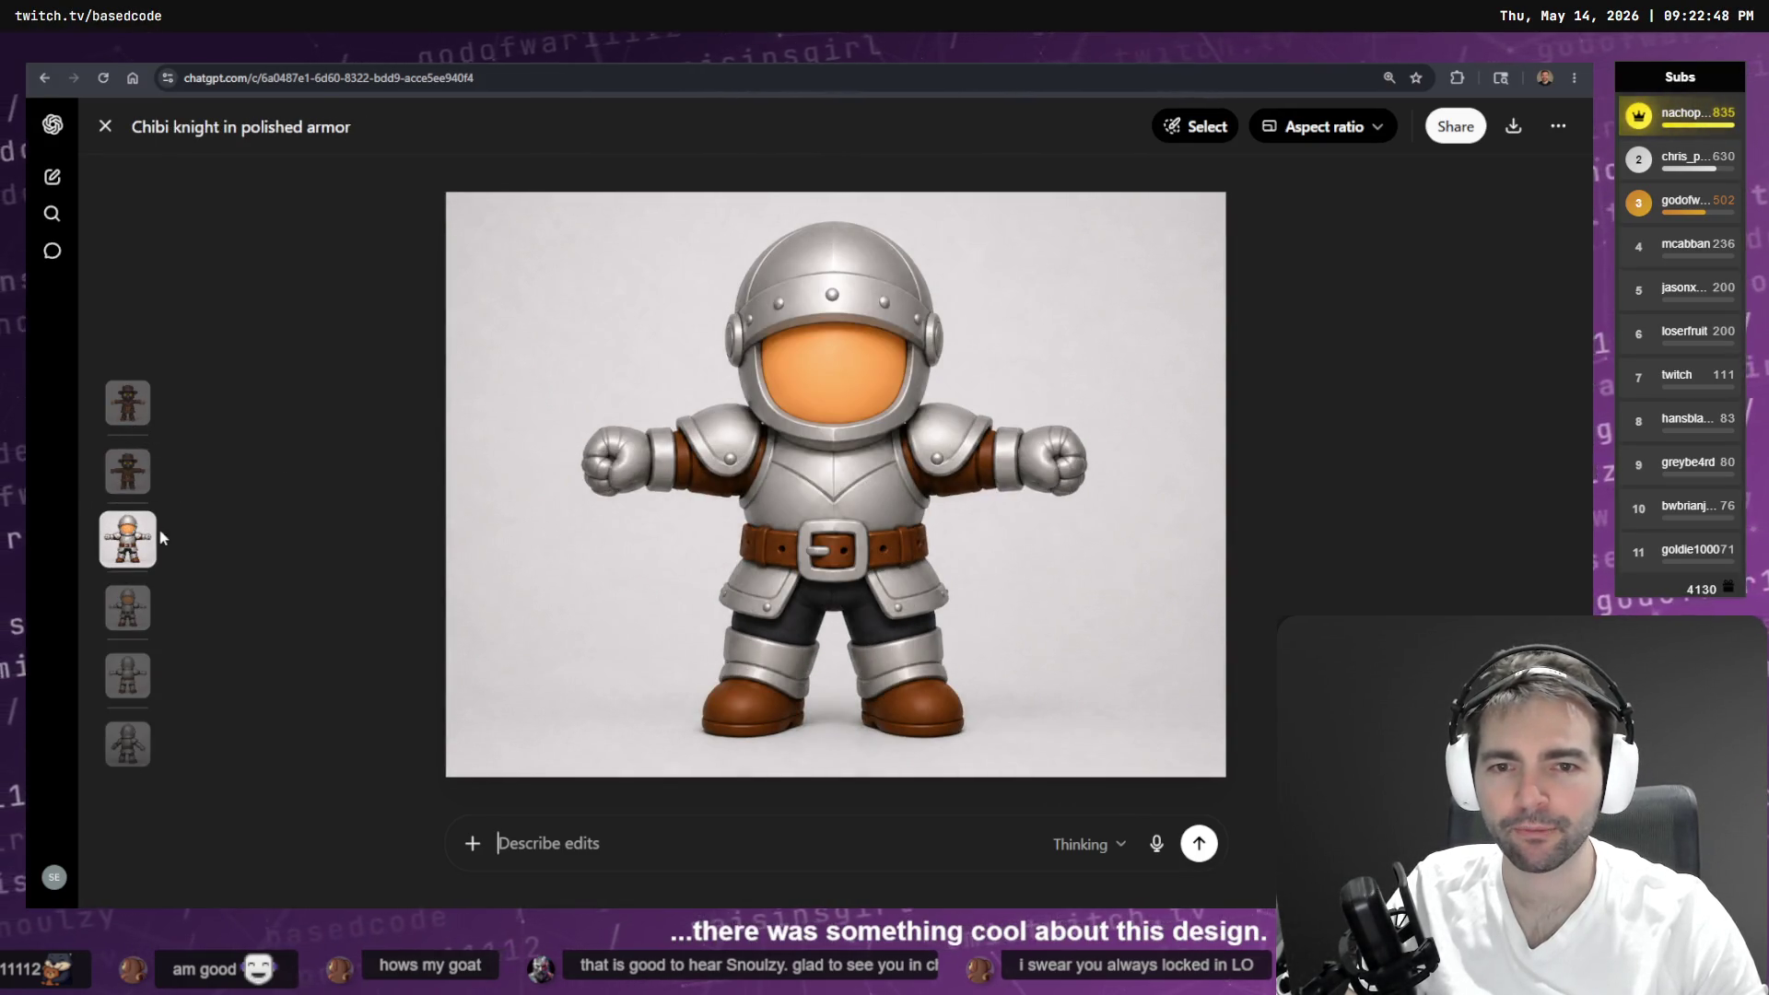
pyautogui.click(140, 606)
pyautogui.click(138, 606)
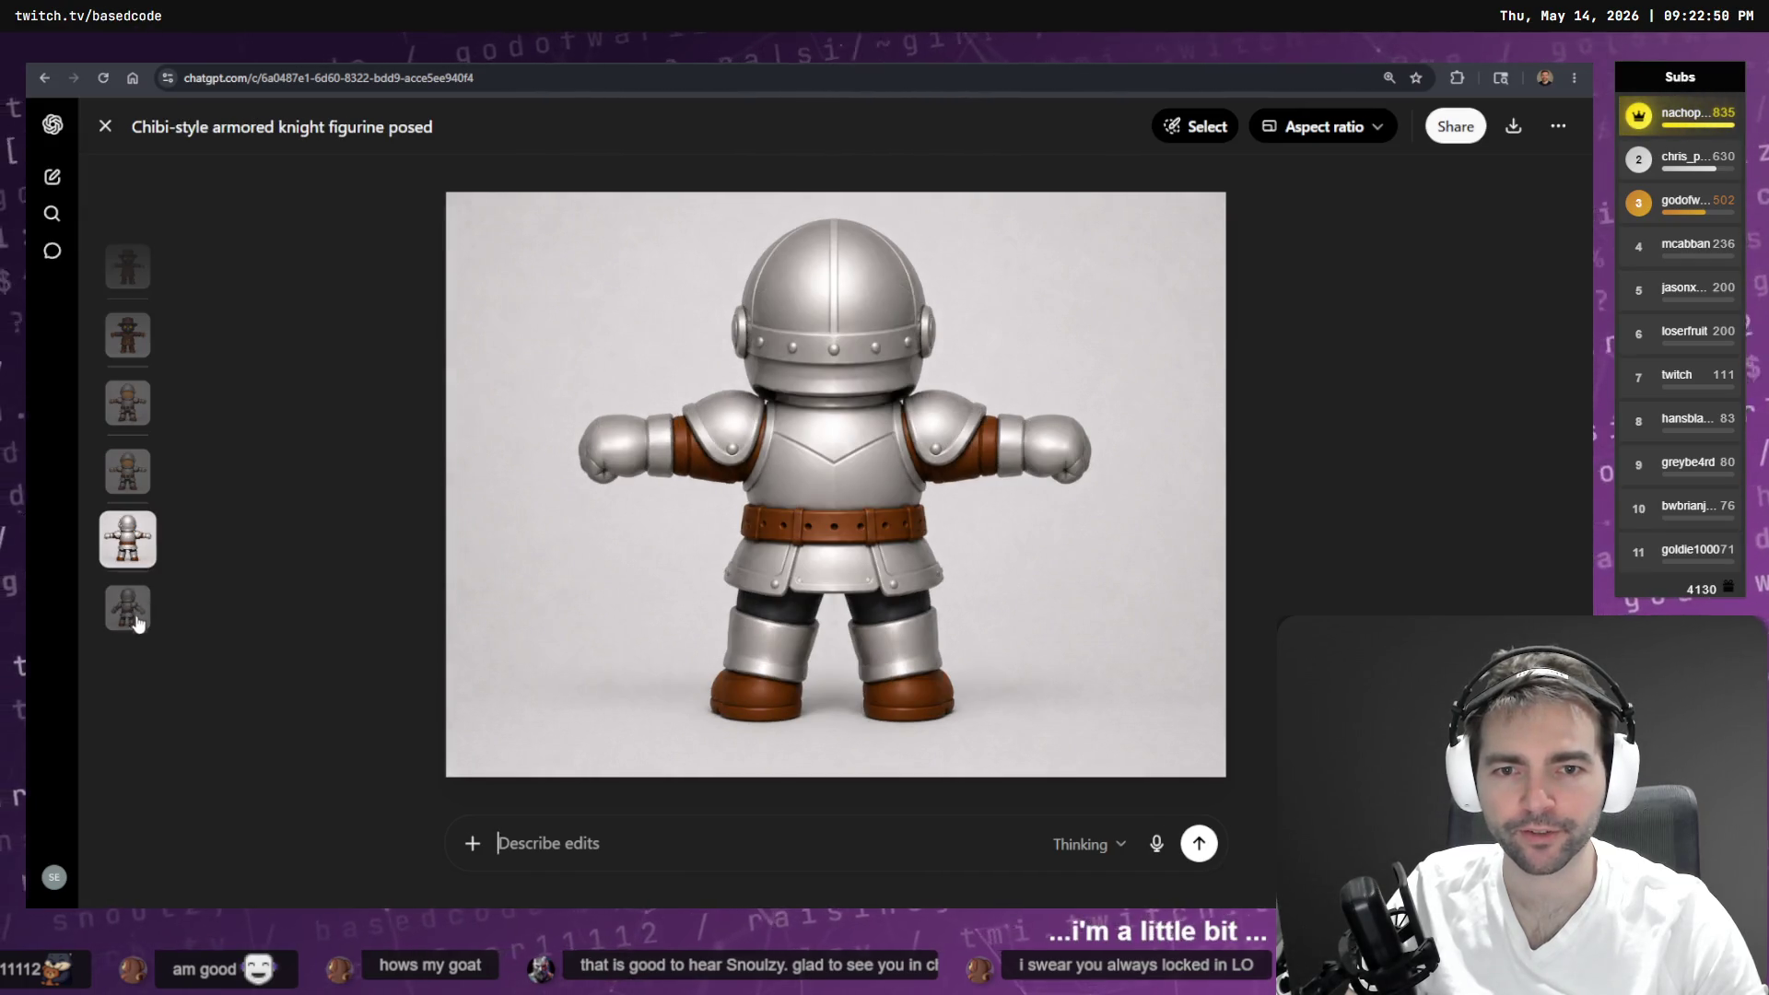
pyautogui.click(138, 610)
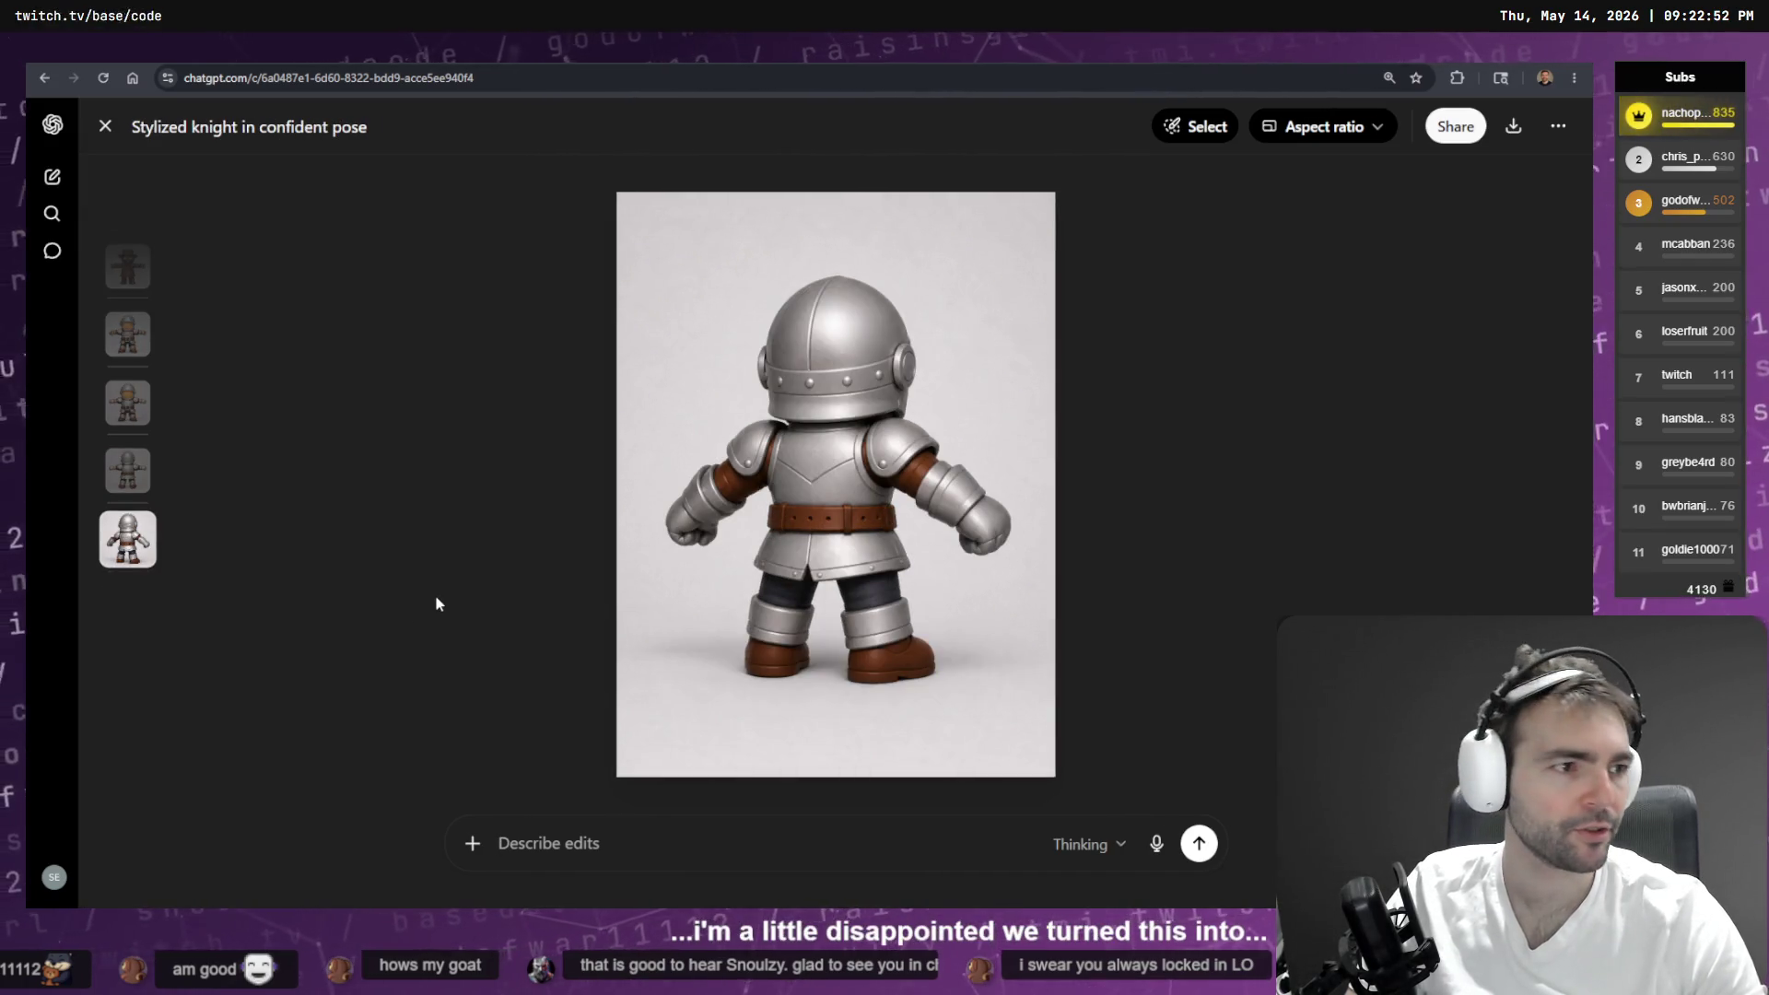
# - Switch to the character-sheet canvas with four rows of front, faceless and back views
pyautogui.hotkey('alt', 'Tab')
pyautogui.scroll(-5, 754, 506)
pyautogui.scroll(6, 754, 506)
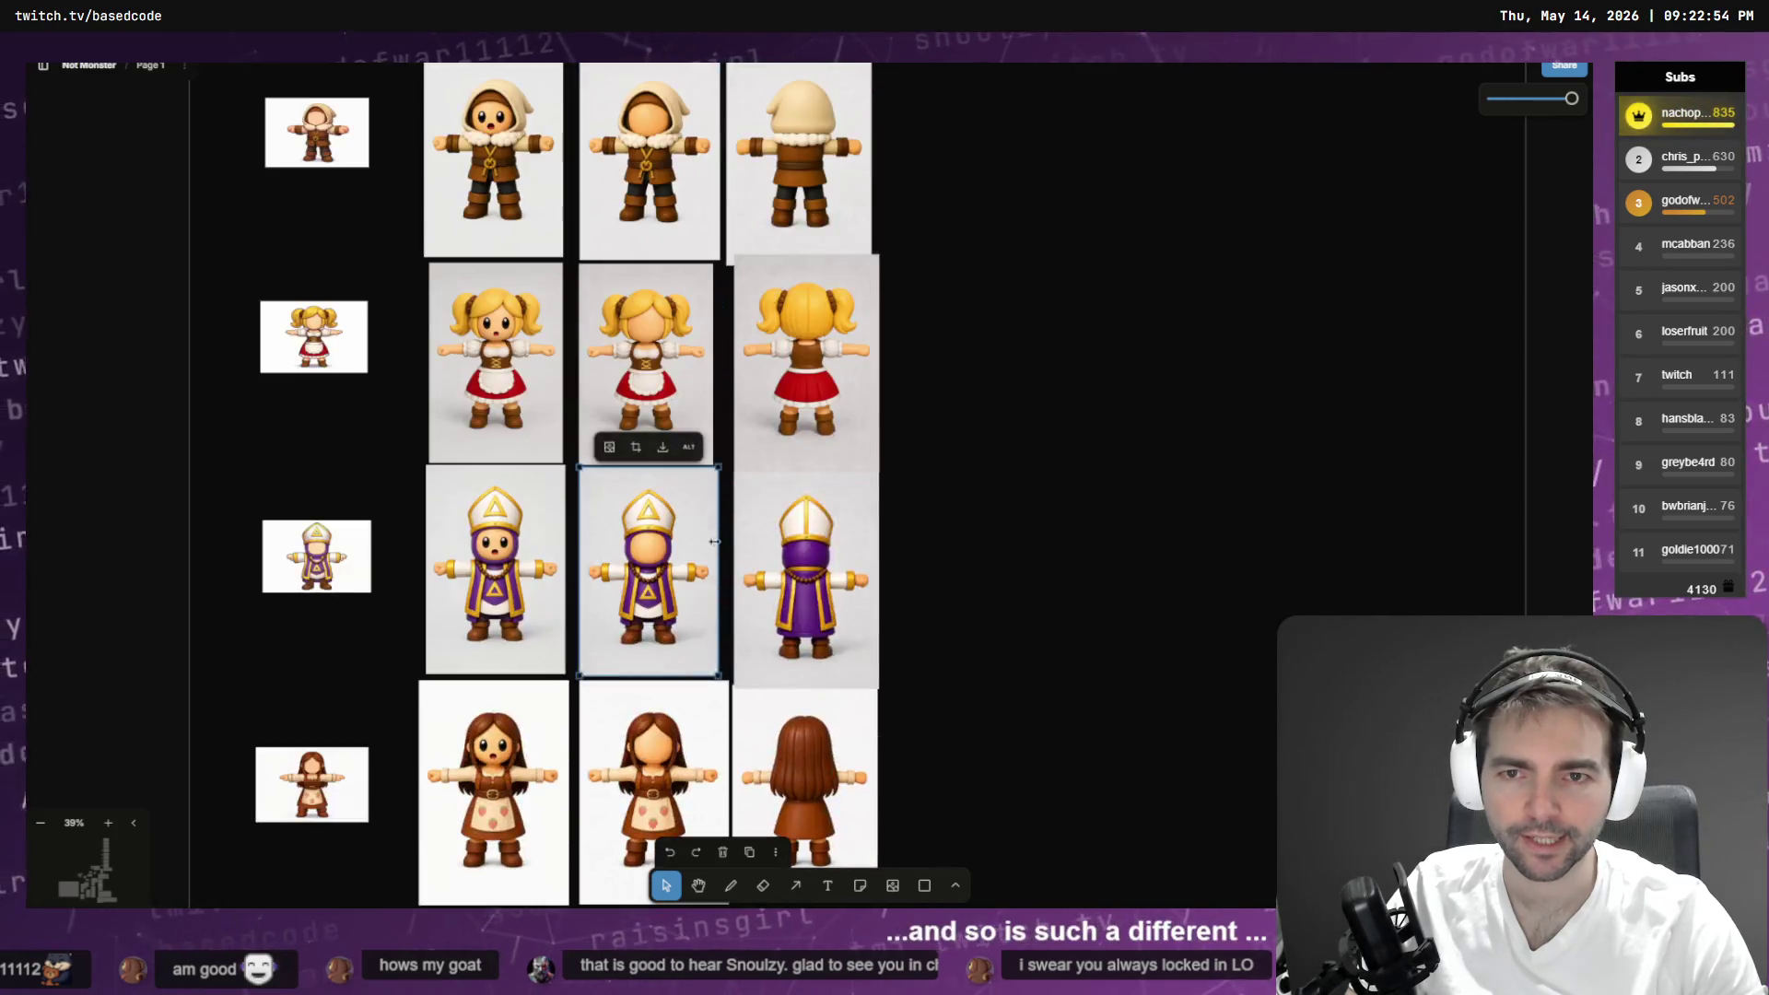
# - Inspect the faceless knight image, then delete the column of back-view images
pyautogui.scroll(10, 714, 545)
pyautogui.scroll(-5, 714, 545)
pyautogui.click(499, 438)
pyautogui.scroll(6, 534, 509)
pyautogui.scroll(2, 535, 509)
pyautogui.hscroll(-2, 534, 509)
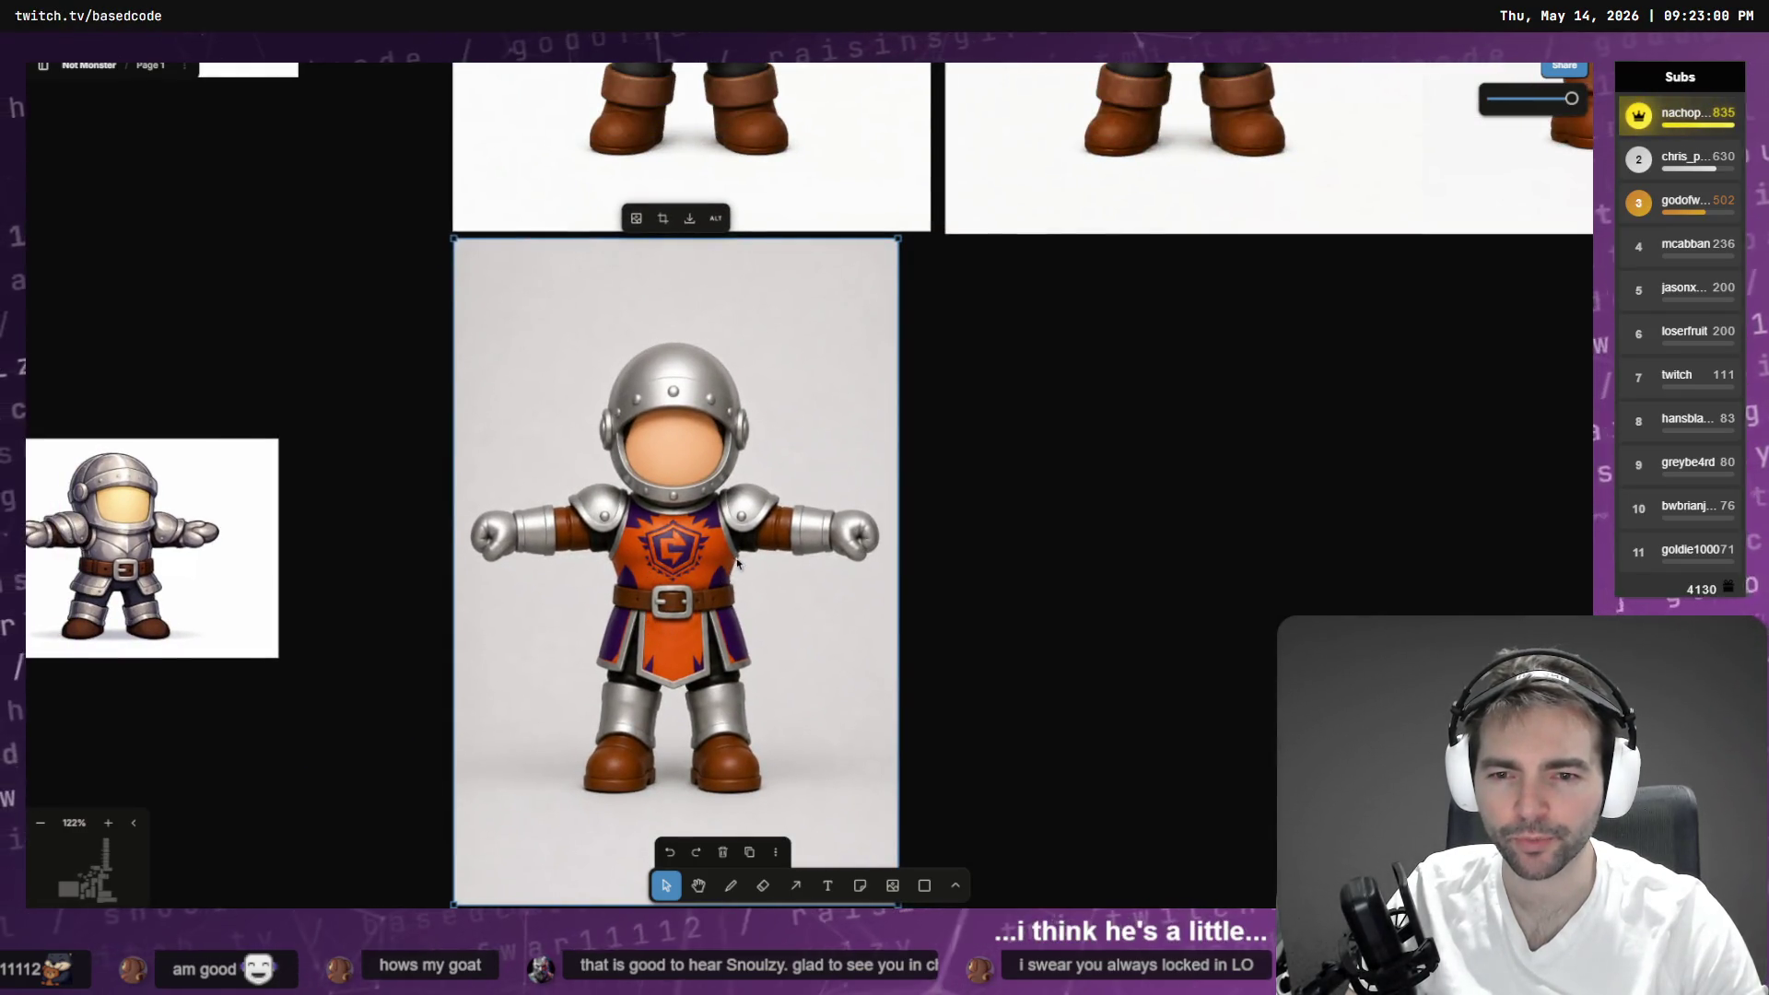
pyautogui.scroll(-3, 585, 422)
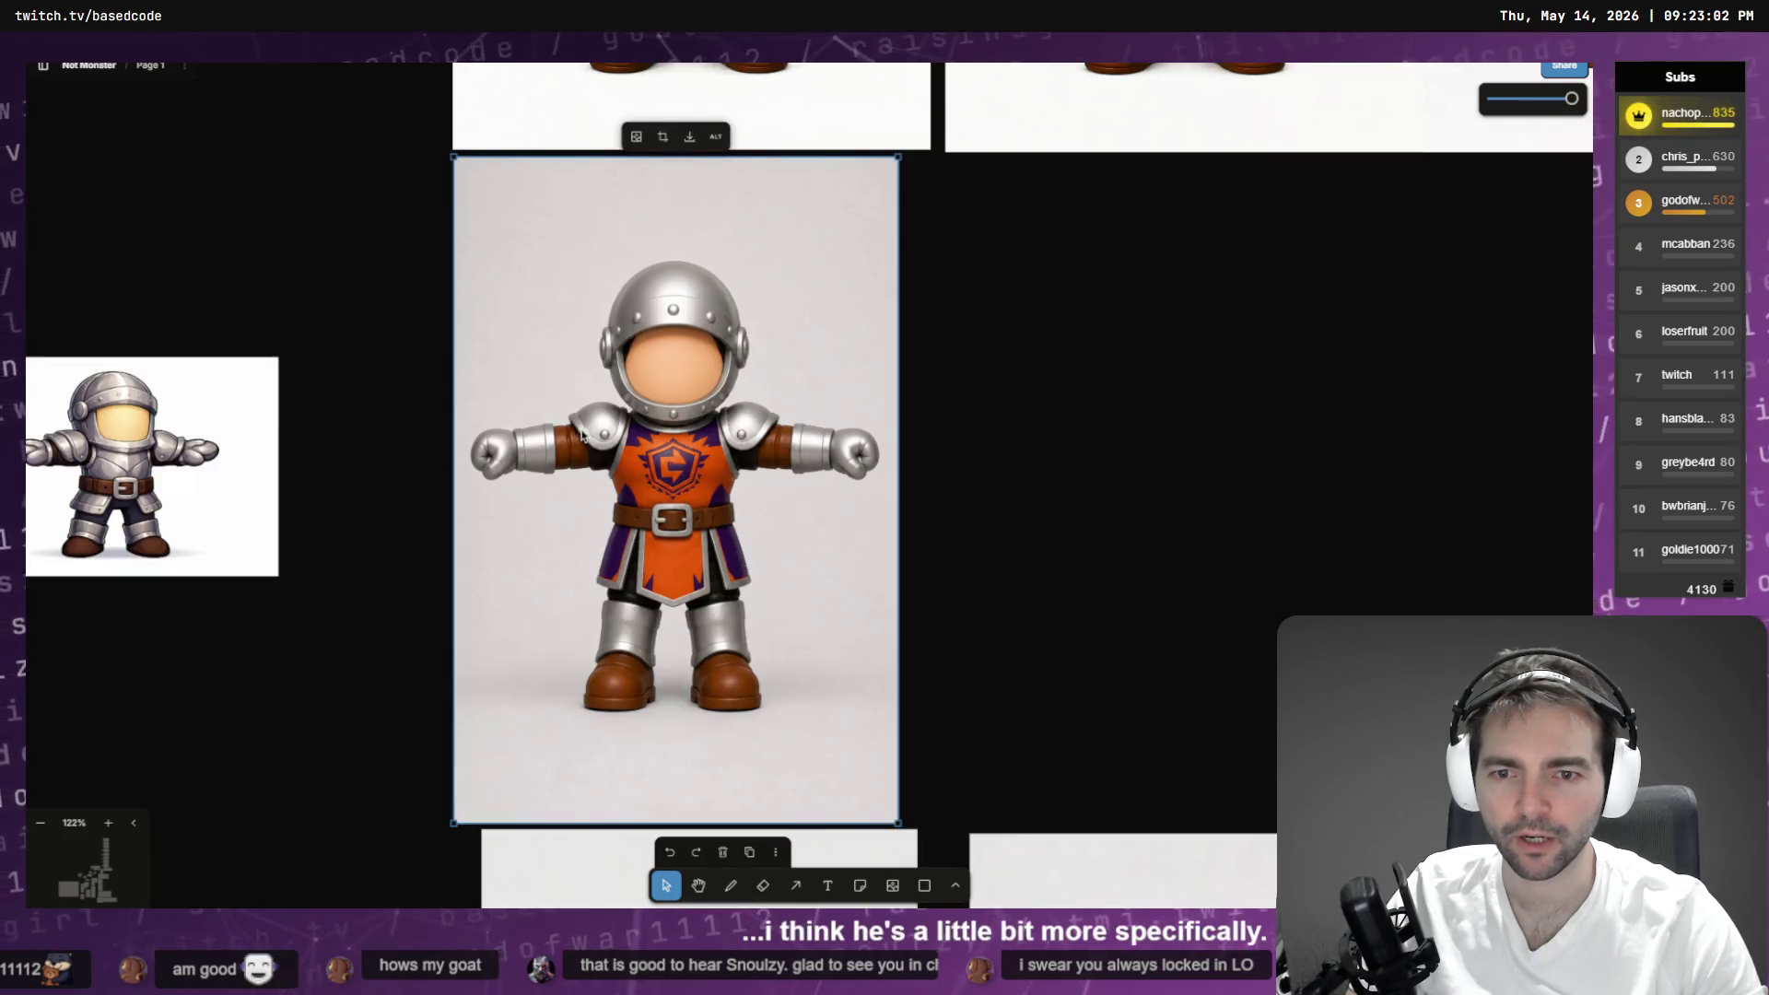
pyautogui.hscroll(-2, 553, 446)
pyautogui.hscroll(4, 363, 474)
pyautogui.scroll(1, 363, 474)
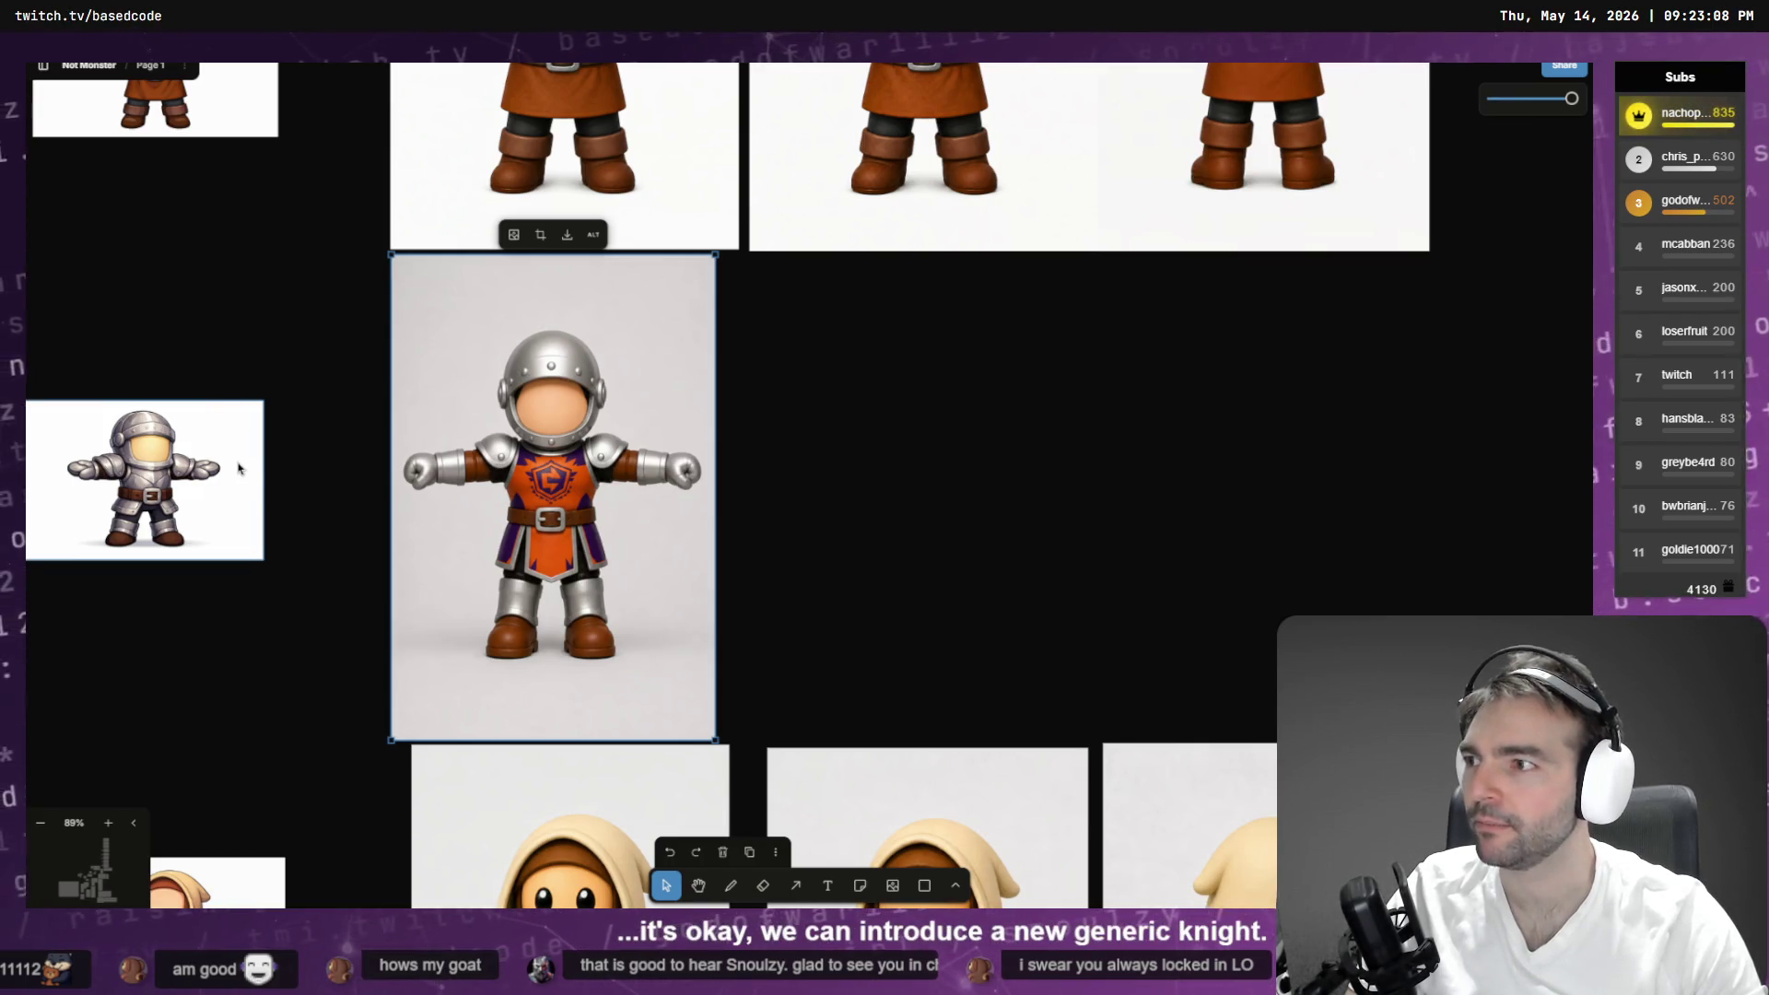
pyautogui.click(798, 482)
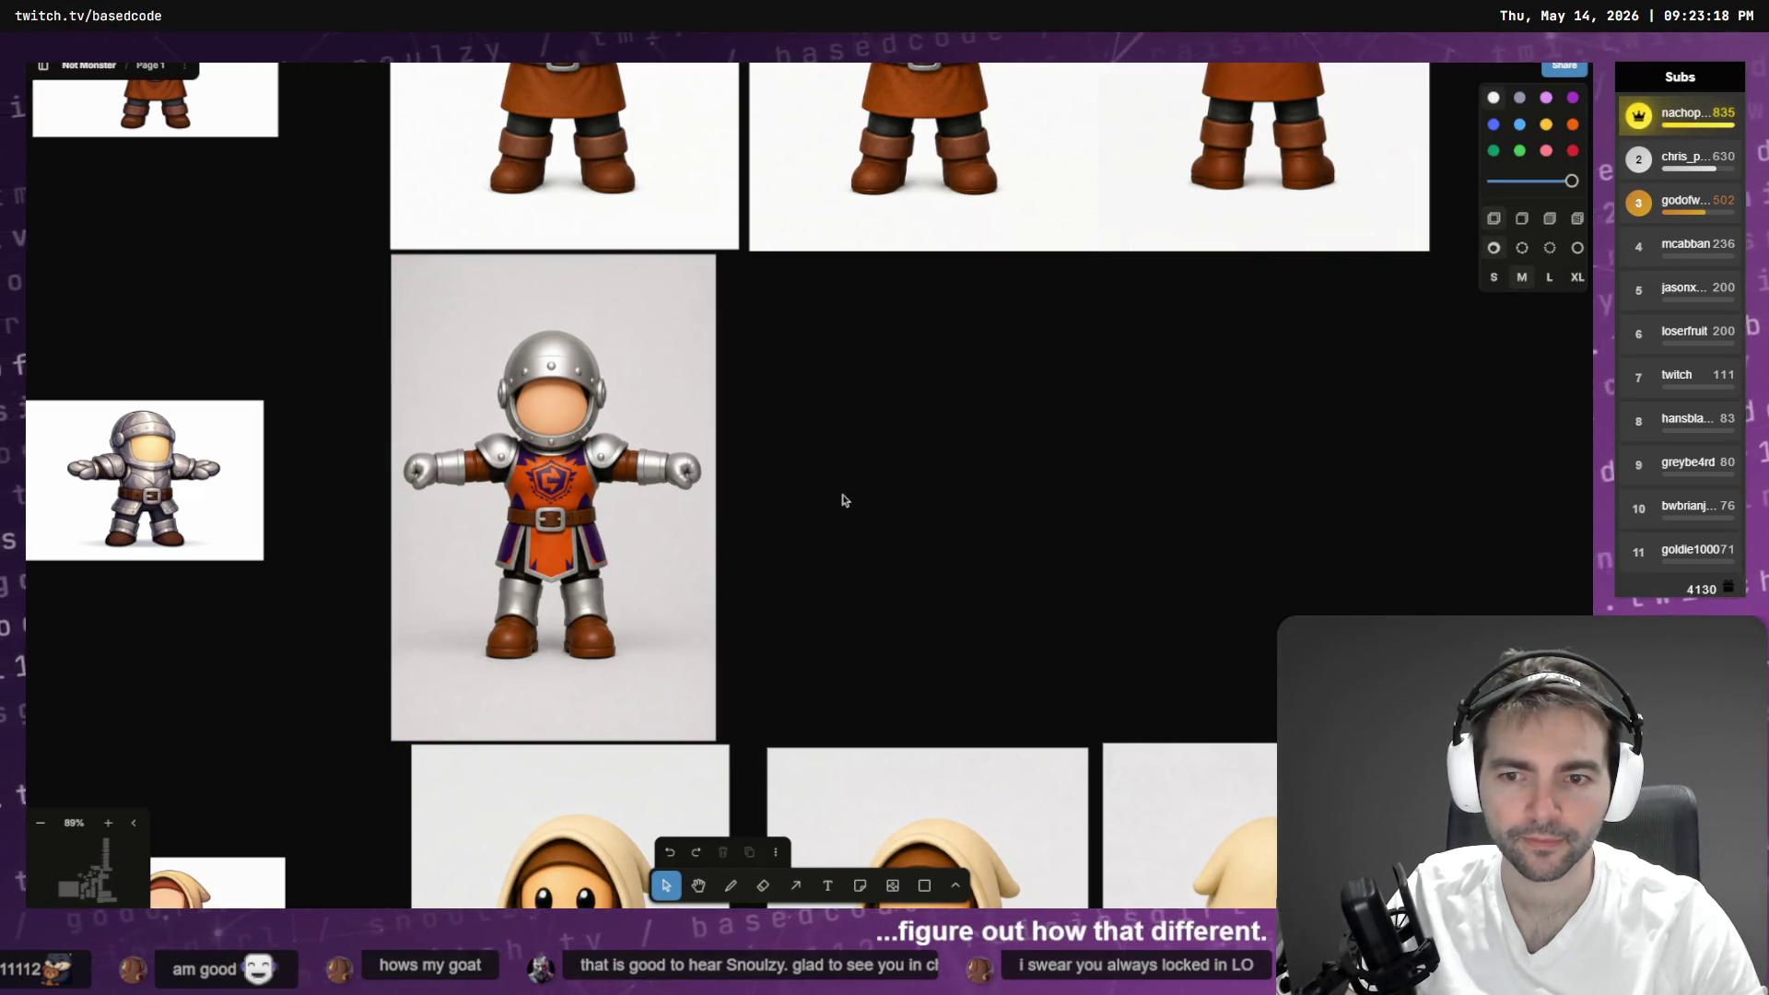
pyautogui.scroll(-5, 843, 500)
pyautogui.scroll(-5, 783, 193)
pyautogui.click(645, 387)
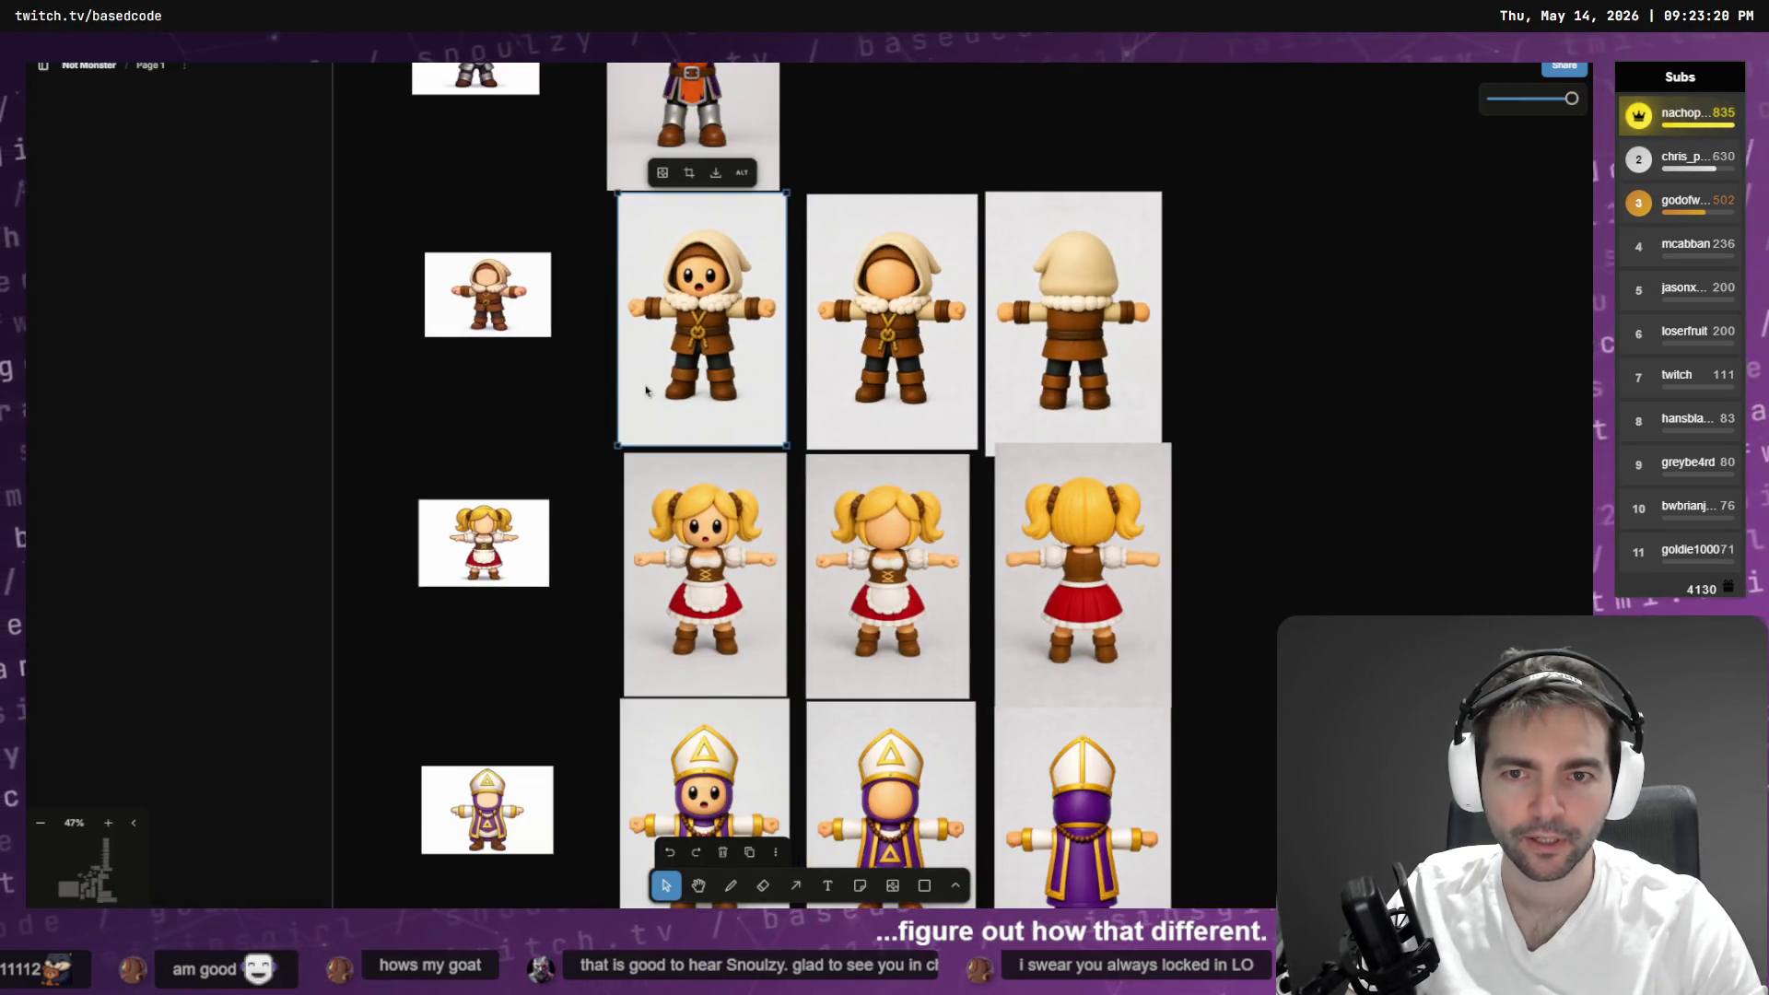
pyautogui.scroll(8, 683, 309)
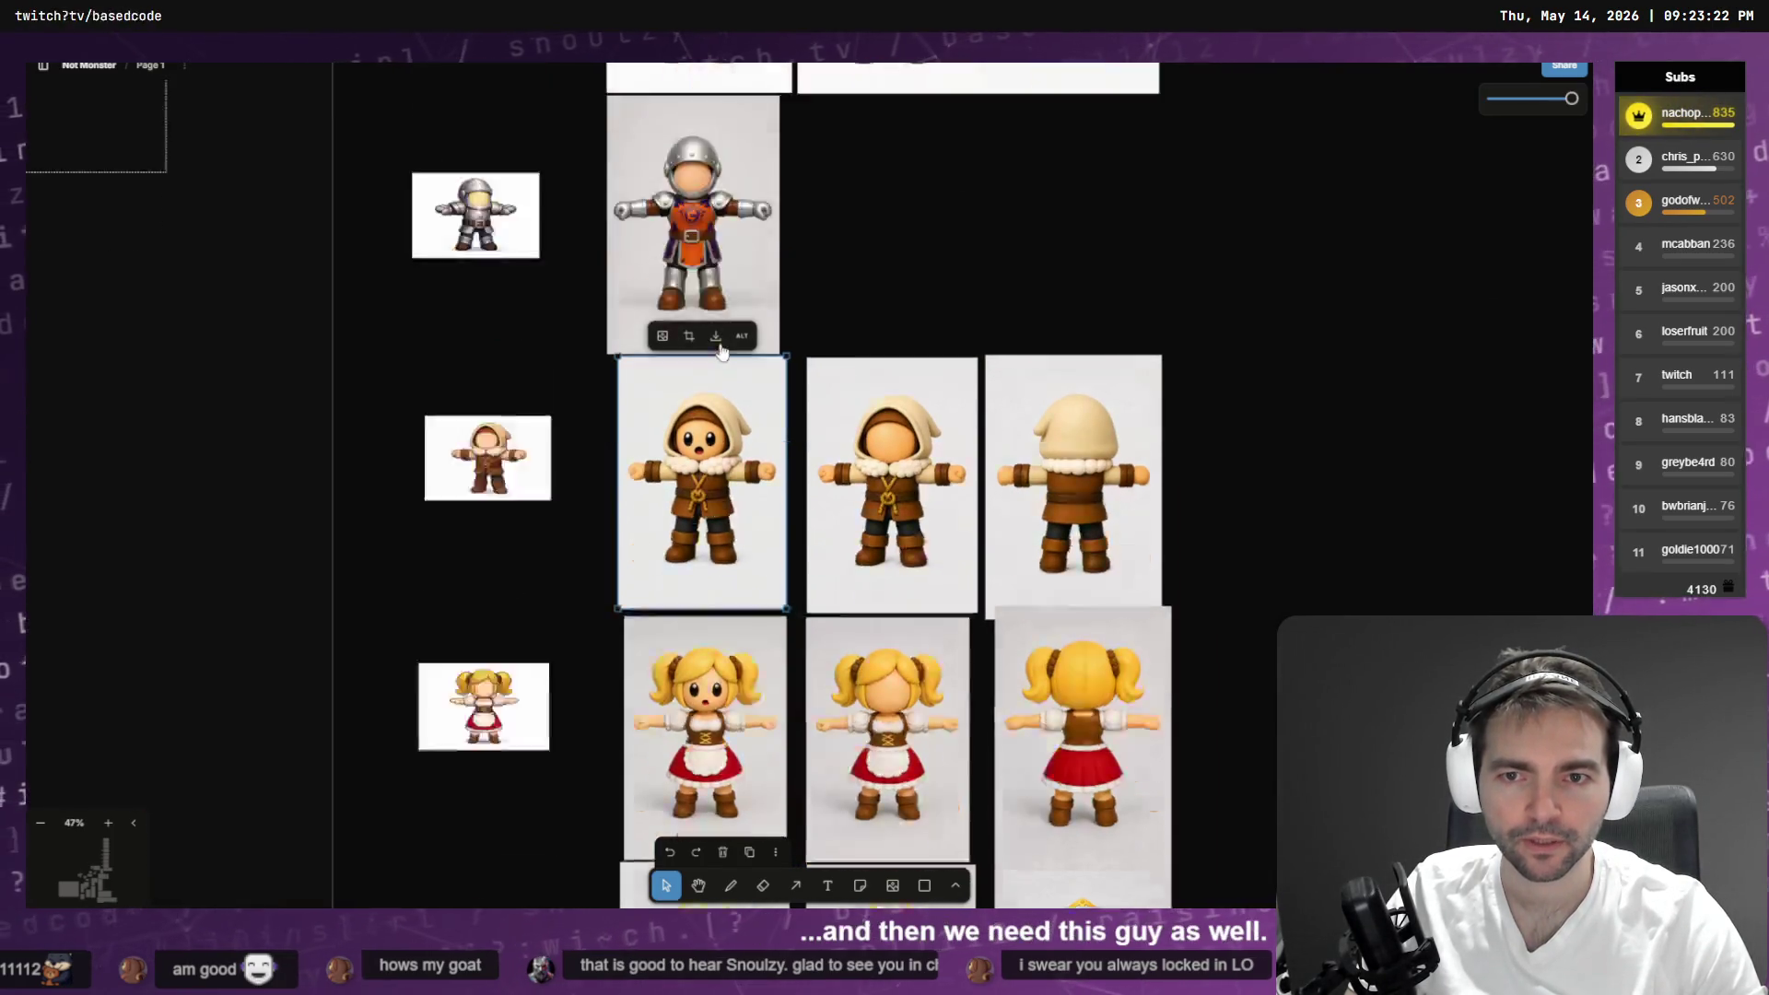
pyautogui.scroll(-5, 740, 353)
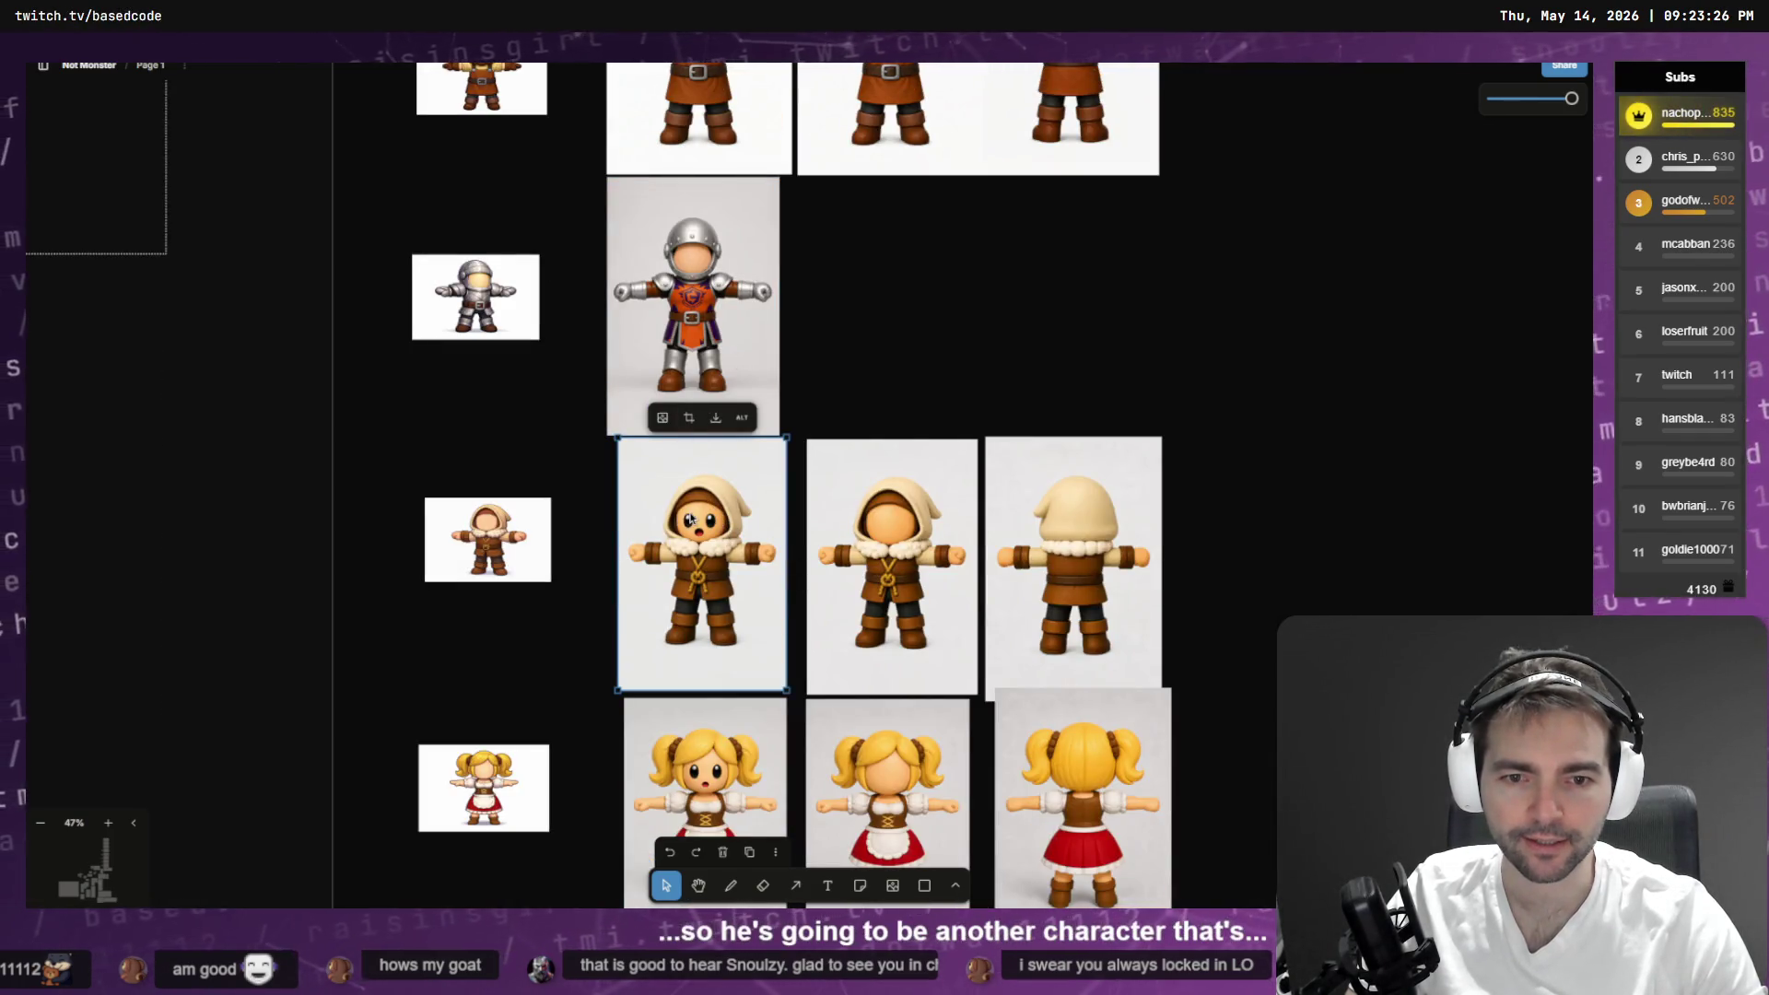
pyautogui.scroll(-1, 689, 519)
pyautogui.scroll(6, 719, 507)
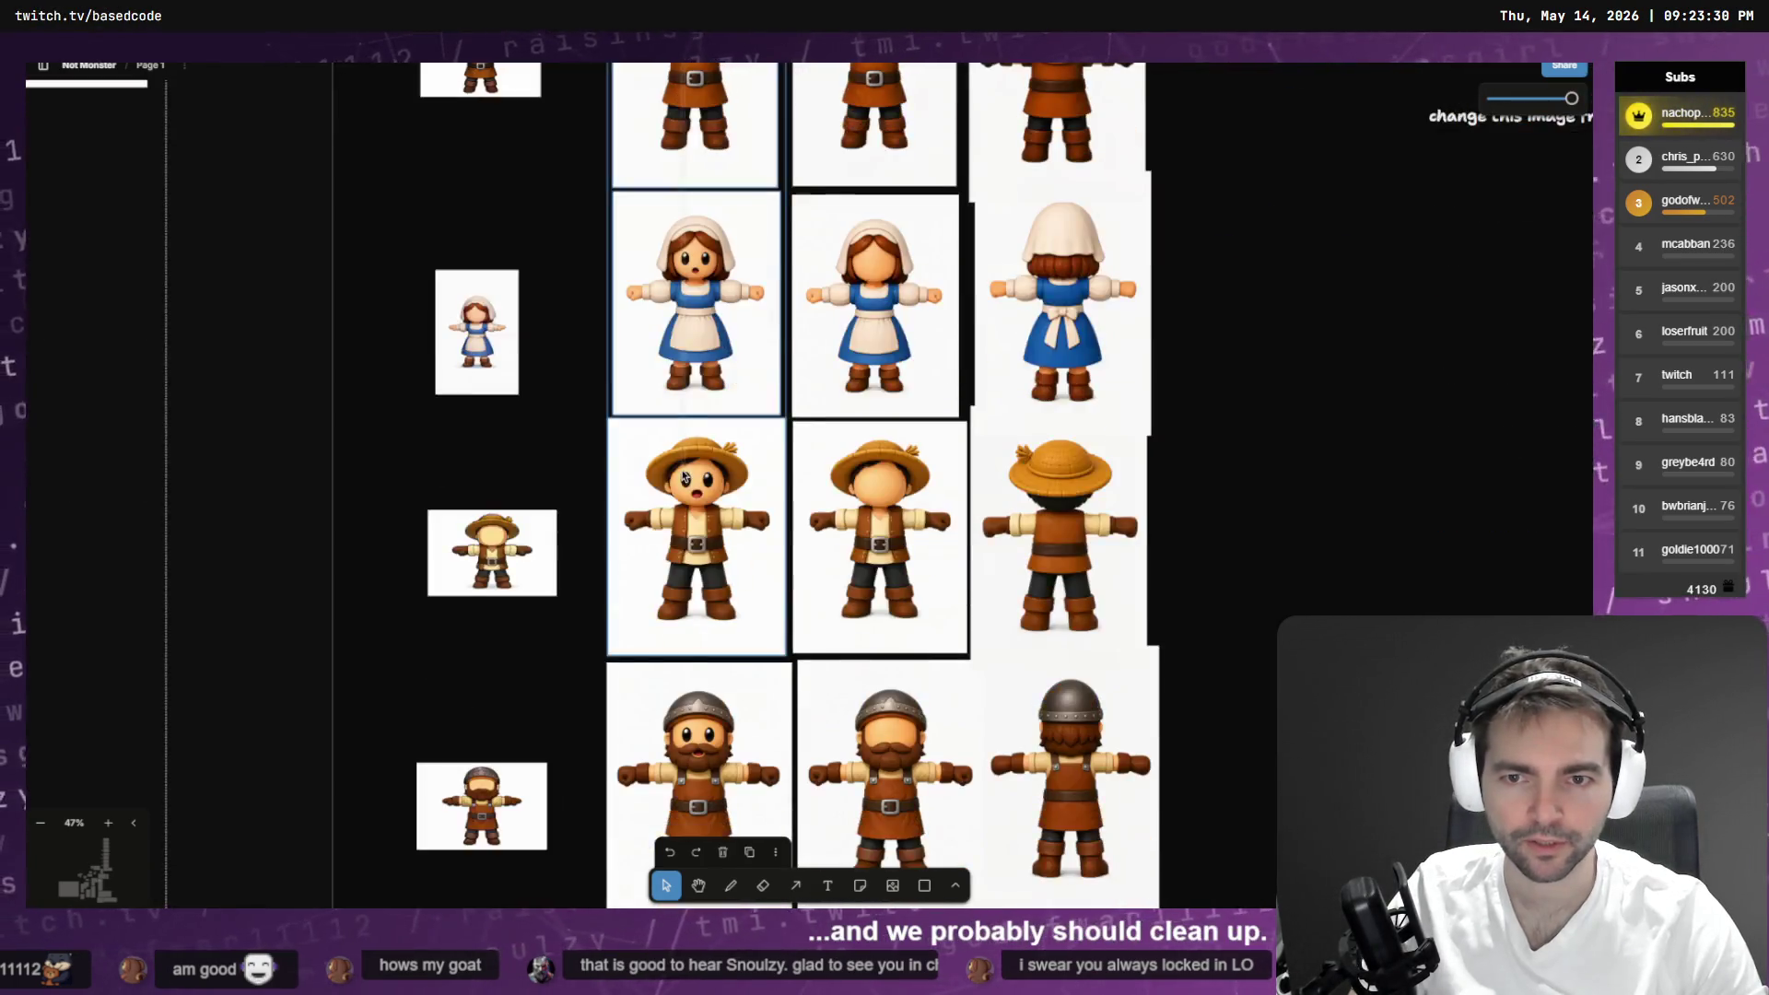
pyautogui.scroll(-2, 649, 605)
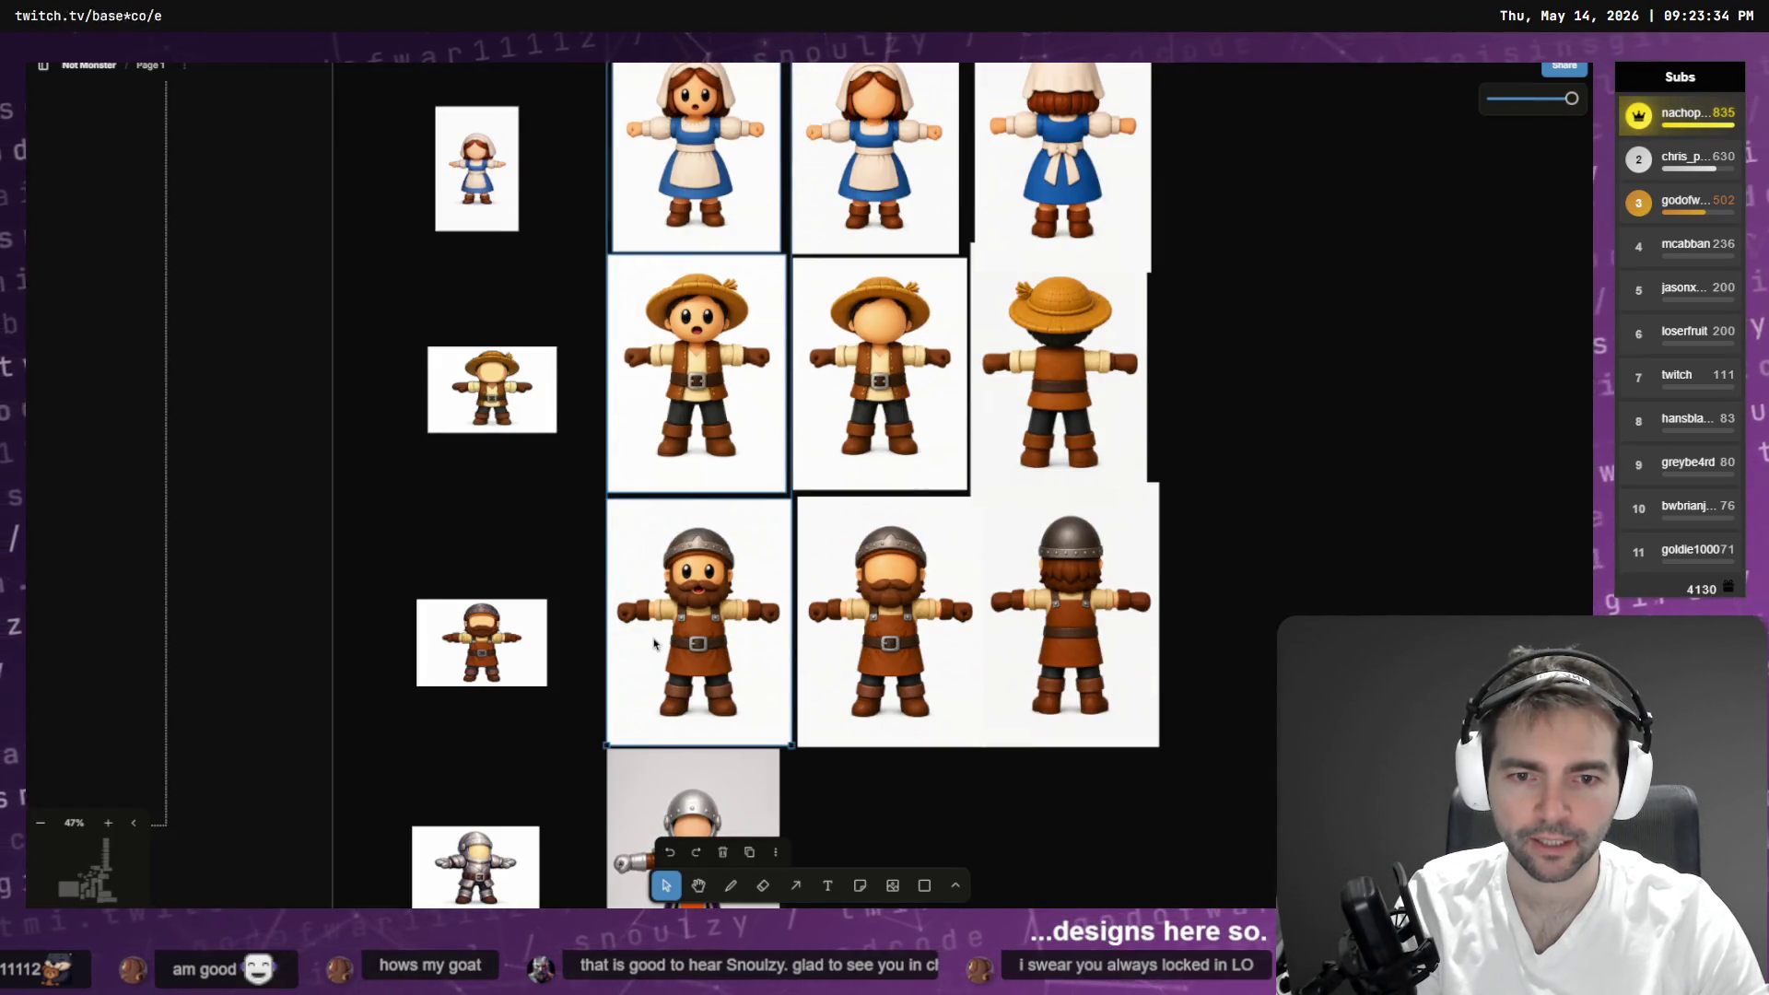
pyautogui.press('Delete')
# - Move the farmer and dwarf images above the knight
pyautogui.scroll(2, 1240, 788)
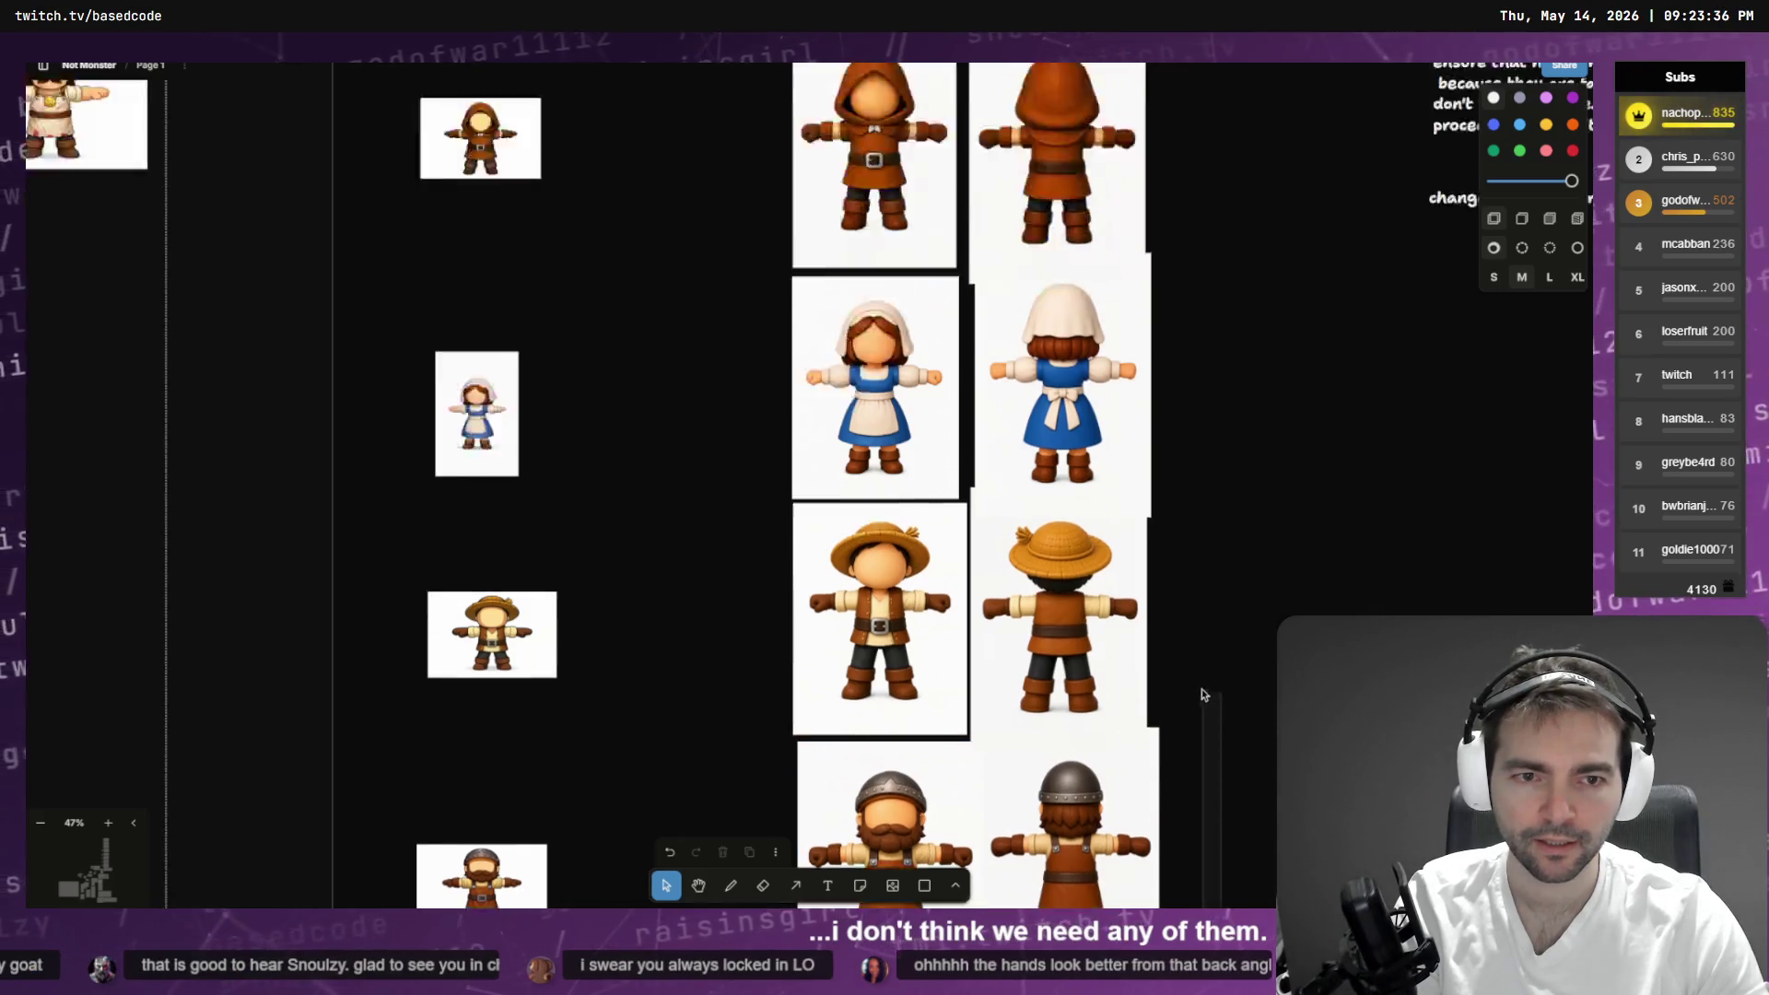
pyautogui.scroll(3, 1056, 270)
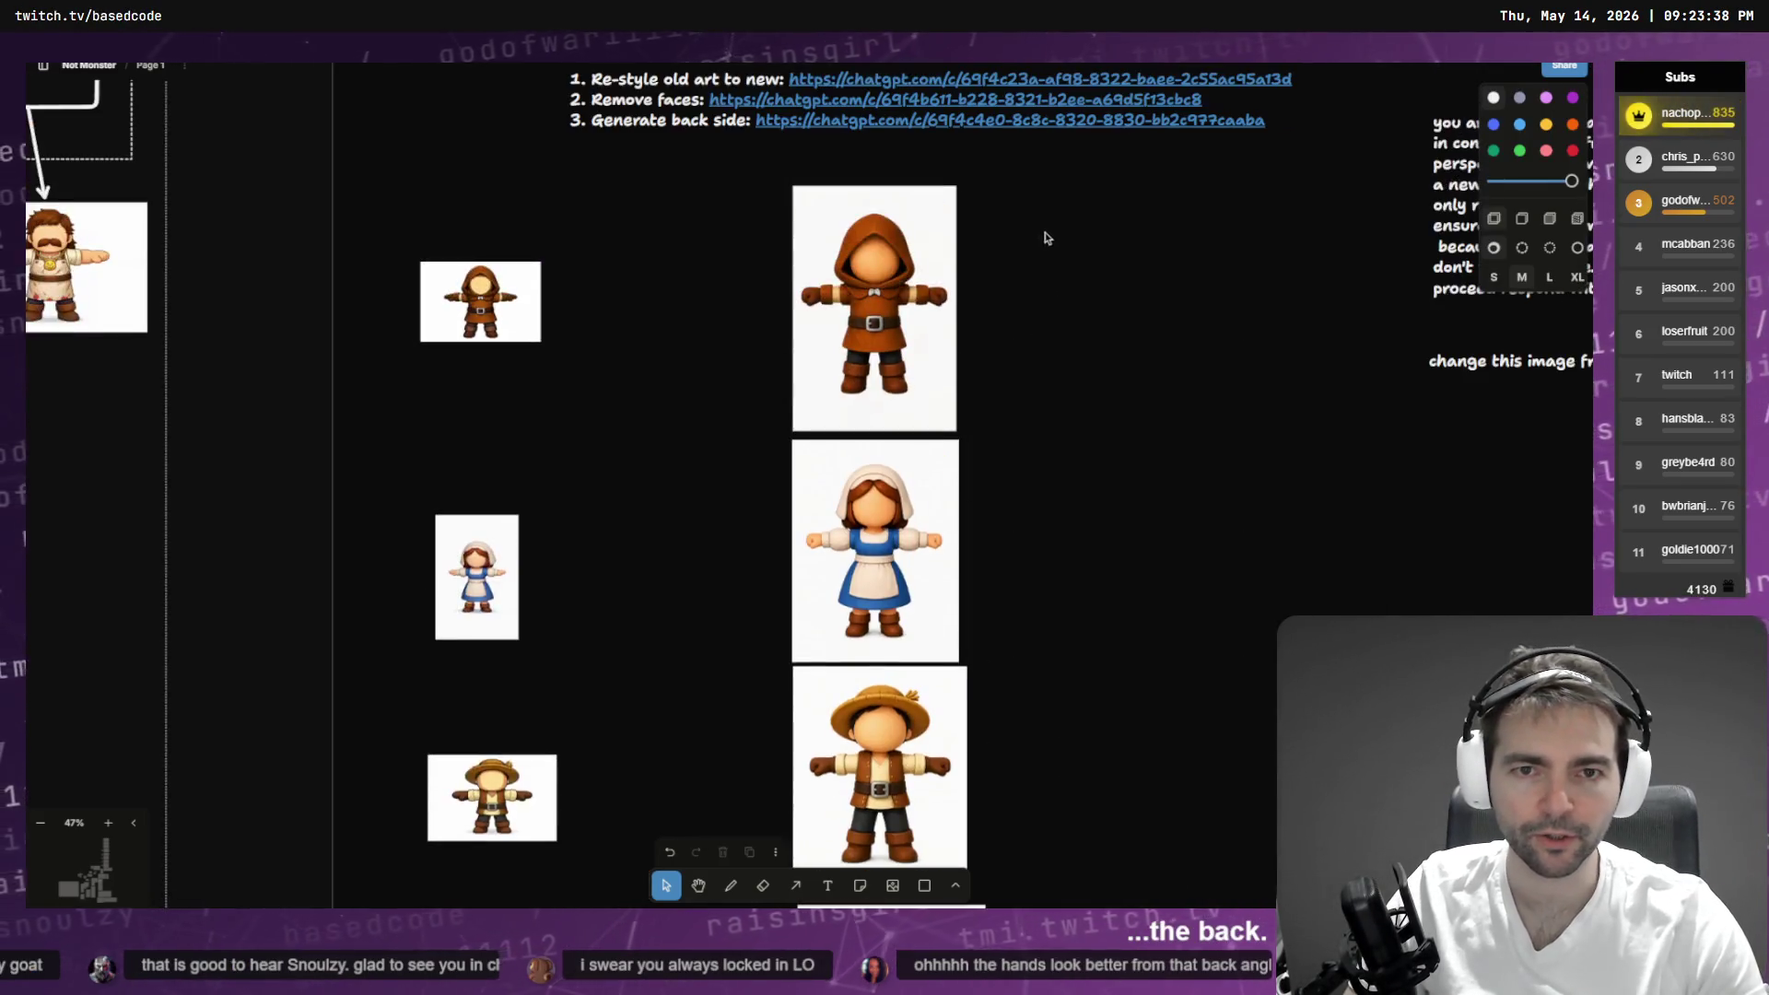
pyautogui.scroll(-7, 996, 348)
pyautogui.click(902, 466)
pyautogui.moveTo(901, 467)
pyautogui.mouseDown()
pyautogui.moveTo(686, 466)
pyautogui.moveTo(745, 426)
pyautogui.moveTo(710, 402)
pyautogui.mouseUp()
pyautogui.scroll(-4, 791, 443)
pyautogui.click(909, 388)
pyautogui.scroll(-3, 909, 387)
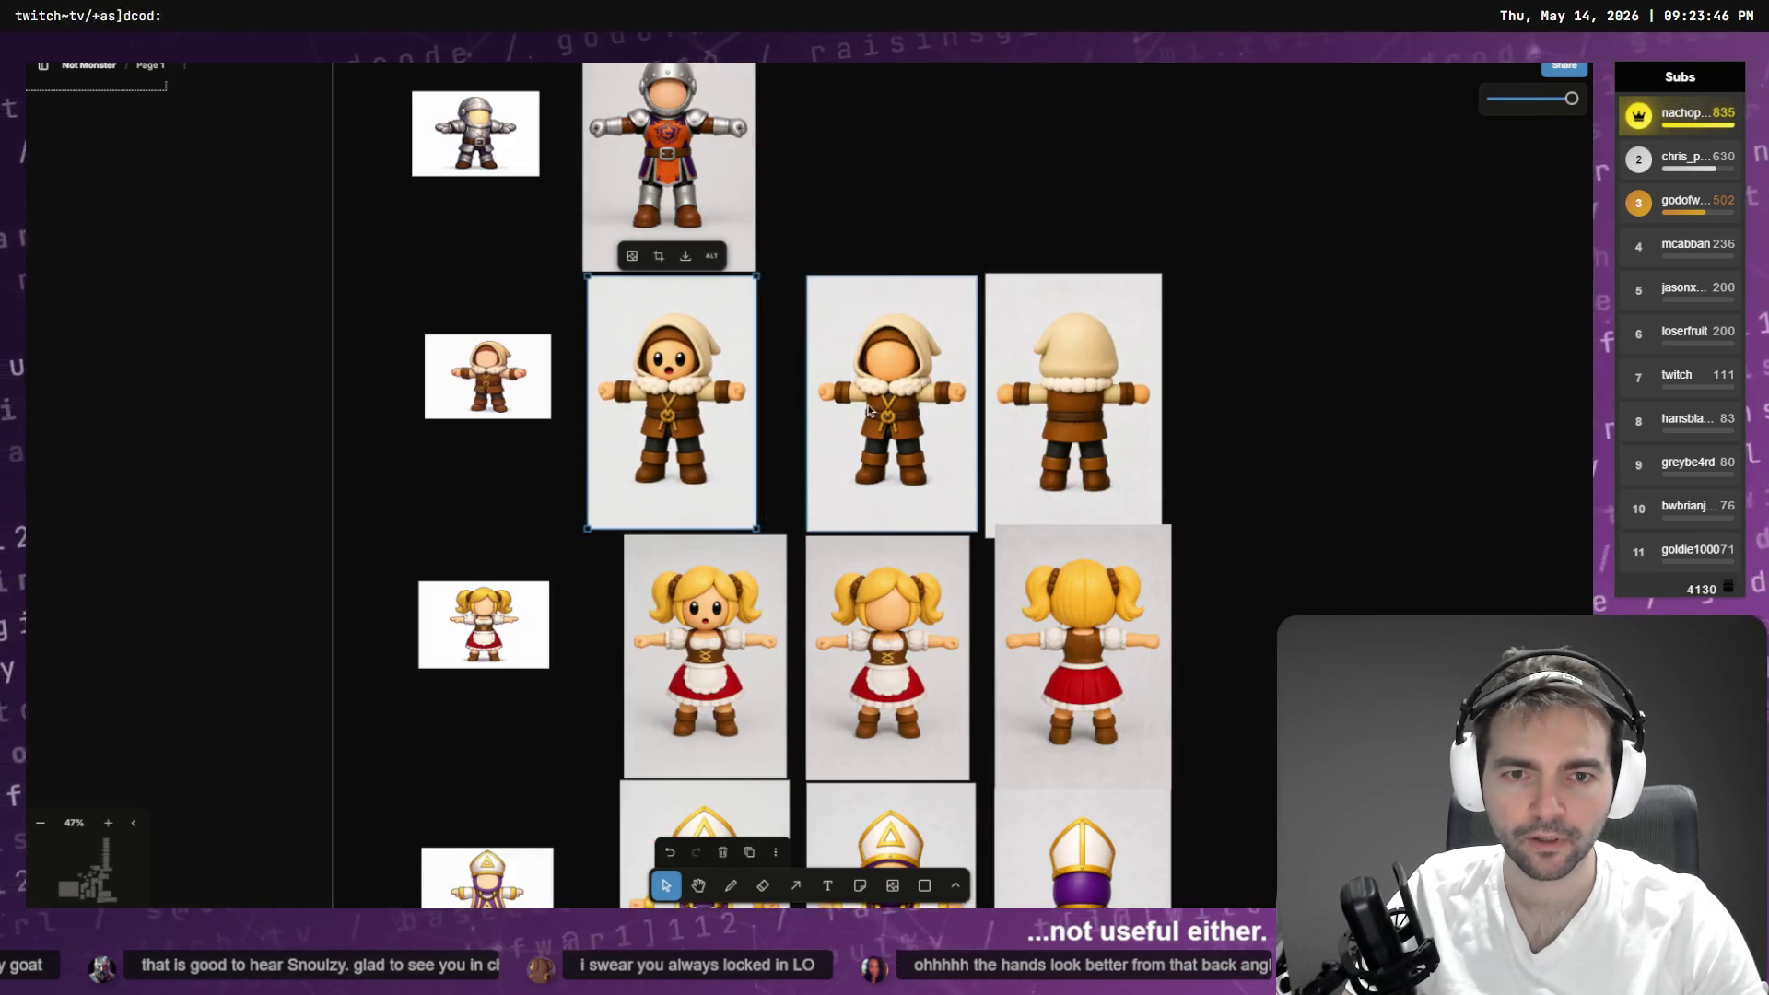
# - Delete the hooded image with a face and place the faceless hooded image under the knight
pyautogui.press('Delete')
pyautogui.click(916, 381)
pyautogui.moveTo(915, 381); pyautogui.dragTo(691, 377)
pyautogui.click(1210, 325)
# - Delete the brown-haired back view and the blonde, hooded and brown-haired face images
pyautogui.scroll(-10, 1211, 324)
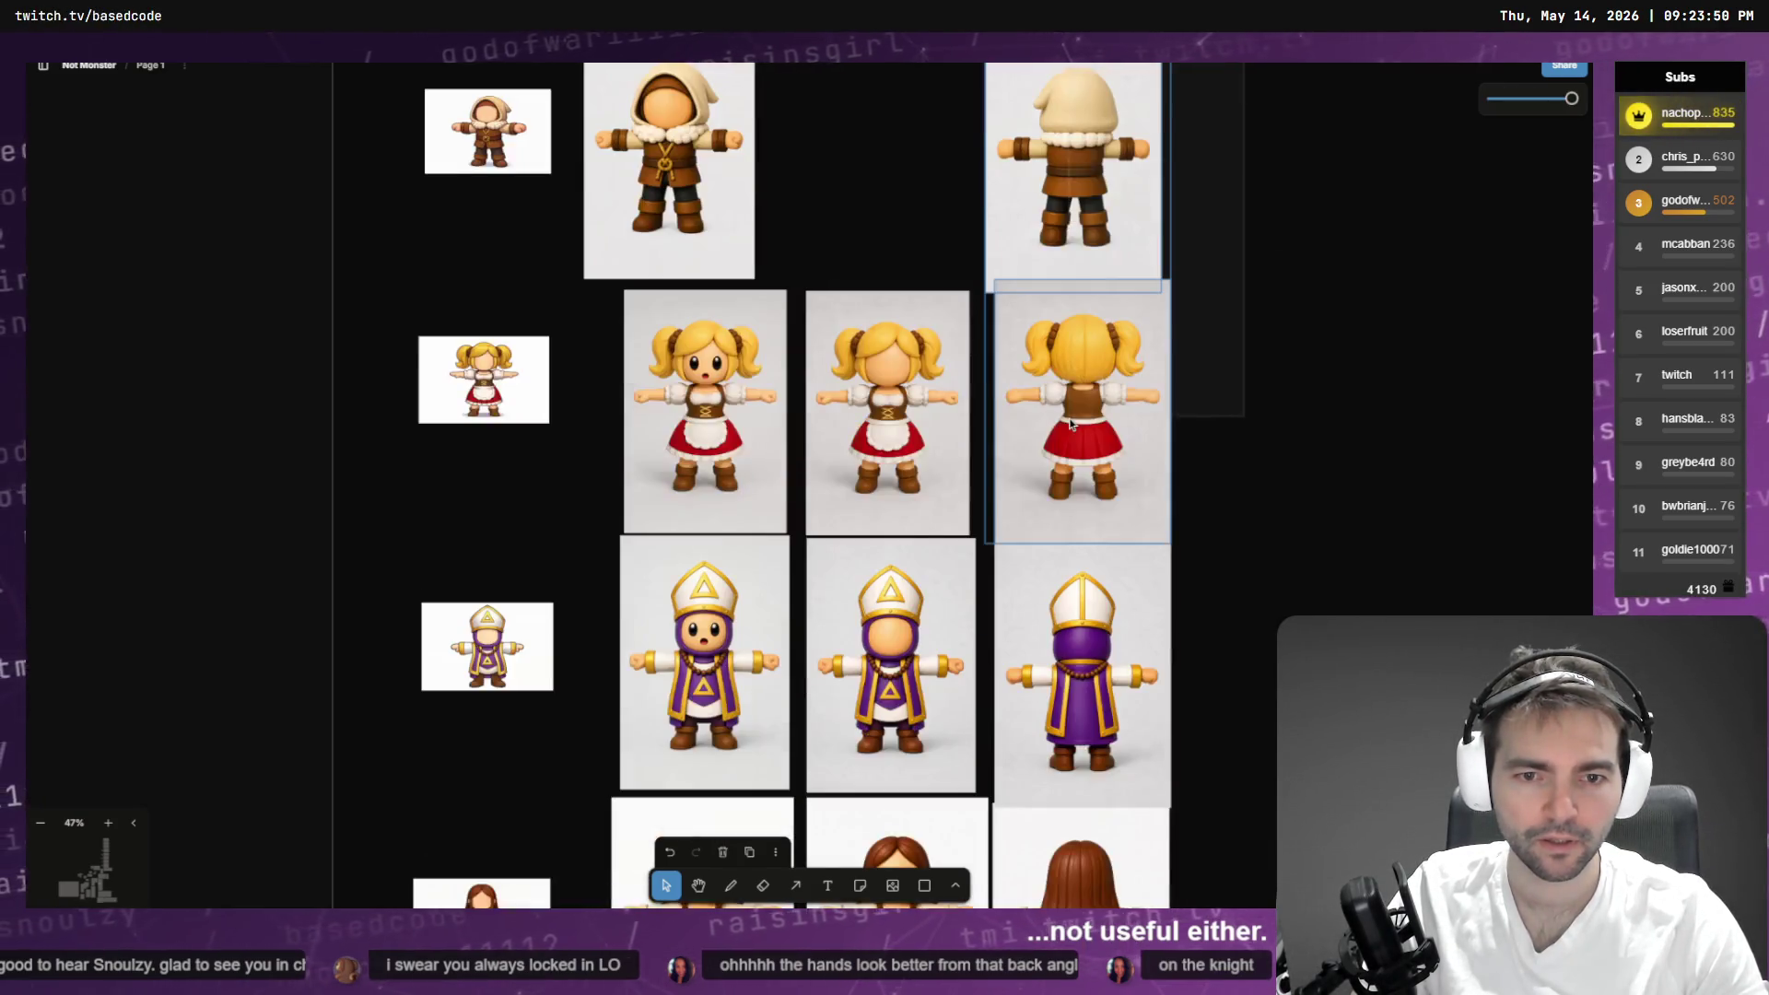
pyautogui.click(1085, 461)
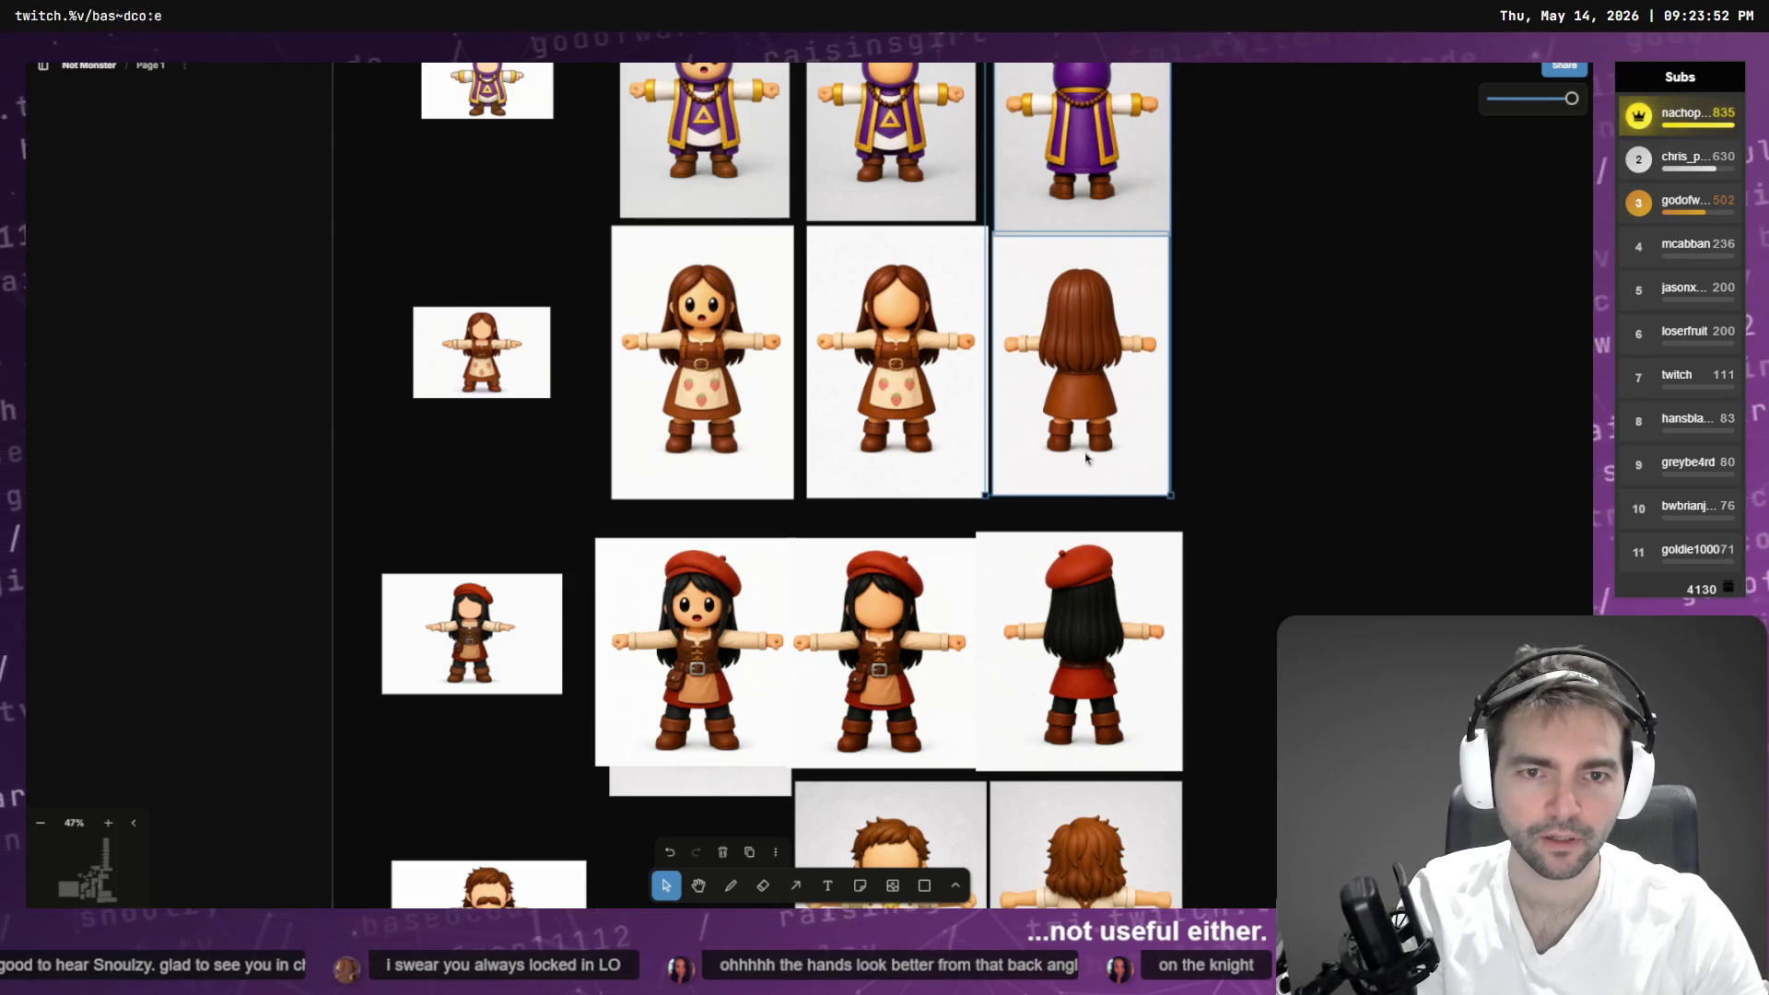
pyautogui.press('Delete')
pyautogui.scroll(5, 1087, 458)
pyautogui.moveTo(598, 285); pyautogui.dragTo(635, 461)
pyautogui.press('Delete')
# - Move the red-beret image to the upper right of the board
pyautogui.scroll(4, 989, 346)
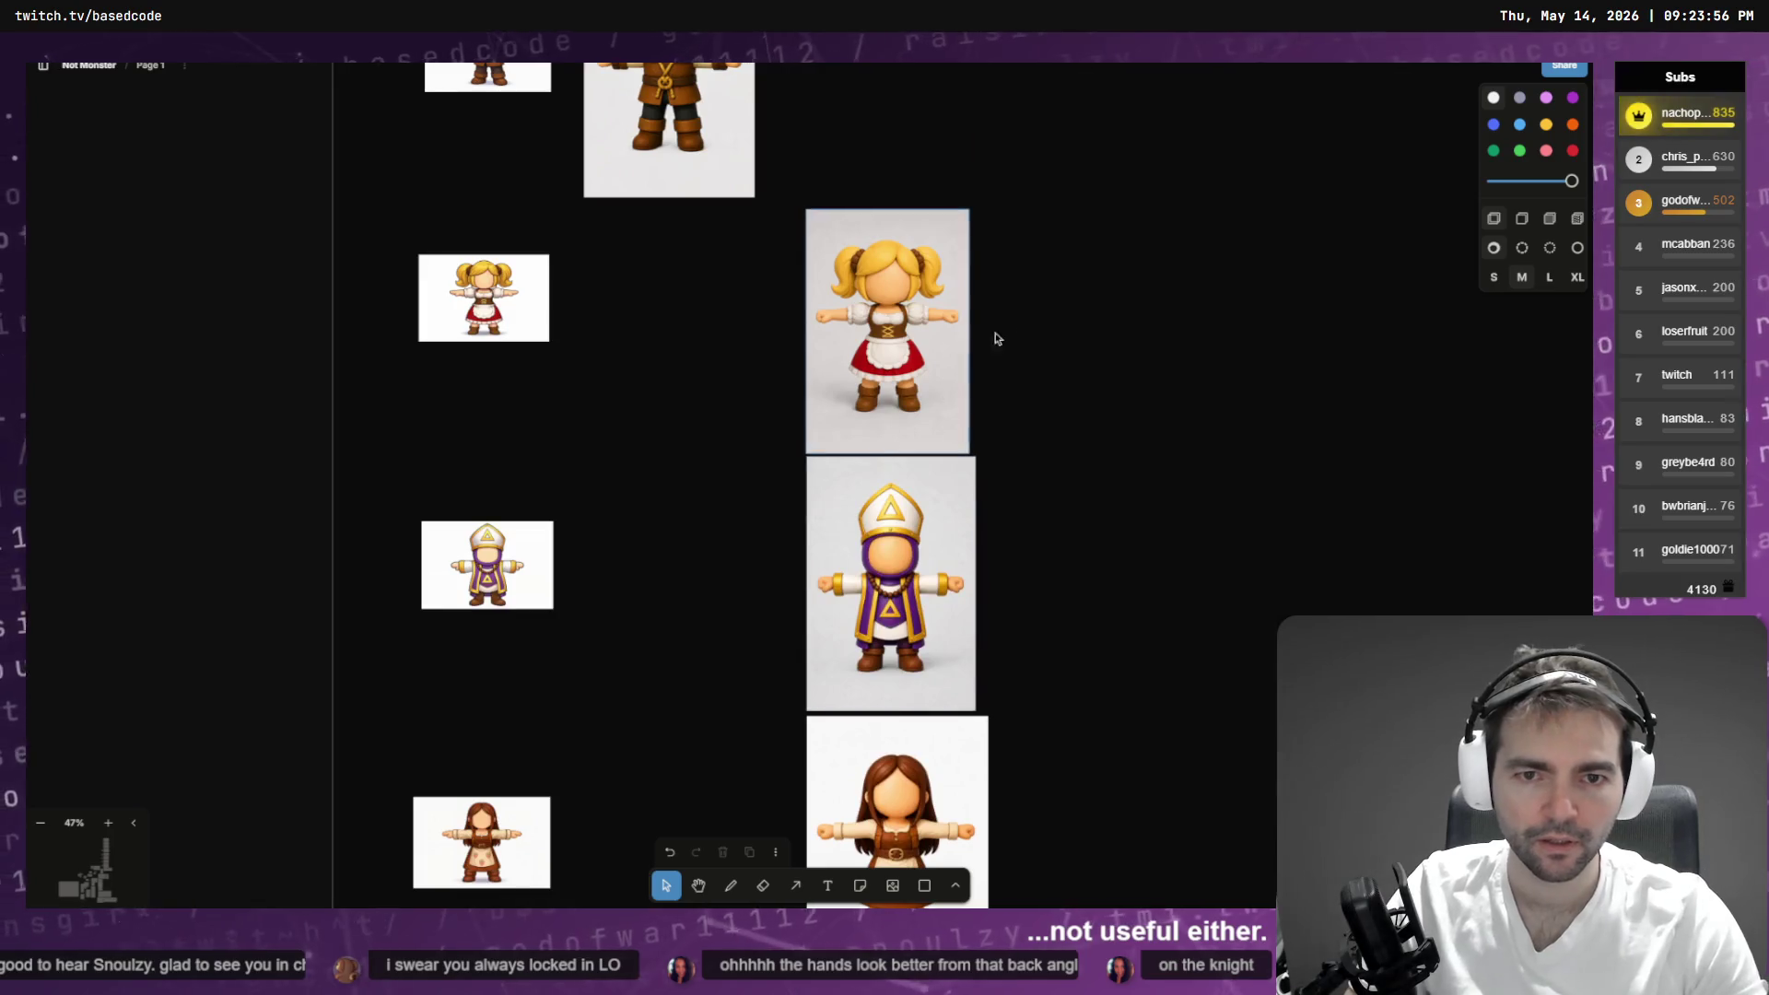
pyautogui.scroll(-5, 989, 345)
pyautogui.scroll(4, 988, 345)
pyautogui.moveTo(914, 290); pyautogui.dragTo(698, 290)
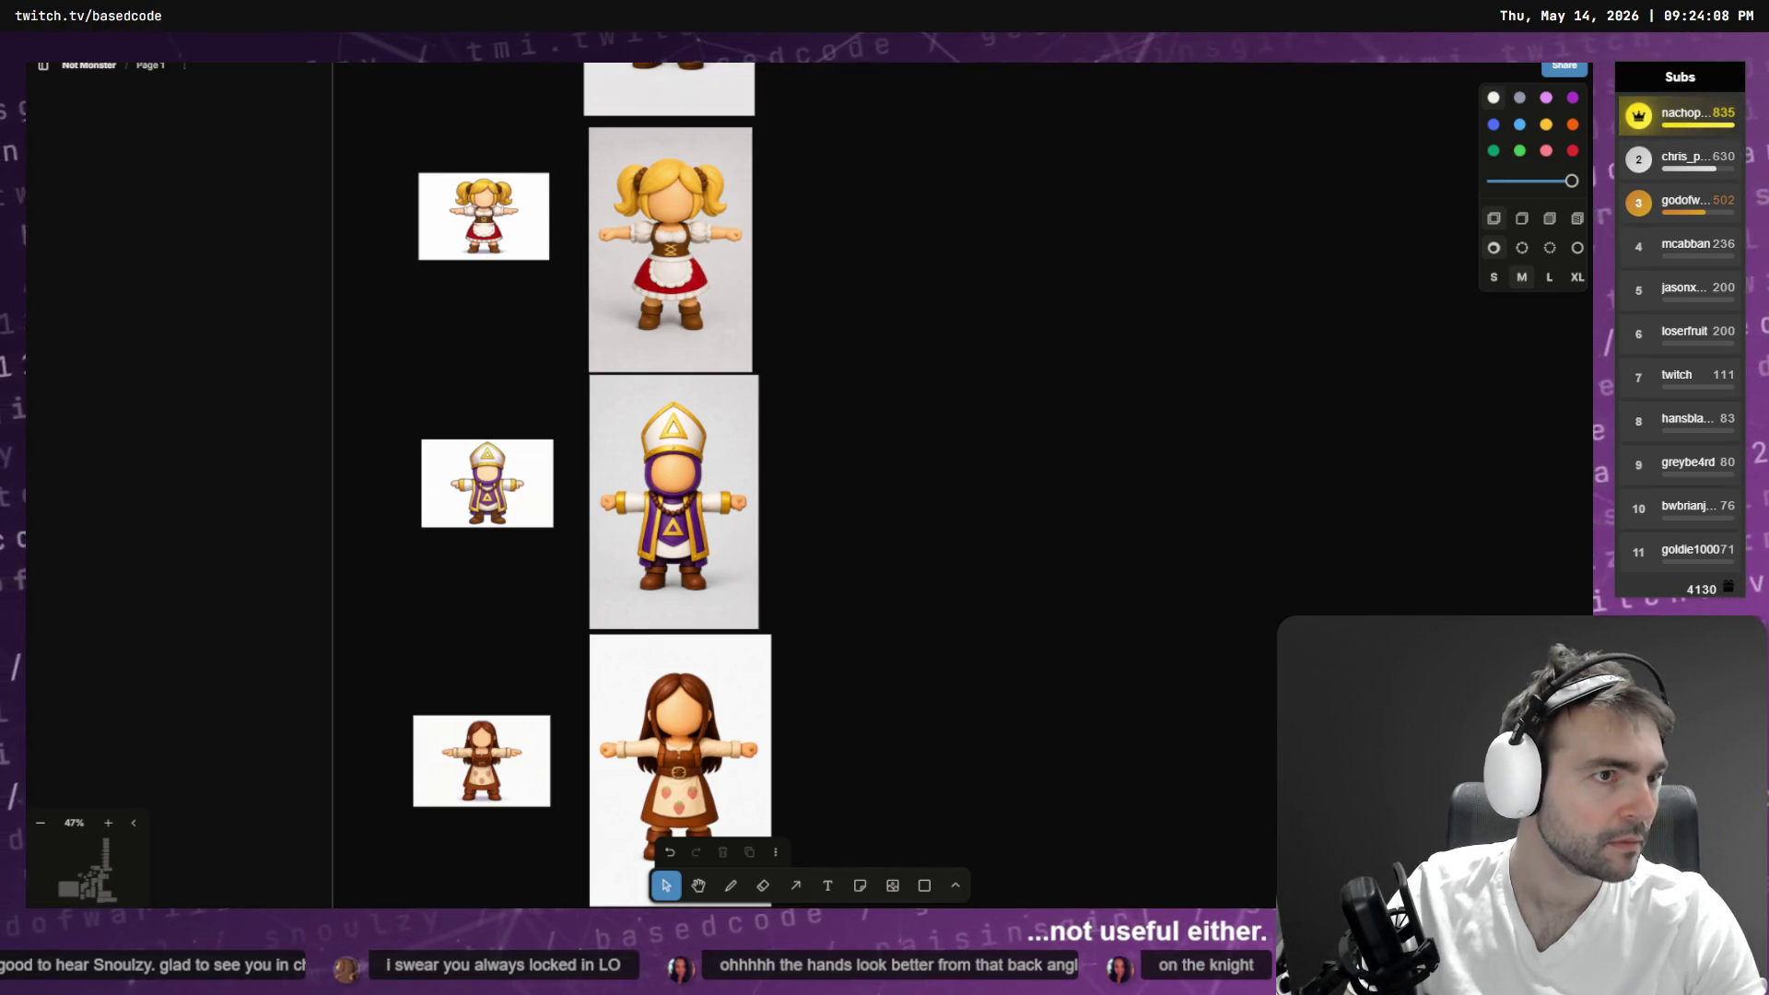
pyautogui.scroll(-6, 1005, 491)
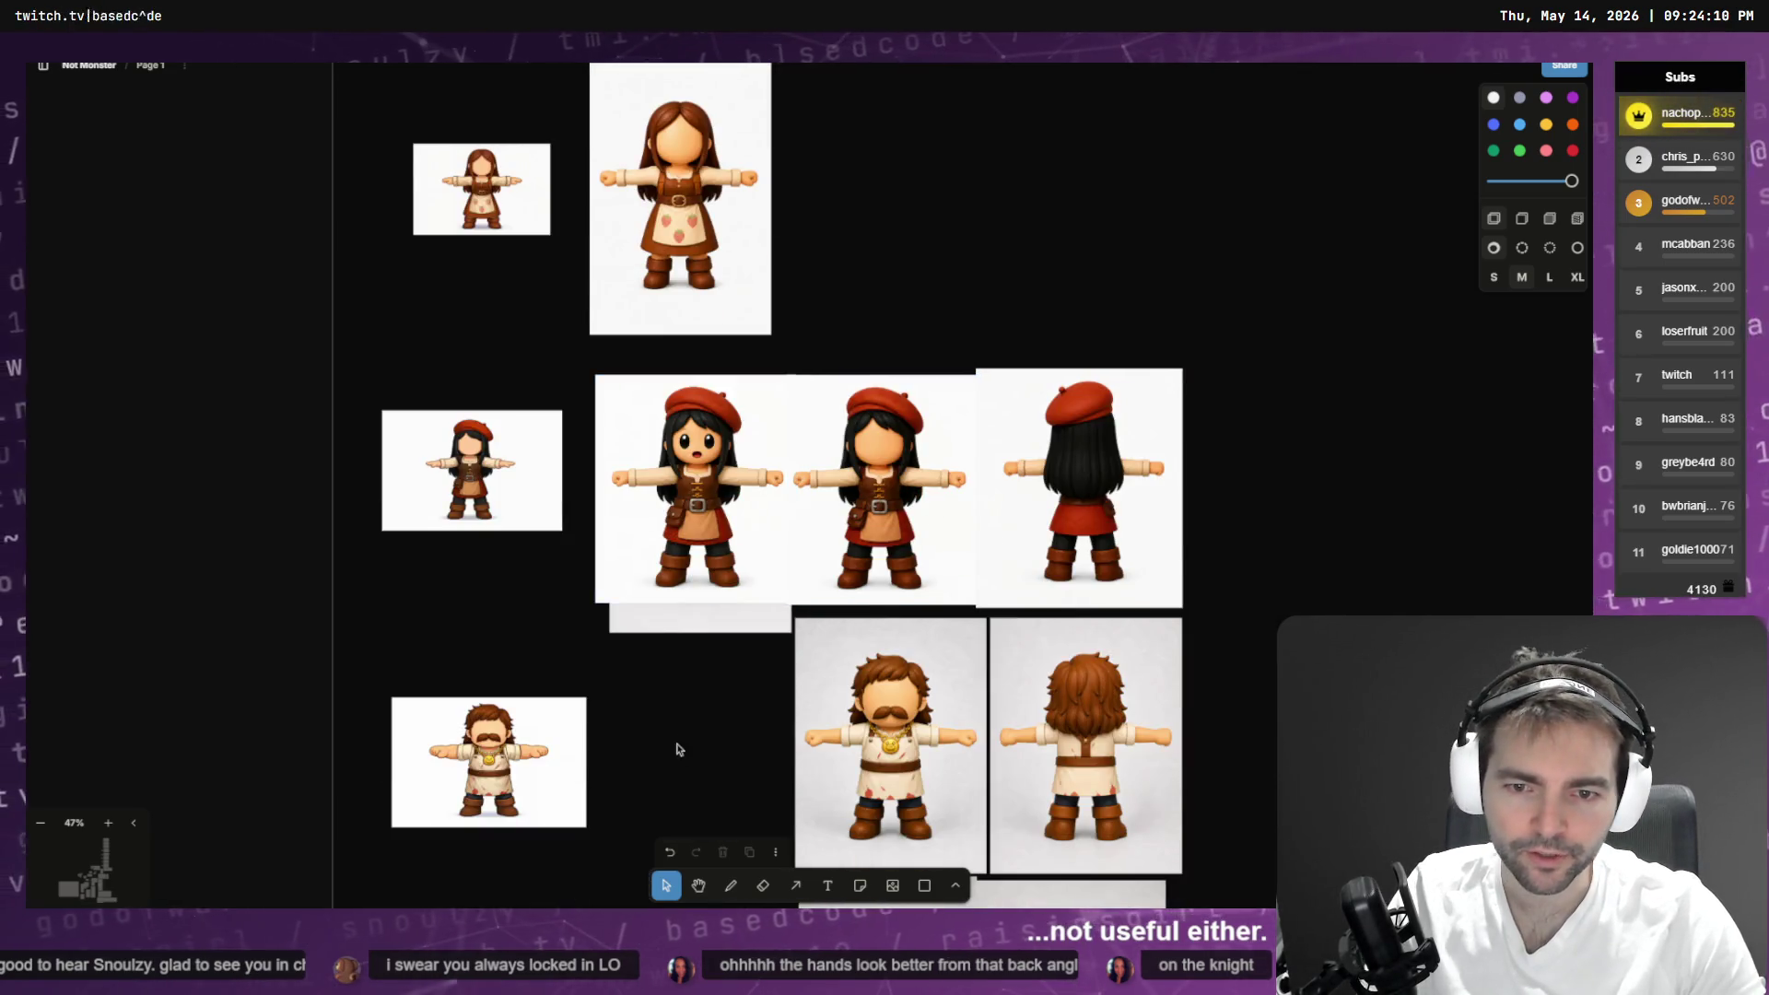
pyautogui.click(670, 518)
pyautogui.moveTo(700, 488)
pyautogui.mouseDown()
pyautogui.moveTo(1152, 254)
pyautogui.moveTo(1103, 212)
pyautogui.mouseUp()
# - Put the mustache and crown front images into the column and the back-view mustache in the crown back spot
pyautogui.moveTo(705, 491)
pyautogui.mouseDown()
pyautogui.moveTo(681, 751)
pyautogui.moveTo(709, 710)
pyautogui.moveTo(848, 714)
pyautogui.mouseUp()
pyautogui.scroll(-3, 847, 714)
pyautogui.moveTo(885, 497); pyautogui.dragTo(710, 493)
pyautogui.moveTo(849, 660); pyautogui.dragTo(679, 652)
pyautogui.moveTo(1139, 443)
pyautogui.mouseDown()
pyautogui.moveTo(1128, 497)
pyautogui.moveTo(1097, 476)
pyautogui.moveTo(1123, 705)
pyautogui.mouseUp()
# - Line up the barbarian and plague-doctor images and nudge the middle beret image left
pyautogui.scroll(-7, 1098, 558)
pyautogui.moveTo(1028, 392)
pyautogui.mouseDown()
pyautogui.moveTo(803, 392)
pyautogui.moveTo(857, 383)
pyautogui.mouseUp()
pyautogui.moveTo(1037, 590); pyautogui.dragTo(887, 592)
pyautogui.scroll(10, 912, 571)
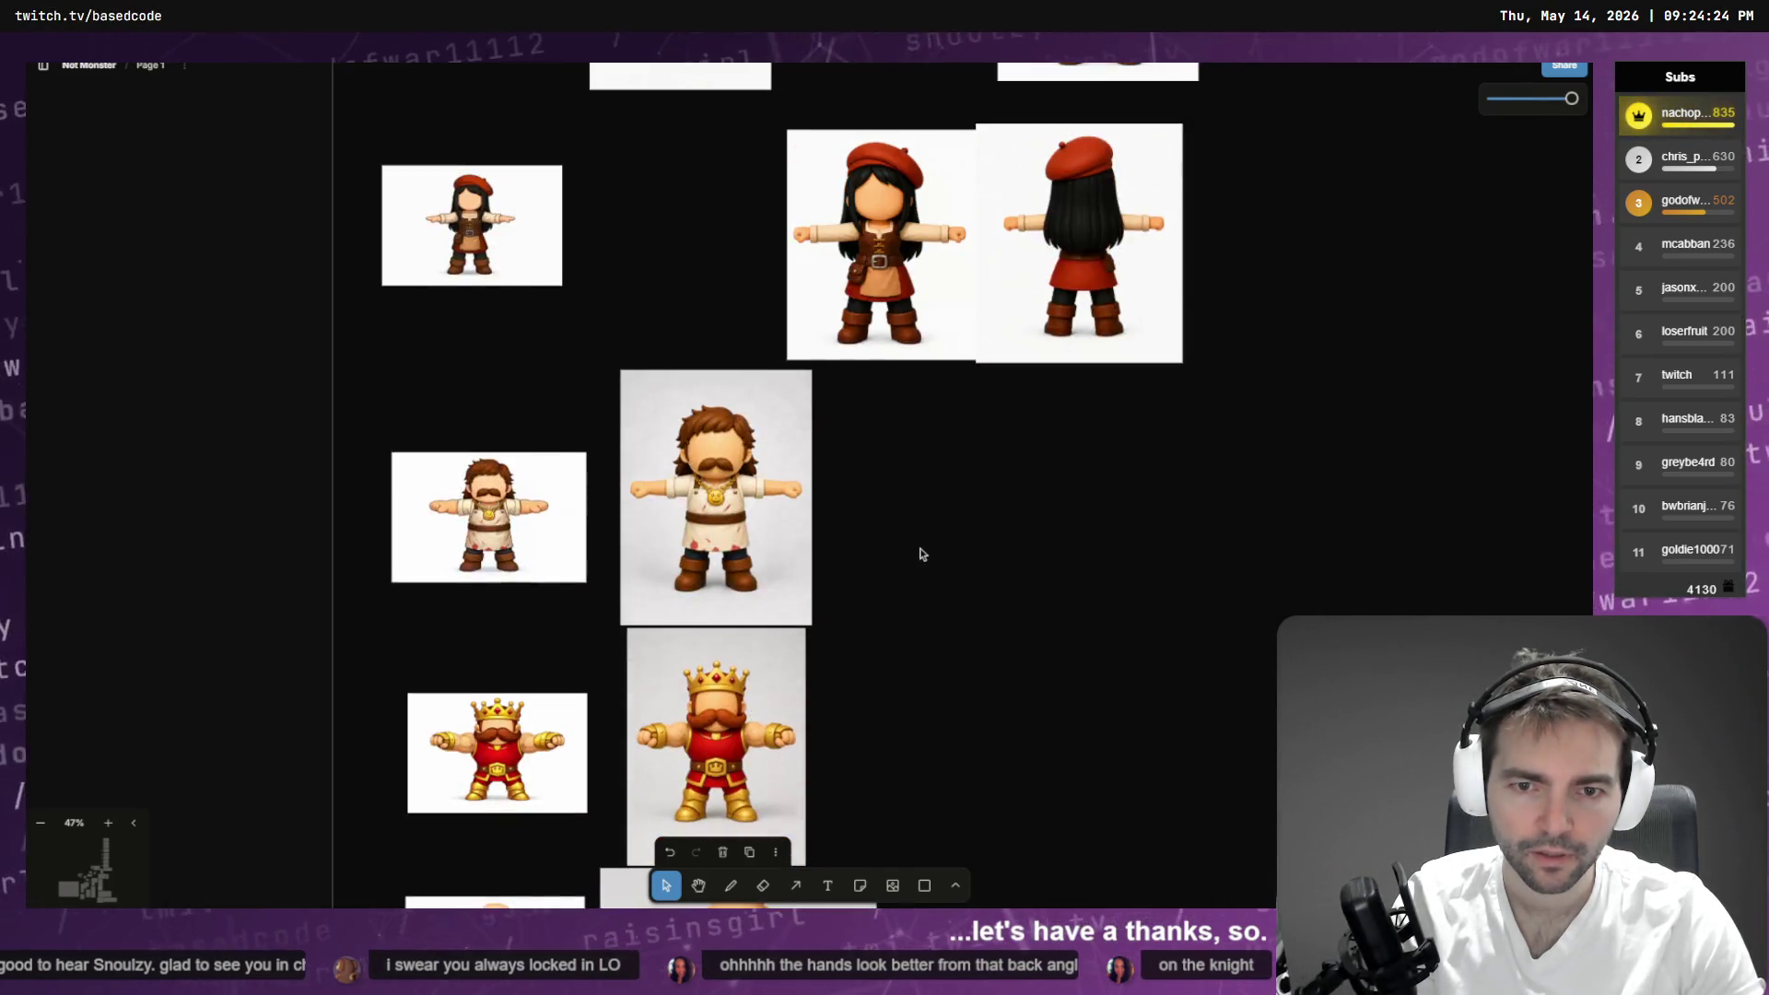
pyautogui.moveTo(745, 513); pyautogui.dragTo(714, 513)
pyautogui.click(1157, 584)
pyautogui.scroll(4, 1129, 545)
pyautogui.scroll(15, 1129, 543)
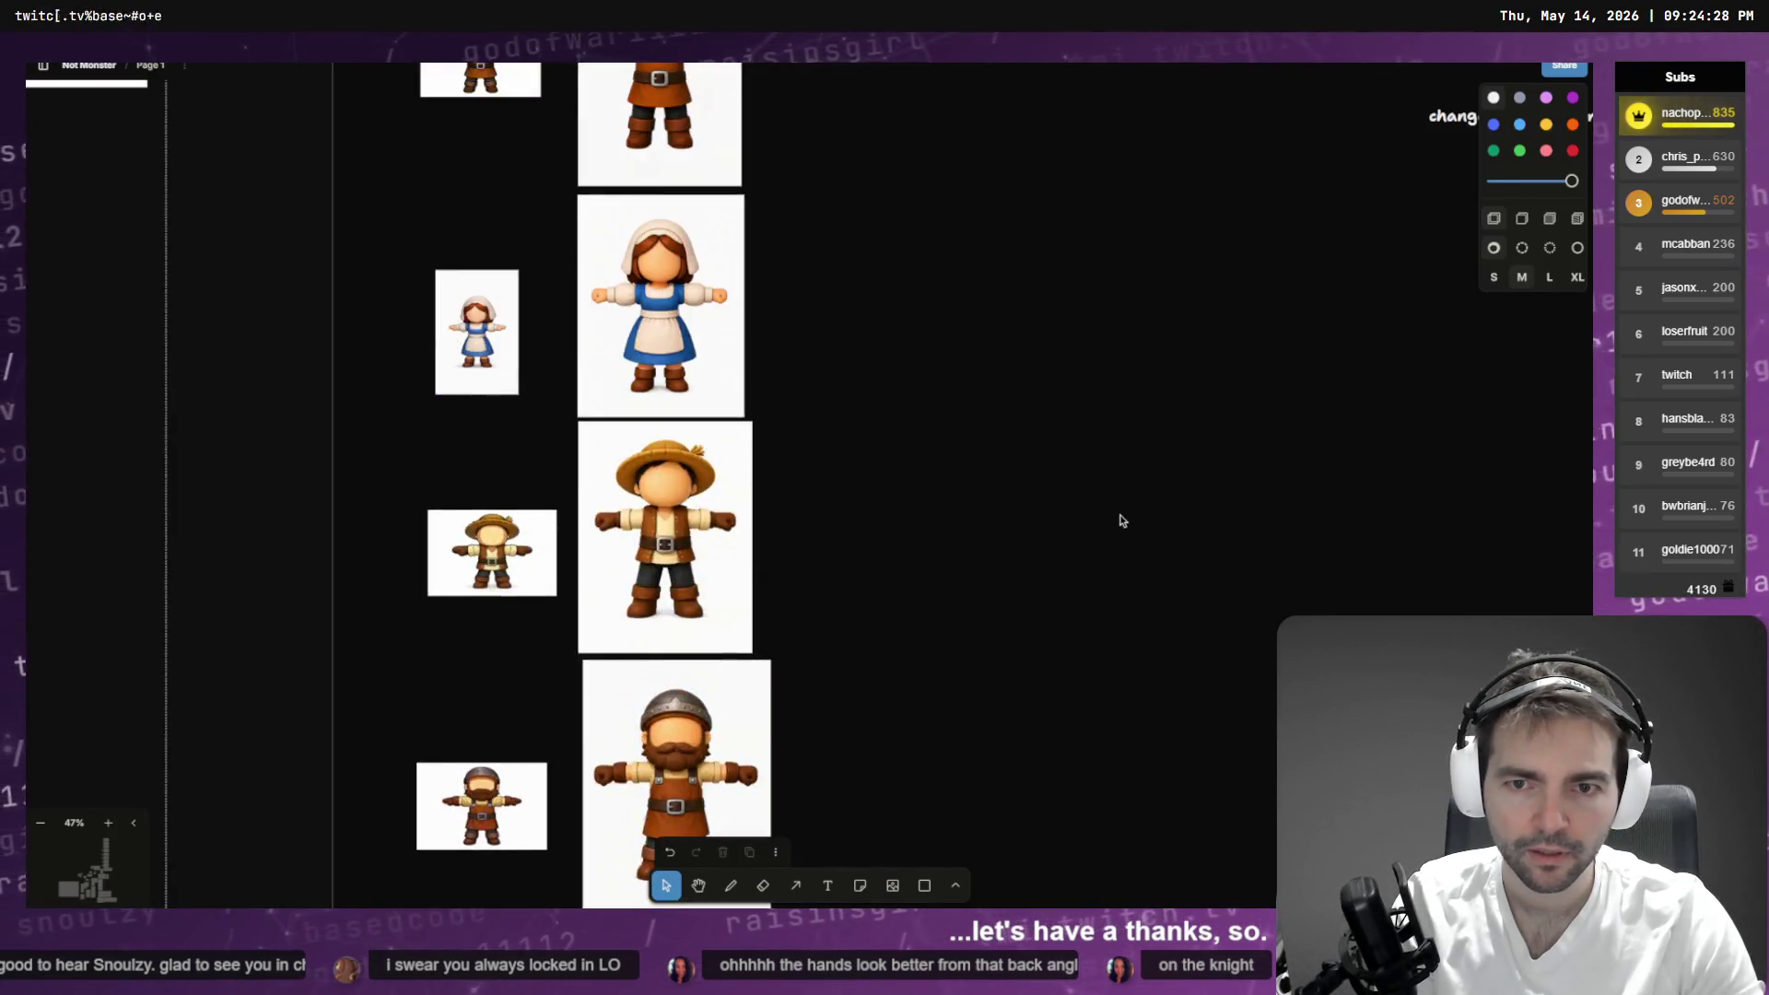
pyautogui.scroll(-6, 1038, 487)
pyautogui.scroll(-10, 1038, 486)
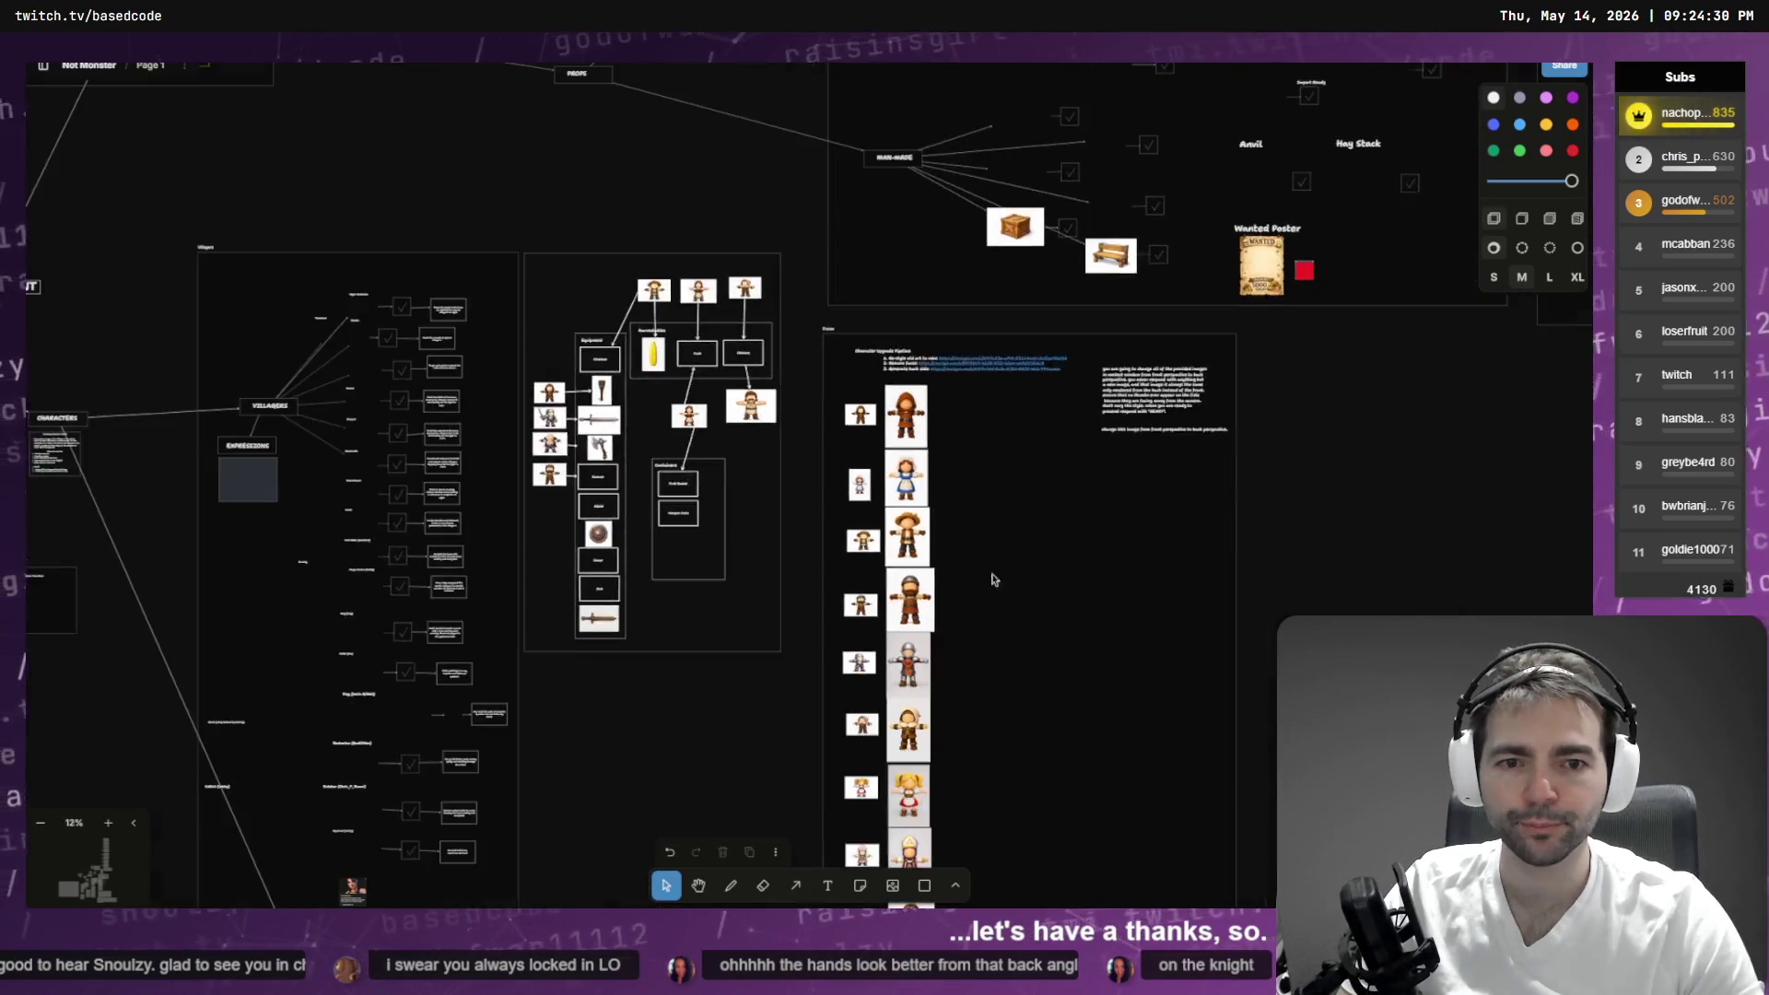
# - Clear the selection, pan along the character column and zoom in on the faceless knight
pyautogui.scroll(-6, 959, 534)
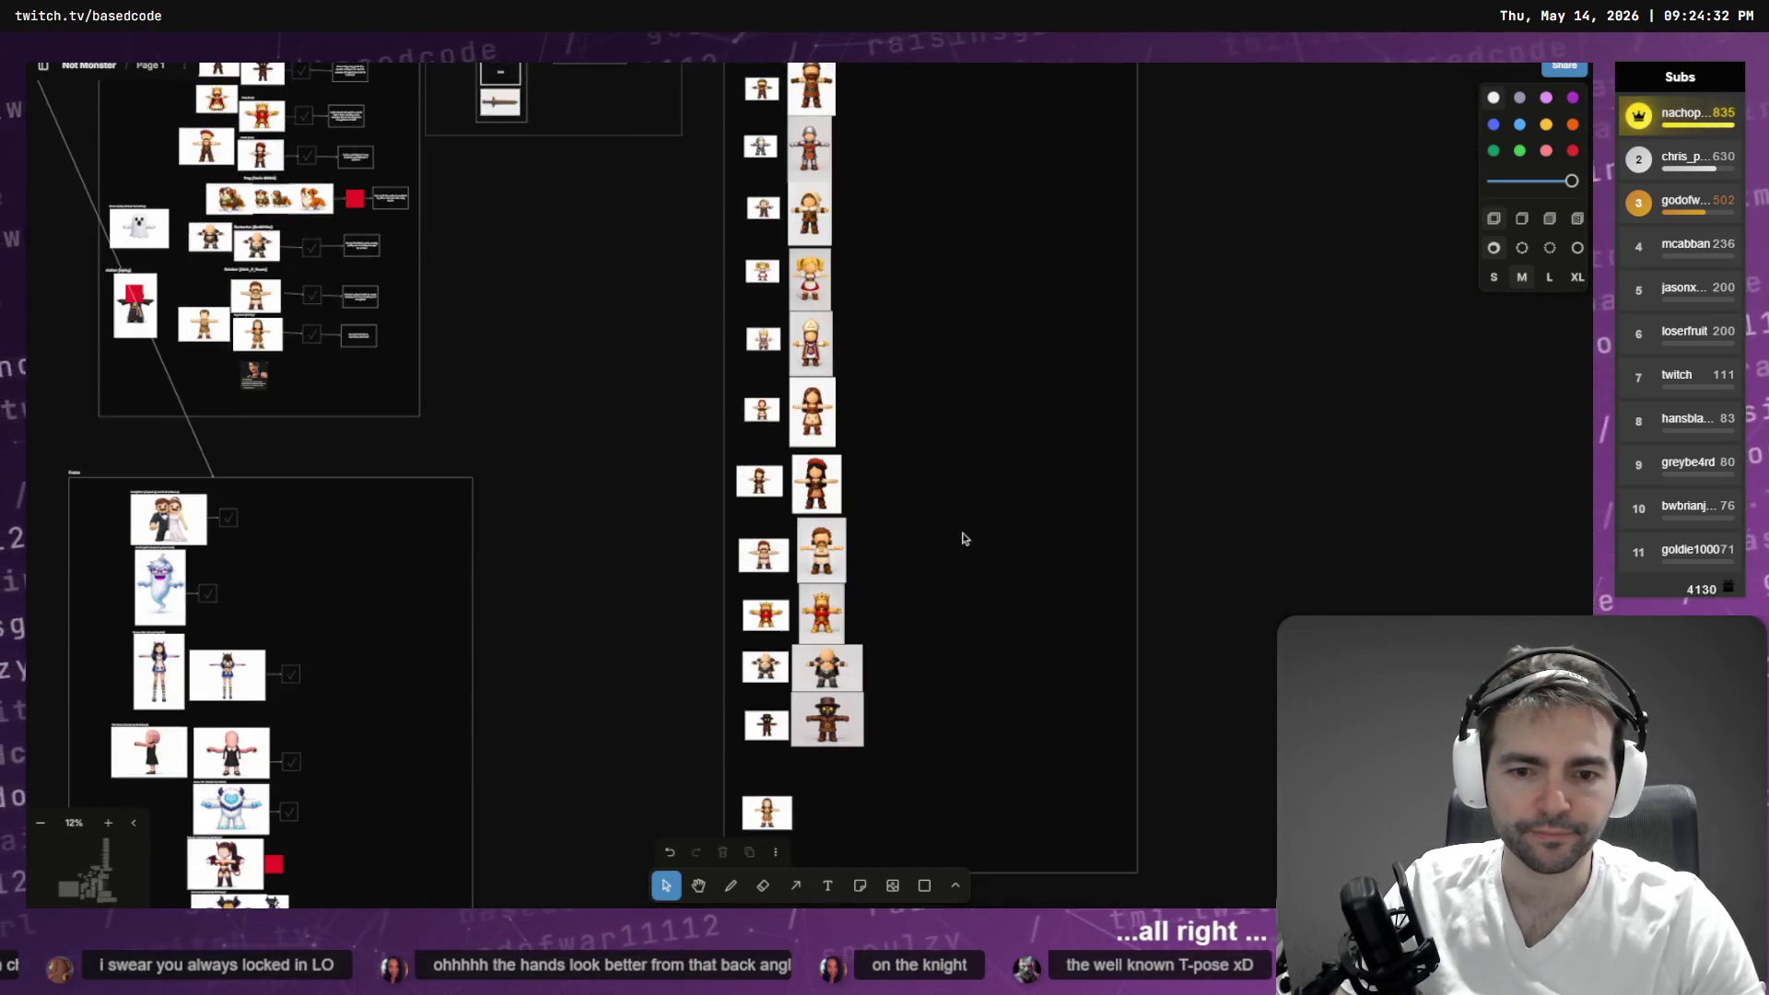
pyautogui.moveTo(841, 424); pyautogui.dragTo(840, 429)
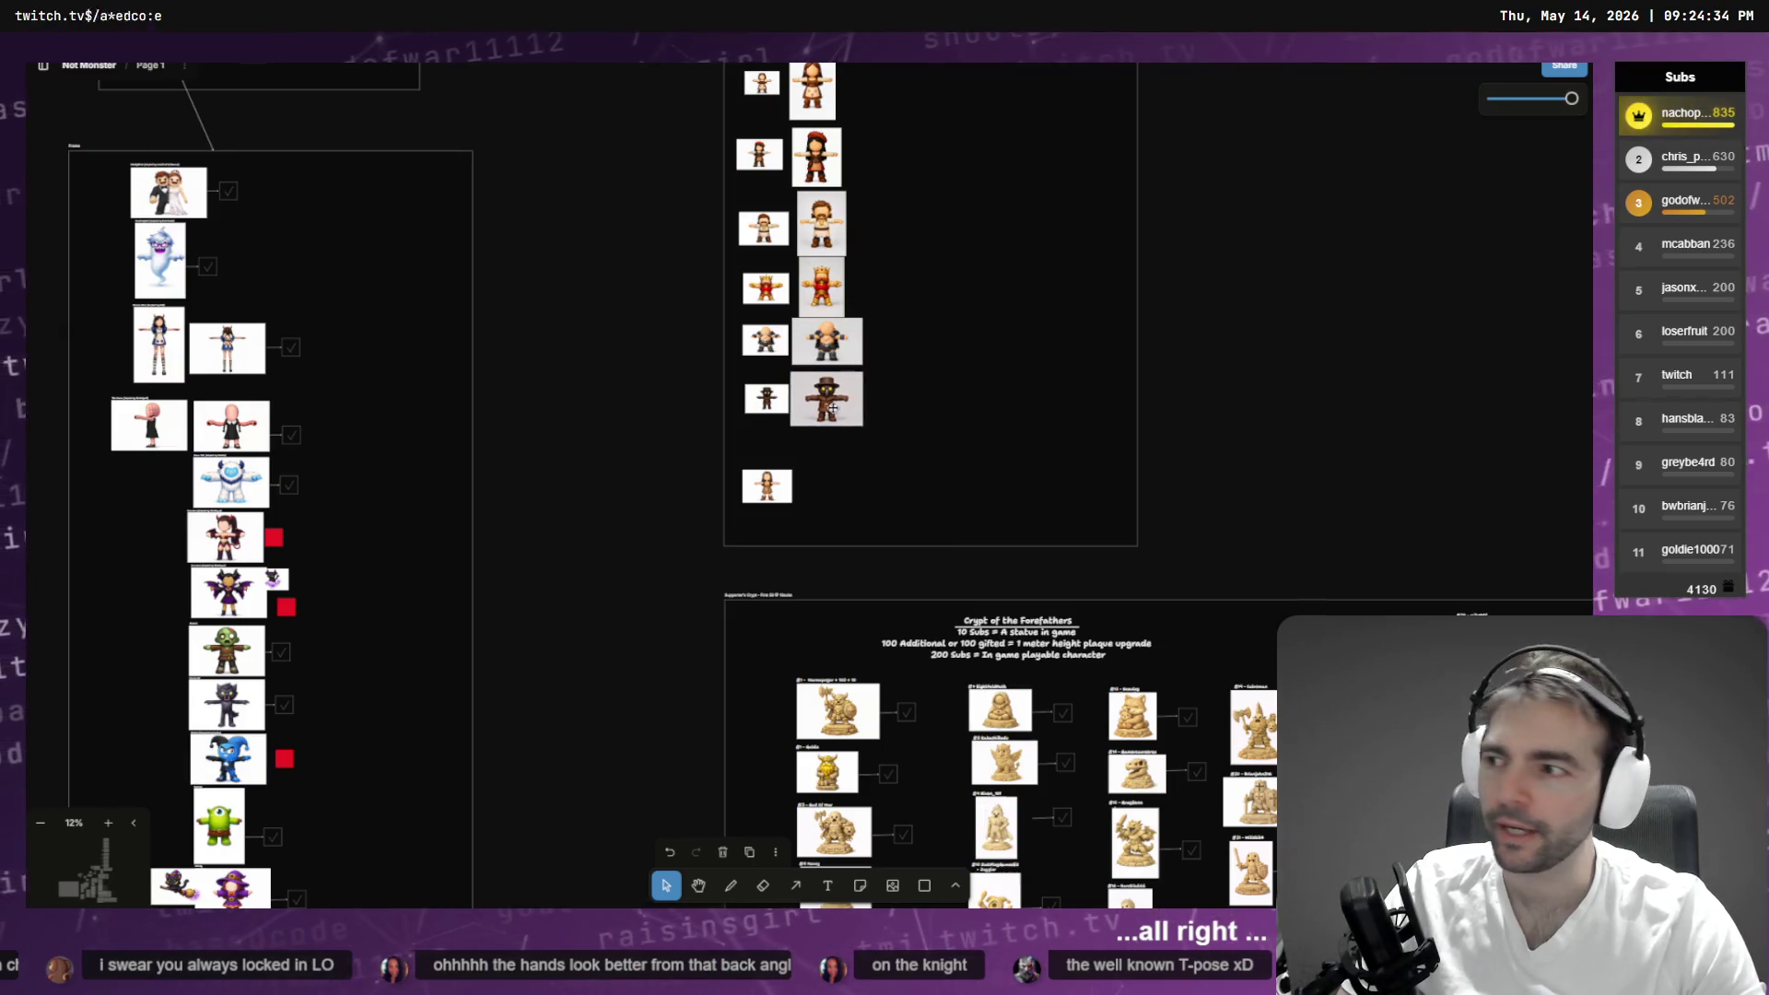
pyautogui.click(764, 432)
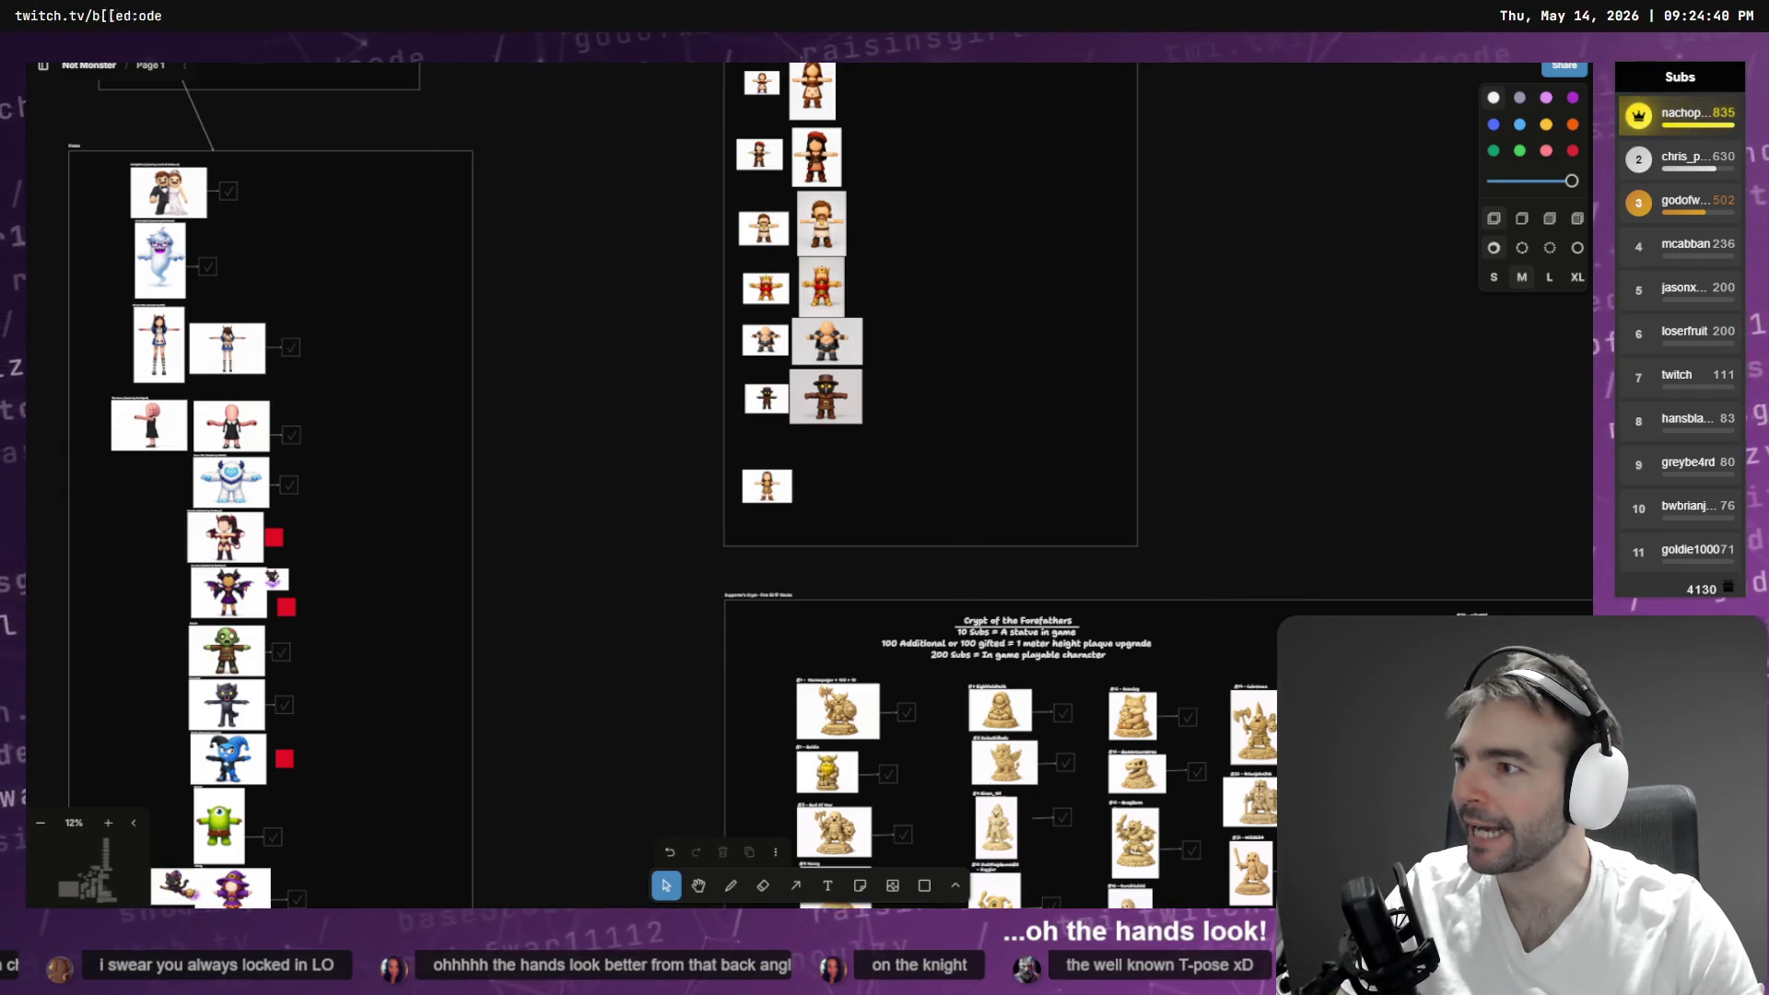
pyautogui.moveTo(853, 151); pyautogui.dragTo(899, 449)
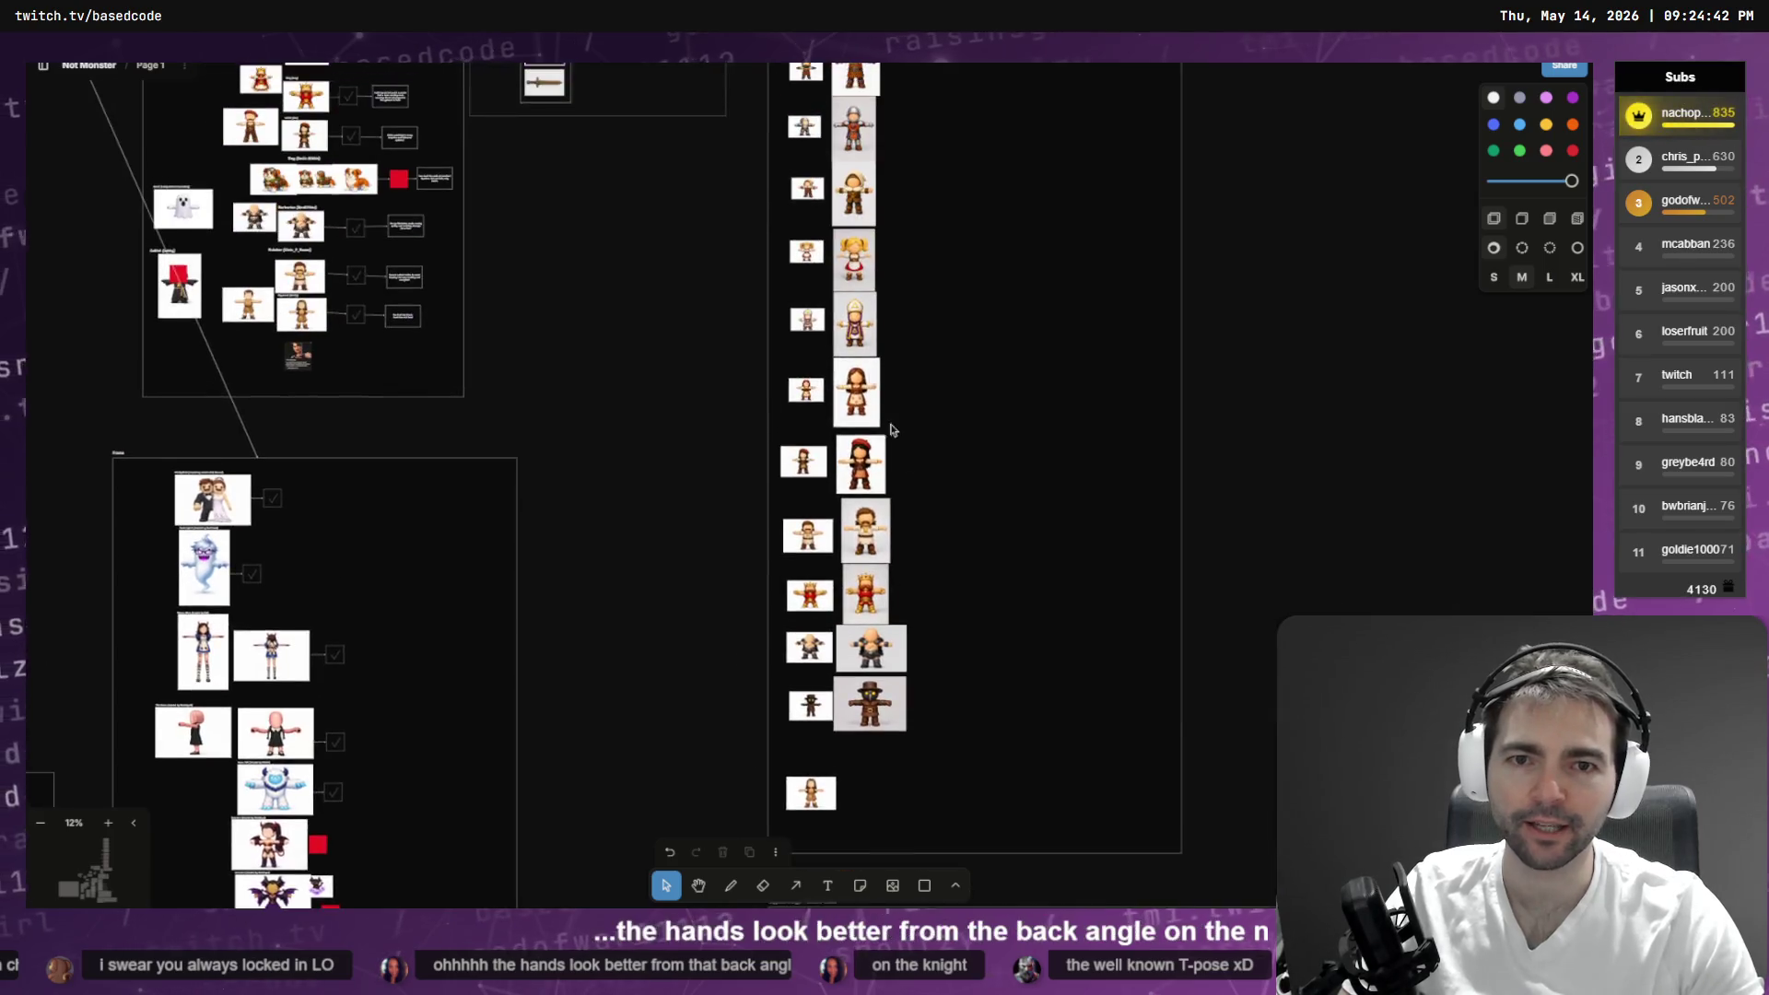
pyautogui.scroll(10, 894, 125)
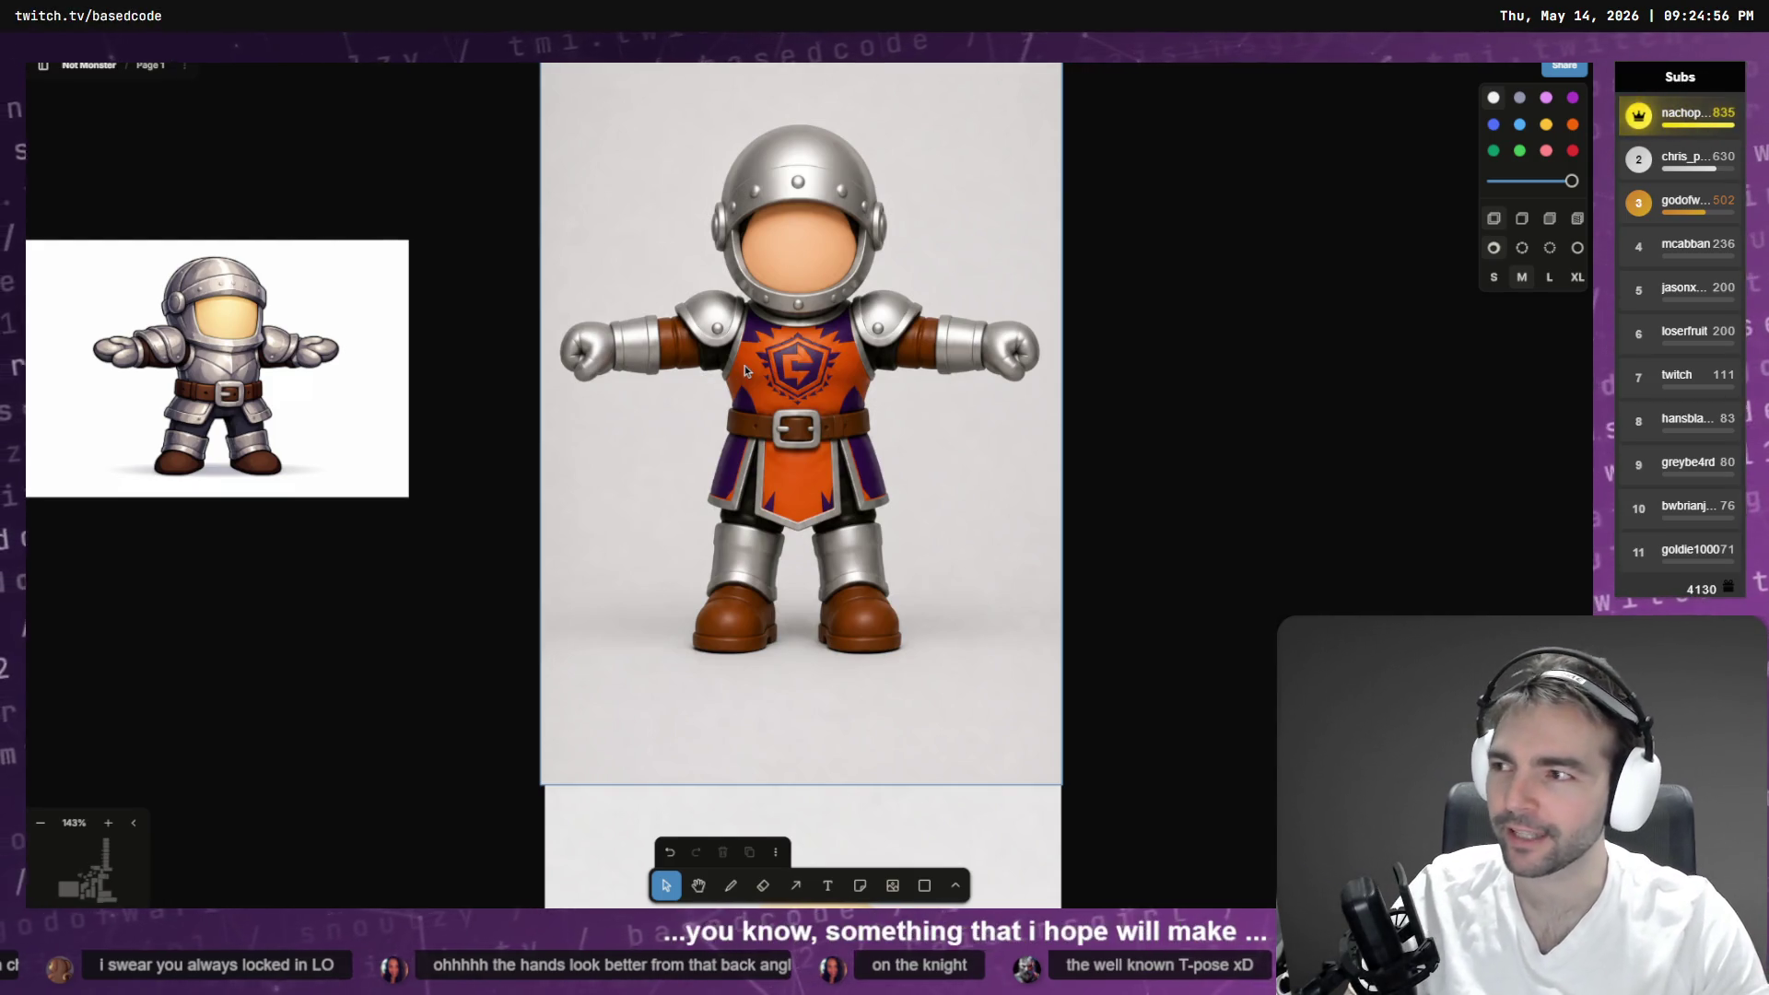
pyautogui.scroll(-5, 476, 253)
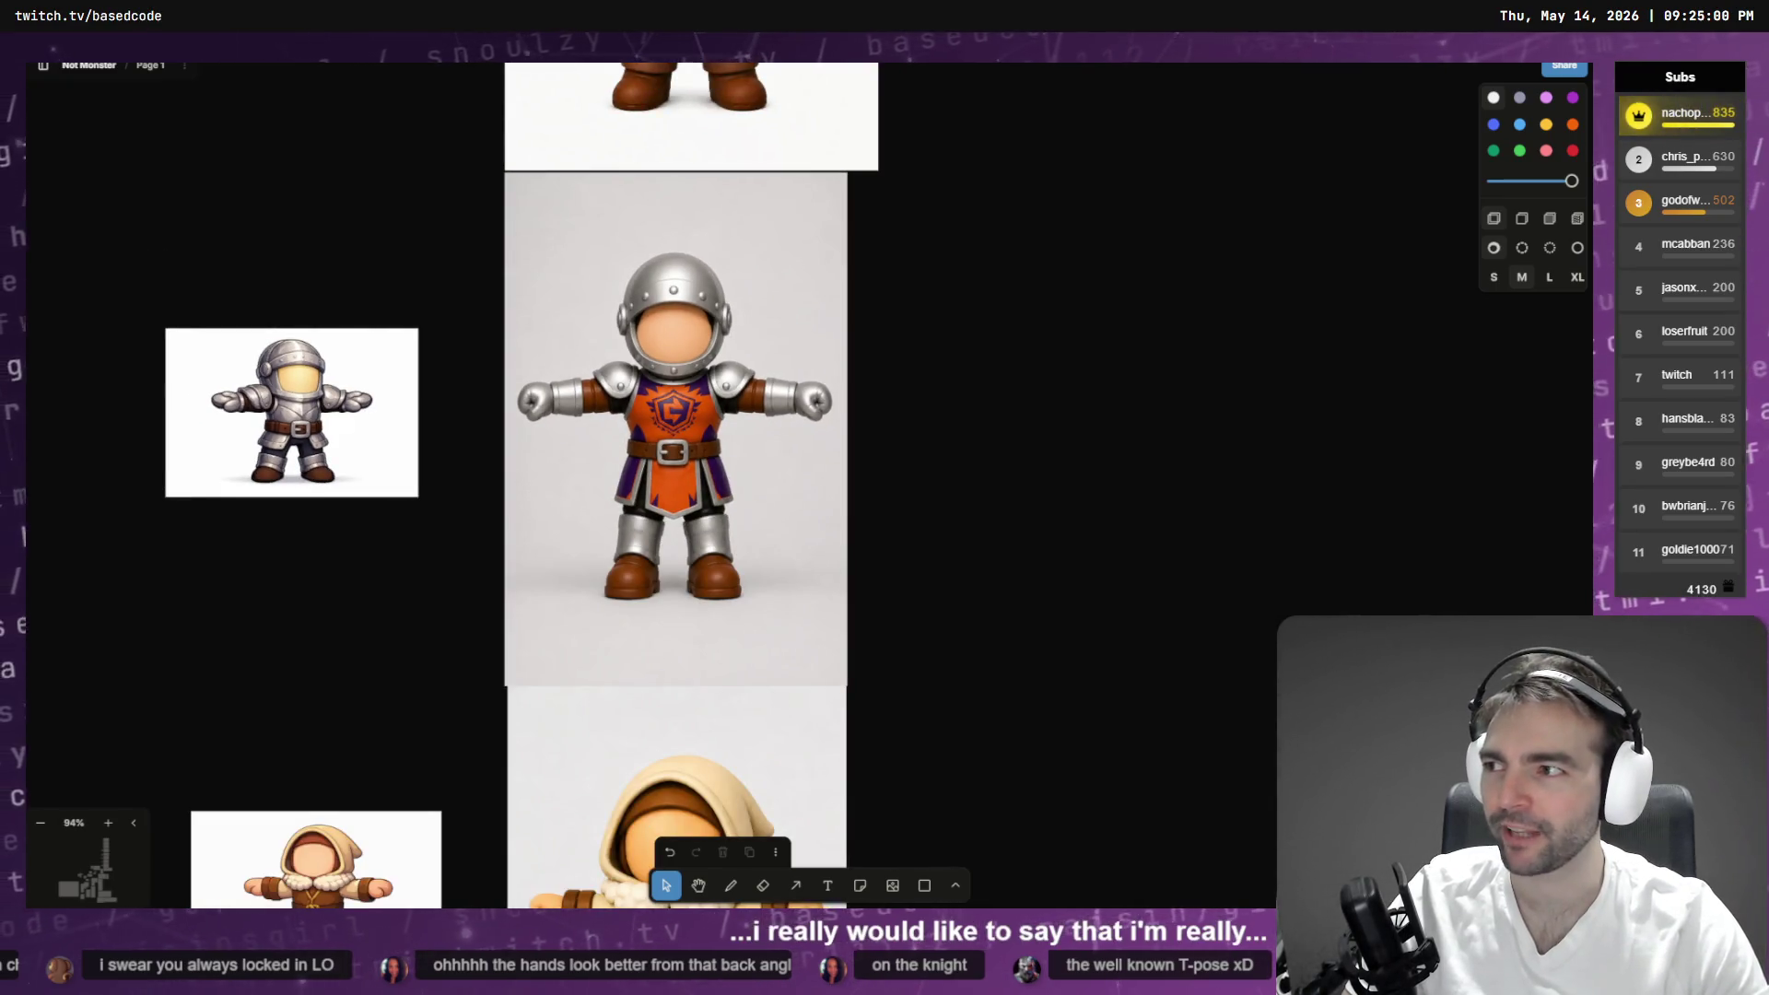
pyautogui.moveTo(1130, 364)
pyautogui.mouseDown()
pyautogui.moveTo(855, 467)
pyautogui.moveTo(943, 473)
pyautogui.mouseUp()
pyautogui.click(994, 472)
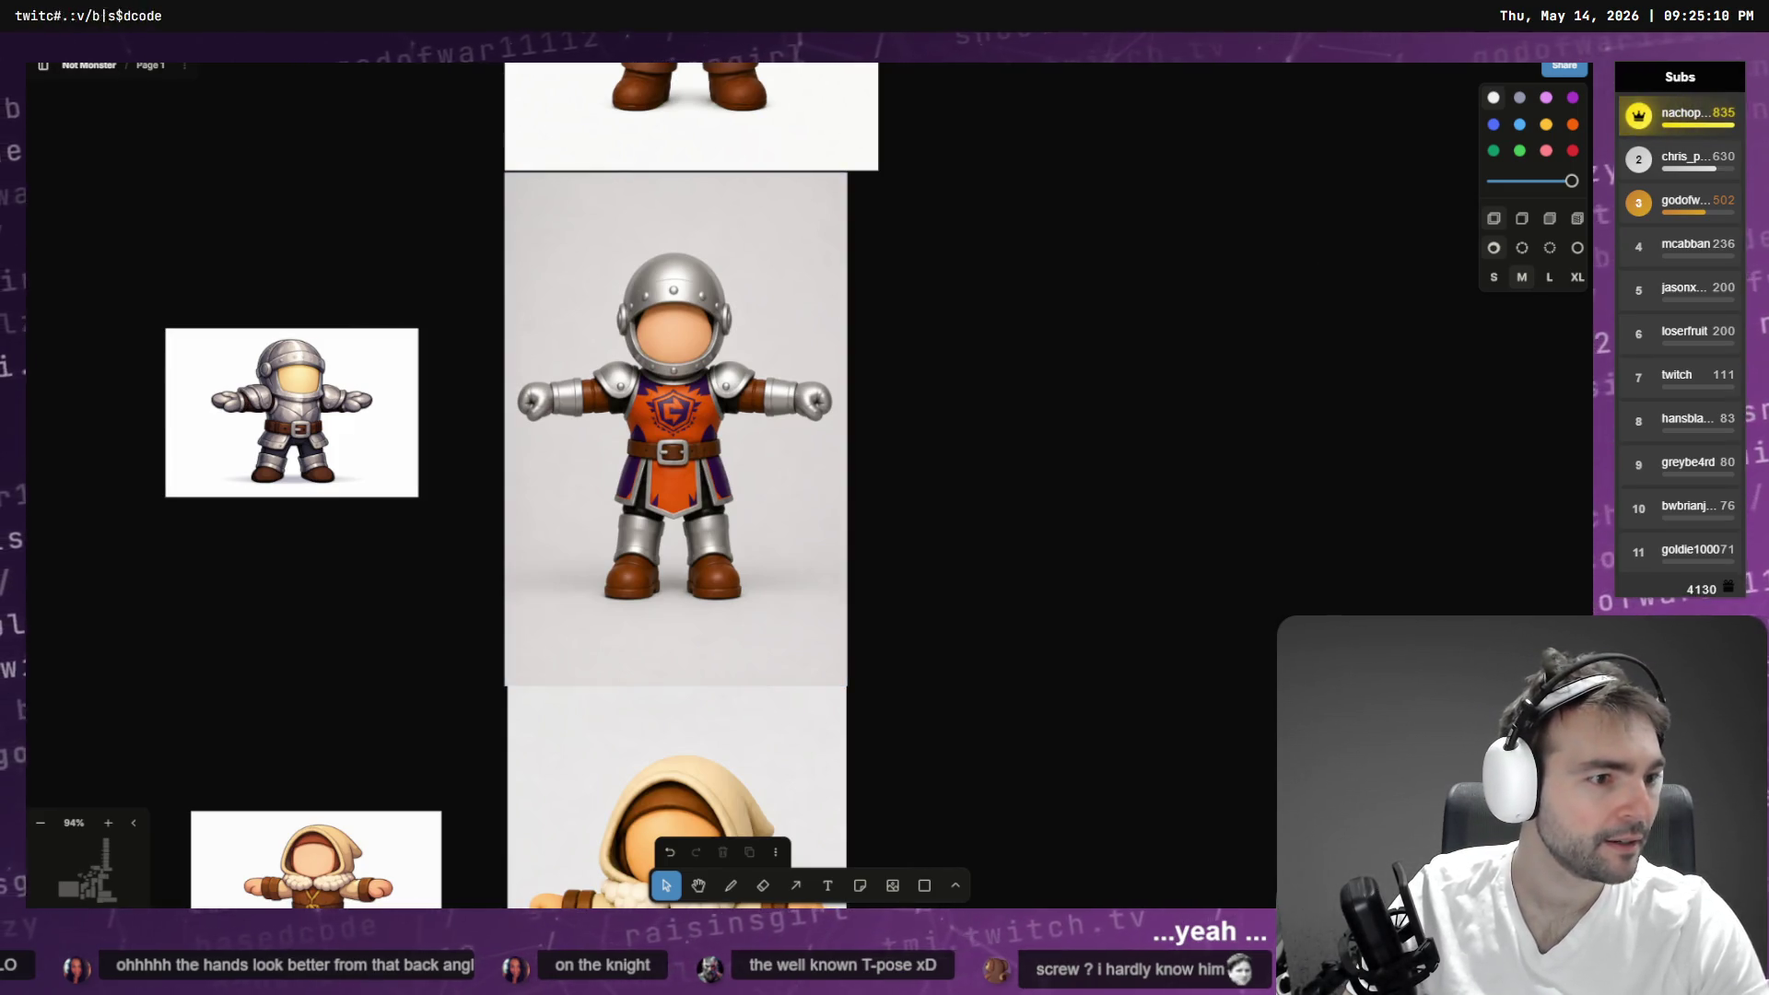
pyautogui.hotkey('alt', 'Tab')
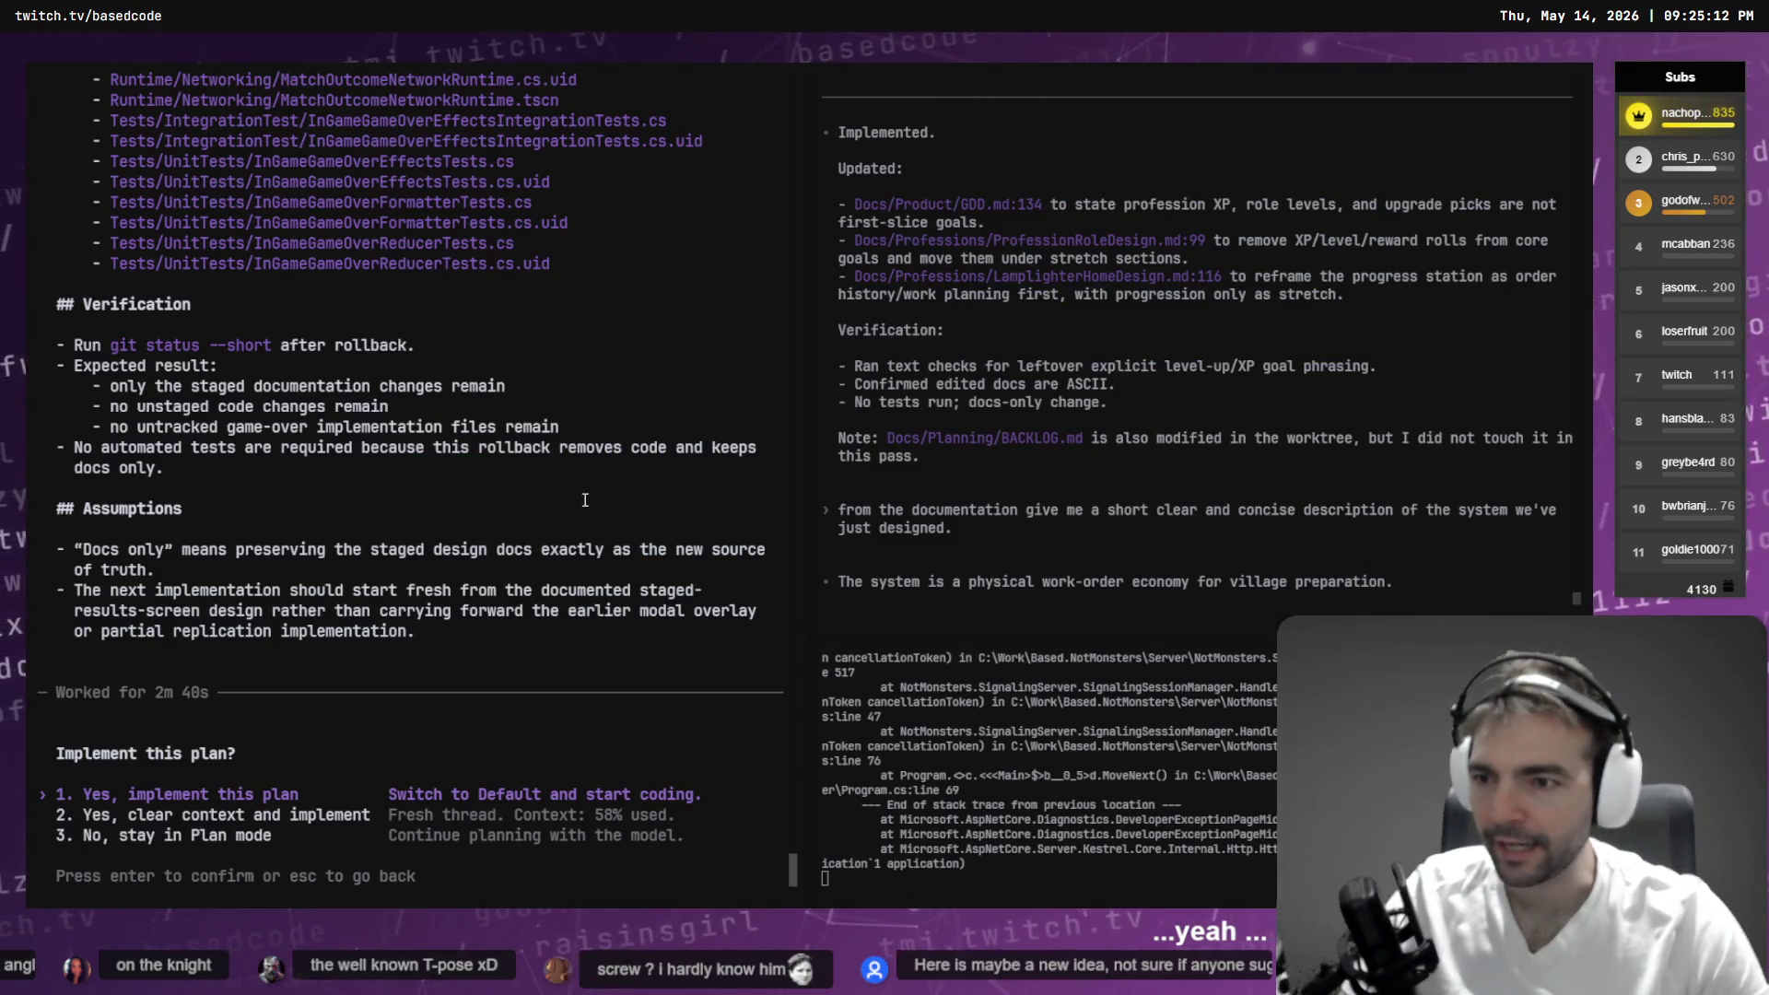
# - Open the pinned Game Loop thread and its junction-manager restore plan in the Codex app
pyautogui.scroll(5, 585, 499)
pyautogui.scroll(-5, 582, 495)
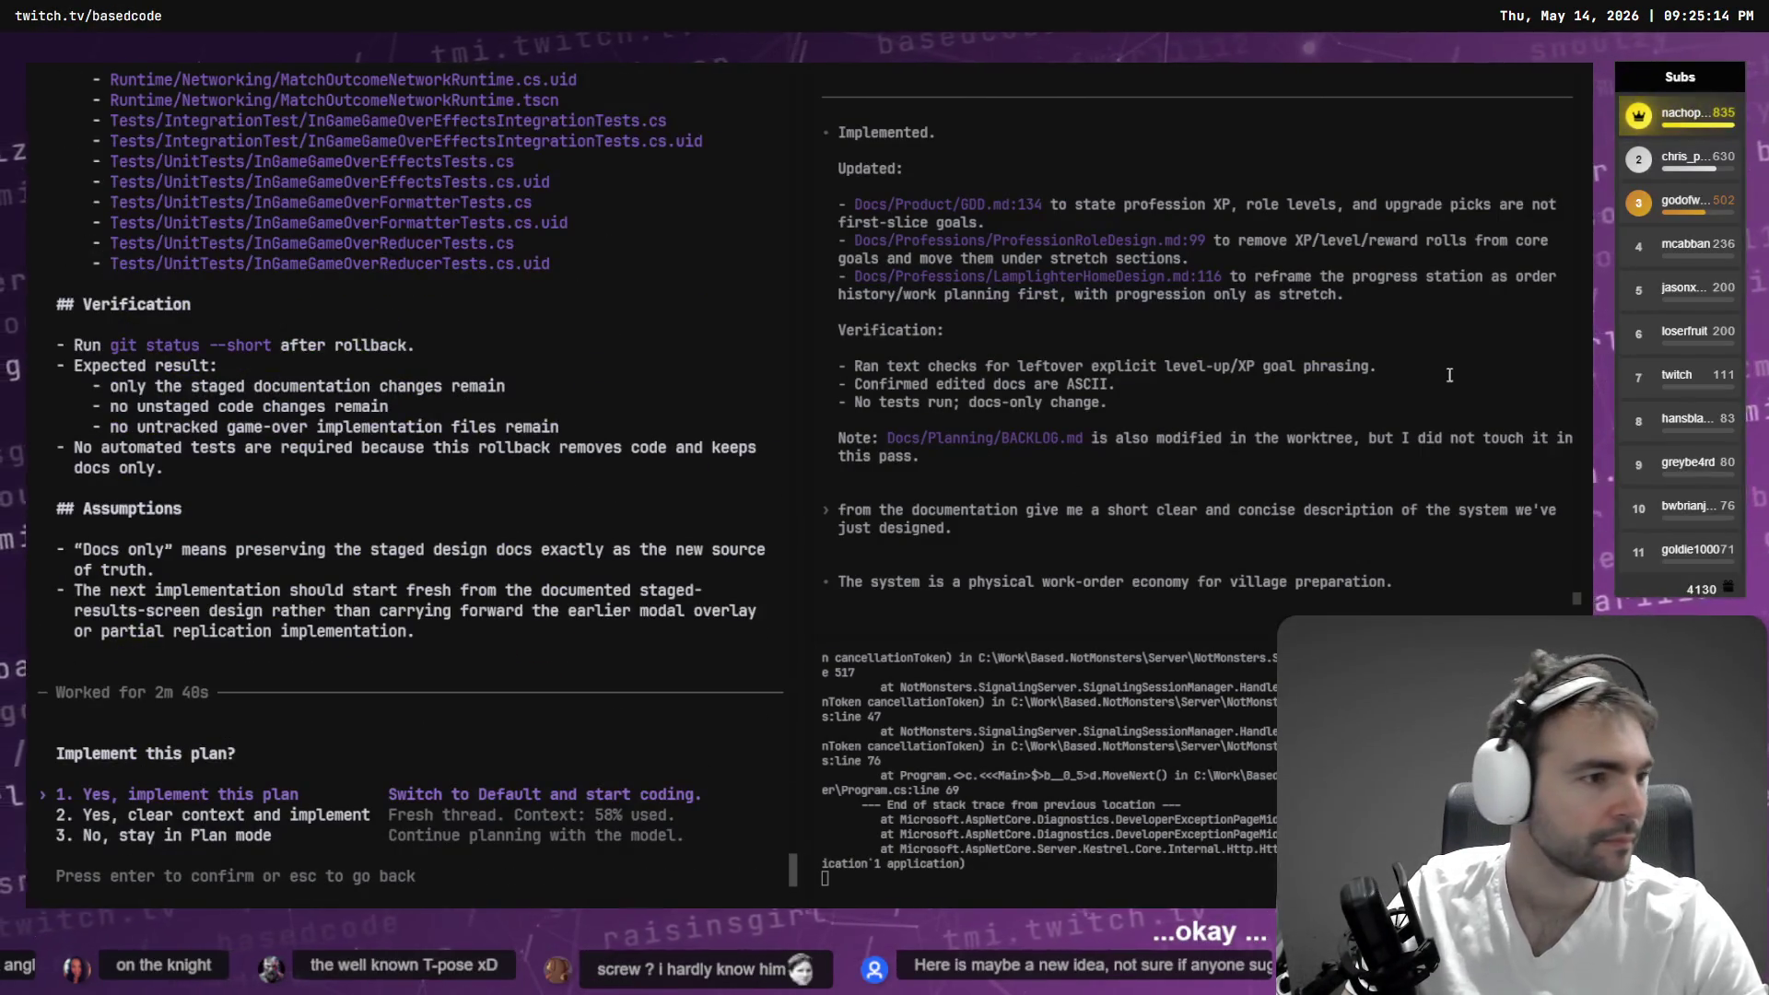
pyautogui.hotkey('alt', 'Tab')
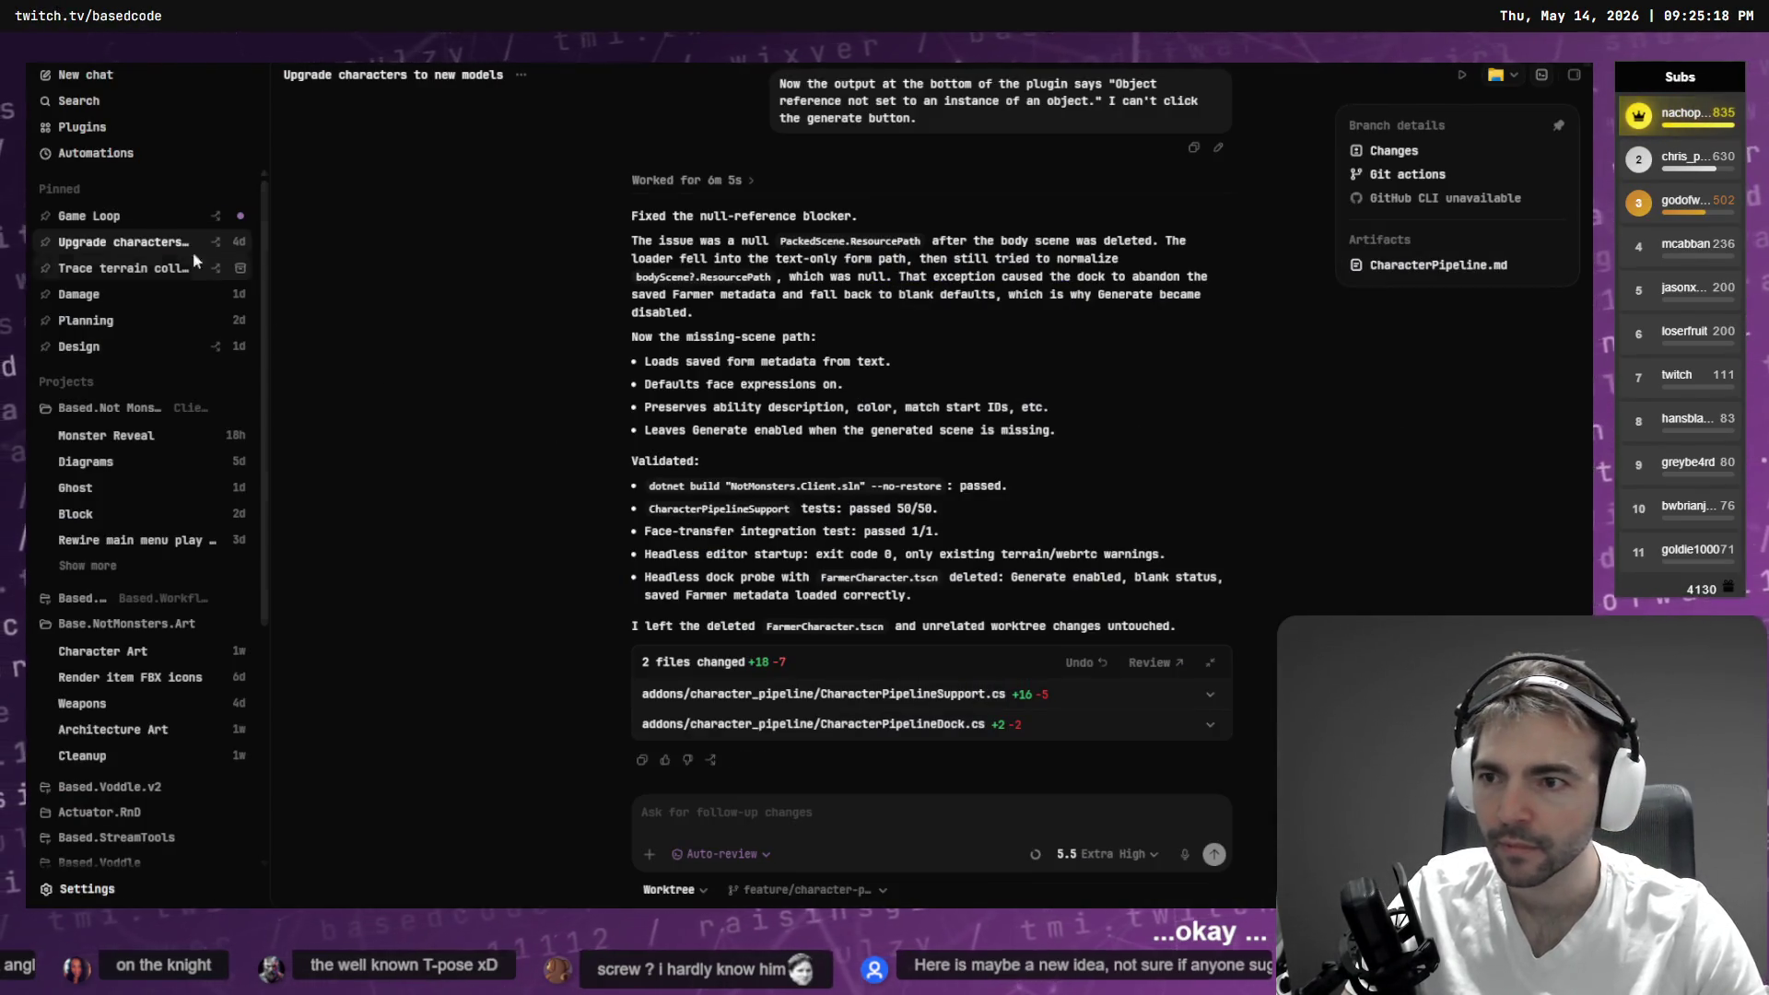
pyautogui.click(125, 214)
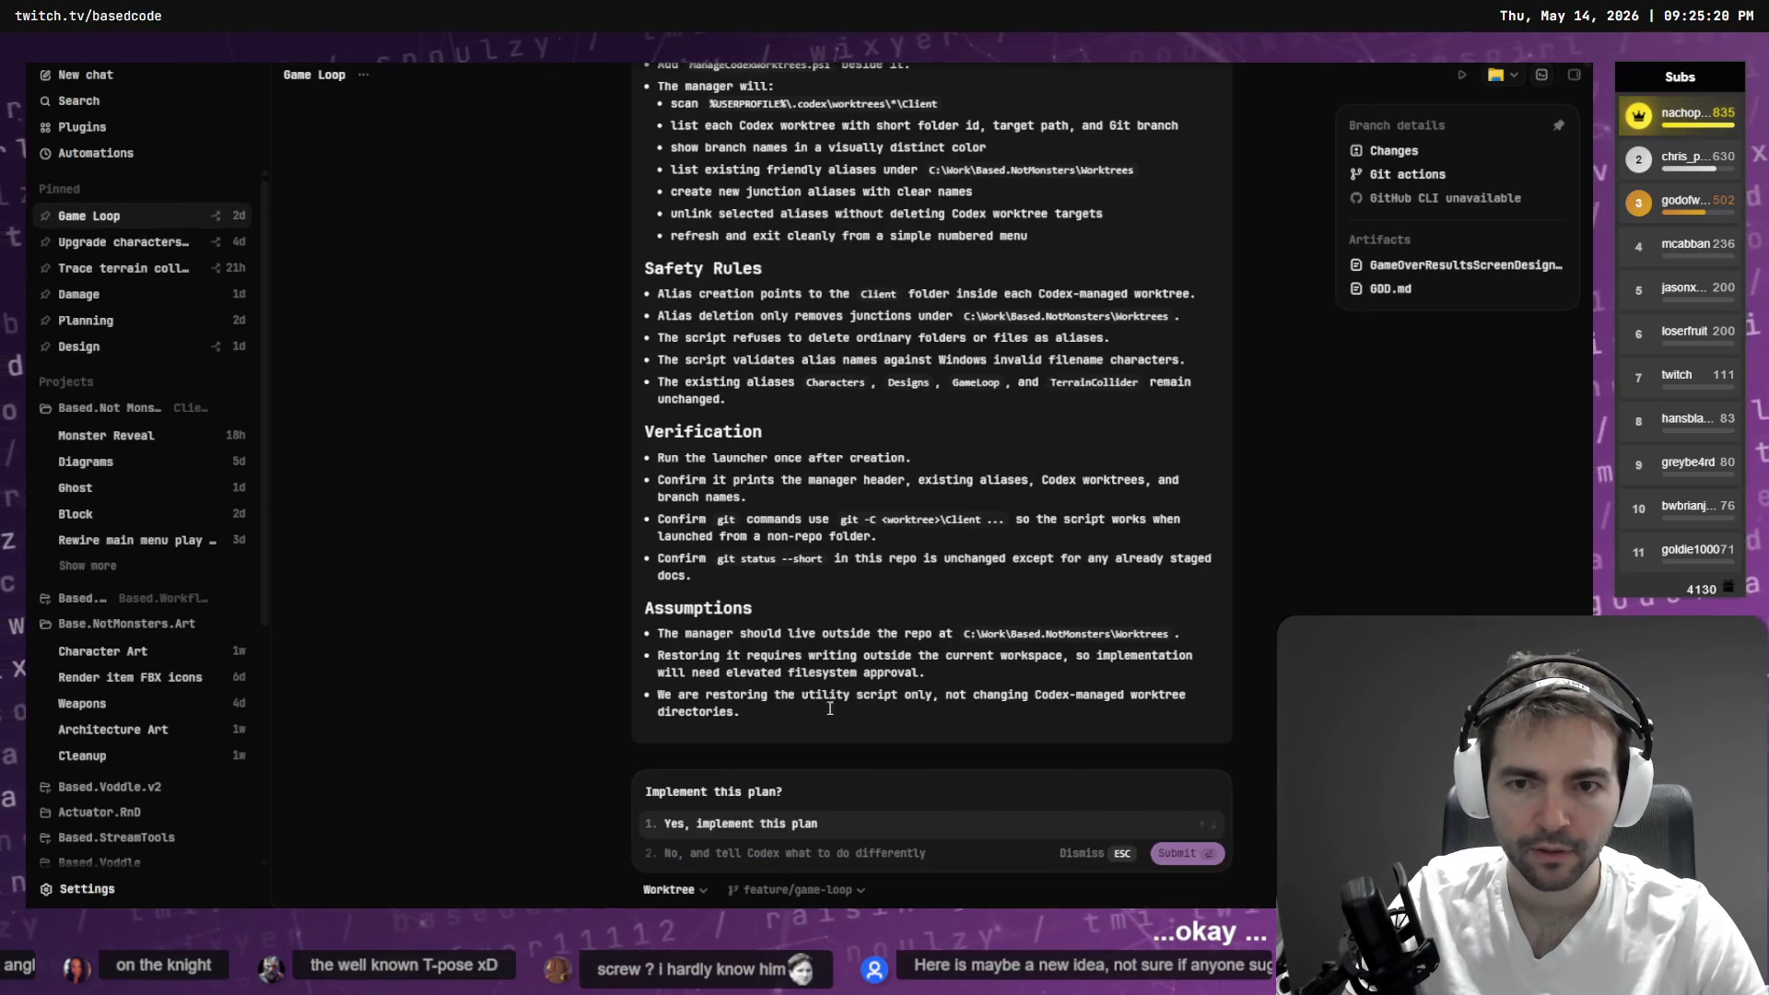
pyautogui.scroll(6, 966, 380)
pyautogui.scroll(-6, 862, 601)
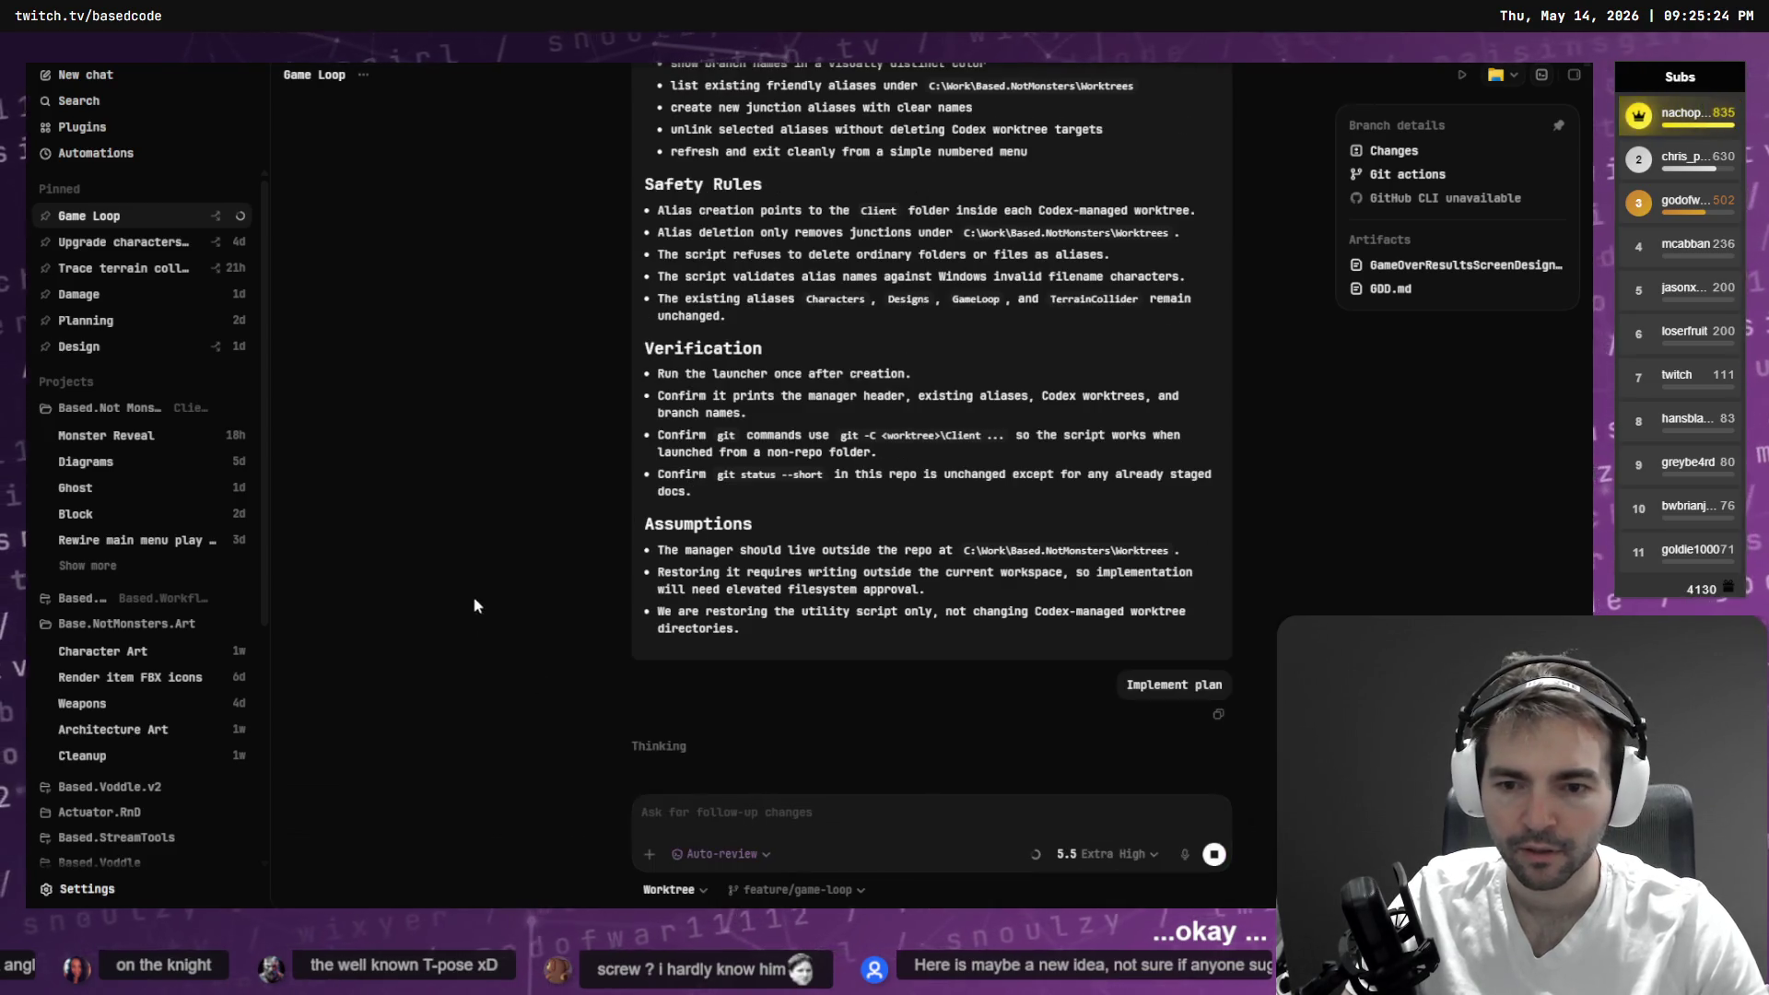
# - Check the Game Loop plan's progress and bring up PowerShell listing the Worktrees folder
pyautogui.hotkey('alt', 'Tab')
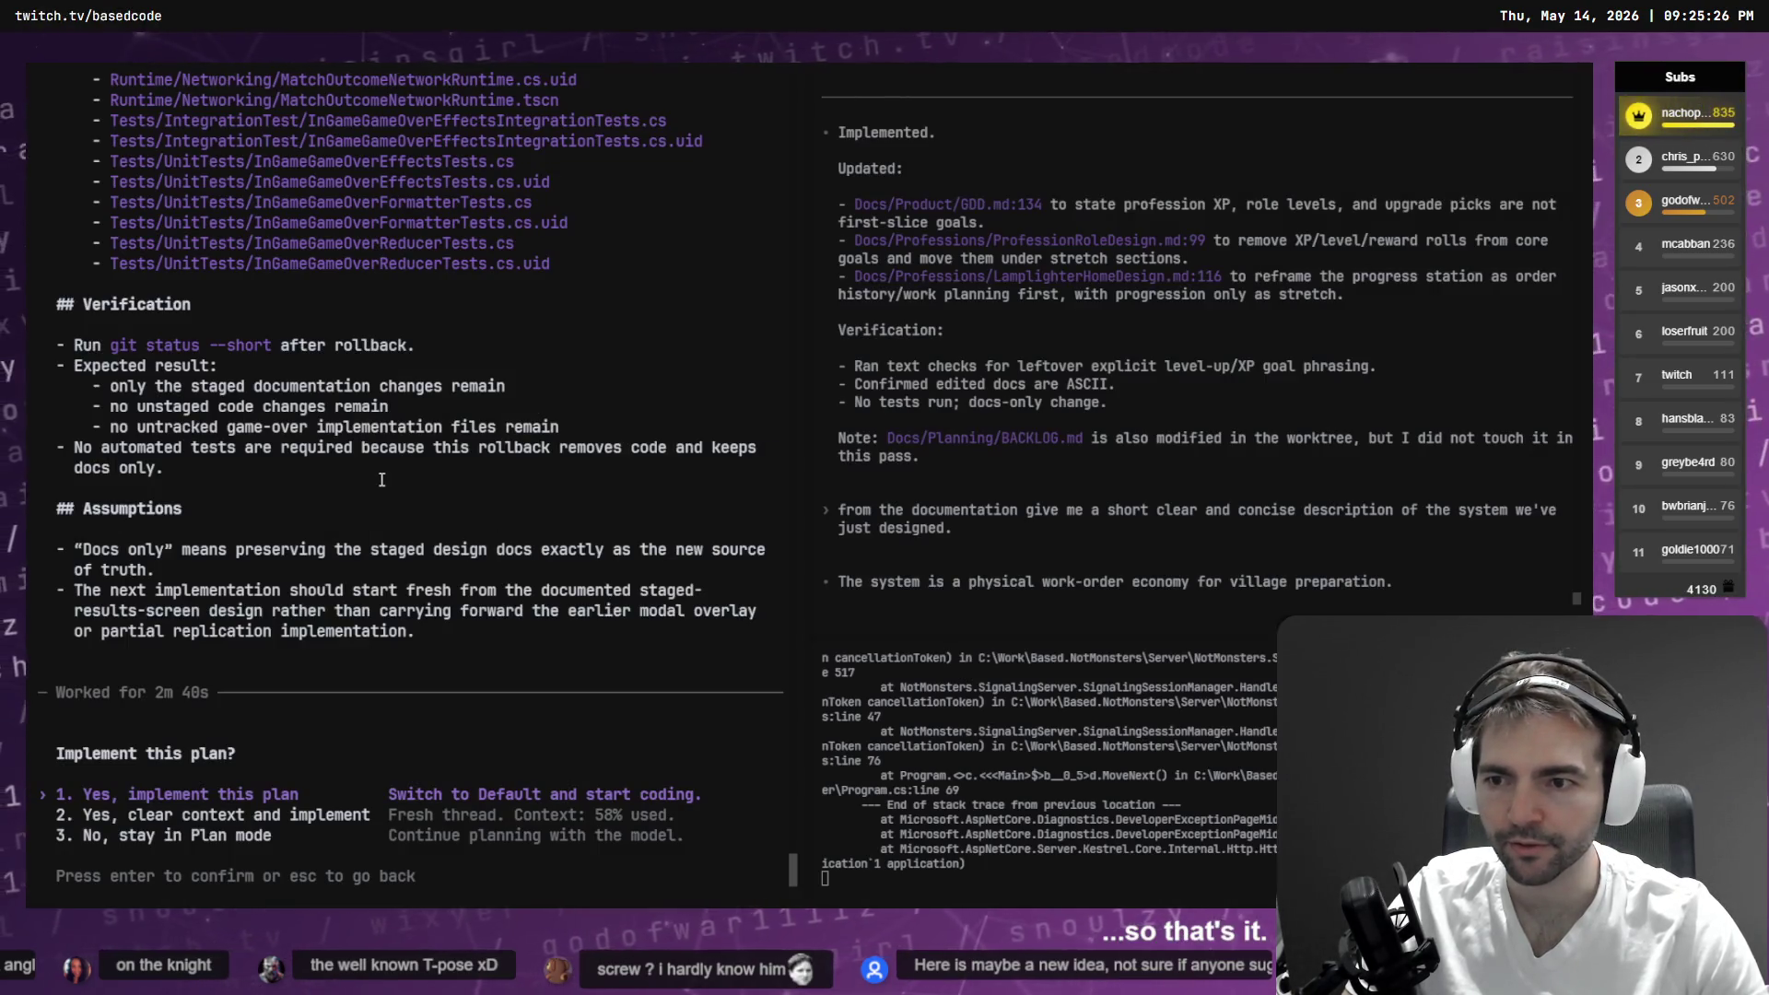
pyautogui.hotkey('alt', 'Tab')
pyautogui.hotkey('alt', 'Tab')
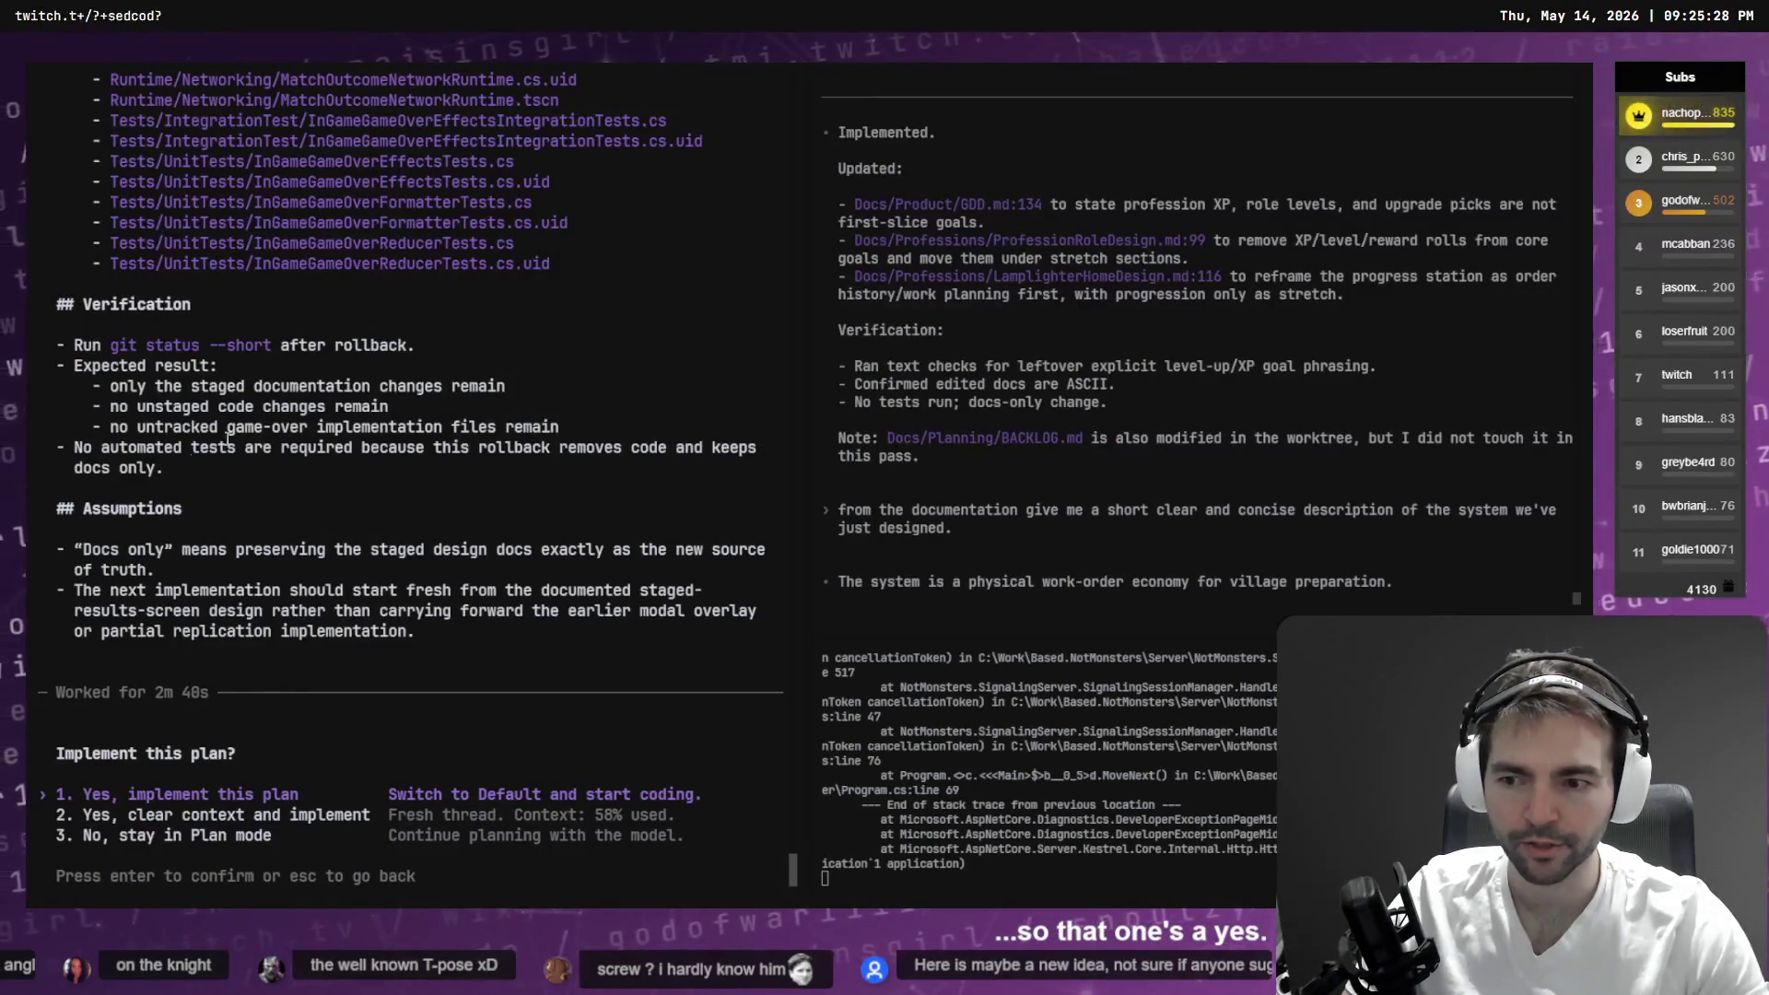
pyautogui.hotkey('alt', 'Tab')
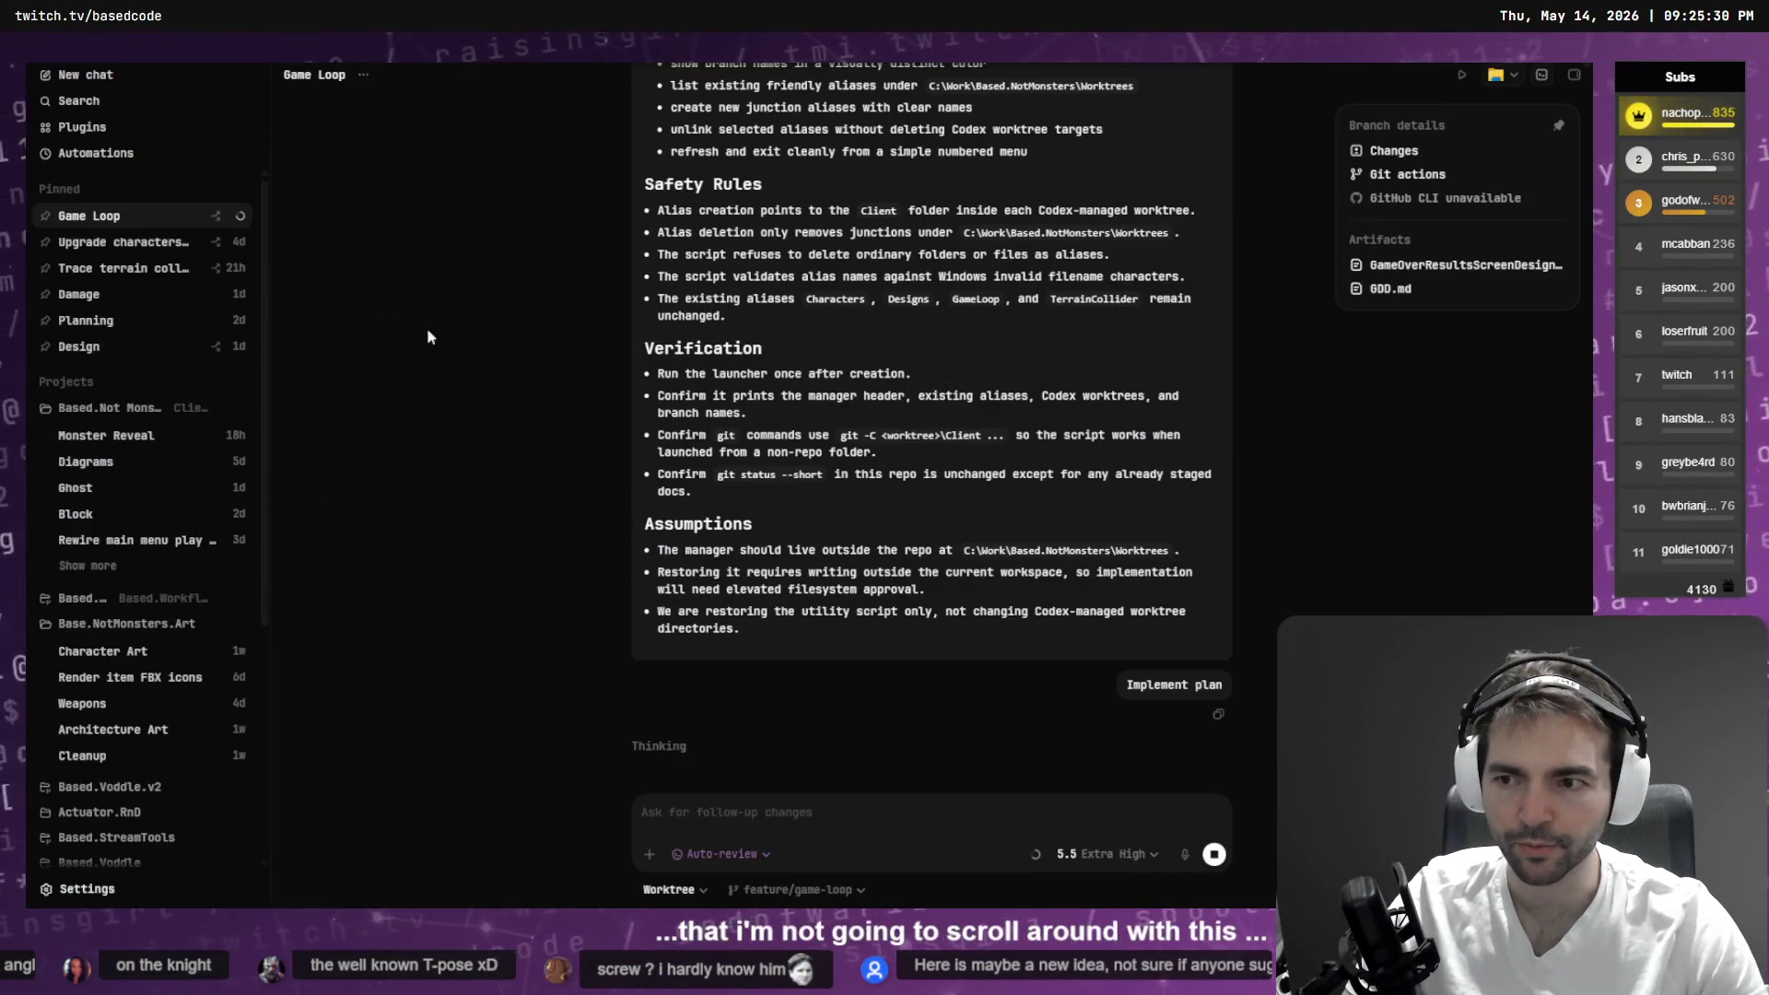
pyautogui.hotkey('alt', 'Tab')
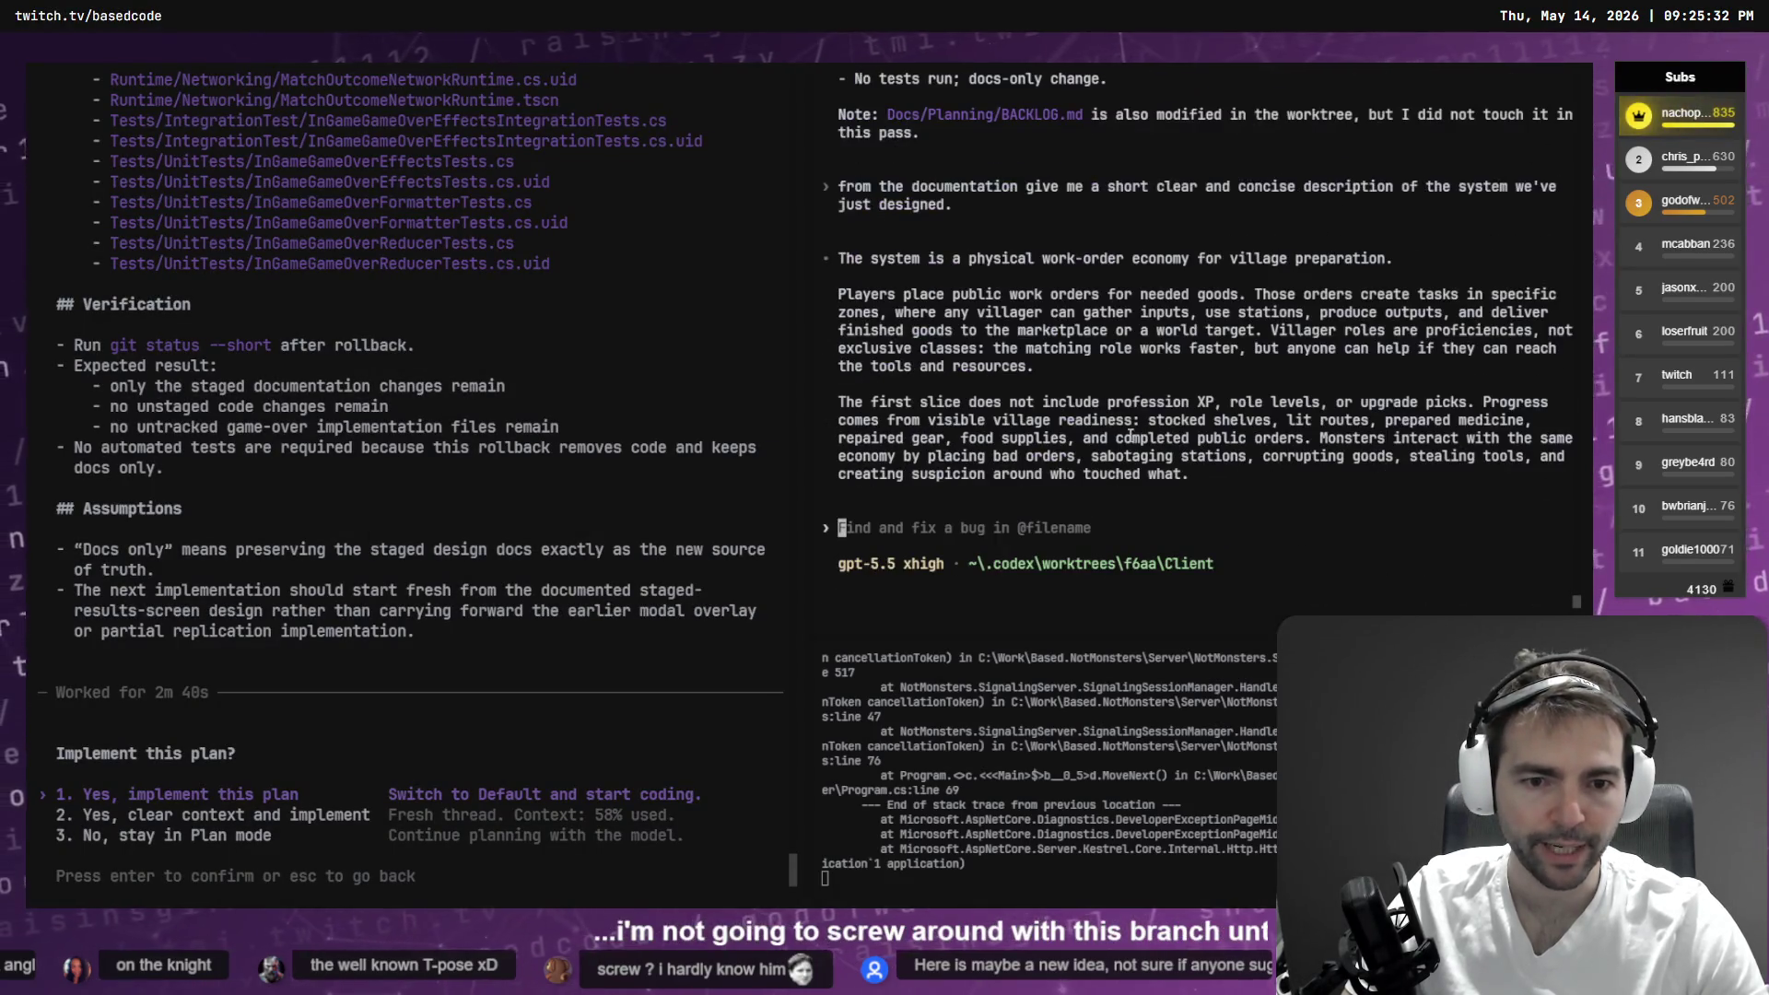
pyautogui.hotkey('alt', 'Tab')
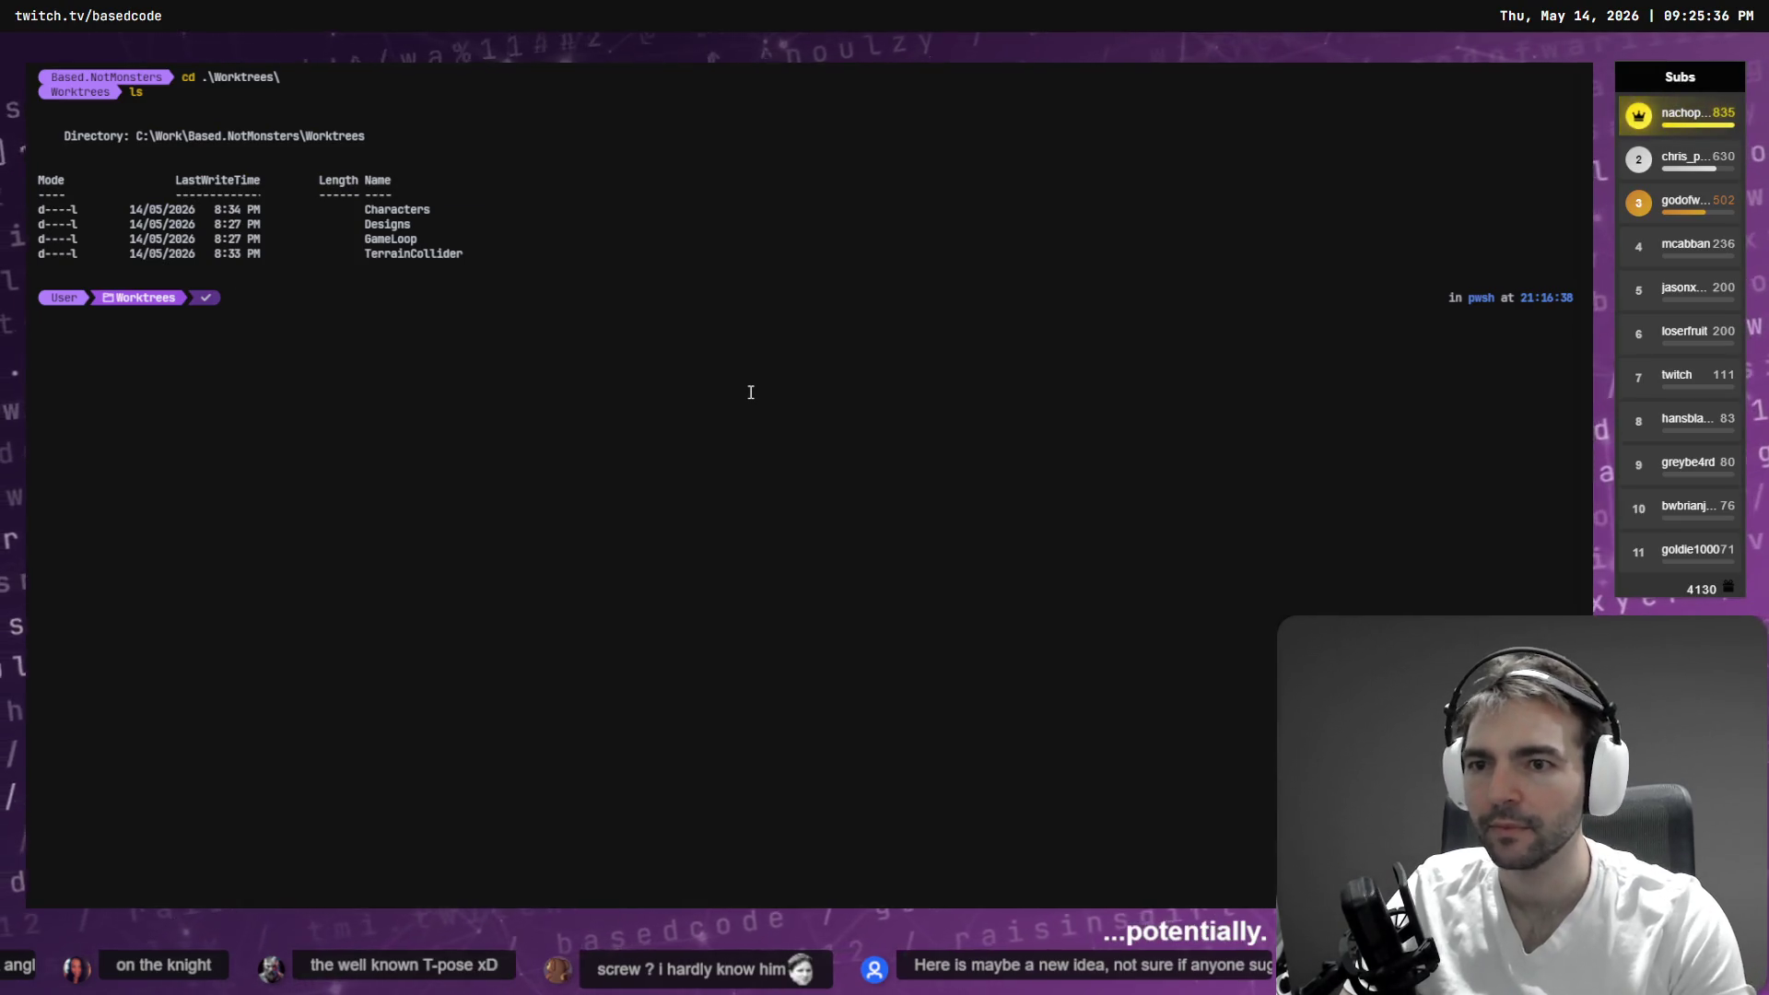
# - Exit the extra PowerShell session and scroll through the Codex CLI rollback plan
pyautogui.write('exit')
pyautogui.press('Return')
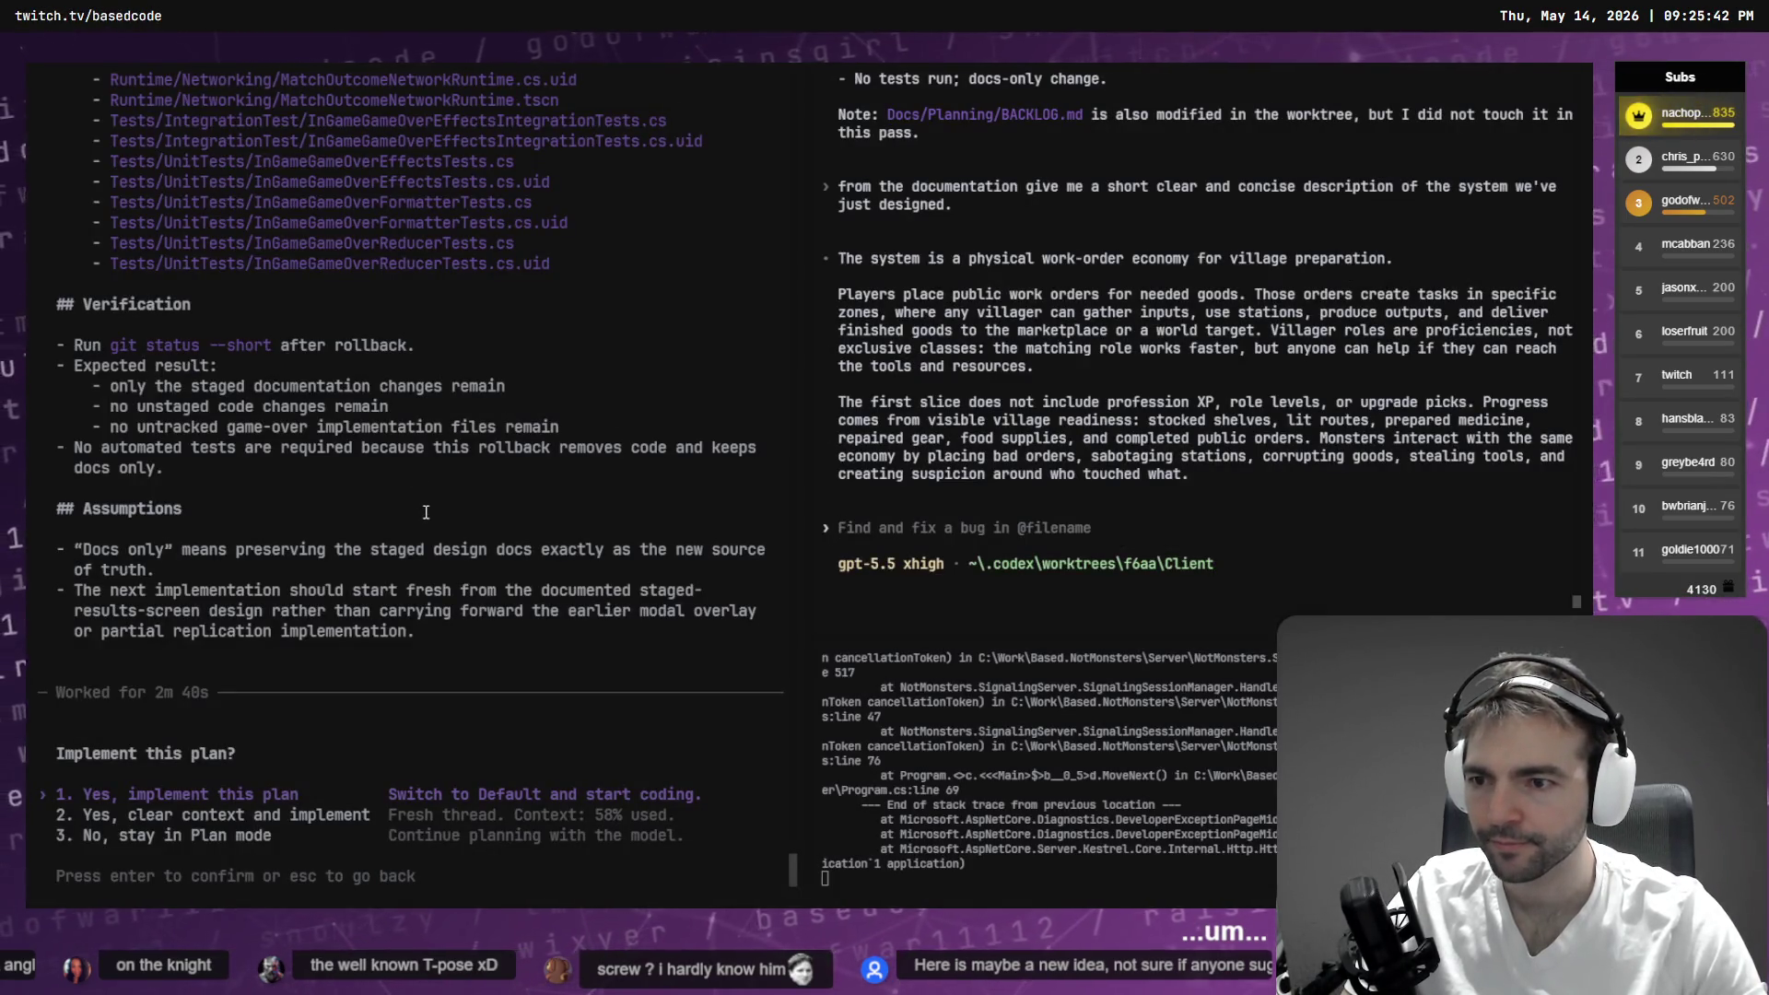
pyautogui.scroll(8, 426, 511)
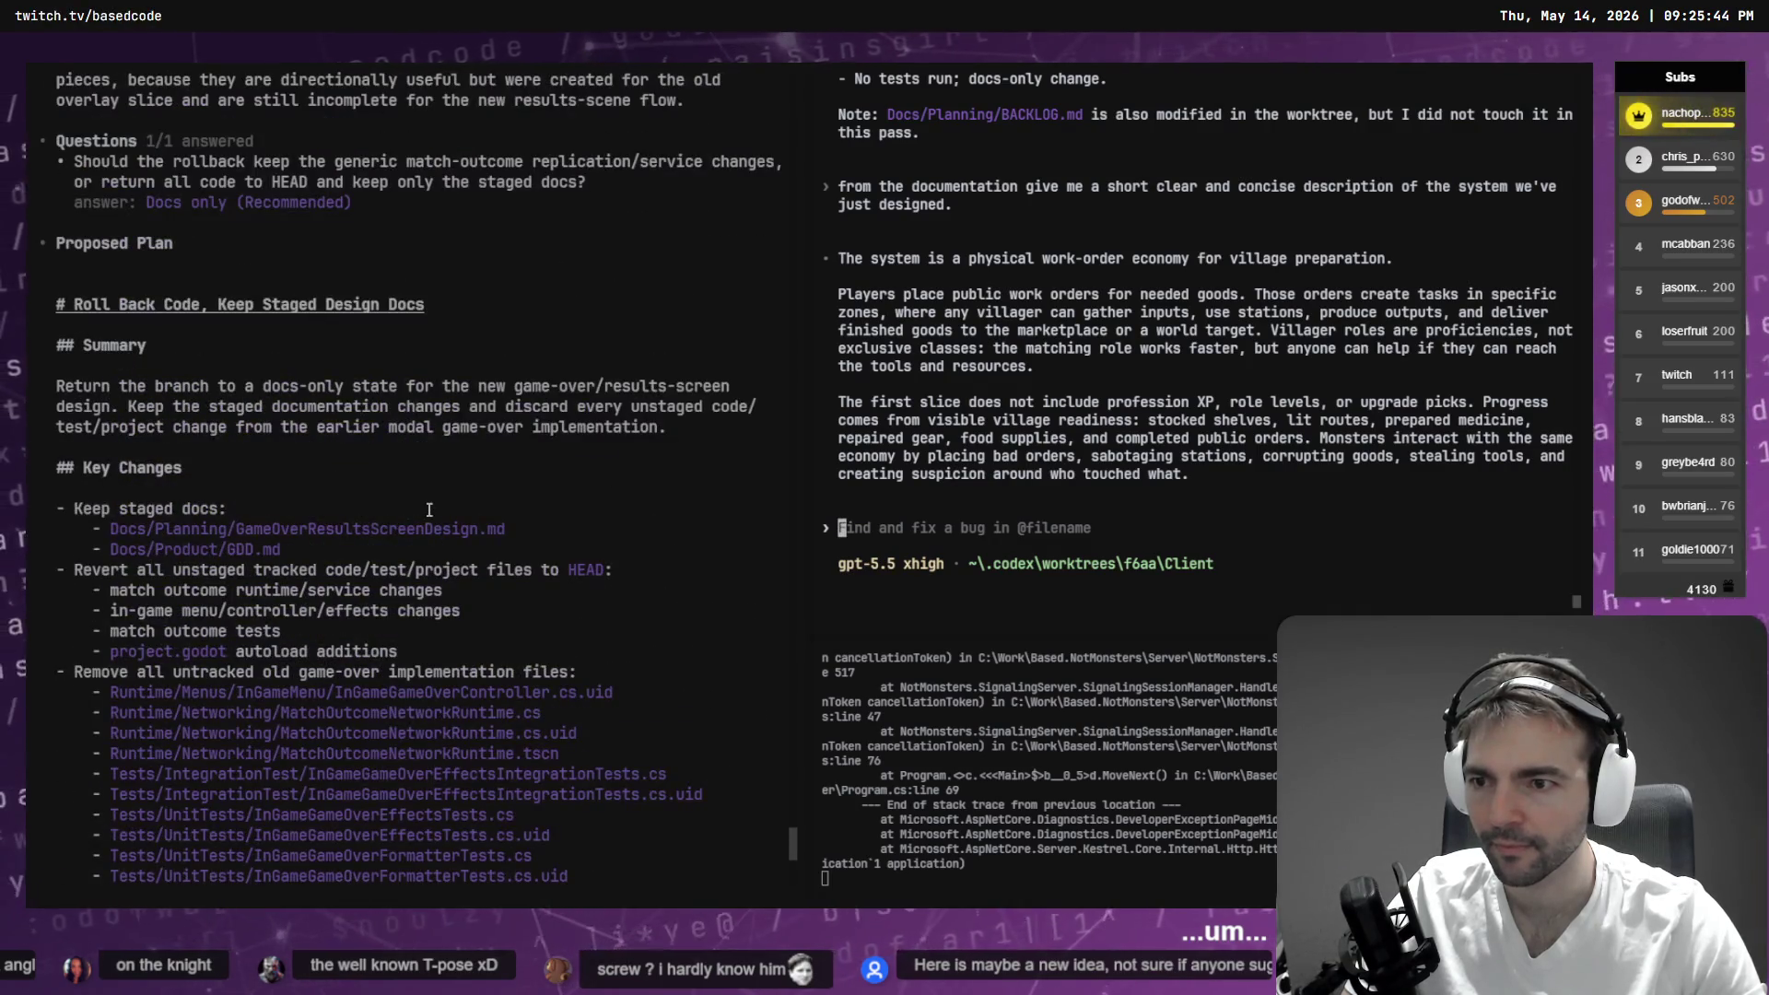
pyautogui.scroll(-4, 428, 512)
pyautogui.scroll(5, 276, 322)
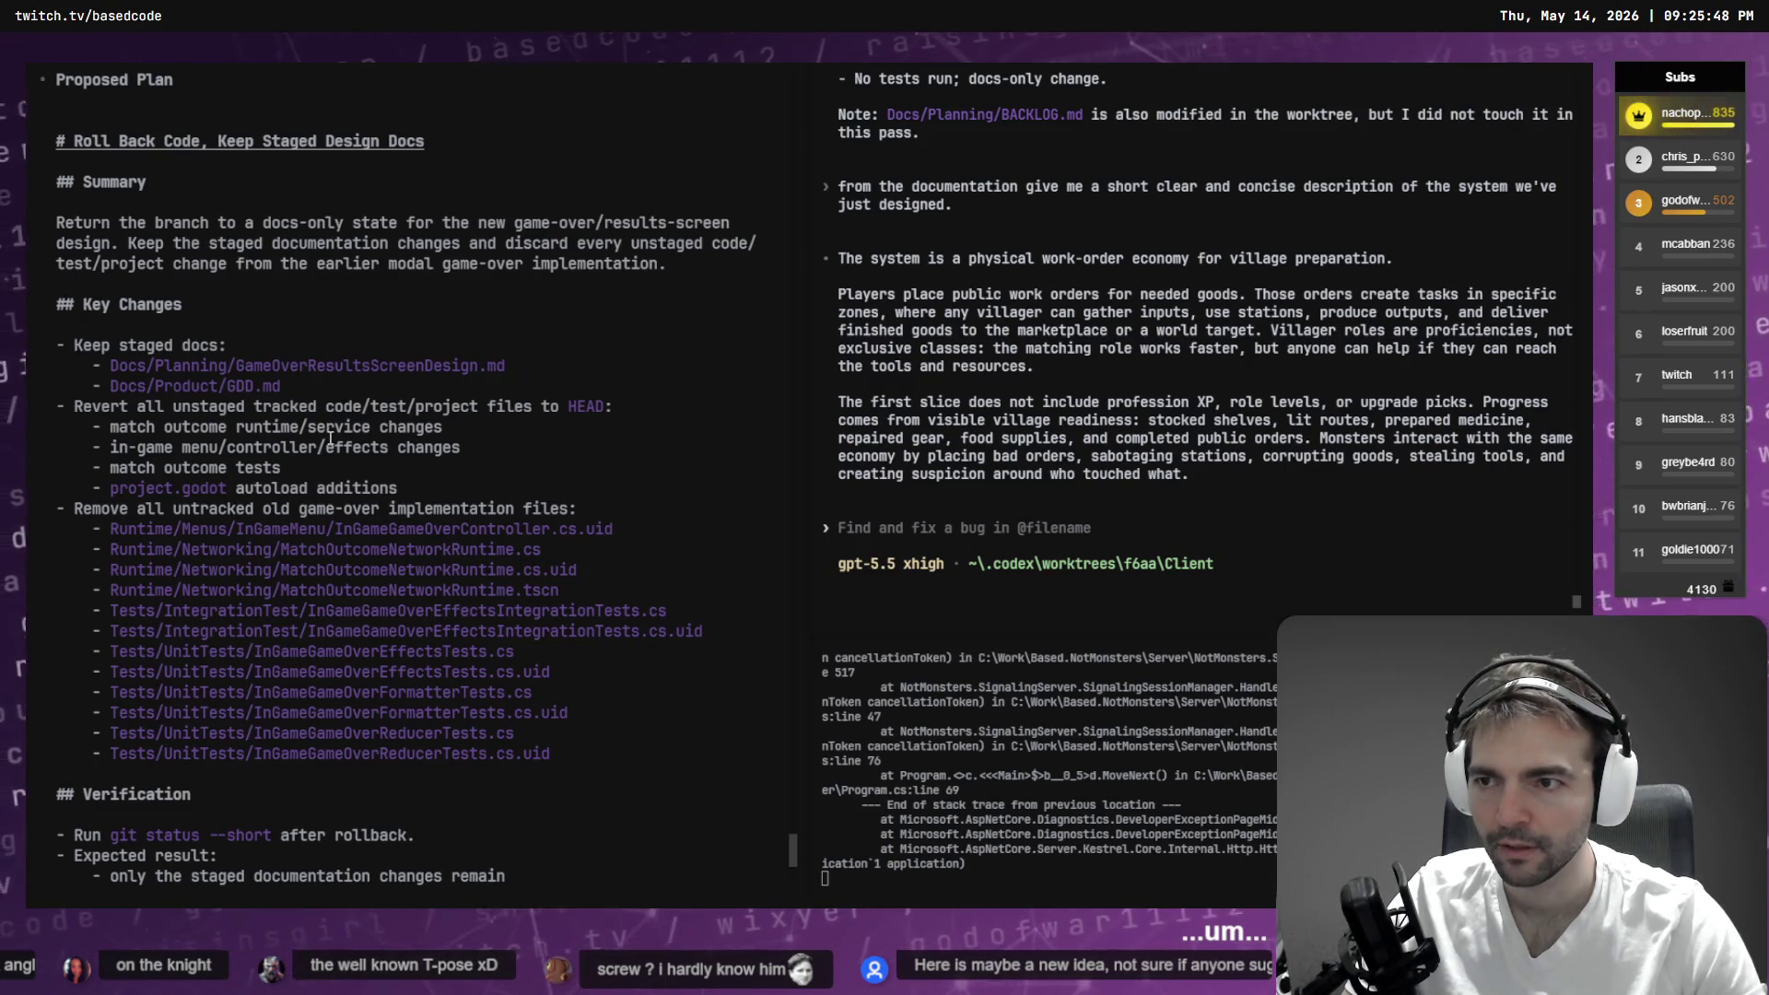
pyautogui.scroll(4, 264, 322)
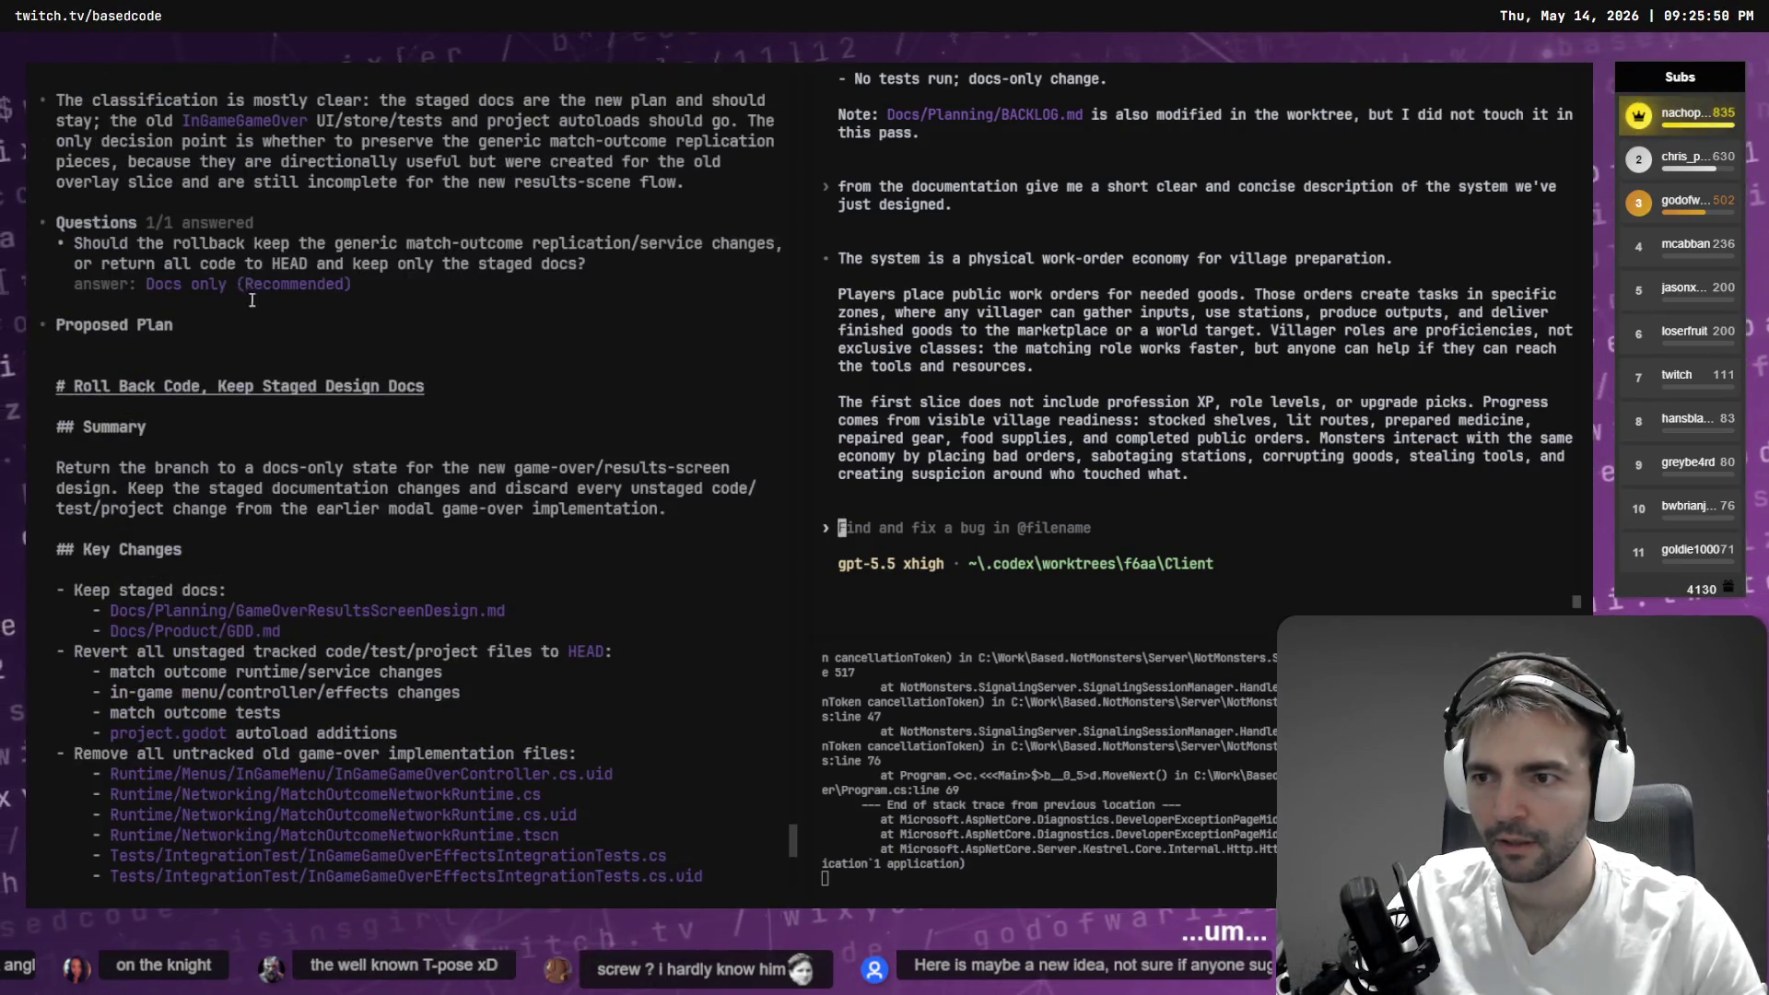
pyautogui.scroll(-12, 250, 300)
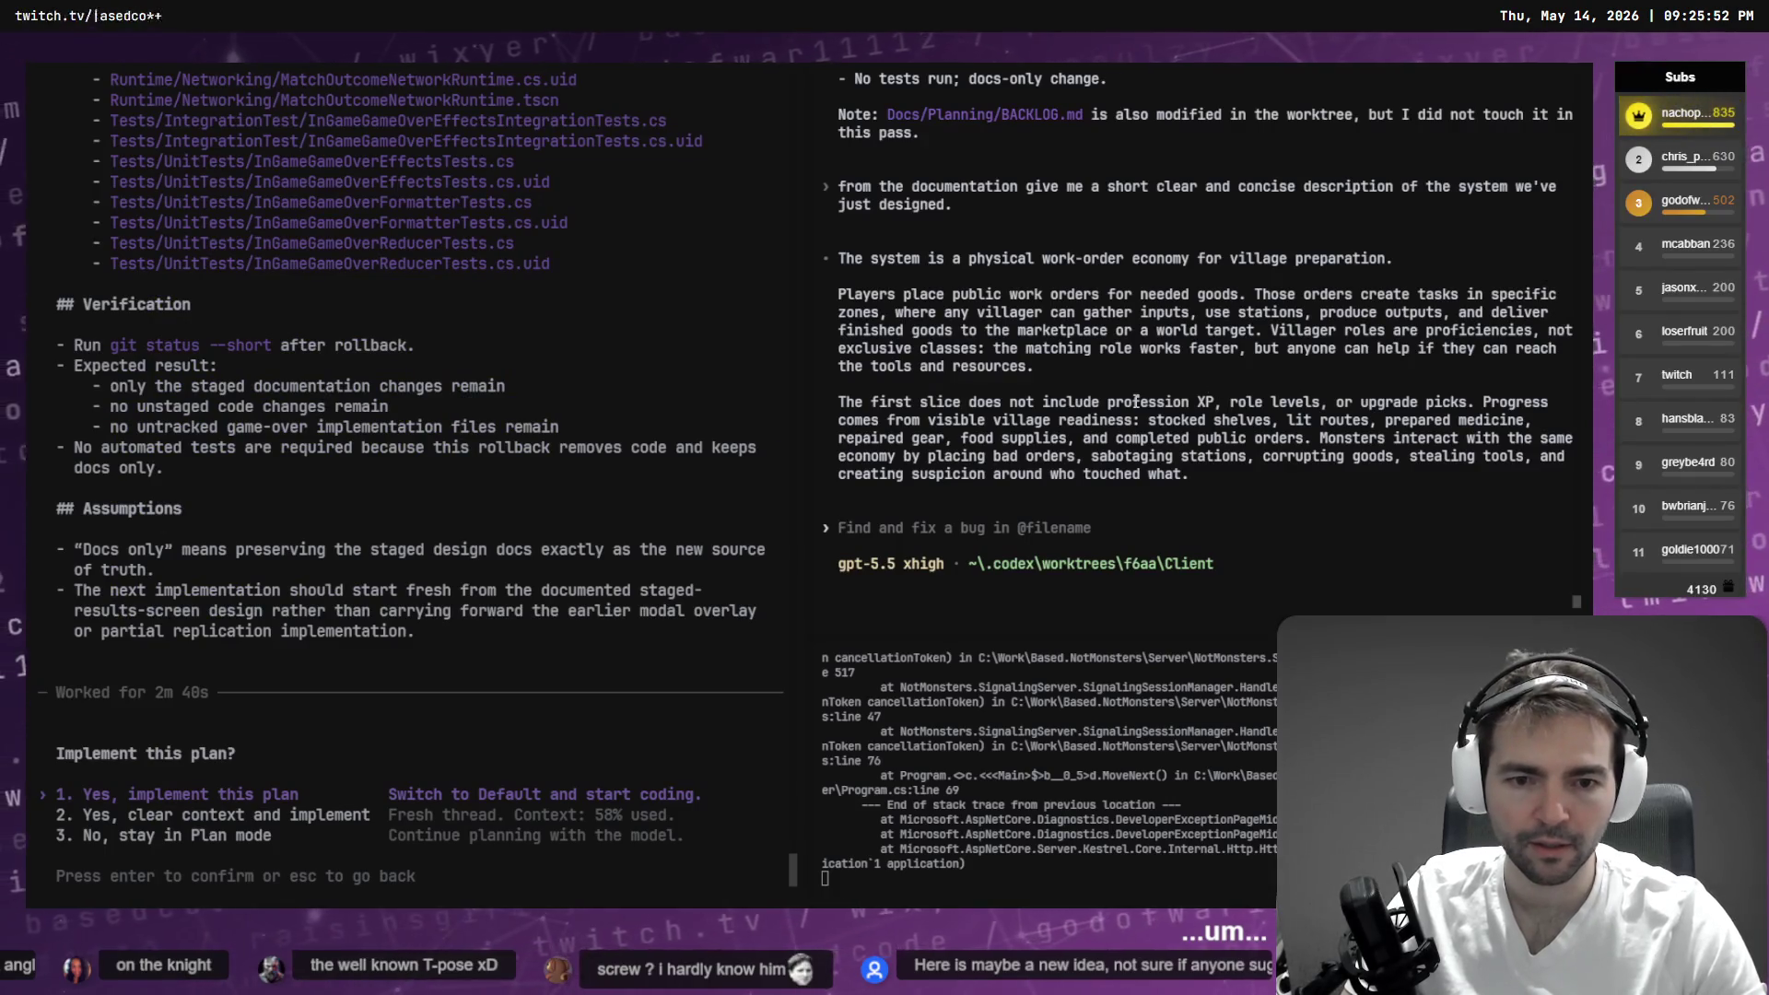
# - Check the Game Loop work in Codex, then bring up Fork's GameLoop local changes
pyautogui.hotkey('alt', 'Tab')
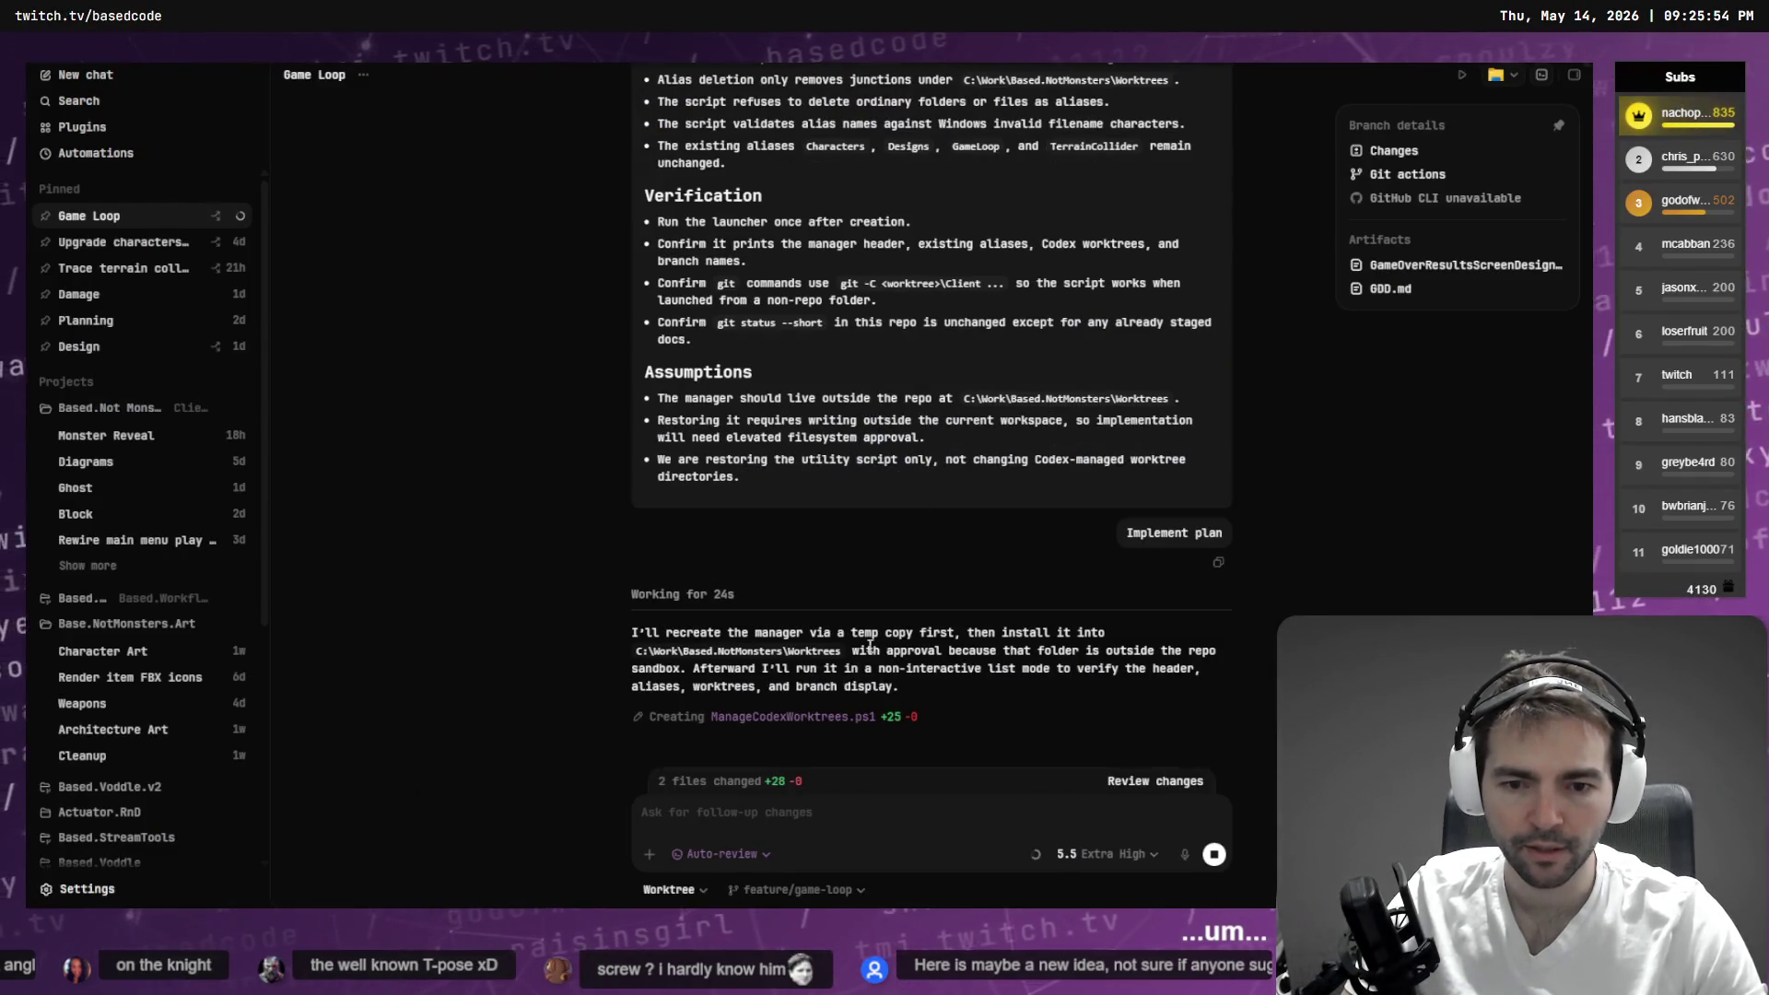
pyautogui.hotkey('alt', 'Tab')
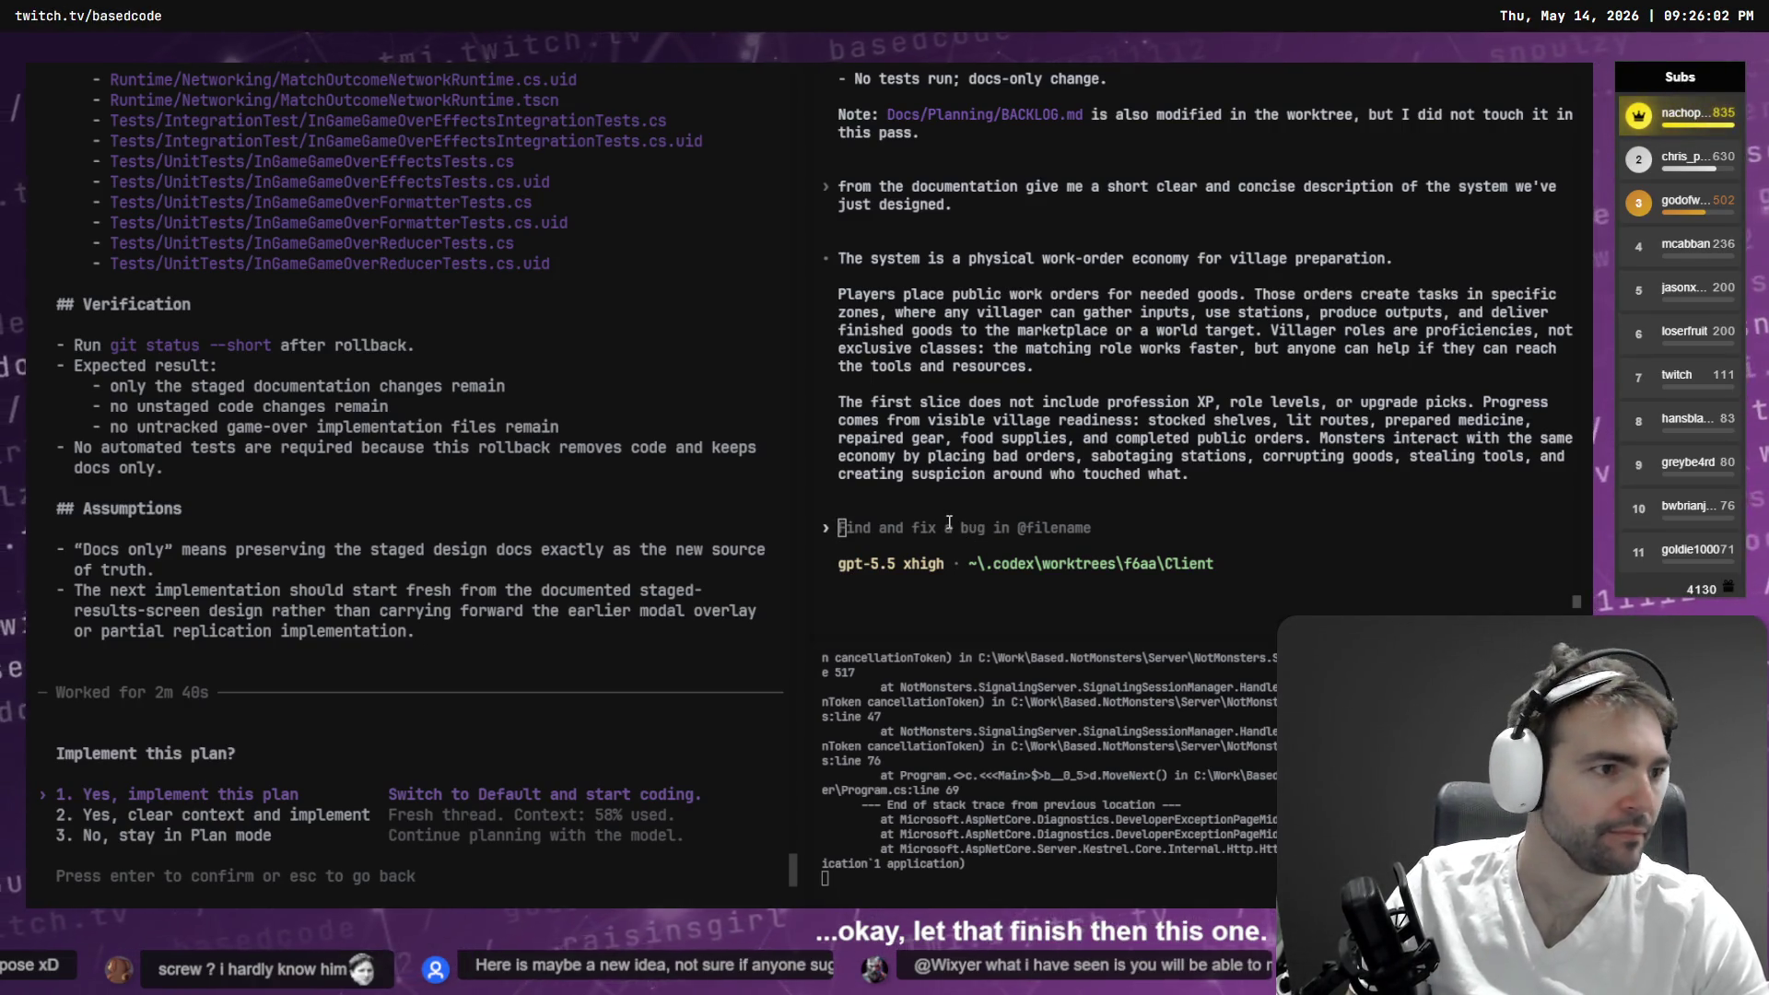
pyautogui.hotkey('alt', 'Tab')
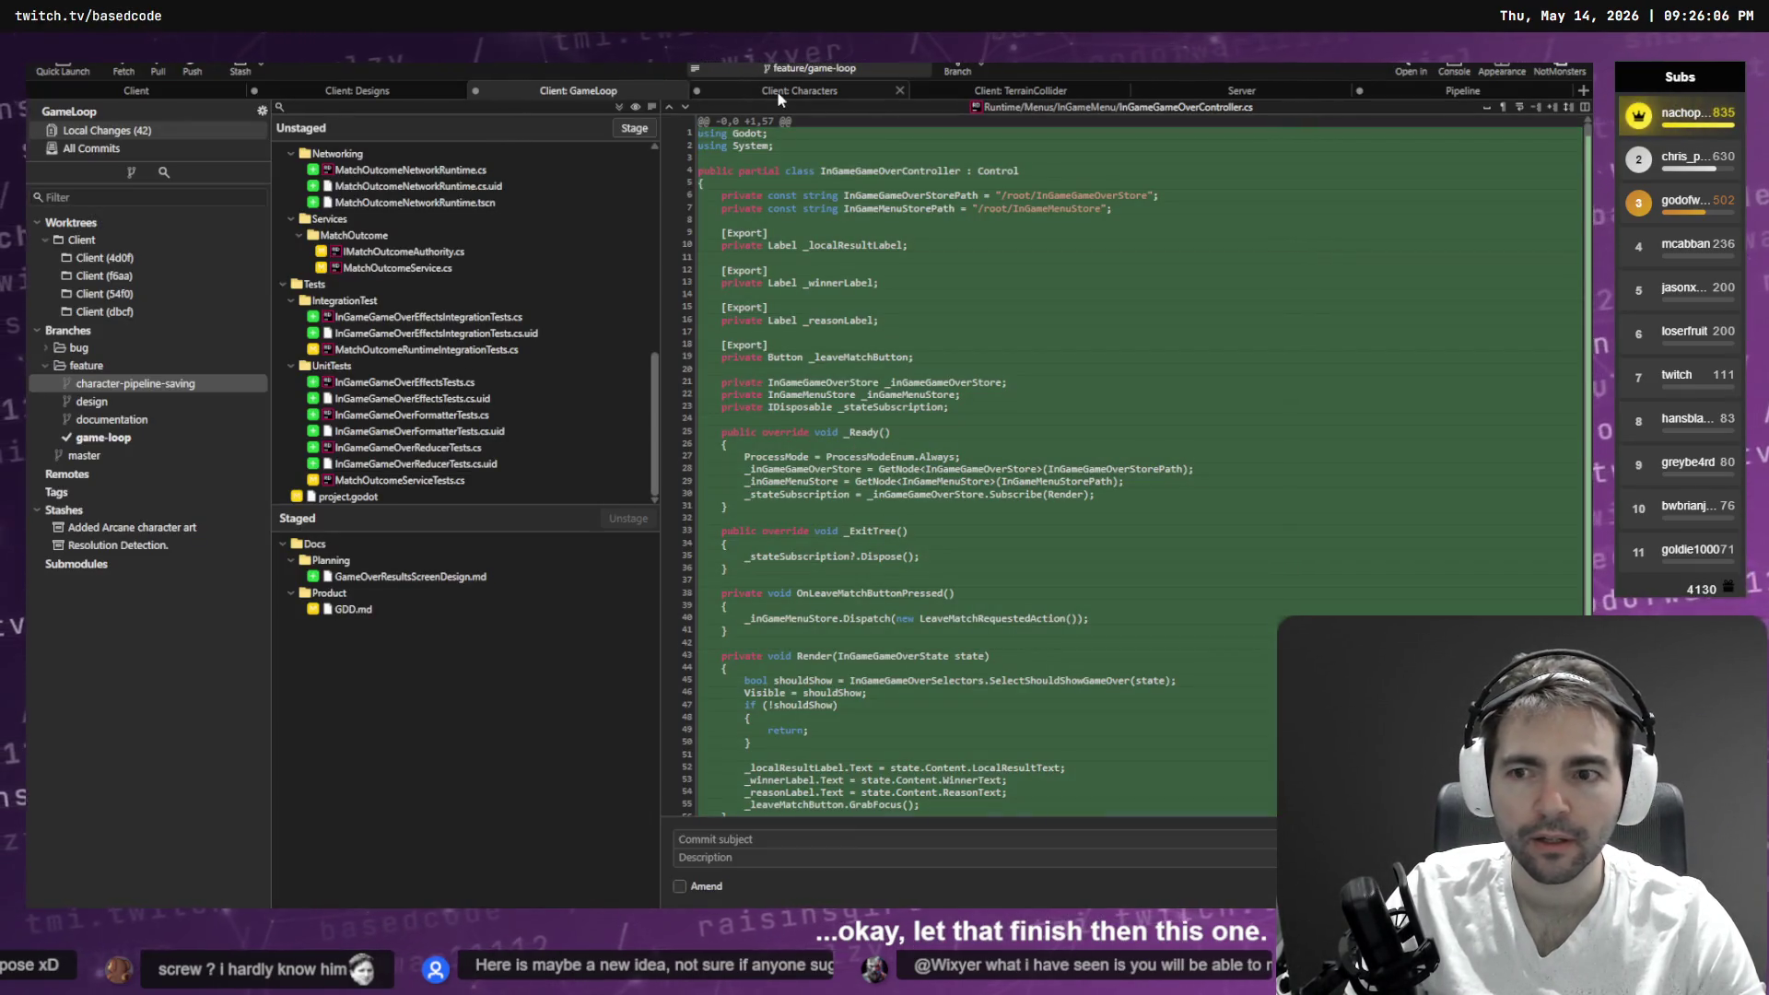
# - Browse the design branch, close the duplicate Client (f6aa) tabs, and open Client: Designs
pyautogui.click(134, 387)
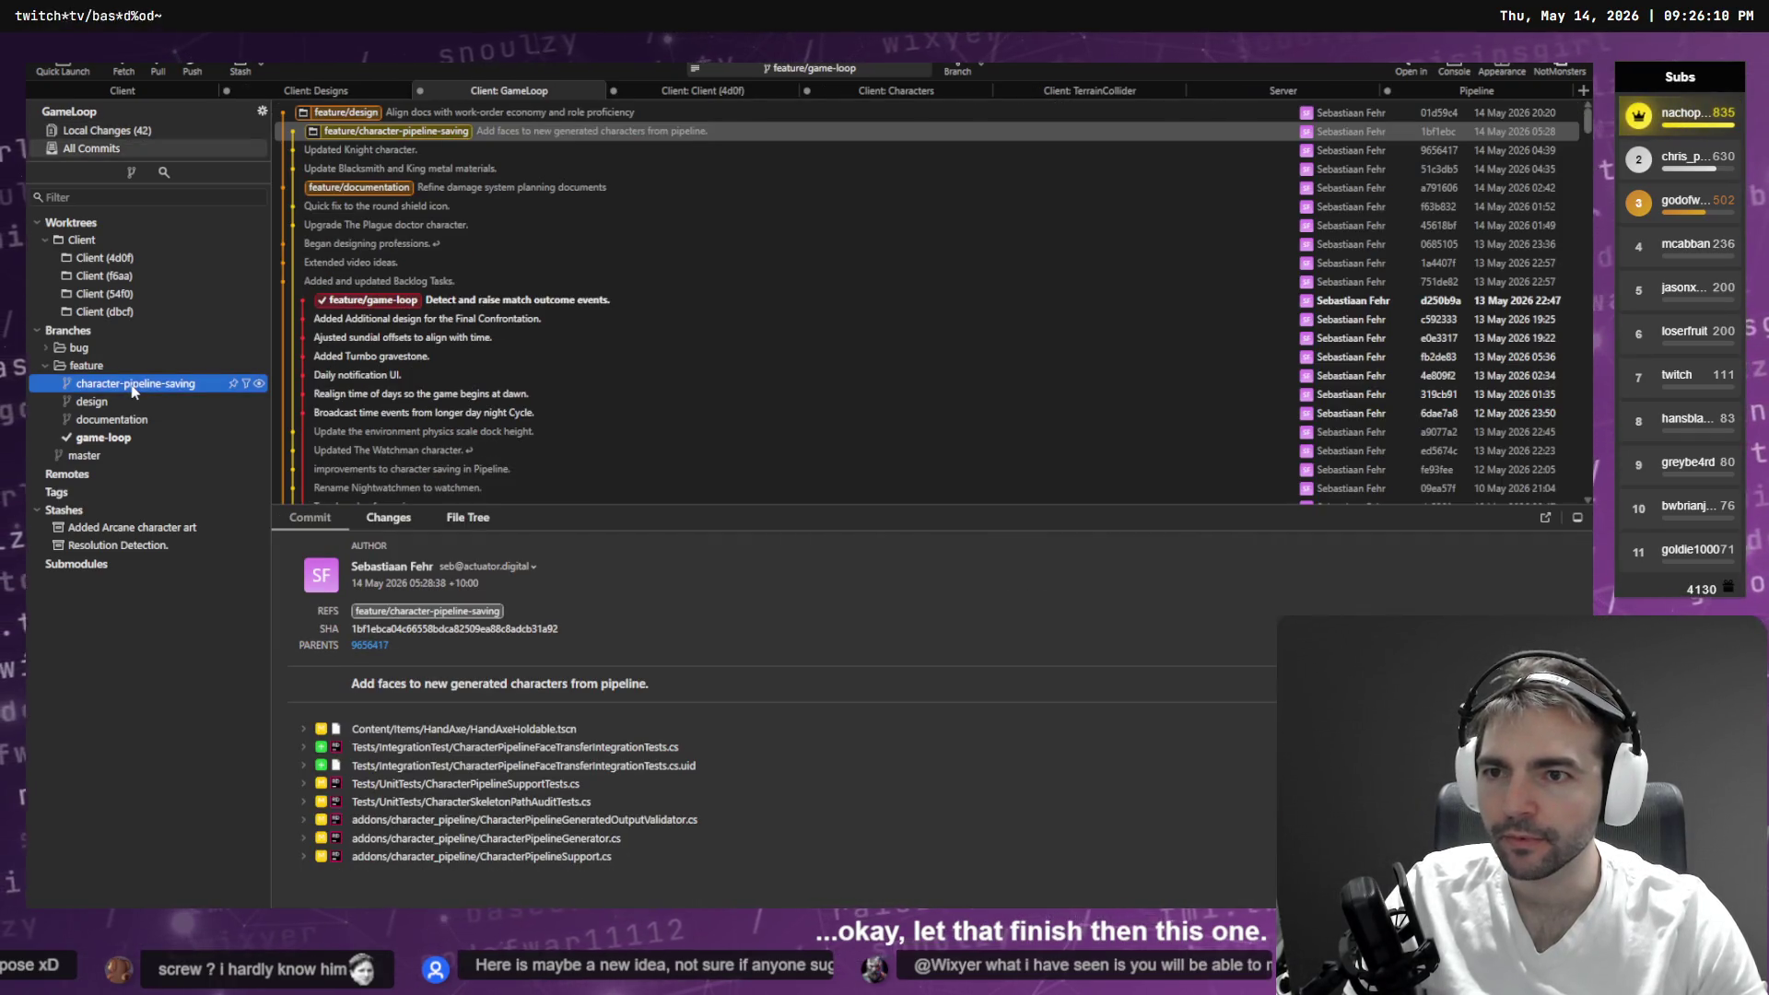
pyautogui.click(123, 402)
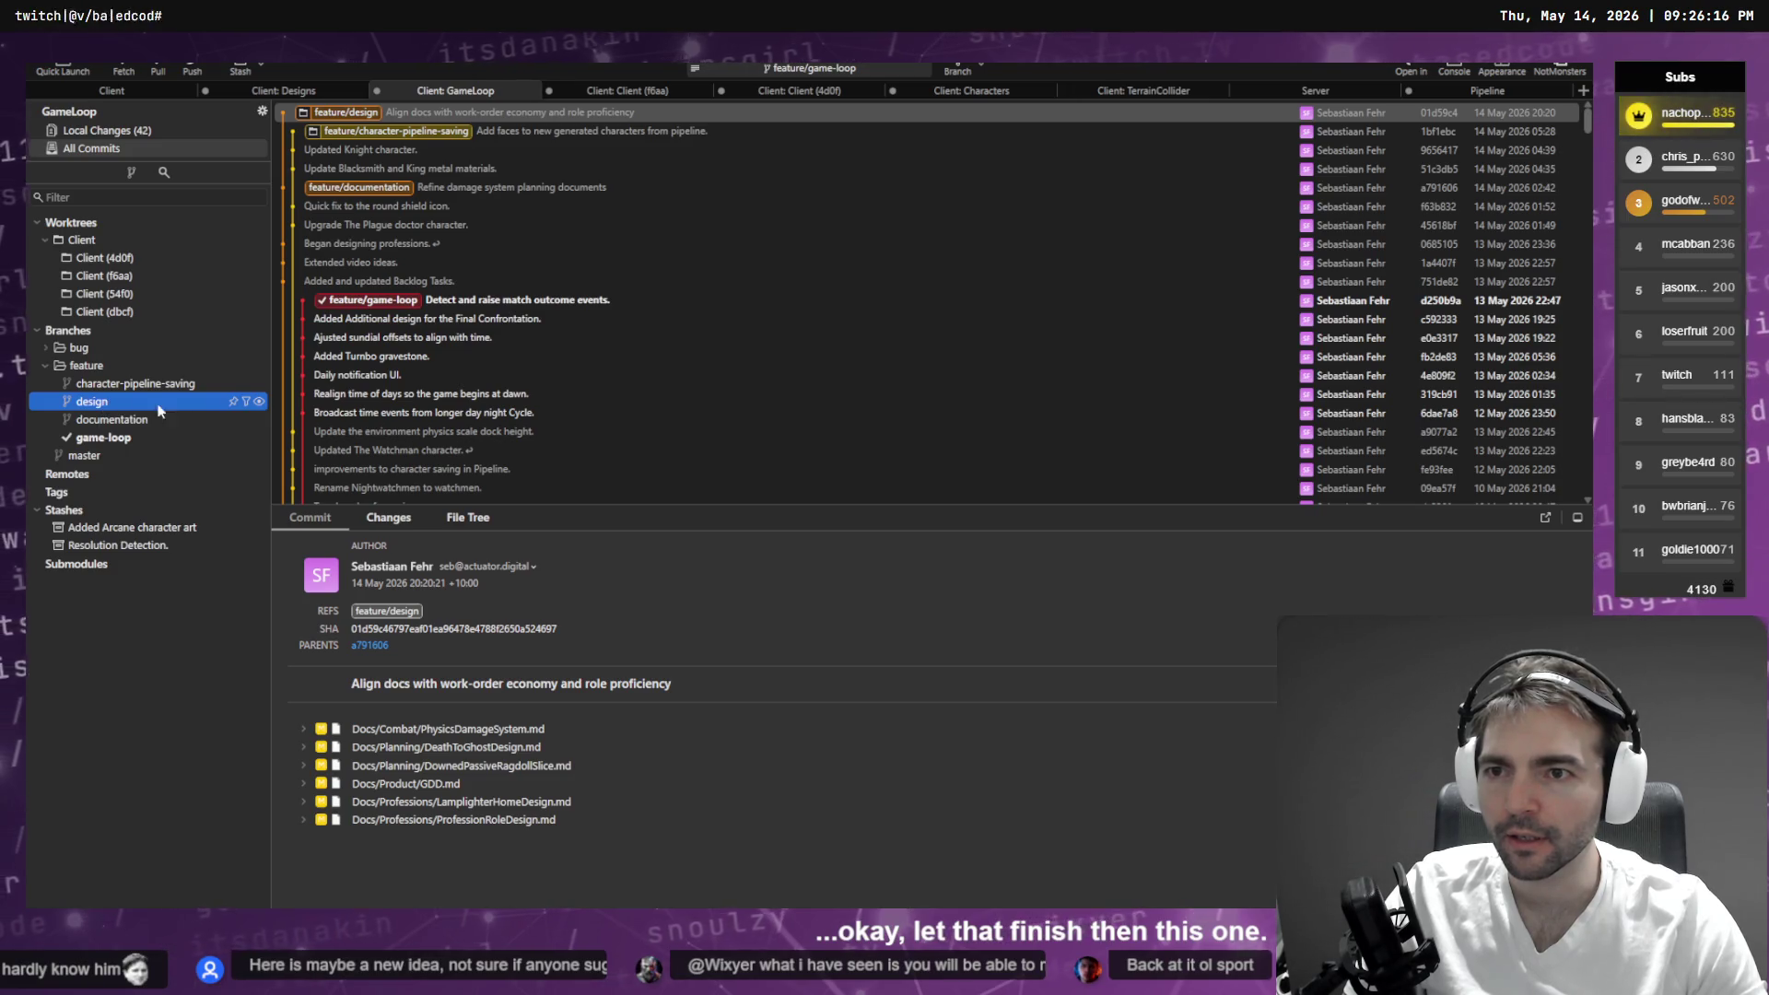
pyautogui.doubleClick(140, 404)
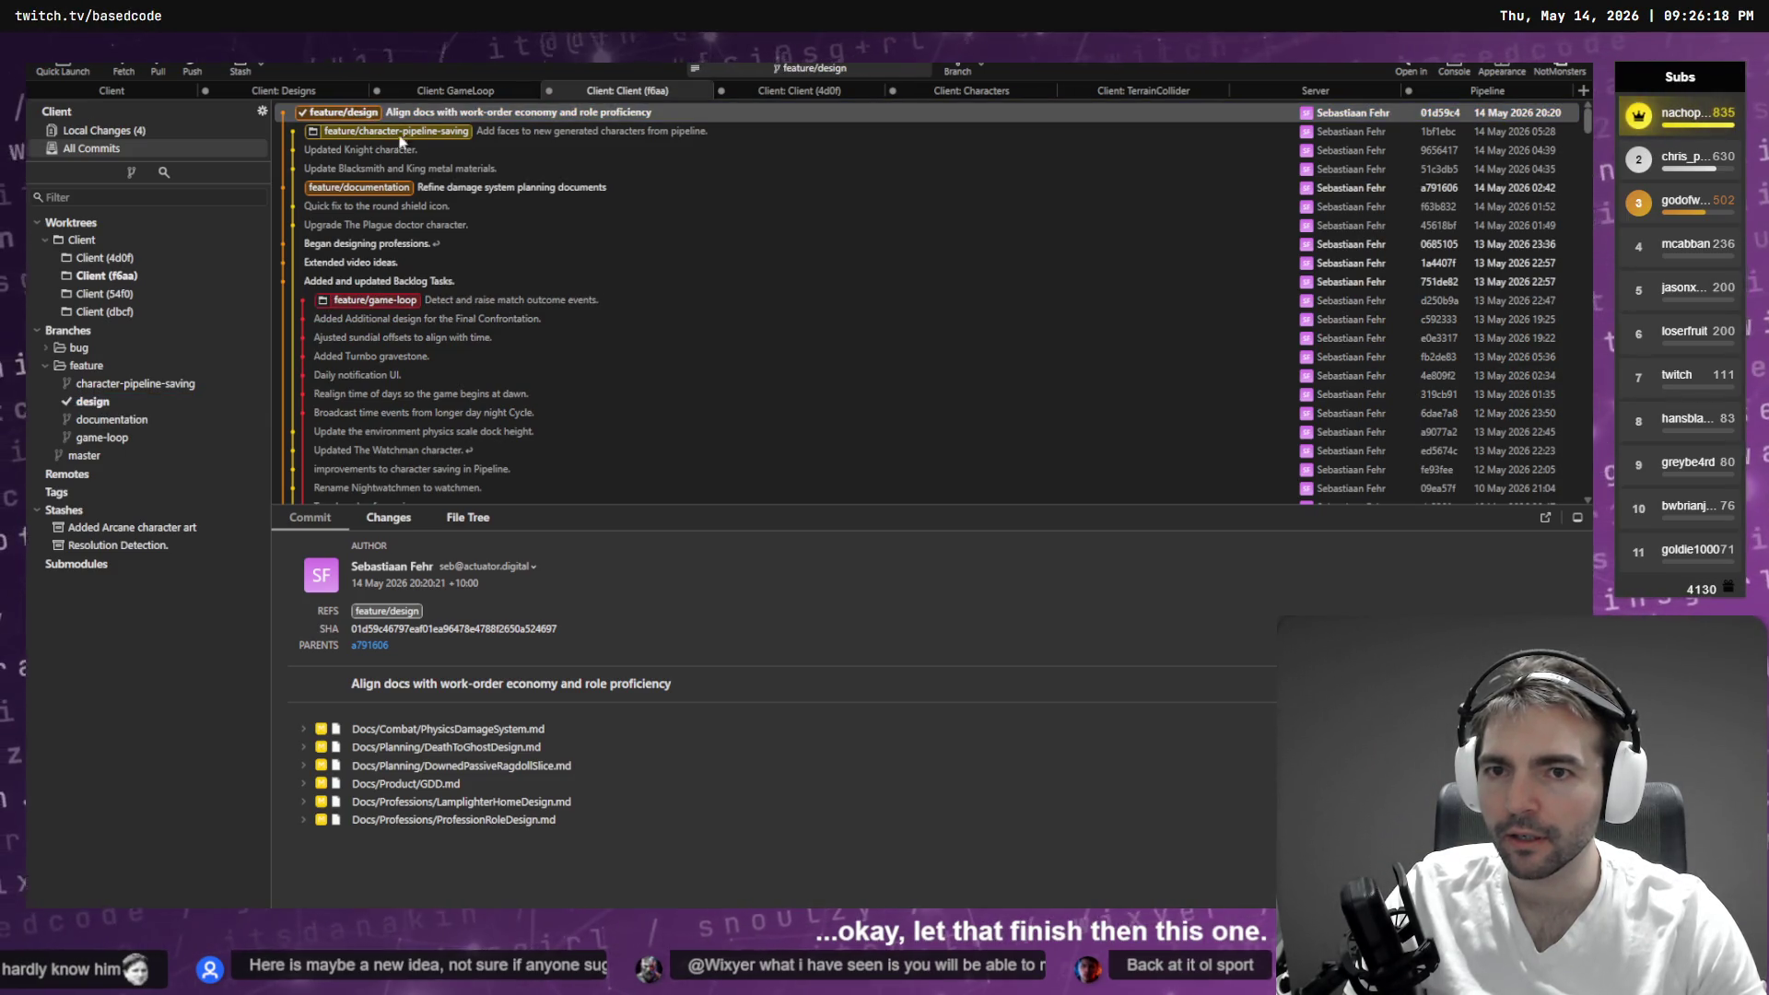
pyautogui.hotkey('ctrl', 'w')
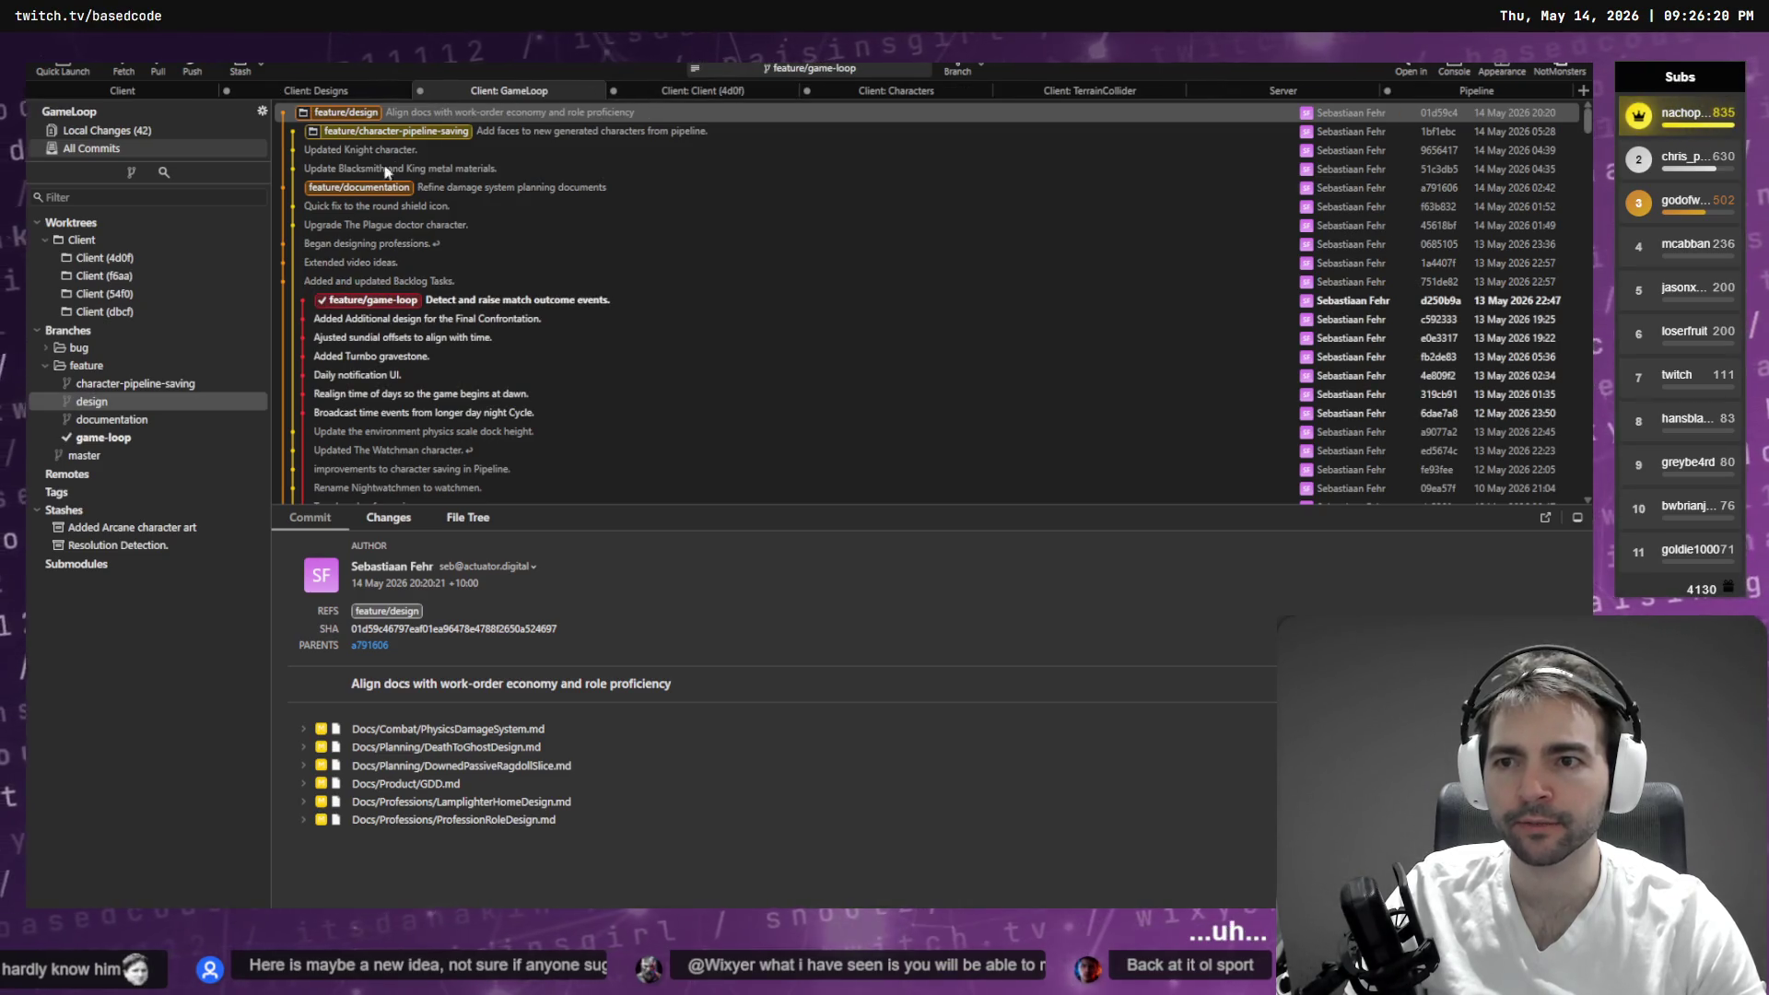
pyautogui.doubleClick(103, 403)
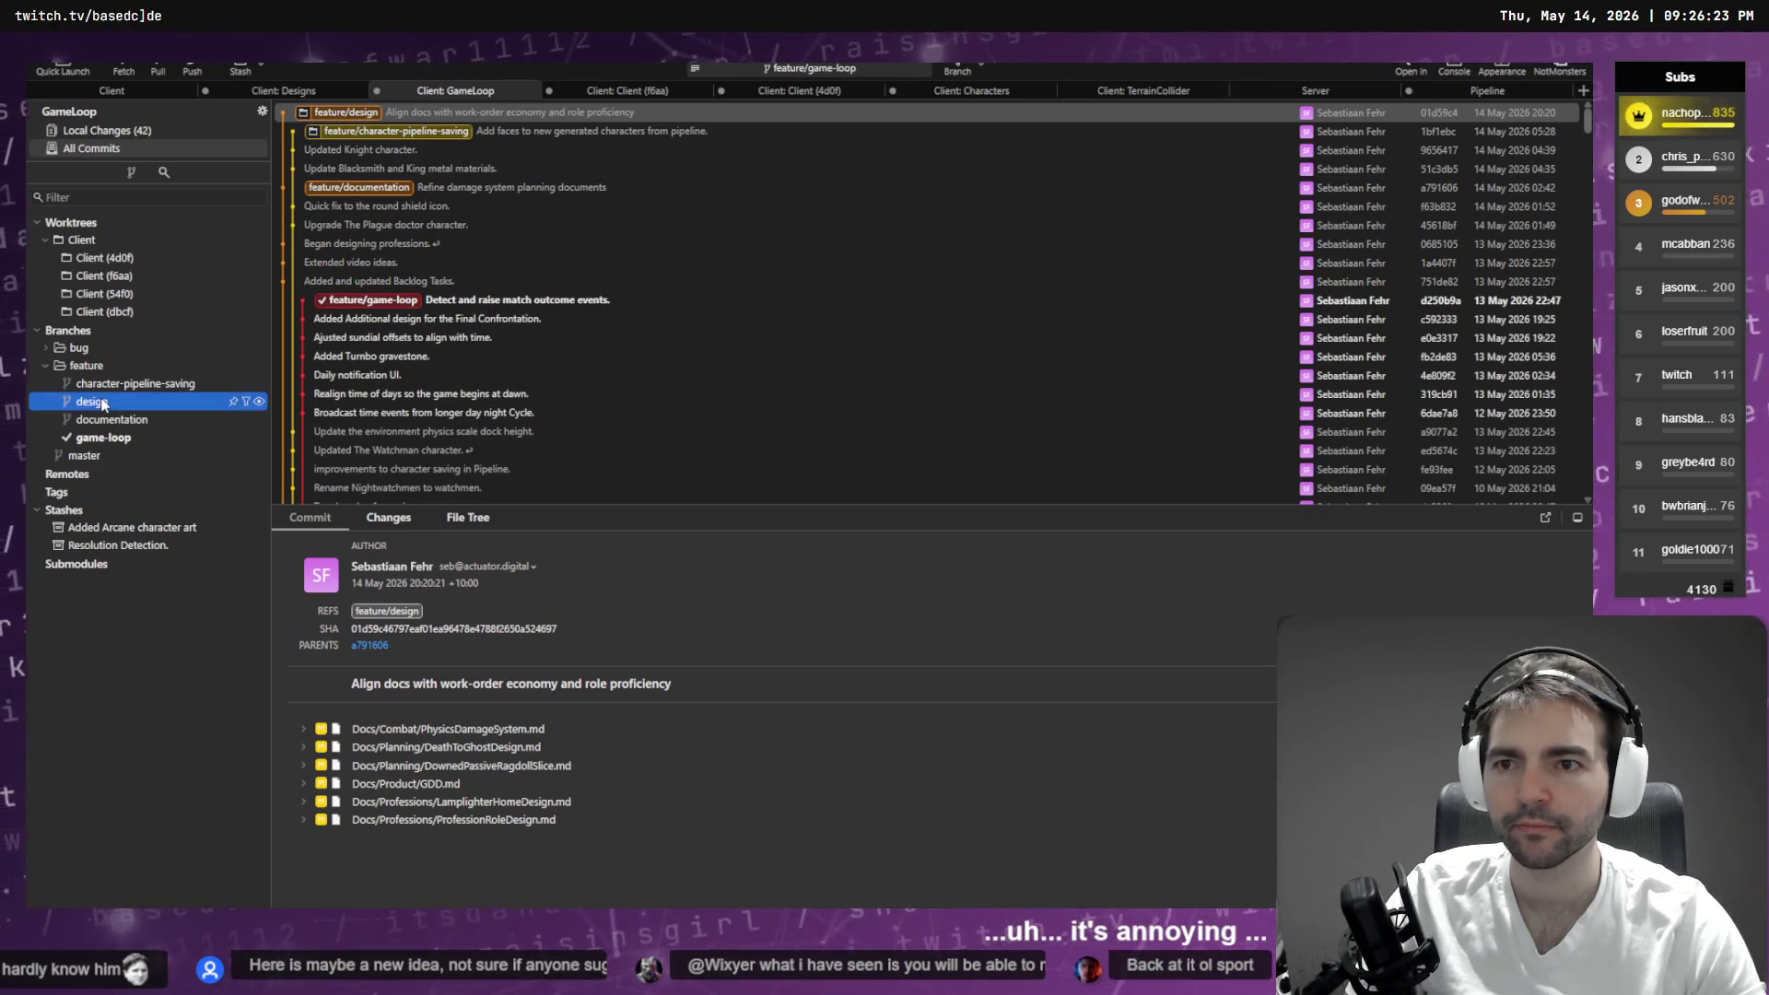
pyautogui.middleClick(622, 89)
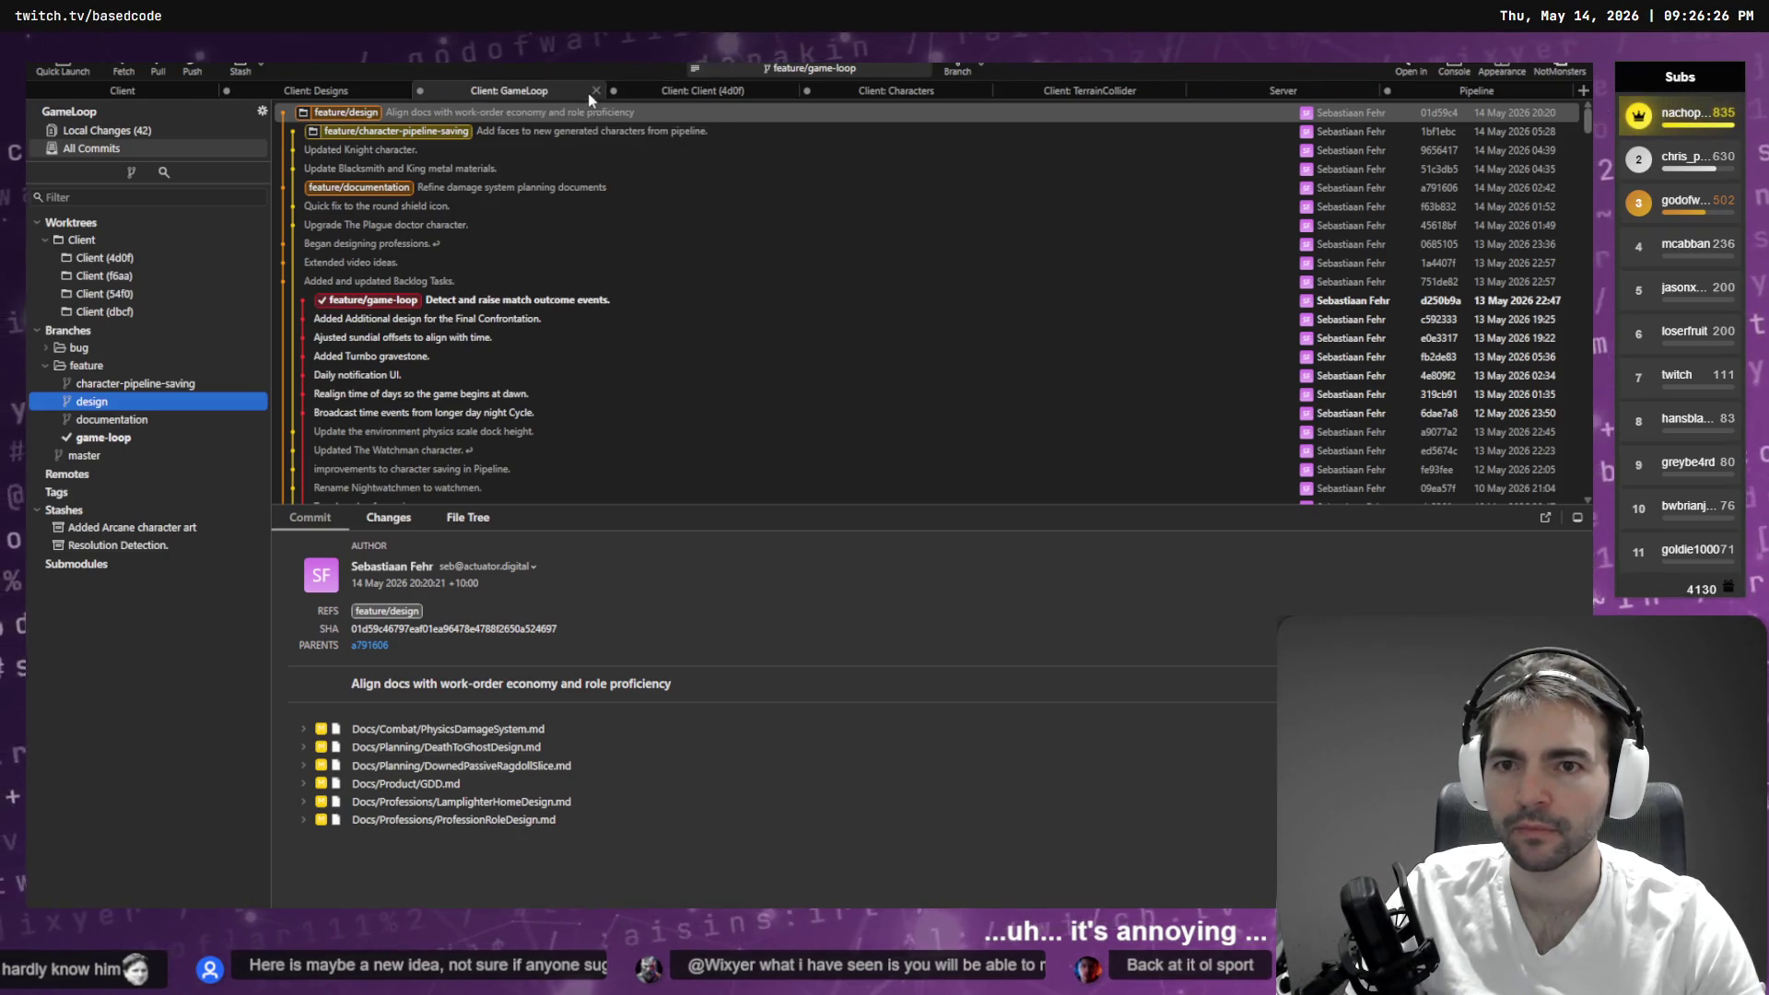
pyautogui.click(316, 89)
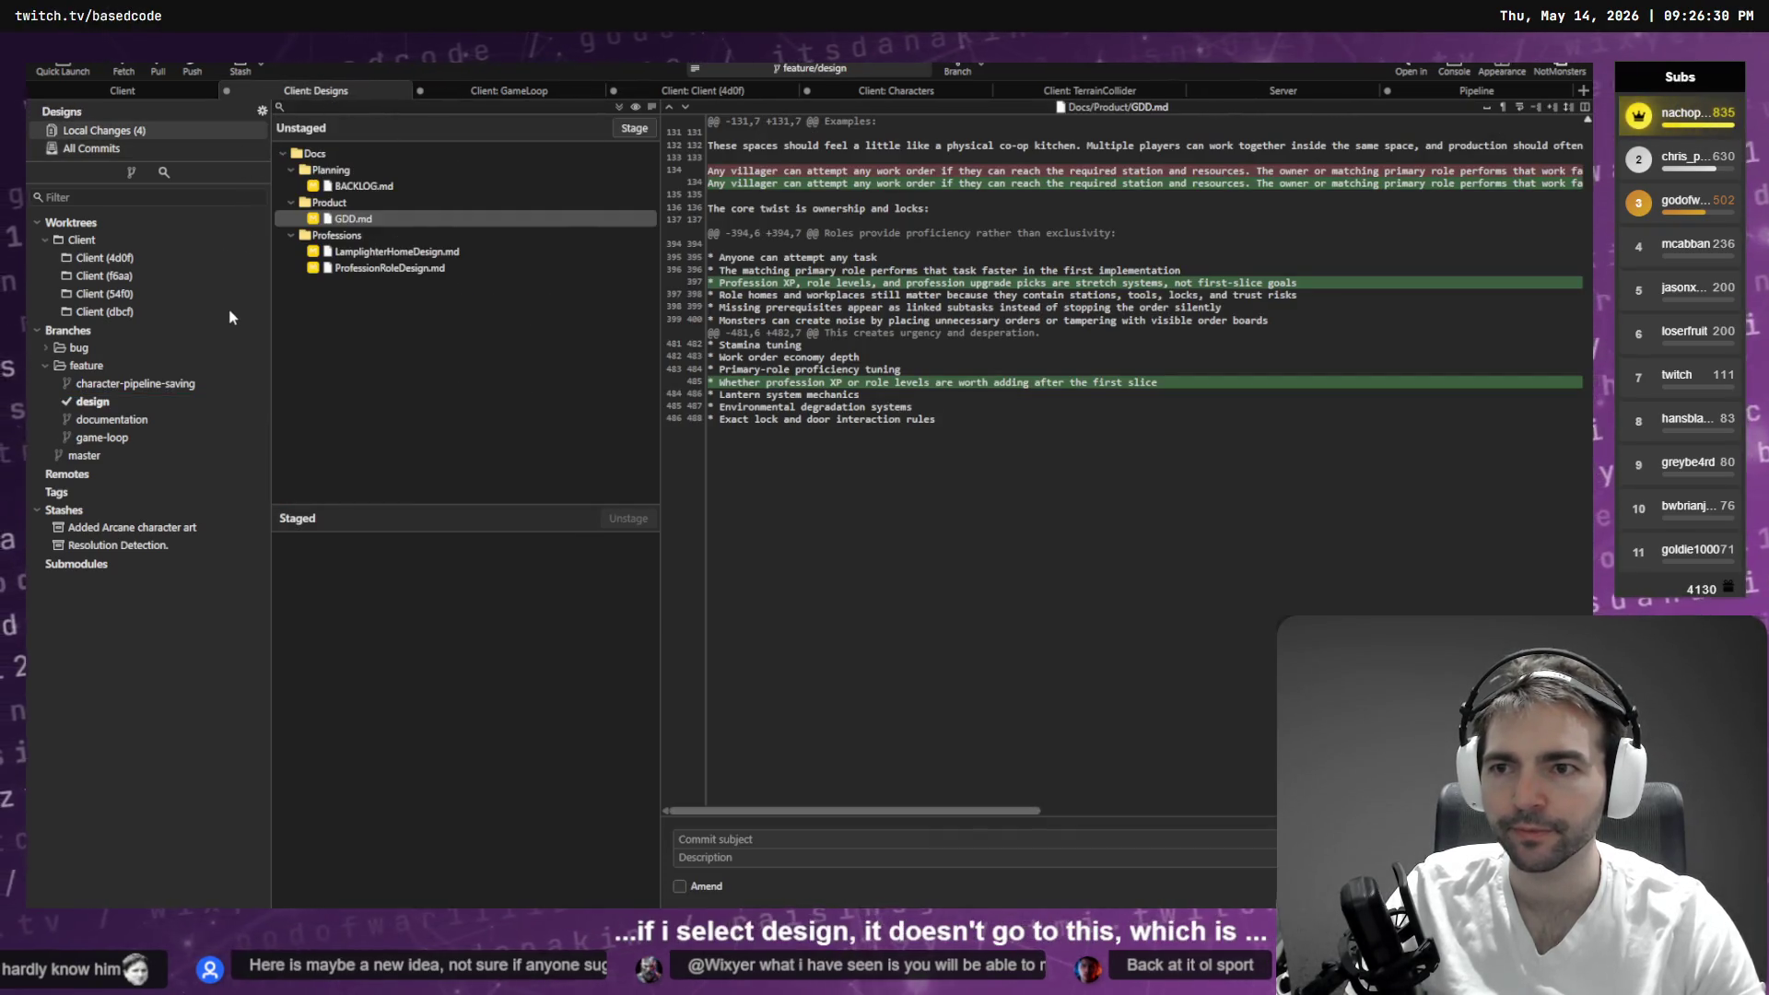
# - Review the BACKLOG.md, GDD.md, LamplighterHomeDesign.md and ProfessionRoleDesign.md diffs
pyautogui.click(417, 184)
pyautogui.click(396, 218)
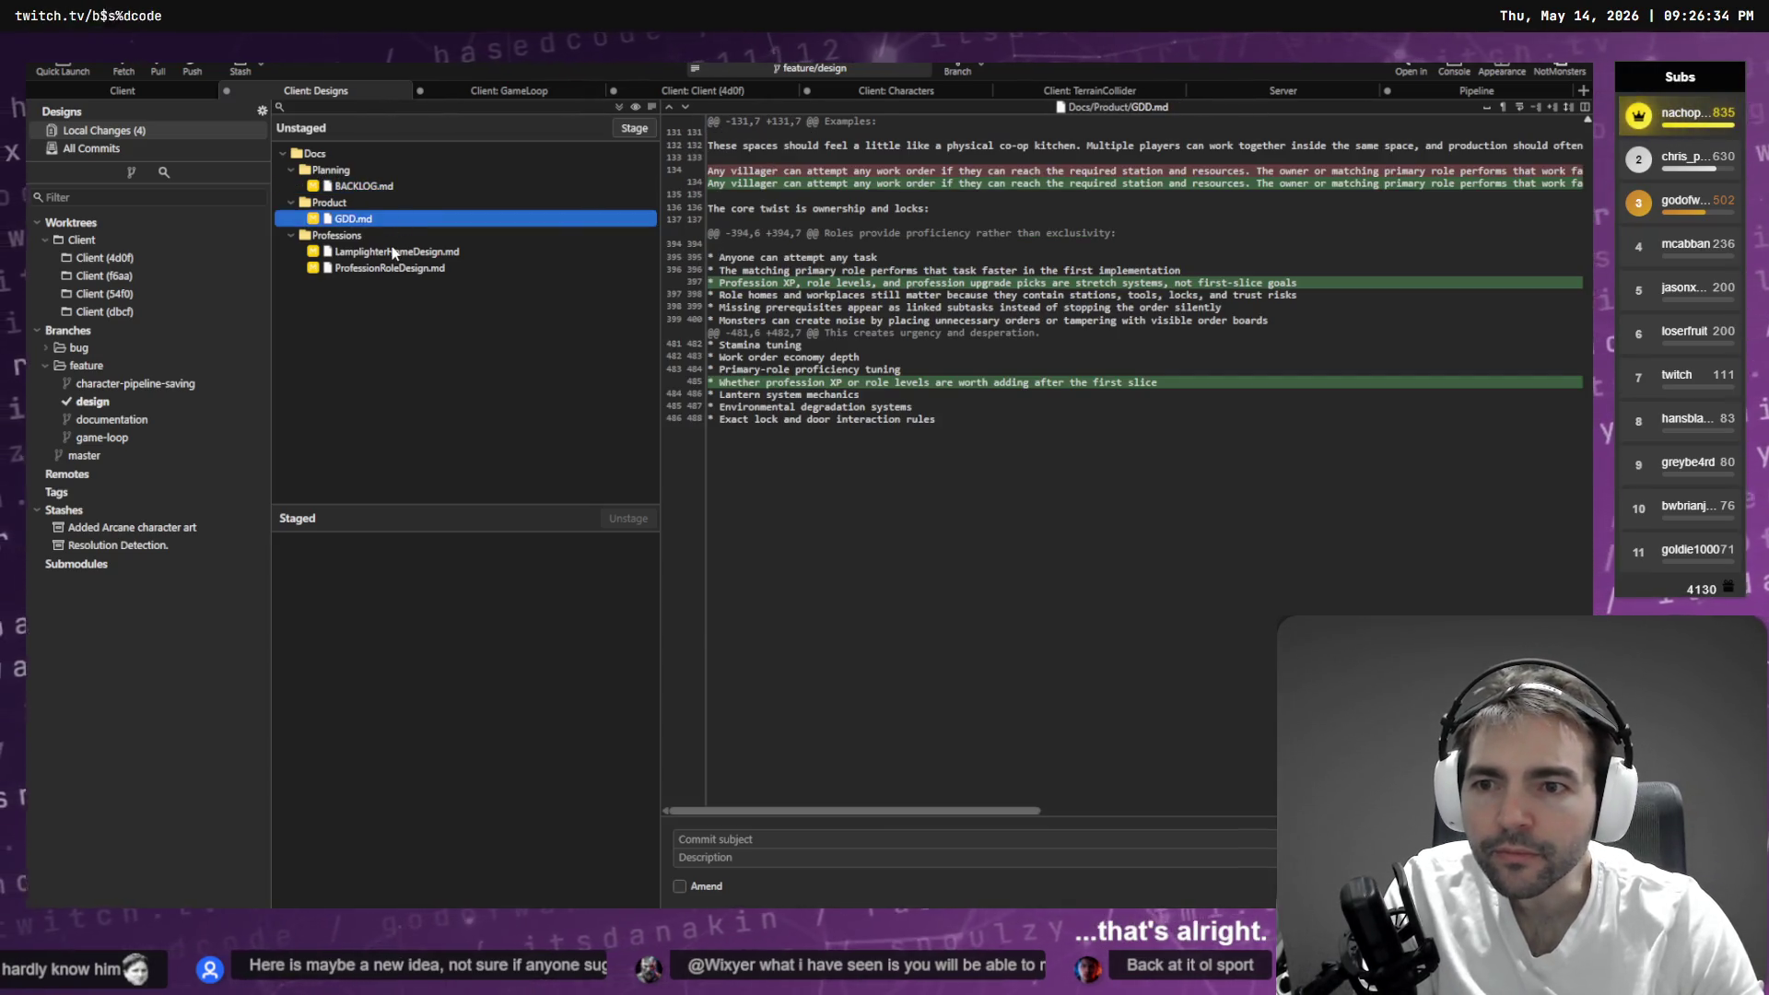
pyautogui.click(392, 252)
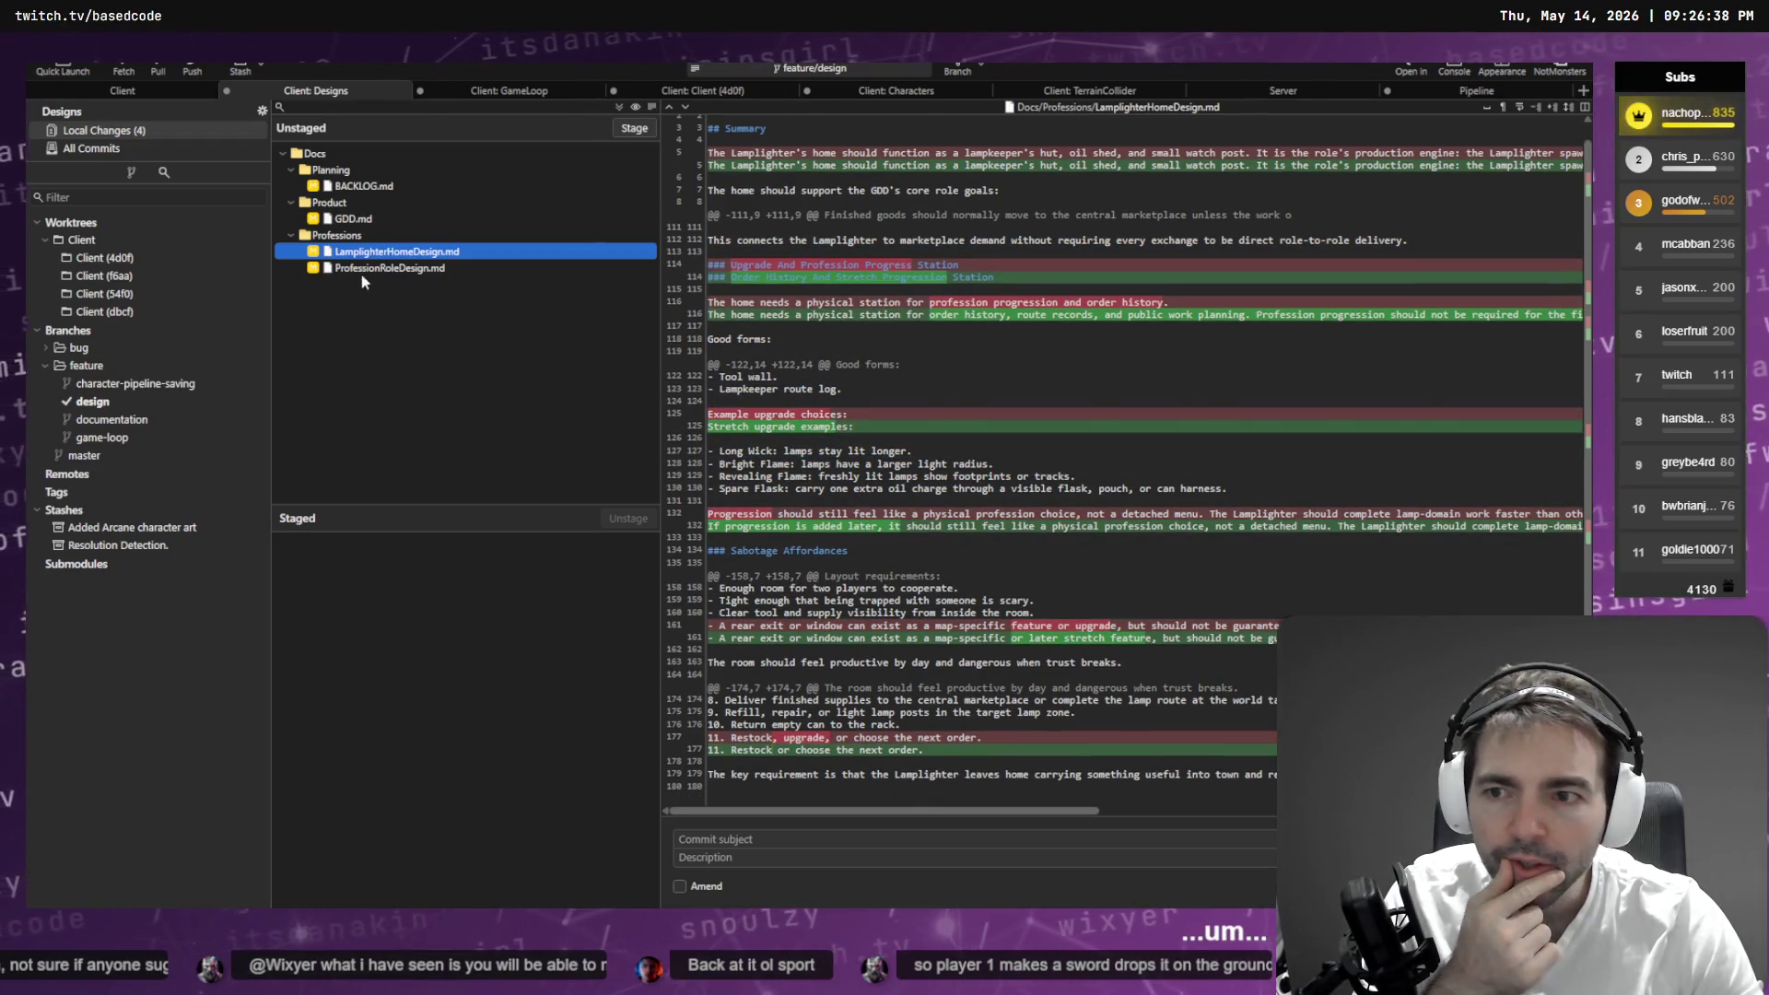
pyautogui.click(369, 269)
pyautogui.scroll(-10, 911, 339)
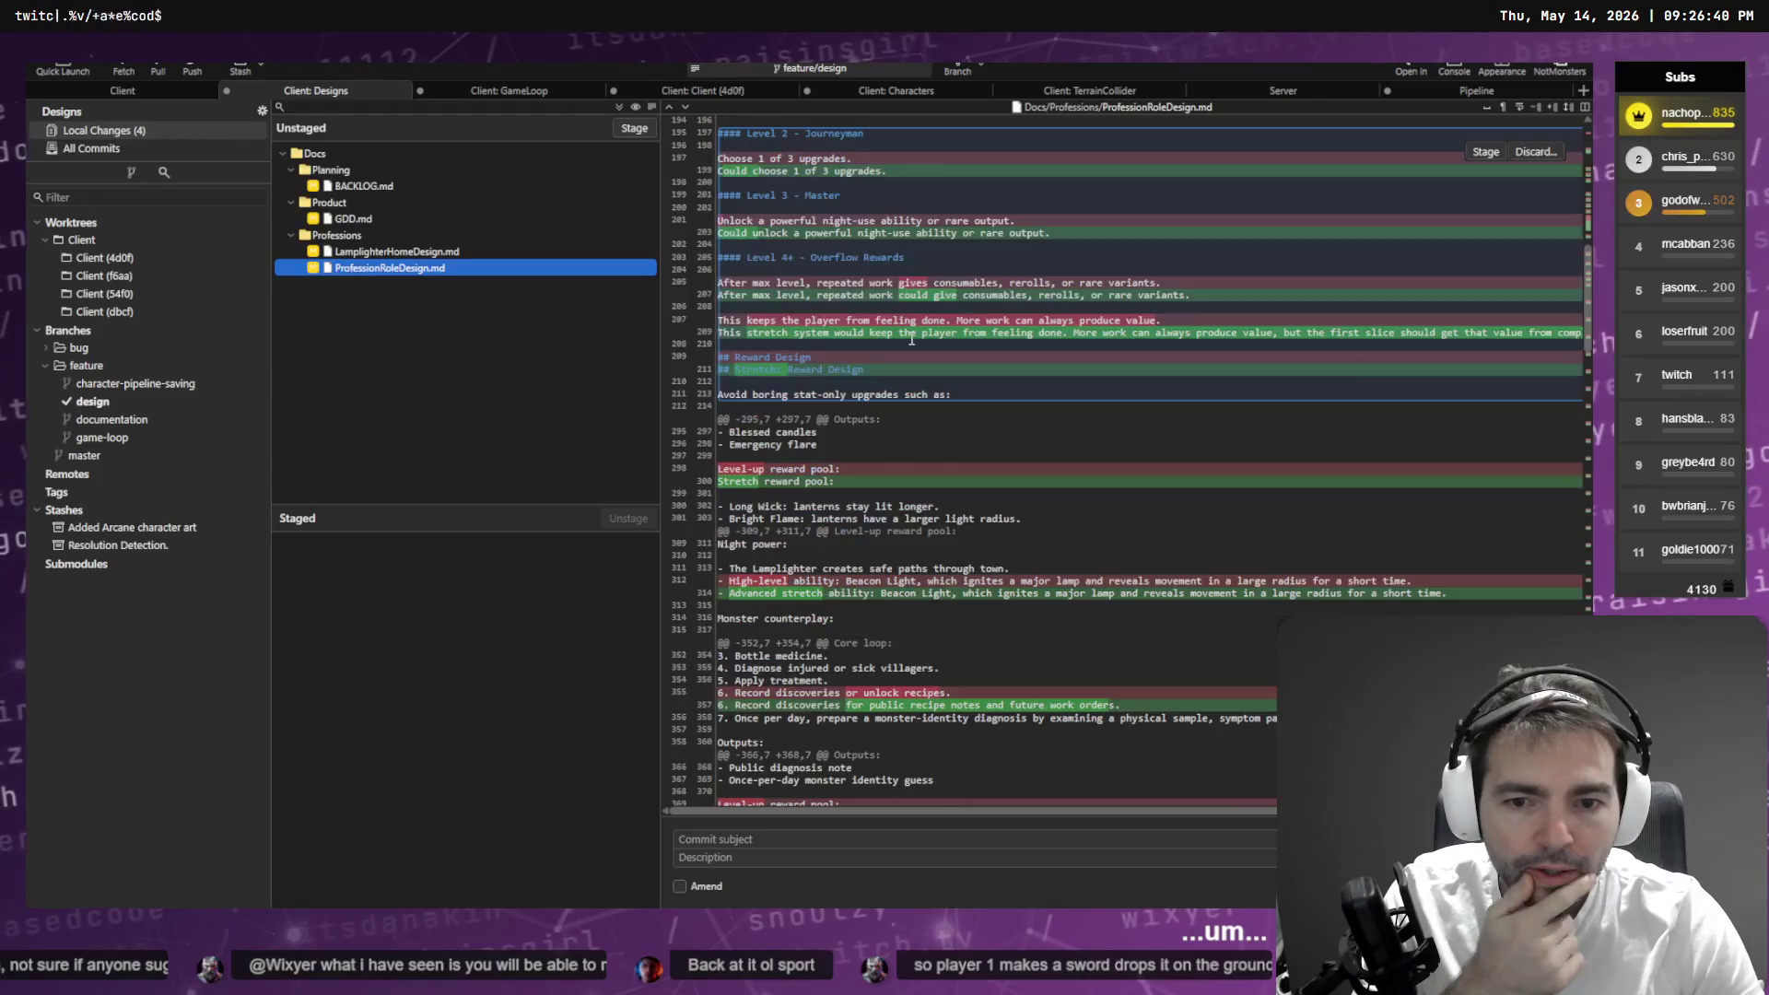
pyautogui.scroll(-20, 912, 339)
pyautogui.scroll(-2, 921, 326)
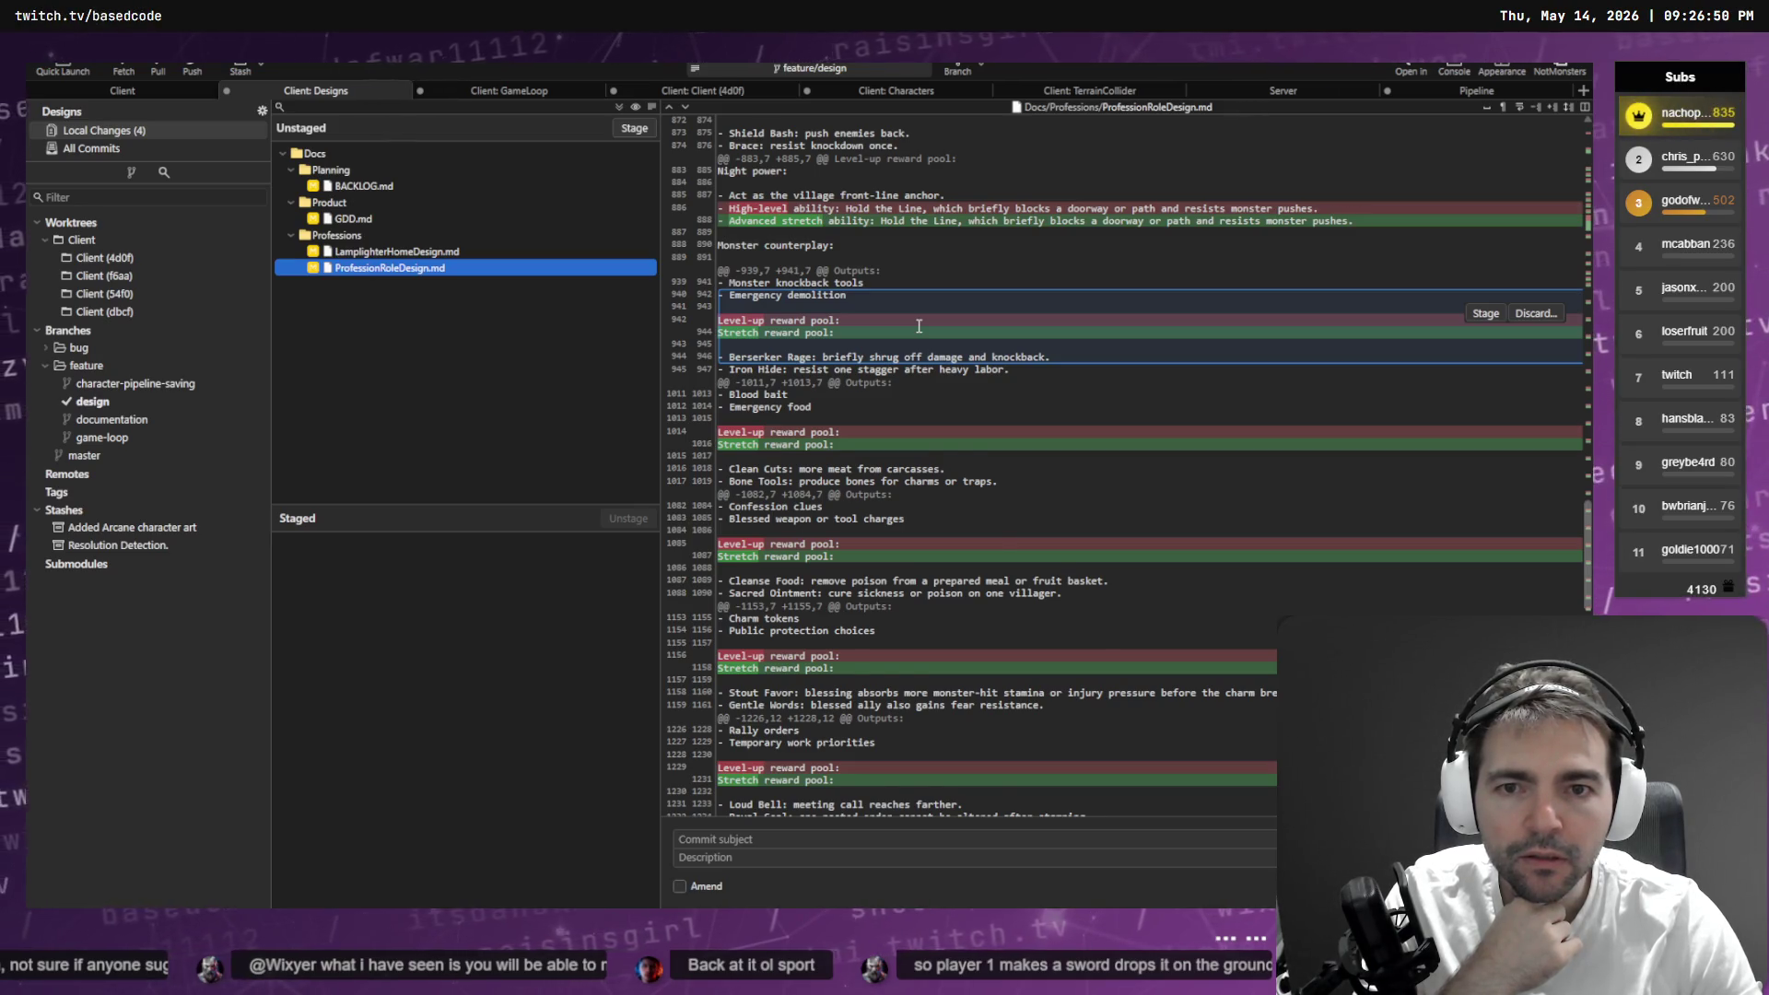
pyautogui.scroll(-20, 919, 326)
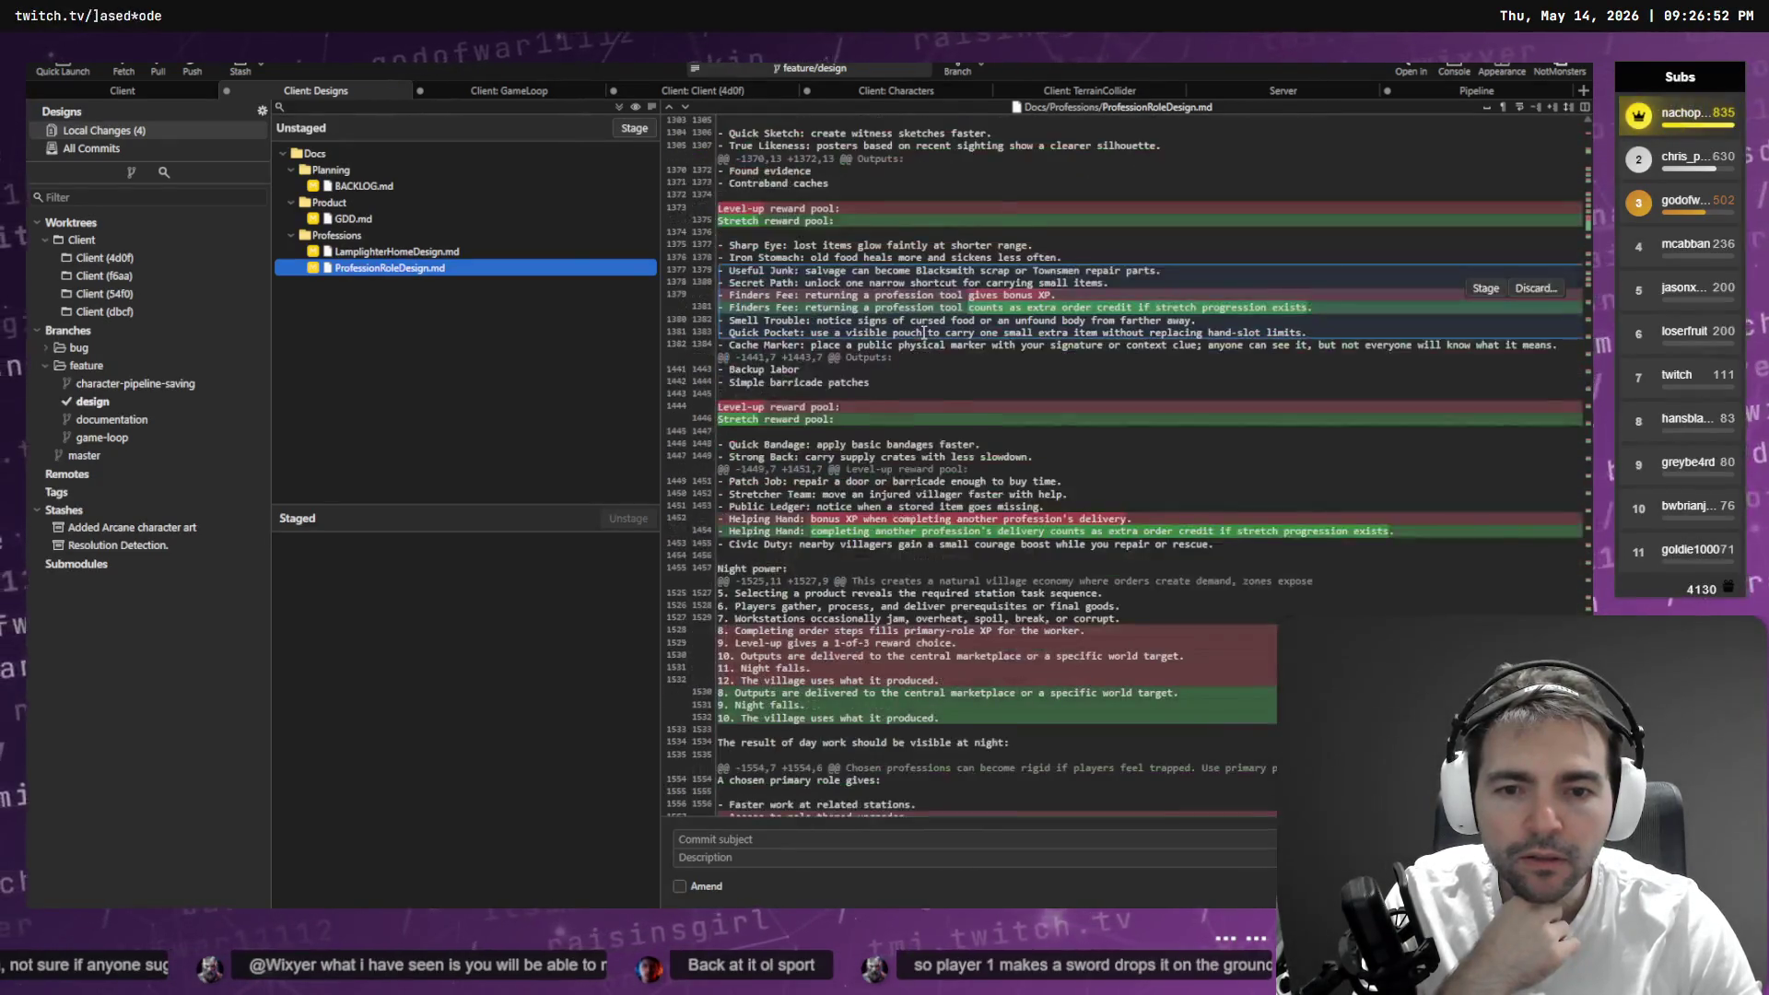
pyautogui.scroll(-1, 925, 332)
pyautogui.moveTo(857, 498)
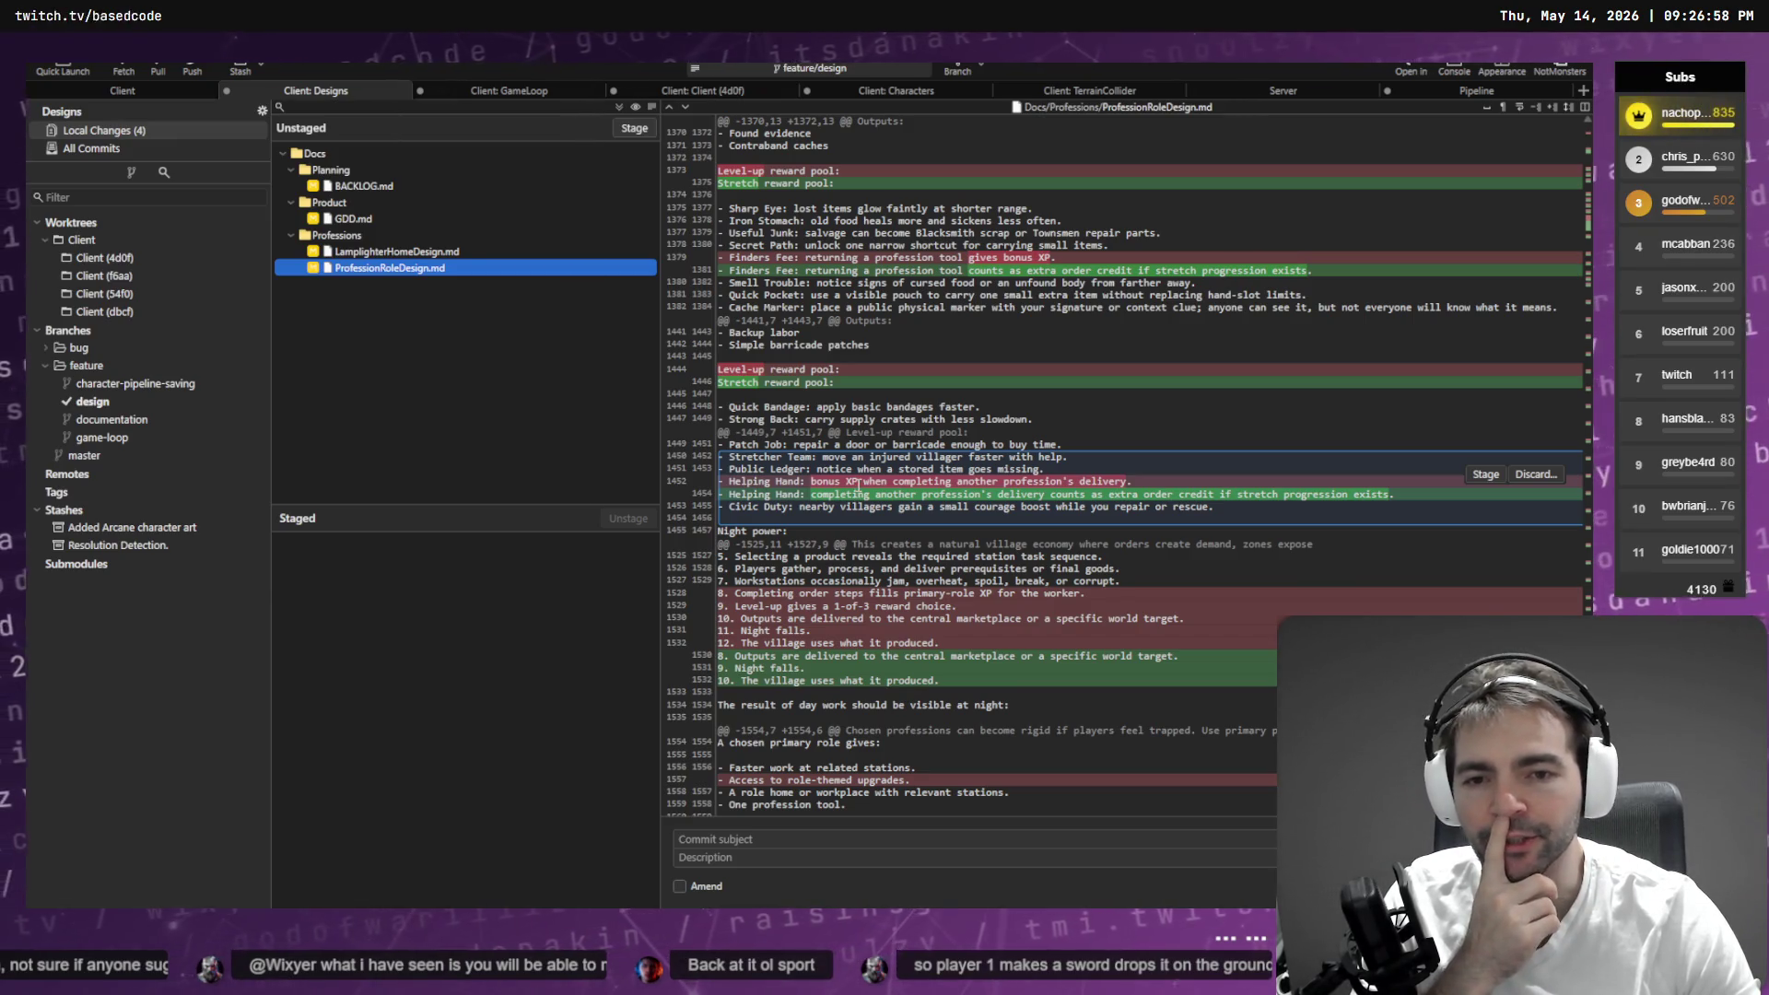
pyautogui.hotkey('alt', 'Tab')
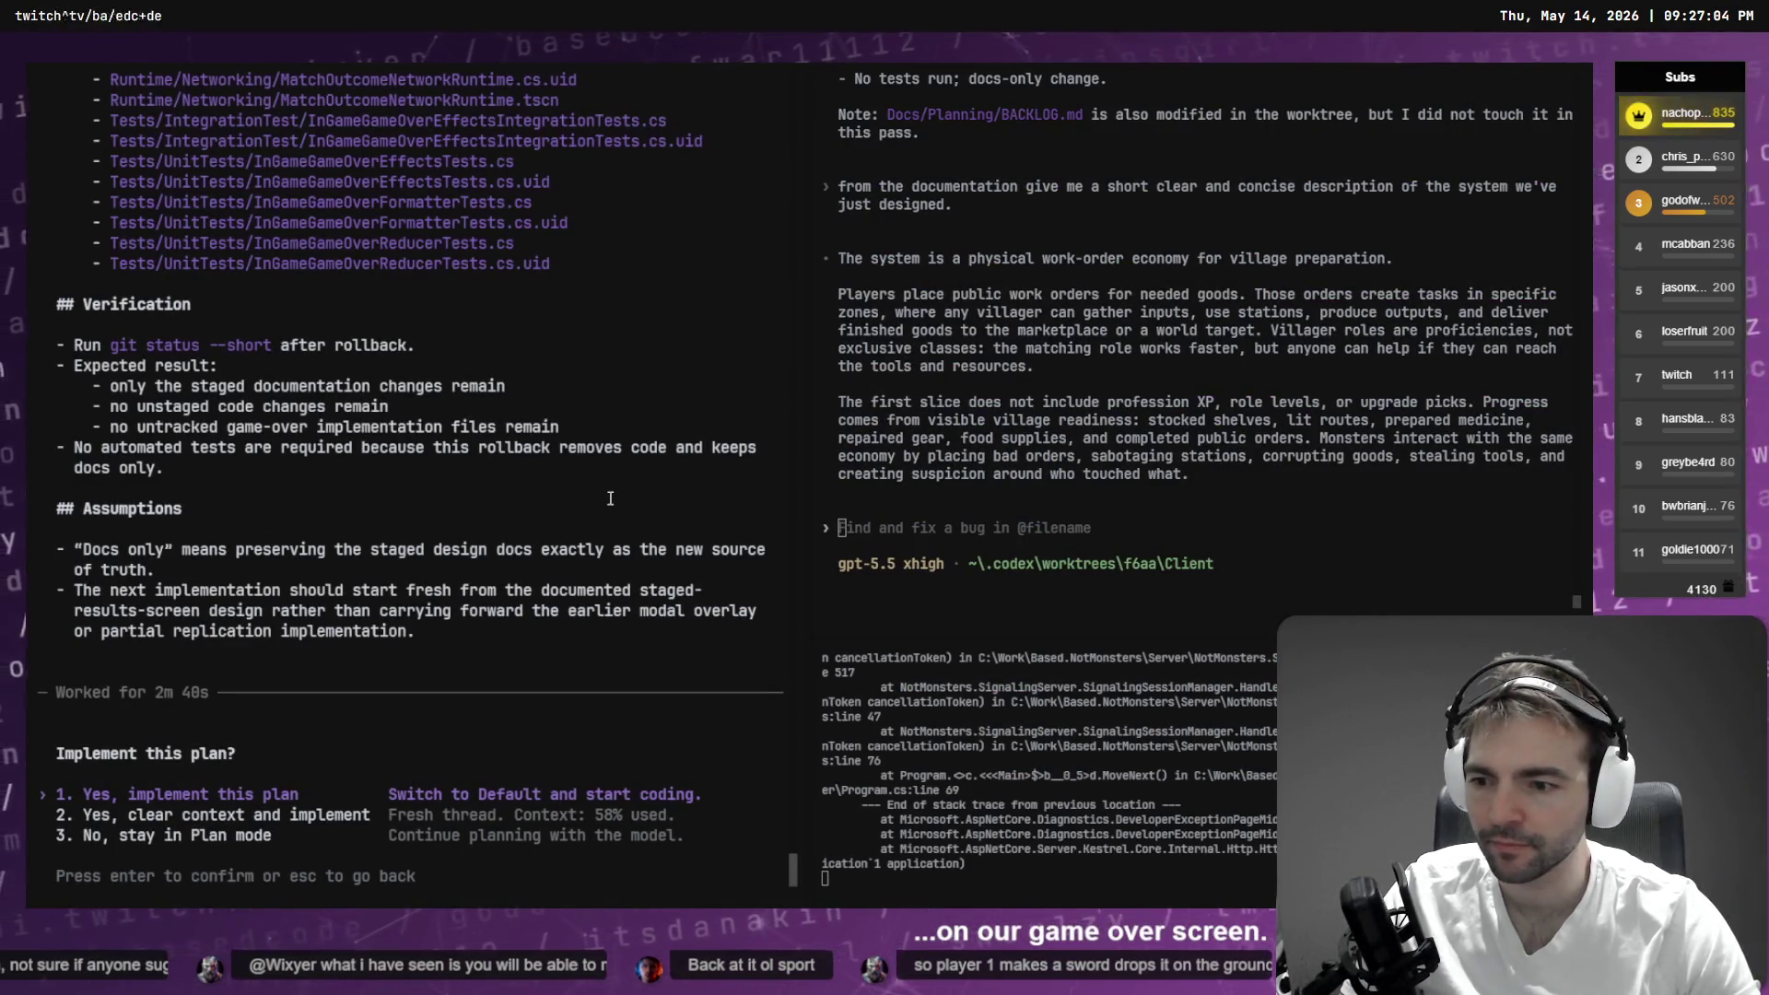
# - Compare the Game Loop chat with the terminal prompt, then collapse the Base.NotMonsters.Art project
pyautogui.hotkey('alt', 'Tab')
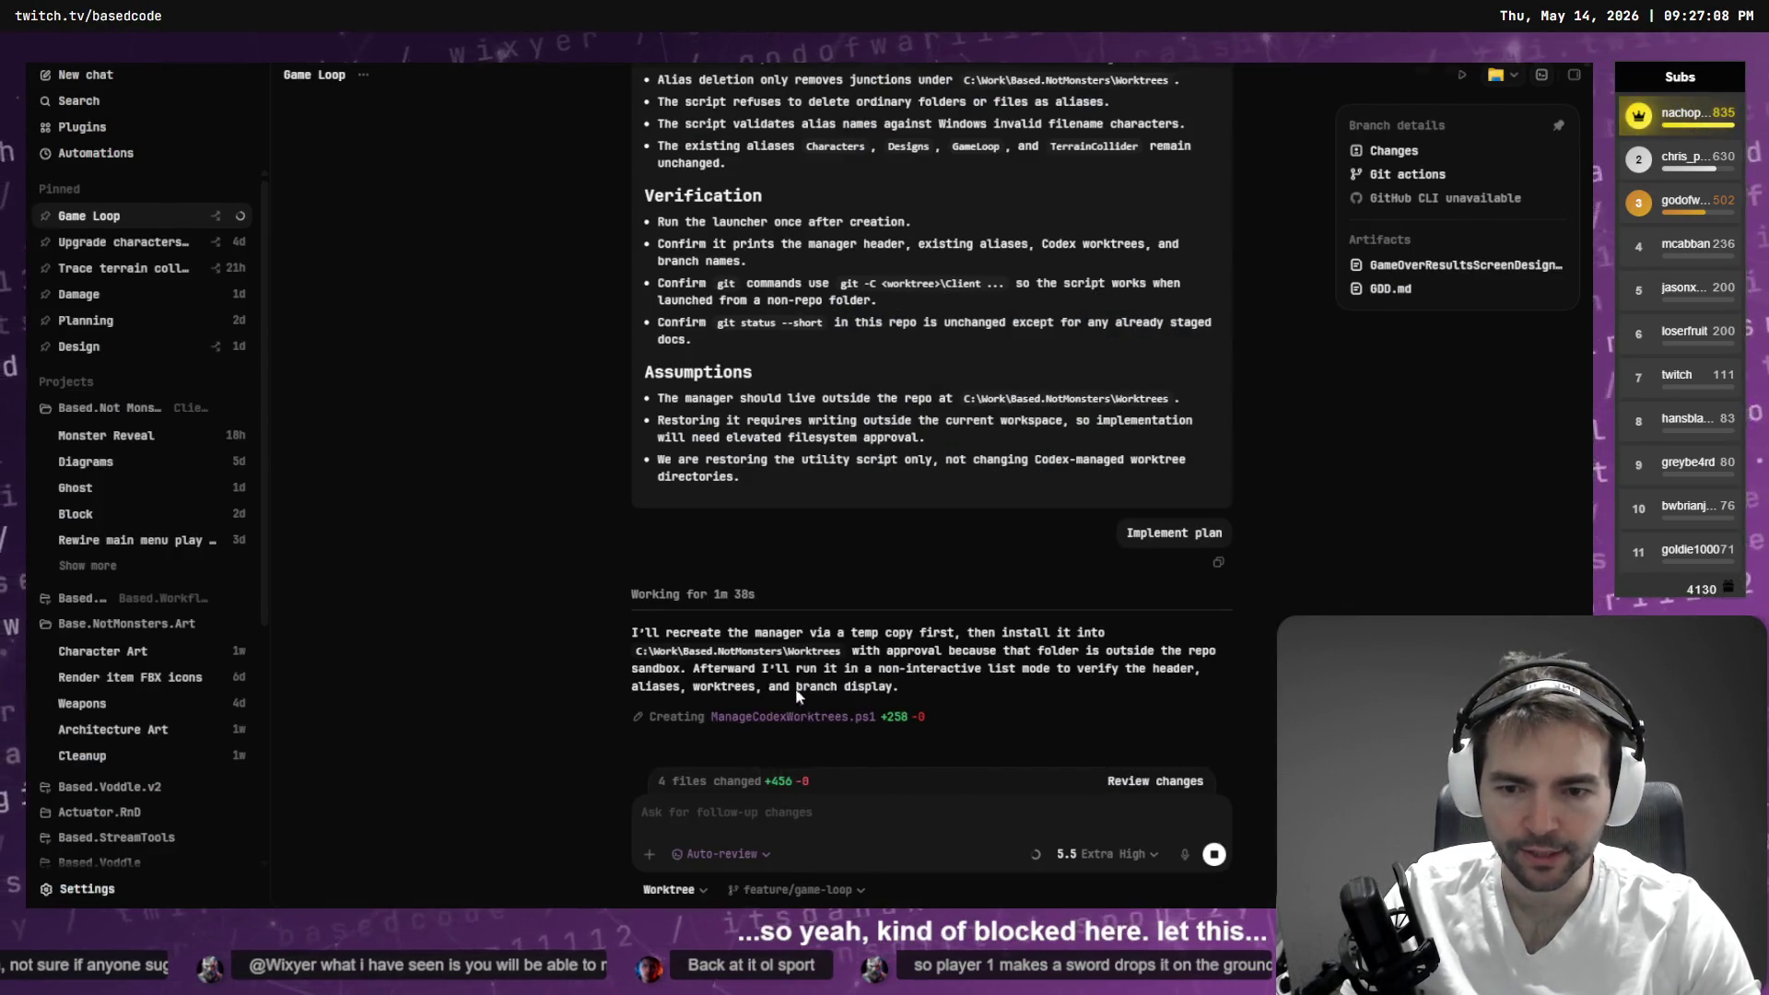
pyautogui.hotkey('alt', 'Tab')
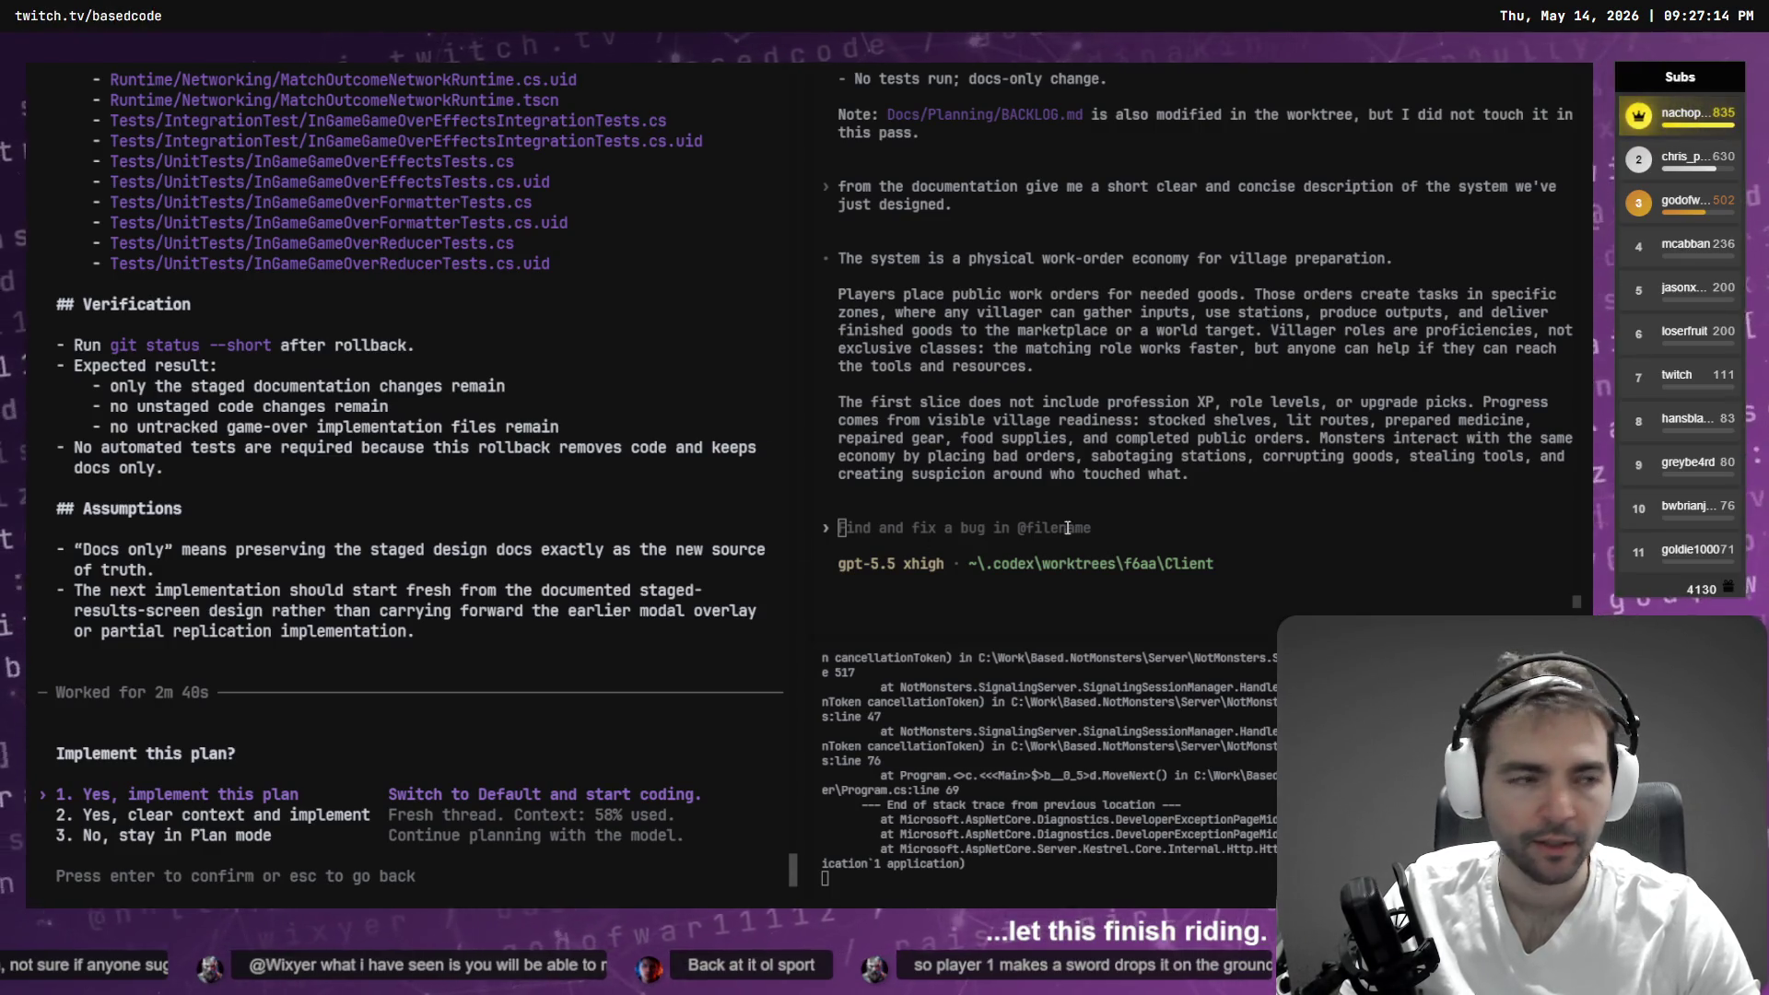
pyautogui.hotkey('alt', 'Tab')
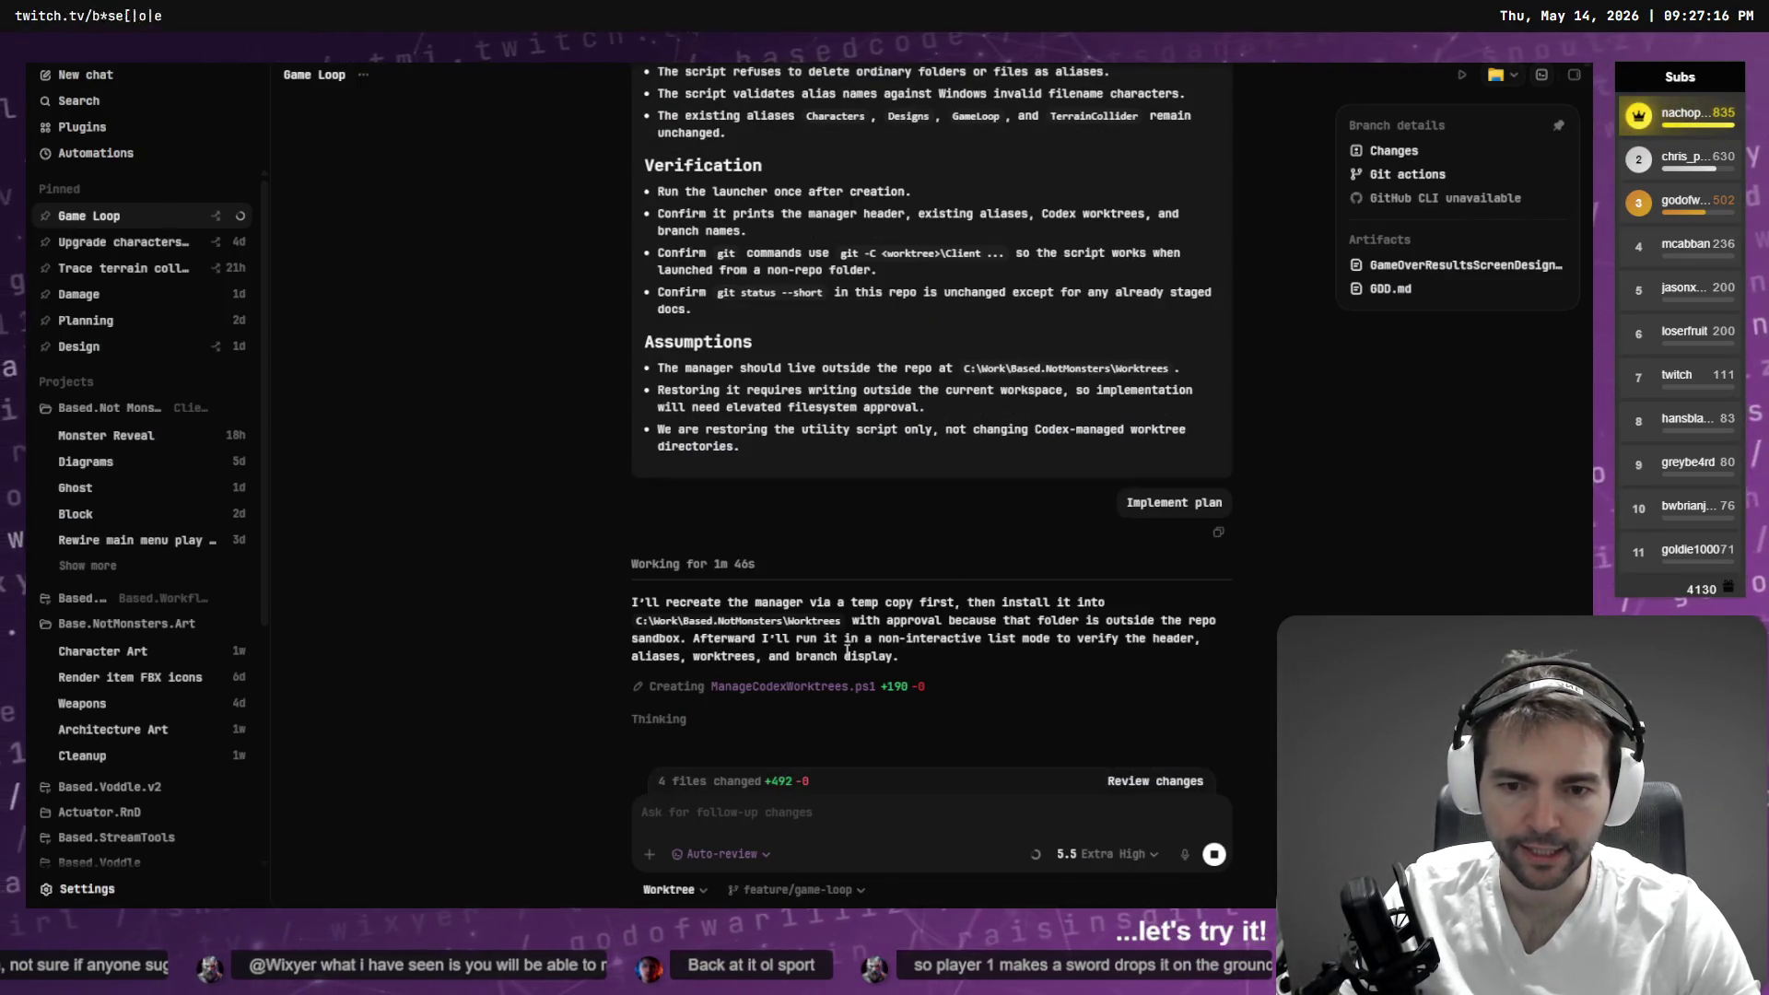
pyautogui.hotkey('alt', 'Tab')
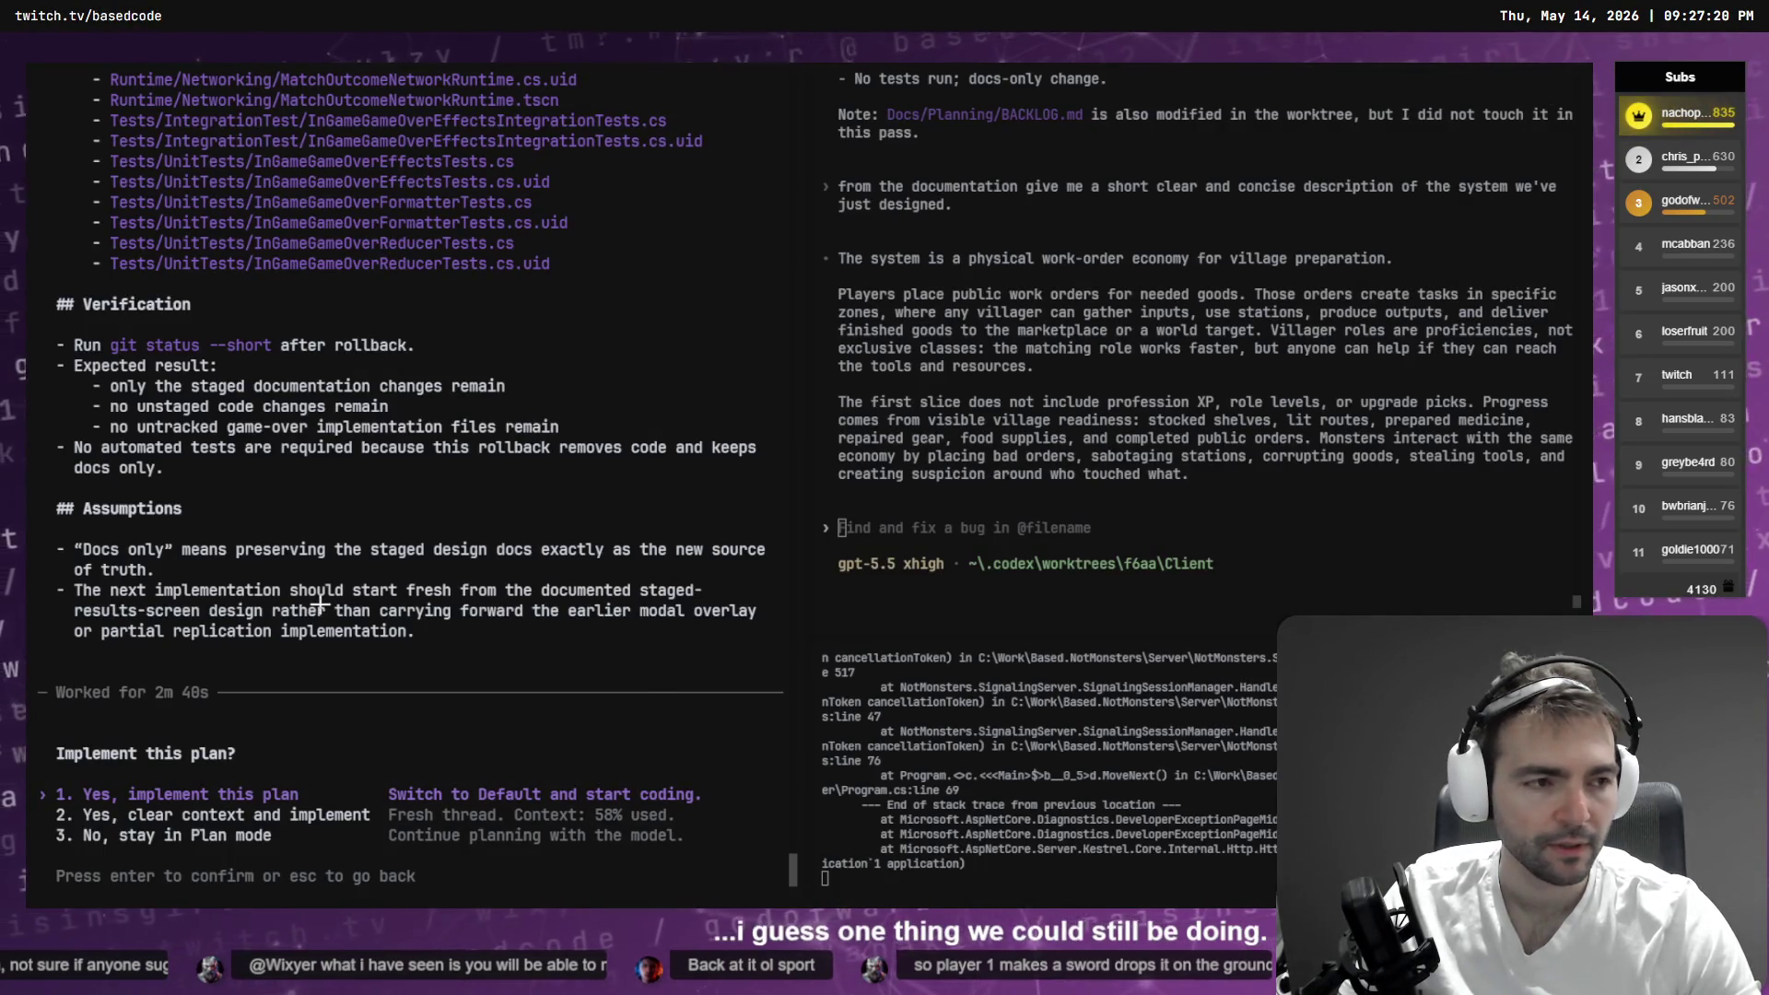
pyautogui.hotkey('alt', 'Tab')
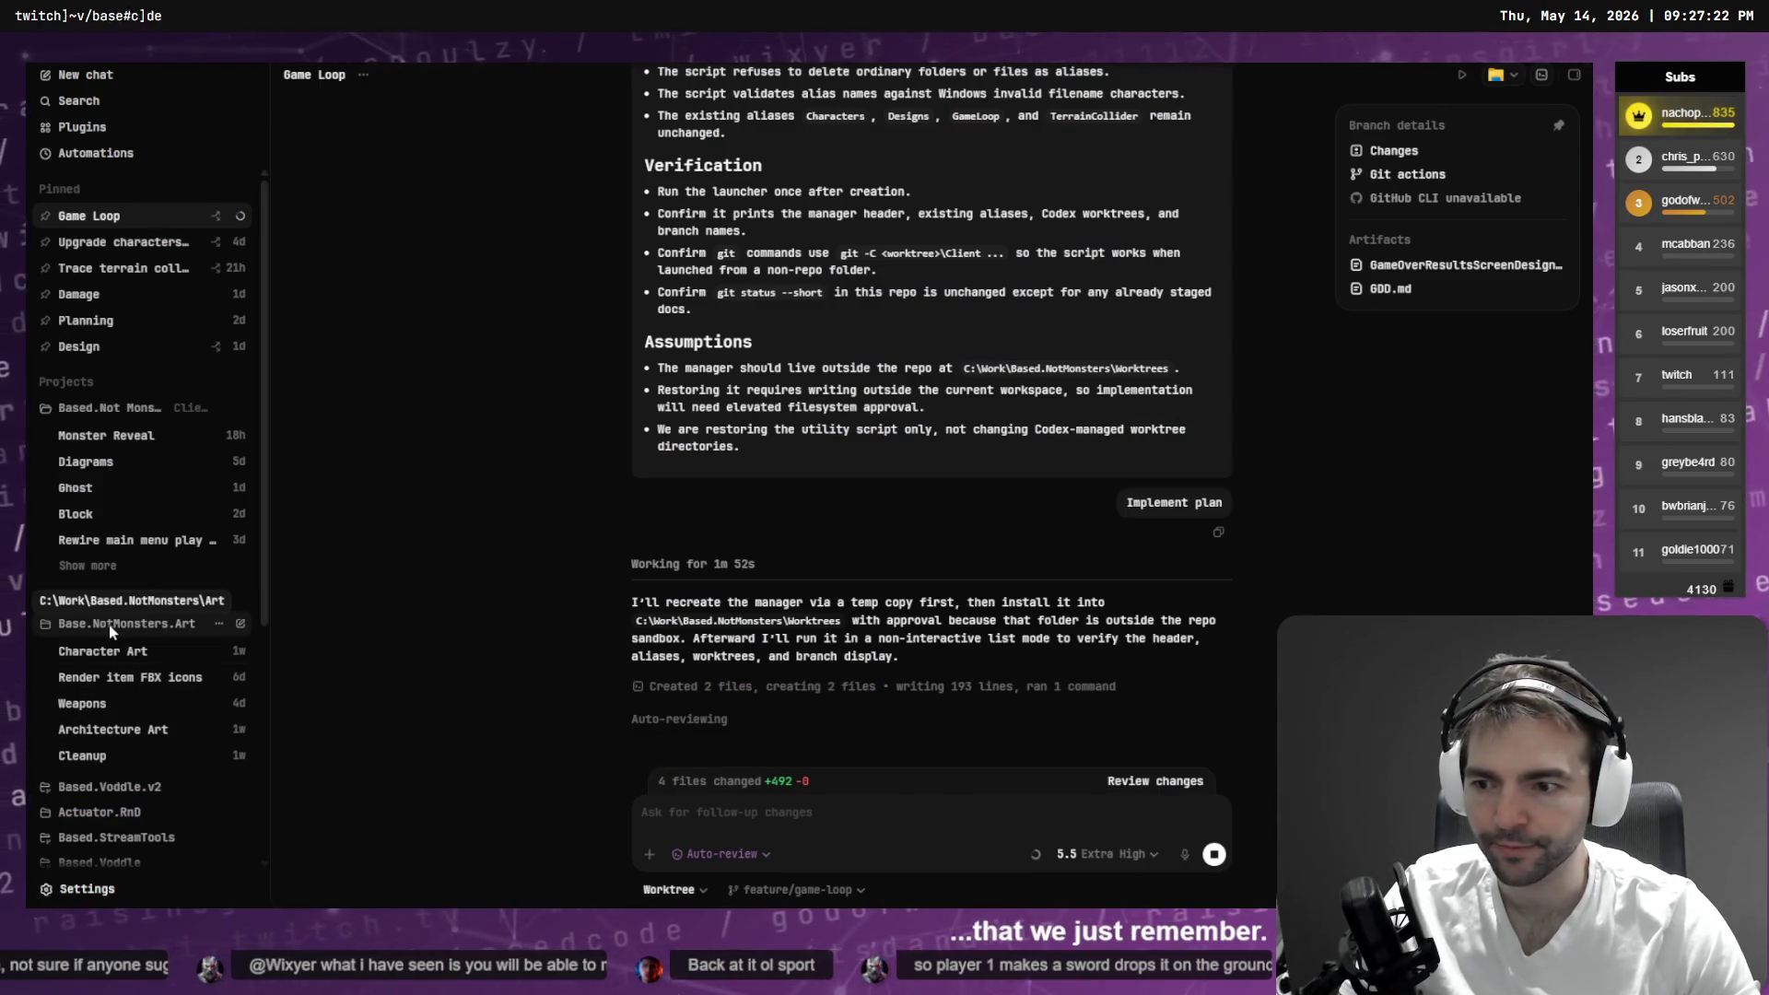
pyautogui.click(109, 624)
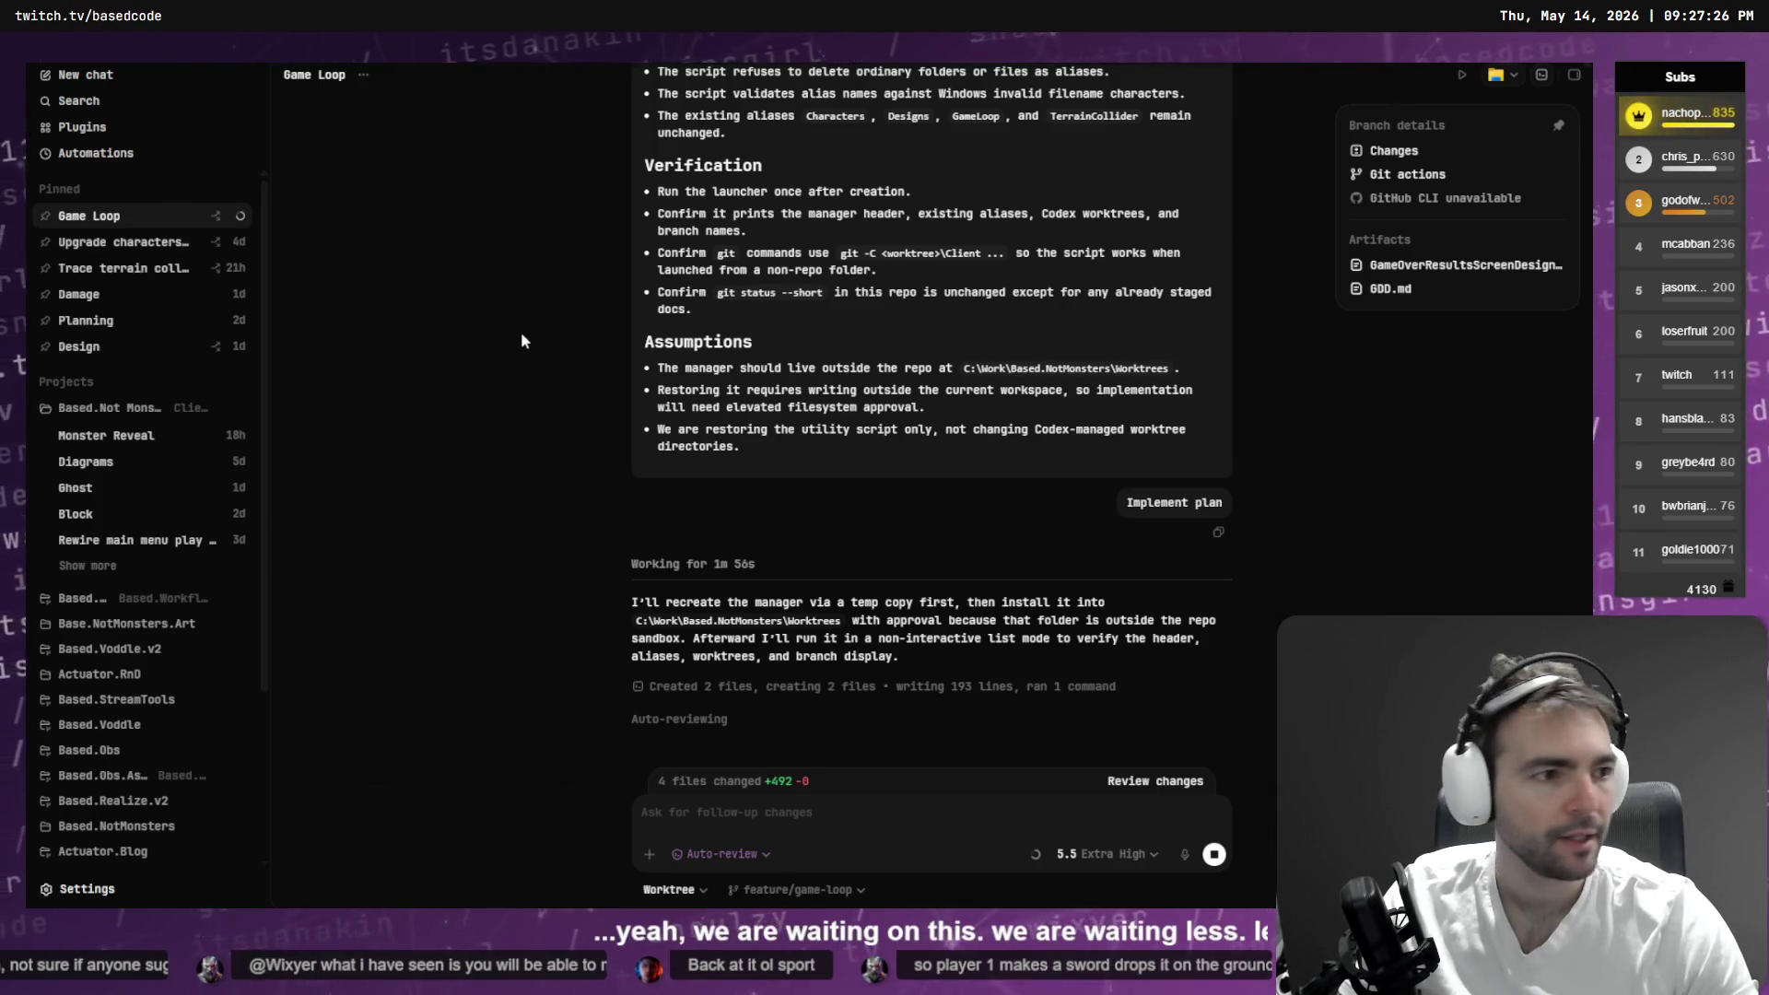
# - Return to the terminal's plan prompt while the worktree manager restore finishes
pyautogui.hotkey('alt', 'Tab')
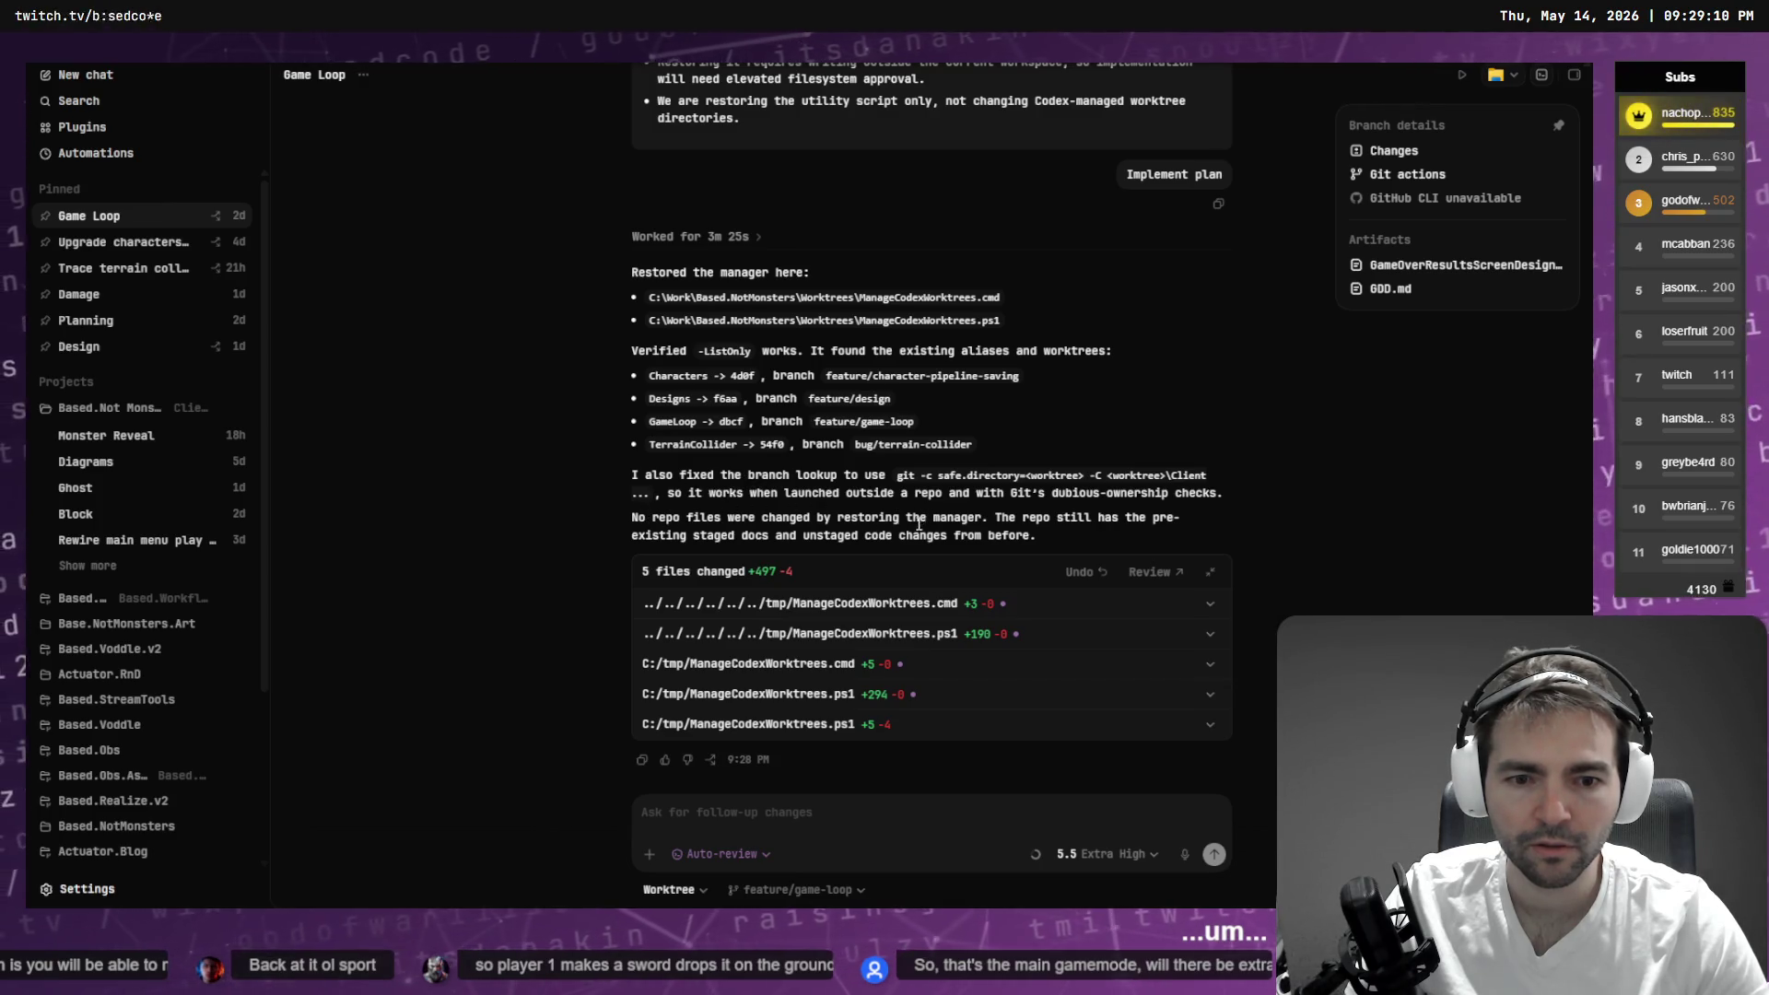
# - Expand the ManageCodexWorktrees.cmd diff and reveal the file in File Explorer
pyautogui.click(1188, 612)
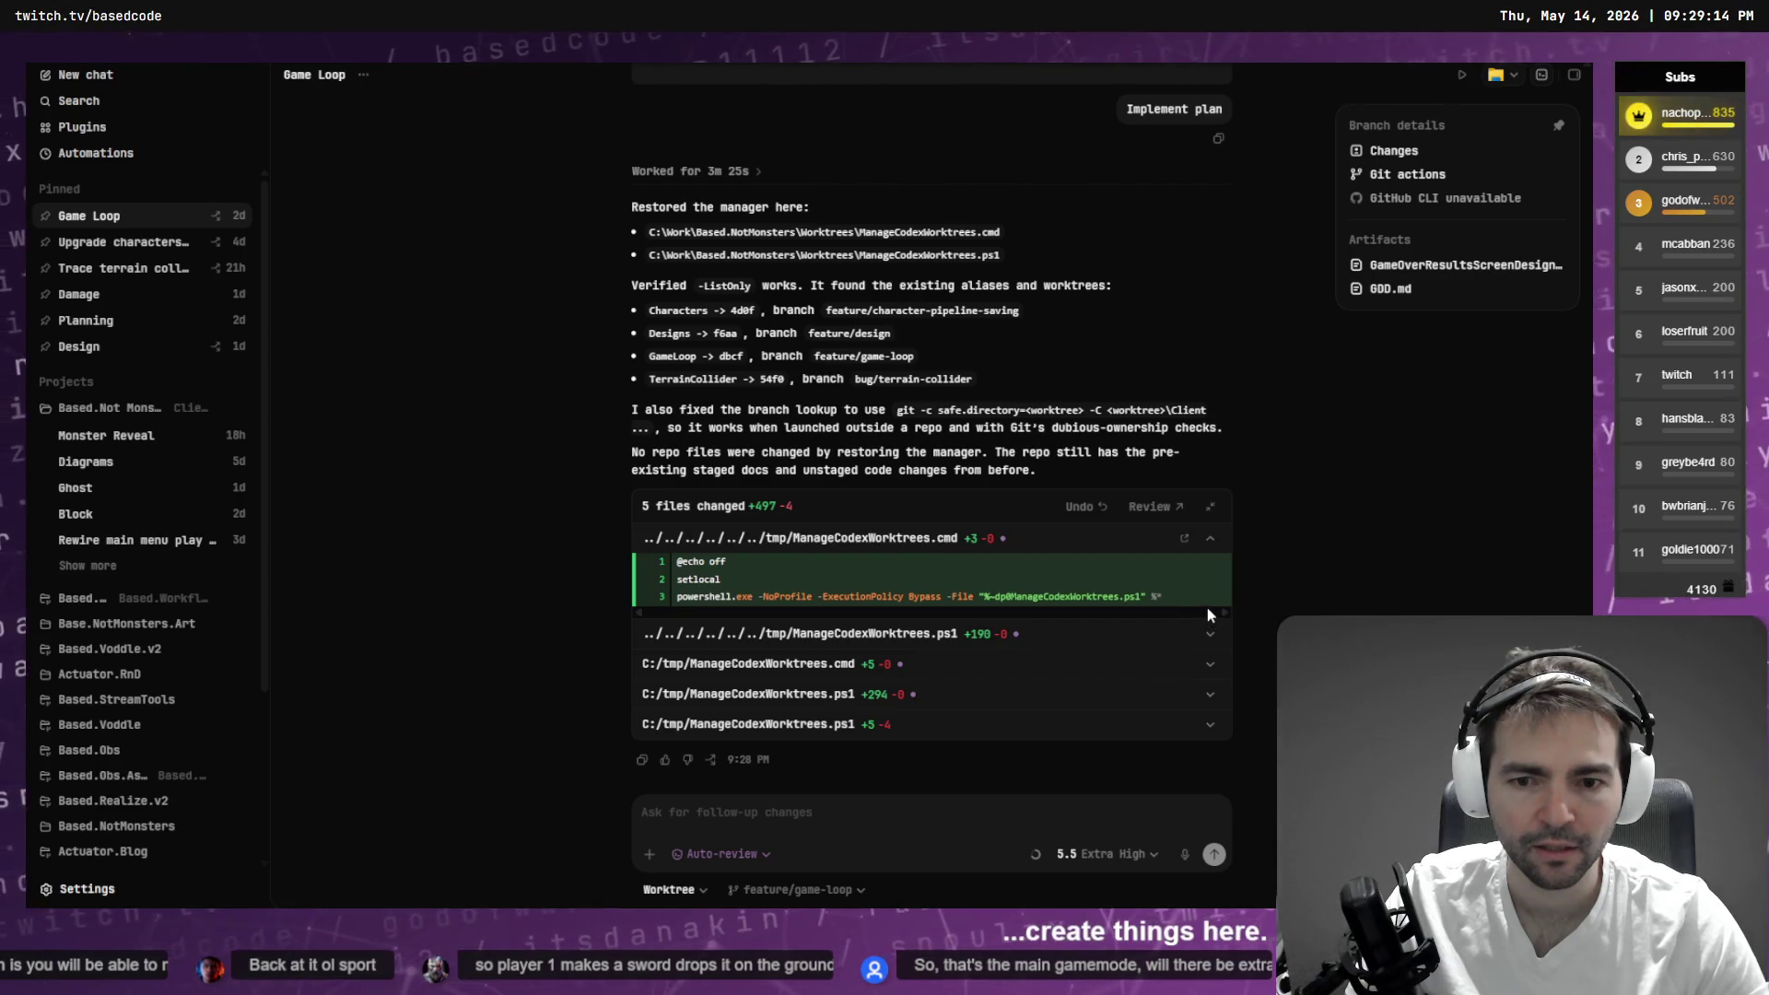
pyautogui.click(1208, 535)
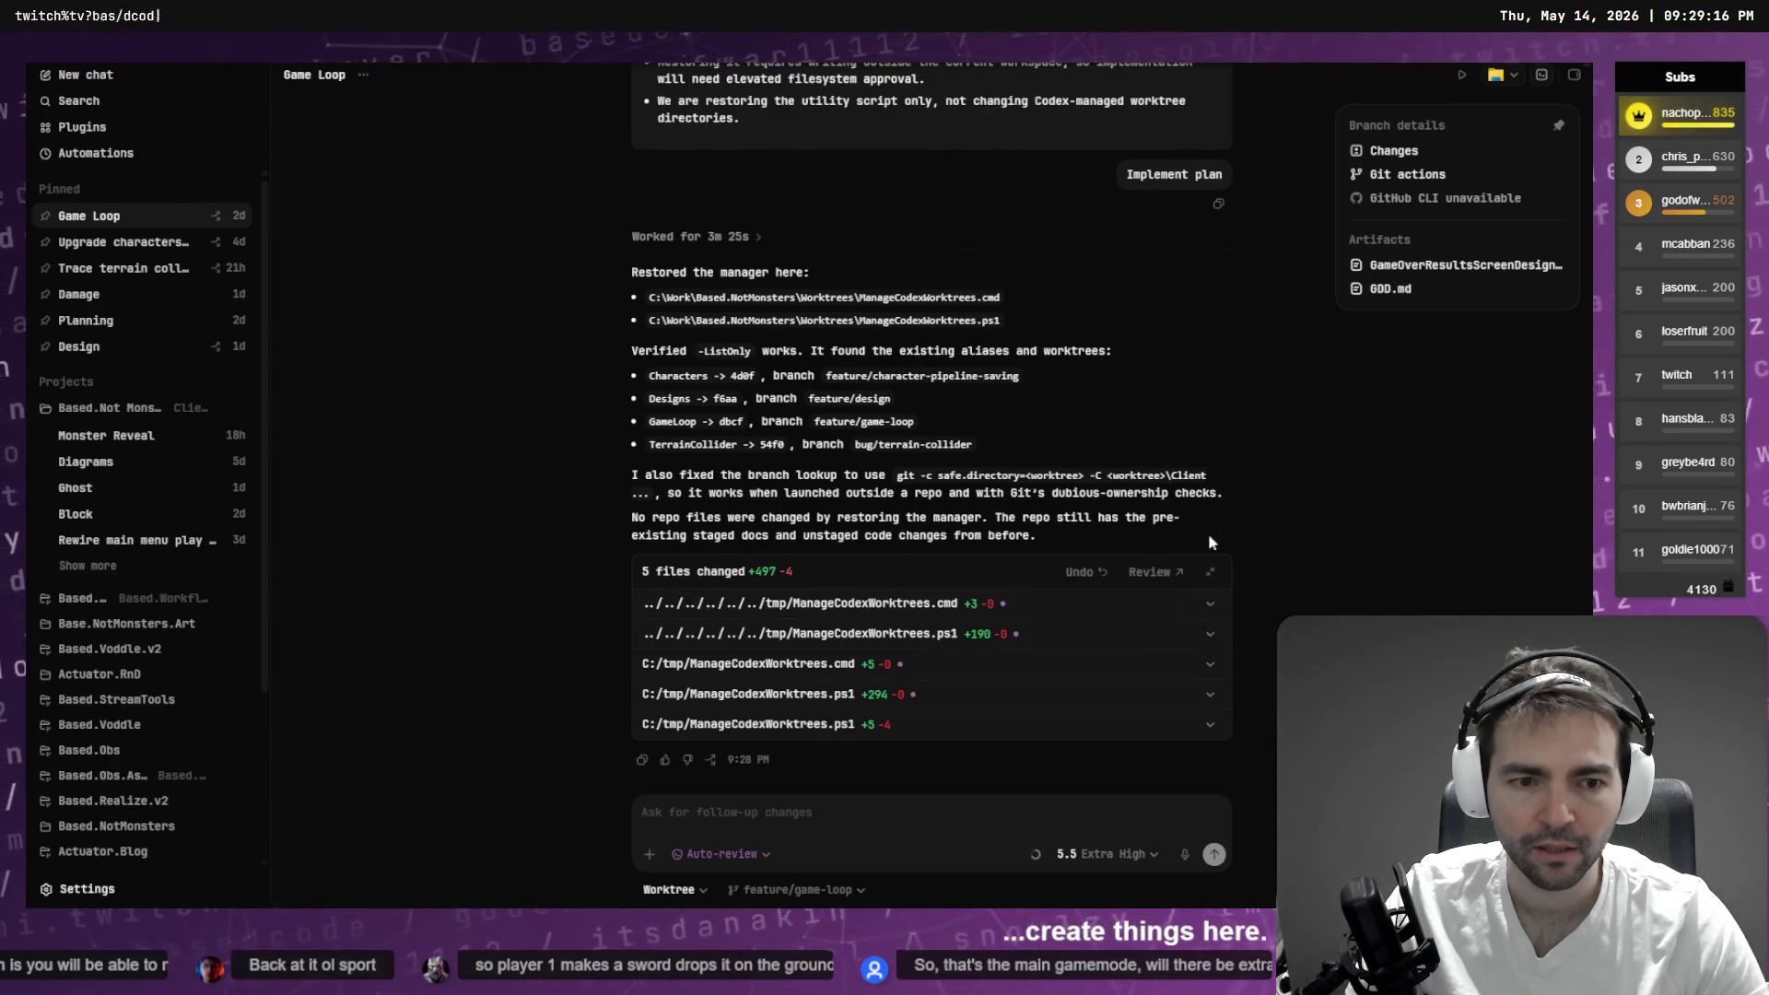
pyautogui.click(1214, 605)
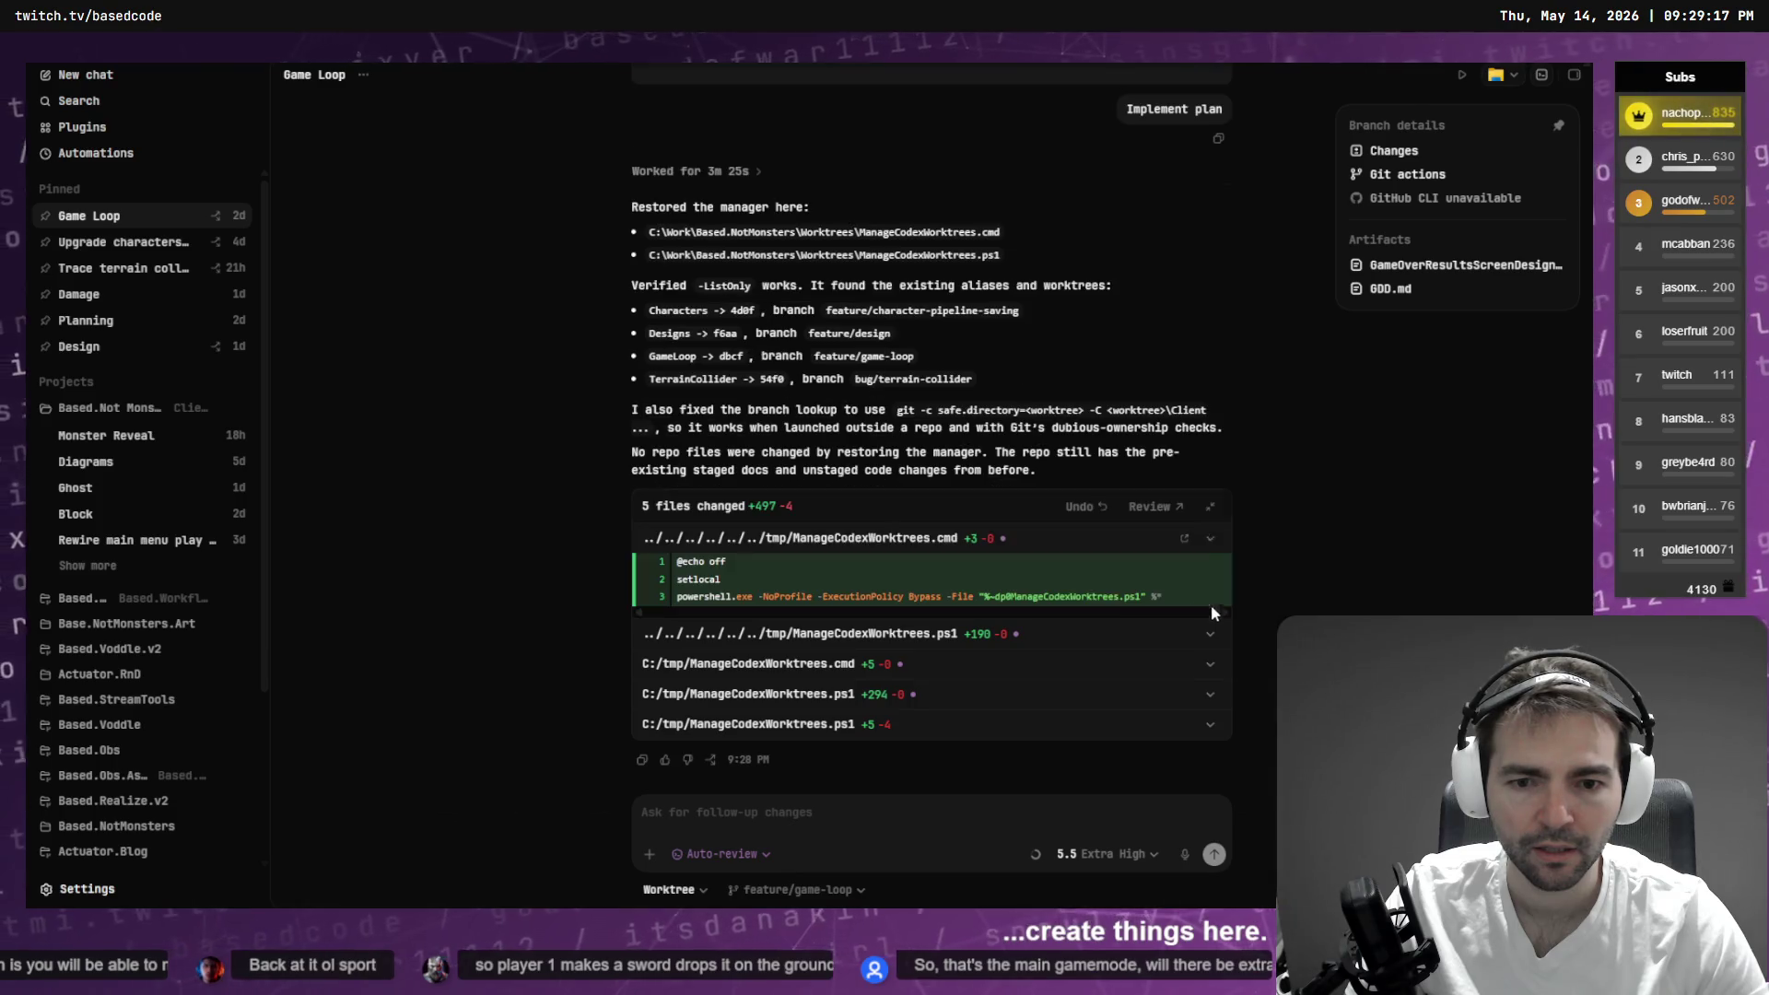
pyautogui.rightClick(809, 539)
pyautogui.click(899, 578)
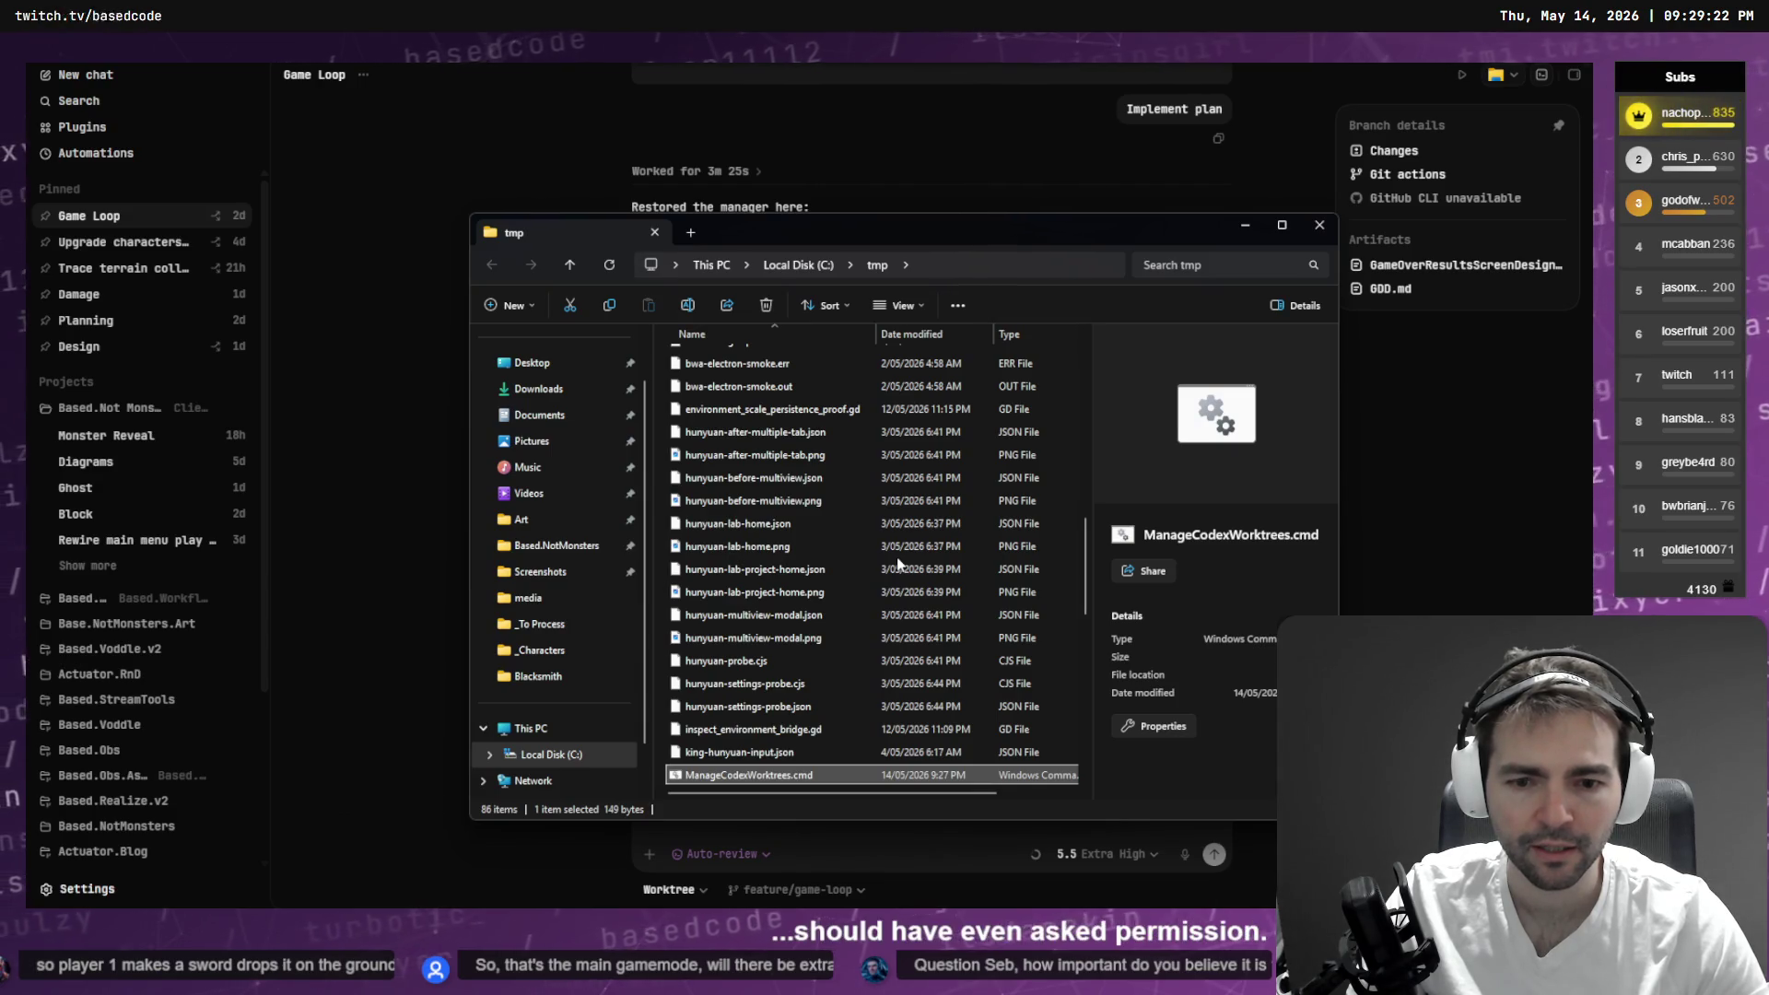
# - Browse the tmp folder, peek into notmonsters-hud-preview, and close the Explorer window
pyautogui.scroll(-2, 899, 564)
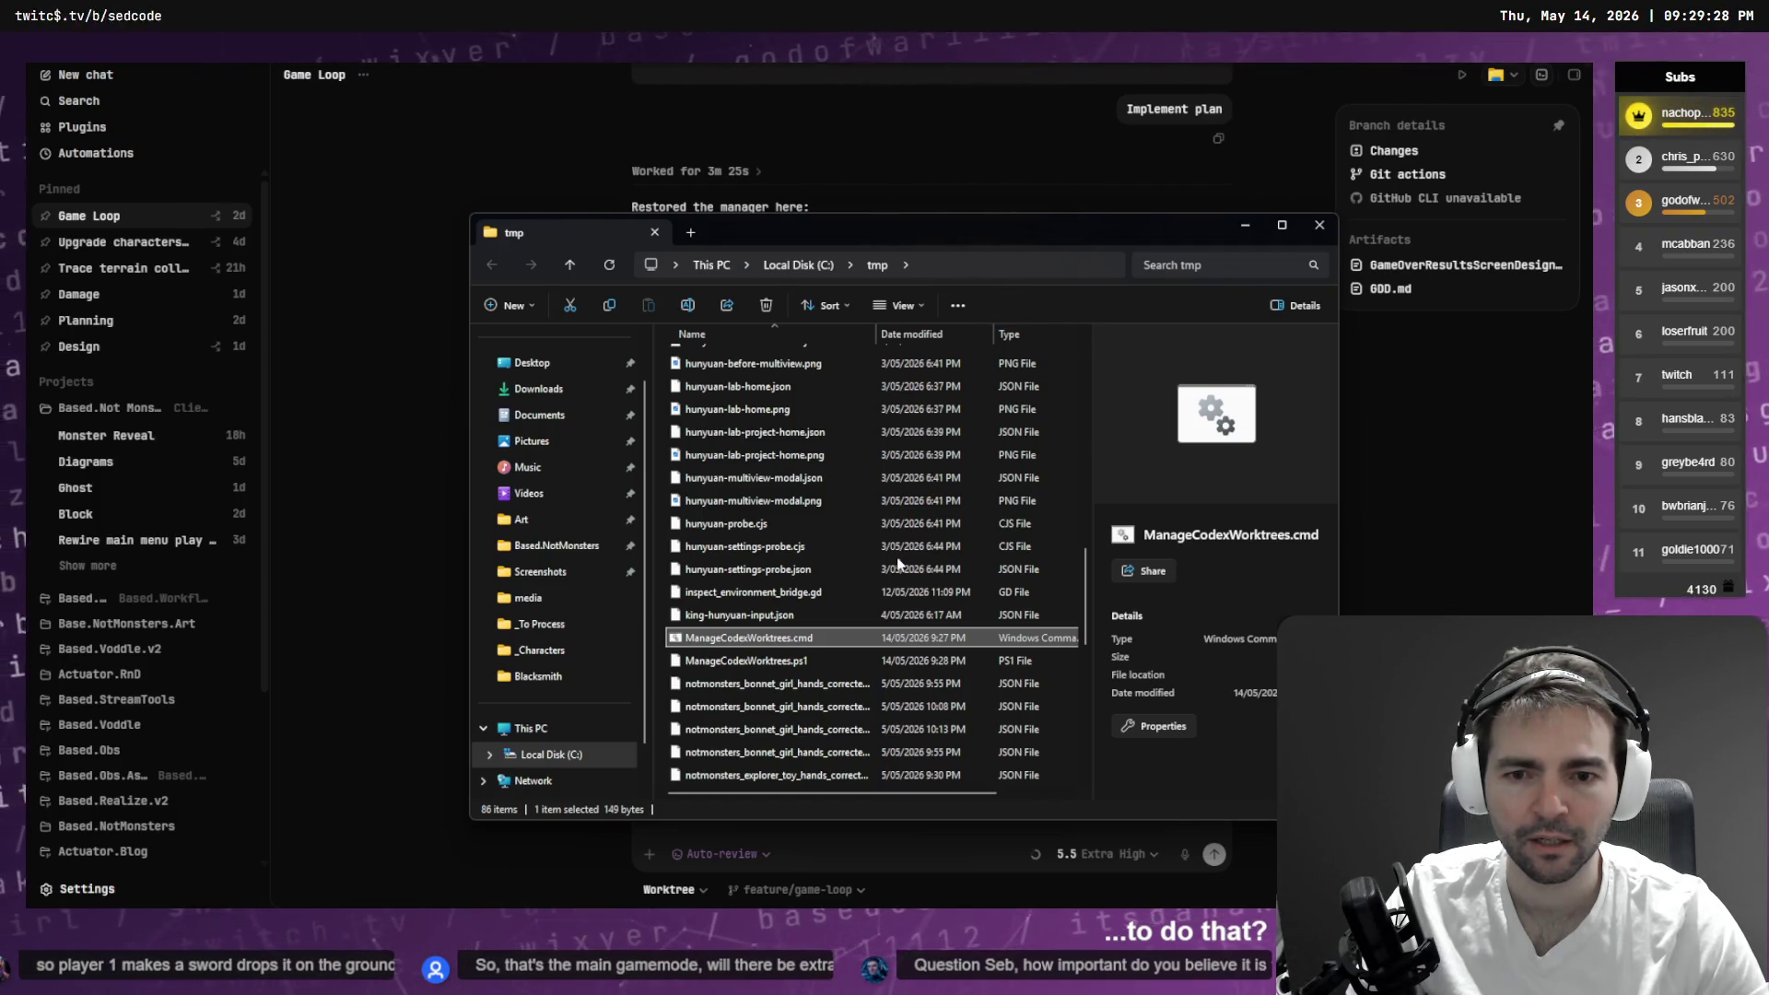
pyautogui.moveTo(1084, 573)
pyautogui.mouseDown()
pyautogui.moveTo(1065, 750)
pyautogui.moveTo(1049, 319)
pyautogui.mouseUp()
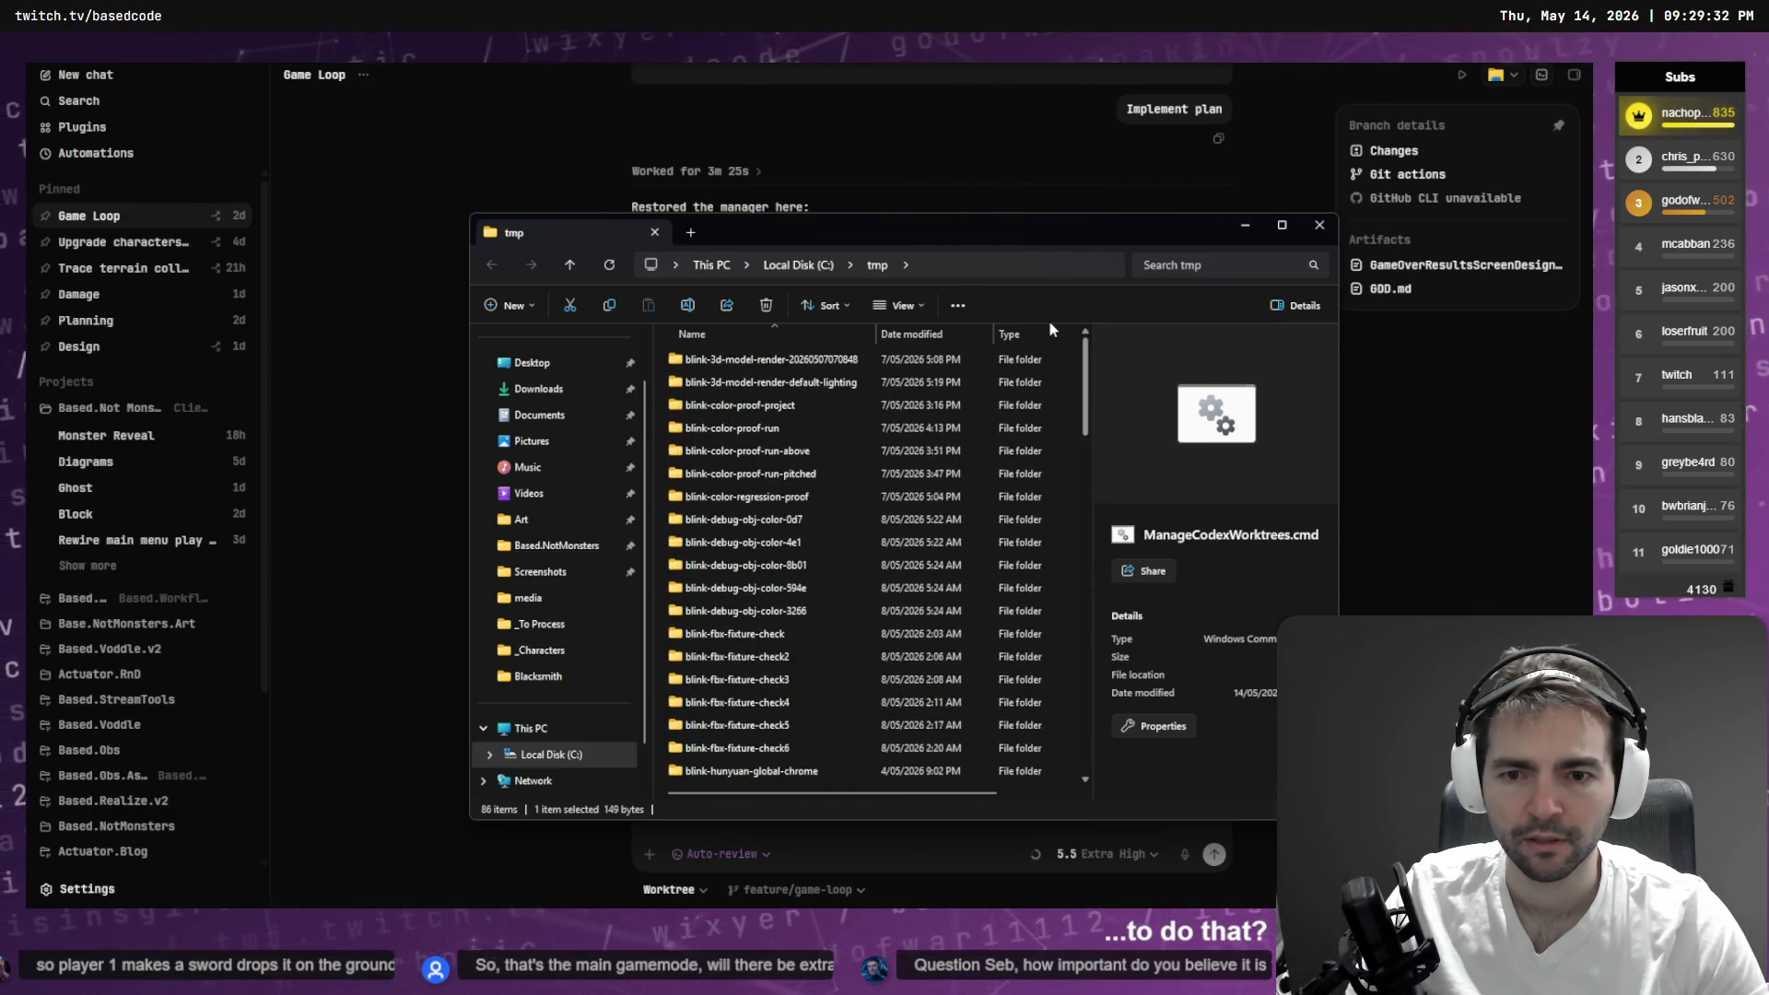
pyautogui.scroll(-4, 1069, 429)
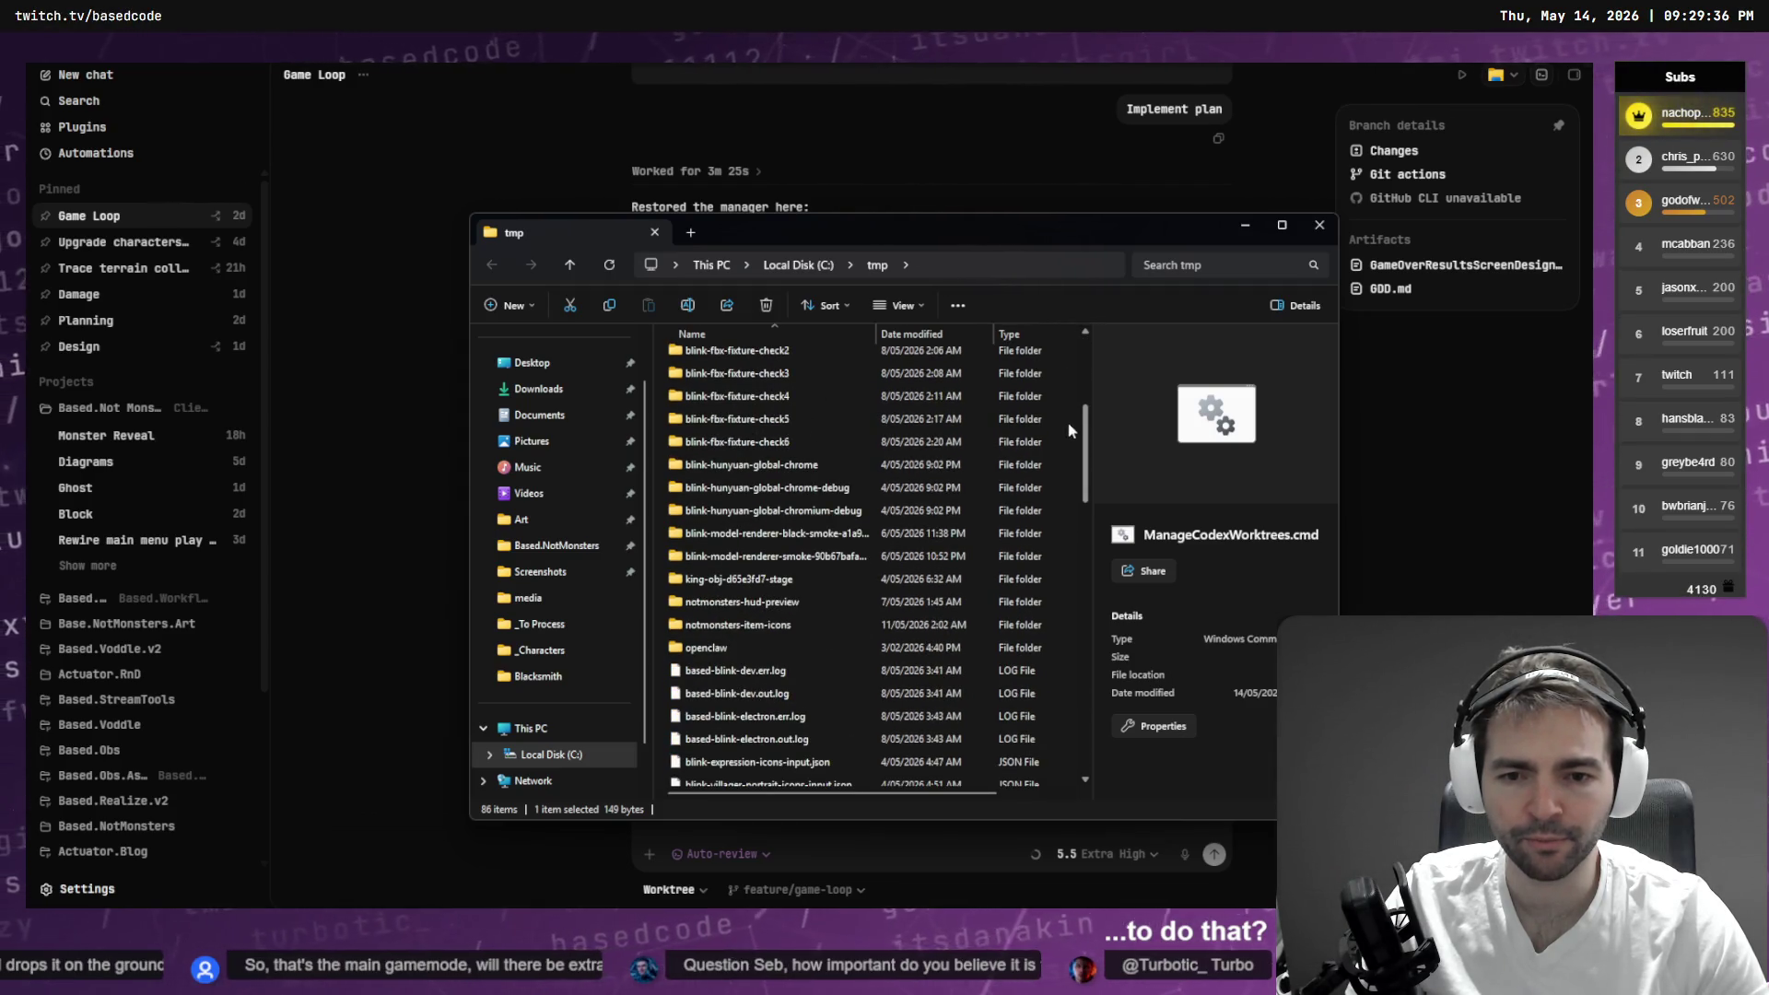
pyautogui.doubleClick(840, 601)
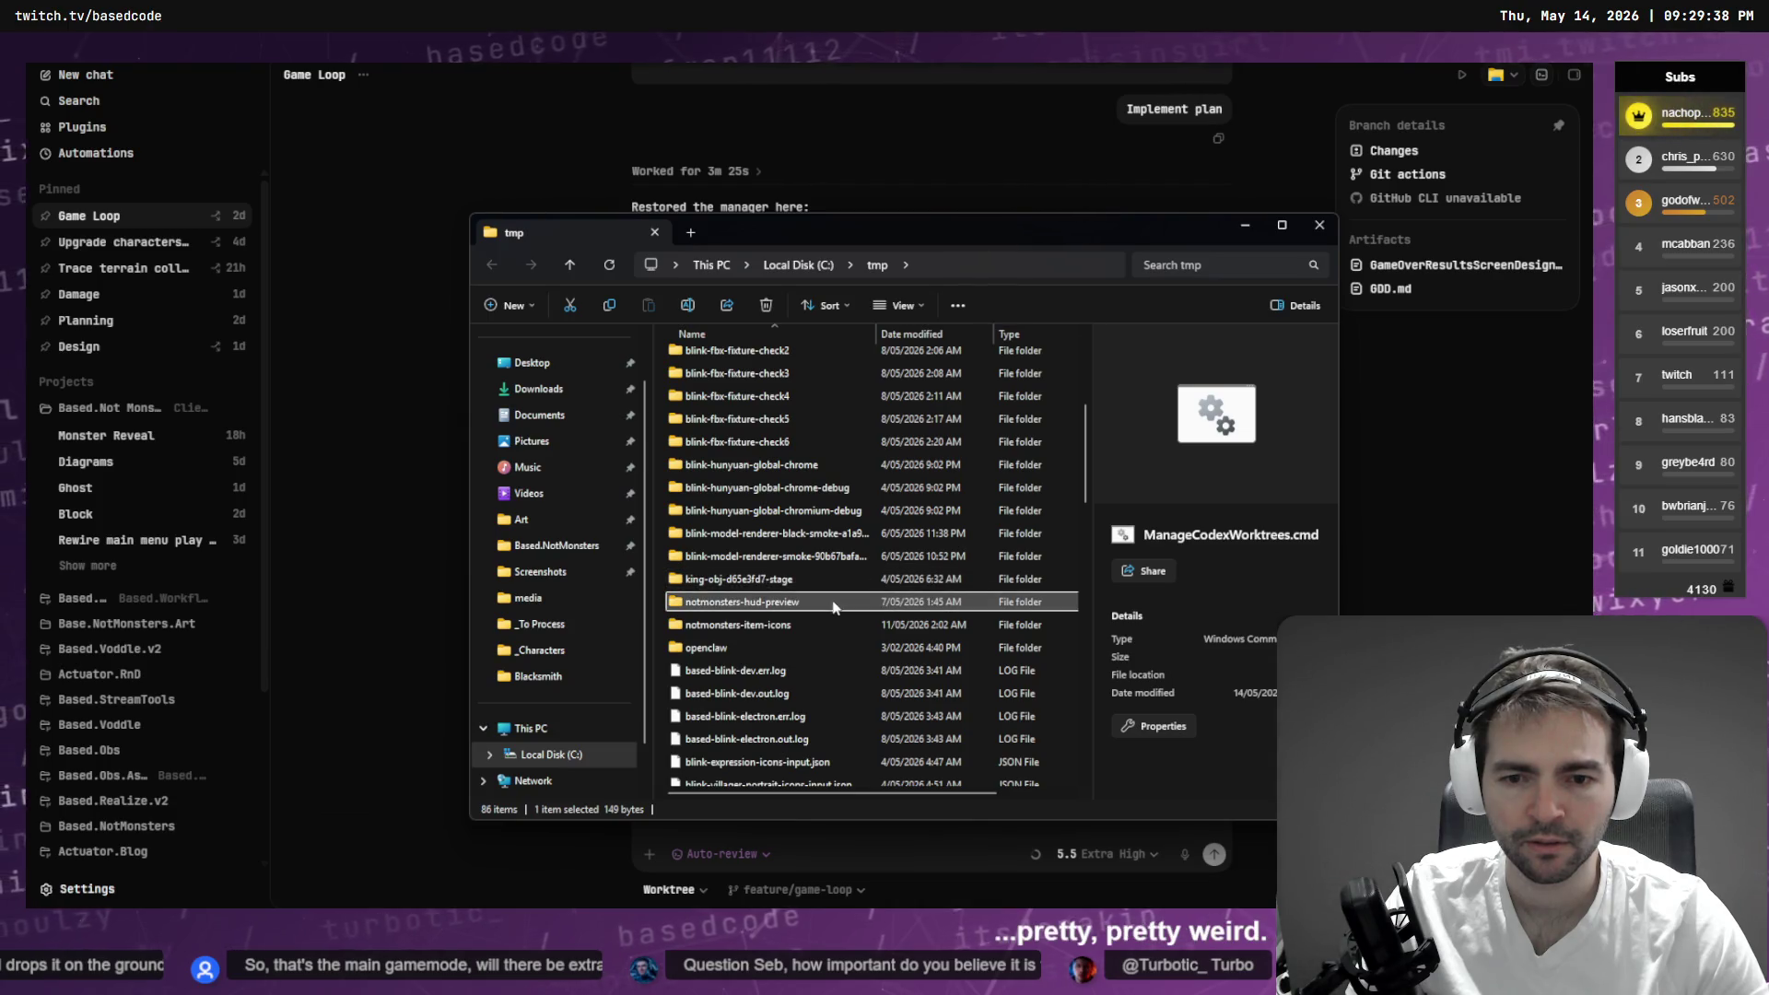
pyautogui.click(492, 265)
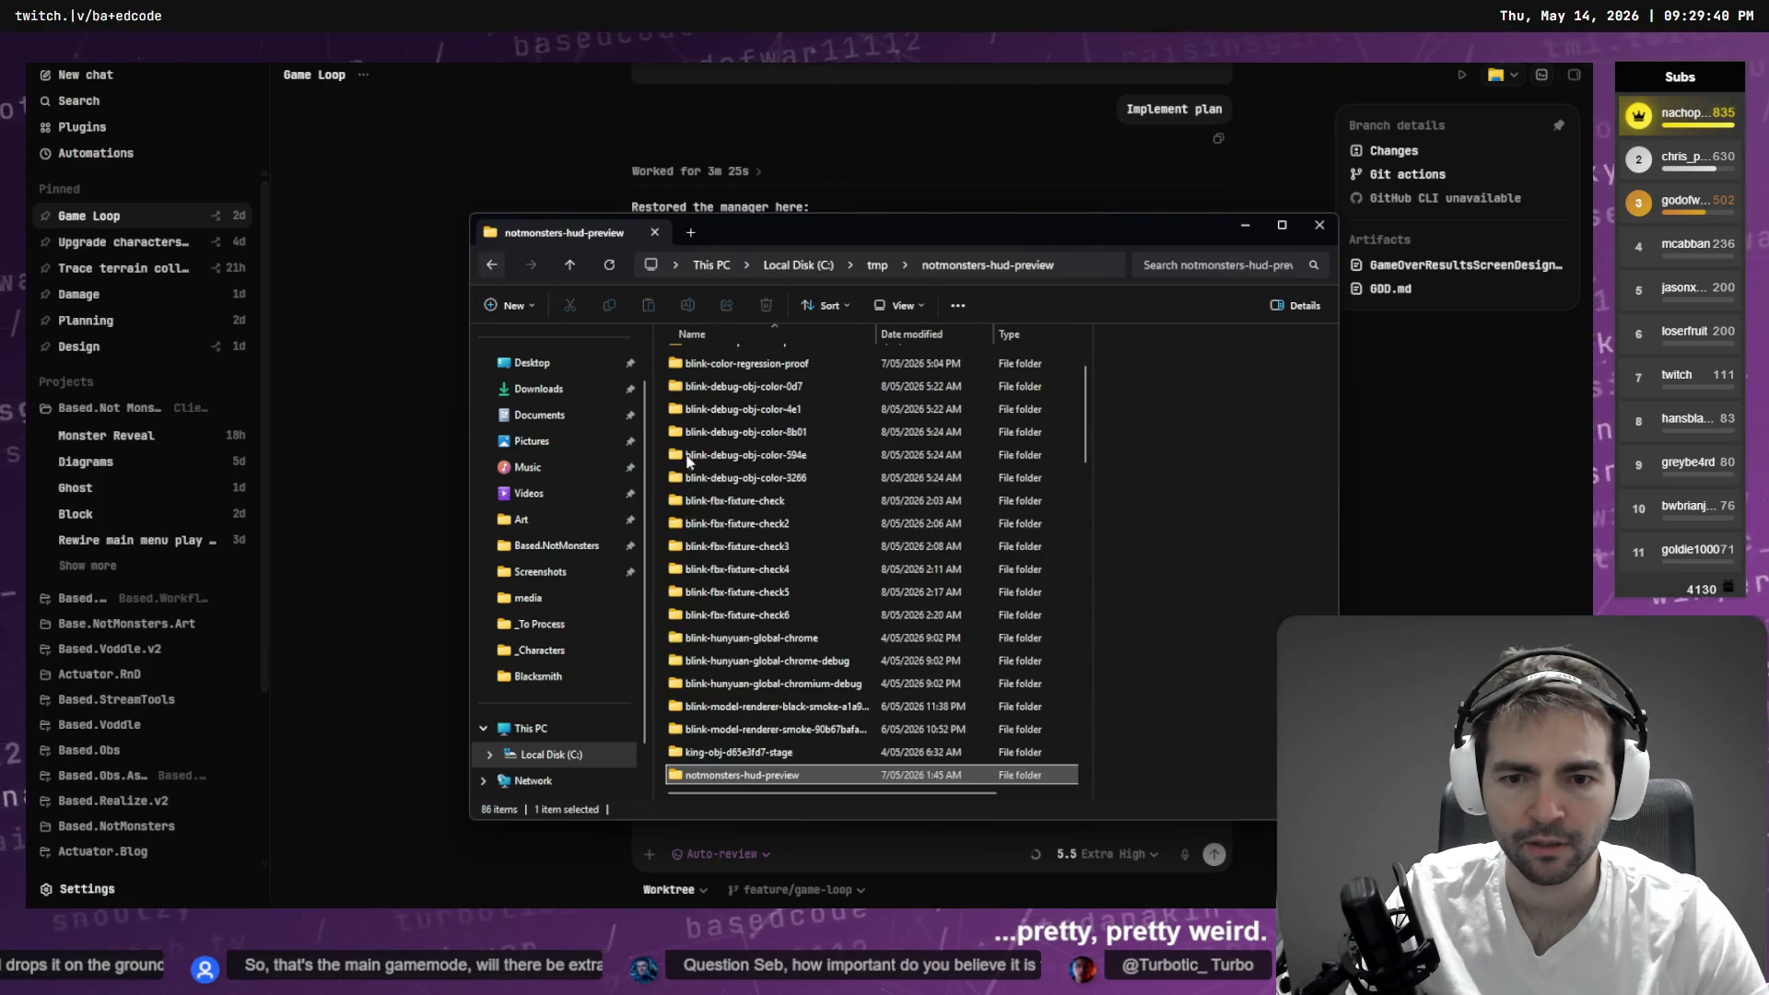
pyautogui.hotkey('alt', 'Tab')
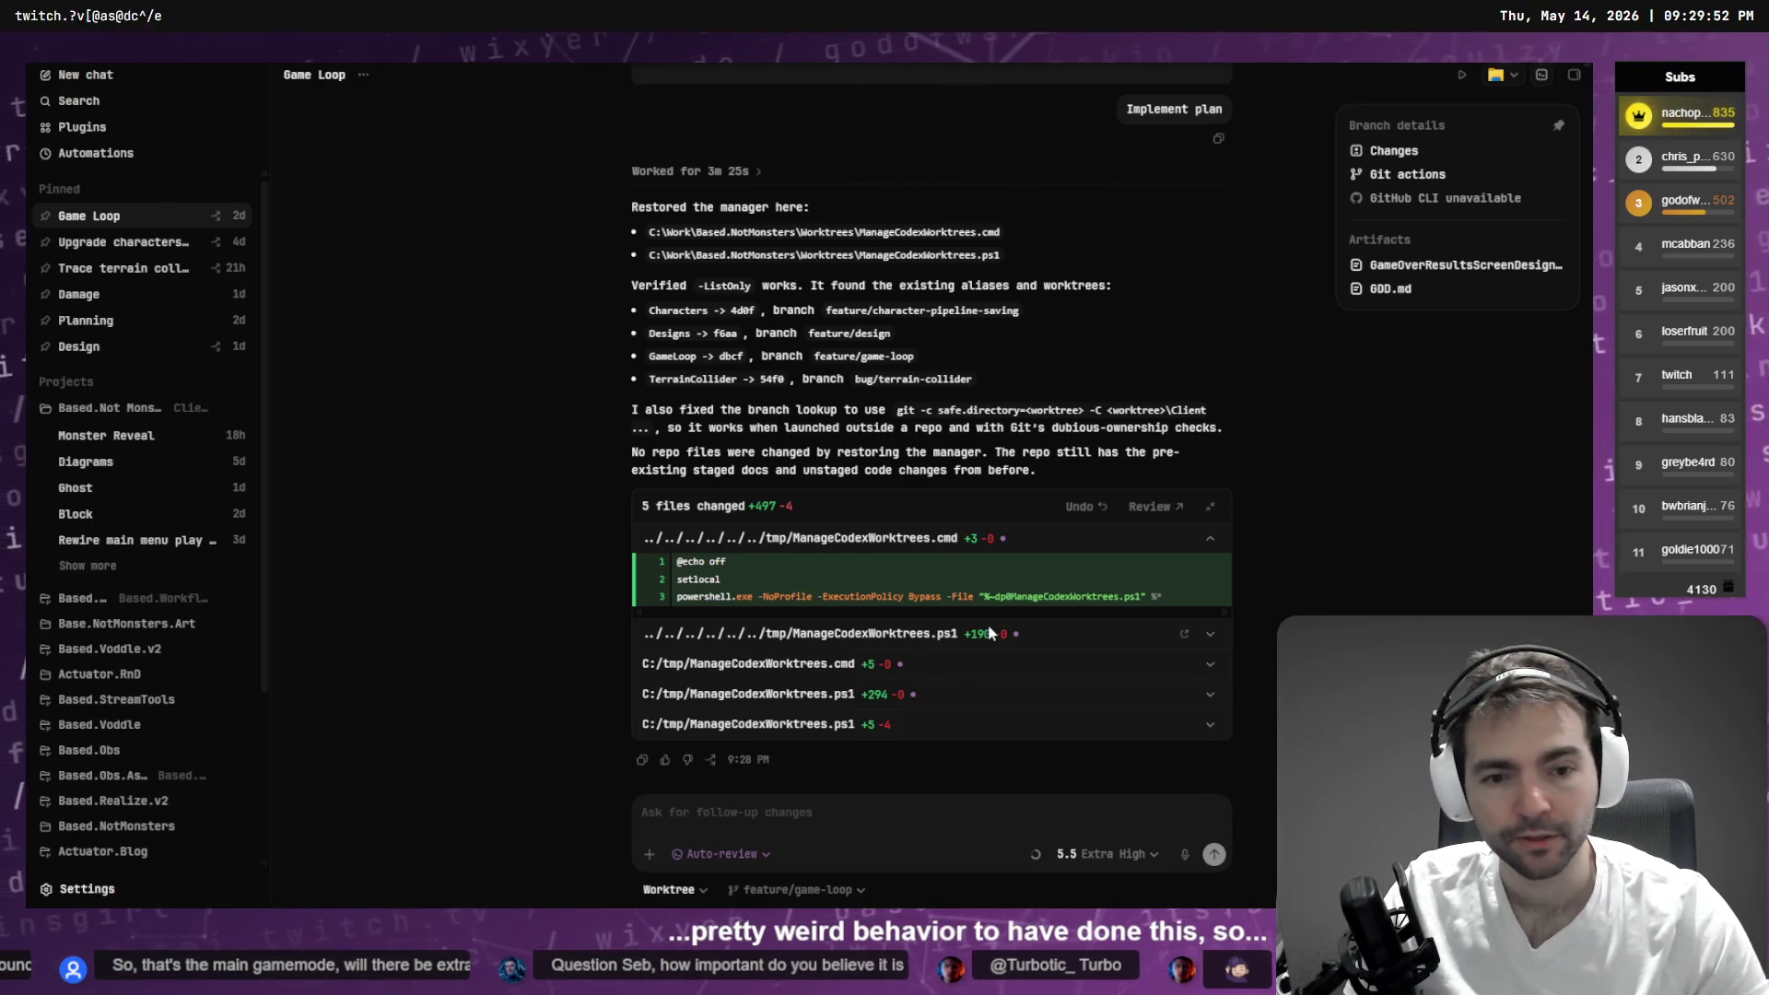
pyautogui.click(800, 663)
pyautogui.click(781, 579)
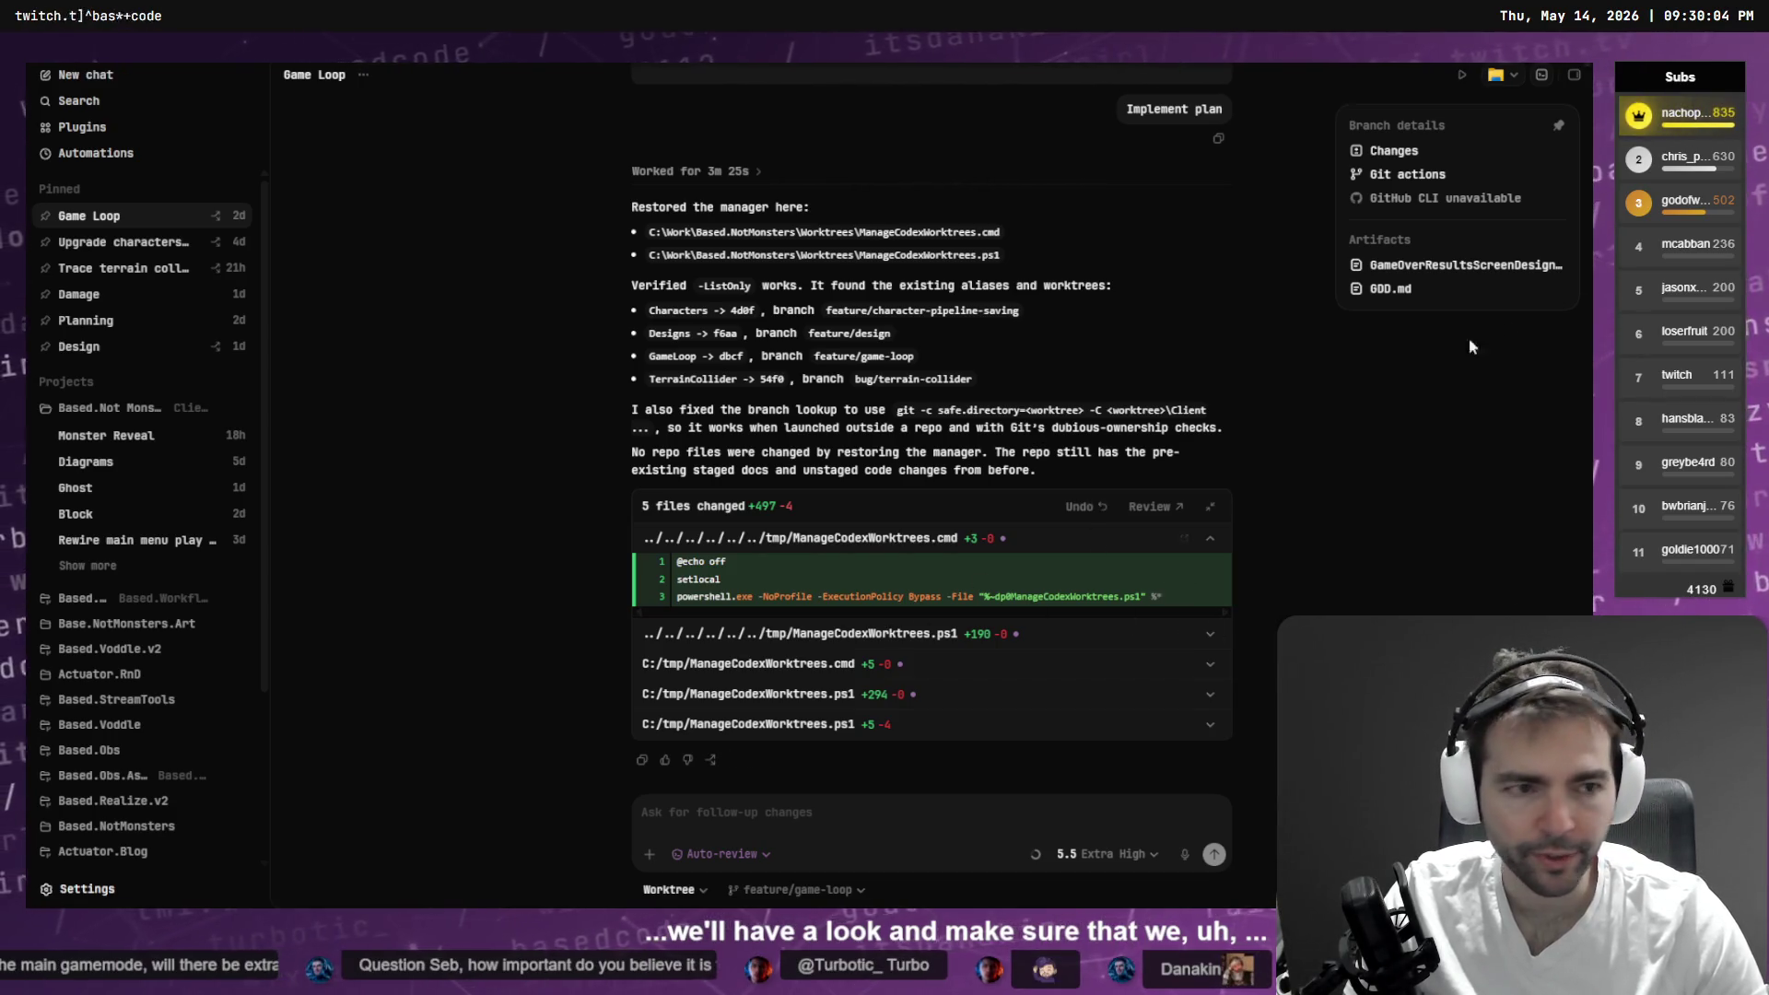
pyautogui.hotkey('alt', 'Tab')
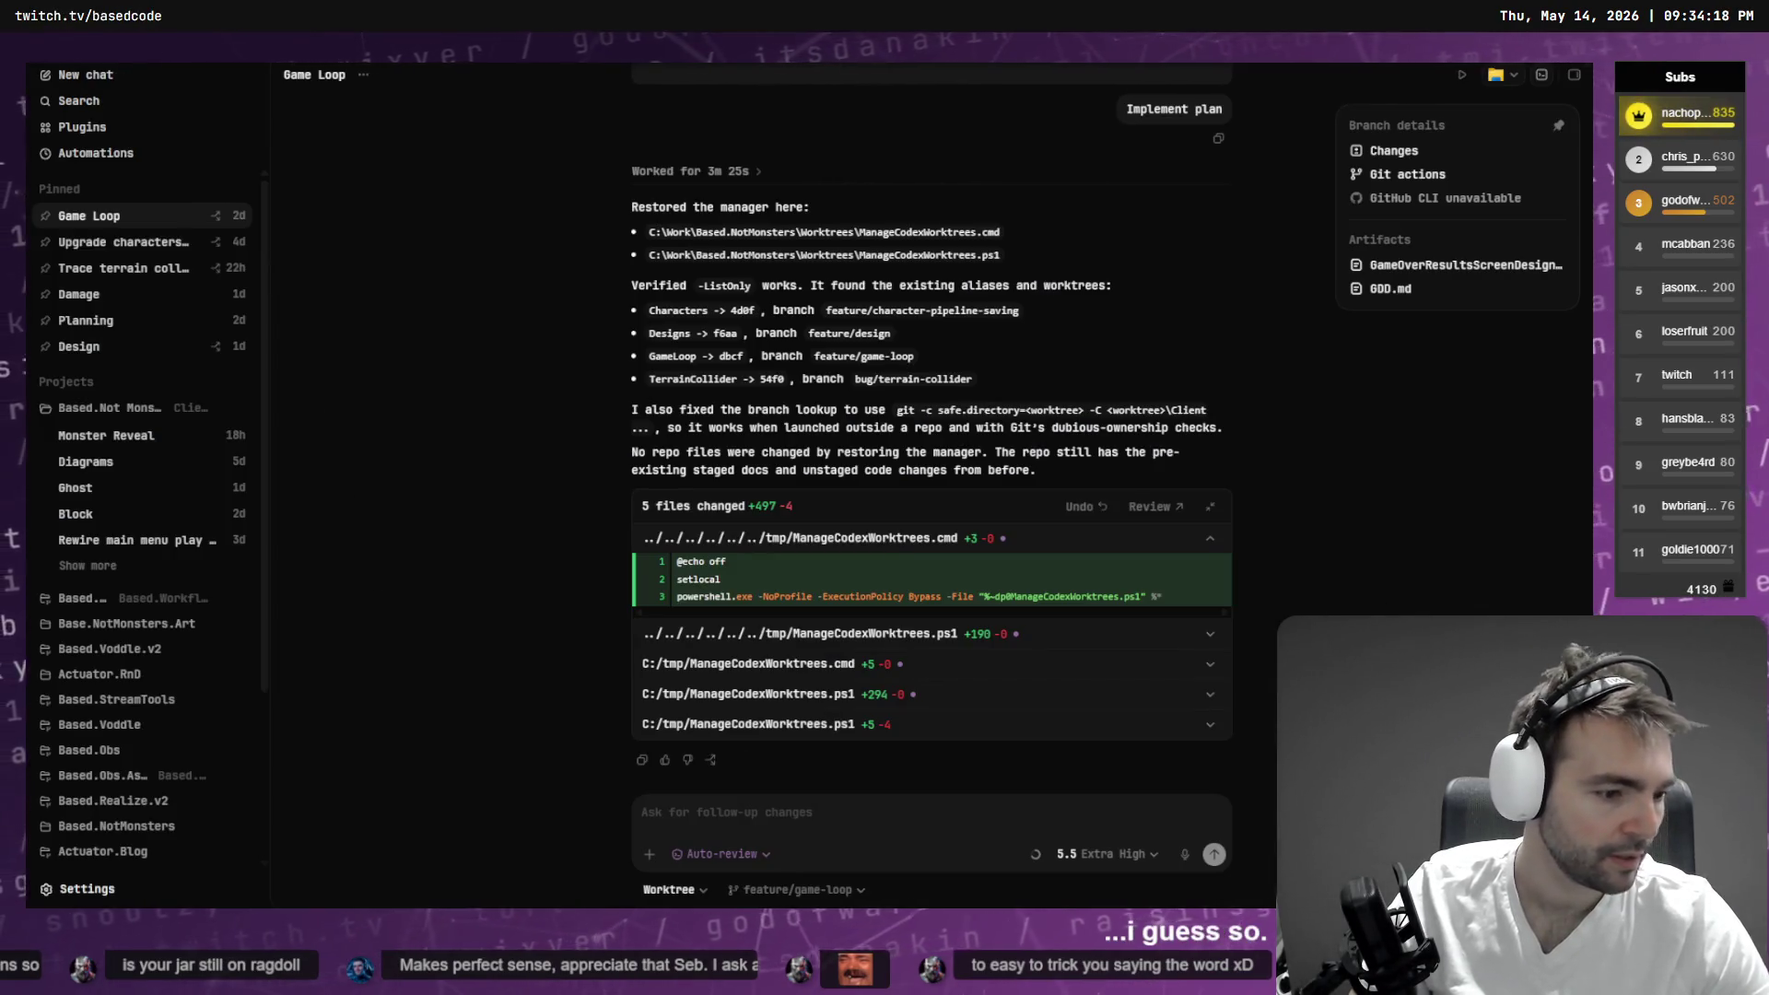
pyautogui.hotkey('alt', 'Tab')
pyautogui.click(511, 90)
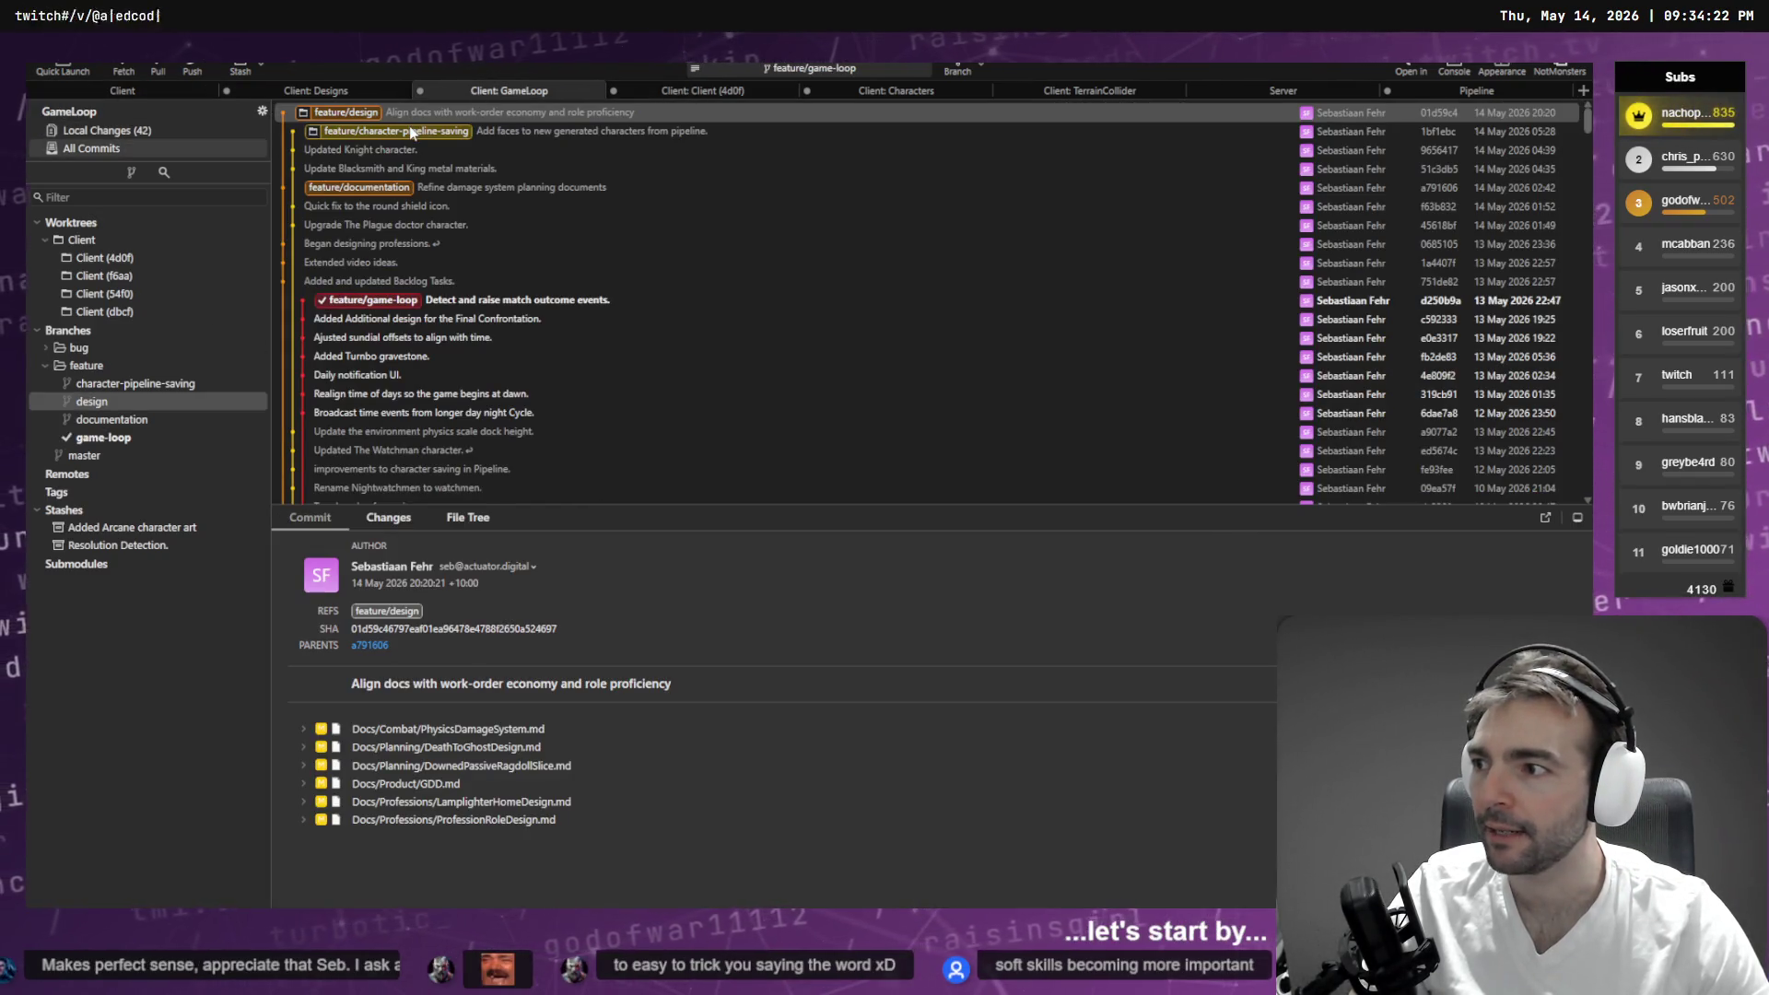
# - Browse the local changes of the Client, Characters and Designs worktrees in Fork
pyautogui.click(697, 91)
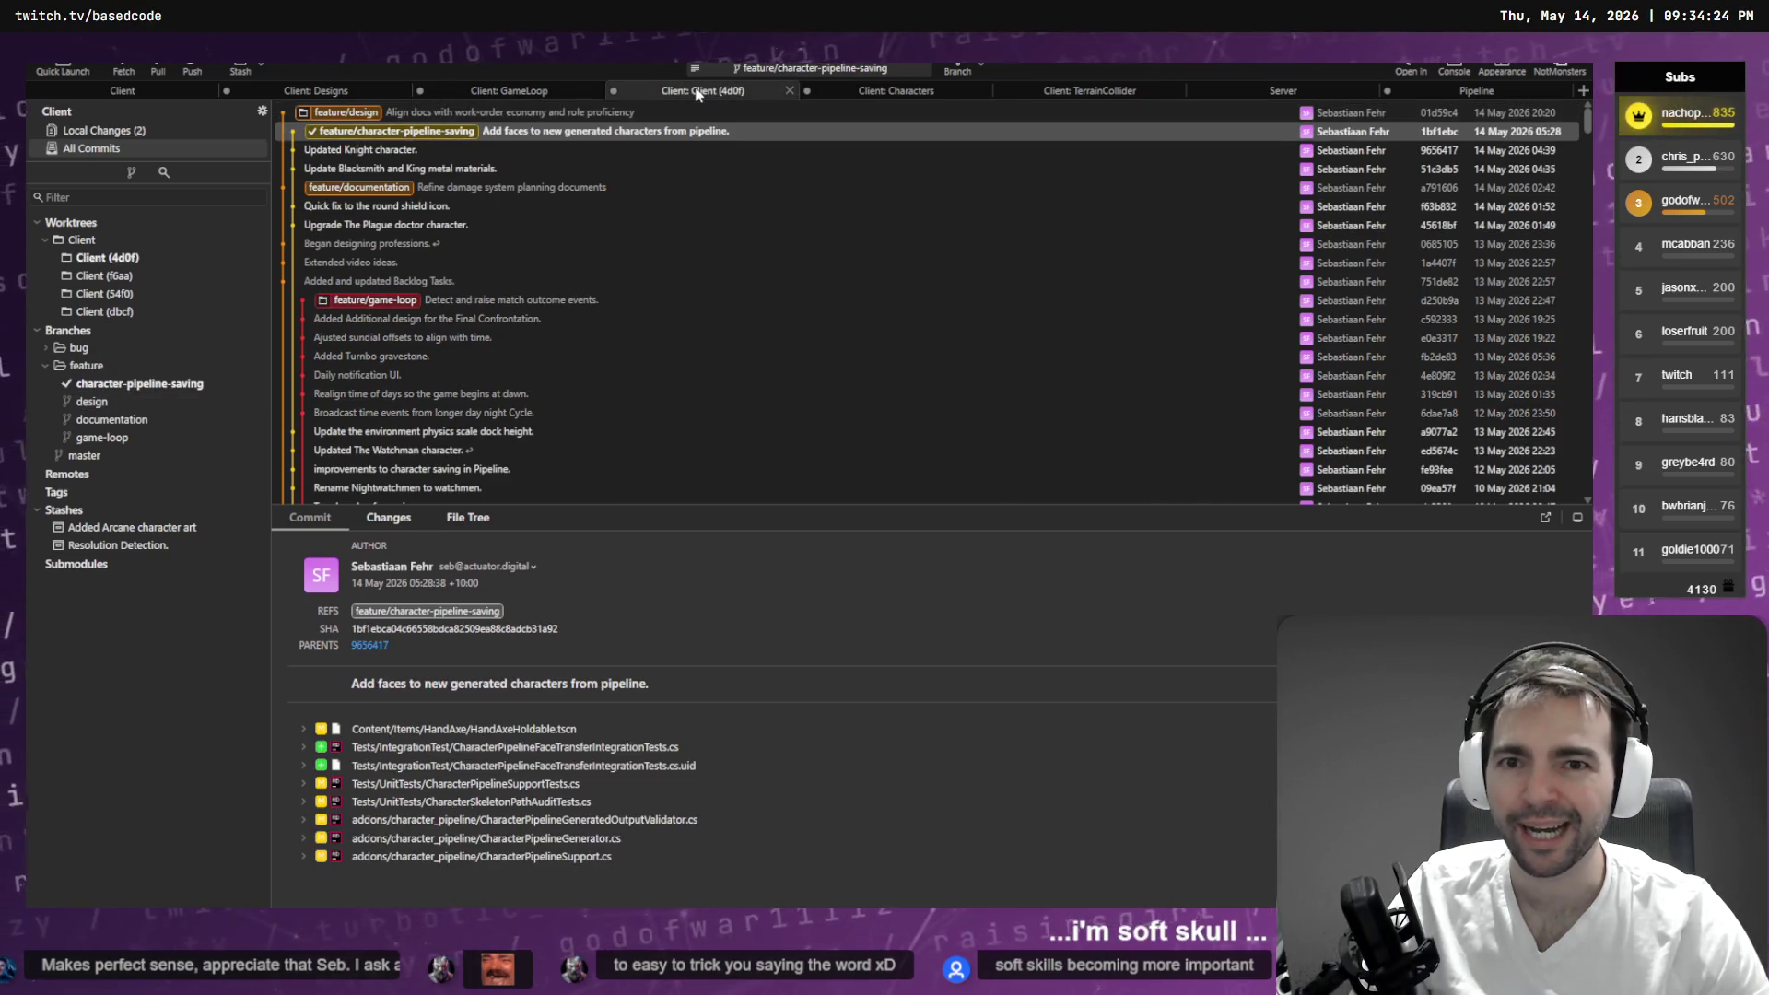
pyautogui.click(138, 130)
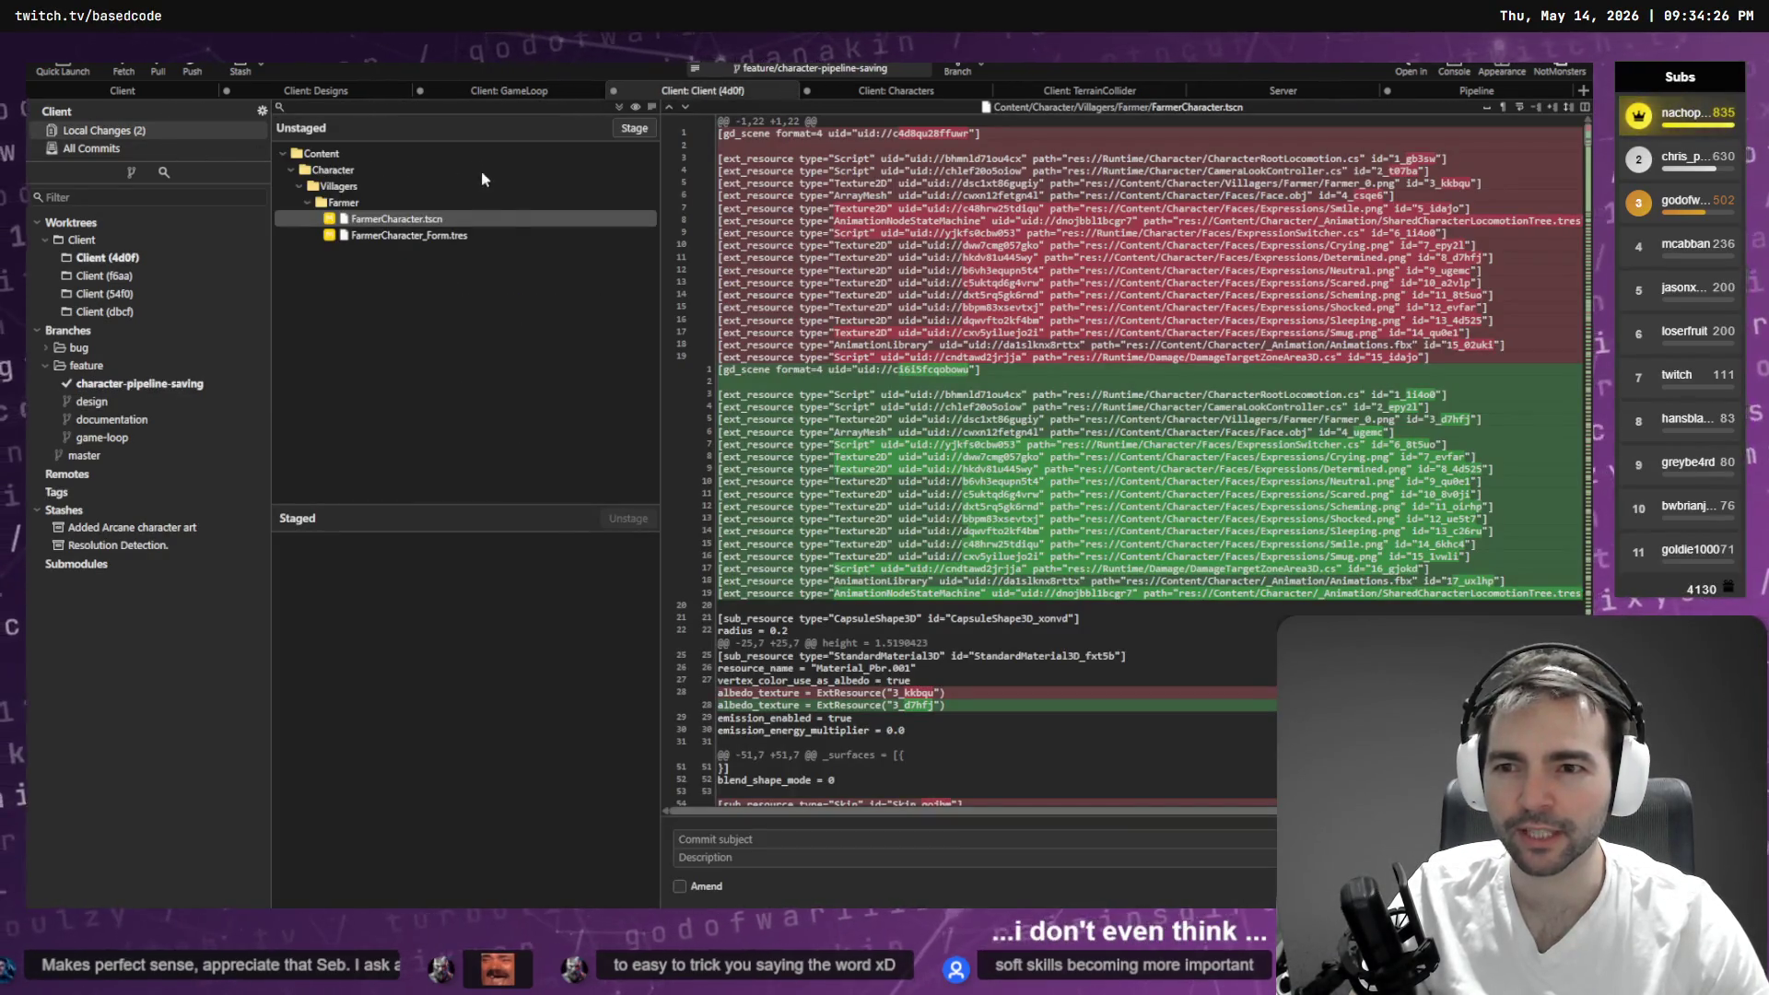
pyautogui.hotkey('ctrl', 'Tab')
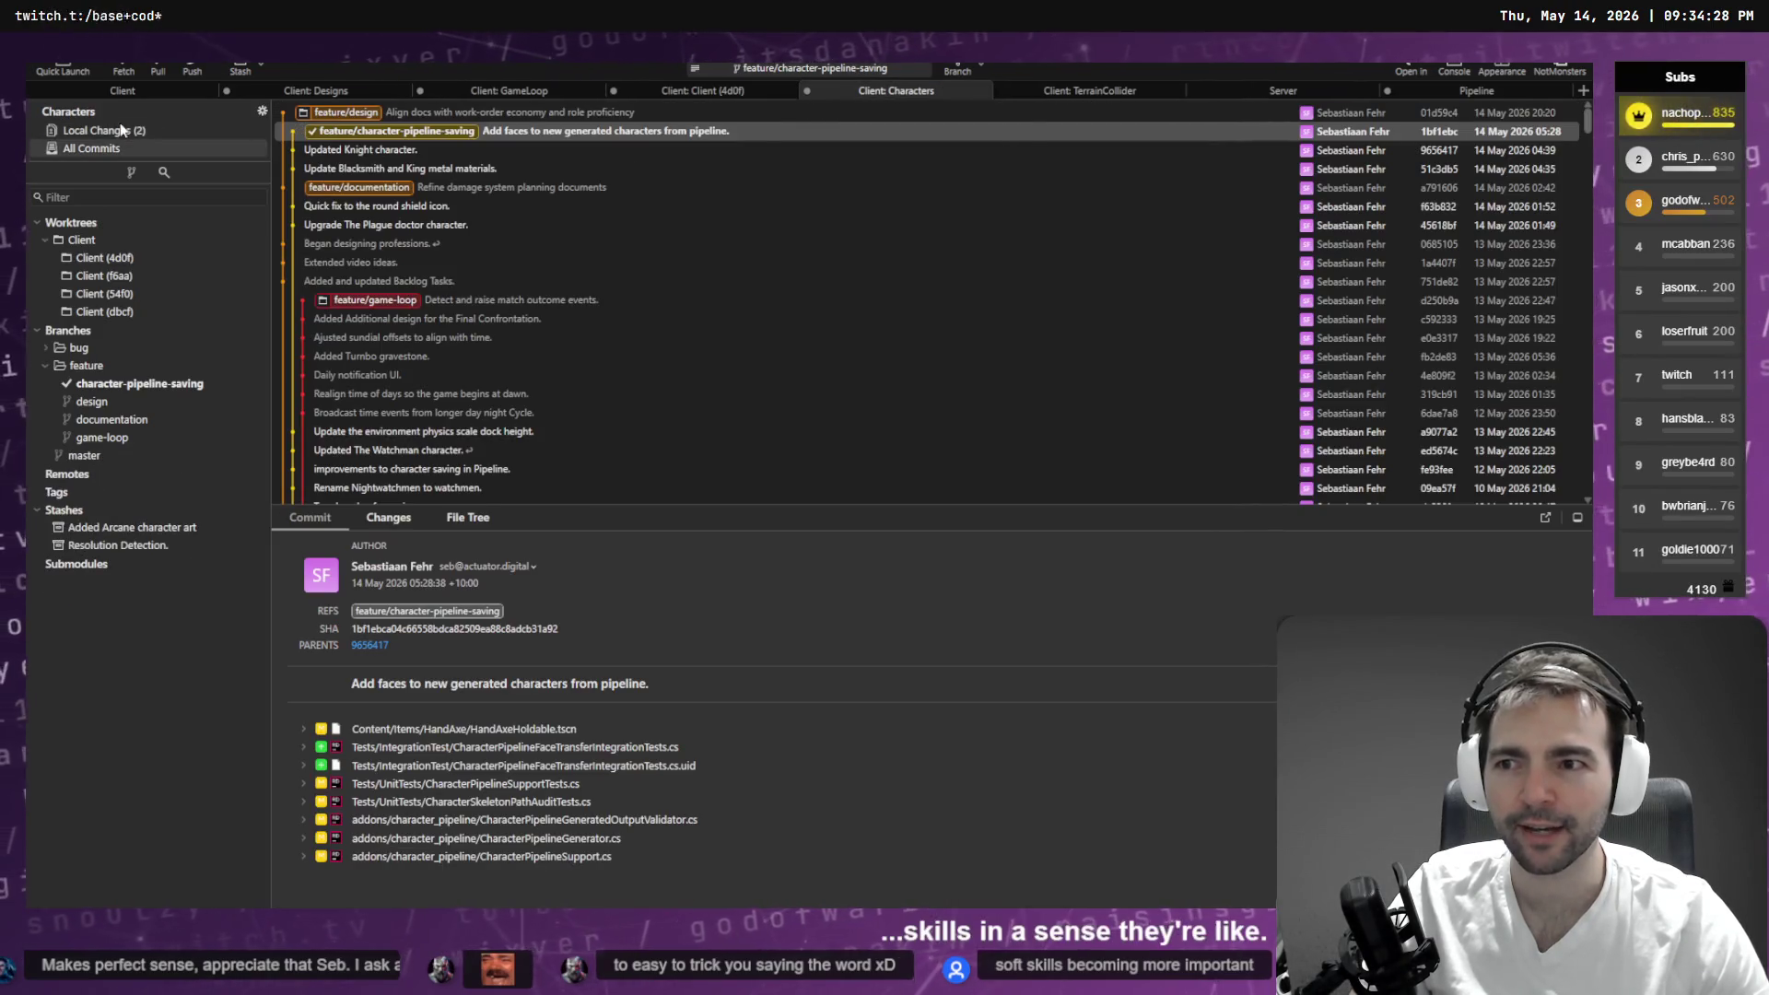
pyautogui.click(106, 131)
pyautogui.click(328, 95)
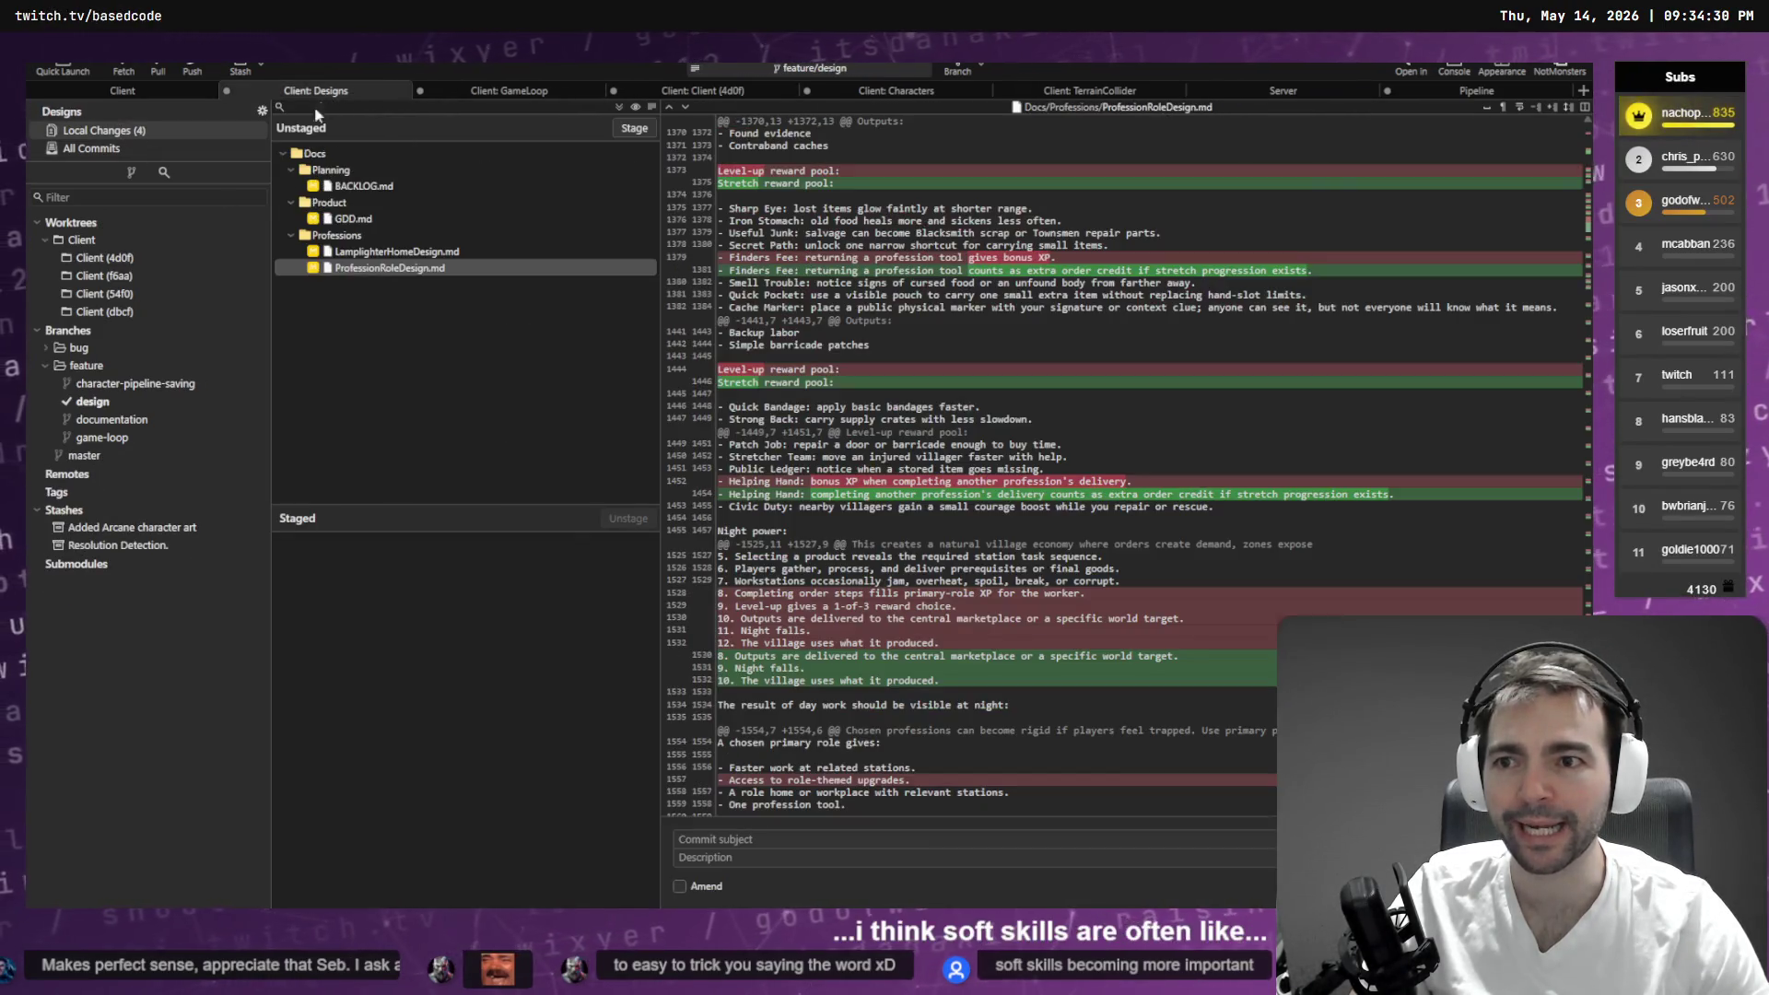
# - Return to GameLoop's 42 local changes and bring up actions for the unstaged Runtime folder
pyautogui.click(516, 87)
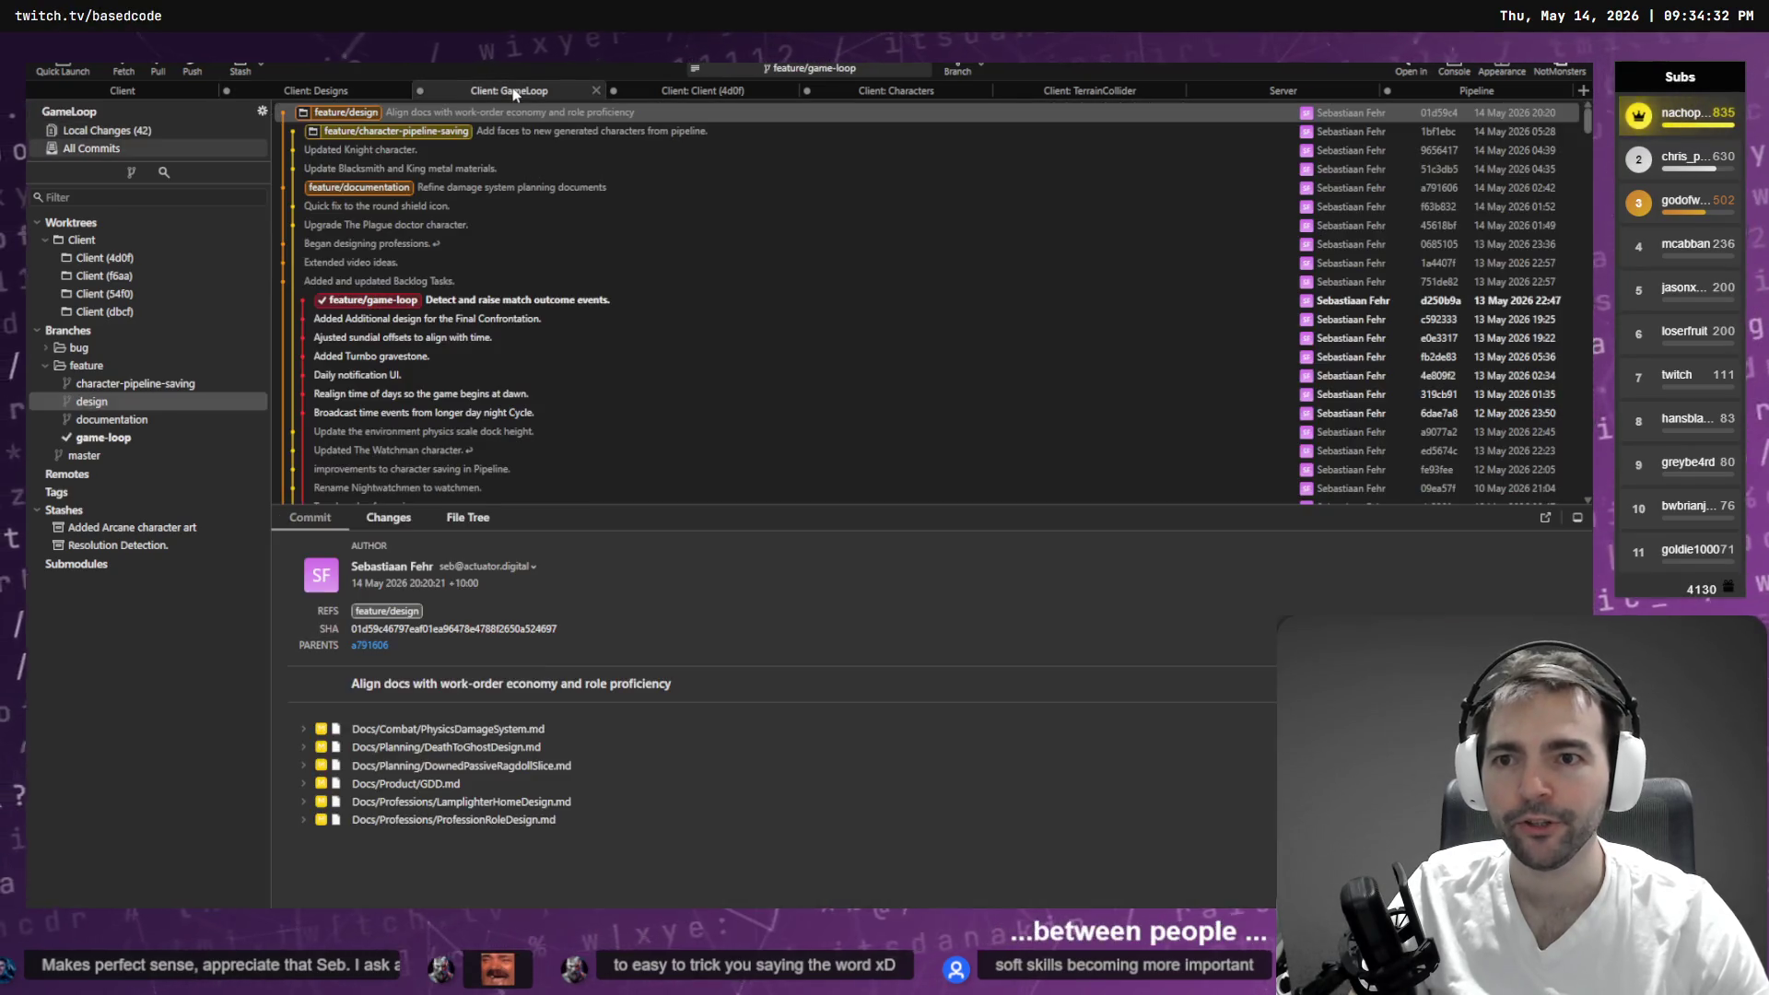
pyautogui.click(147, 133)
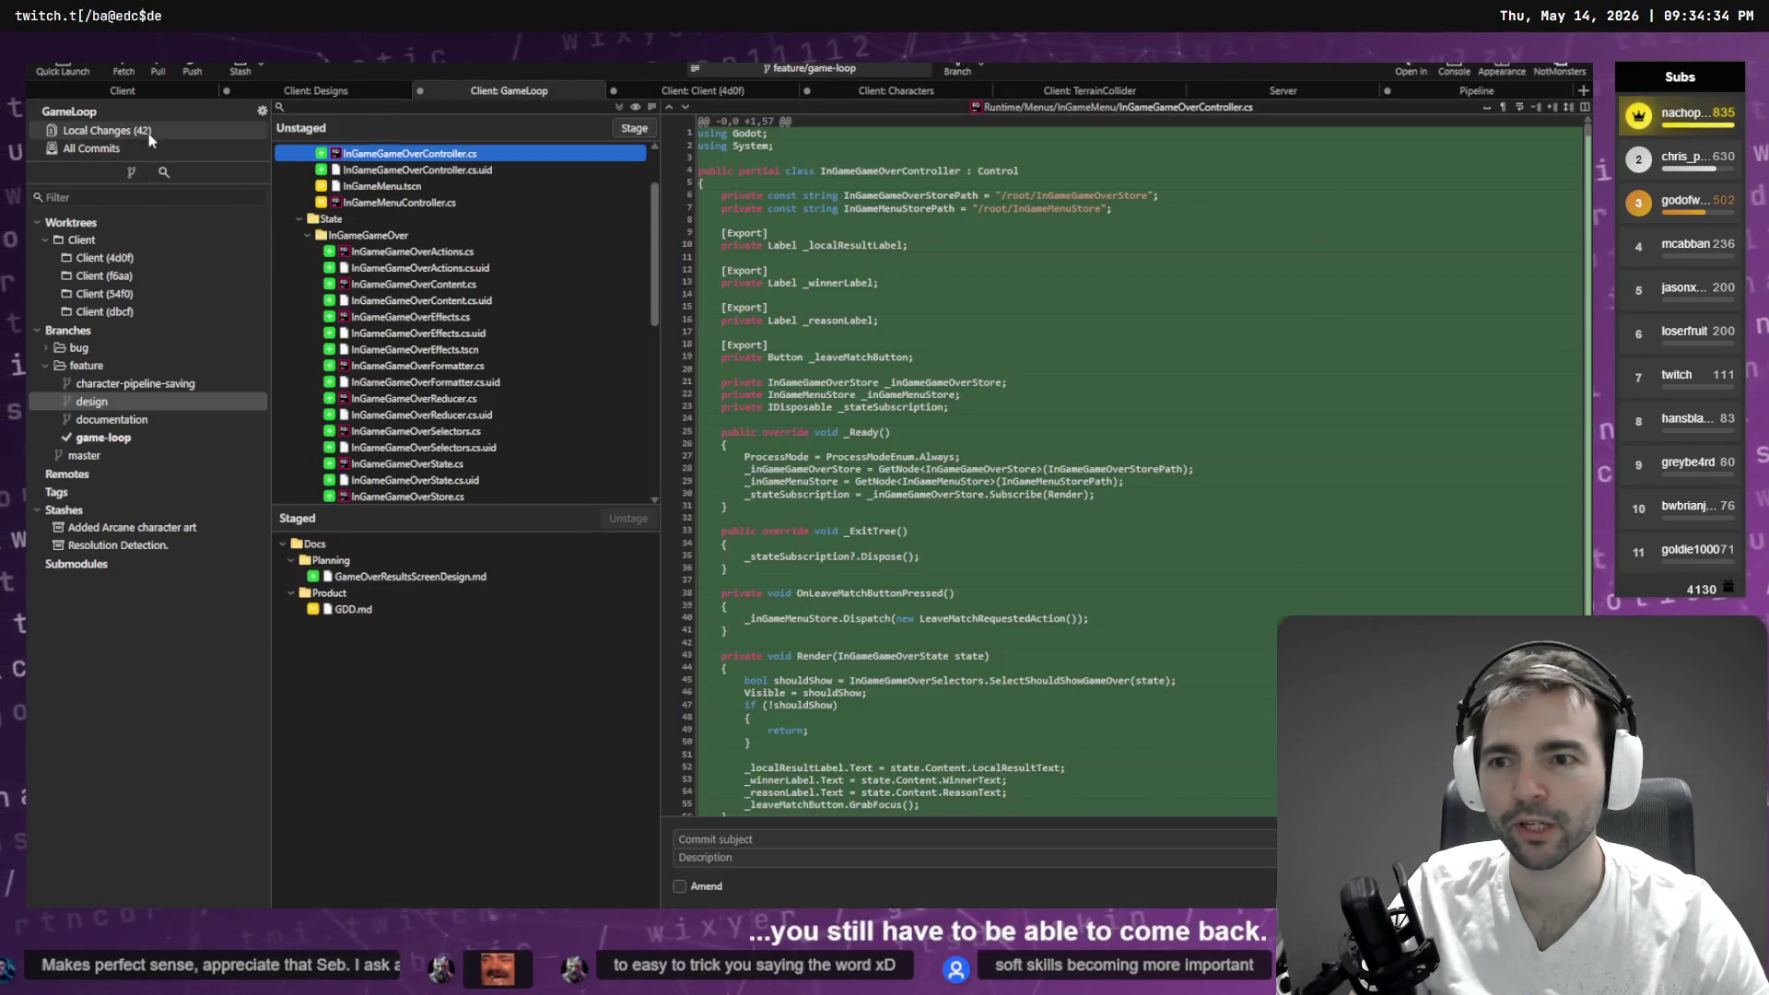
pyautogui.scroll(-5, 536, 310)
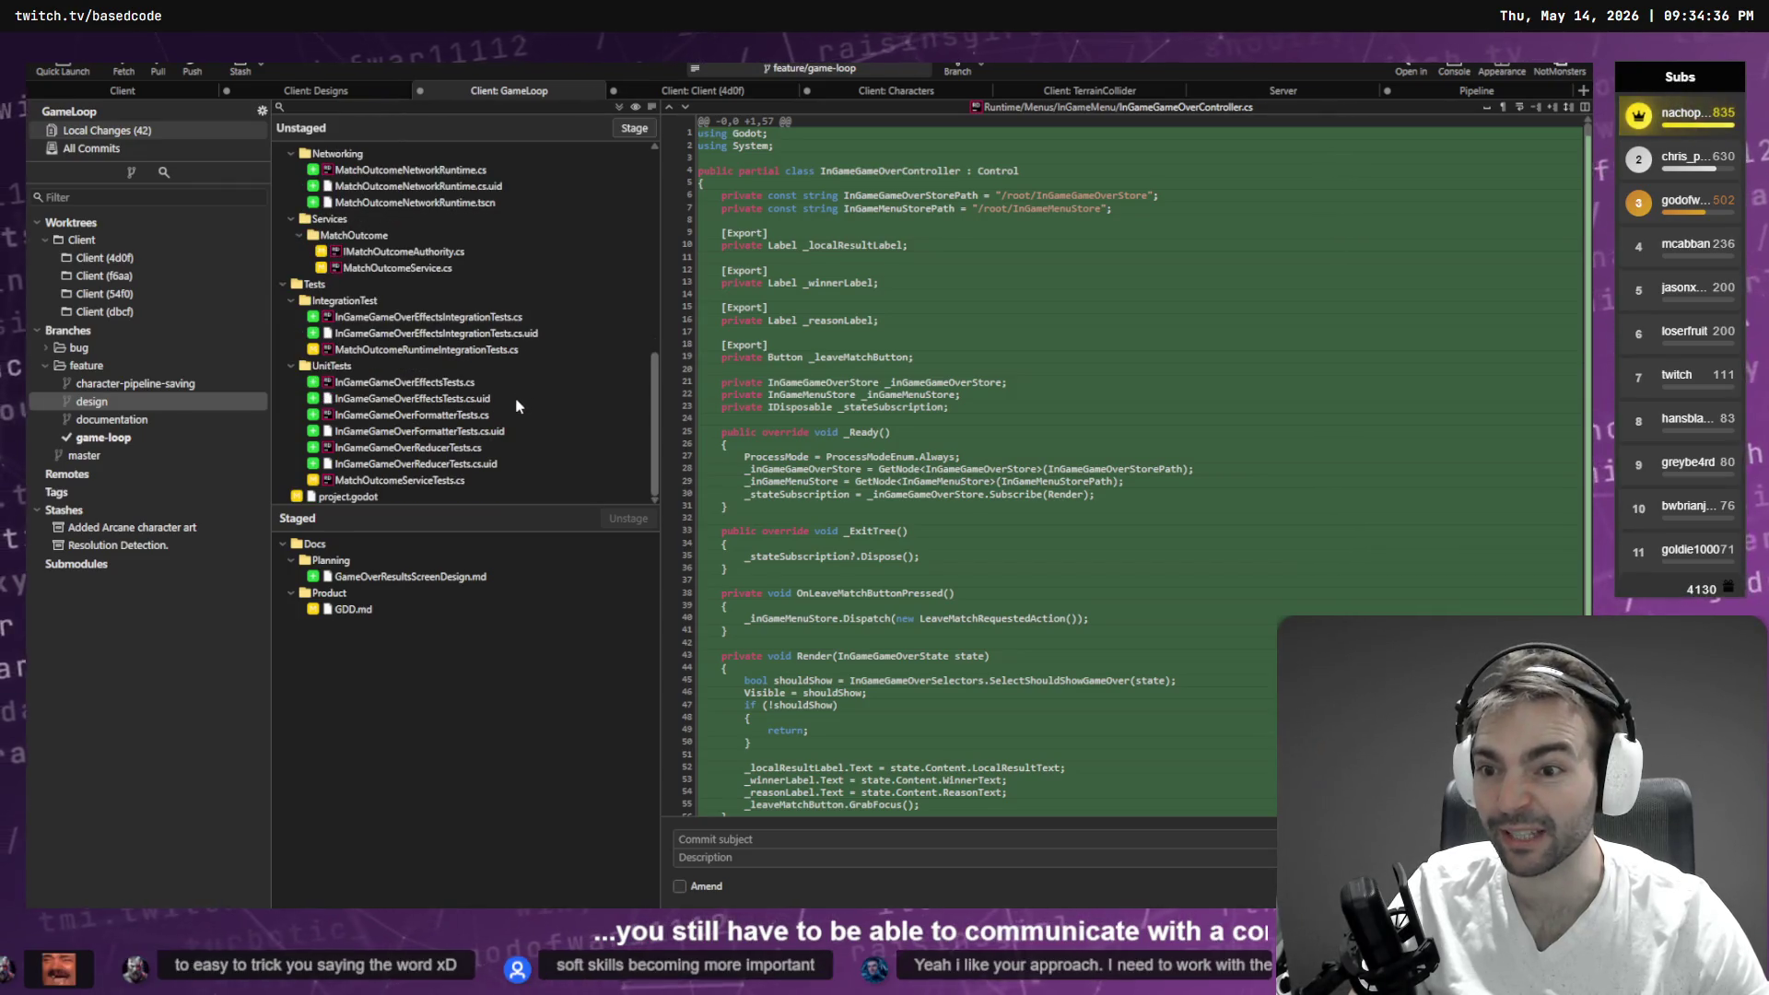
pyautogui.scroll(5, 517, 404)
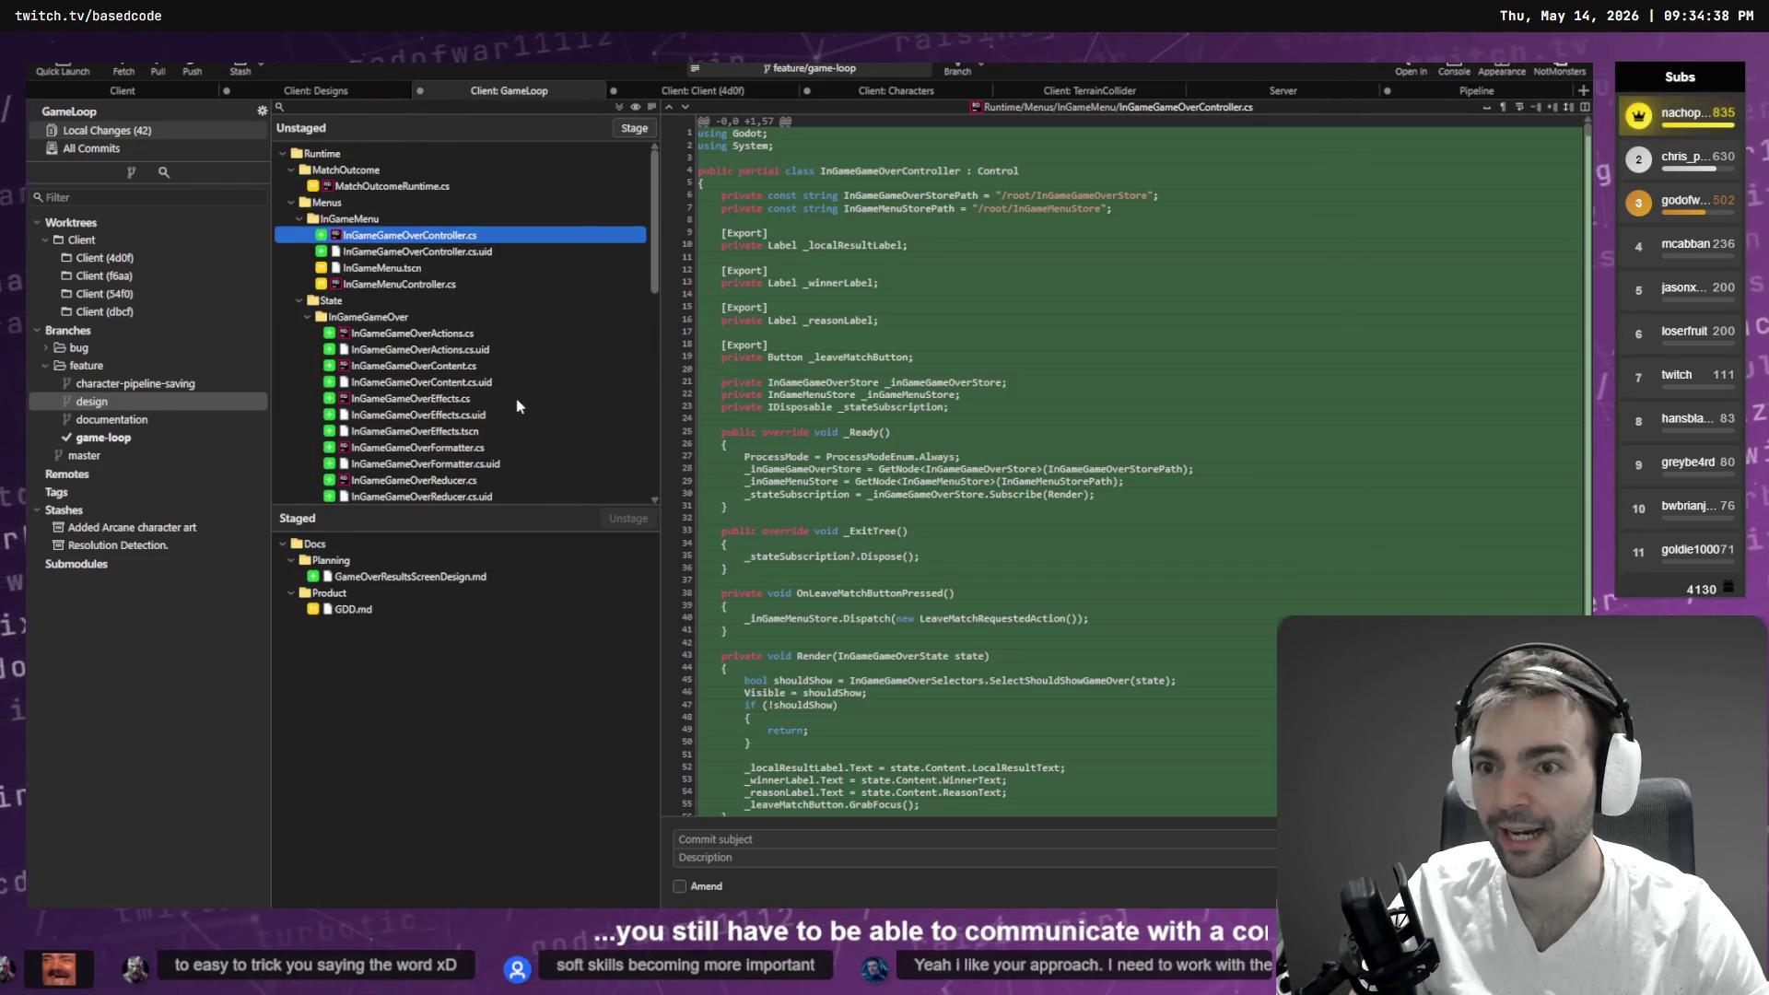
pyautogui.click(352, 153)
pyautogui.rightClick(351, 153)
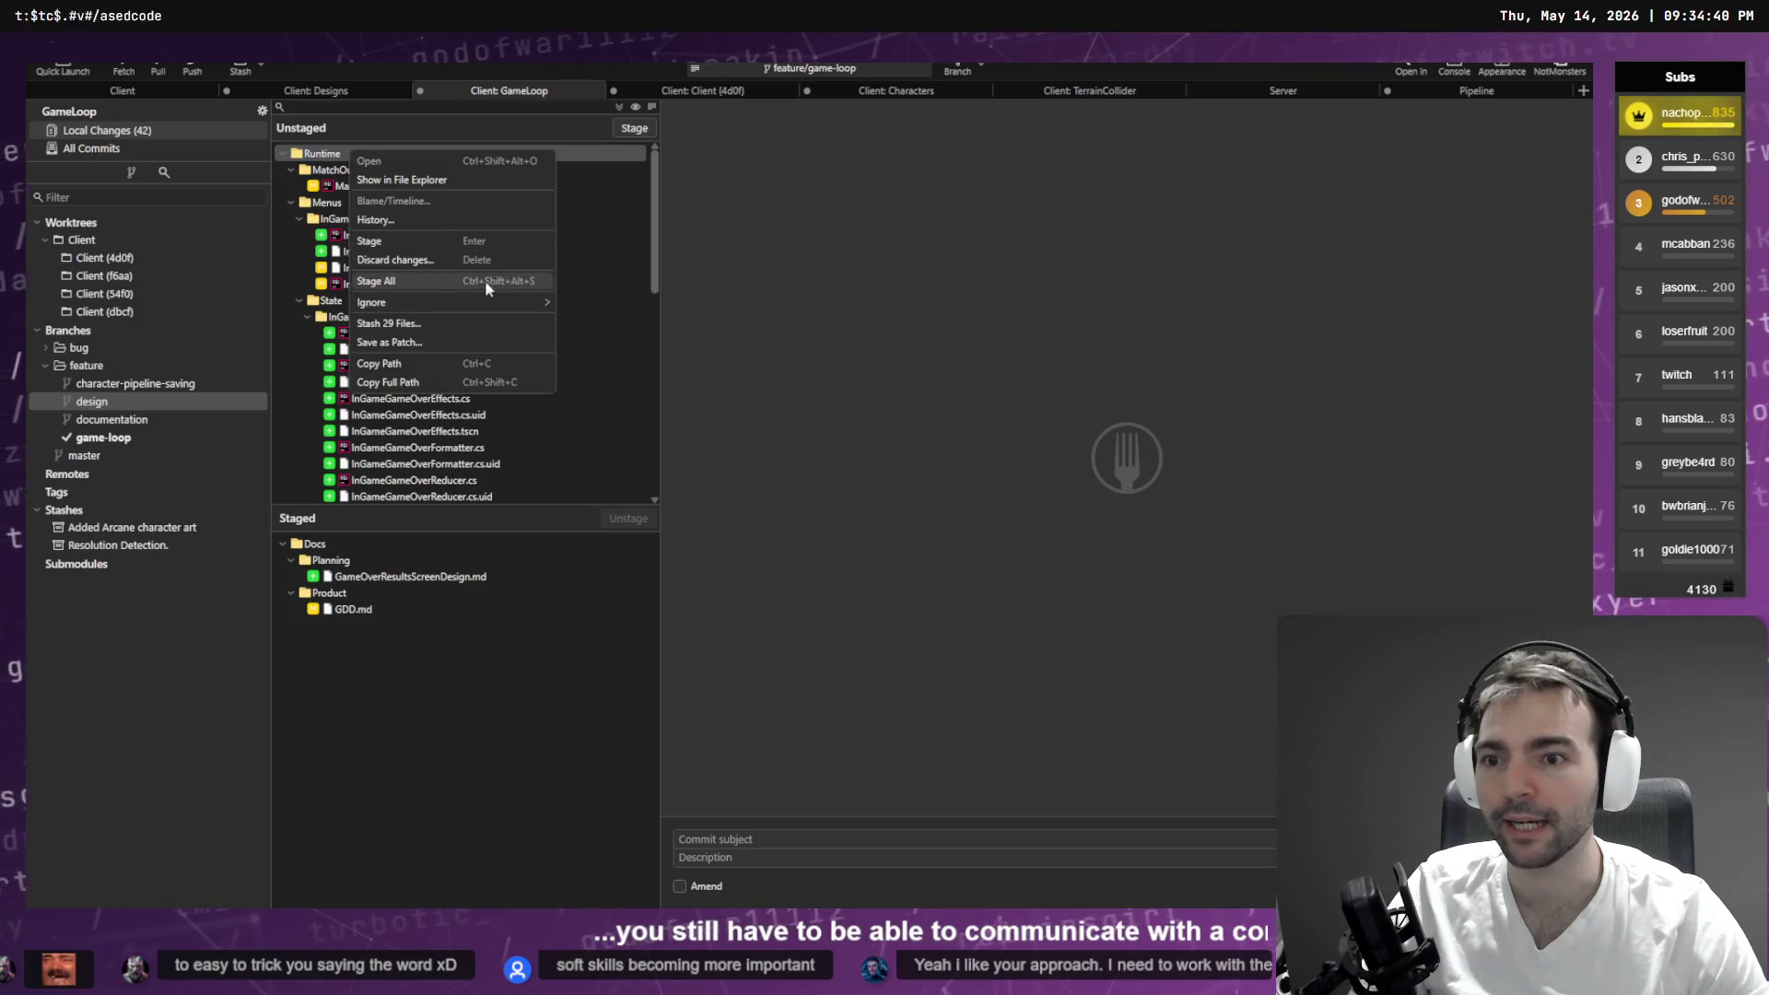
# - Show the Runtime folder in File Explorer and navigate to Based.NotMonsters > Worktrees
pyautogui.click(446, 180)
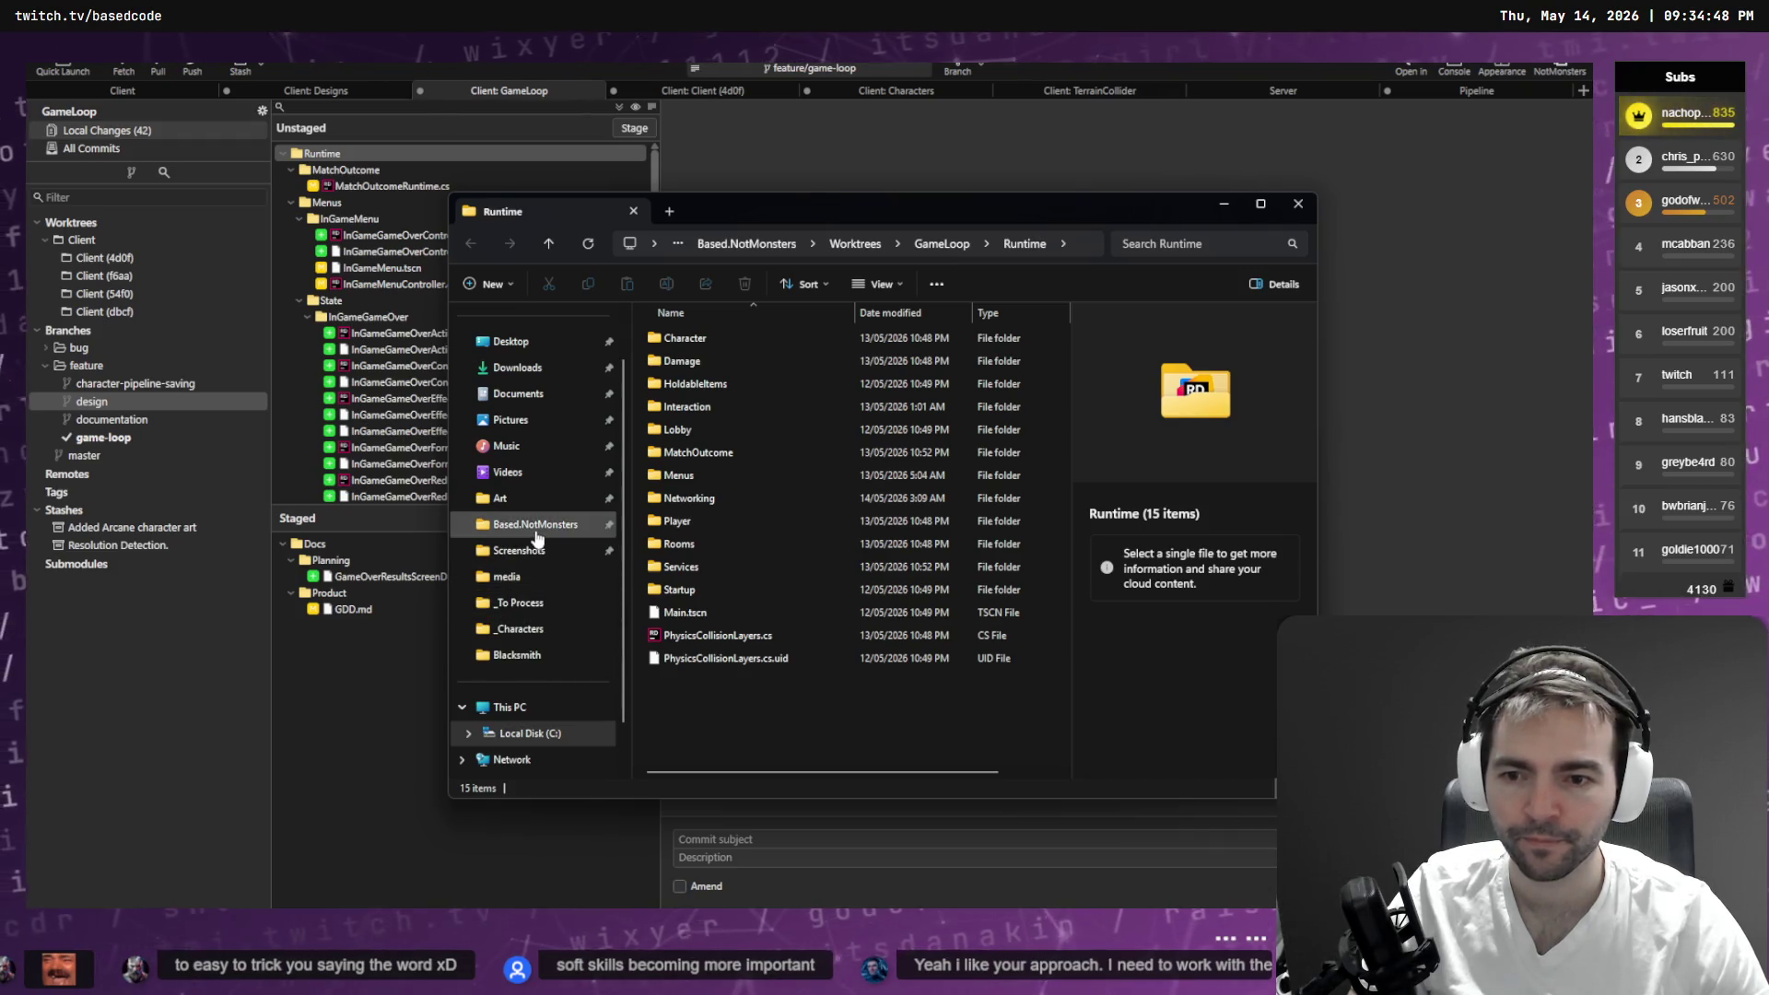
pyautogui.click(536, 524)
pyautogui.doubleClick(702, 499)
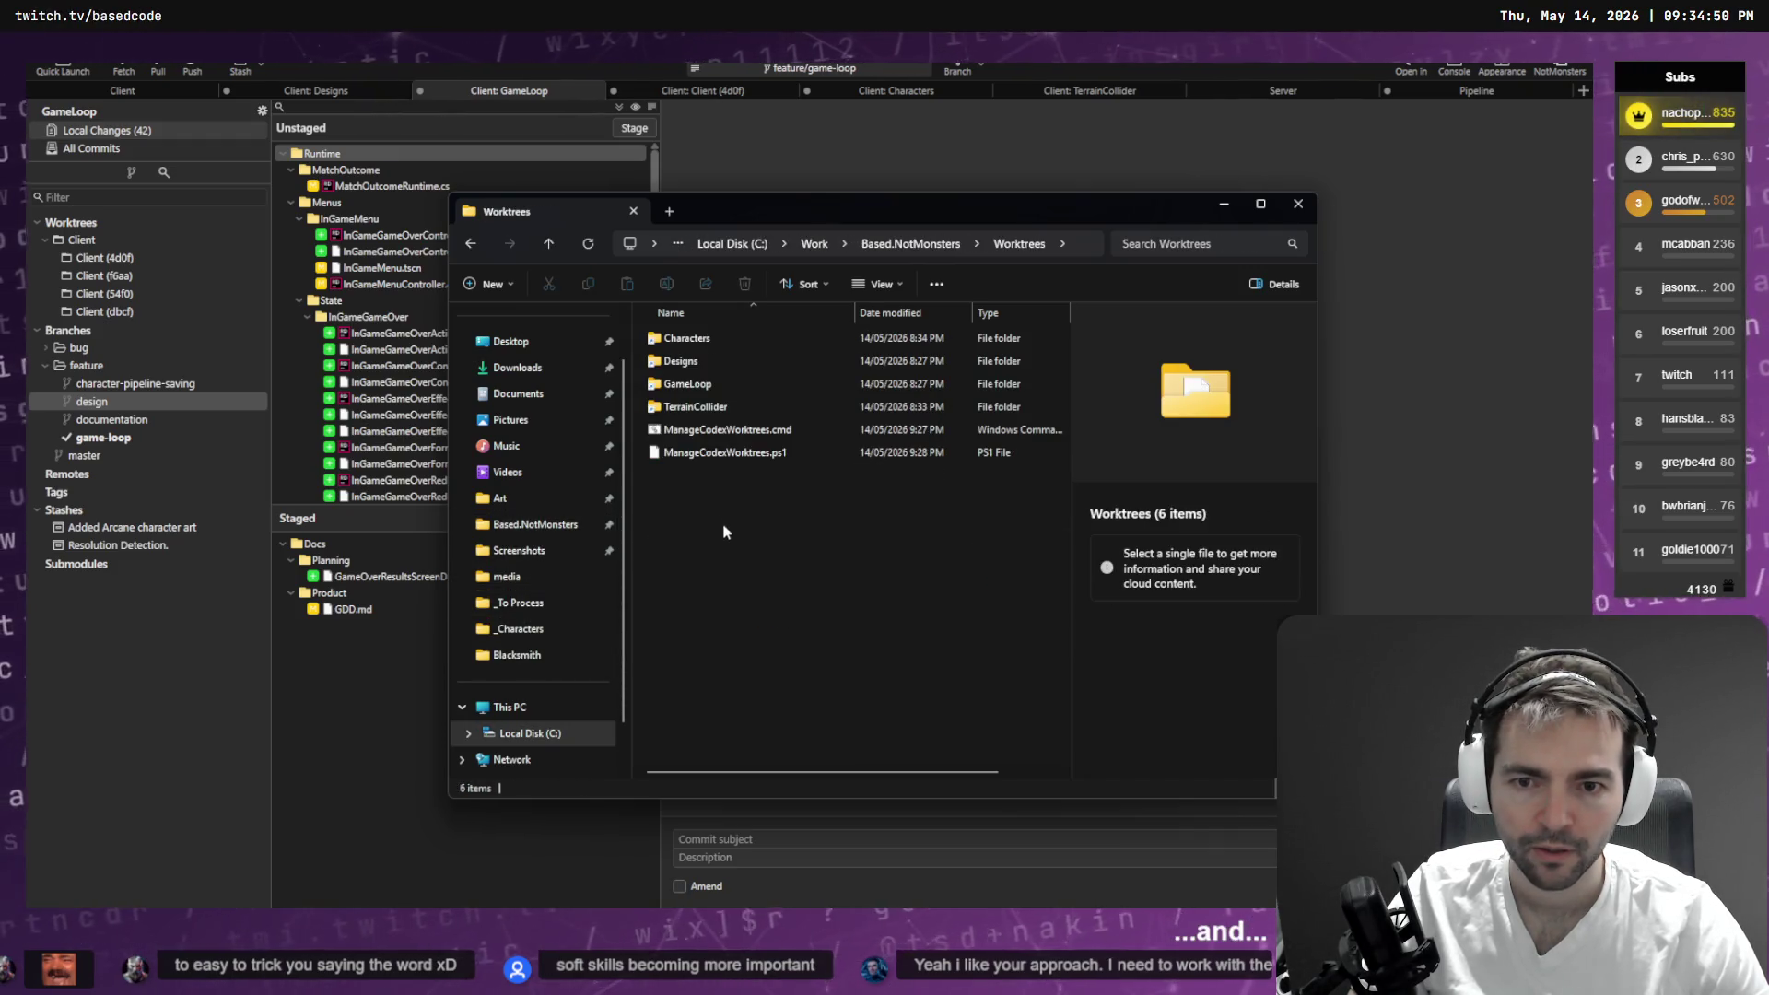
pyautogui.moveTo(748, 549); pyautogui.dragTo(705, 426)
pyautogui.click(720, 513)
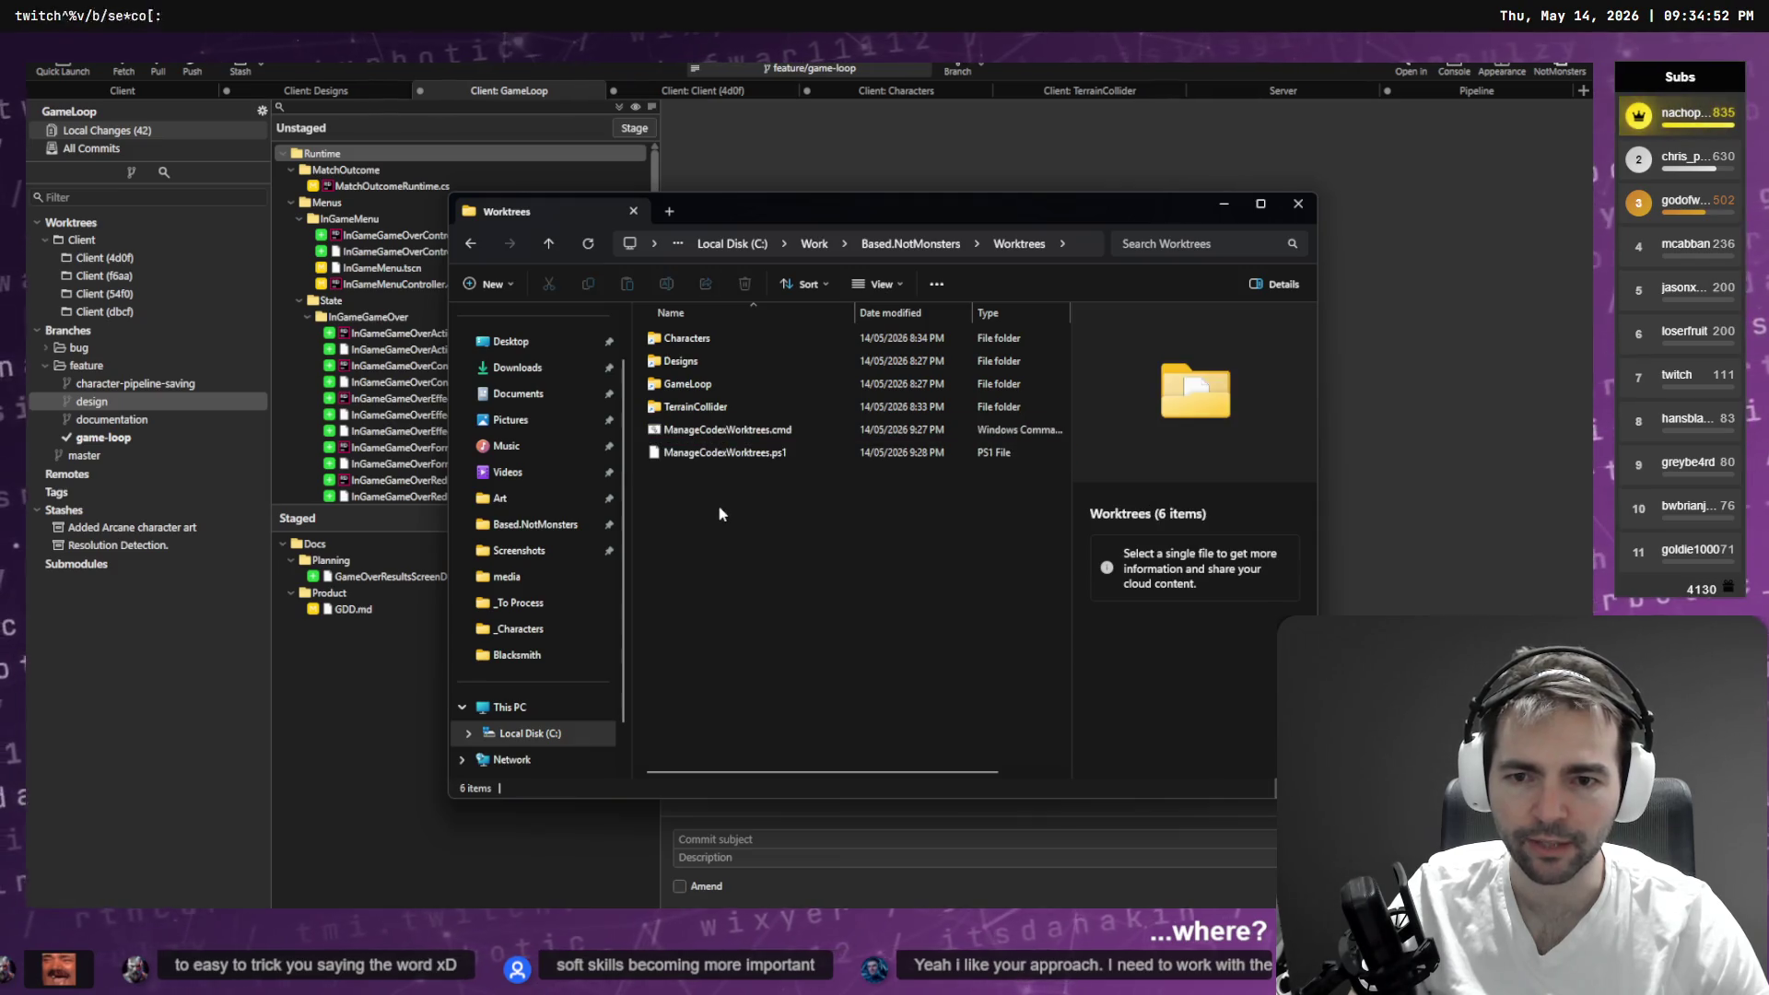
# - Open a terminal in the Worktrees folder with .\ManageCodexWorktrees.cmd ready at the prompt
pyautogui.rightClick(802, 673)
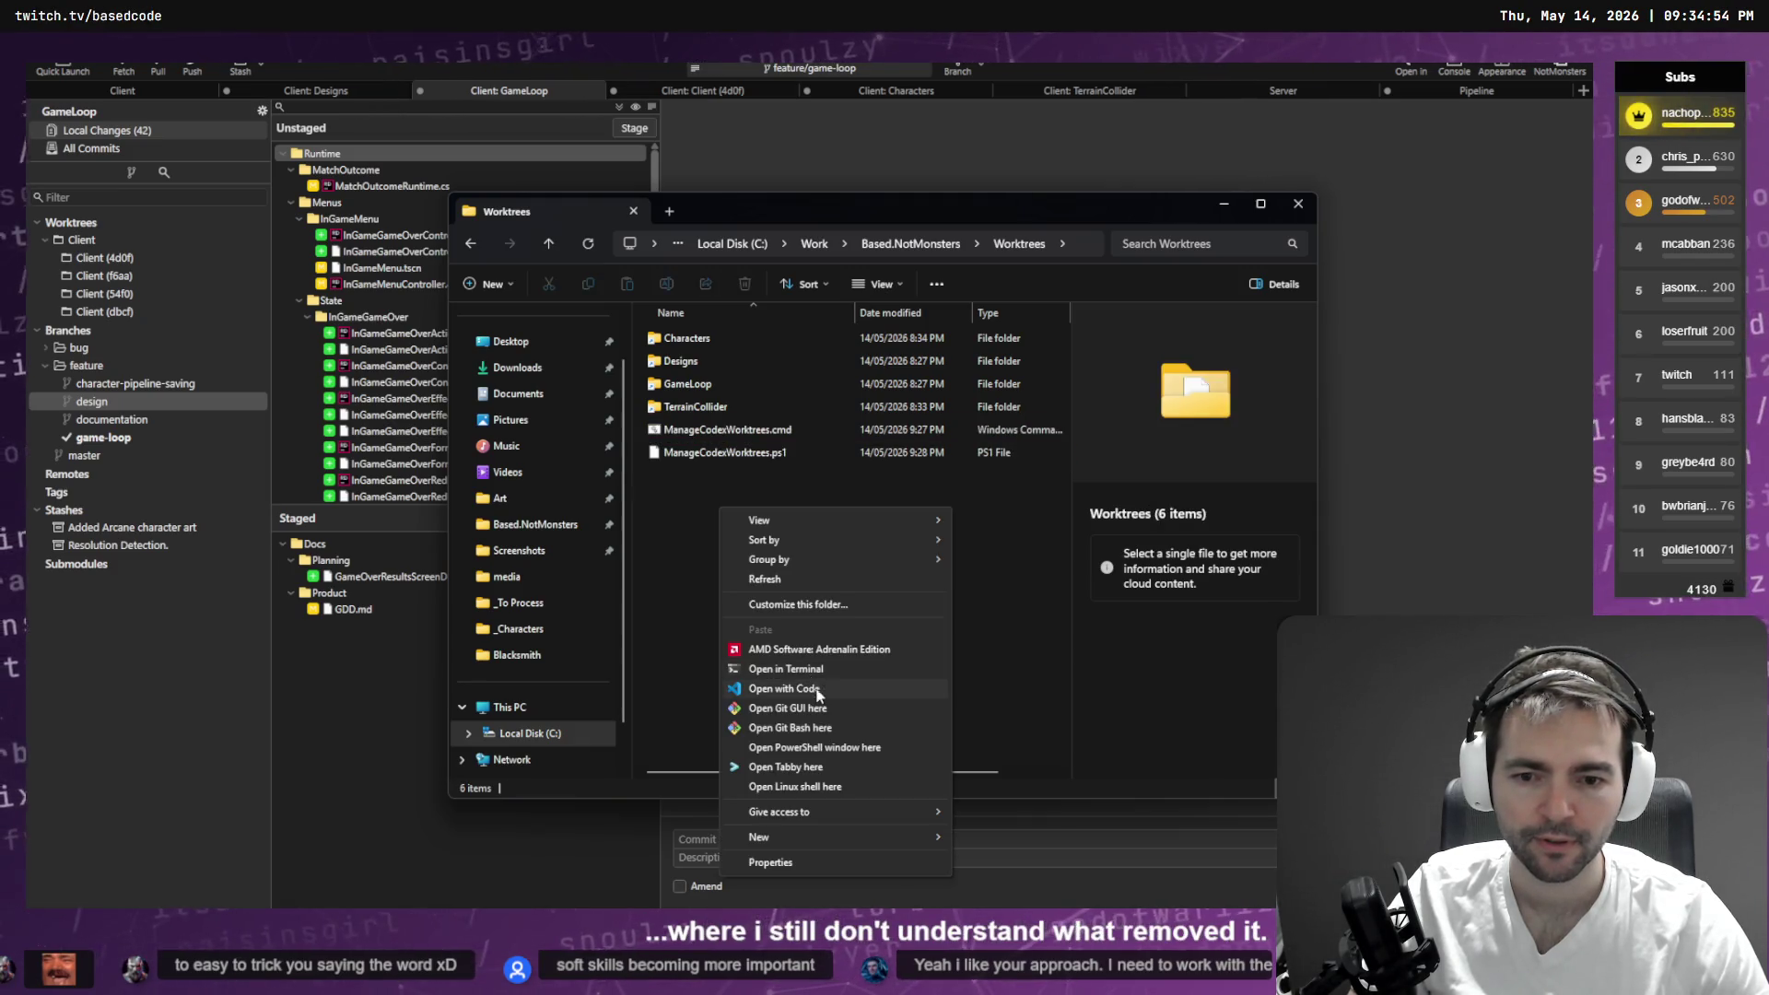
pyautogui.click(819, 672)
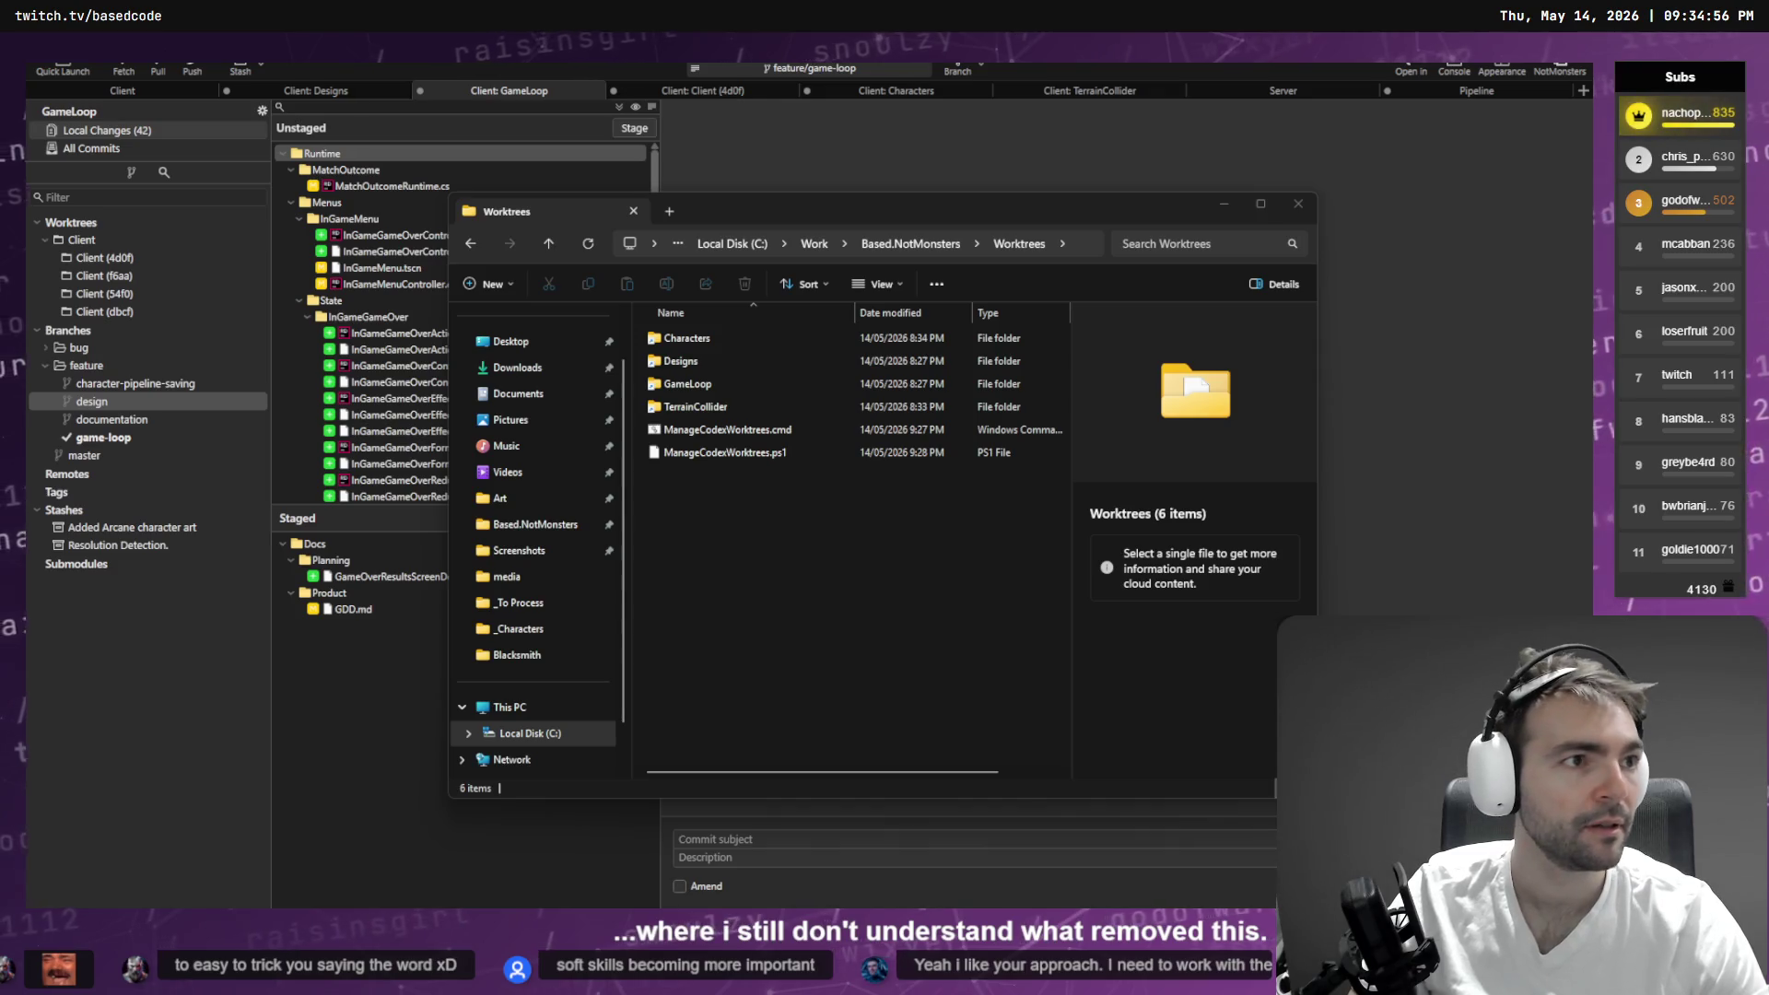
pyautogui.write('.\\Ma')
pyautogui.press('Tab')
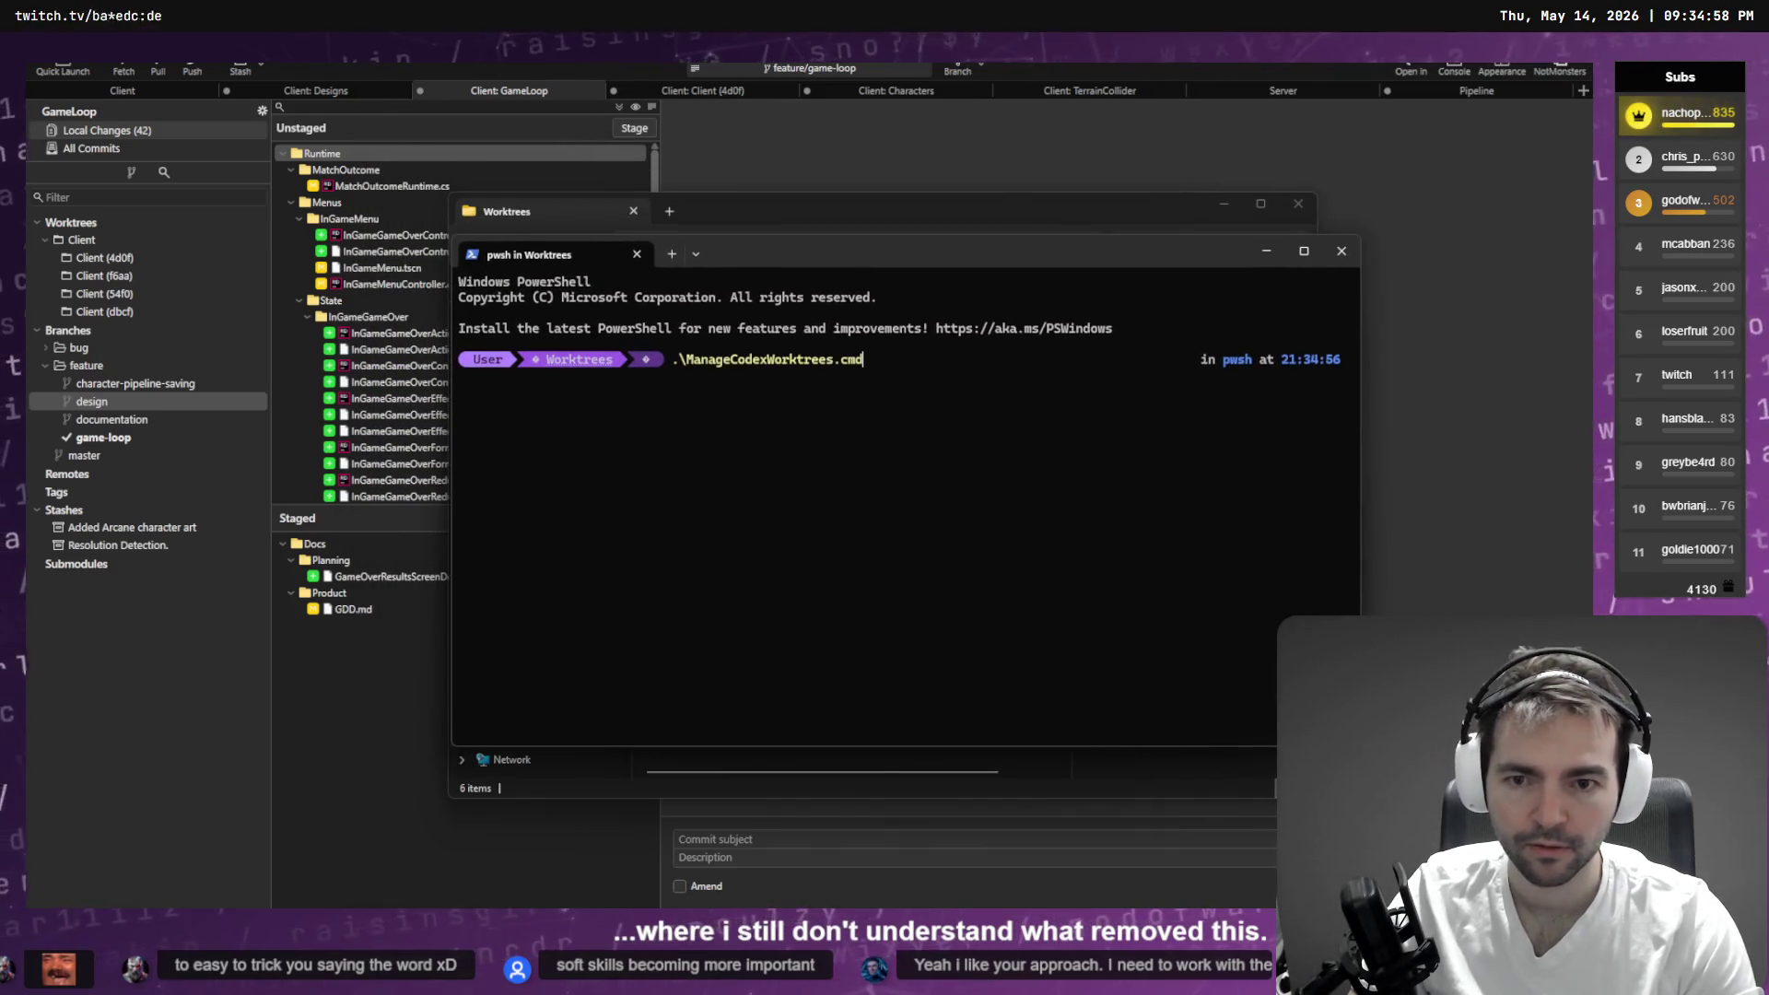
# - Run ManageCodexWorktrees.cmd to list the four aliases and worktrees, quit with Q, and exit the terminal
pyautogui.press('Return')
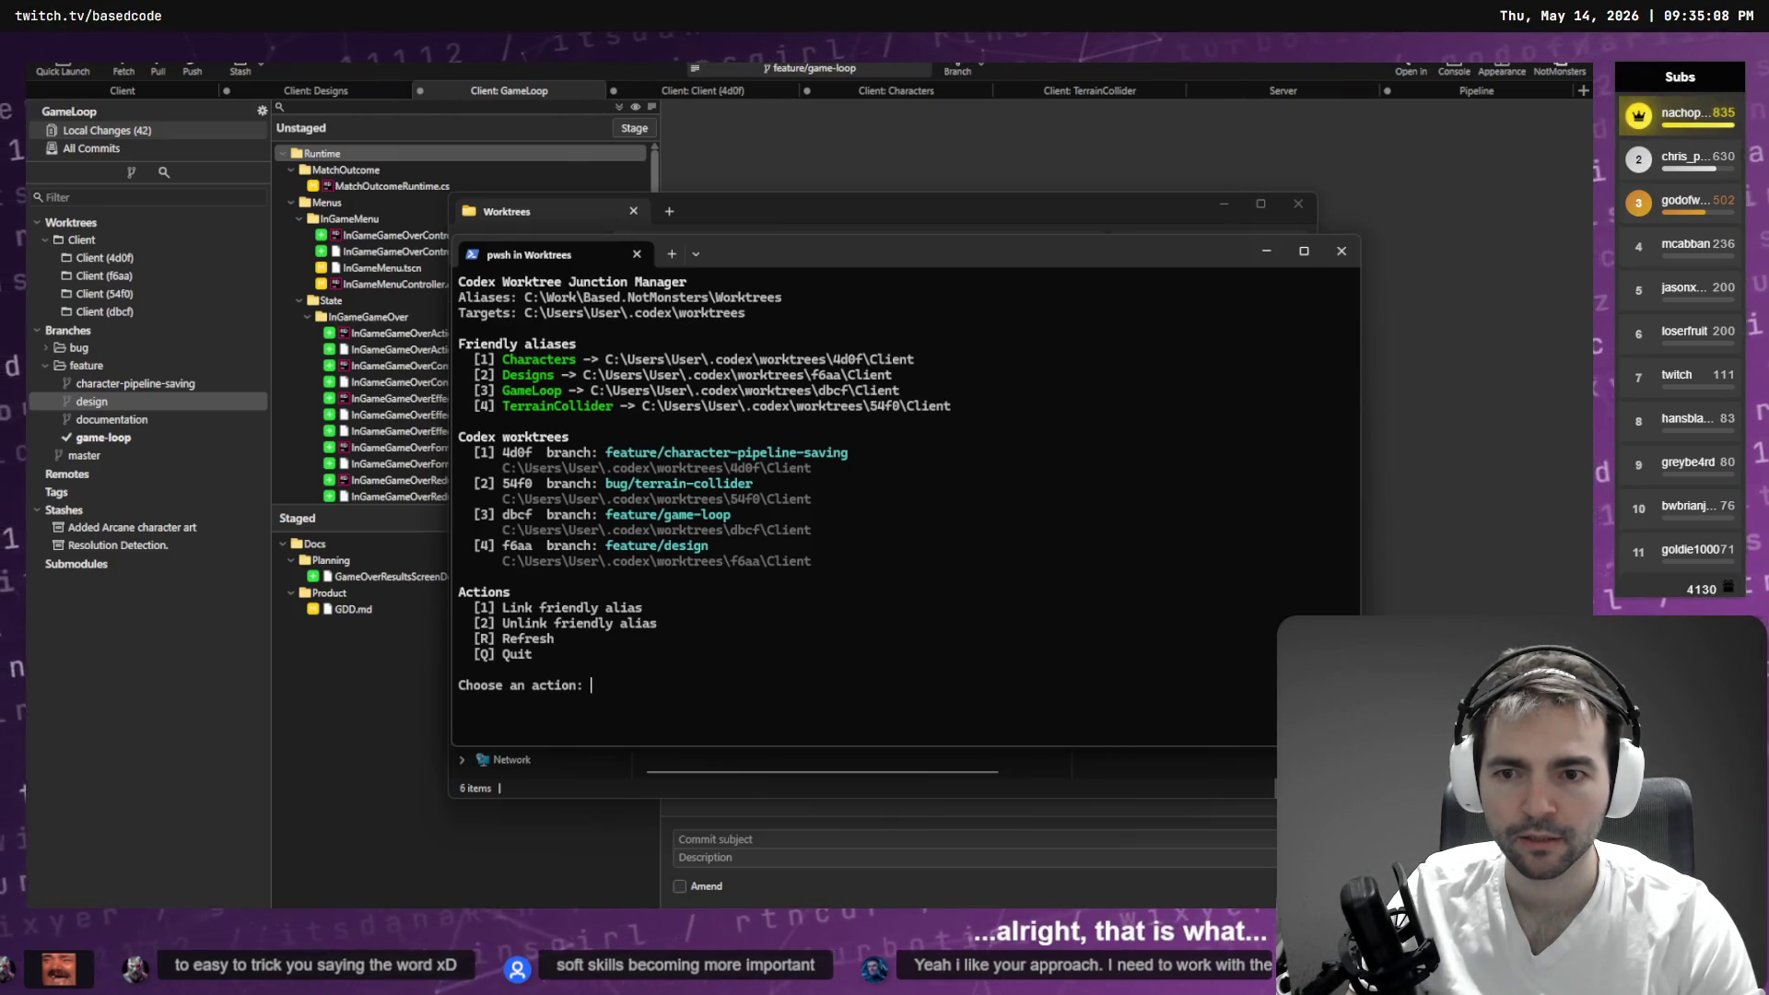
pyautogui.write('Q')
pyautogui.press('Return')
pyautogui.write('exit')
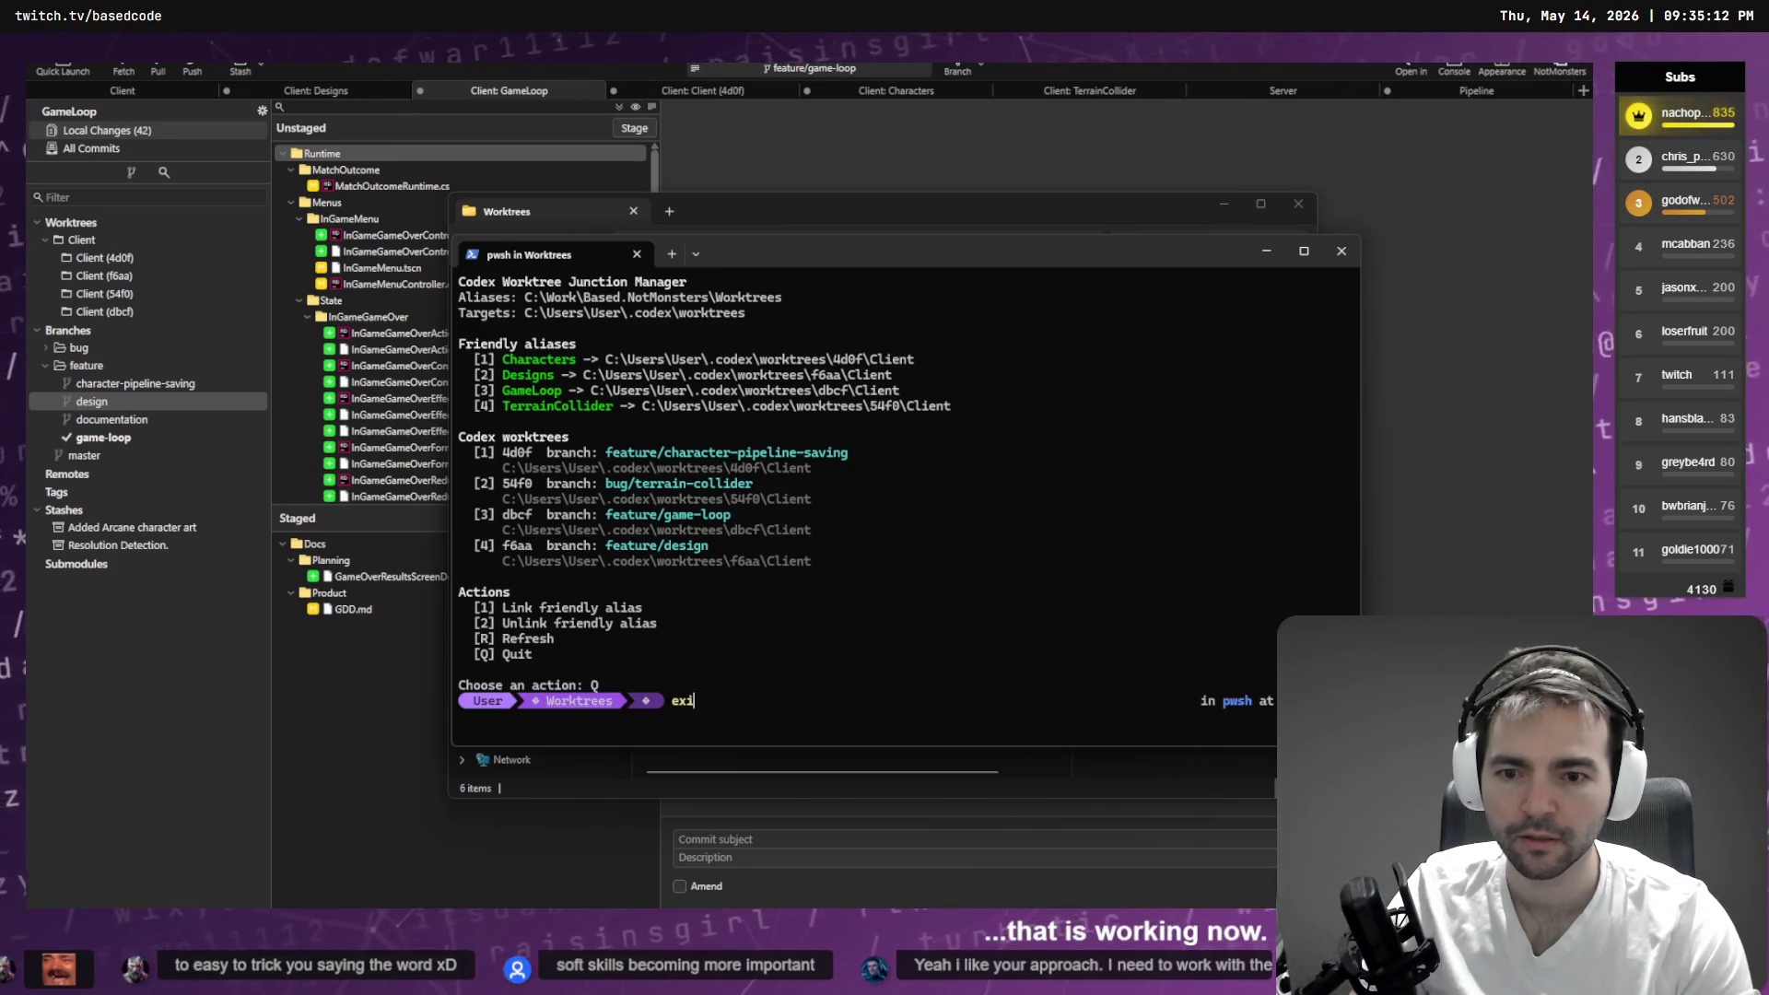
pyautogui.press('Return')
pyautogui.moveTo(824, 662); pyautogui.dragTo(723, 442)
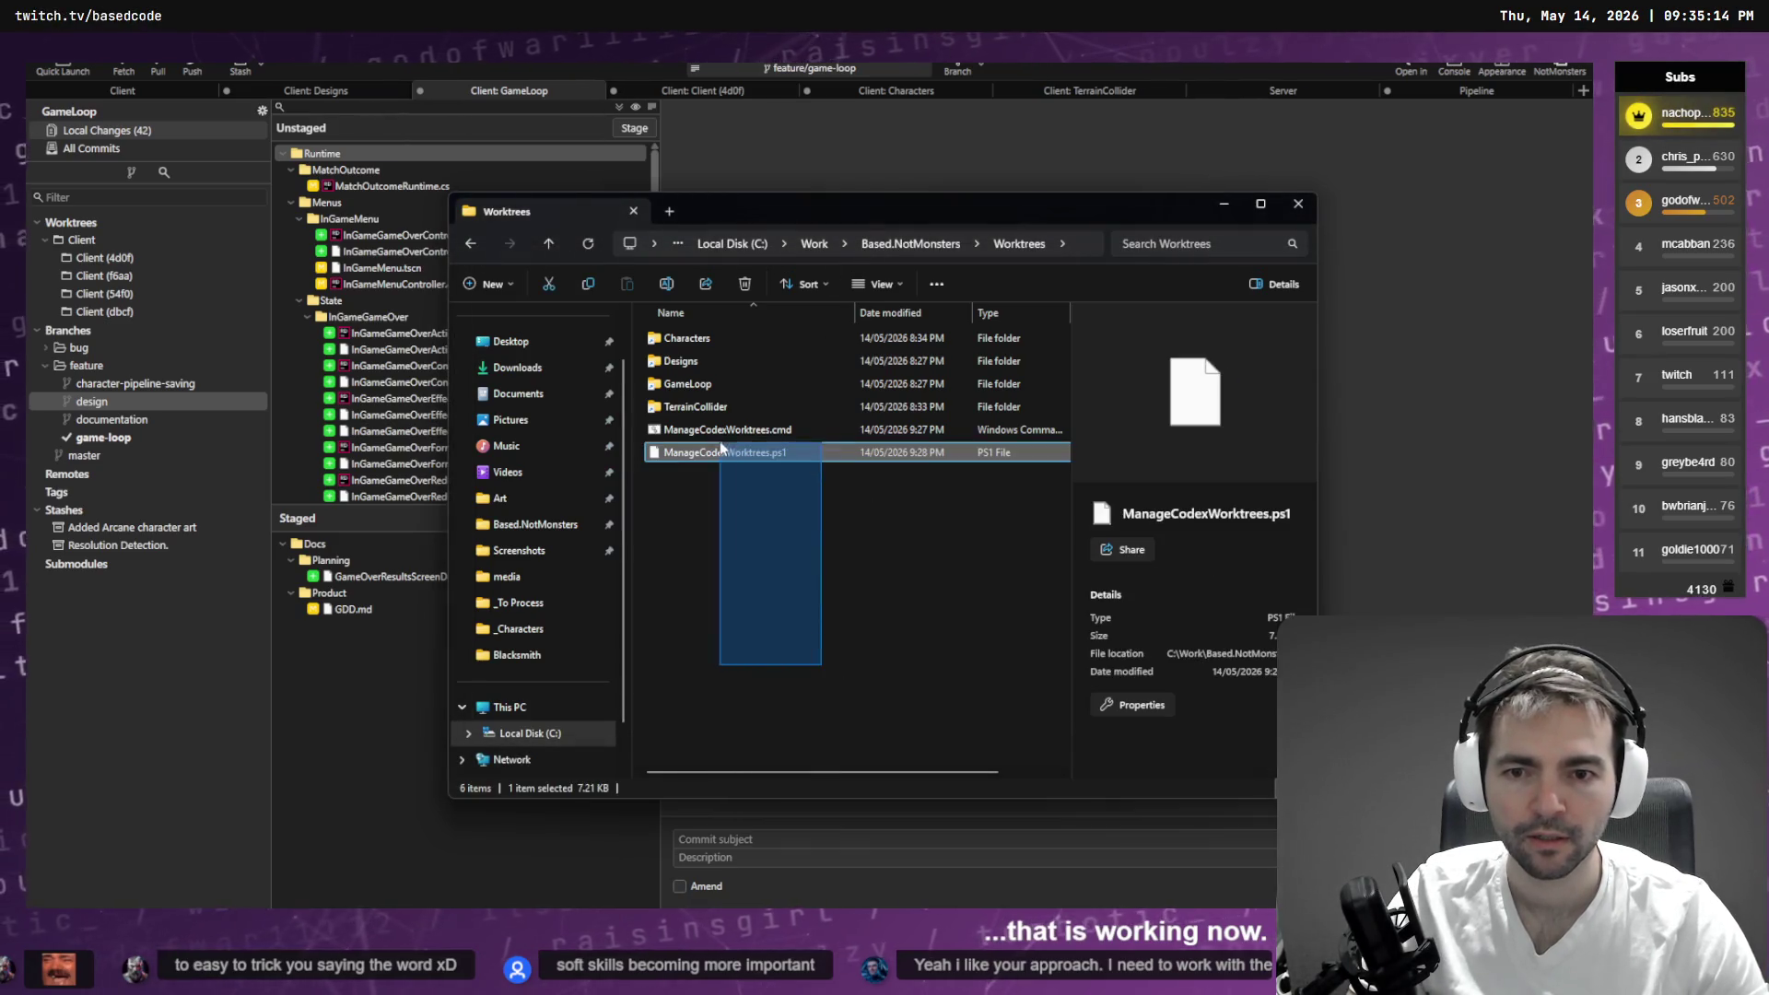
# - Close File Explorer from the Based.NotMonsters folder and return to the Codex CLI rollback plan
pyautogui.click(803, 541)
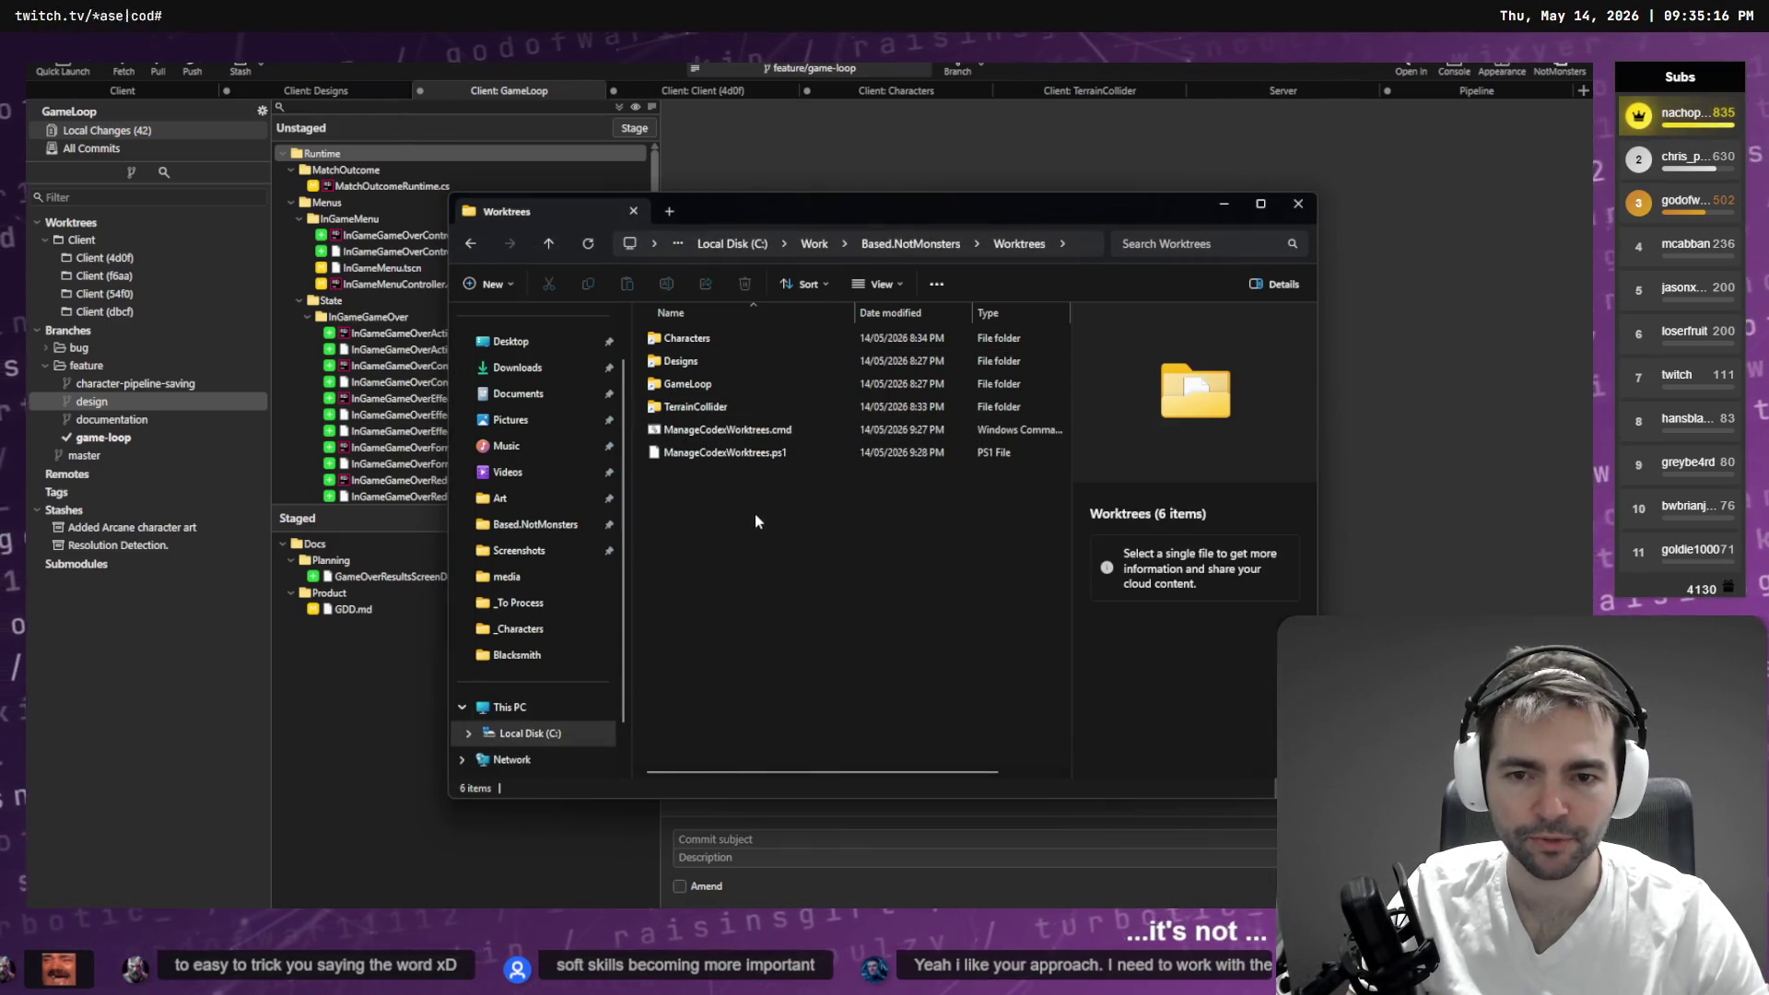
pyautogui.click(912, 244)
pyautogui.hotkey('alt', 'F4')
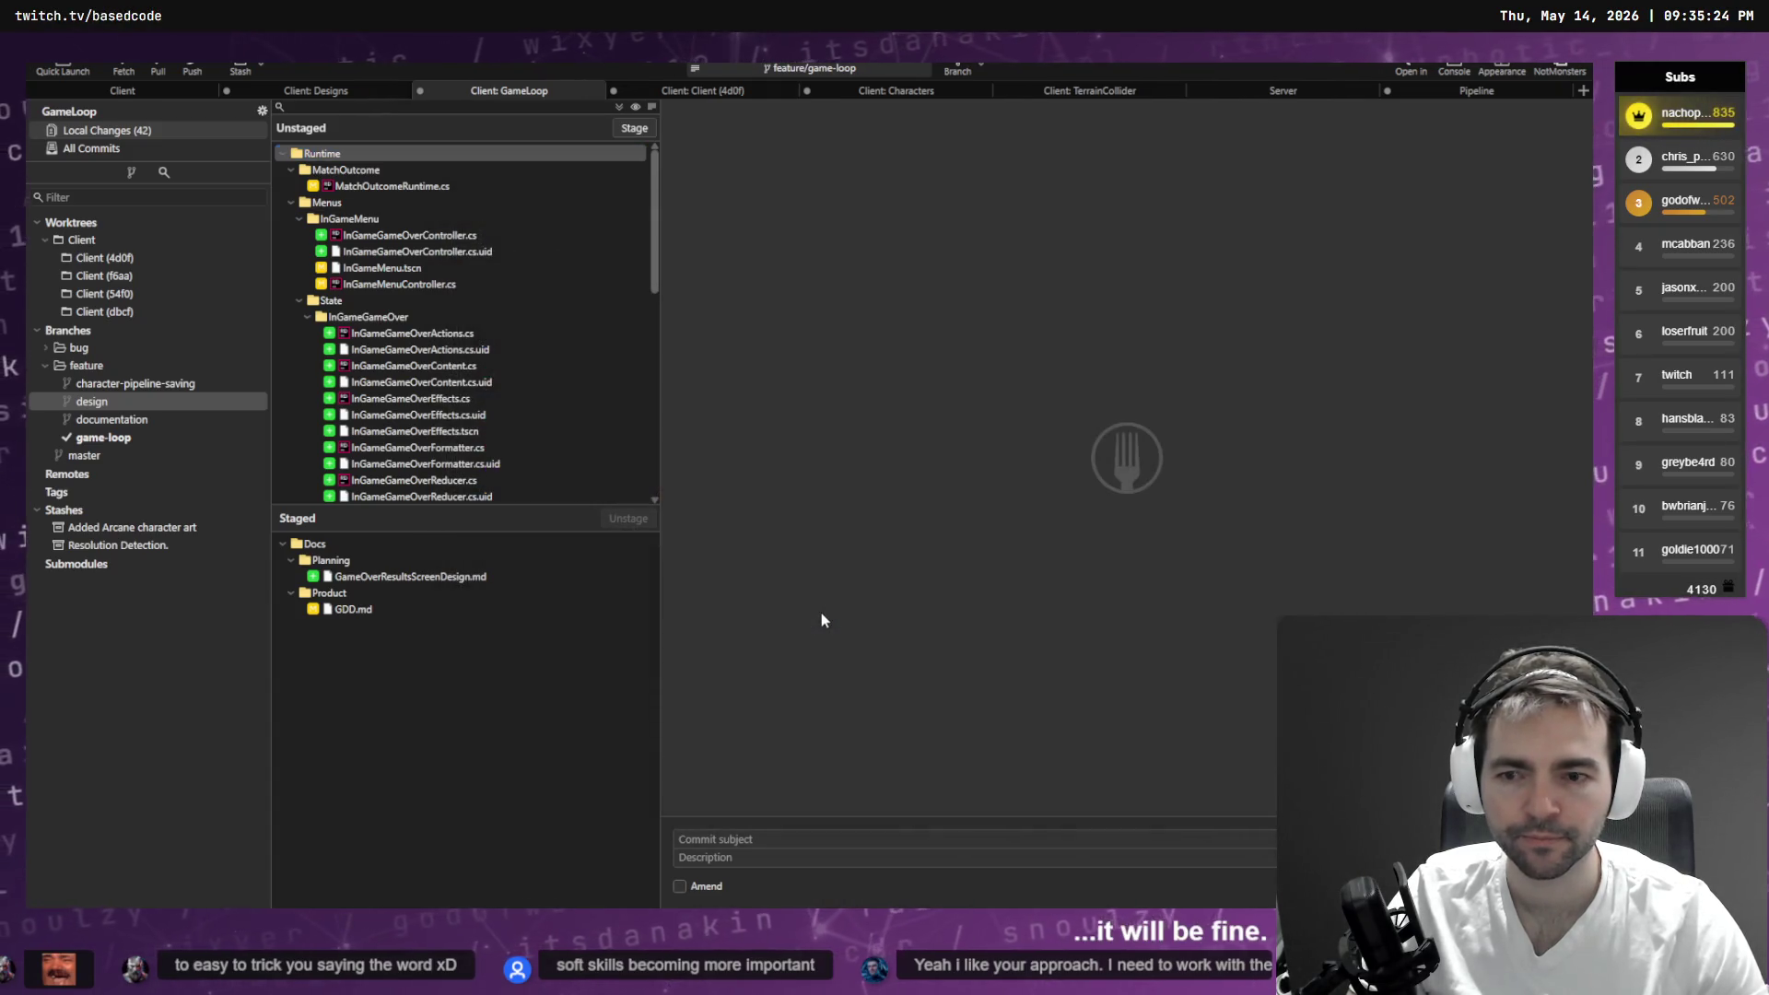
pyautogui.hotkey('alt', 'Tab')
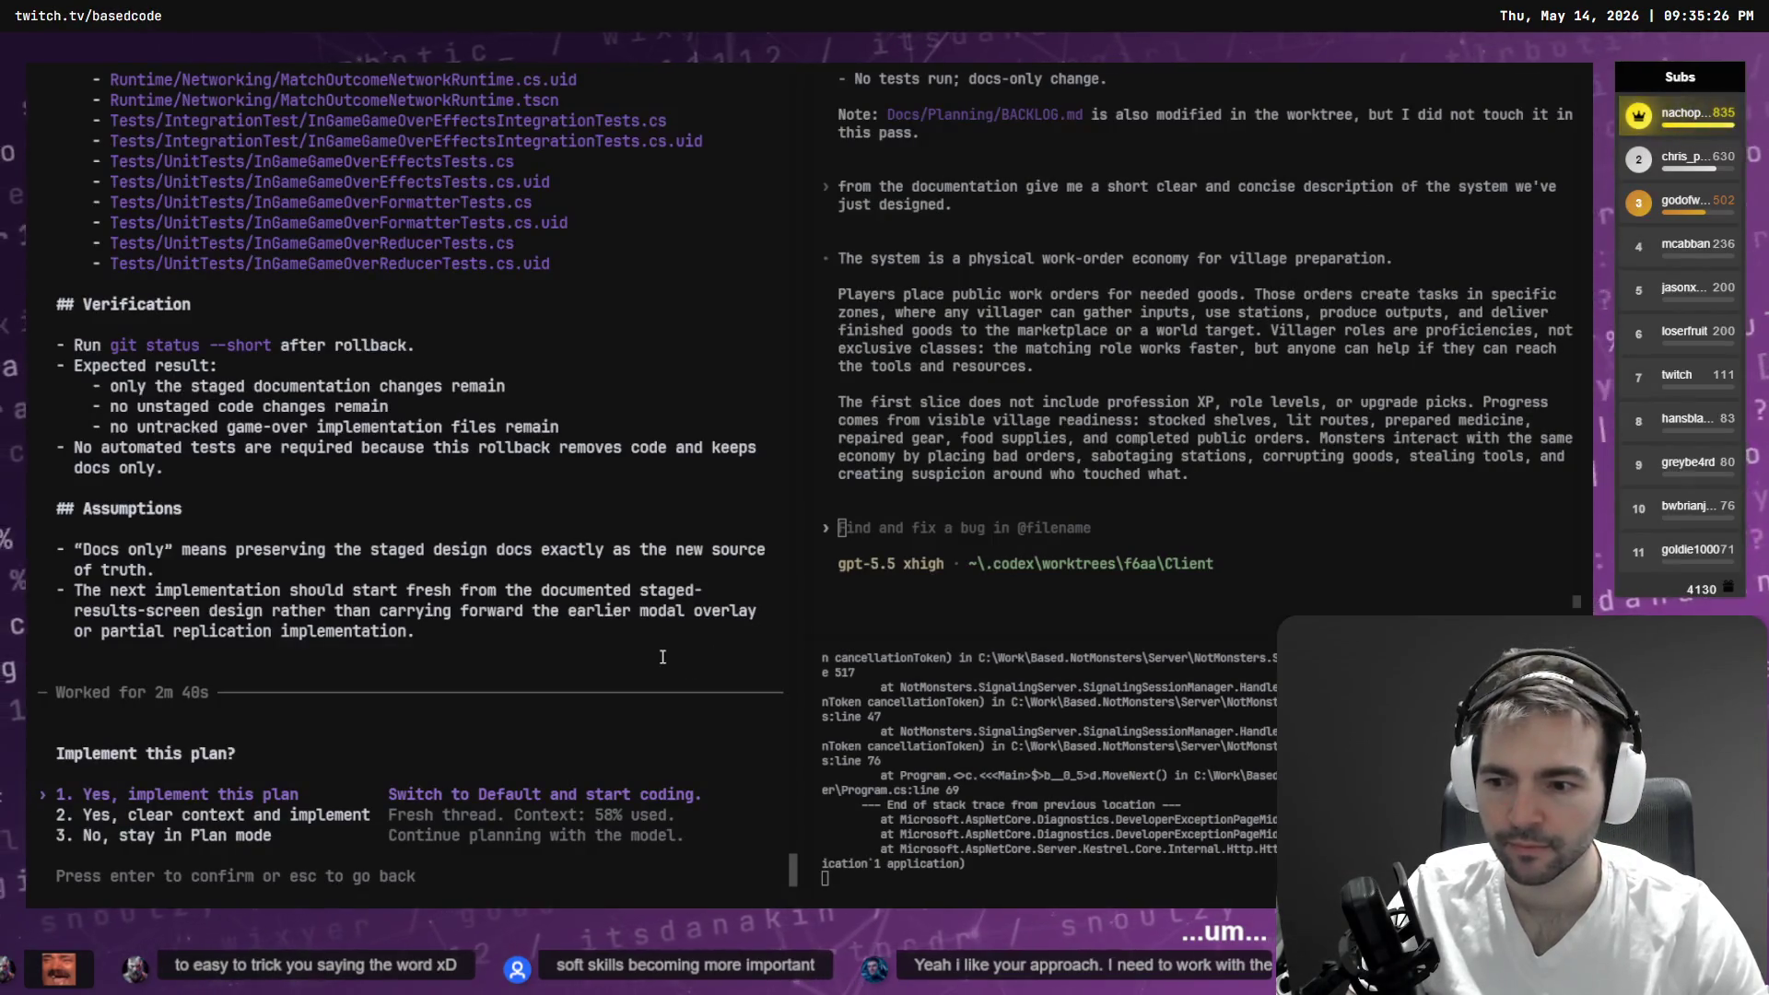
# - Dismiss the 'Implement this plan?' chooser, keeping the rollback session in Plan mode with an empty prompt
pyautogui.scroll(9, 644, 657)
pyautogui.scroll(-9, 646, 656)
pyautogui.press('Escape')
pyautogui.press('Up')
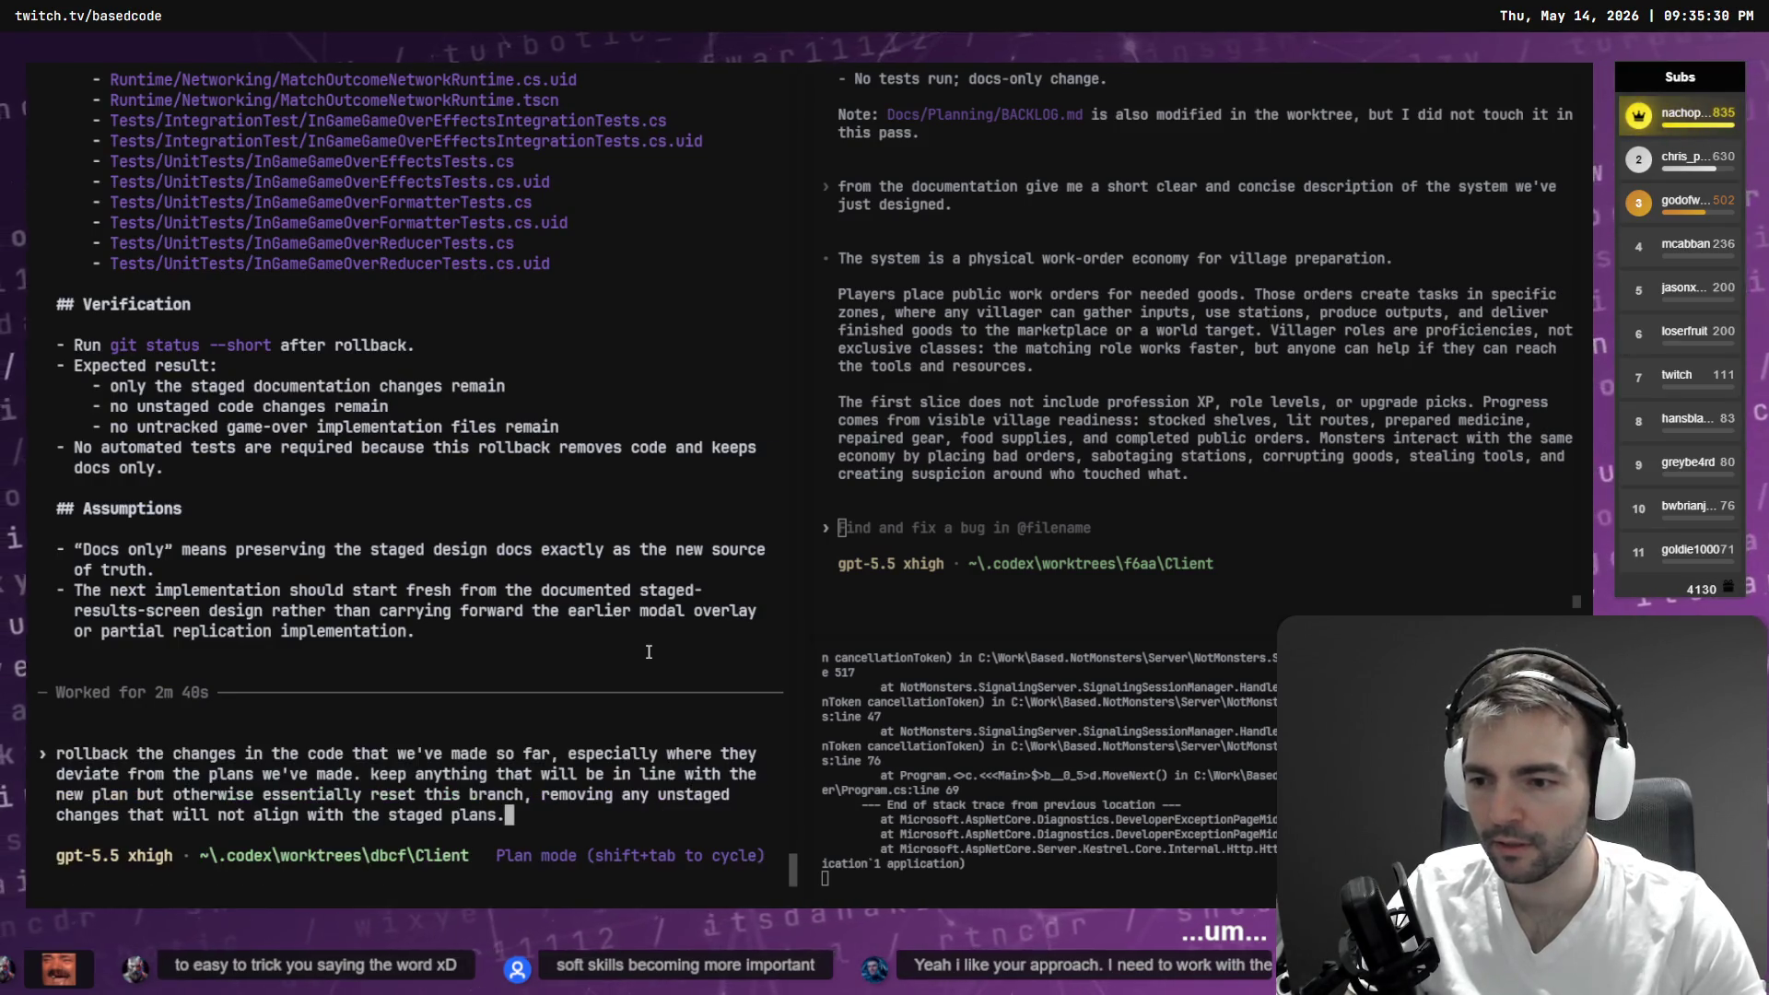
pyautogui.press('Down')
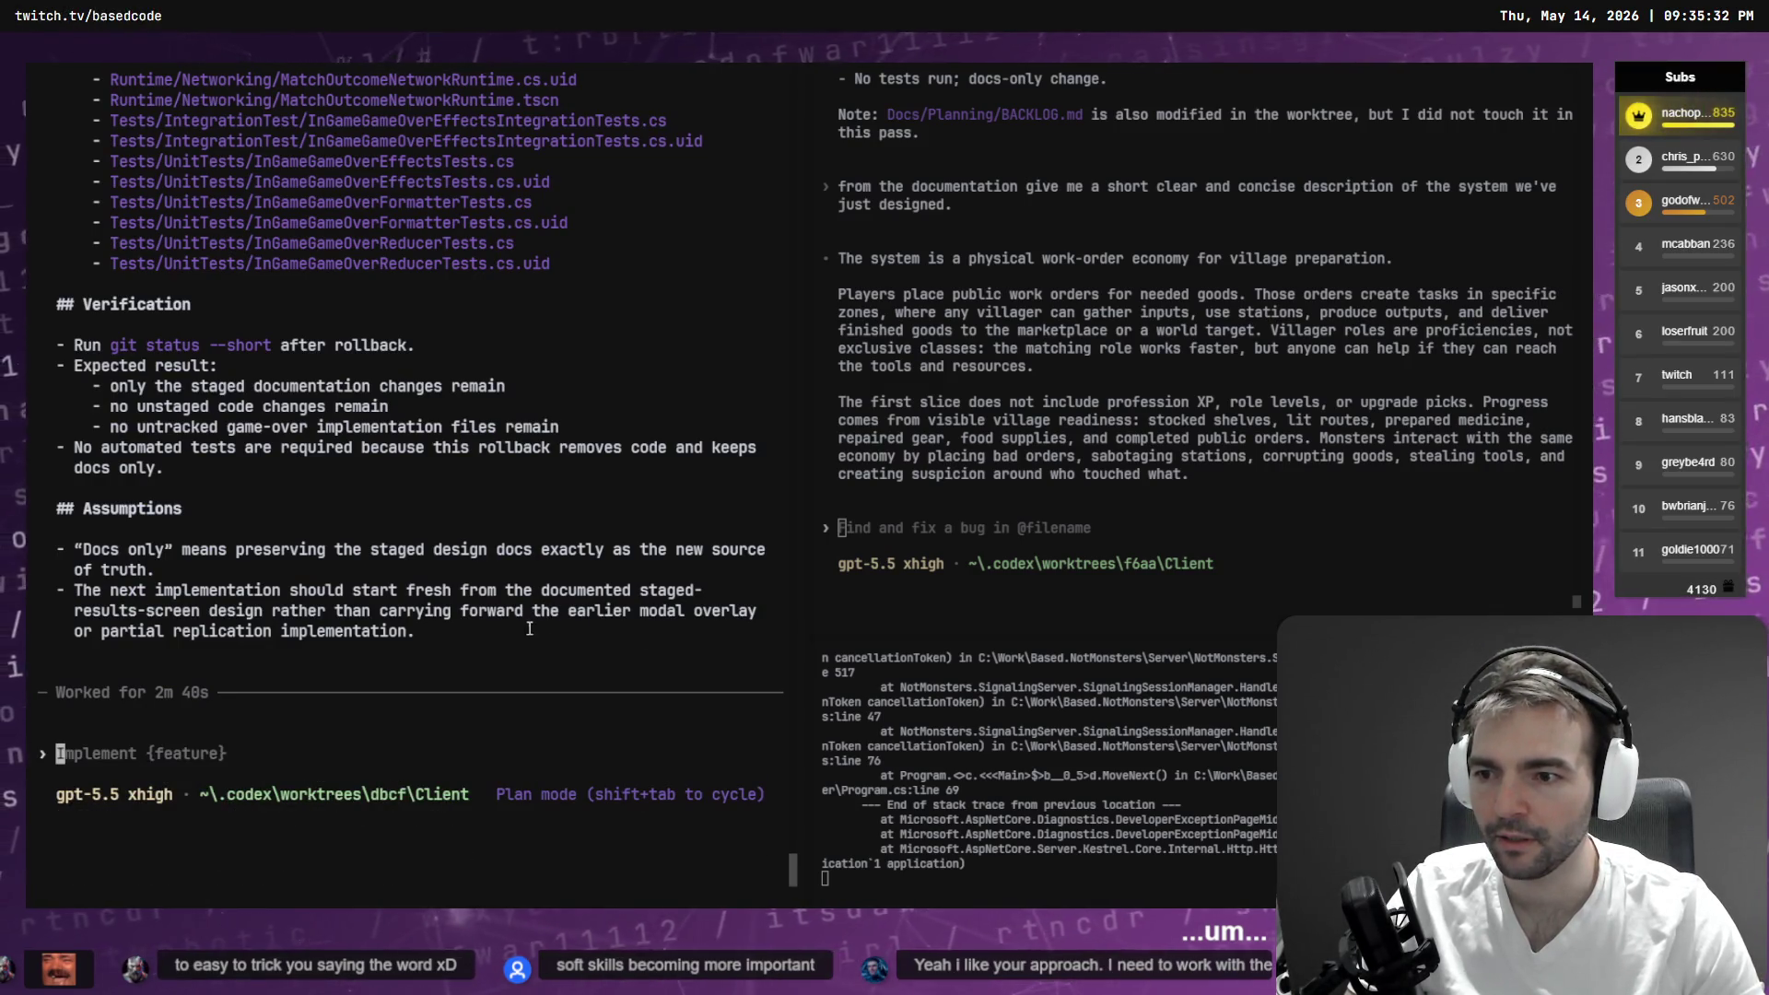
pyautogui.scroll(10, 478, 643)
pyautogui.scroll(-1, 478, 643)
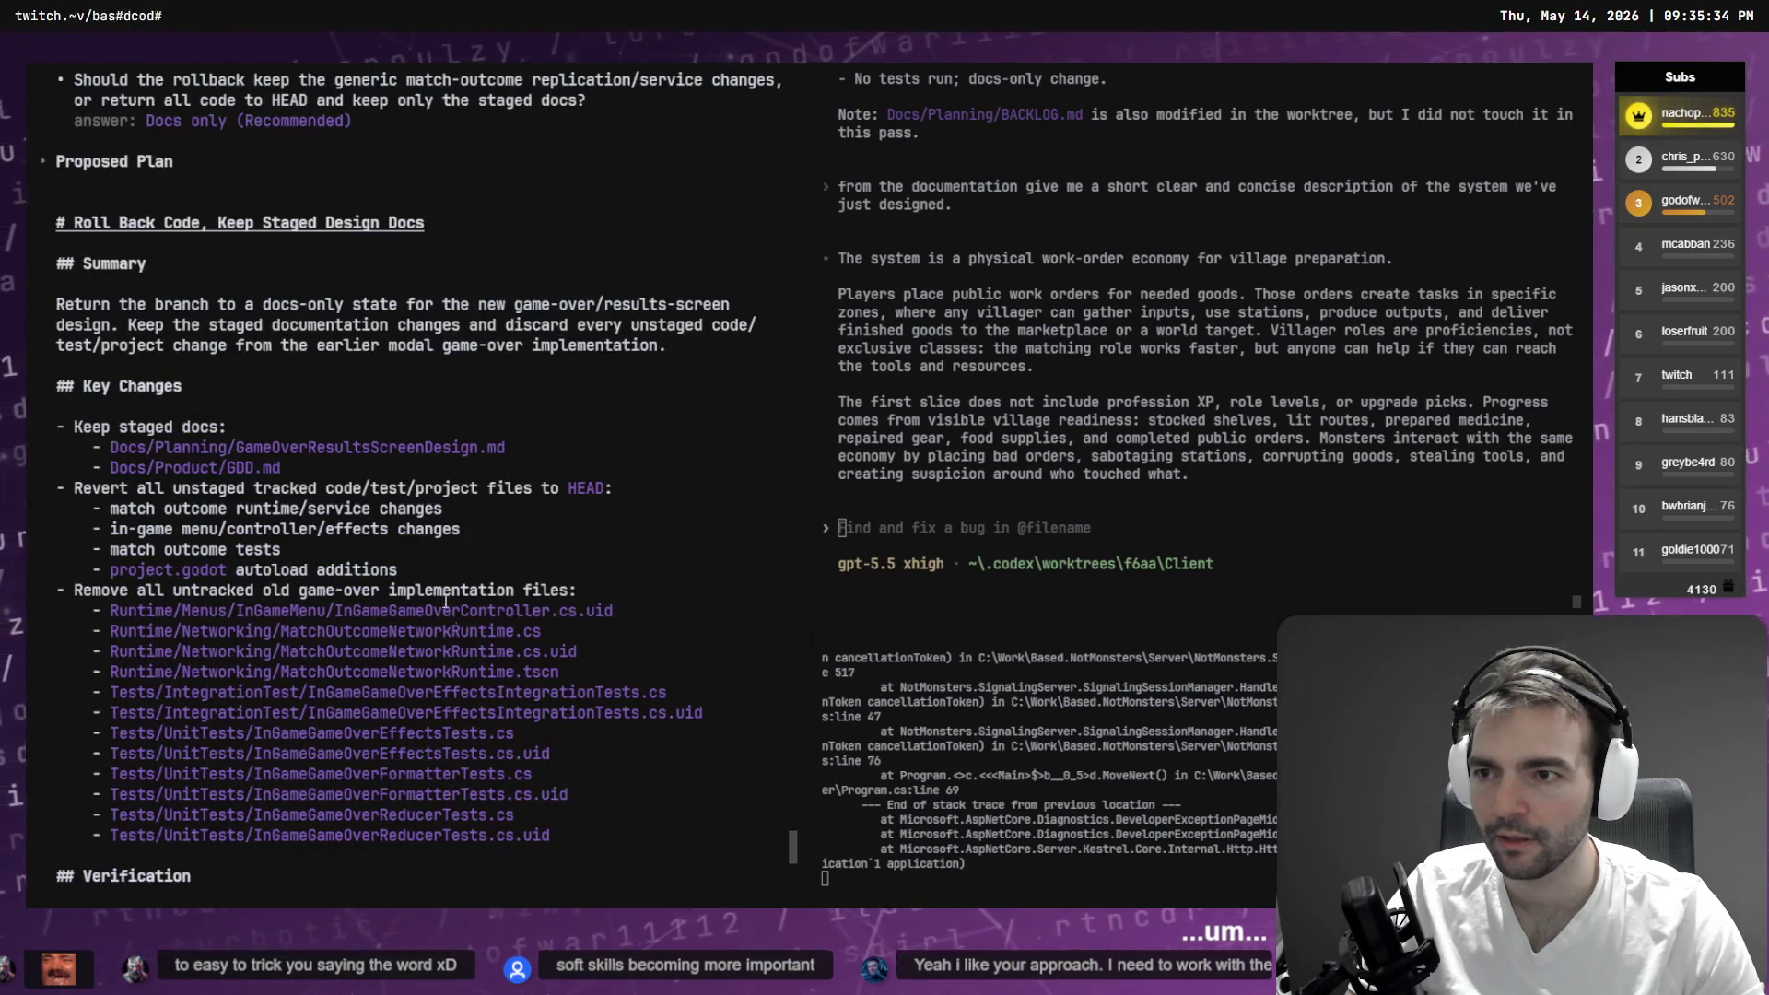
# - In the Game Loop chat, attach the plan text and send 'restate this plan and make sure that there are no open questions.'
pyautogui.hotkey('alt', 'Tab')
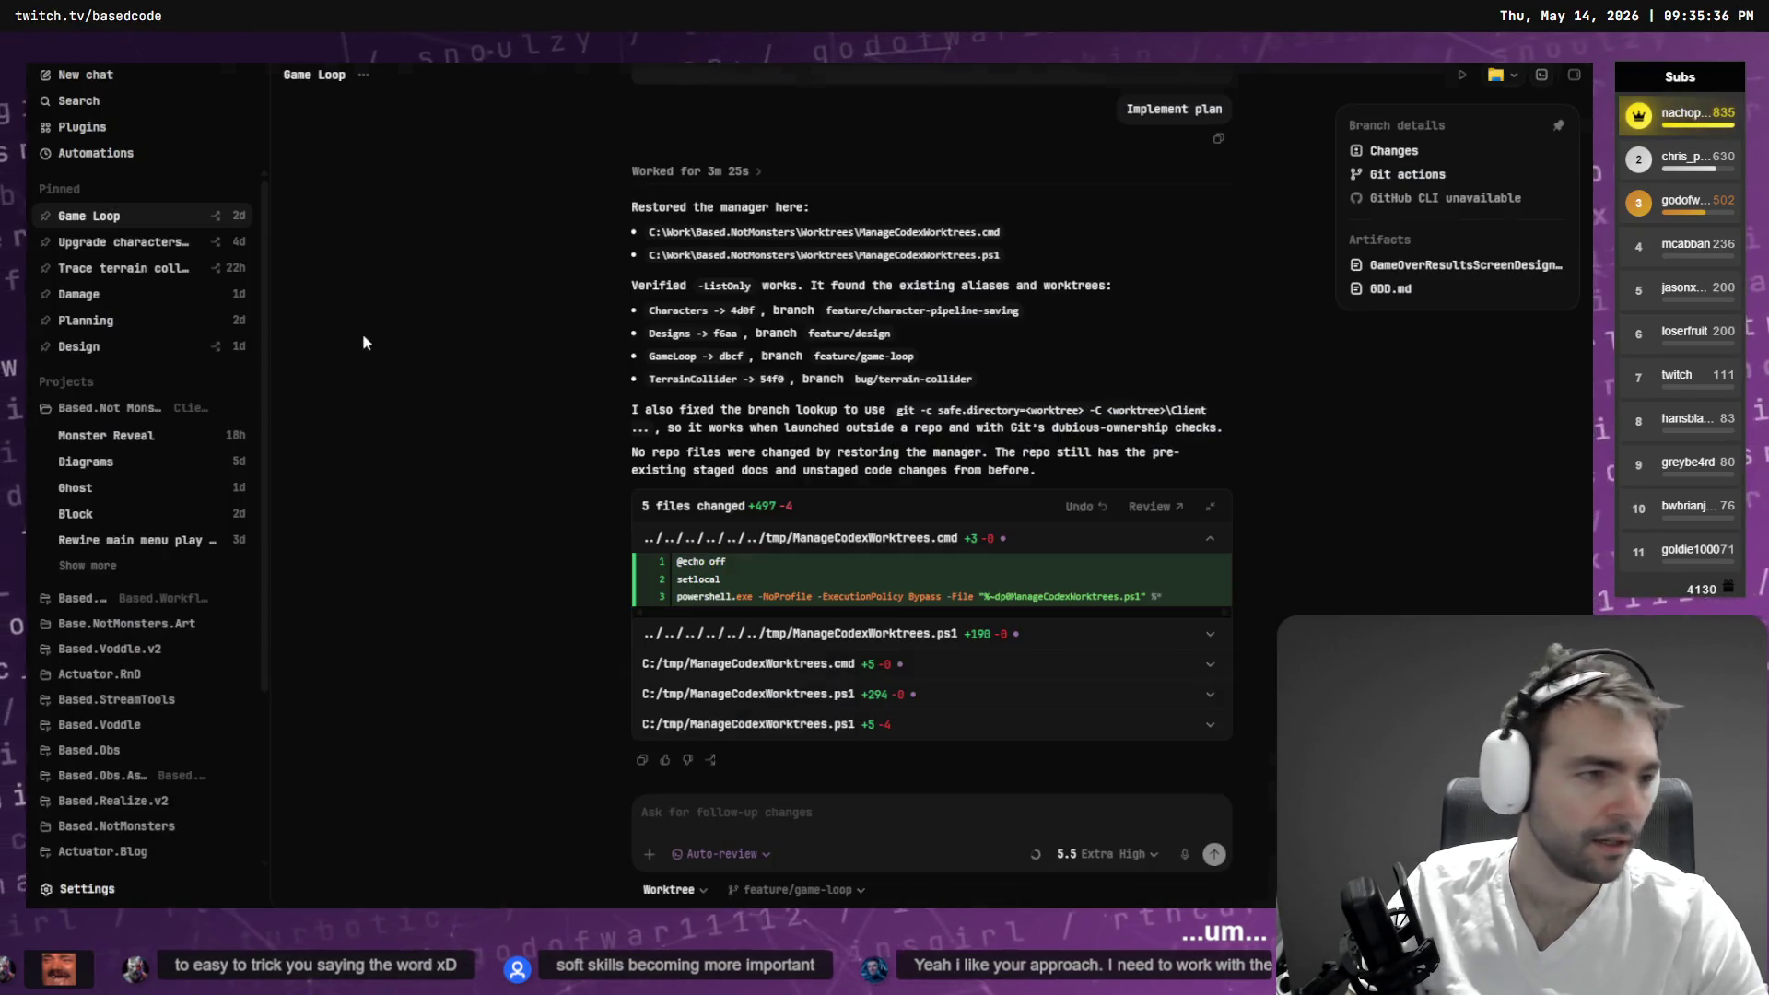
pyautogui.scroll(4, 748, 389)
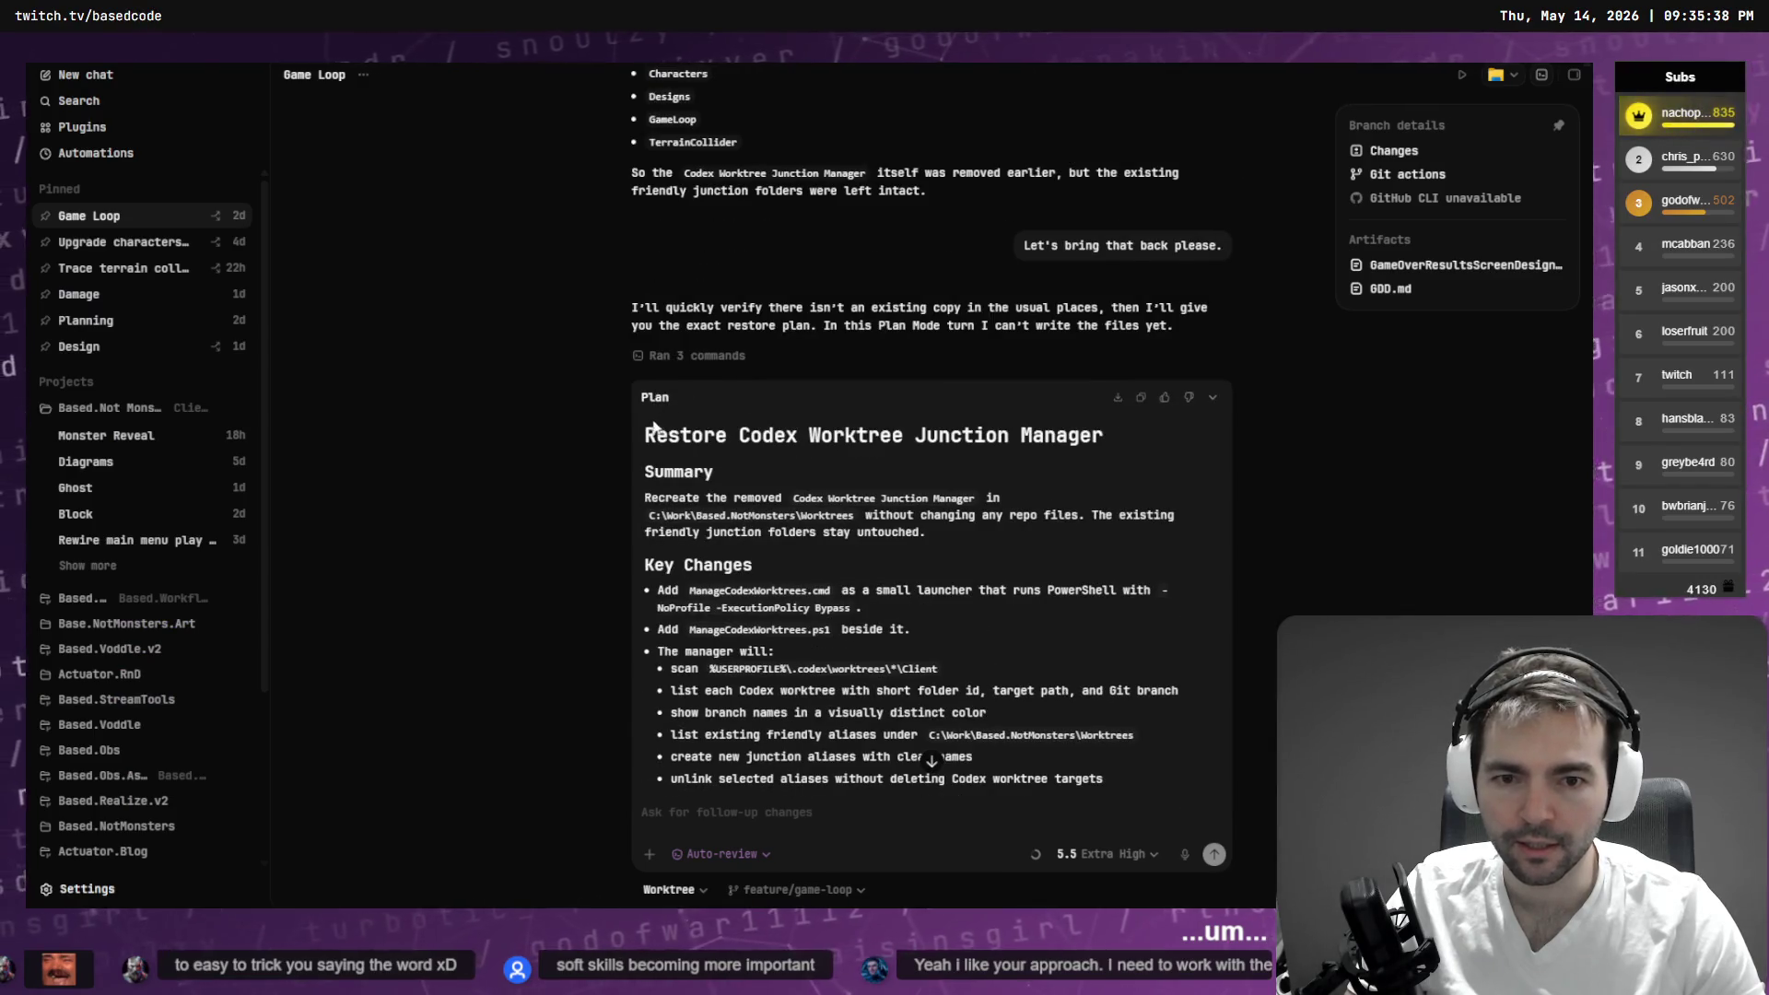
pyautogui.scroll(8, 882, 610)
pyautogui.scroll(-10, 882, 610)
pyautogui.moveTo(882, 610)
pyautogui.mouseDown()
pyautogui.moveTo(700, 516)
pyautogui.moveTo(635, 435)
pyautogui.mouseUp()
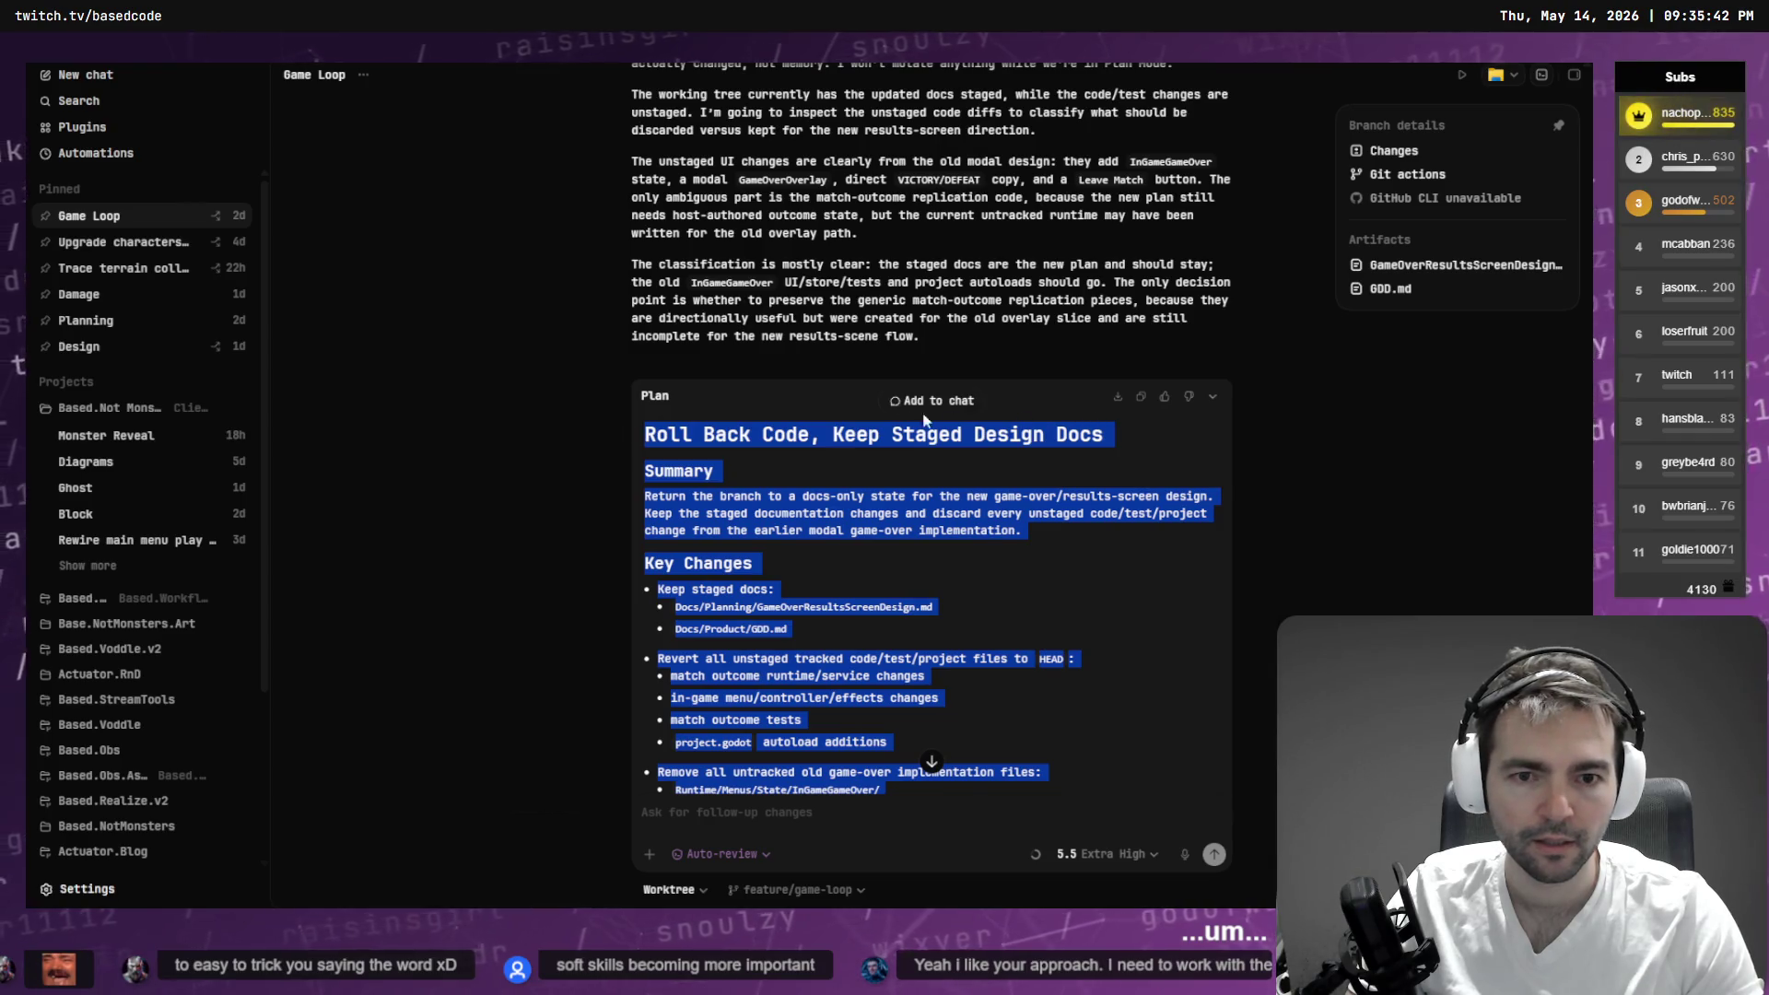
pyautogui.click(943, 398)
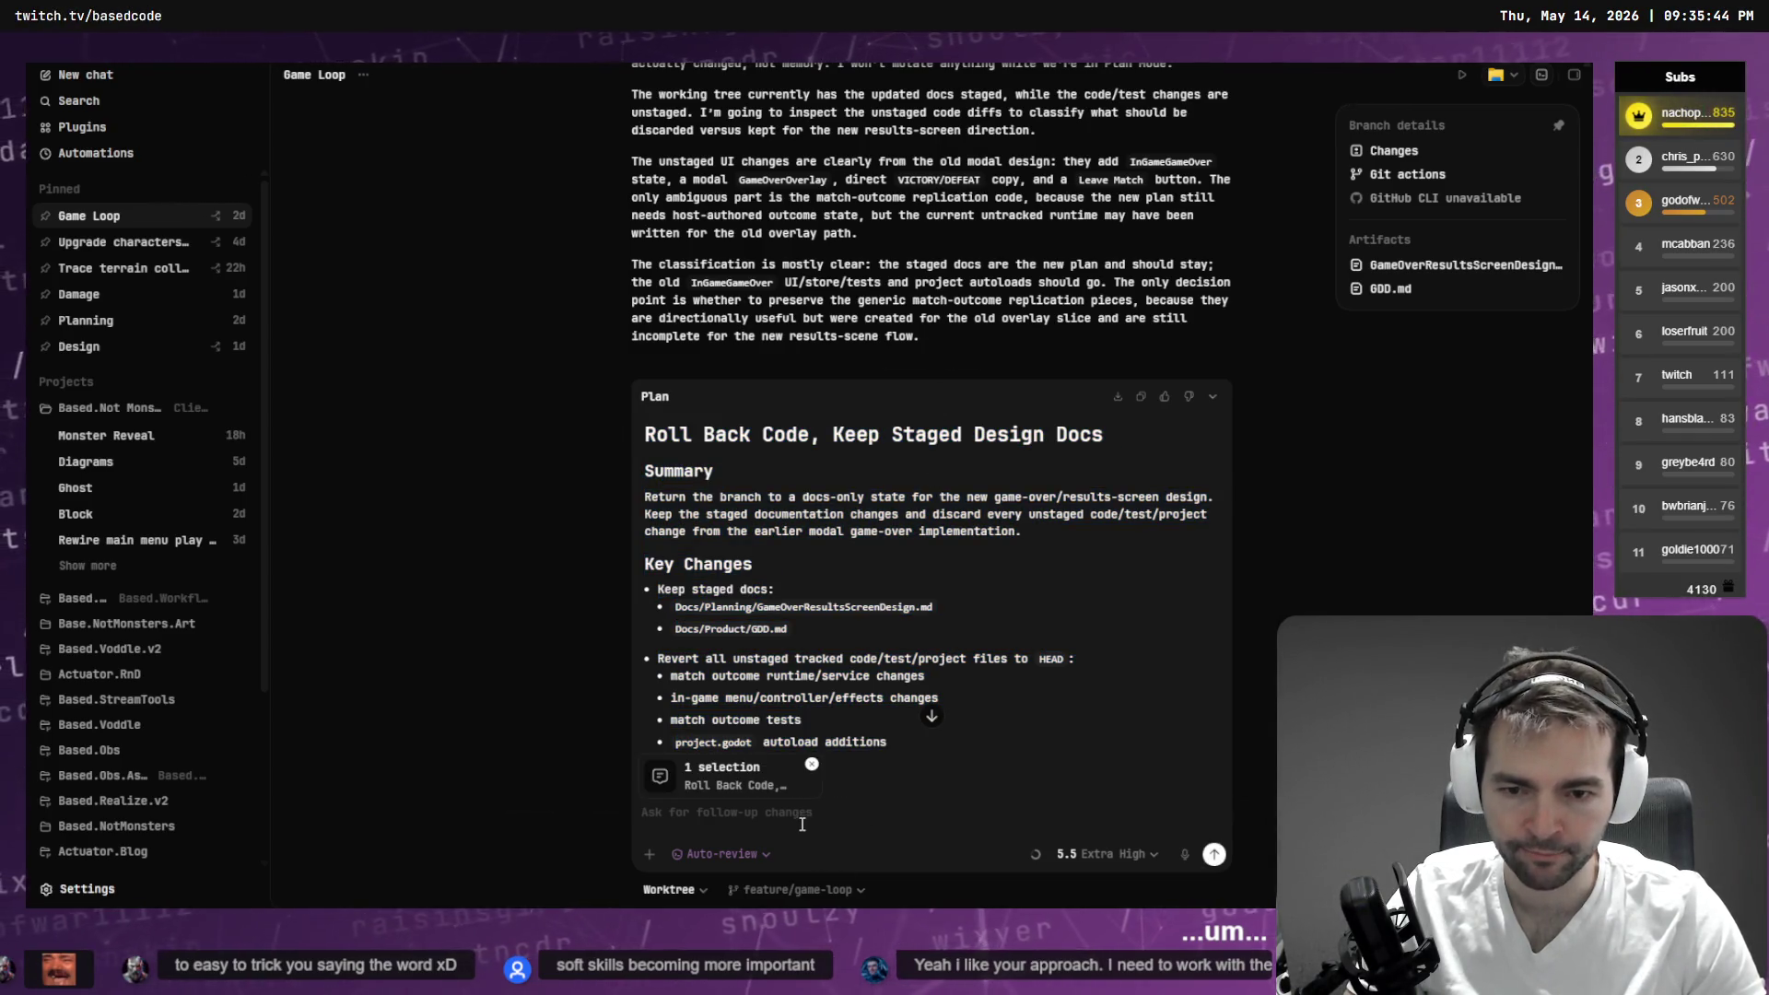
pyautogui.press('ctrl+super')
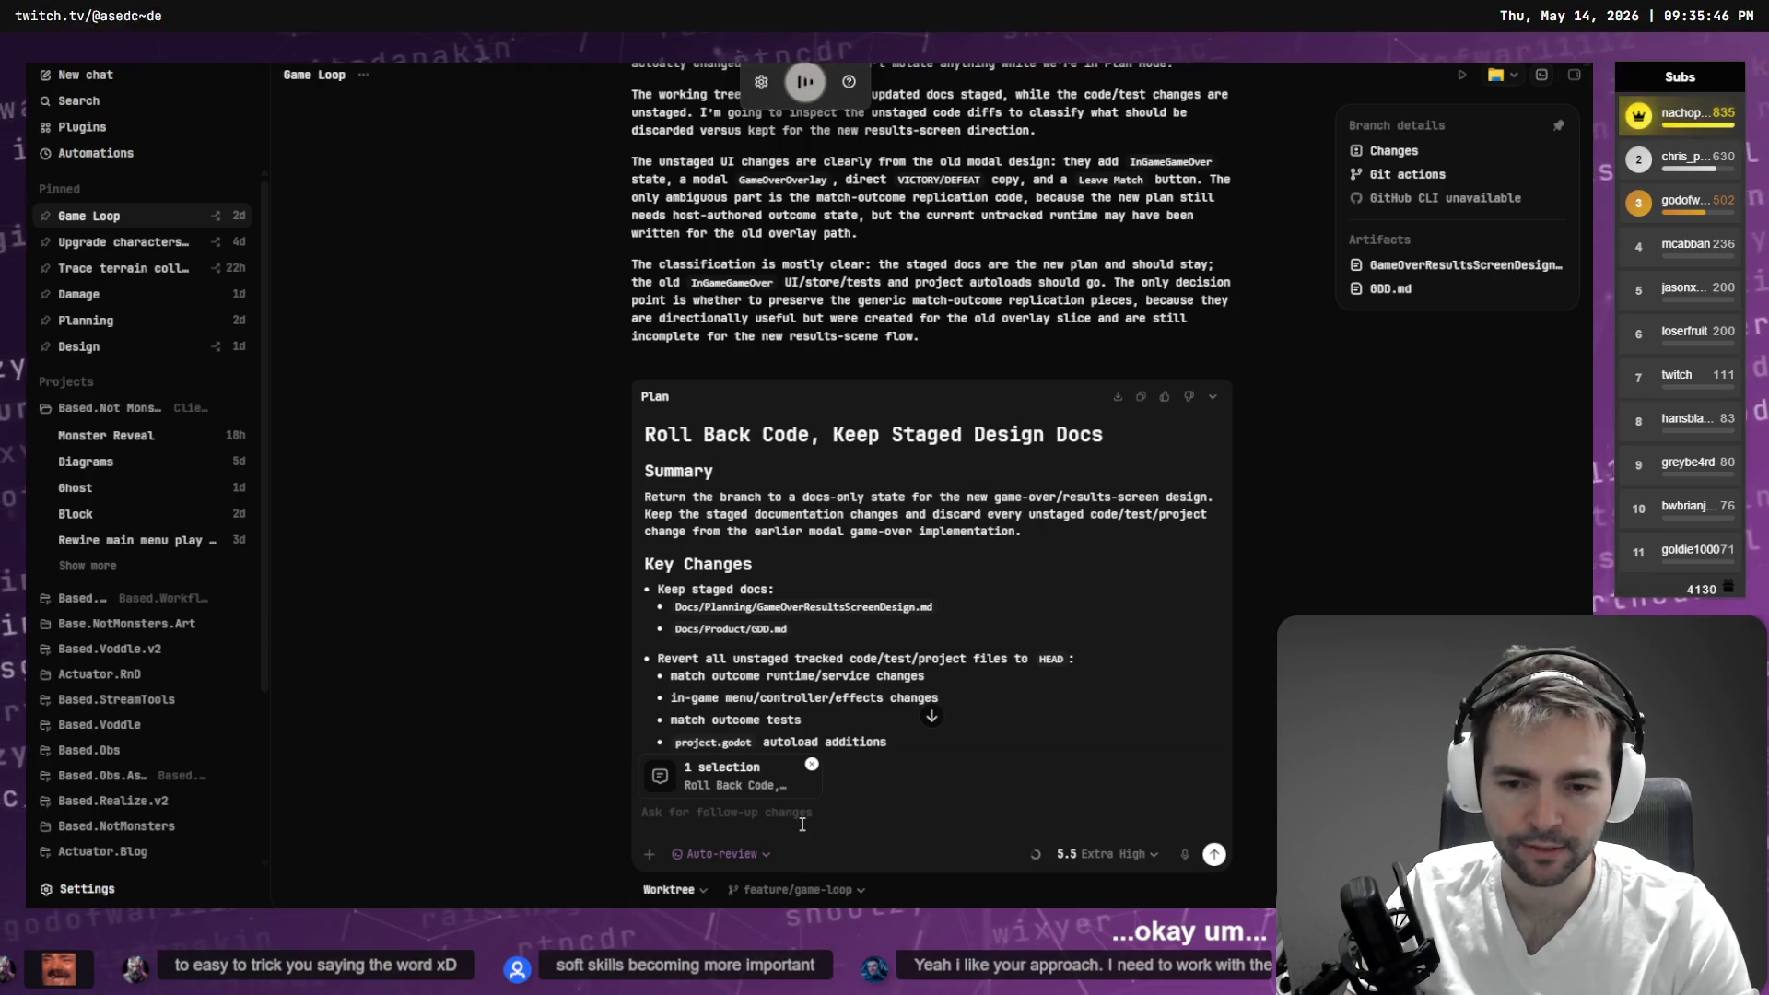
pyautogui.write('restate this plan and make sure that there are no')
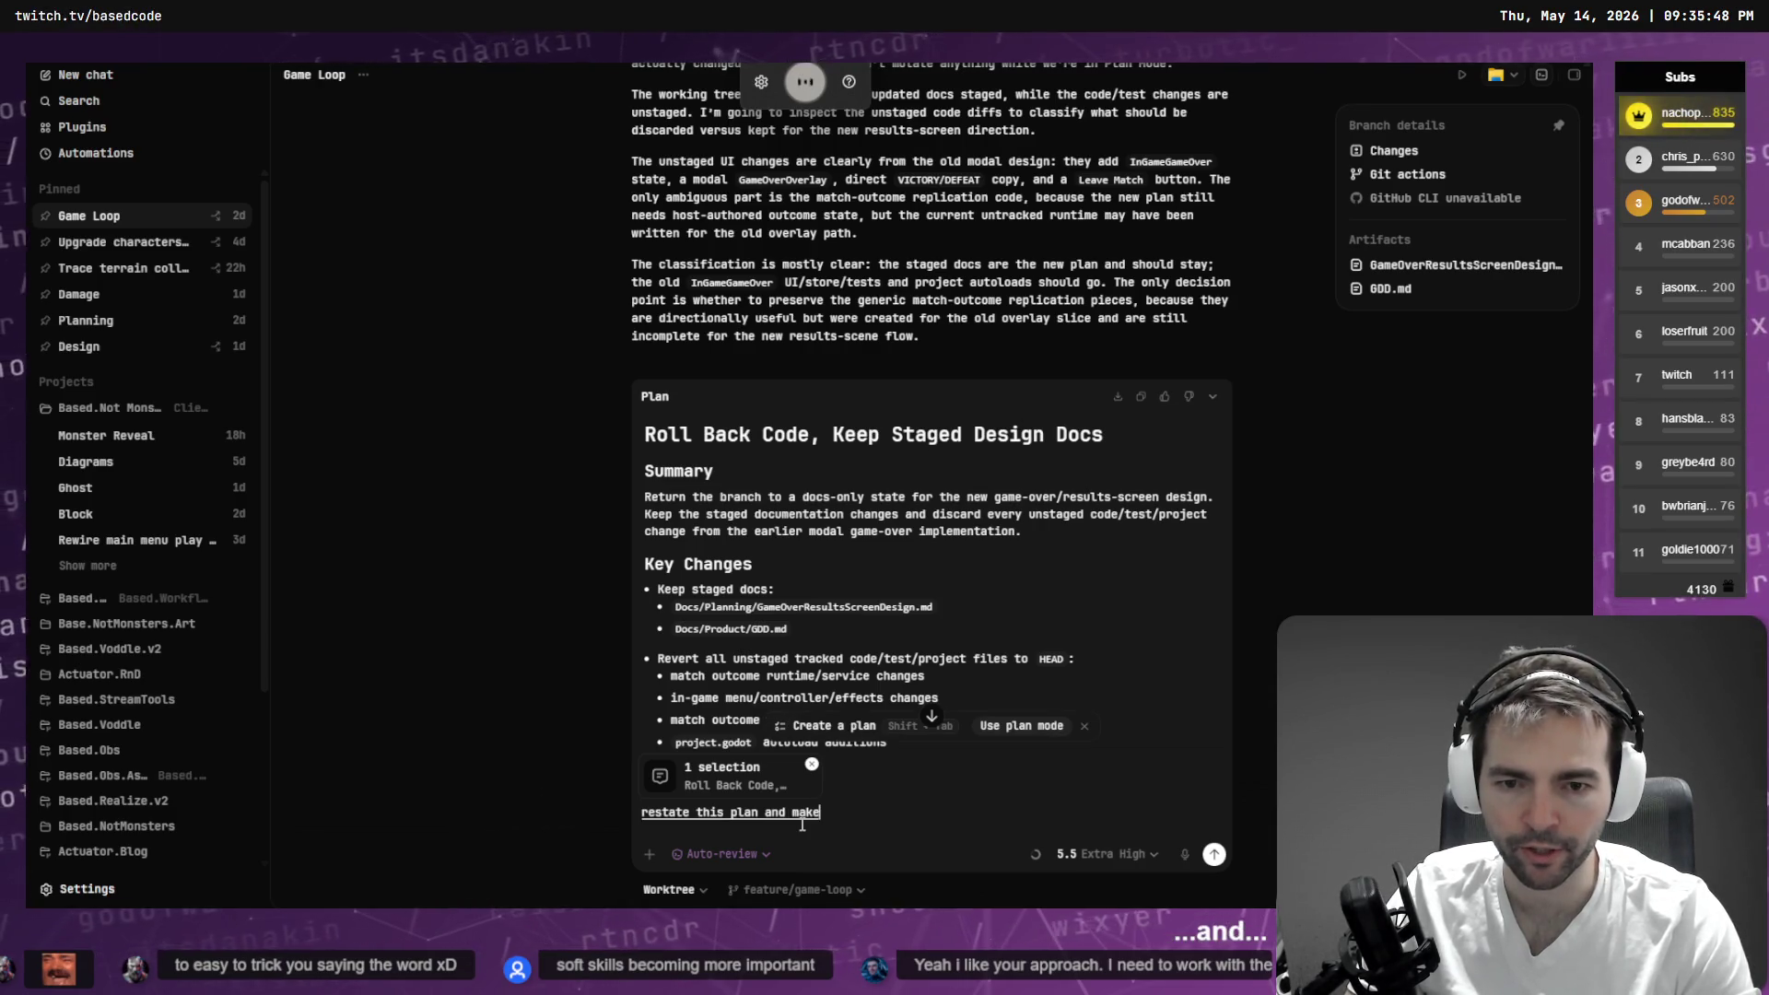
pyautogui.write(' open questions.')
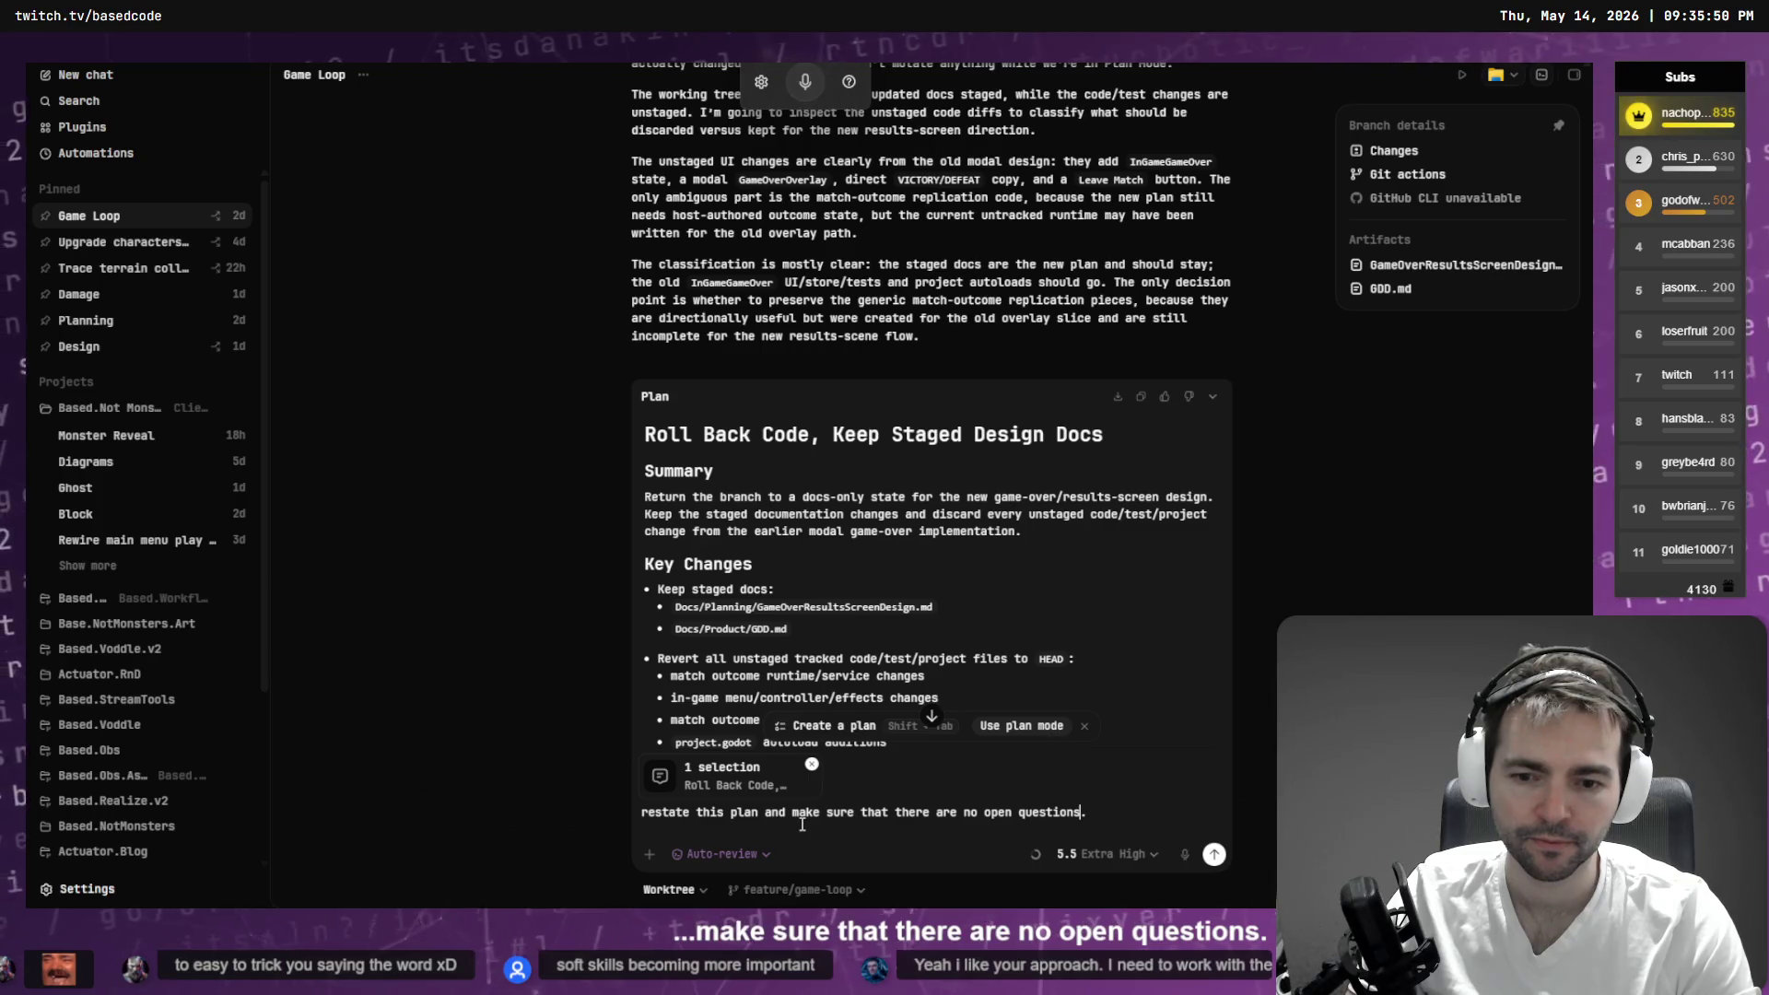
pyautogui.press('Return')
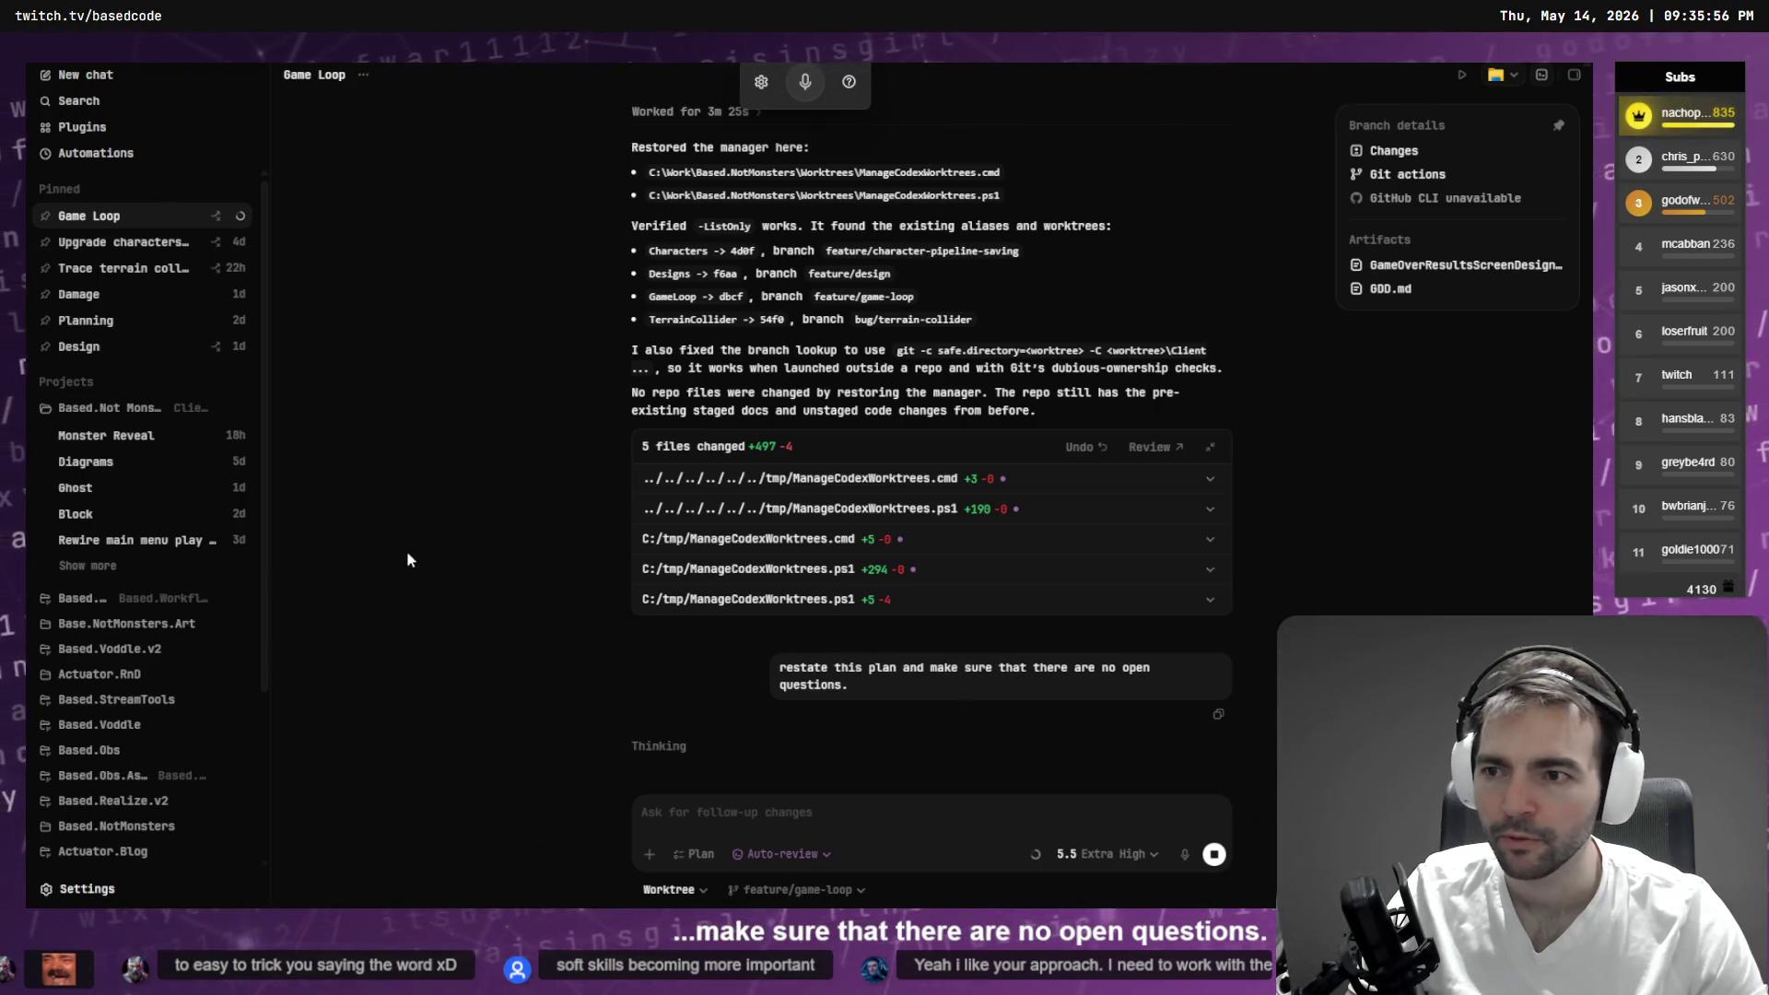
pyautogui.hotkey('alt', 'Tab')
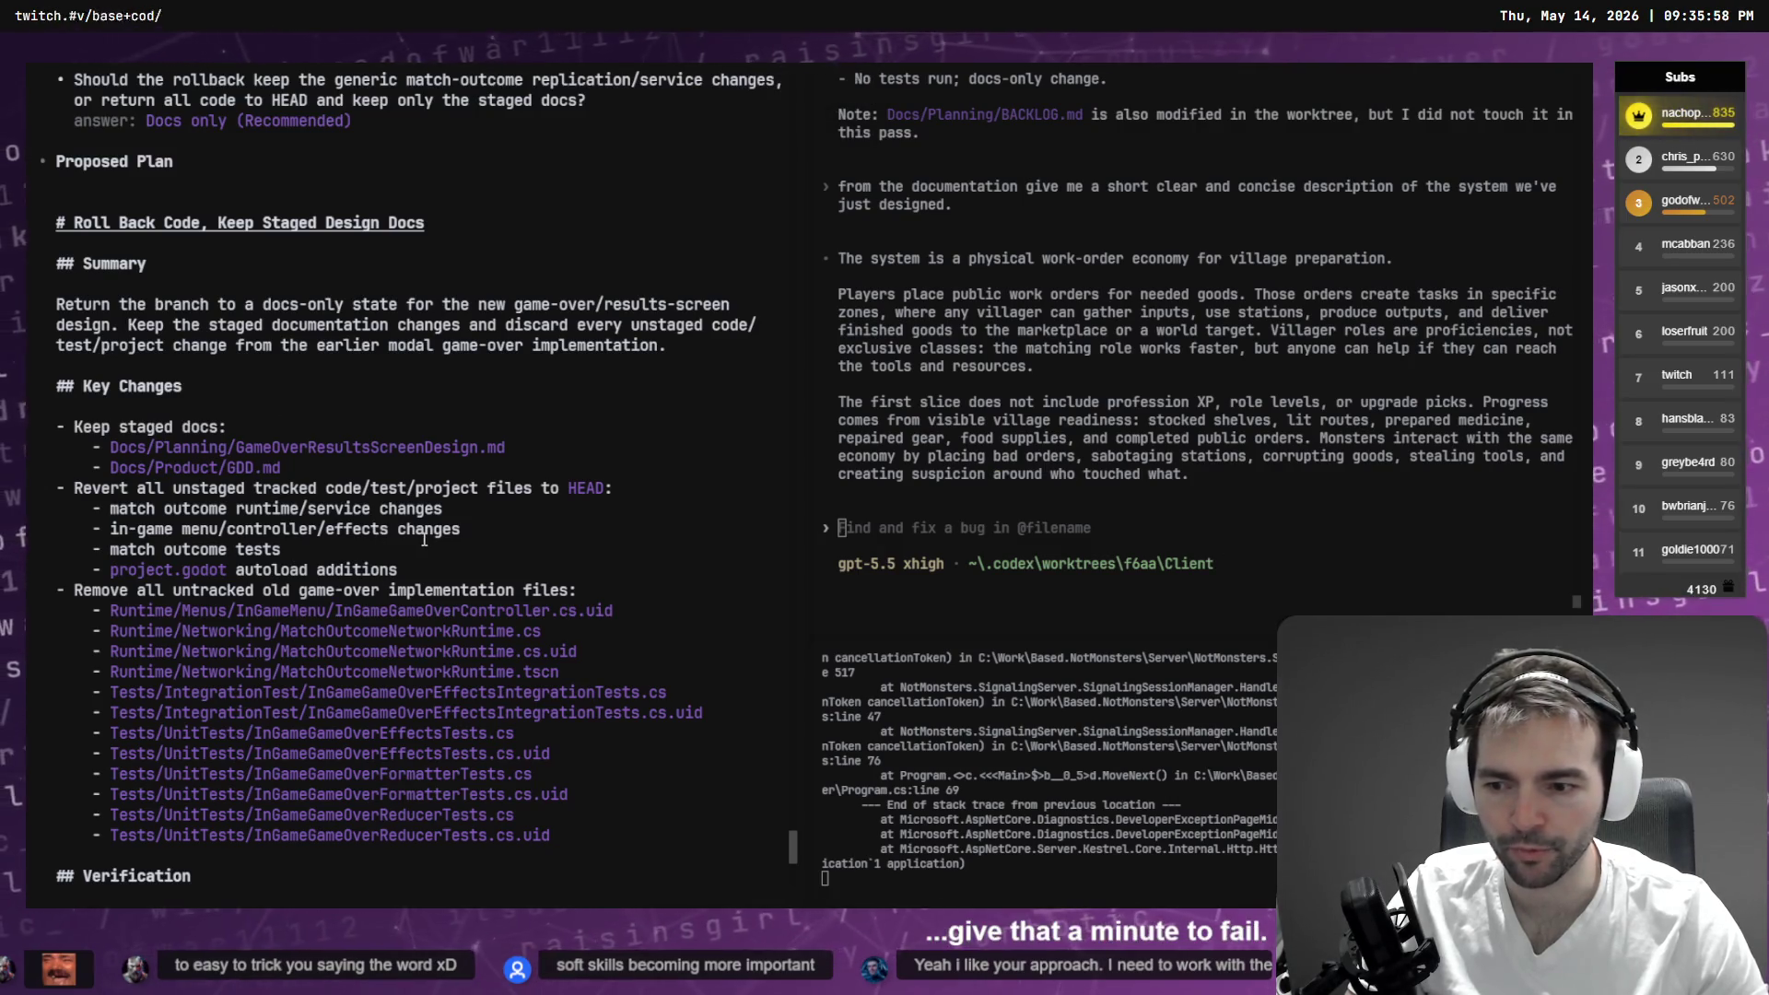
# - Exit Codex and paste the session's codex resume command at a fresh prompt
pyautogui.hotkey('ctrl', 'c')
pyautogui.write('codex')
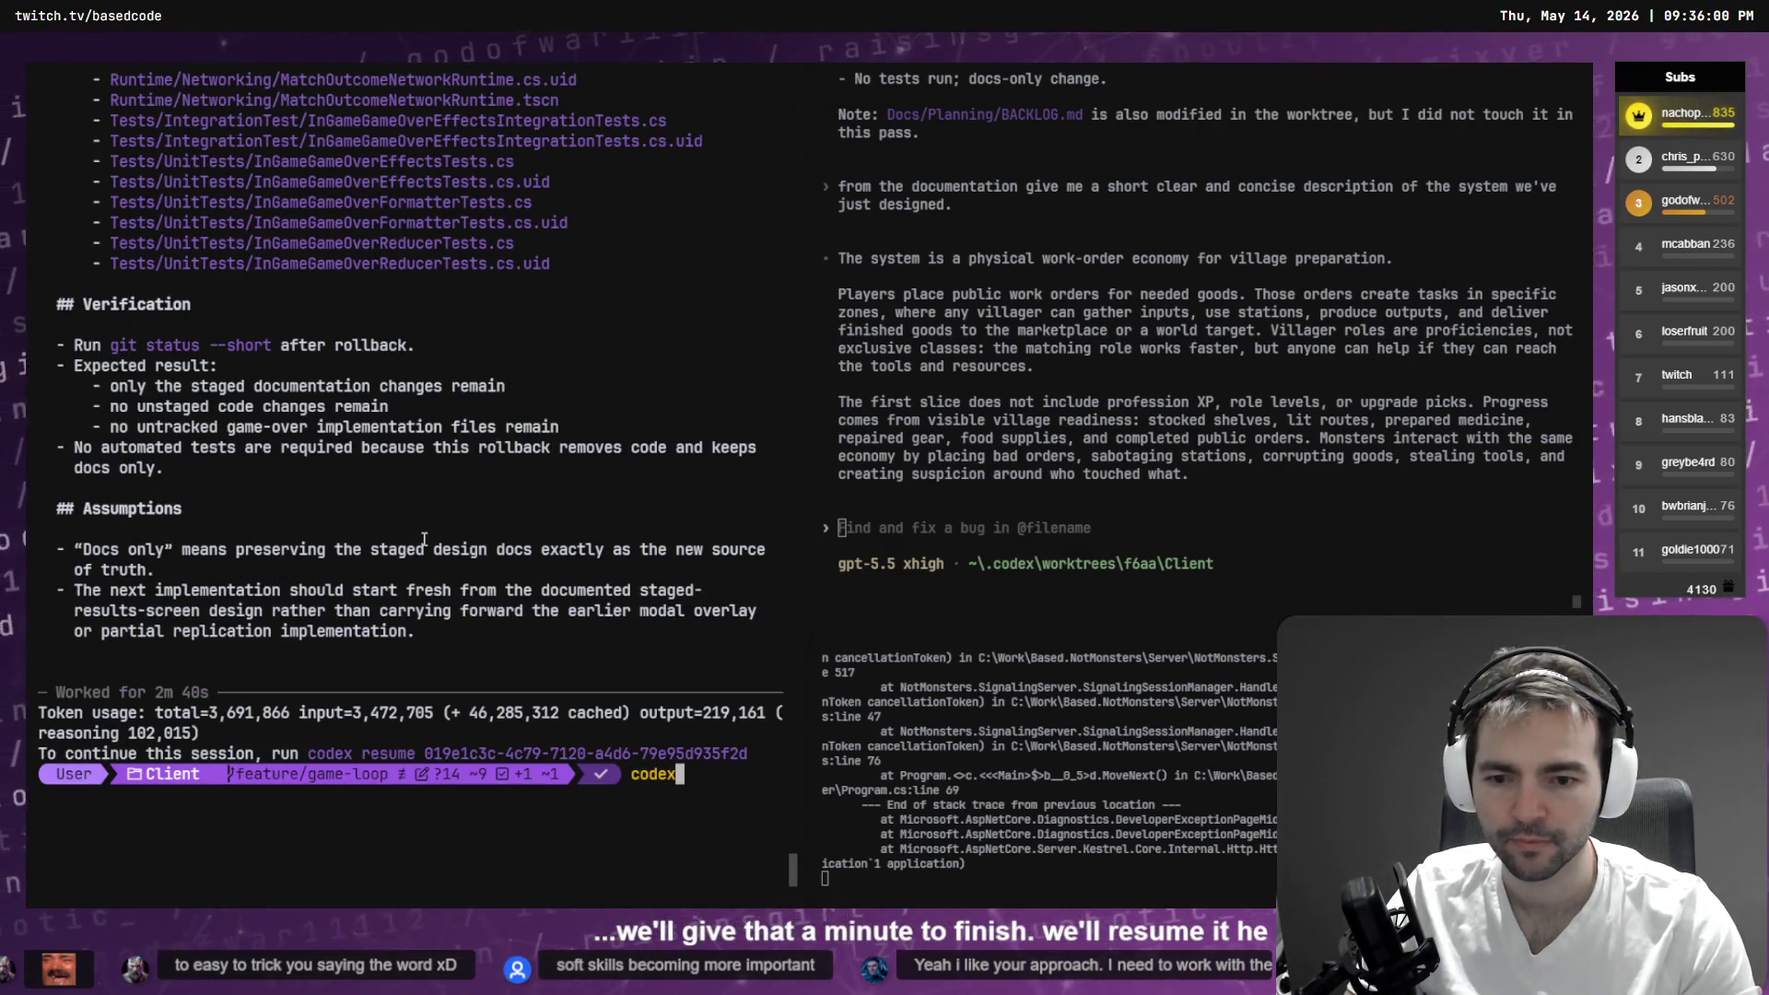
pyautogui.write(' re')
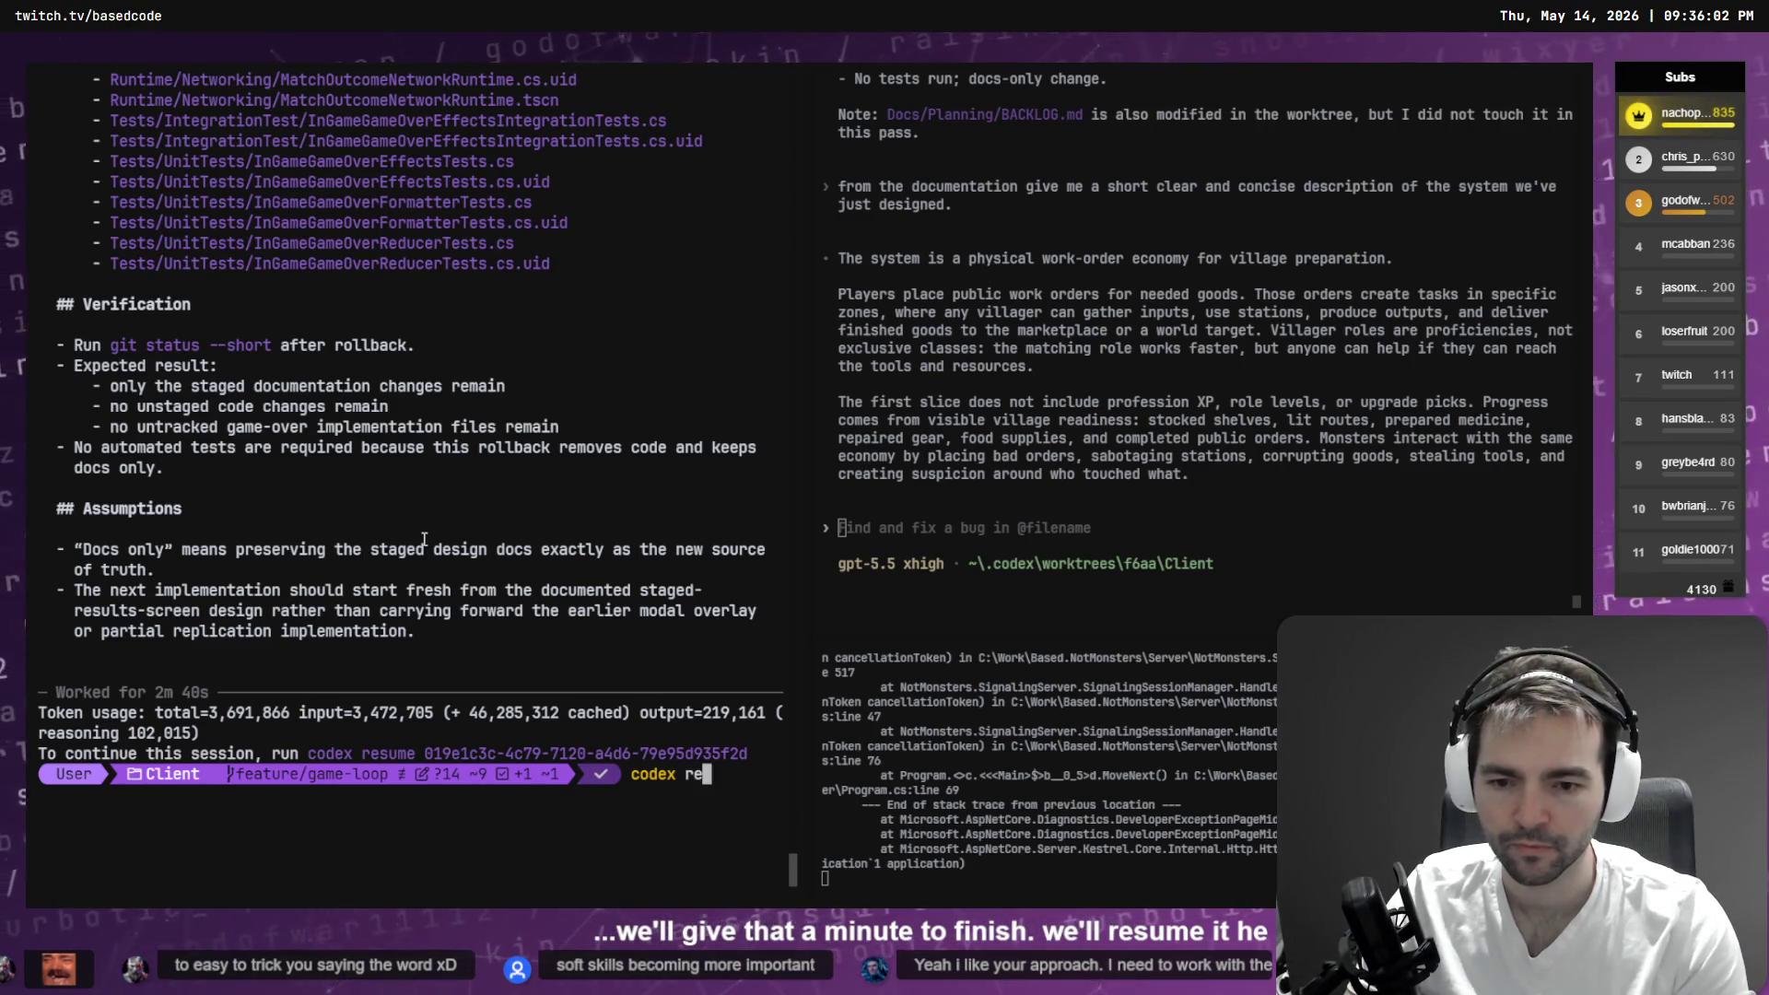
pyautogui.moveTo(308, 754); pyautogui.dragTo(731, 755)
pyautogui.rightClick(738, 753)
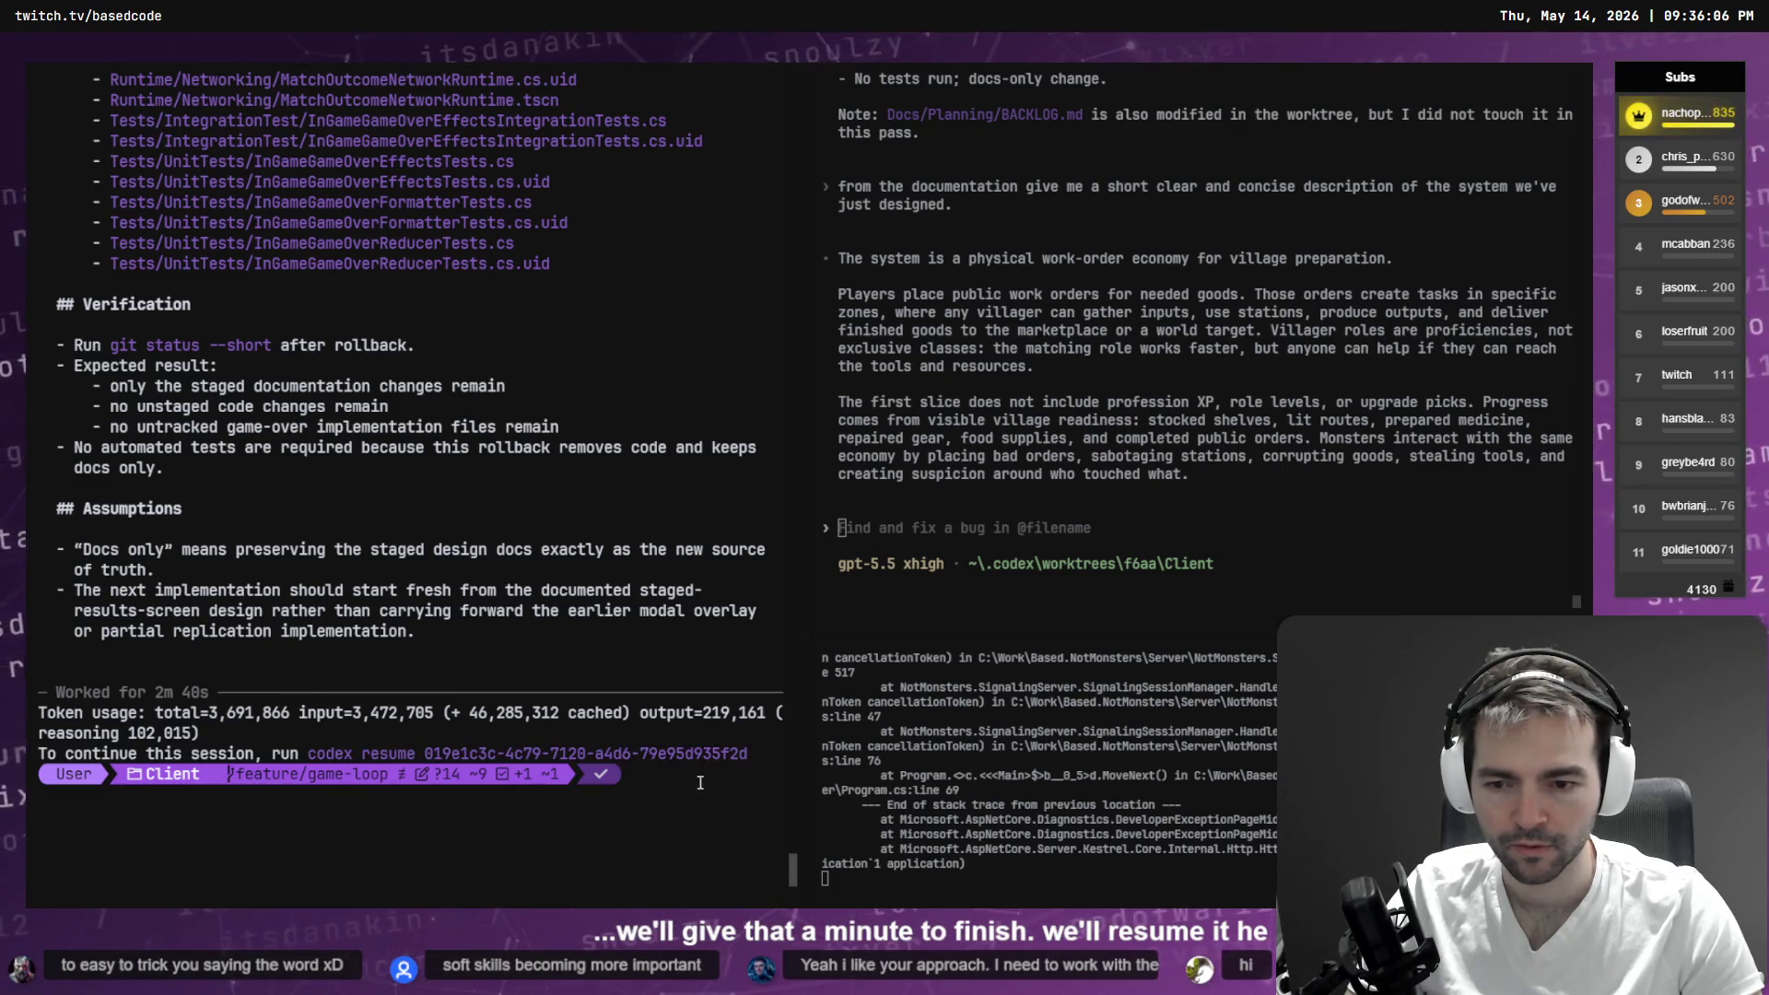
pyautogui.write('code')
pyautogui.write('e')
pyautogui.hotkey('ctrl', 'v')
pyautogui.hotkey('ctrl', 'c')
pyautogui.hotkey('ctrl', 'v')
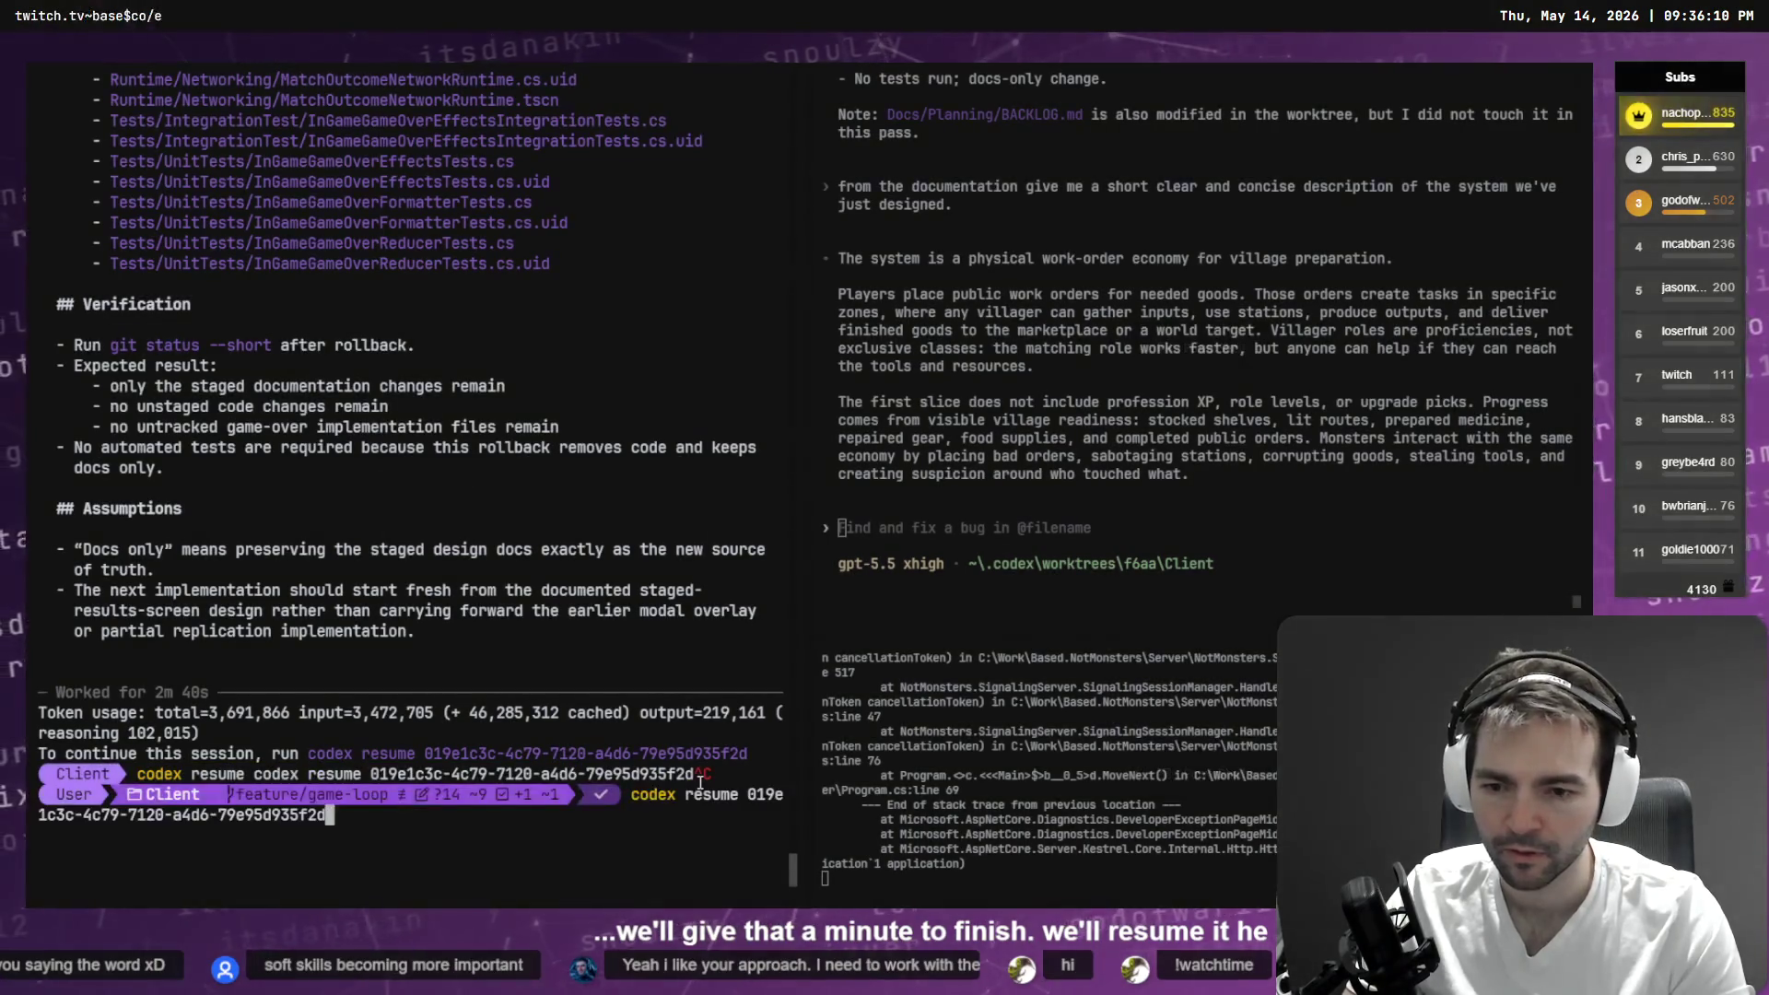
# - Run the resume command to reopen the earlier Codex session with the restated plan
pyautogui.hotkey('alt', 'Tab')
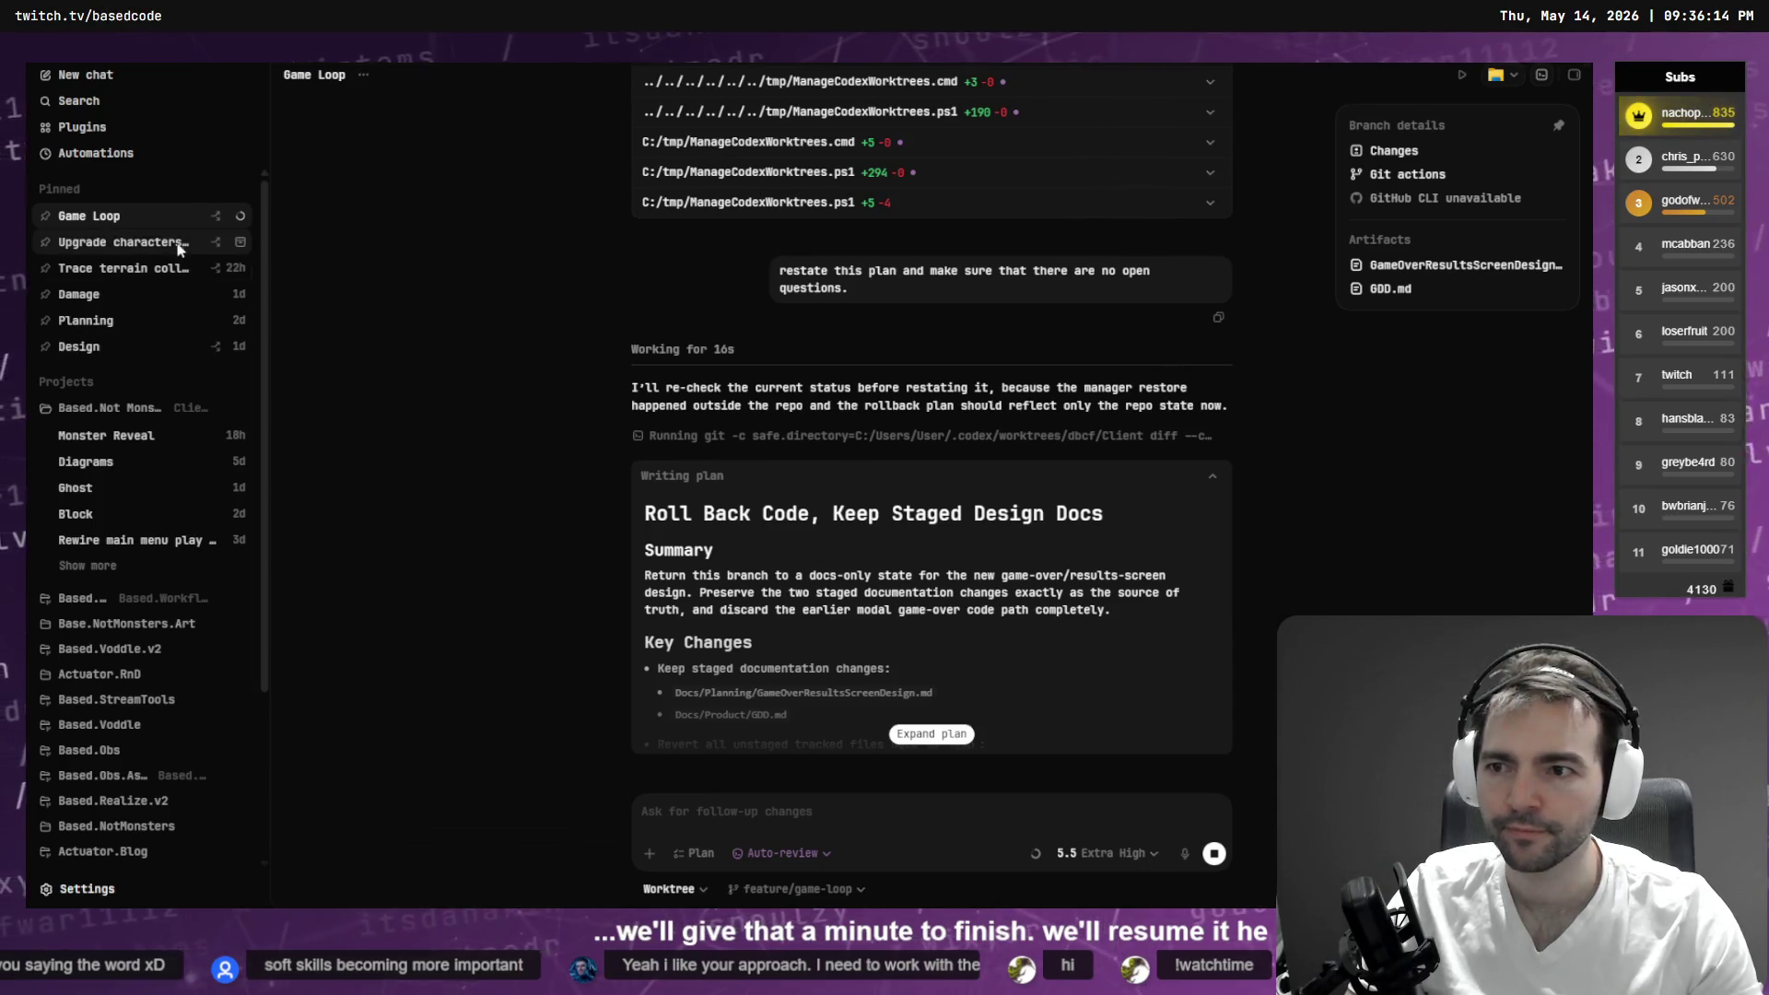
pyautogui.hotkey('alt', 'Tab')
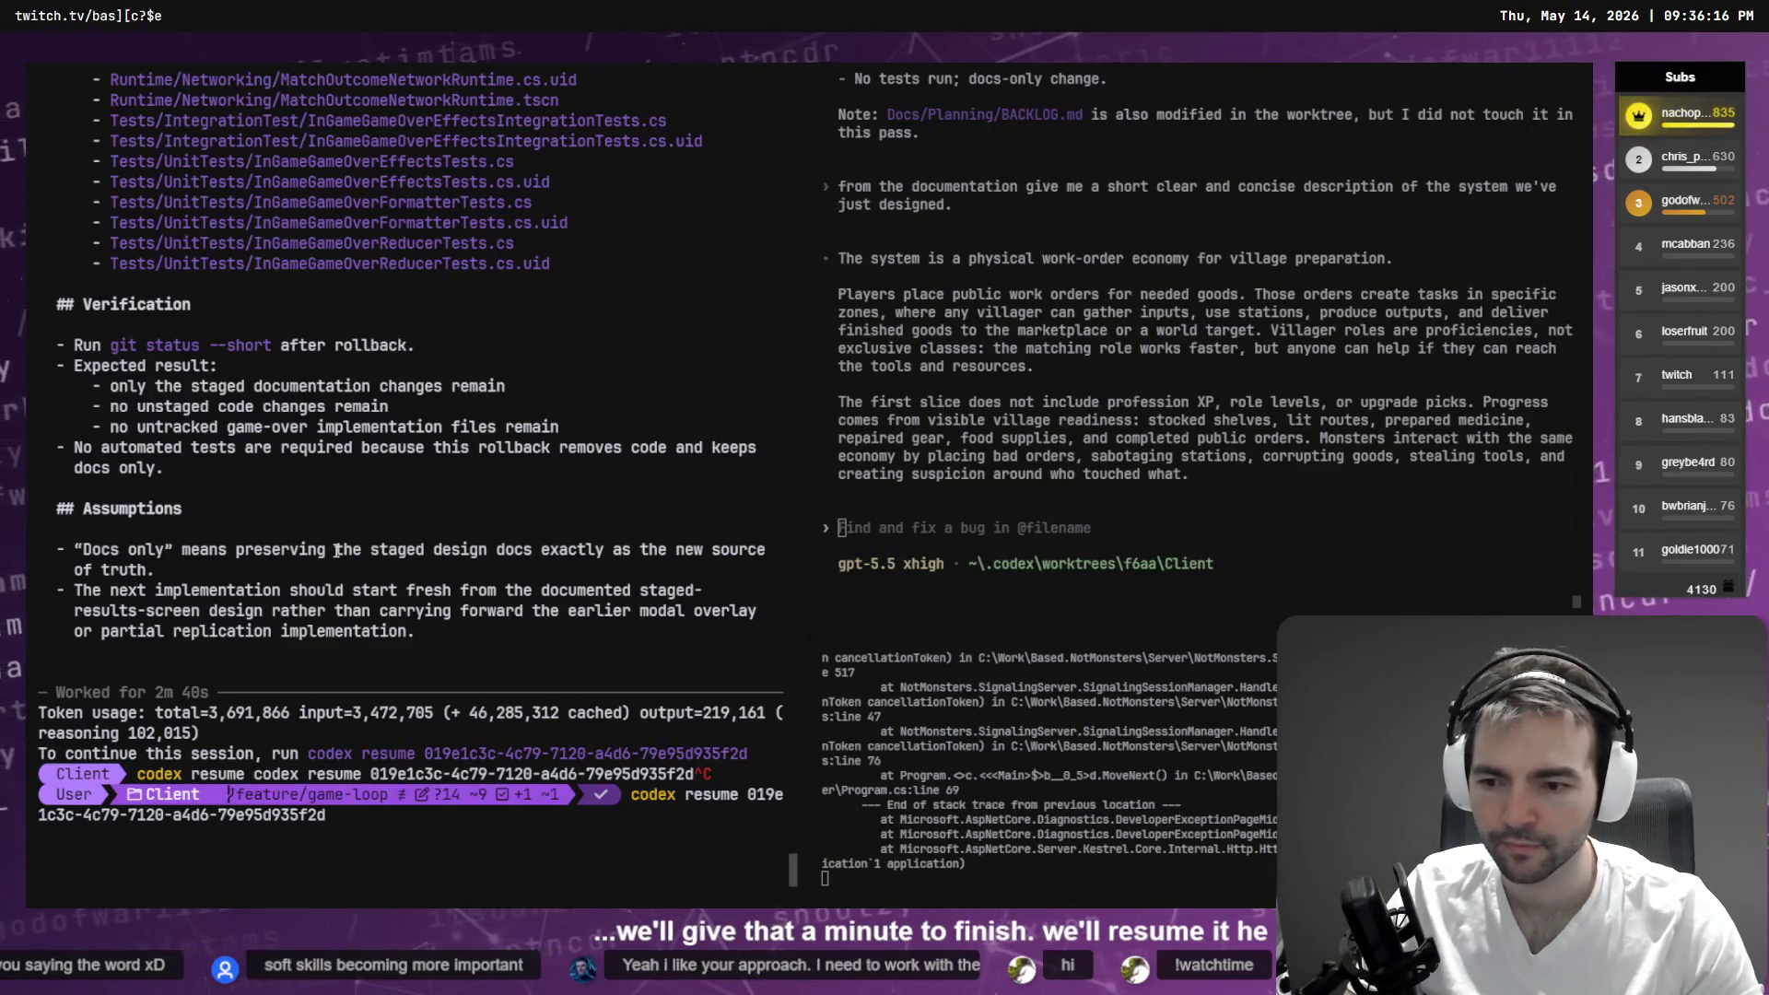
pyautogui.press('Return')
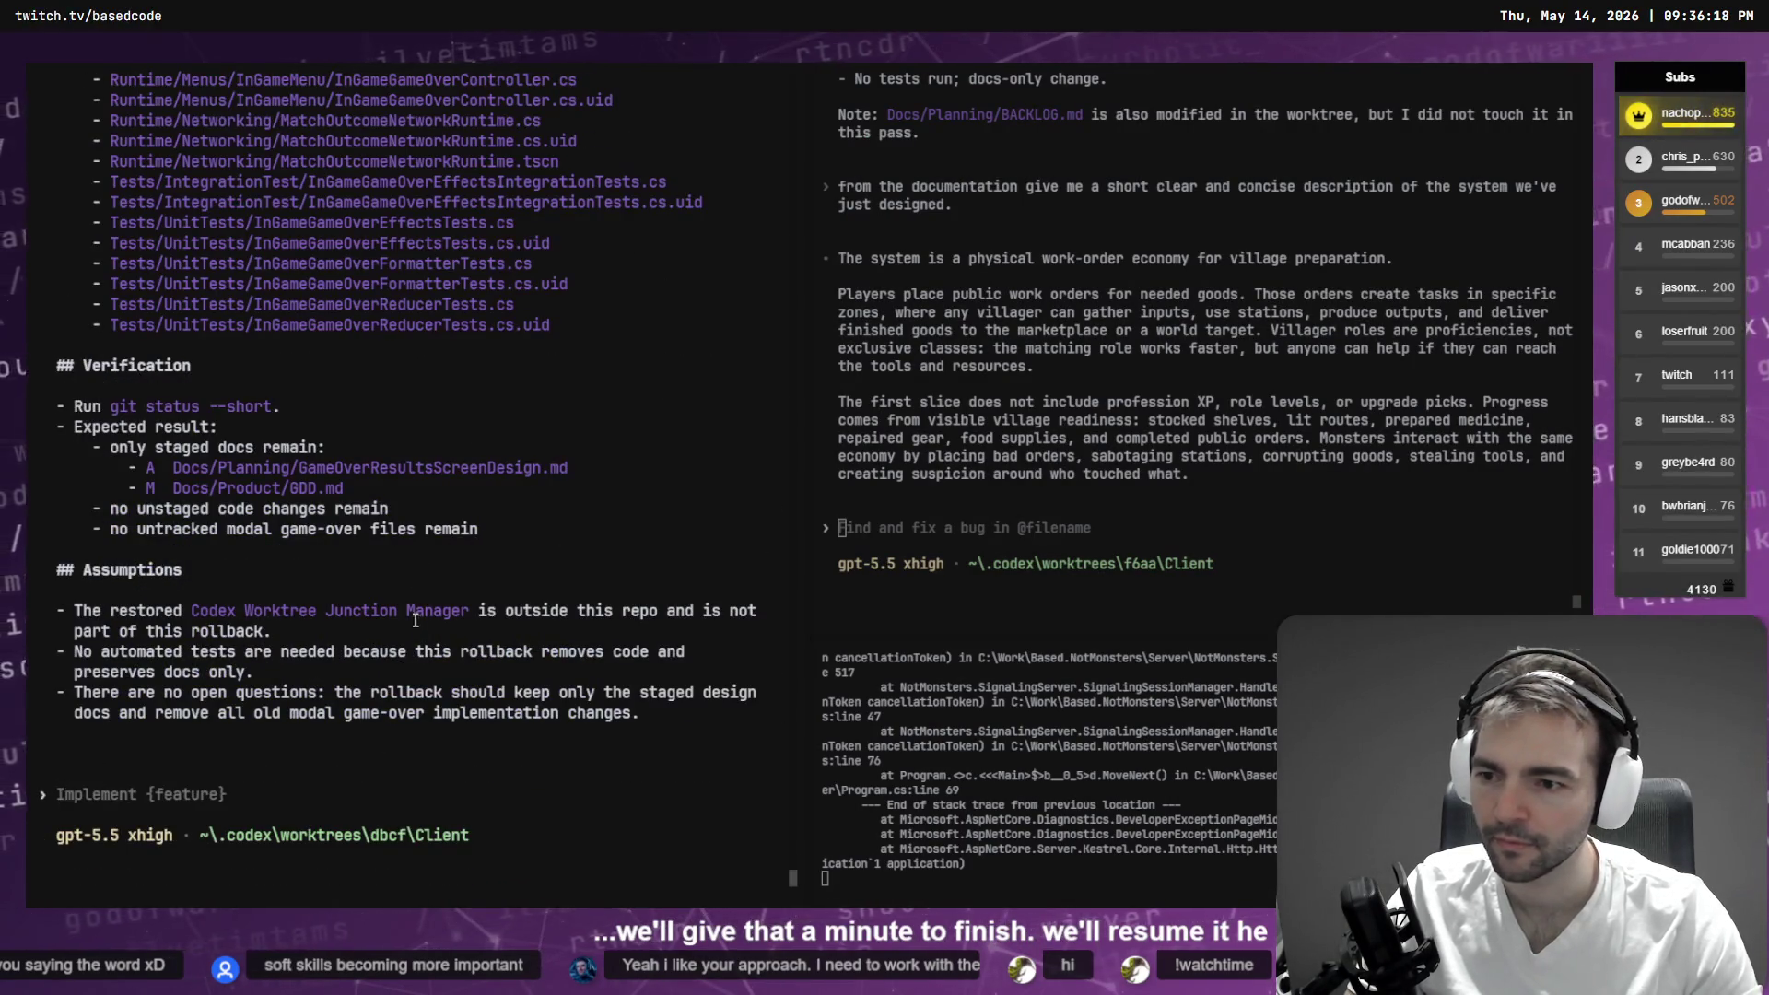
pyautogui.hotkey('alt', 'Tab')
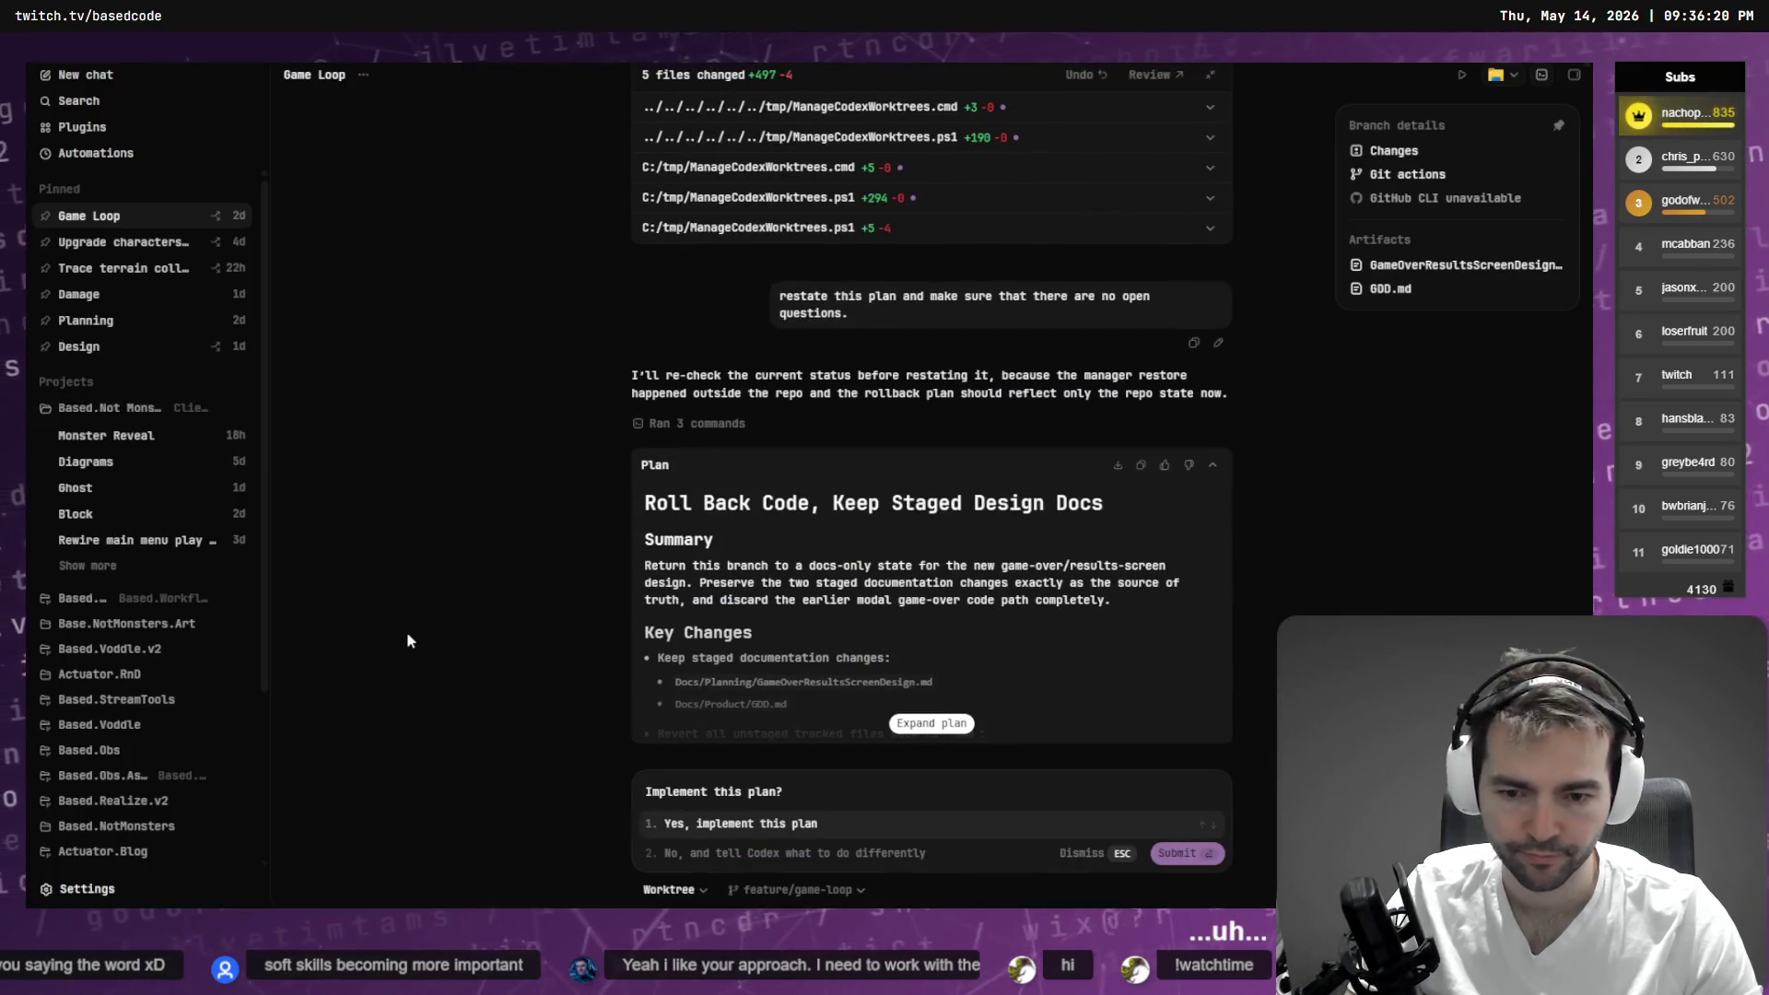
# - Submit 'Implement this plan.' so Codex CLI starts applying the rollback
pyautogui.hotkey('alt', 'Tab')
pyautogui.write('Y')
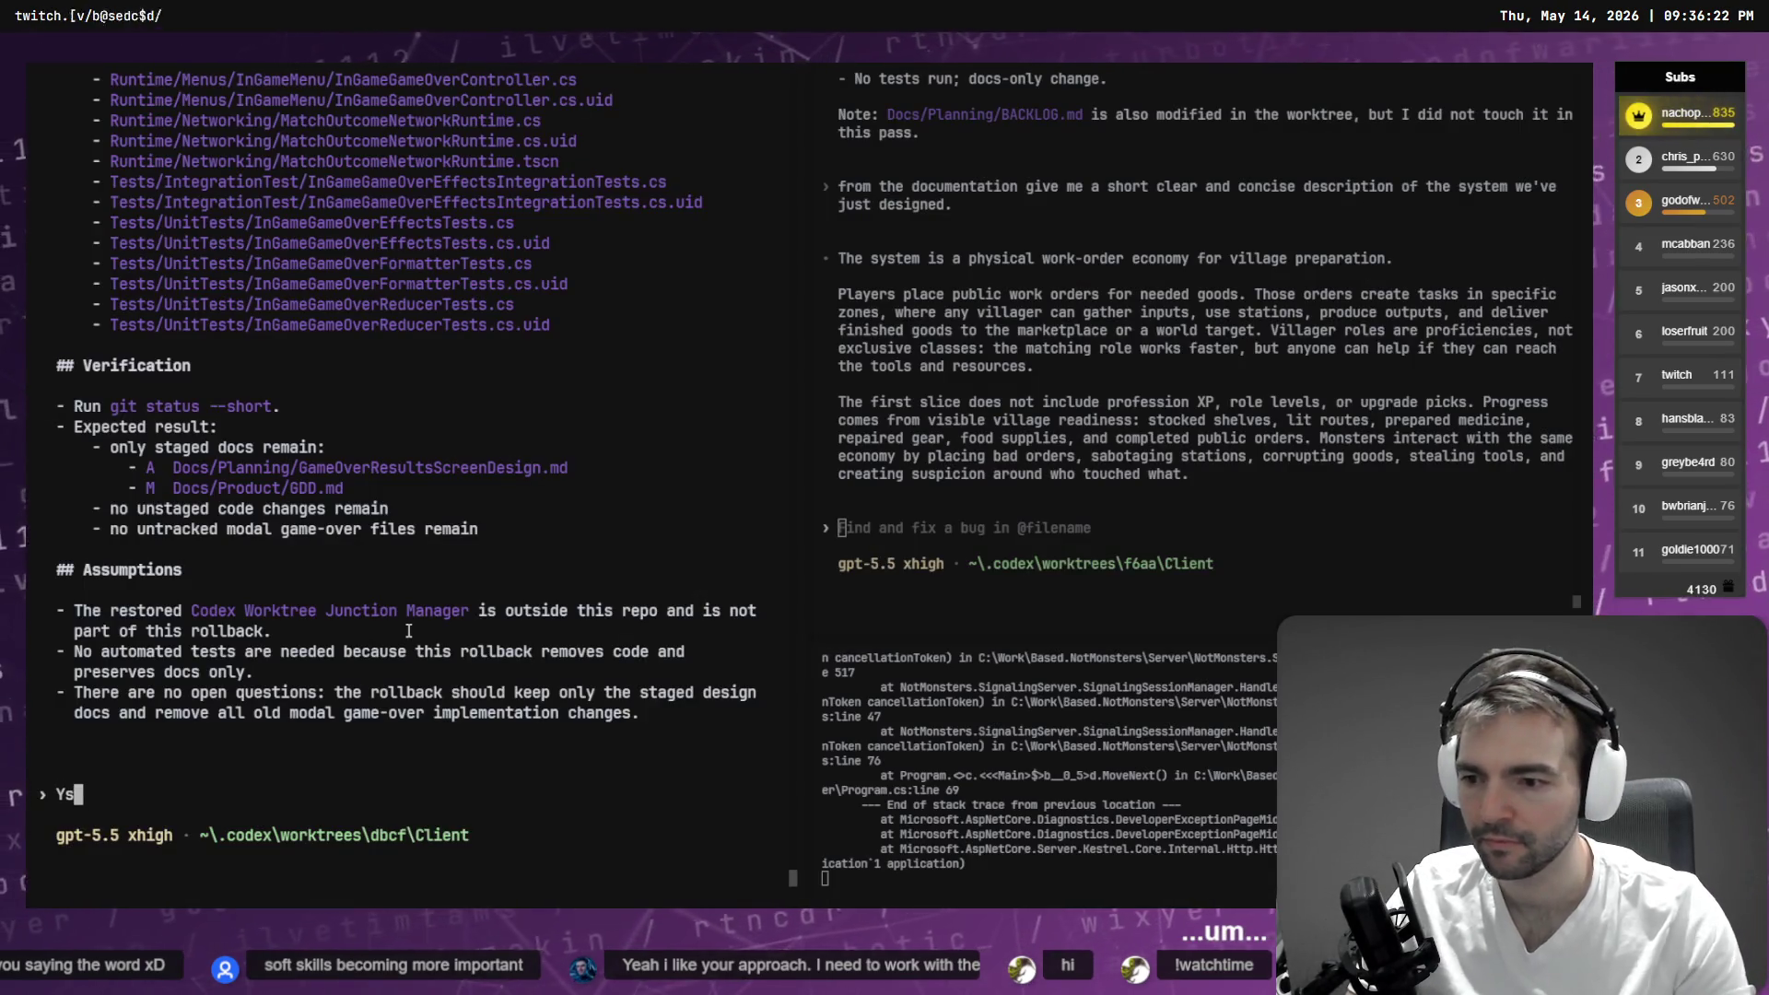
pyautogui.press('BackSpace')
pyautogui.press('BackSpace')
pyautogui.write('Implement')
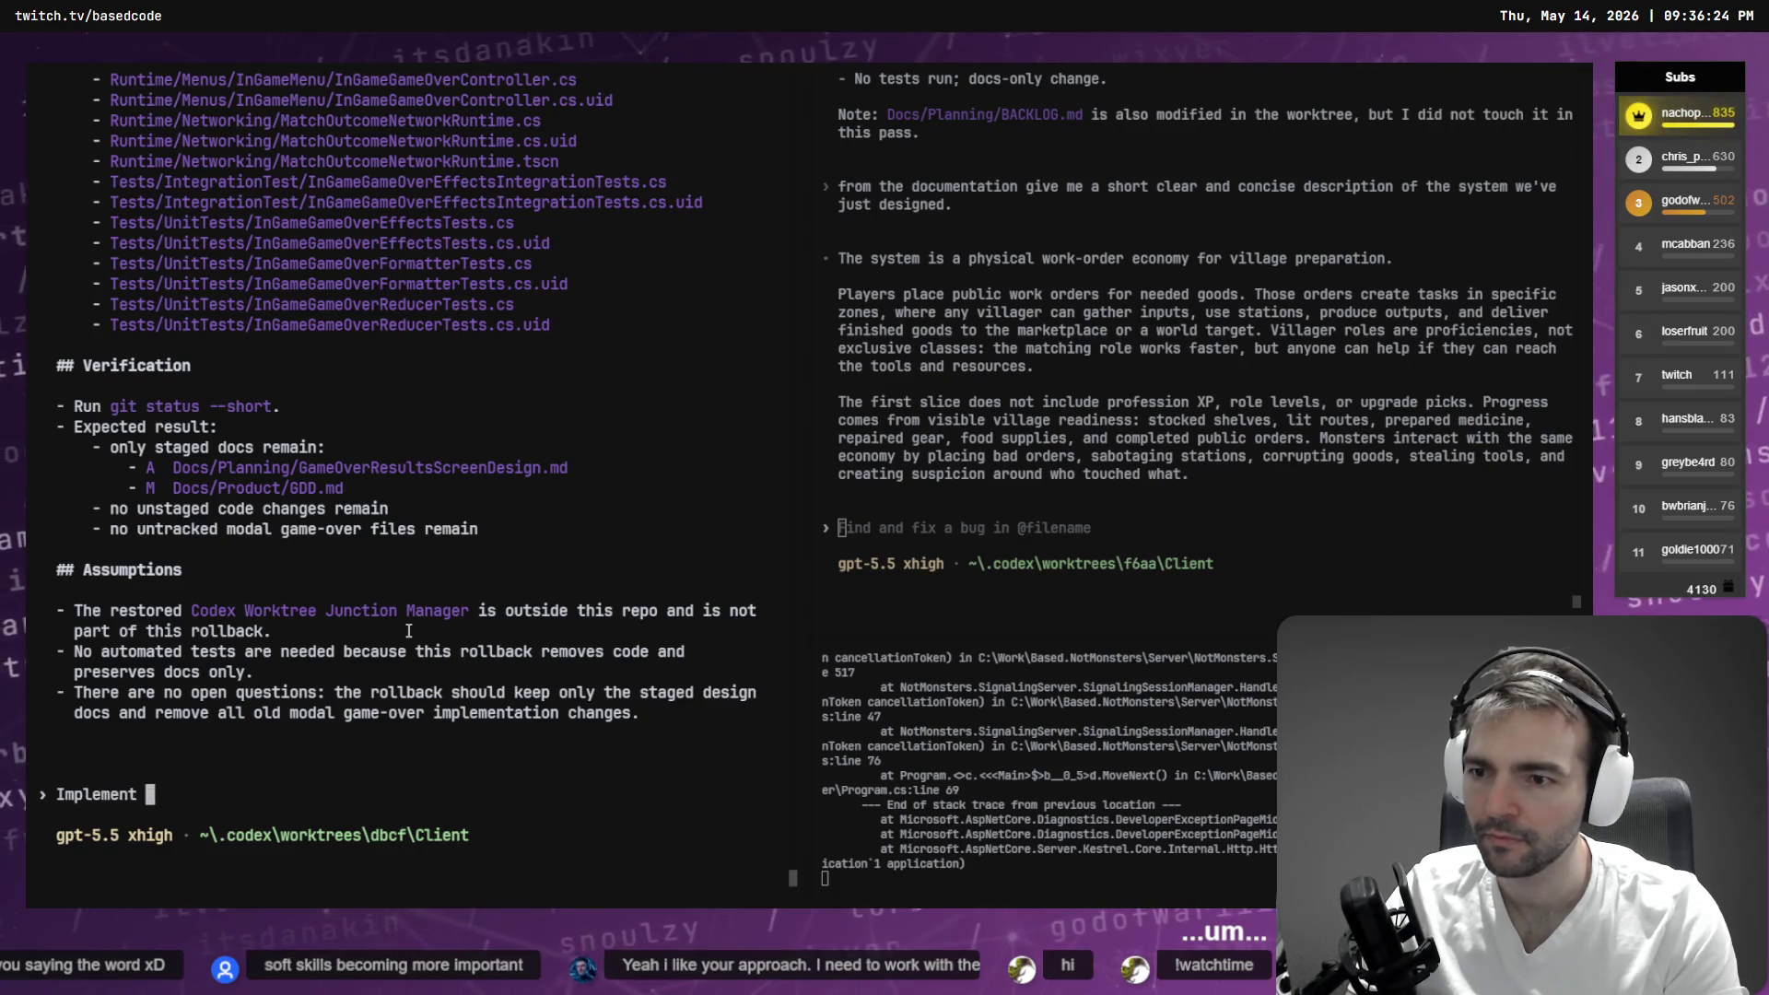
pyautogui.write('lan./')
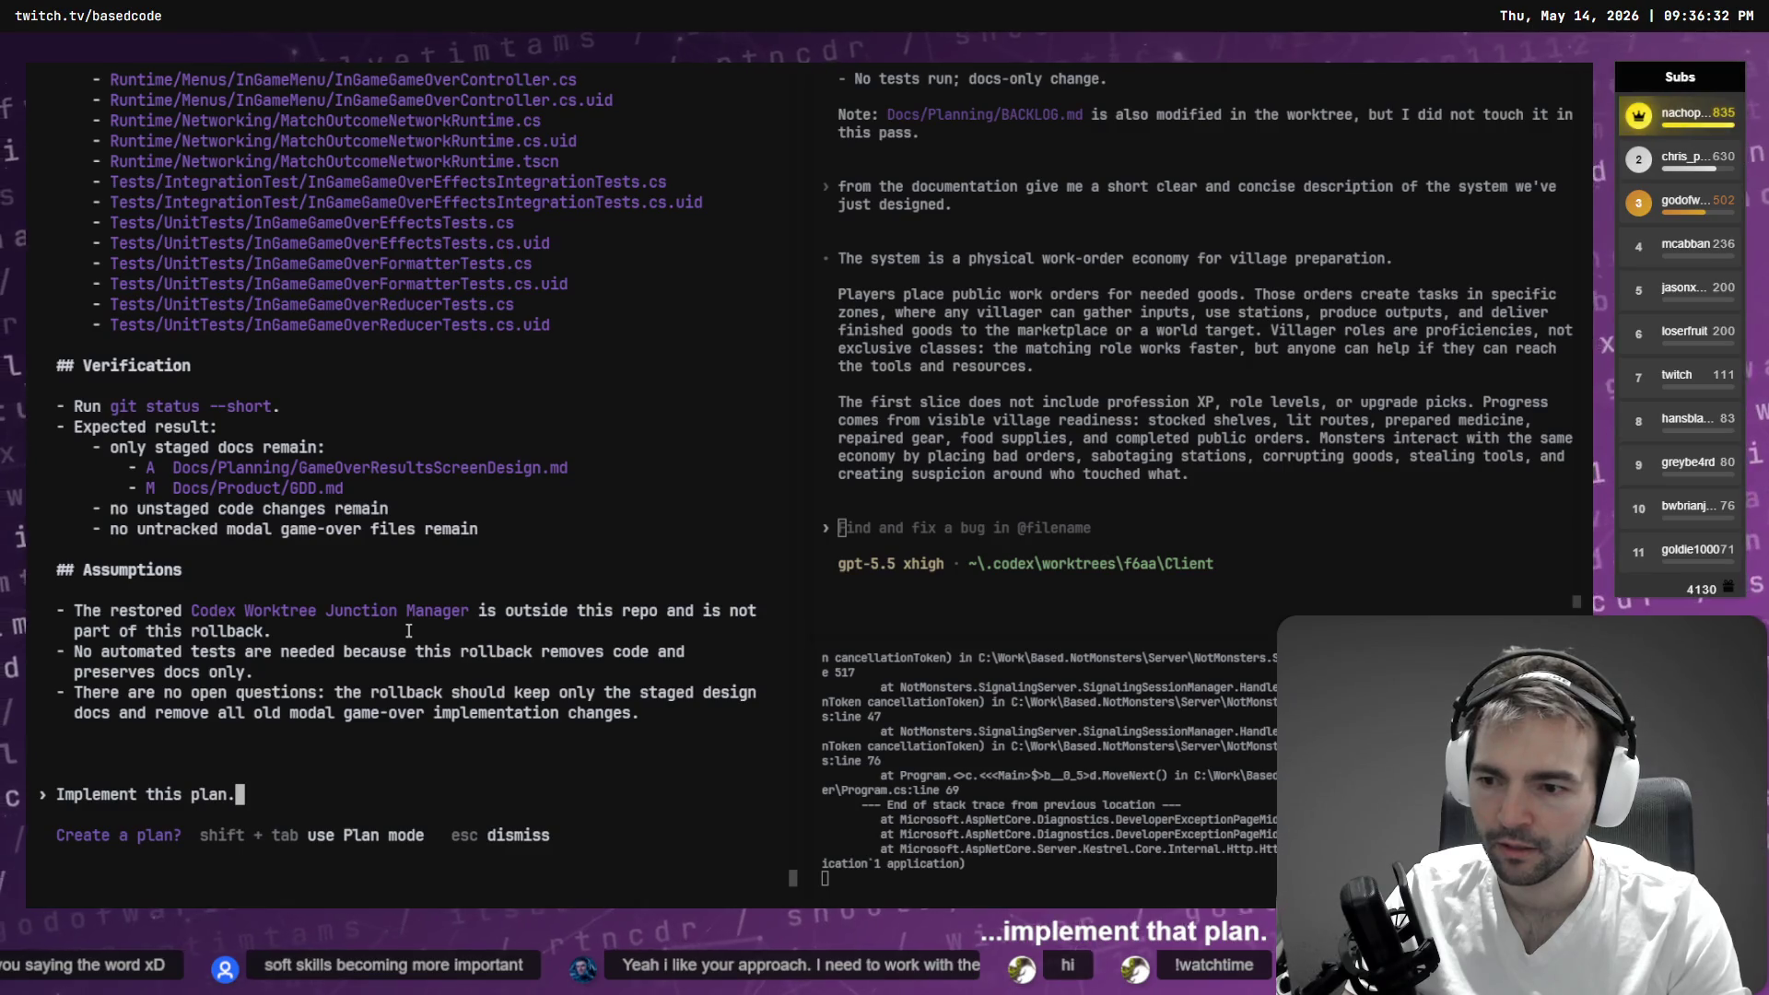
pyautogui.press('Return')
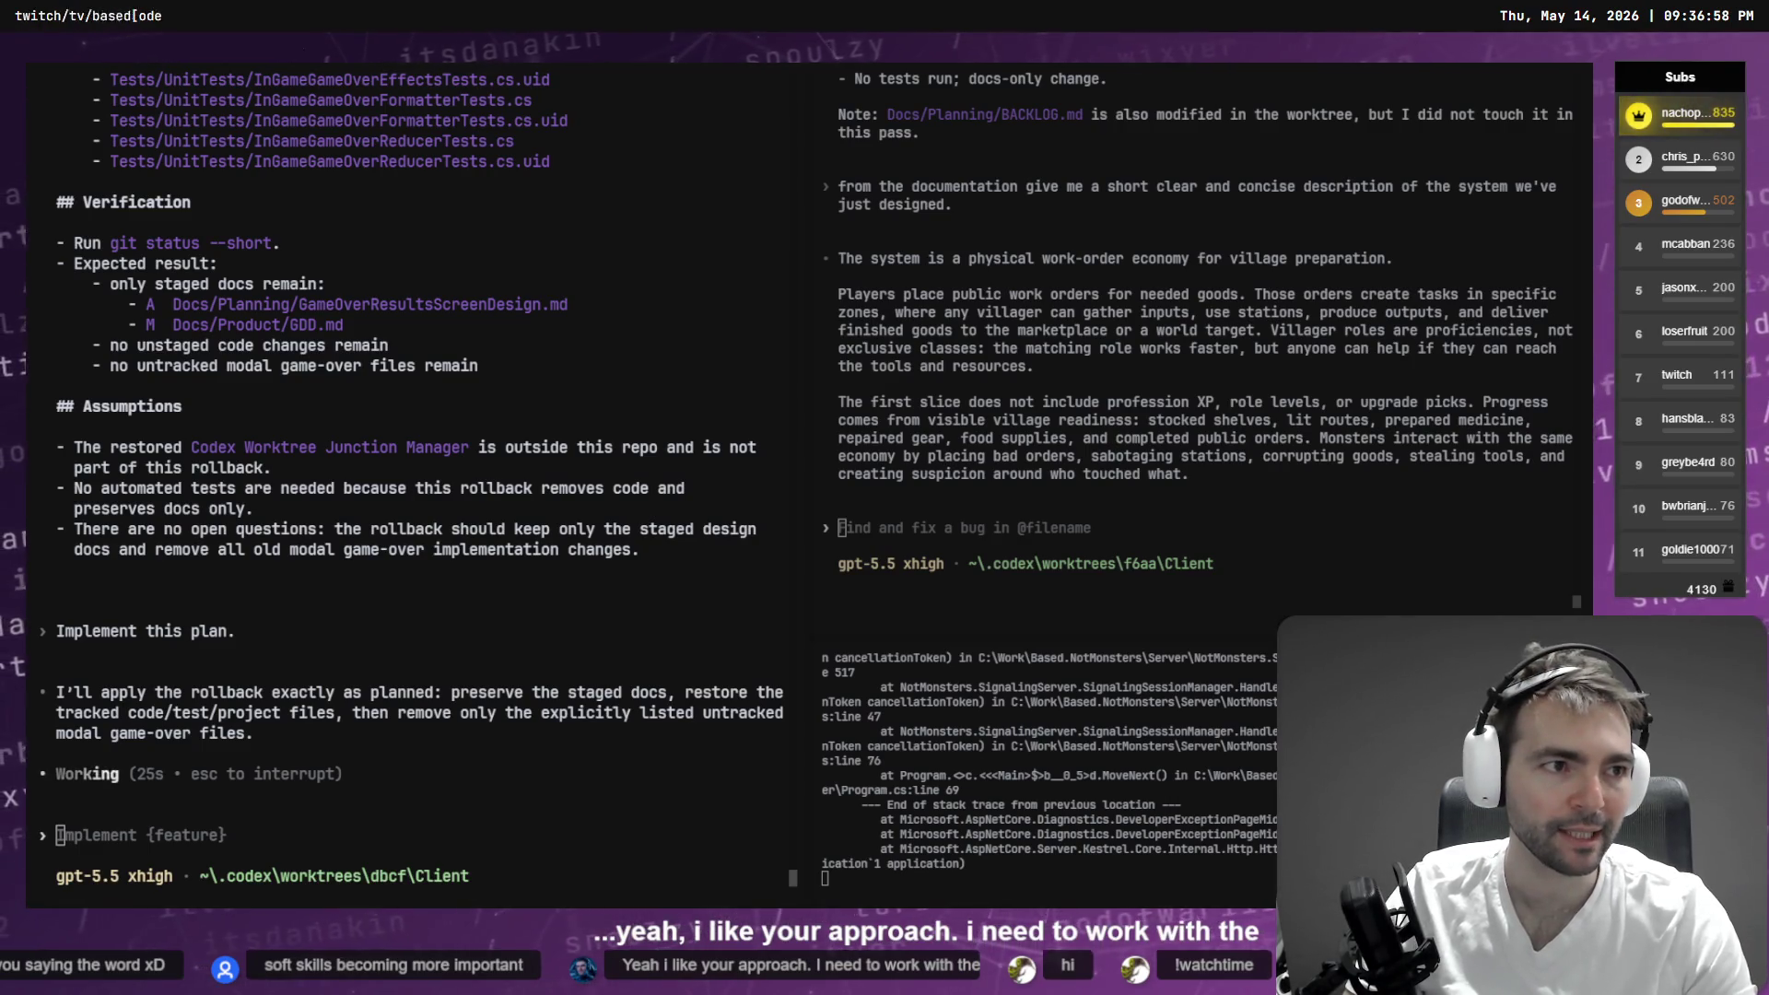
pyautogui.hotkey('alt', 'Tab')
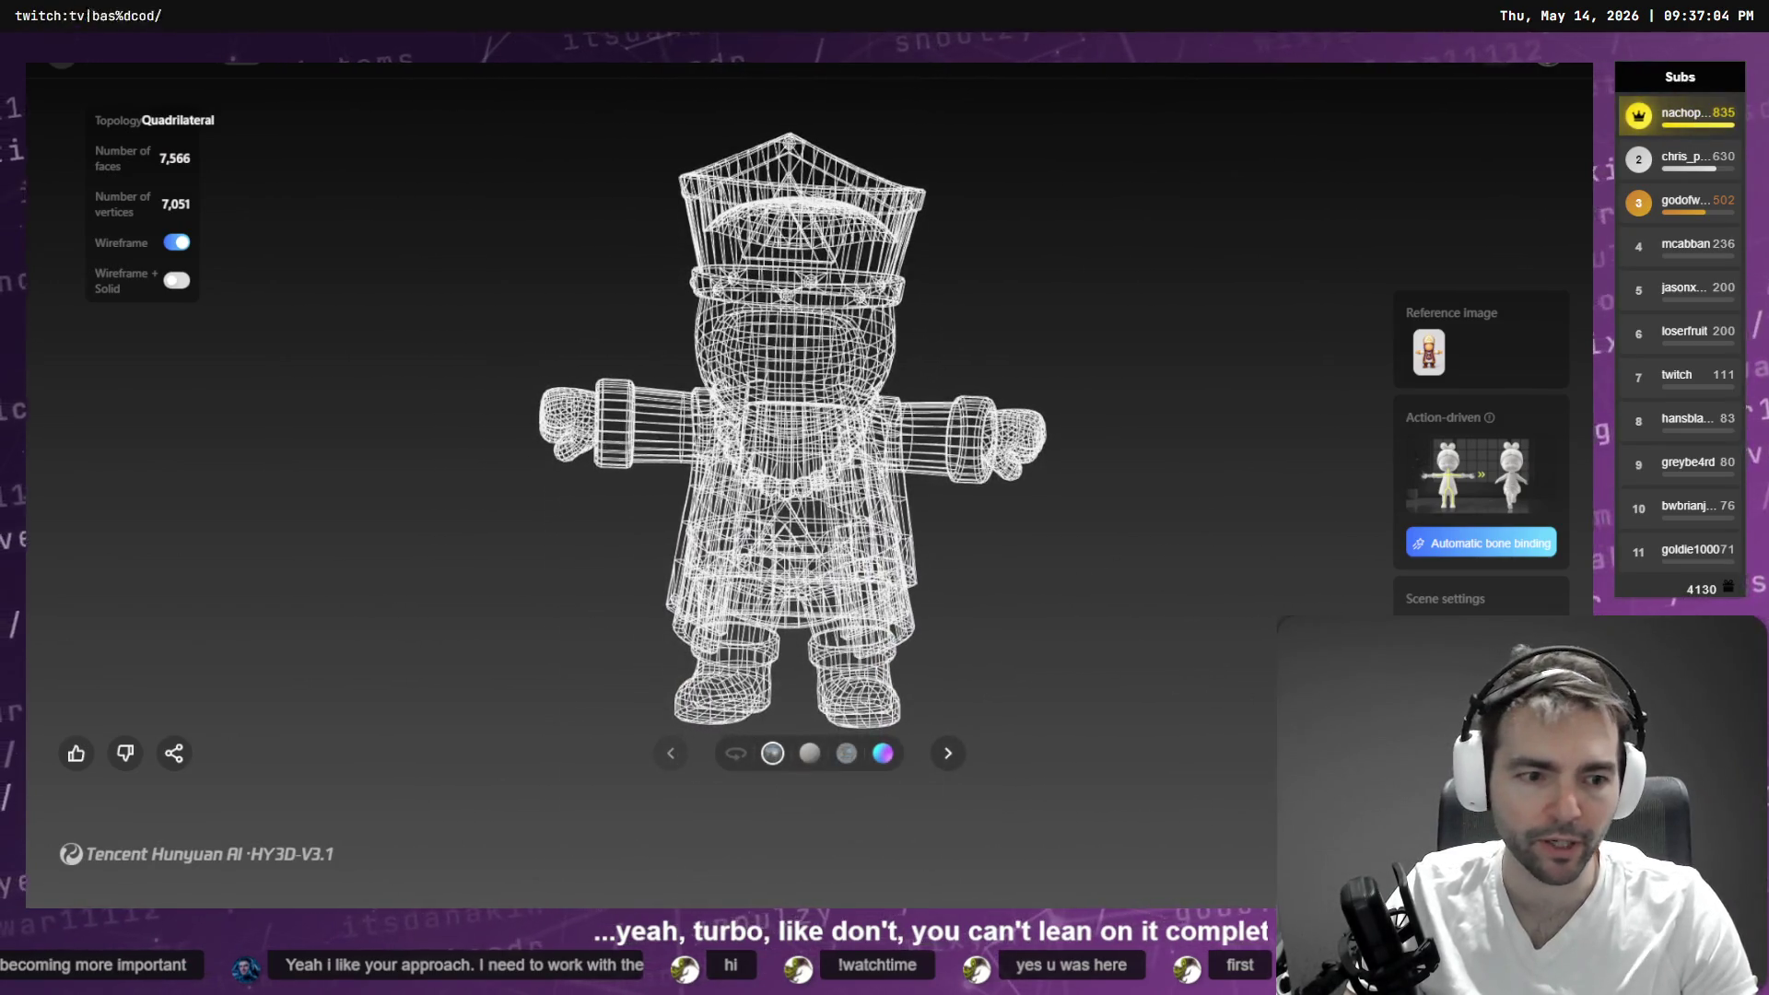
# - Turn on auto-rotate and switch off wireframe to show the priest model textured, tilting it
pyautogui.click(744, 758)
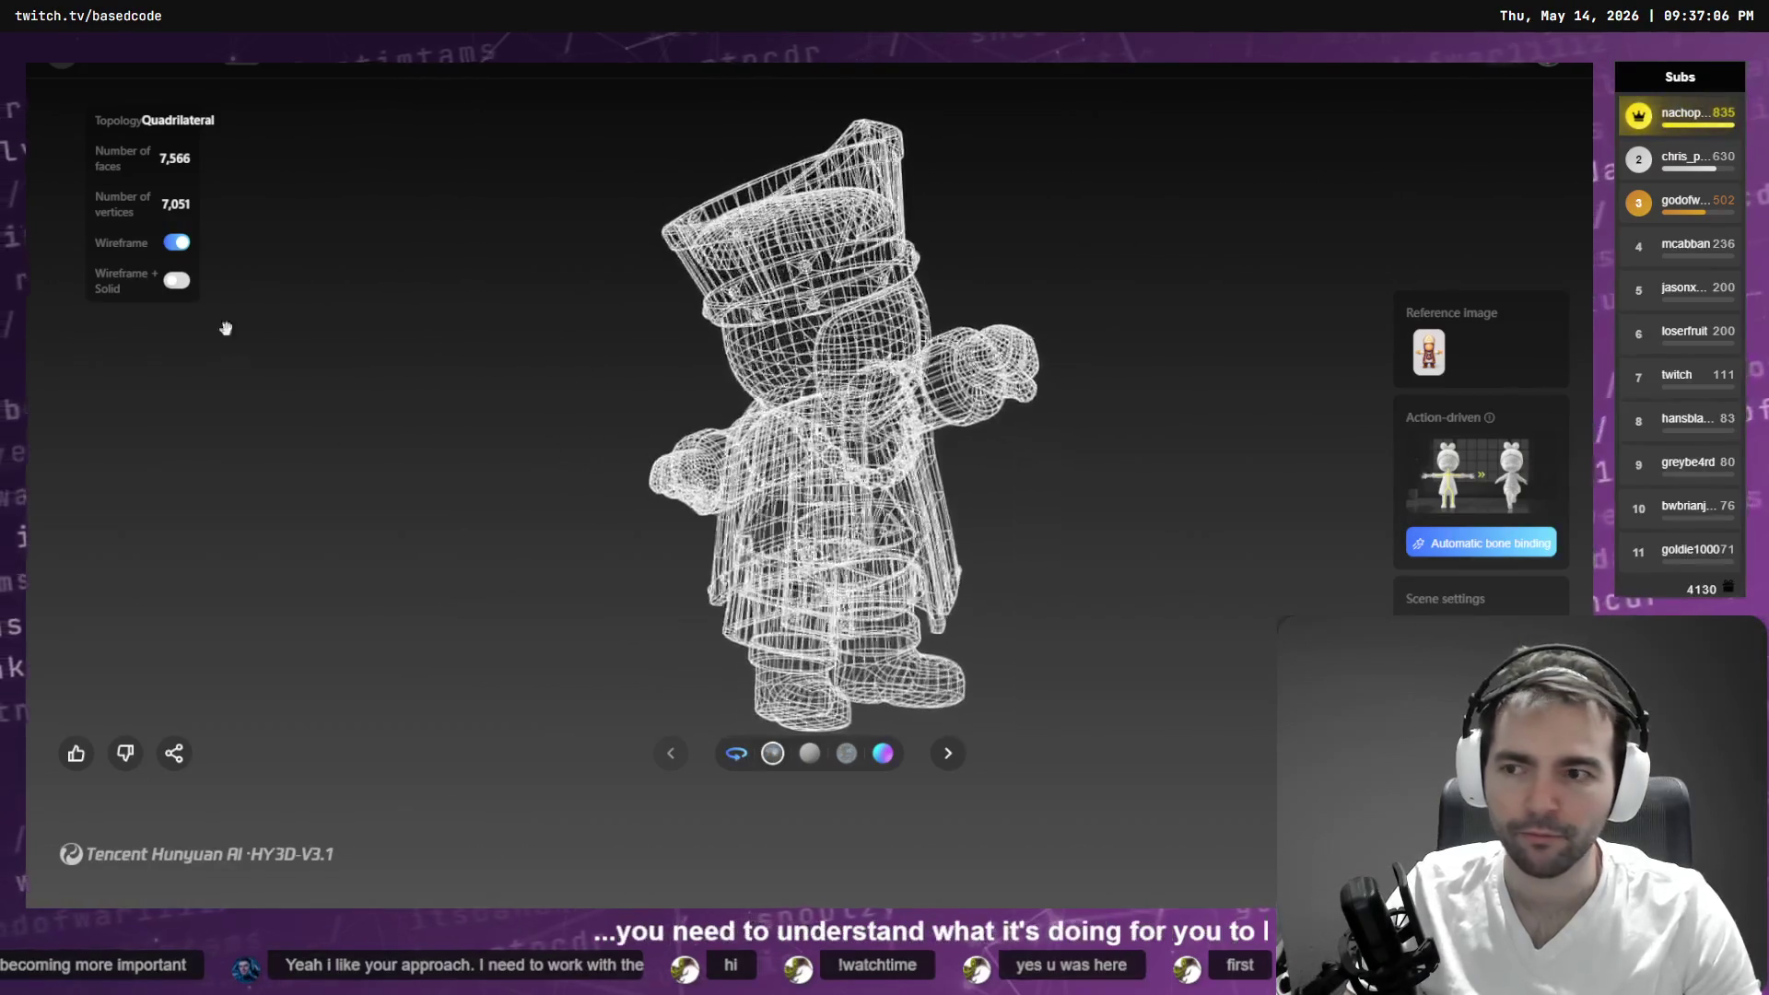
pyautogui.click(180, 247)
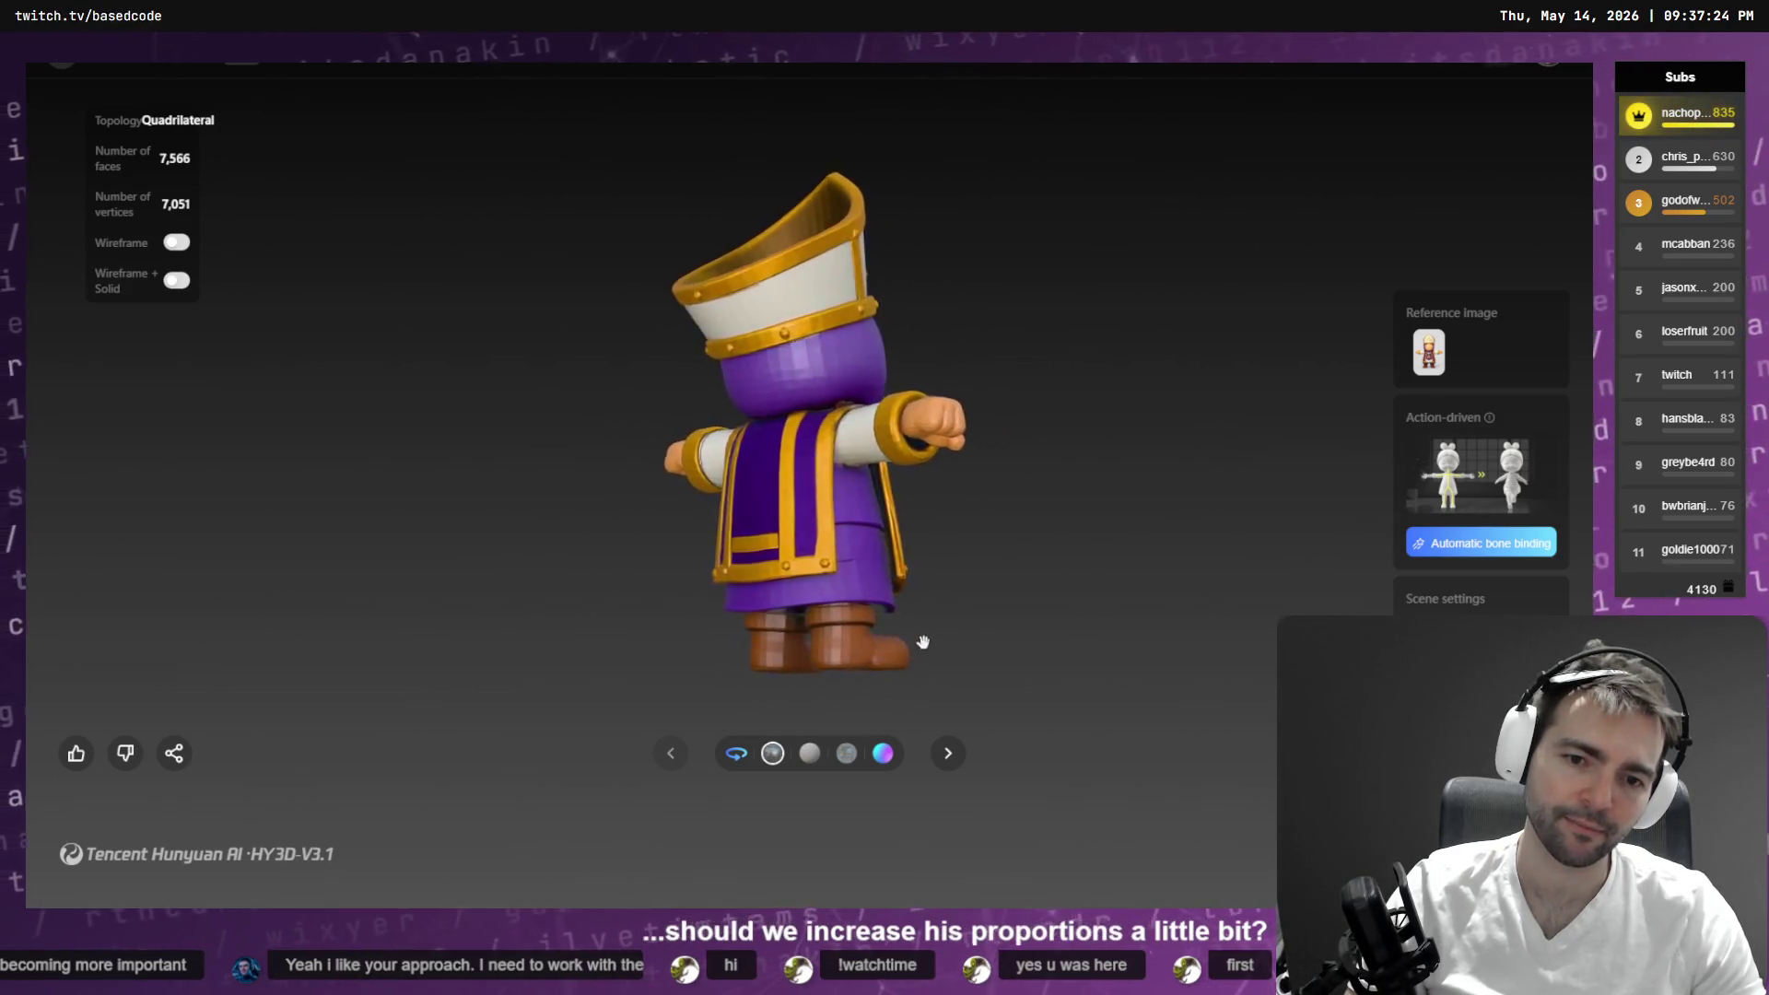
pyautogui.moveTo(924, 651)
pyautogui.mouseDown()
pyautogui.moveTo(991, 672)
pyautogui.moveTo(991, 584)
pyautogui.moveTo(884, 620)
pyautogui.moveTo(829, 612)
pyautogui.moveTo(857, 590)
pyautogui.moveTo(881, 633)
pyautogui.moveTo(920, 517)
pyautogui.mouseUp()
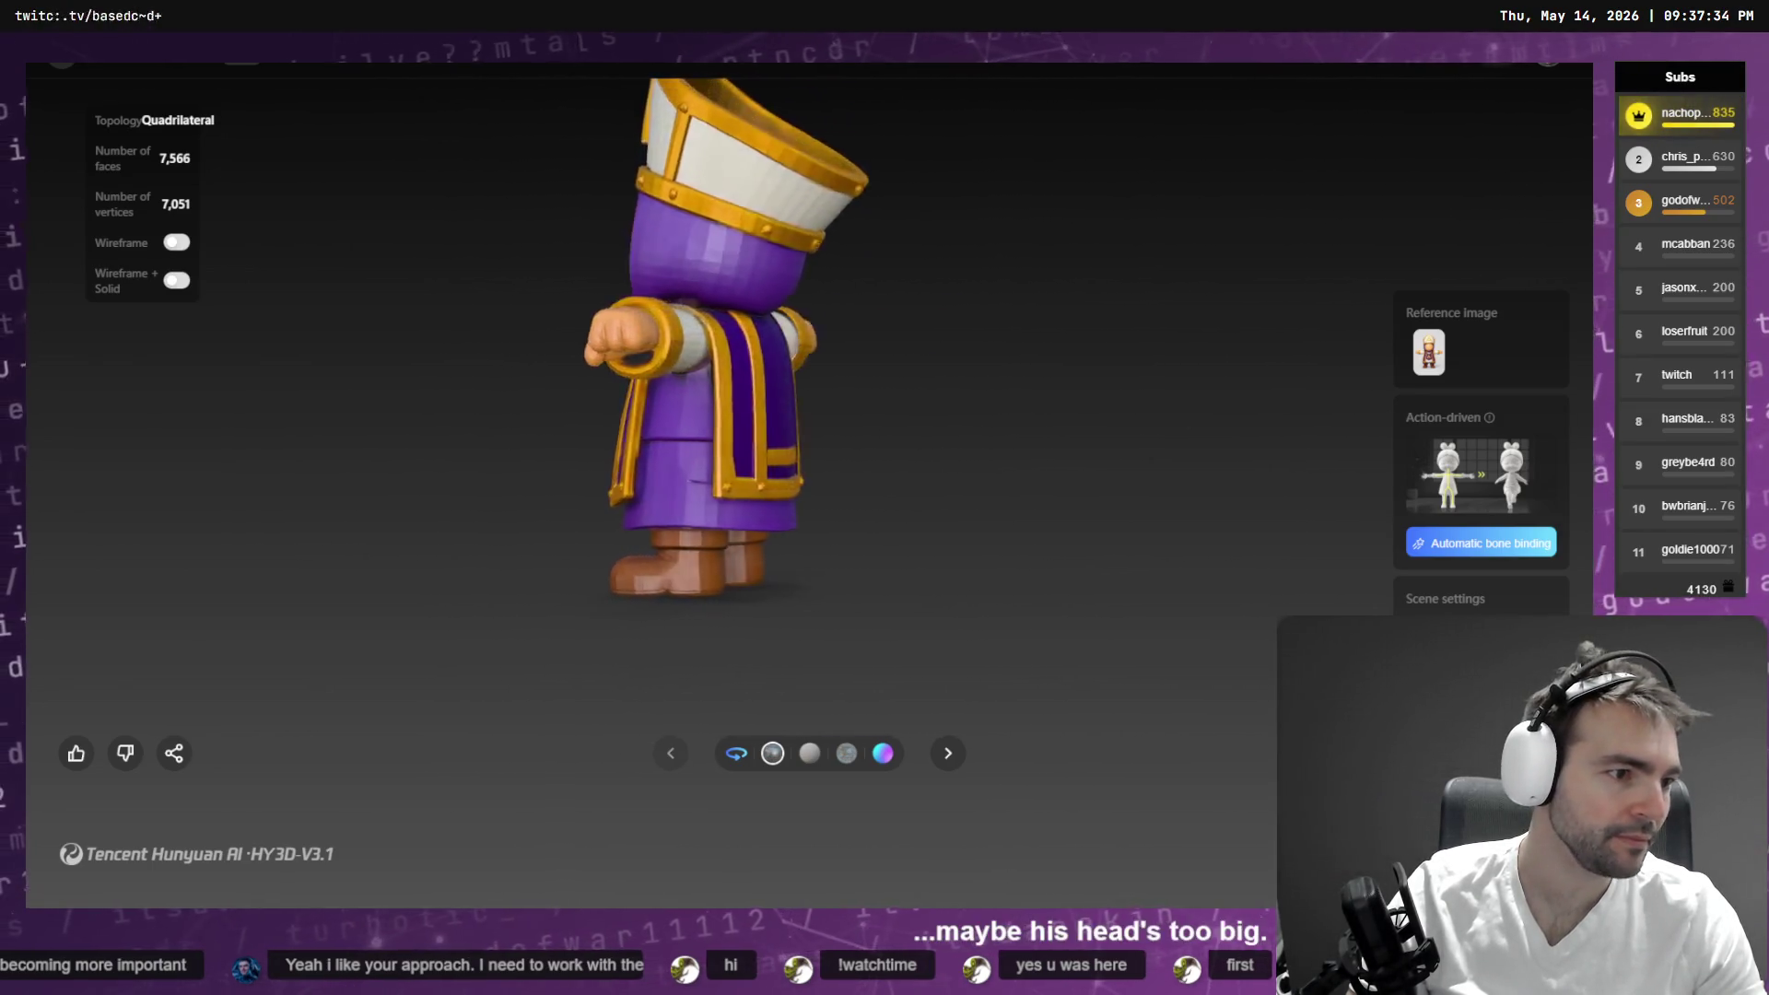
pyautogui.hotkey('alt', 'Tab')
pyautogui.scroll(-5, 1026, 494)
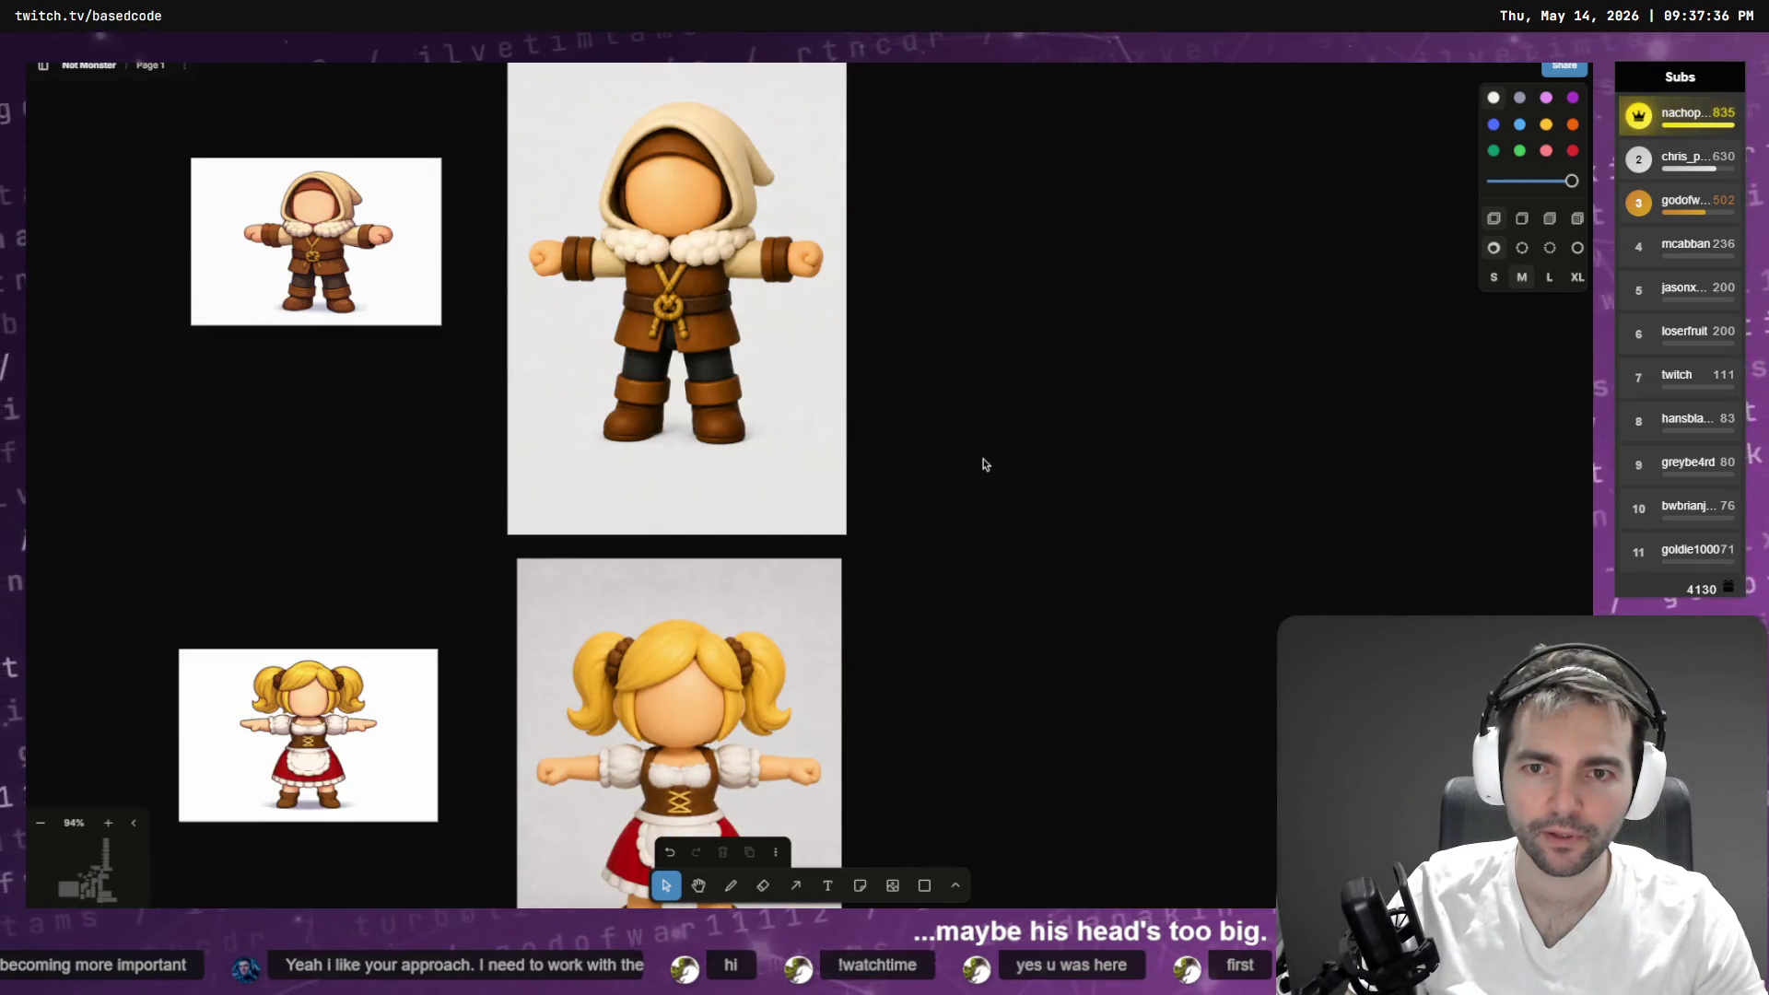
# - Enlarge the priest image and place it beside the hooded character
pyautogui.scroll(-10, 983, 465)
pyautogui.click(807, 396)
pyautogui.scroll(4, 806, 395)
pyautogui.moveTo(806, 396)
pyautogui.mouseDown()
pyautogui.moveTo(1088, 410)
pyautogui.moveTo(1055, 385)
pyautogui.mouseUp()
pyautogui.scroll(7, 1060, 406)
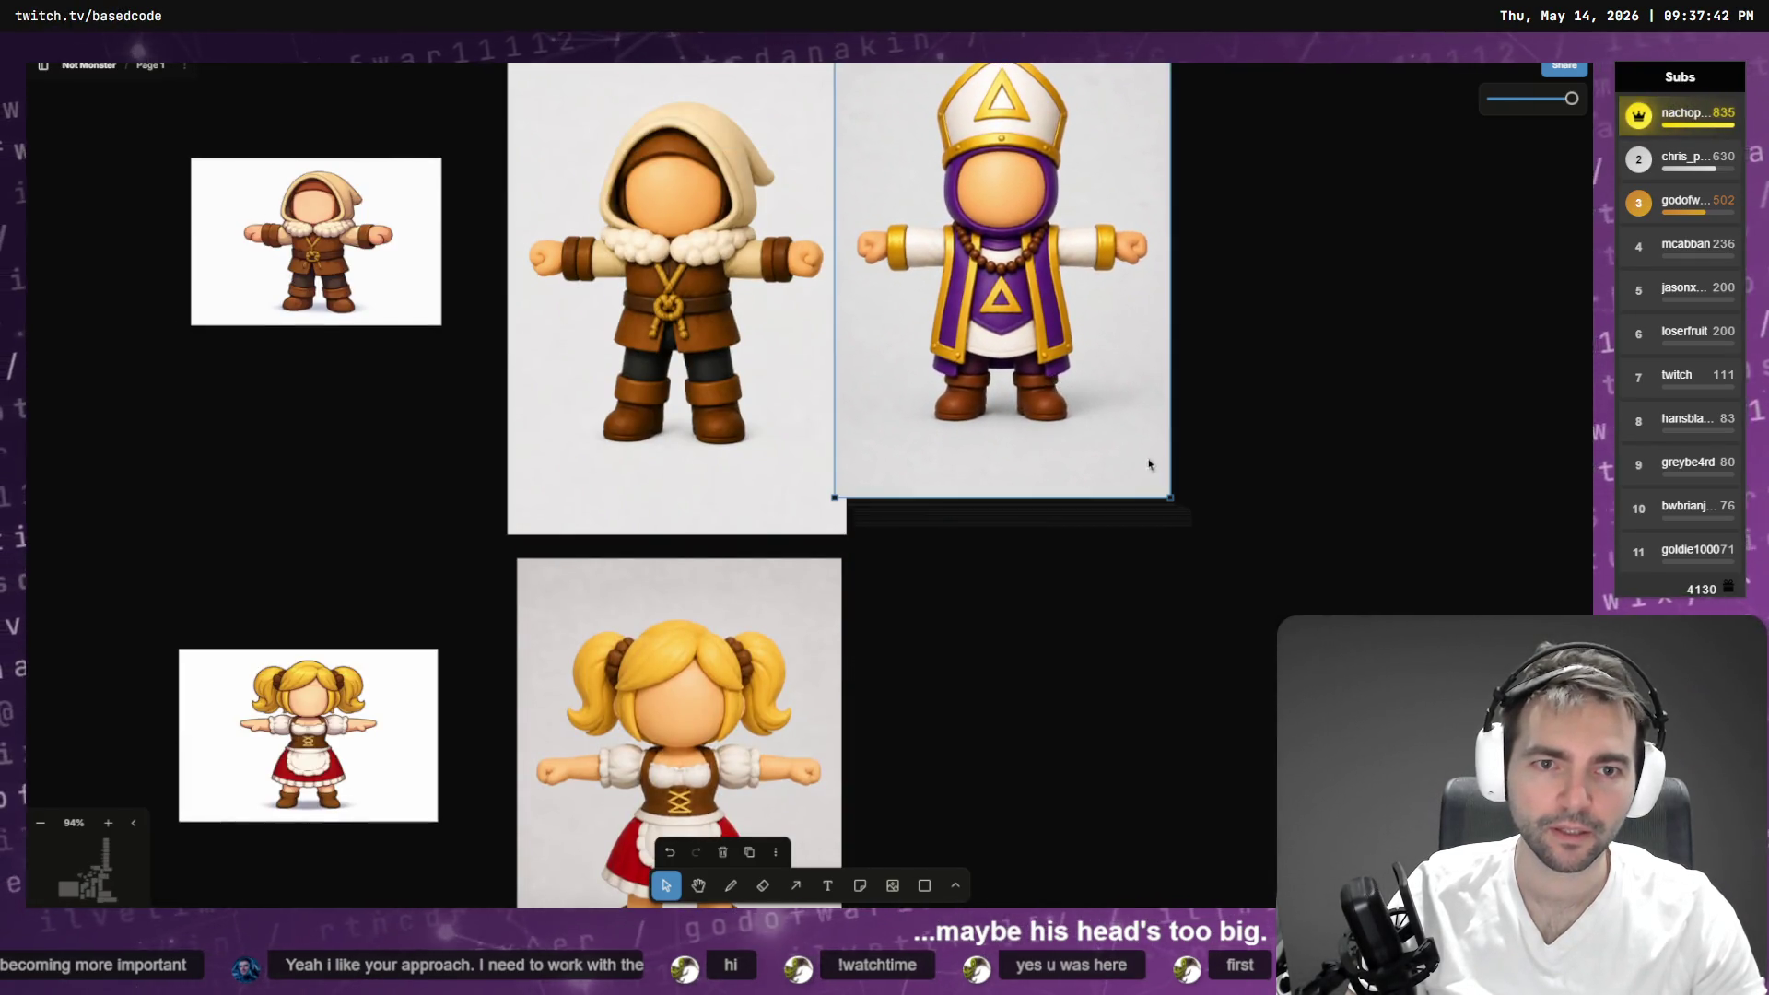
pyautogui.moveTo(1169, 500); pyautogui.dragTo(1215, 554)
pyautogui.moveTo(1129, 465)
pyautogui.mouseDown()
pyautogui.moveTo(1118, 454)
pyautogui.moveTo(1140, 455)
pyautogui.mouseUp()
# - Move the priest image up beside the bearded dwarf, enlarging it slightly to line up
pyautogui.scroll(2, 1139, 467)
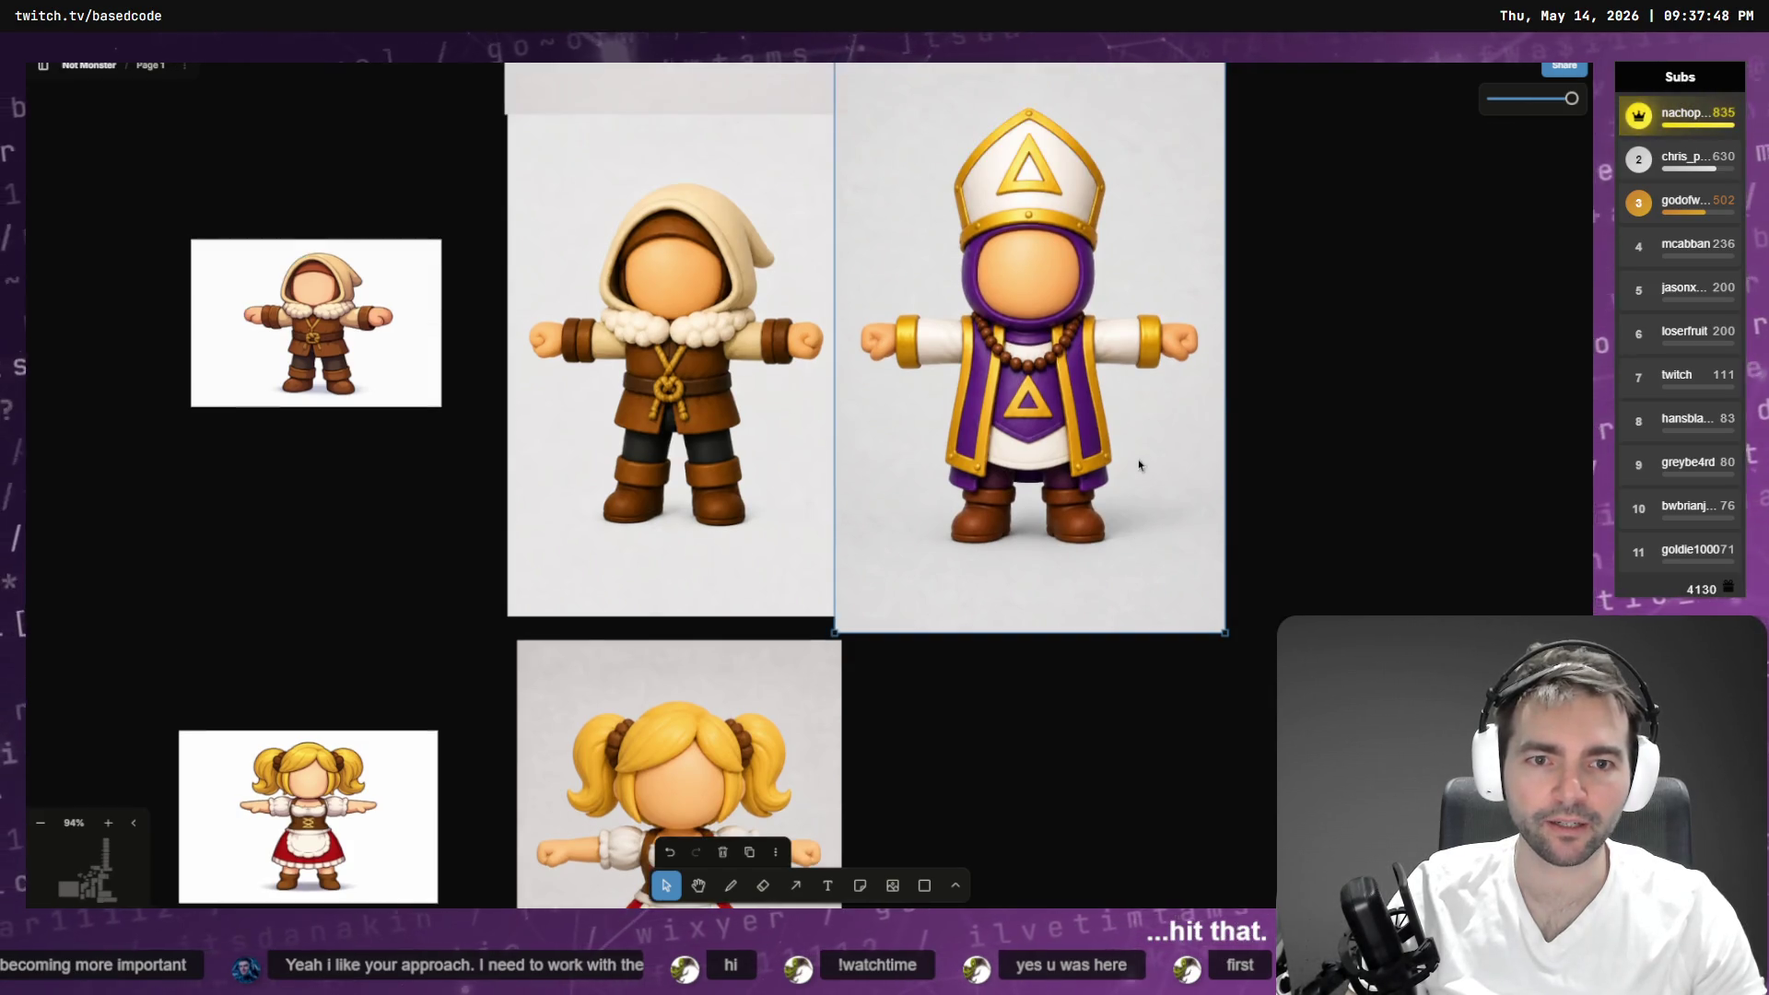
pyautogui.scroll(10, 1137, 460)
pyautogui.moveTo(1110, 585)
pyautogui.mouseDown()
pyautogui.moveTo(1123, 266)
pyautogui.moveTo(760, 251)
pyautogui.moveTo(1118, 252)
pyautogui.mouseUp()
pyautogui.scroll(15, 1108, 562)
pyautogui.moveTo(1230, 677); pyautogui.dragTo(1256, 710)
pyautogui.moveTo(1116, 583)
pyautogui.mouseDown()
pyautogui.moveTo(1100, 565)
pyautogui.moveTo(880, 571)
pyautogui.moveTo(1155, 576)
pyautogui.mouseUp()
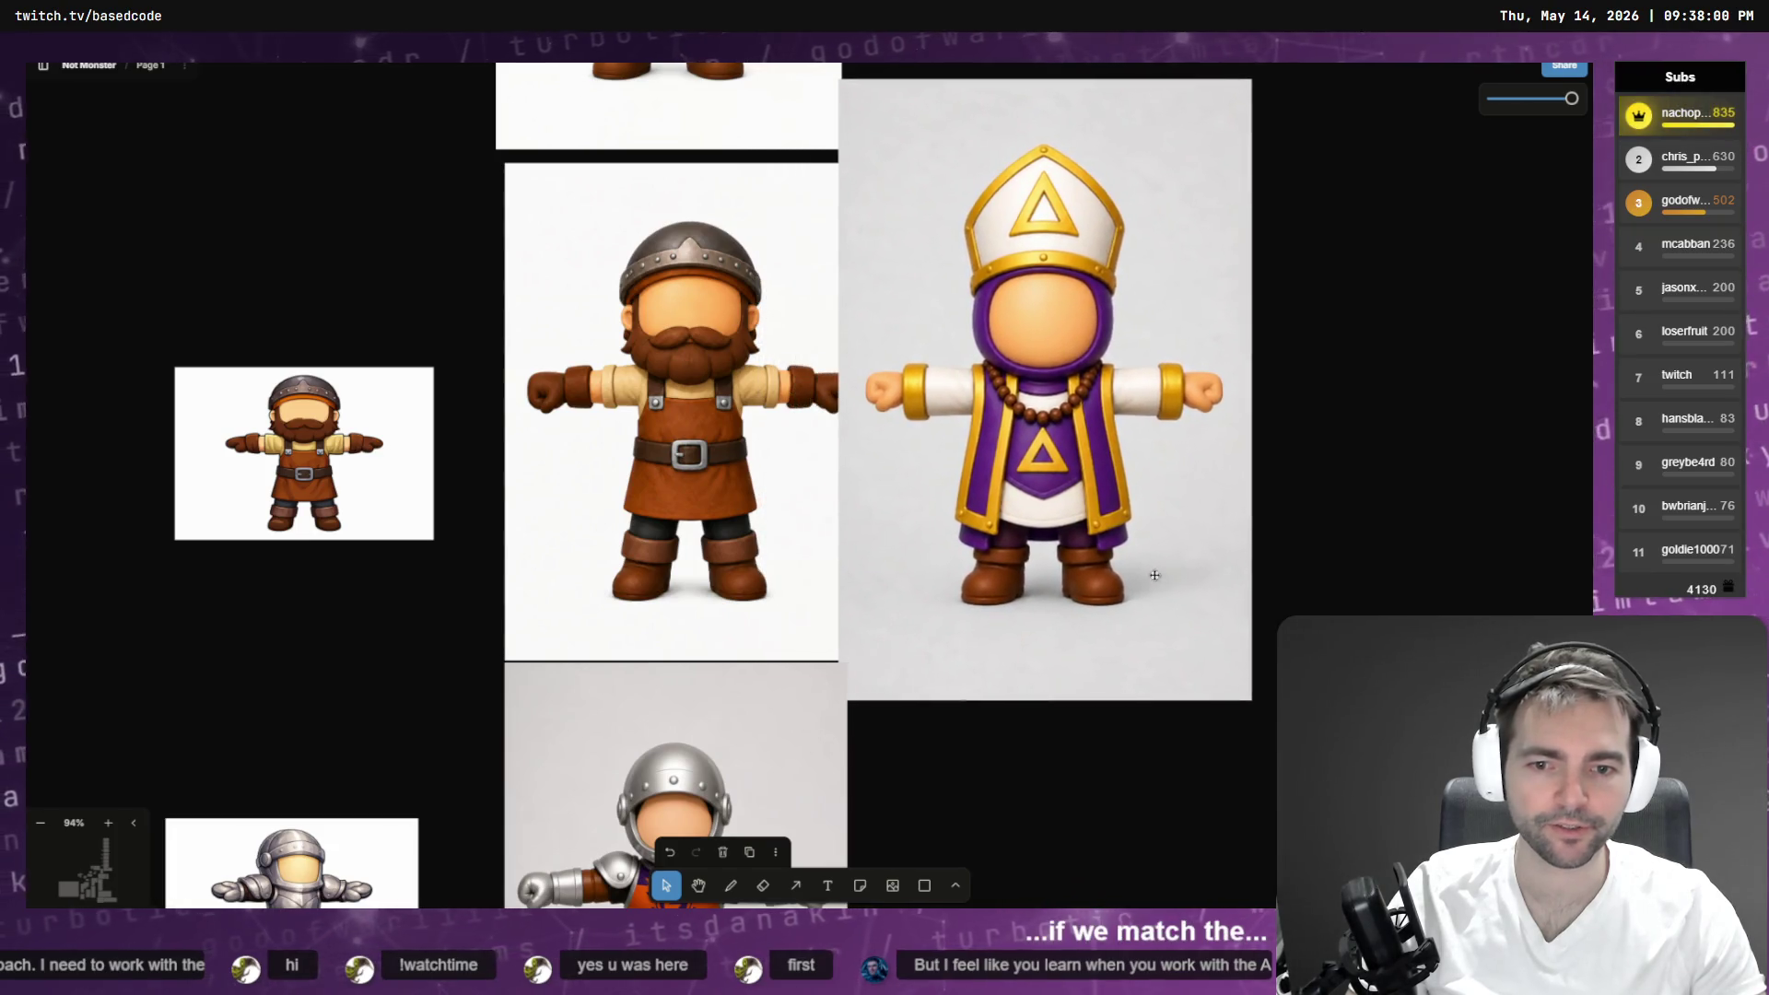
pyautogui.press('d')
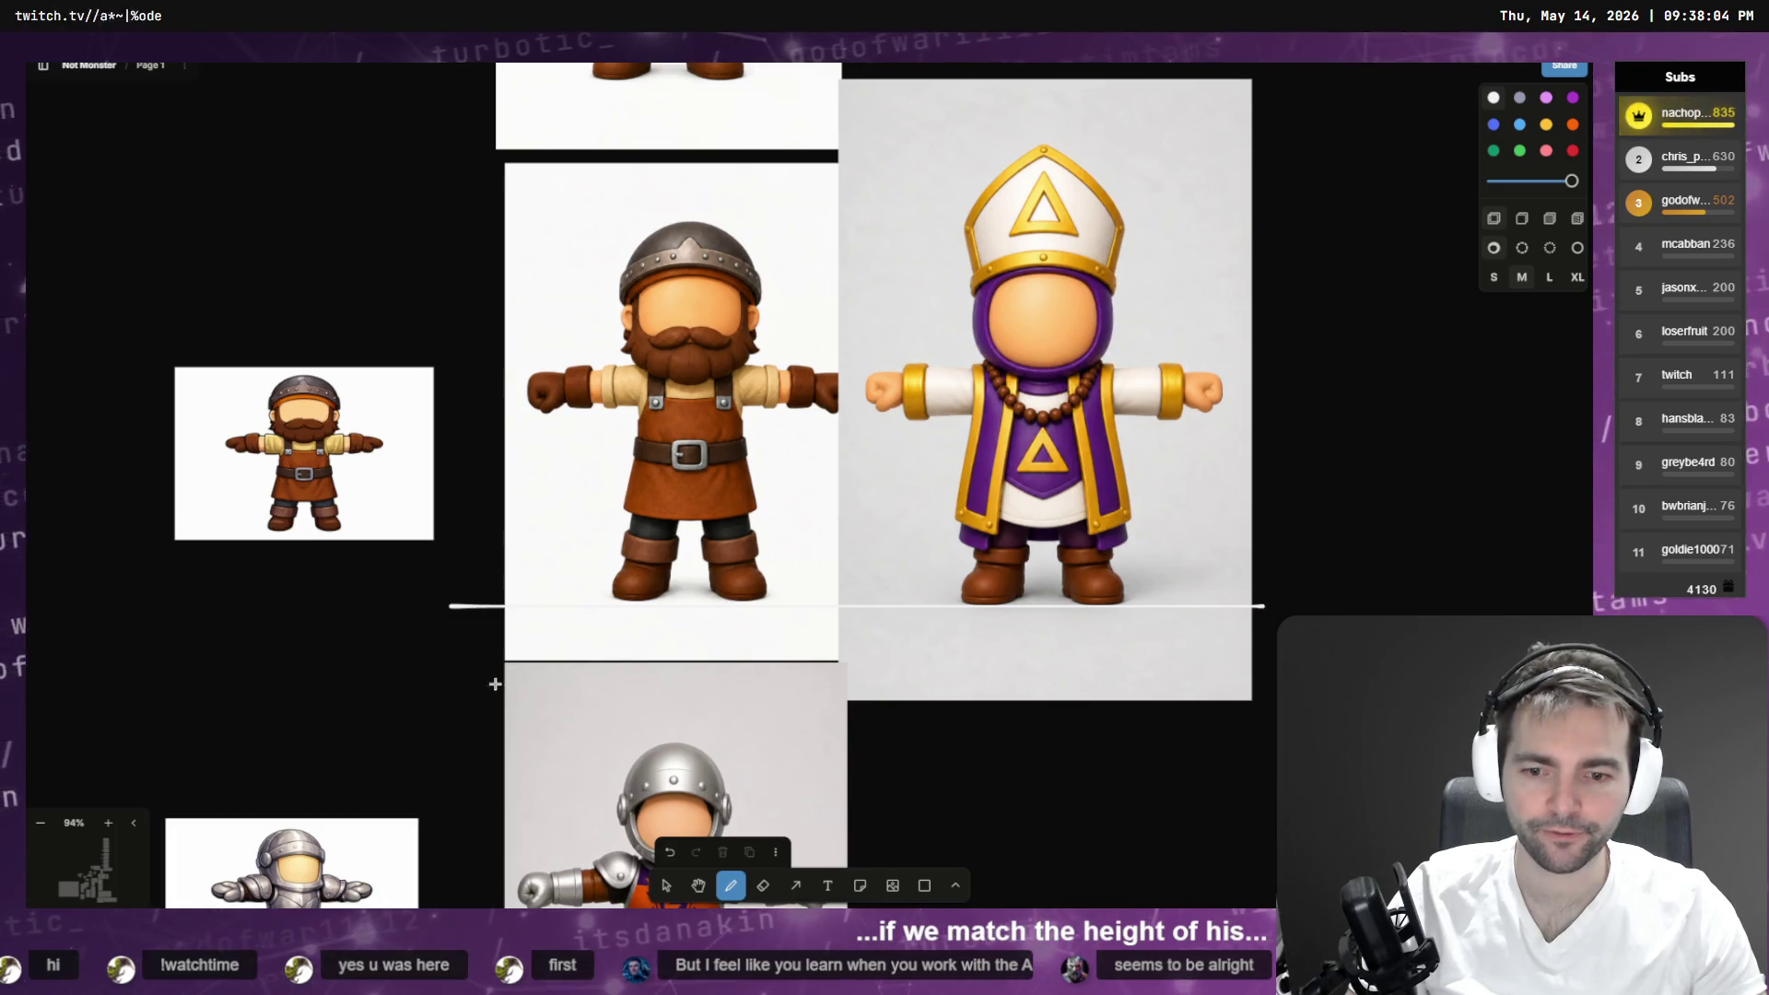
# - Copy the horizontal guide line up to head and belt height
pyautogui.click(668, 886)
pyautogui.moveTo(700, 605)
pyautogui.mouseDown()
pyautogui.moveTo(702, 306)
pyautogui.moveTo(702, 365)
pyautogui.mouseUp()
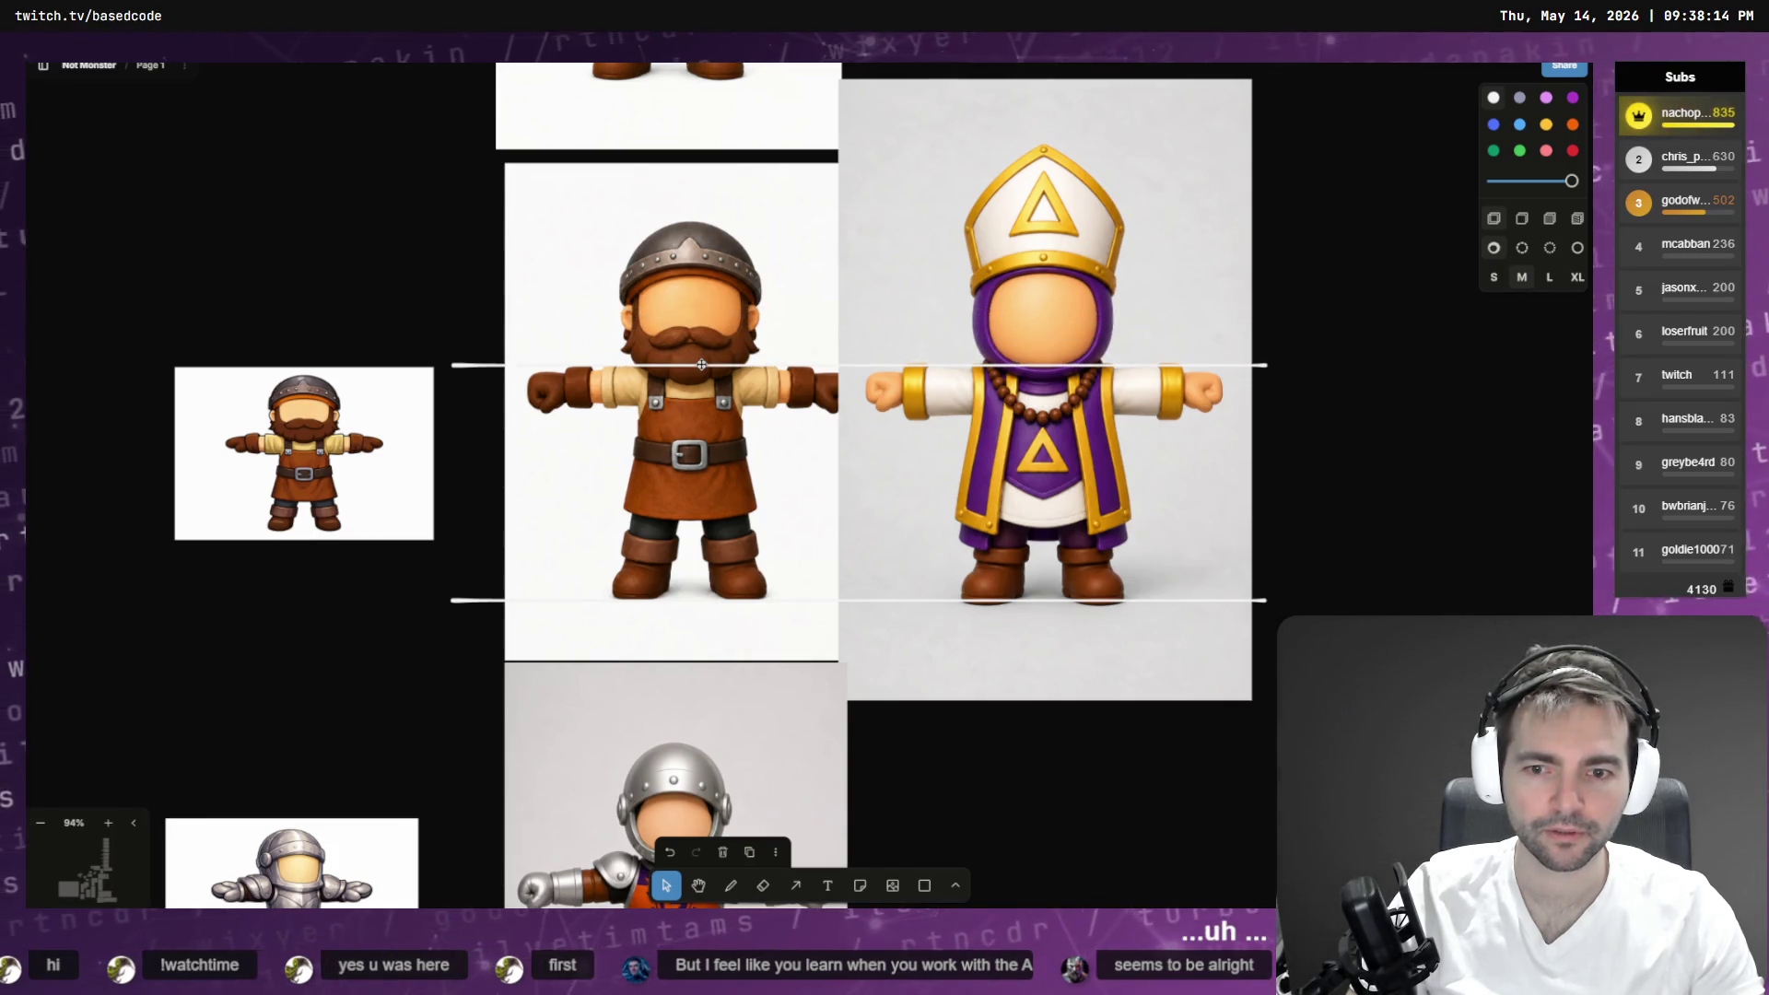
pyautogui.keyDown('alt'); pyautogui.moveTo(702, 365); pyautogui.dragTo(690, 486); pyautogui.keyUp('alt')
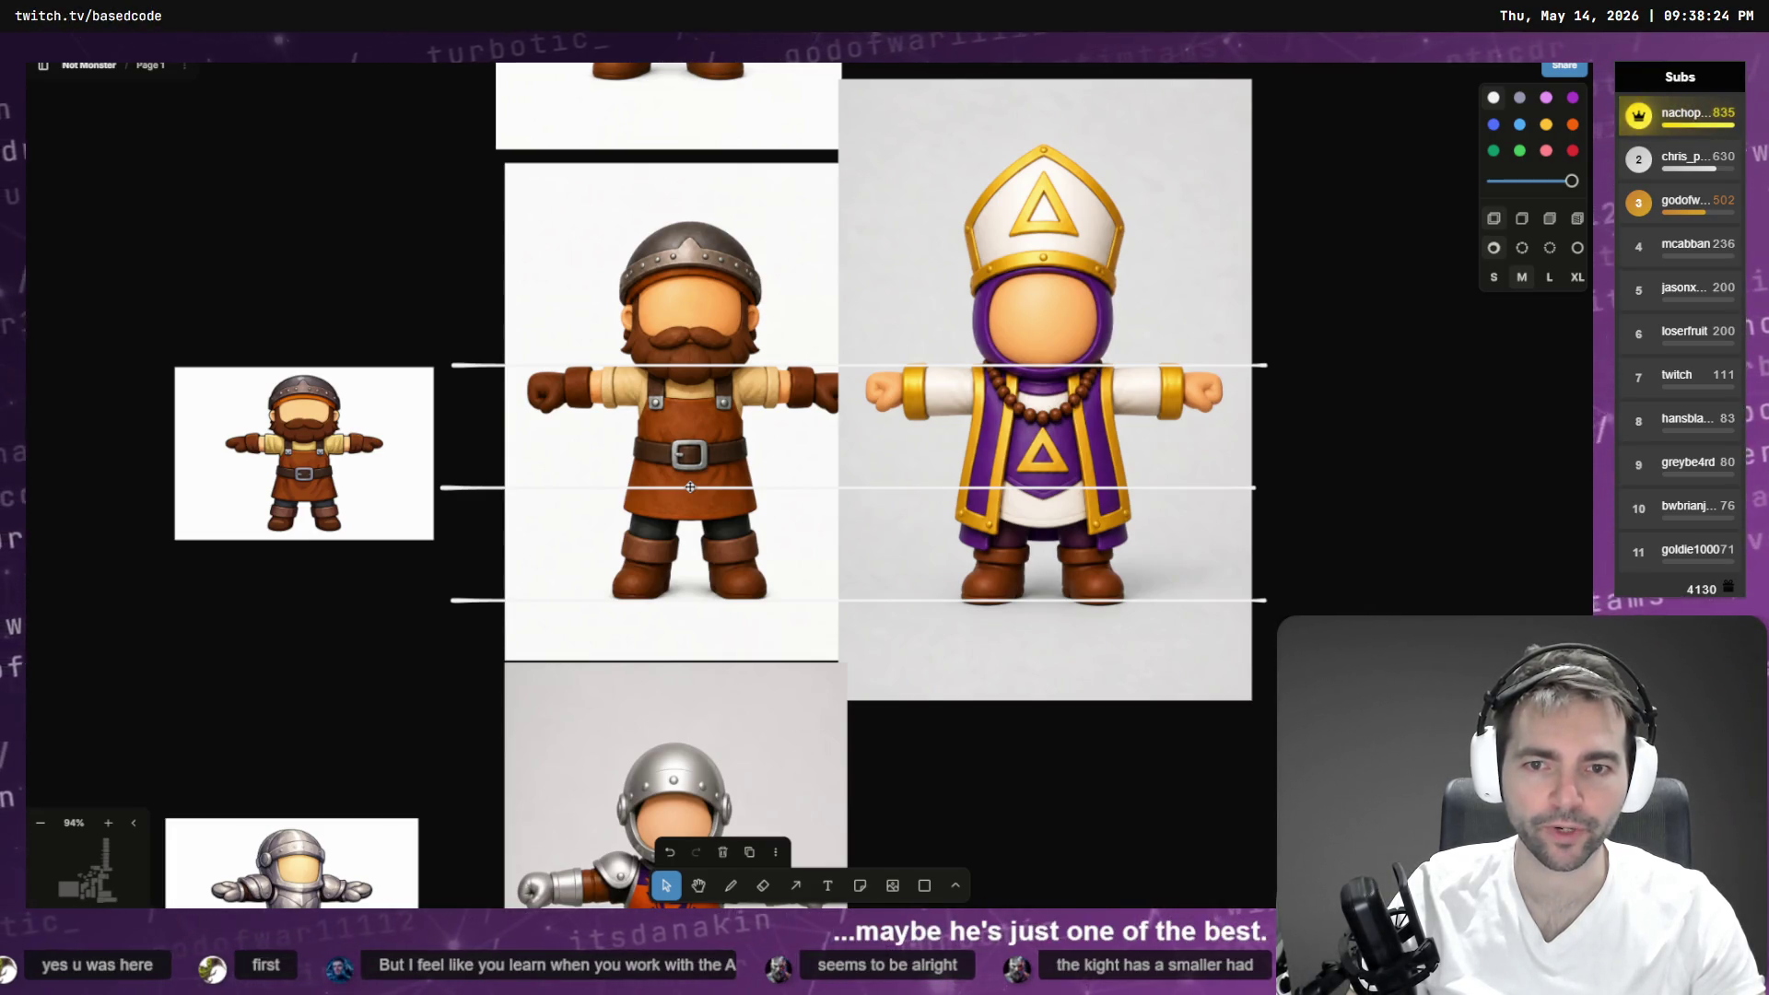
pyautogui.click(690, 486)
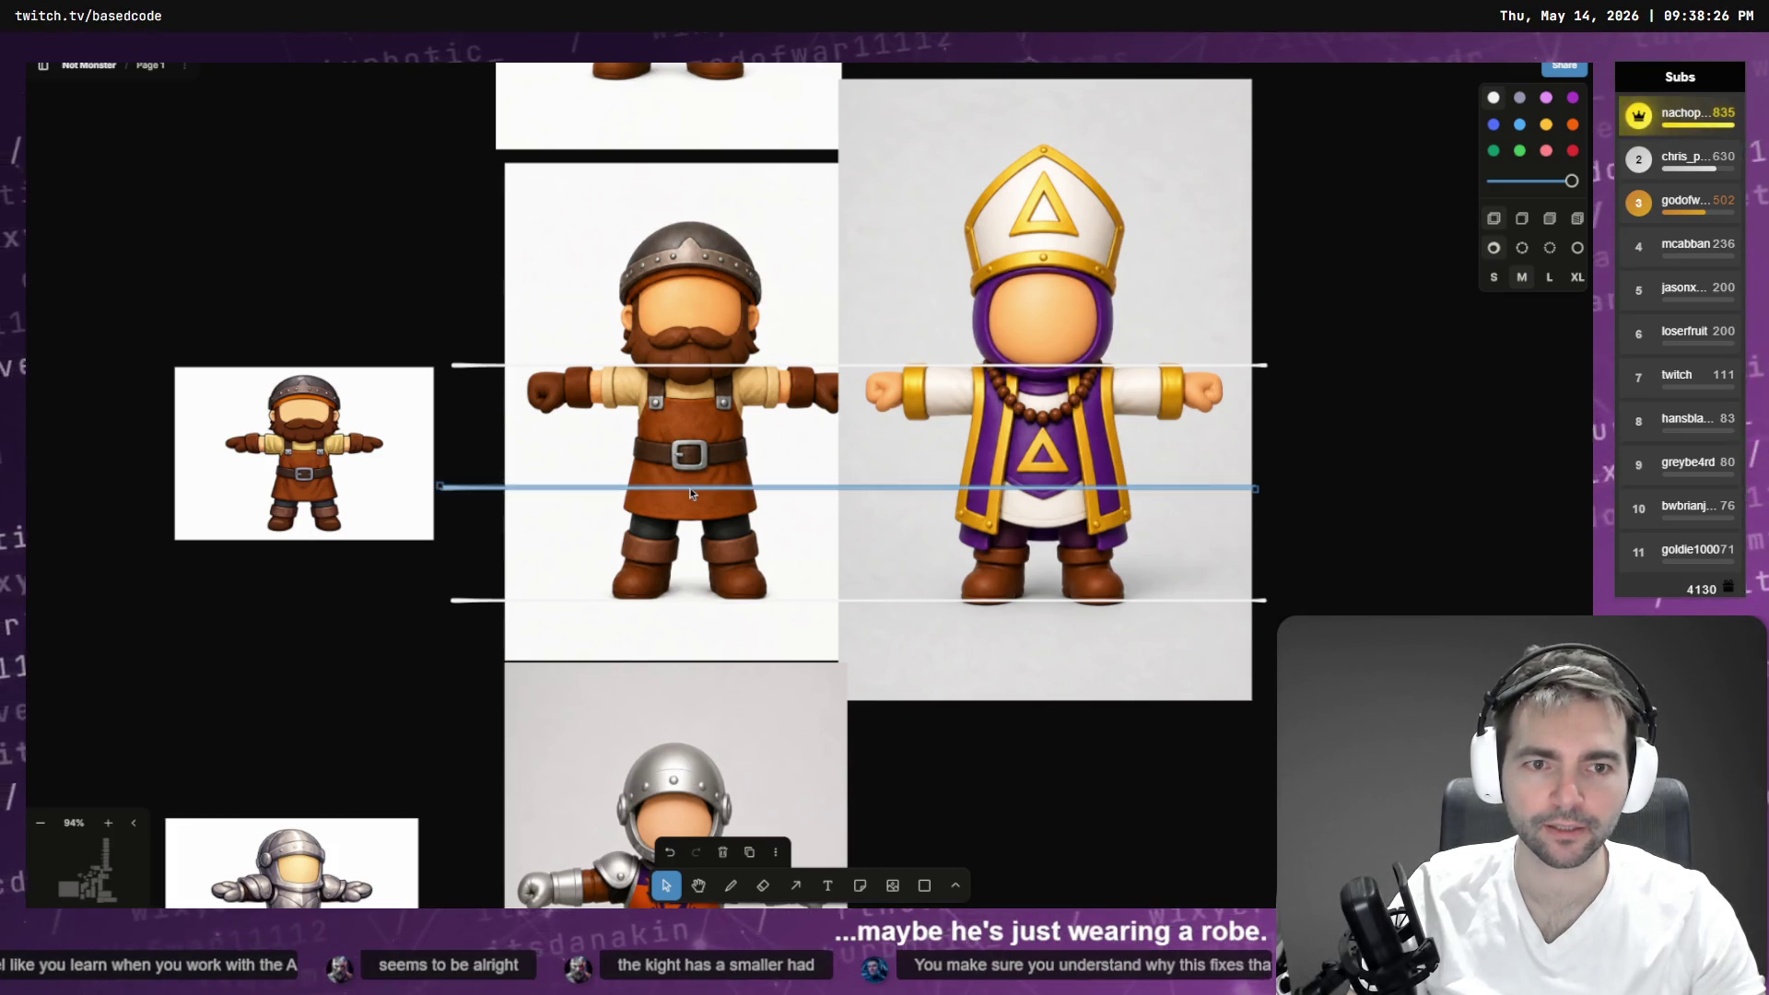
# - Draw an ellipse around the dwarf's face and fit it to his head
pyautogui.click(959, 888)
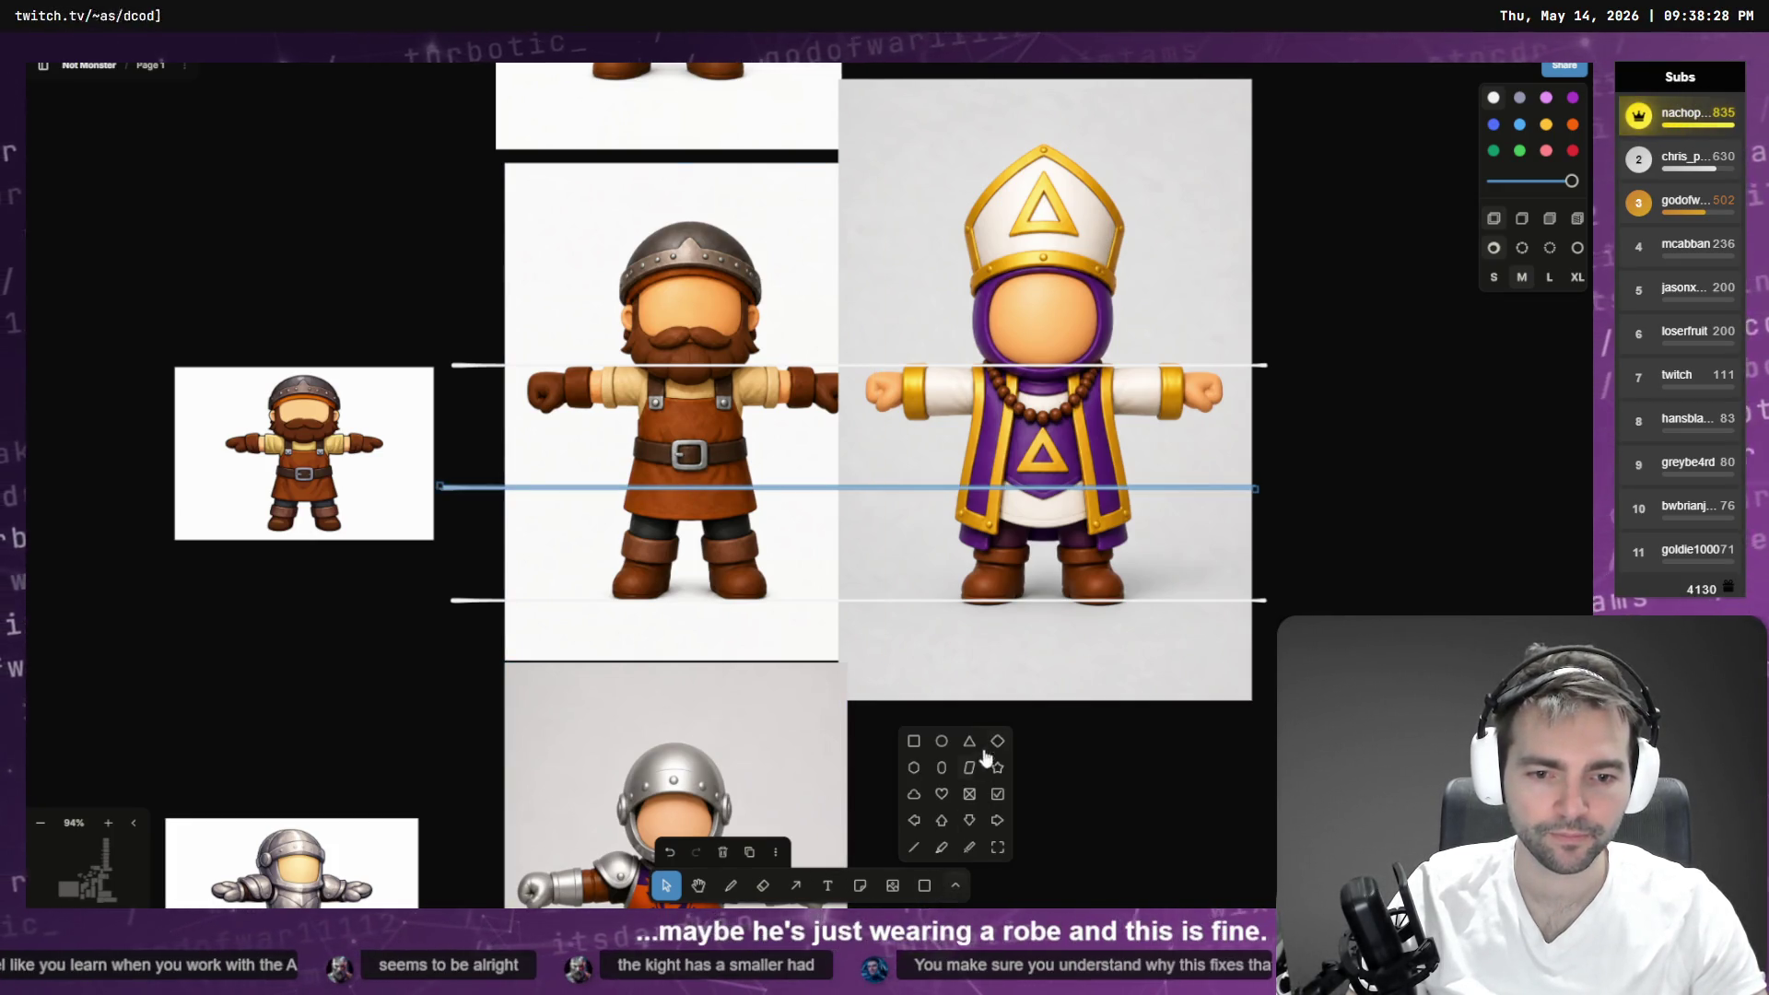
pyautogui.click(937, 745)
pyautogui.moveTo(689, 291); pyautogui.dragTo(754, 369)
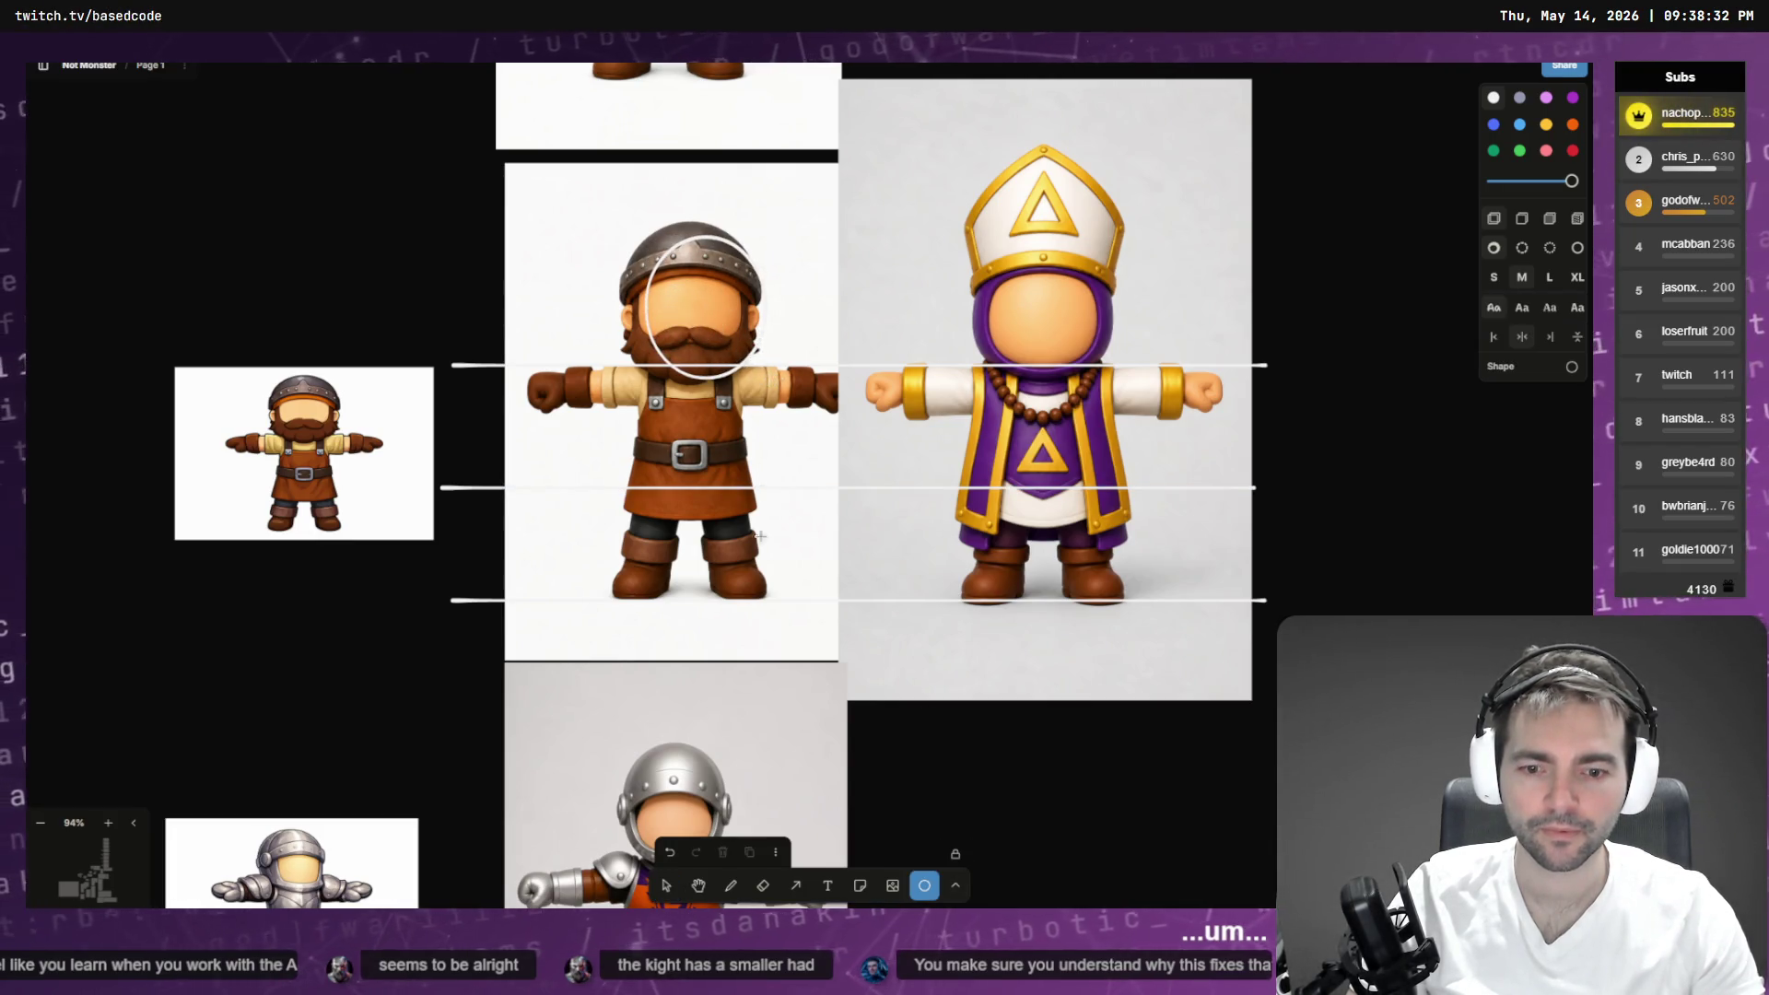
pyautogui.click(666, 885)
pyautogui.moveTo(749, 261); pyautogui.dragTo(730, 246)
pyautogui.moveTo(747, 367)
pyautogui.mouseDown()
pyautogui.moveTo(762, 385)
pyautogui.moveTo(919, 328)
pyautogui.moveTo(1104, 332)
pyautogui.mouseUp()
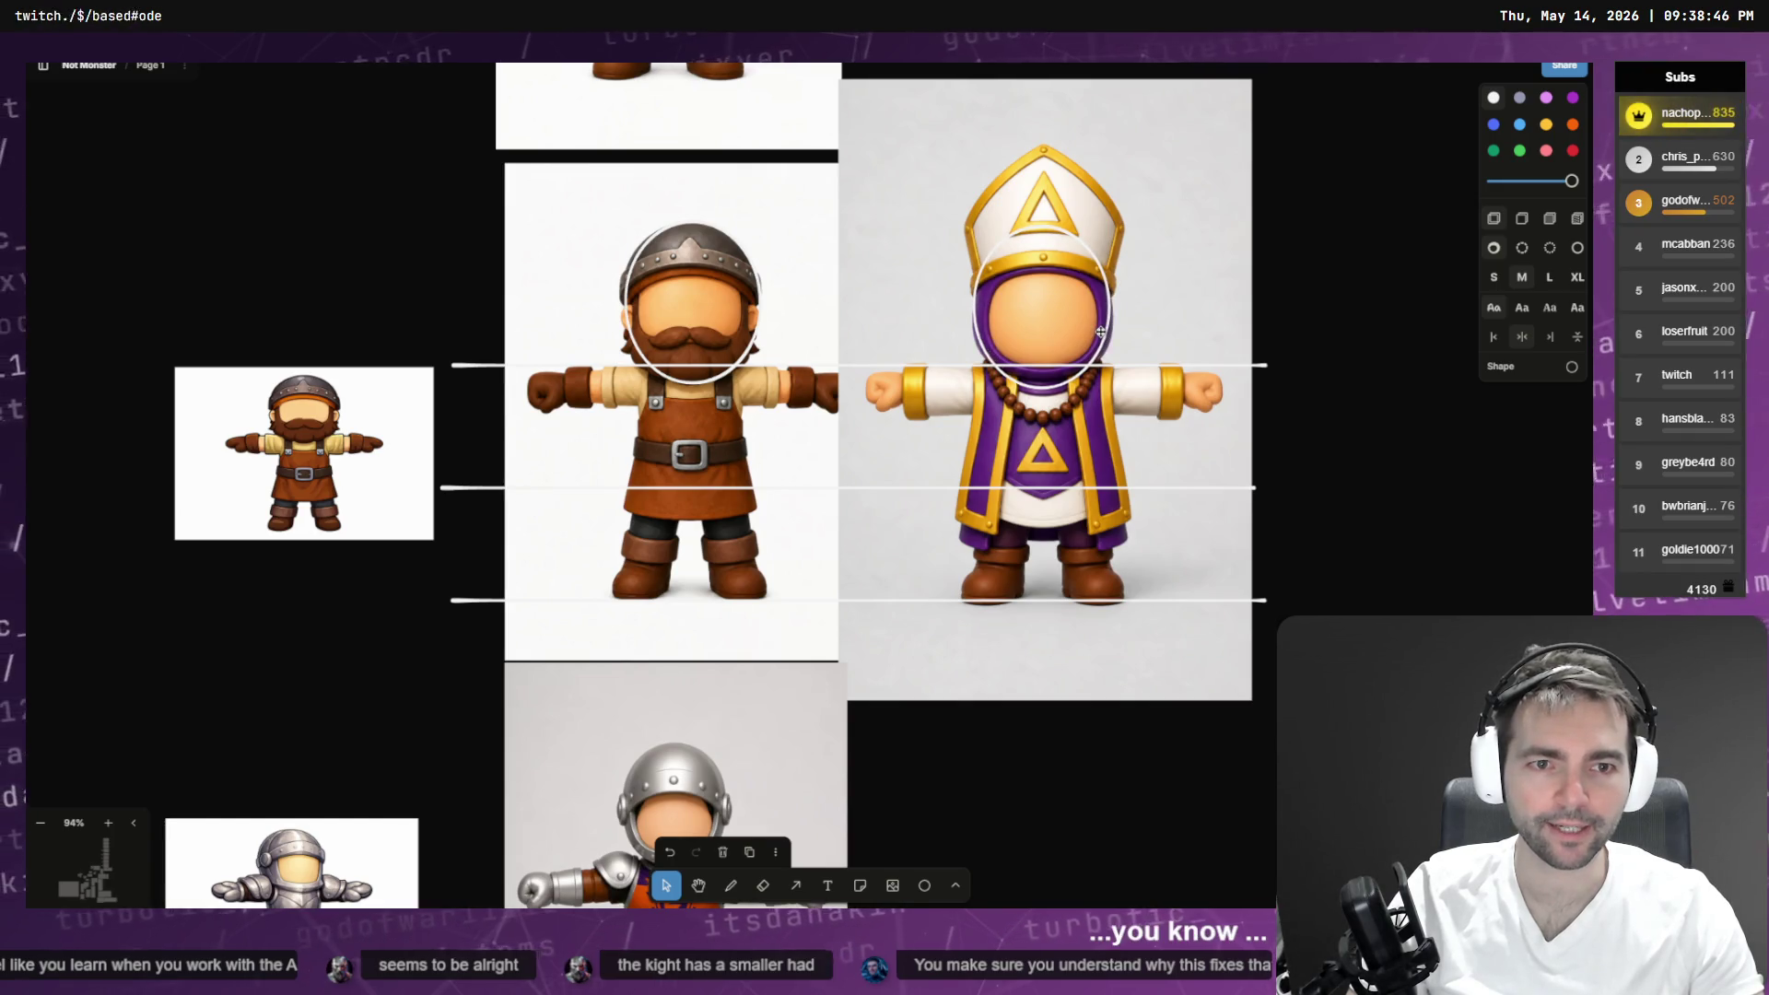
# - Delete the bishop's face circle and all three guide lines
pyautogui.click(1103, 337)
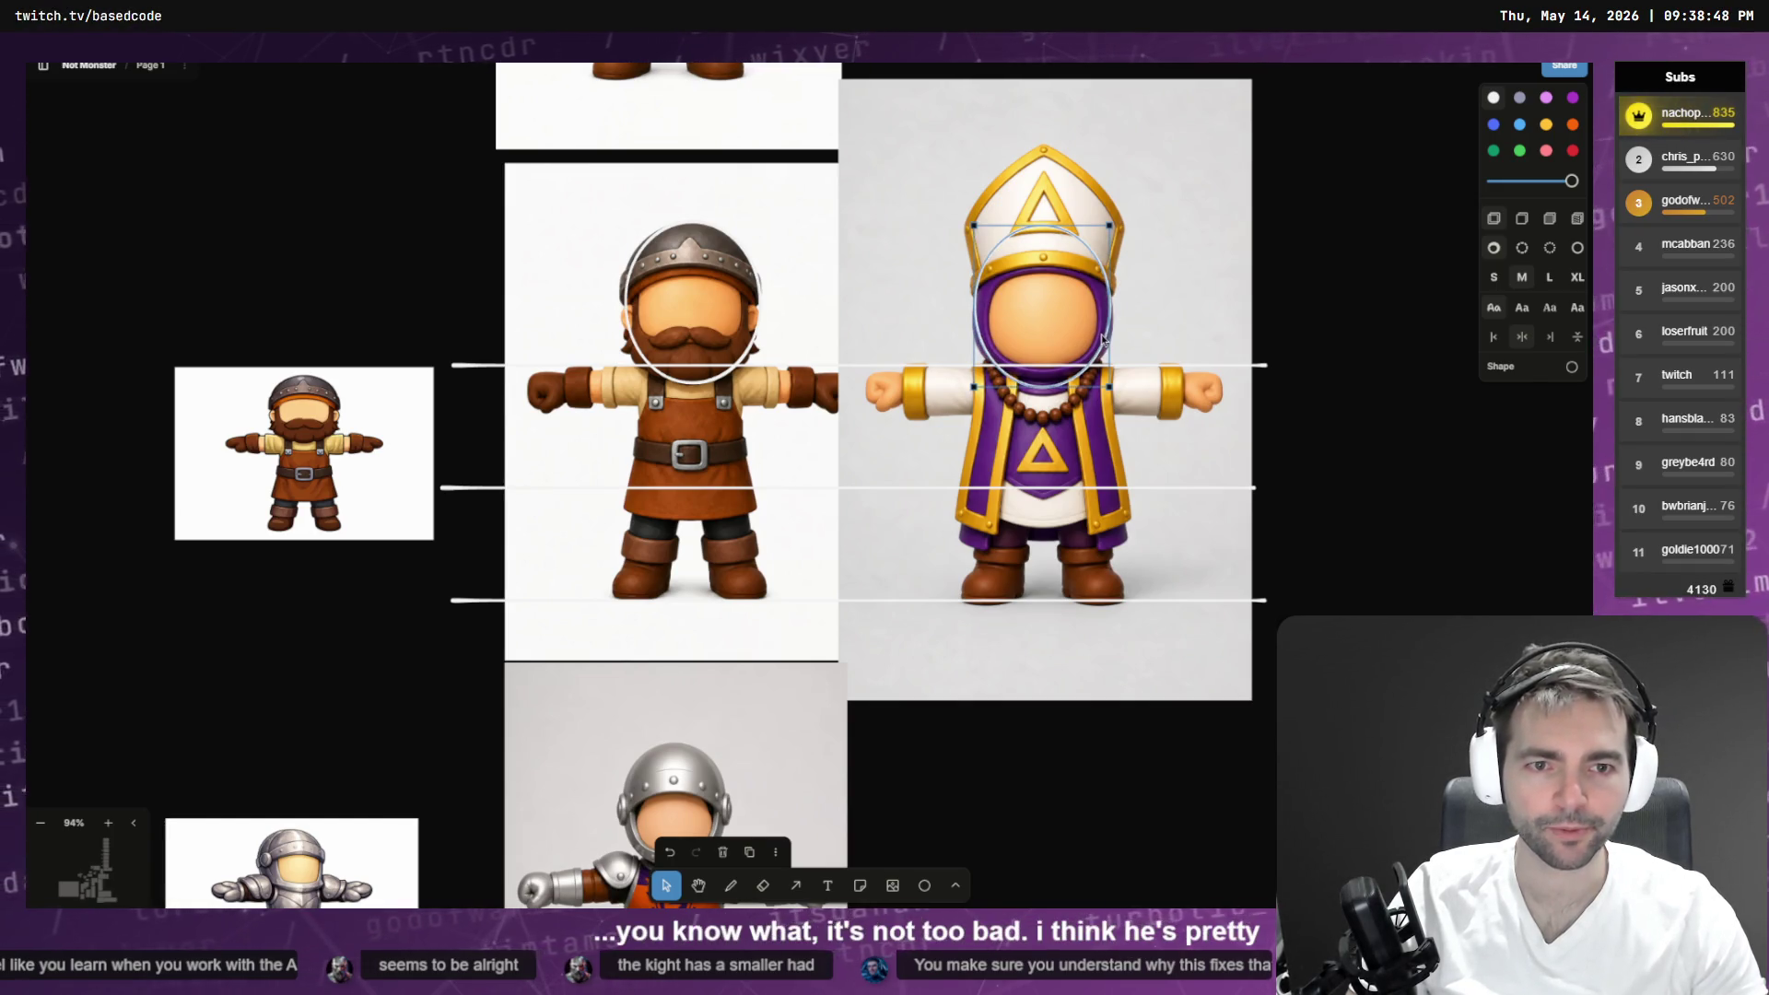
pyautogui.press('Delete')
pyautogui.moveTo(1404, 286)
pyautogui.mouseDown()
pyautogui.moveTo(1348, 493)
pyautogui.moveTo(1259, 623)
pyautogui.mouseUp()
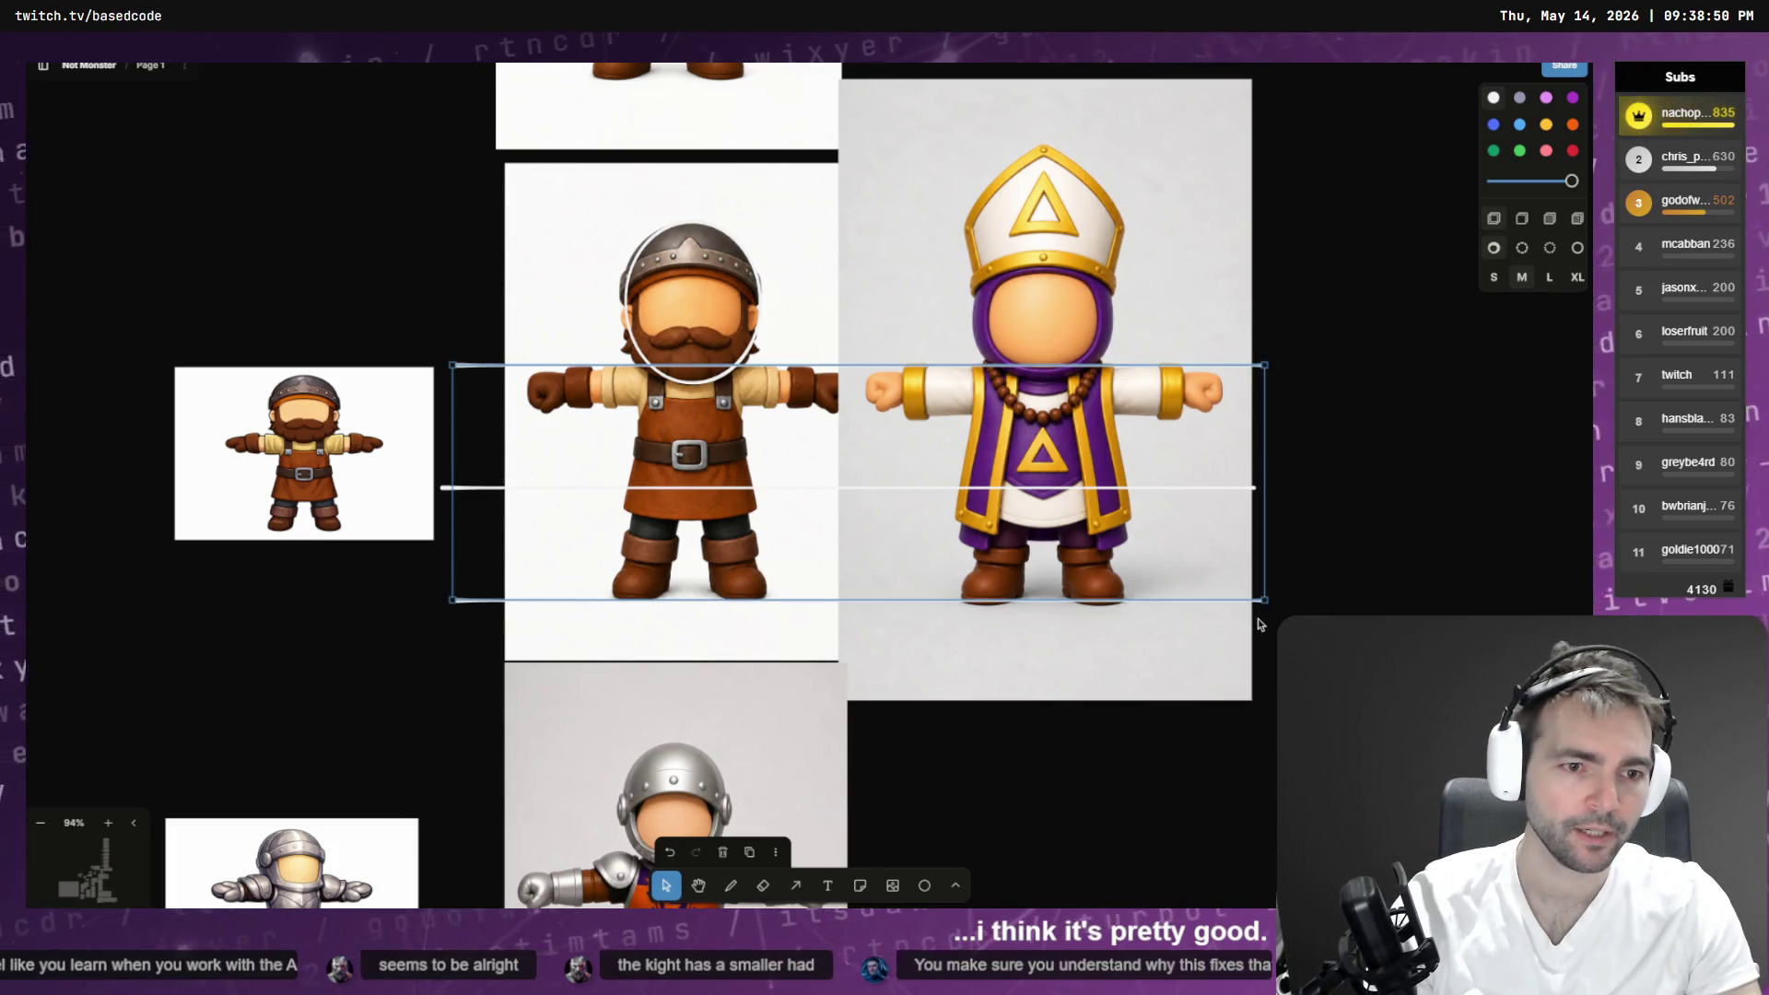
pyautogui.press('Delete')
pyautogui.click(1249, 489)
pyautogui.press('Delete')
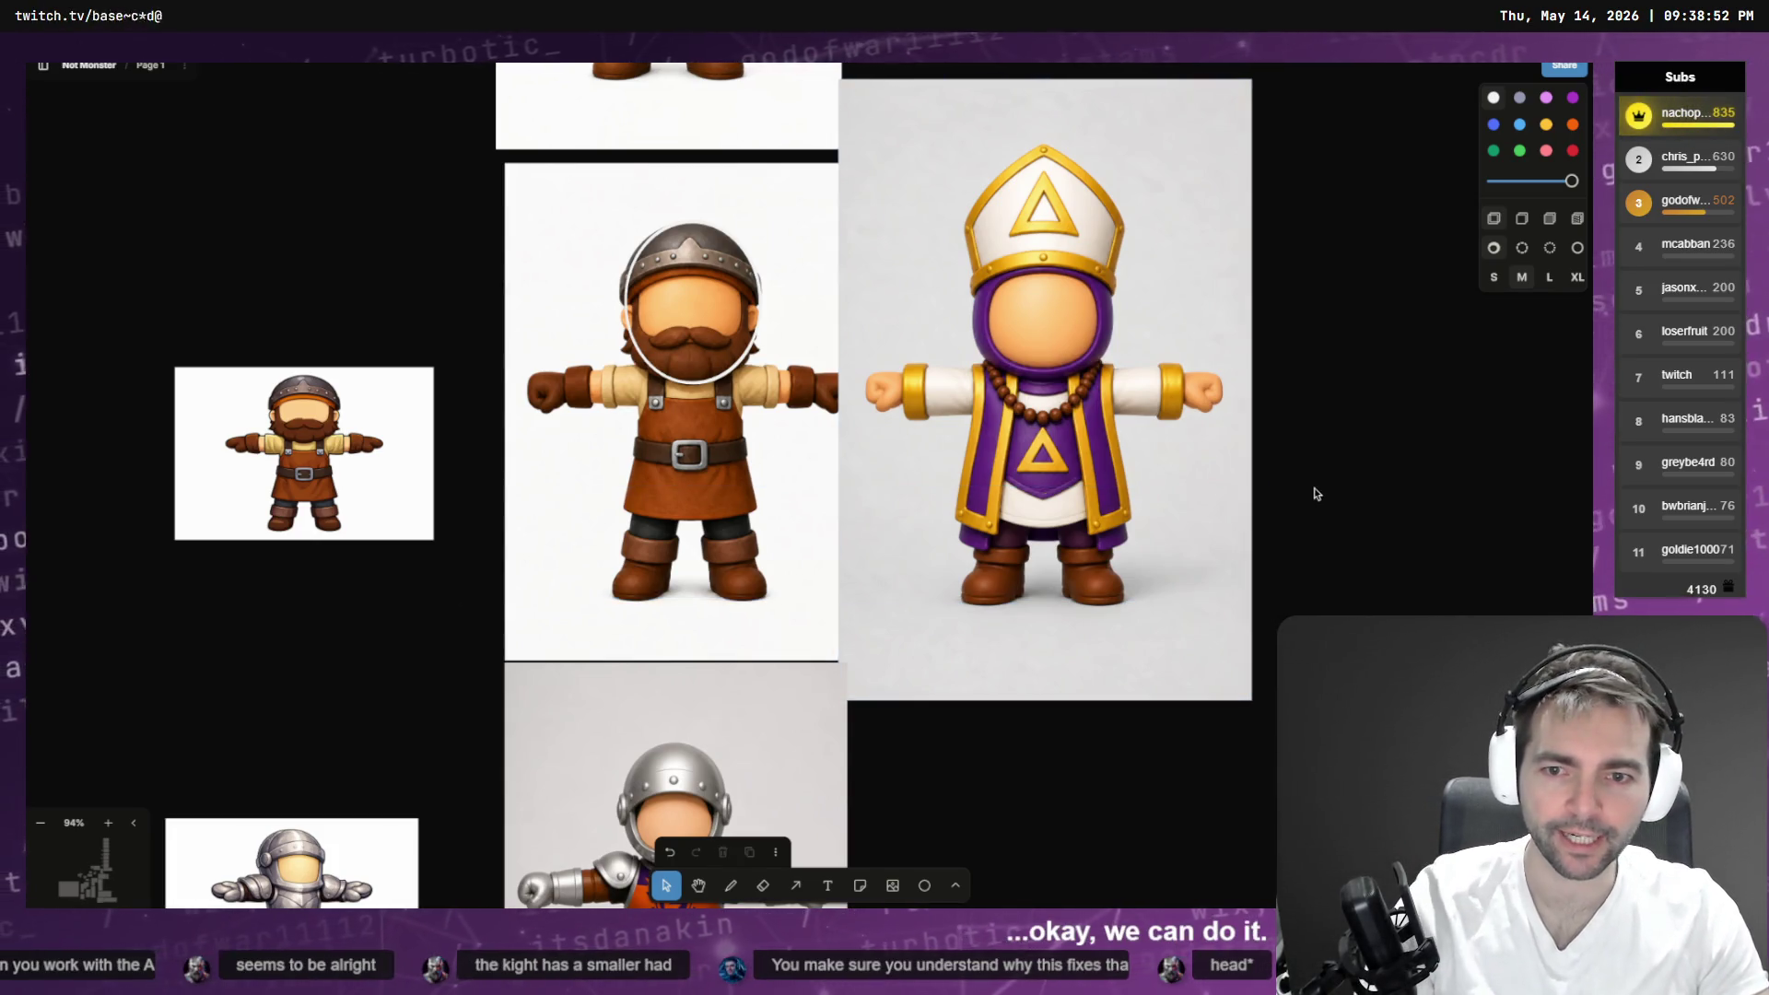
# - Glance at the bishop's 3D model, then return to the board and select the knight image
pyautogui.hotkey('ctrl', 'Tab')
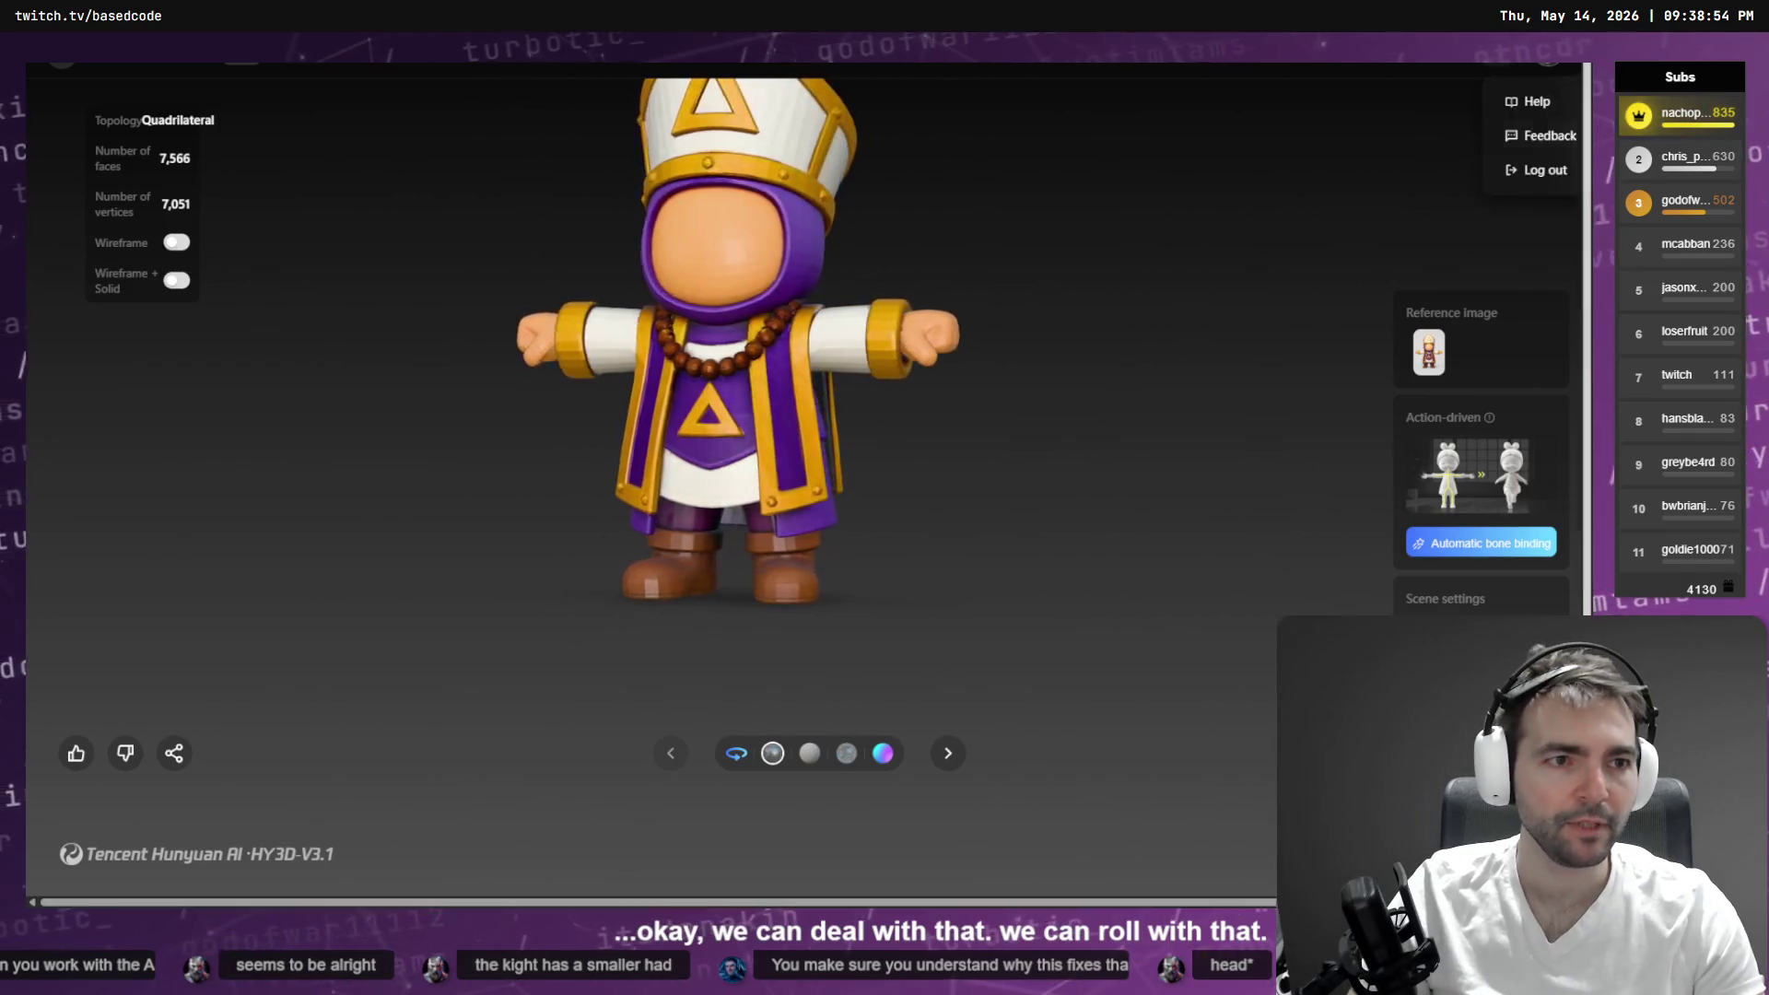
pyautogui.hotkey('ctrl', 'shift', 'Tab')
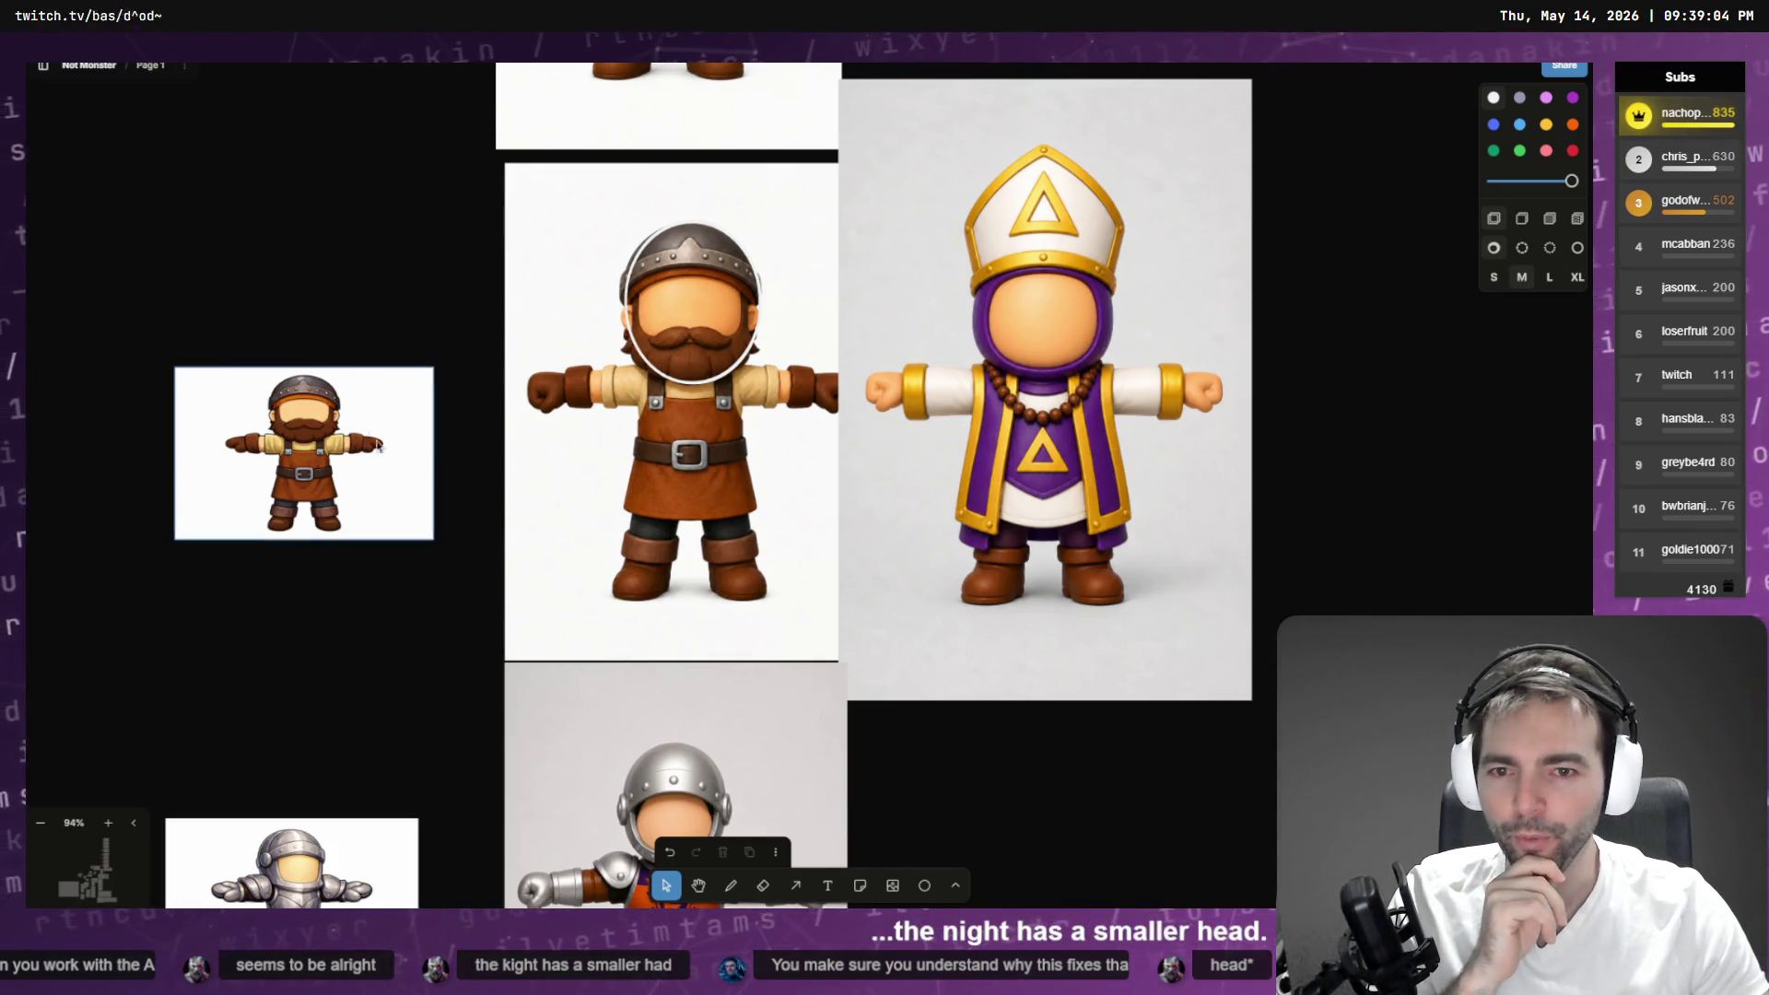
pyautogui.scroll(-4, 686, 571)
pyautogui.click(687, 571)
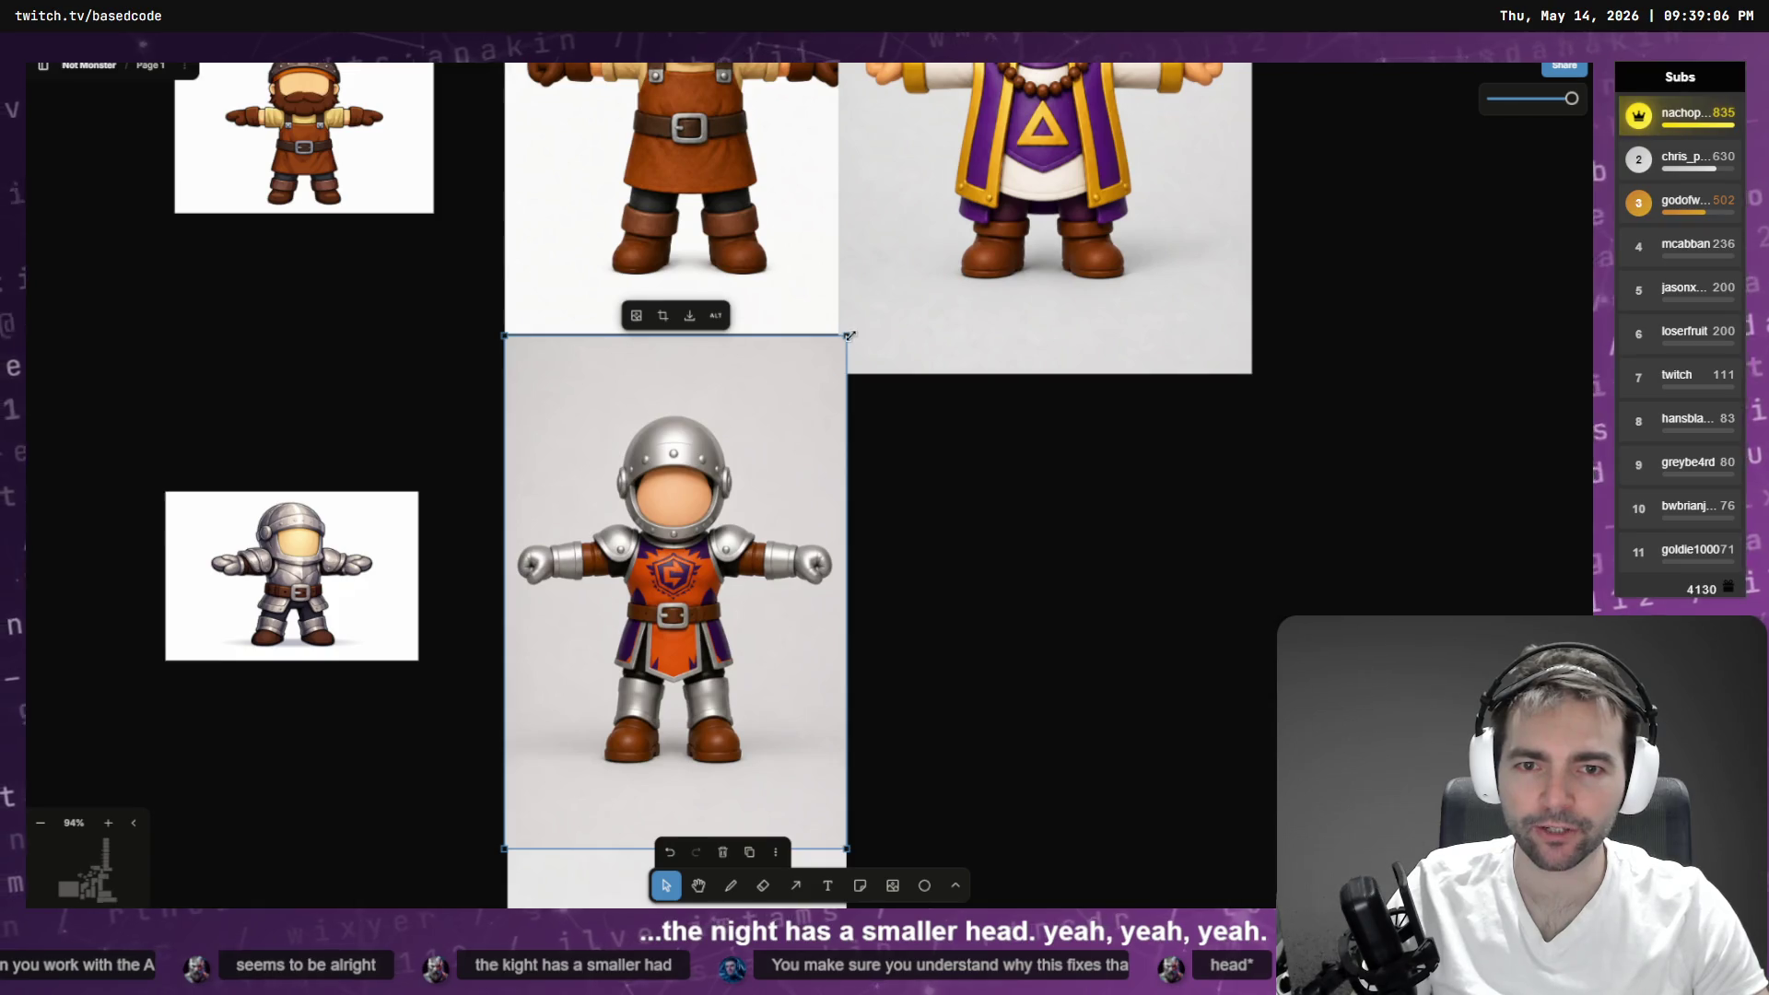
# - Enlarge the knight image and try placing it next to the bishop, undoing the move
pyautogui.moveTo(849, 370); pyautogui.dragTo(905, 369)
pyautogui.moveTo(787, 530)
pyautogui.mouseDown()
pyautogui.moveTo(951, 424)
pyautogui.moveTo(958, 461)
pyautogui.moveTo(885, 470)
pyautogui.moveTo(847, 505)
pyautogui.moveTo(723, 516)
pyautogui.mouseUp()
pyautogui.scroll(5, 959, 461)
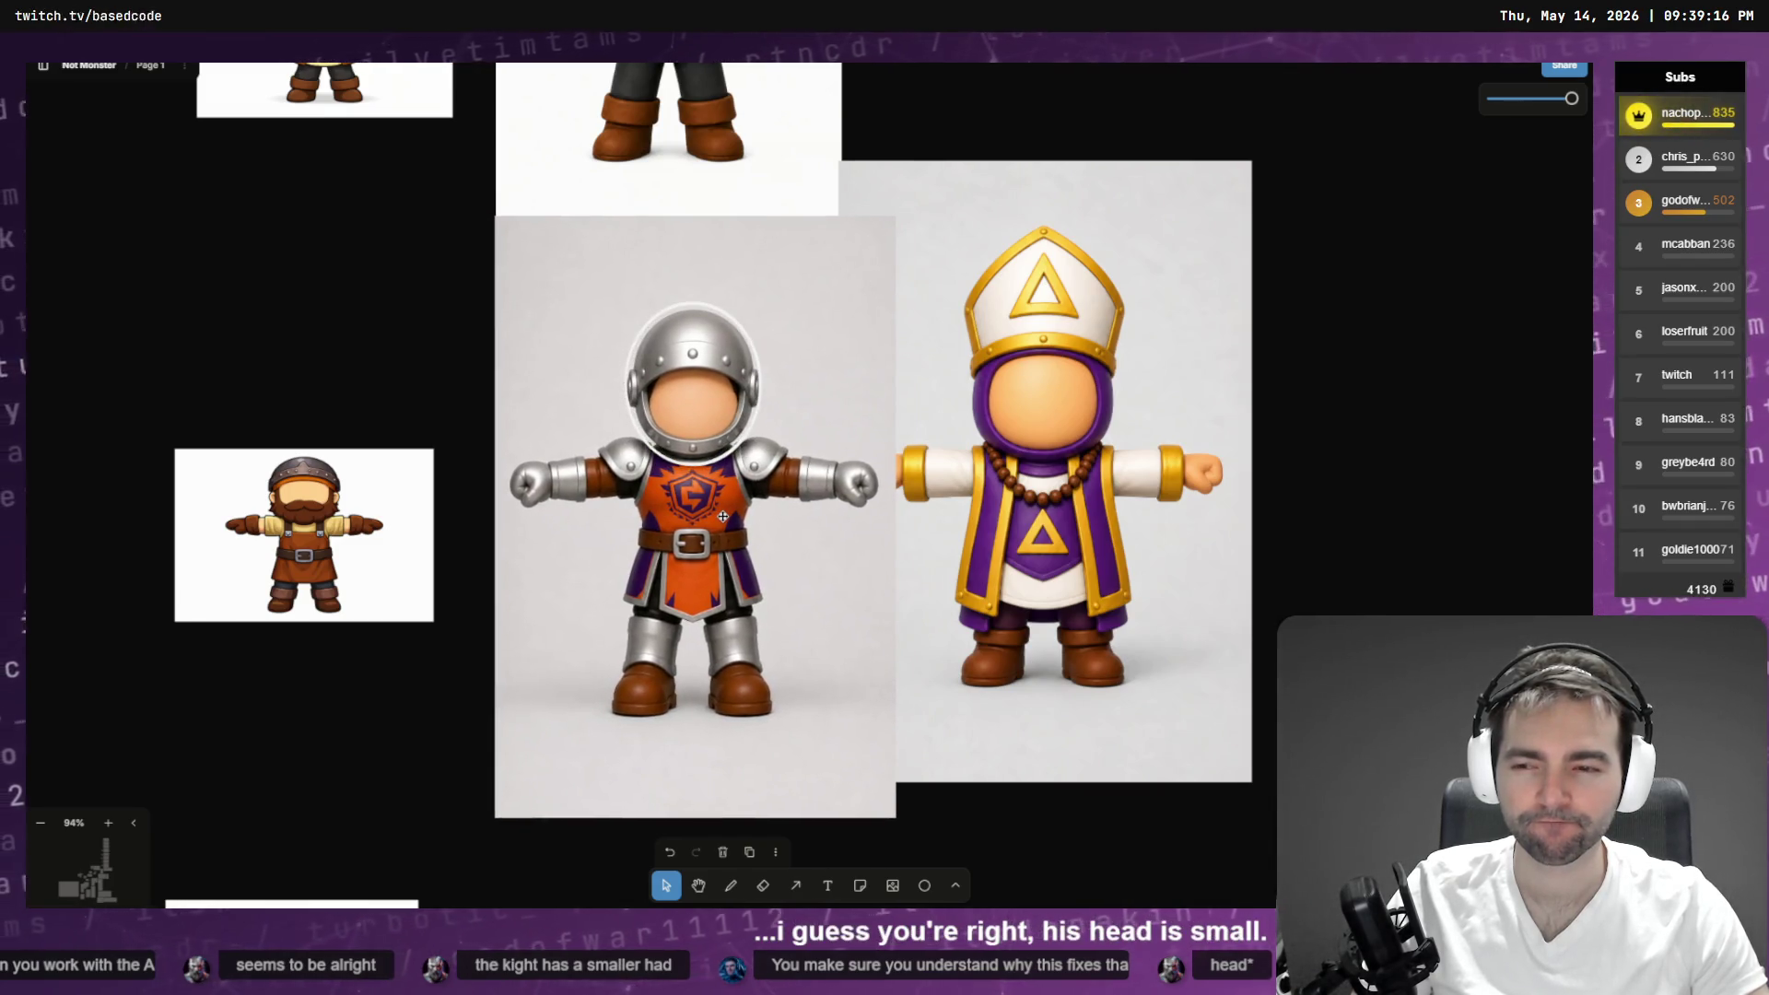
pyautogui.moveTo(723, 517)
pyautogui.mouseDown()
pyautogui.moveTo(1194, 495)
pyautogui.moveTo(783, 516)
pyautogui.moveTo(963, 479)
pyautogui.moveTo(680, 514)
pyautogui.mouseUp()
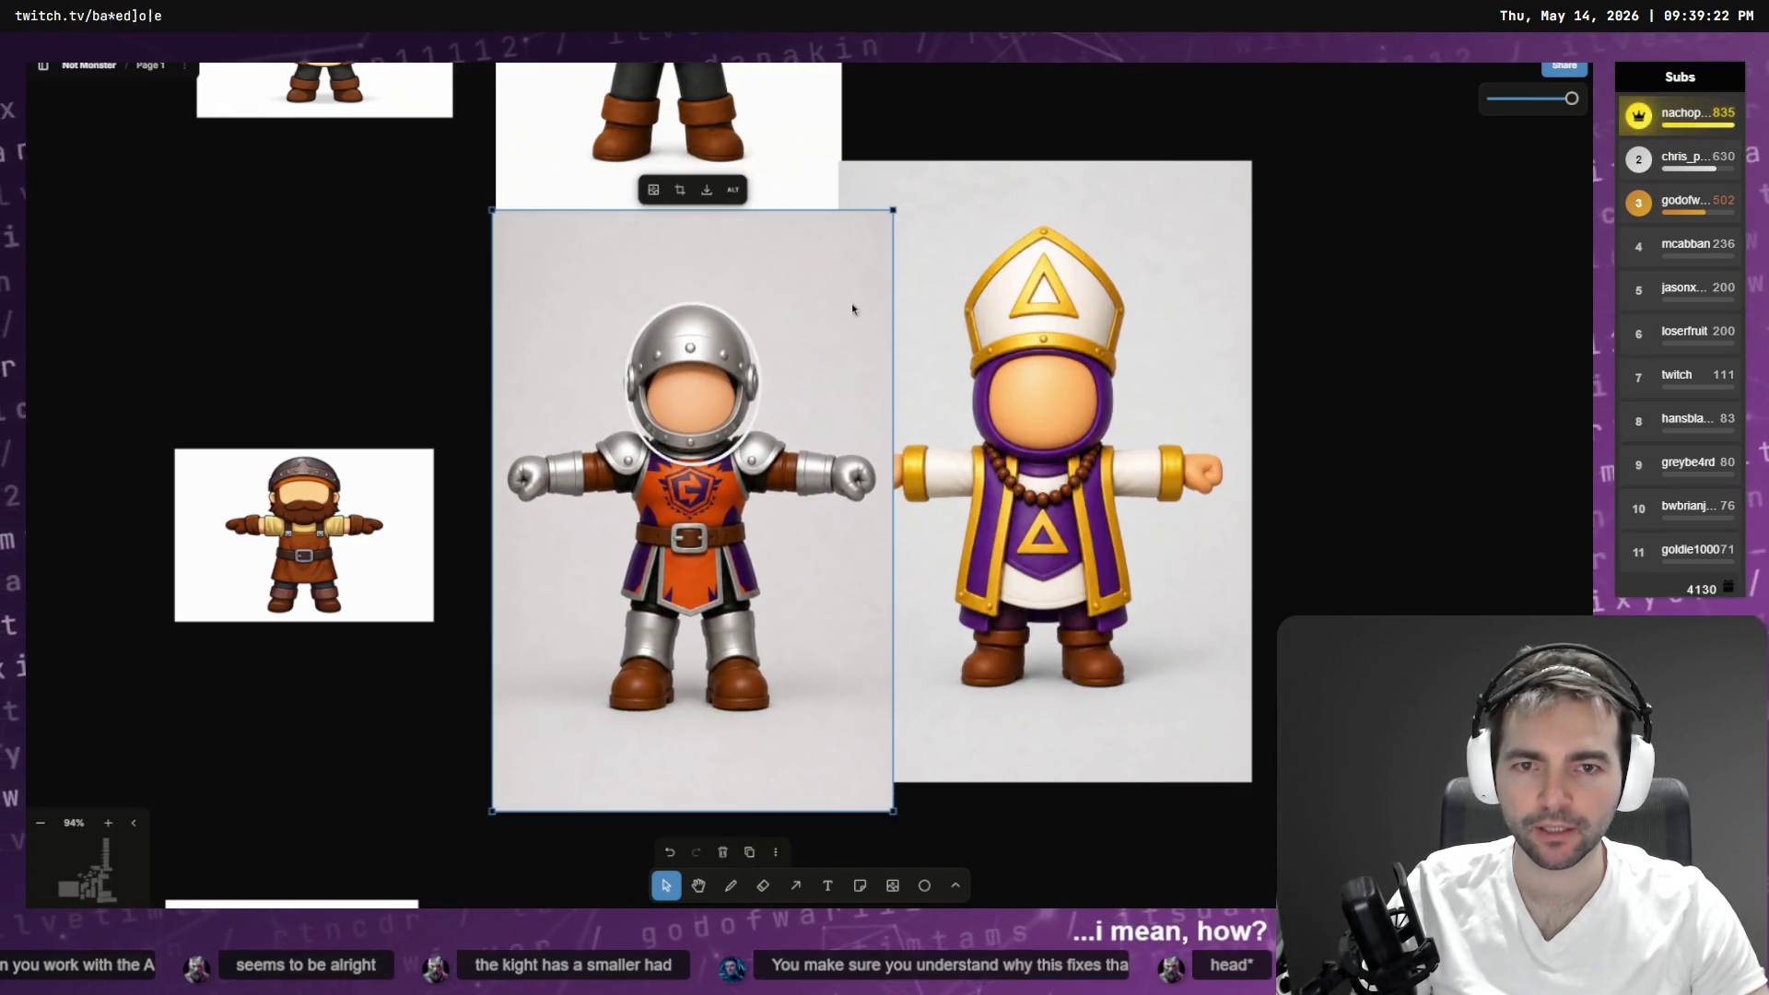
pyautogui.hotkey('ctrl', 'z')
pyautogui.hotkey('ctrl', 'z')
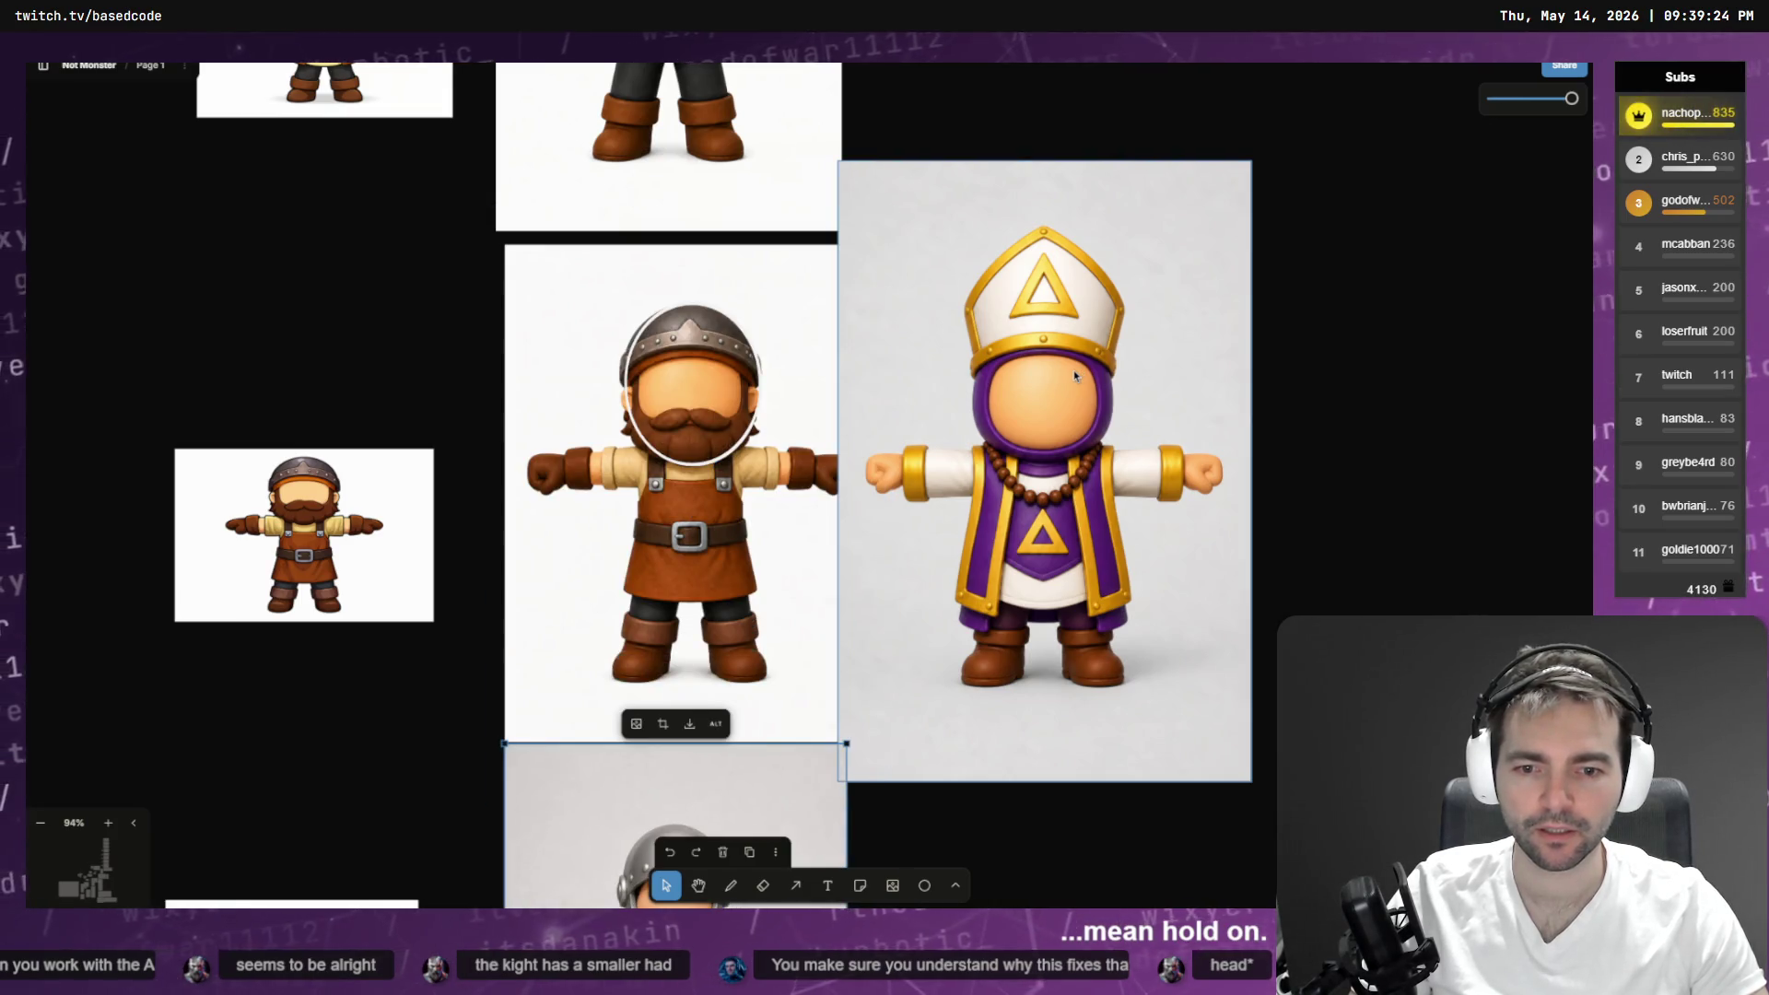
pyautogui.scroll(-6, 1036, 263)
pyautogui.scroll(4, 1062, 278)
pyautogui.scroll(-10, 1086, 363)
pyautogui.moveTo(1062, 278)
pyautogui.mouseDown()
pyautogui.moveTo(1125, 474)
pyautogui.moveTo(1147, 425)
pyautogui.mouseUp()
pyautogui.scroll(10, 1125, 474)
pyautogui.scroll(10, 1148, 426)
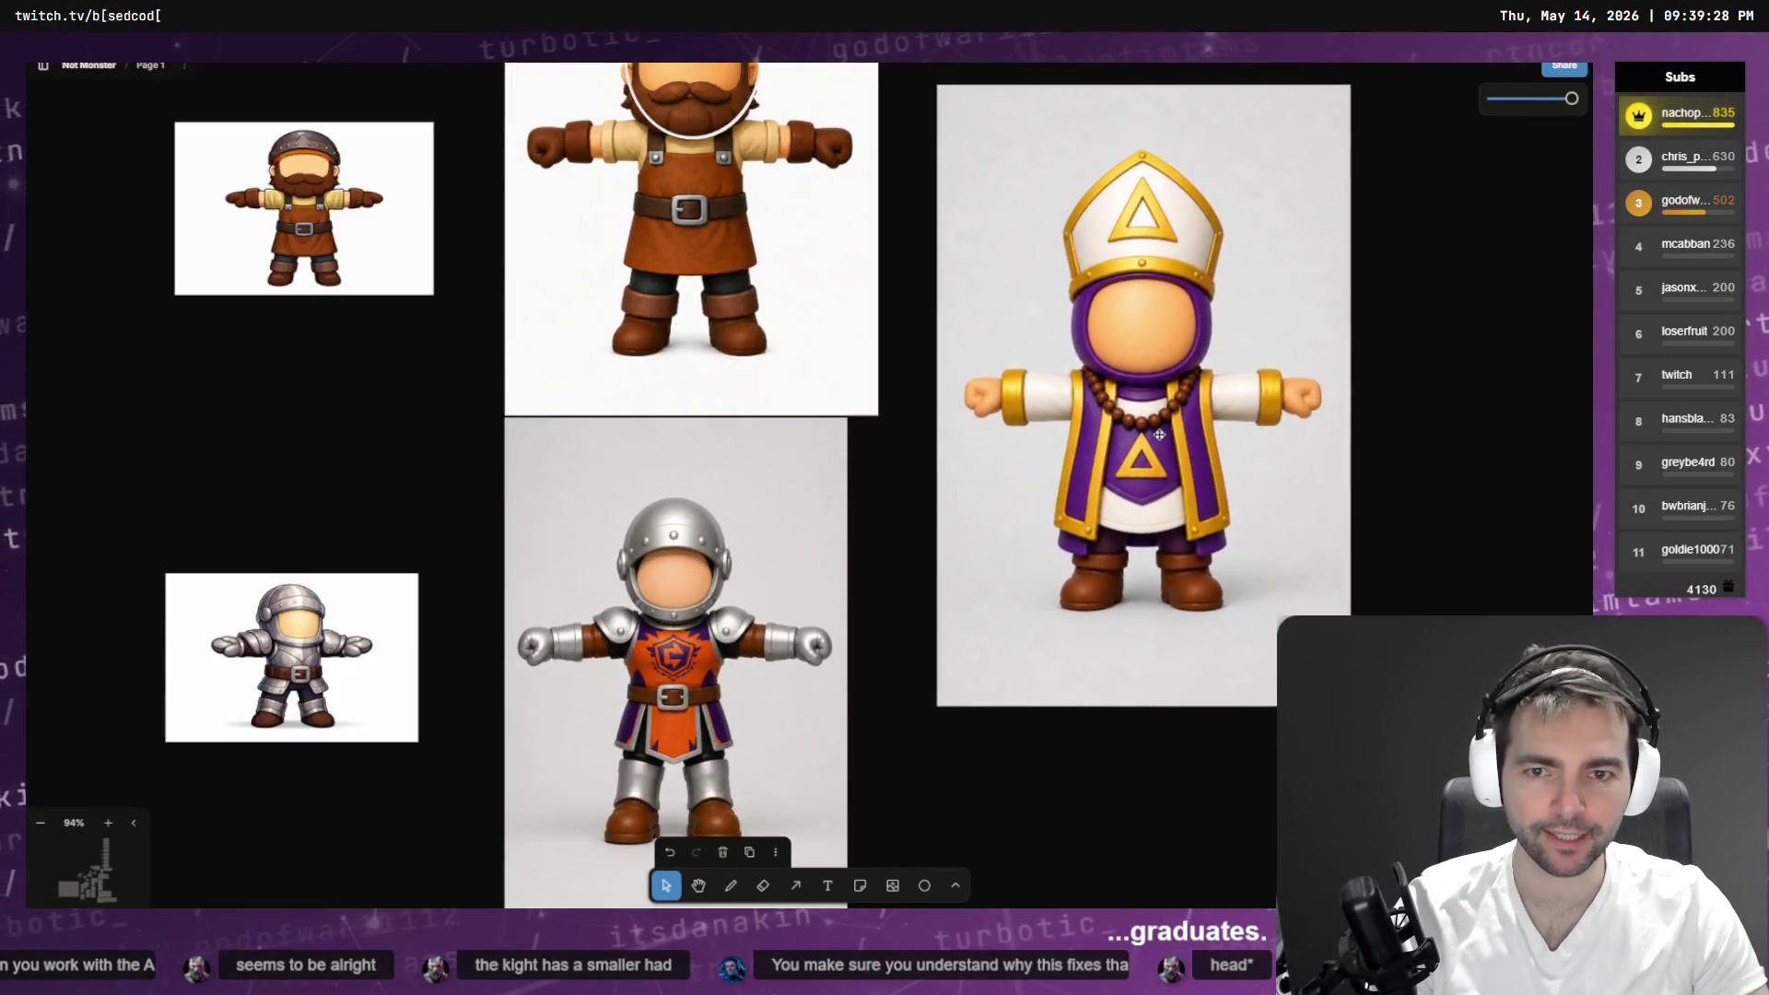
pyautogui.press('Delete')
# - Duplicate the knight image, enlarge the copy and place it right of the dwarf
pyautogui.click(786, 553)
pyautogui.moveTo(786, 553); pyautogui.dragTo(983, 434)
pyautogui.scroll(2, 984, 433)
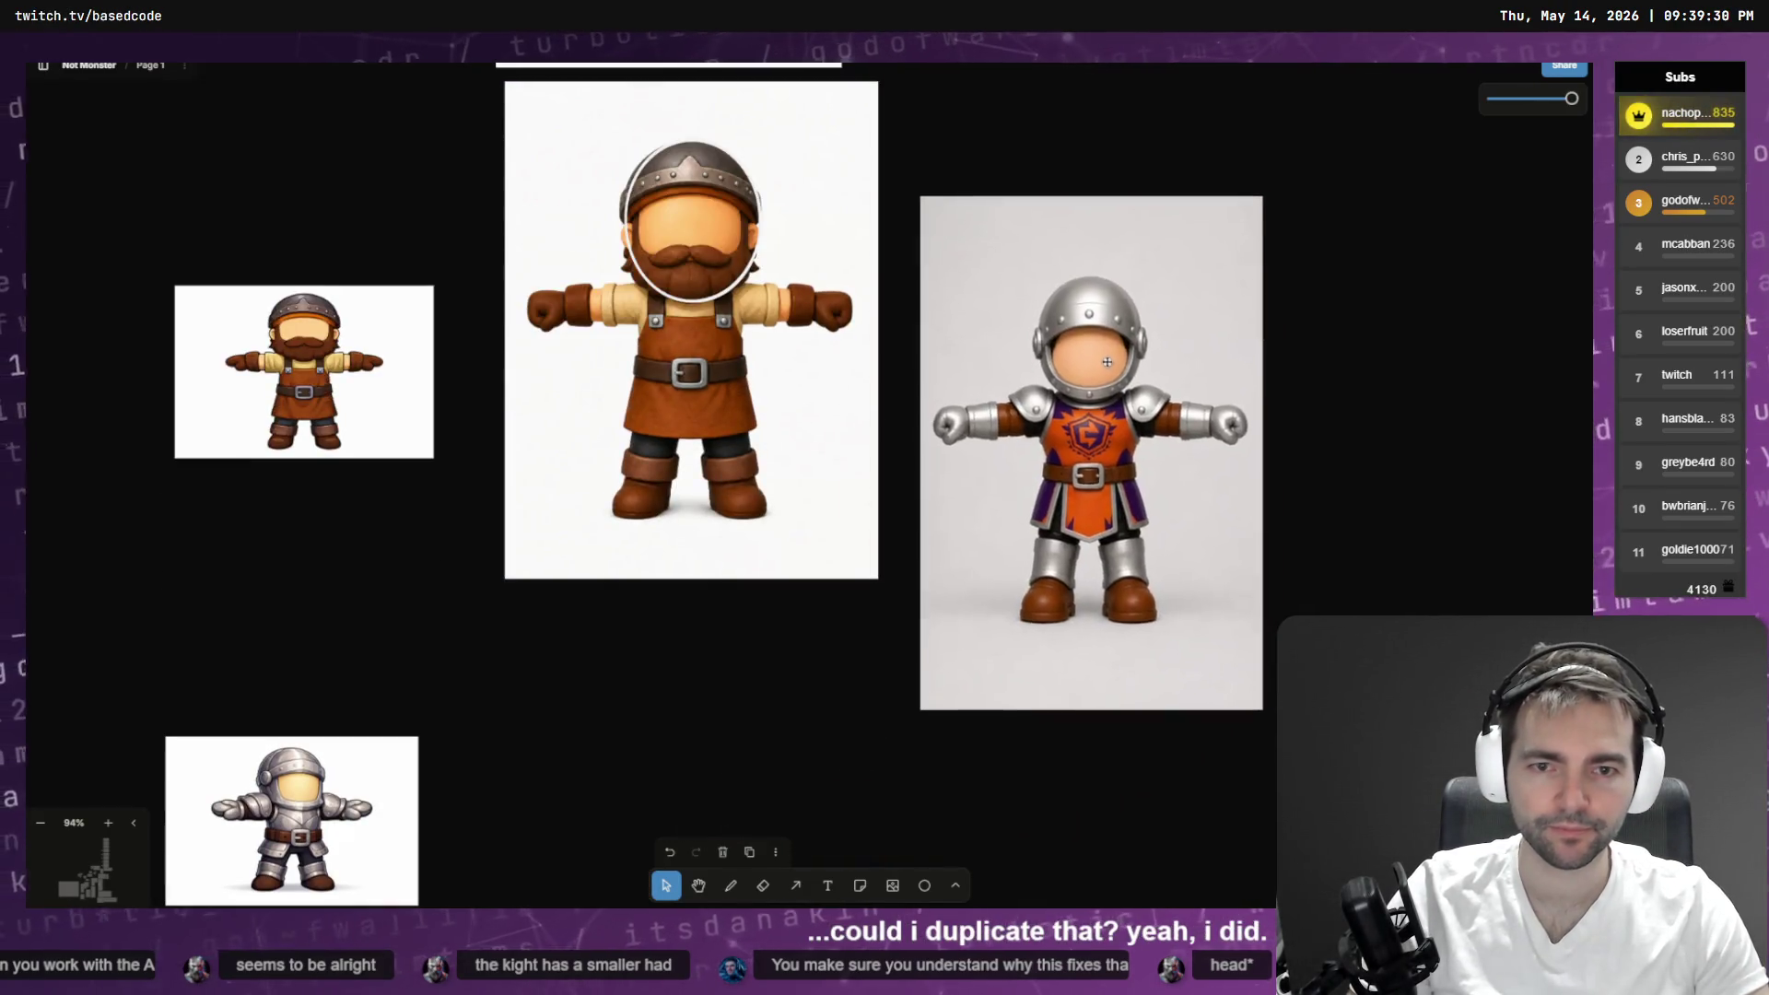
pyautogui.hotkey('ctrl', 'z')
pyautogui.moveTo(713, 686)
pyautogui.mouseDown()
pyautogui.moveTo(1049, 429)
pyautogui.moveTo(1100, 221)
pyautogui.mouseUp()
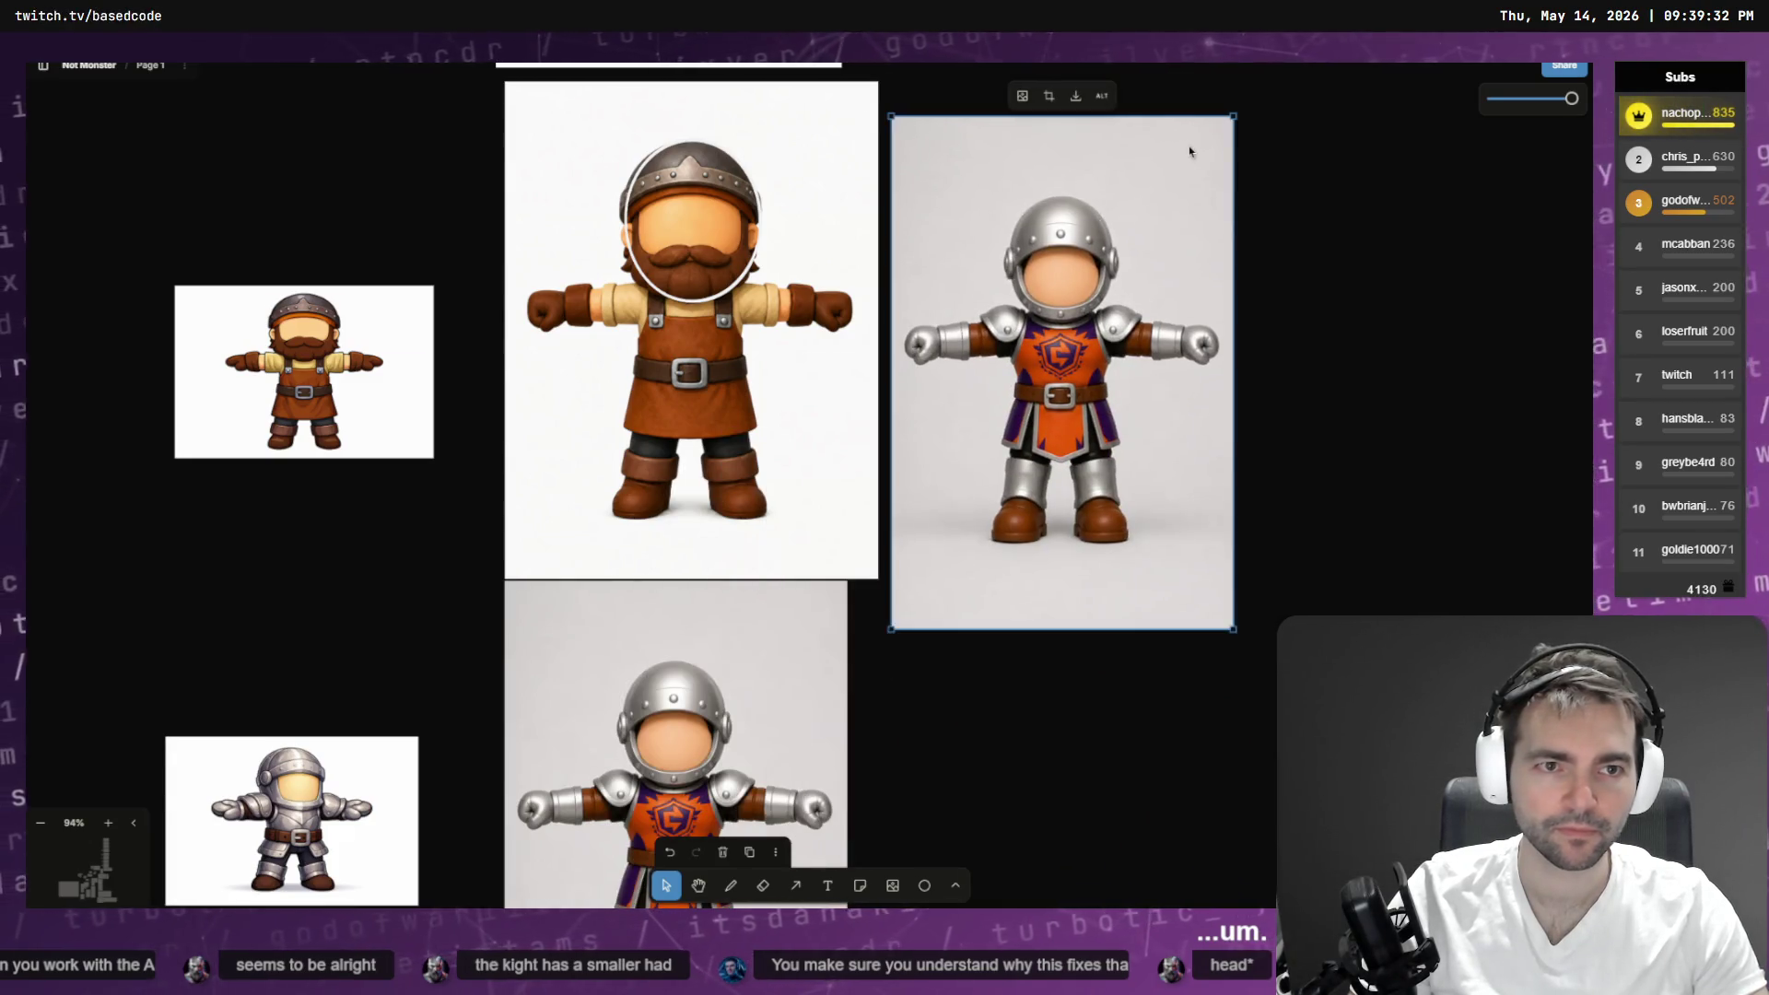
pyautogui.moveTo(1228, 116); pyautogui.dragTo(1290, 59)
pyautogui.moveTo(1244, 166)
pyautogui.mouseDown()
pyautogui.moveTo(839, 211)
pyautogui.moveTo(1158, 157)
pyautogui.mouseUp()
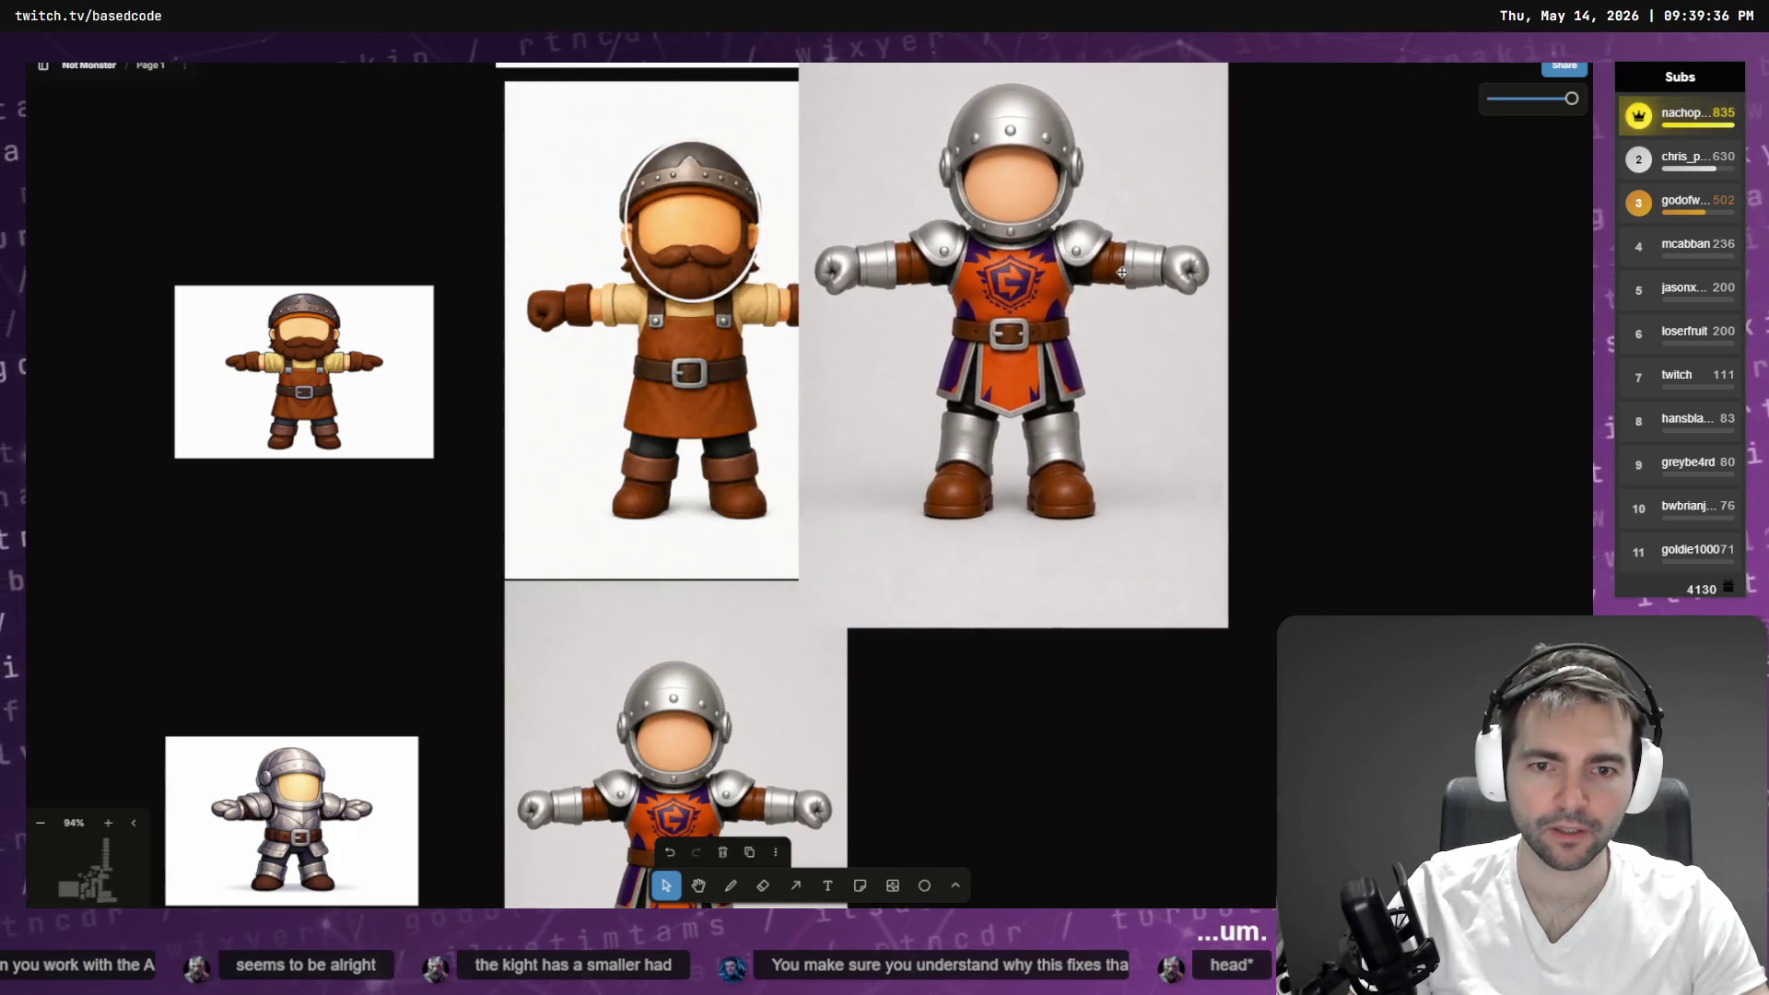
pyautogui.moveTo(1126, 273); pyautogui.dragTo(1192, 284)
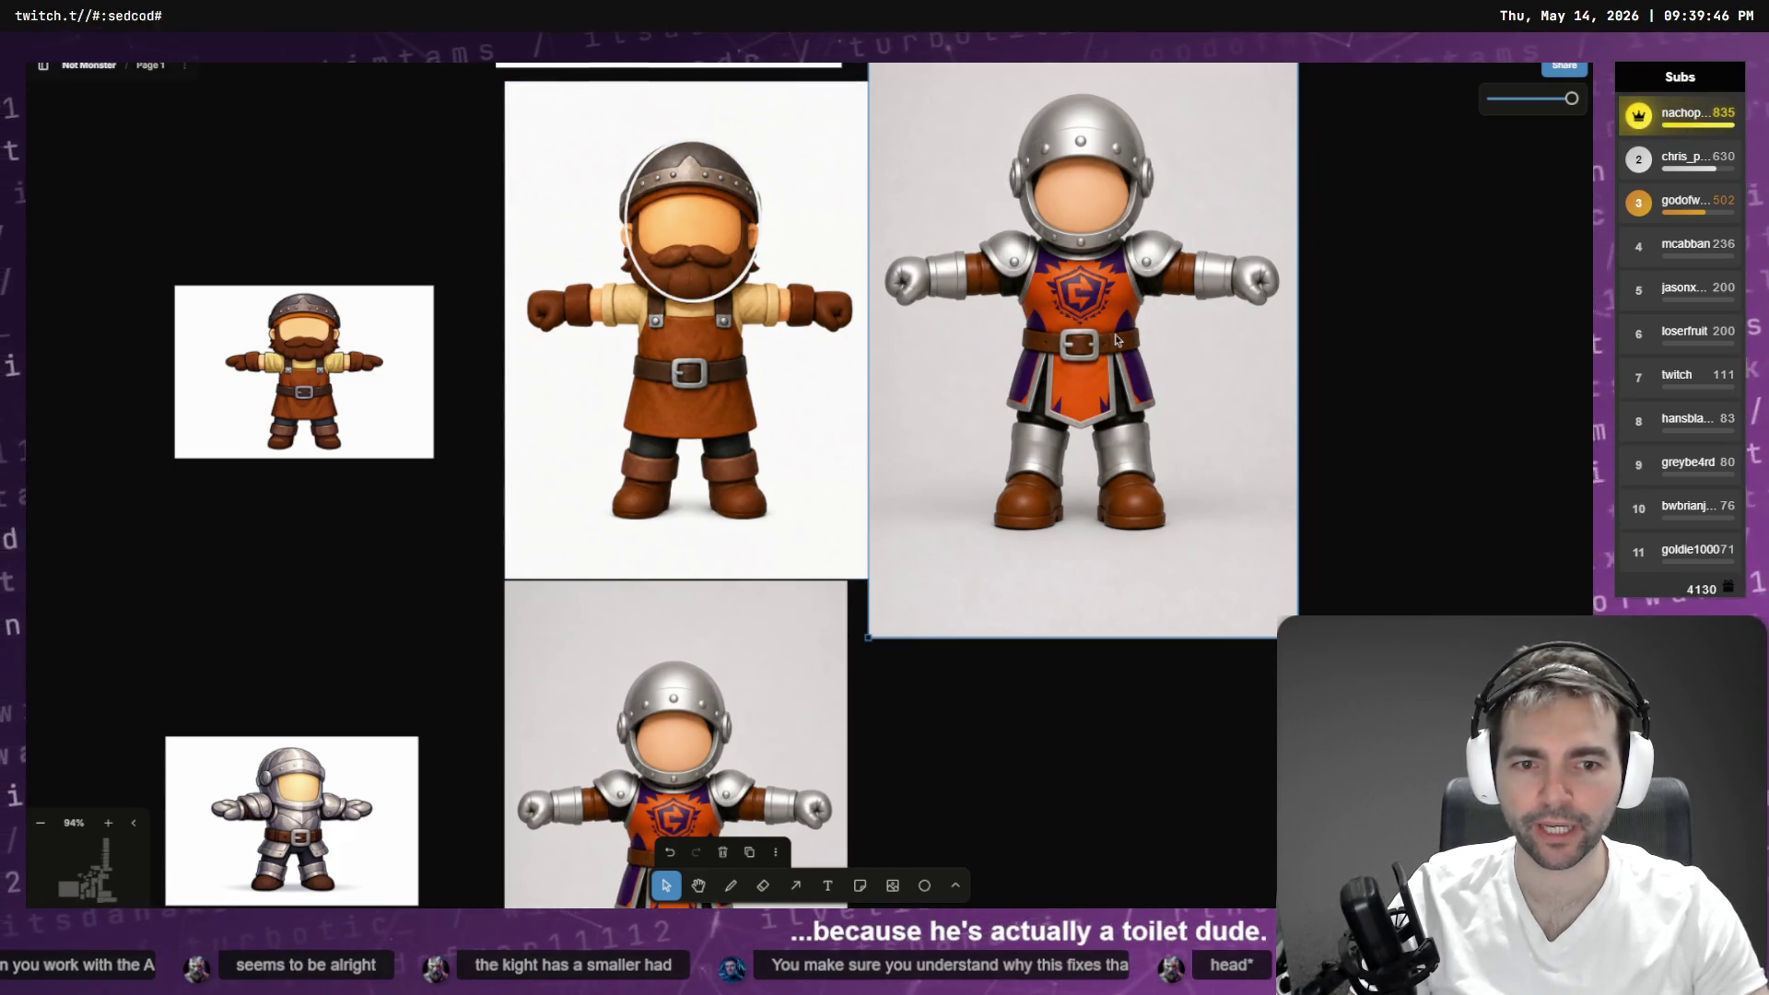
pyautogui.scroll(2, 1120, 307)
pyautogui.moveTo(1120, 307)
pyautogui.mouseDown()
pyautogui.moveTo(700, 313)
pyautogui.moveTo(1214, 322)
pyautogui.moveTo(1169, 351)
pyautogui.mouseUp()
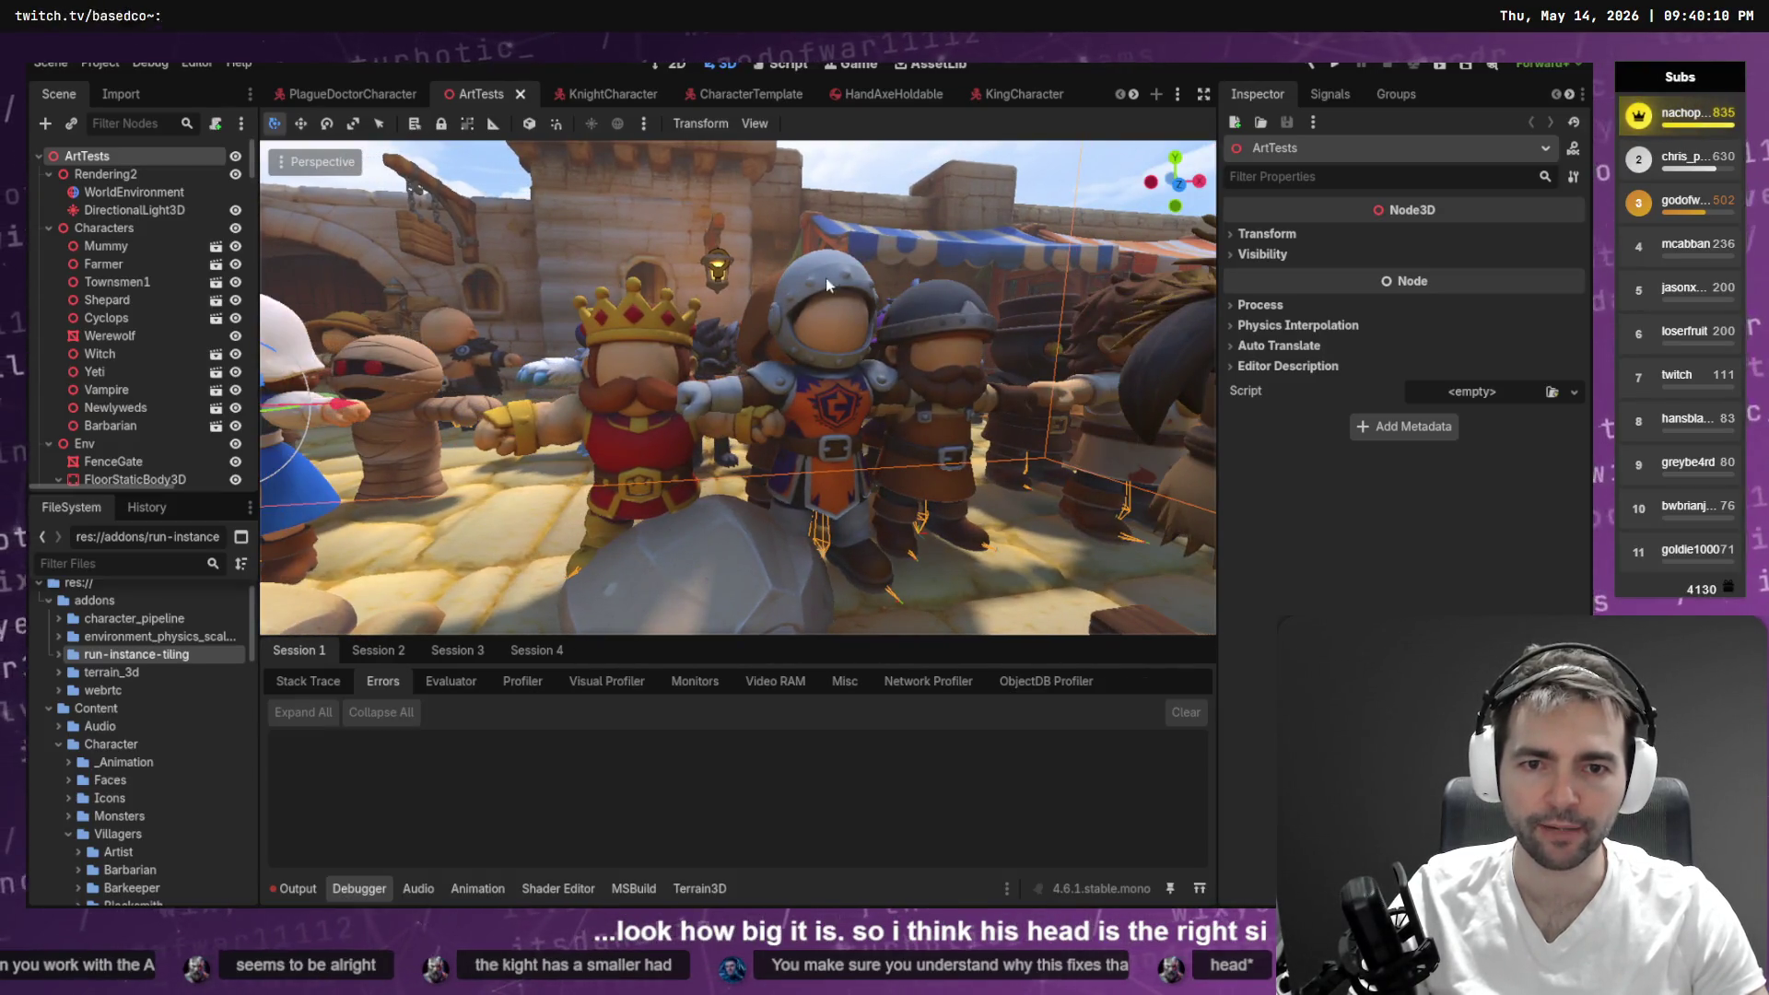
# - Delete the circle around the dwarf's head
pyautogui.scroll(-5, 830, 287)
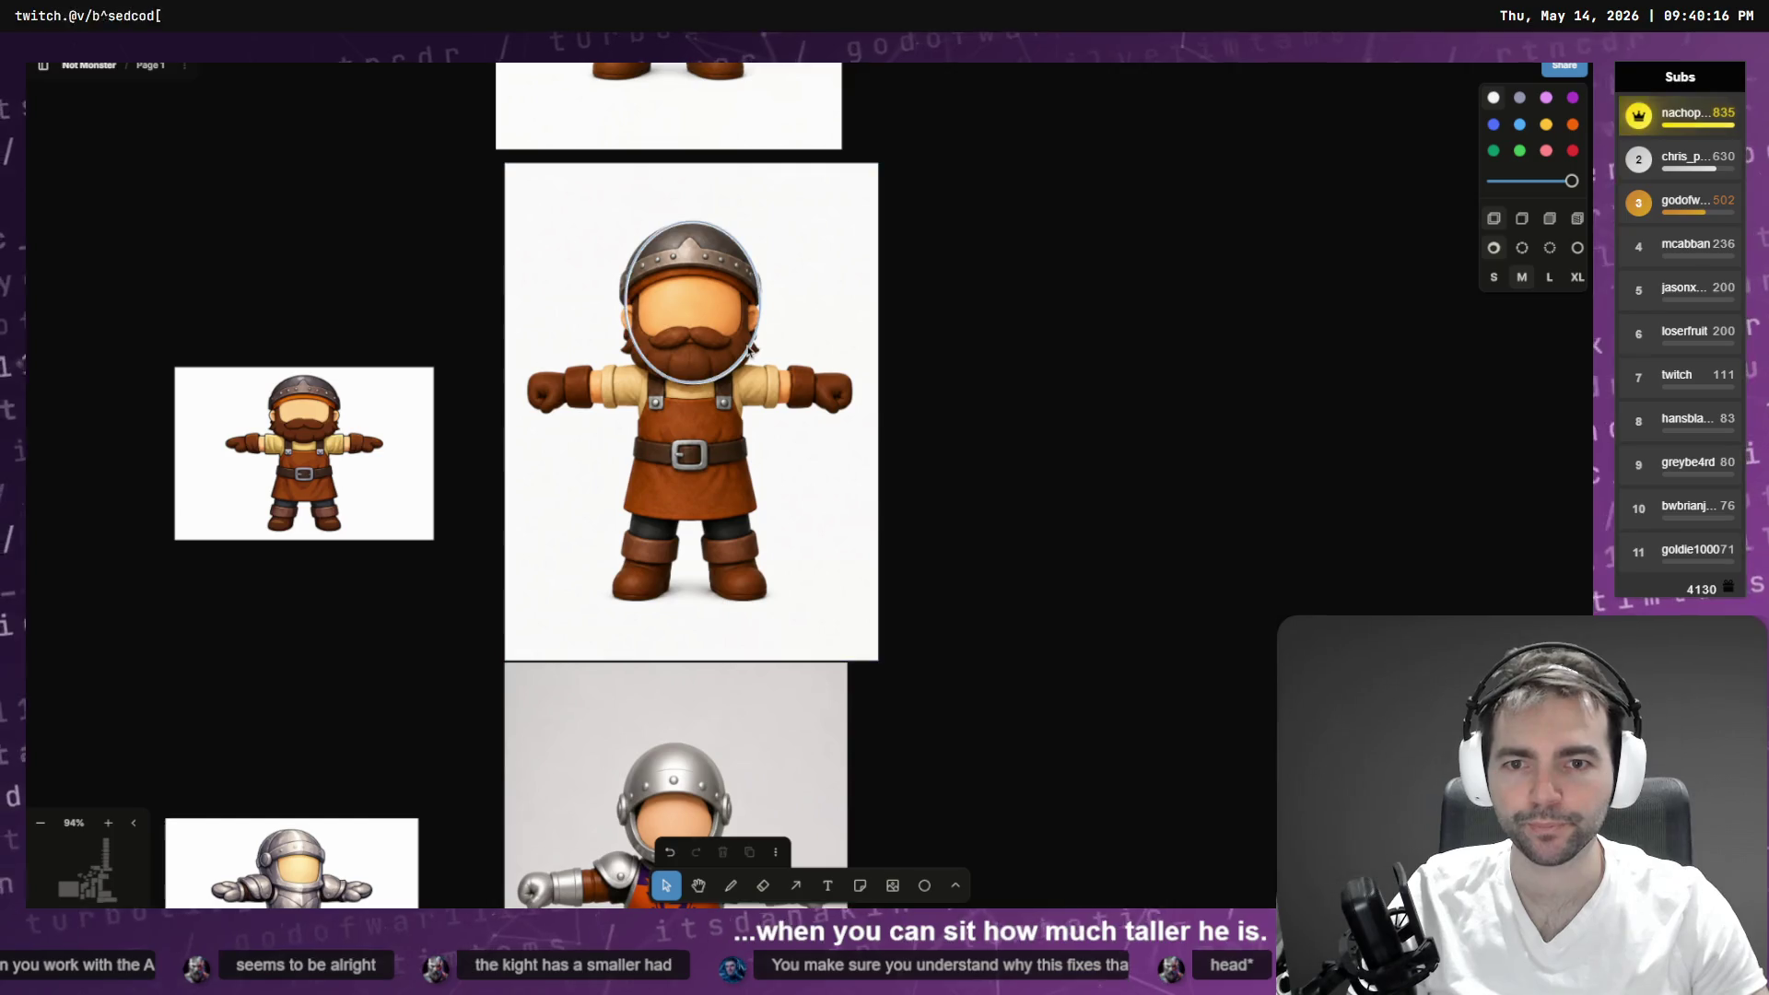
pyautogui.click(751, 349)
pyautogui.press('Delete')
pyautogui.scroll(-5, 844, 357)
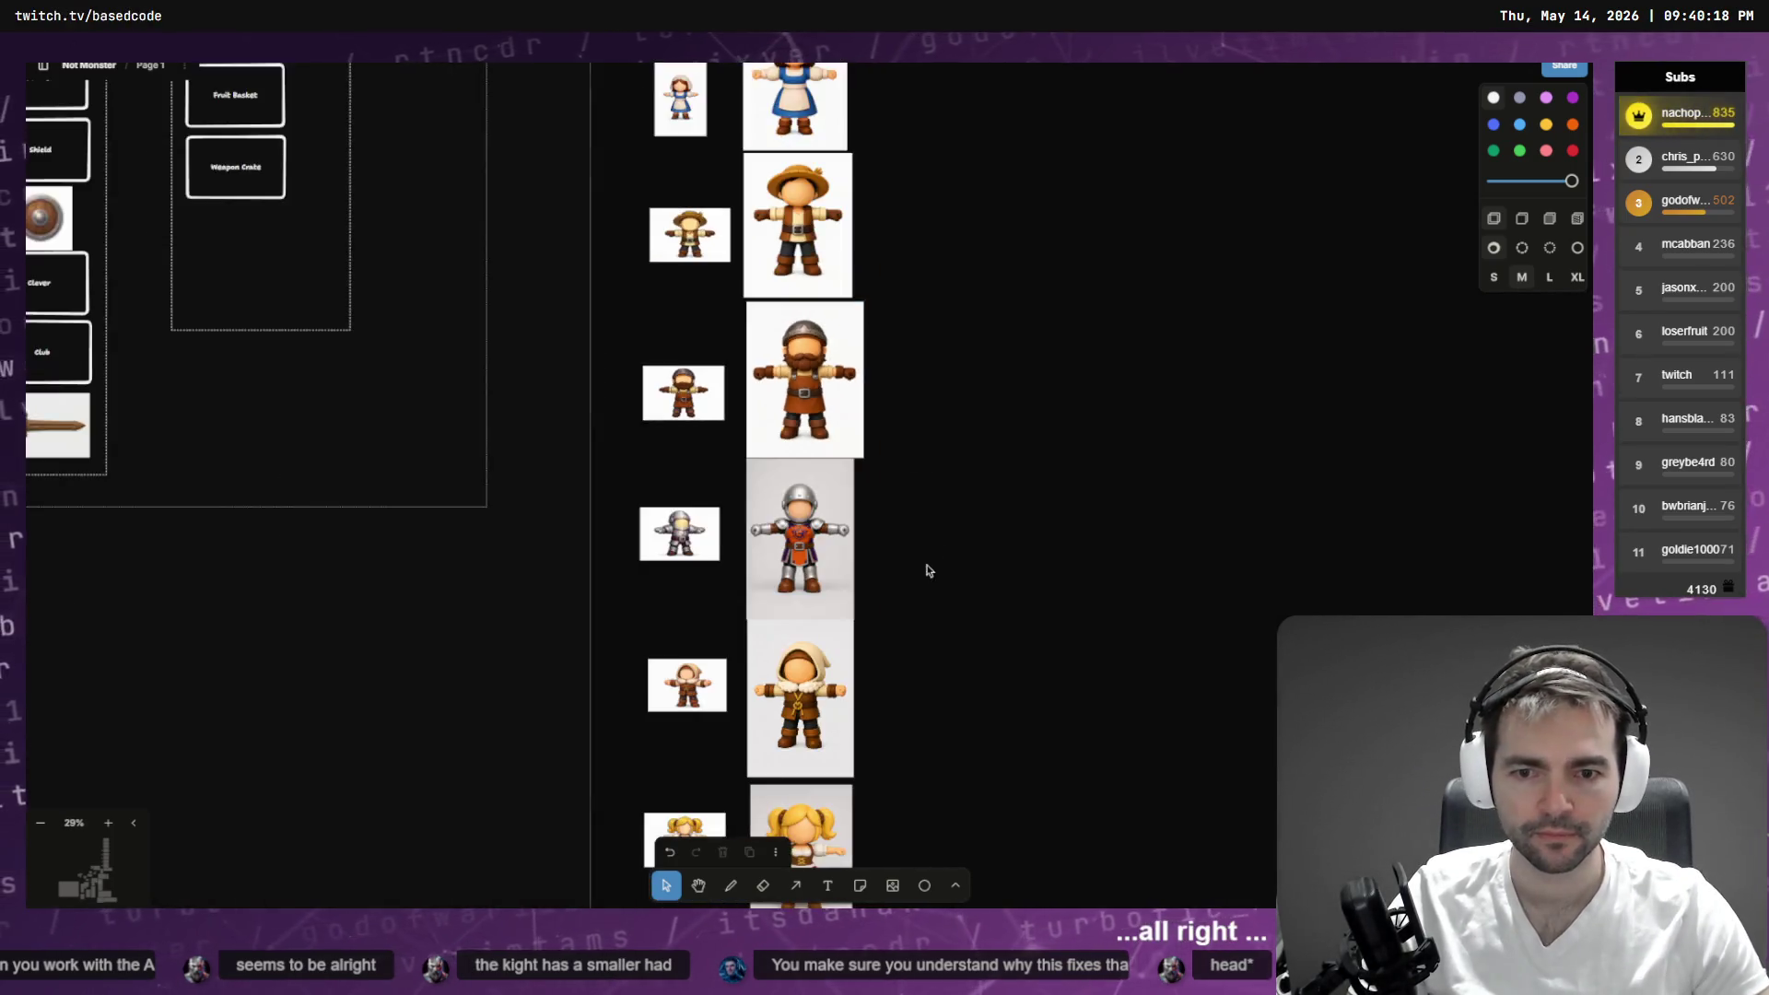
pyautogui.scroll(-6, 924, 562)
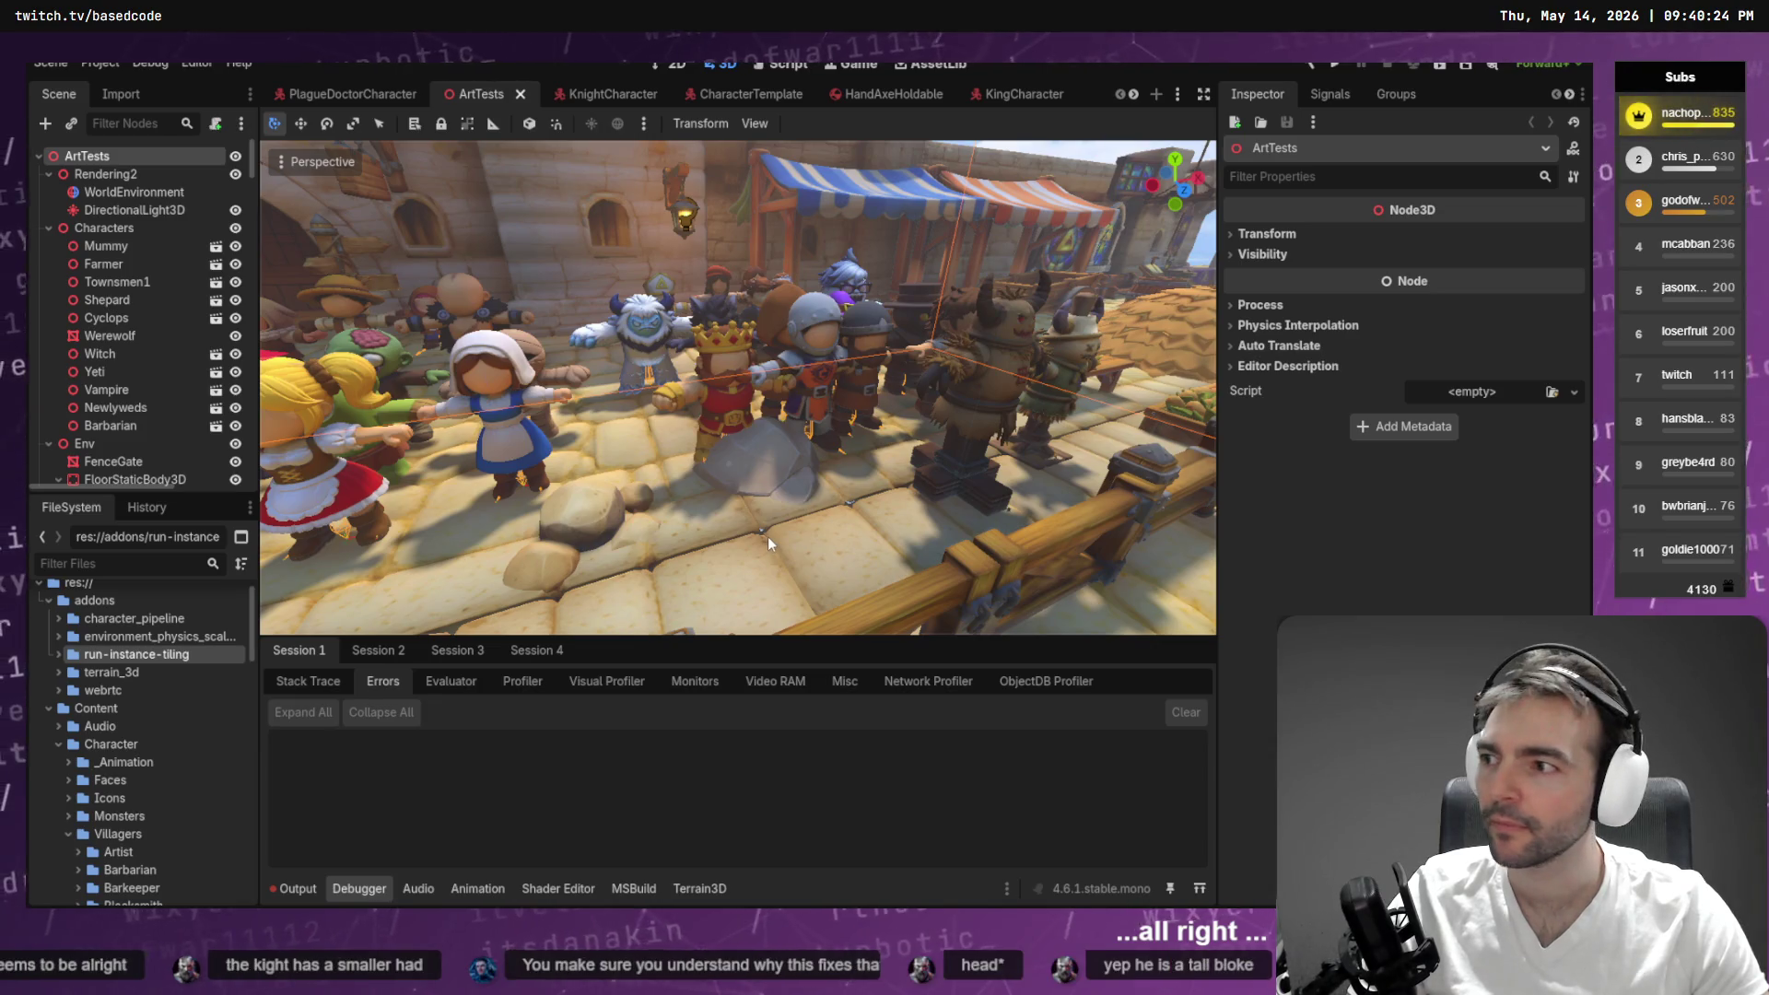
# - Cycle through open windows to bring up a File Explorer window
pyautogui.hotkey('alt', 'Tab')
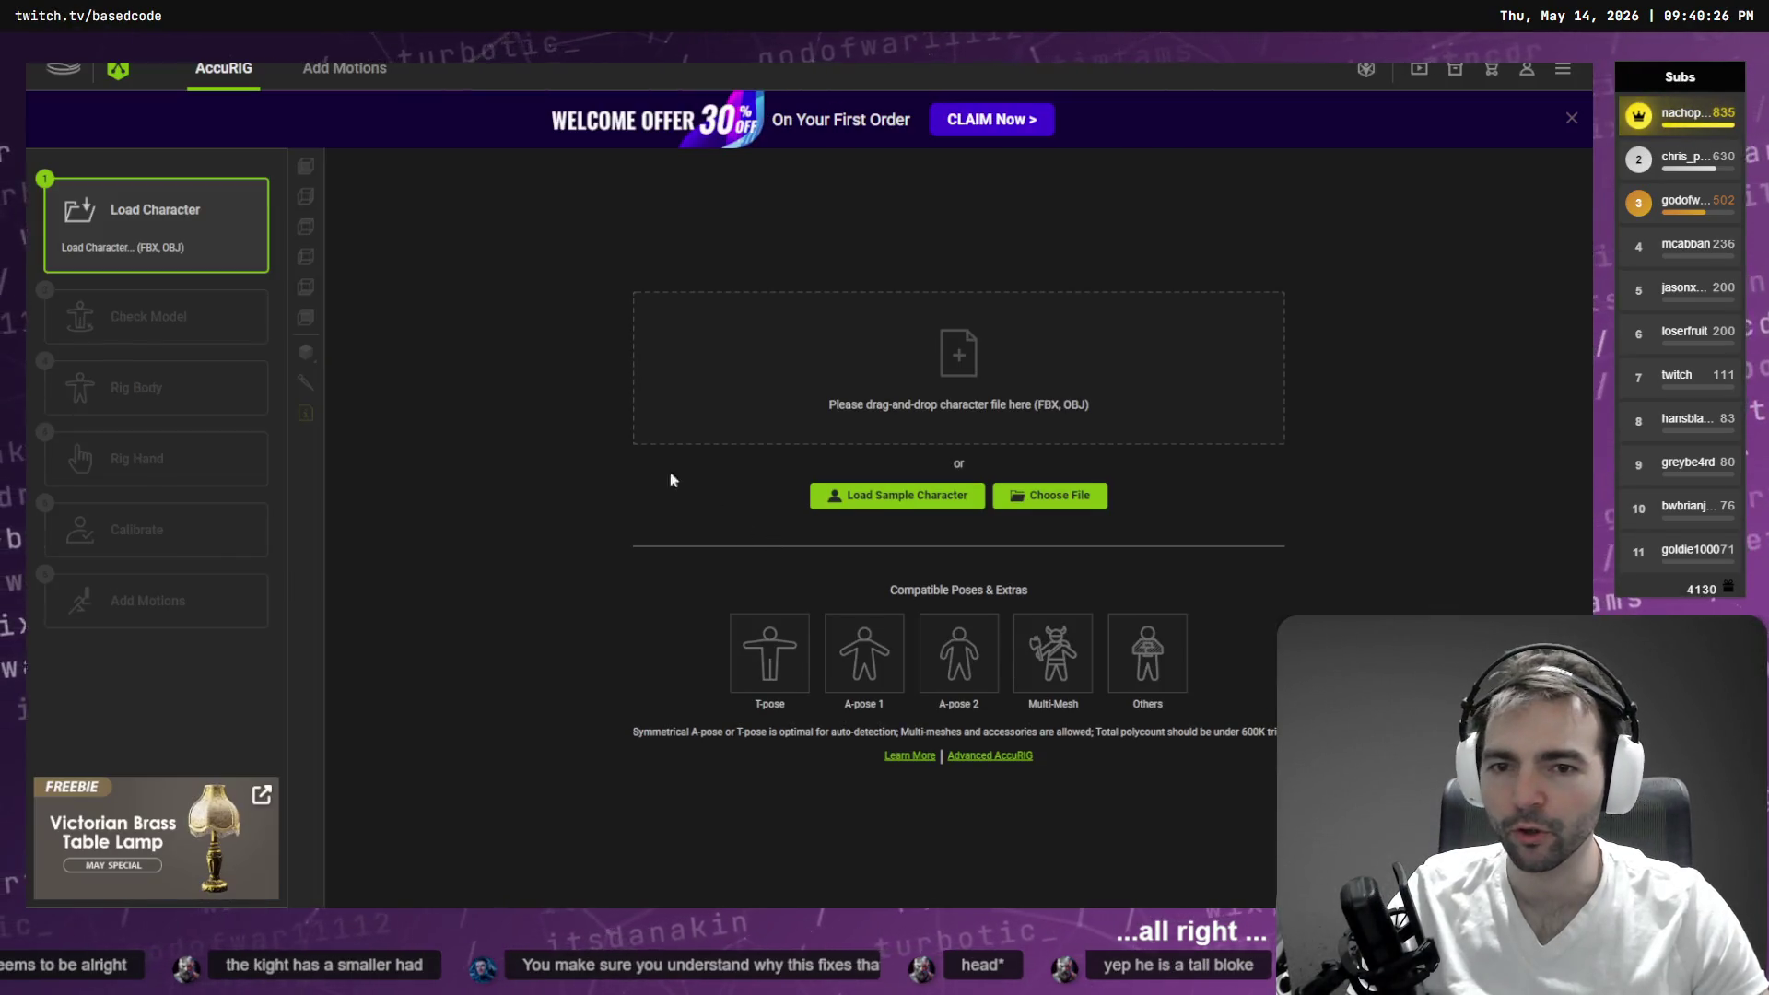
pyautogui.hotkey('alt', 'Tab')
pyautogui.hotkey('alt', 'Tab')
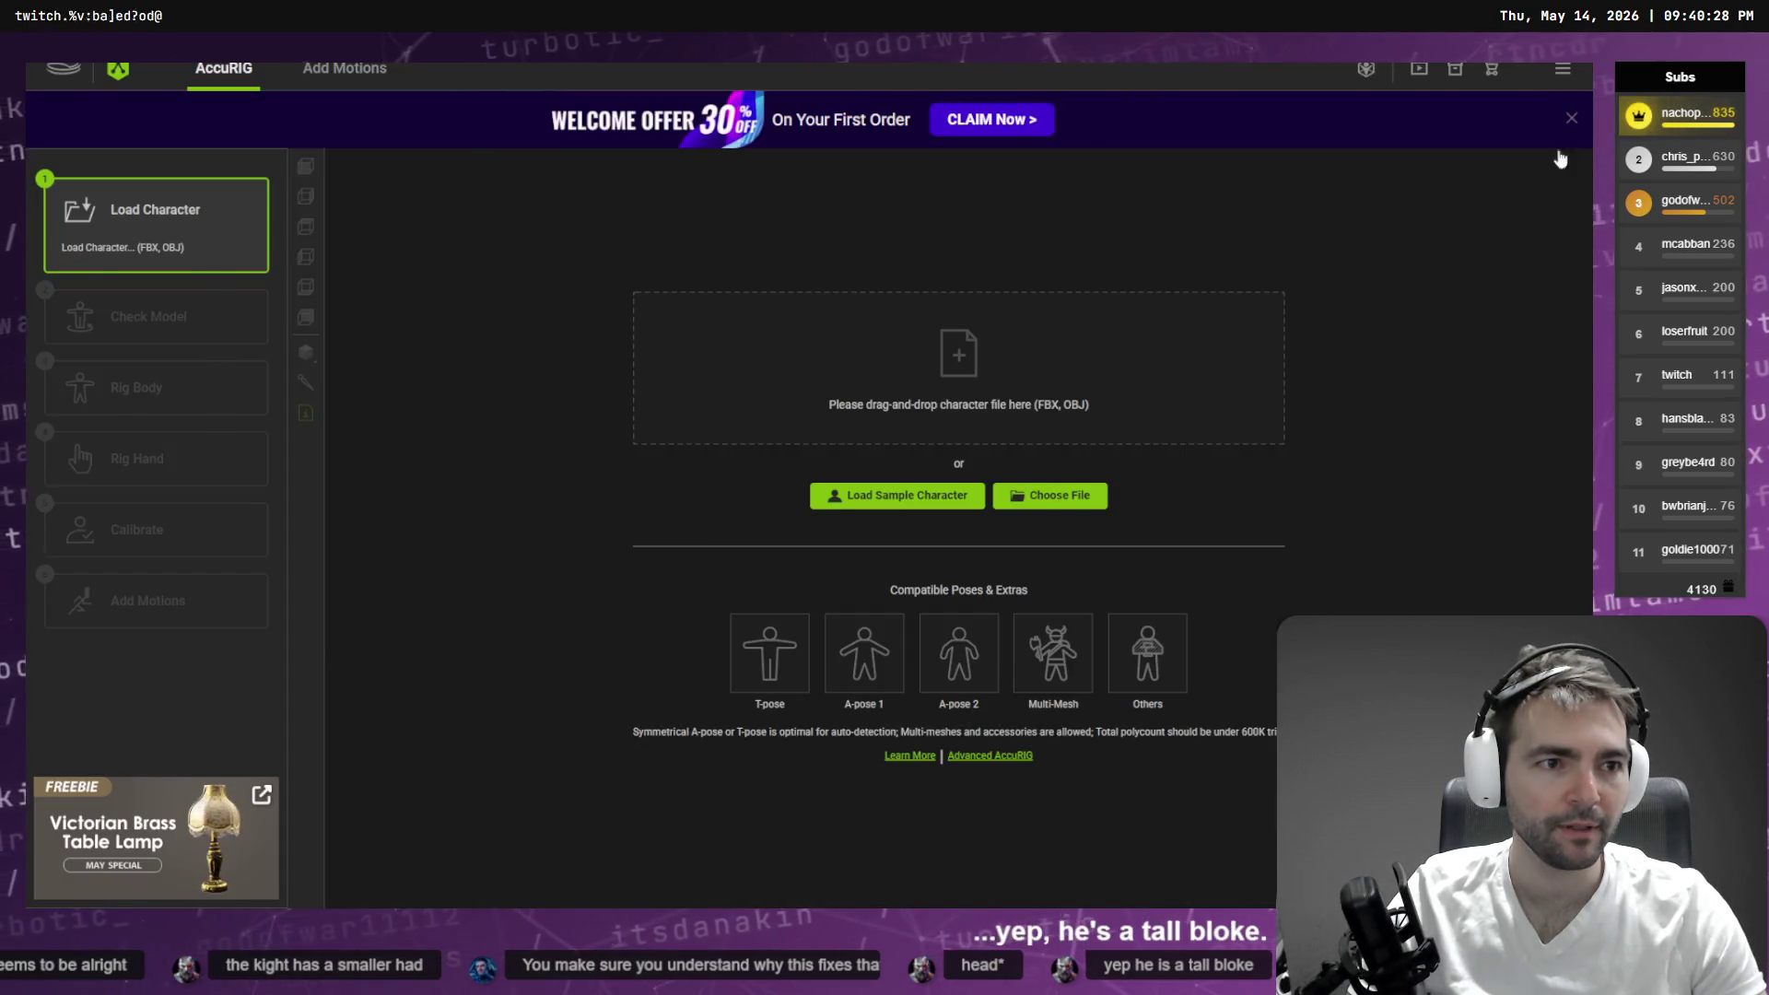
pyautogui.hotkey('alt', 'Tab')
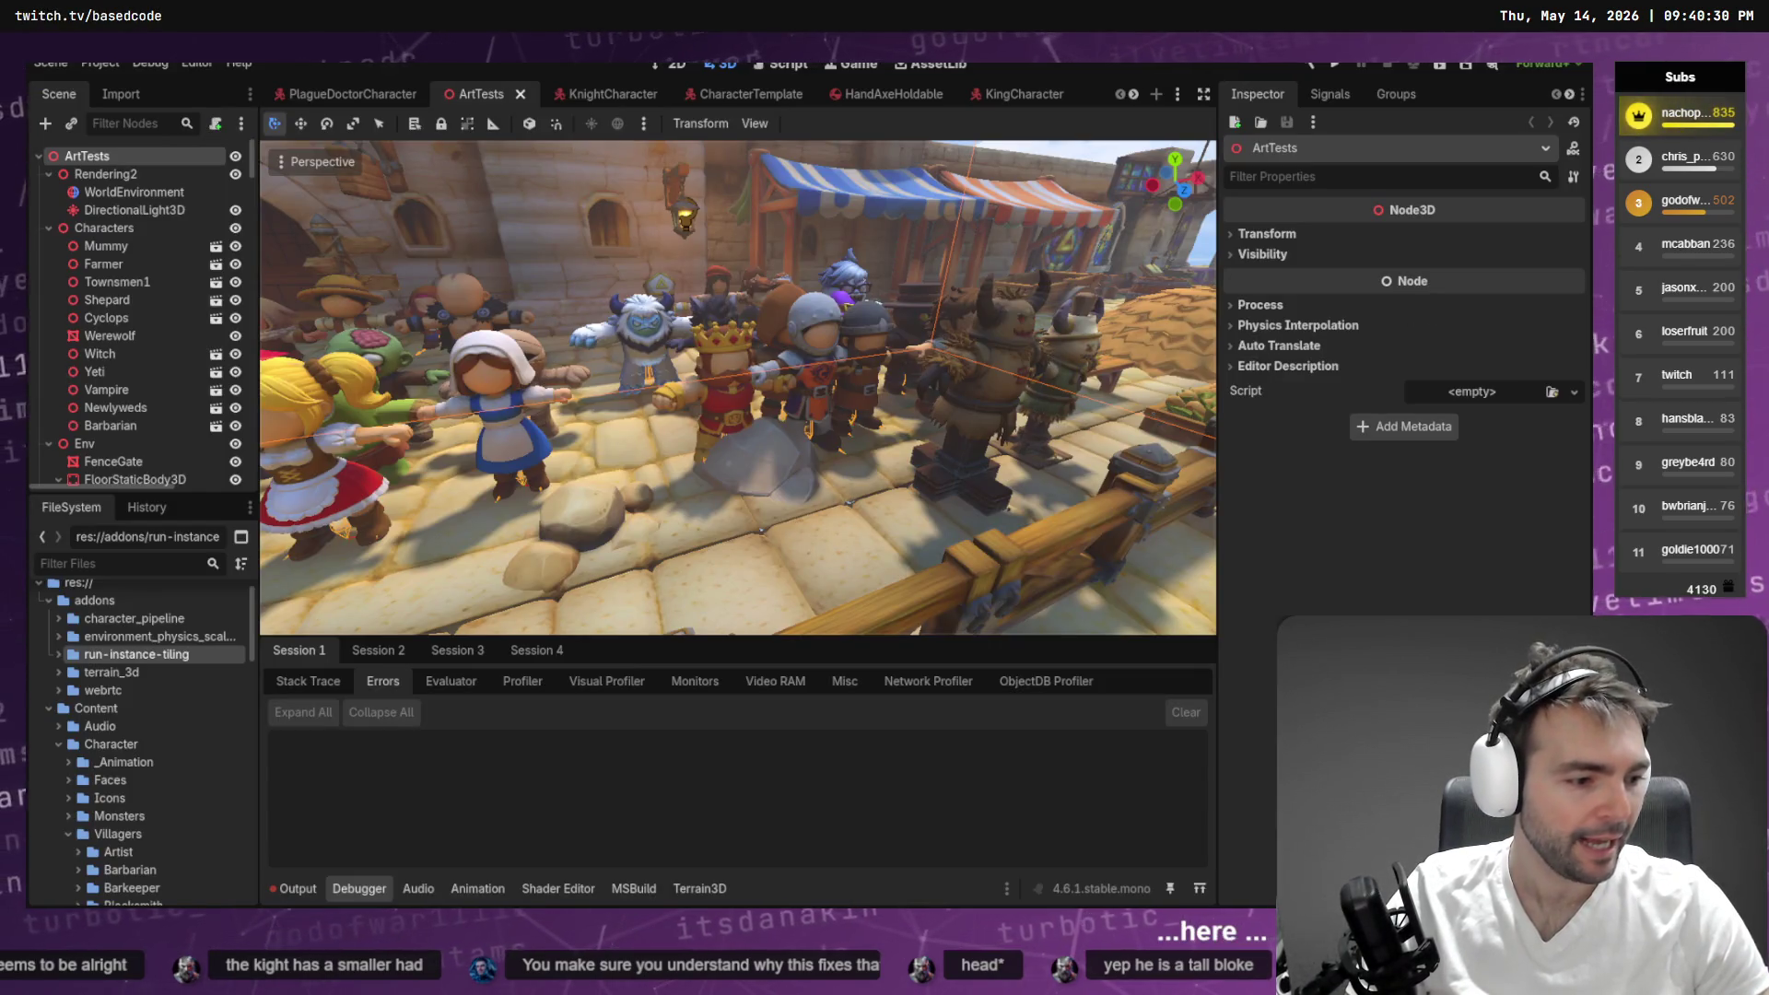
pyautogui.hotkey('alt', 'Tab')
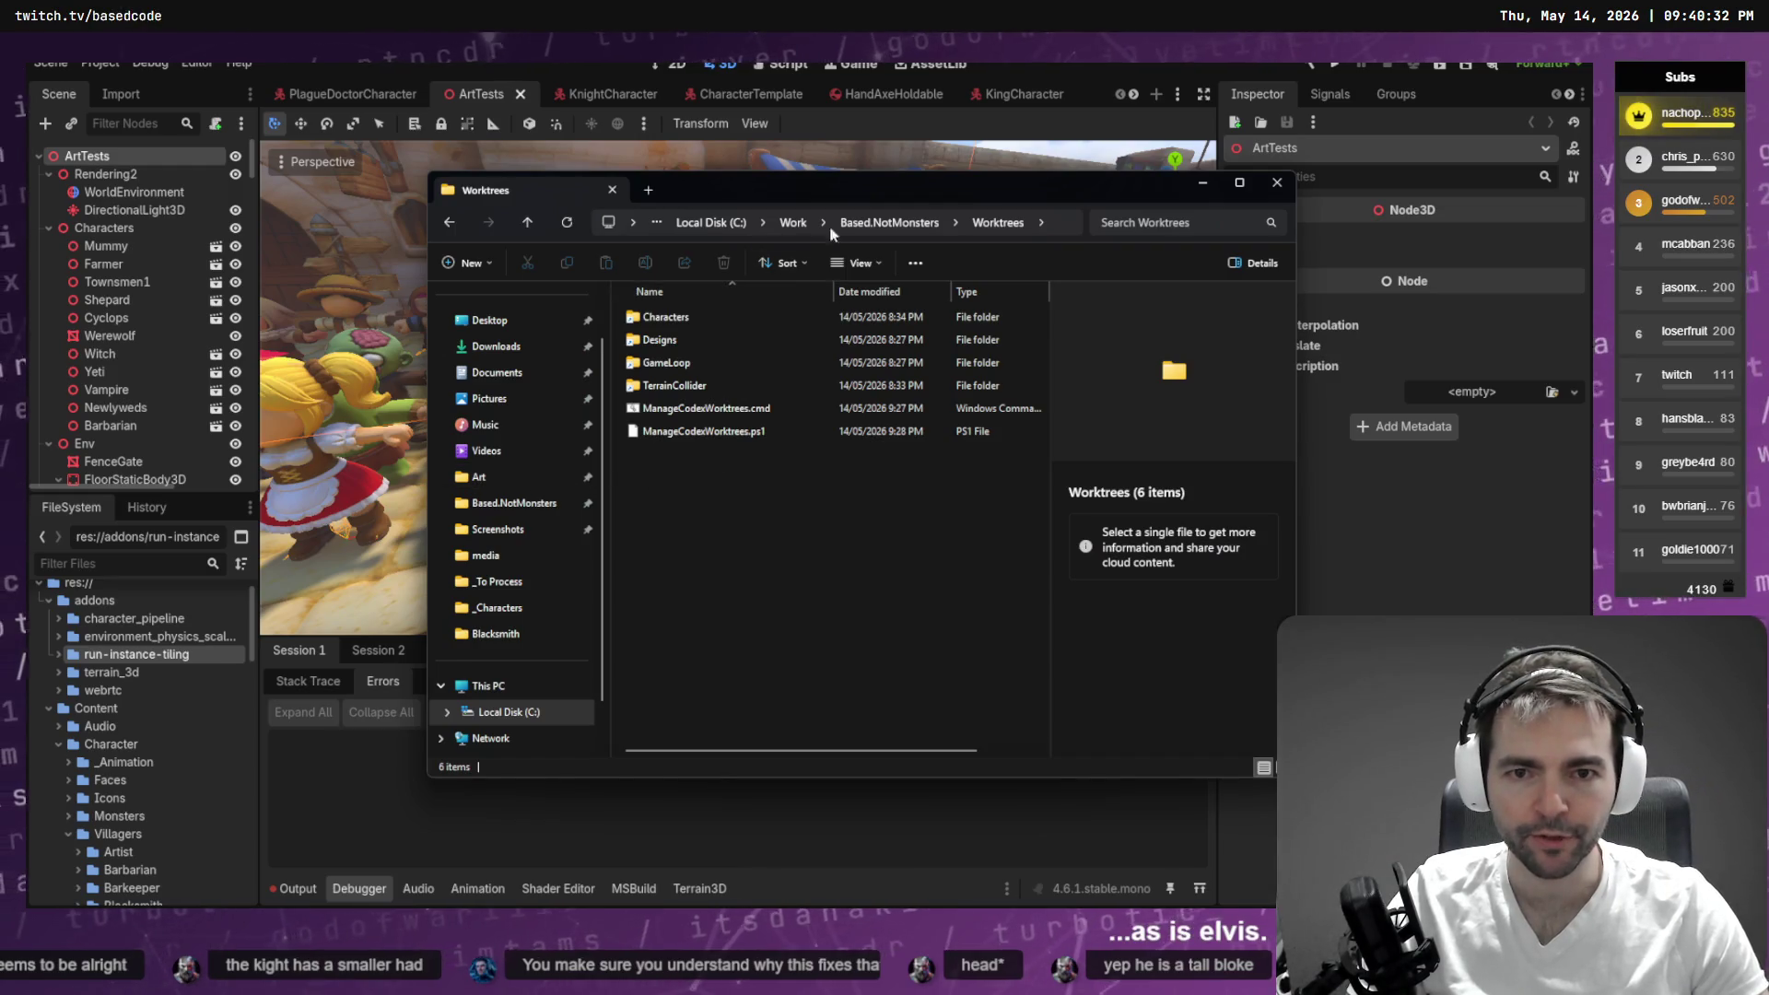
# - Navigate from Based.NotMonsters into Art and open the _To Process folder
pyautogui.click(890, 223)
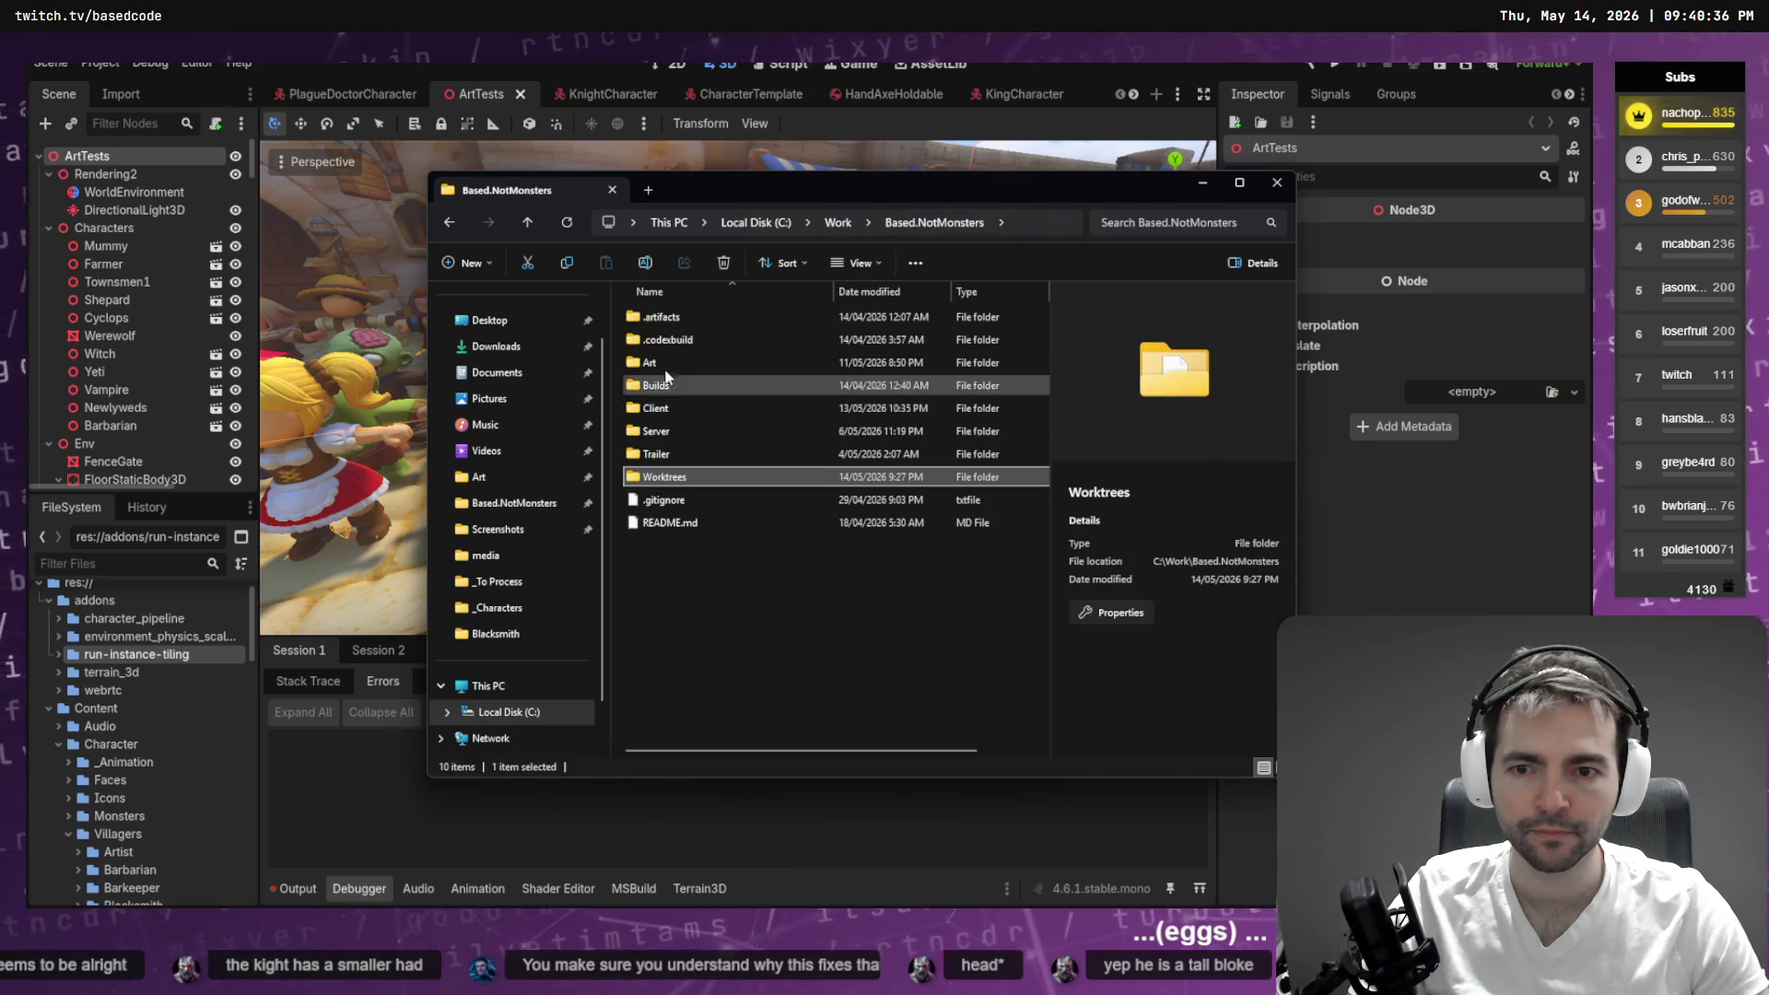
pyautogui.doubleClick(702, 362)
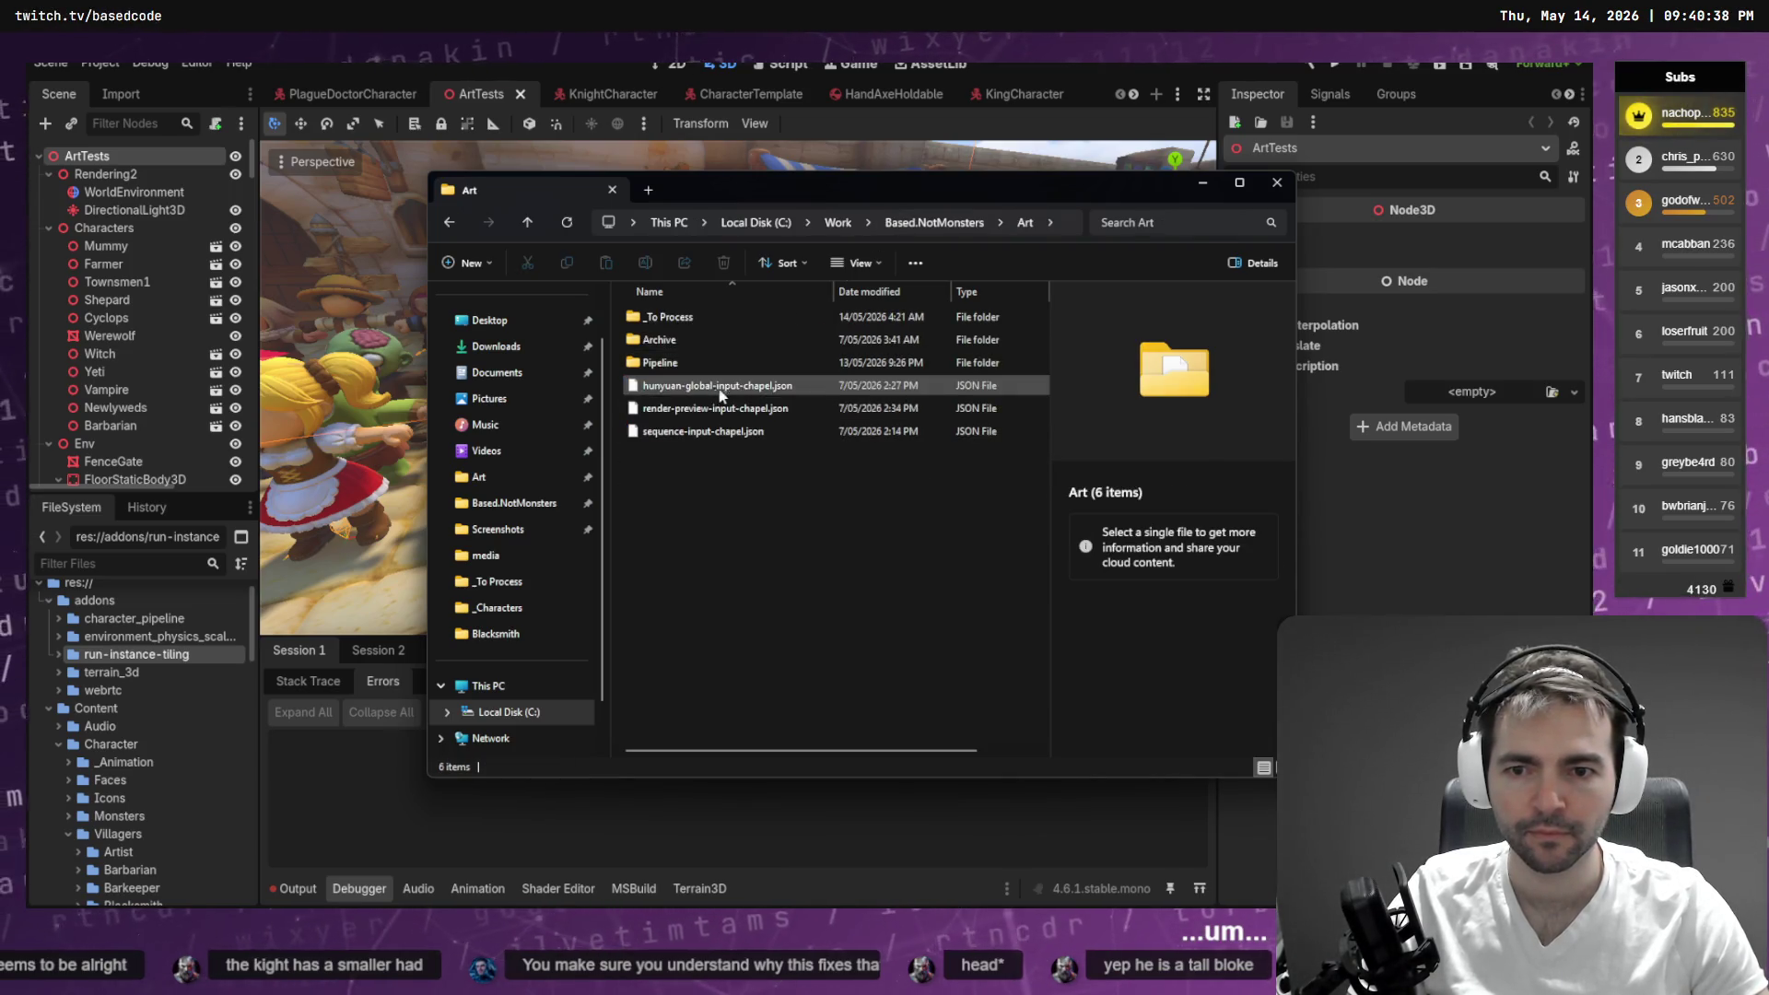
pyautogui.click(703, 363)
pyautogui.moveTo(733, 546)
pyautogui.mouseDown()
pyautogui.moveTo(738, 511)
pyautogui.moveTo(660, 383)
pyautogui.moveTo(684, 361)
pyautogui.mouseUp()
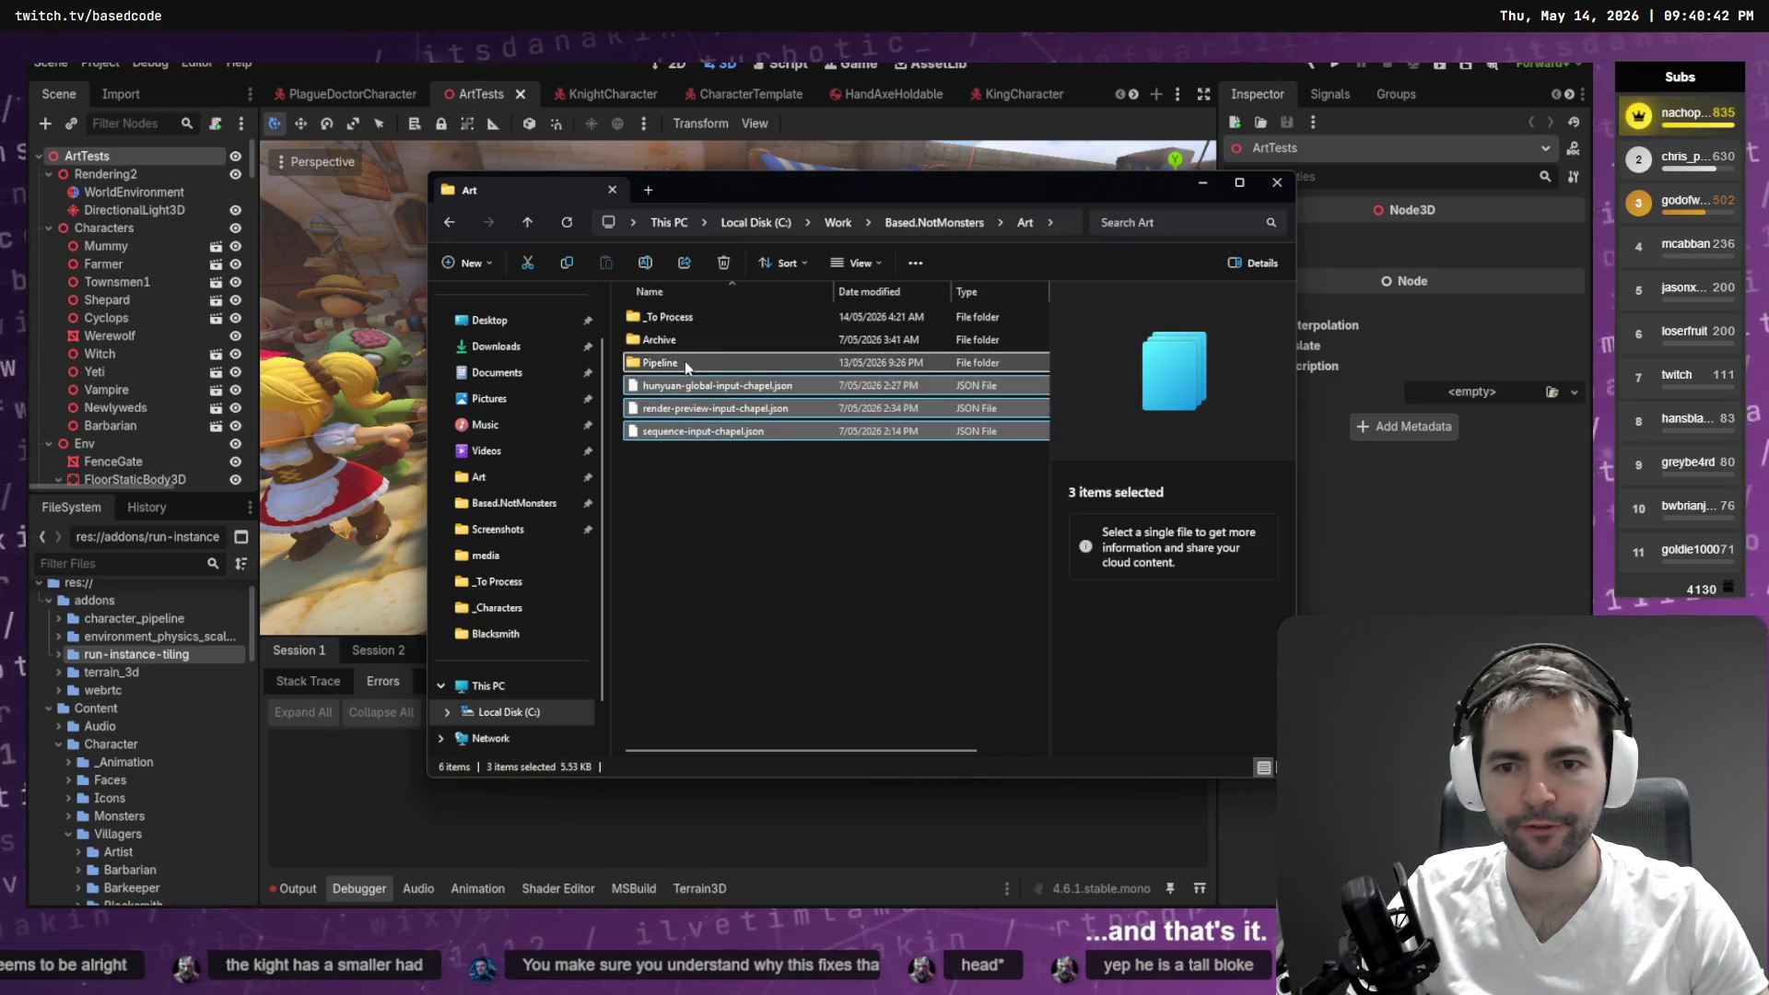
pyautogui.click(684, 361)
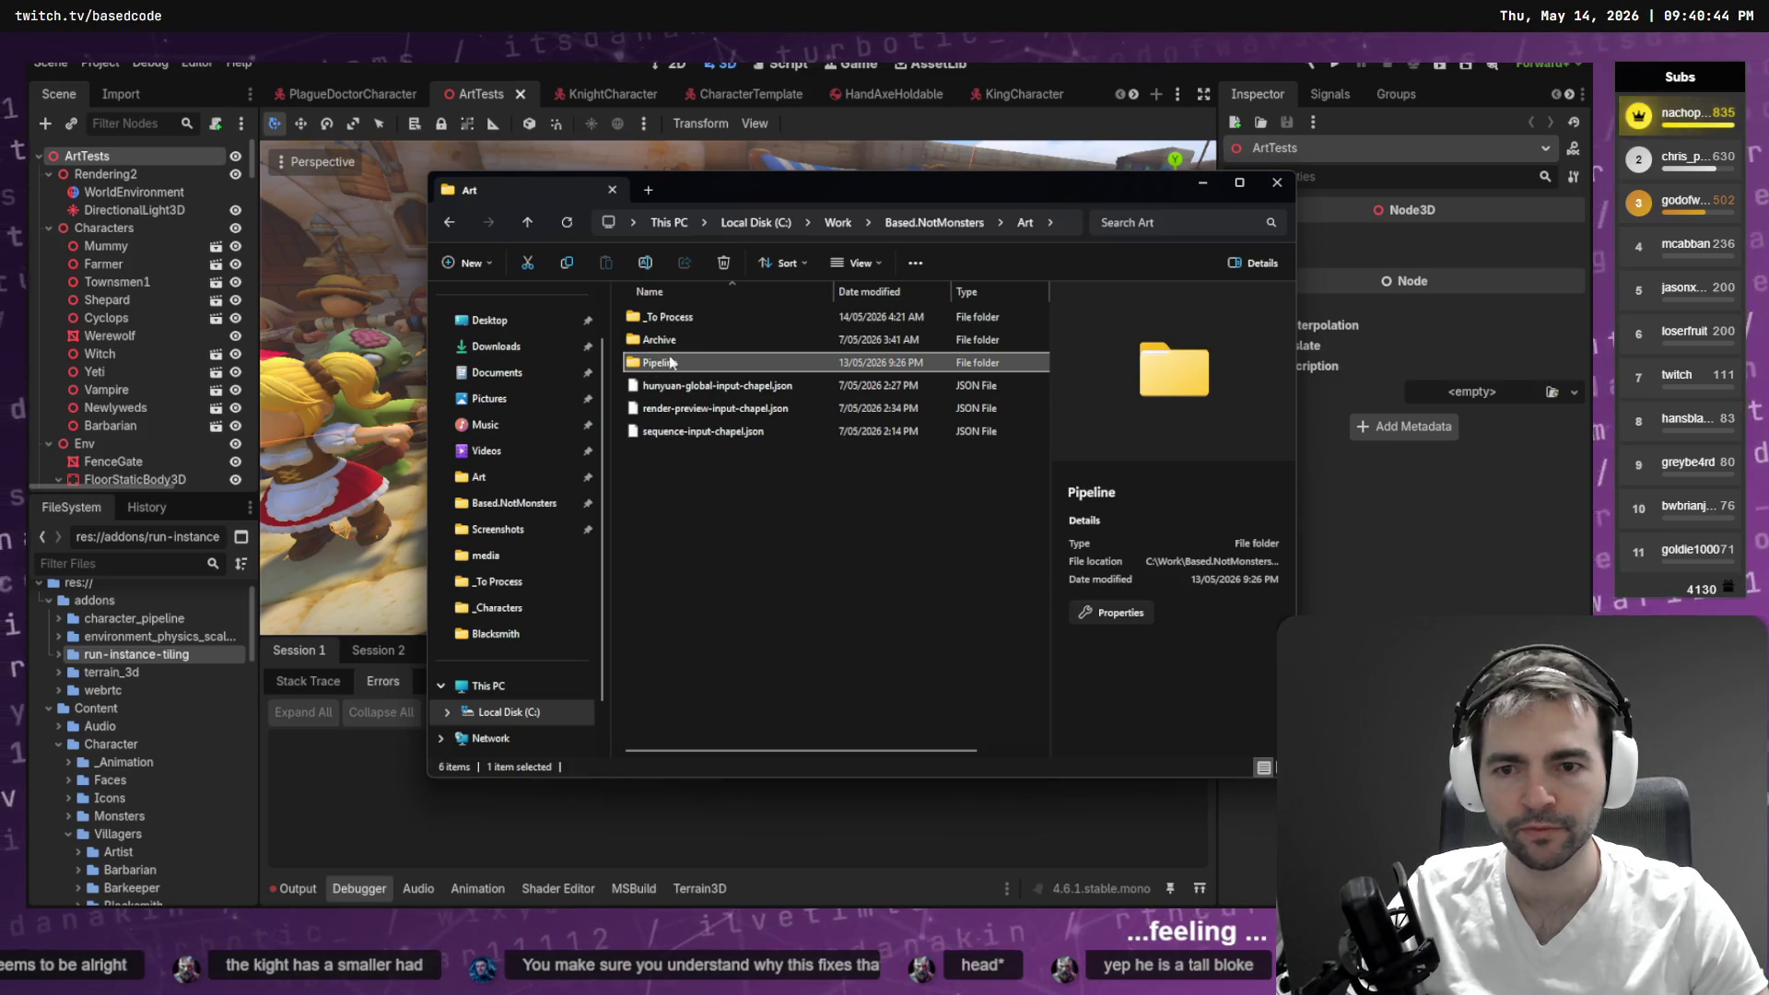
pyautogui.click(691, 318)
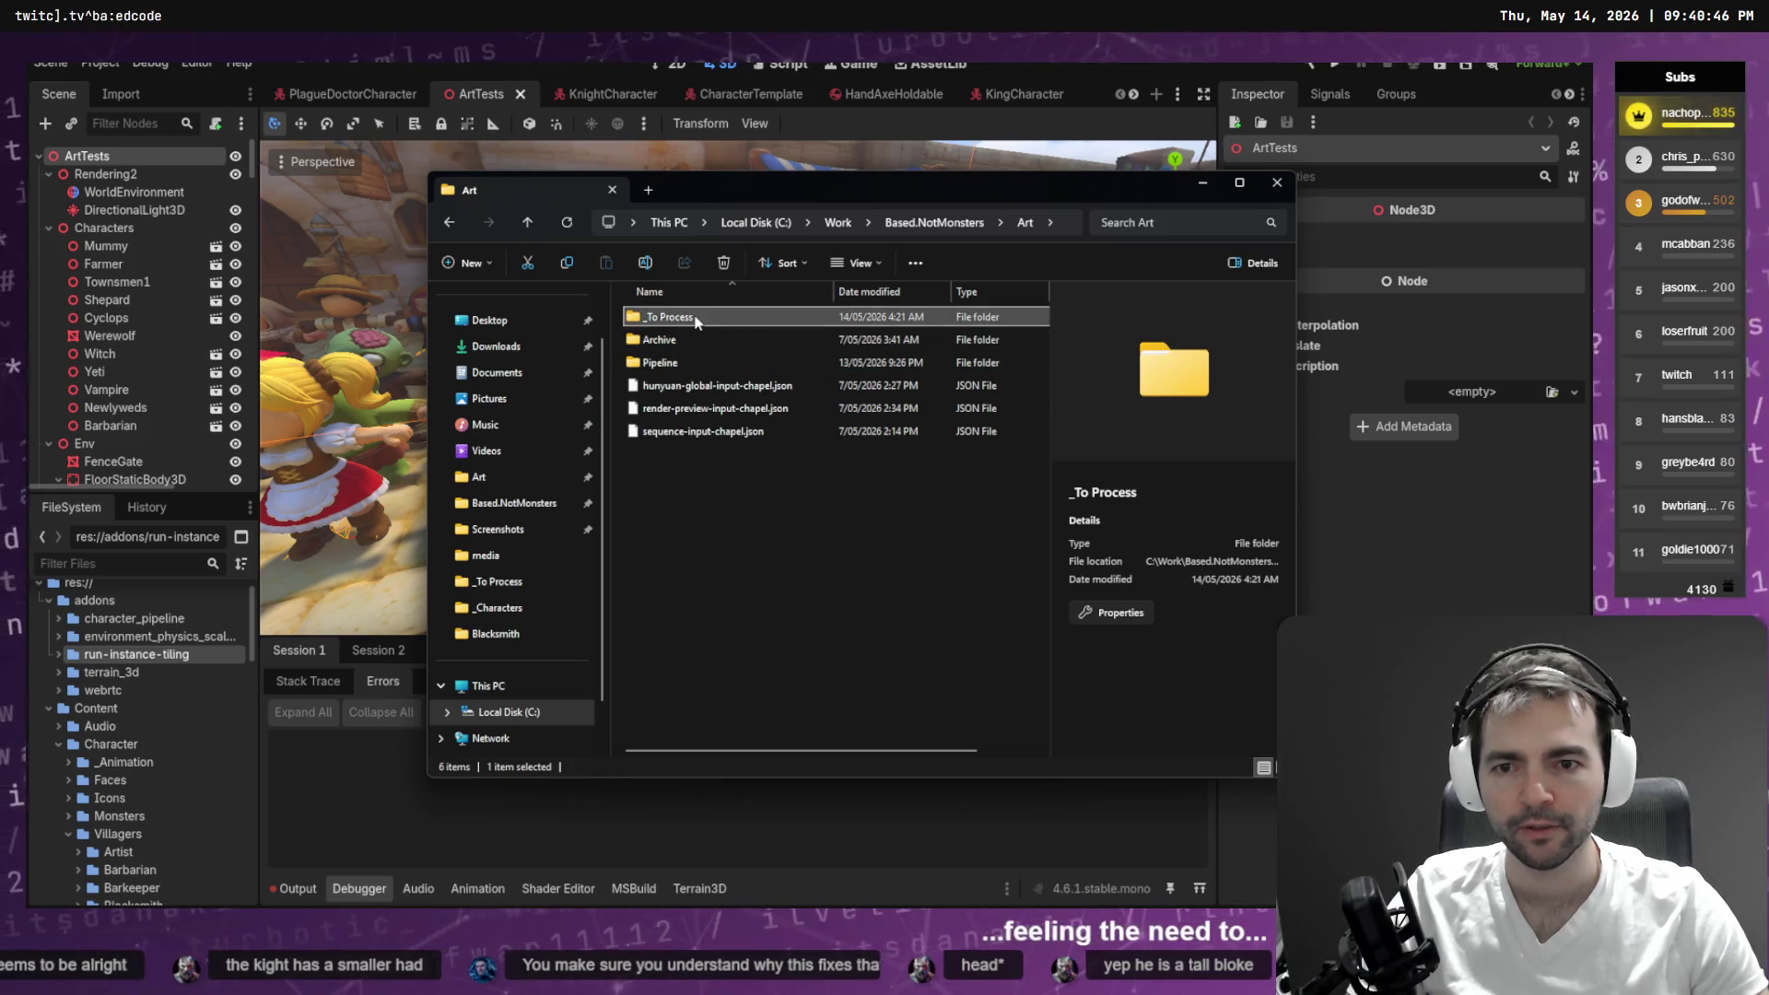
pyautogui.doubleClick(697, 319)
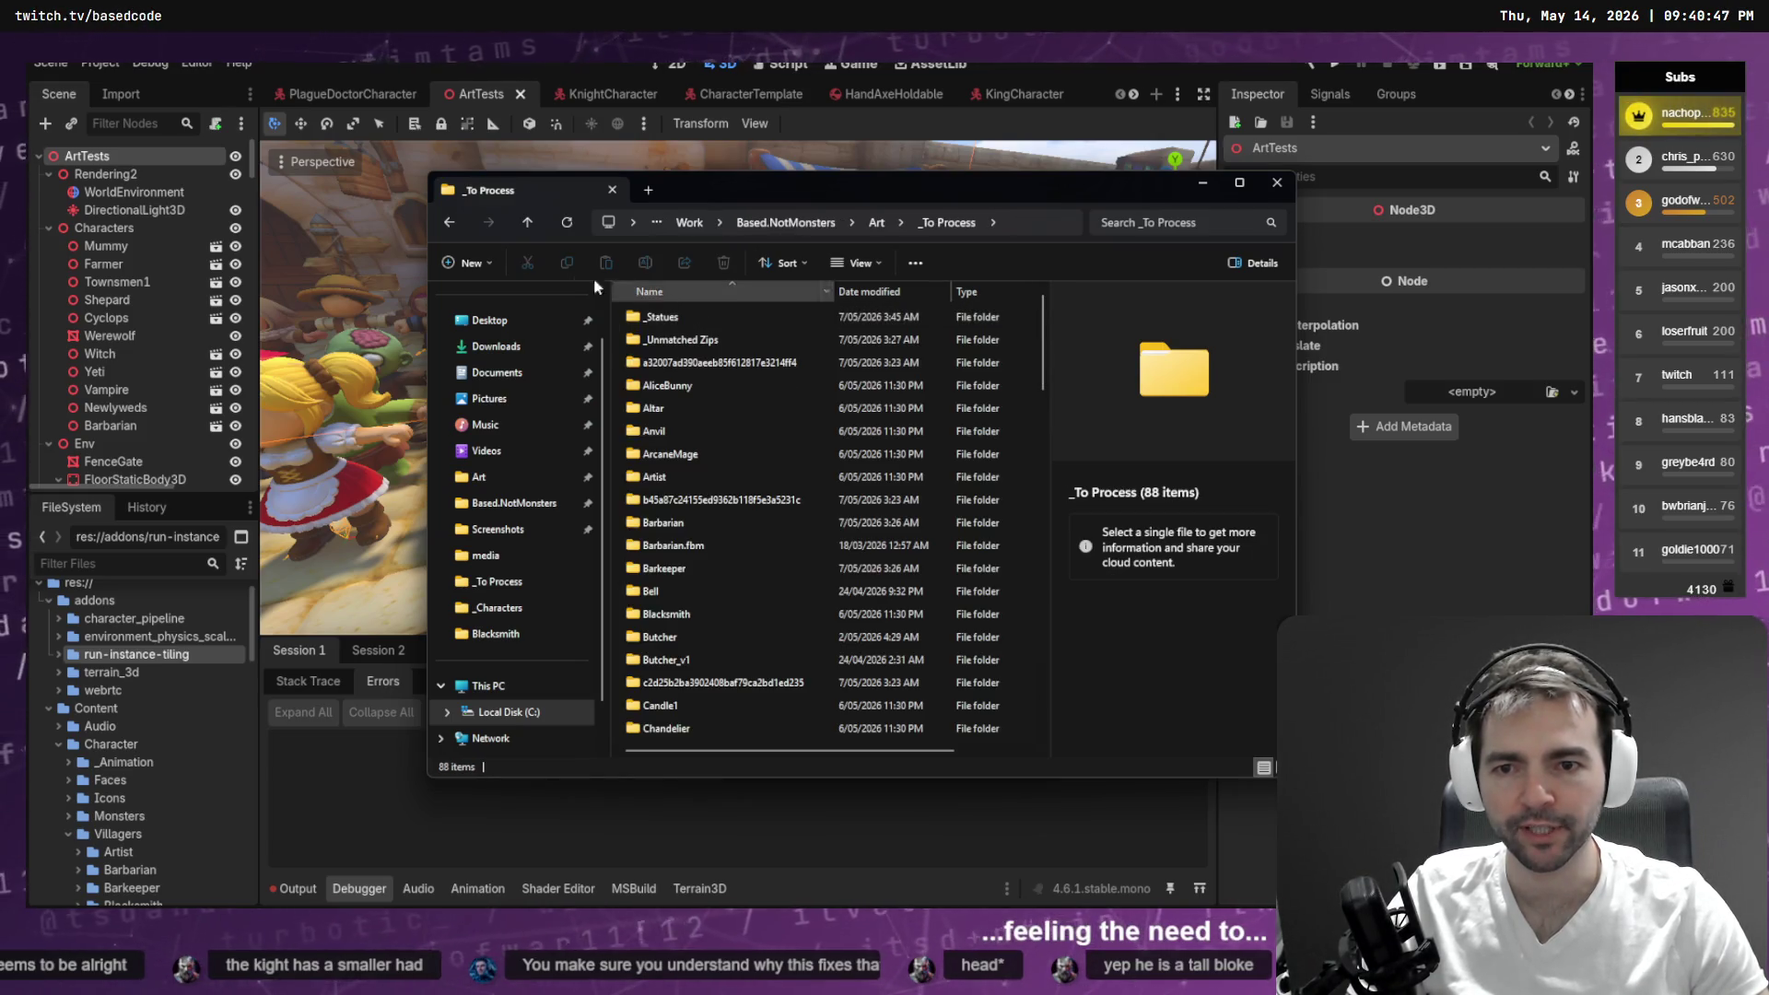
# - Look through Archive, return to _To Process and open a terminal there
pyautogui.click(449, 224)
pyautogui.doubleClick(702, 340)
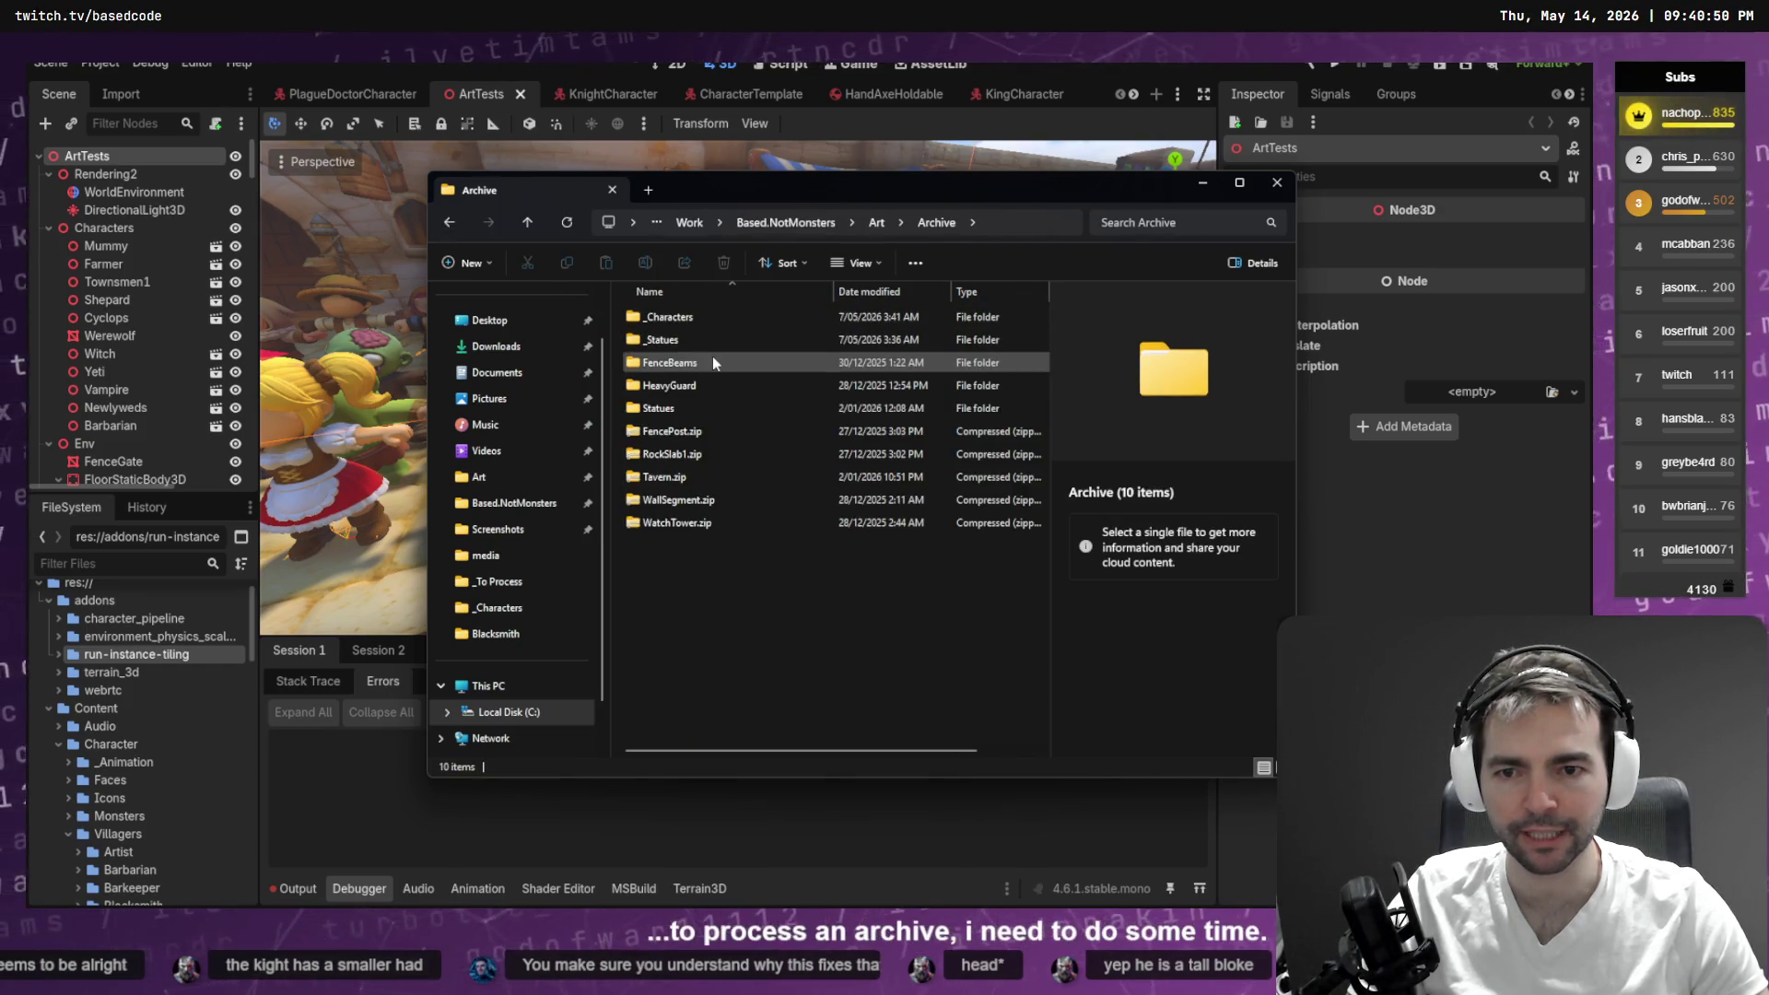
pyautogui.click(450, 224)
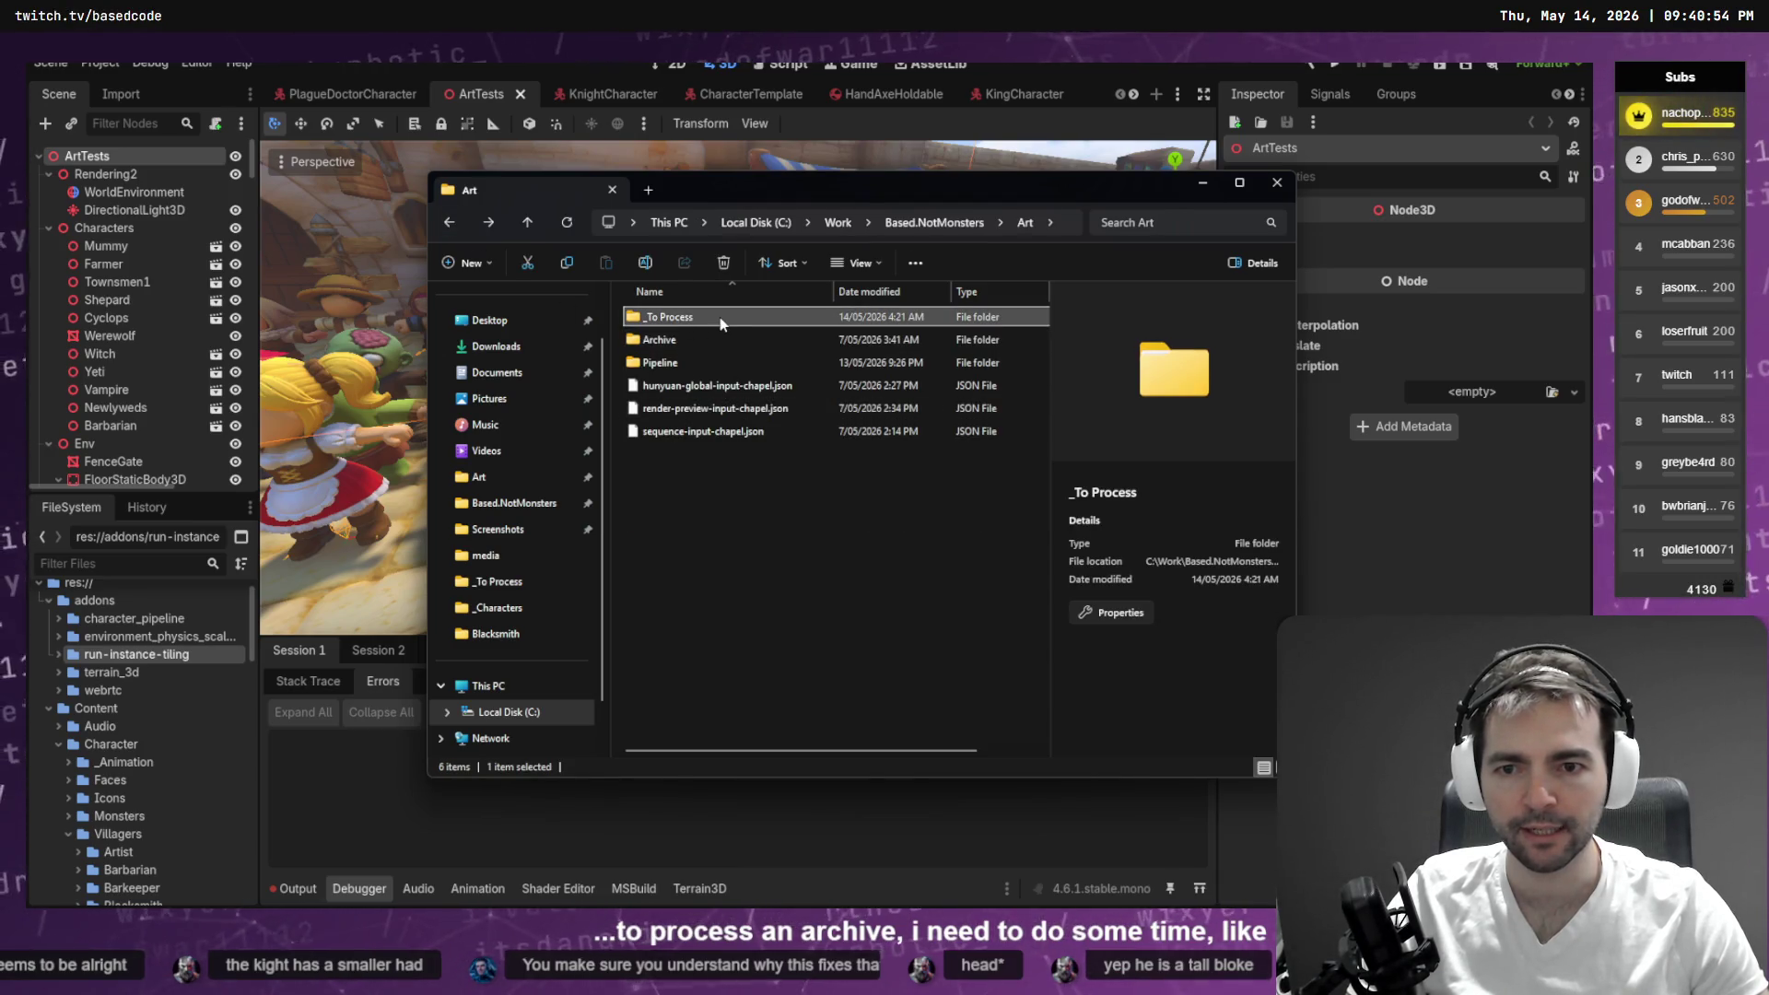
pyautogui.doubleClick(721, 317)
pyautogui.rightClick(1021, 469)
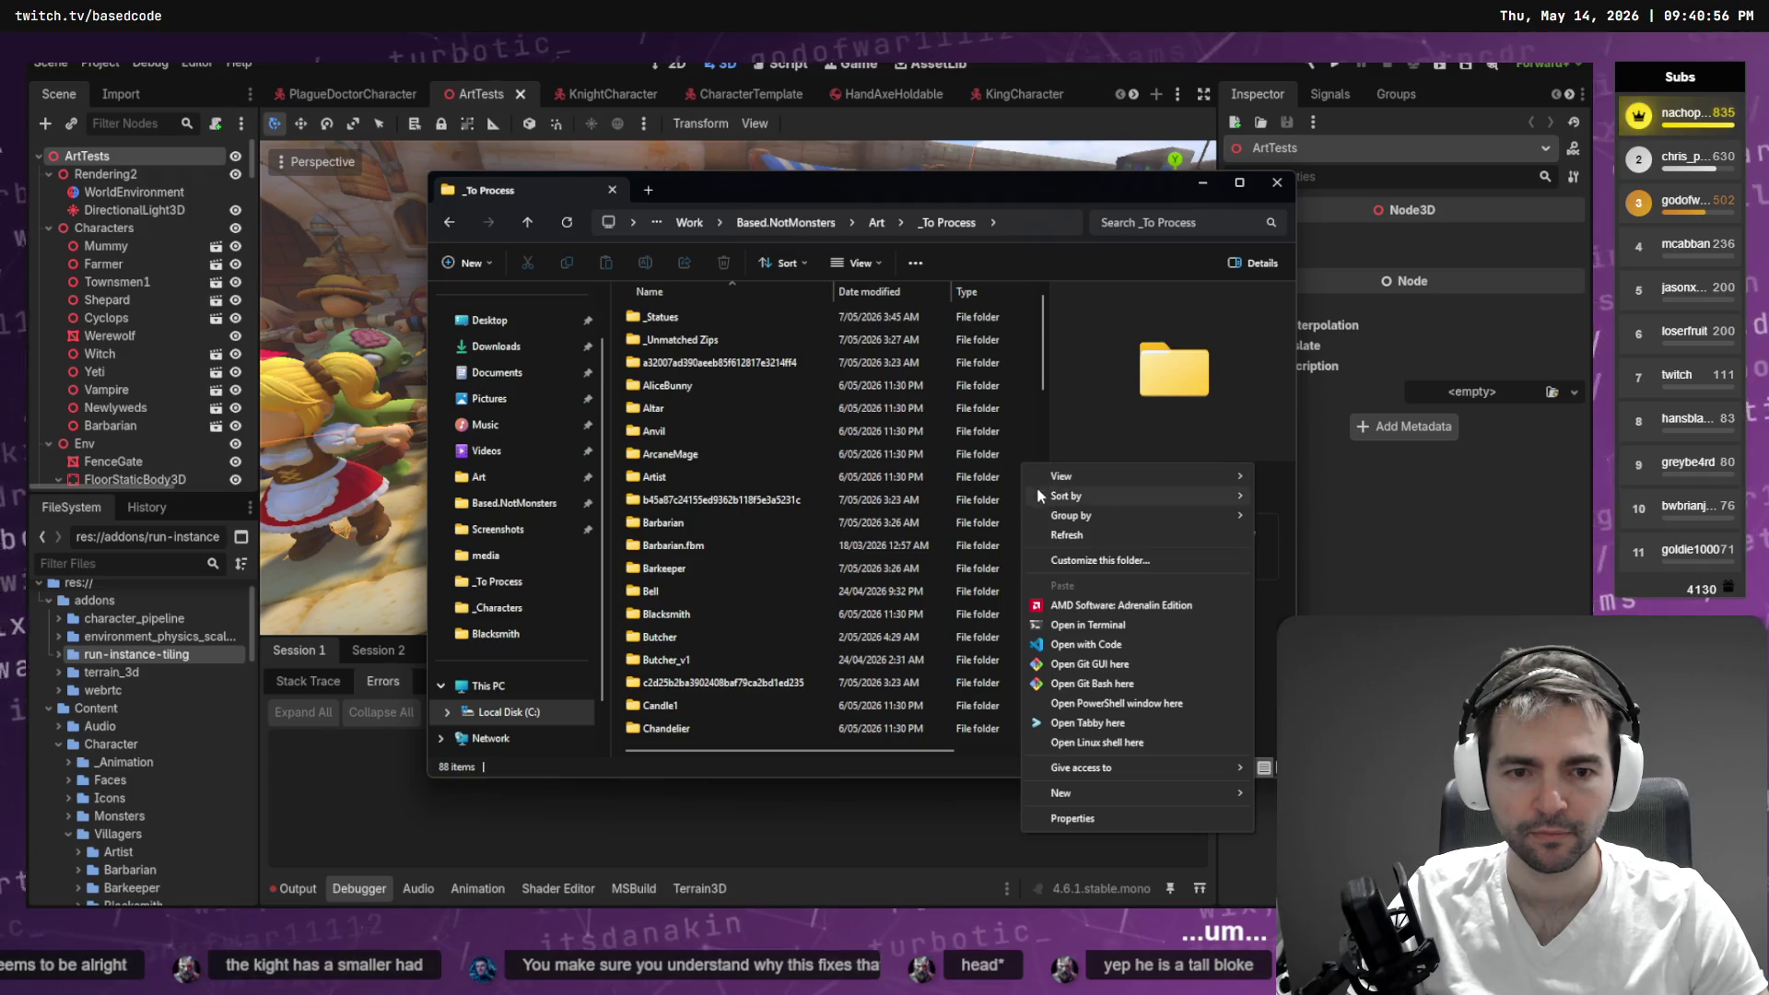
pyautogui.click(1099, 629)
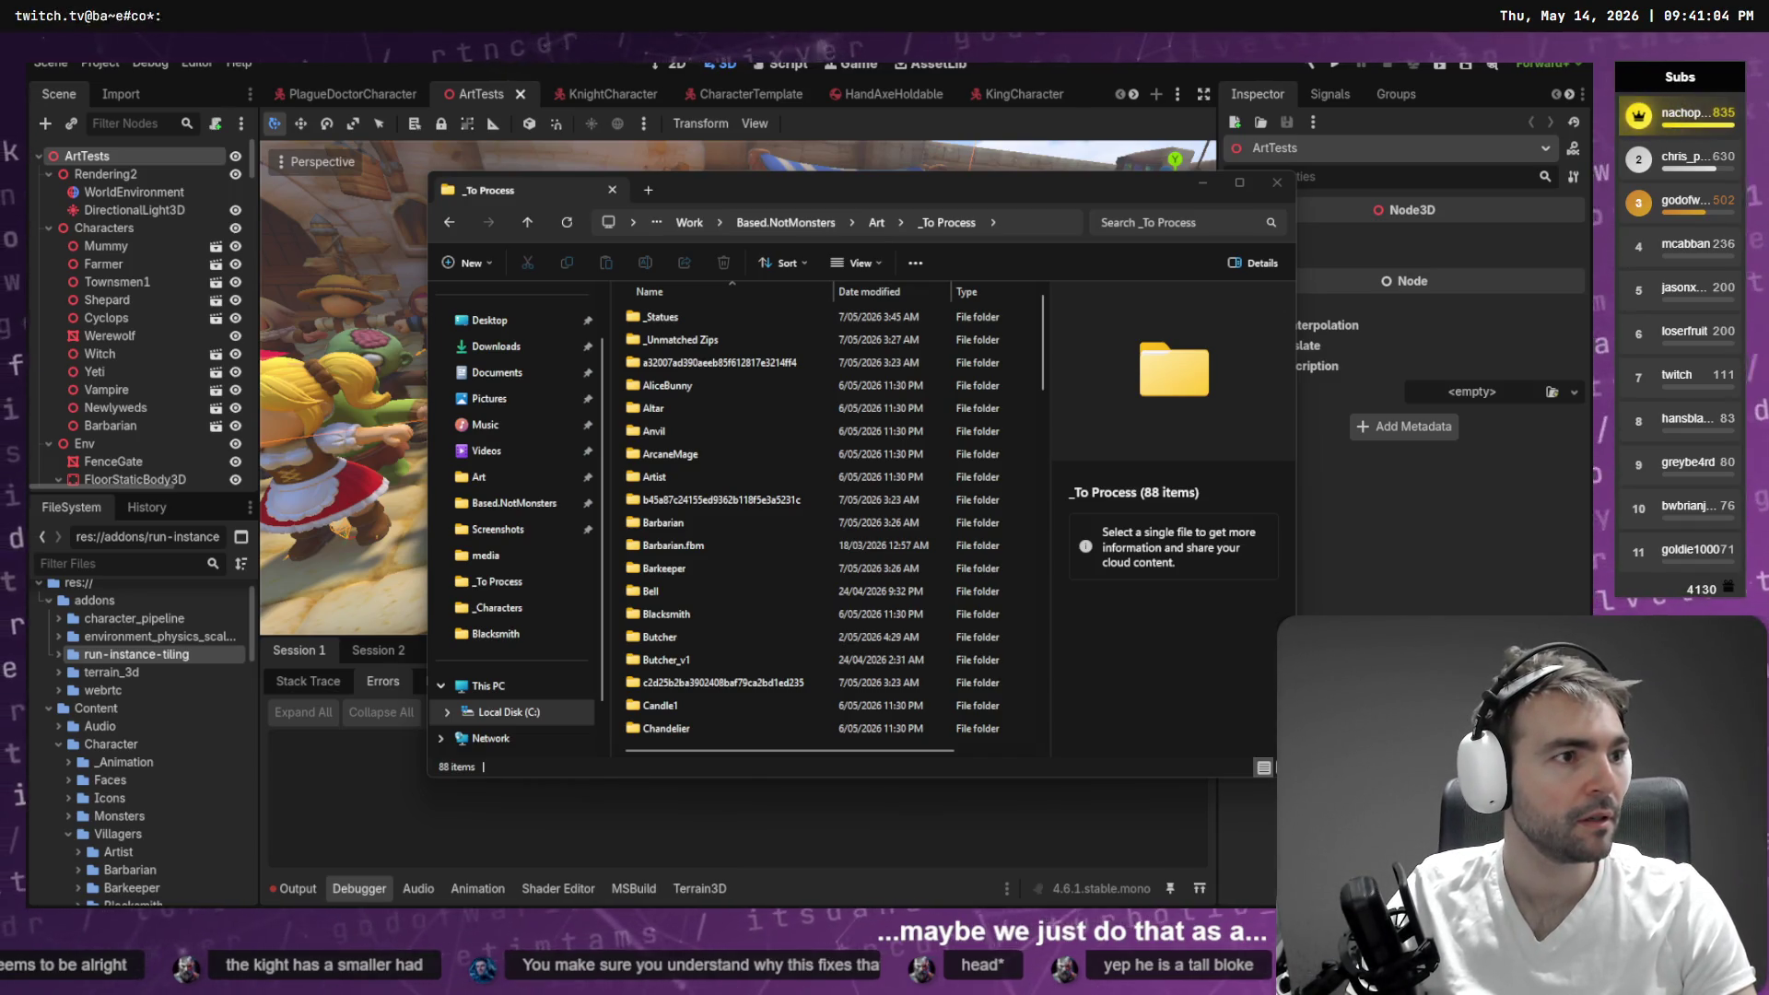
# - Find no sessions via /resume, exit Codex and cd up to the Art folder
pyautogui.write('/resu')
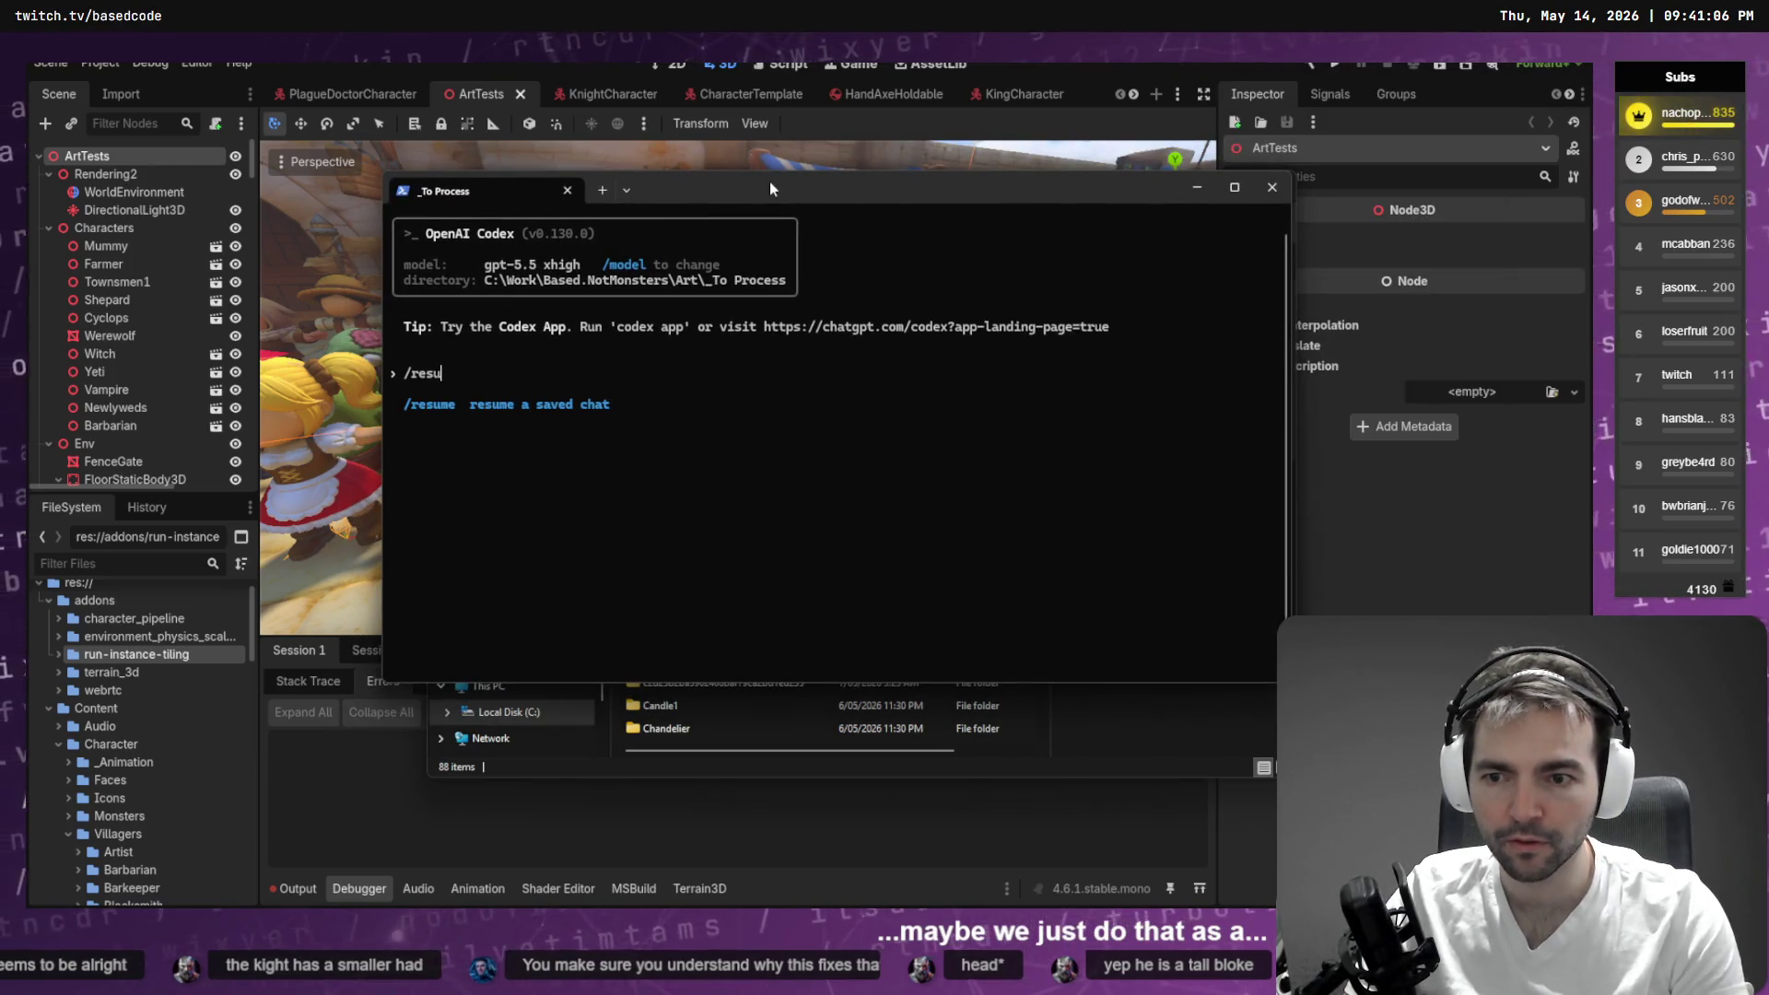
pyautogui.press('Return')
pyautogui.press('Escape')
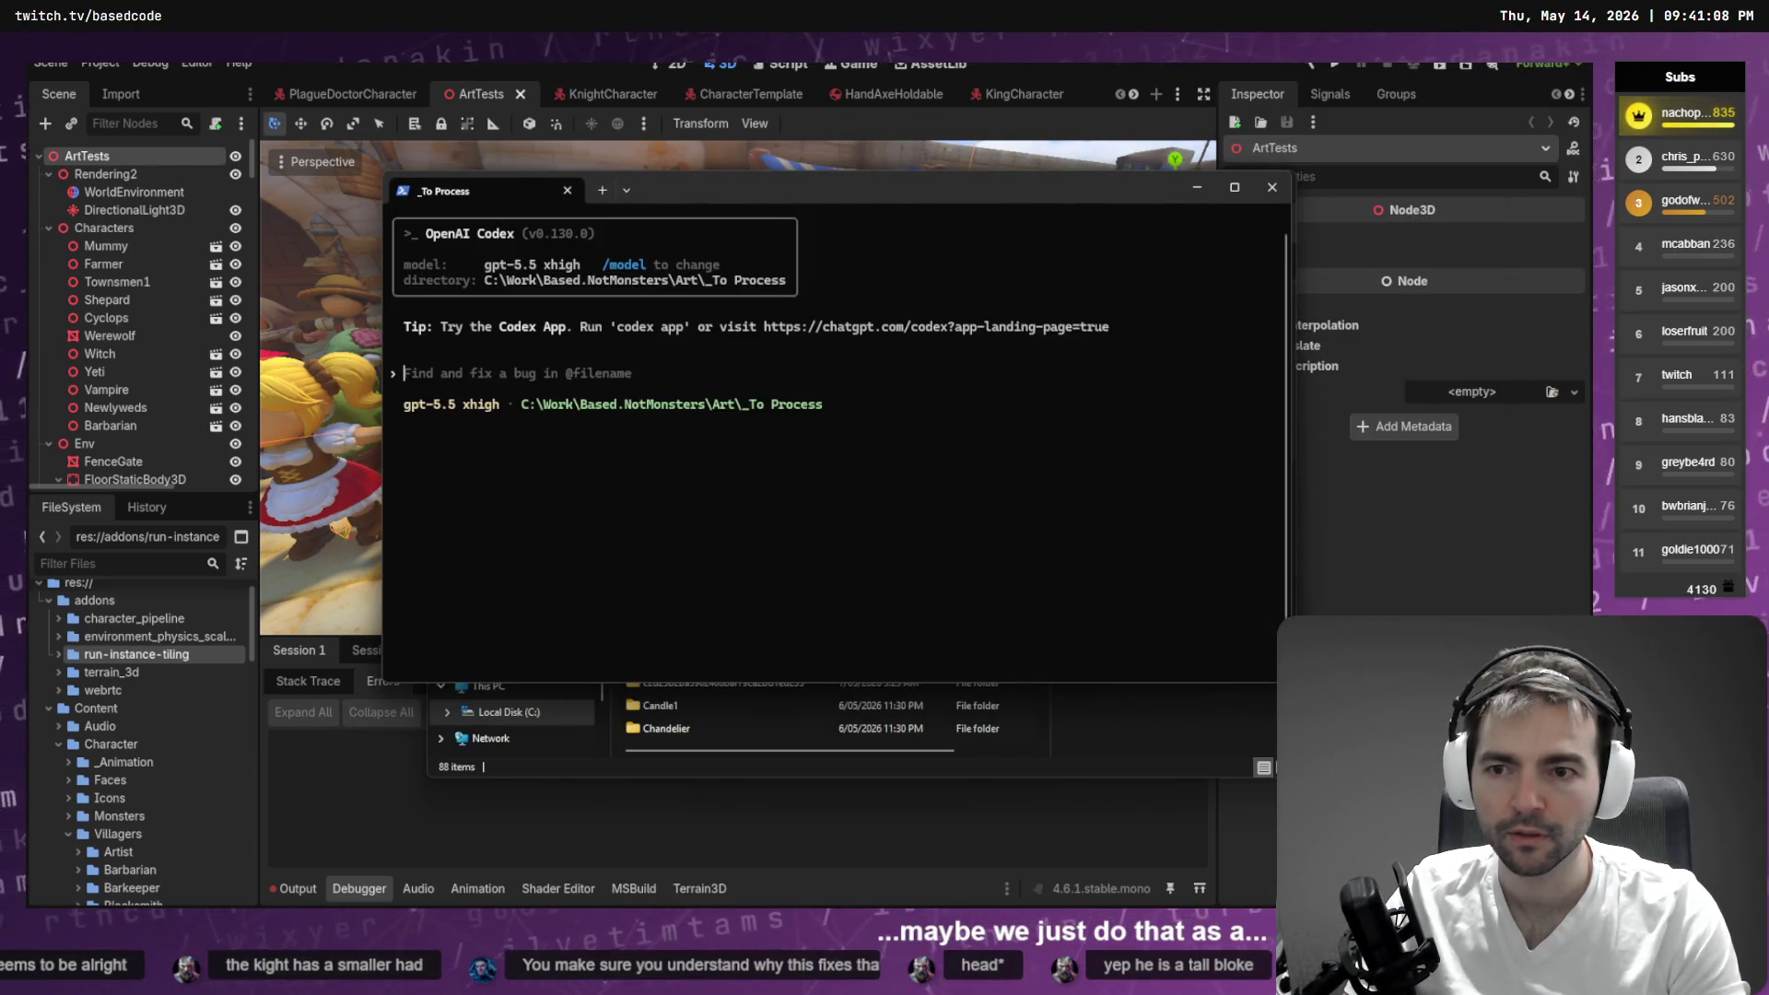
pyautogui.write('cd ..')
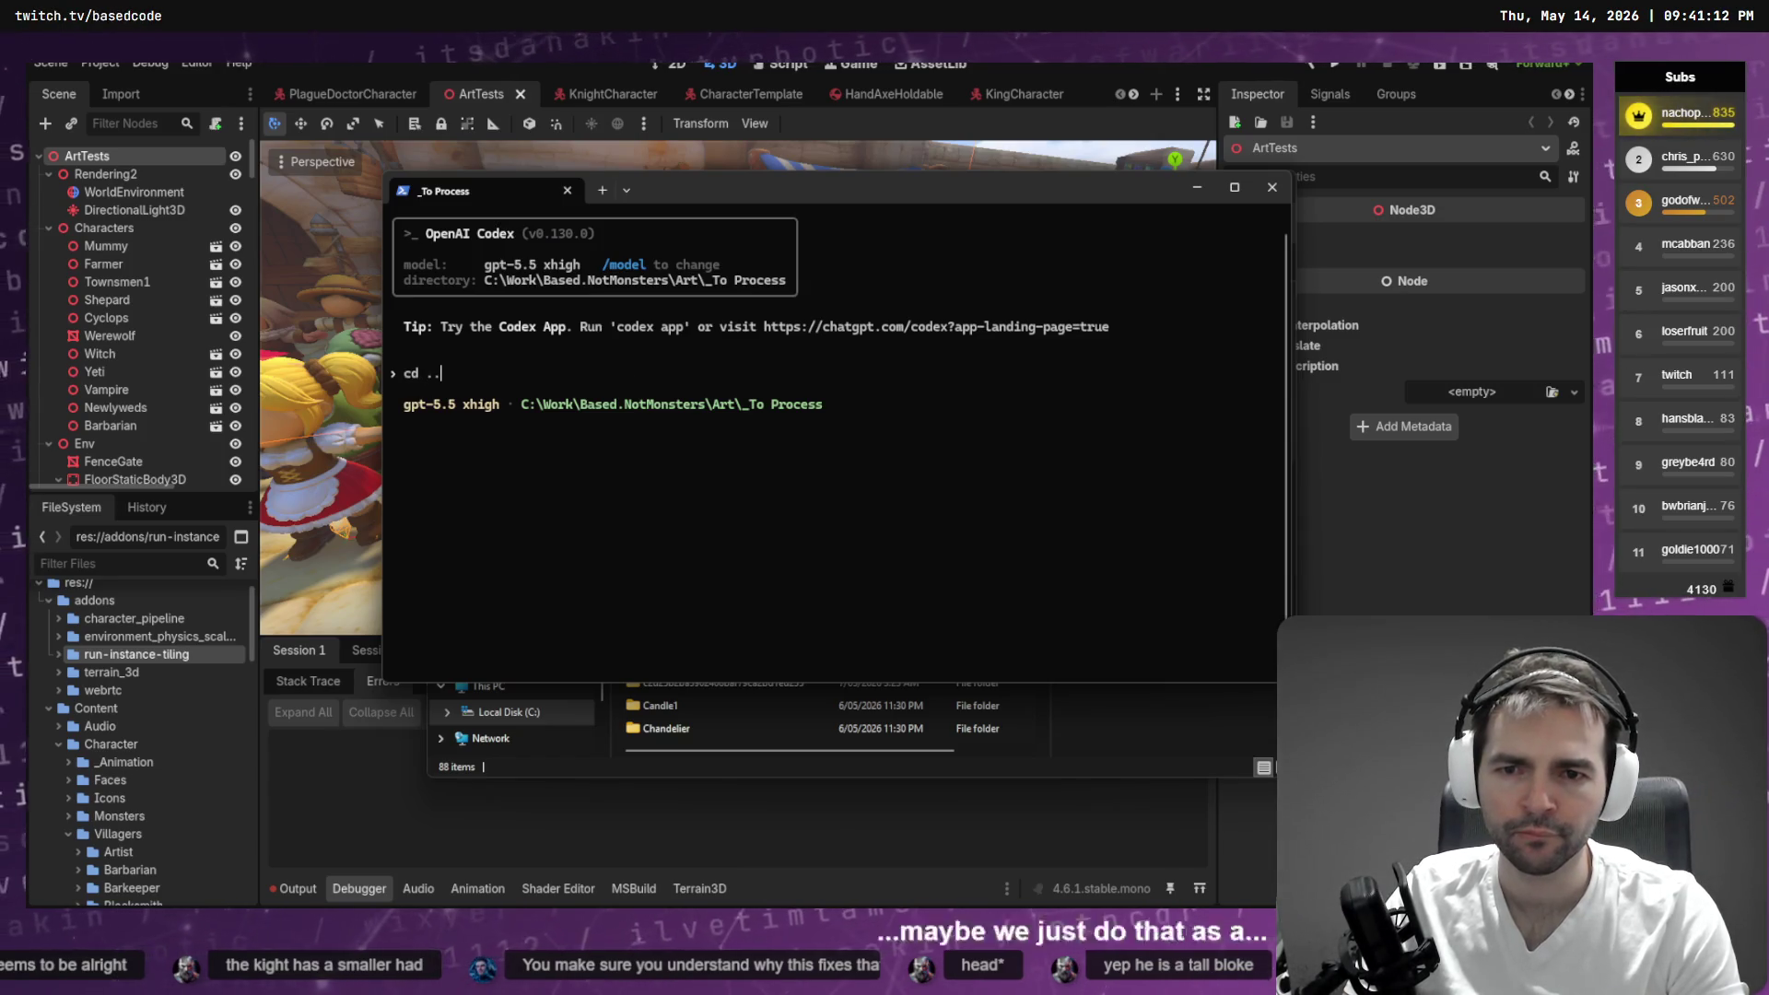
pyautogui.press('BackSpace')
pyautogui.press('BackSpace')
pyautogui.press('BackSpace')
pyautogui.hotkey('ctrl', 'c')
pyautogui.hotkey('ctrl', 'c')
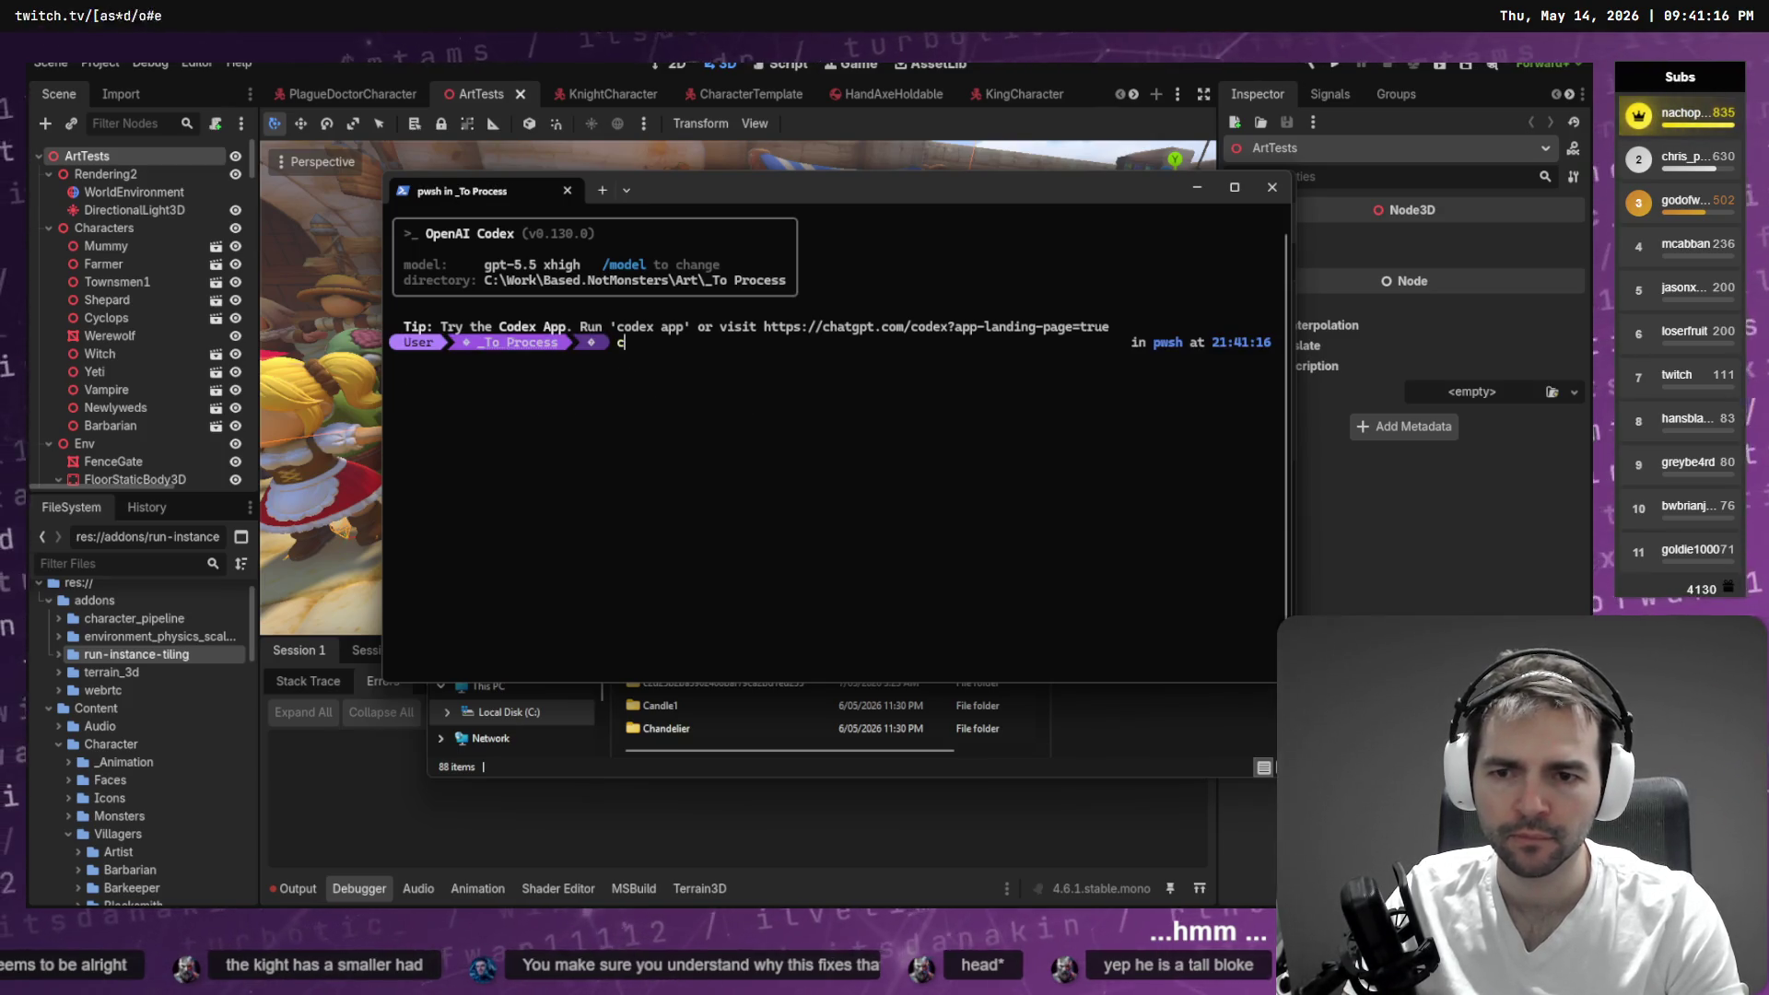
pyautogui.press('Return')
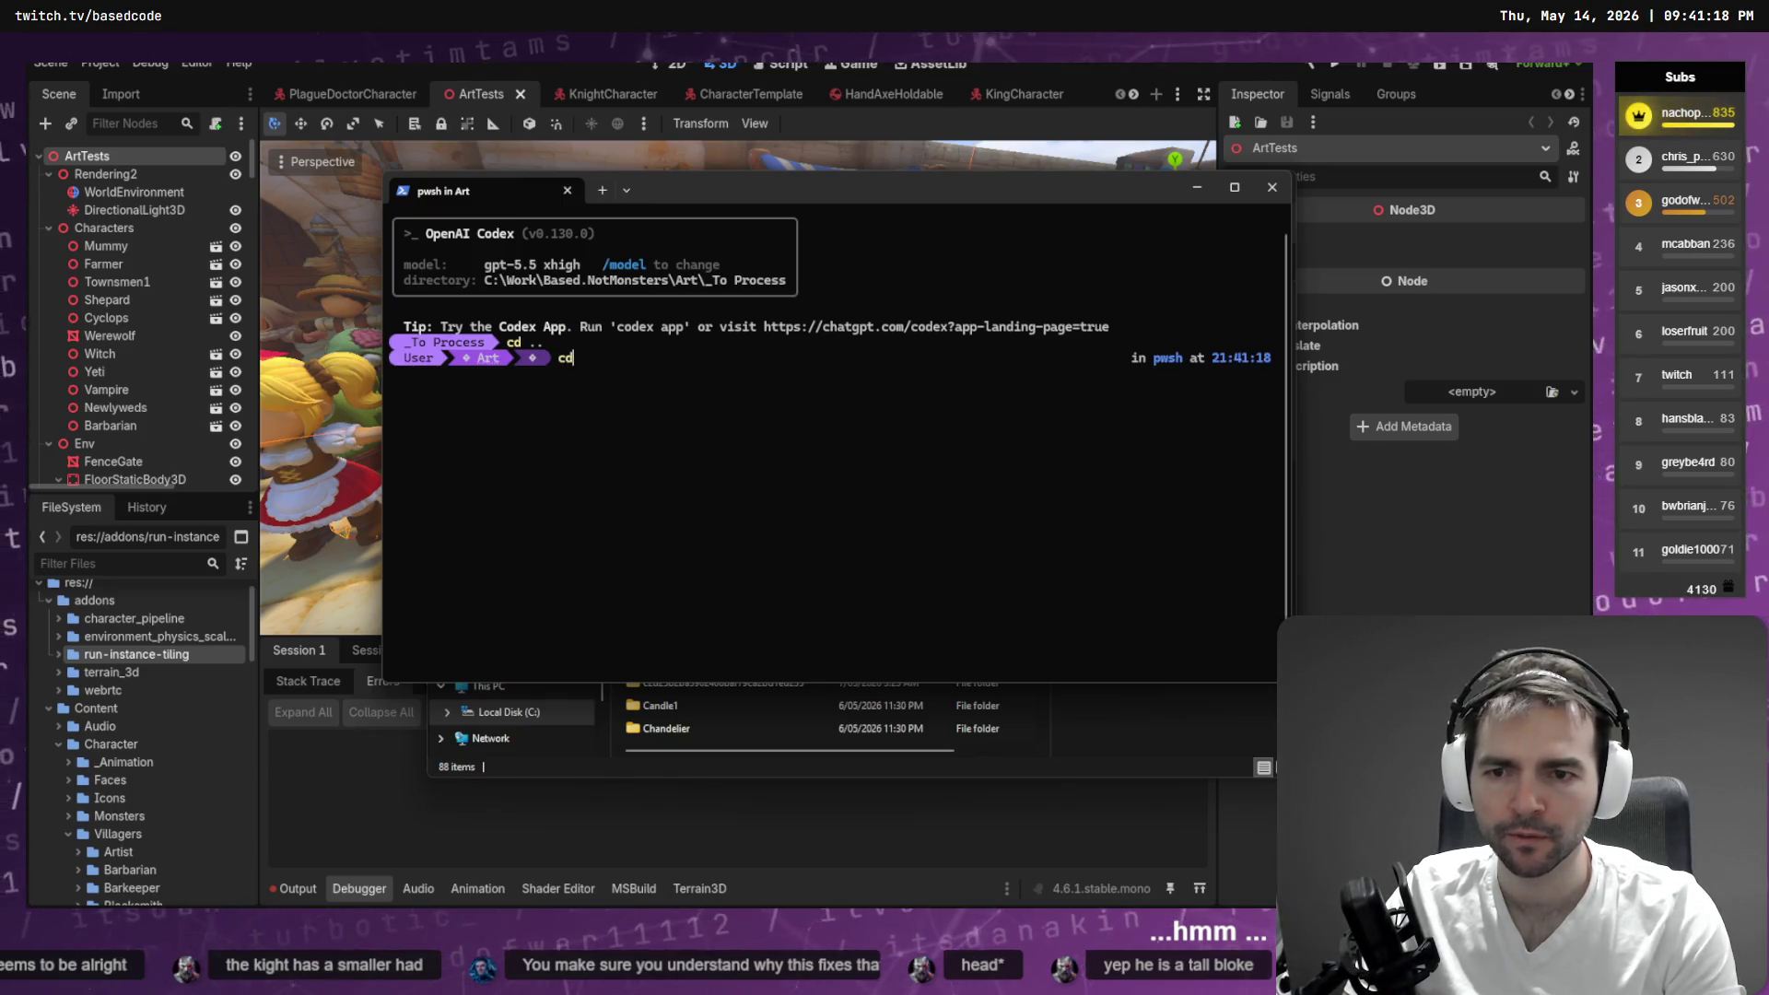
# - Start codex in Art, resume the Character Art session, and snap the terminal right
pyautogui.press('BackSpace')
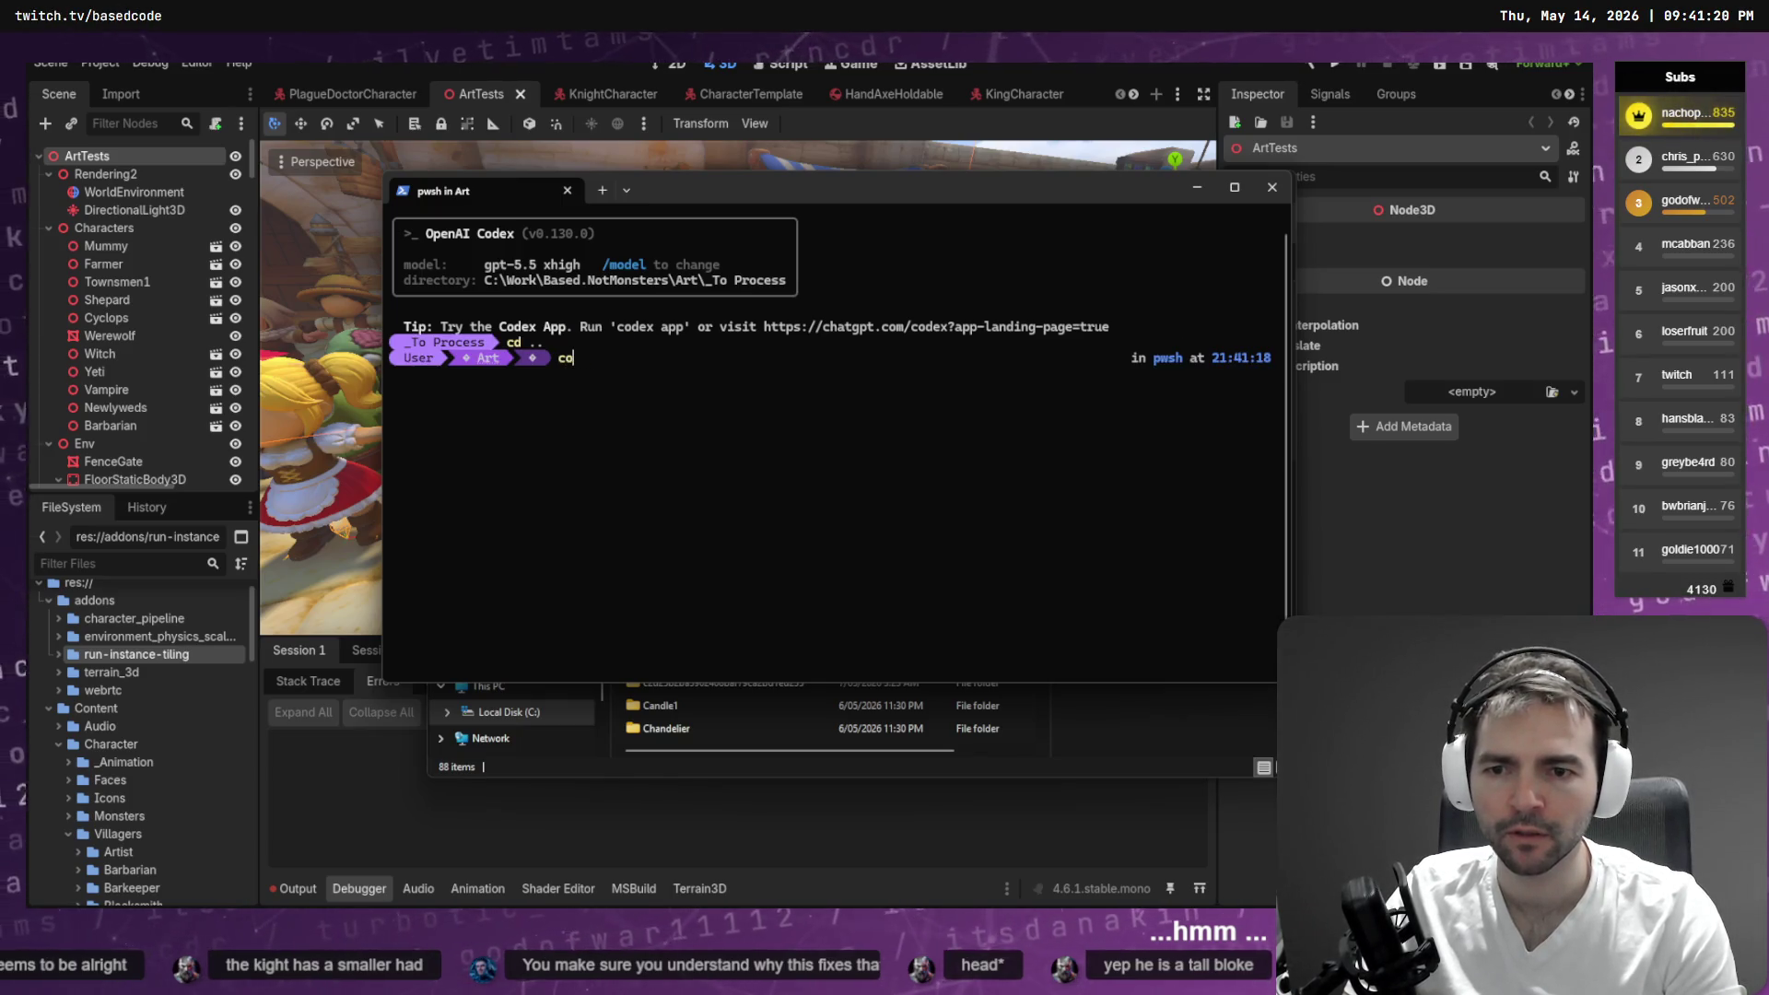
pyautogui.write('dex')
pyautogui.press('Return')
pyautogui.write('/resume')
pyautogui.press('Return')
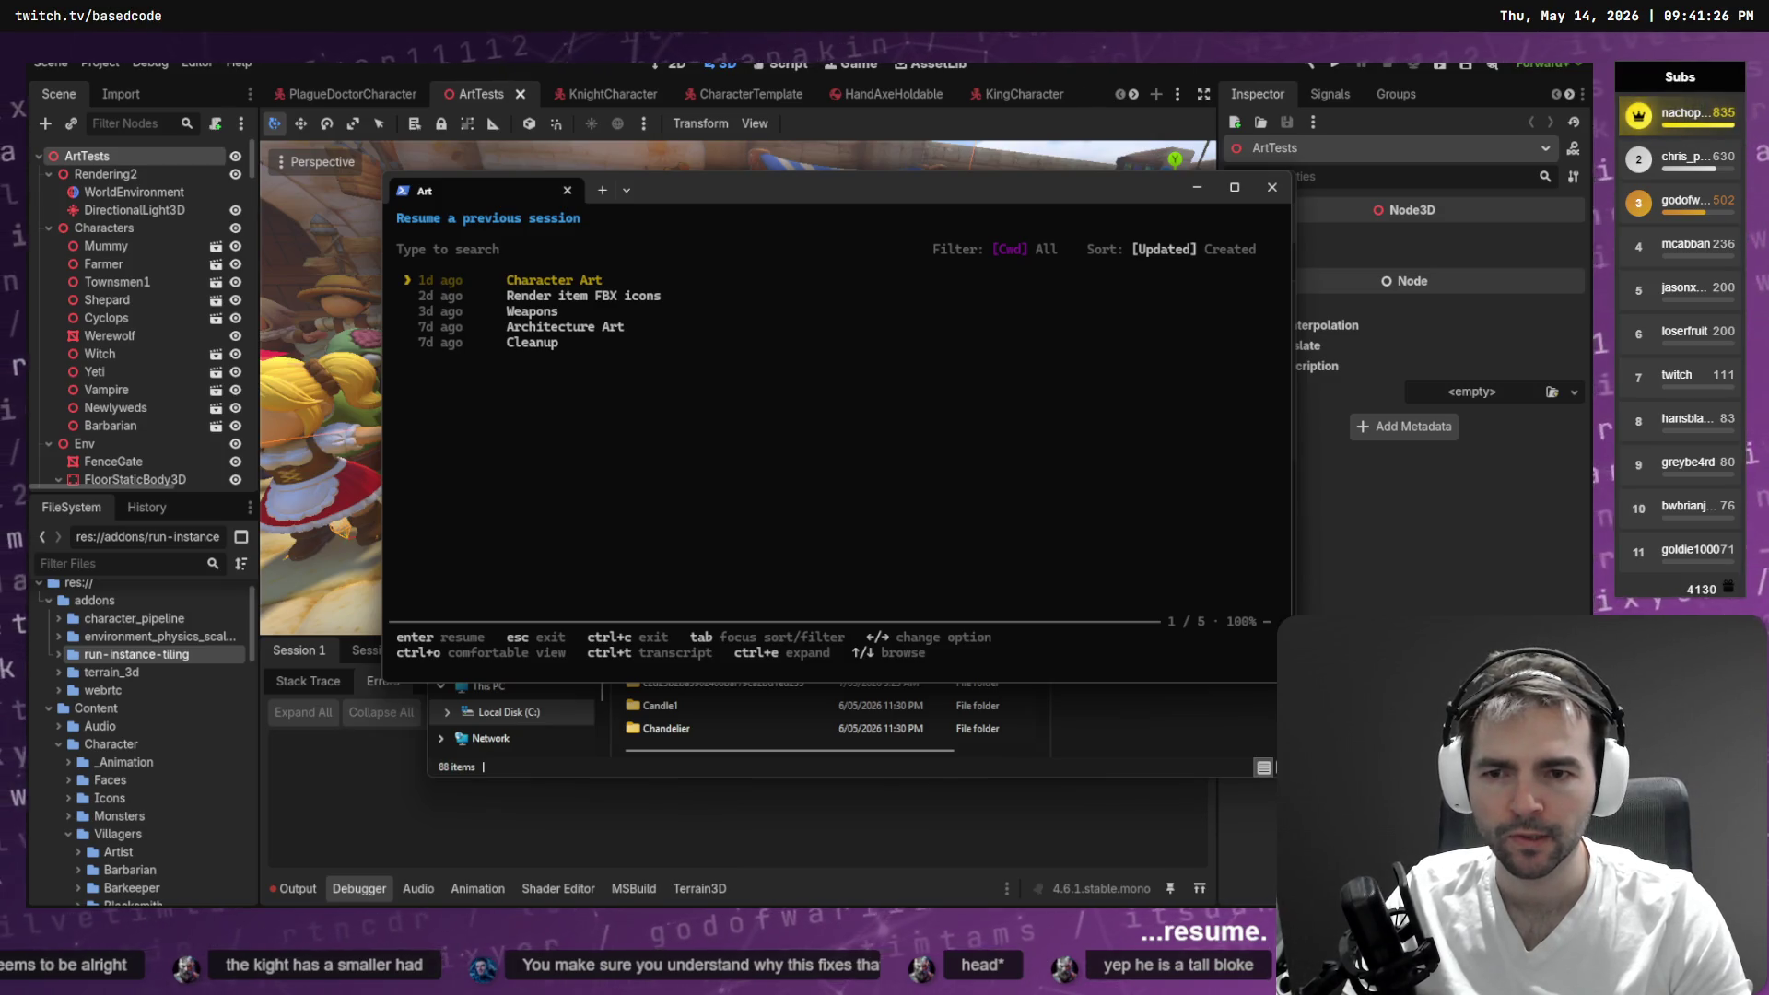
pyautogui.press('Return')
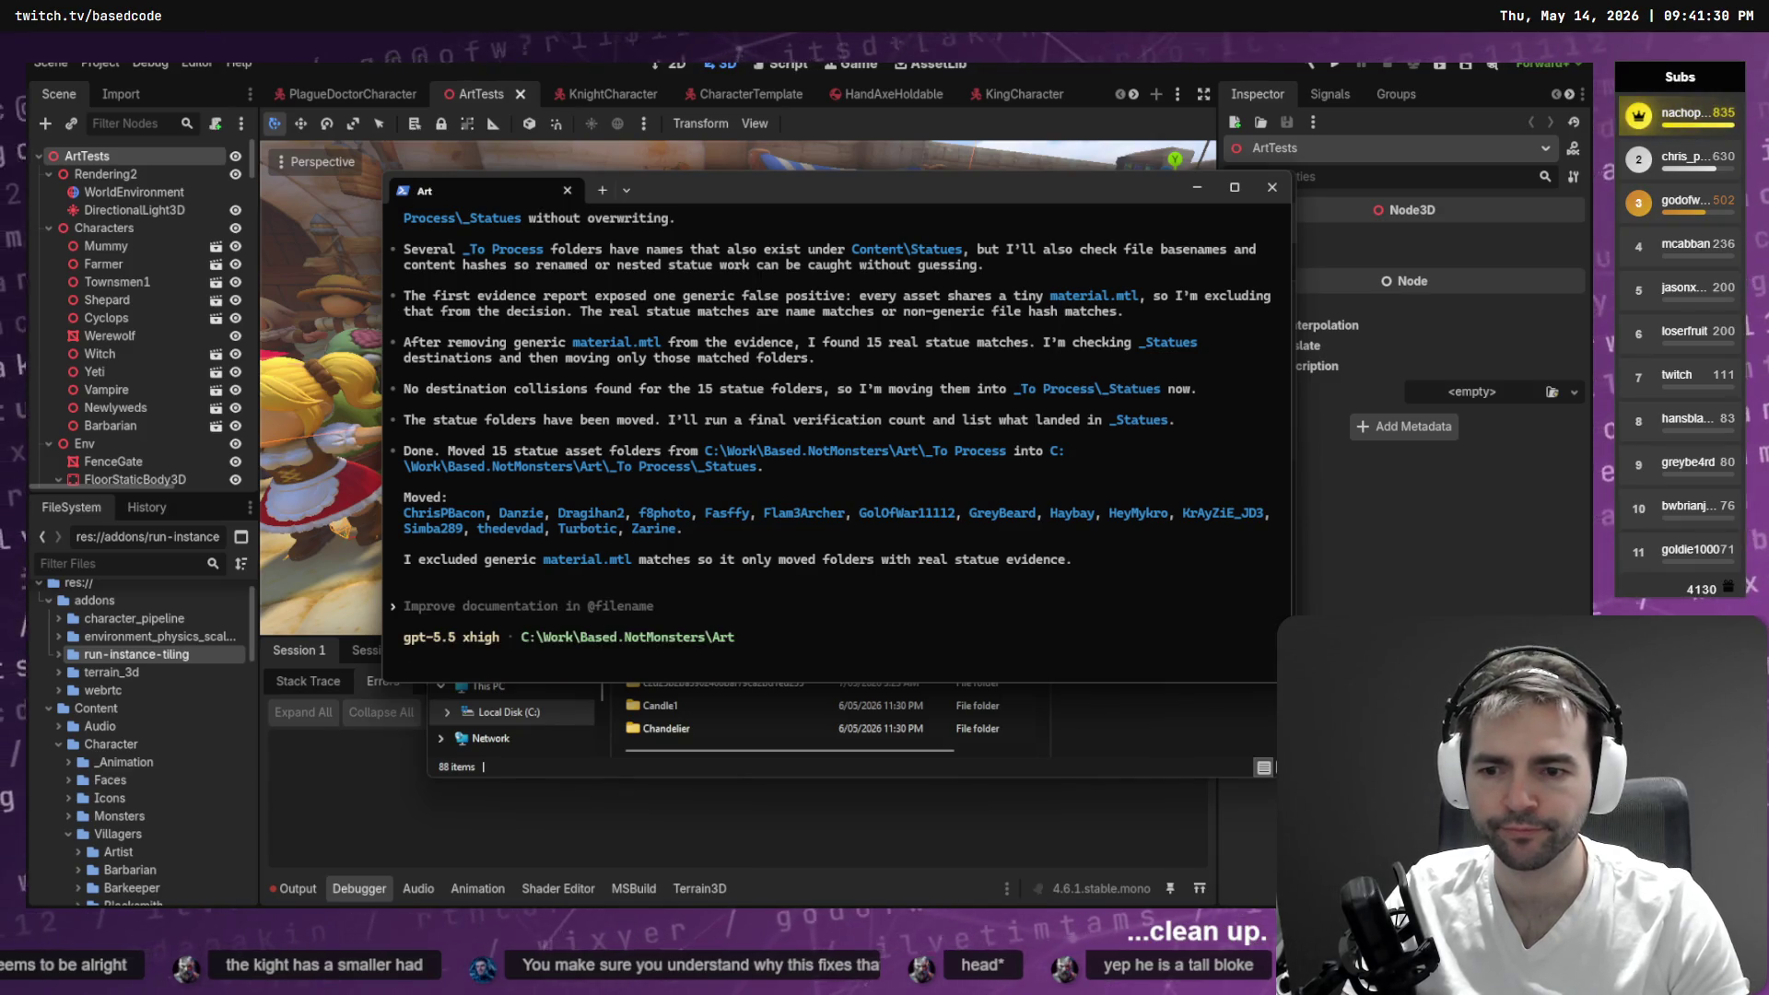
pyautogui.press('super+Right')
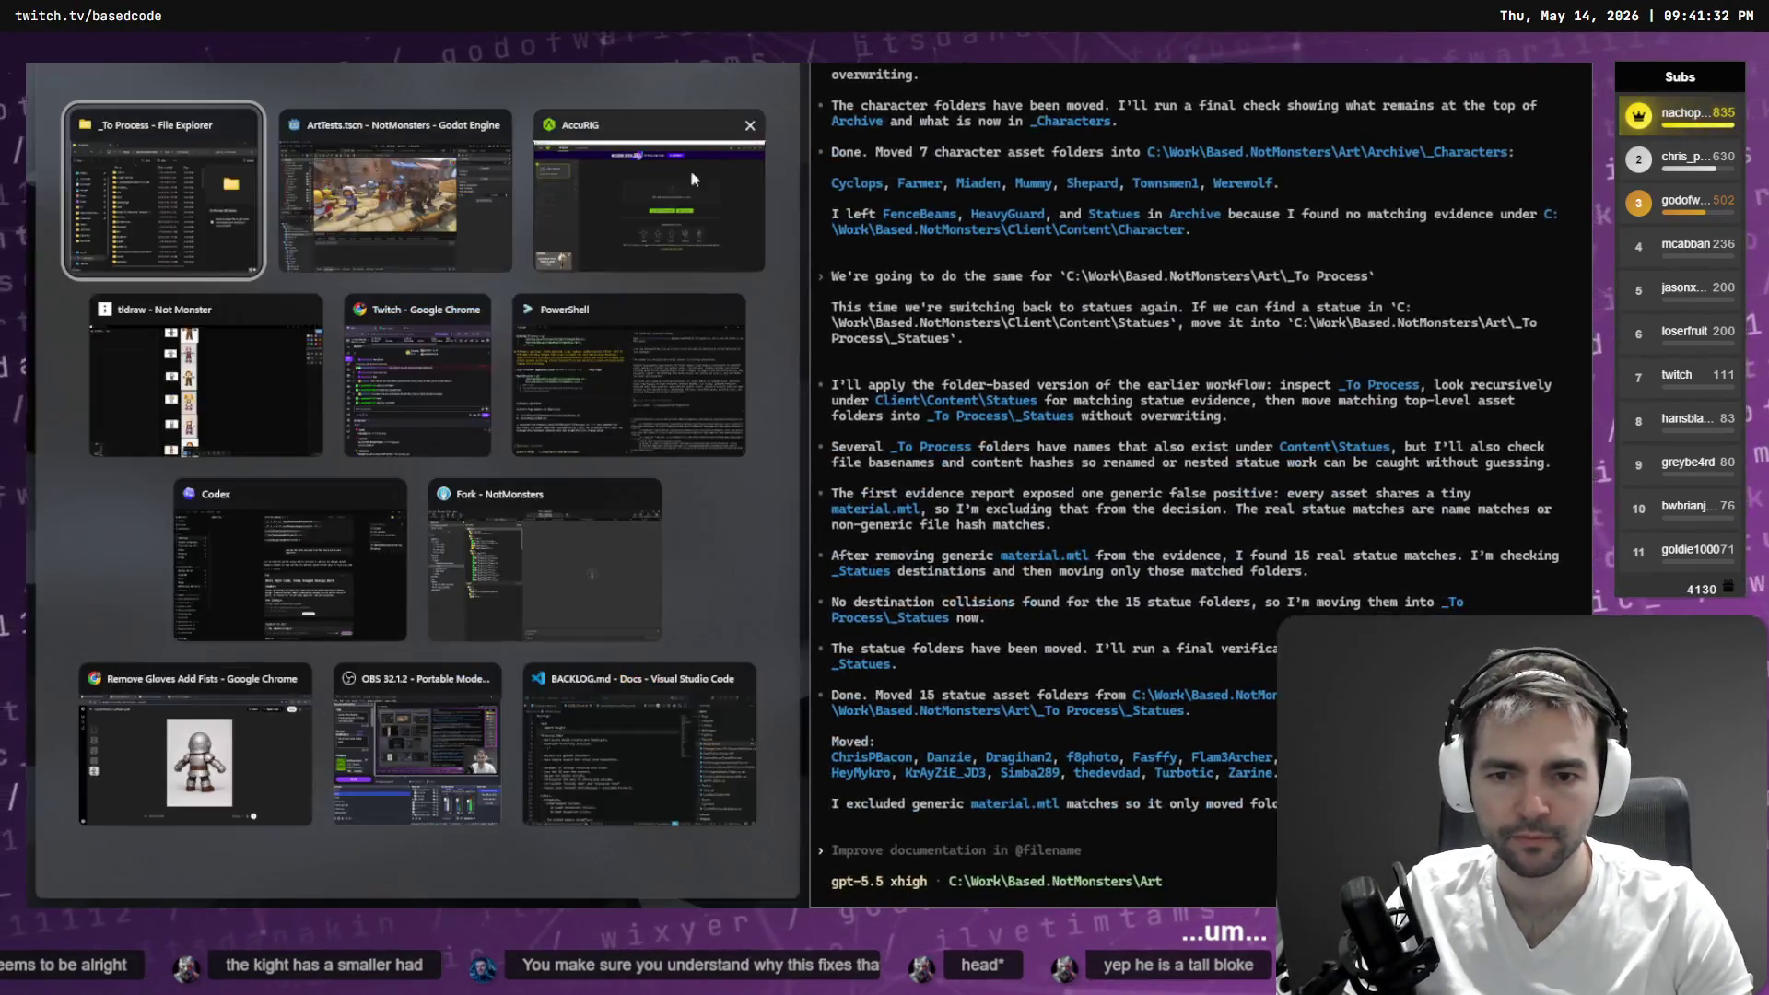
# - Place File Explorer beside the terminal and dictate the start of the folder-listing request
pyautogui.click(329, 275)
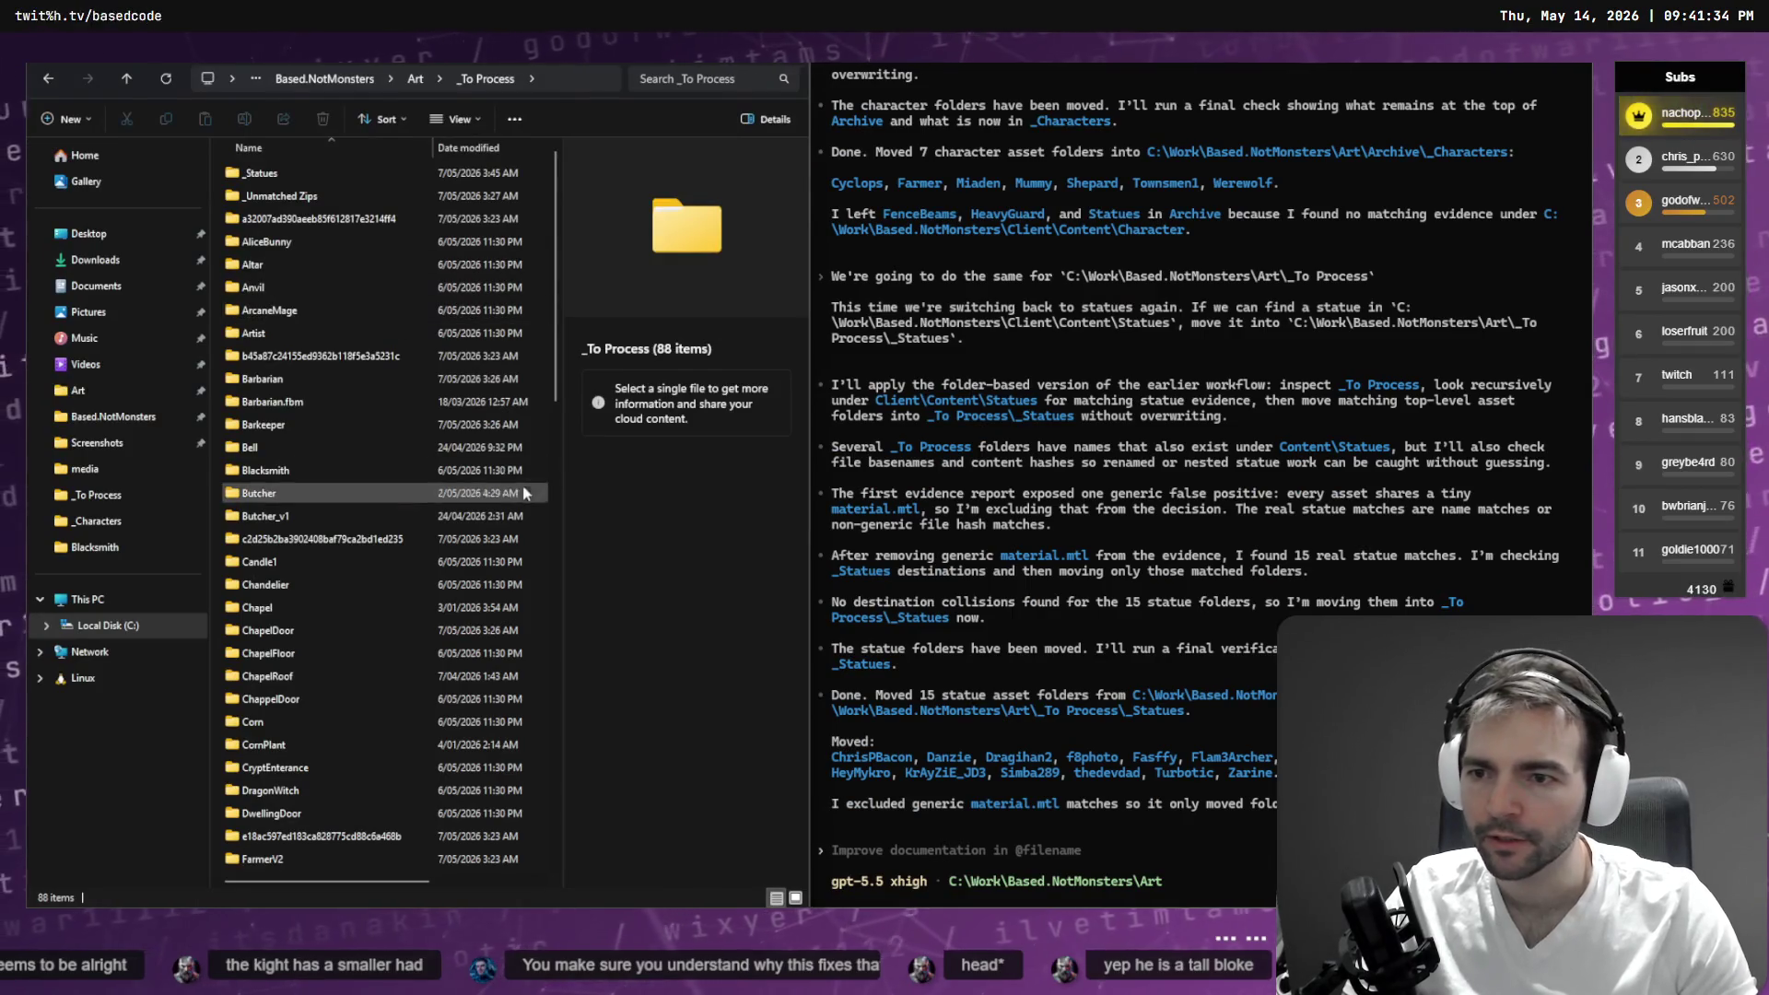
pyautogui.click(573, 78)
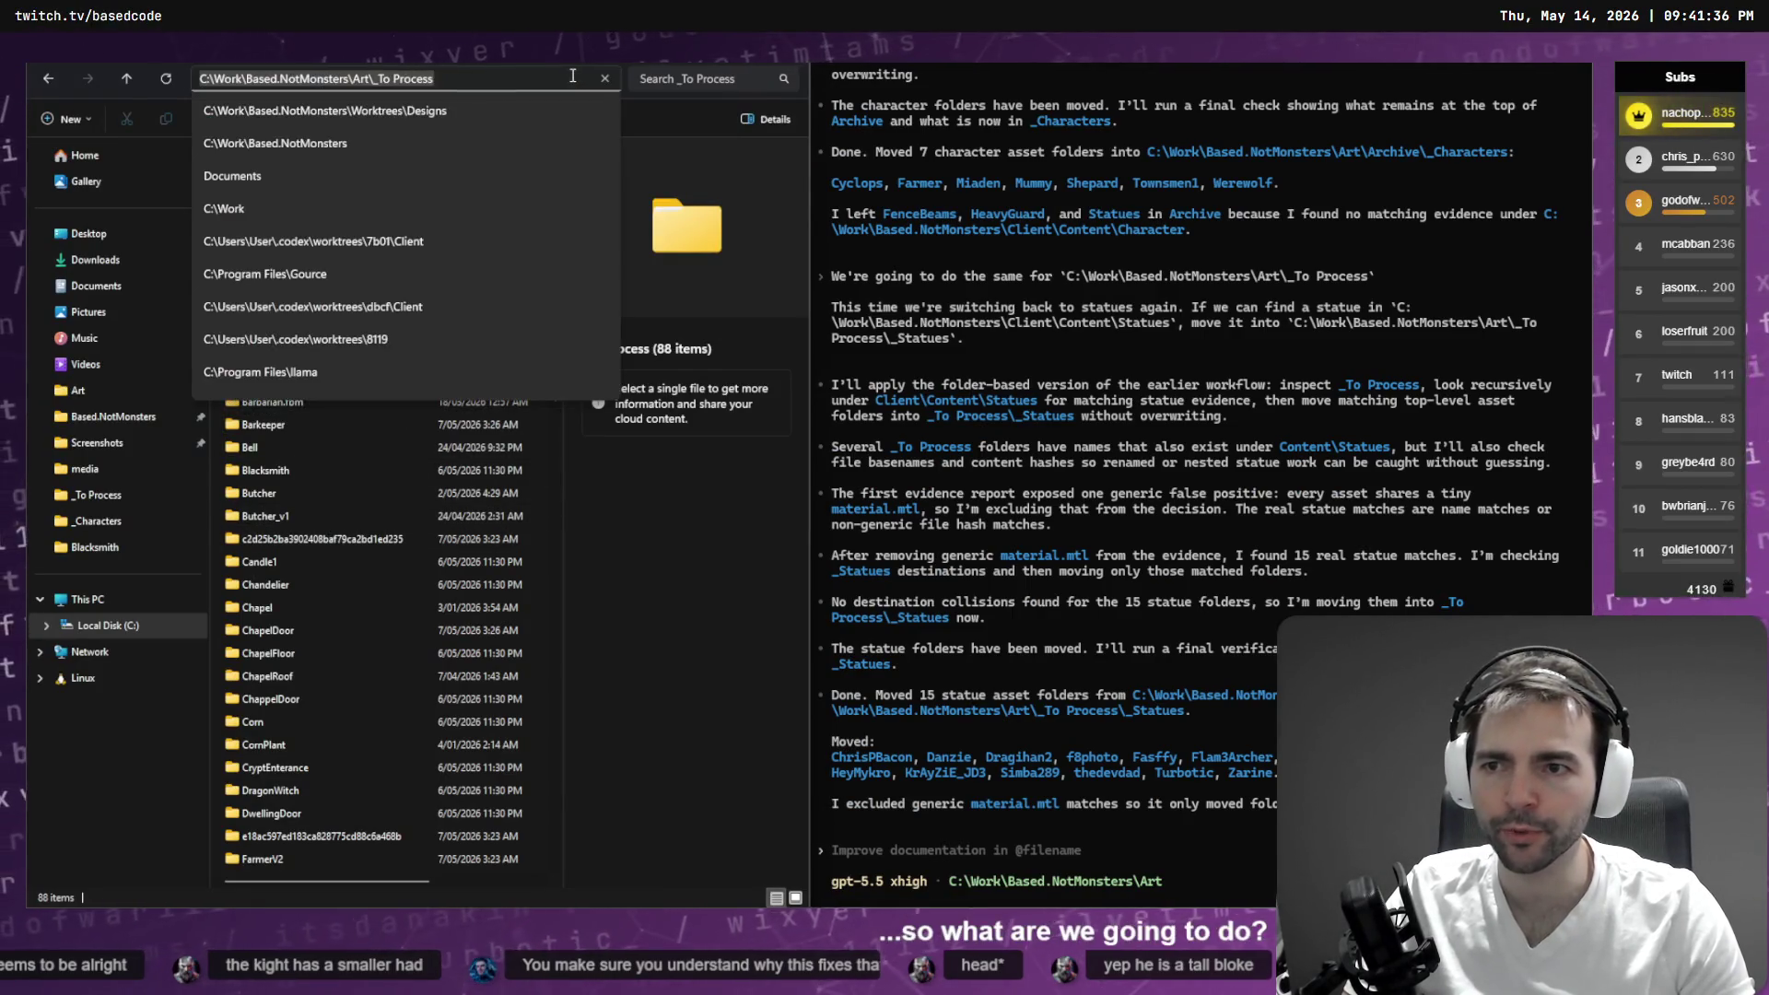
pyautogui.click(1110, 700)
pyautogui.write('In `C:\\Work\\Based.NotMonsters\\Art\\_To Process`')
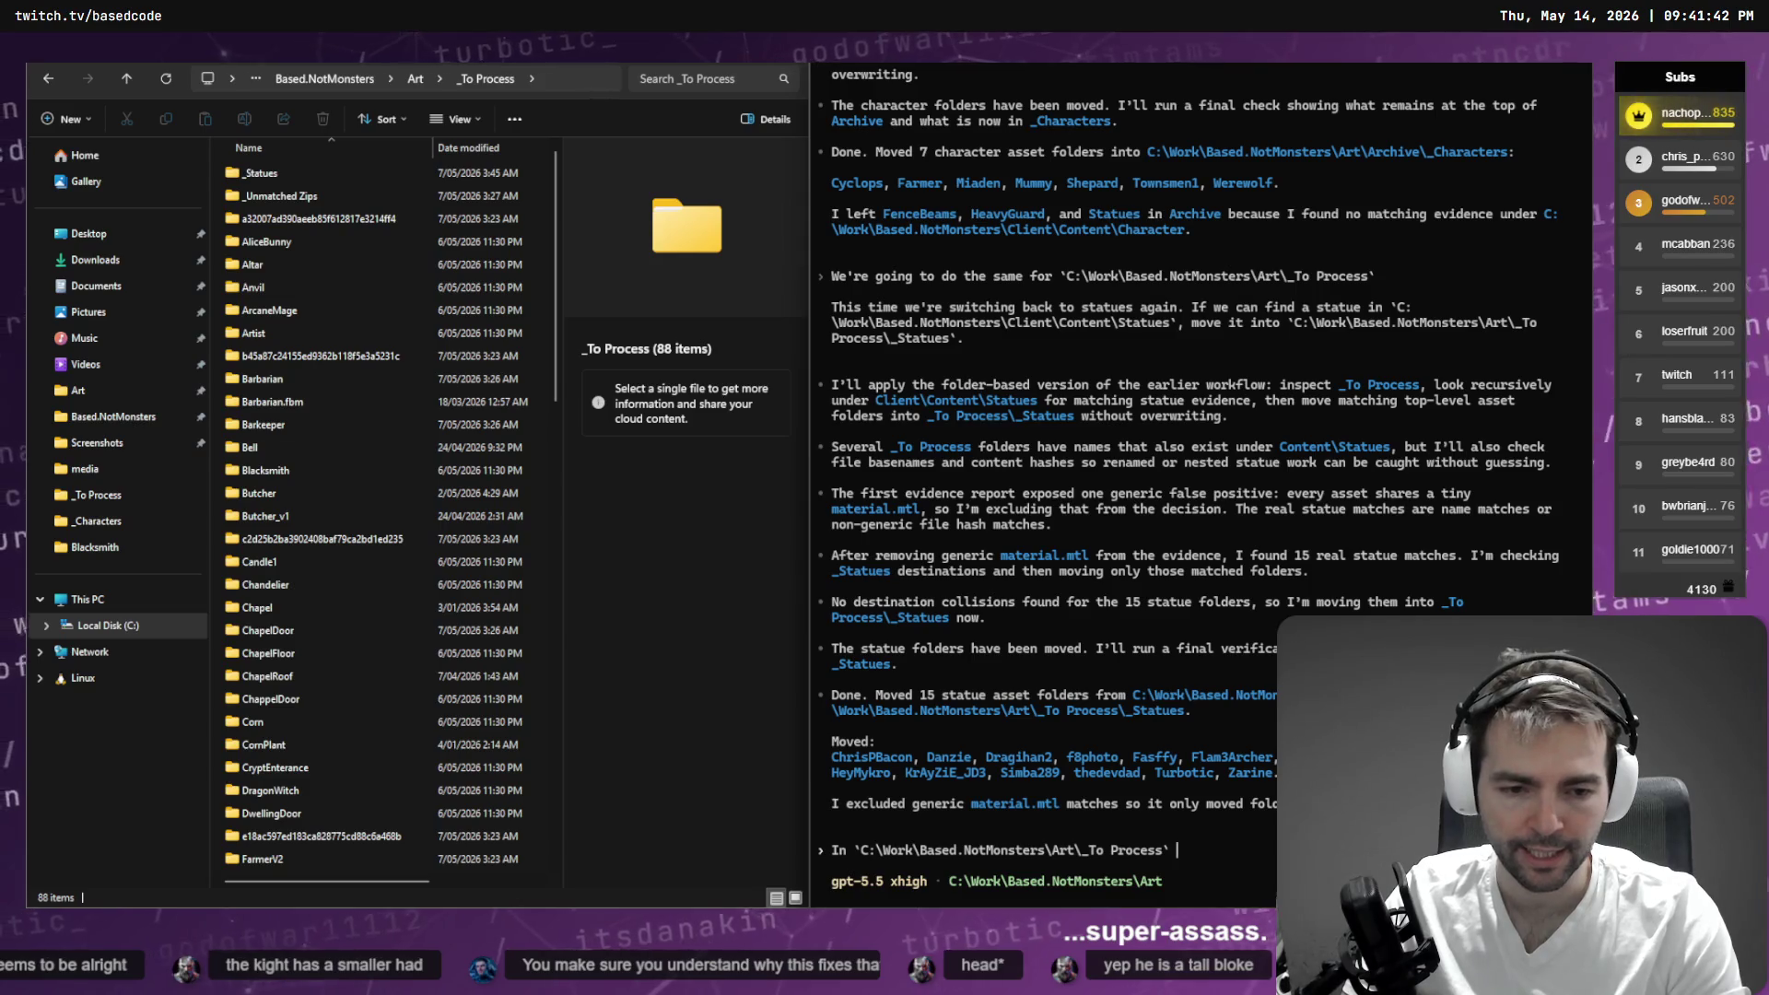
pyautogui.press('super+h')
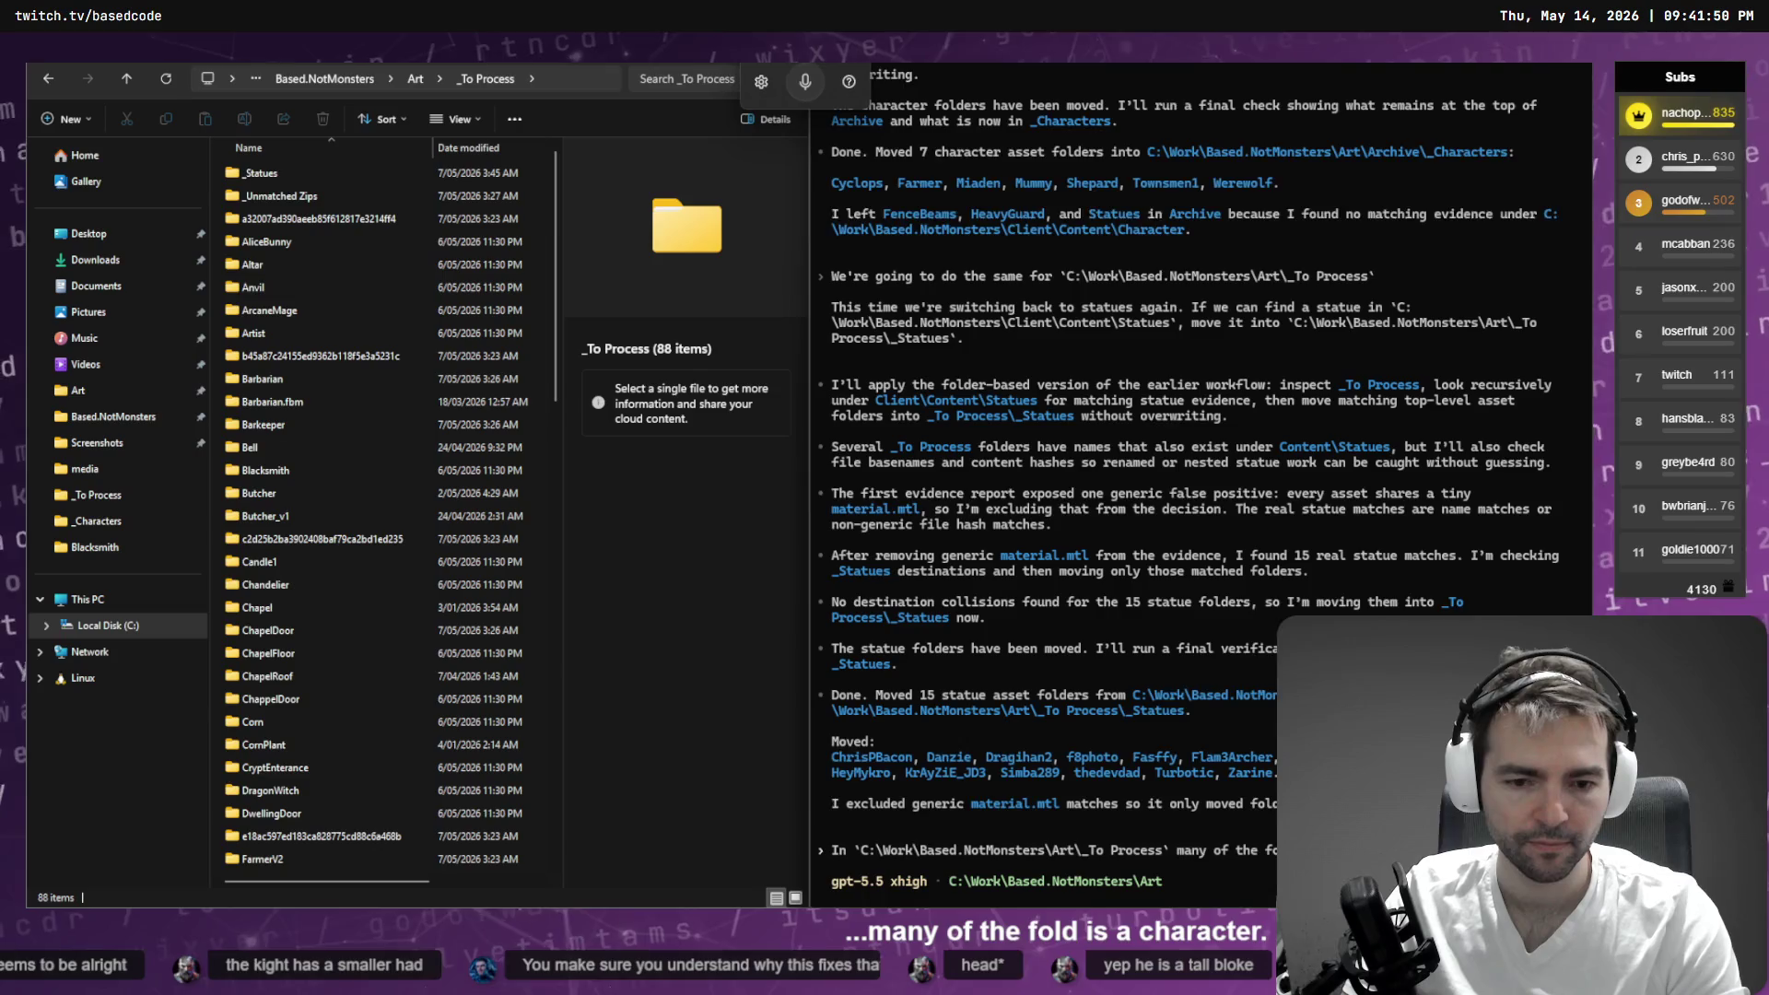
pyautogui.hotkey('shift', 'Return')
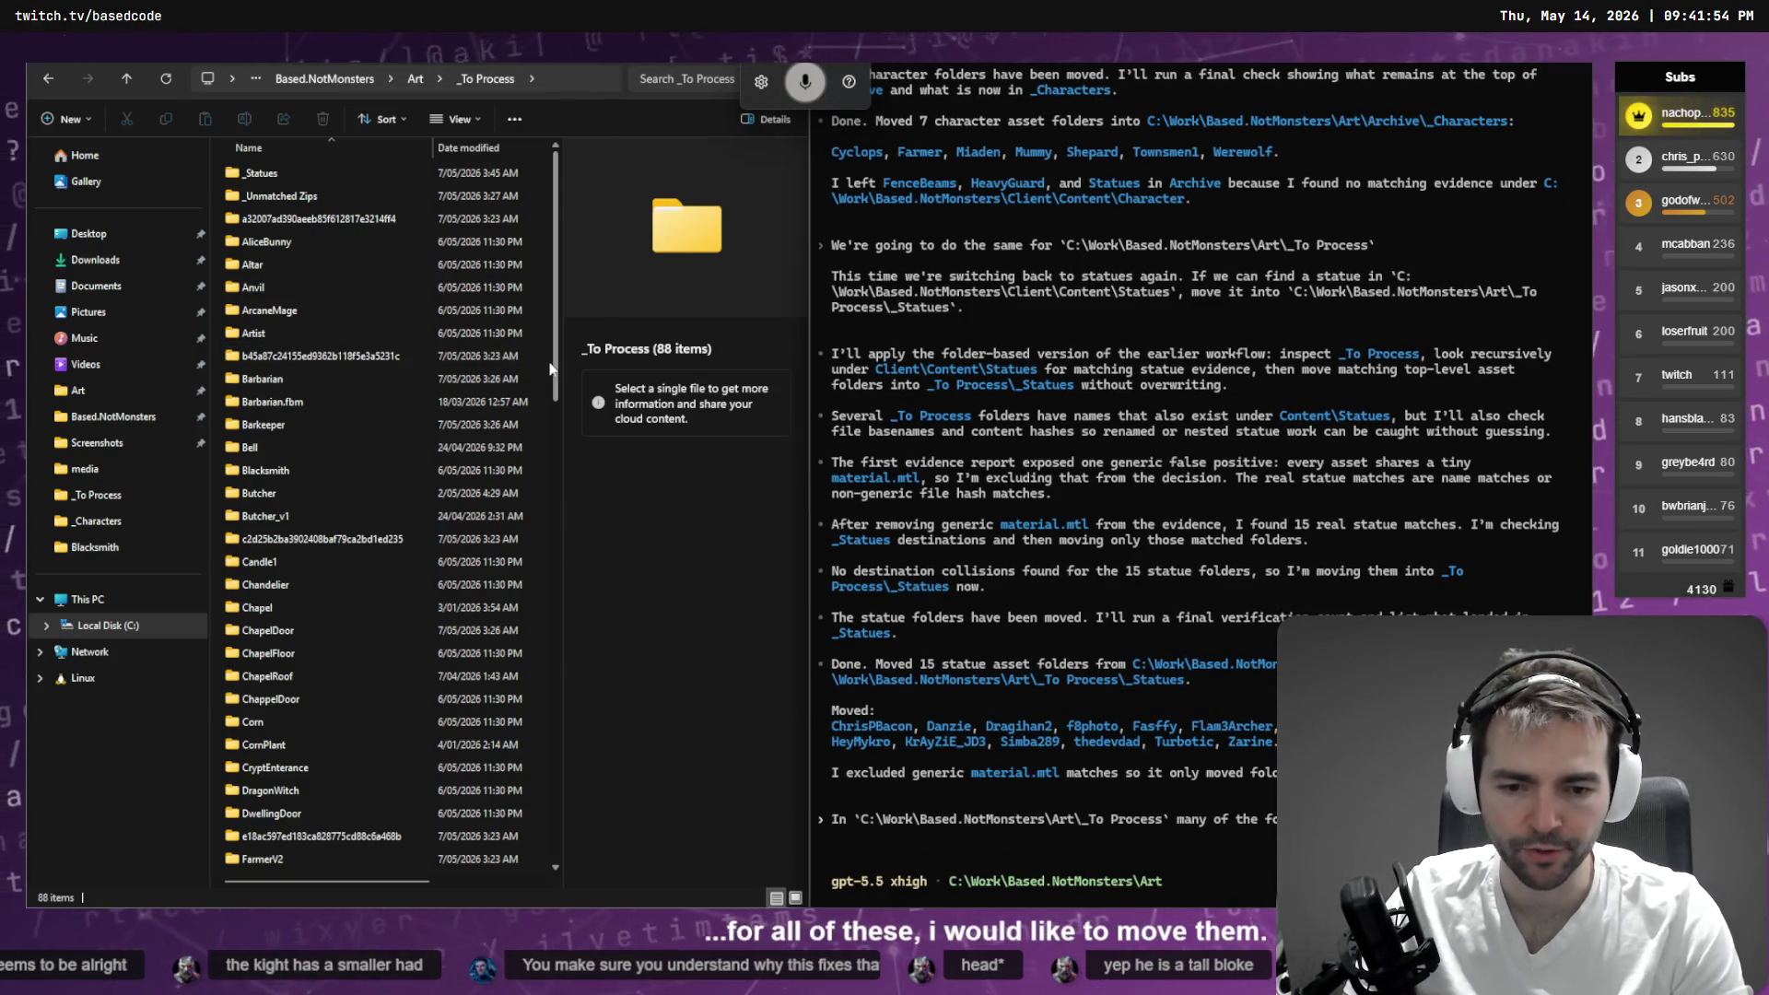
pyautogui.write('for all of these I would like to move them across into,')
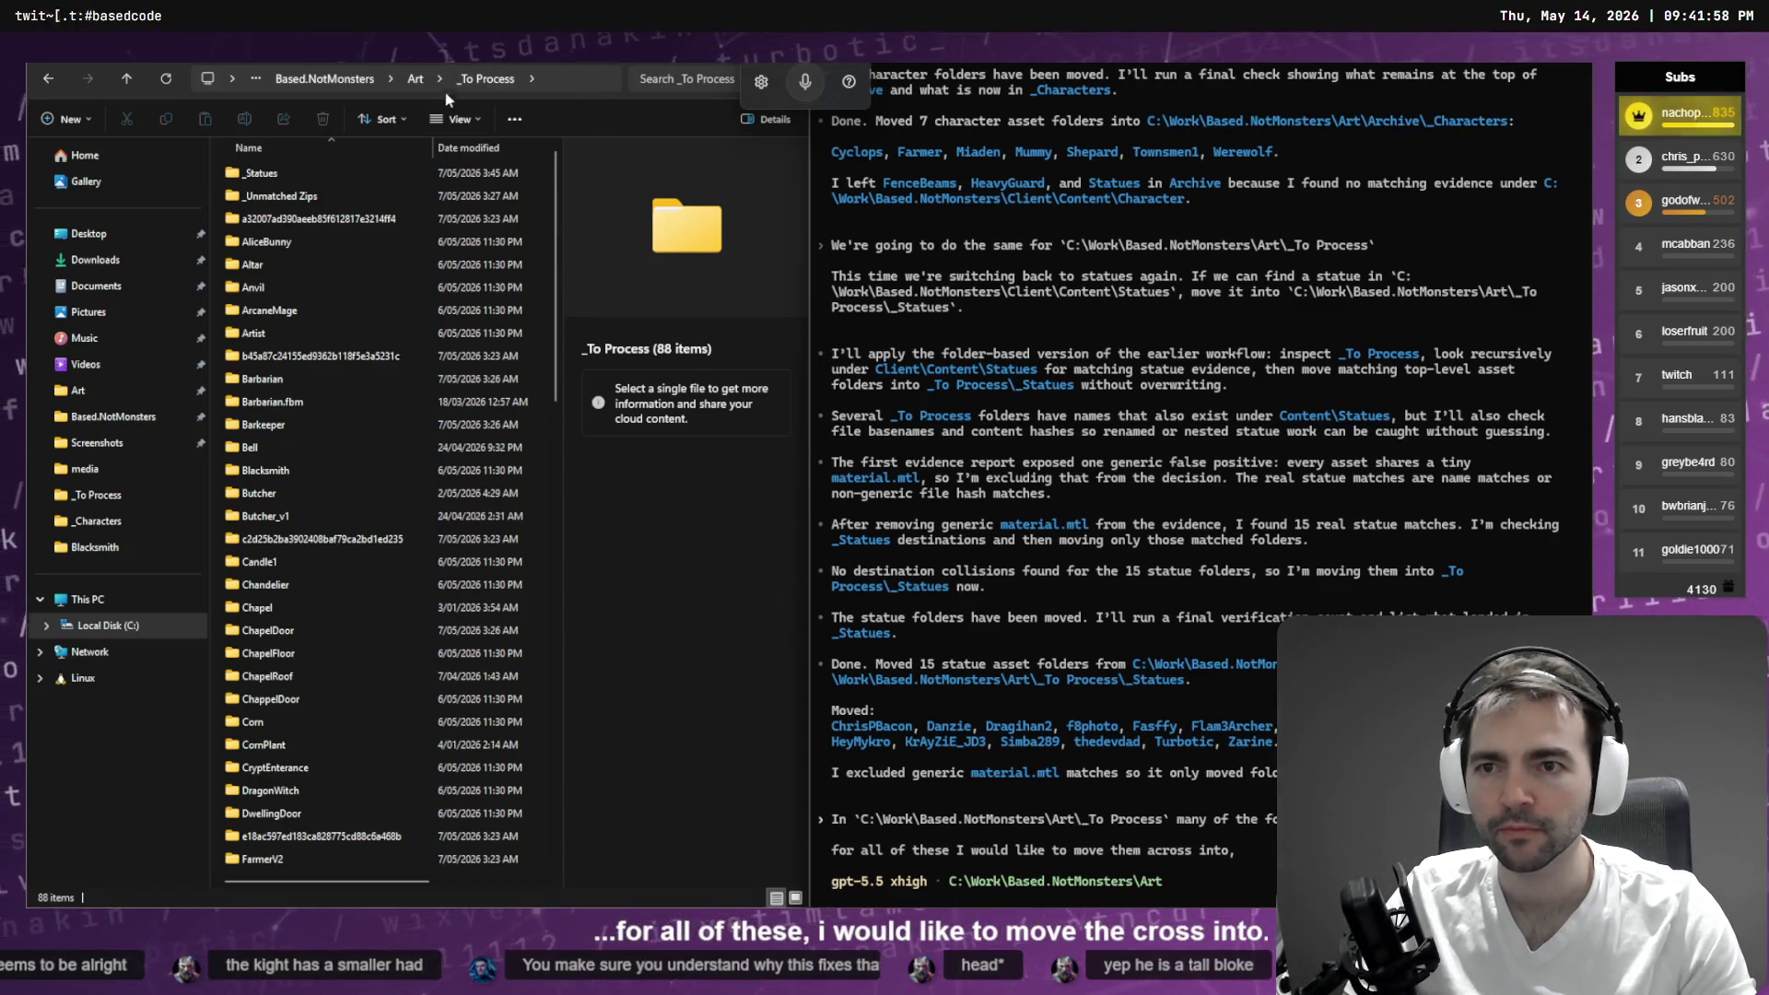
# - Add destination C:\Work\Based.NotMonsters\Art\Archive\_Characters, submit the list-only request, and glance at Godot
pyautogui.click(408, 85)
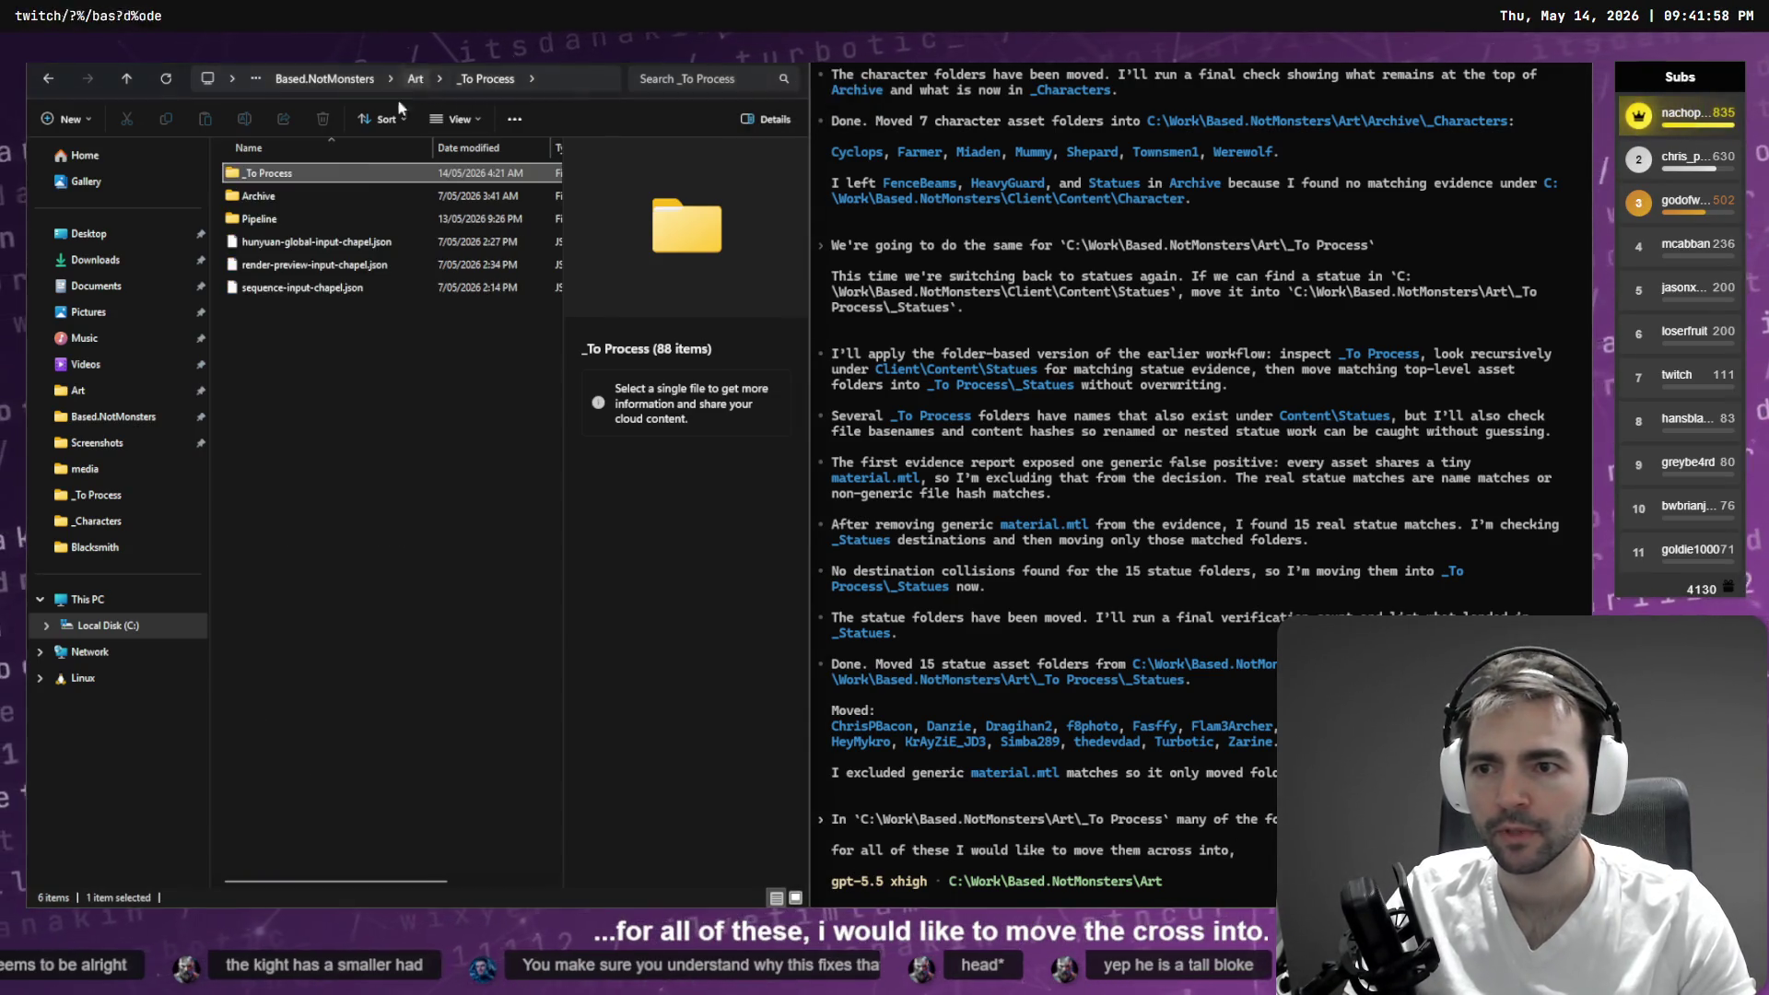
pyautogui.doubleClick(289, 194)
pyautogui.doubleClick(276, 175)
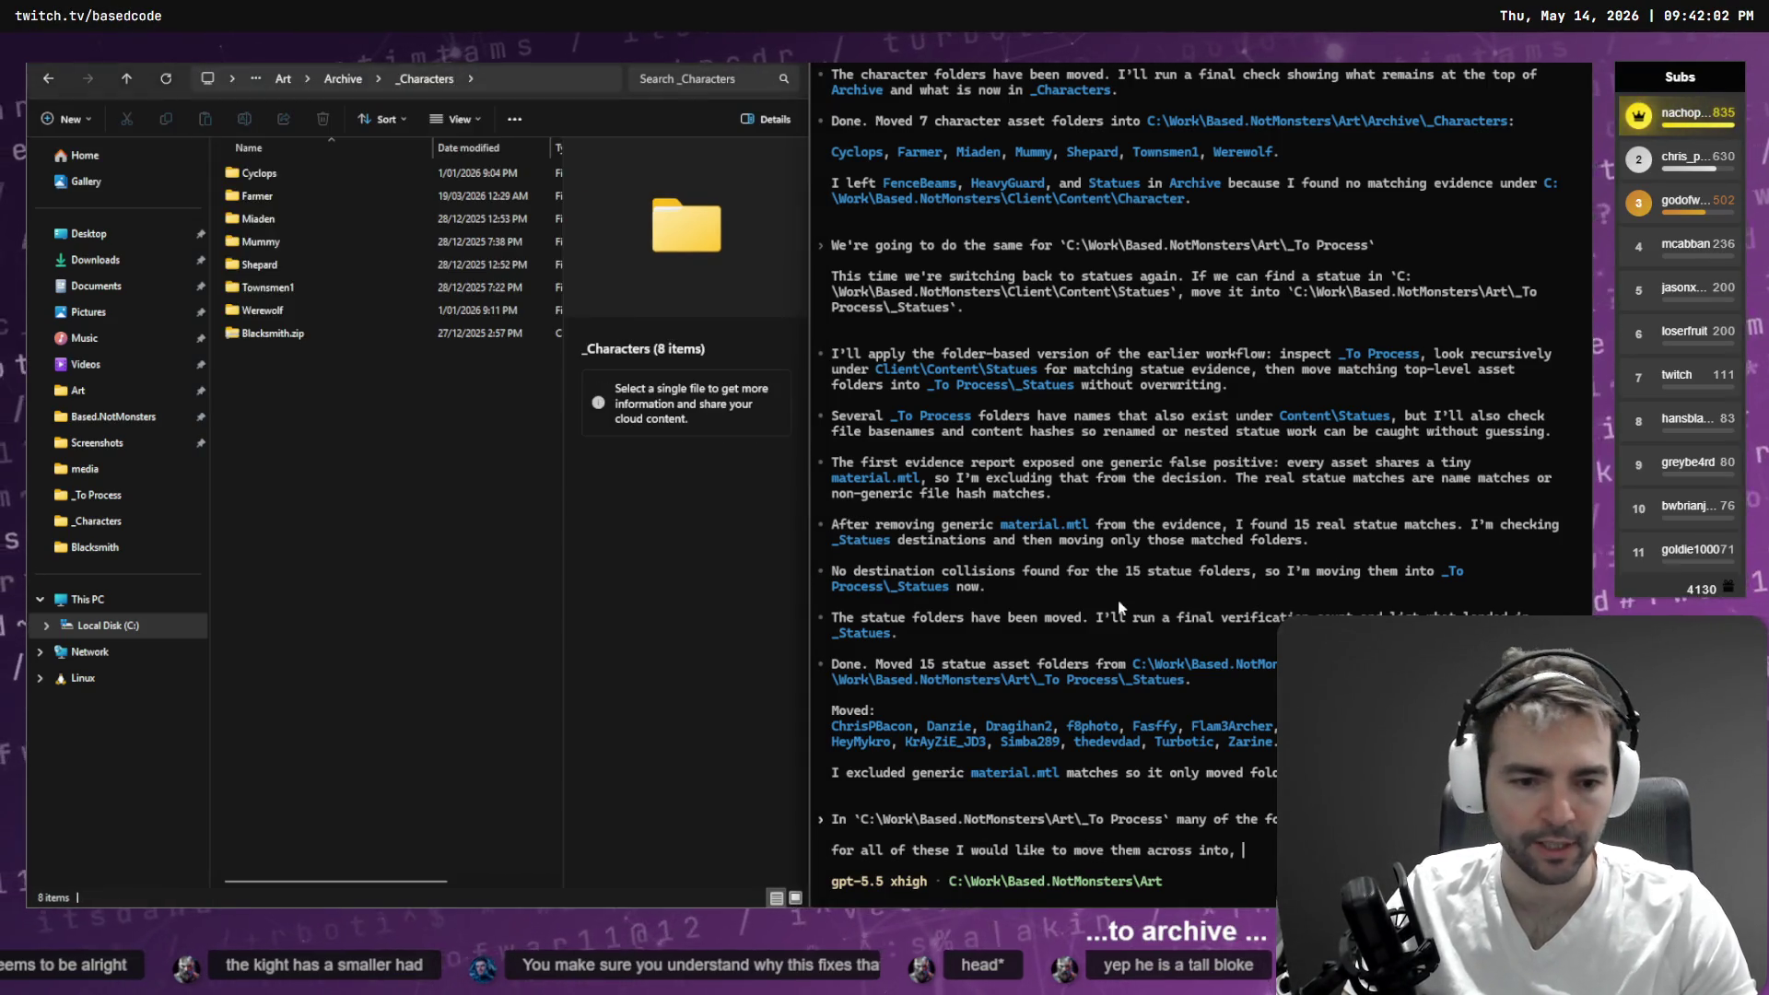
pyautogui.write('C:\\Work\\Based.NotMonsters\\Art\\Archive\\_Characters.')
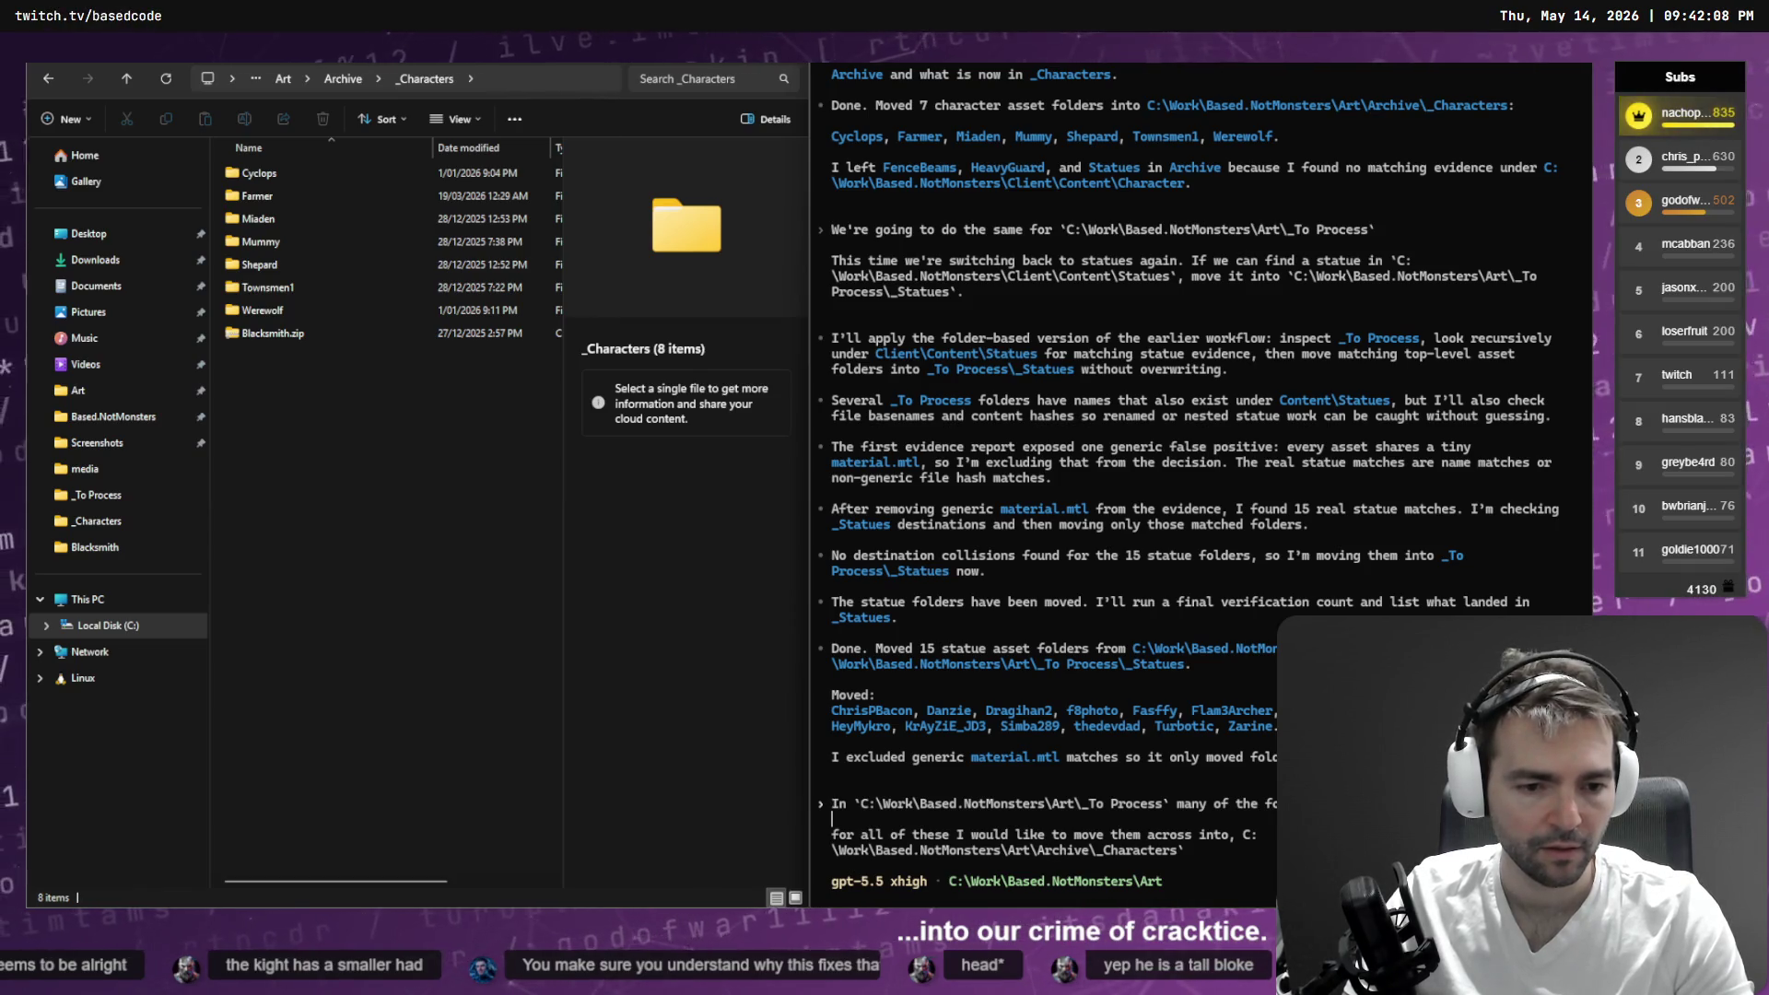
pyautogui.click(1033, 850)
pyautogui.write('`')
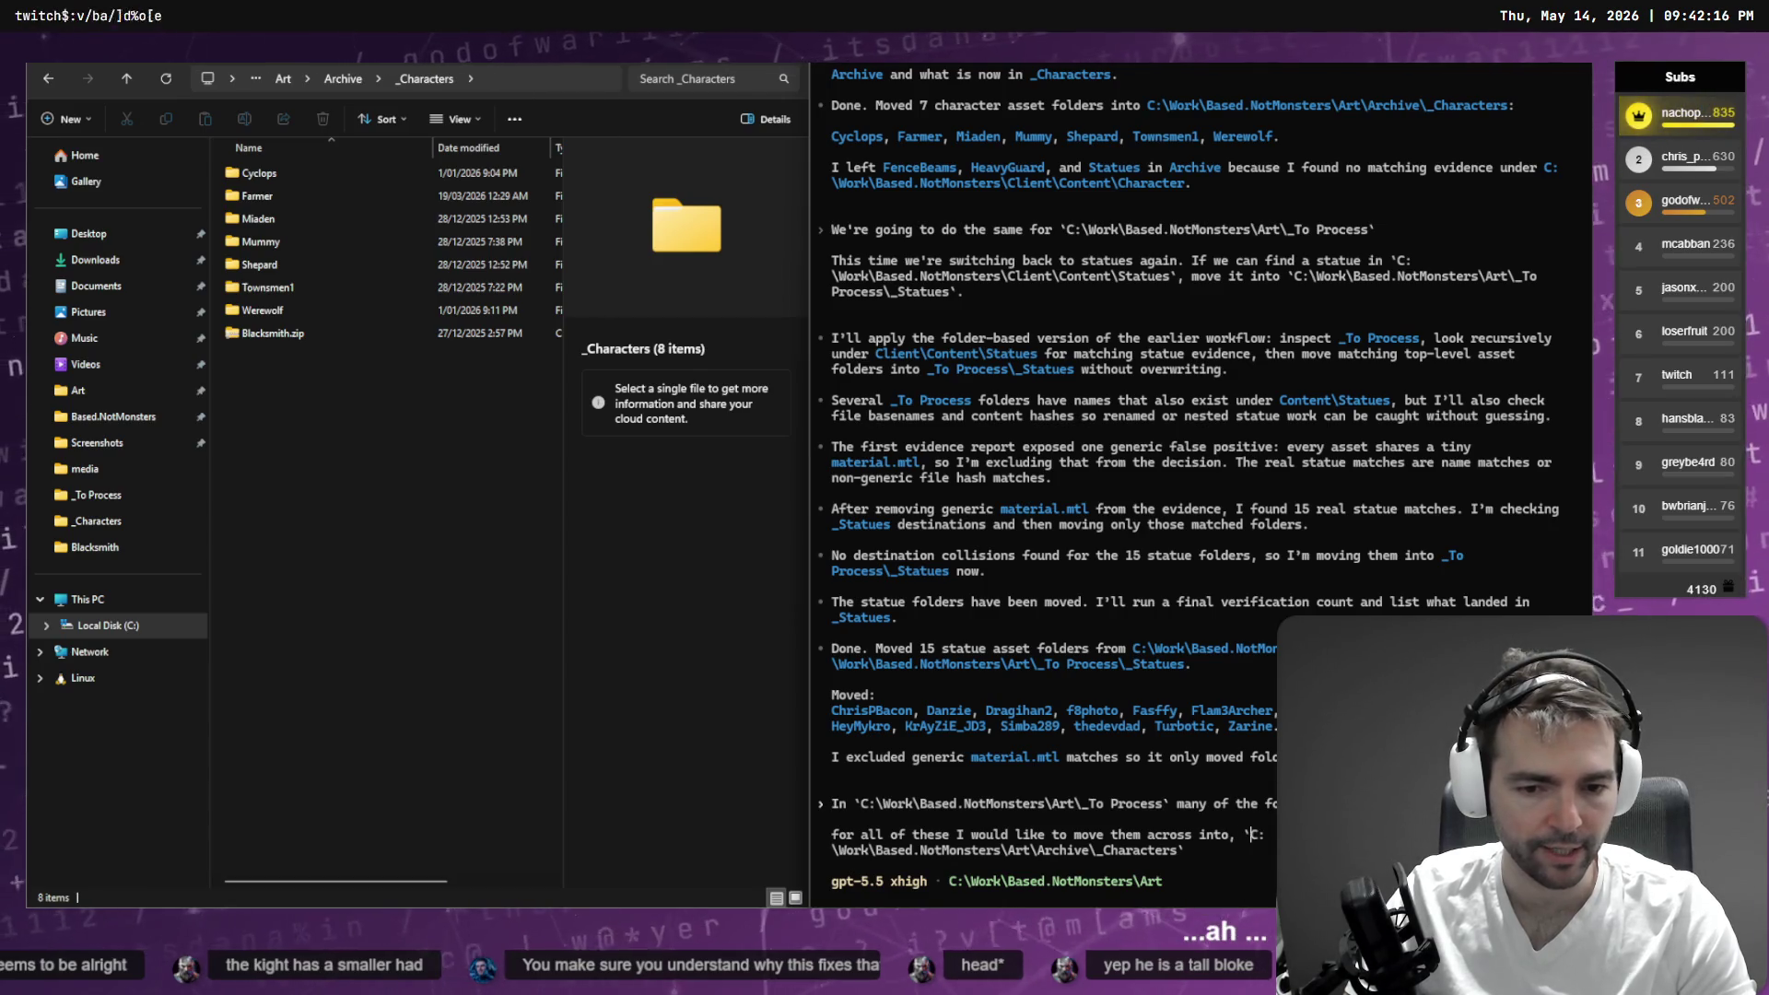
pyautogui.hotkey('shift', 'Return')
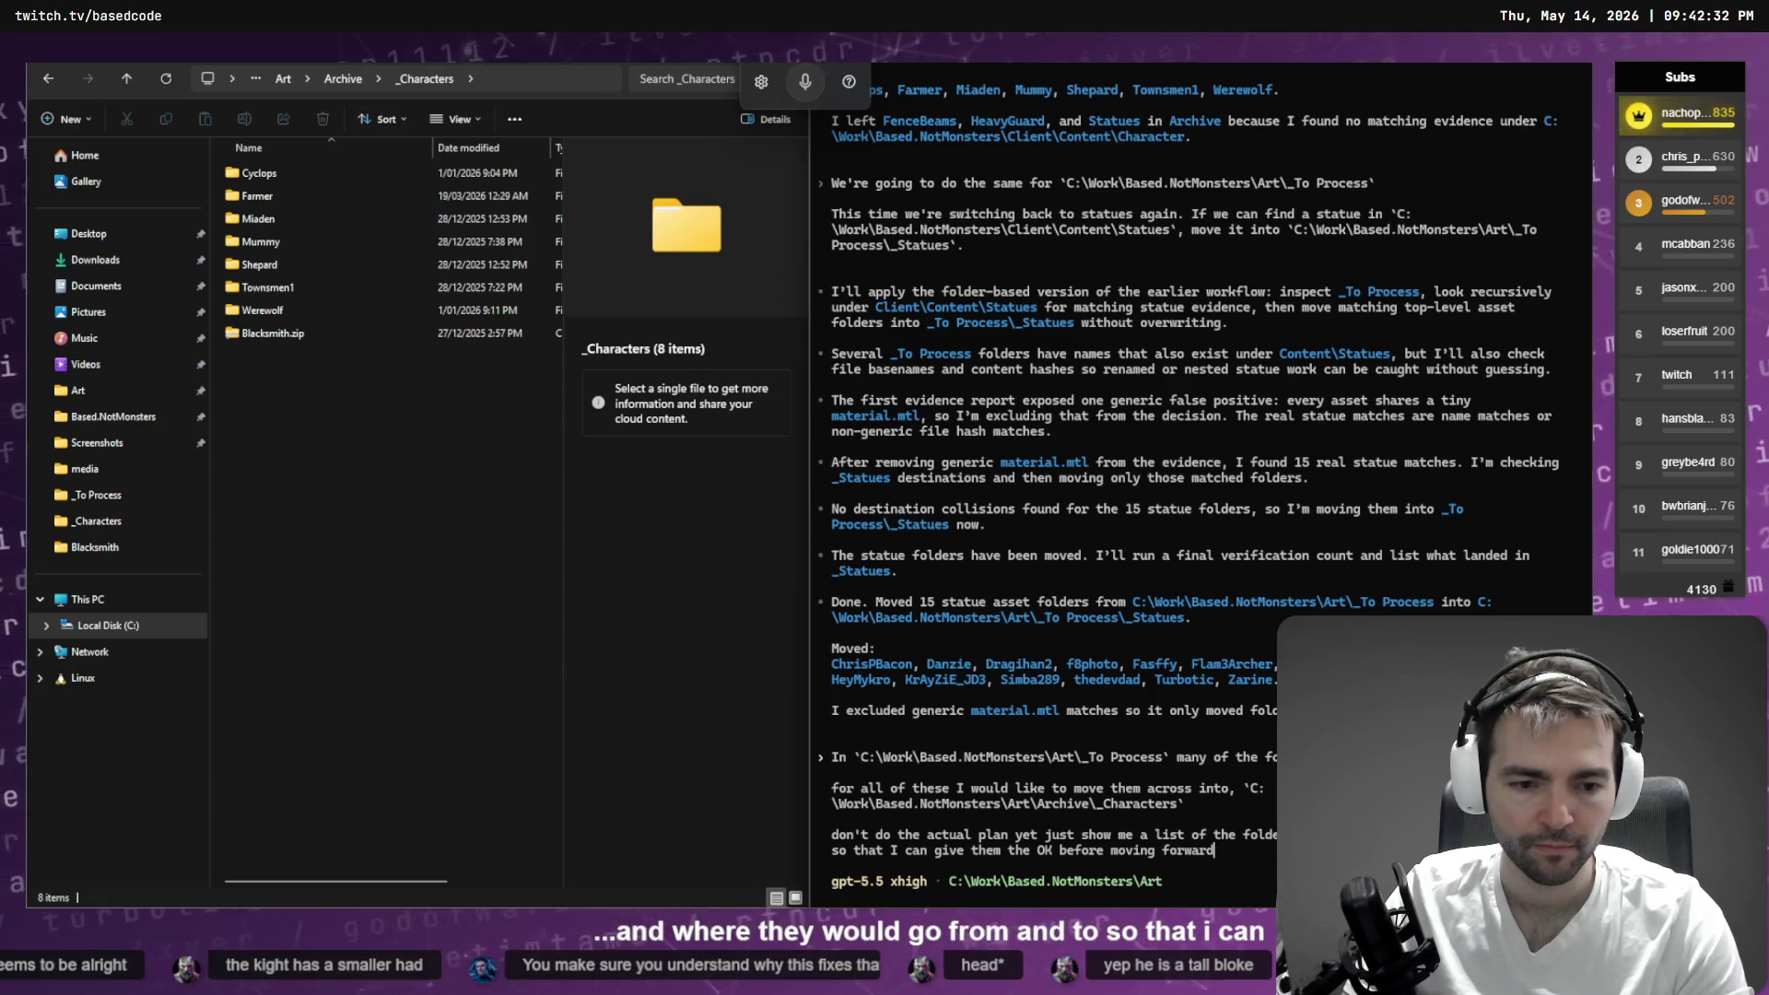
pyautogui.press('Return')
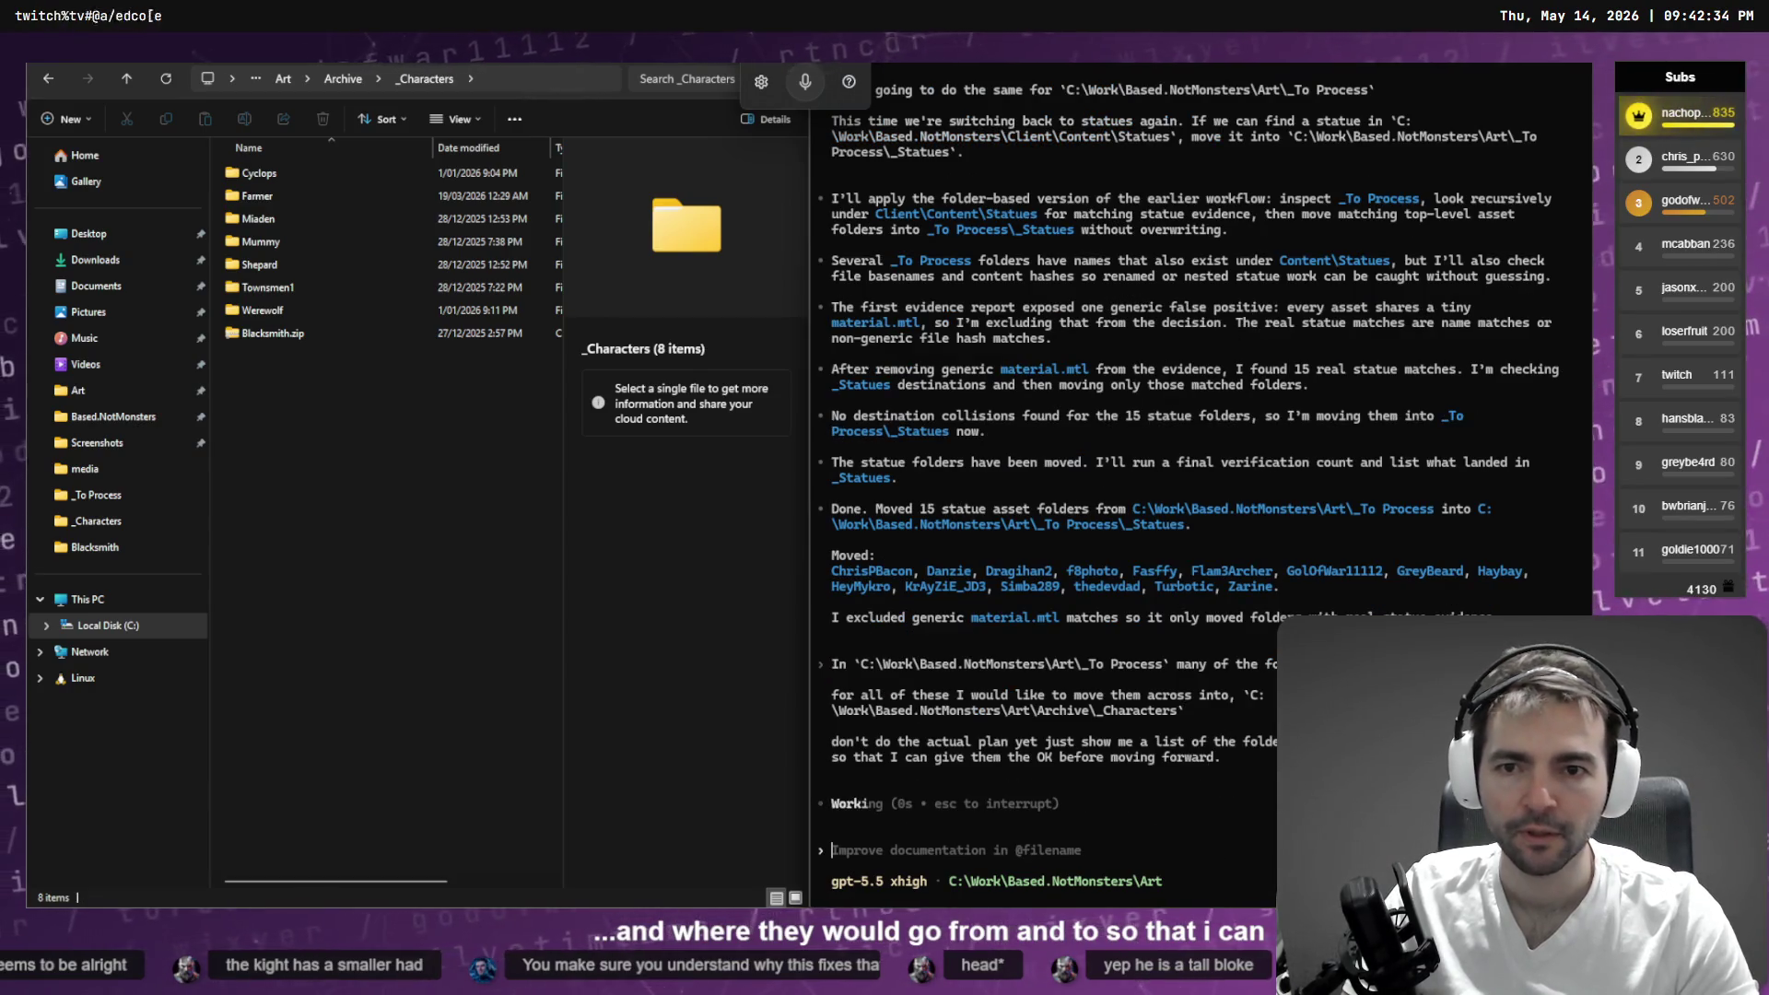
pyautogui.hotkey('alt', 'Tab')
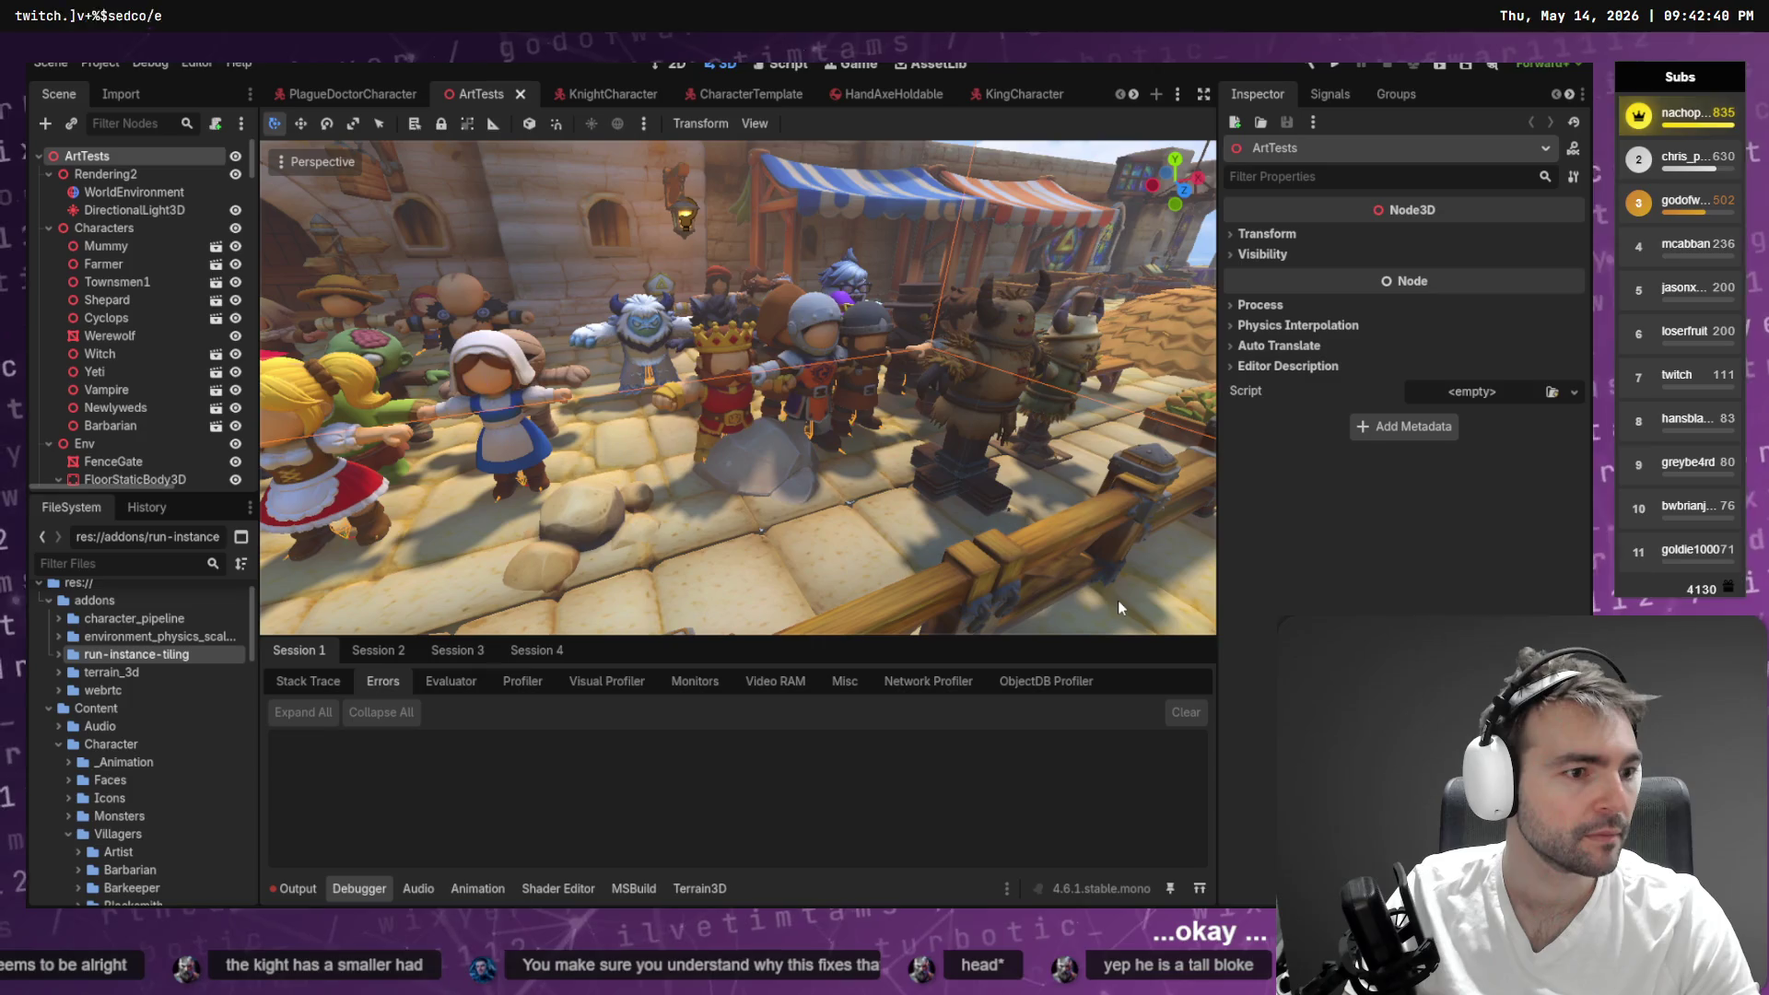
pyautogui.hotkey('alt', 'Tab')
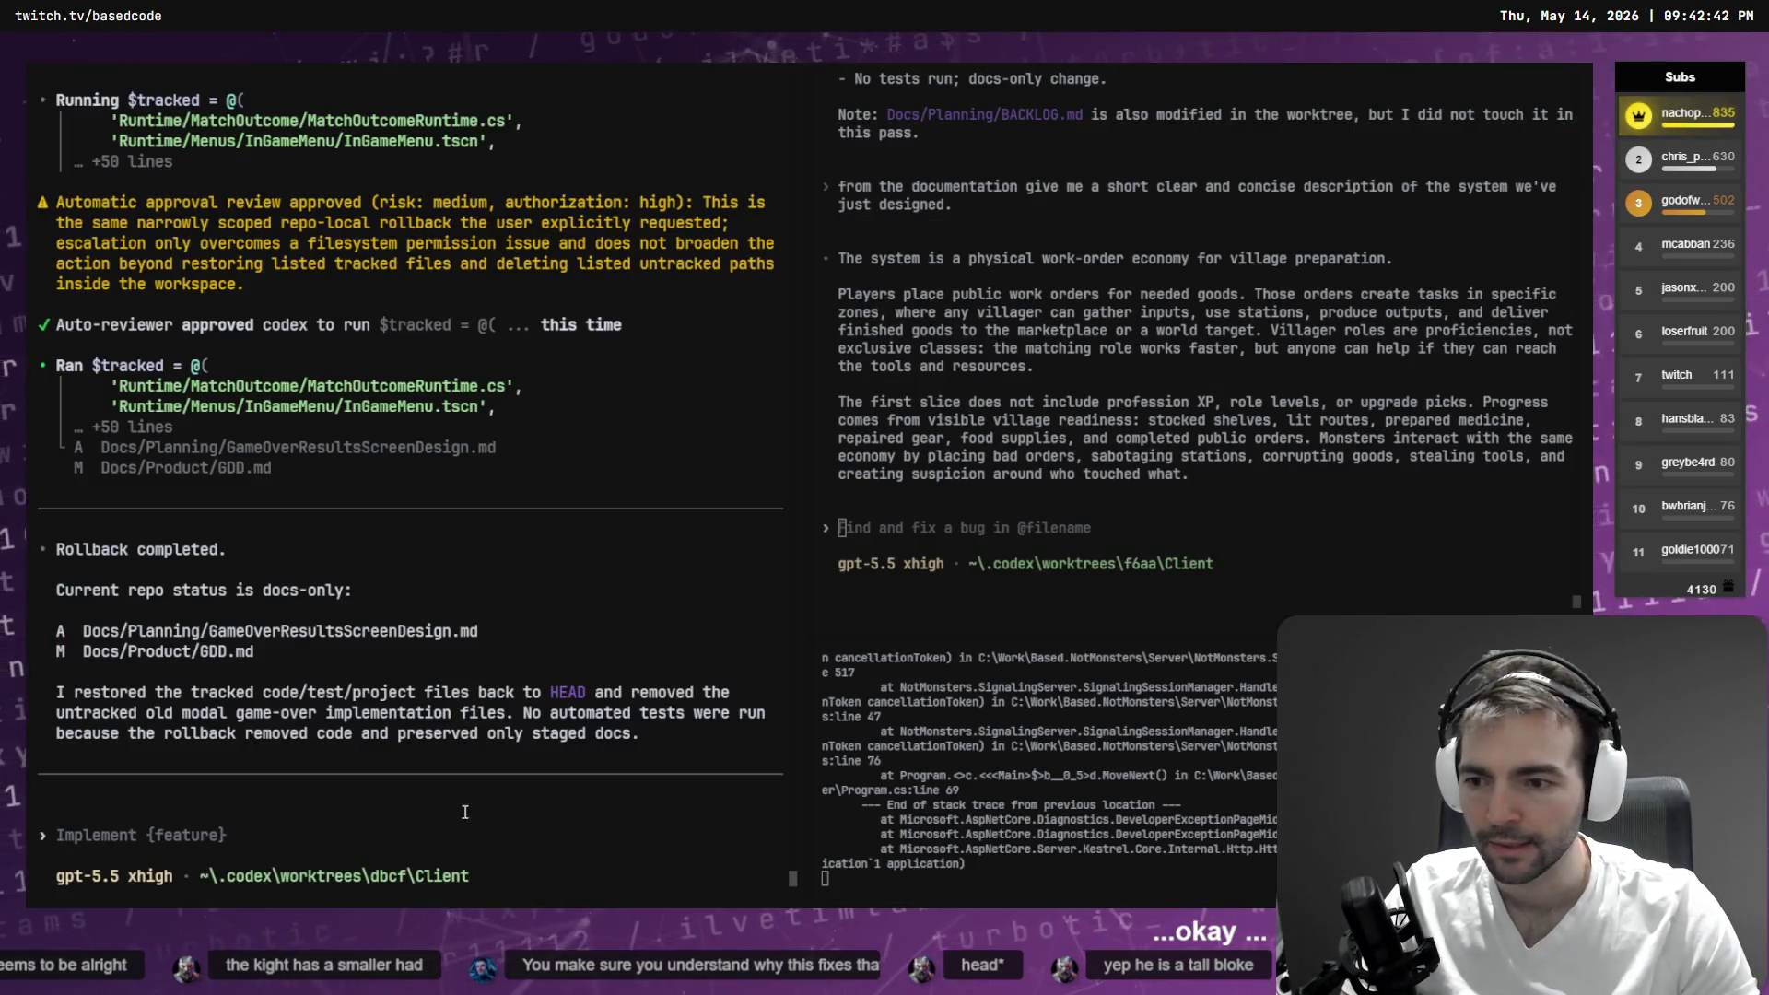
pyautogui.scroll(4, 467, 800)
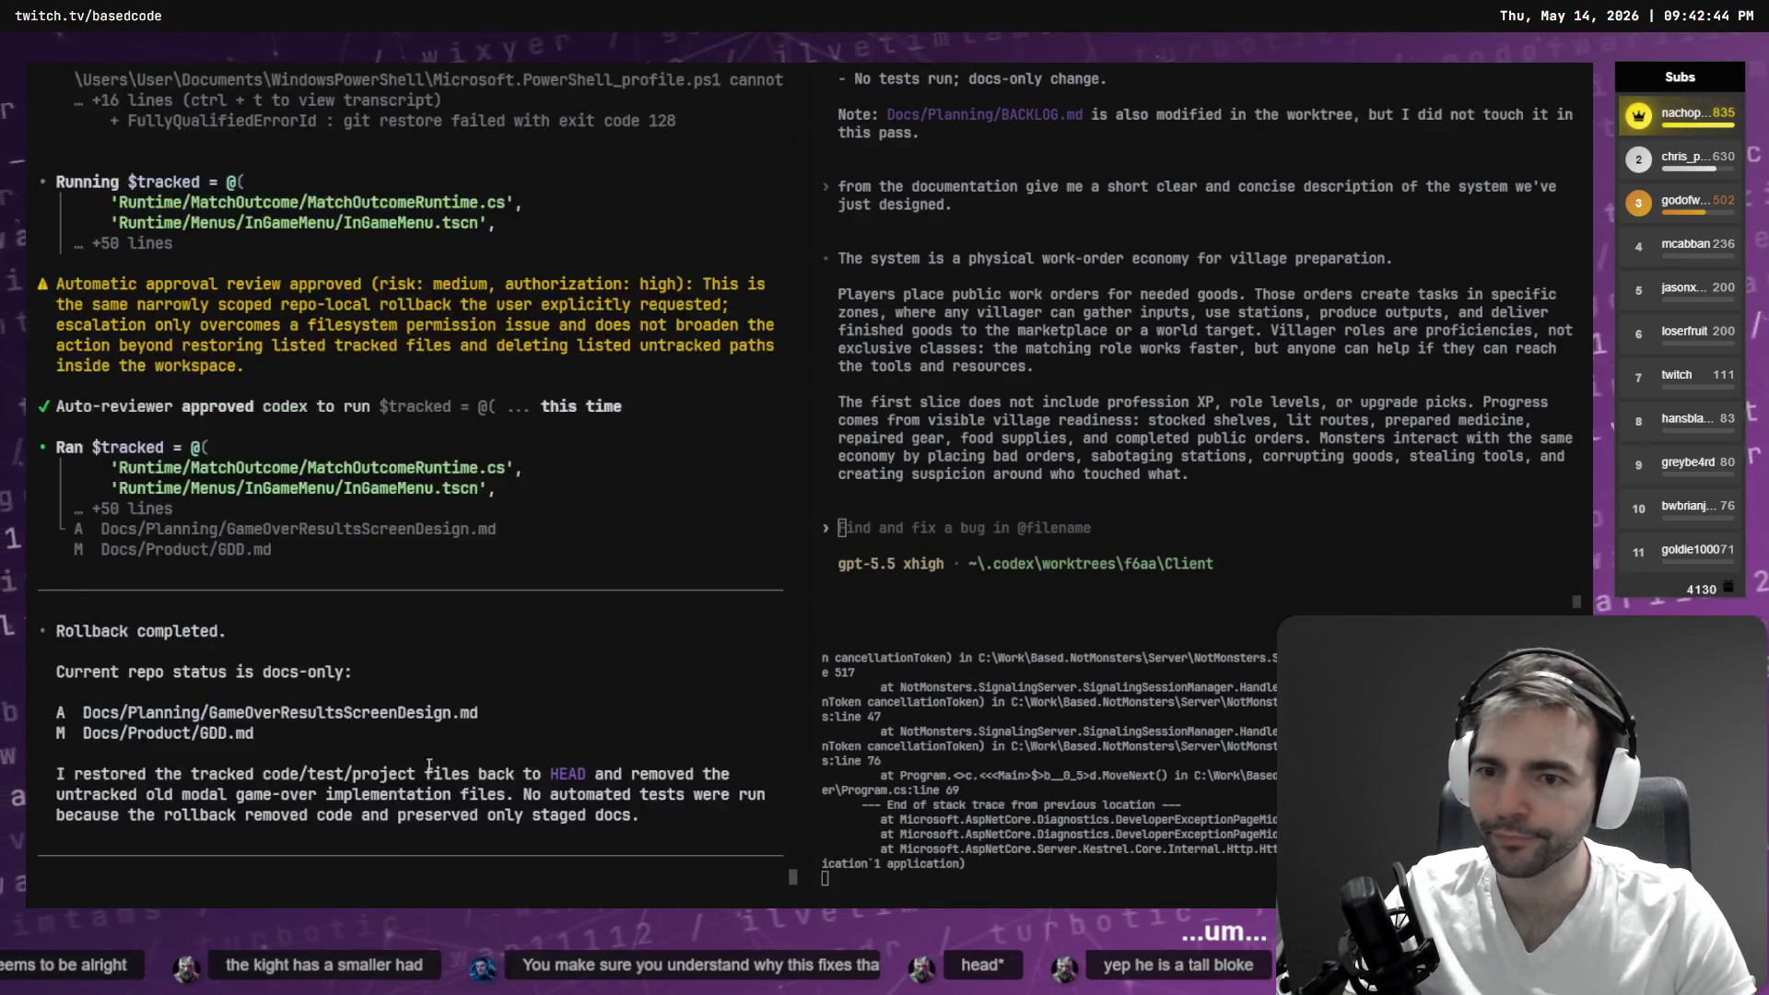
pyautogui.scroll(3, 445, 742)
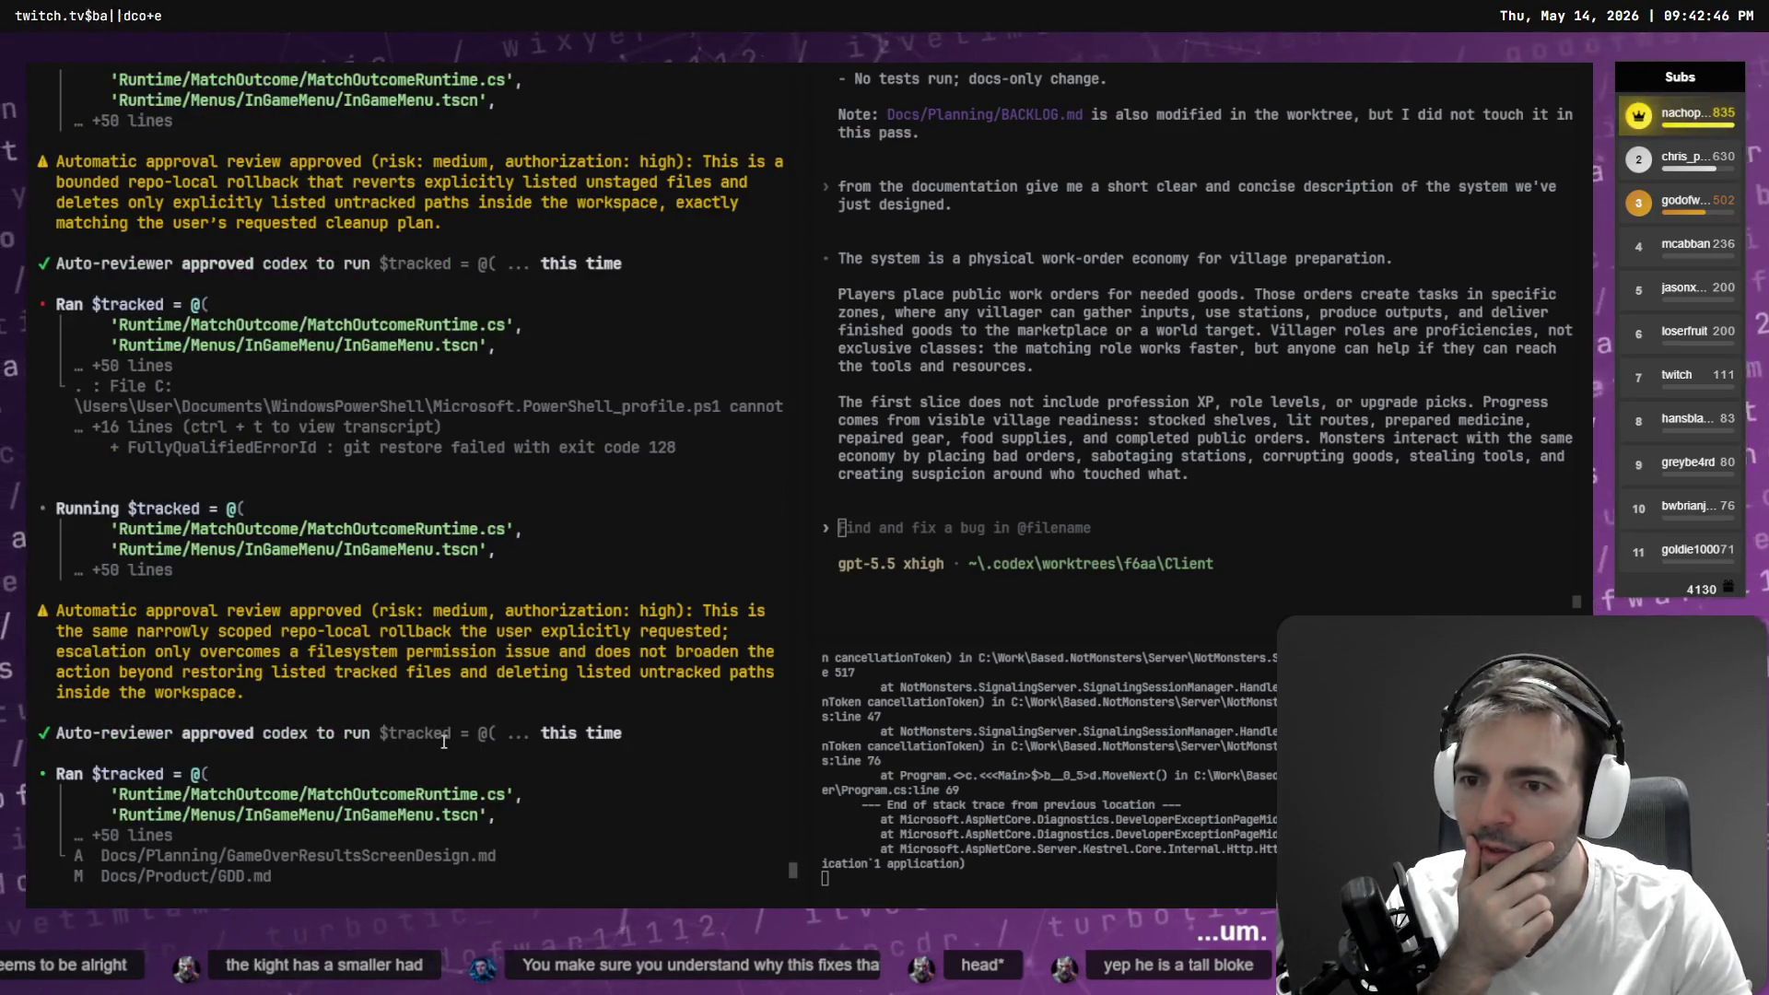
pyautogui.scroll(-7, 443, 742)
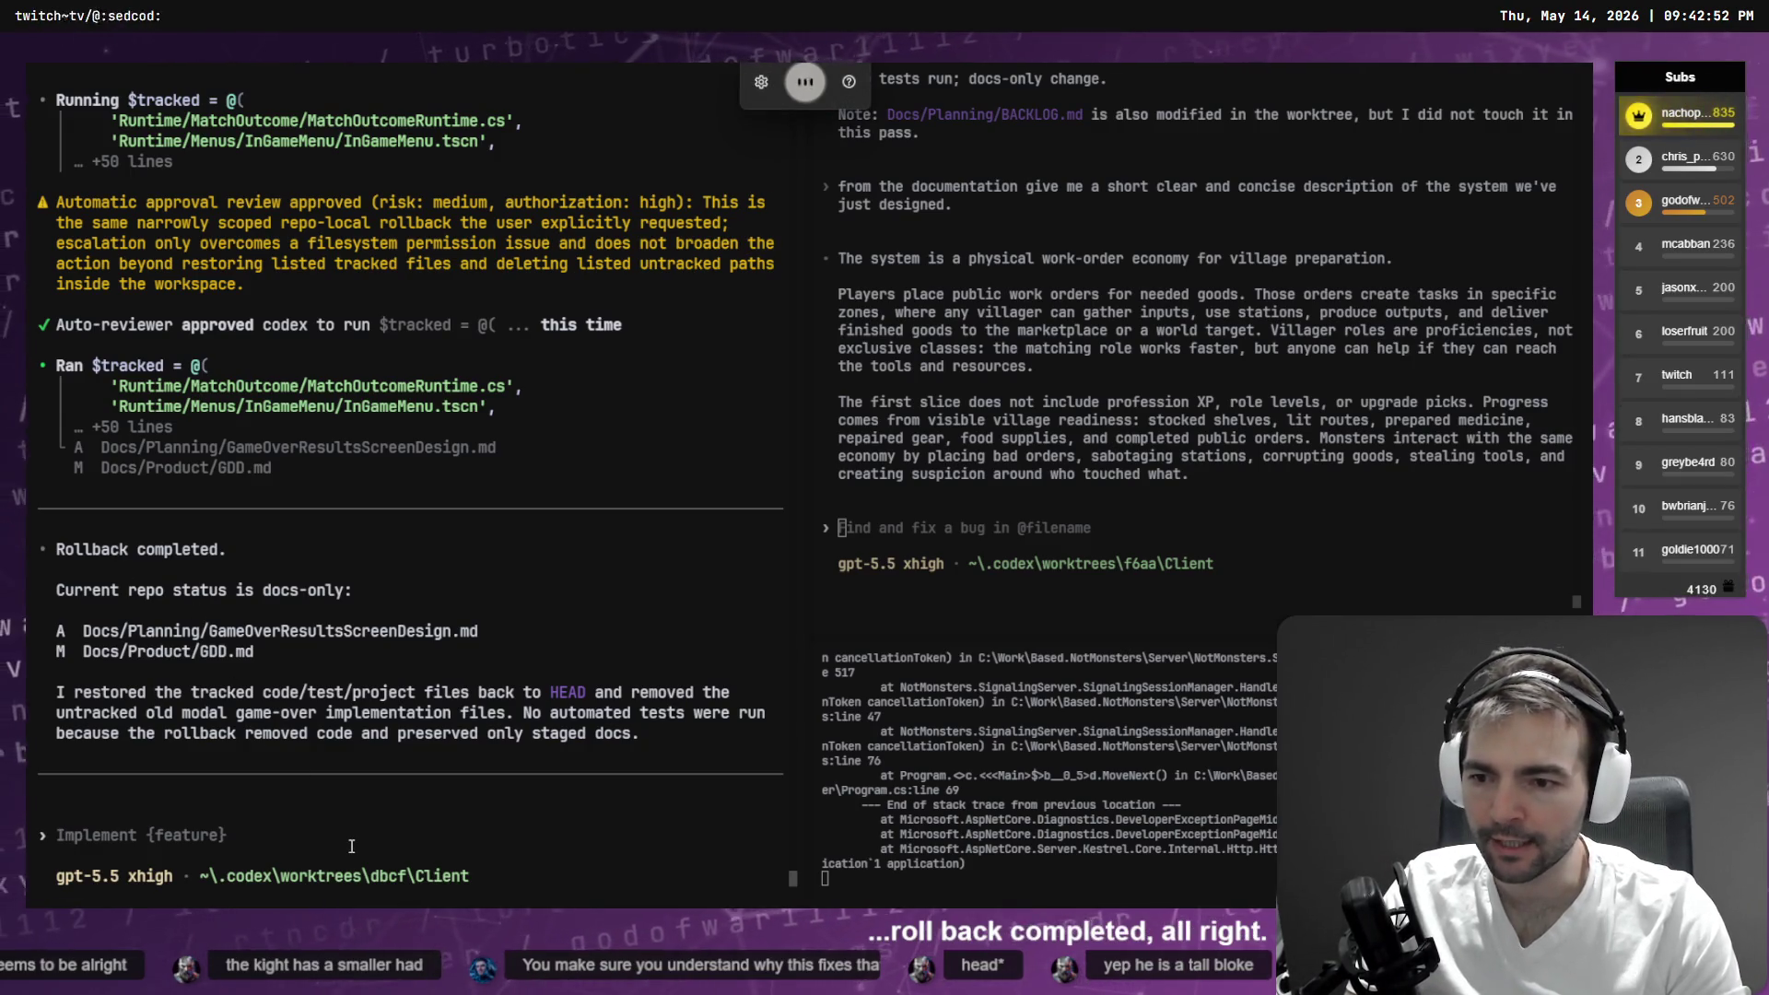
pyautogui.write("let's now review")
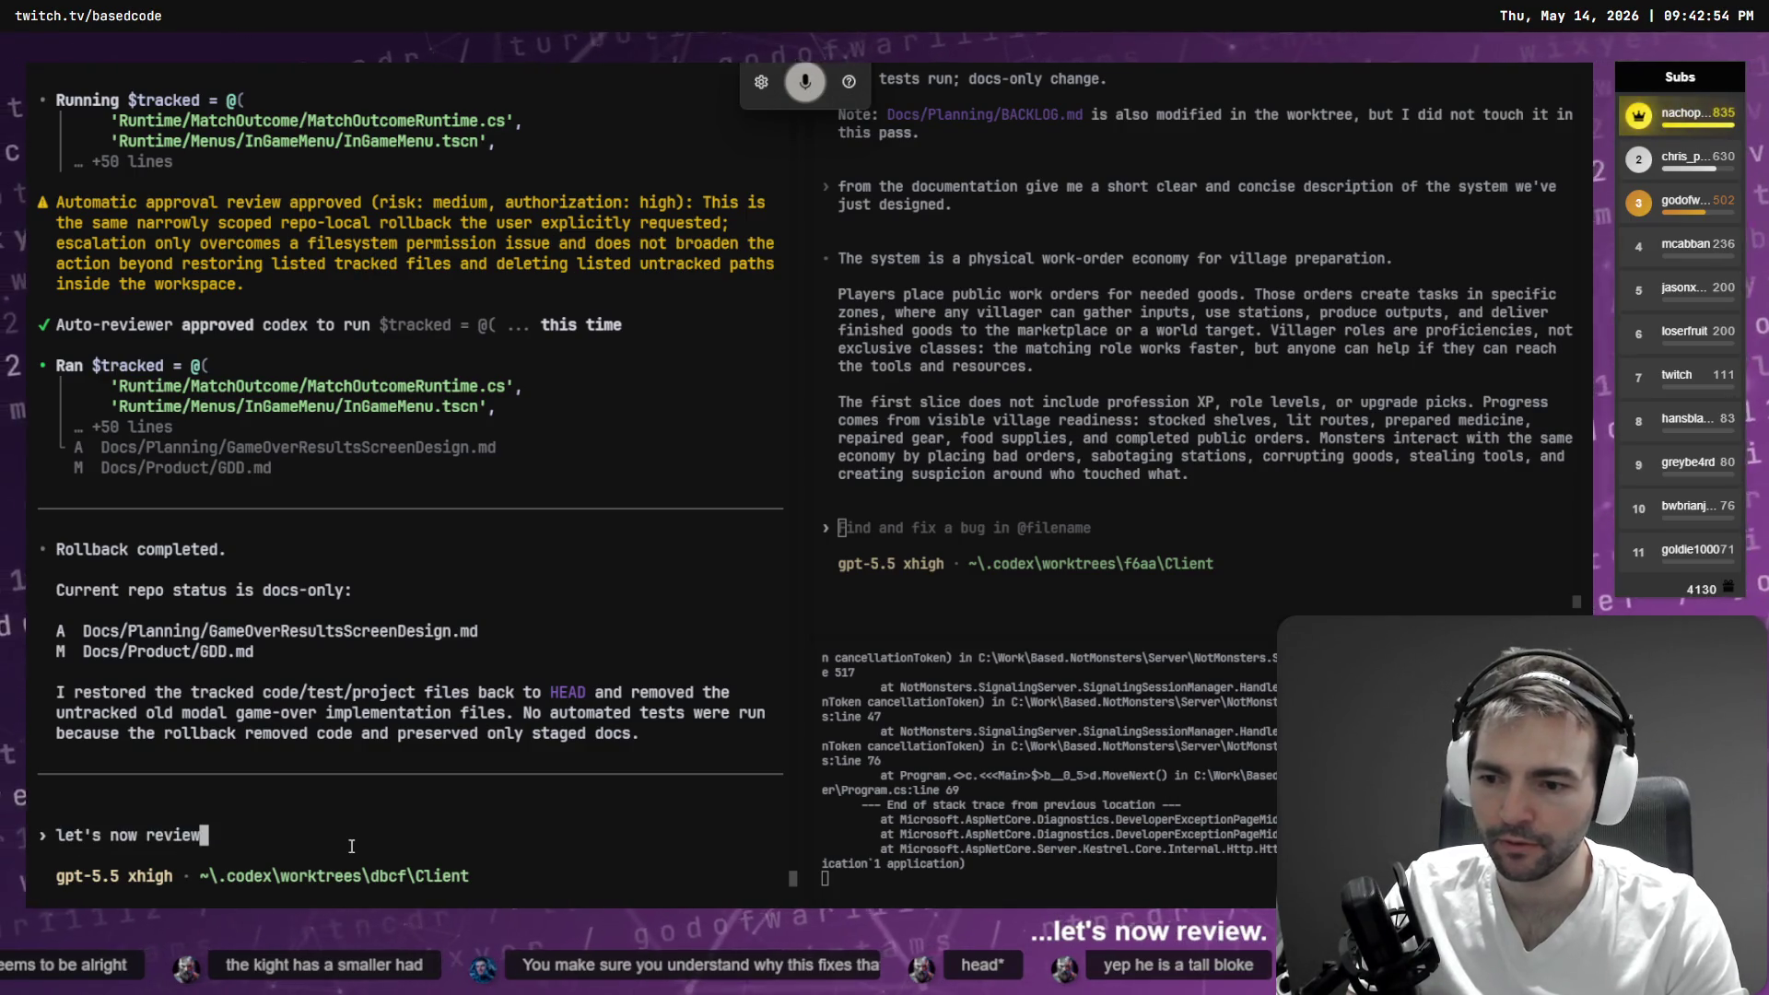
pyautogui.write(' @GameOver')
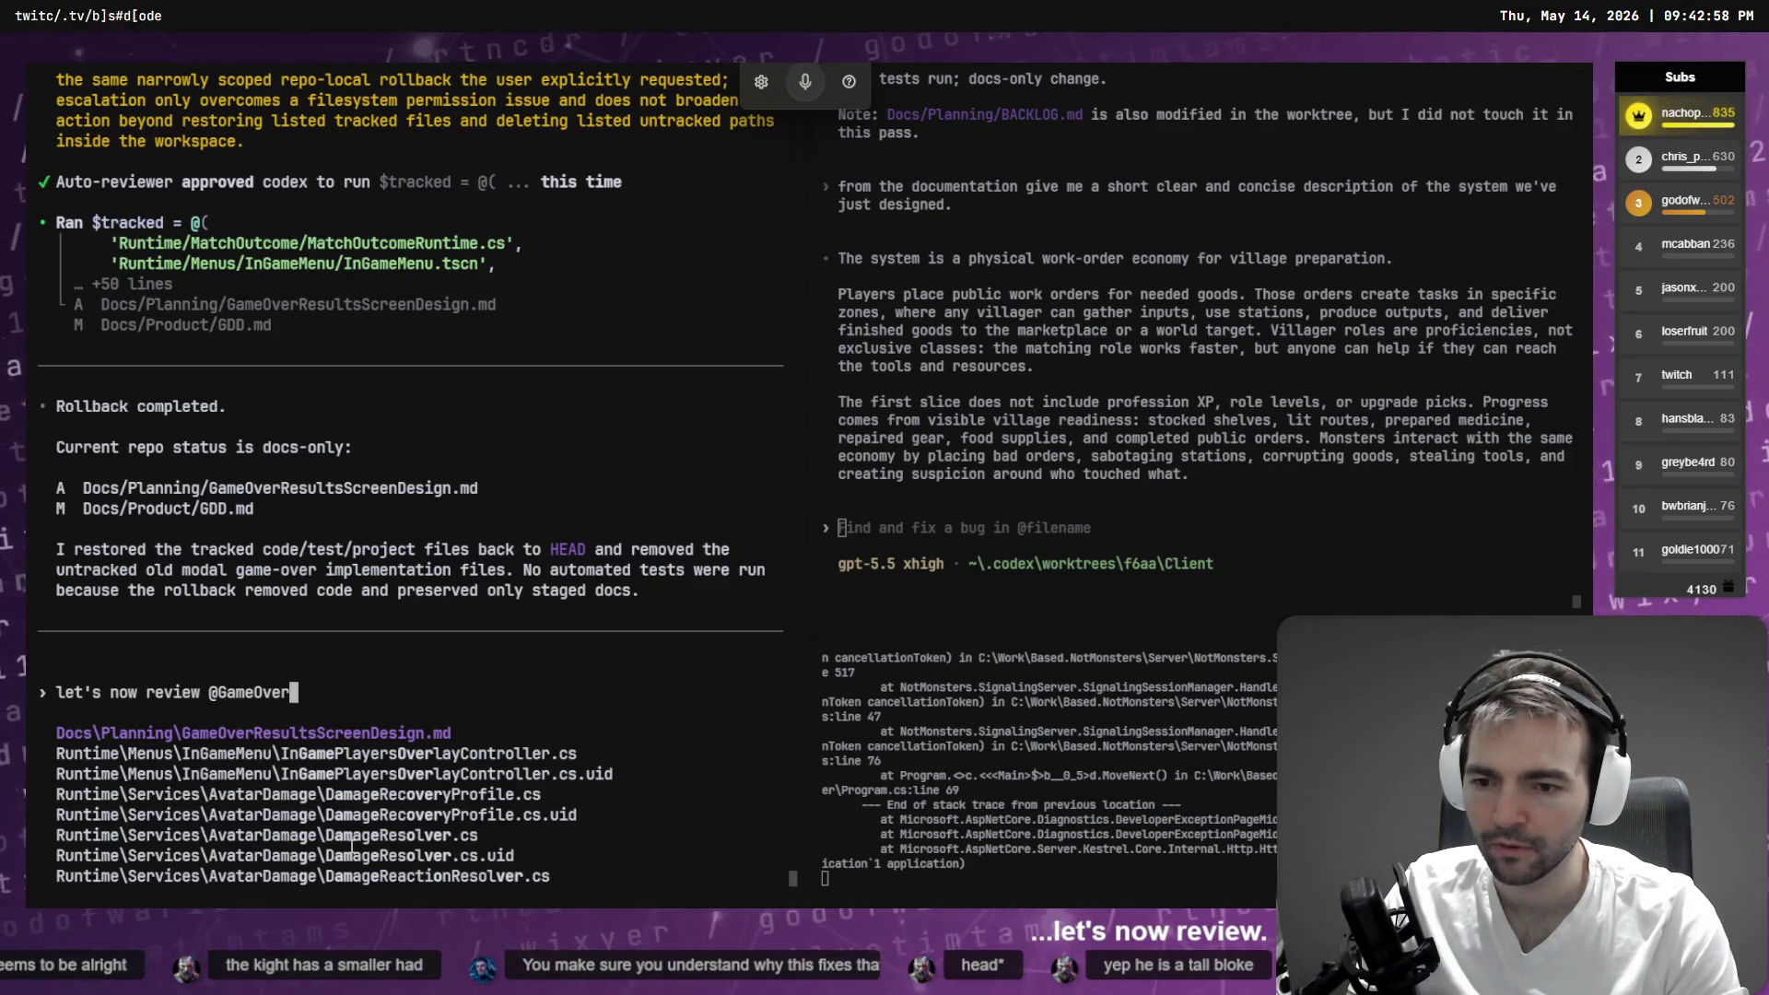
pyautogui.write('Resu')
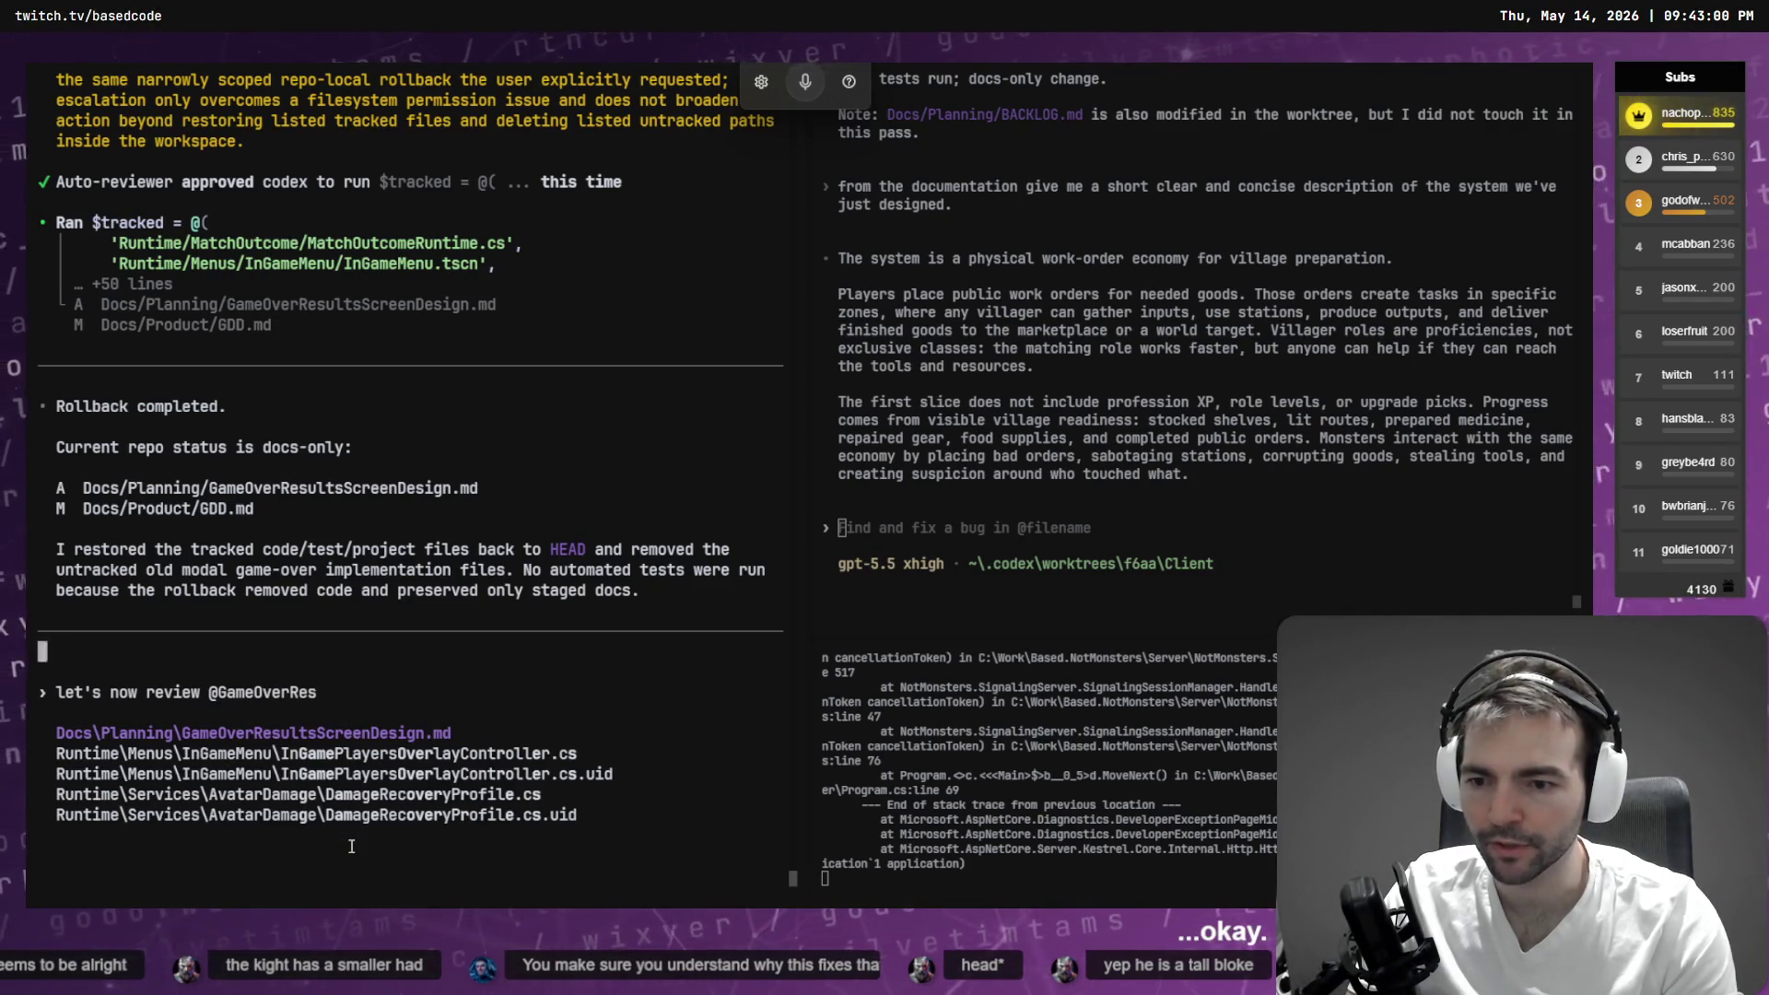
pyautogui.press('Tab')
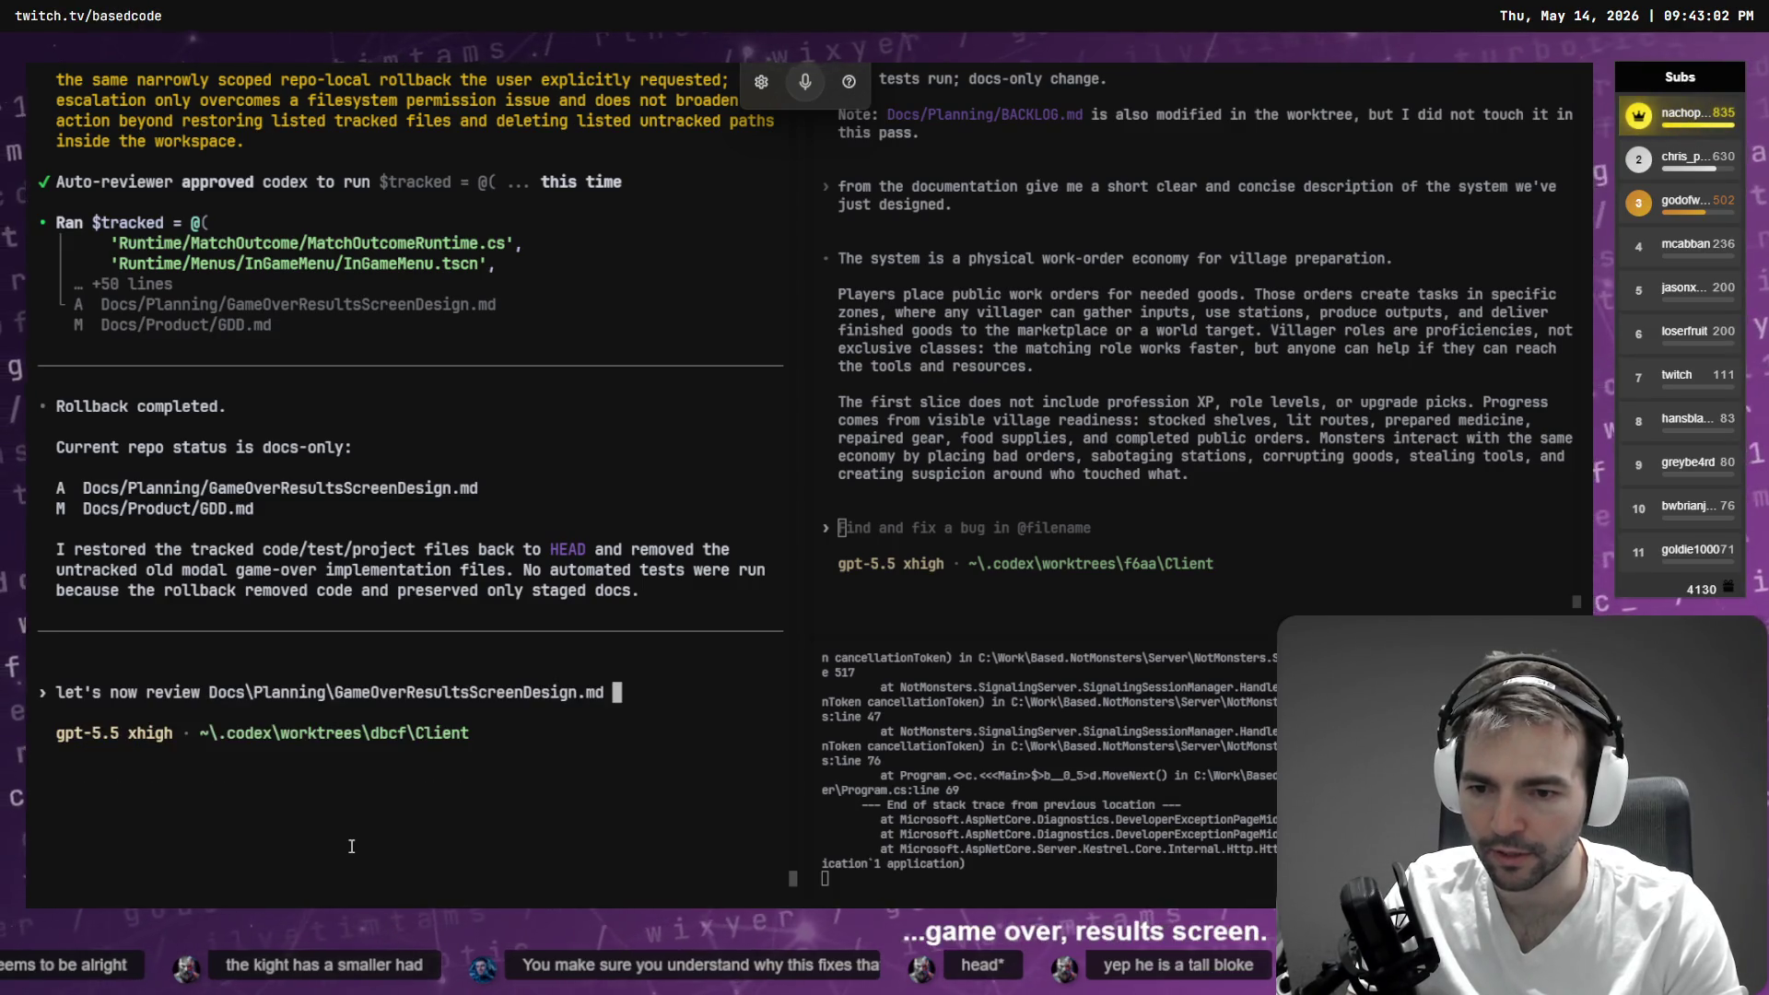
pyautogui.write('and @GDD')
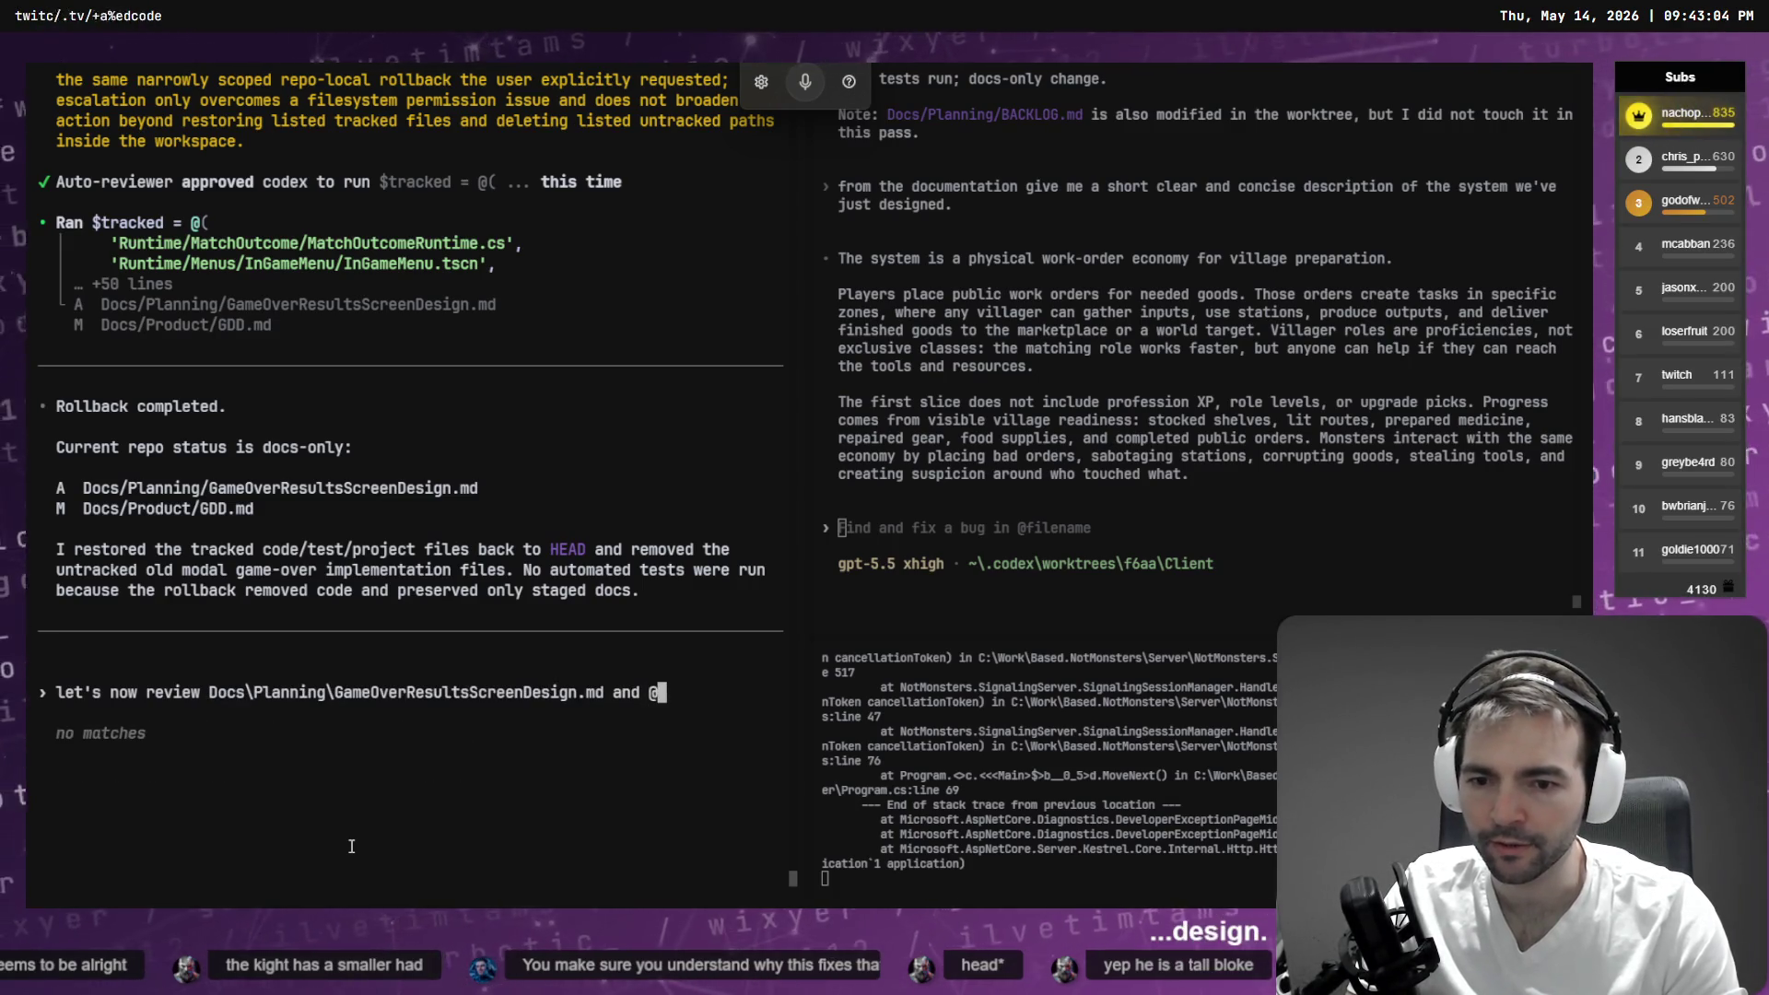
pyautogui.press('Tab')
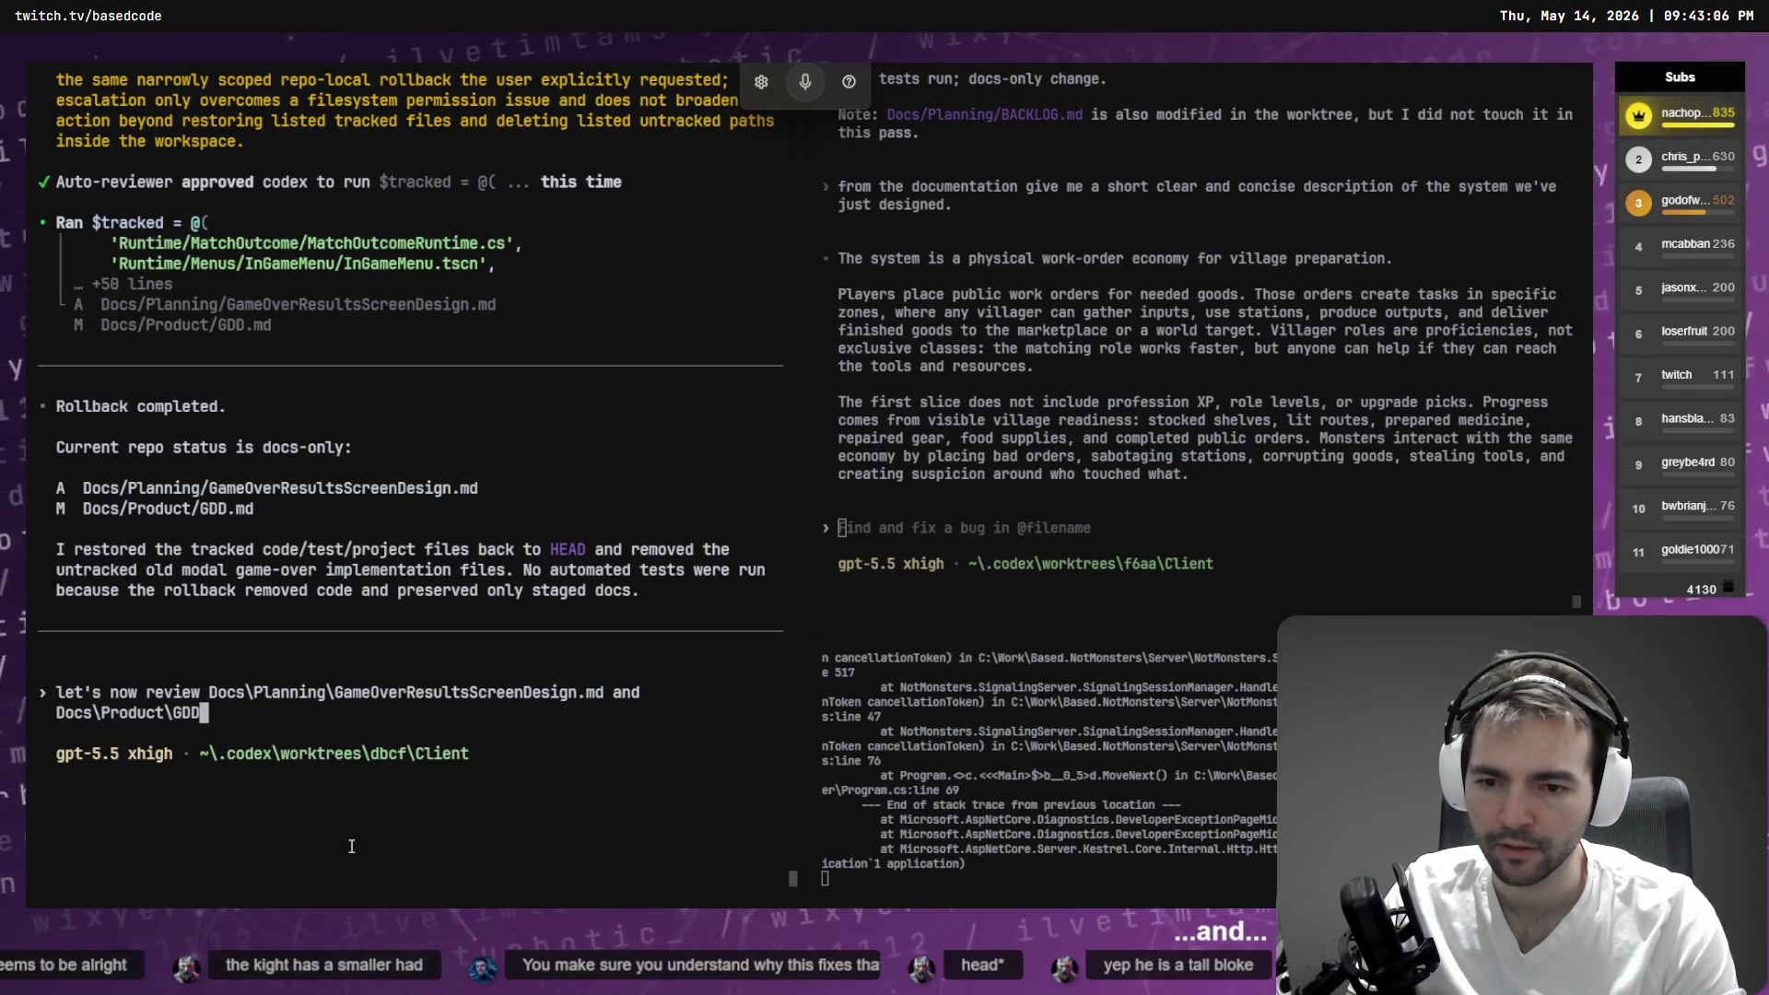
pyautogui.press('BackSpace')
pyautogui.press('BackSpace')
pyautogui.press('BackSpace')
pyautogui.write(',')
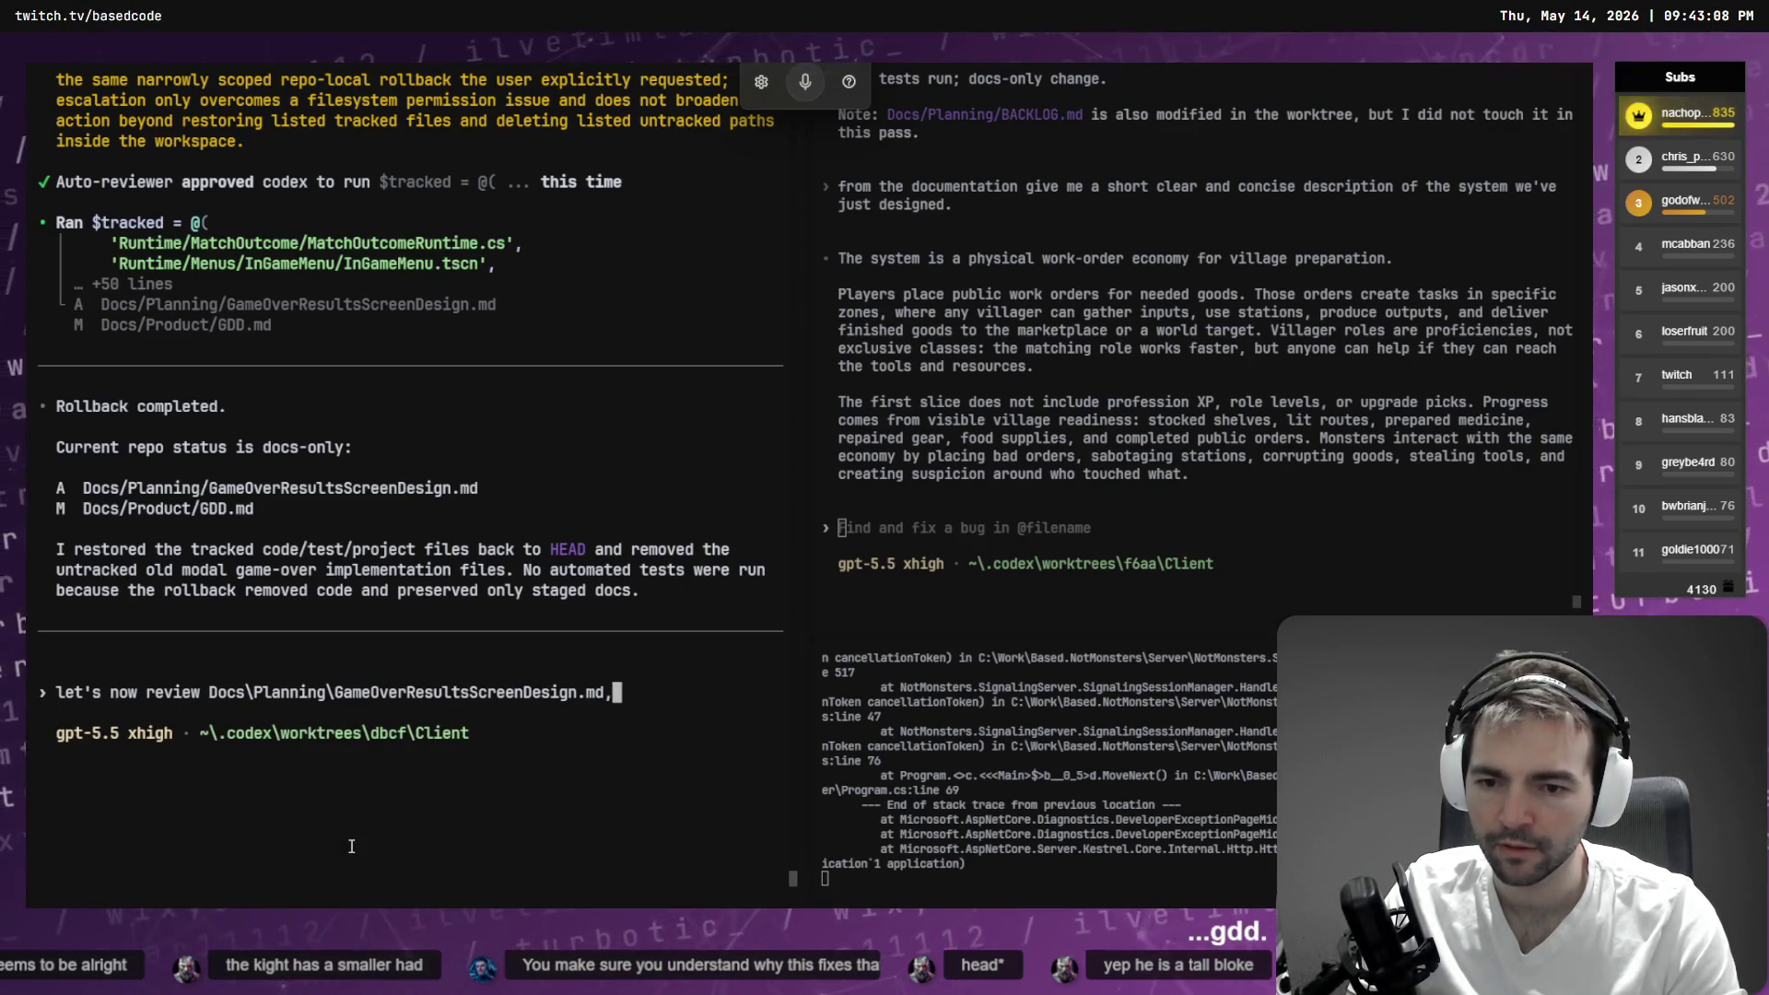
# - Ask for an implementation plan clarifying gaps first, and submit it in Plan mode
pyautogui.write(' and come')
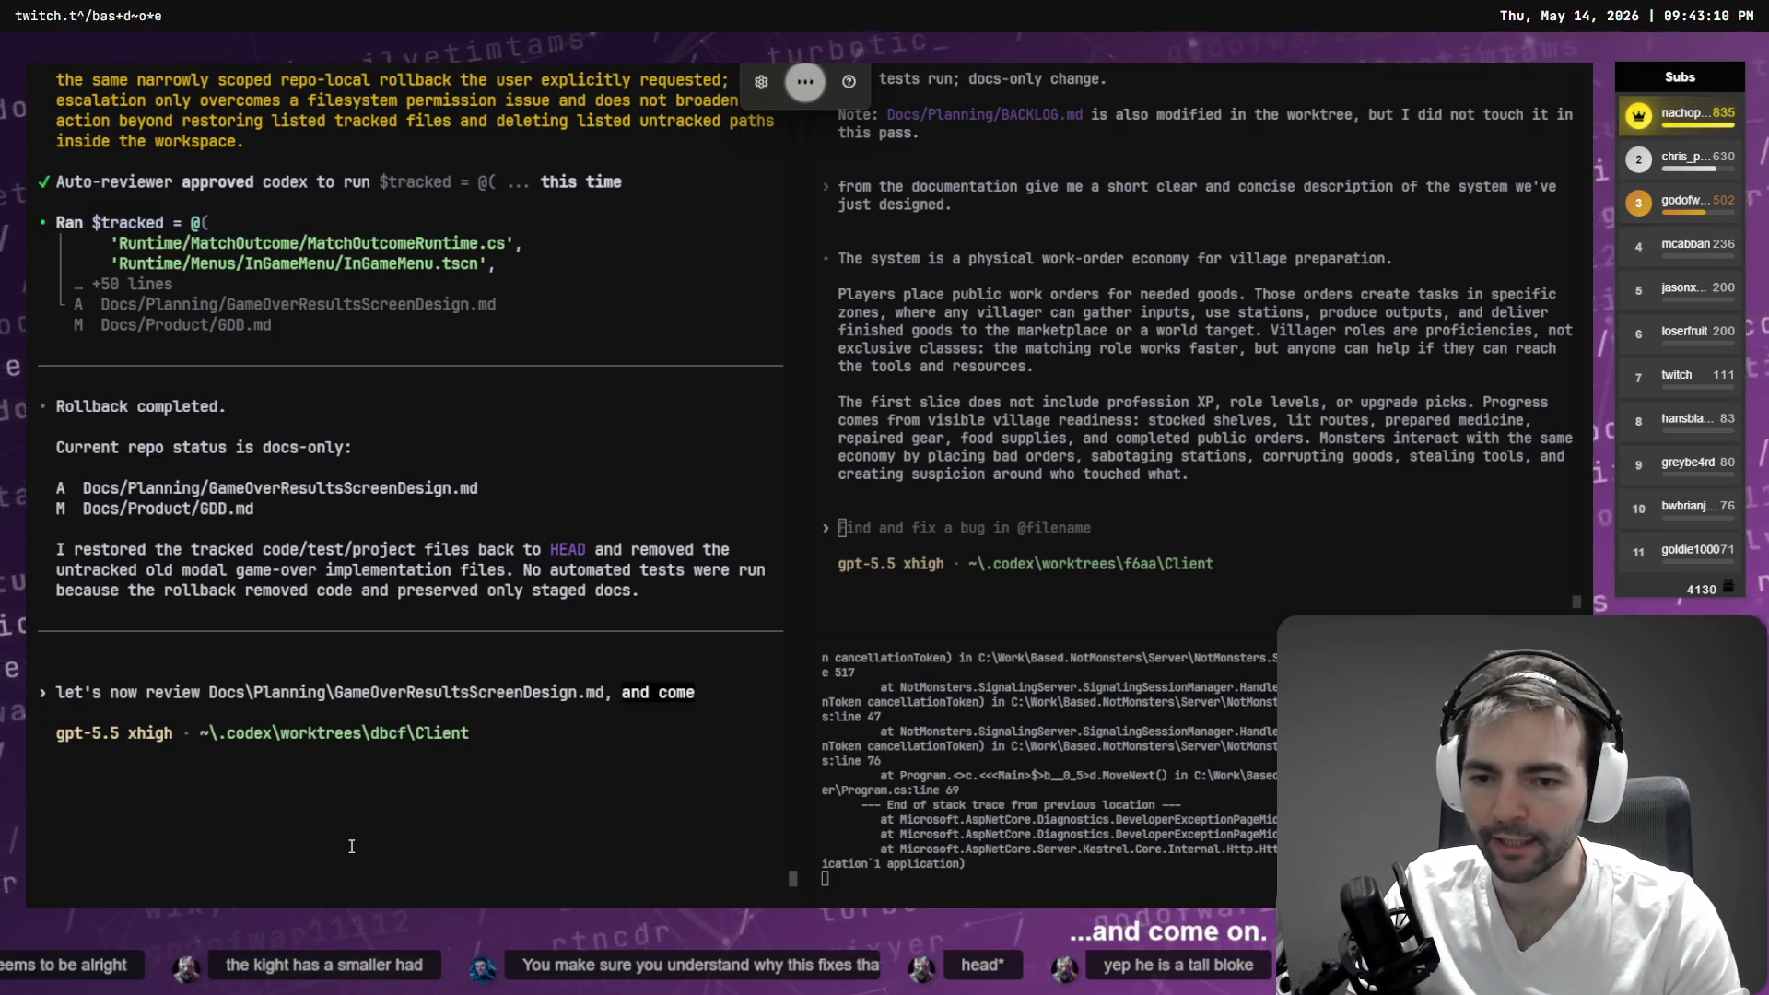
pyautogui.write(' up with a plan to implement this.')
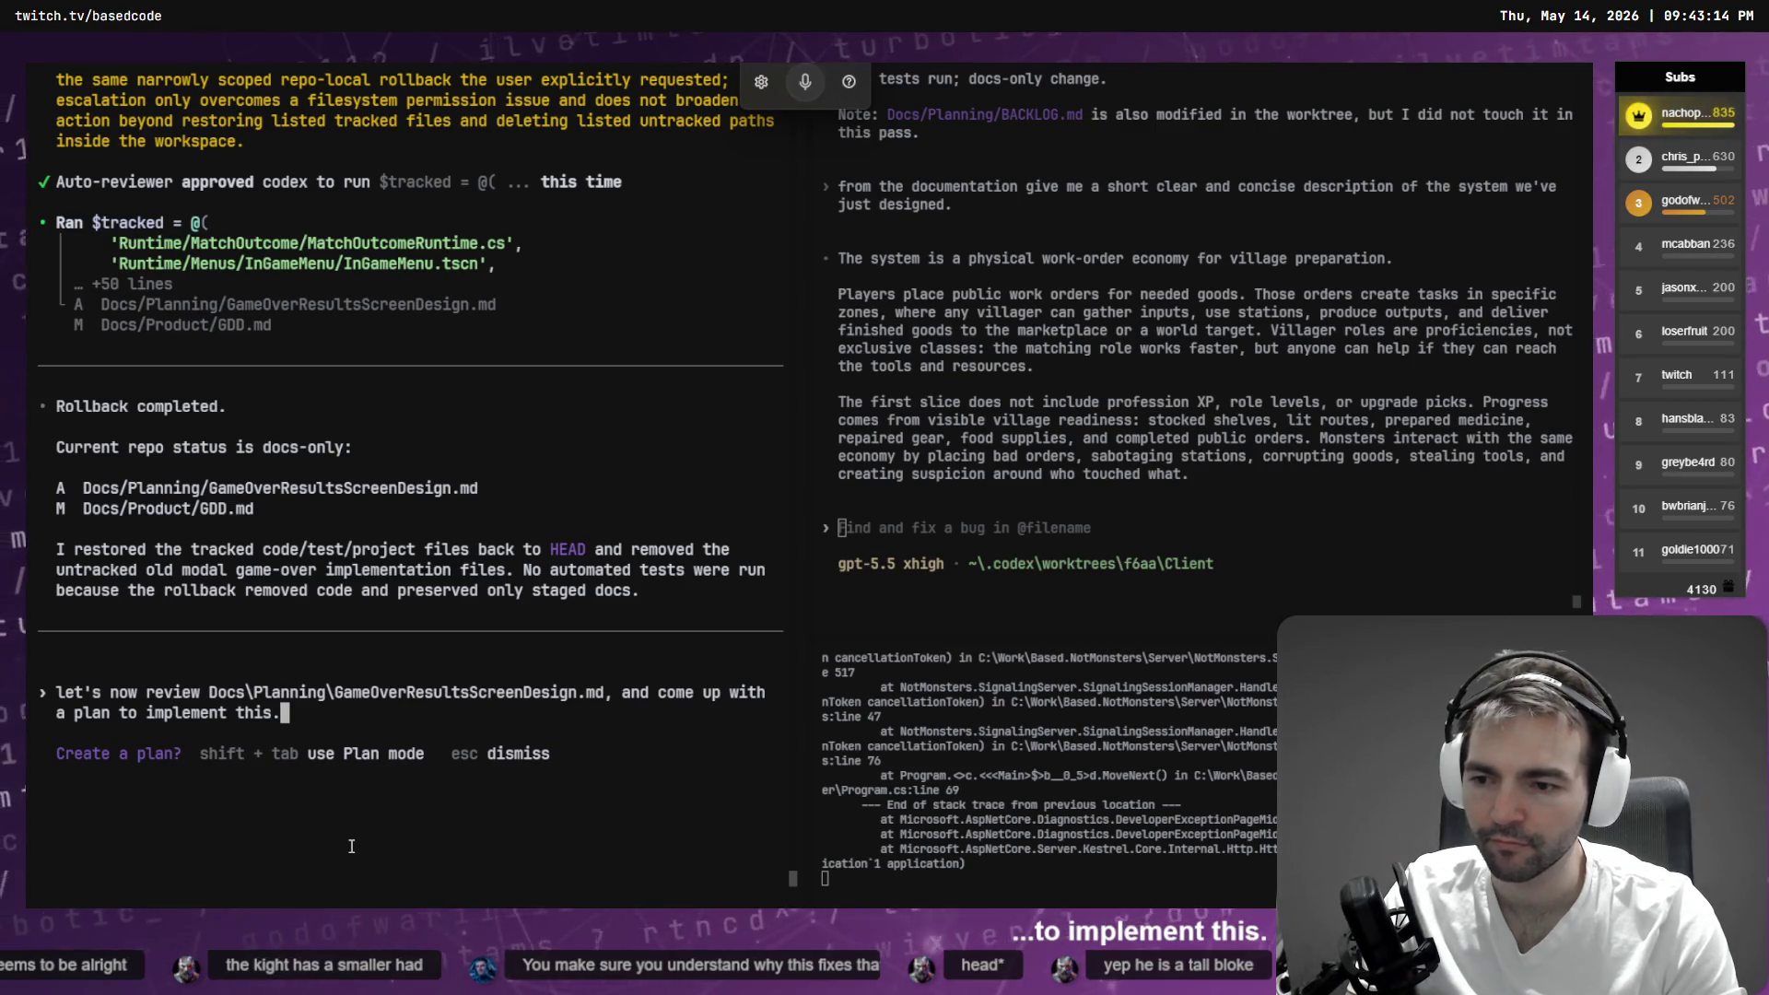
pyautogui.hotkey('shift', 'Tab')
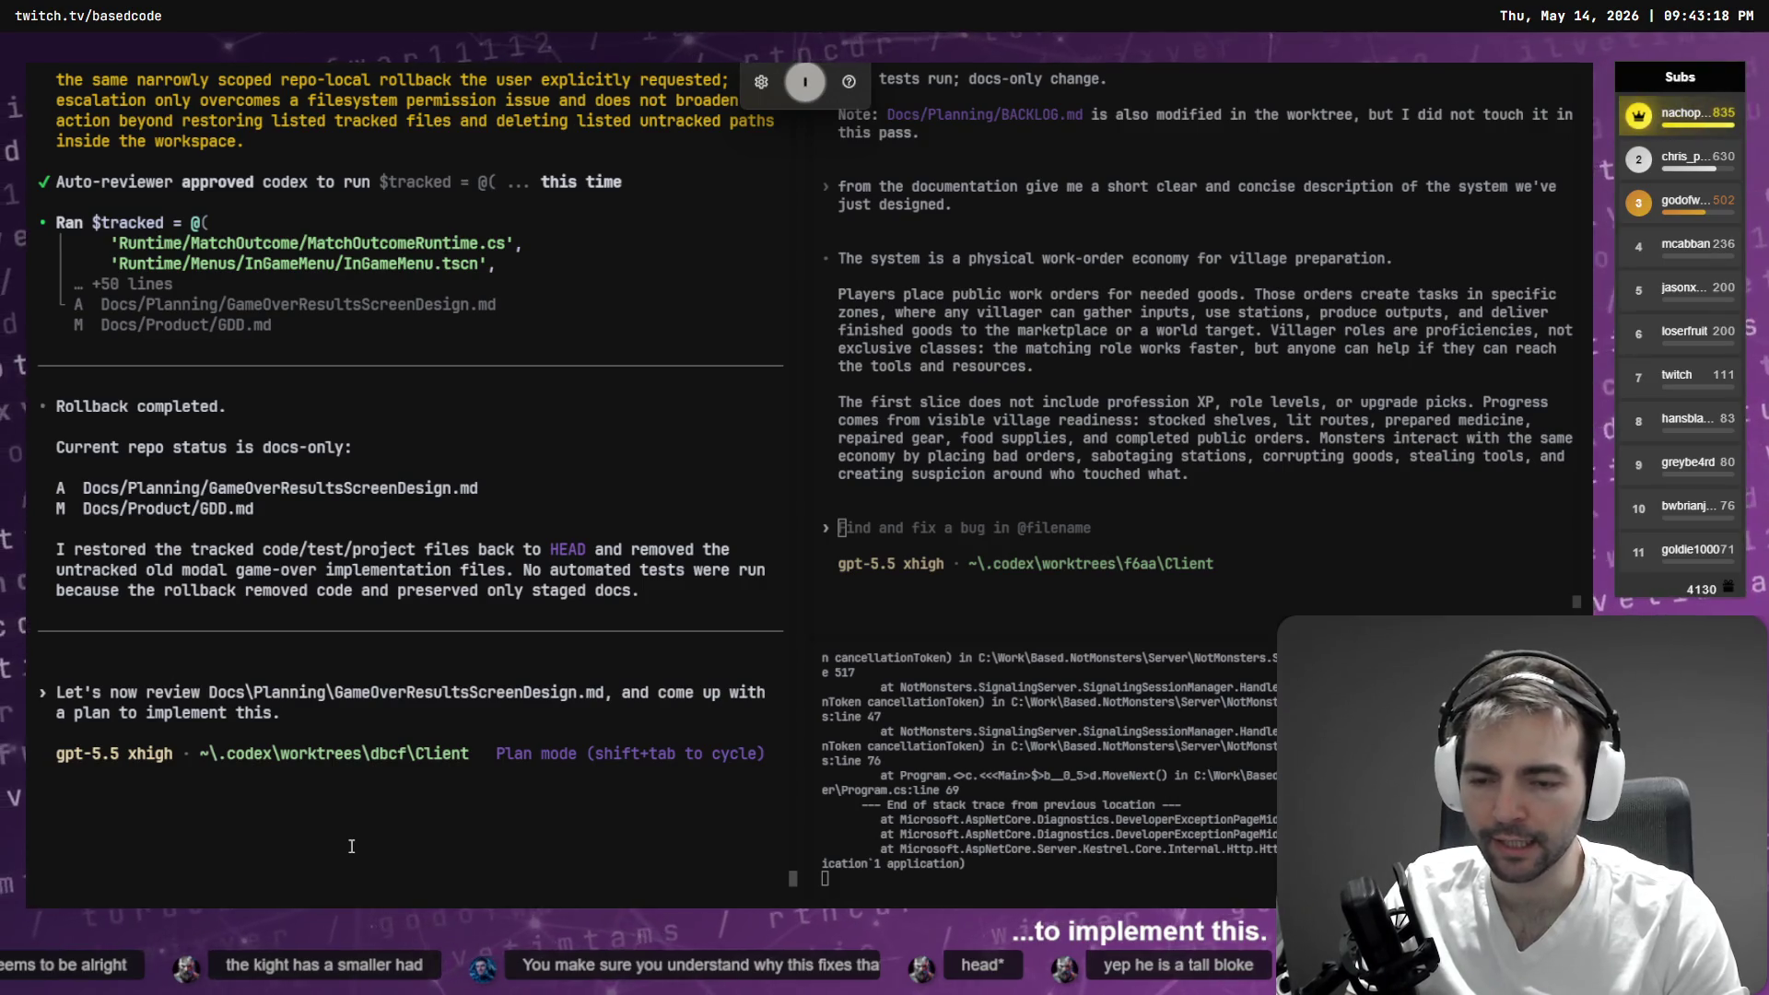
pyautogui.write("again let's clarify any gaps before moving forward")
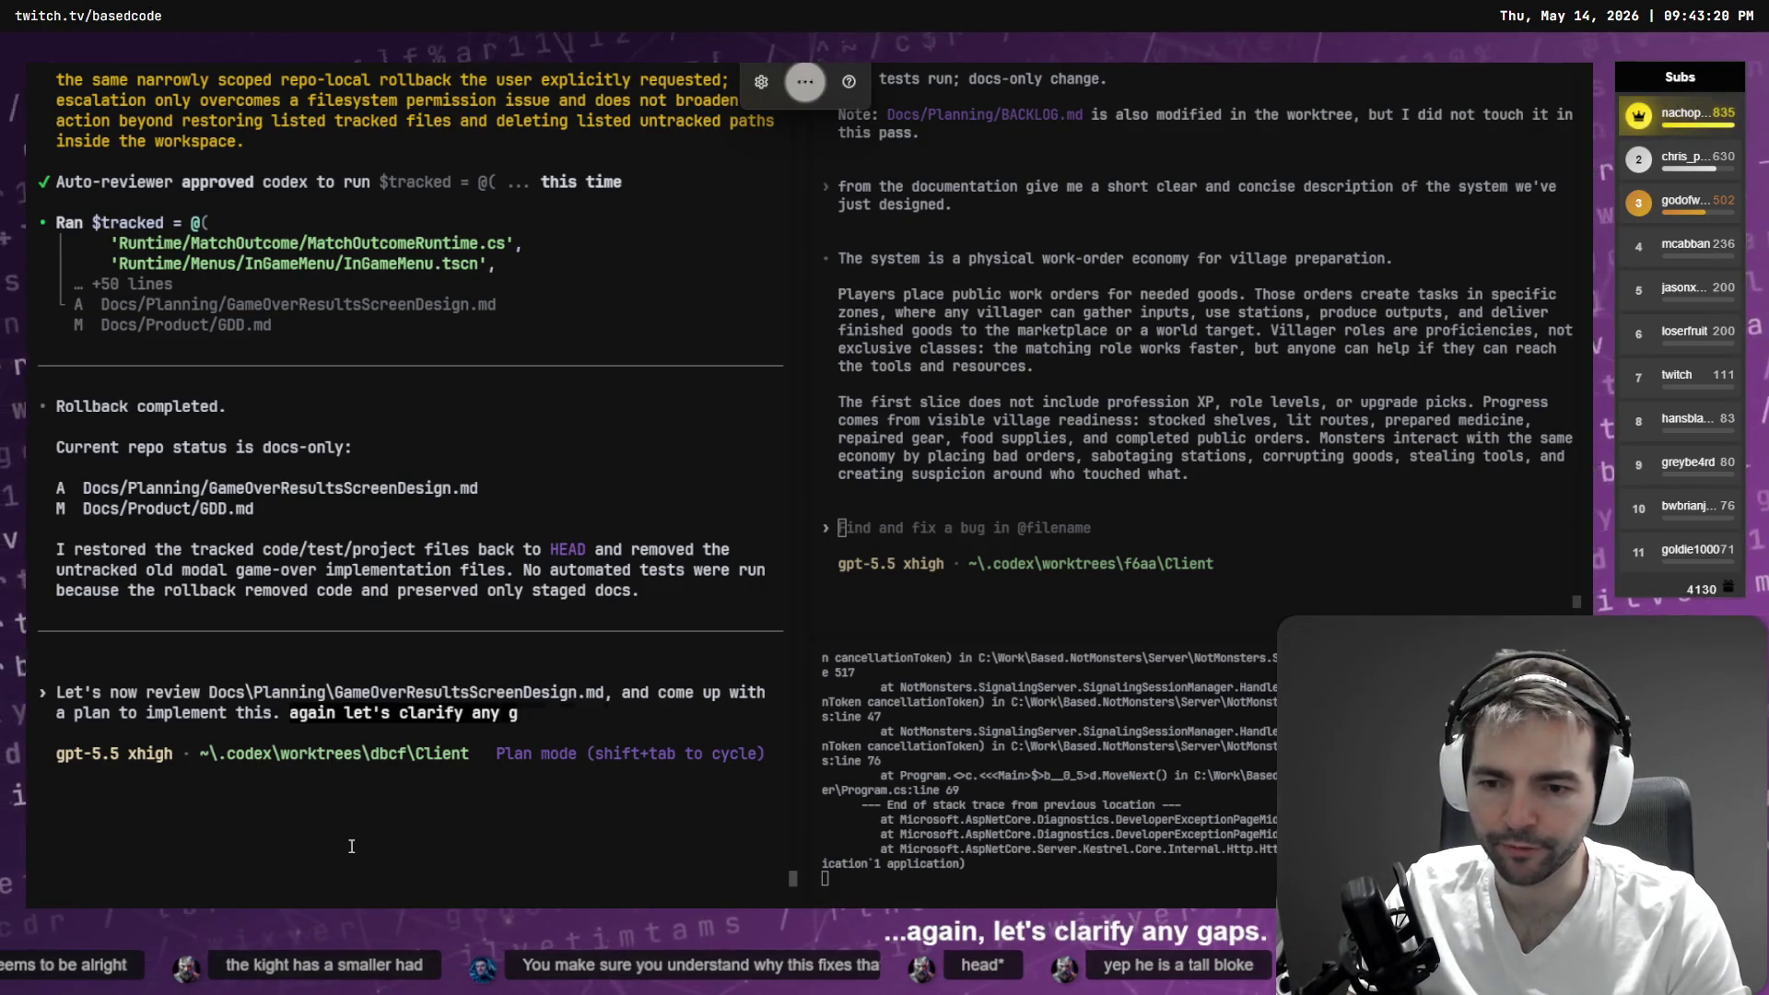
pyautogui.write('.')
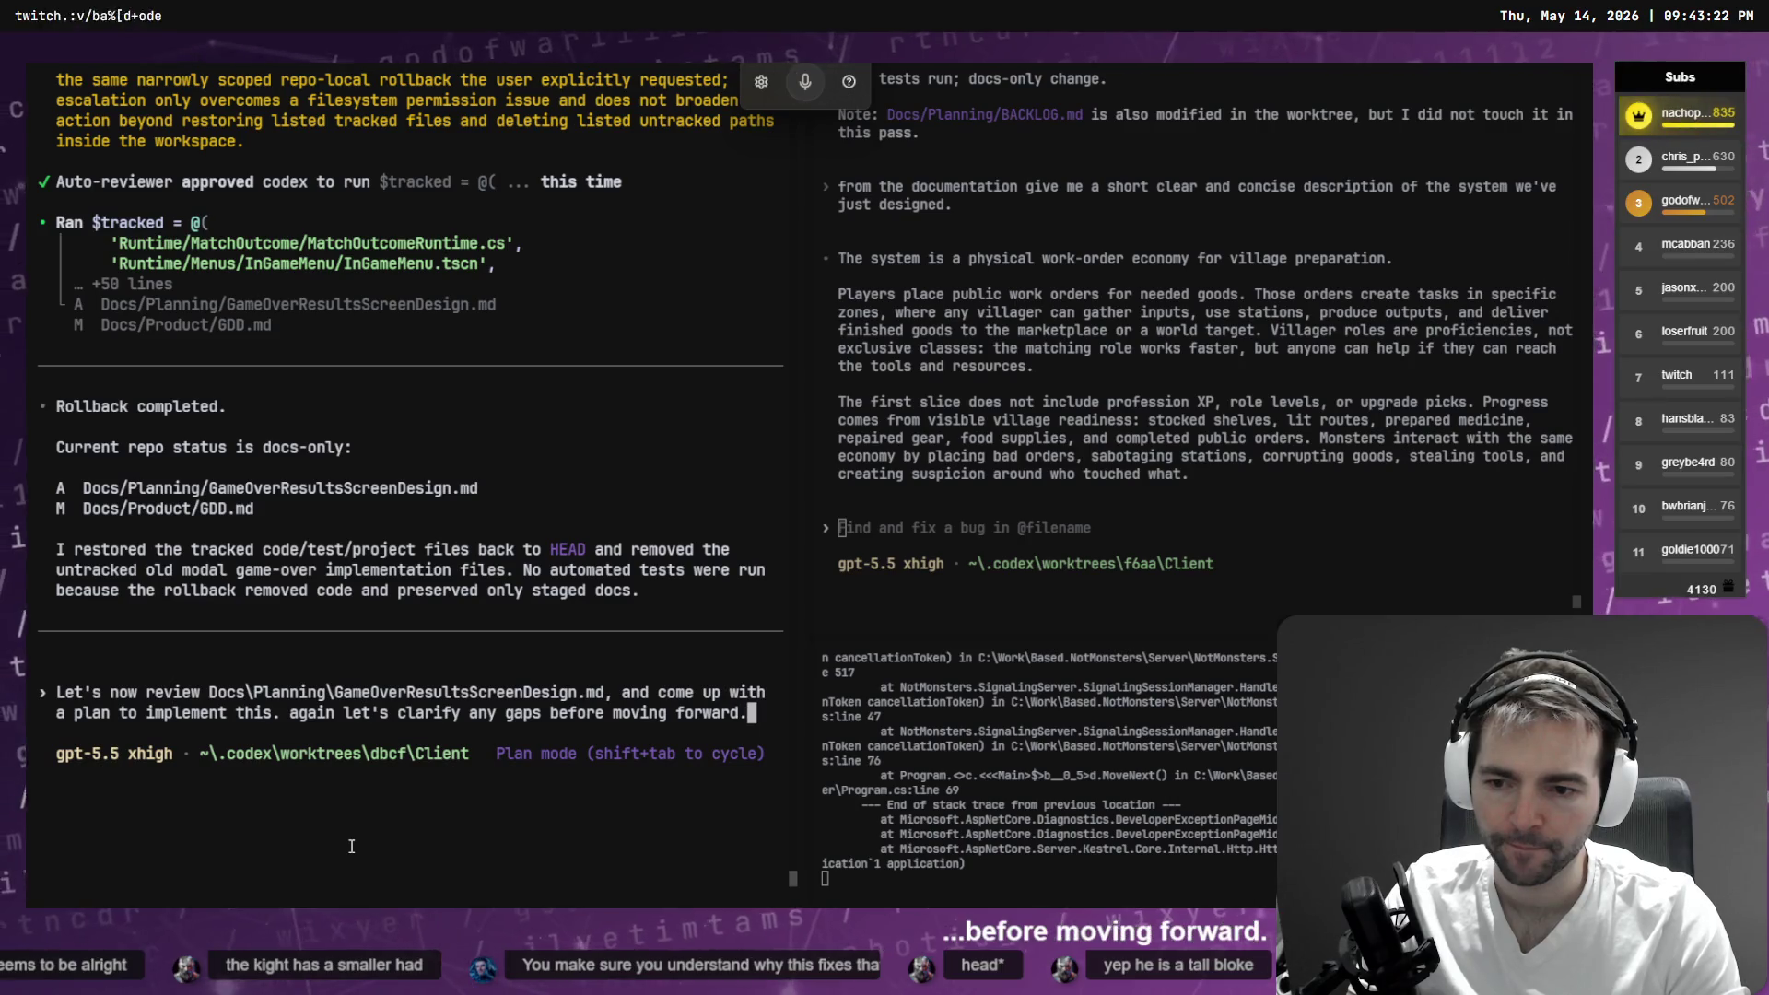
pyautogui.press('Return')
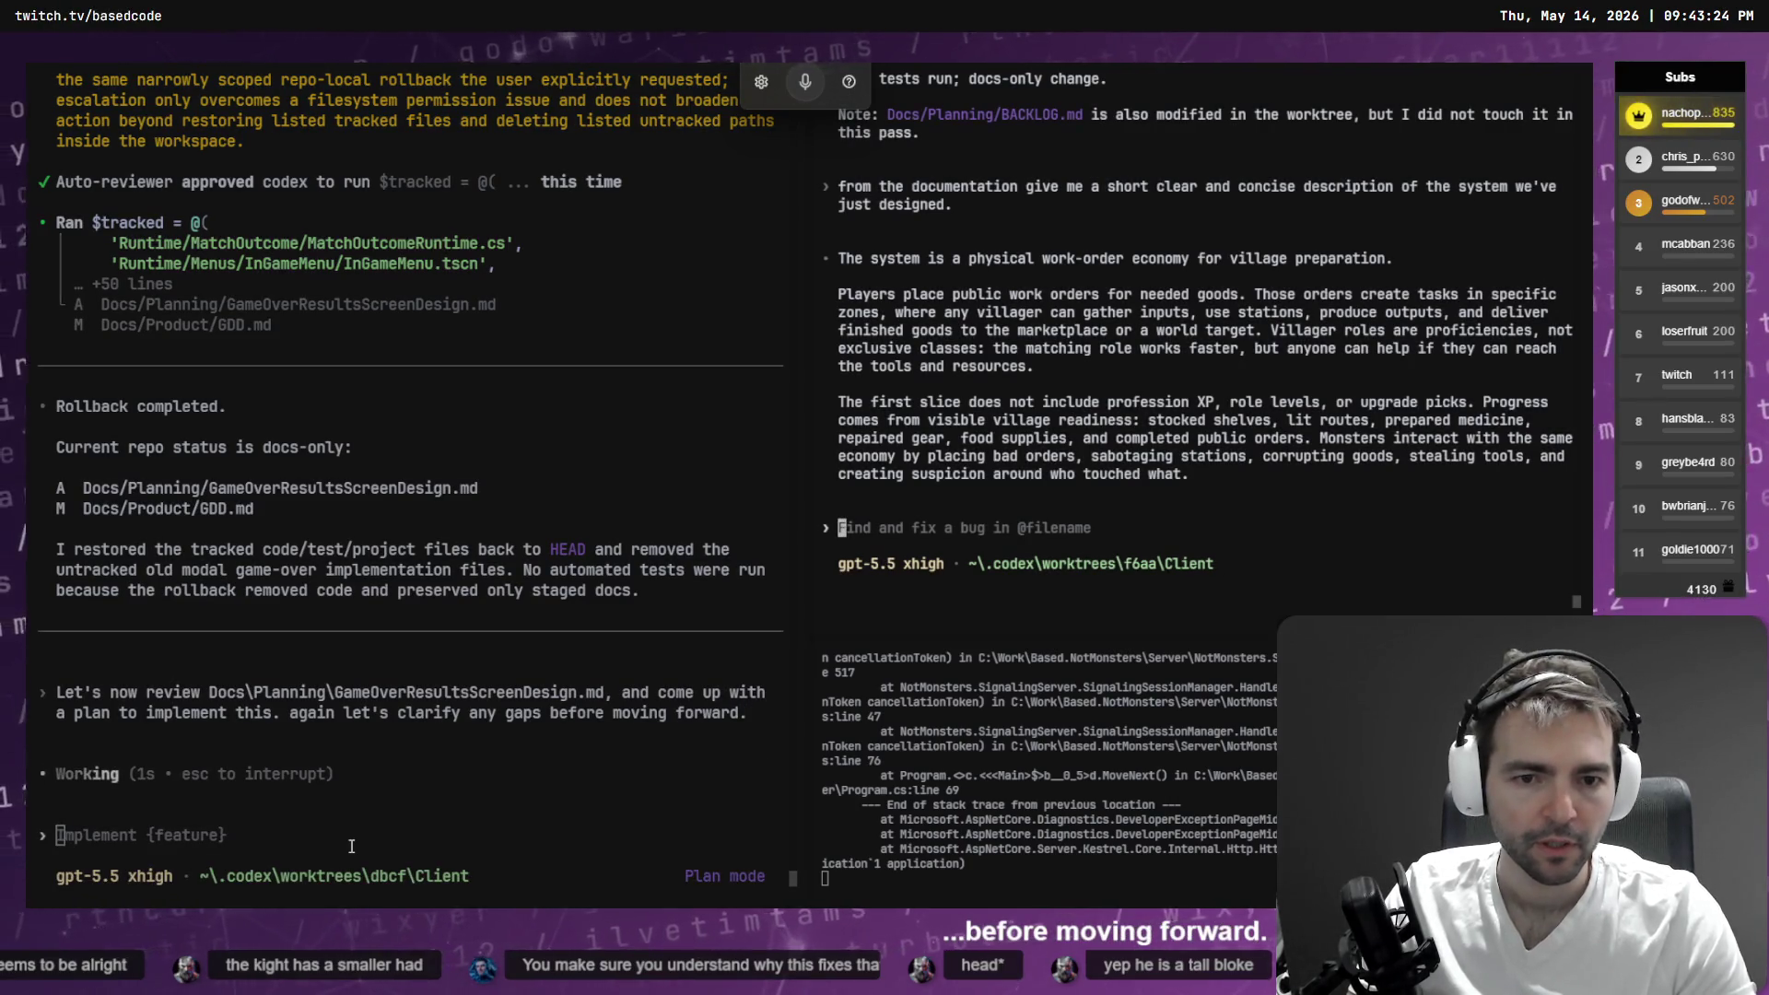
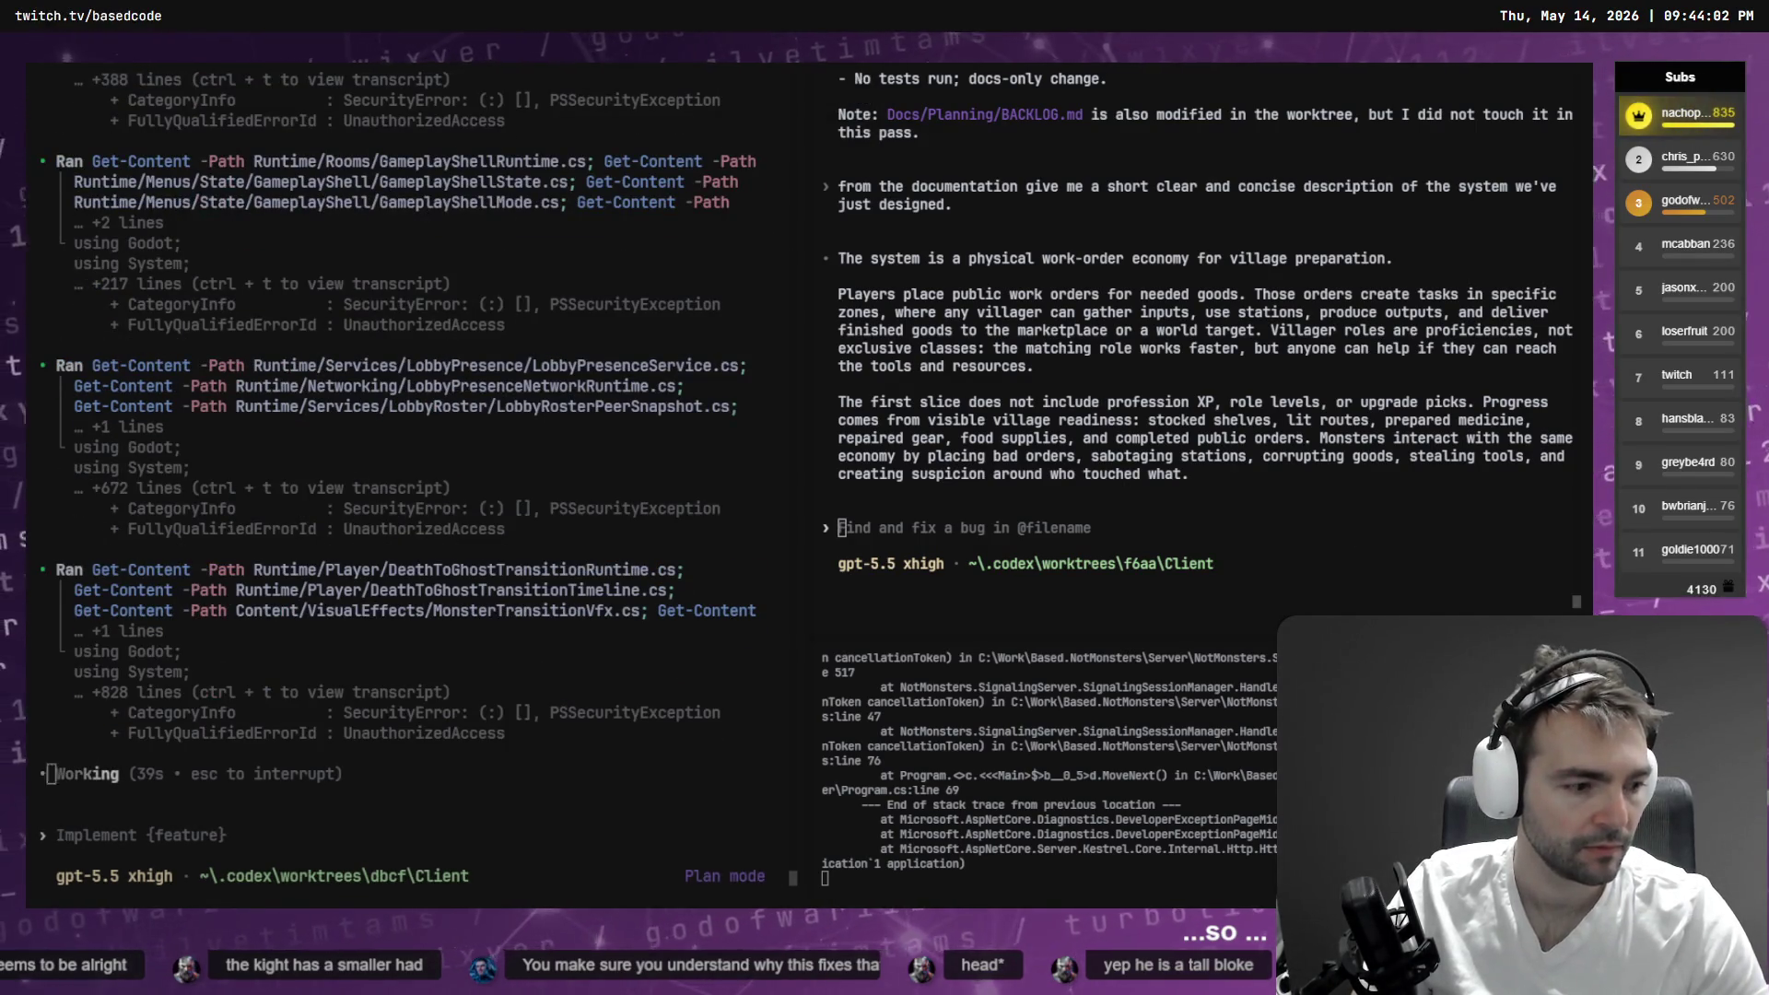
# - Tell Codex 'go ahead and do this move' to perform the previewed 20-folder move
pyautogui.hotkey('alt', 'Tab')
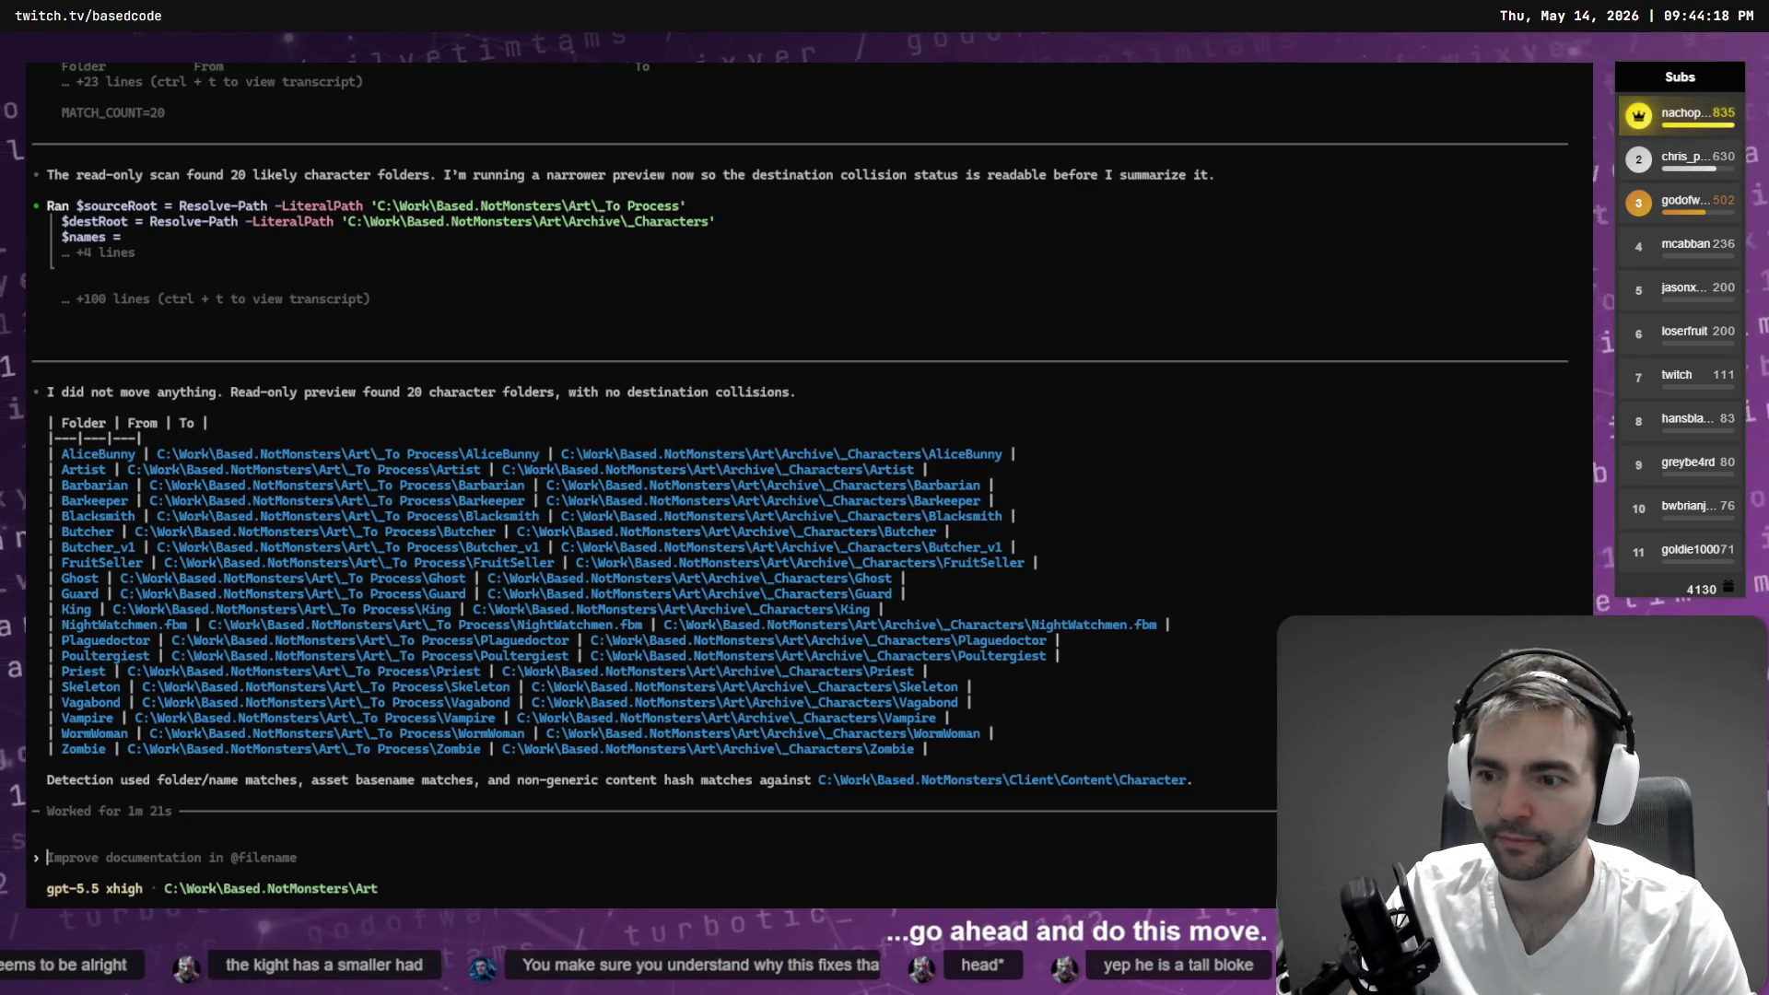
pyautogui.write('go ahead and do this move')
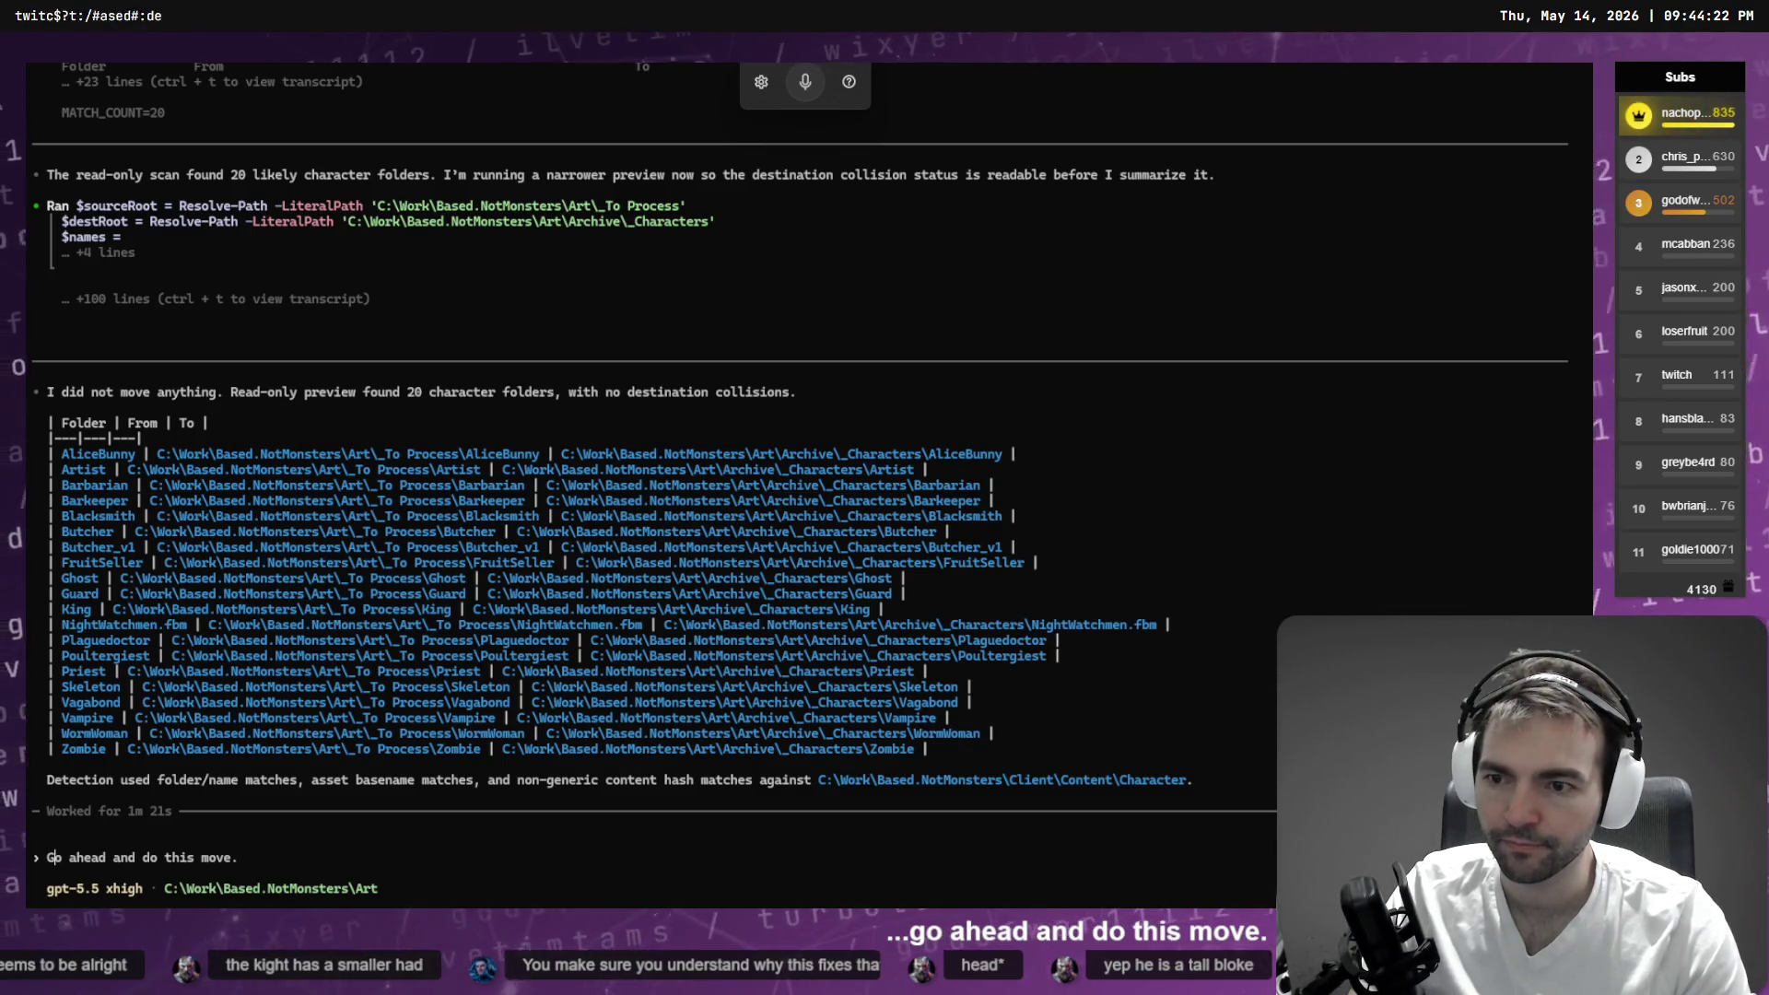
pyautogui.press('Return')
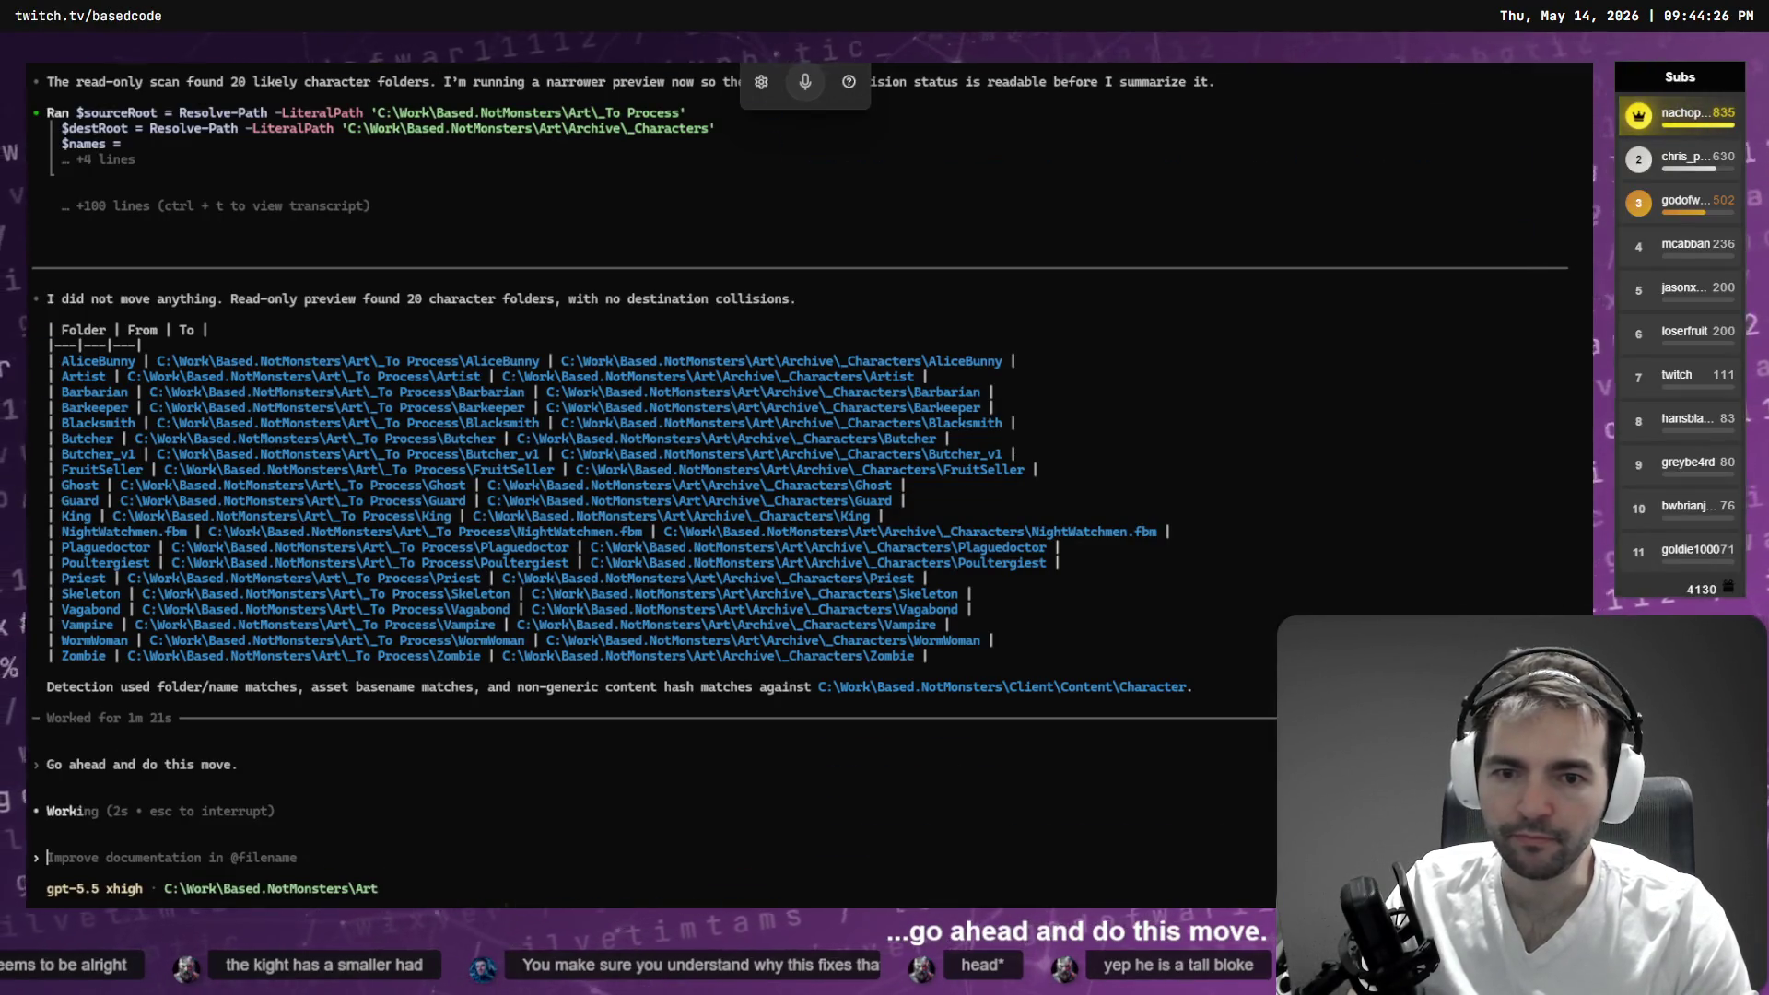
pyautogui.press('ctrl+super+Right')
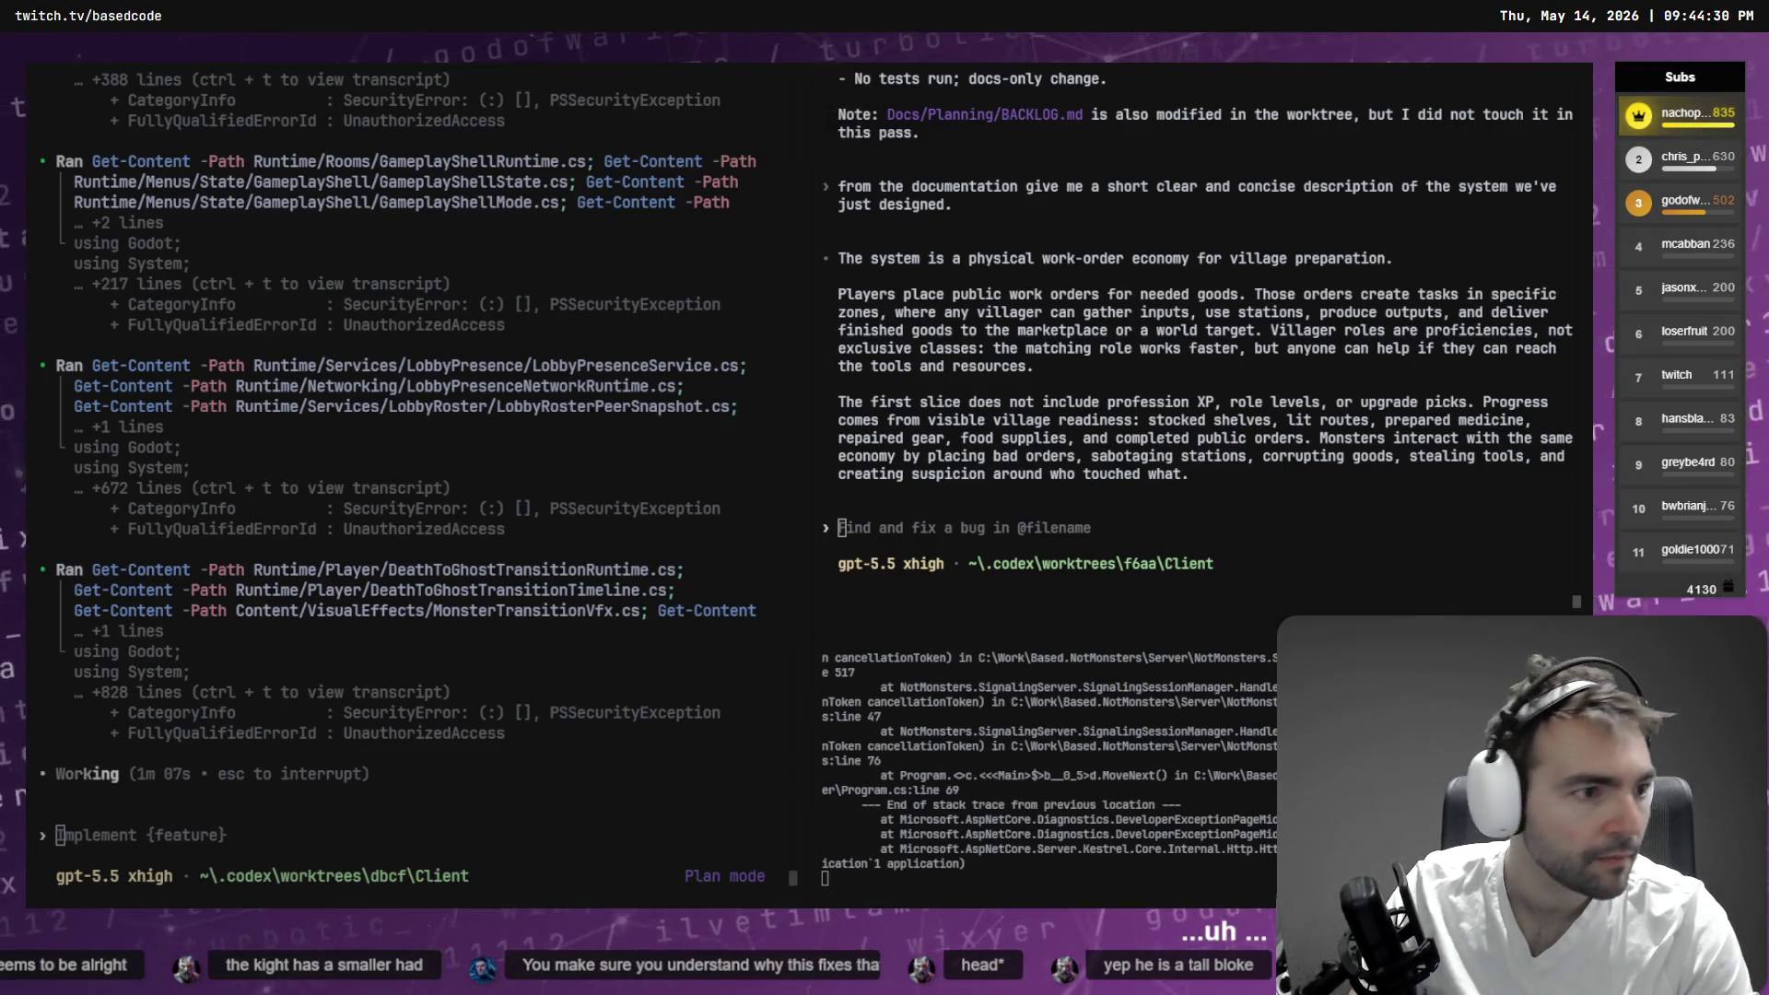
# - Find the downloaded zip and delete the old files in the _Characters Priest folder
pyautogui.press('ctrl+super+Right')
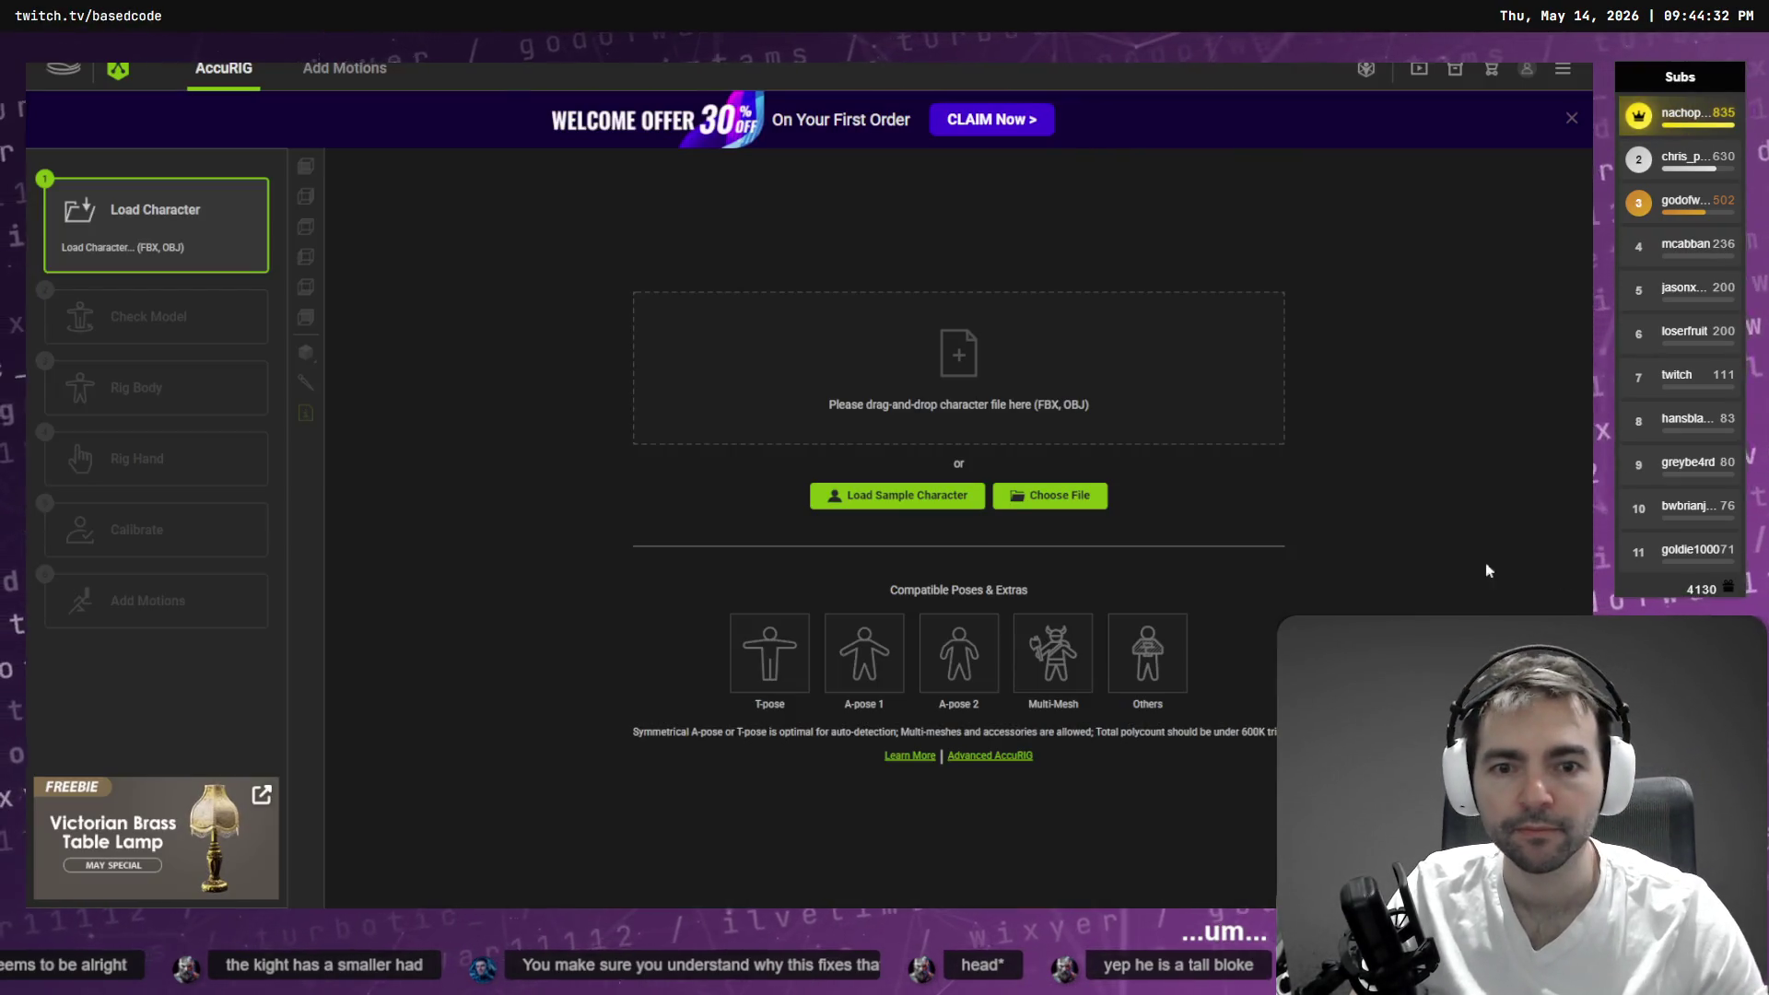
pyautogui.click(1090, 492)
pyautogui.click(533, 403)
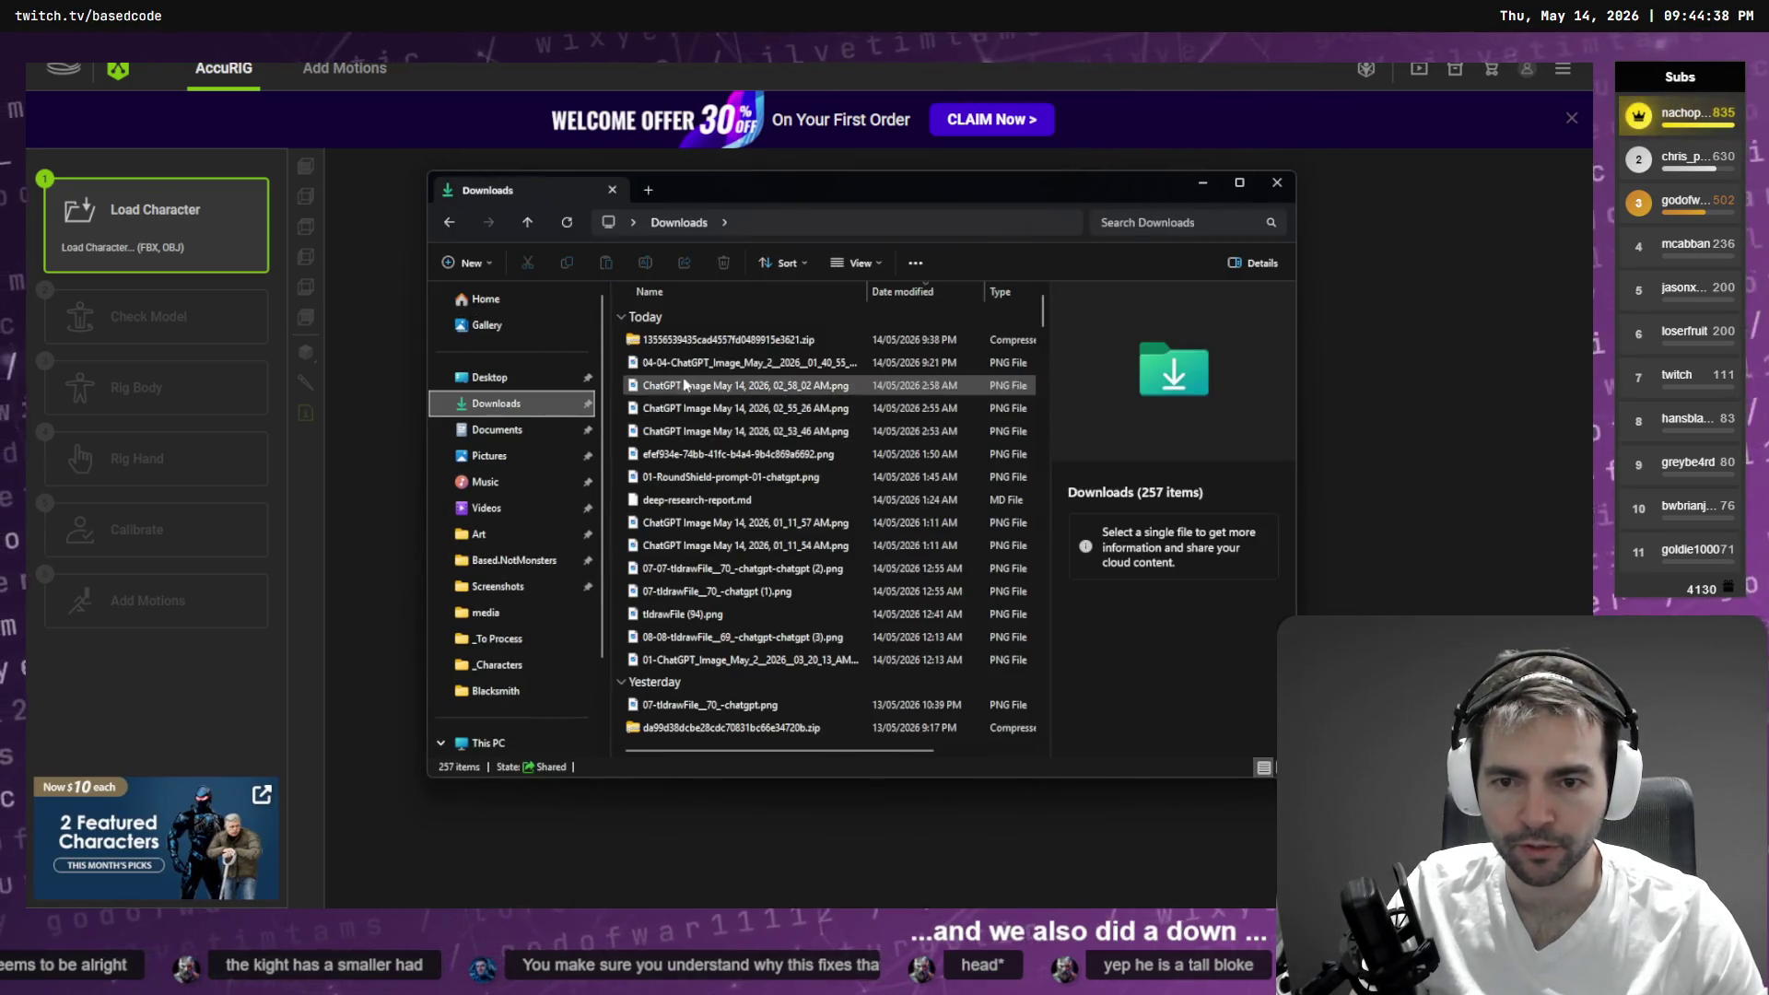
pyautogui.click(705, 341)
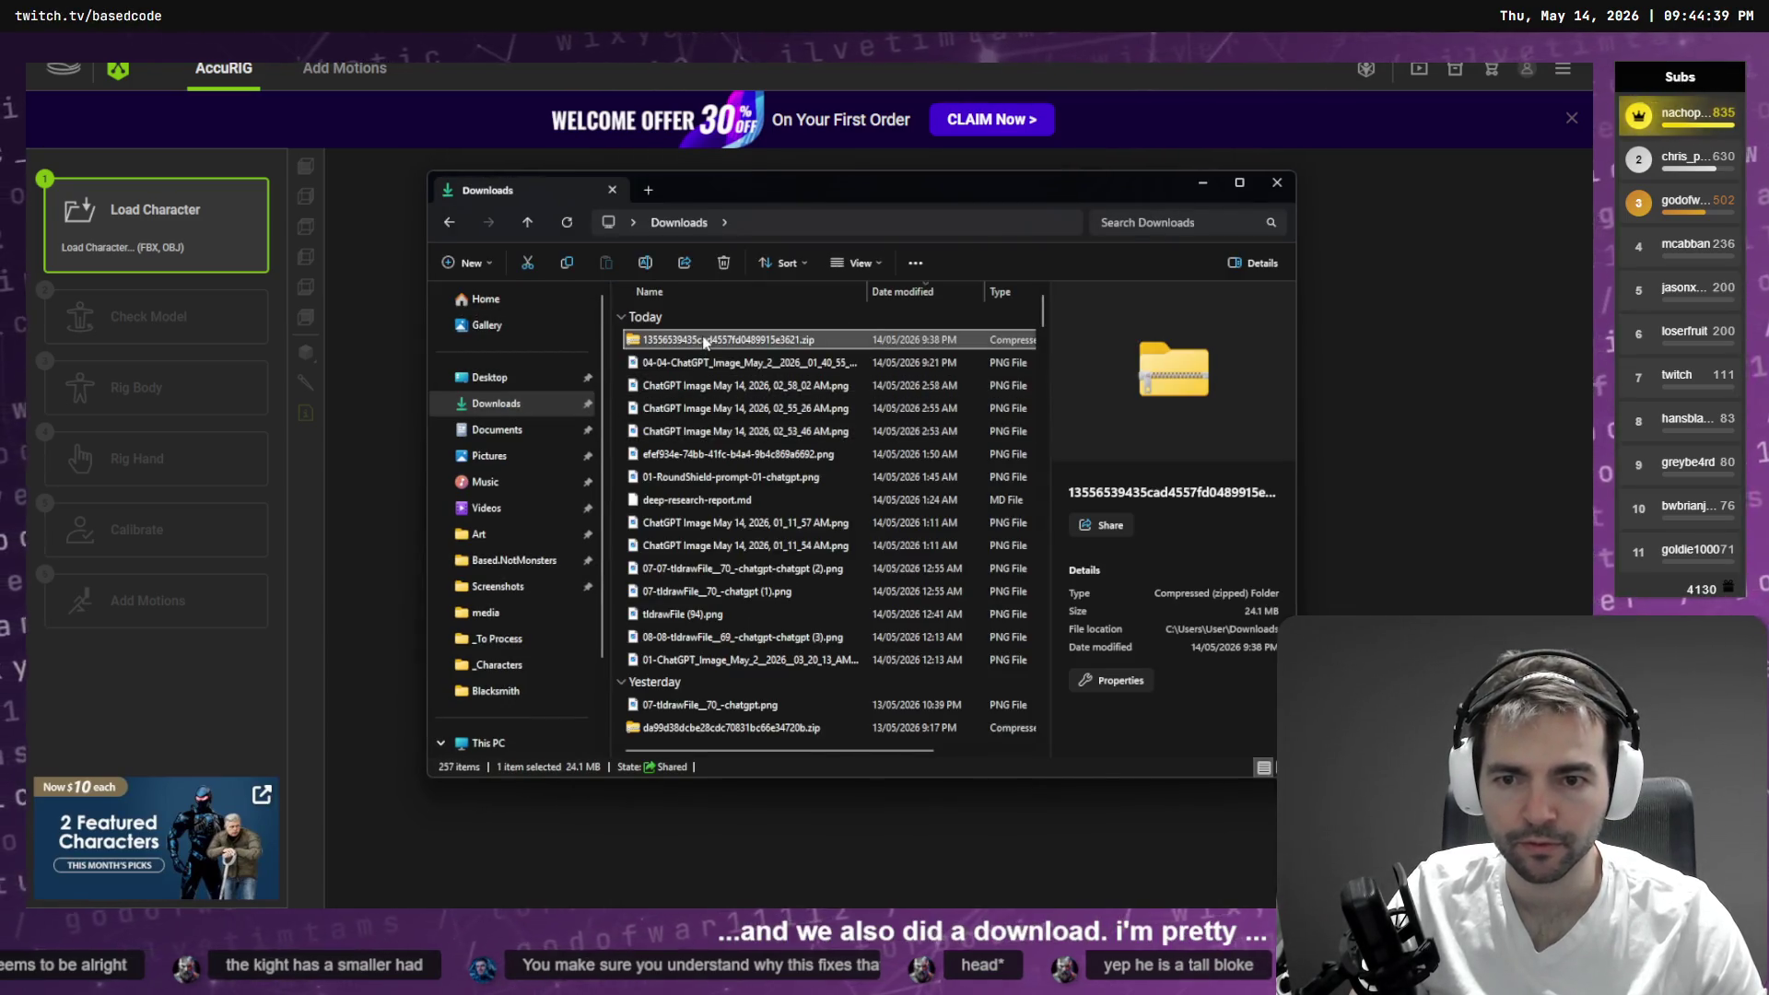
pyautogui.click(509, 666)
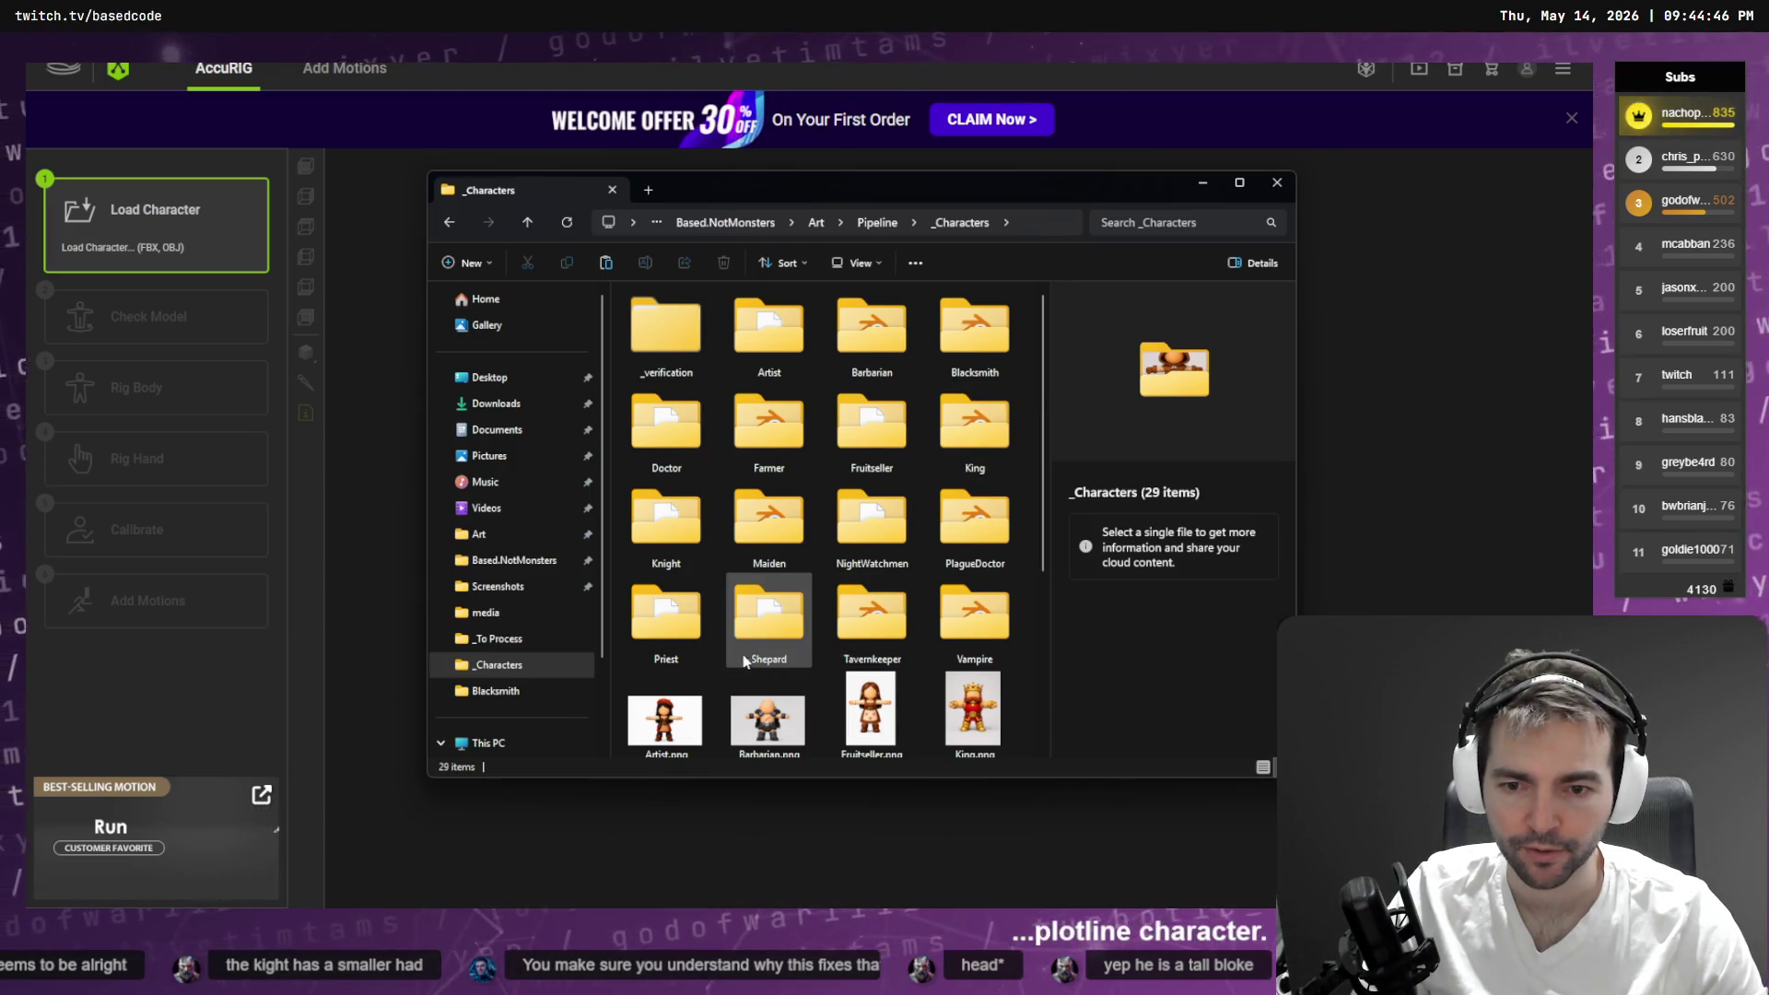
pyautogui.doubleClick(680, 642)
pyautogui.click(691, 499)
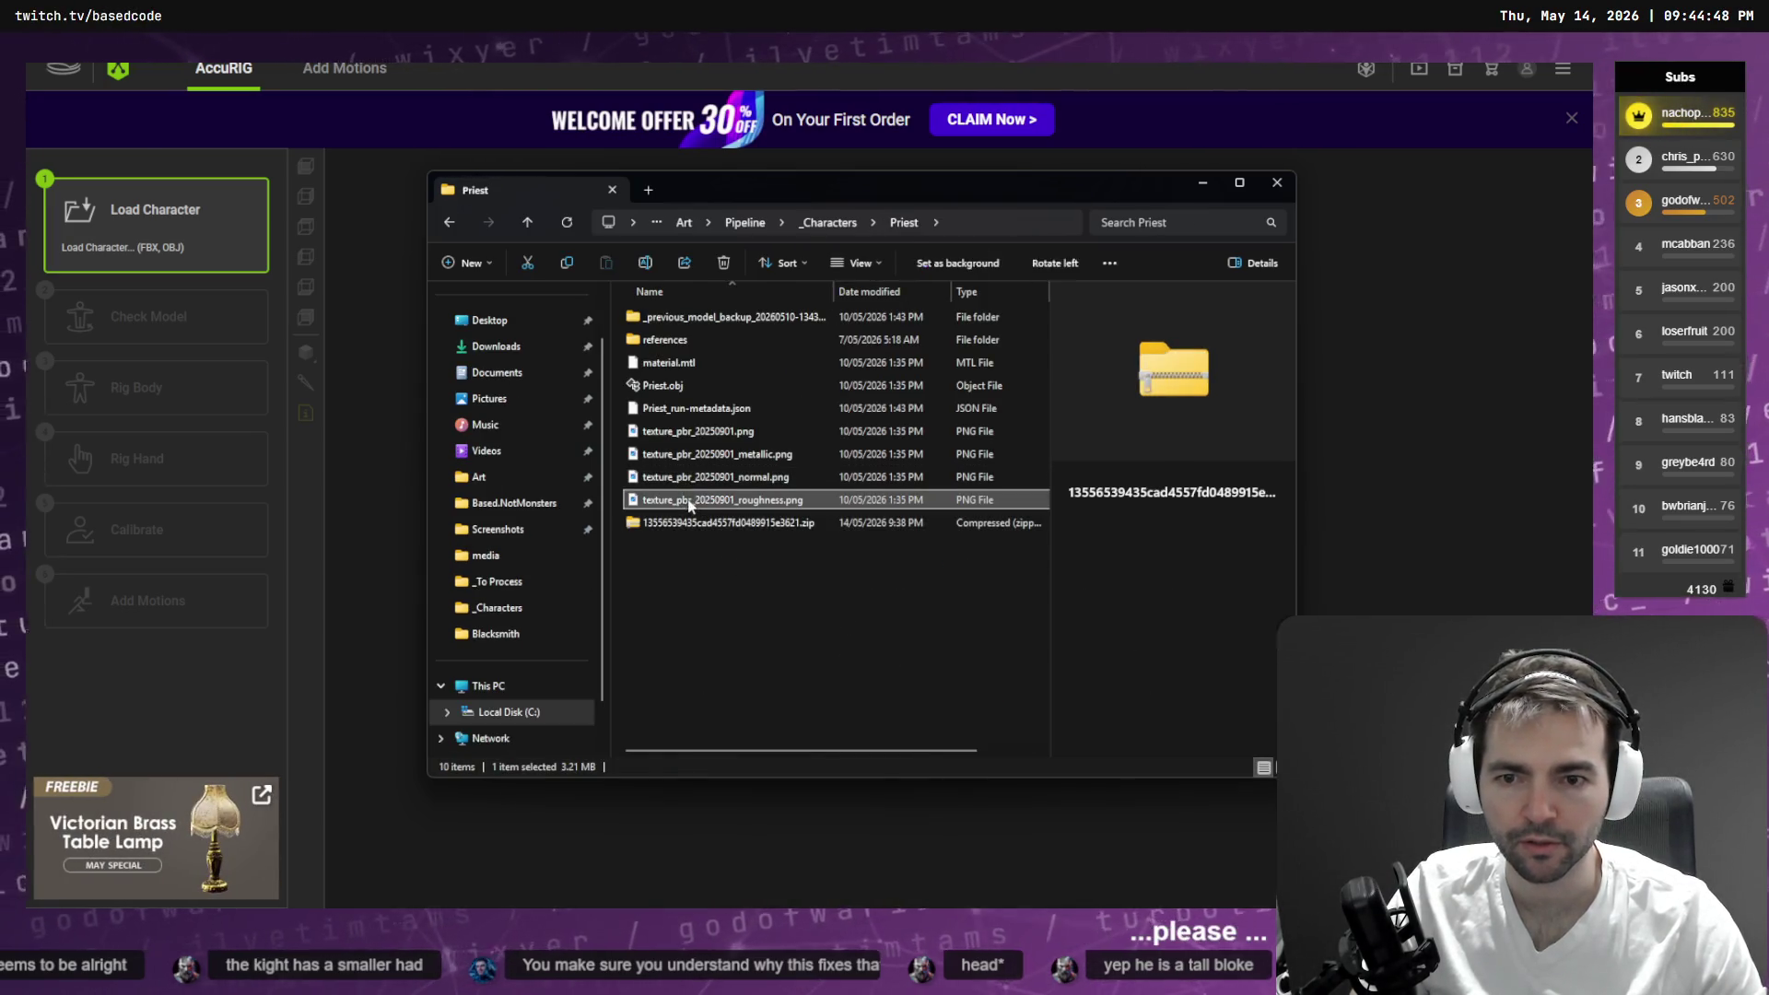
pyautogui.keyDown('shift'); pyautogui.click(700, 314); pyautogui.keyUp('shift')
pyautogui.press('Delete')
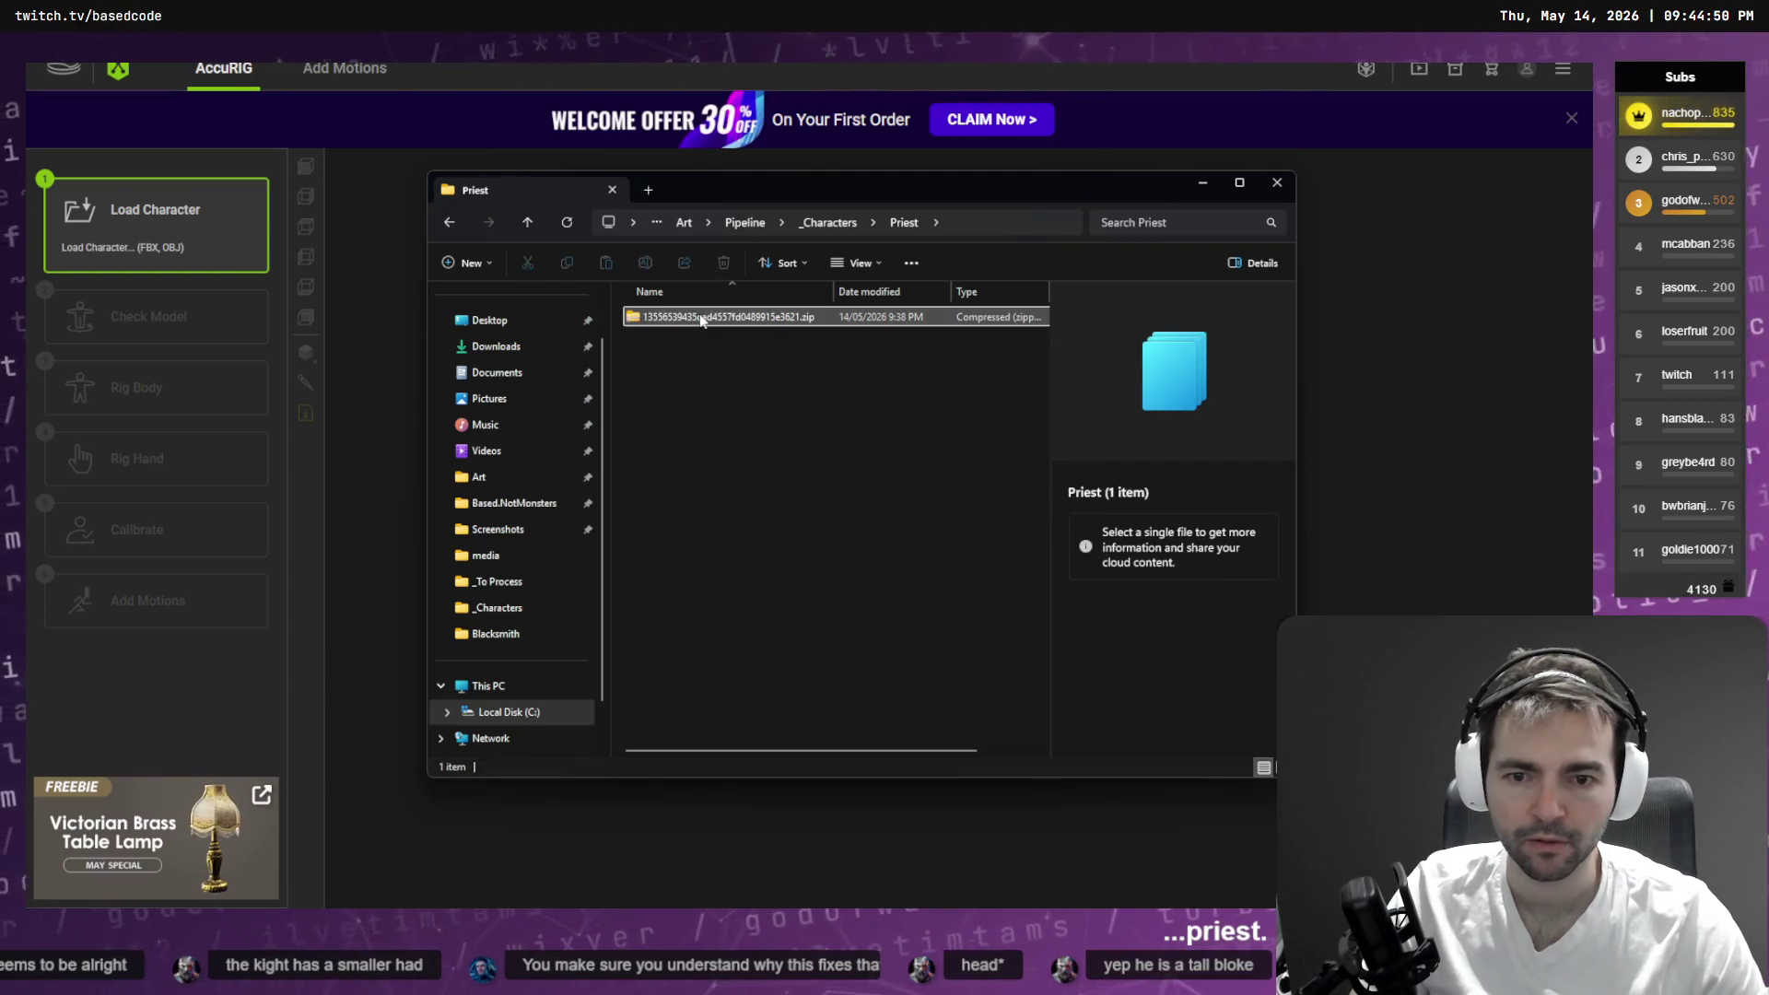
# - Rename the downloaded zip to Priest.zip and extract its contents
pyautogui.click(700, 319)
pyautogui.press('F2')
pyautogui.write('Priest')
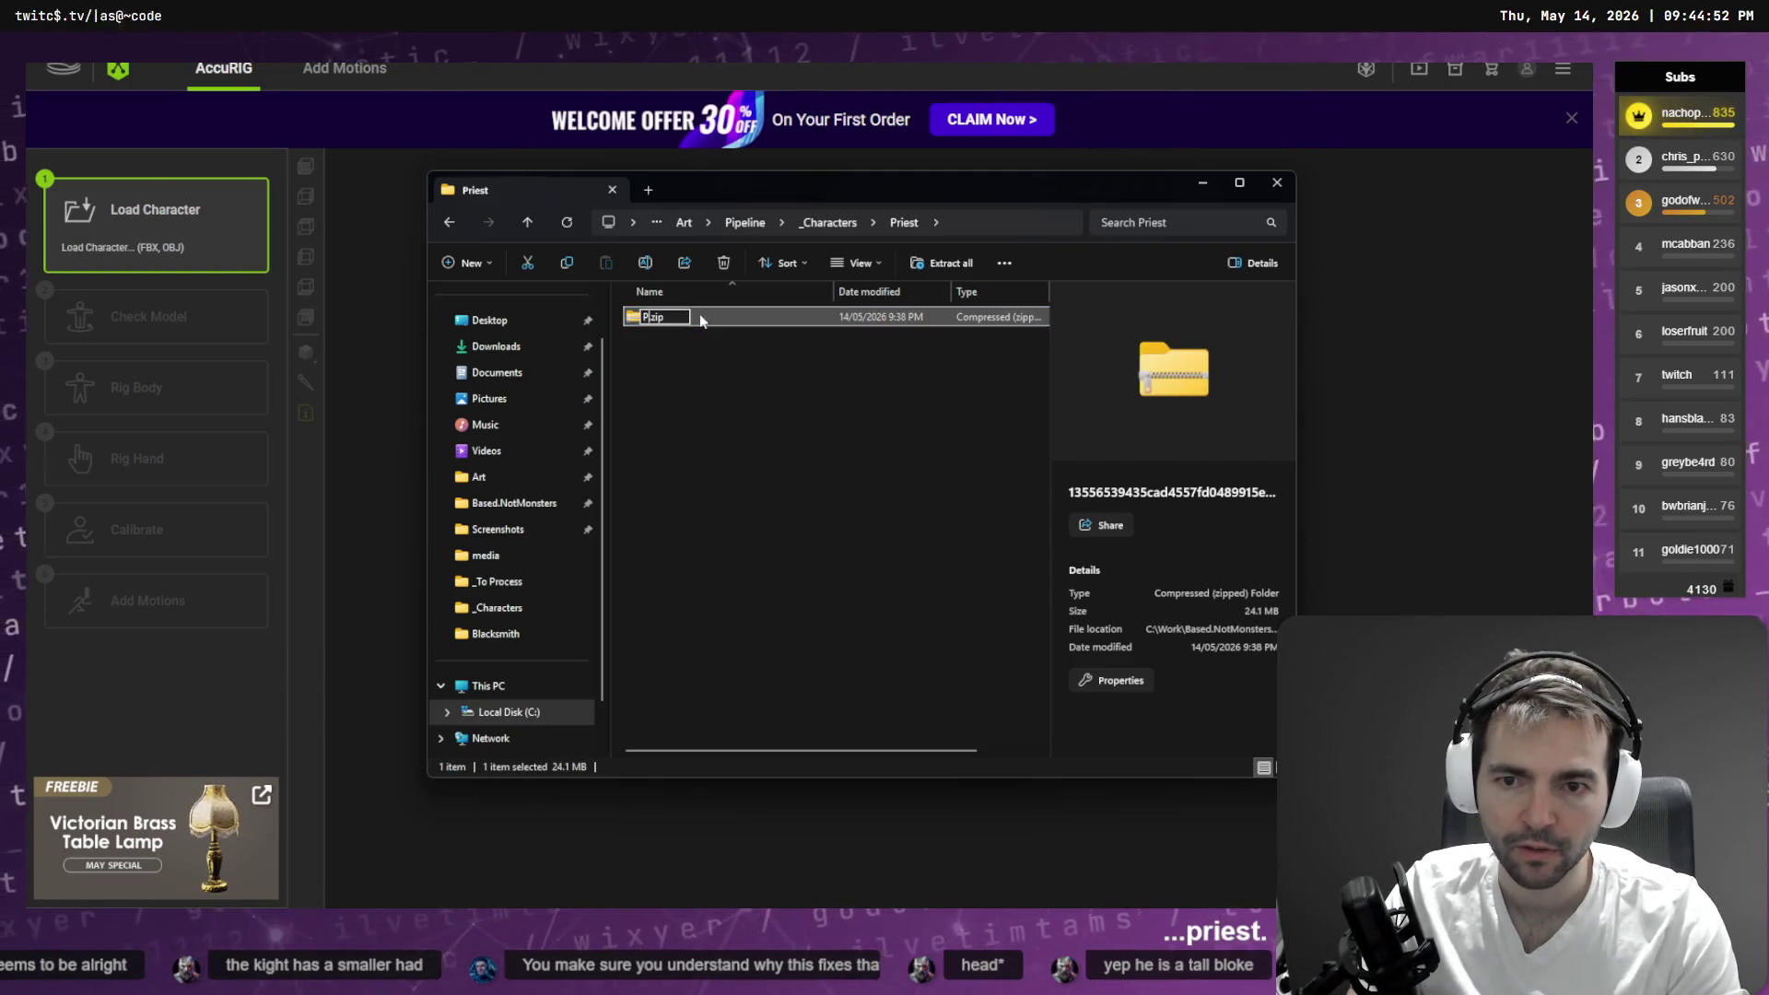
pyautogui.press('Return')
pyautogui.rightClick(790, 416)
pyautogui.click(894, 441)
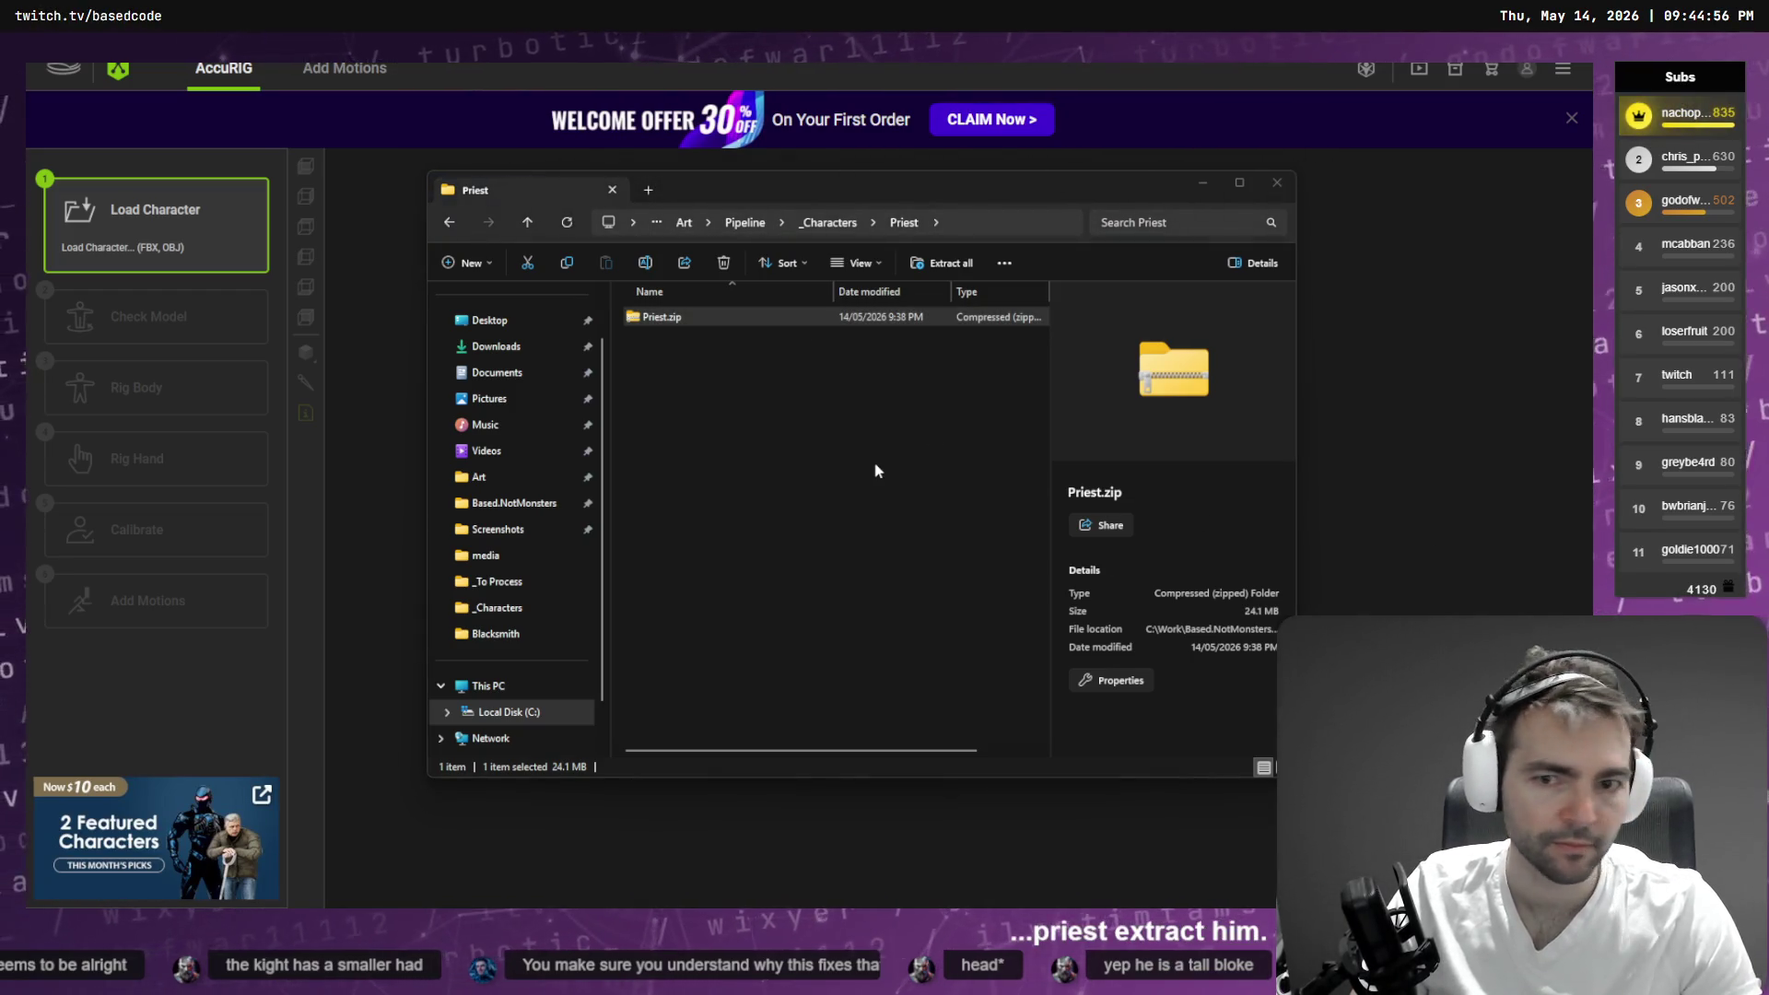
# - Rename the extracted OBJ to Priest.obj and move all six files up into the Priest folder
pyautogui.click(702, 394)
pyautogui.press('F2')
pyautogui.write('P')
pyautogui.press('Return')
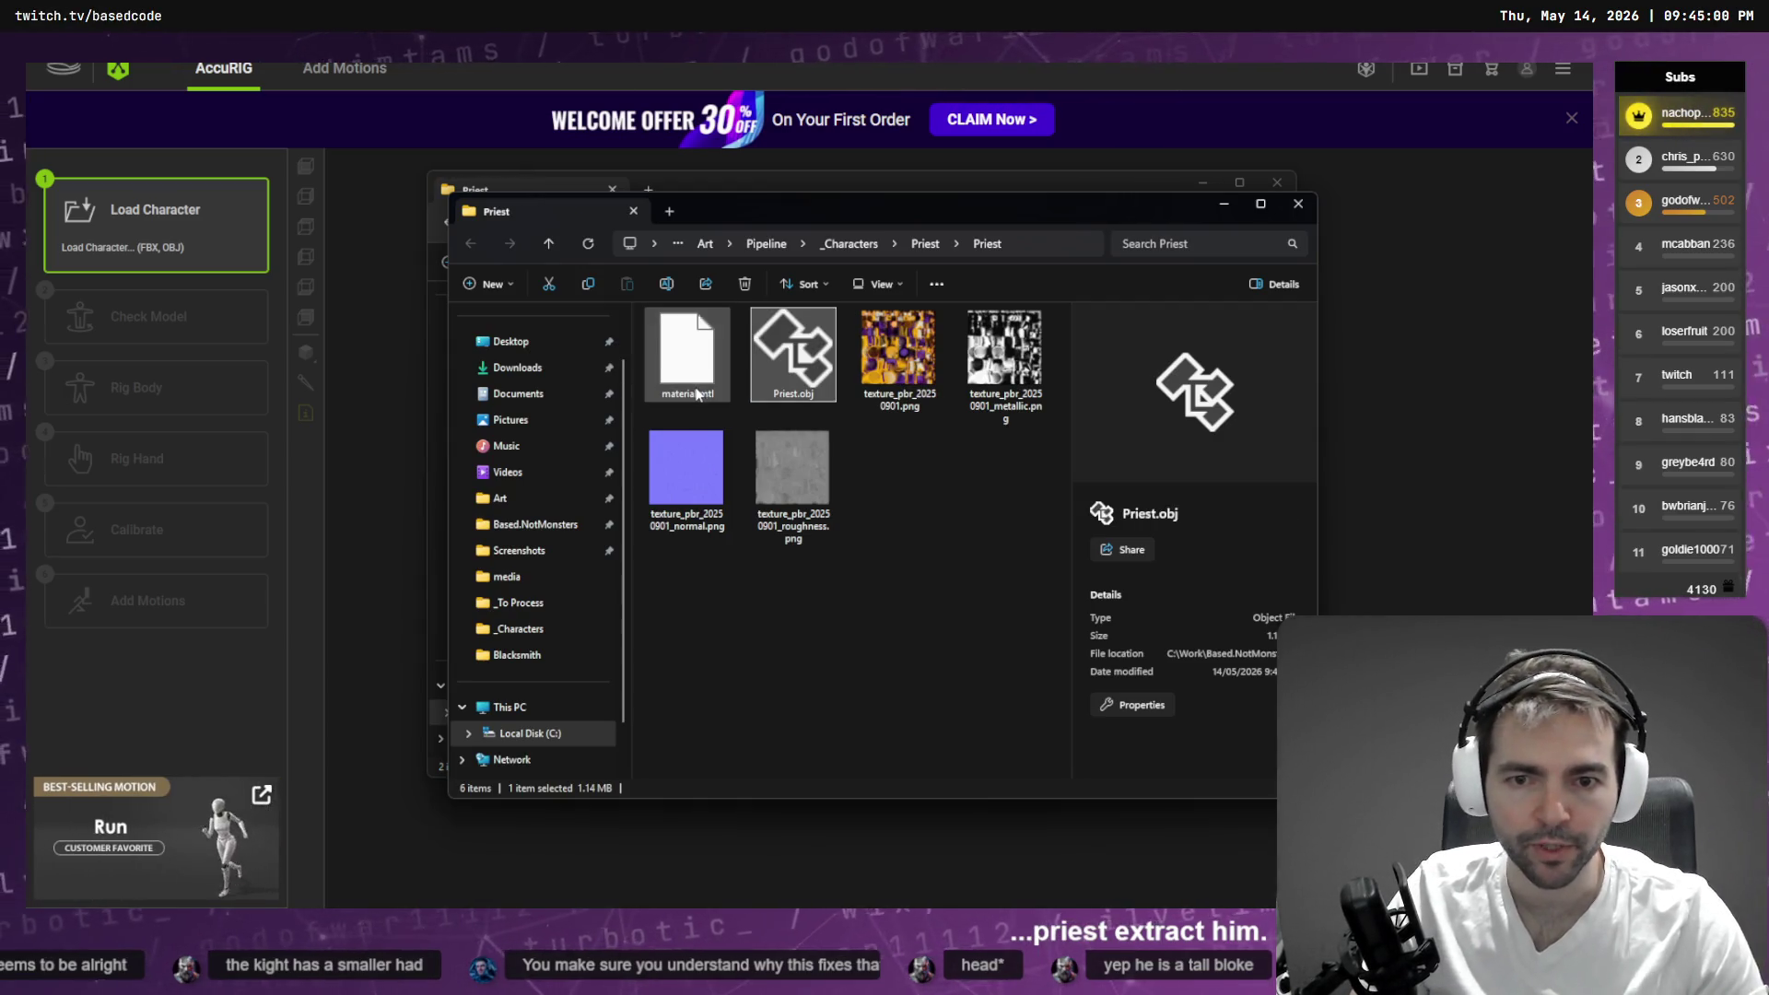
pyautogui.hotkey('ctrl', 'a')
pyautogui.moveTo(698, 394); pyautogui.dragTo(719, 369)
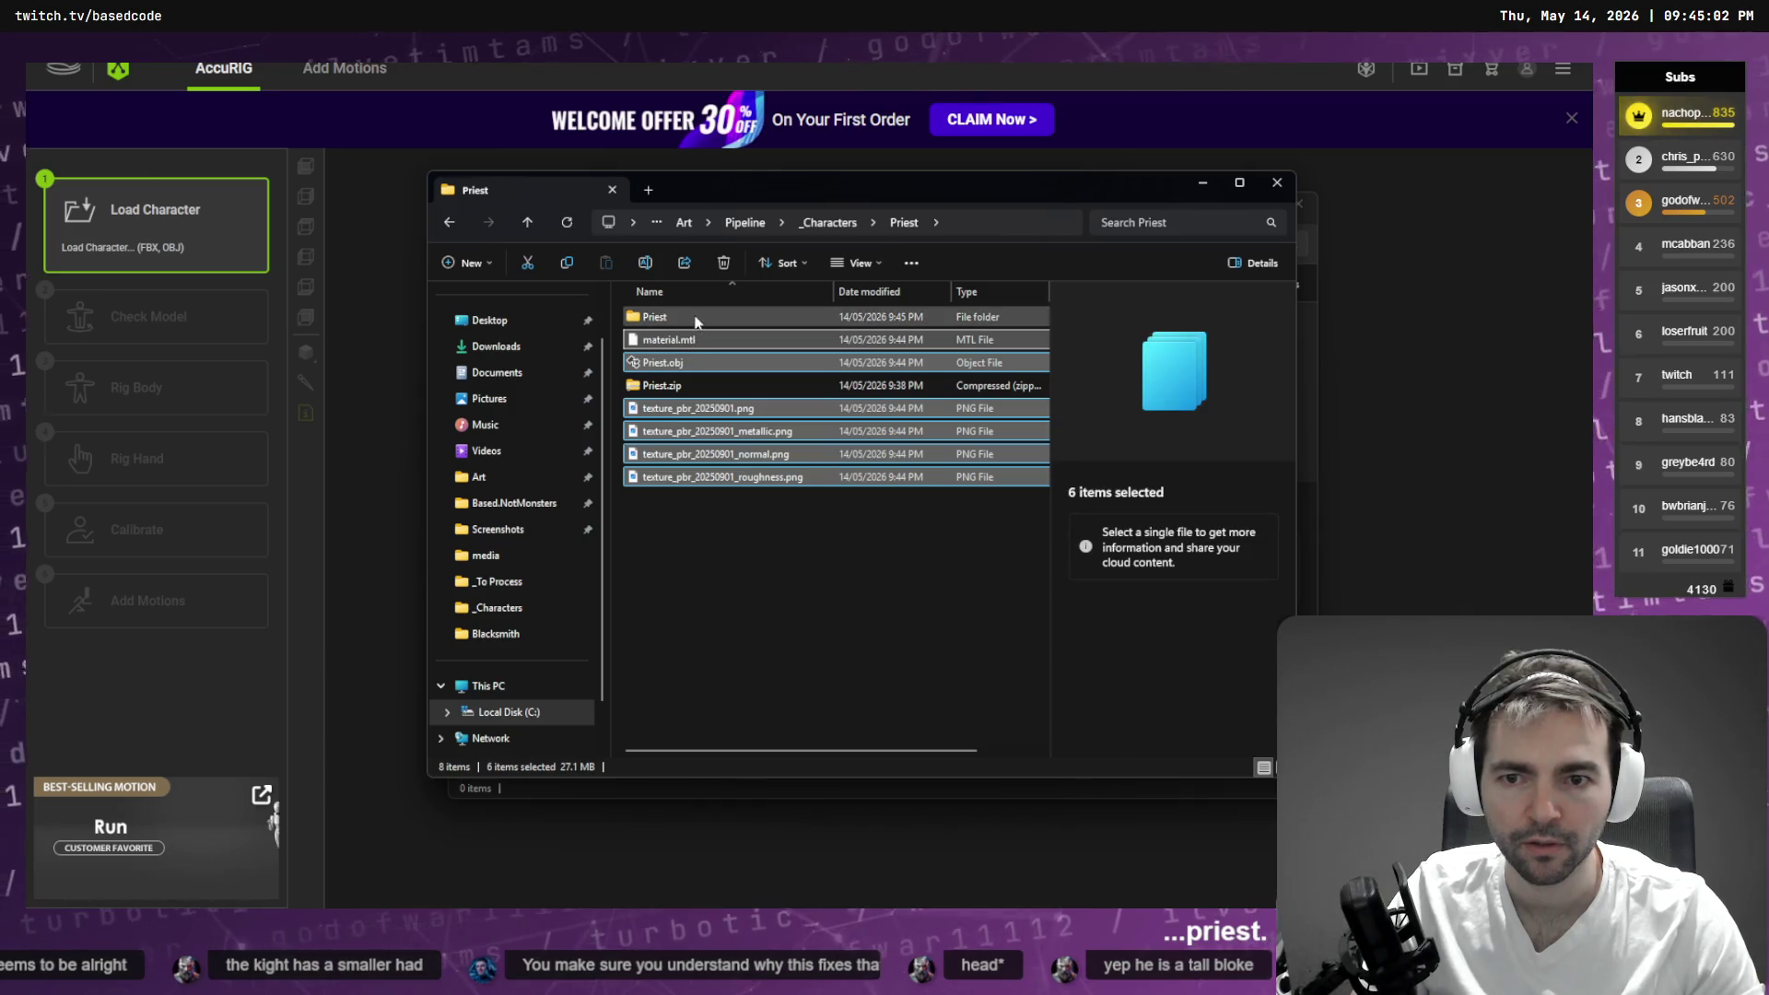
# - Delete the empty subfolder and Priest.zip, then load Priest.obj into AccuRIG
pyautogui.doubleClick(695, 319)
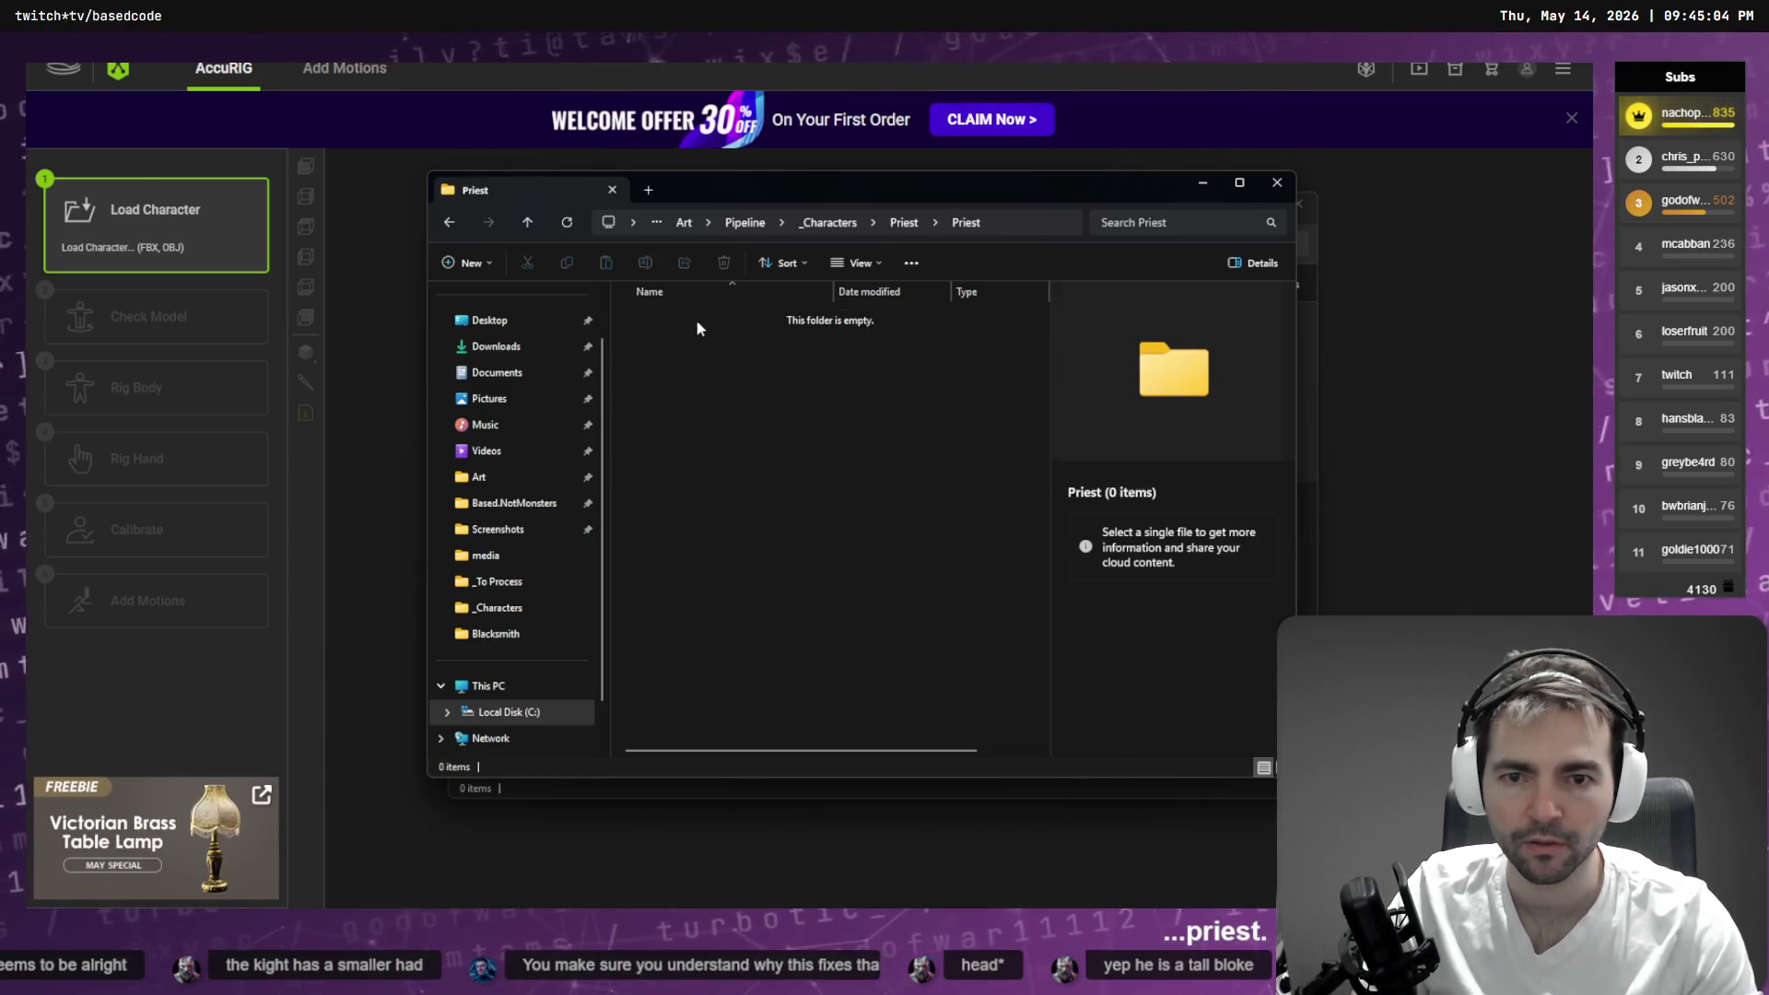
pyautogui.hotkey('alt', 'Left')
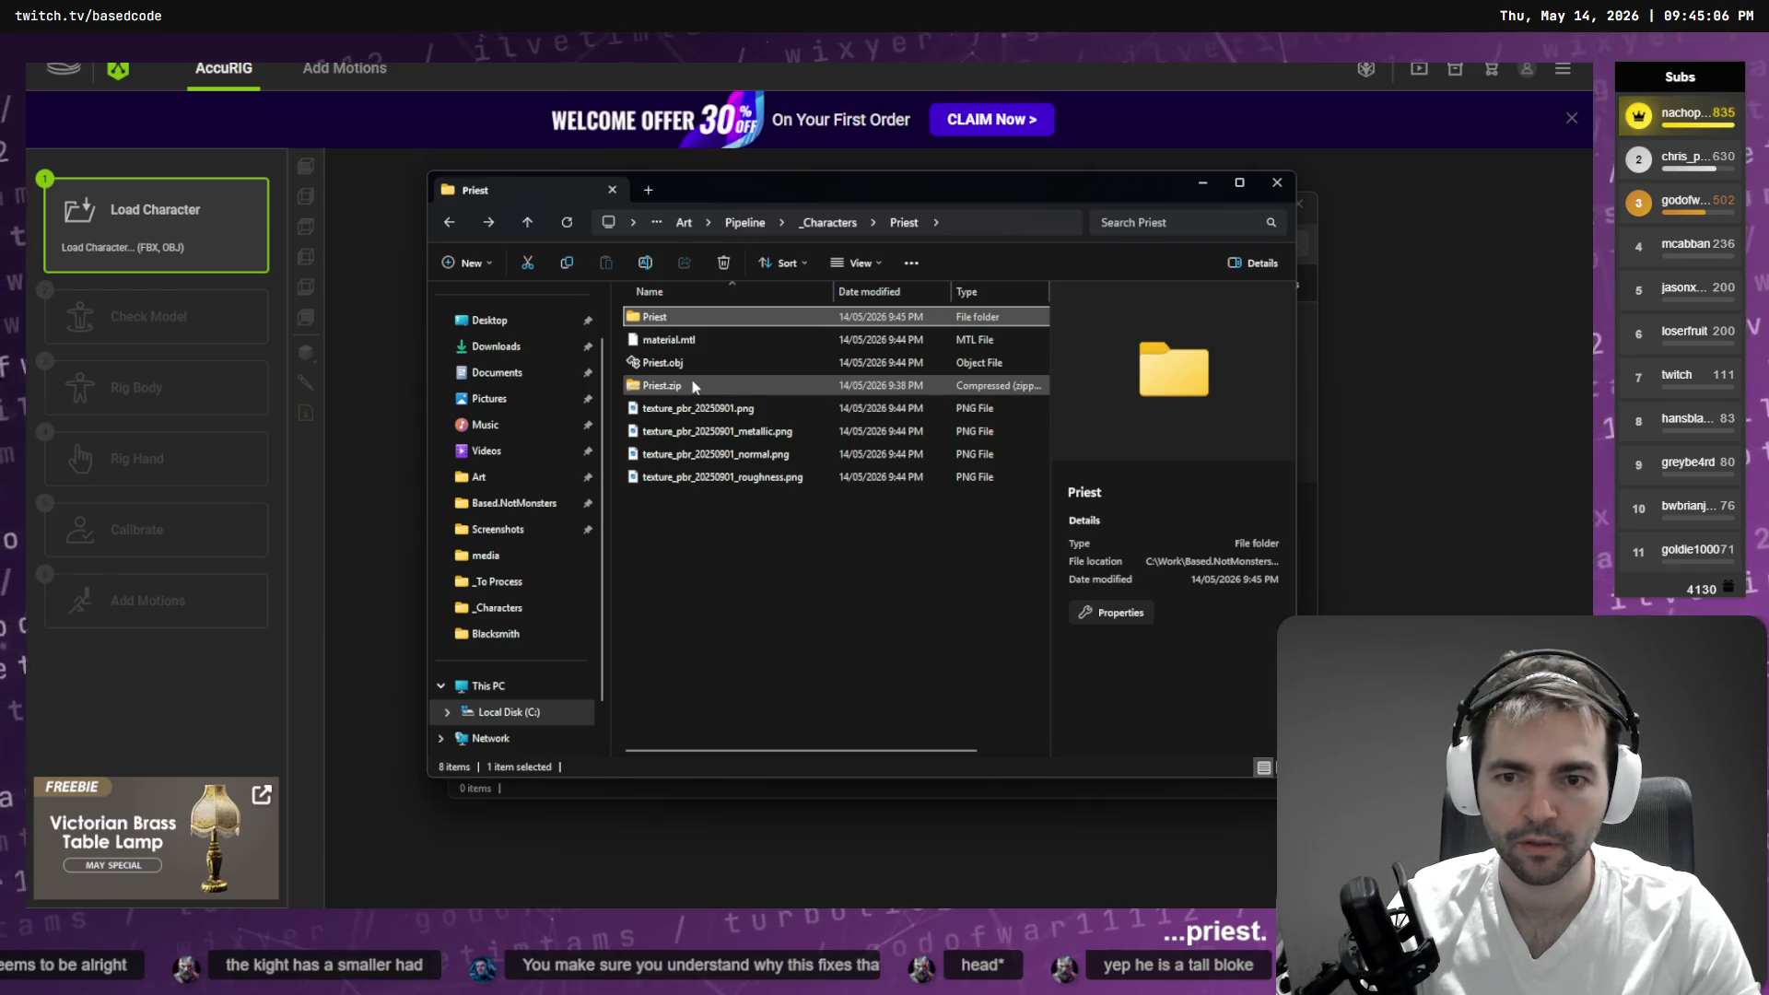
pyautogui.press('Delete')
pyautogui.click(681, 362)
pyautogui.press('Delete')
pyautogui.moveTo(678, 343)
pyautogui.mouseDown()
pyautogui.moveTo(702, 419)
pyautogui.moveTo(869, 346)
pyautogui.moveTo(855, 352)
pyautogui.mouseUp()
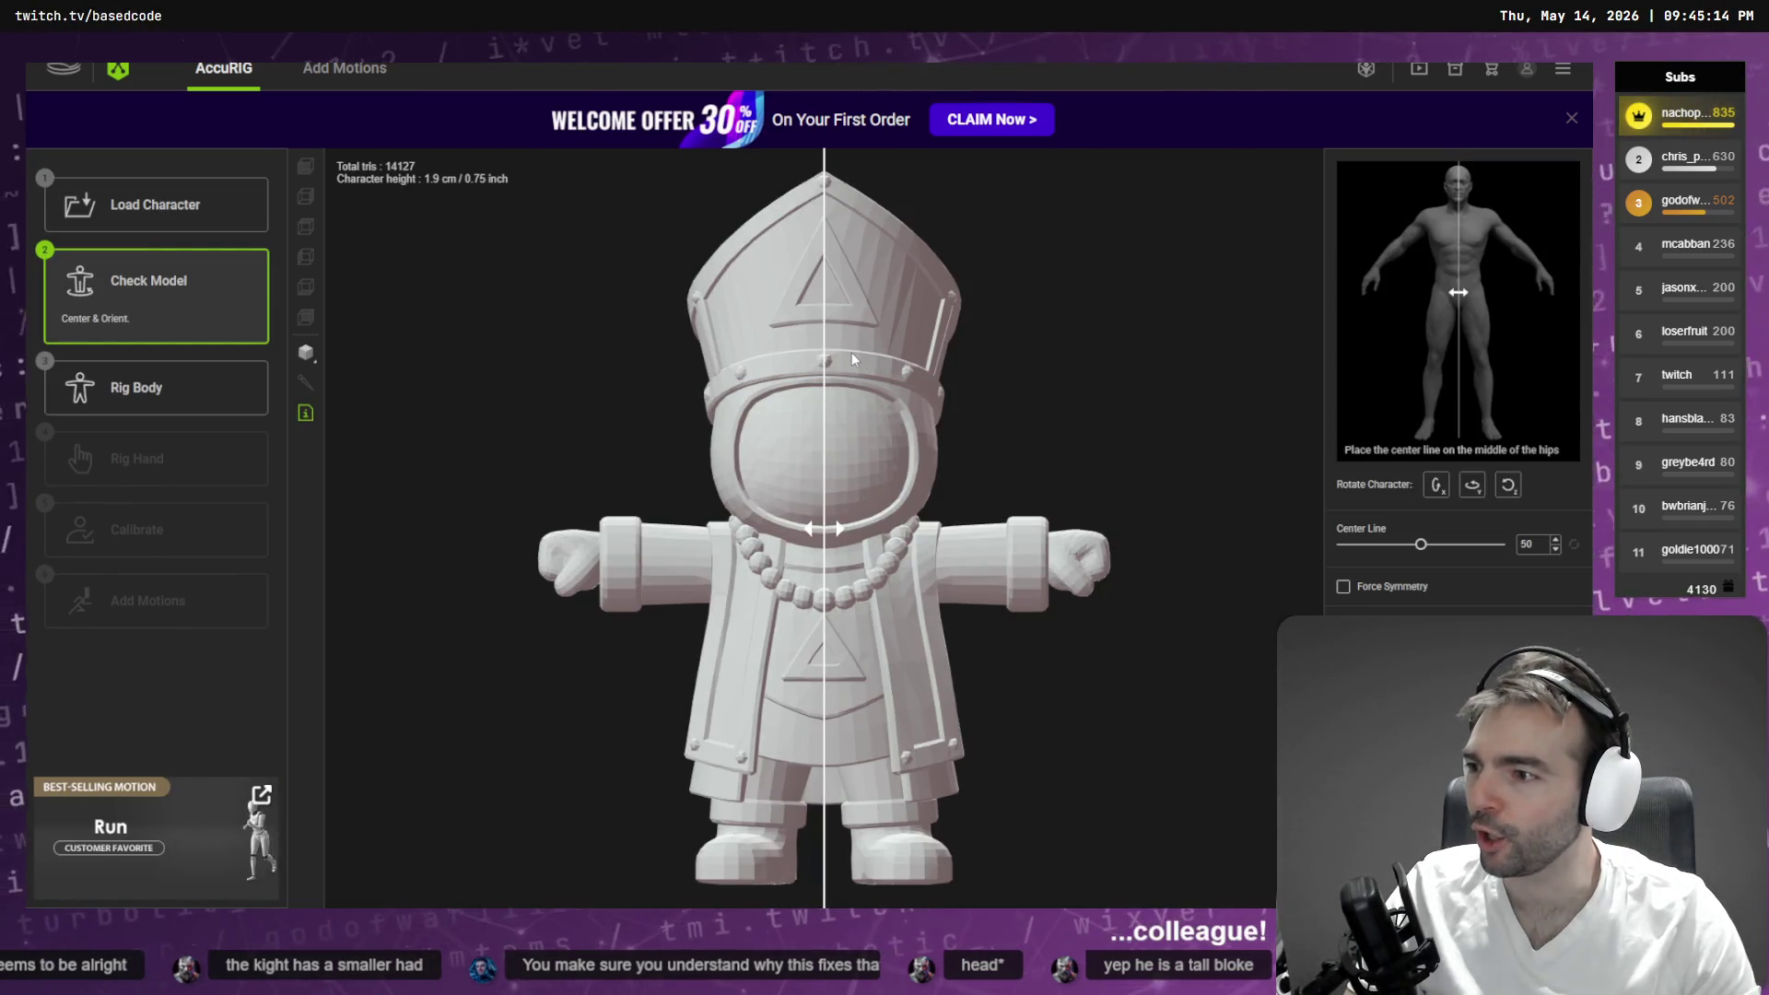
# - Enable Force Symmetry, place the hand and elbow joints on the priest's arm, then close AccuRIG
pyautogui.click(1362, 587)
pyautogui.click(148, 387)
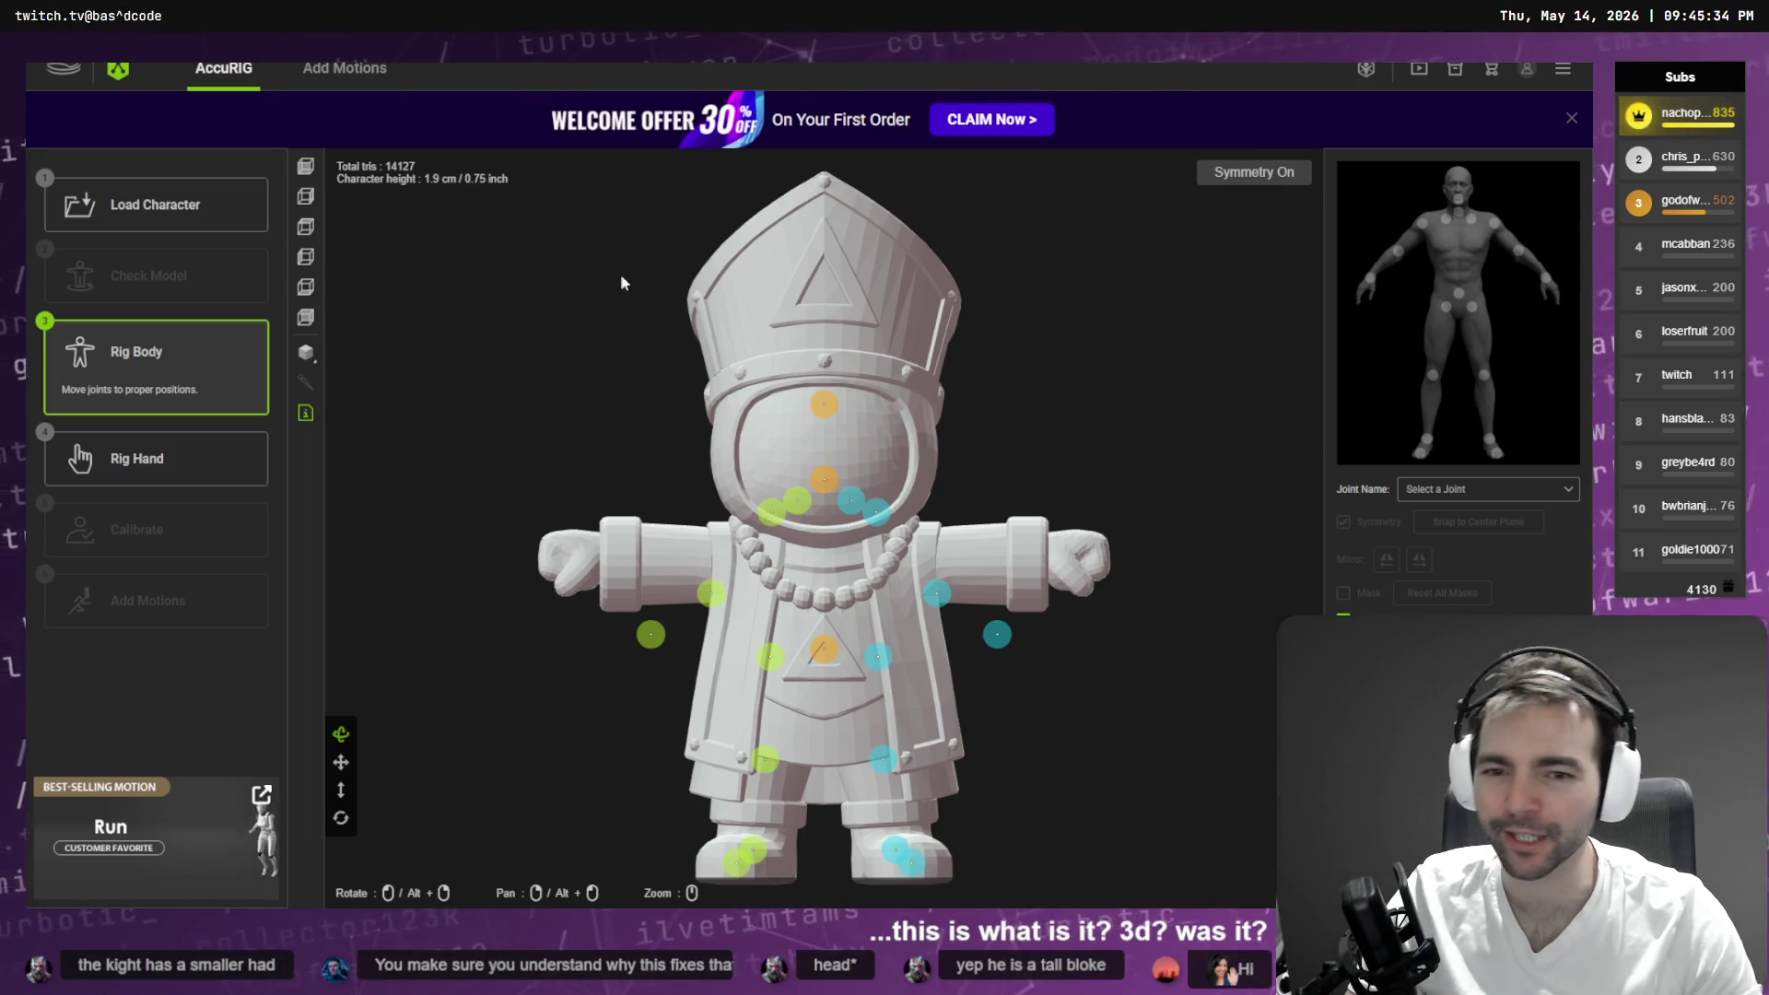
pyautogui.click(651, 634)
pyautogui.moveTo(650, 634)
pyautogui.mouseDown()
pyautogui.moveTo(607, 555)
pyautogui.moveTo(671, 560)
pyautogui.mouseUp()
pyautogui.click(706, 589)
pyautogui.click(306, 352)
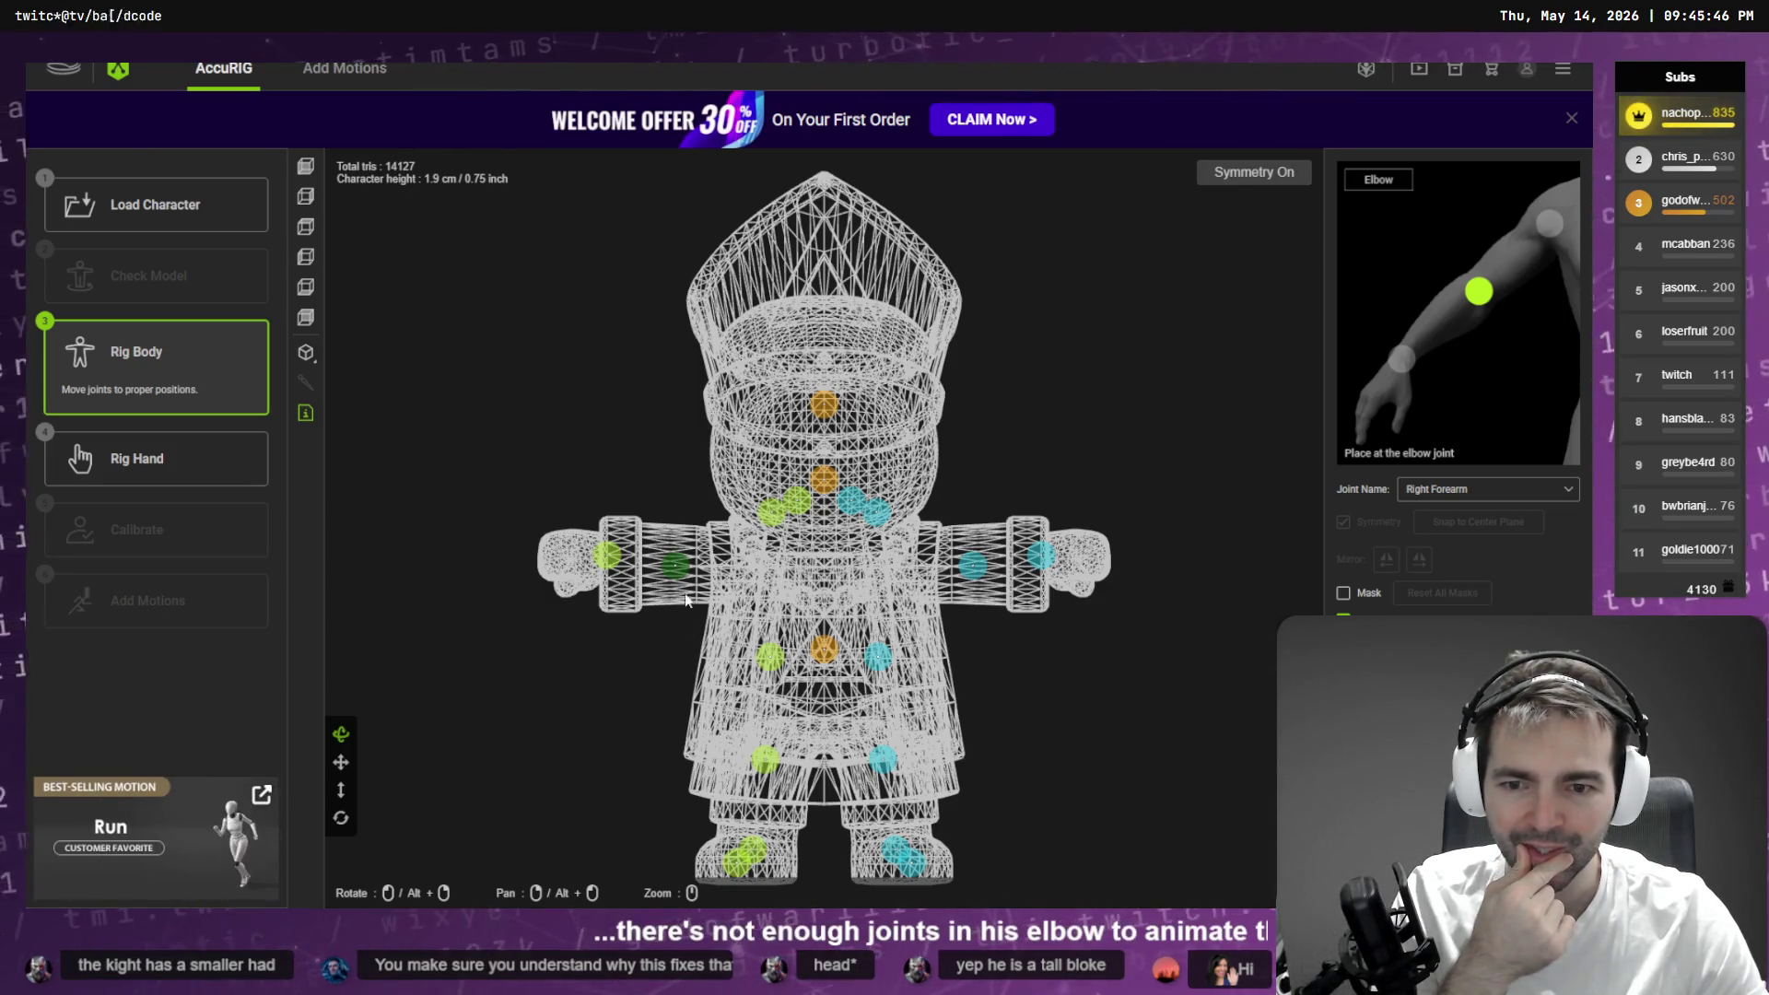
pyautogui.moveTo(676, 565); pyautogui.dragTo(674, 560)
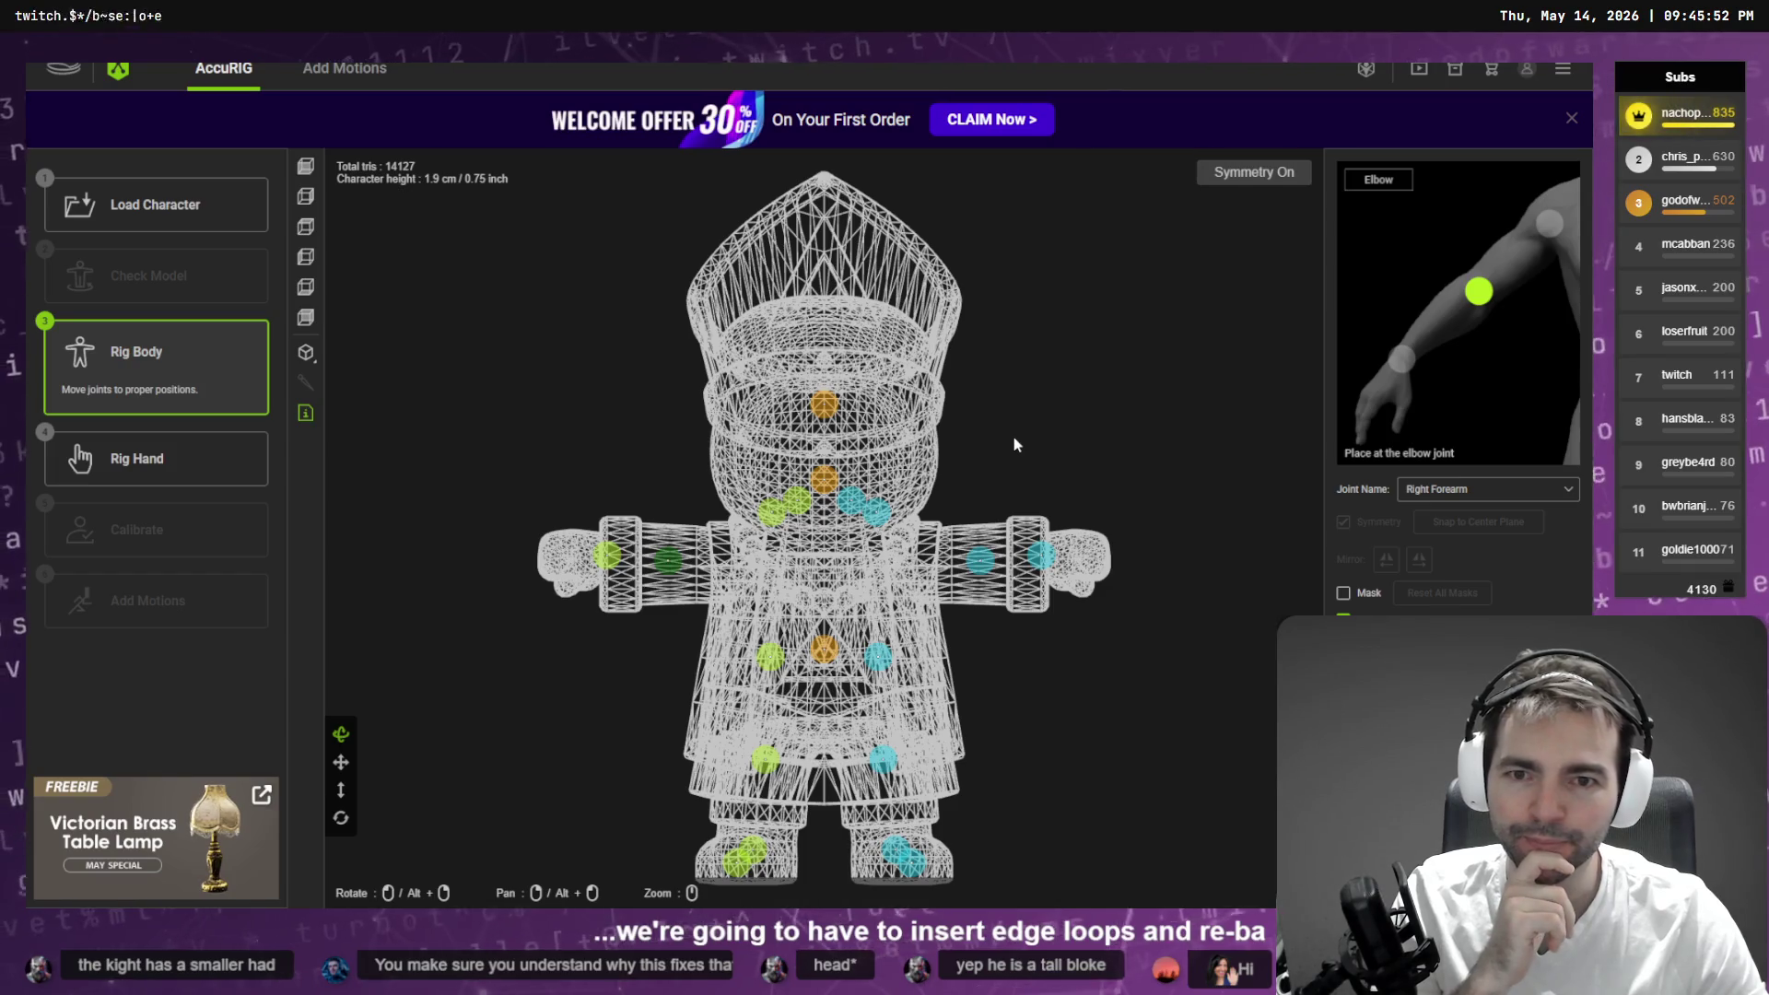
pyautogui.hotkey('alt', 'F4')
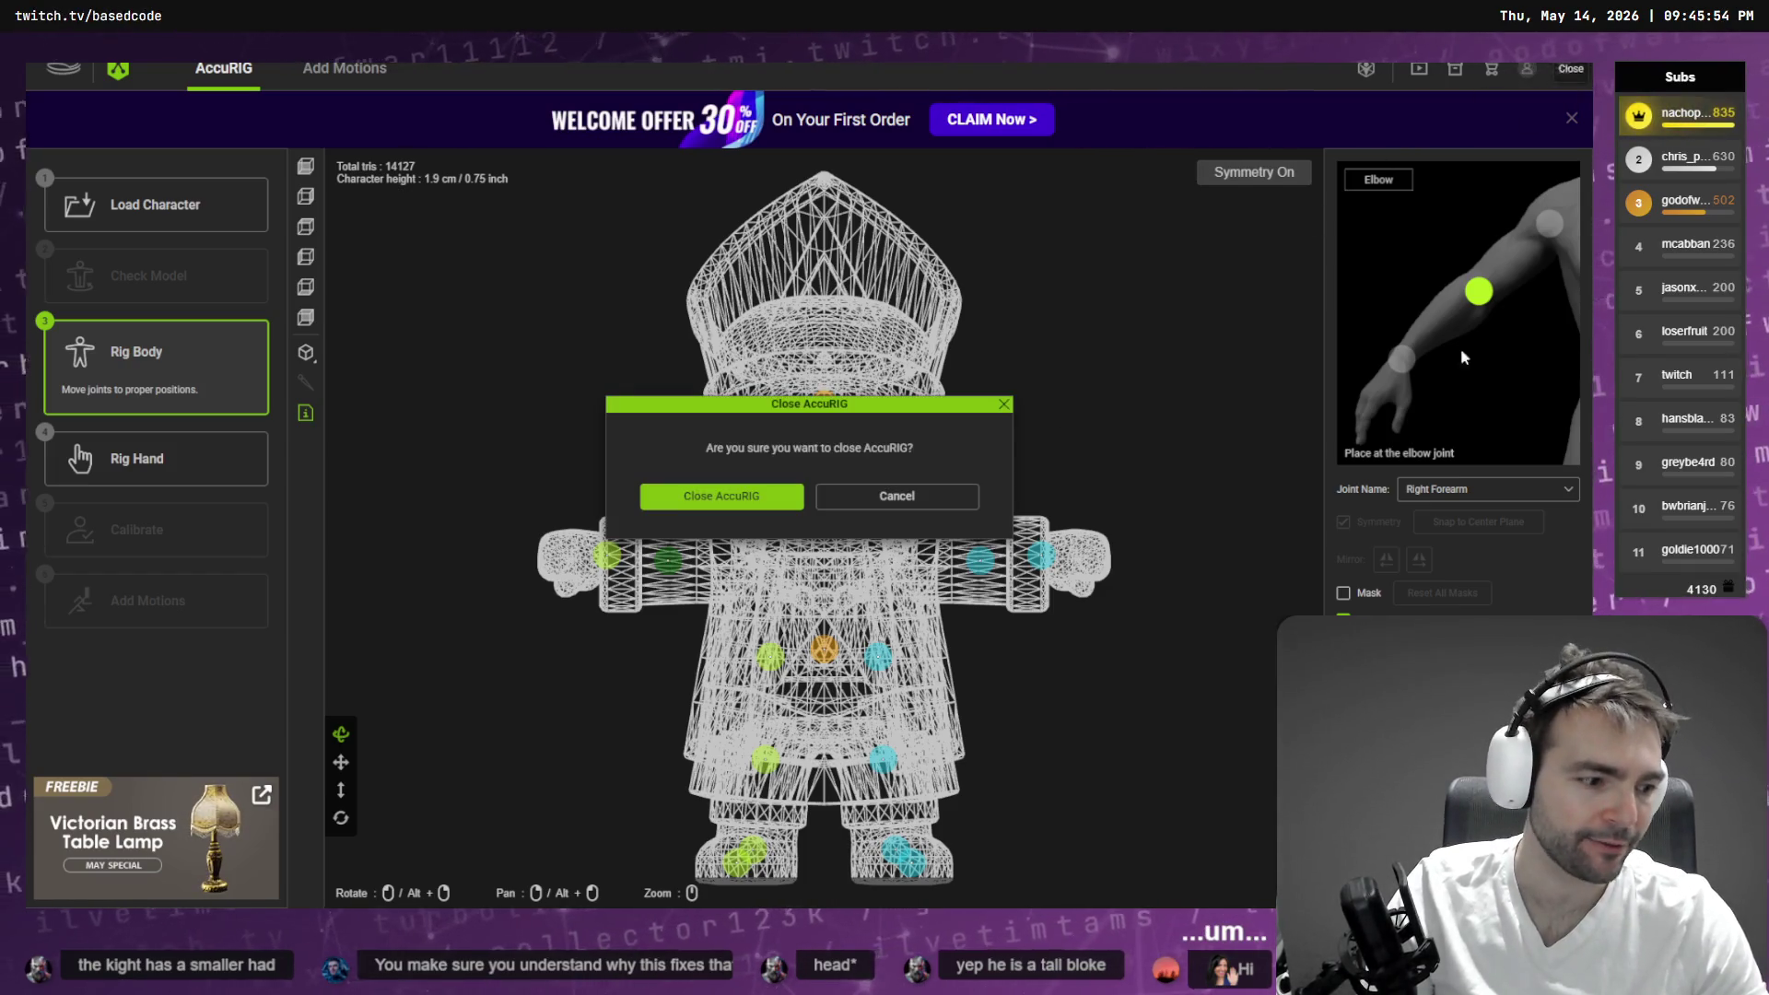
pyautogui.click(792, 497)
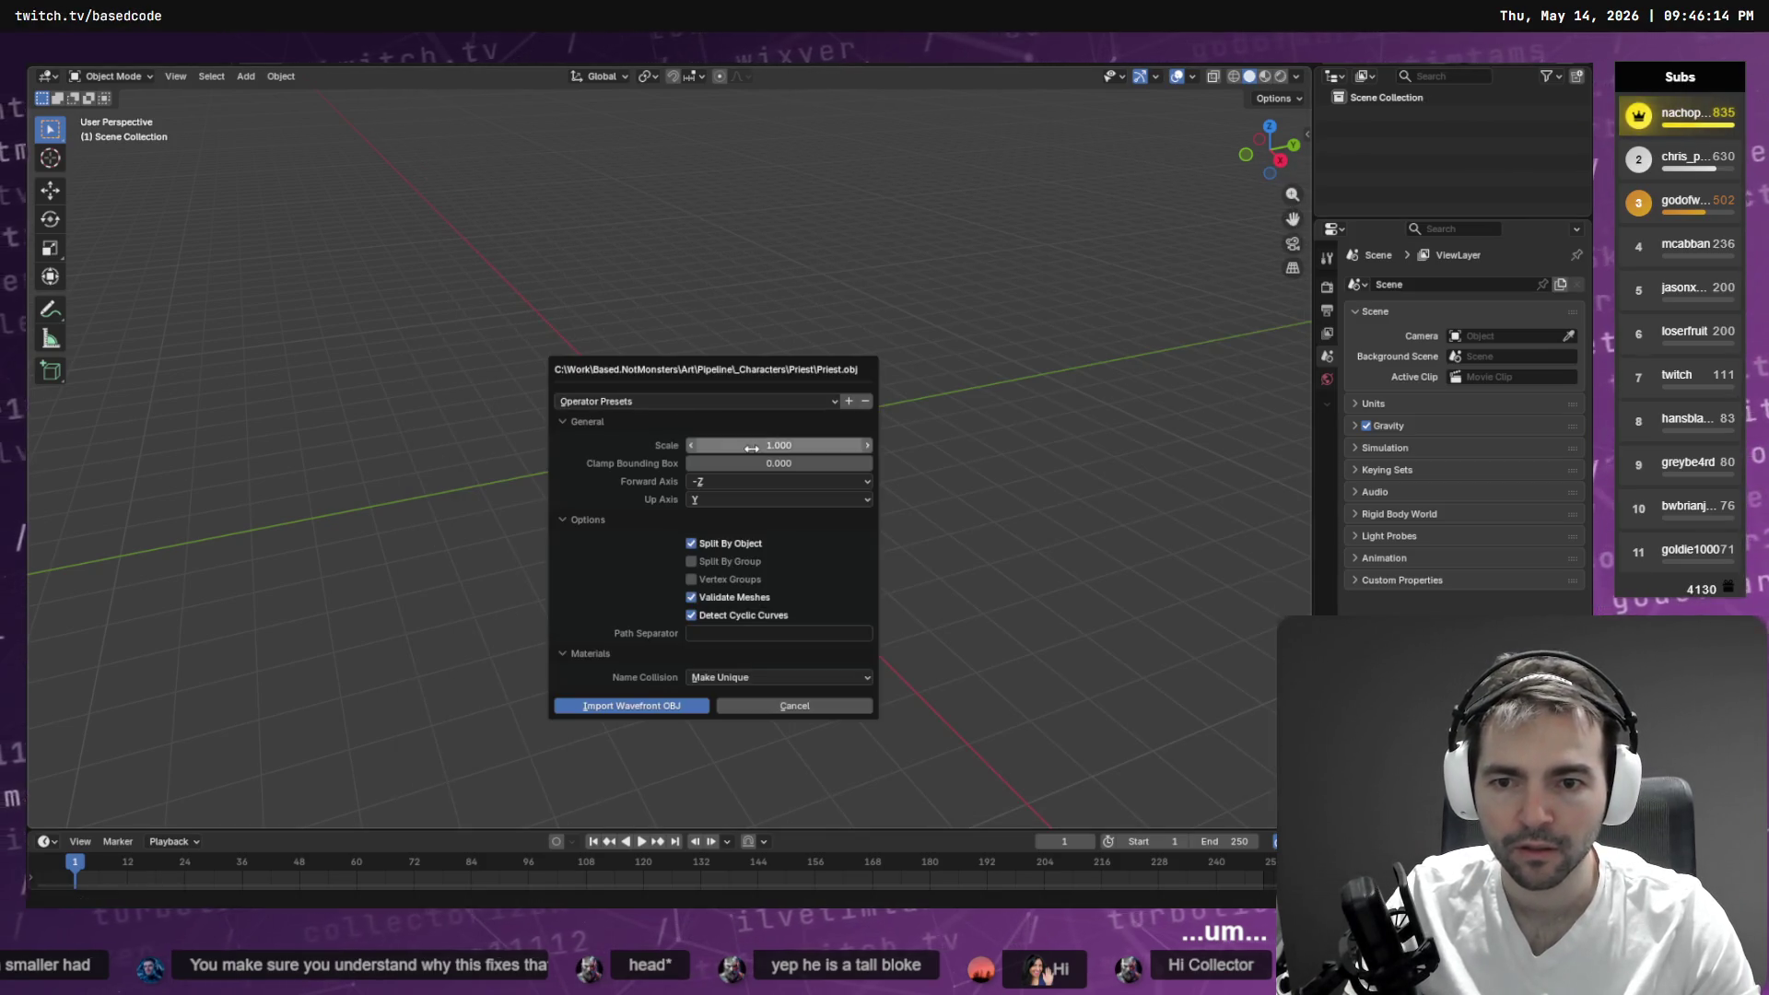
# - Import Priest.obj, show it in Material Preview, and frame the priest from the front
pyautogui.click(678, 706)
pyautogui.click(1267, 77)
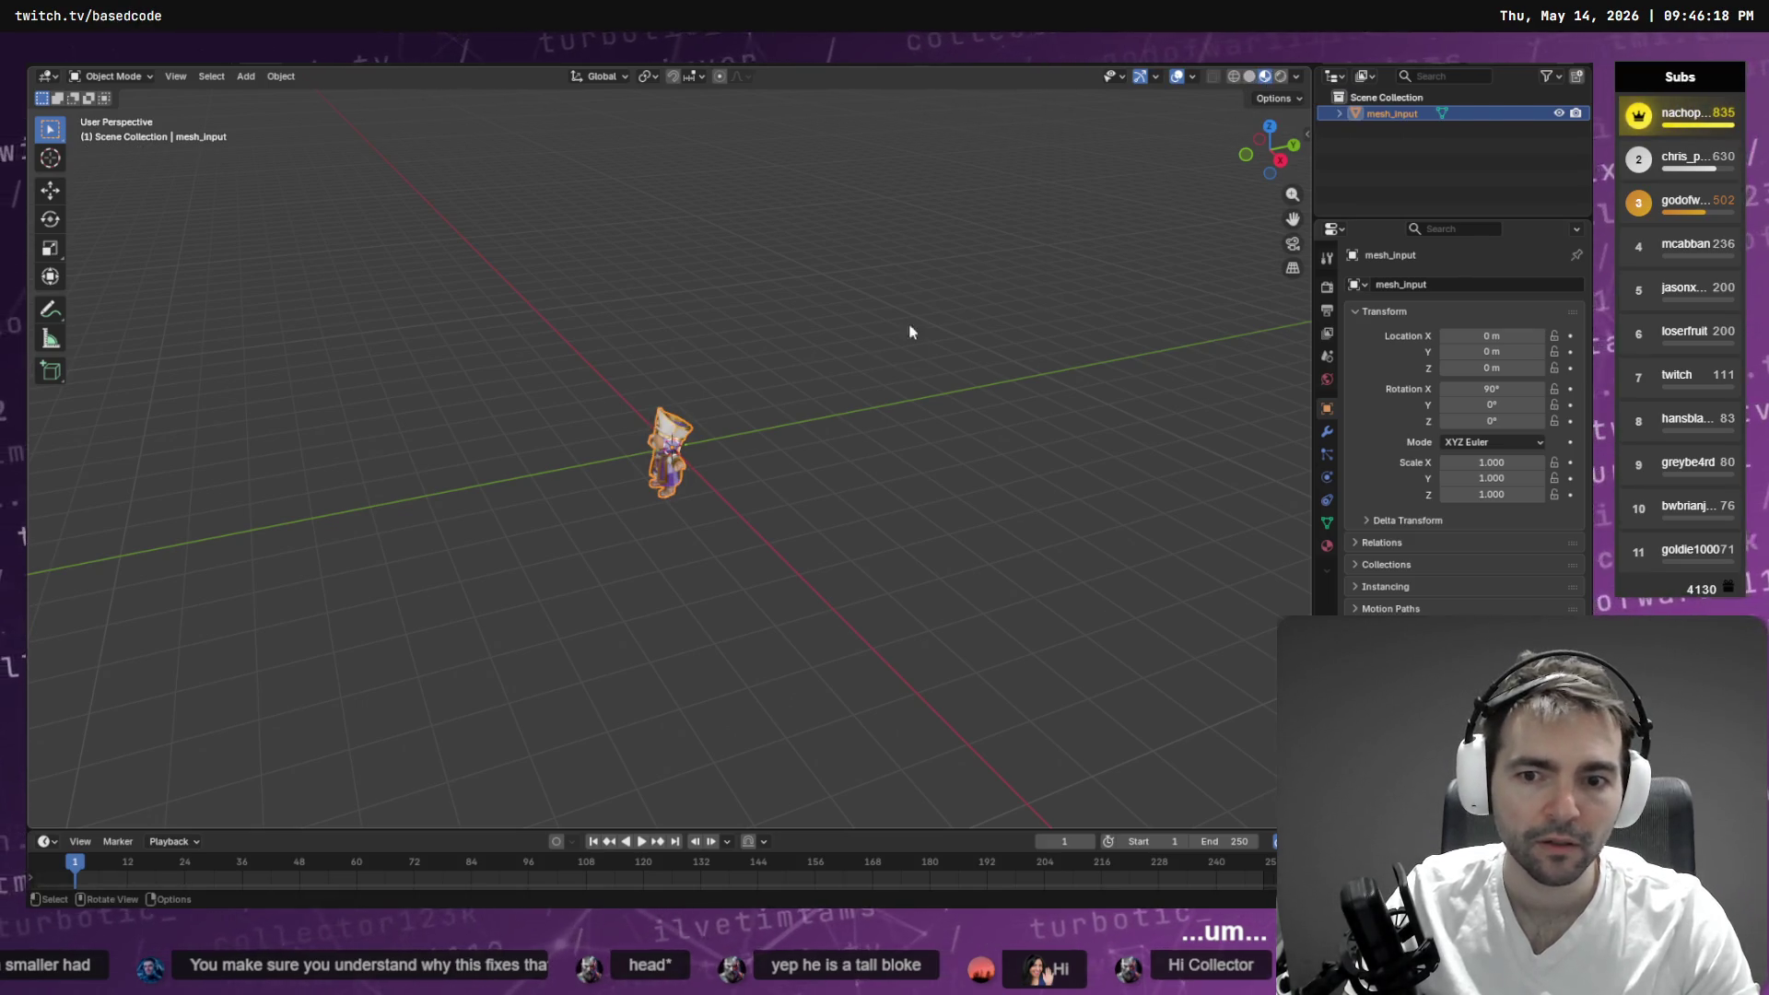
pyautogui.press('KP_Decimal')
pyautogui.moveTo(704, 402); pyautogui.dragTo(899, 391)
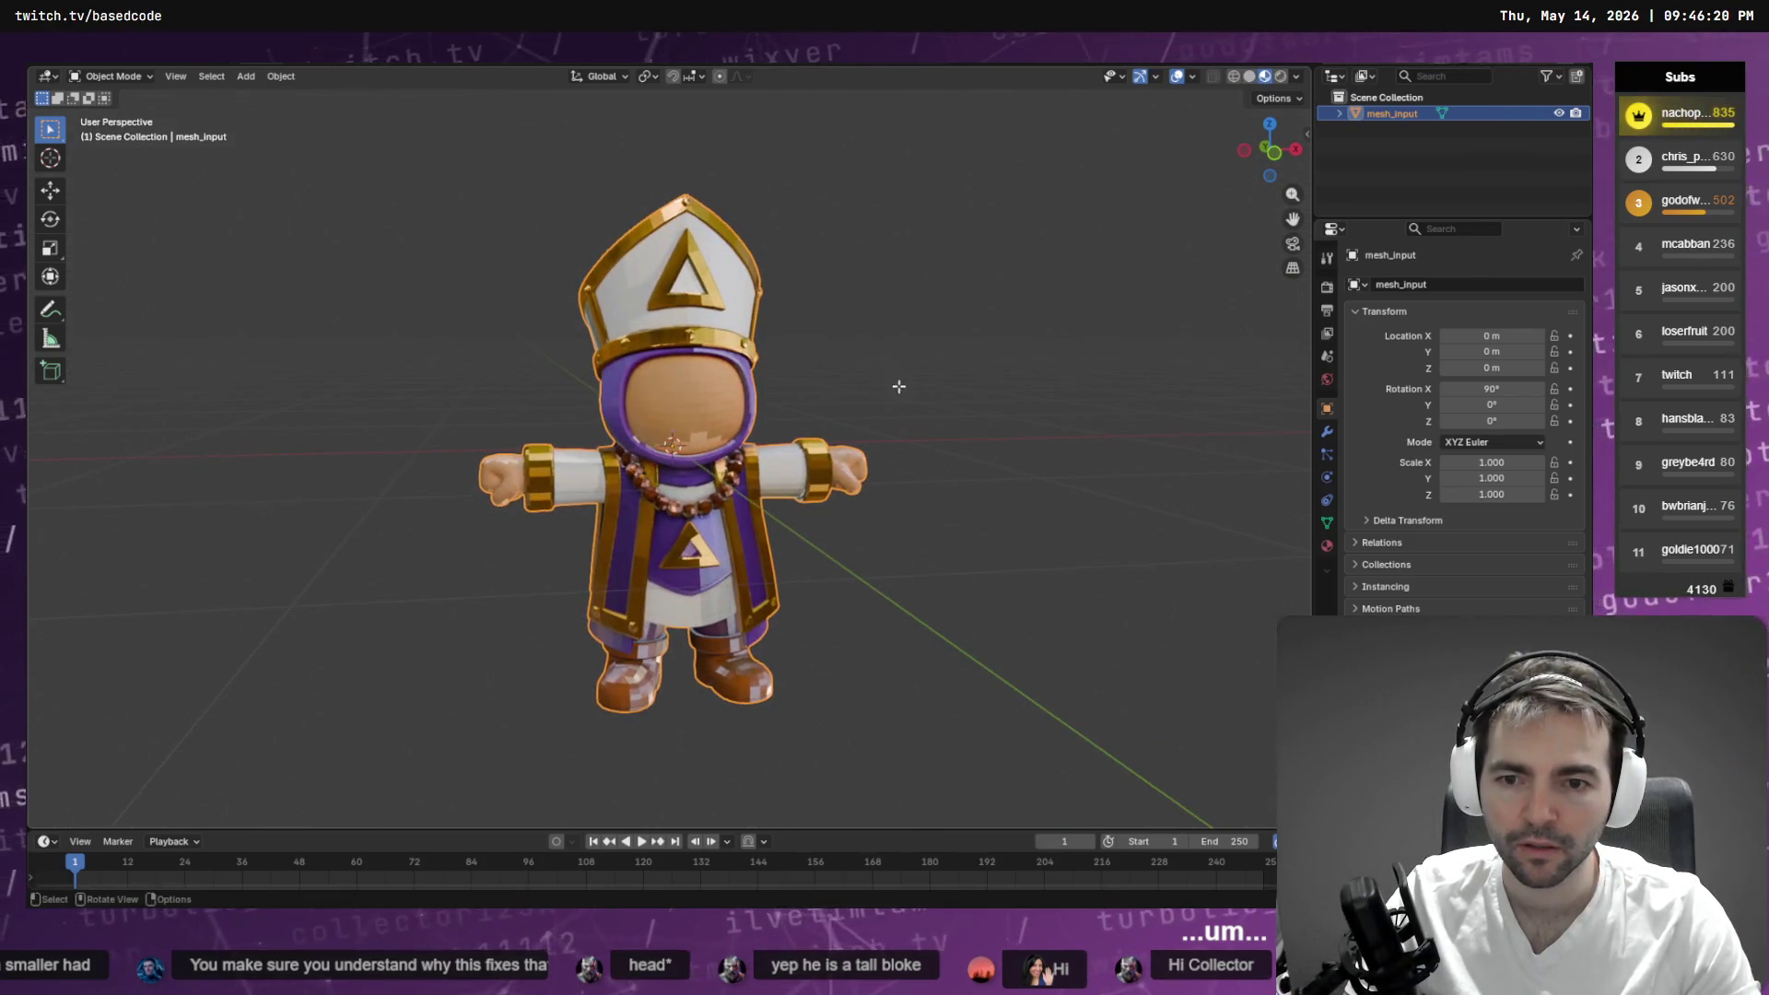
pyautogui.press('Tab')
# - Switch to edge select mode and select edge loops from the current selection
pyautogui.scroll(4, 899, 392)
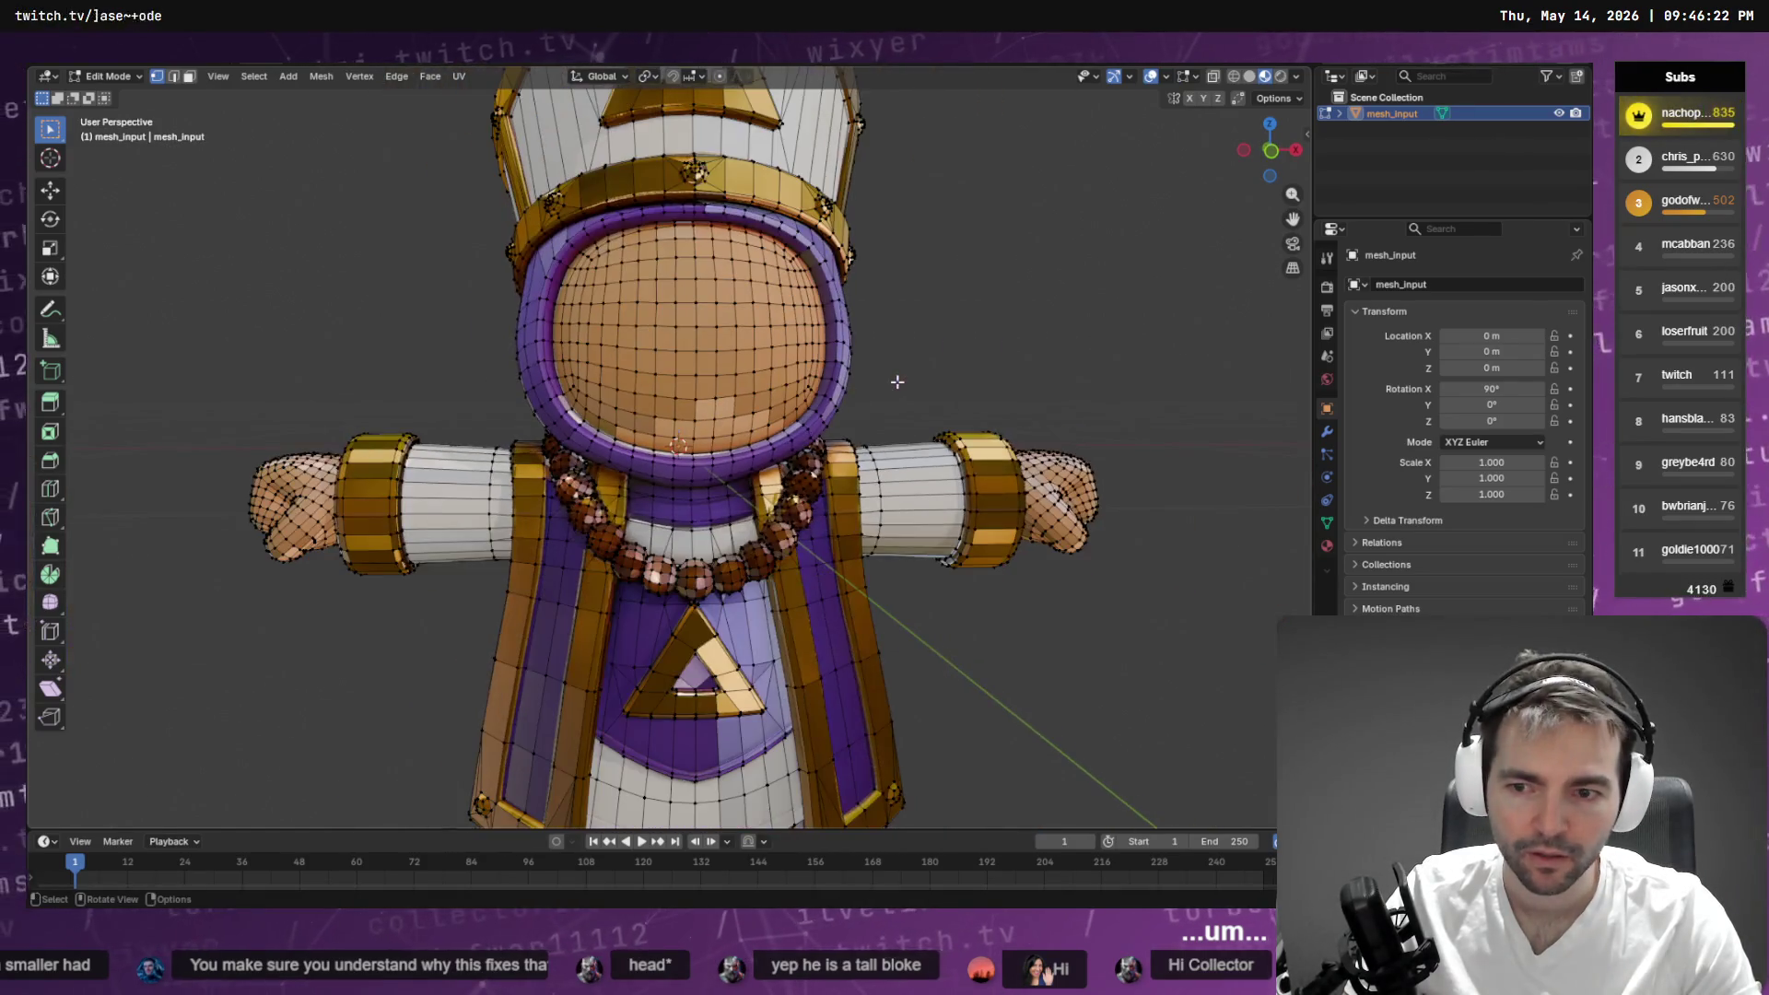
pyautogui.moveTo(535, 391)
pyautogui.mouseDown()
pyautogui.moveTo(525, 442)
pyautogui.moveTo(511, 377)
pyautogui.mouseUp()
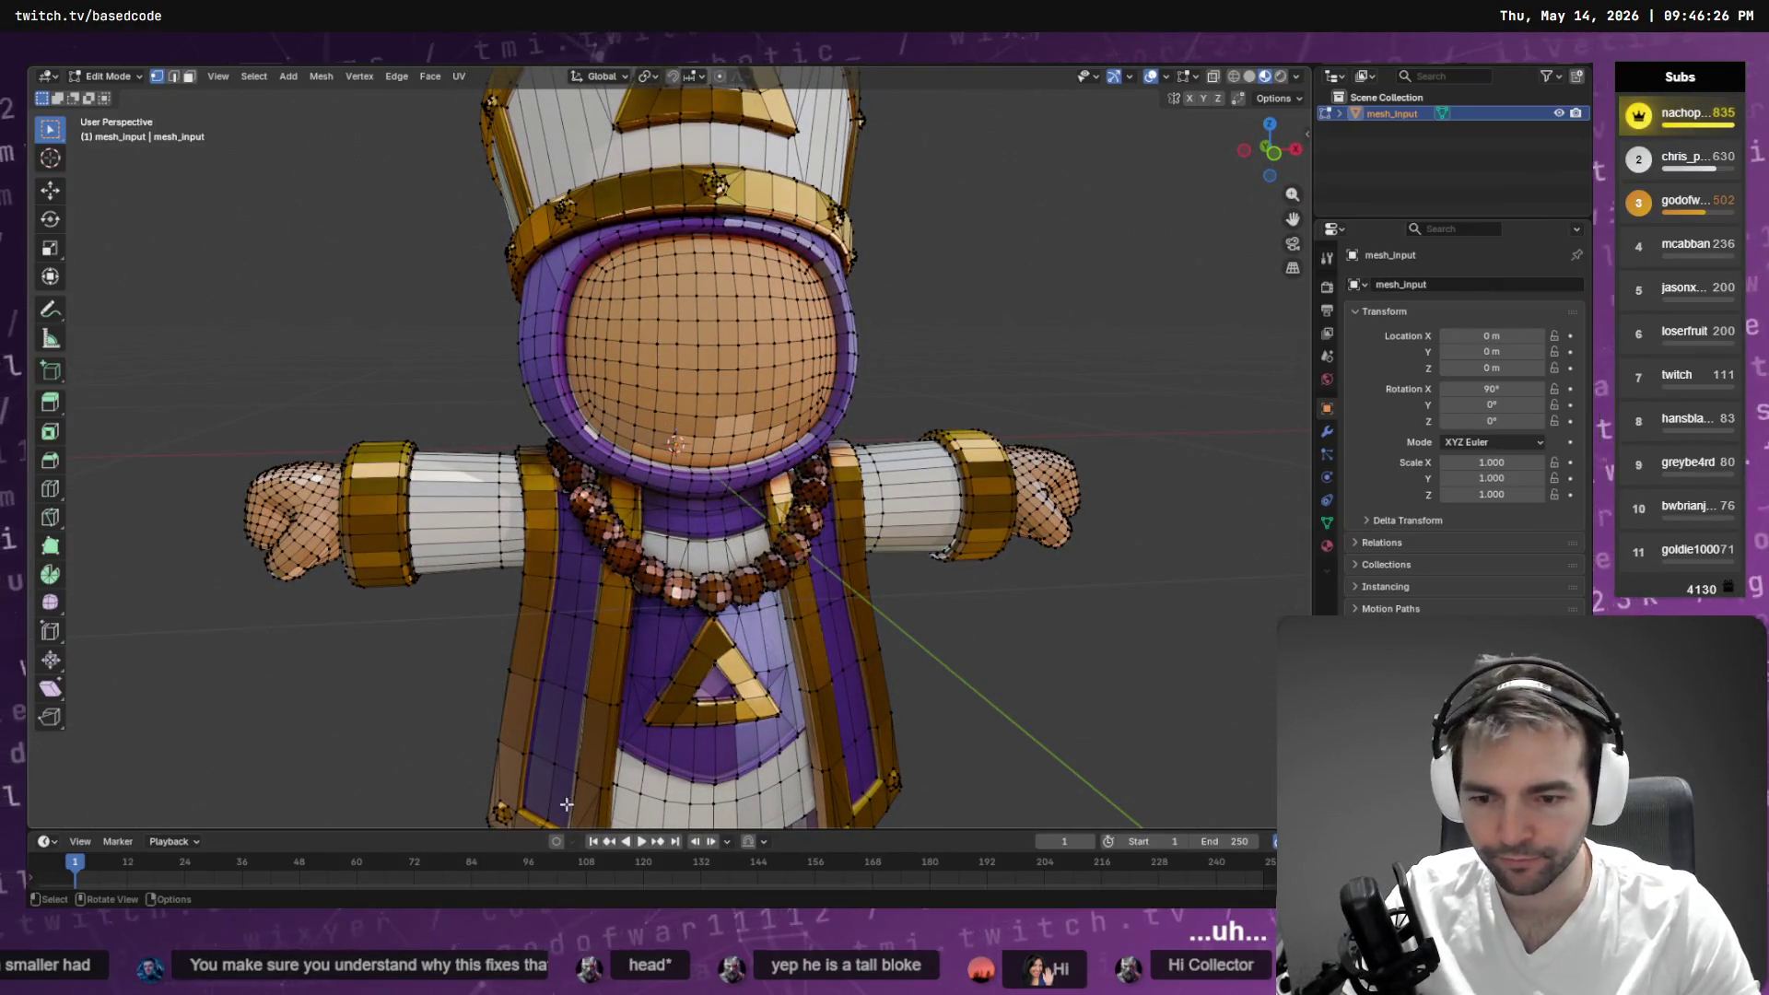
pyautogui.click(171, 80)
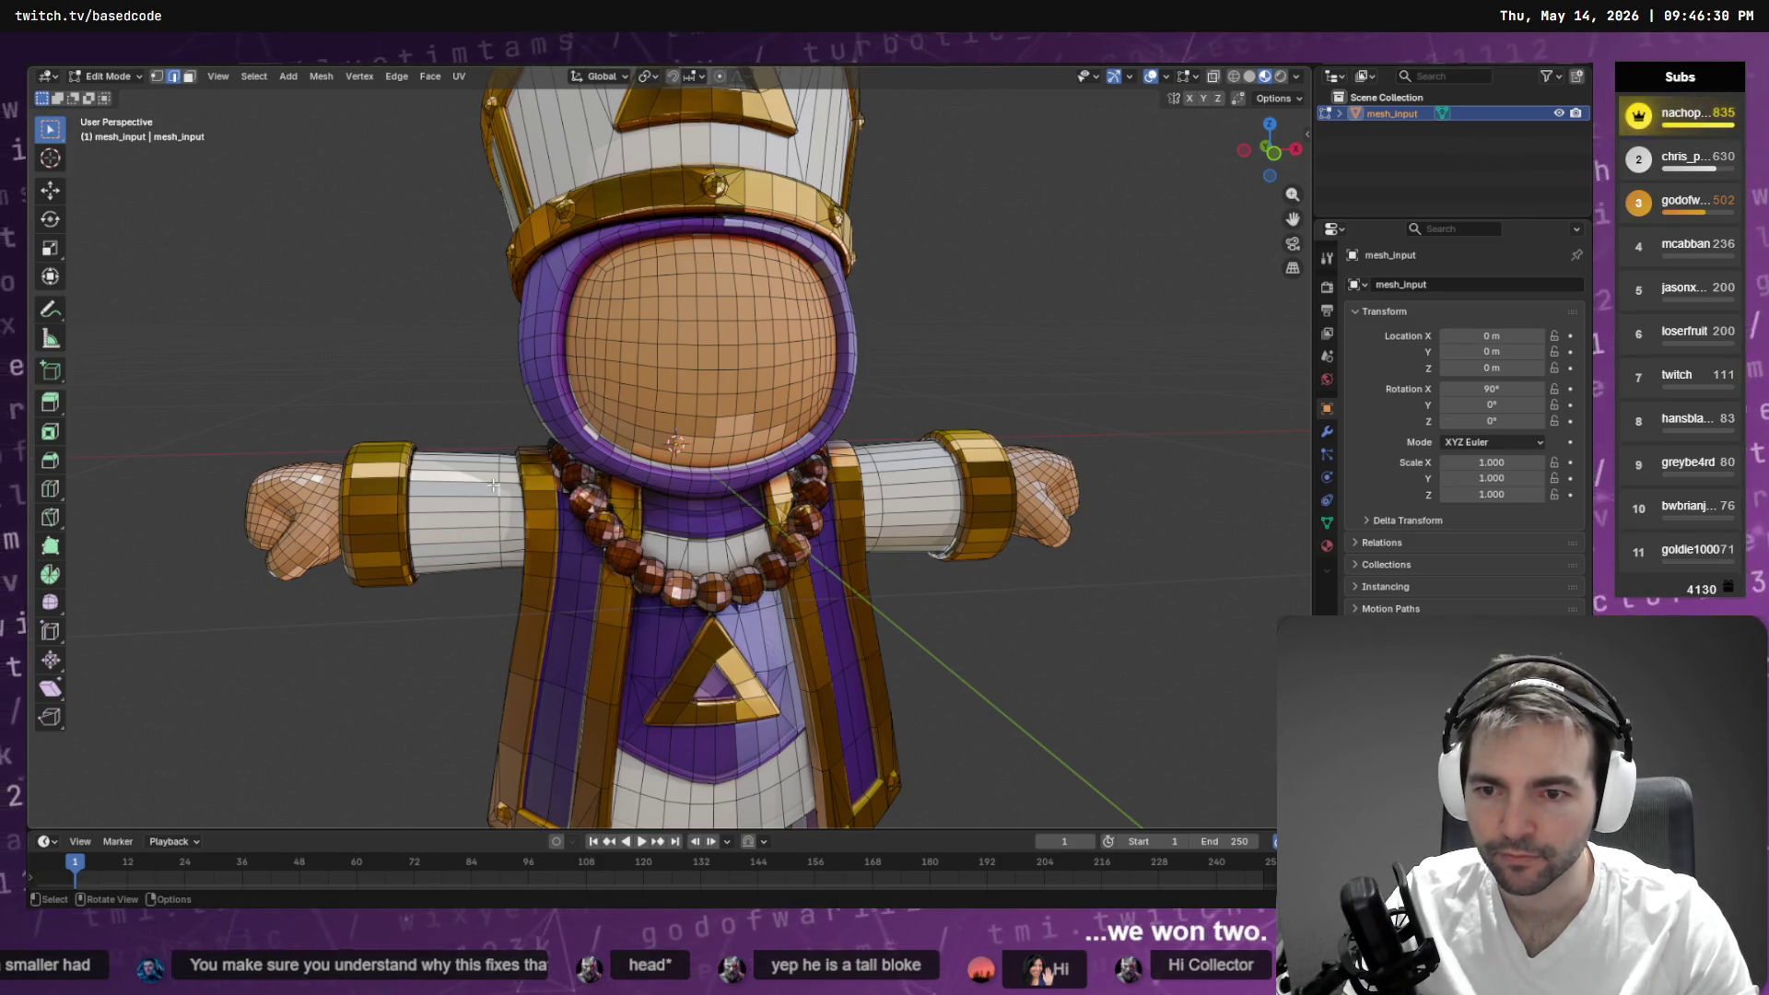
pyautogui.click(253, 77)
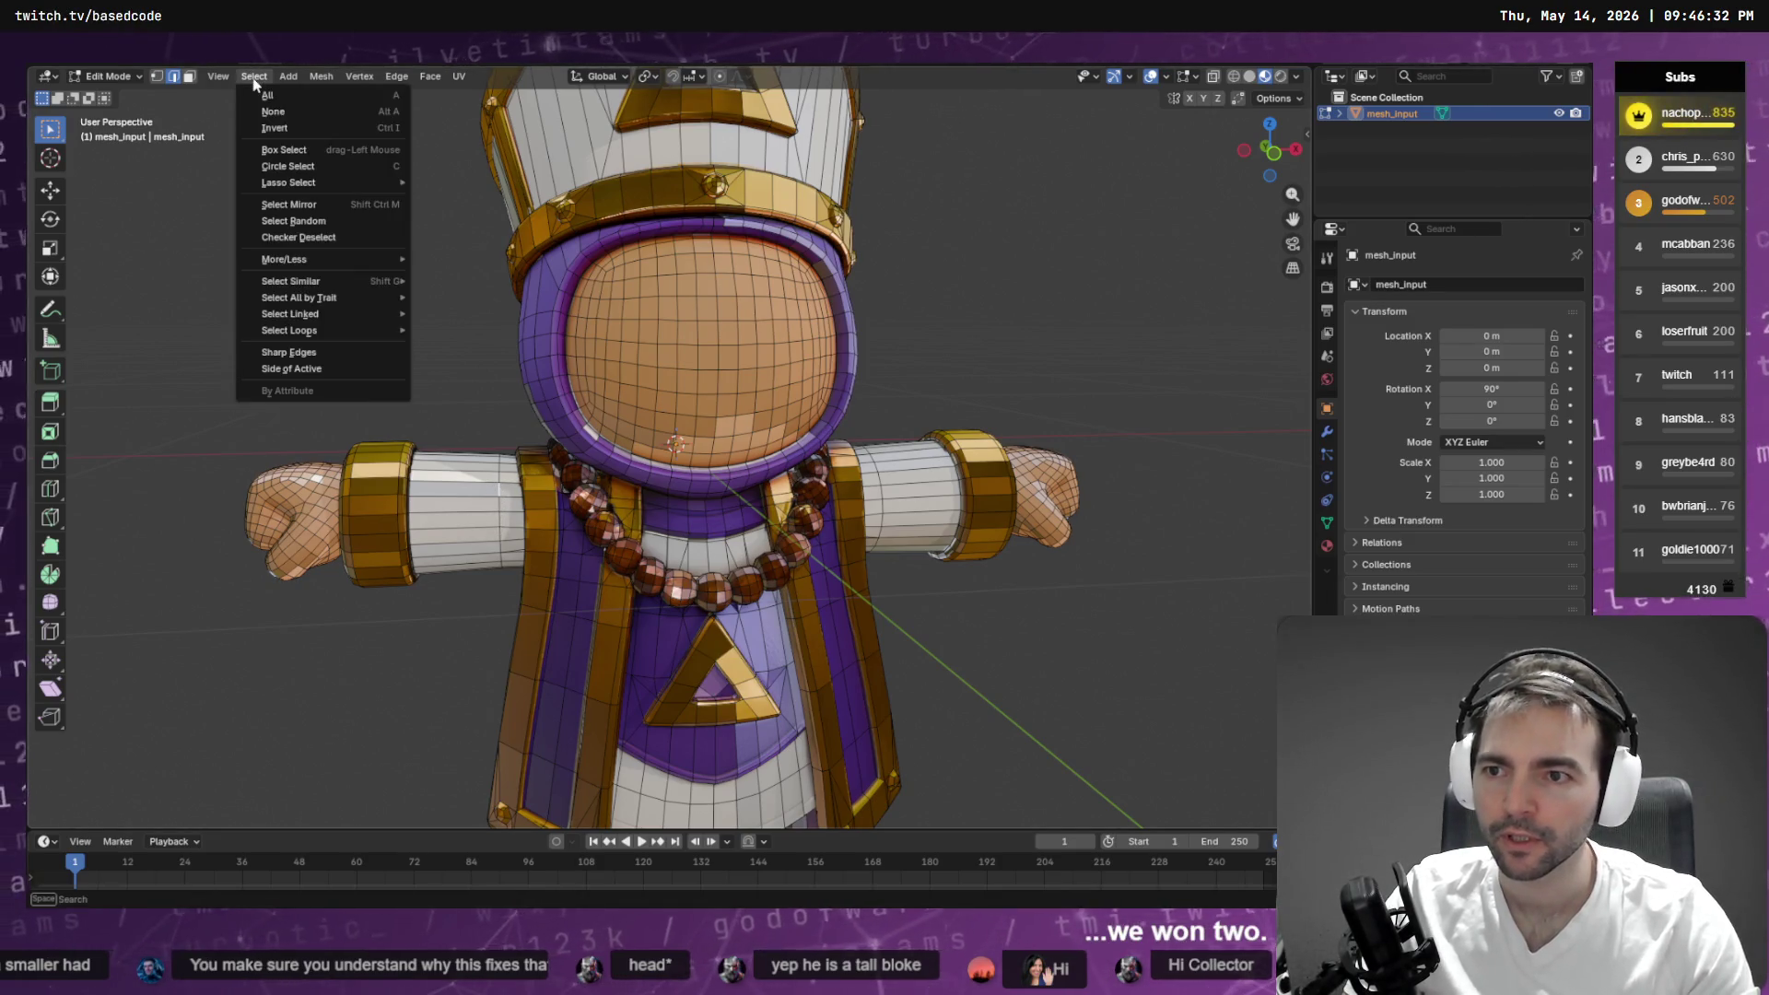
pyautogui.moveTo(340, 332)
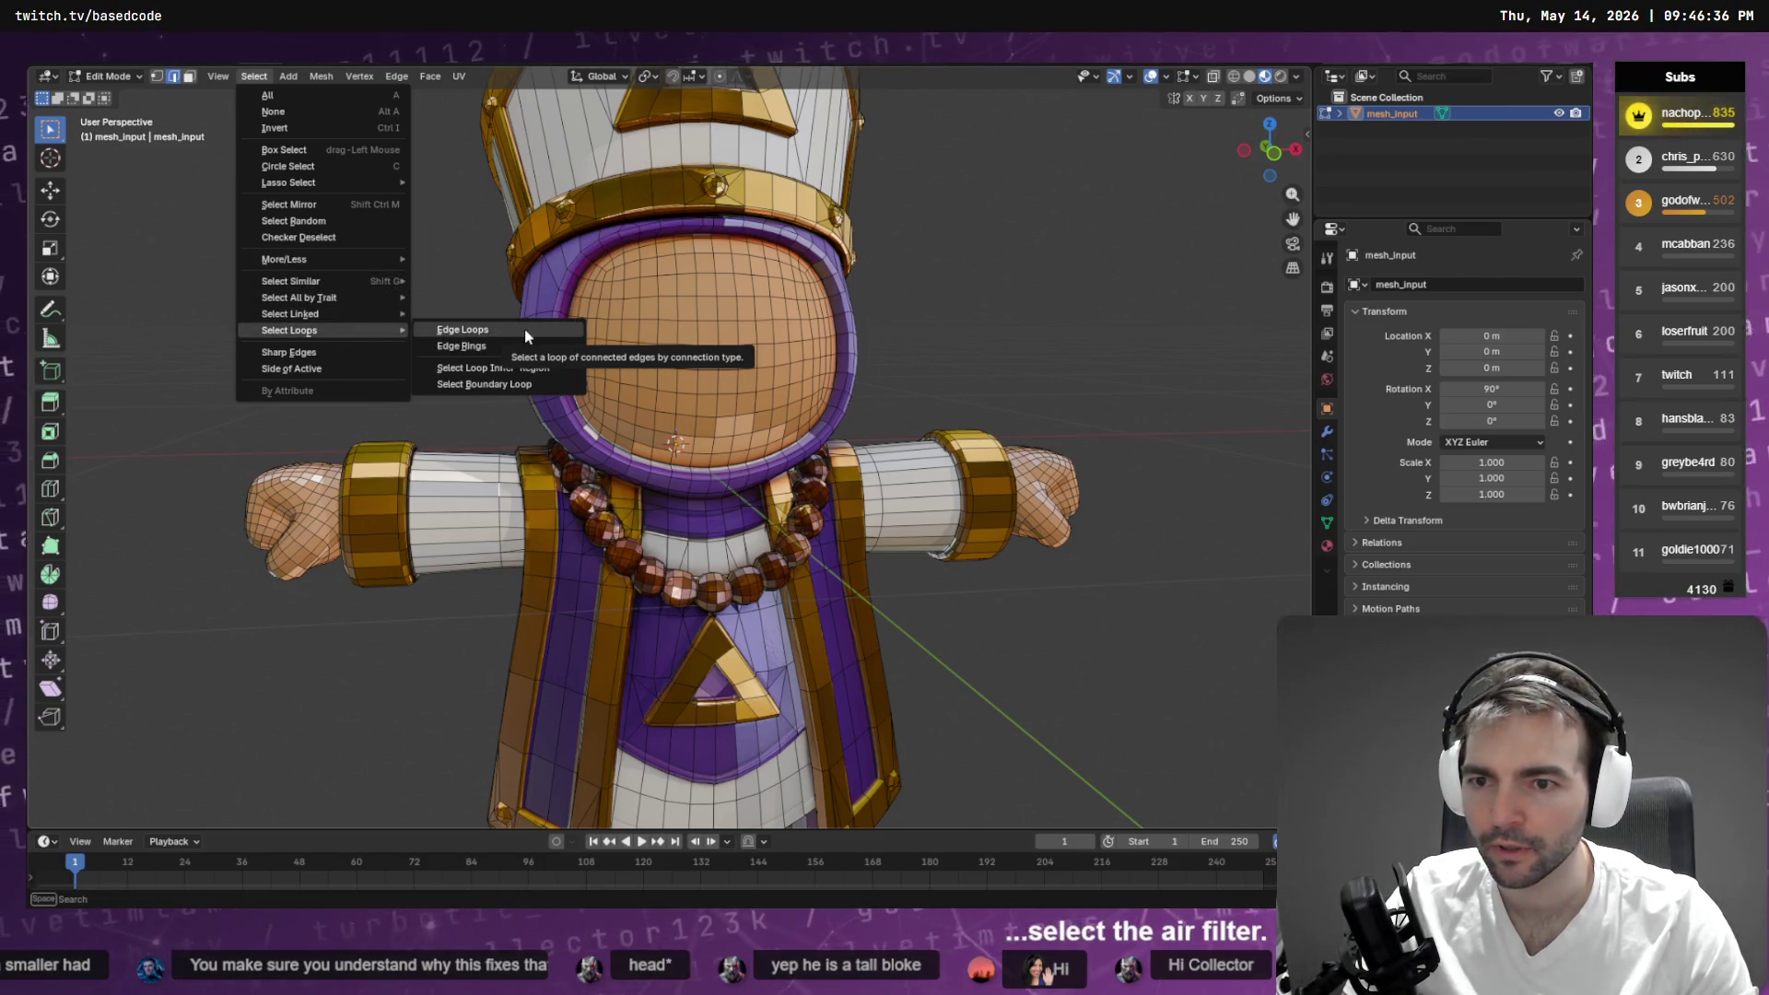
pyautogui.click(523, 329)
# - Select the edge loop around the priest's upper arm and return to the front view
pyautogui.moveTo(523, 341)
pyautogui.mouseDown()
pyautogui.moveTo(480, 495)
pyautogui.moveTo(730, 412)
pyautogui.moveTo(849, 416)
pyautogui.mouseUp()
pyautogui.click(814, 419)
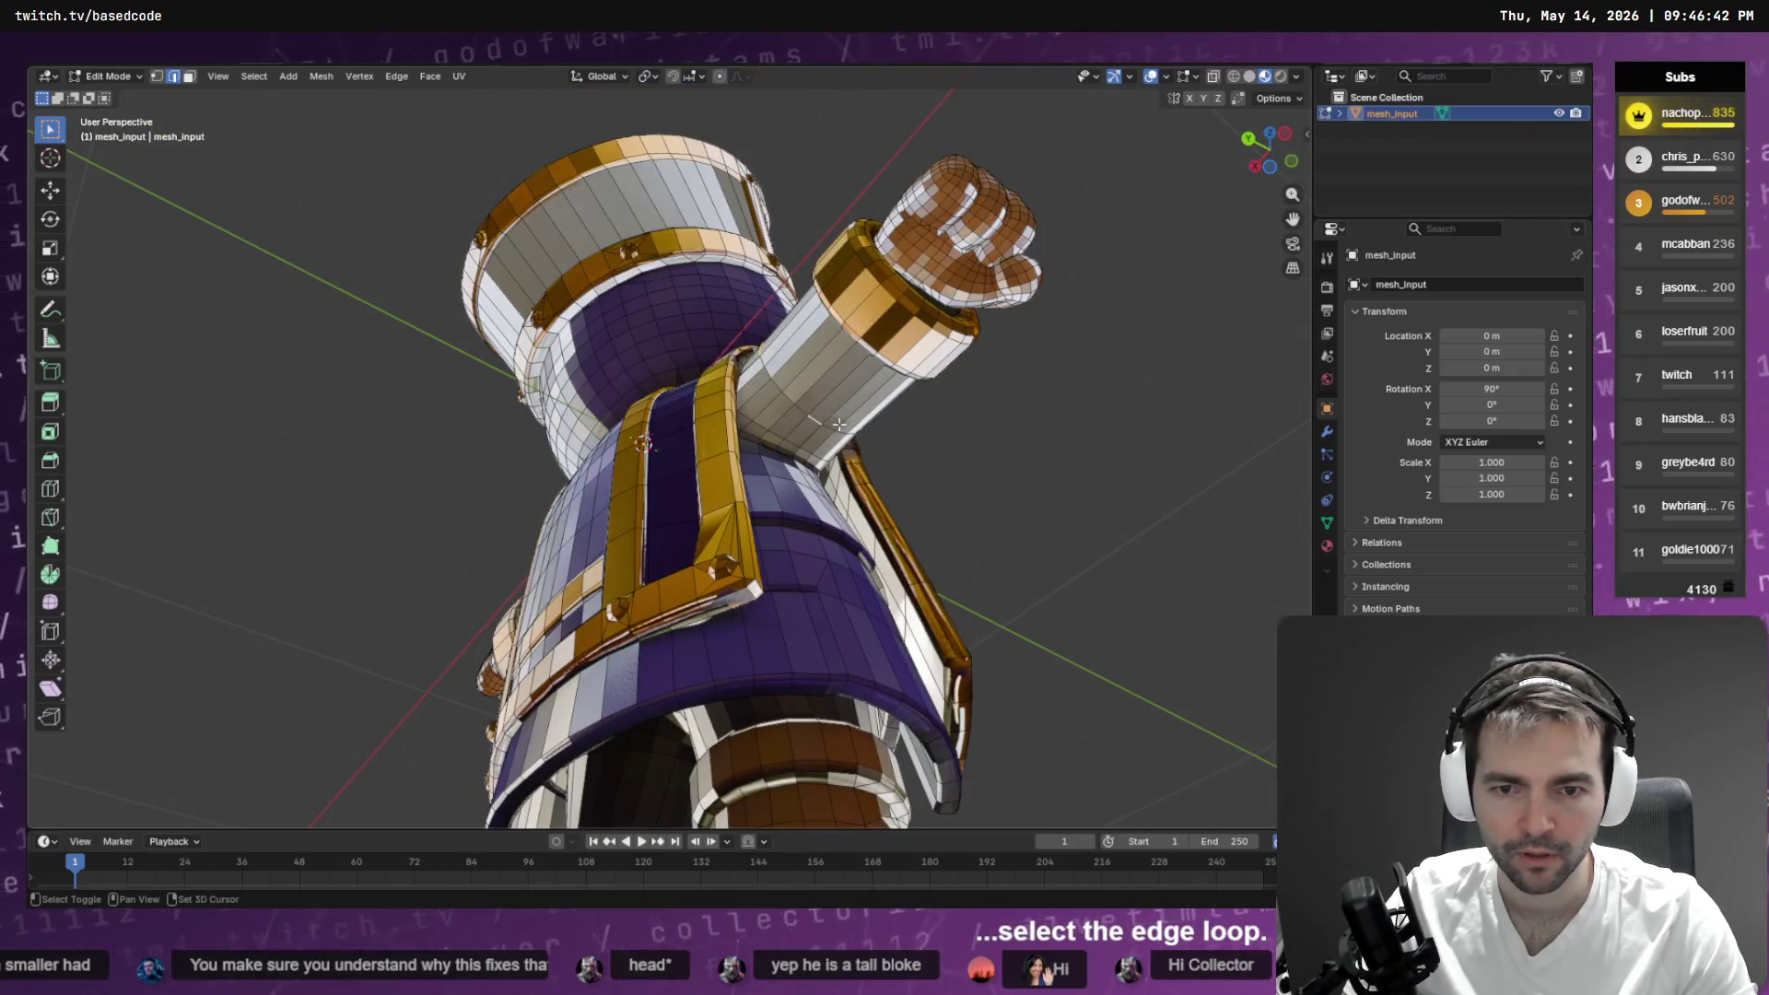
pyautogui.click(255, 76)
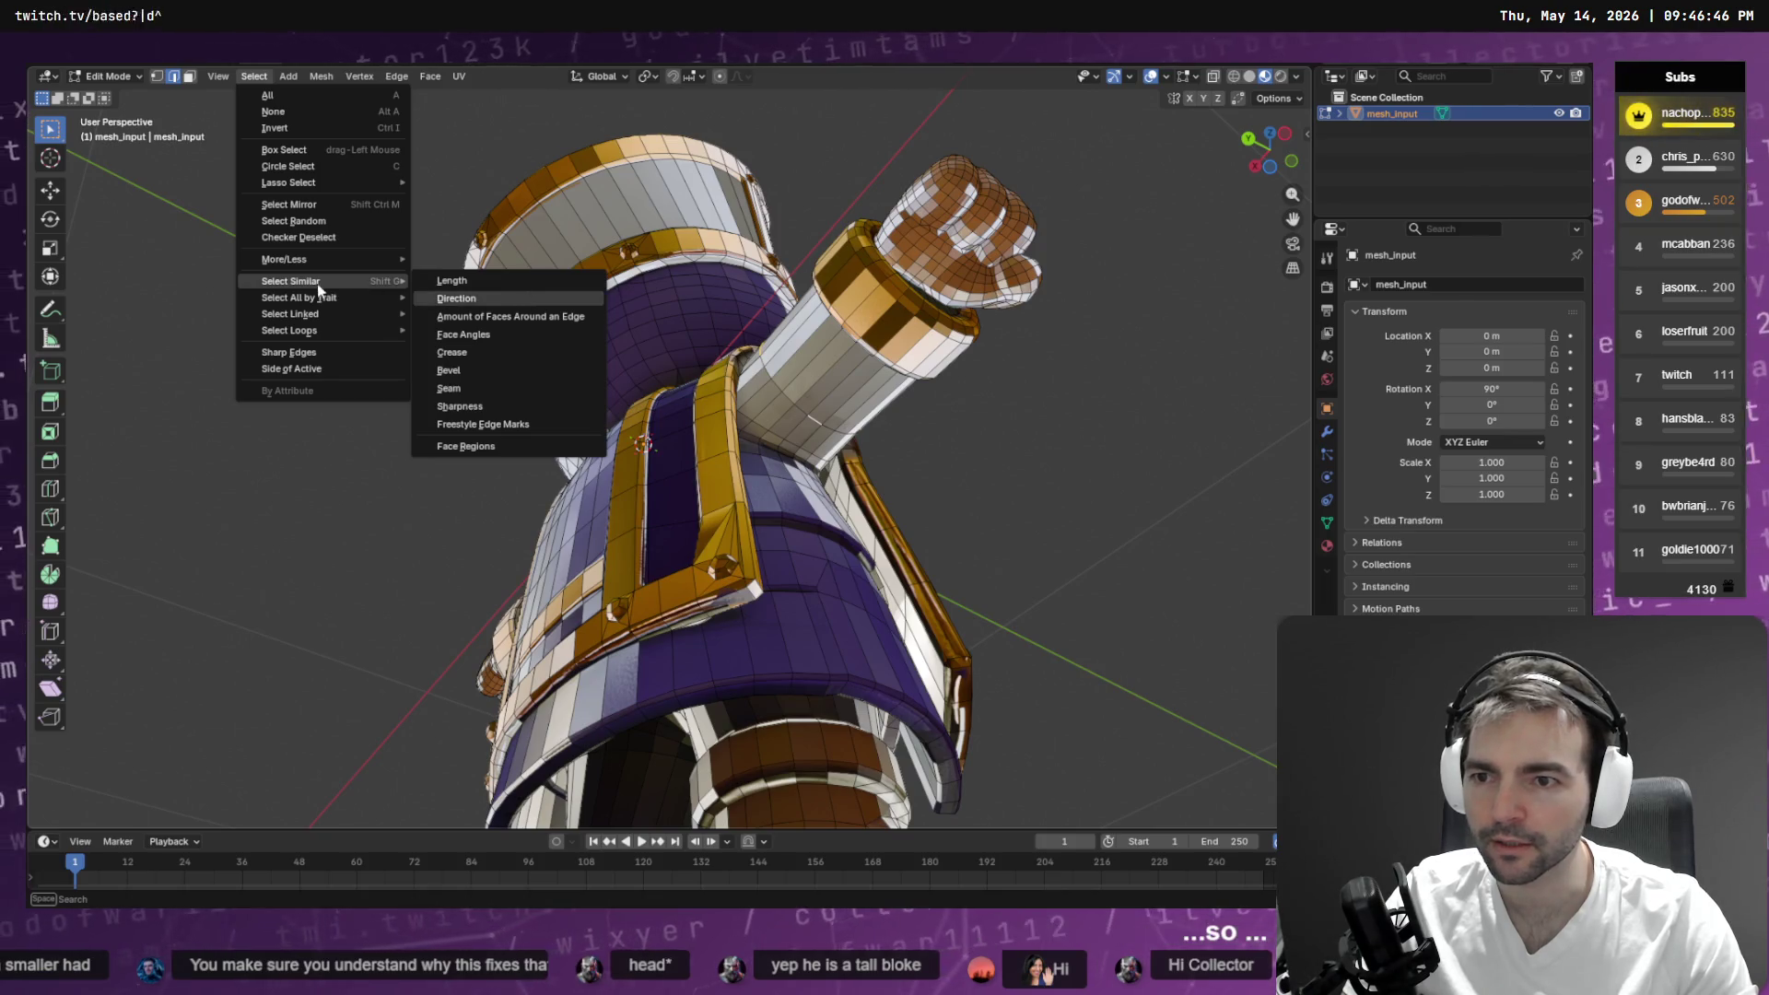
pyautogui.moveTo(318, 315)
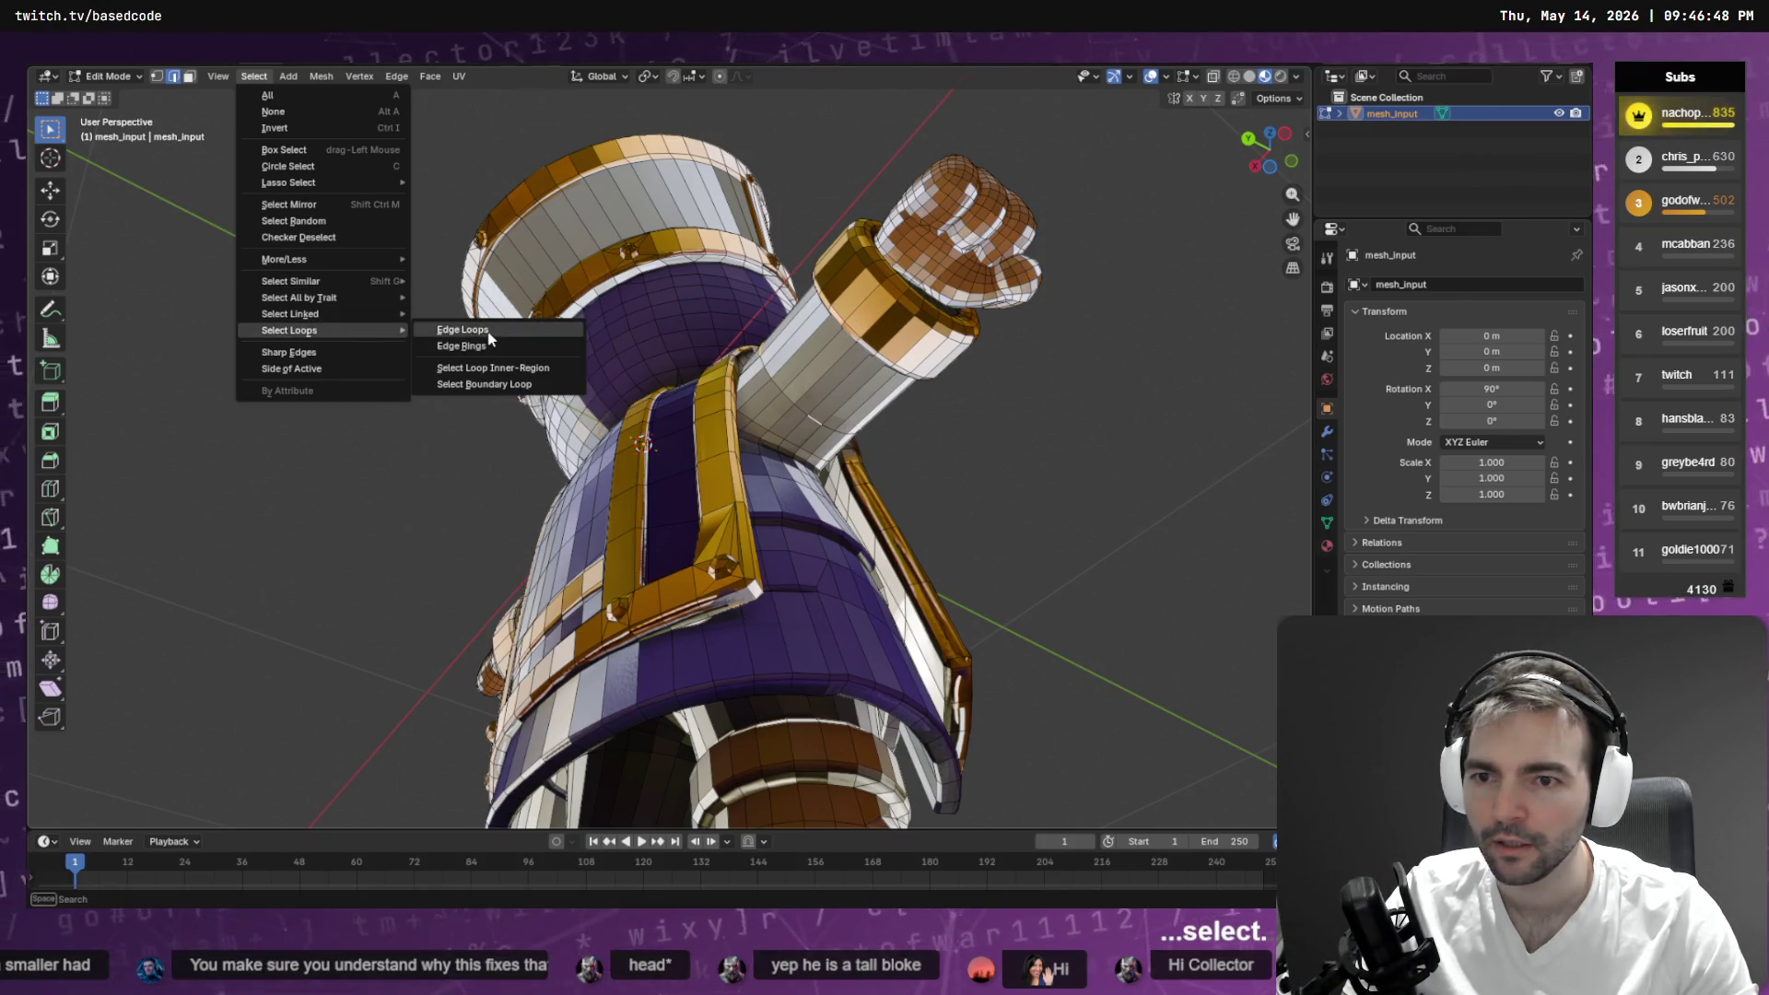
pyautogui.click(456, 330)
pyautogui.moveTo(903, 343); pyautogui.dragTo(676, 418)
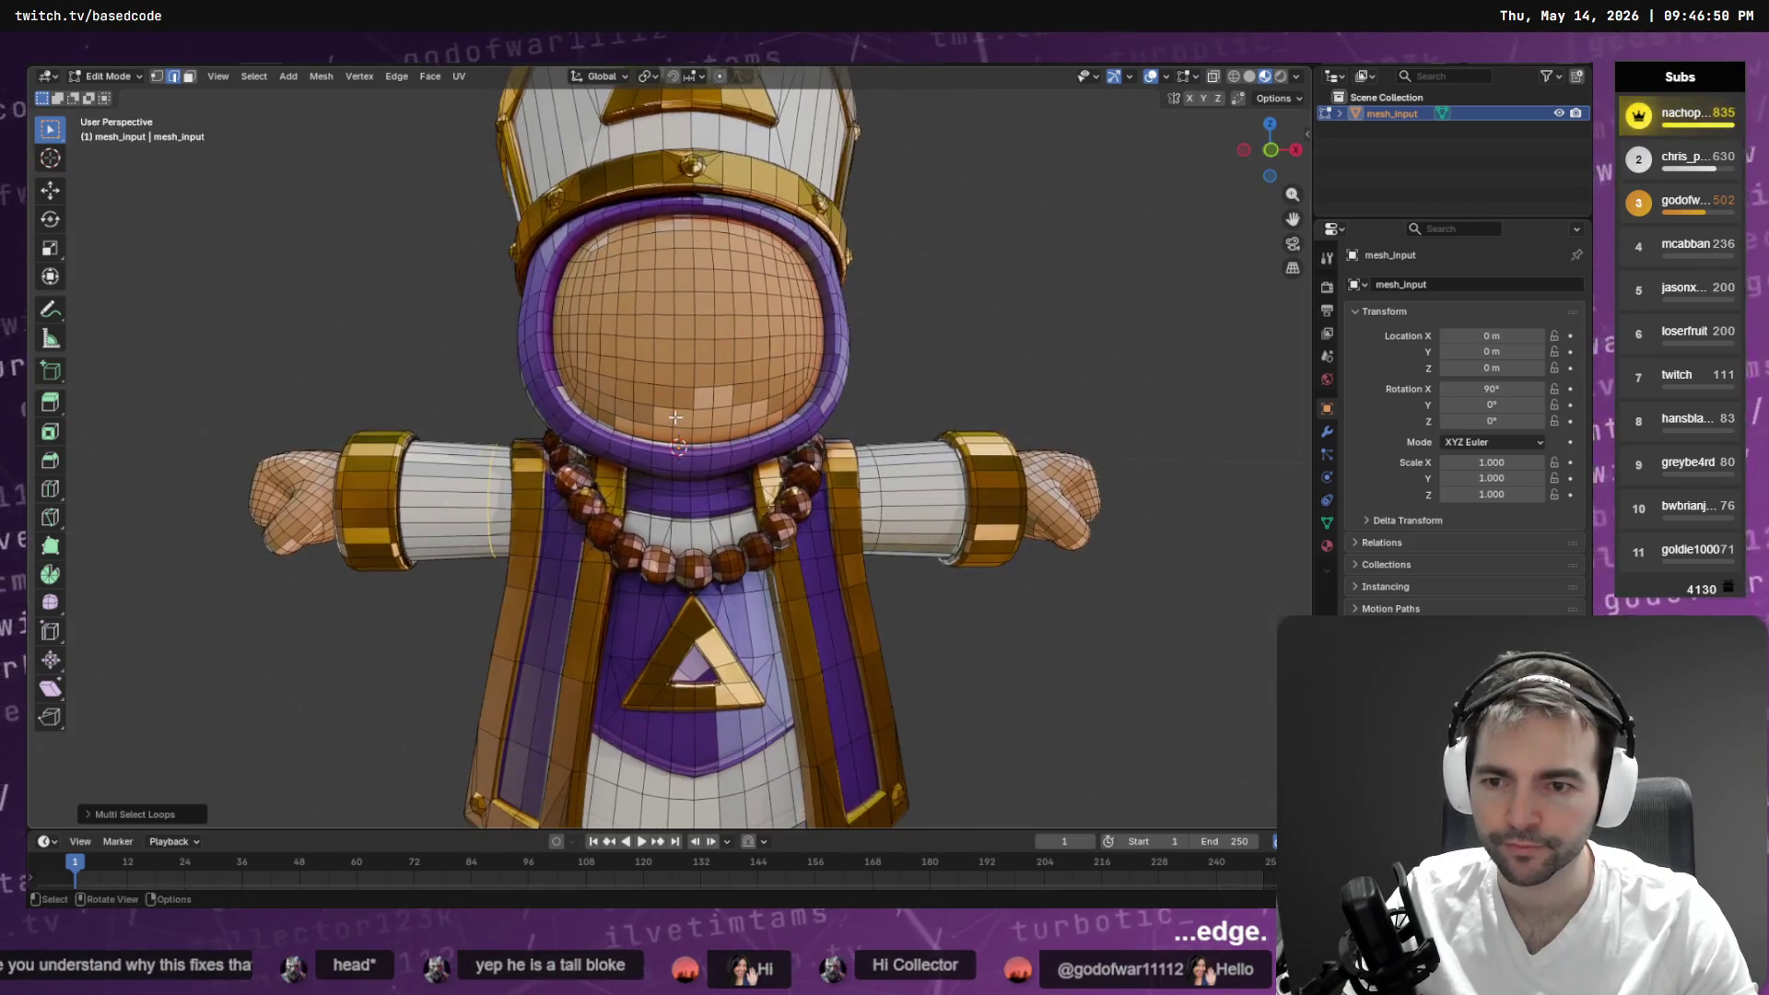
pyautogui.press('q')
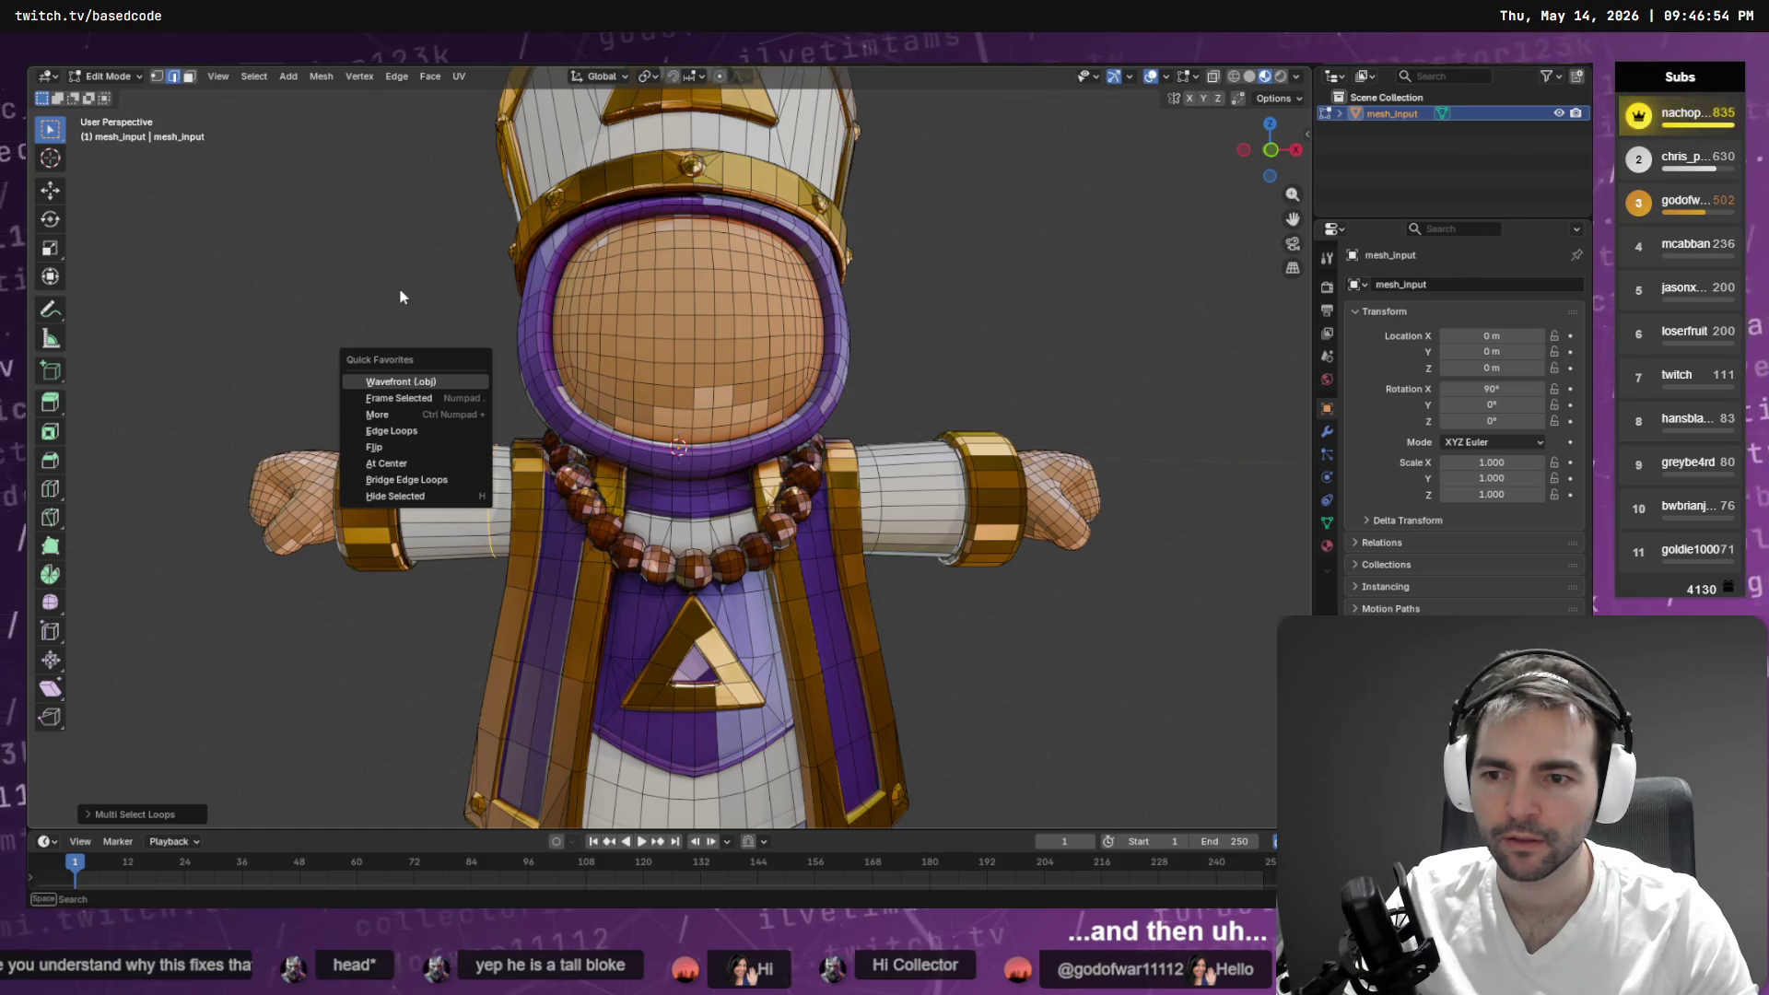
pyautogui.press('Escape')
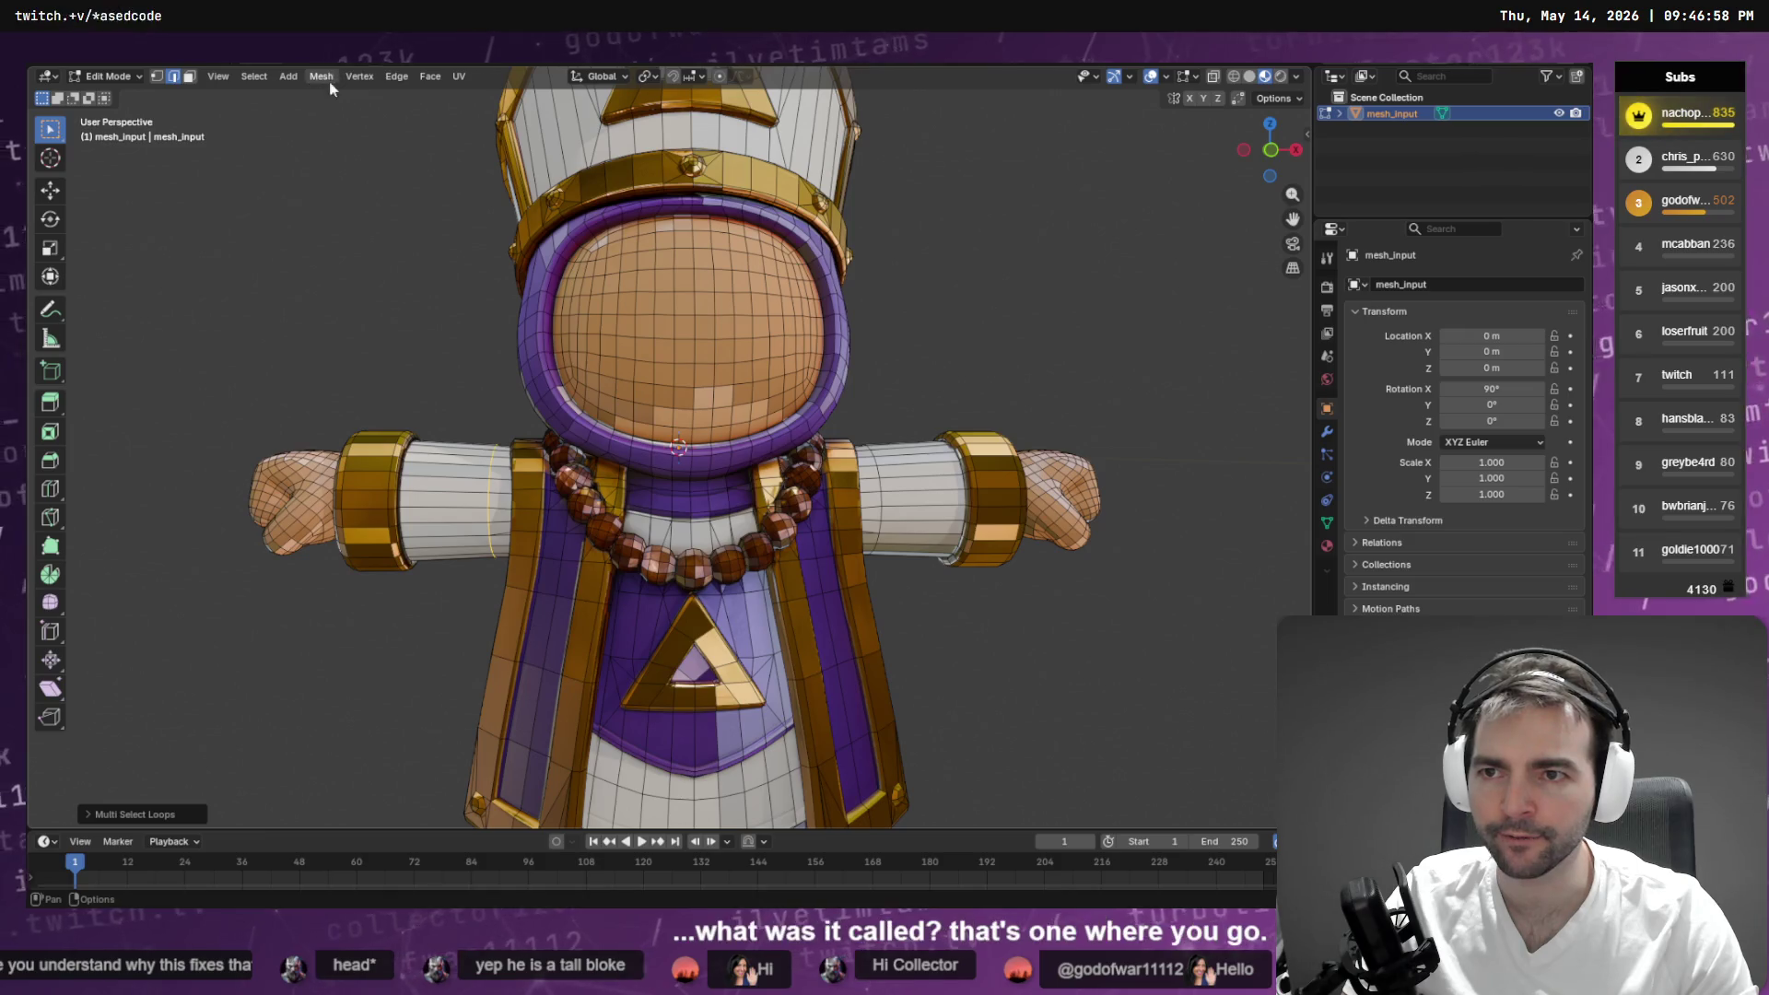
pyautogui.click(408, 79)
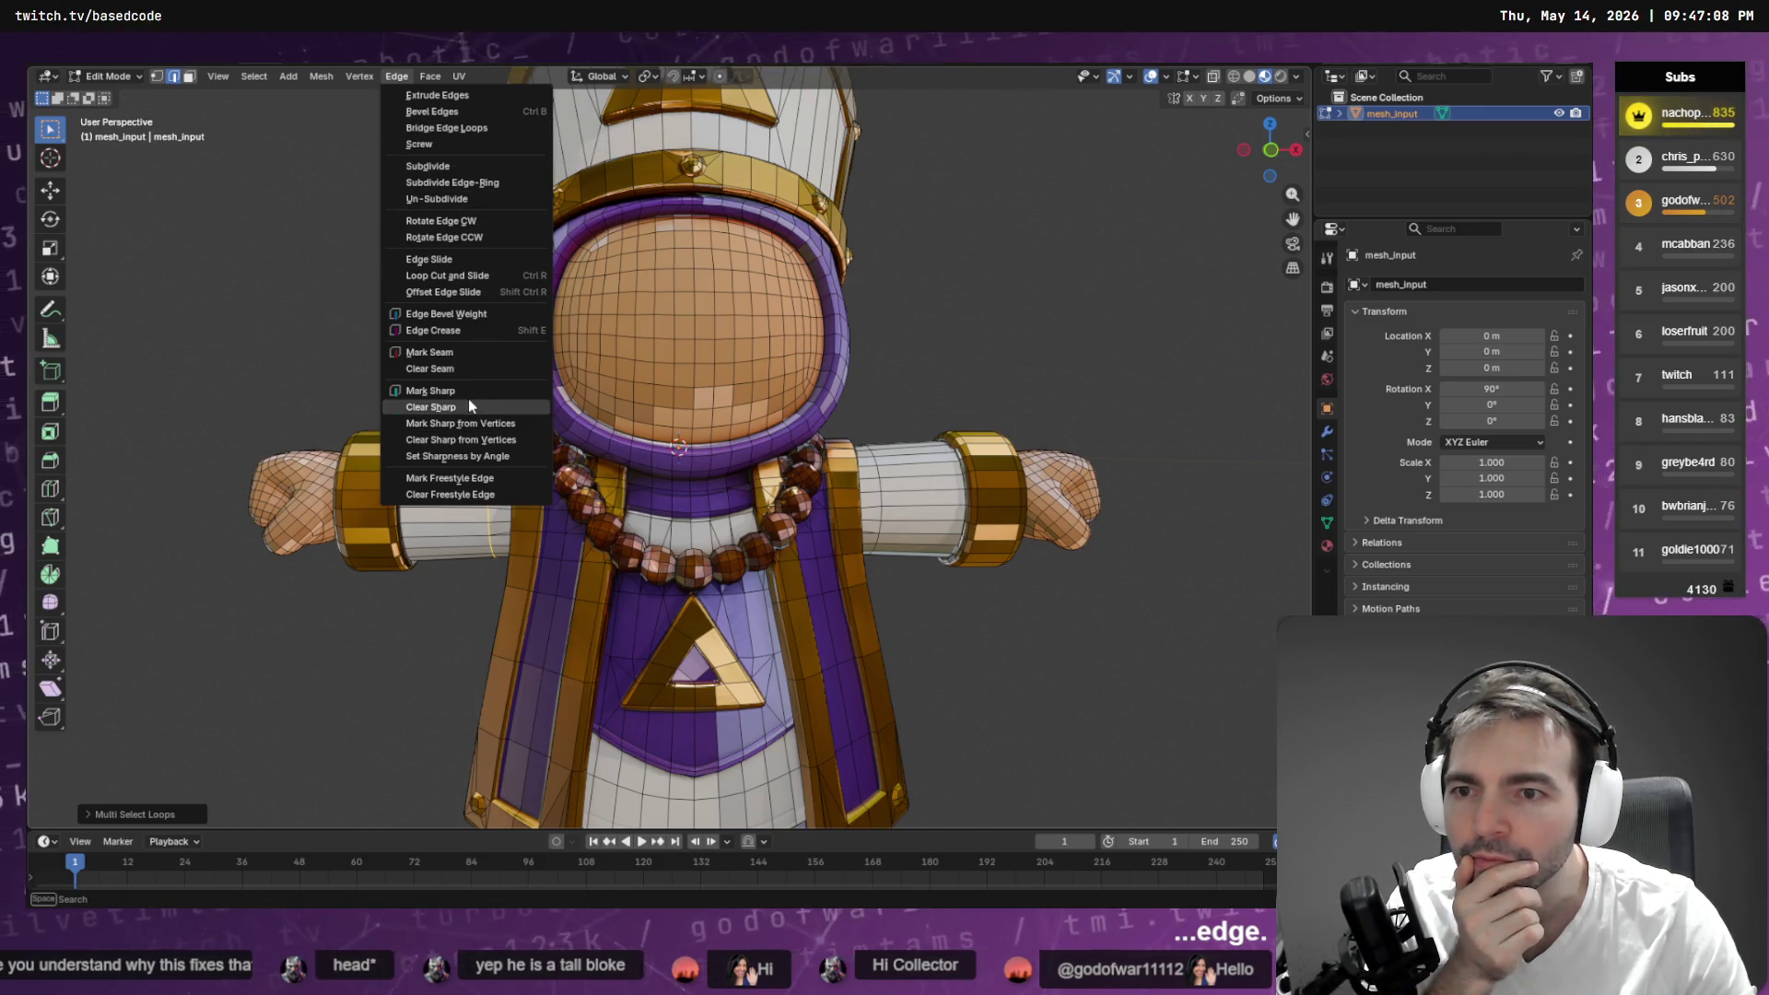
# - Add a loop cut on the left sleeve with Loop Cut and Slide
pyautogui.click(461, 275)
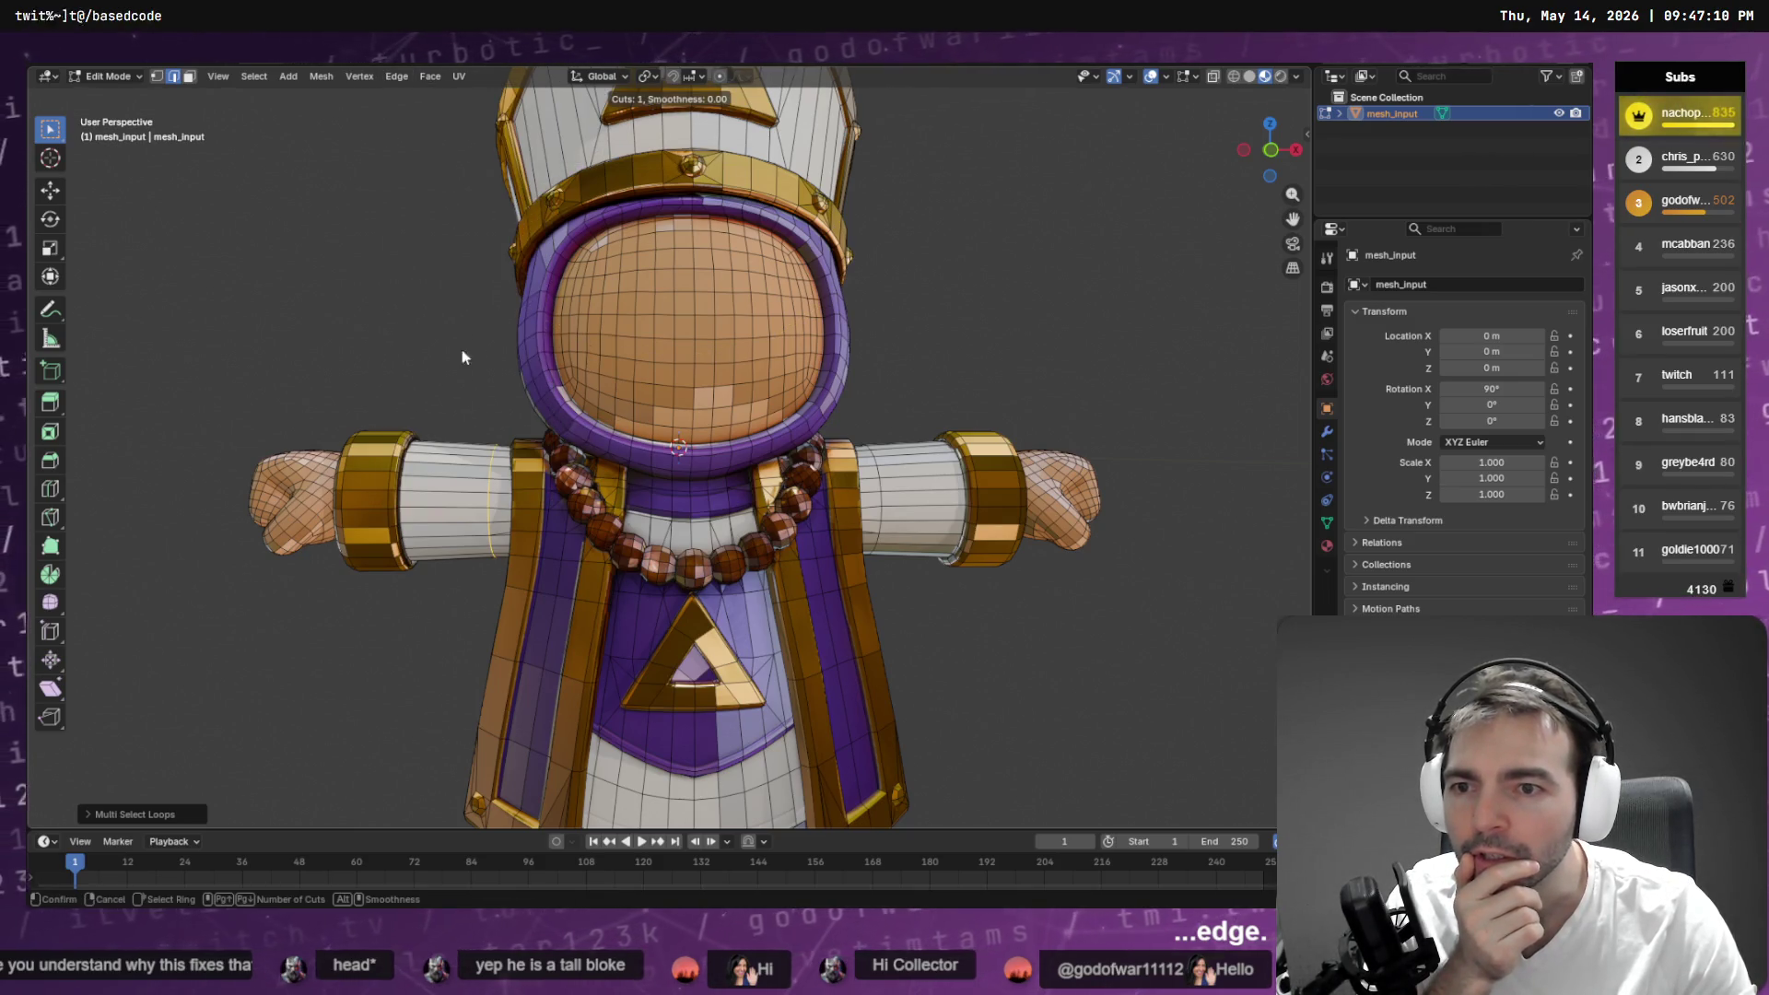
pyautogui.click(451, 495)
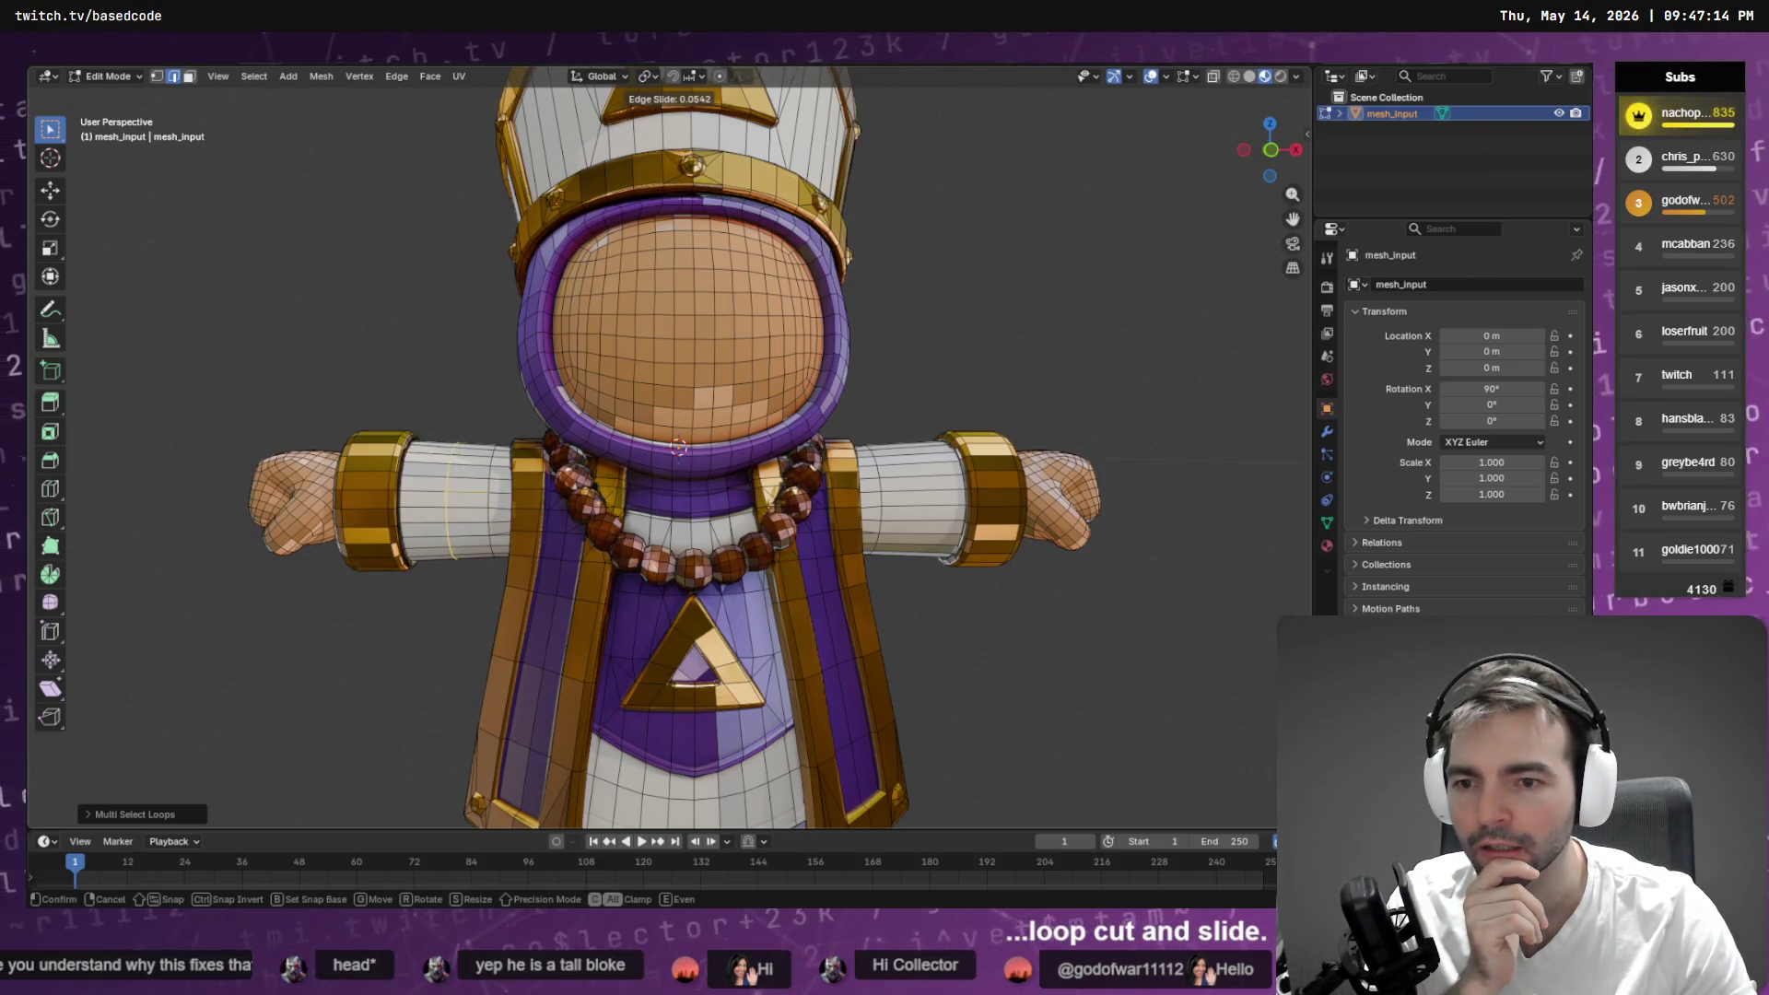
pyautogui.click(462, 490)
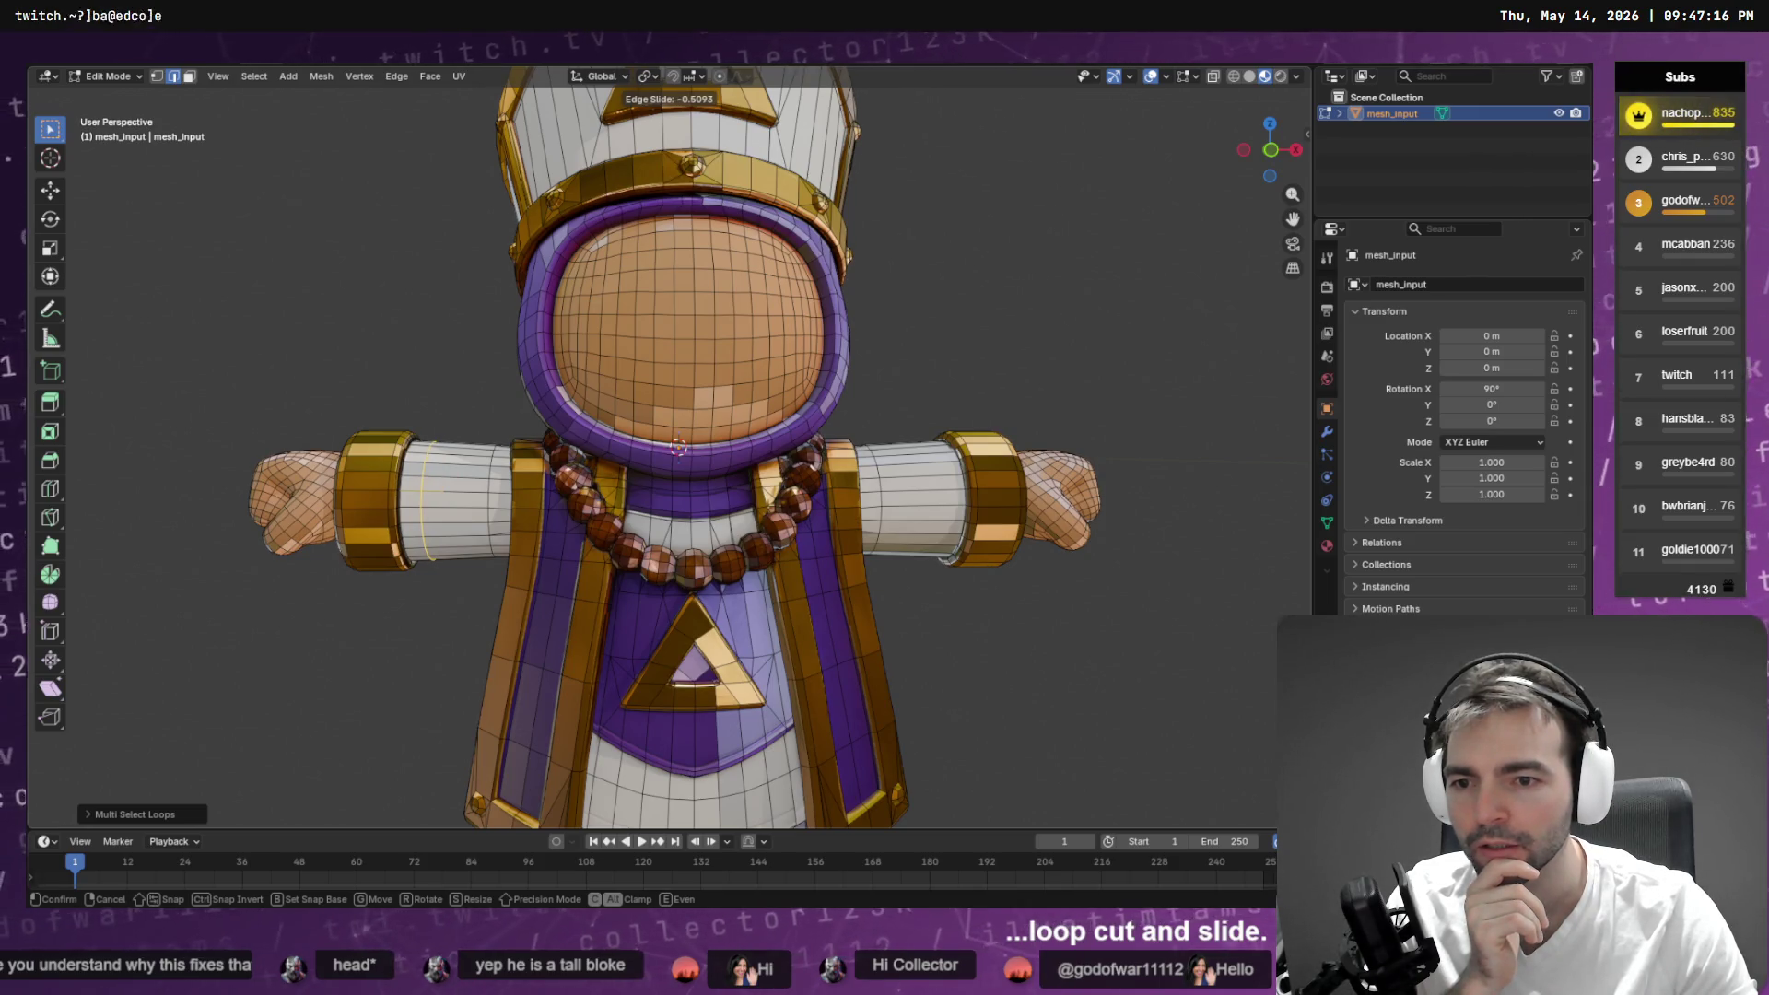
pyautogui.click(465, 492)
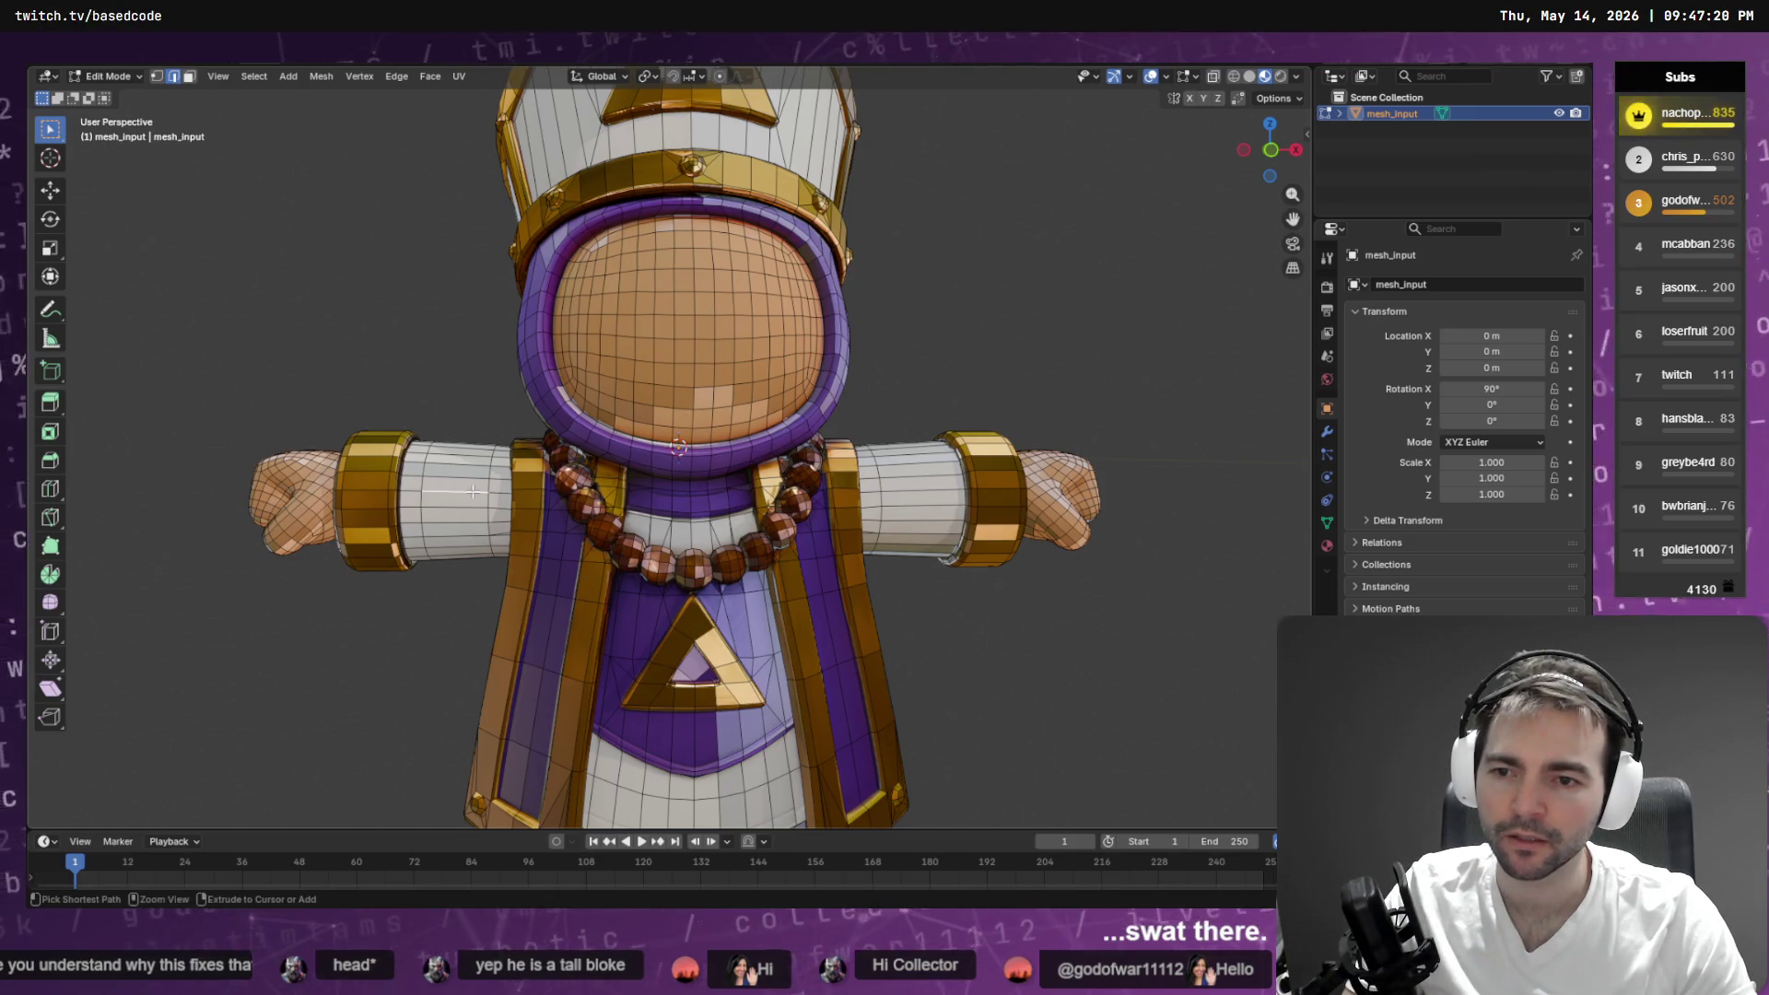
# - Add a second loop cut on the sleeve, trying and undoing a Repeat Last
pyautogui.click(396, 75)
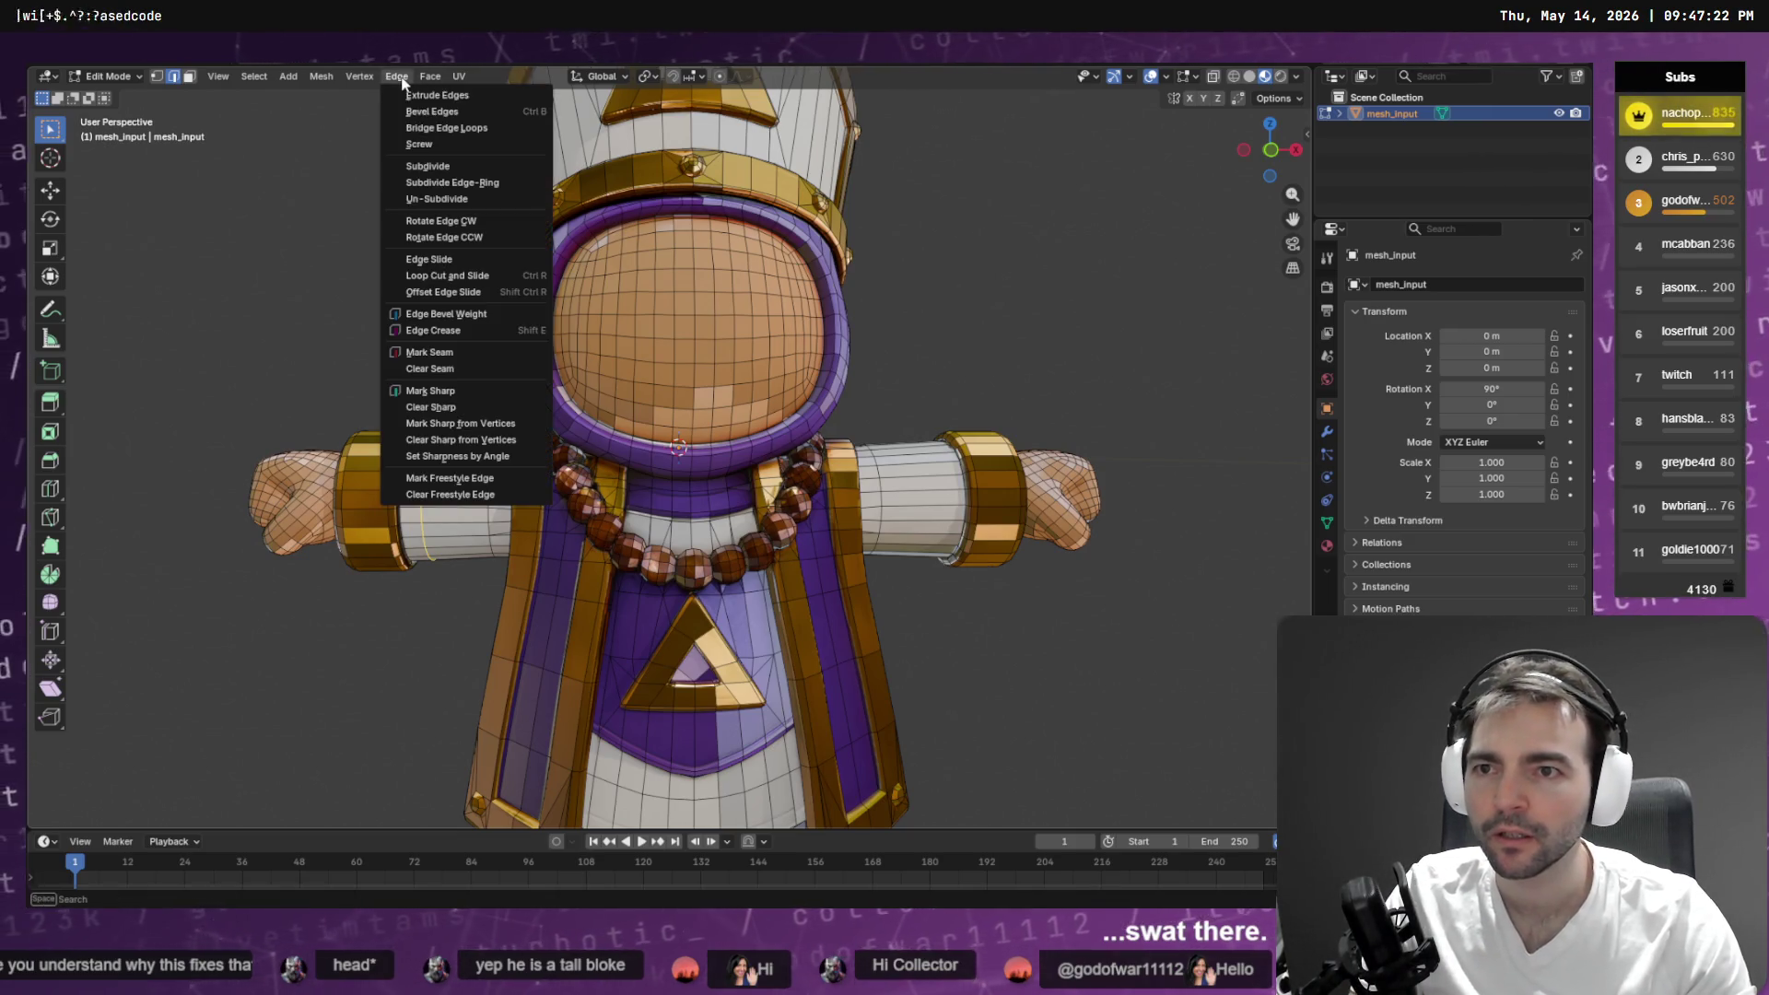
pyautogui.click(458, 276)
pyautogui.click(449, 483)
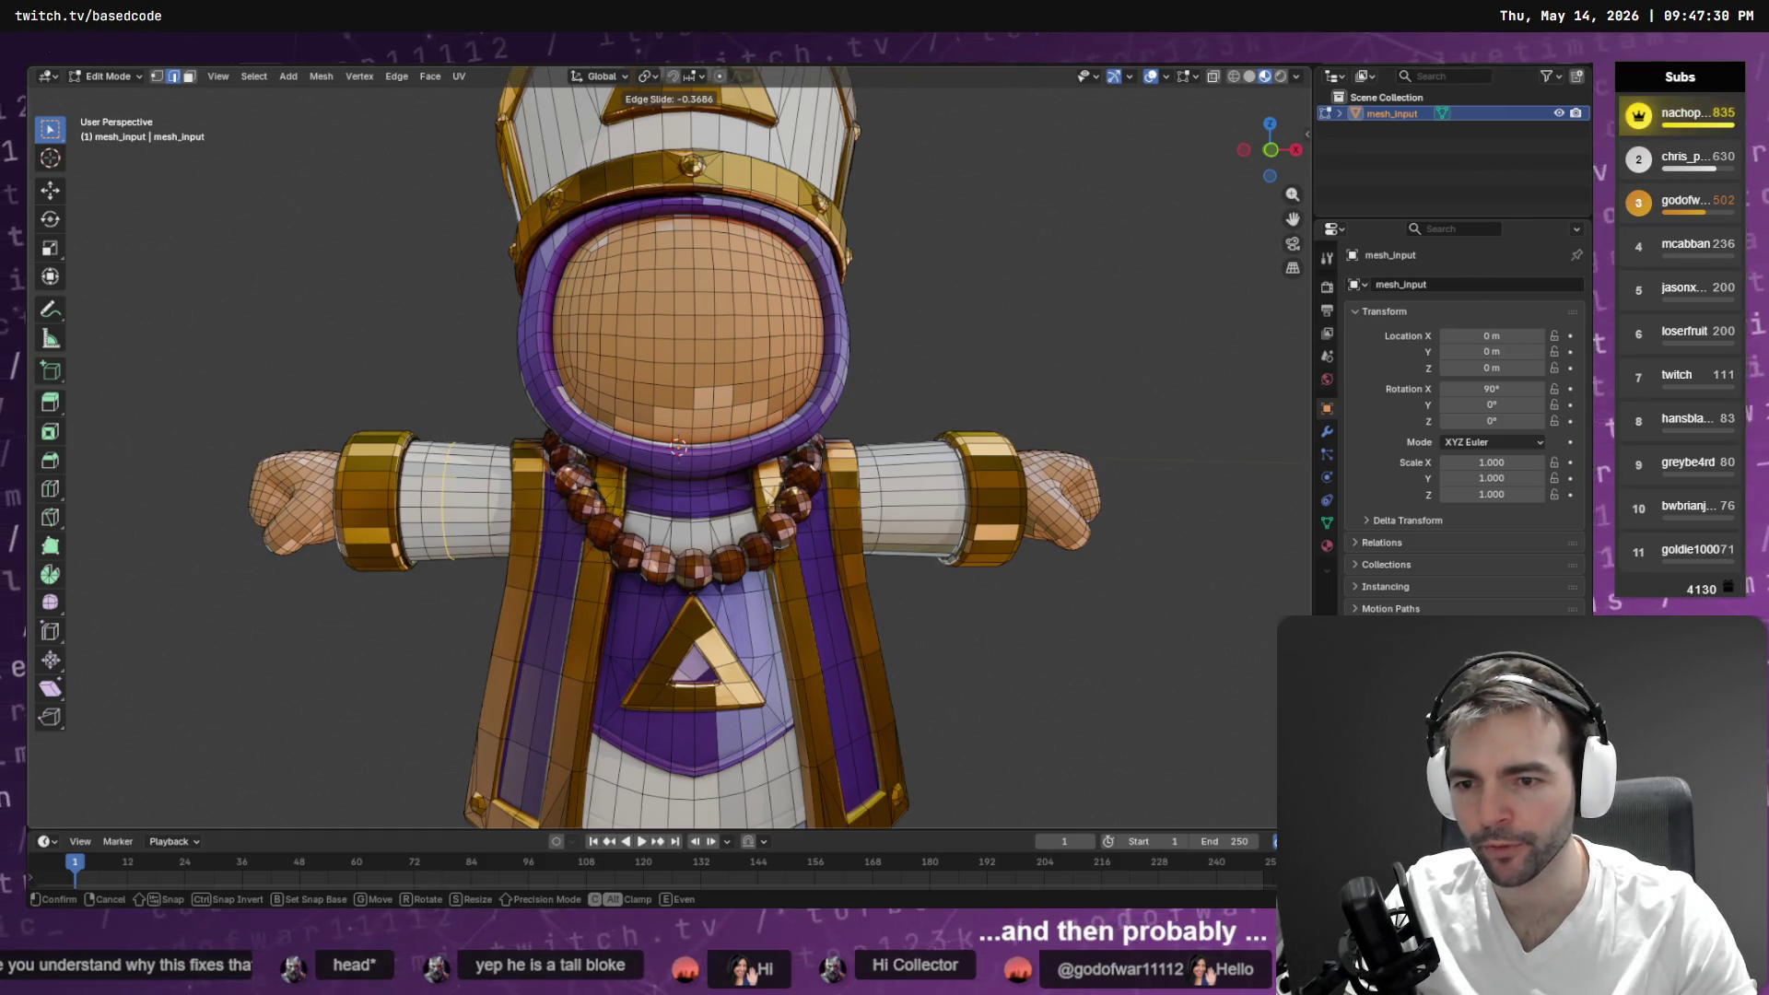
pyautogui.click(443, 479)
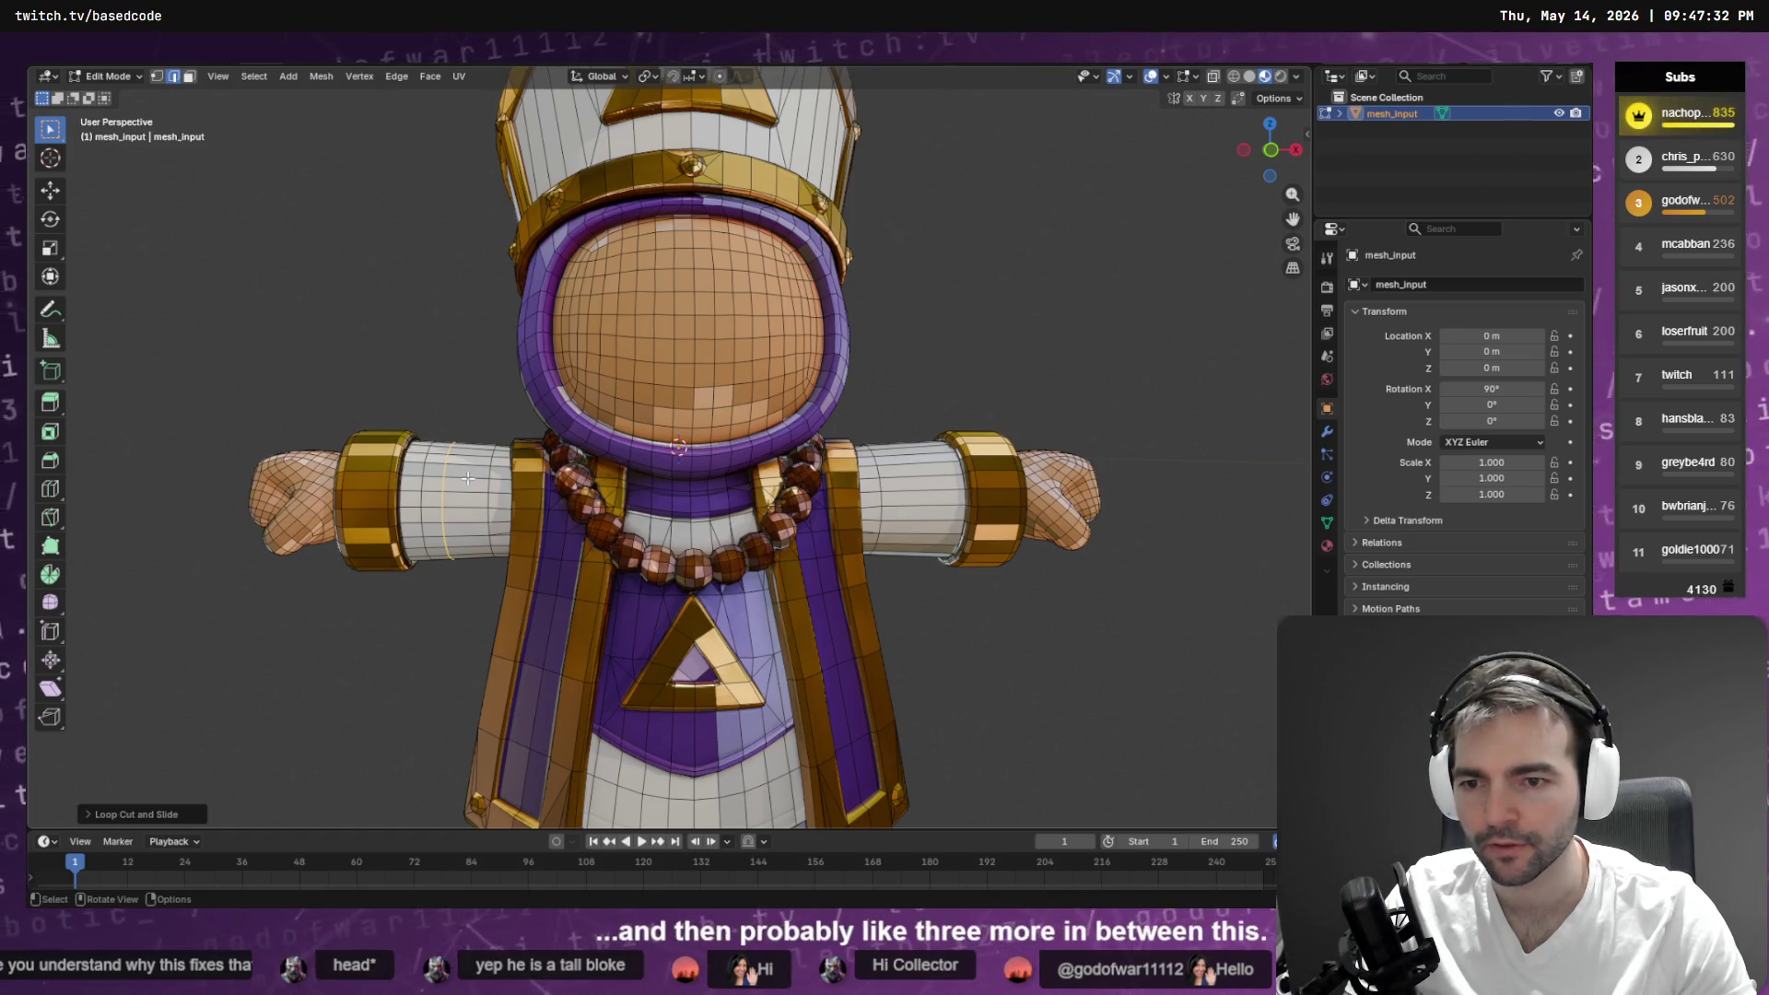
pyautogui.hotkey('shift', 'r')
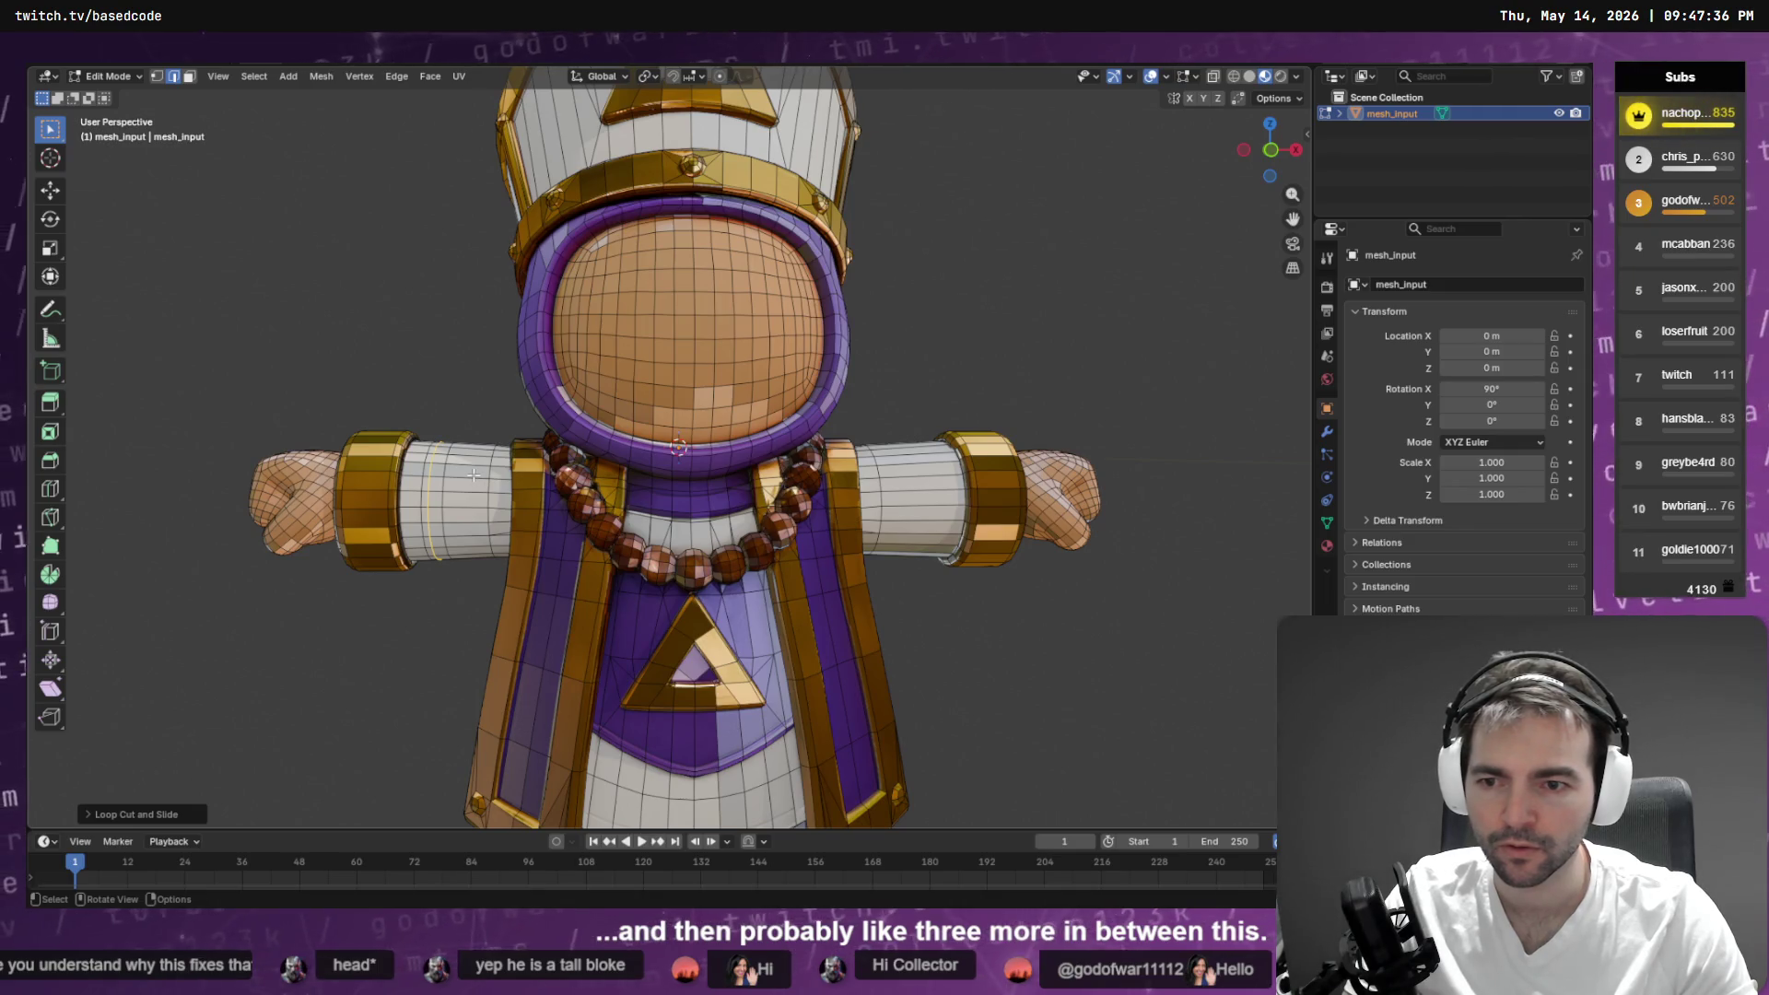
pyautogui.hotkey('ctrl', 'z')
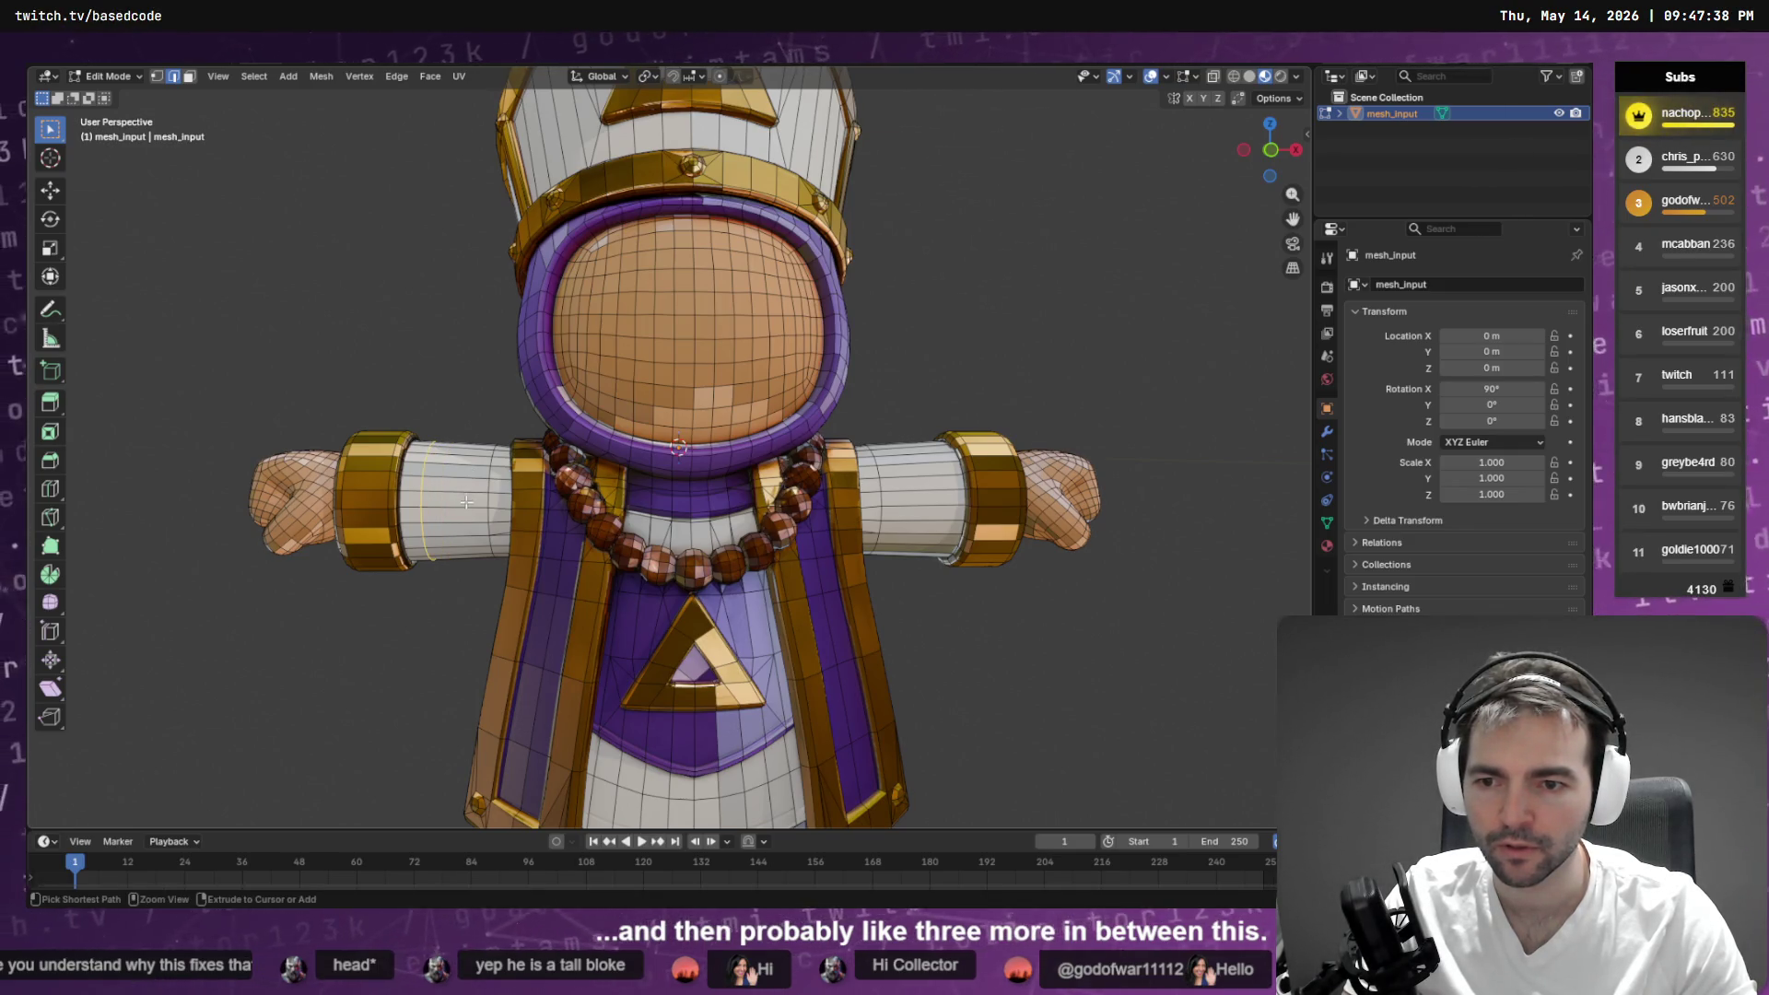
# - Repeat the loop cut on the upper arm with Ctrl+R and leave it in place
pyautogui.hotkey('ctrl', 'r')
pyautogui.click(474, 496)
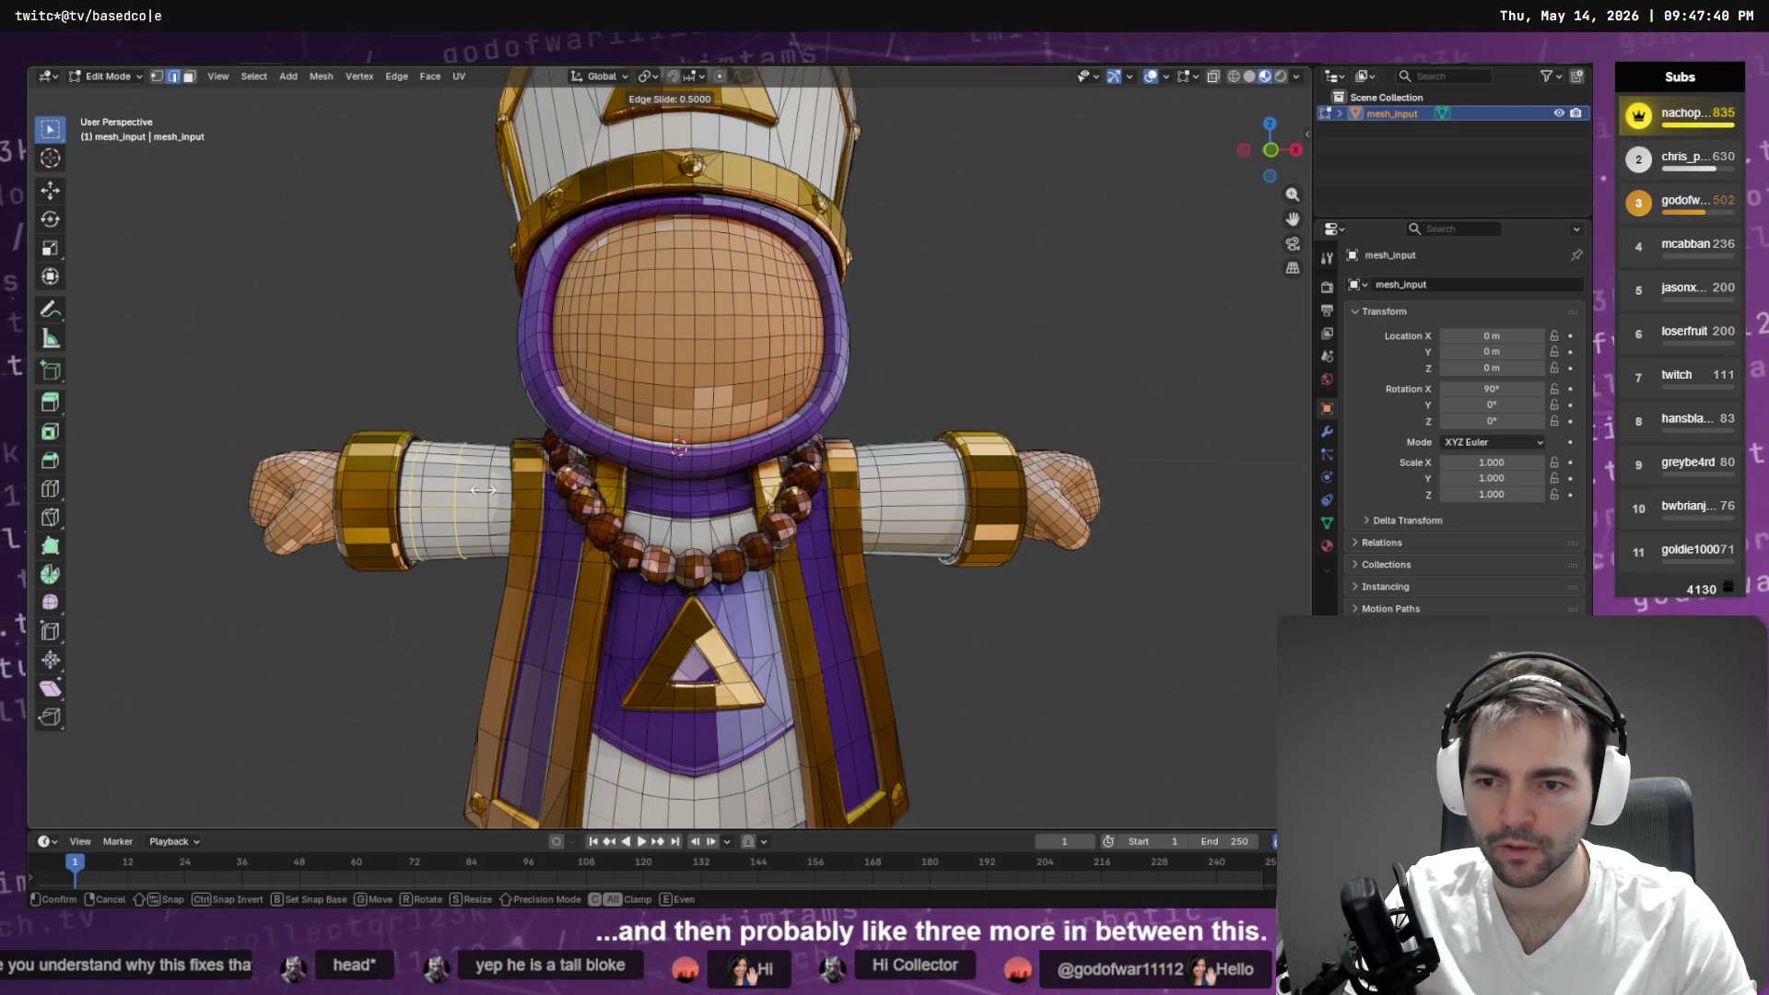
pyautogui.click(484, 494)
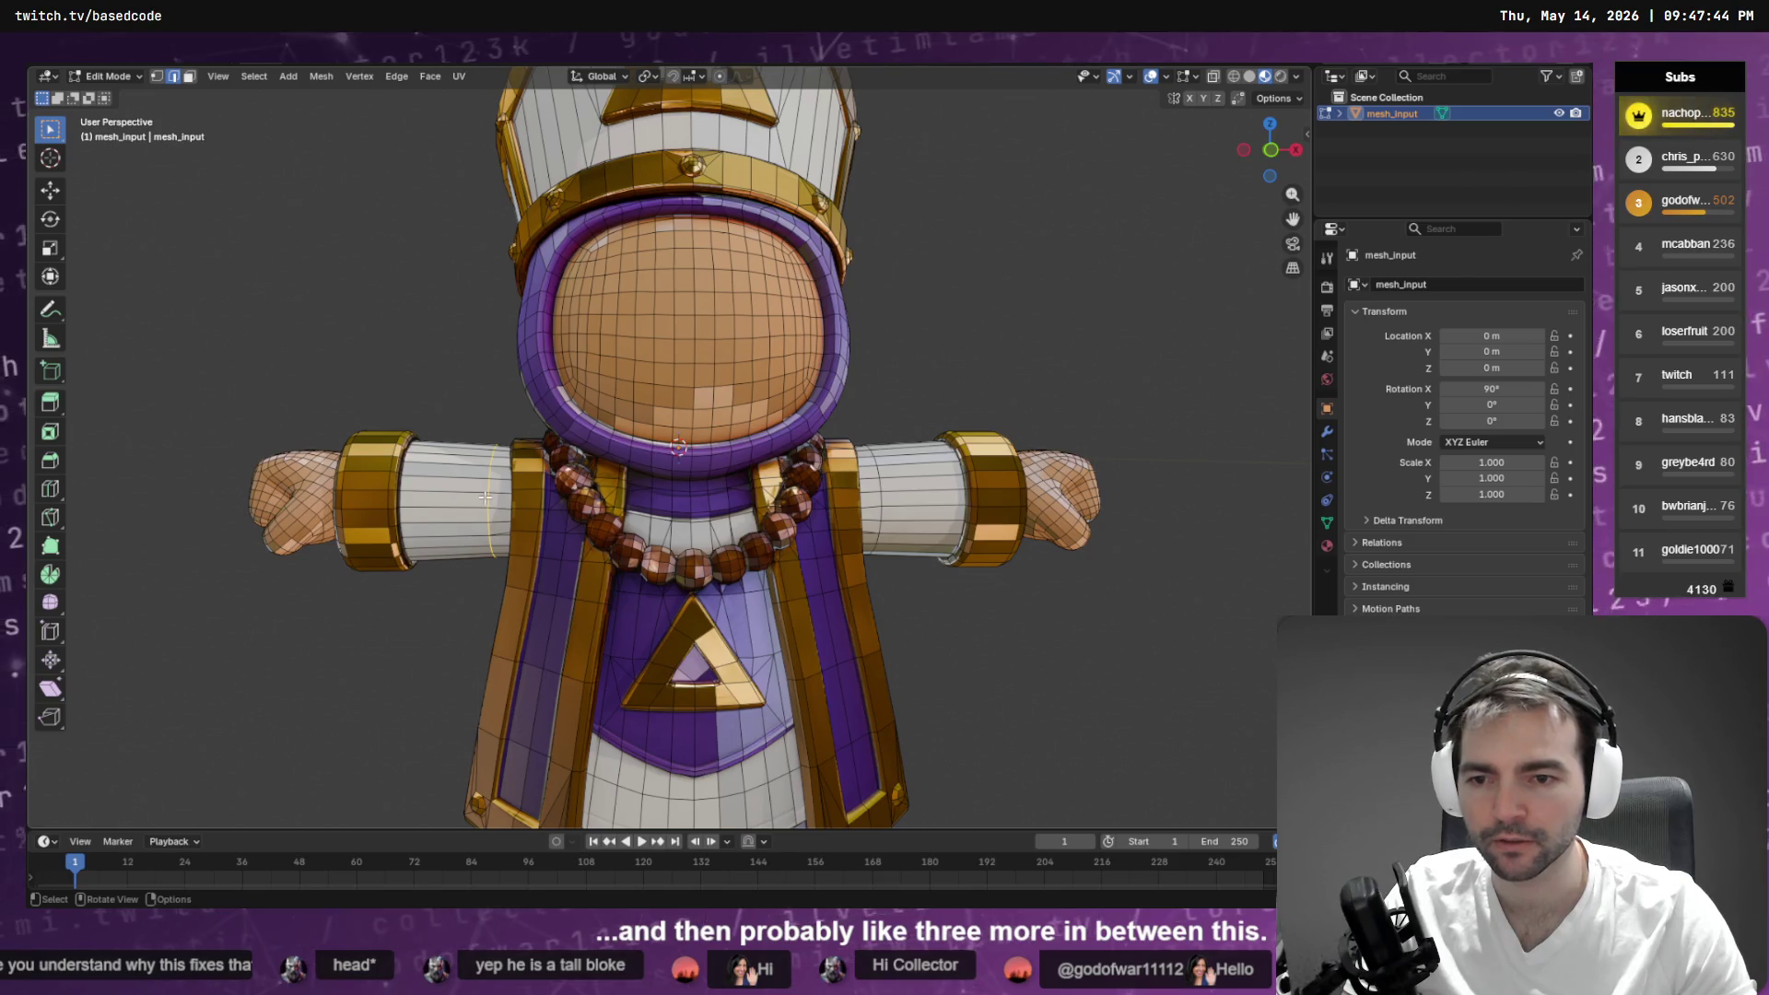
pyautogui.press('g')
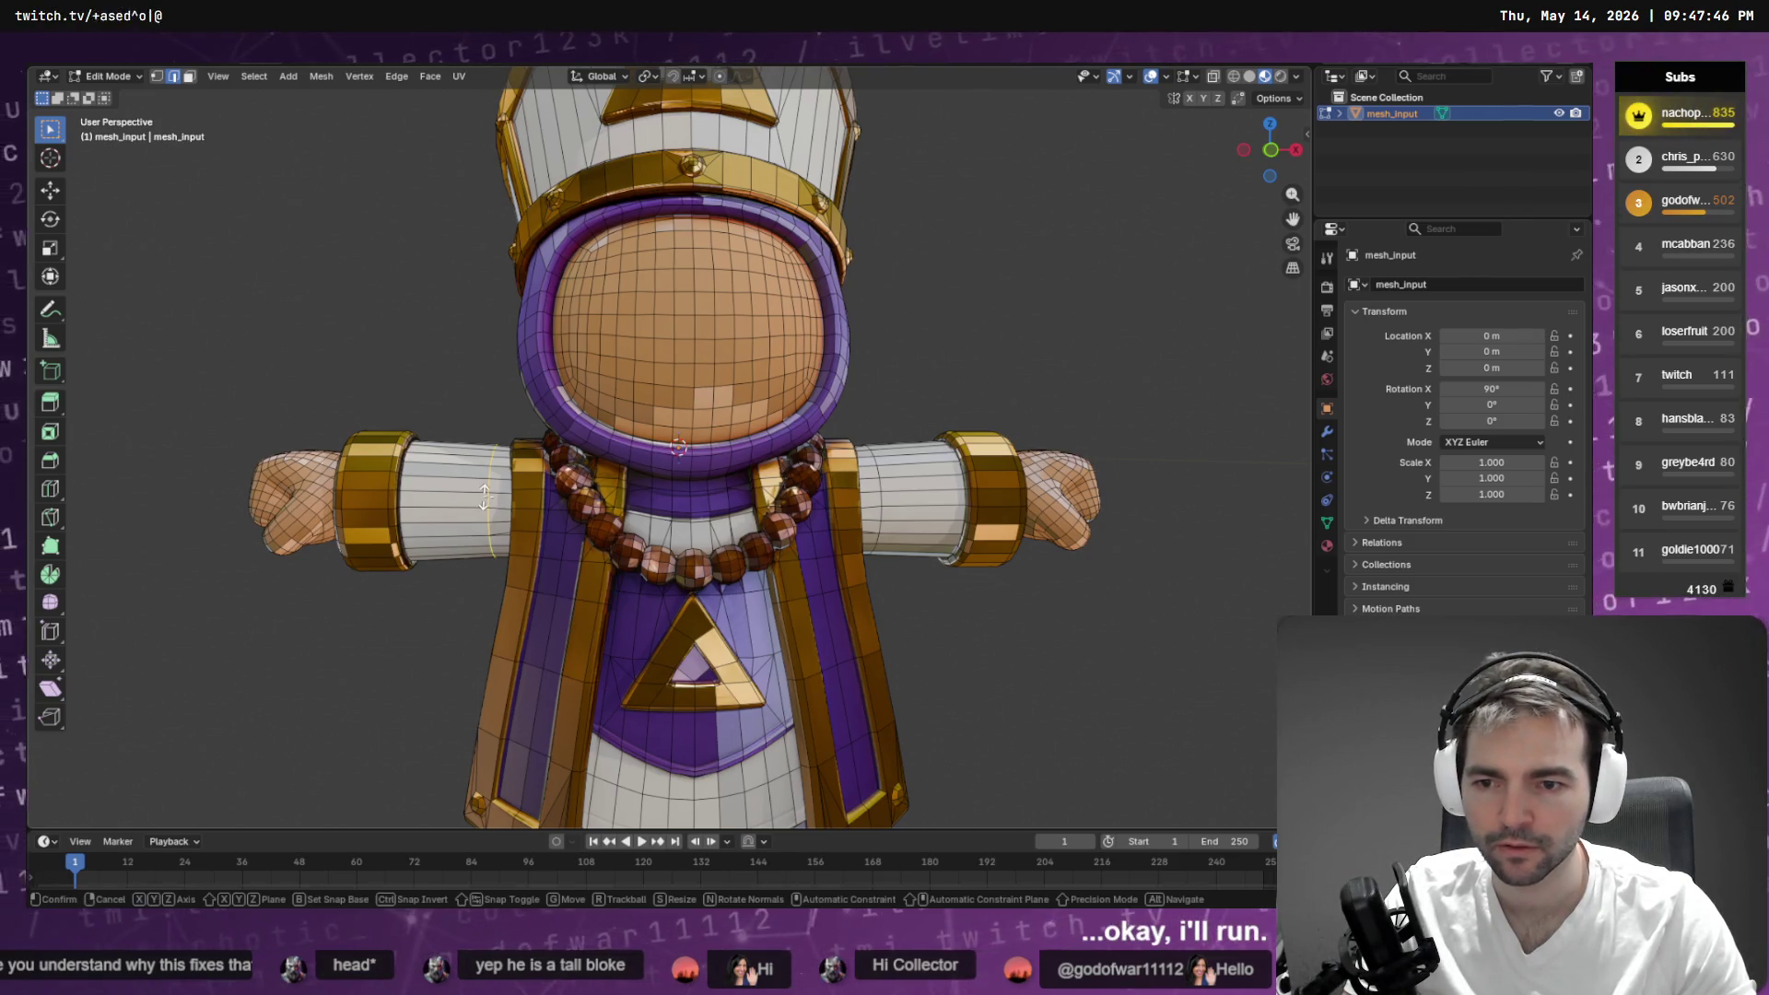
pyautogui.rightClick(484, 497)
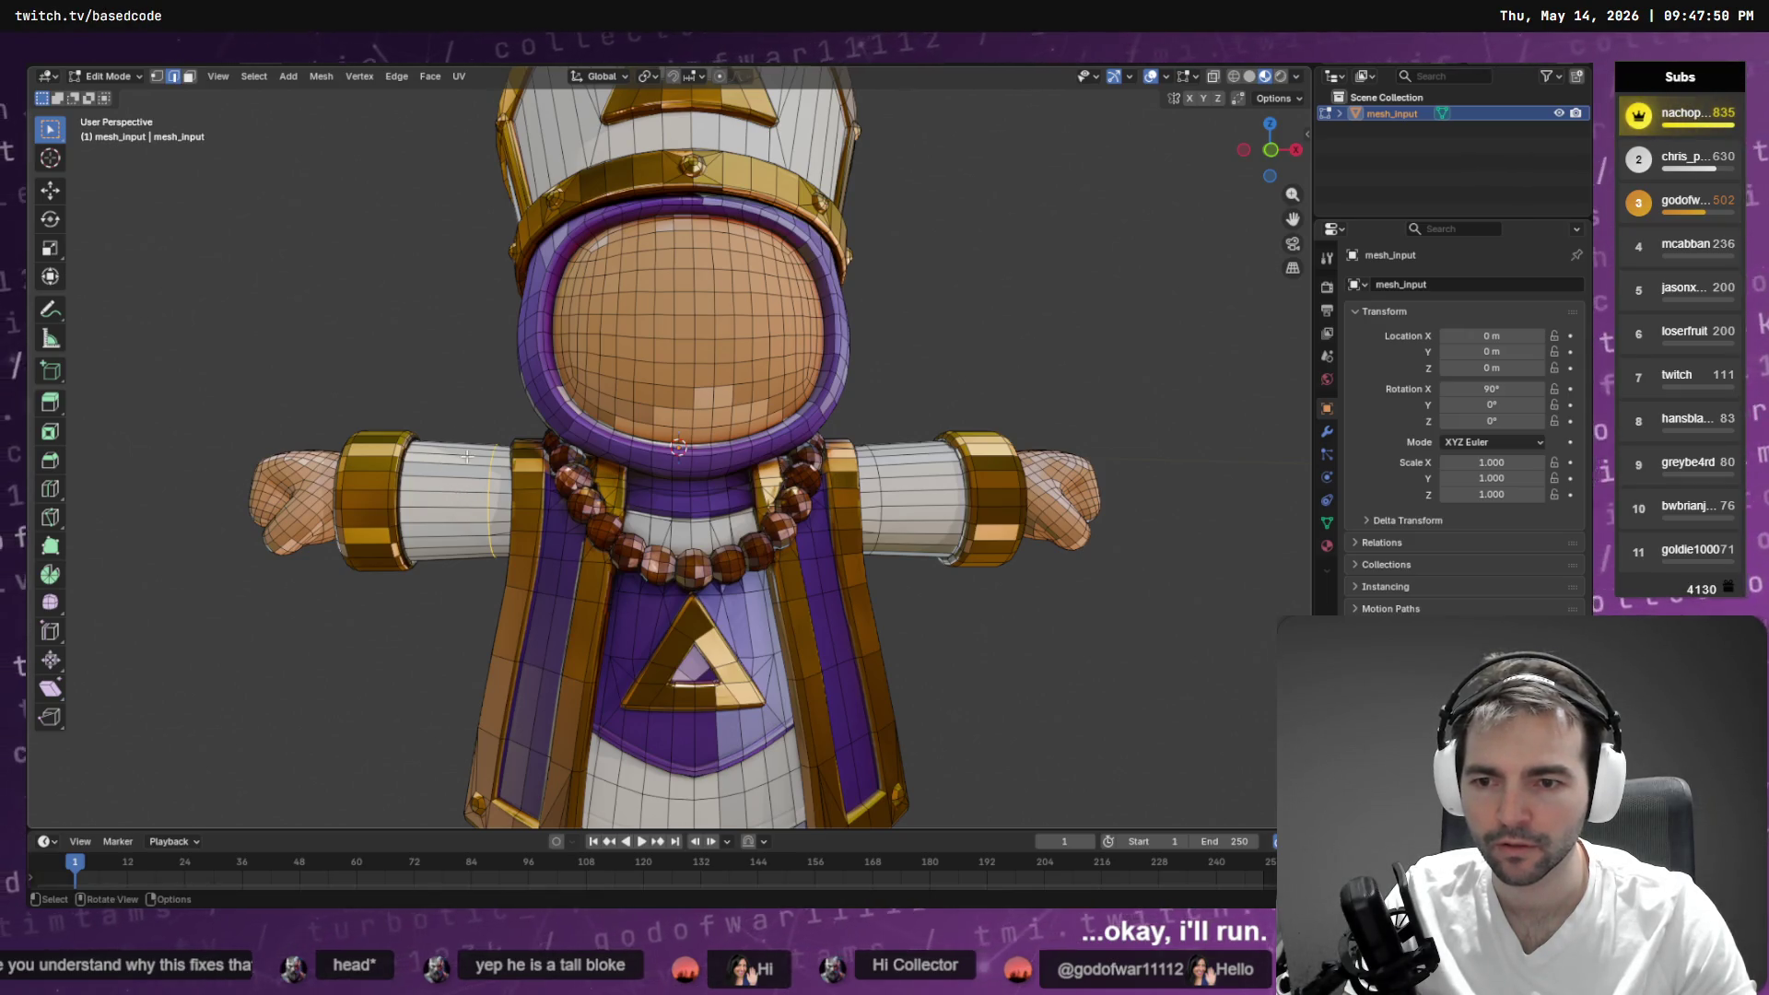
# - Cut another loop on the arm and select edge loops around the upper arm
pyautogui.click(430, 77)
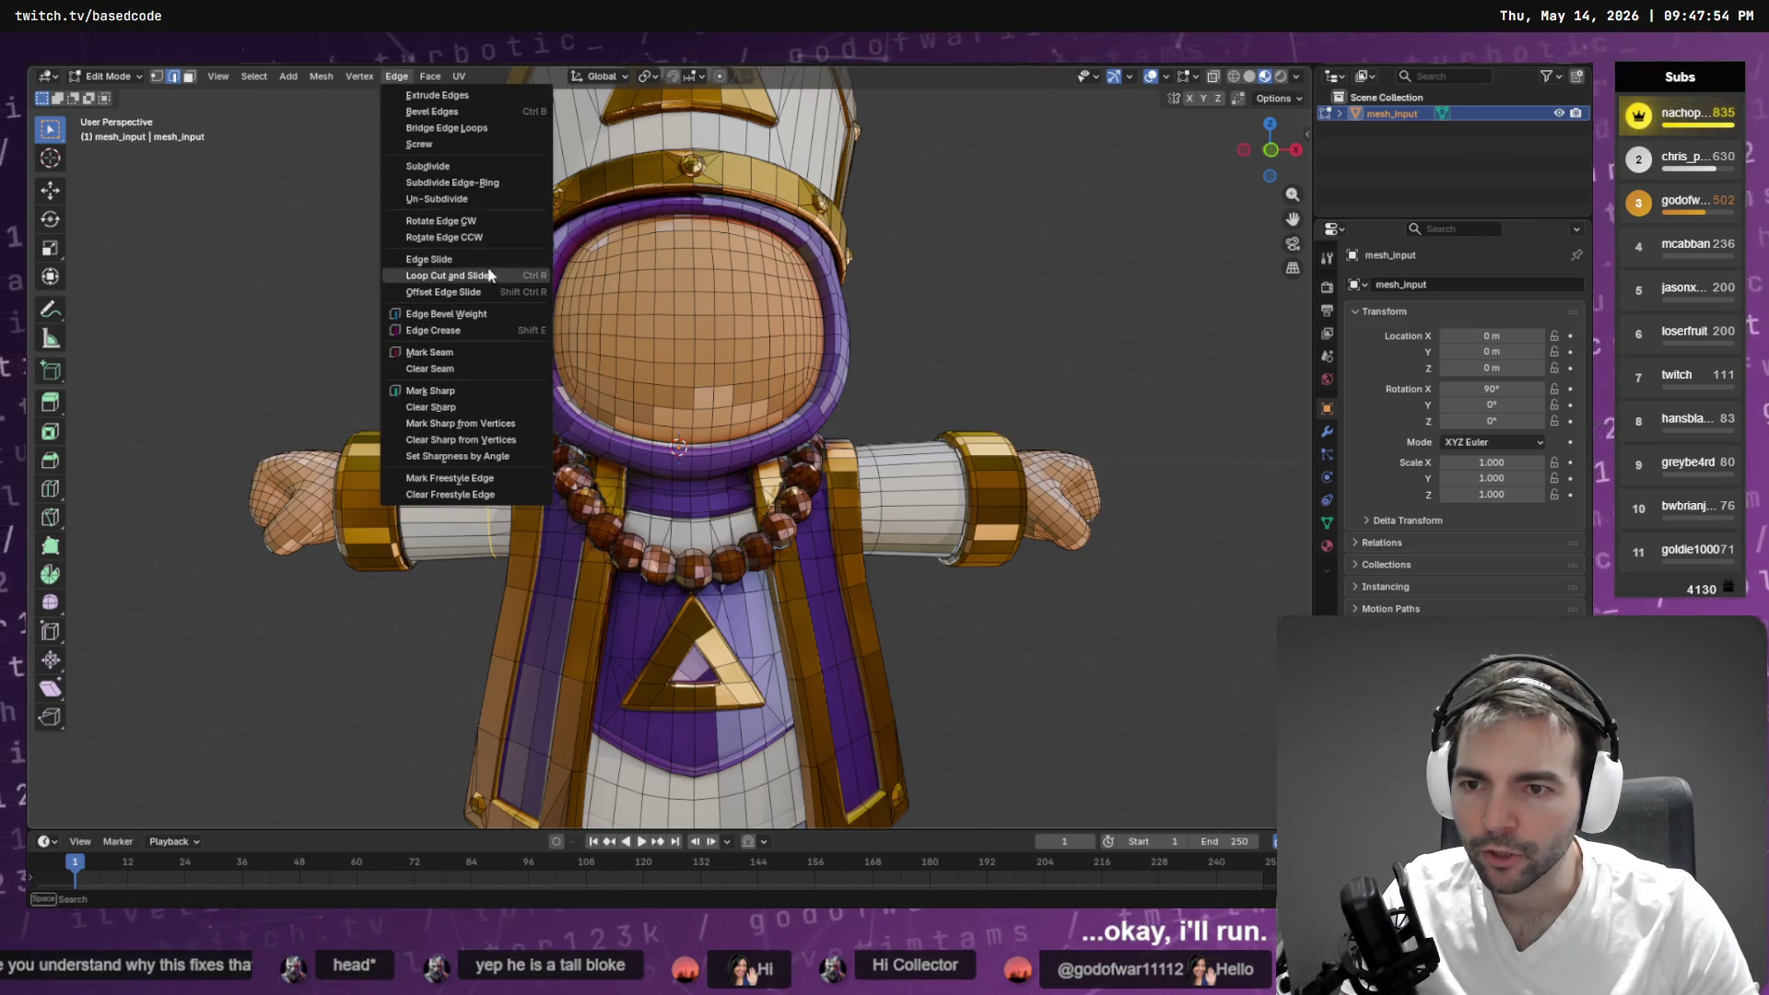
pyautogui.click(490, 274)
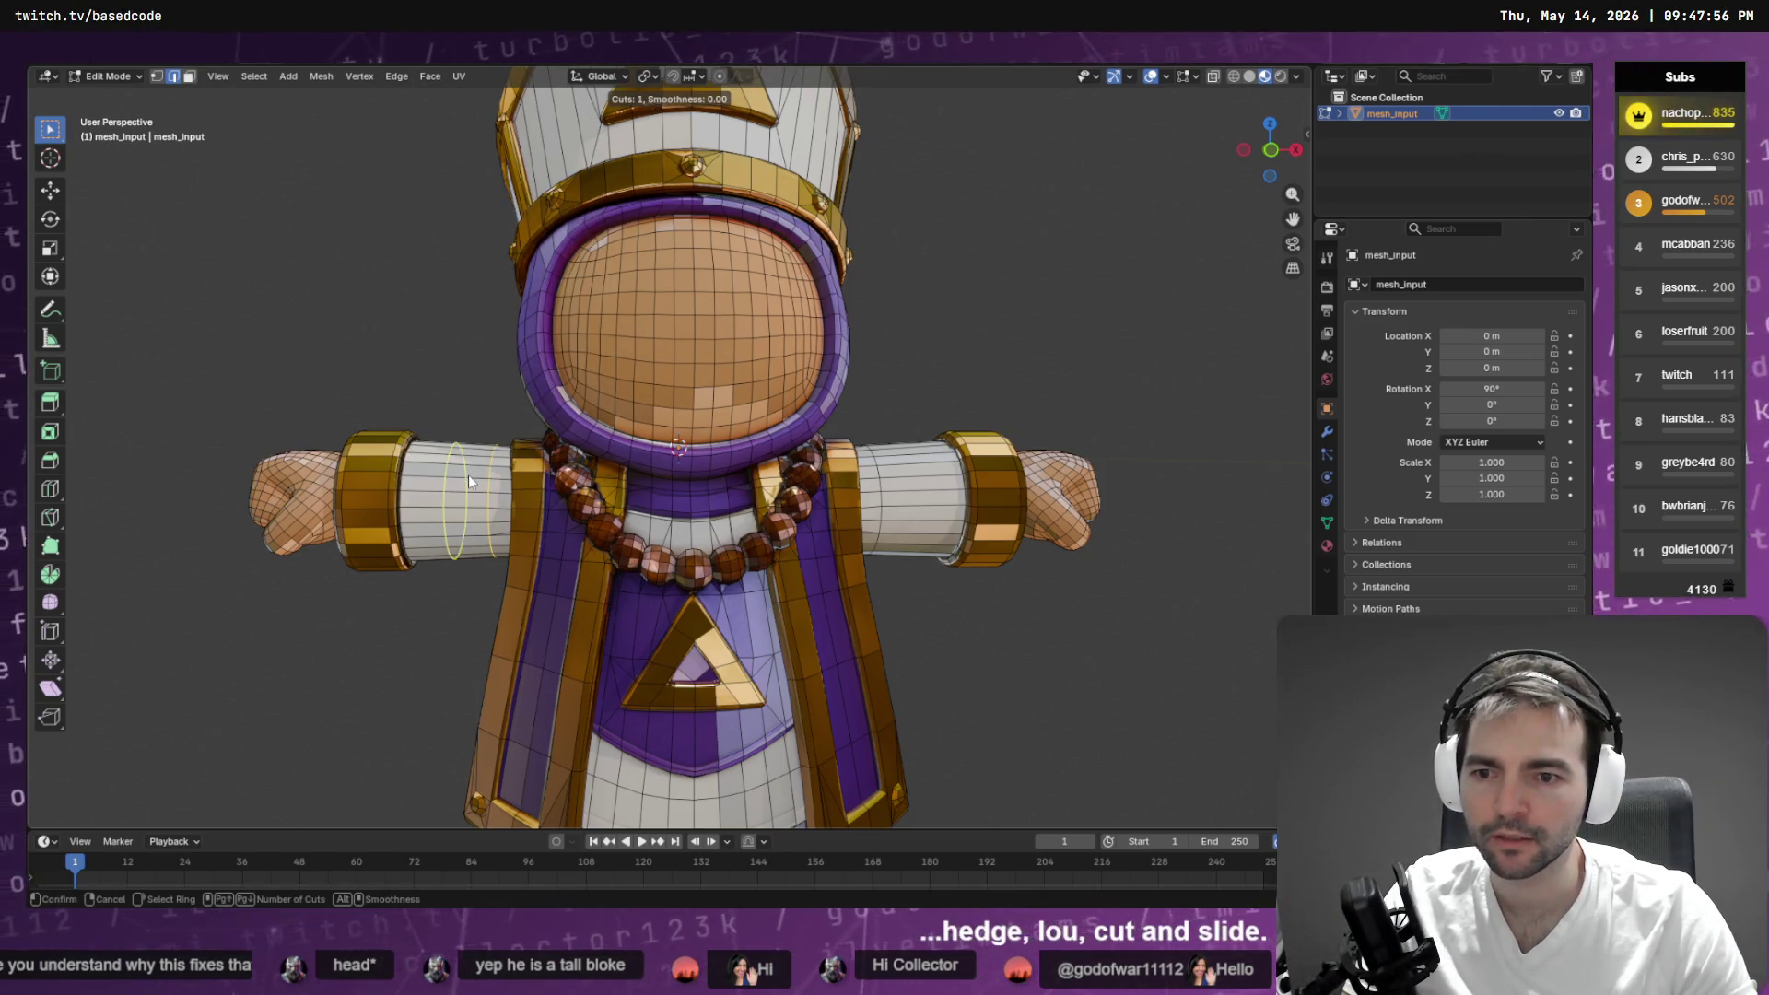
pyautogui.click(468, 474)
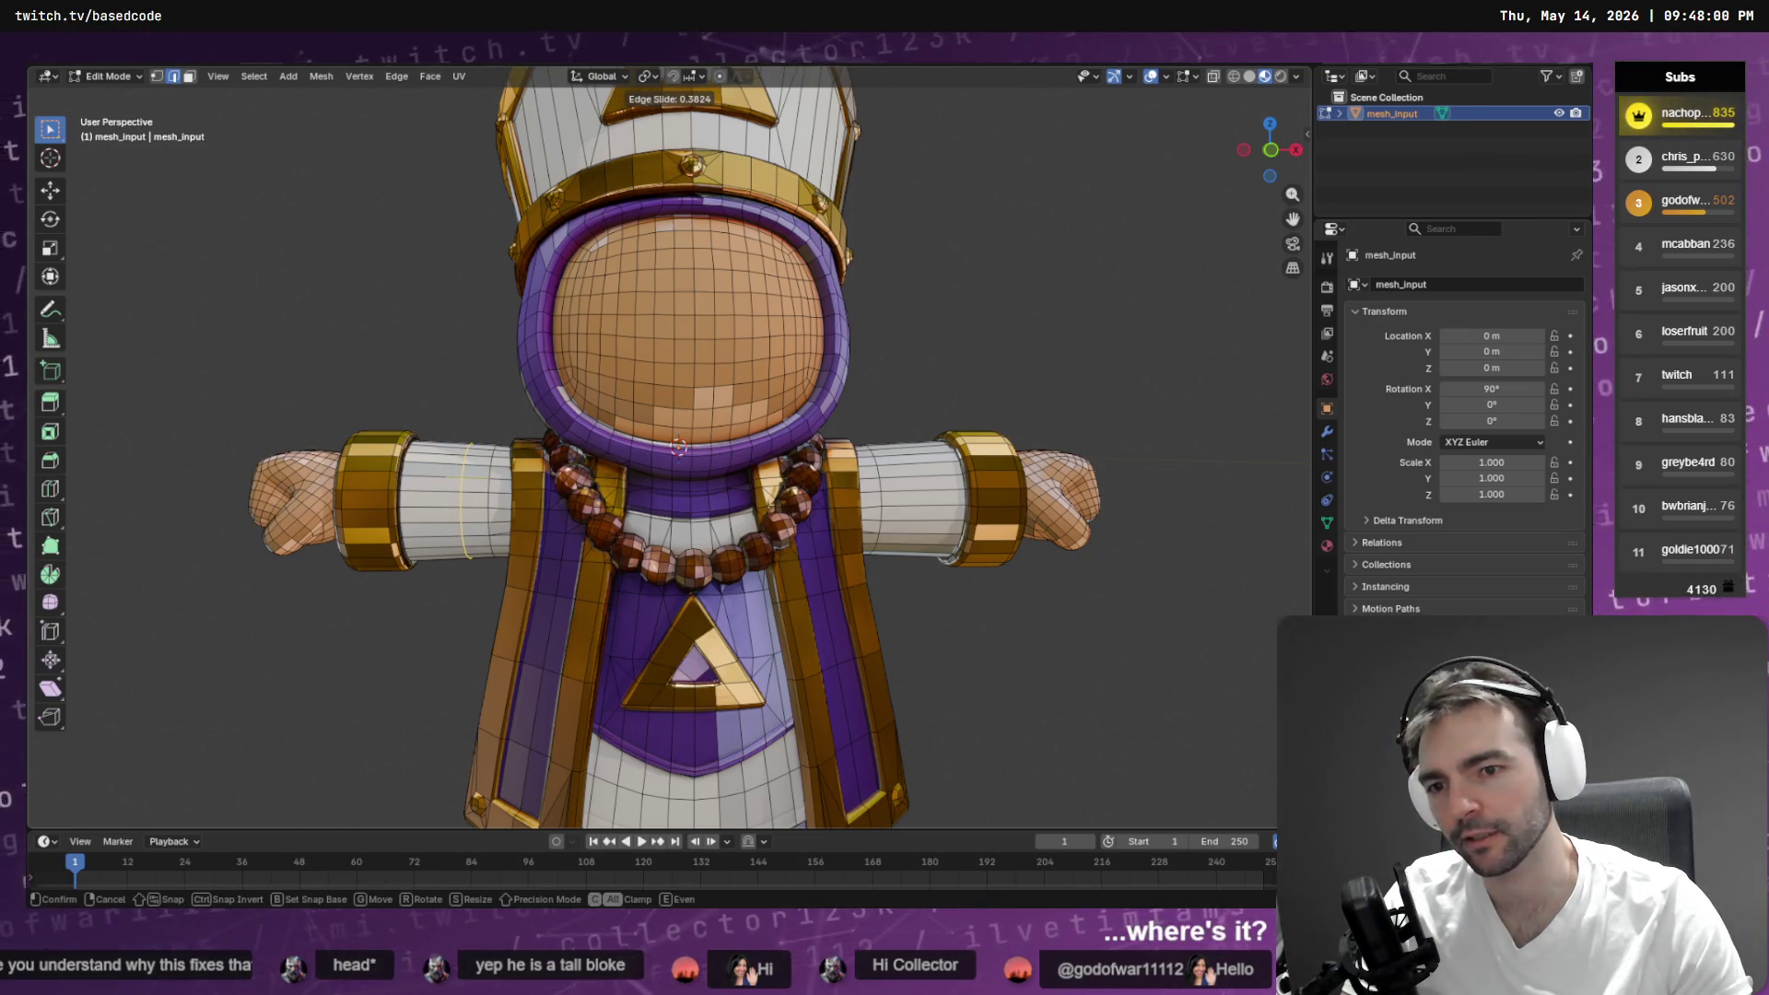
pyautogui.click(480, 476)
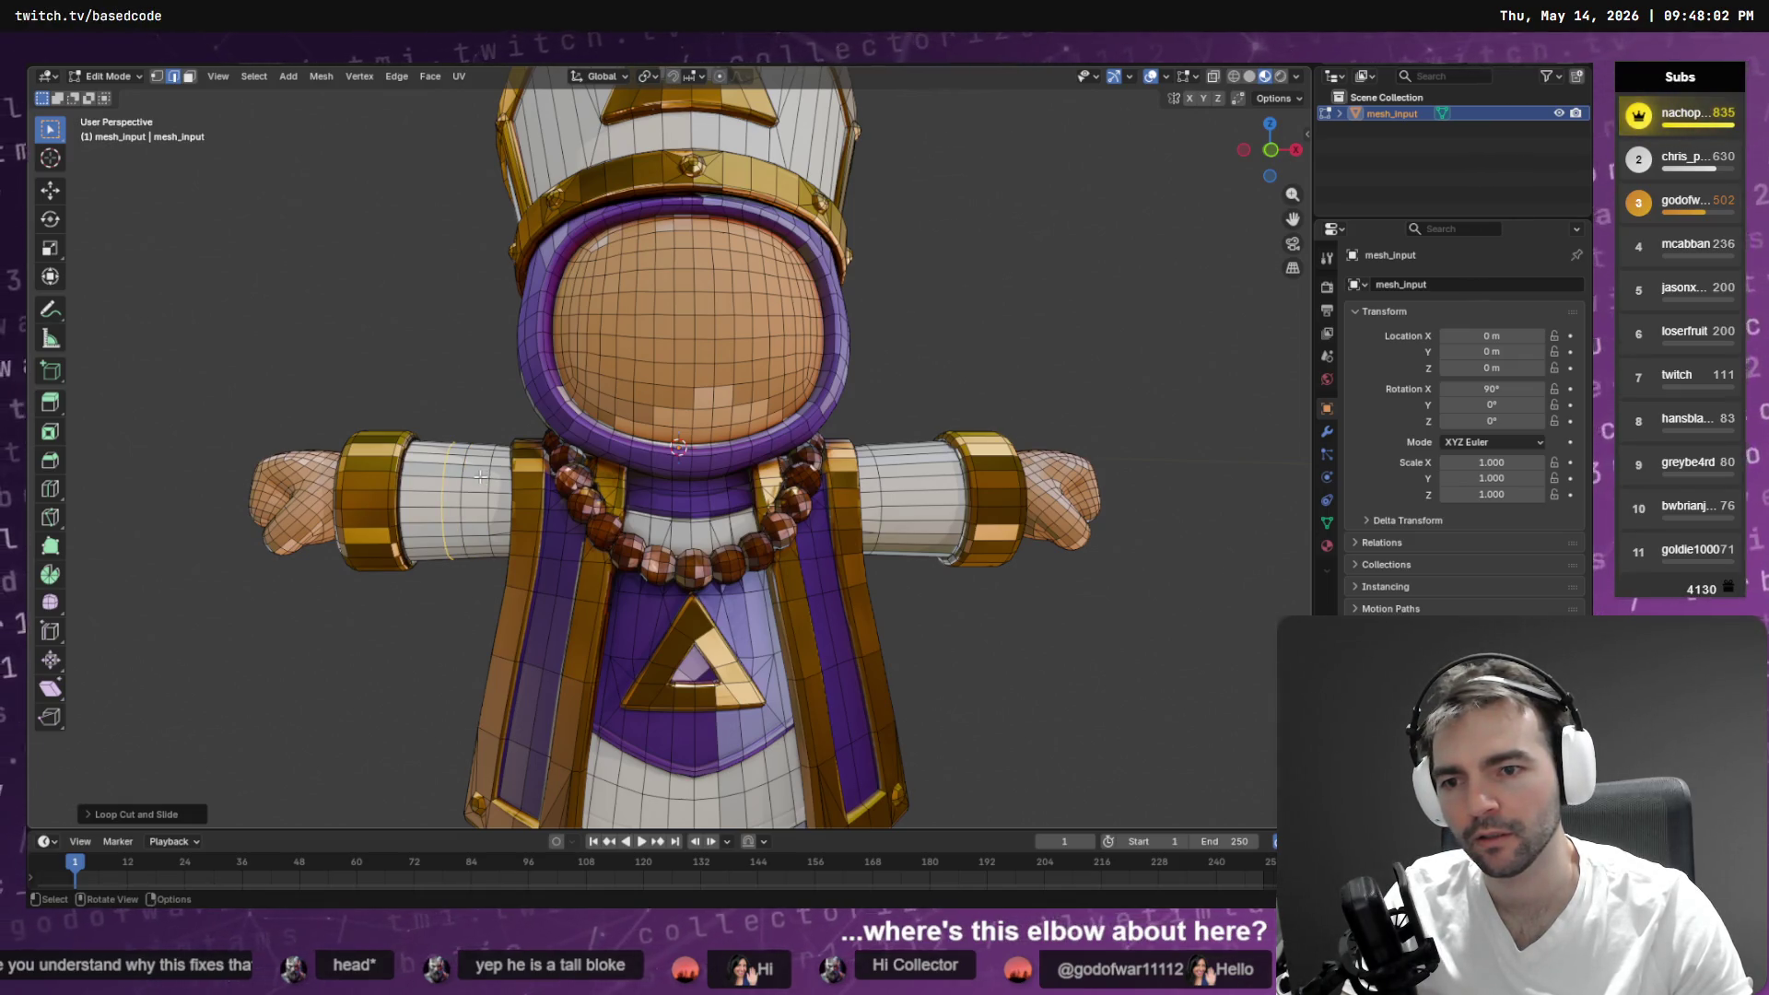
pyautogui.click(442, 476)
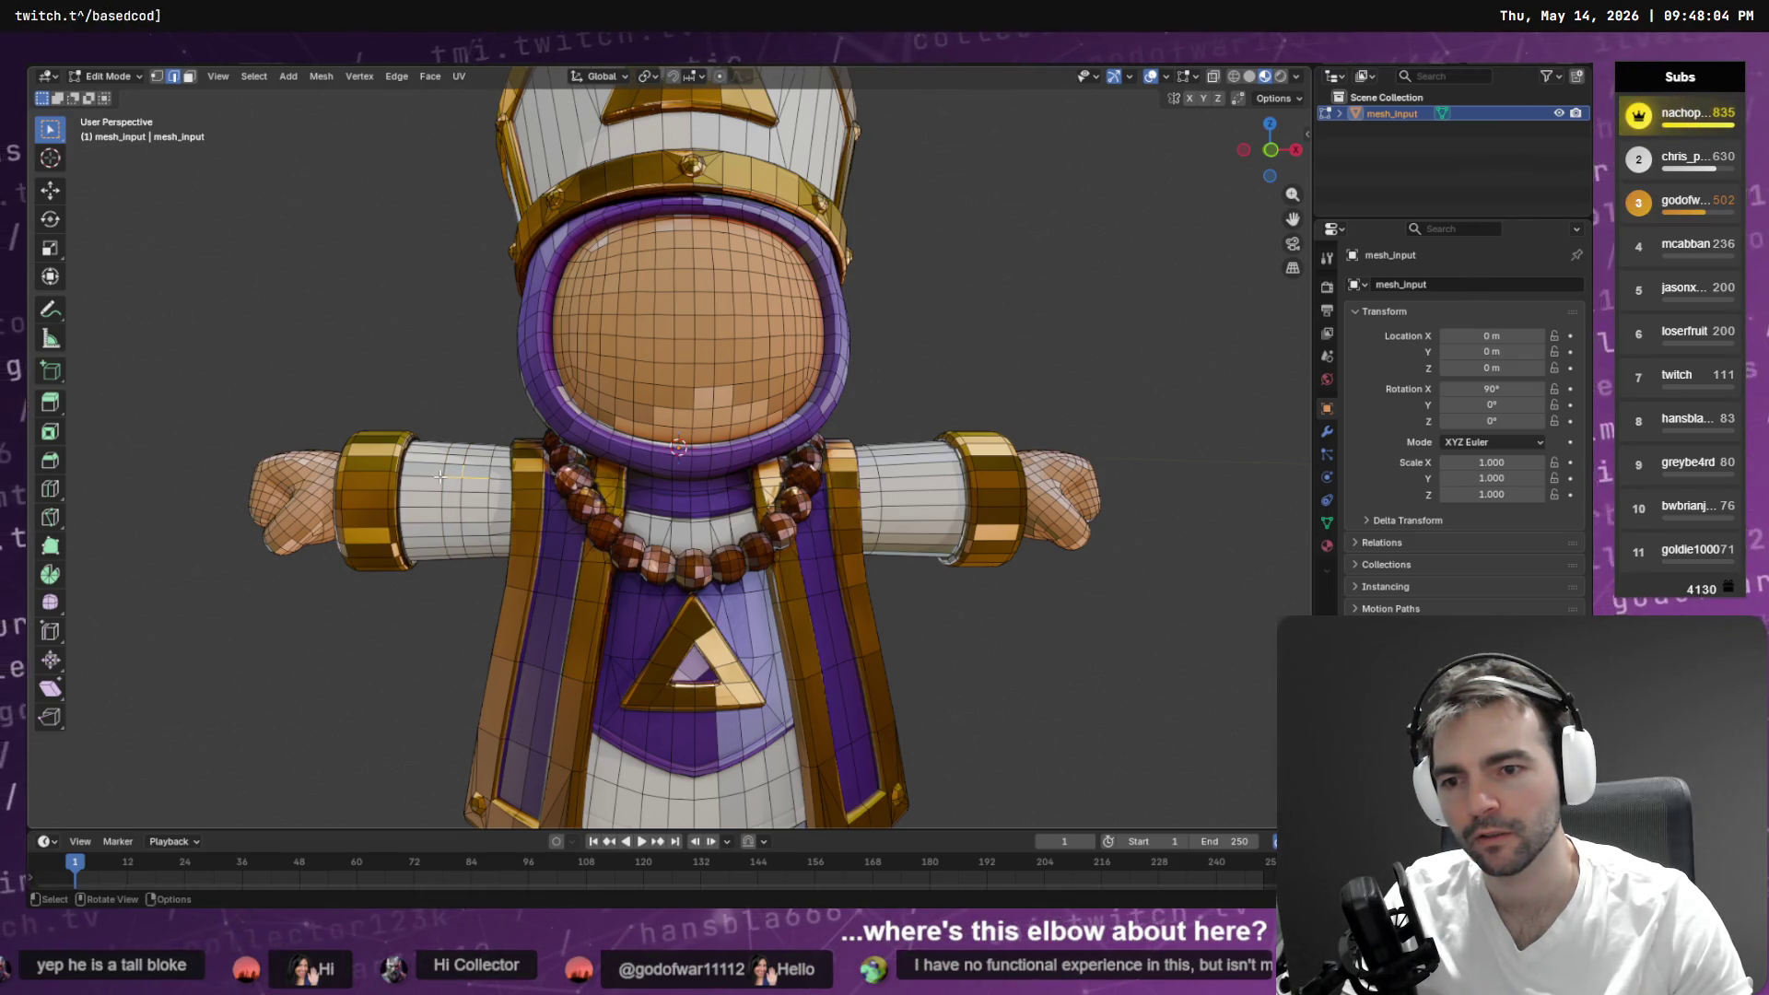
pyautogui.keyDown('ctrl'); pyautogui.keyDown('alt'); pyautogui.click(485, 500); pyautogui.keyUp('alt'); pyautogui.keyUp('ctrl')
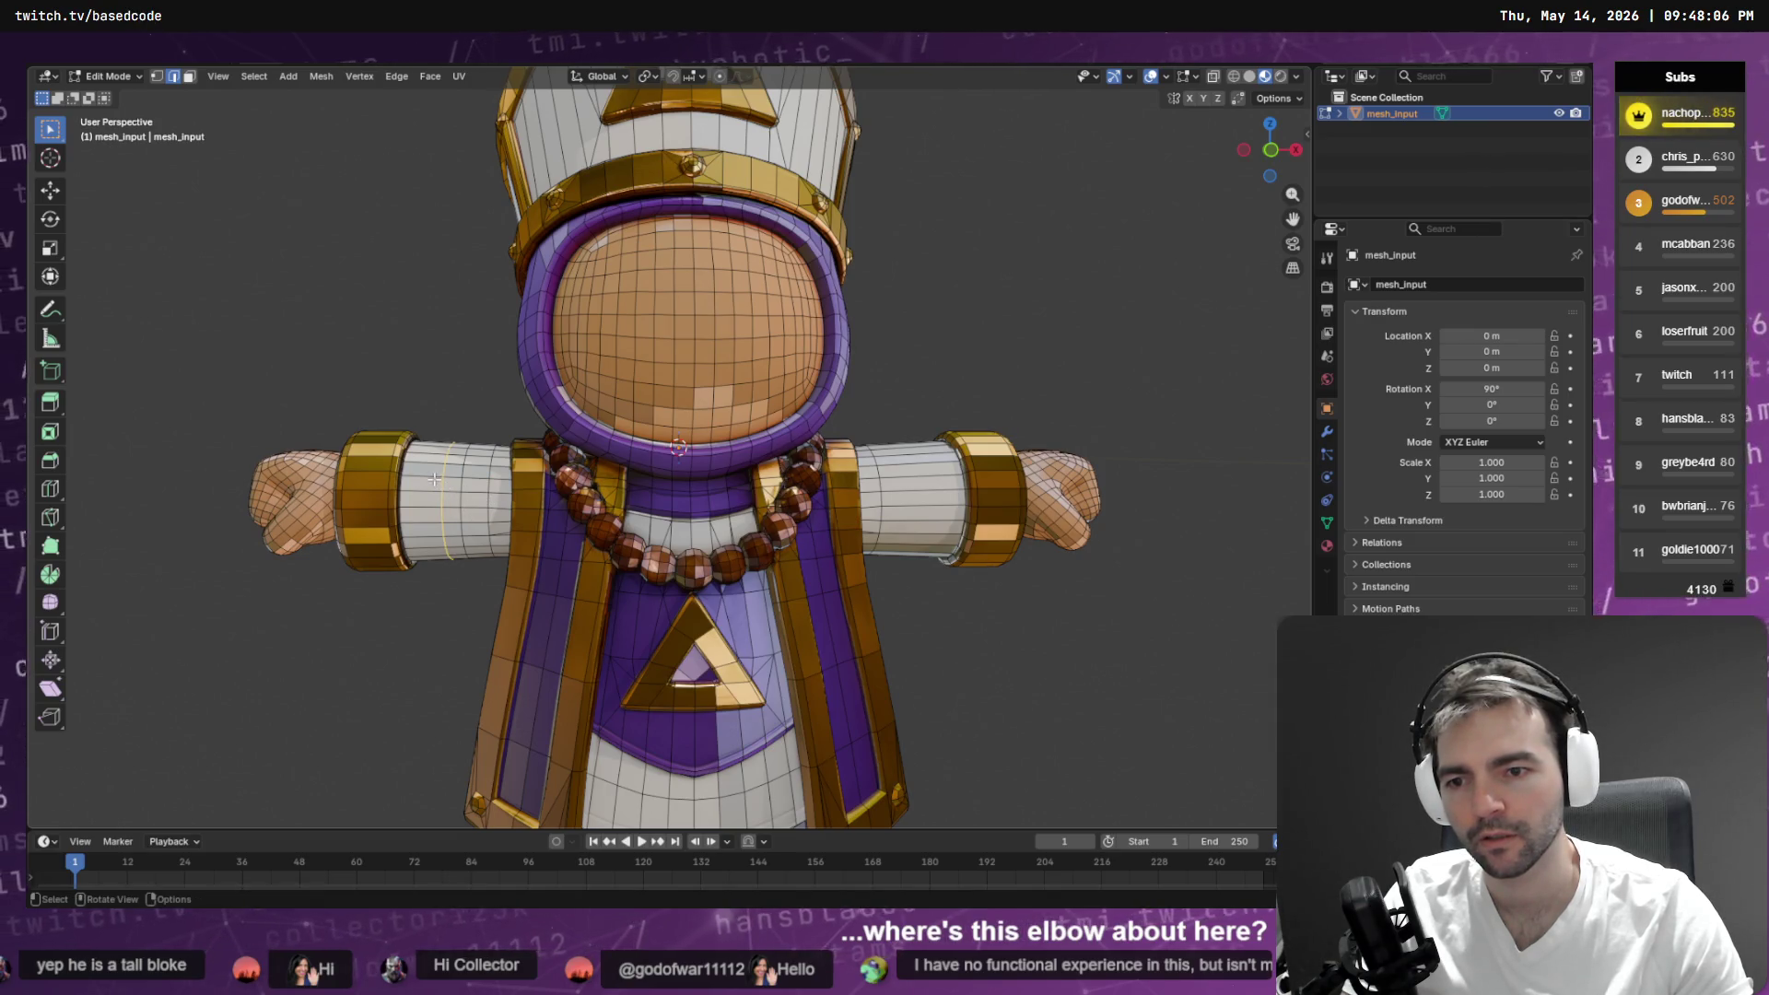
pyautogui.click(479, 478)
pyautogui.keyDown('alt'); pyautogui.click(470, 496); pyautogui.keyUp('alt')
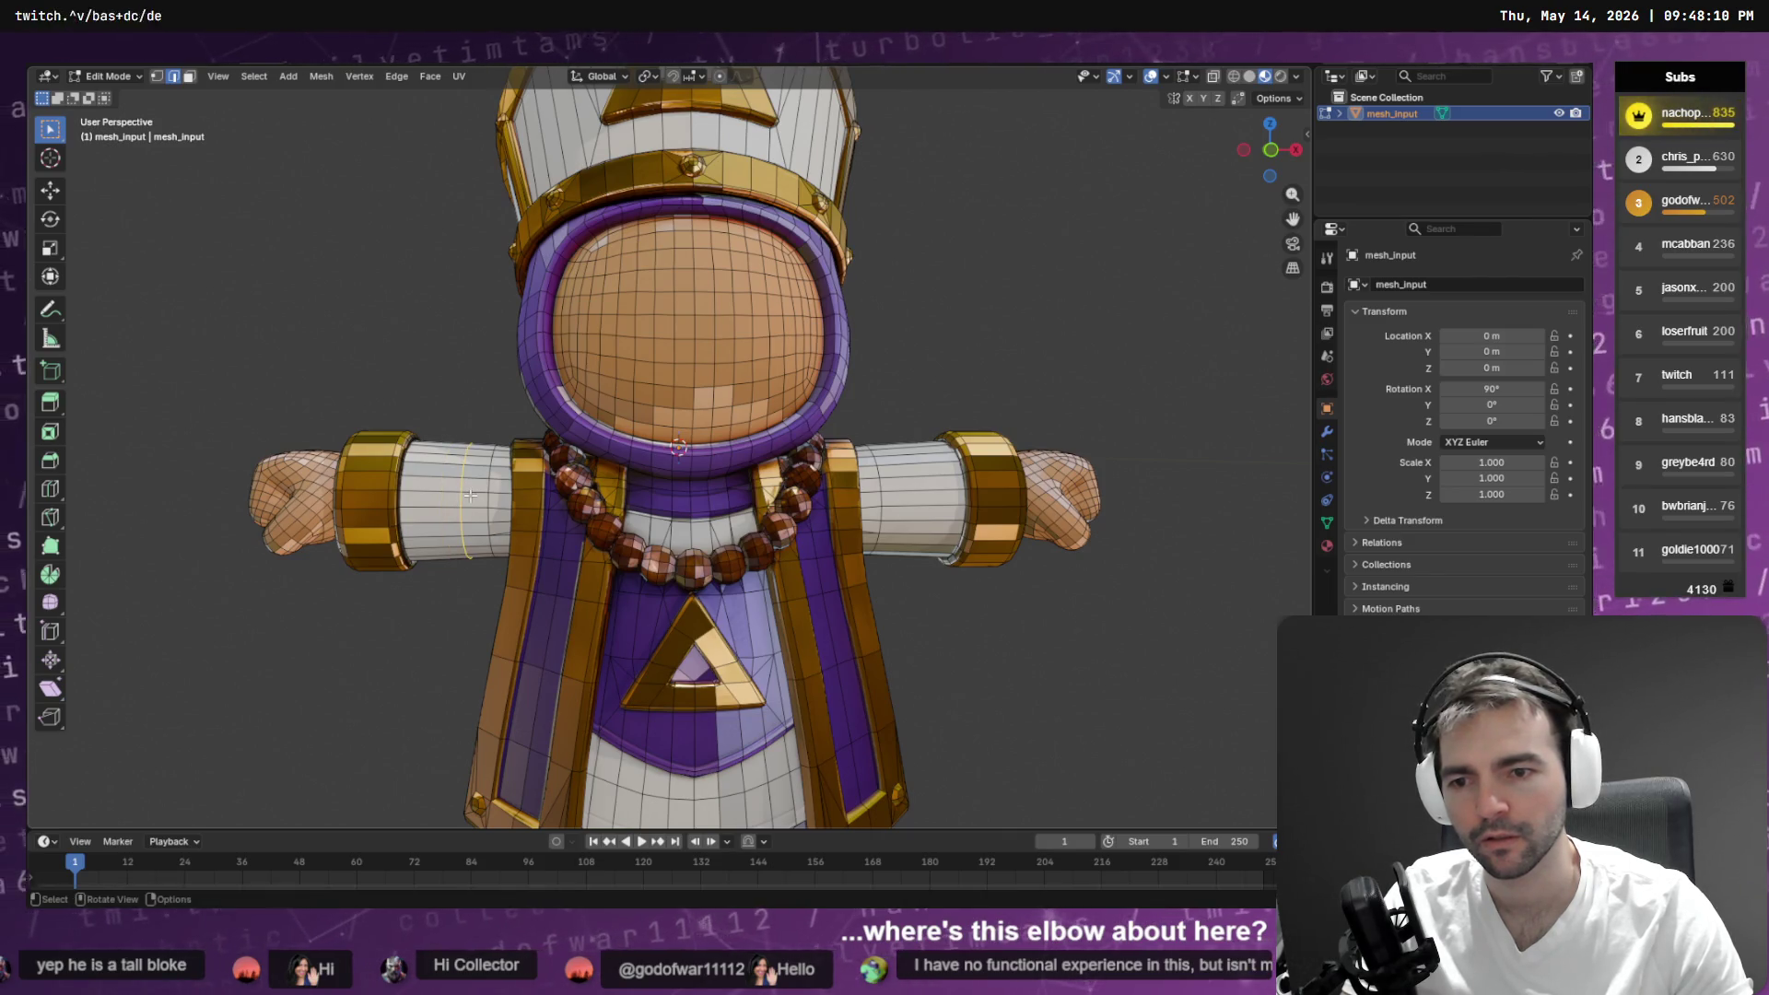
pyautogui.rightClick(470, 496)
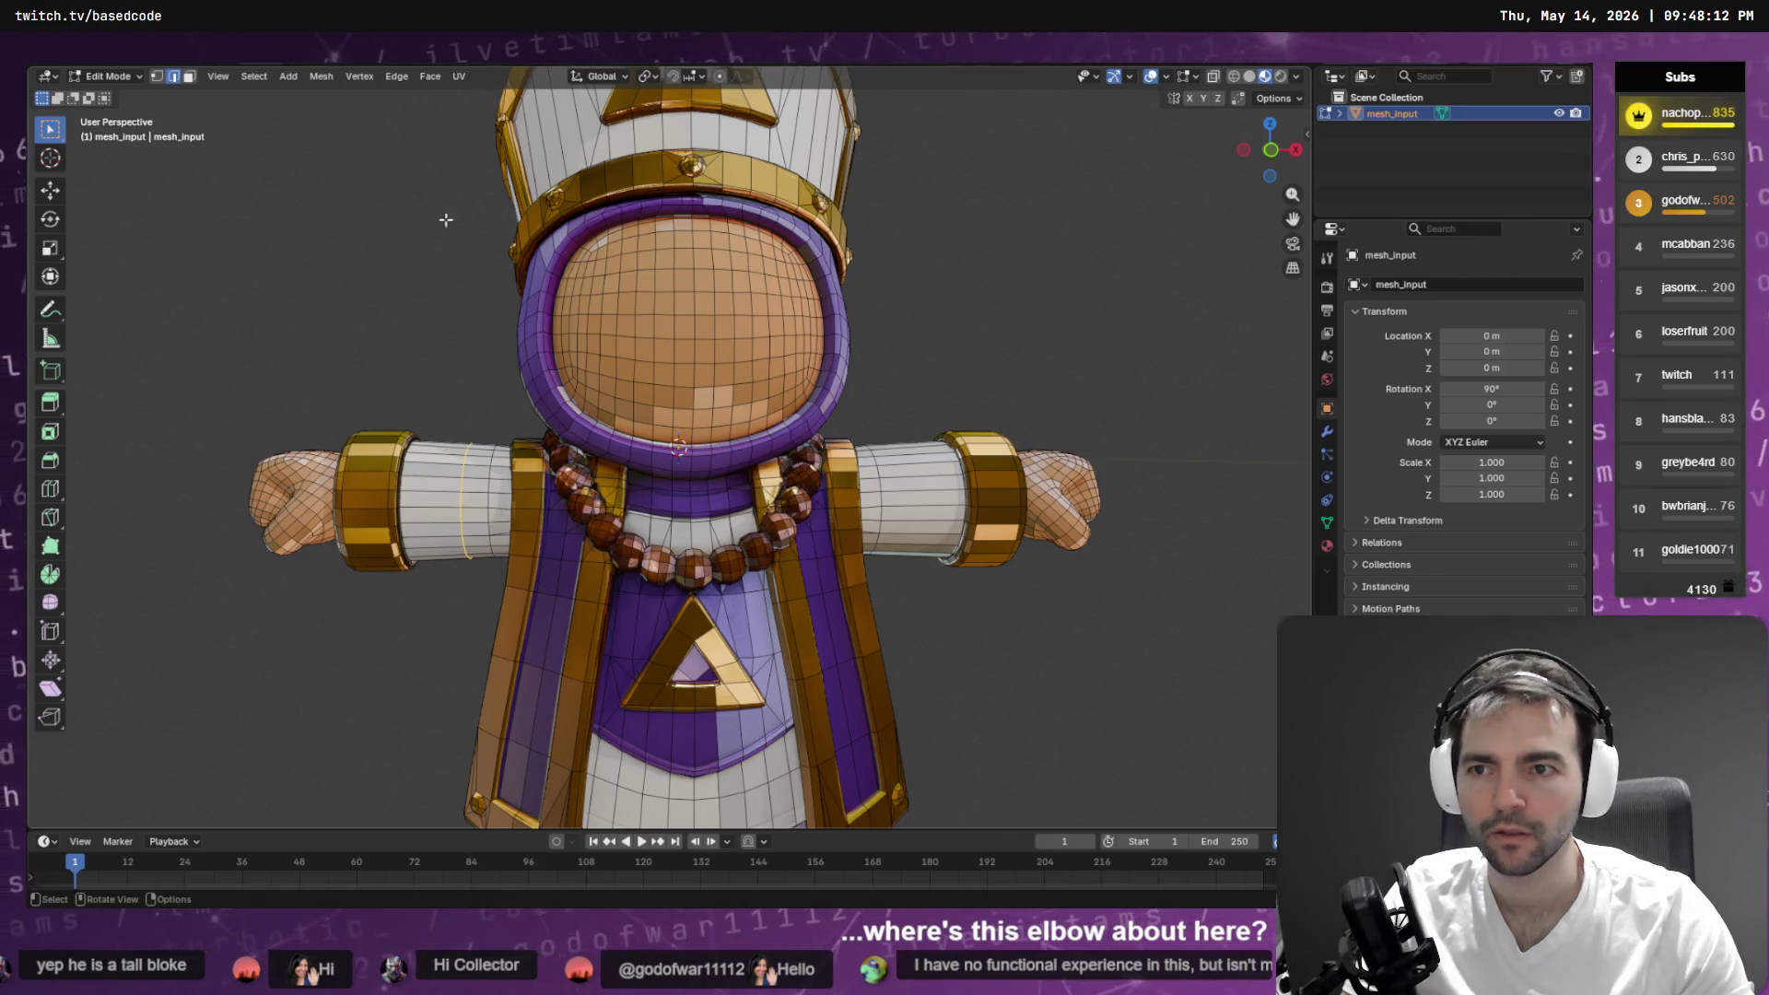
# - Try another loop cut on the arm, then undo it
pyautogui.click(422, 77)
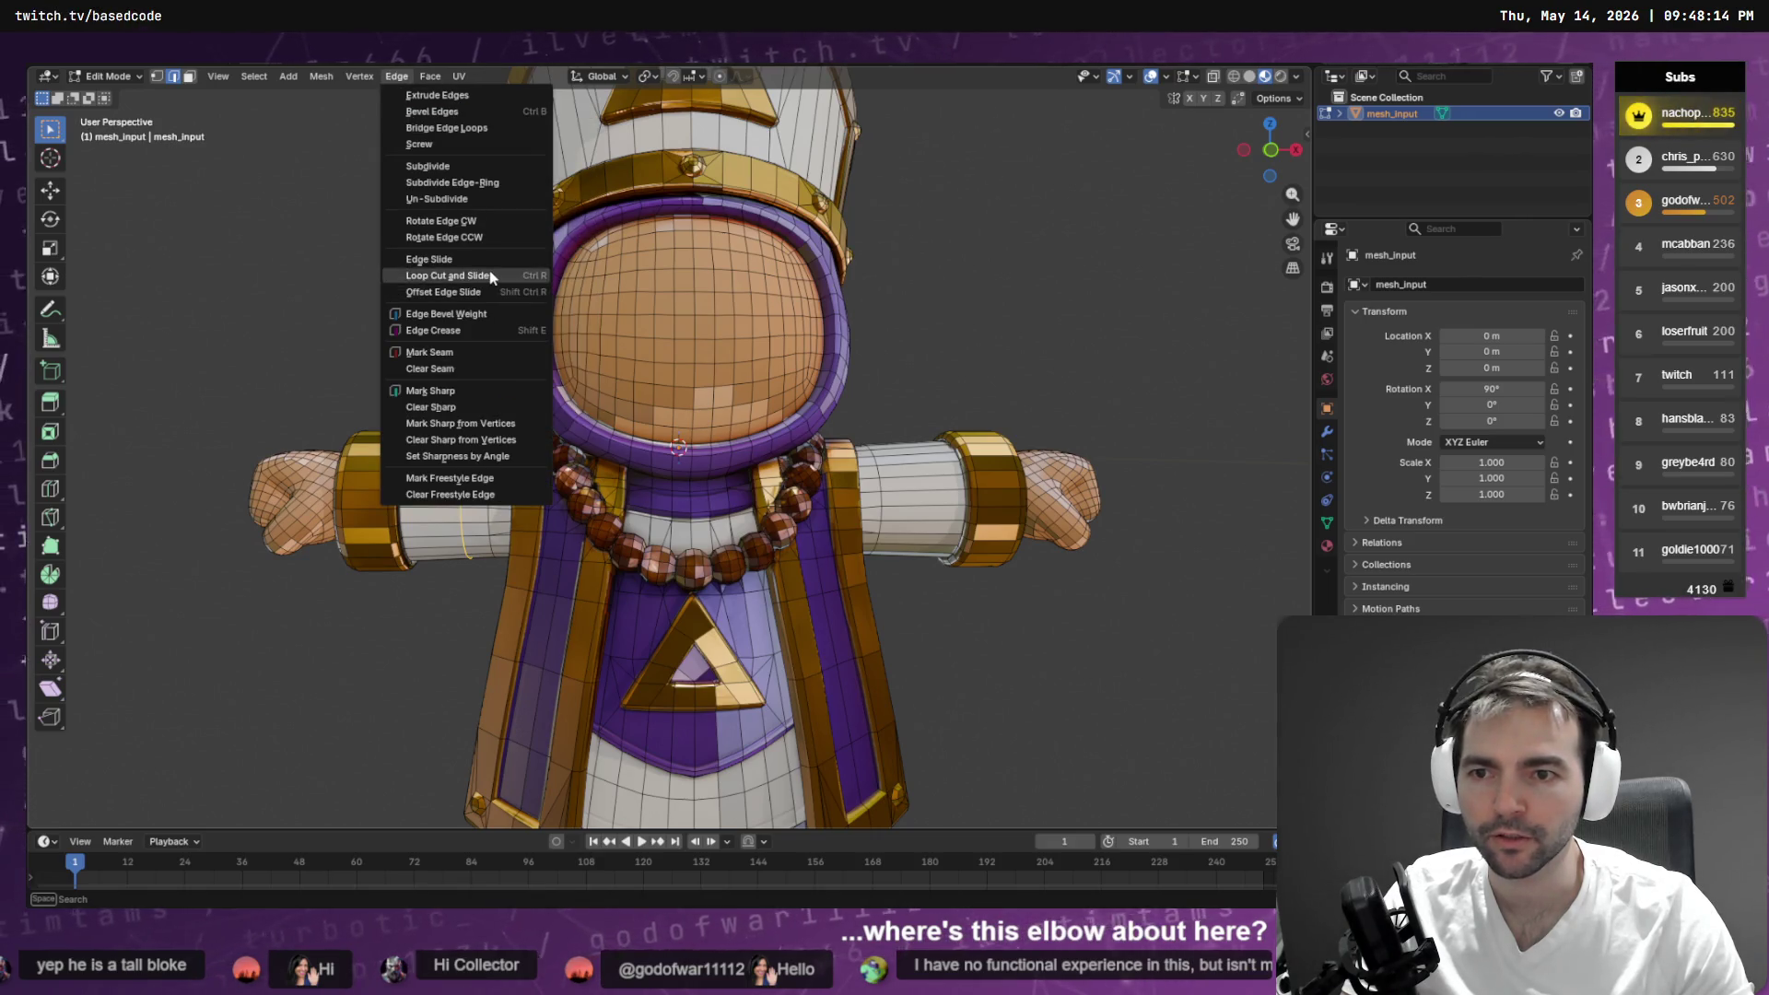
pyautogui.click(442, 285)
pyautogui.click(475, 492)
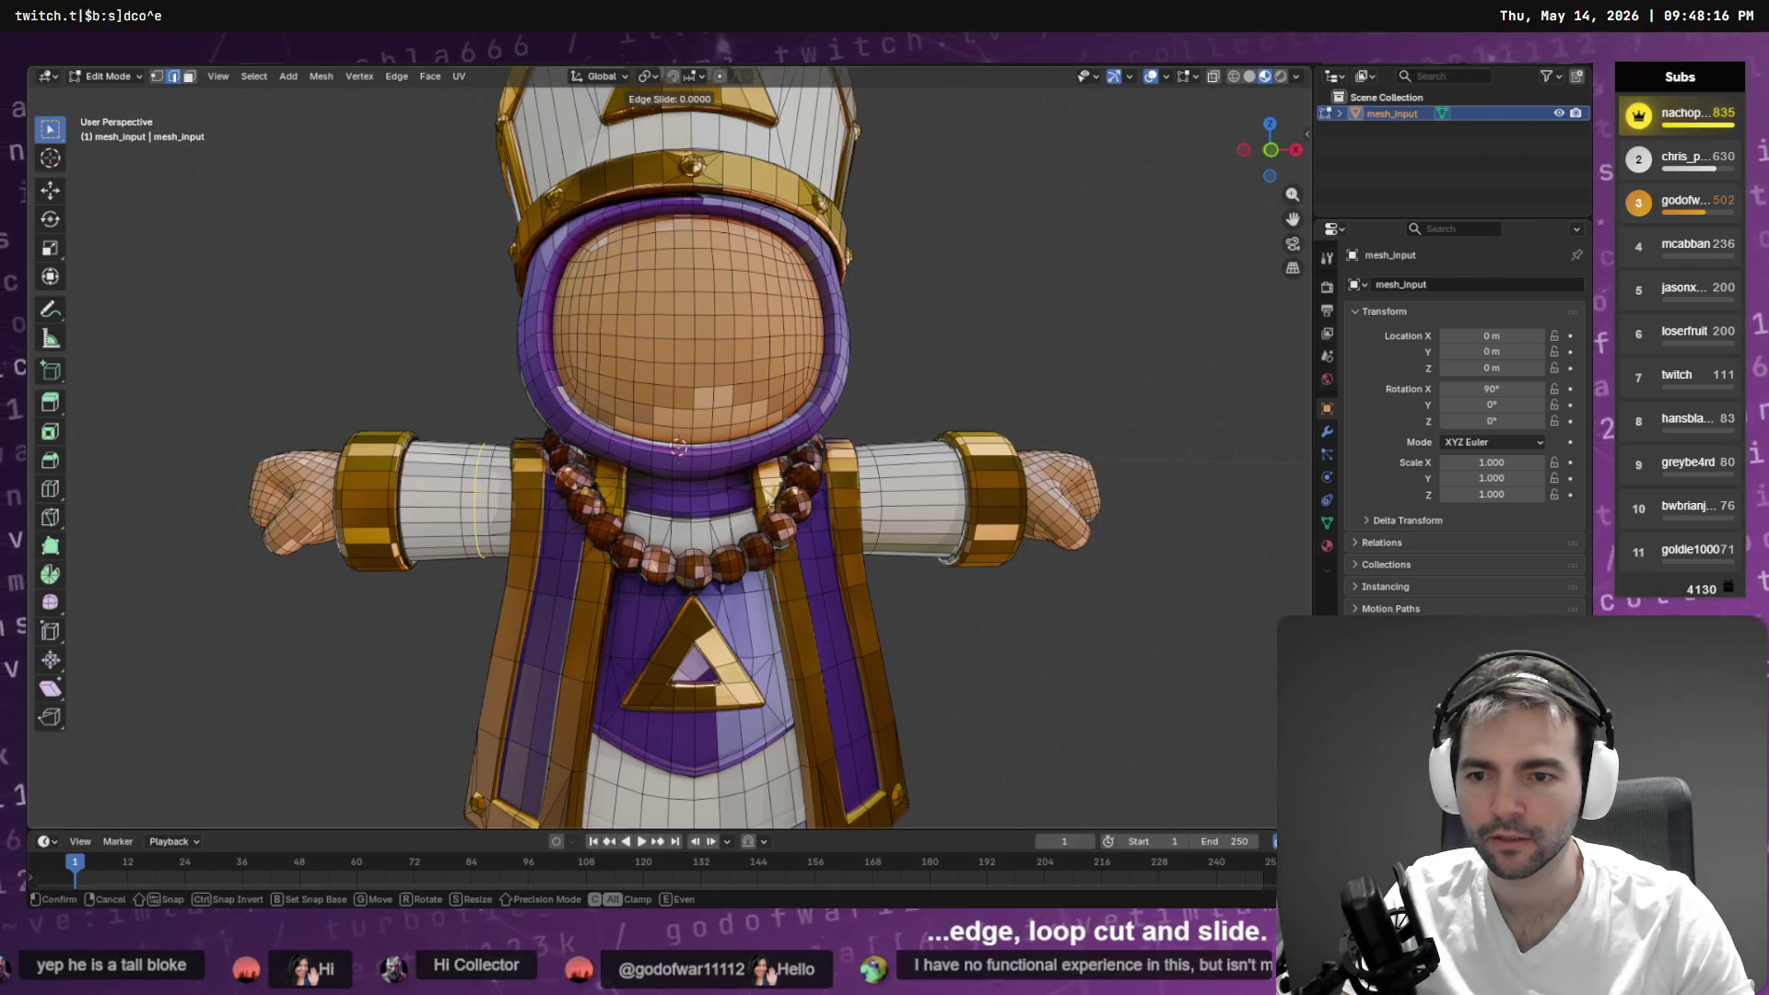
pyautogui.click(442, 462)
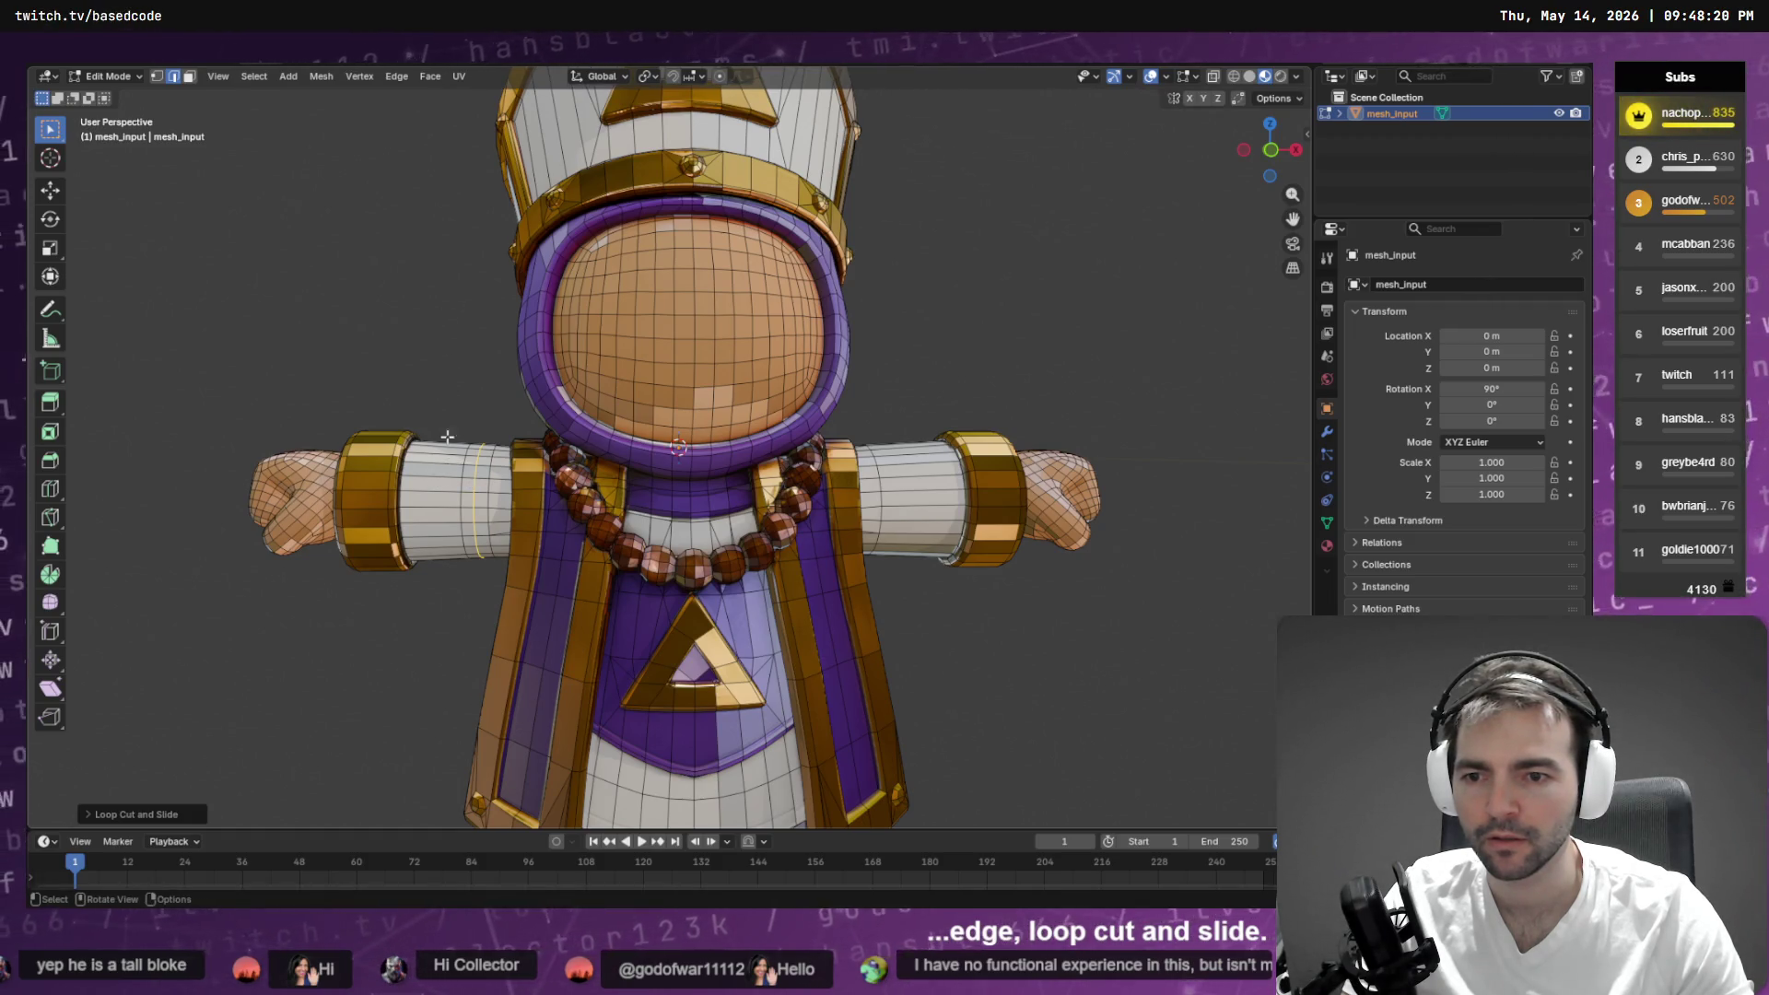
pyautogui.hotkey('ctrl', 'z')
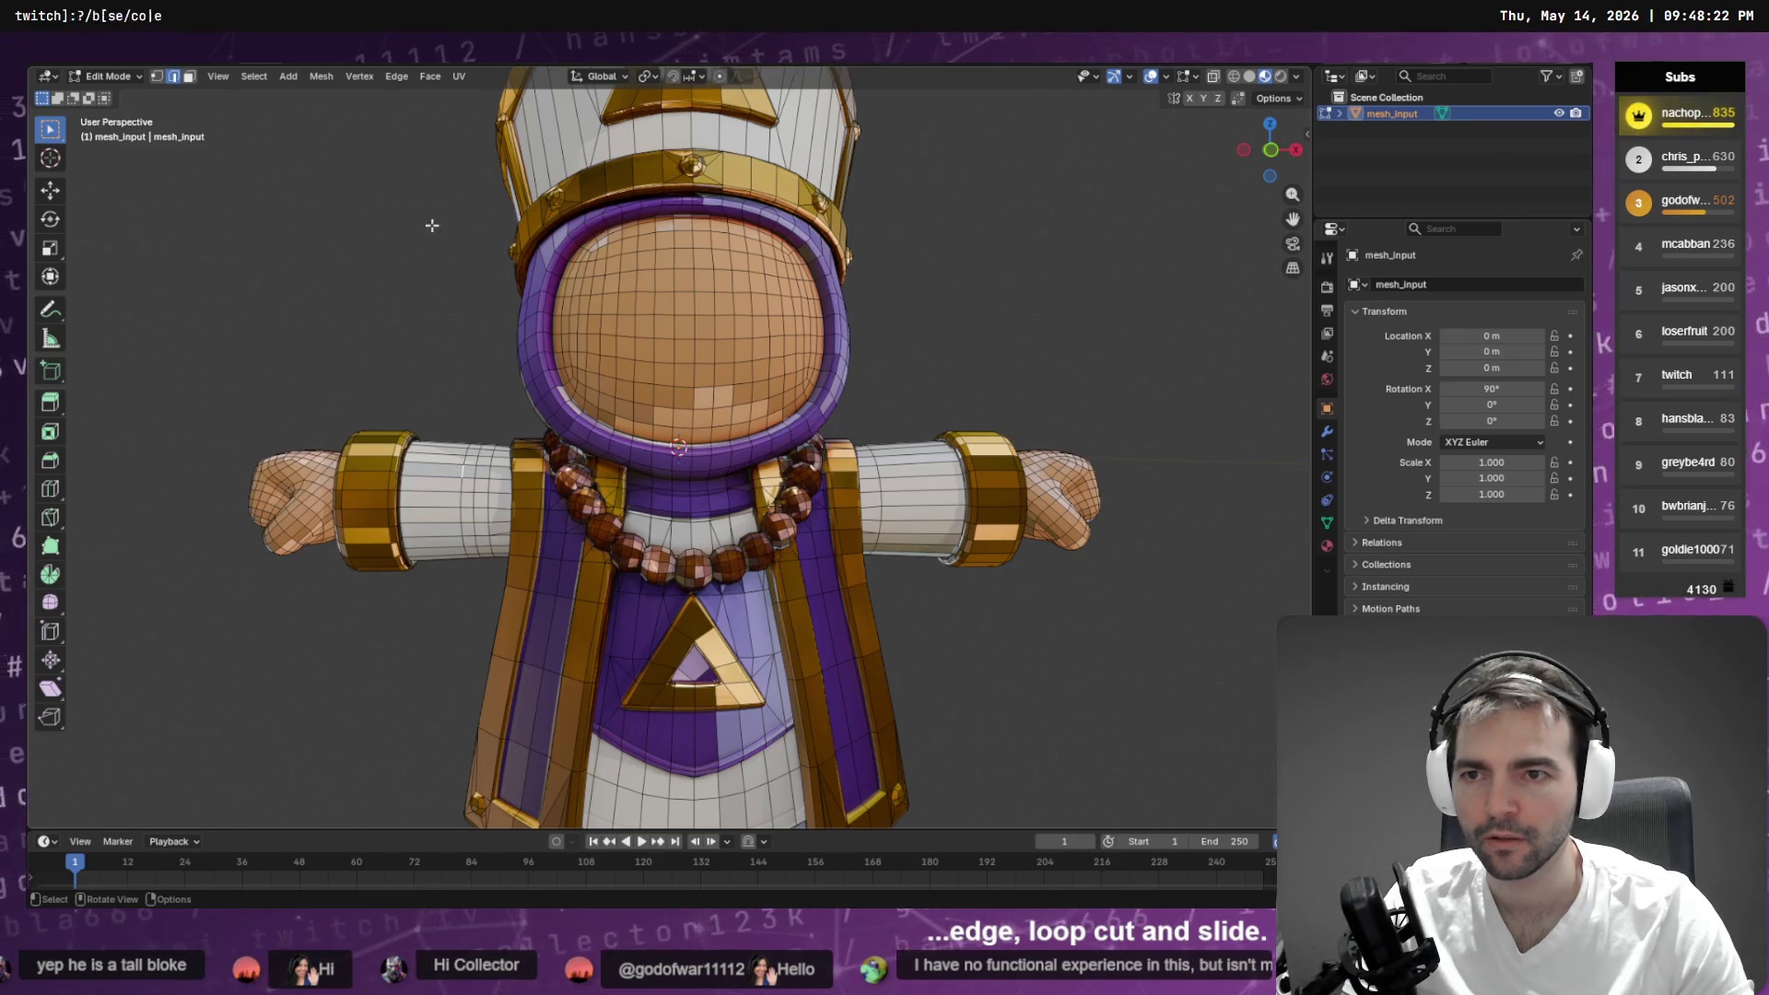
# - Select an edge loop on the left arm and place a new loop cut via F3 'cut'
pyautogui.click(244, 77)
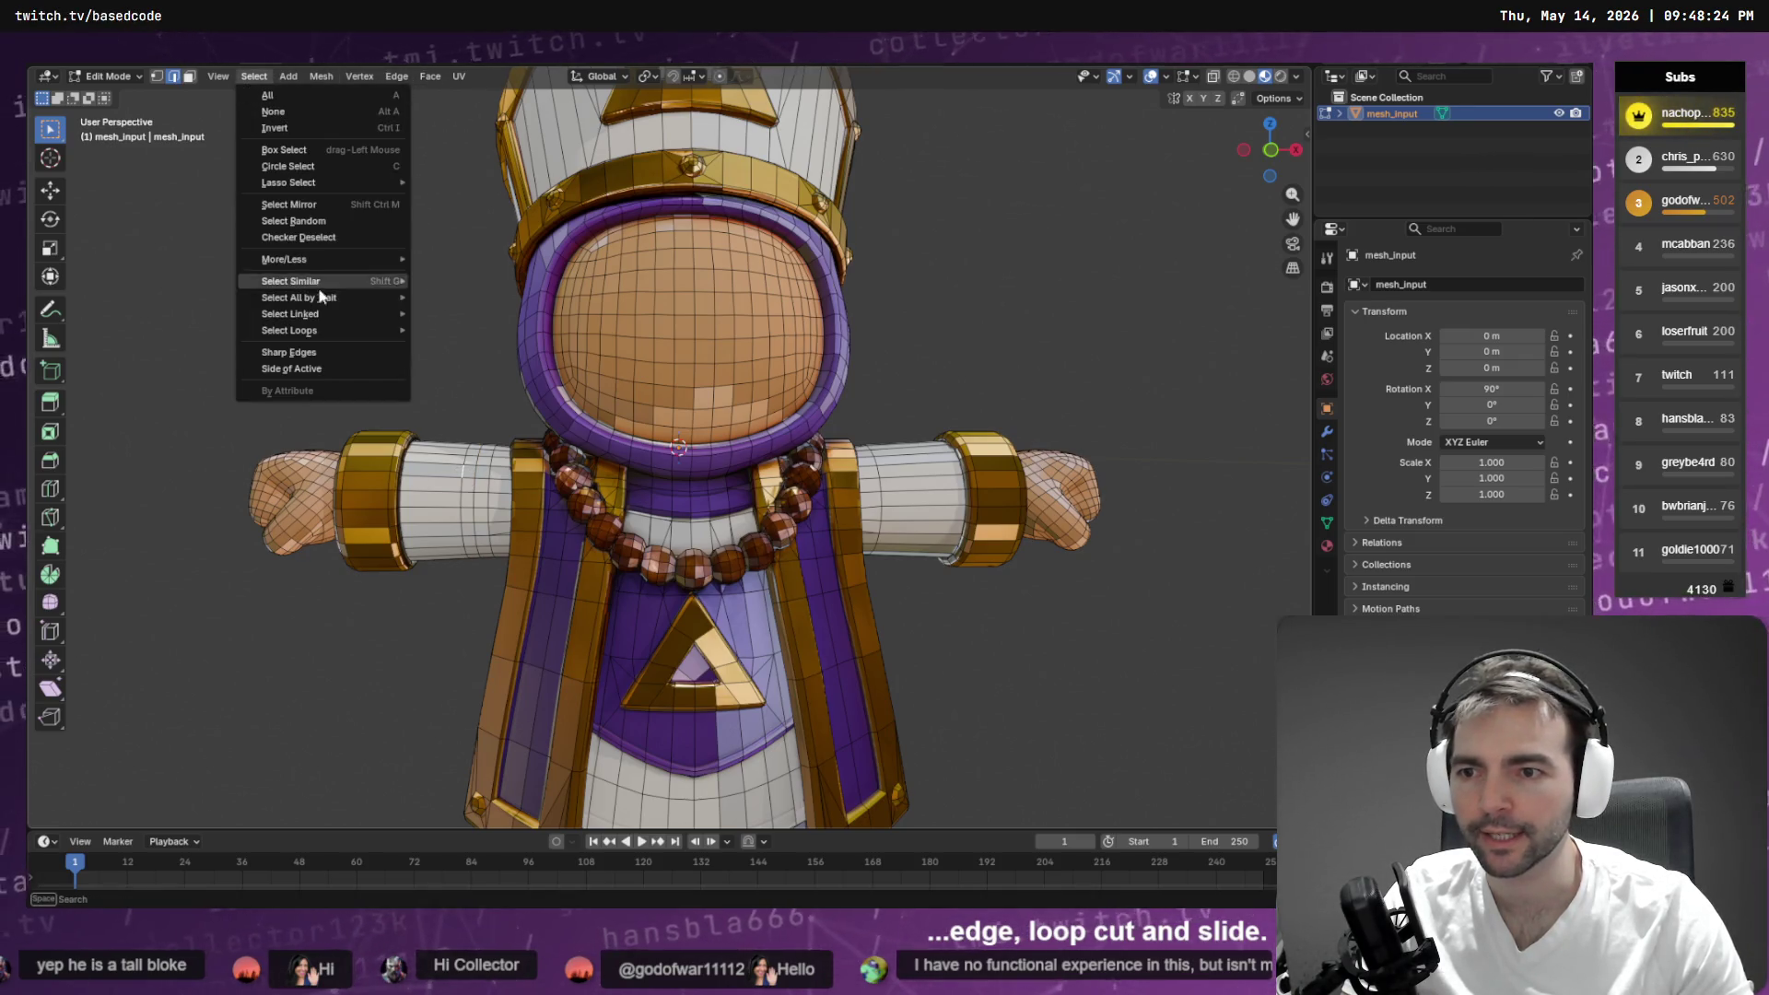
pyautogui.moveTo(339, 314)
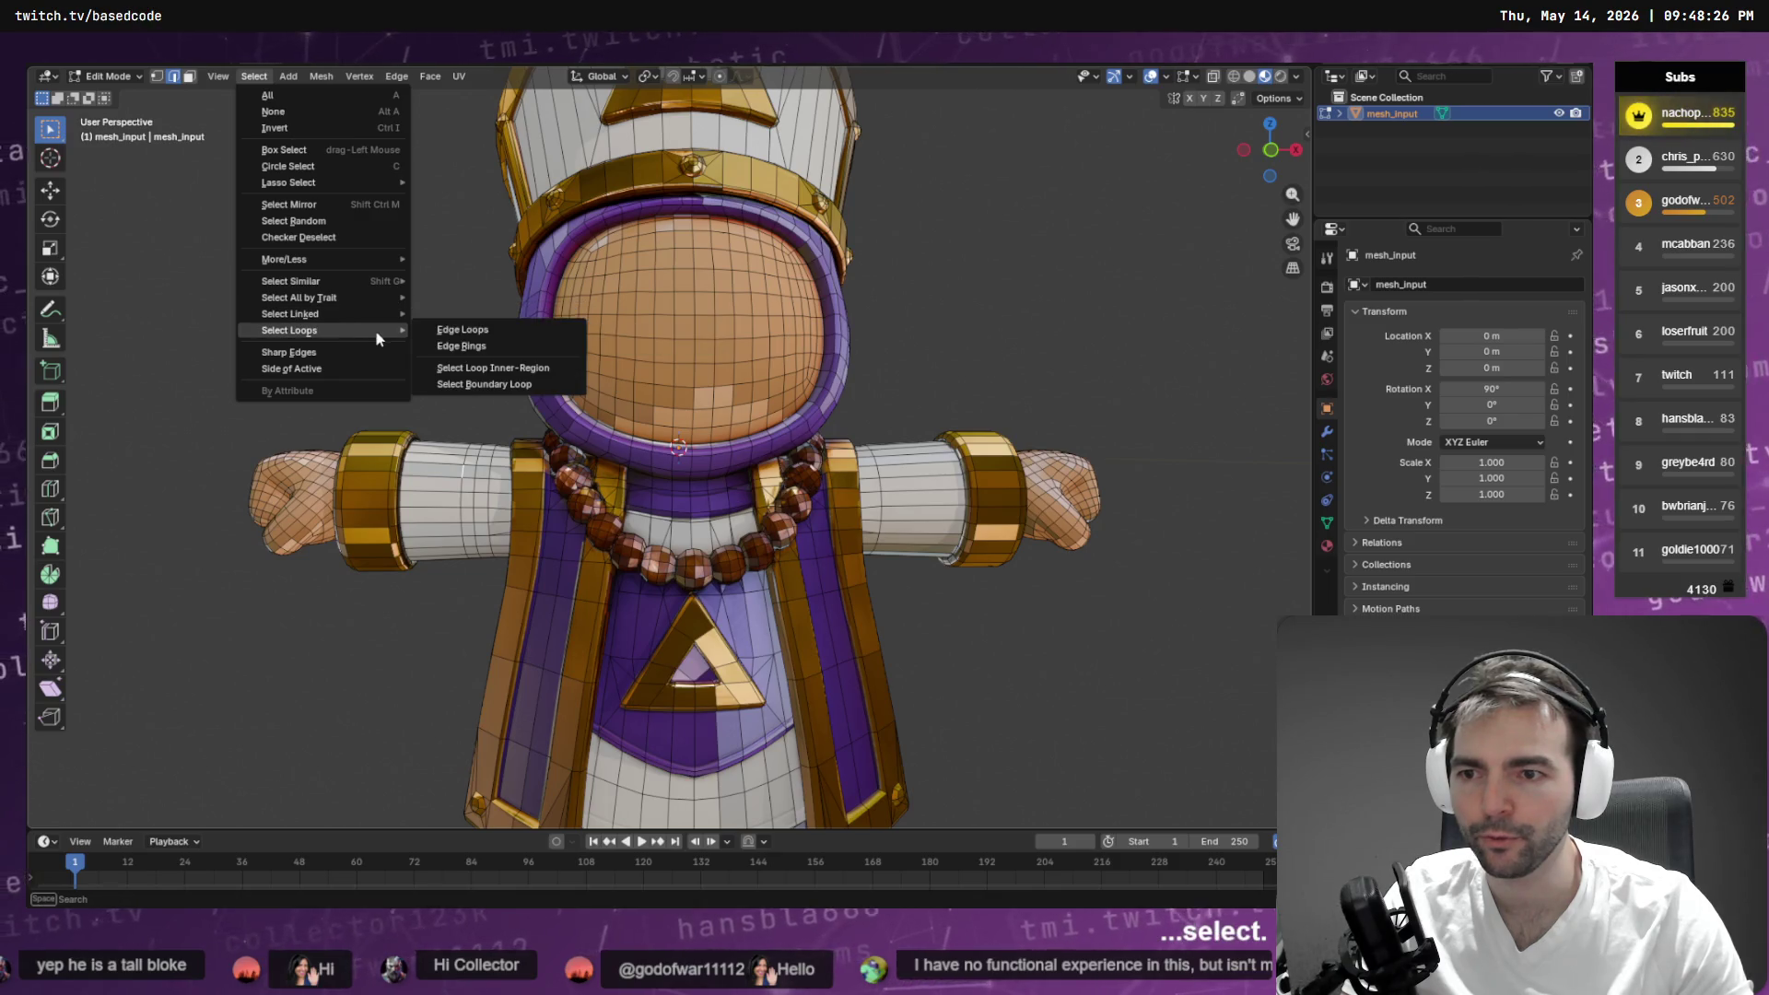
pyautogui.click(475, 352)
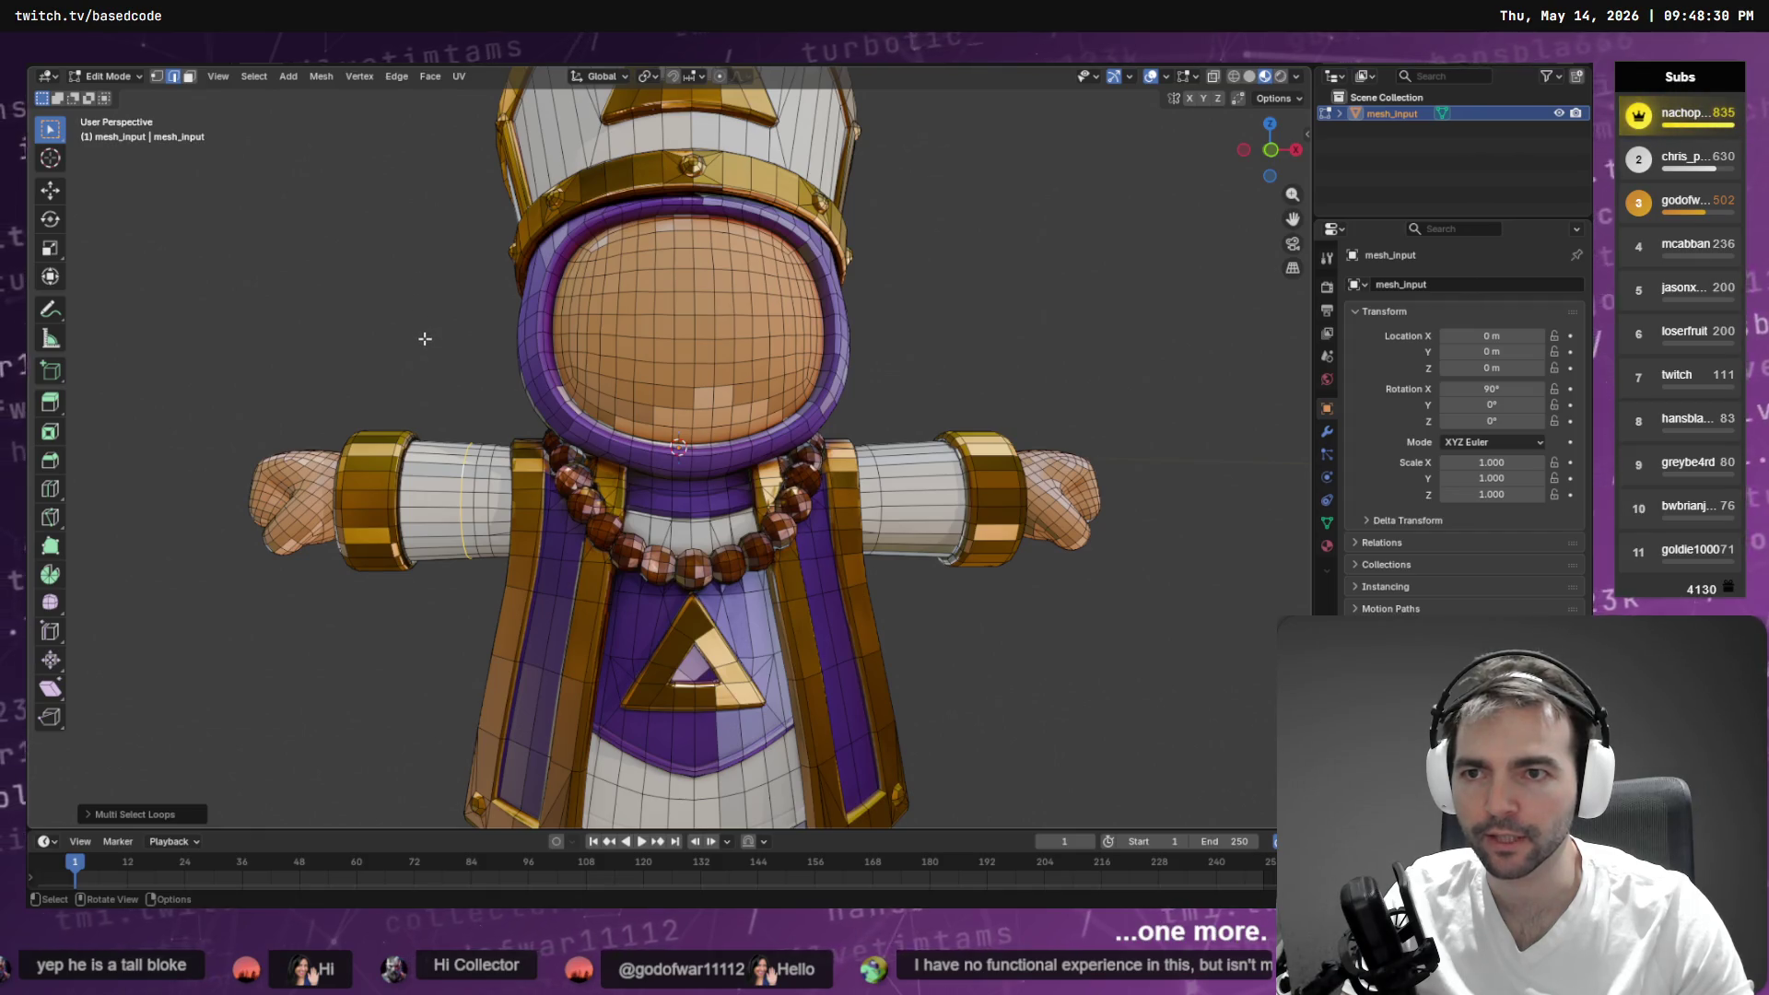
pyautogui.press('F3')
pyautogui.write('cut')
pyautogui.press('Return')
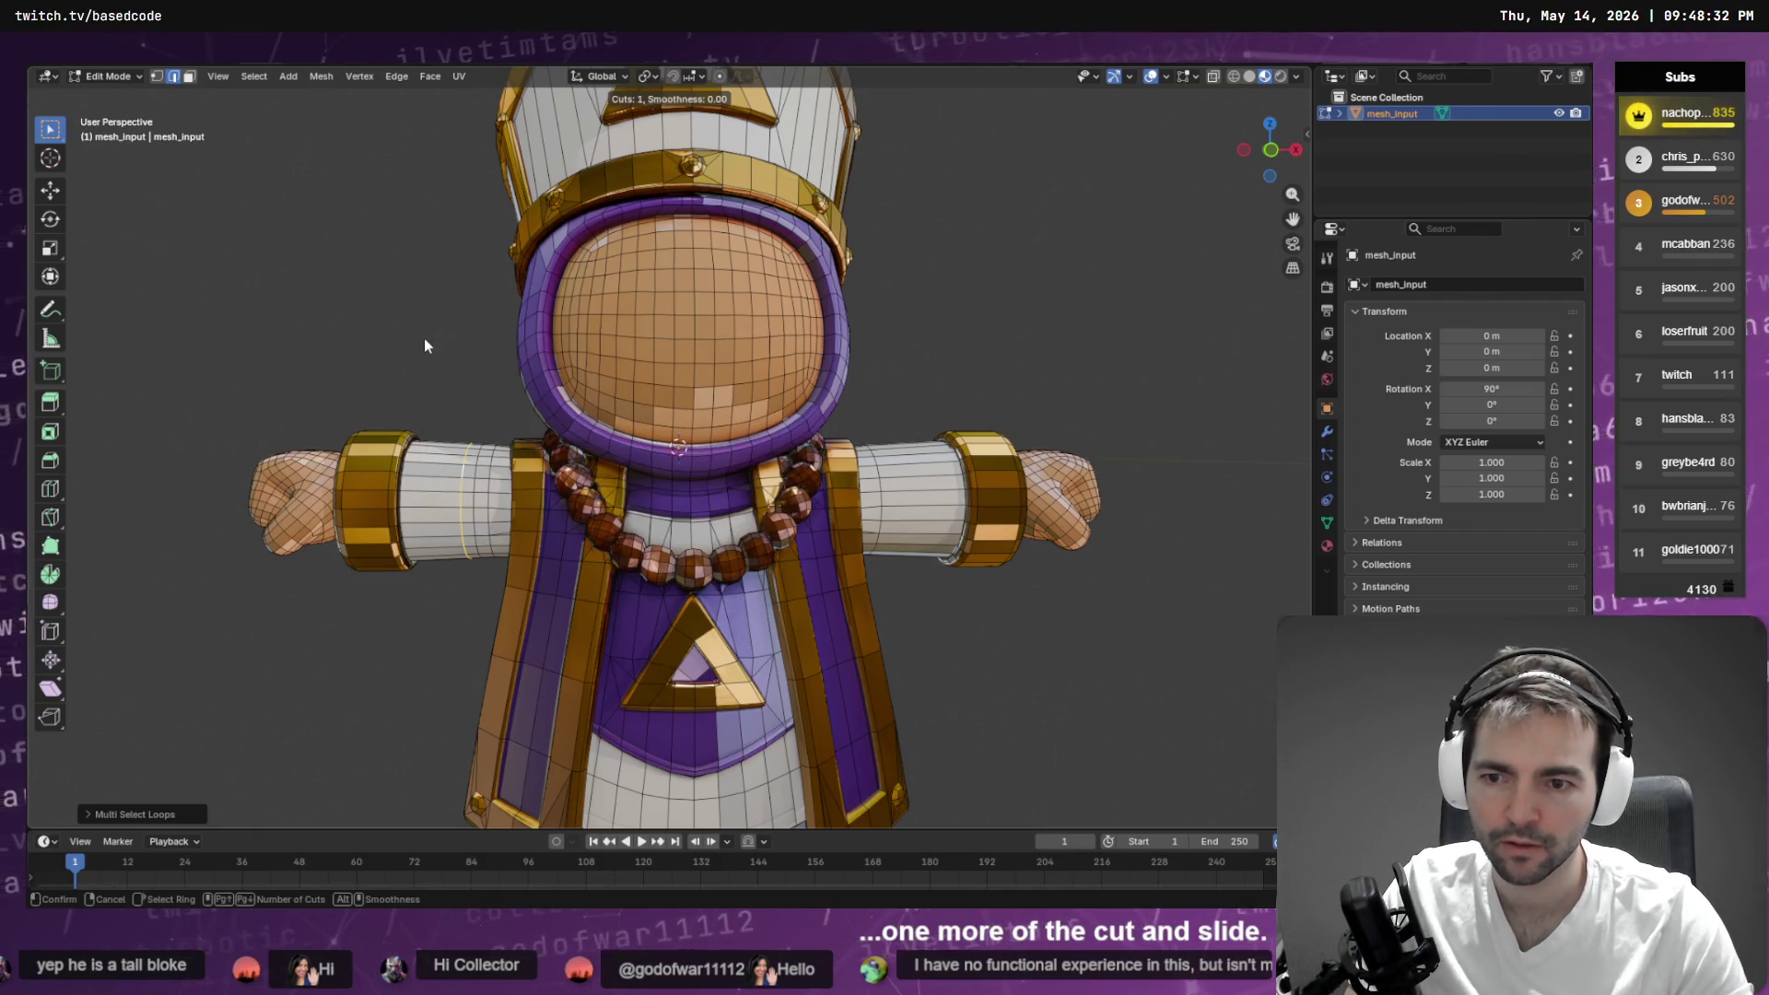
pyautogui.click(434, 513)
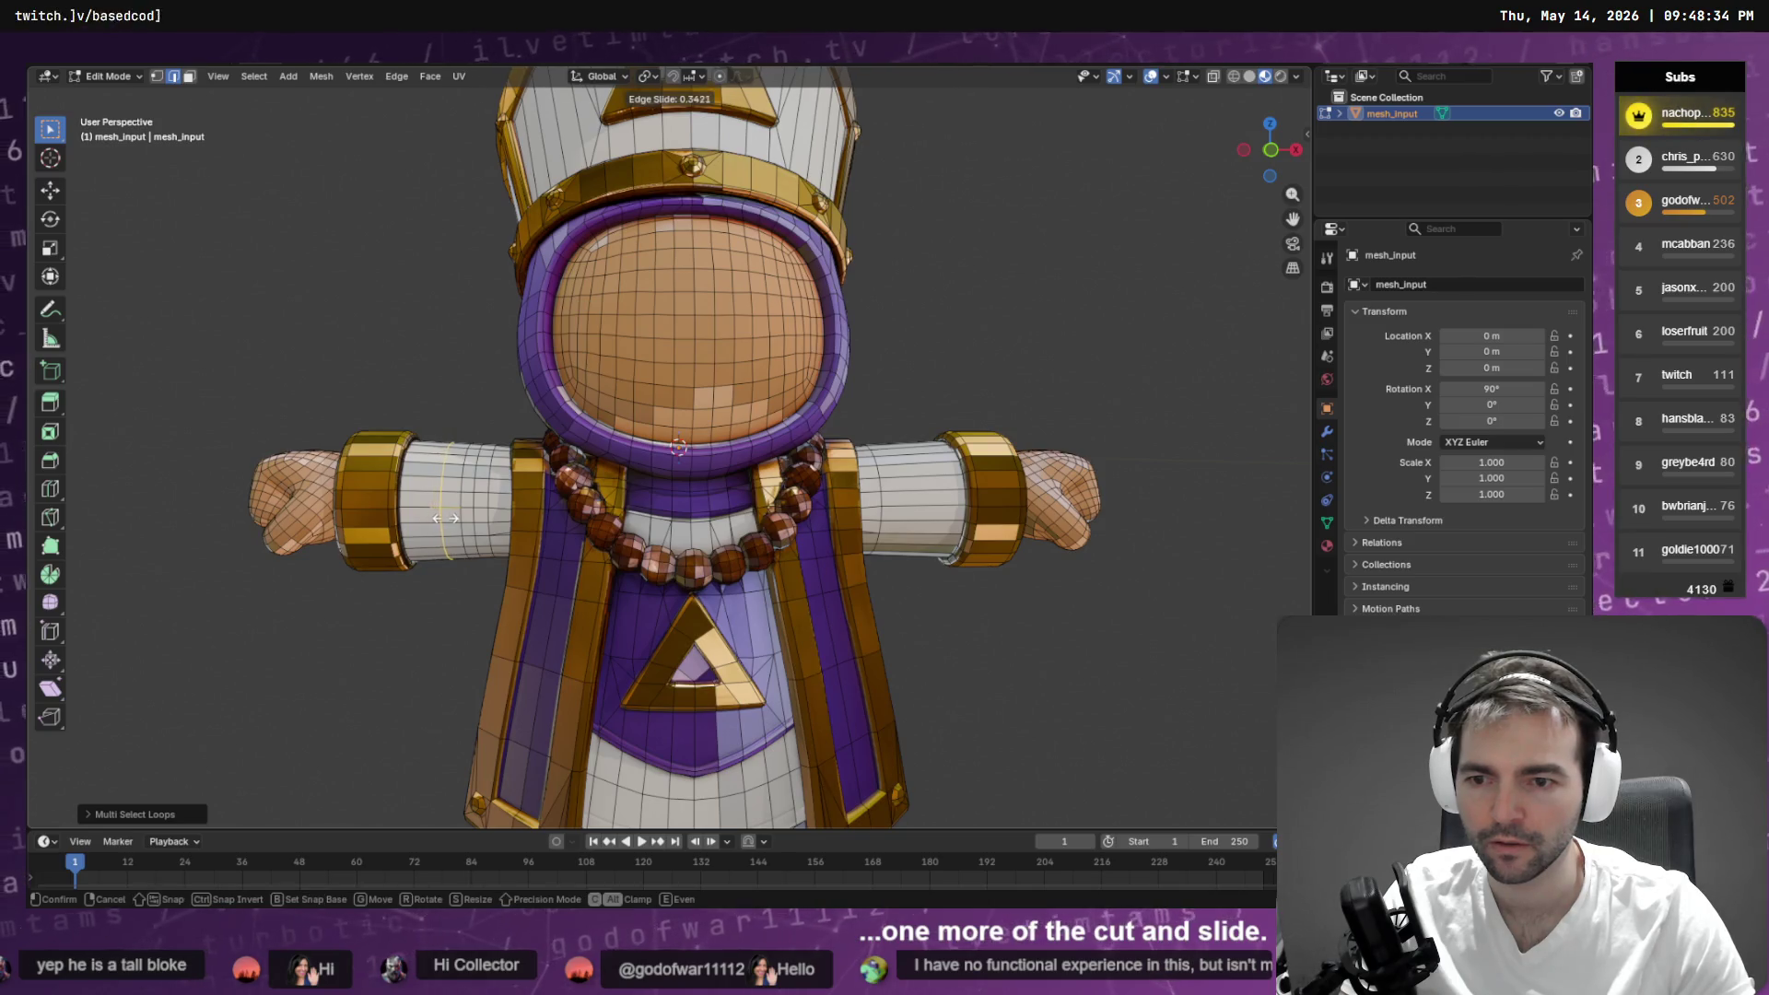
# - Confirm the new loop's slide position and turn the view side-on to the arm
pyautogui.click(450, 520)
pyautogui.moveTo(450, 521)
pyautogui.mouseDown()
pyautogui.moveTo(482, 423)
pyautogui.moveTo(805, 393)
pyautogui.moveTo(484, 392)
pyautogui.moveTo(792, 382)
pyautogui.mouseUp()
pyautogui.scroll(6, 689, 514)
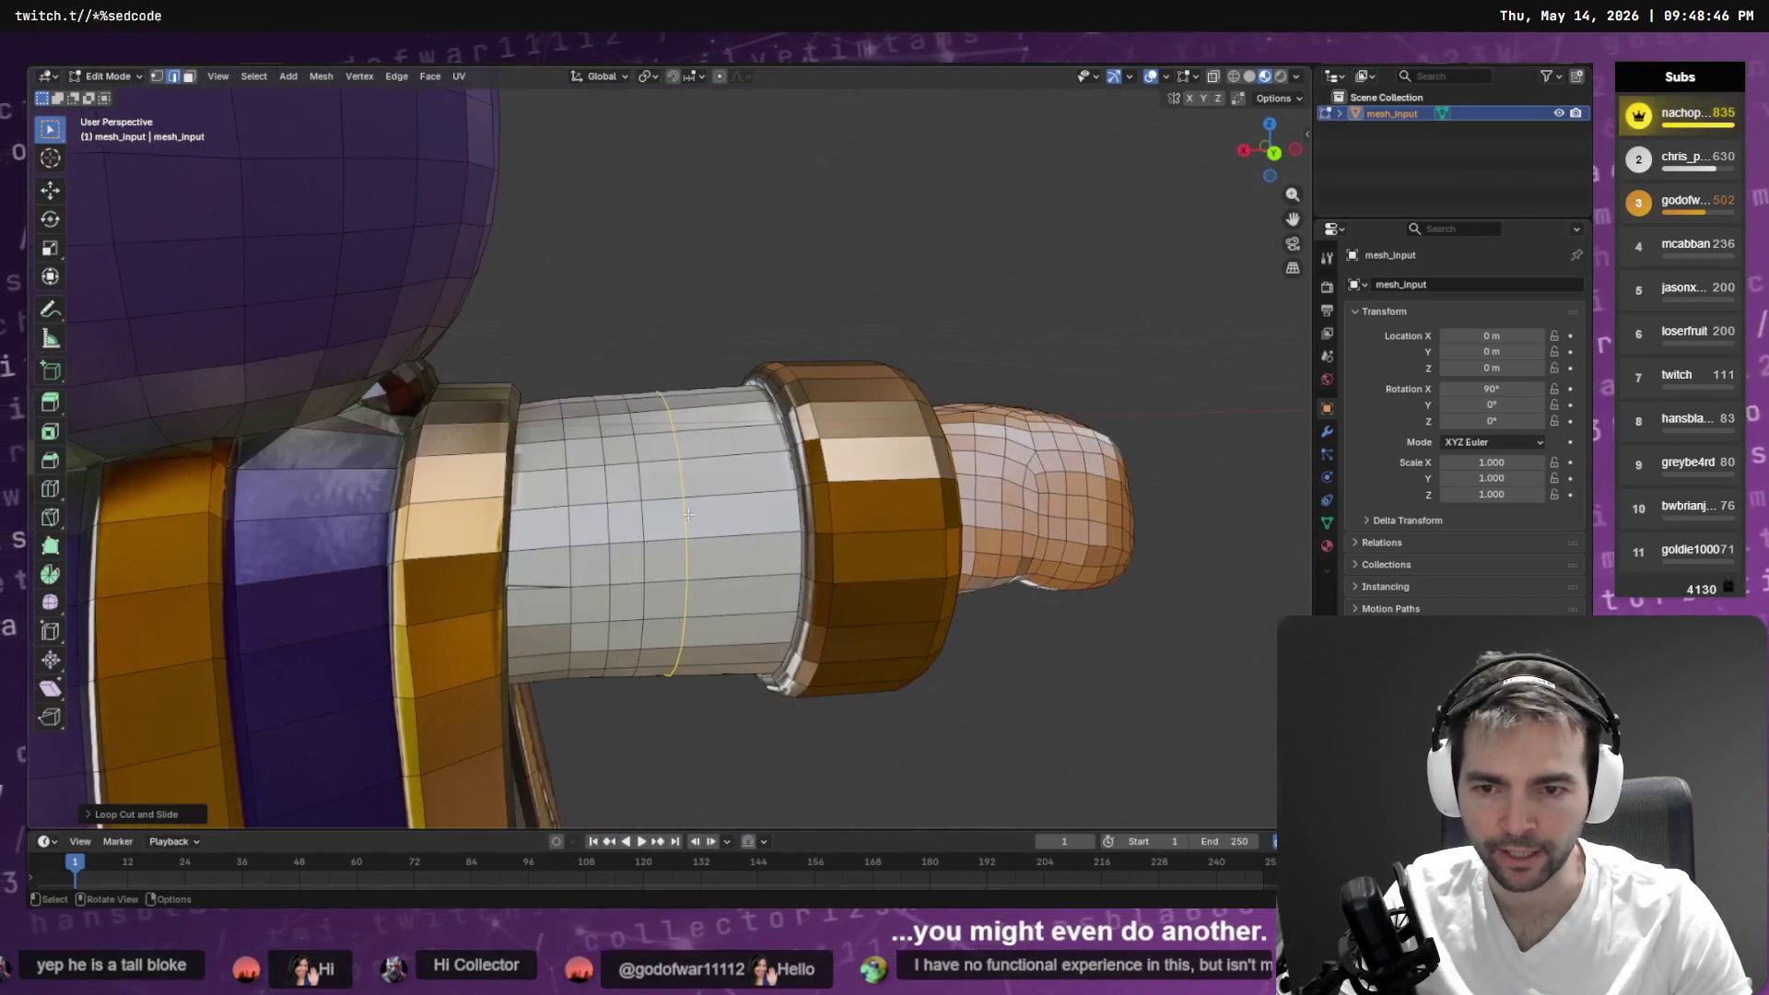
pyautogui.moveTo(688, 514); pyautogui.dragTo(661, 480)
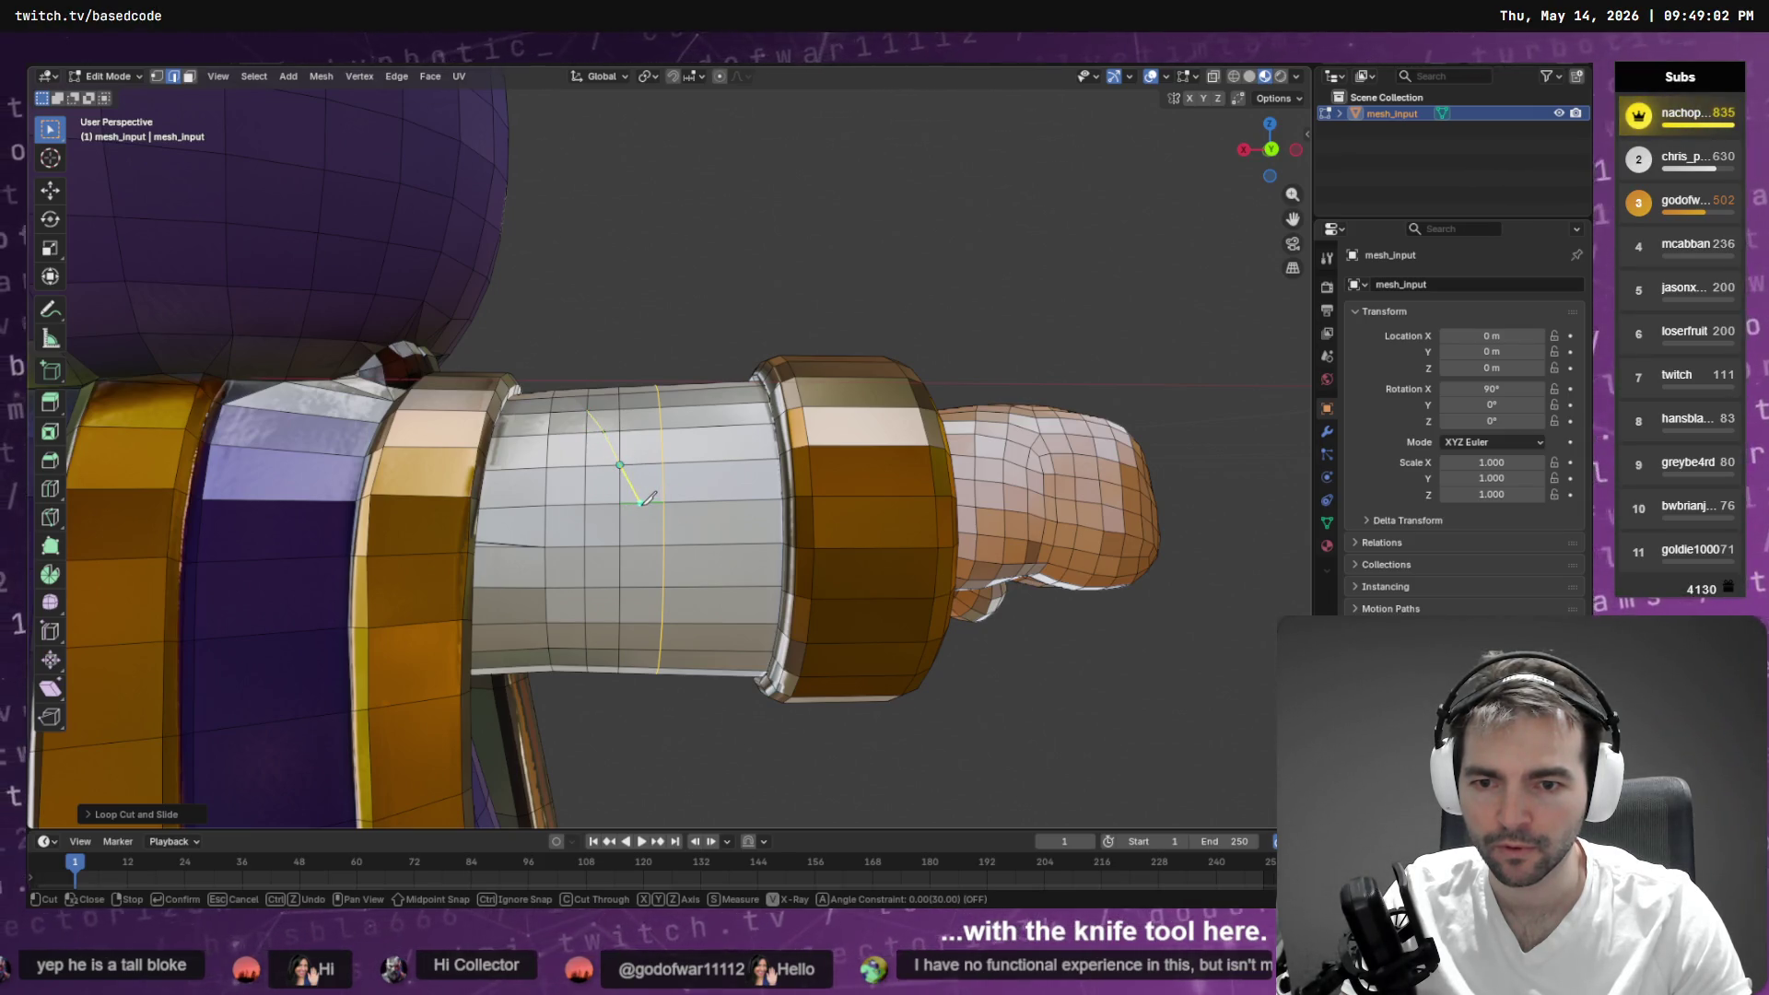
# - Knife-cut a new outline of edges into the upper-arm sleeve near the elbow
pyautogui.click(640, 503)
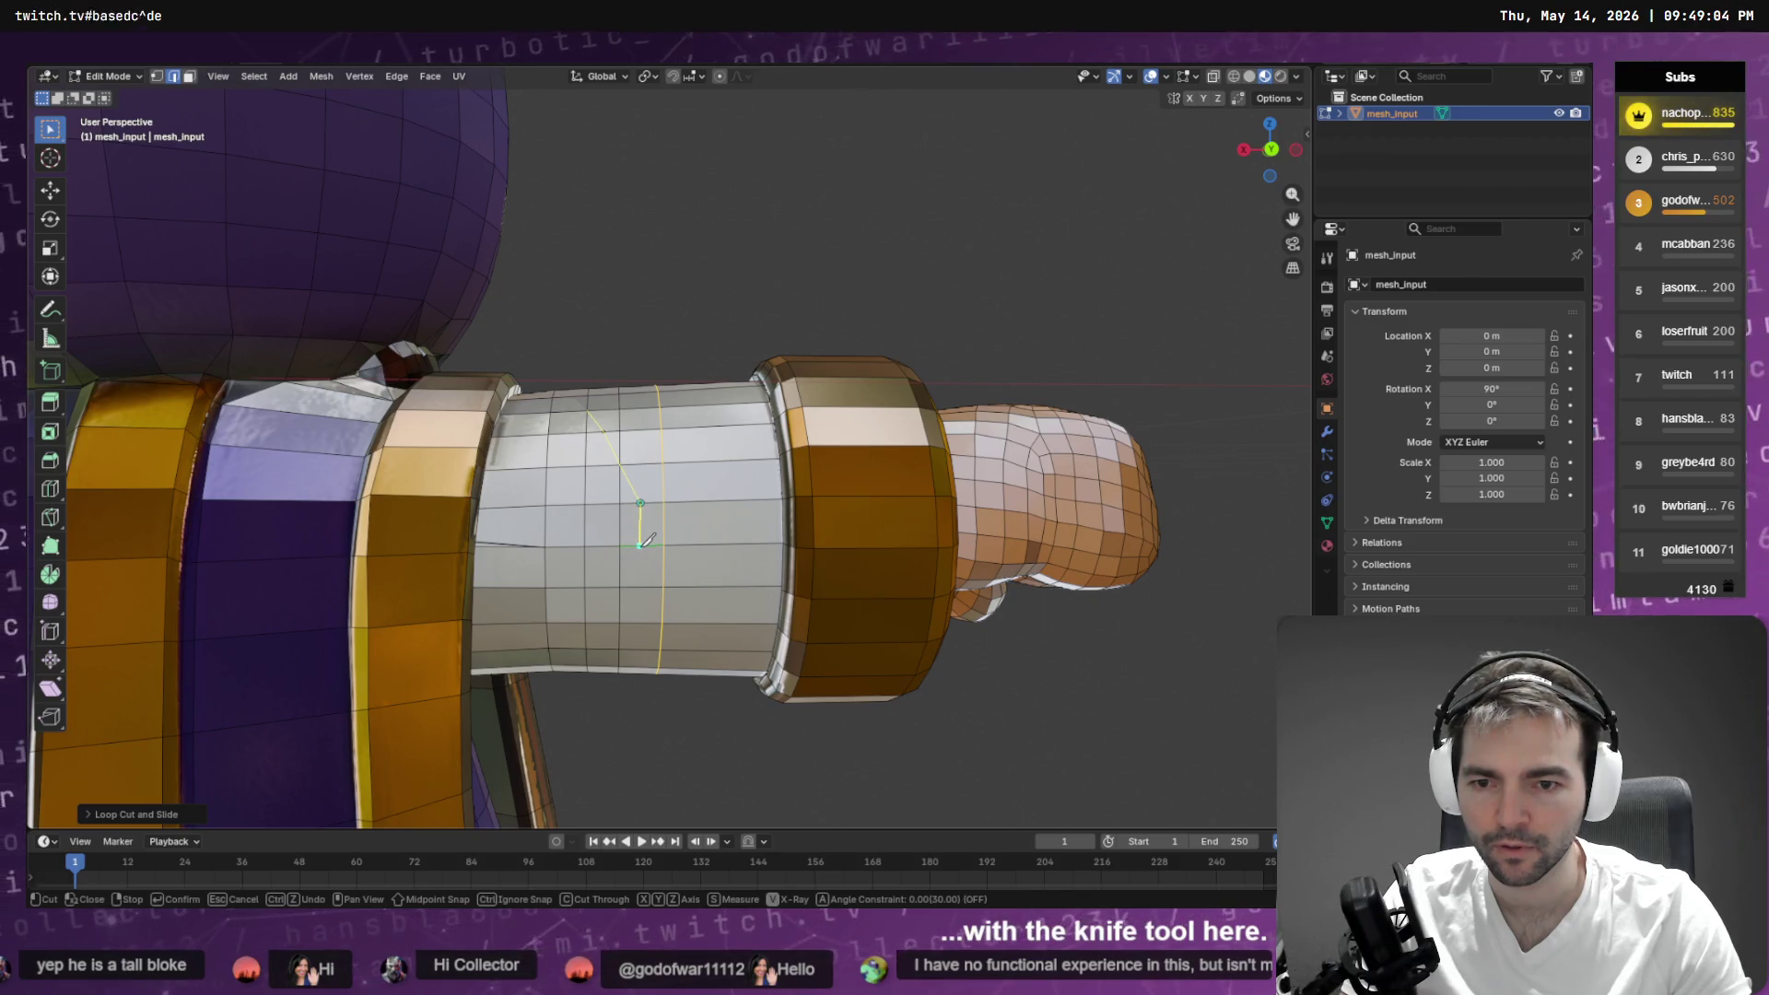
pyautogui.click(640, 546)
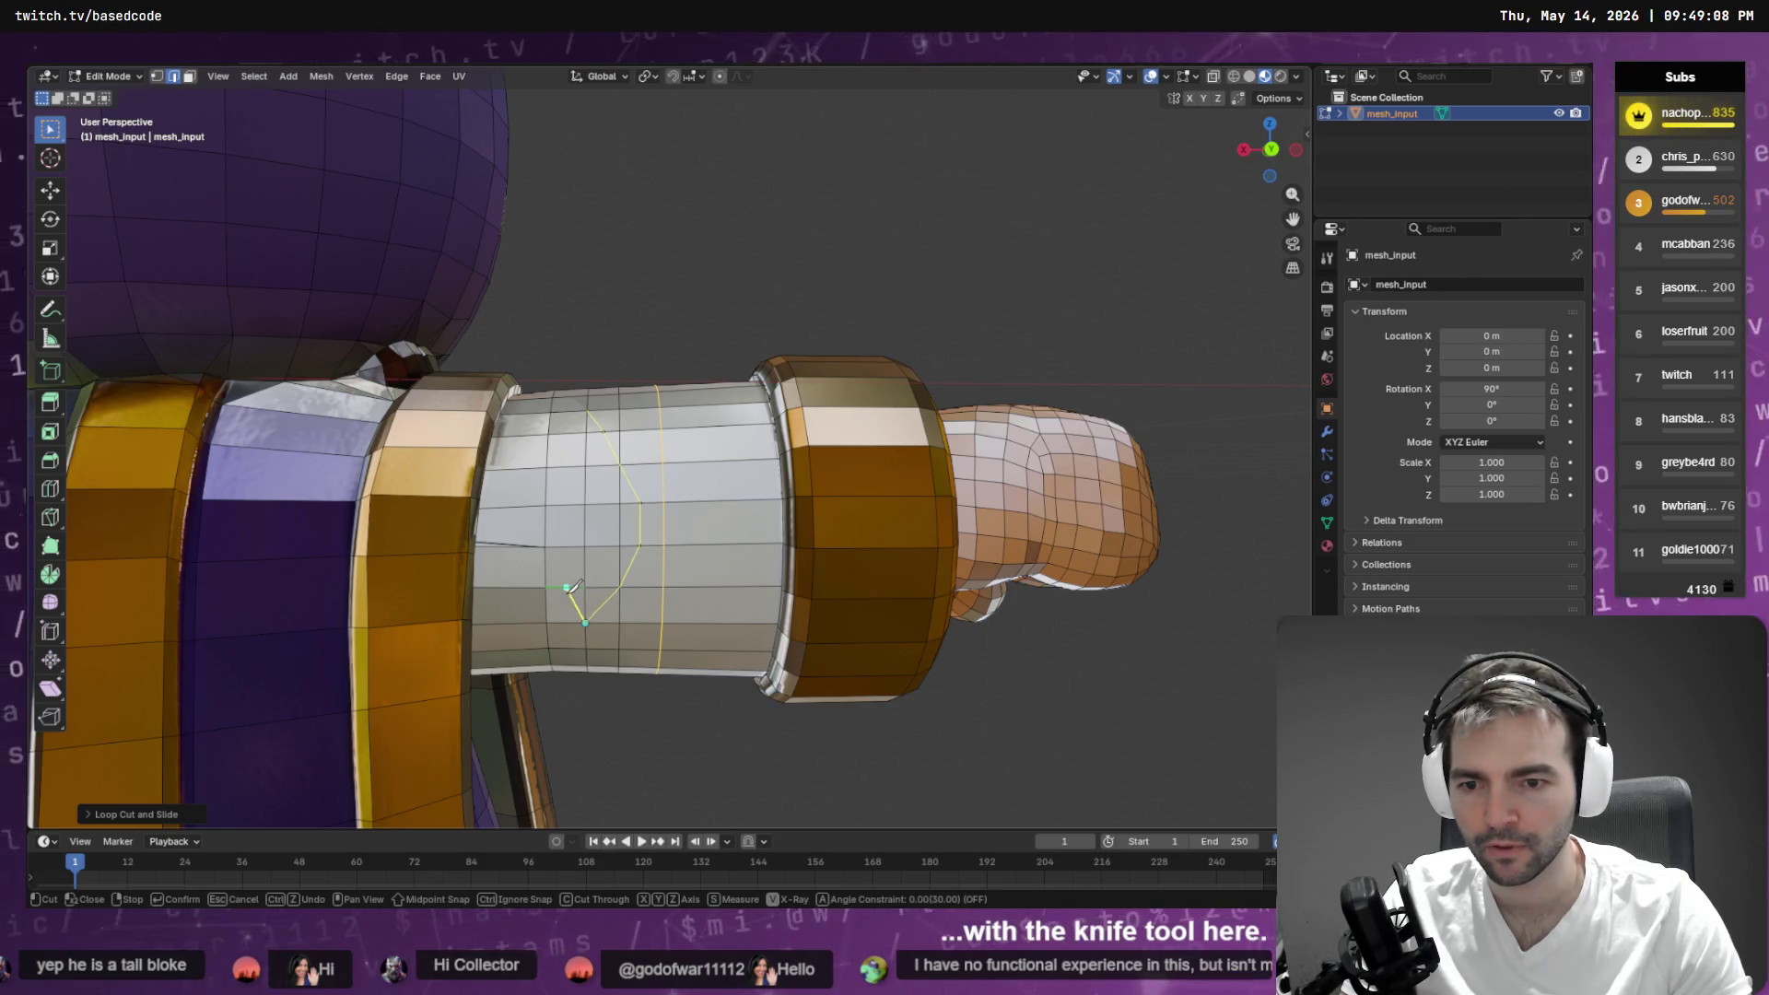
pyautogui.click(566, 587)
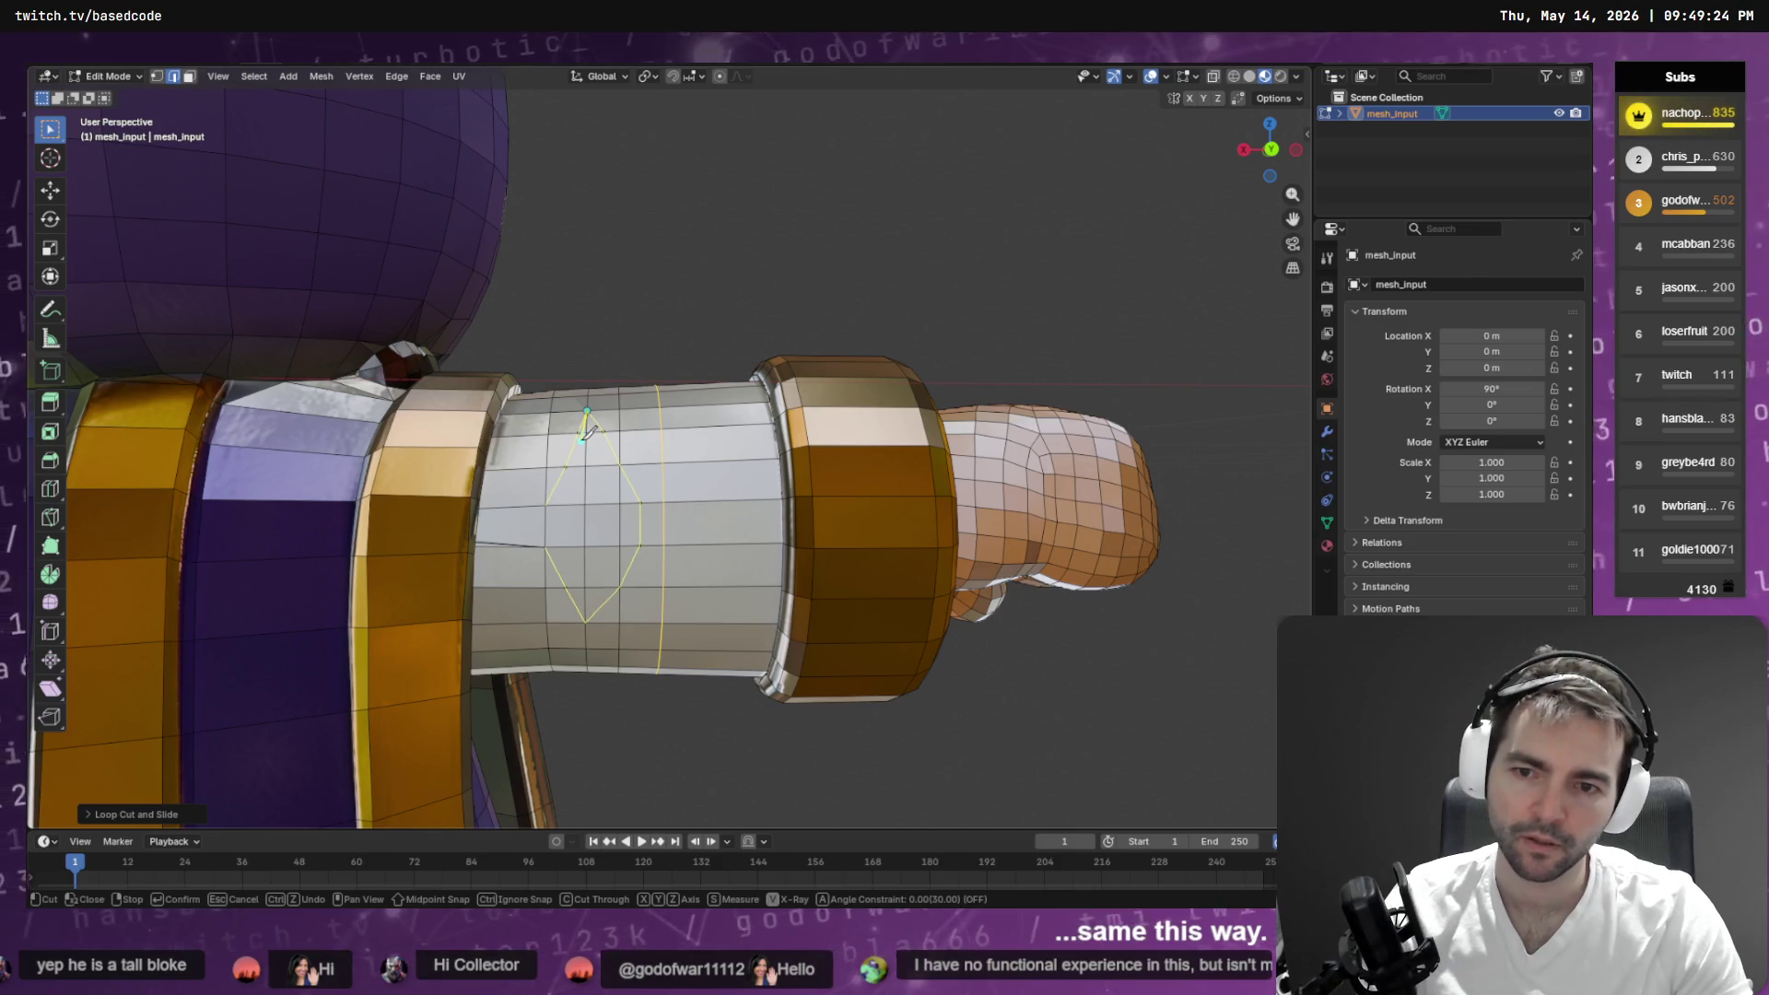
pyautogui.press('Return')
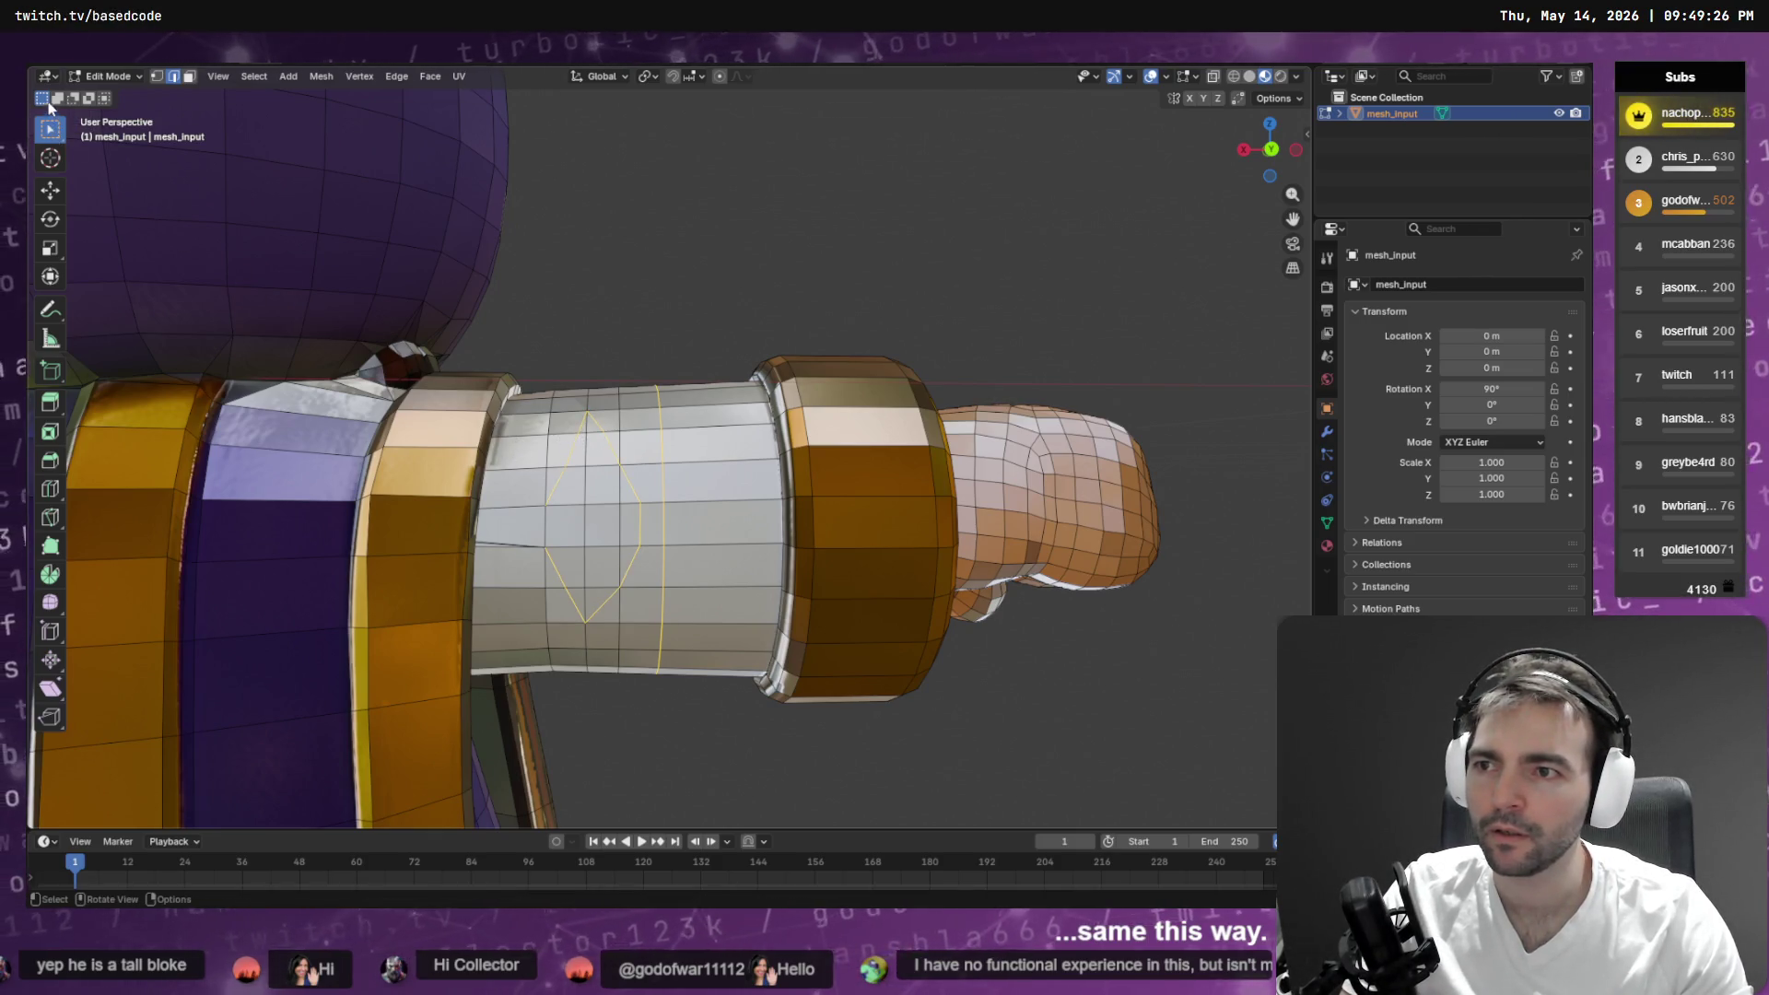
pyautogui.click(158, 77)
# - Clear the selection and slide a sleeve vertex with Slide Vertices from F3
pyautogui.hotkey('alt', 'a')
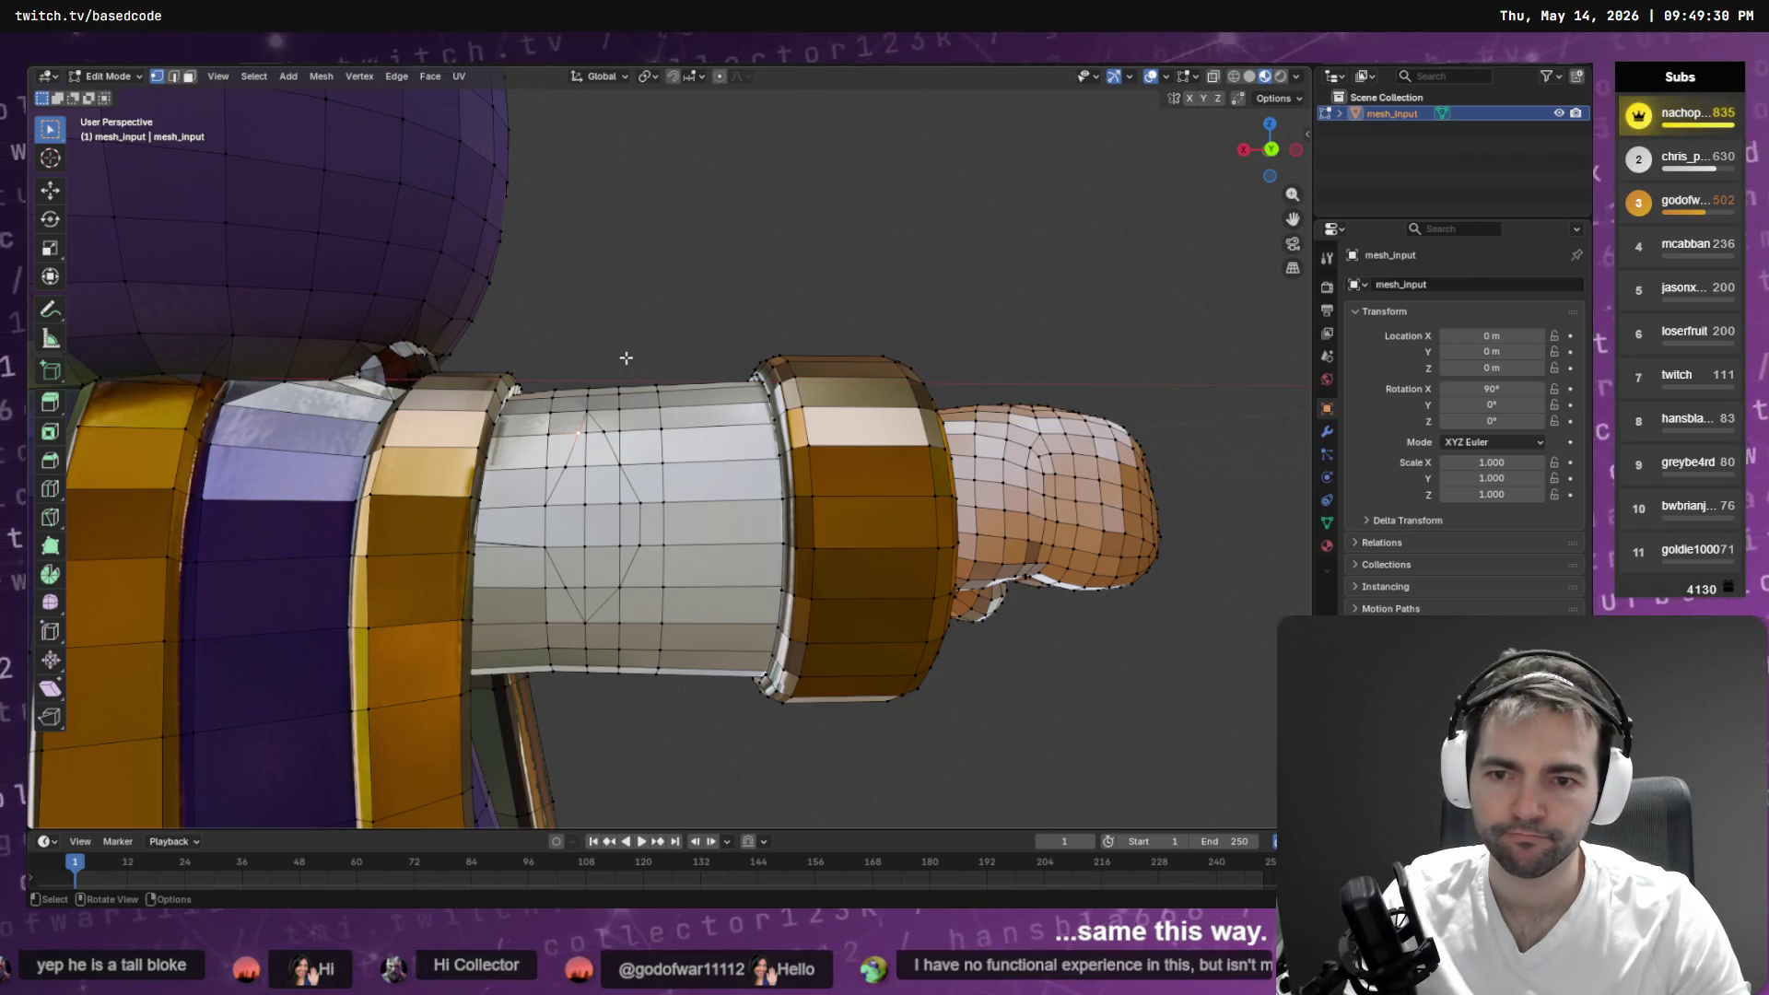
pyautogui.press('F3')
pyautogui.write('sli')
pyautogui.press('Down')
pyautogui.press('Return')
pyautogui.click(577, 438)
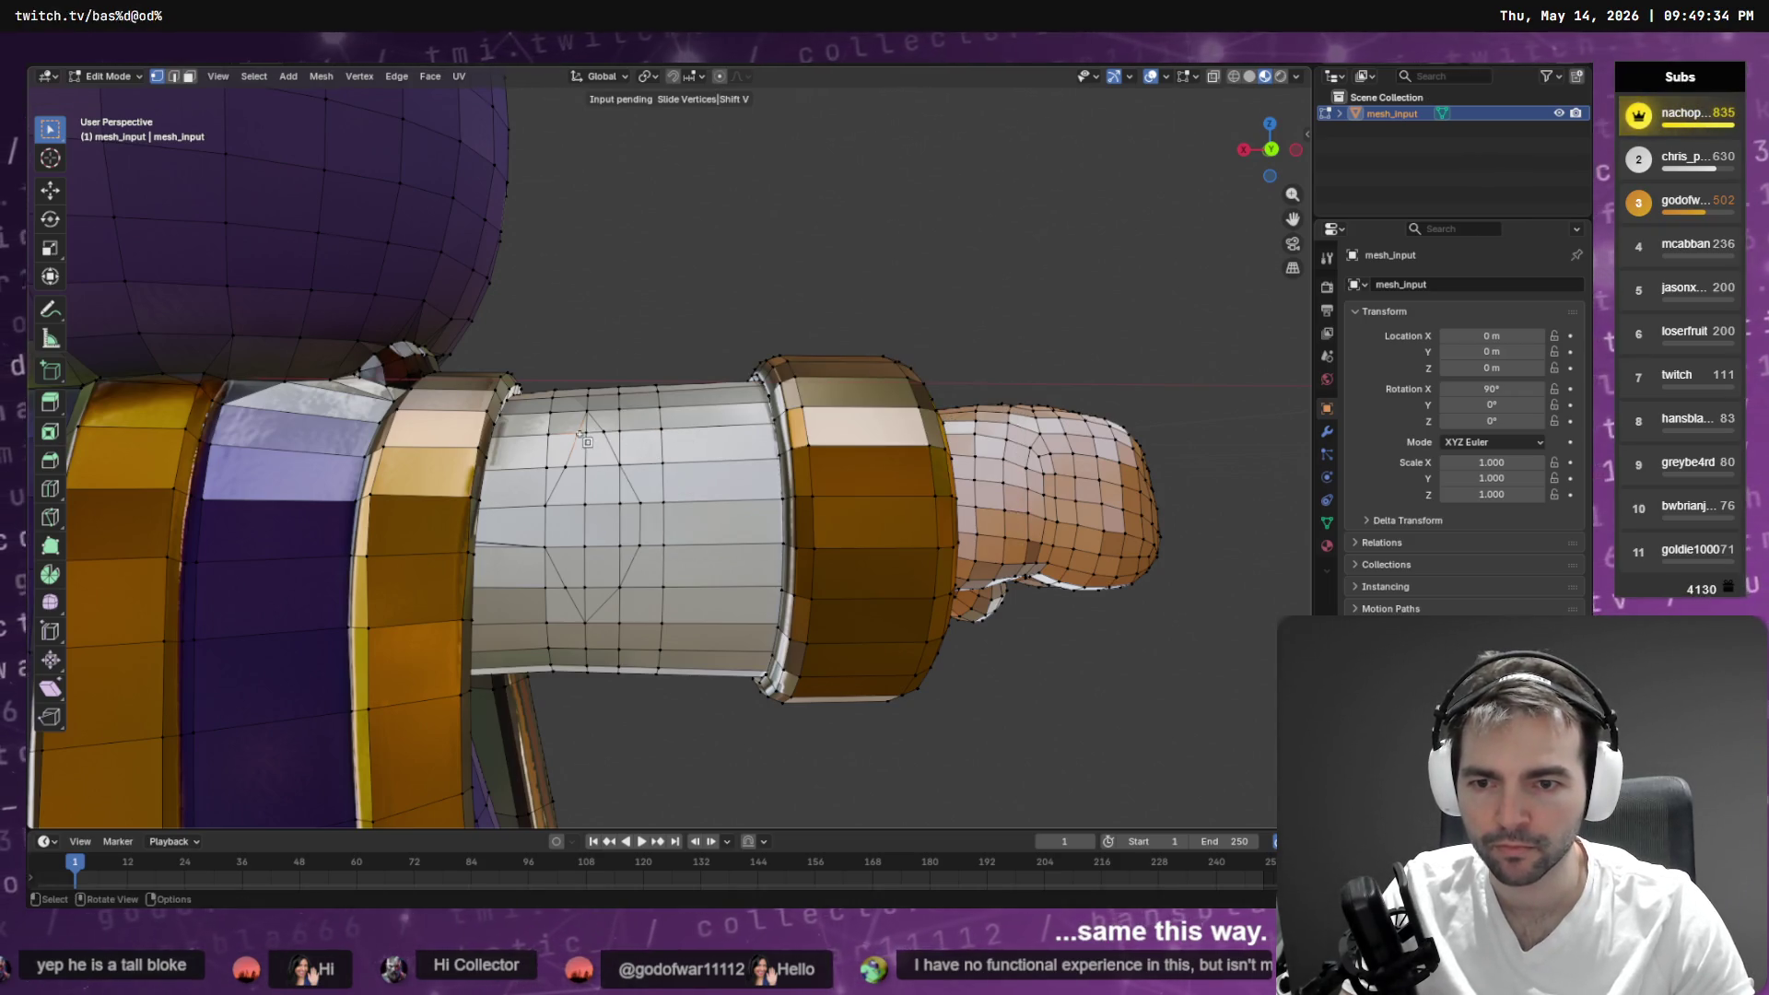
pyautogui.click(573, 438)
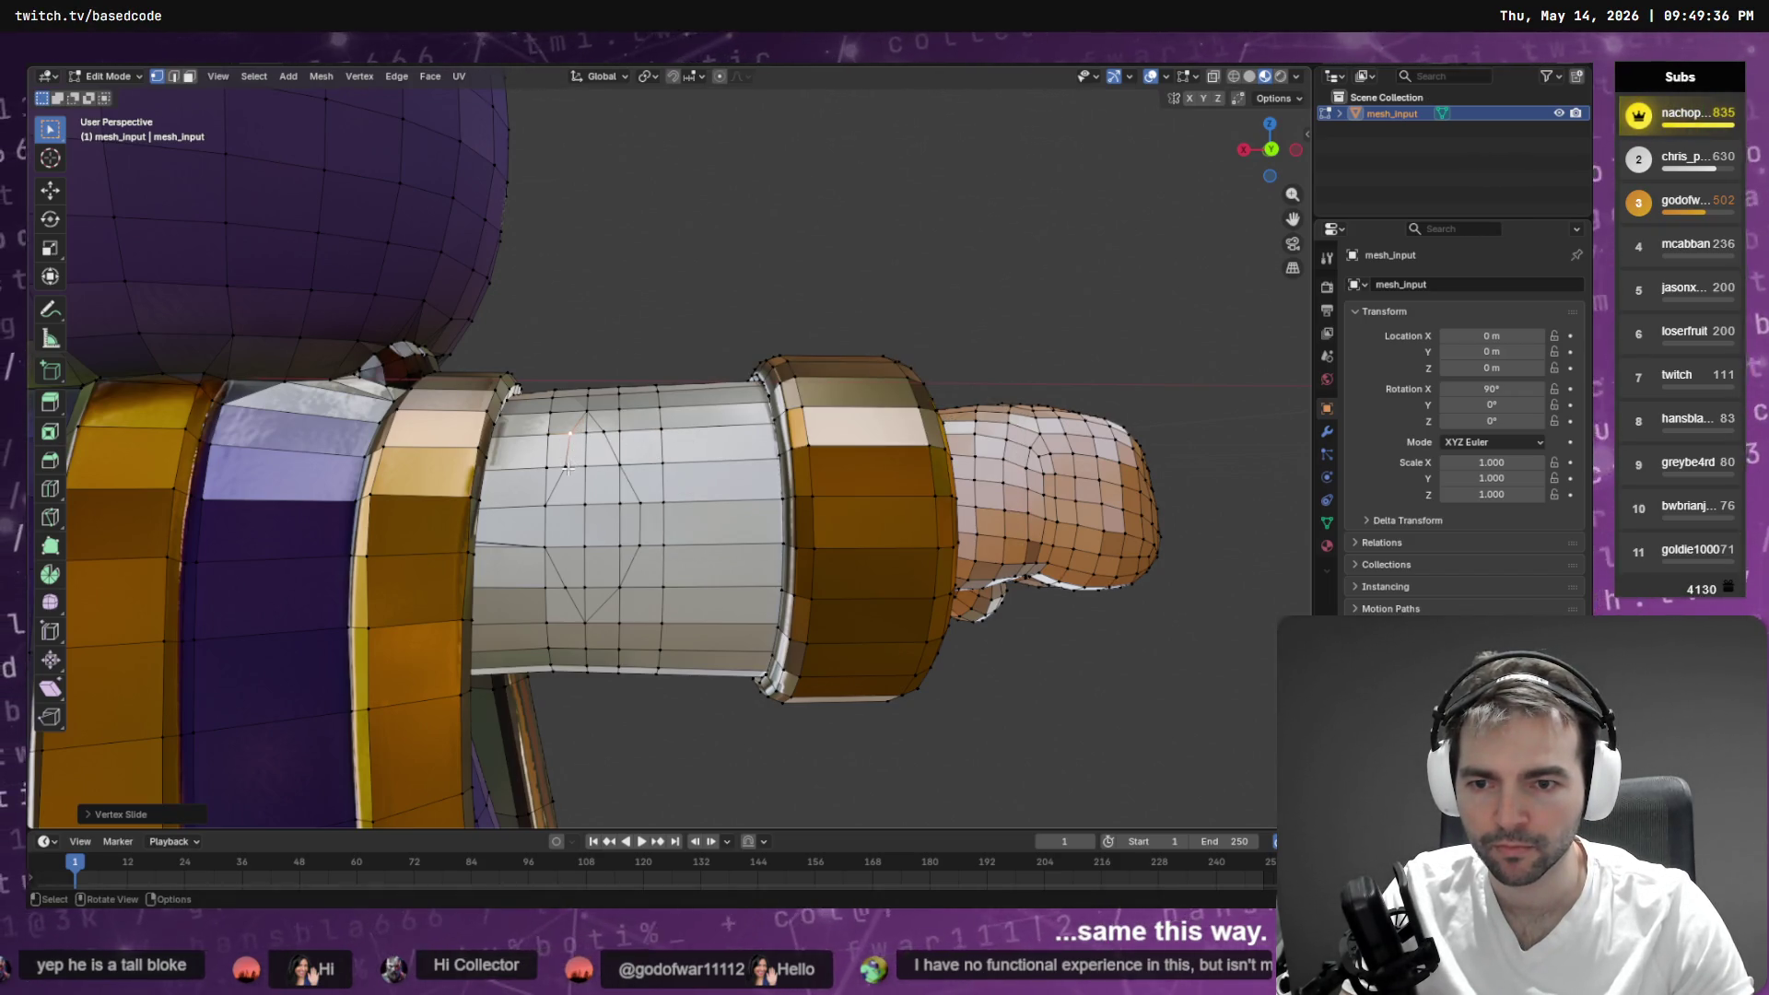
# - Slide two more knife-outline vertices along their edges
pyautogui.click(569, 469)
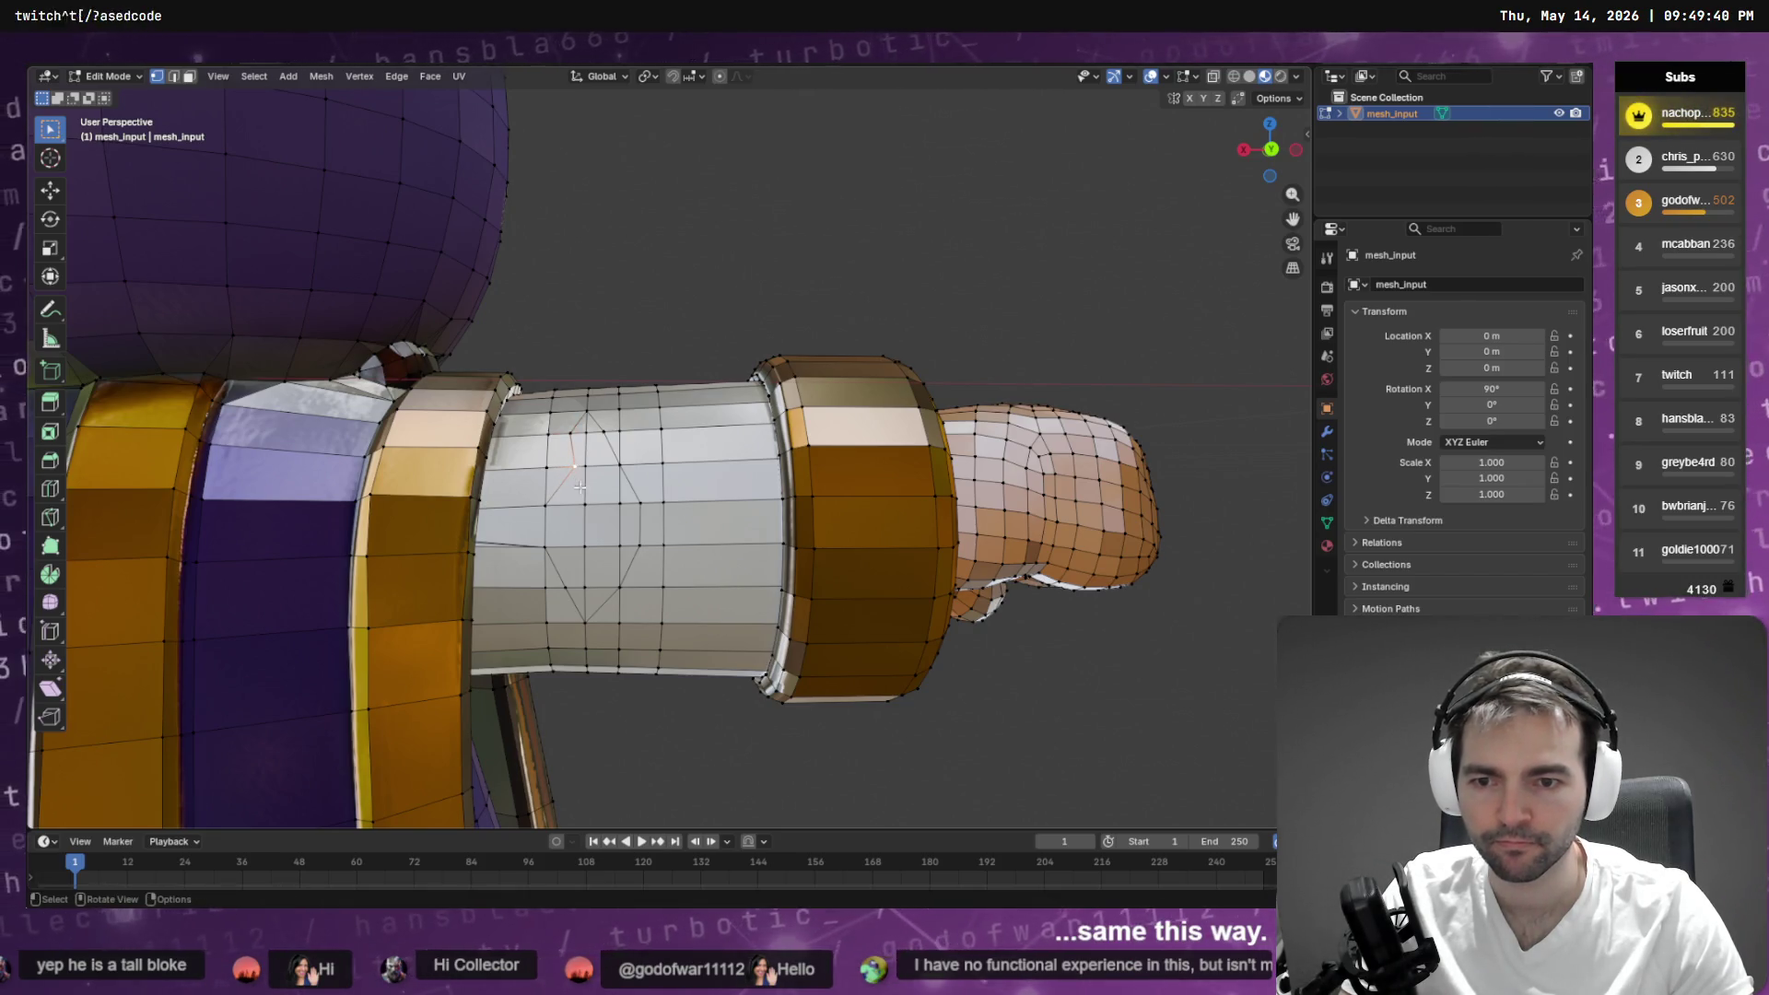
pyautogui.rightClick(581, 477)
pyautogui.press('Escape')
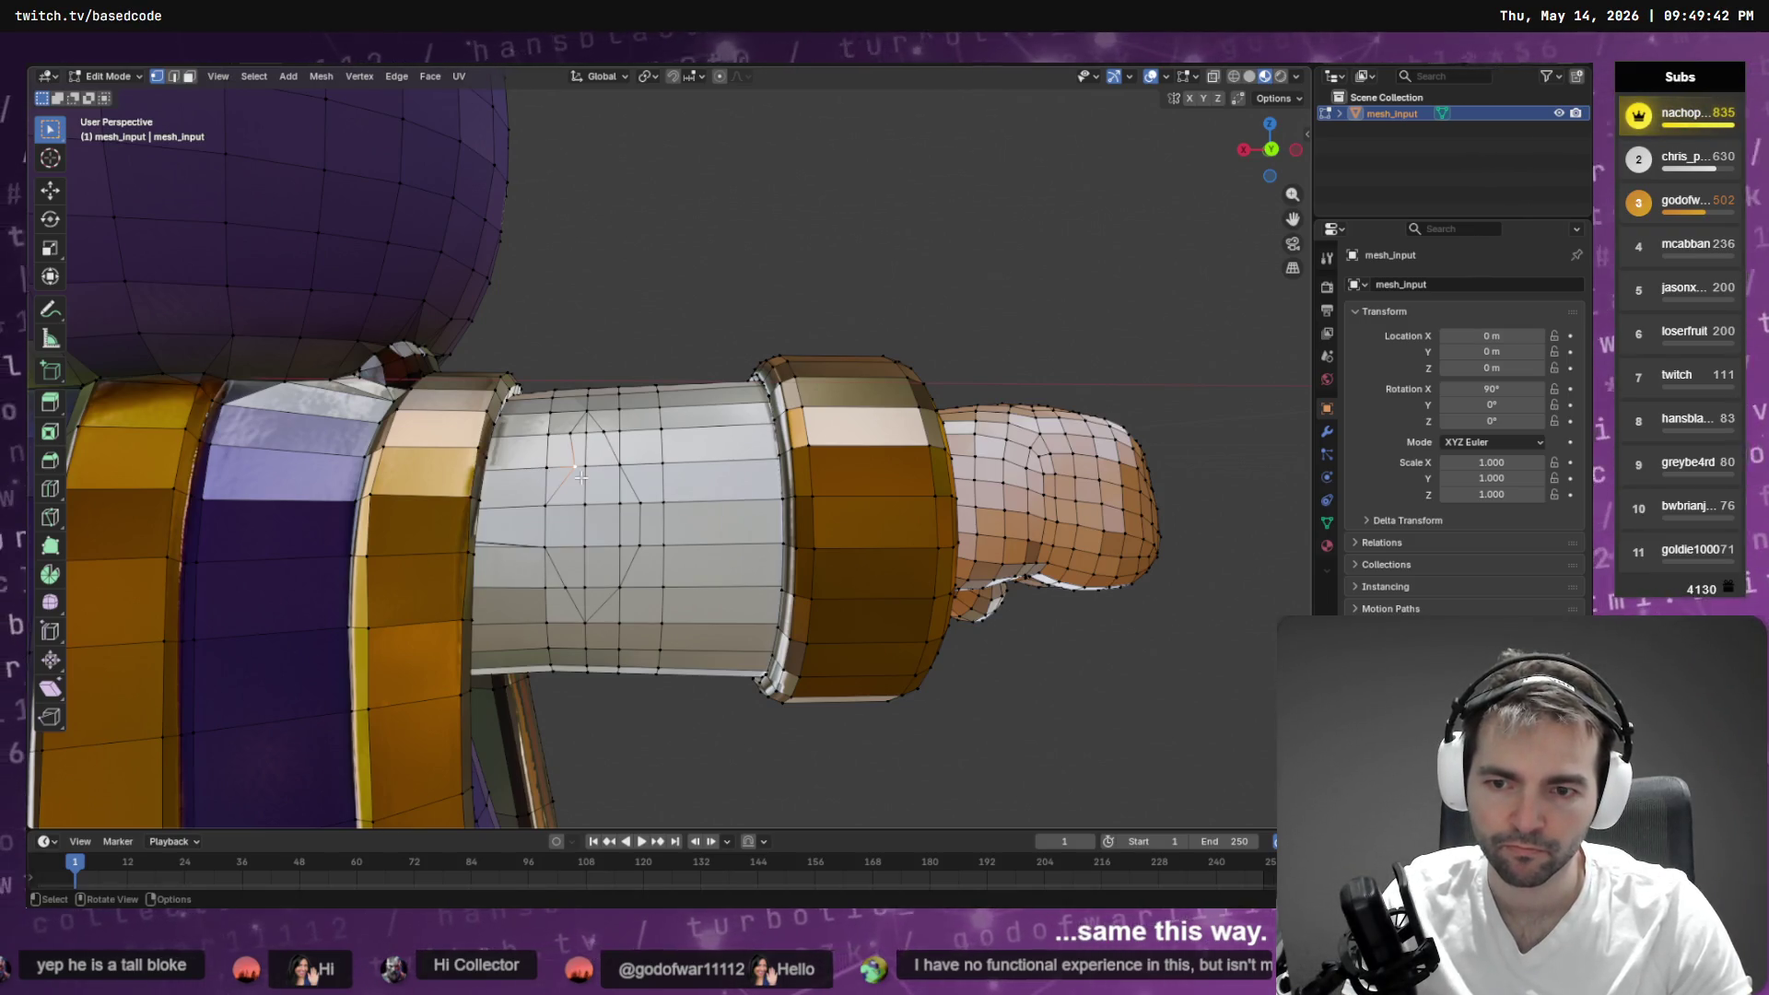
pyautogui.press('F3')
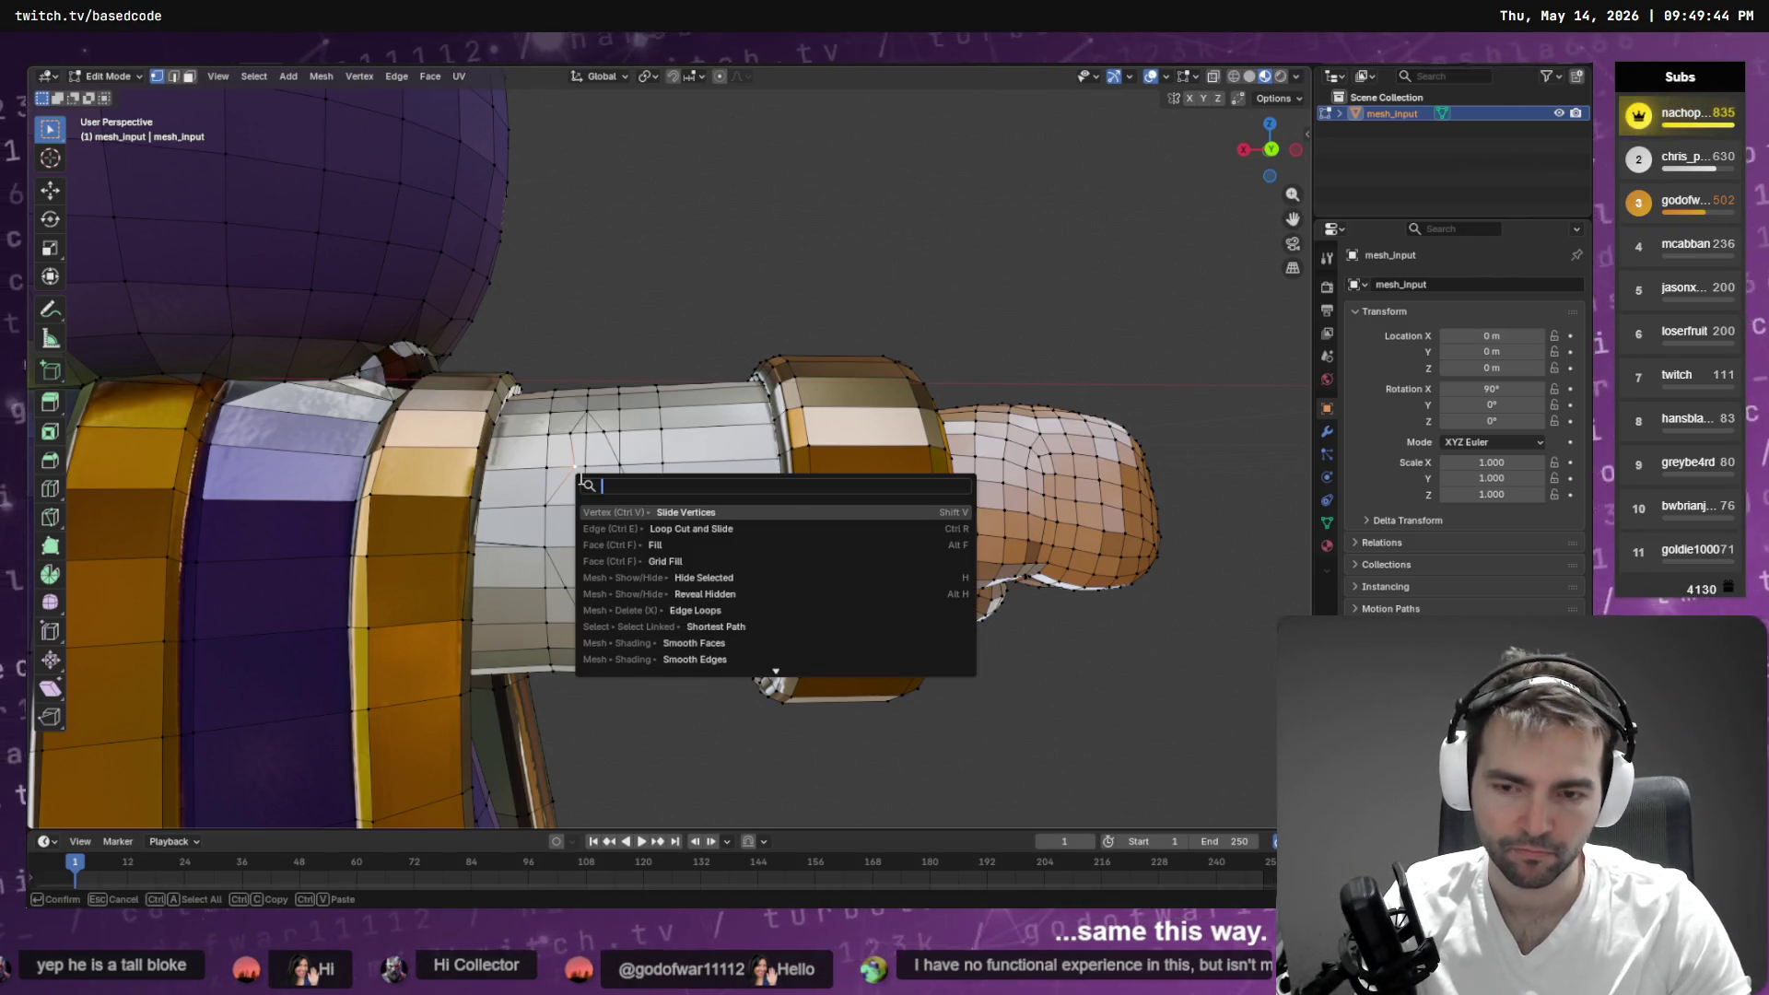
pyautogui.press('Return')
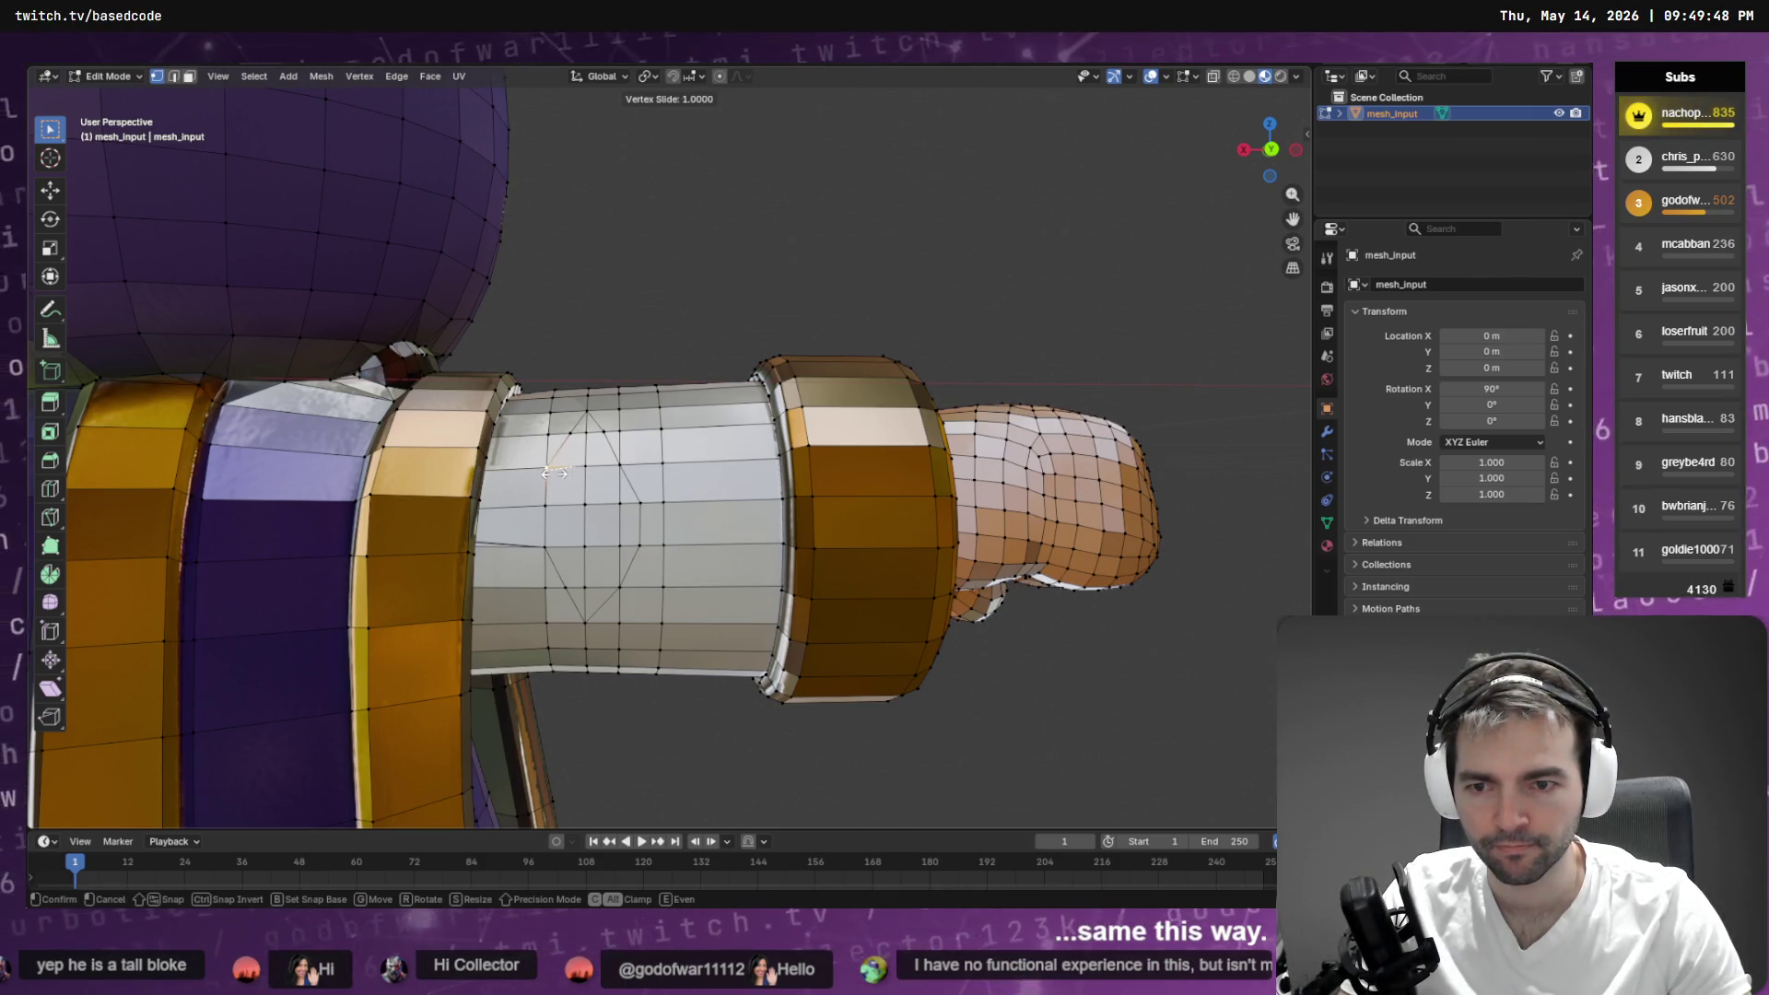
pyautogui.click(551, 473)
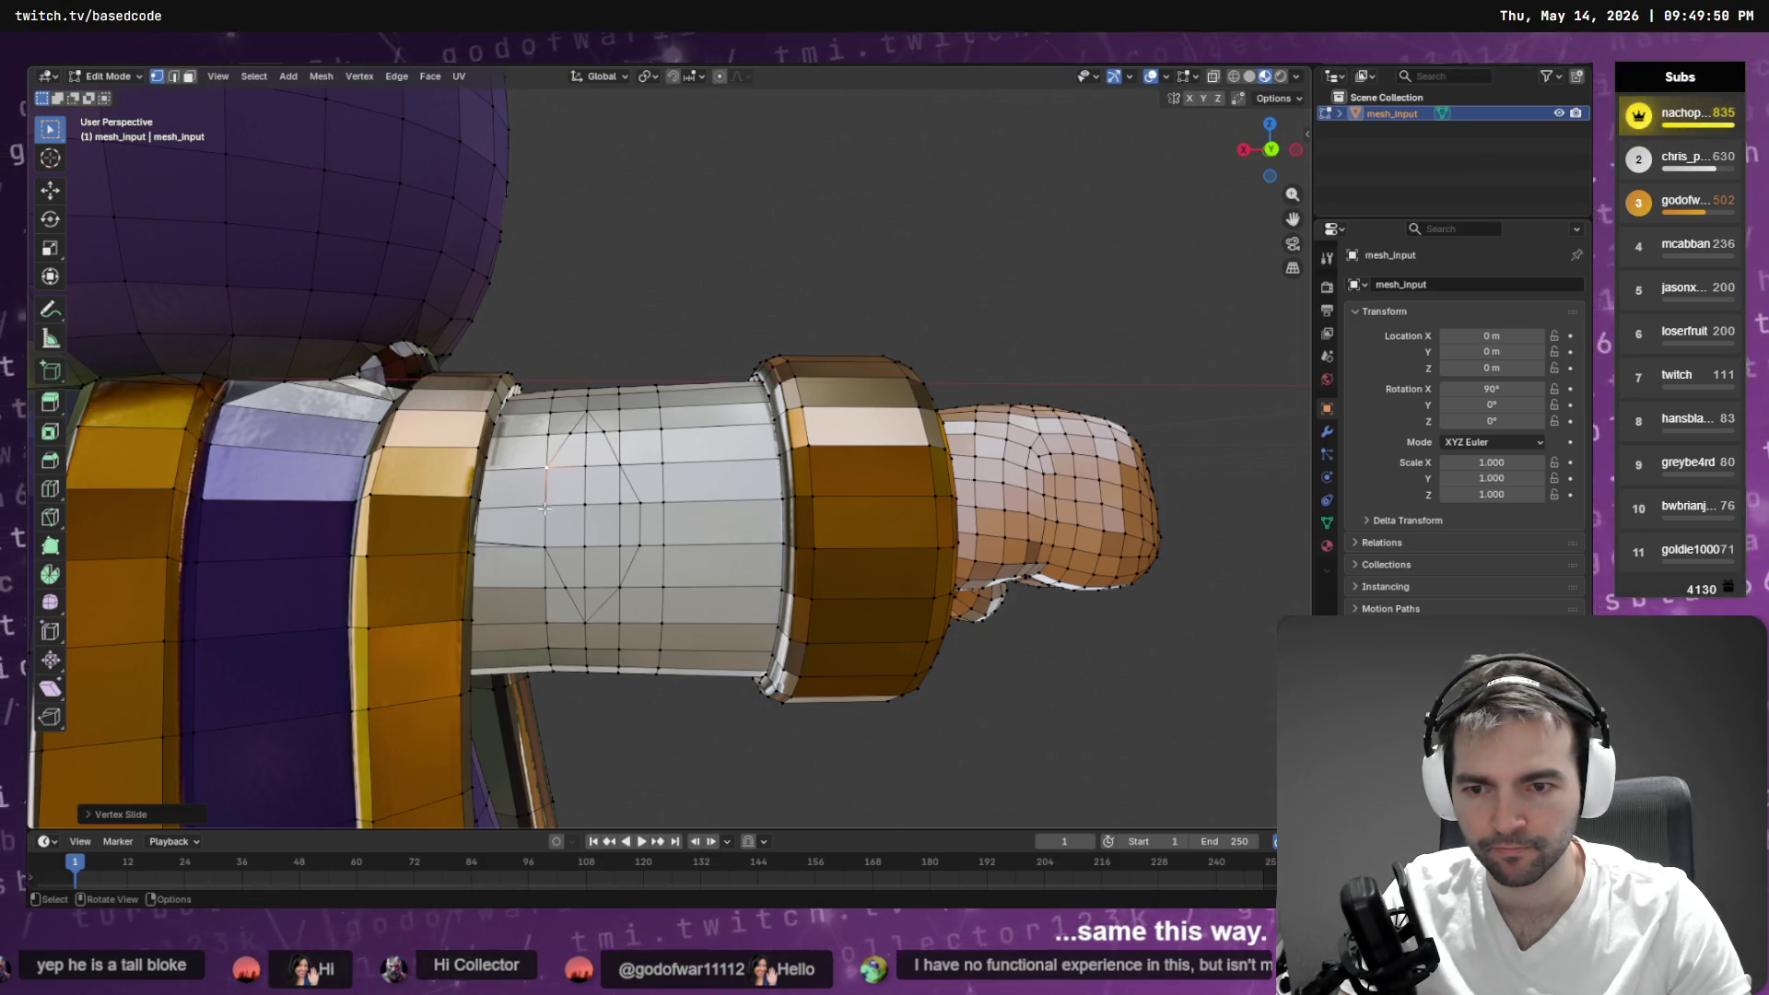
pyautogui.click(548, 508)
pyautogui.rightClick(550, 509)
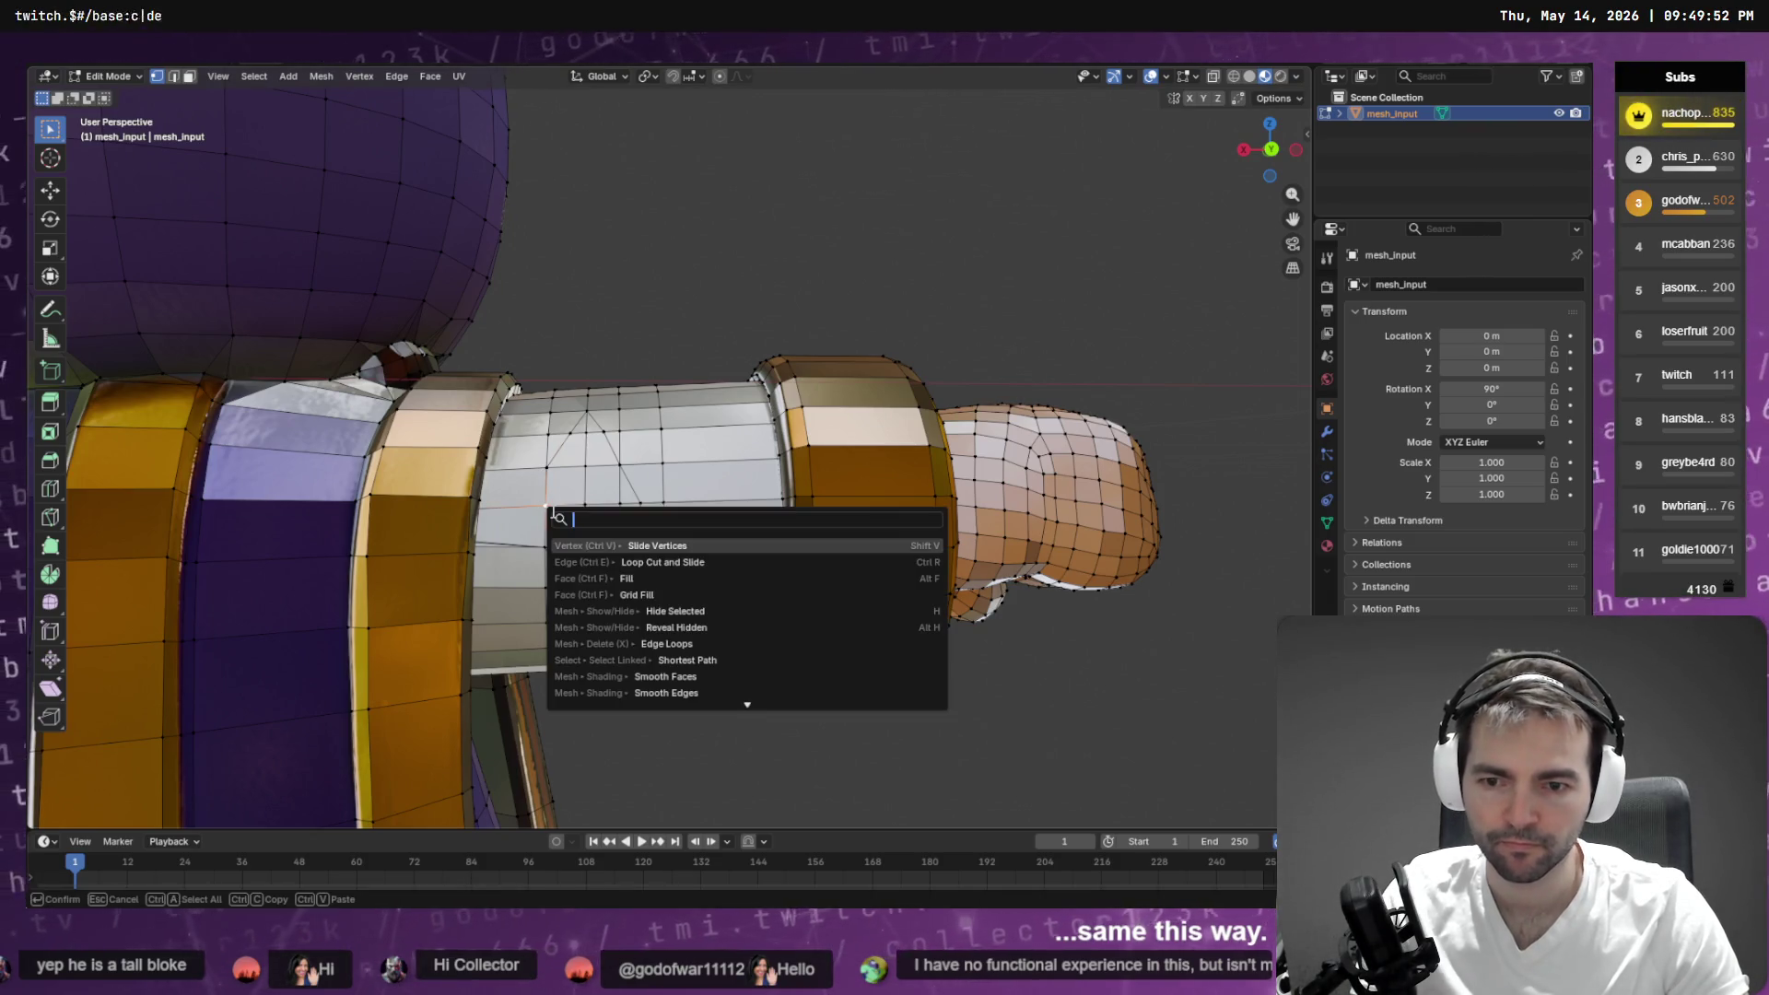
pyautogui.hotkey('shift', 'v')
pyautogui.click(557, 564)
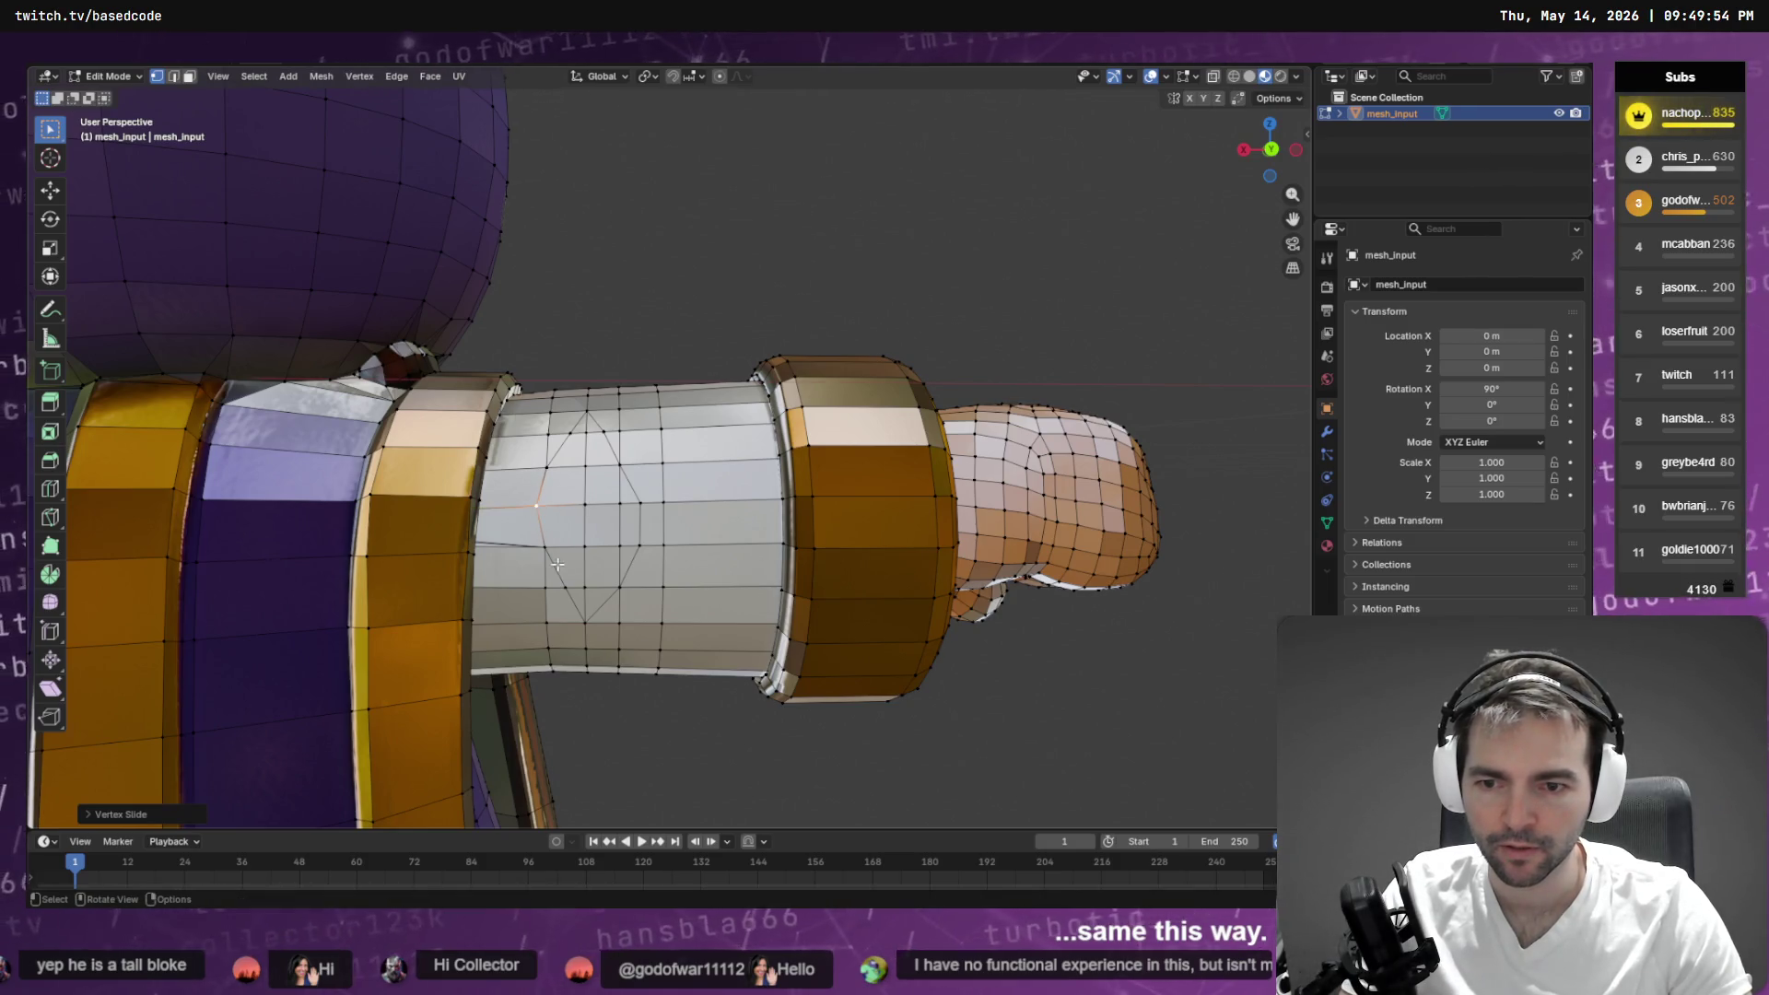
# - Slide the remaining outline vertices on the sleeve with Shift+V and F3
pyautogui.click(547, 552)
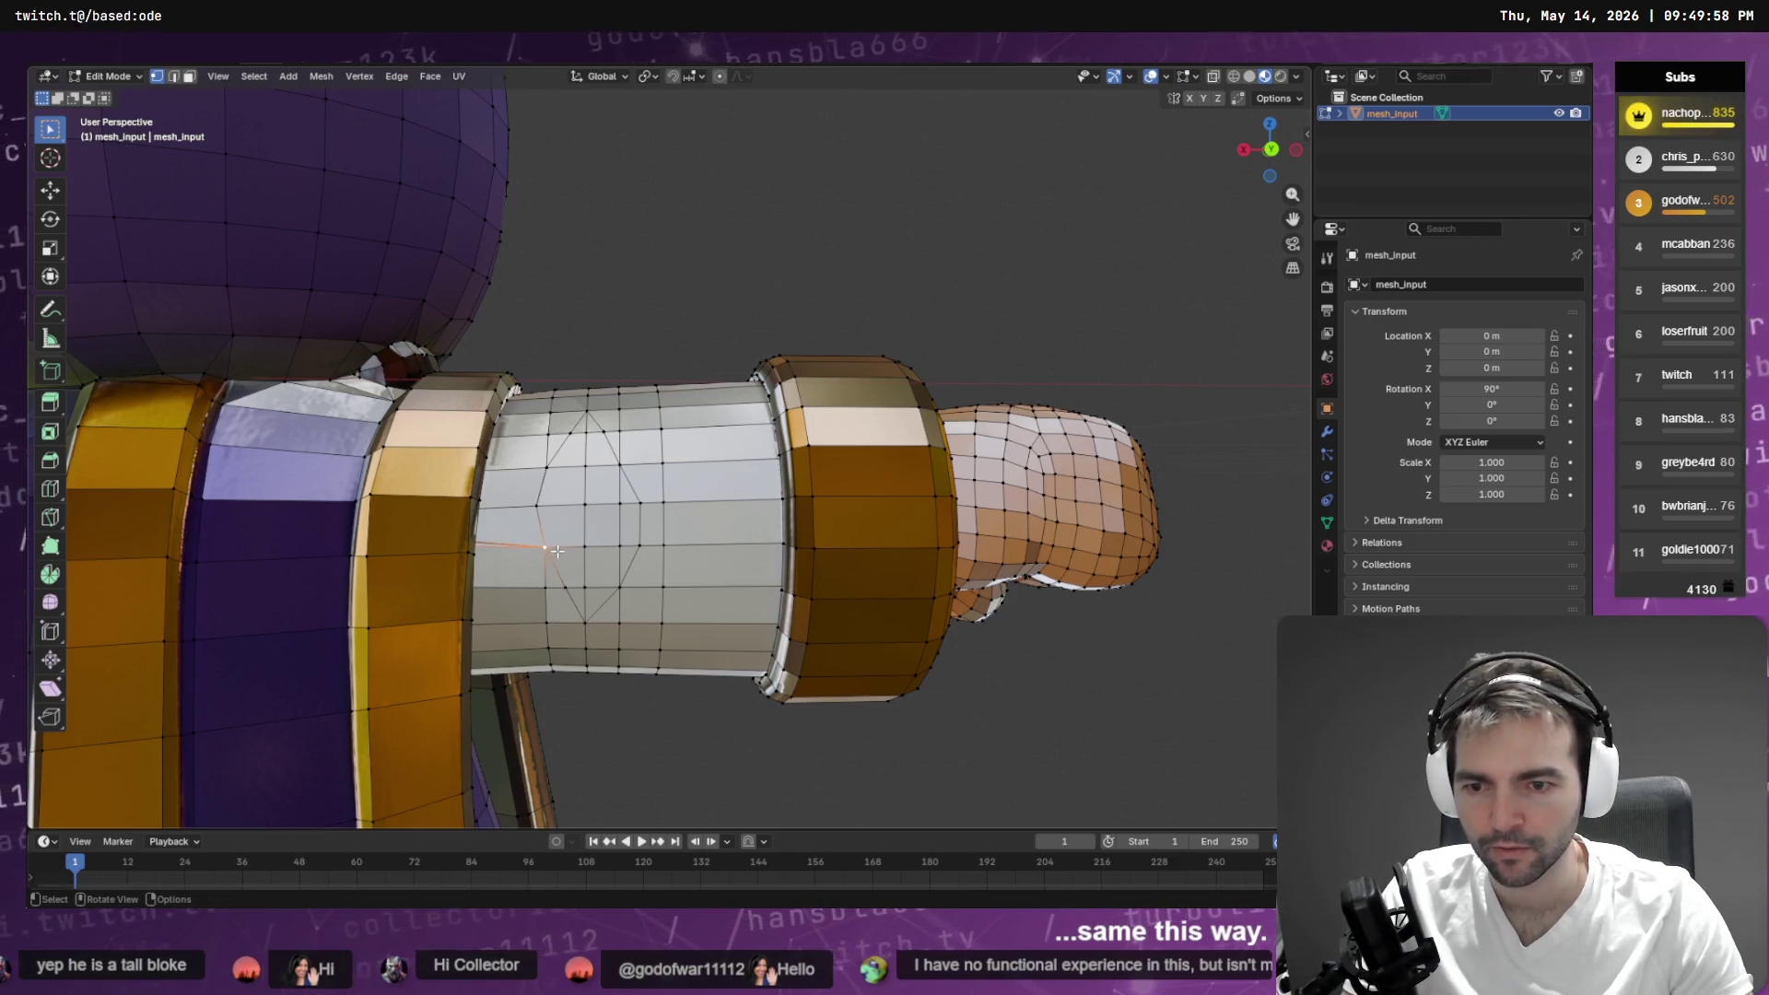
pyautogui.rightClick(546, 549)
pyautogui.hotkey('shift', 'v')
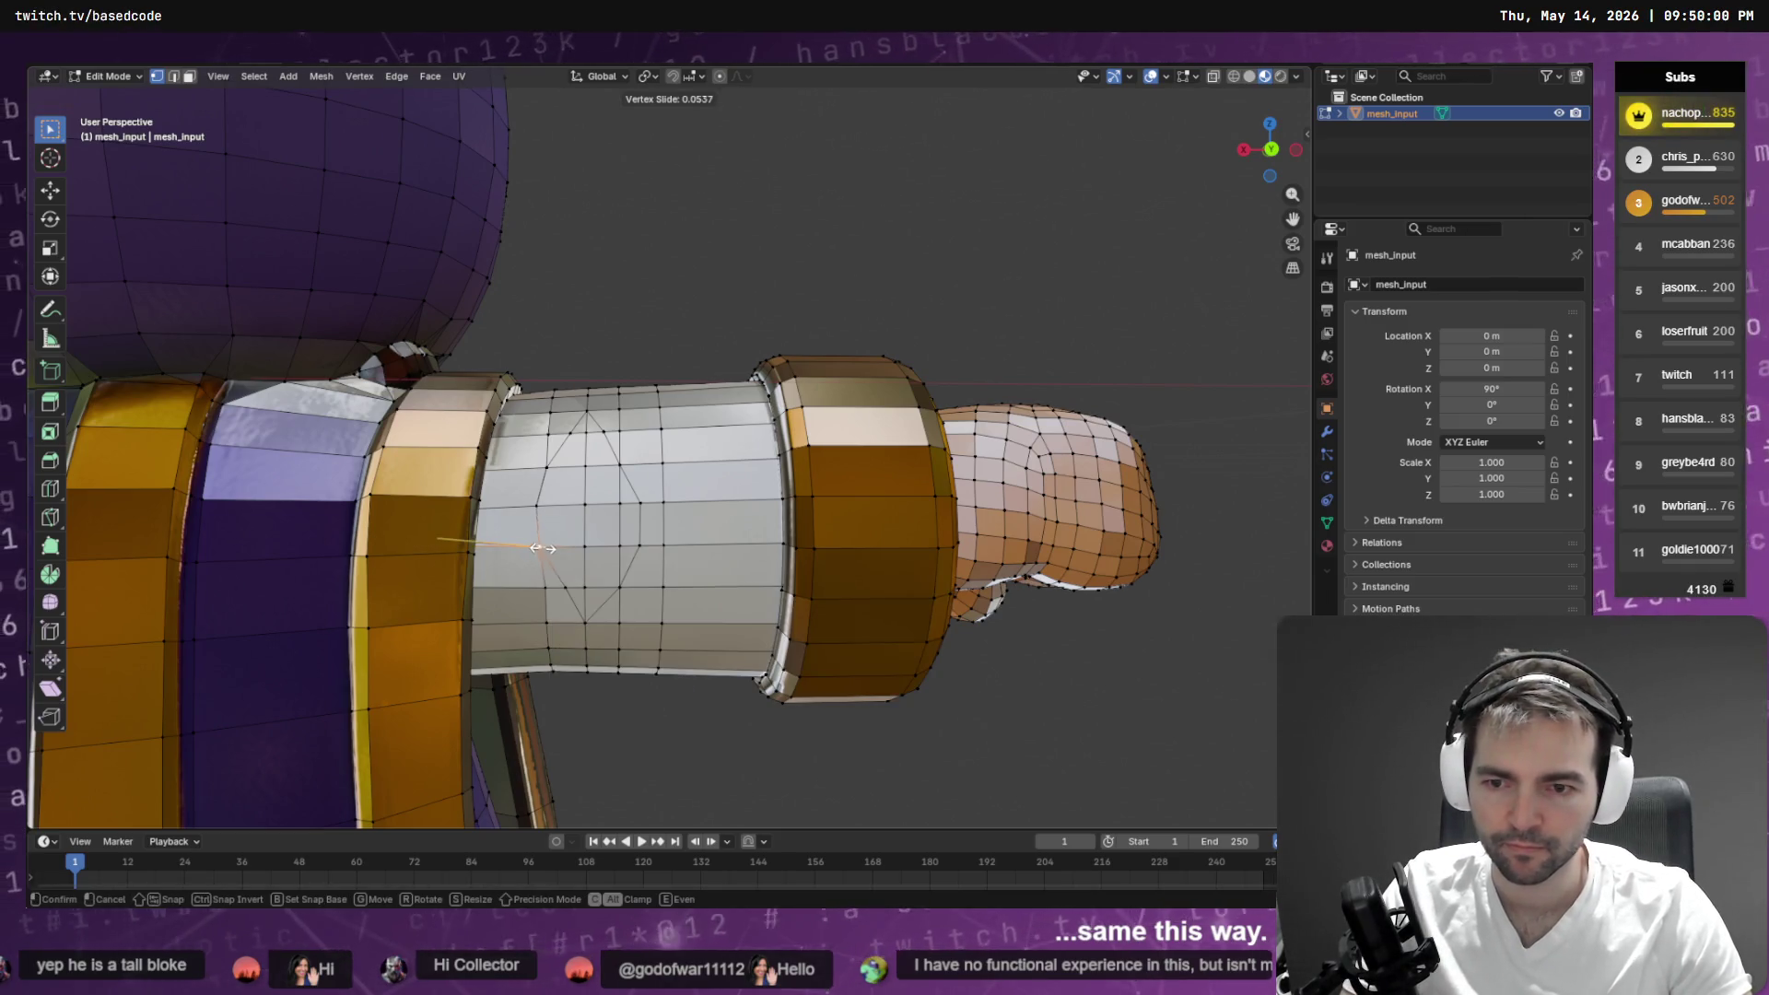
pyautogui.click(540, 548)
pyautogui.click(568, 591)
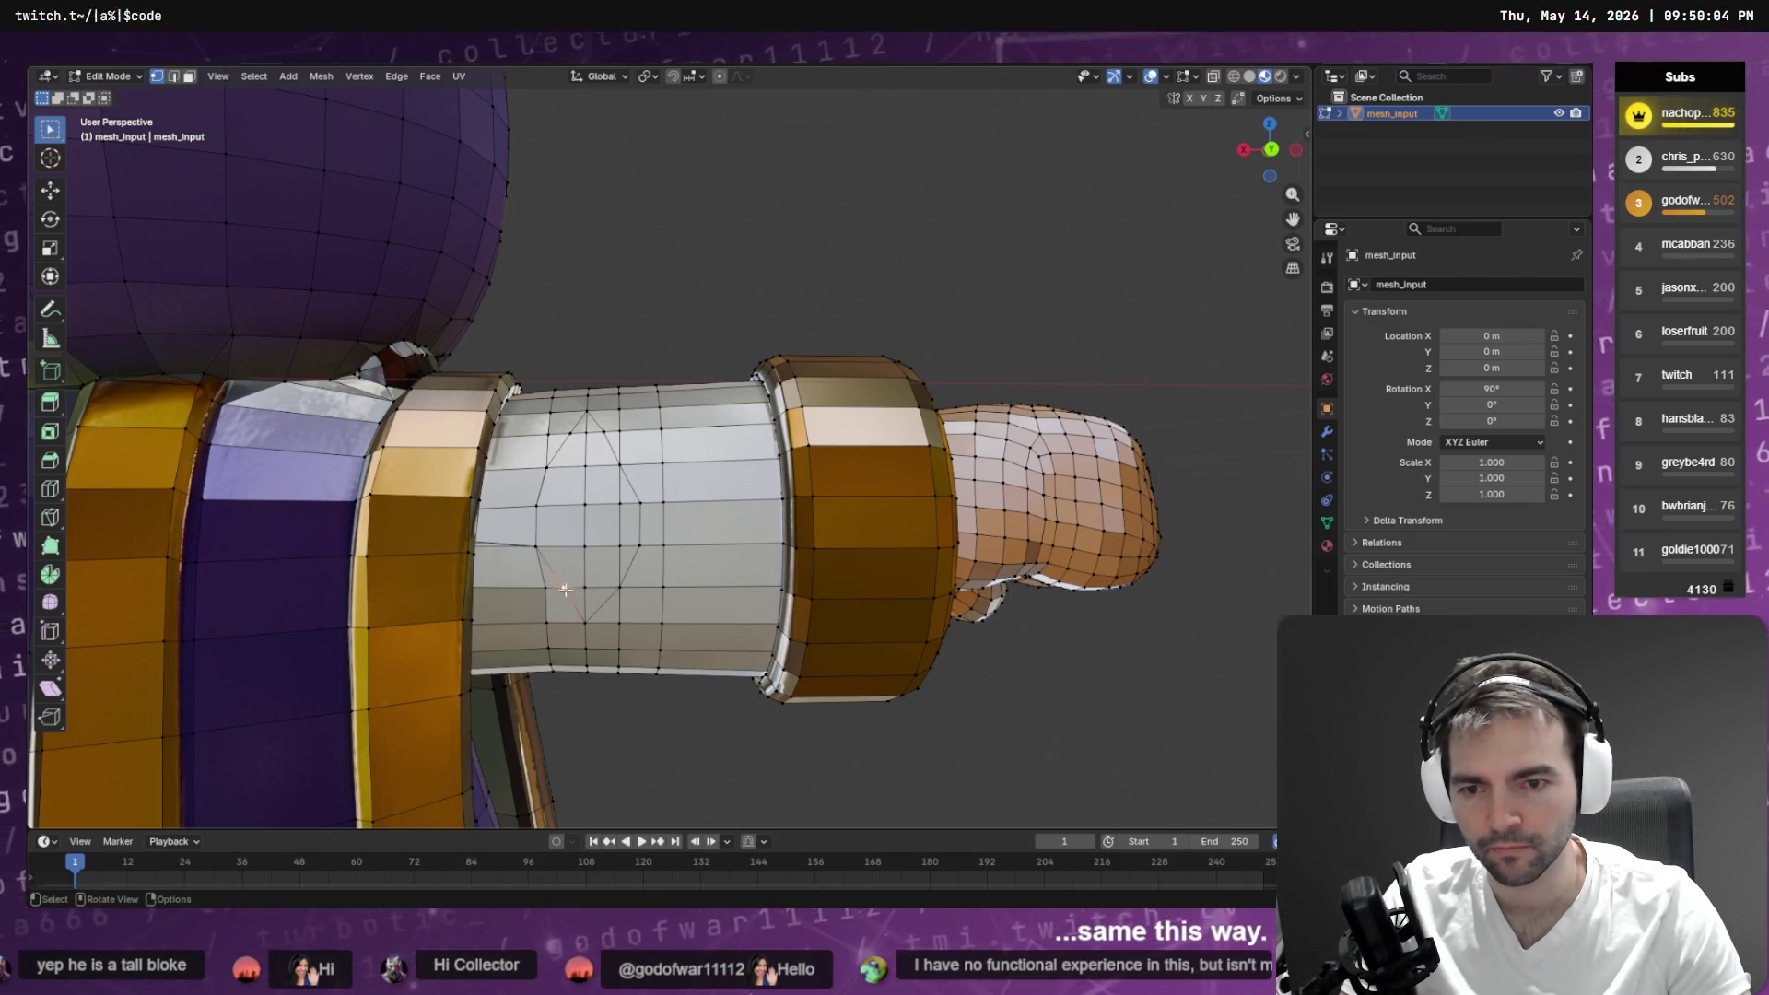
pyautogui.press('F3')
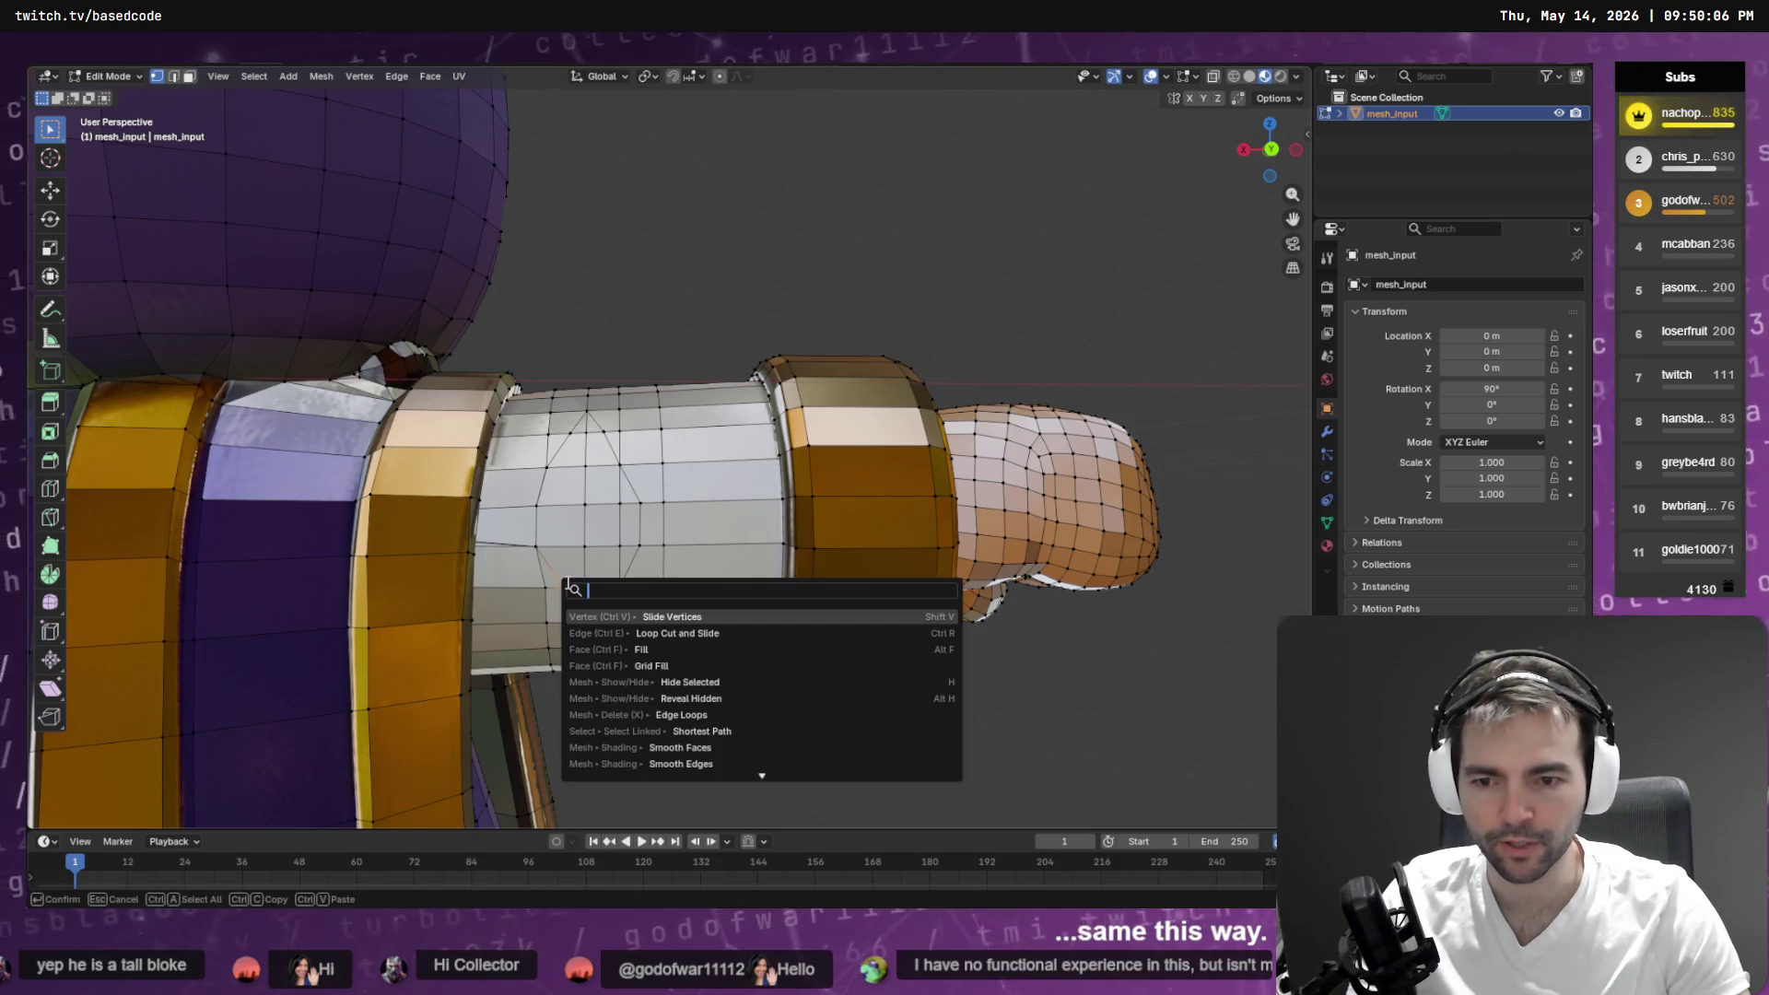
pyautogui.press('Return')
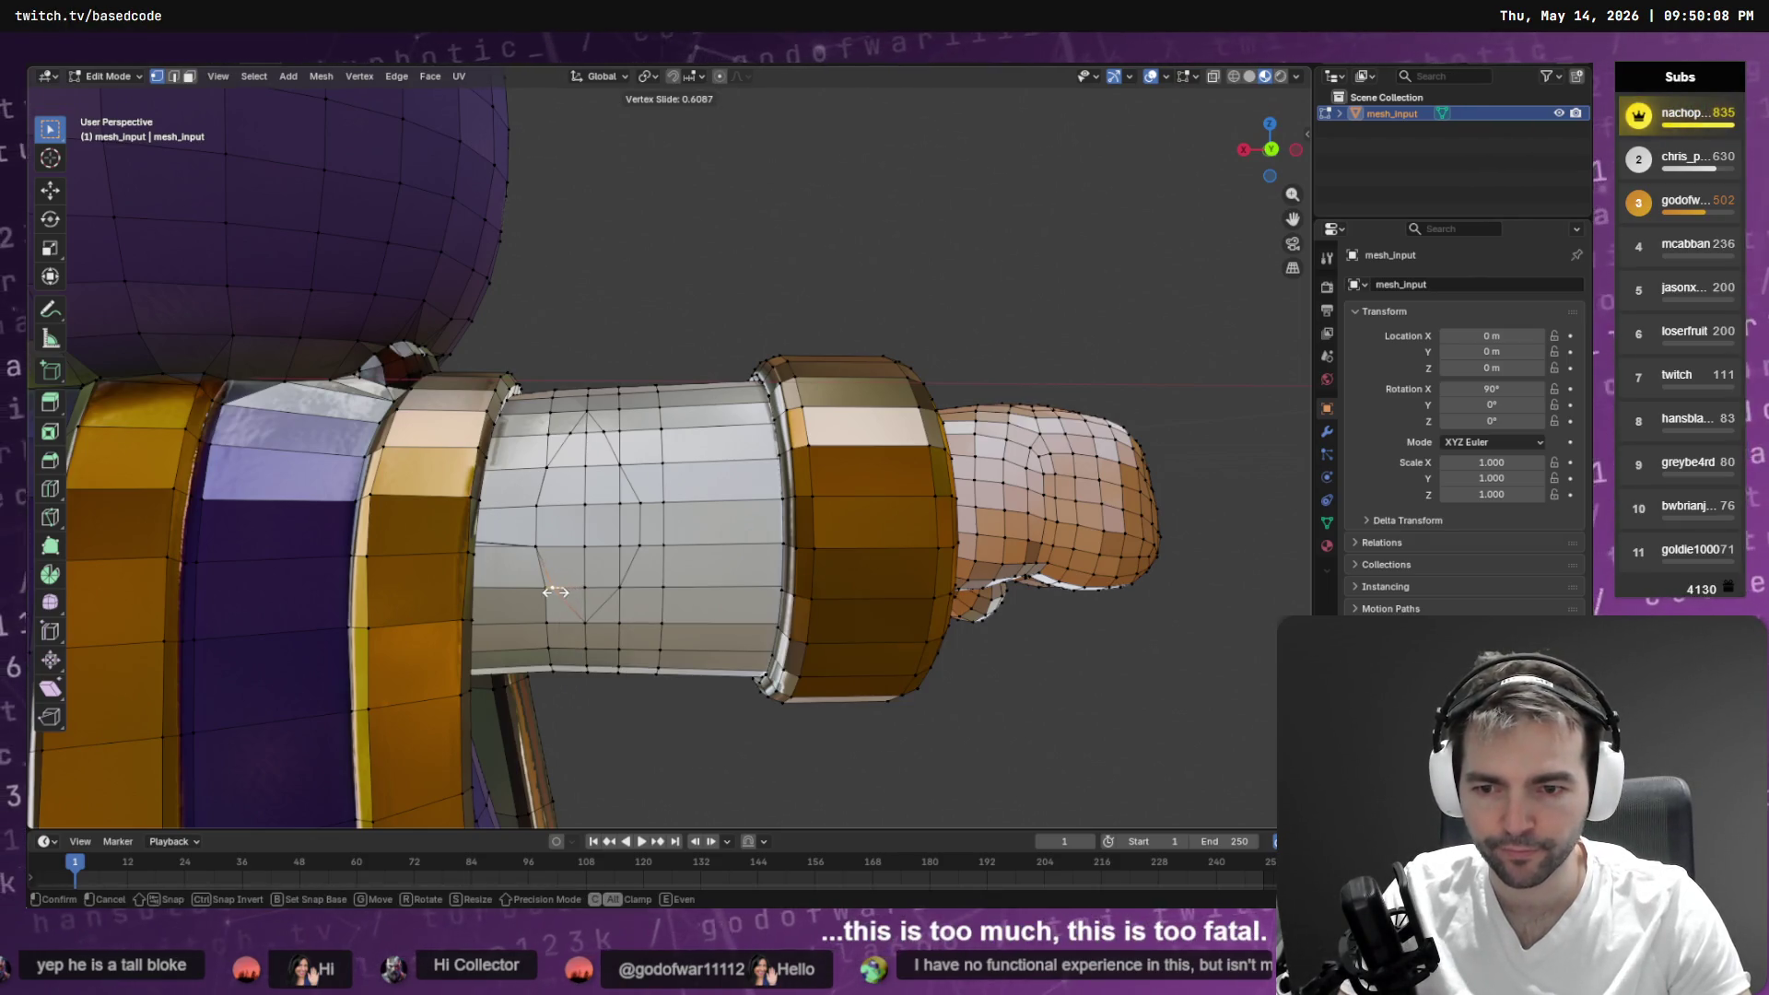
pyautogui.click(557, 591)
pyautogui.click(621, 466)
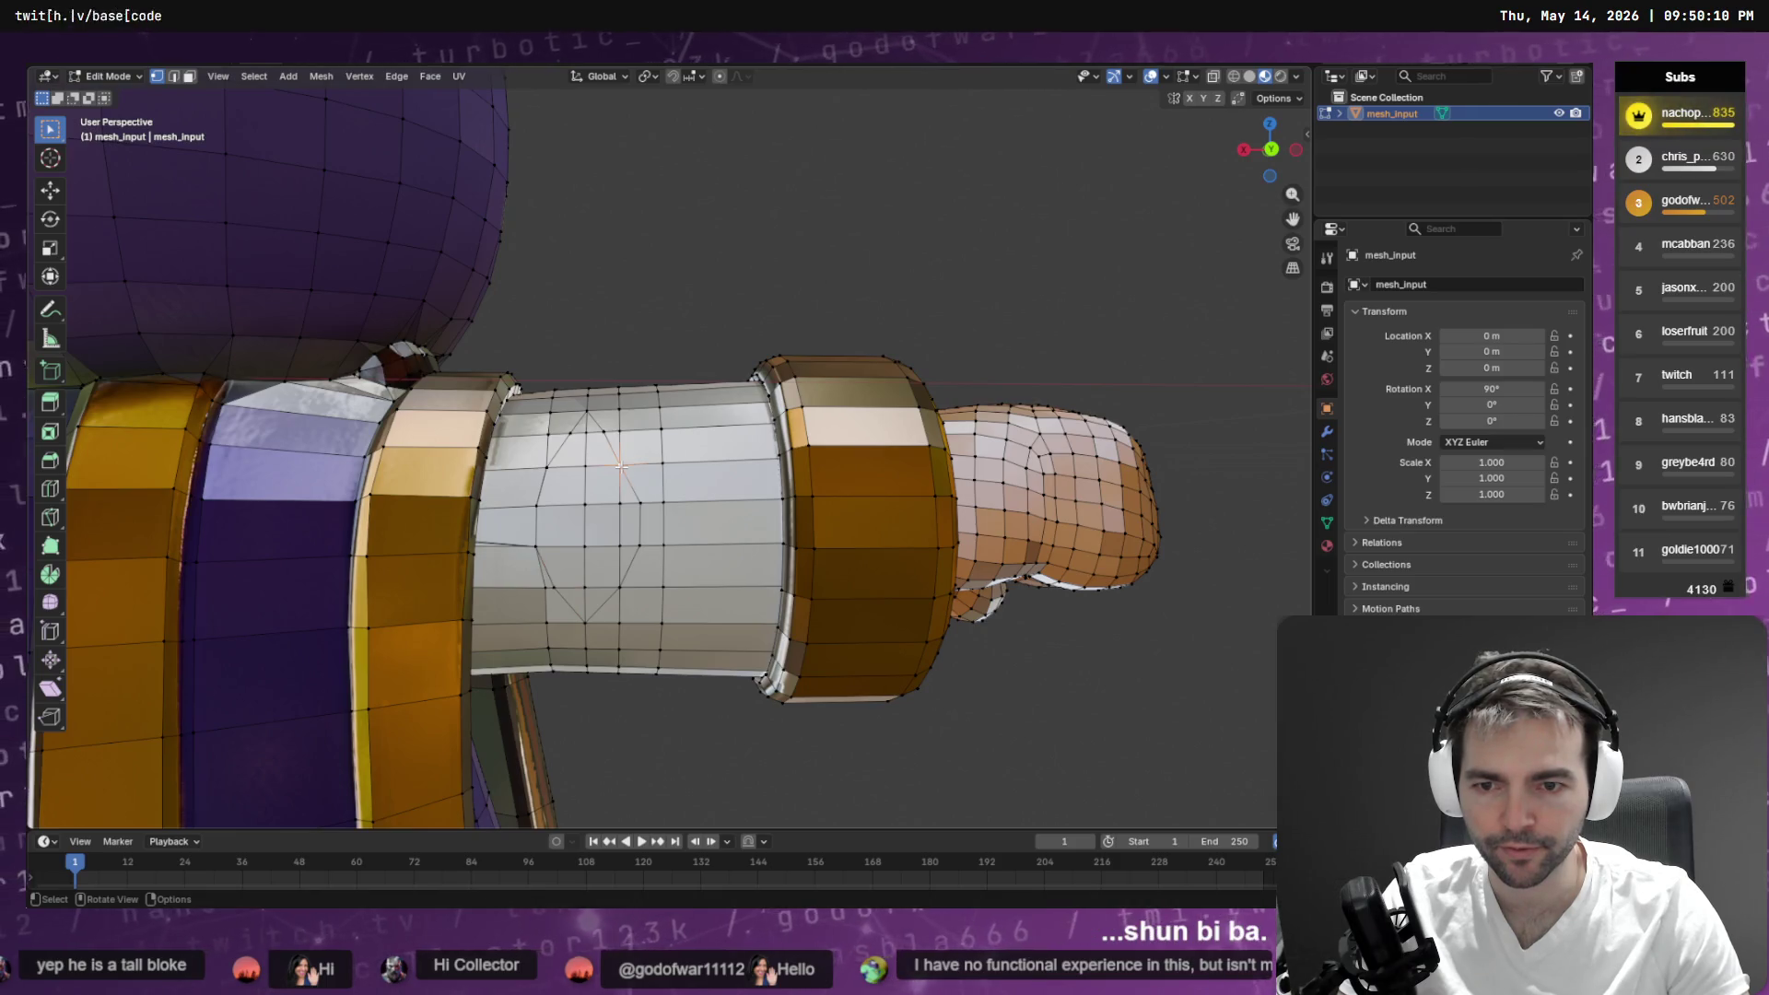
pyautogui.press('F3')
pyautogui.press('Return')
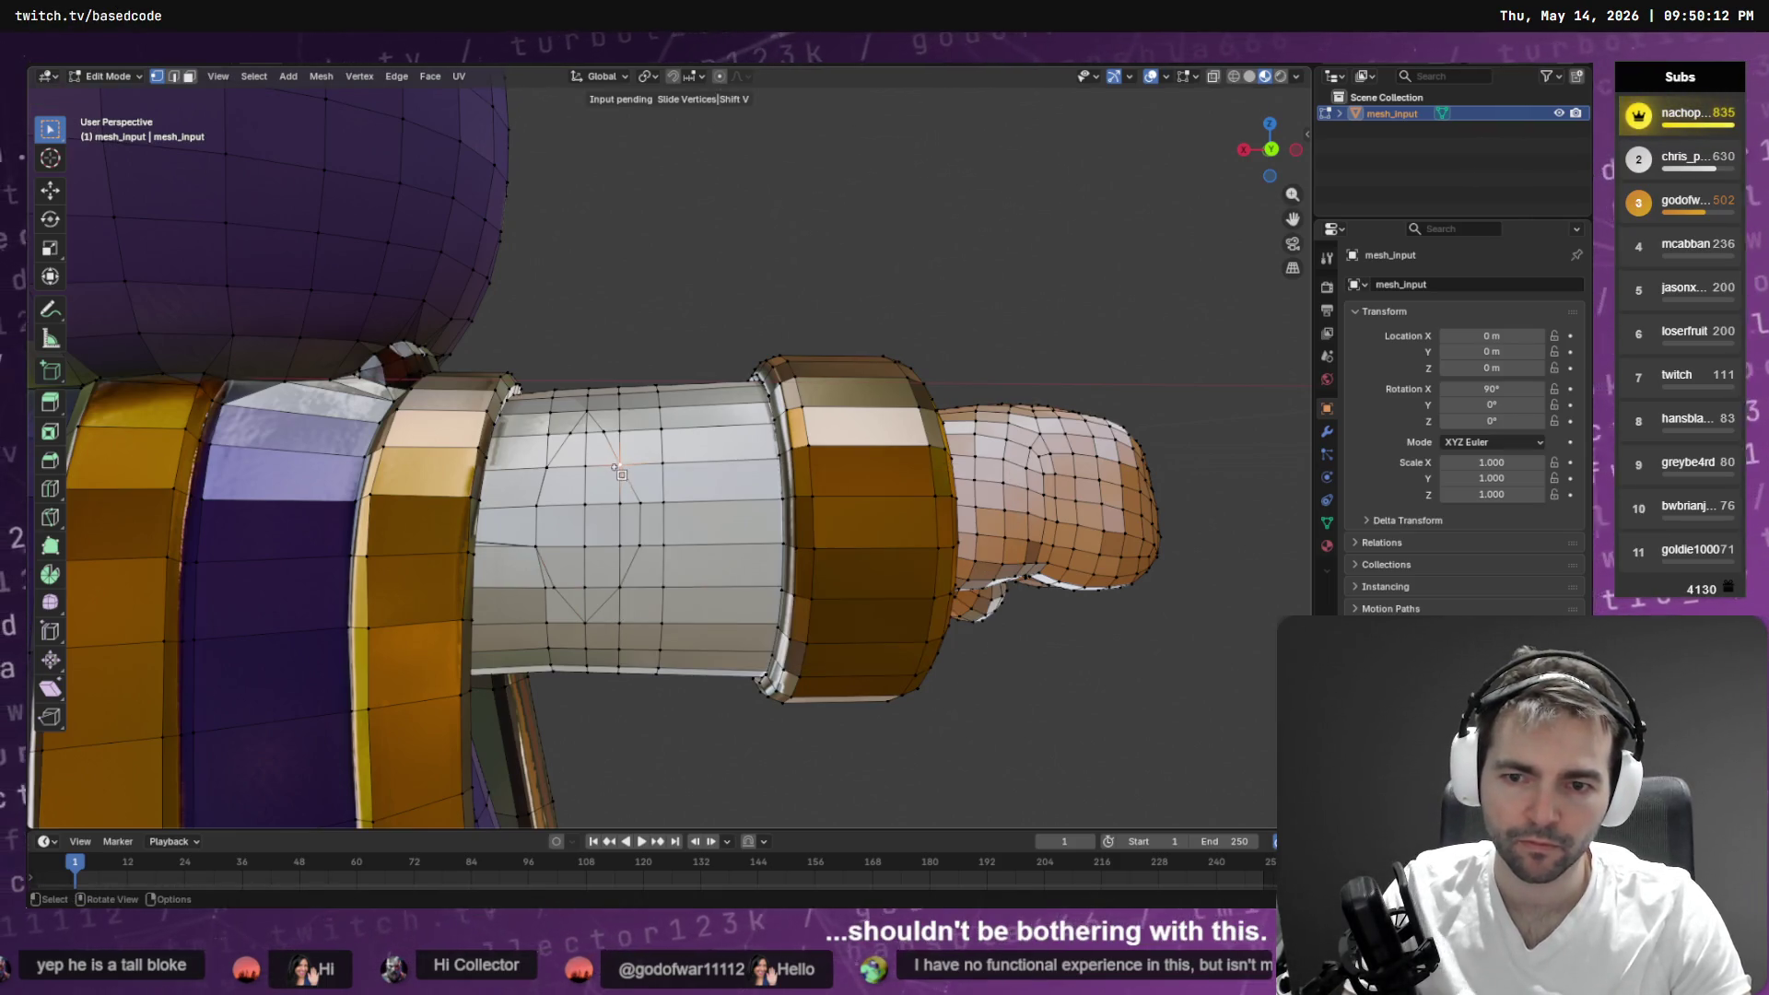
# - Confirm the last sleeve vertex slide and zoom out to the full priest
pyautogui.click(625, 470)
pyautogui.scroll(-10, 625, 471)
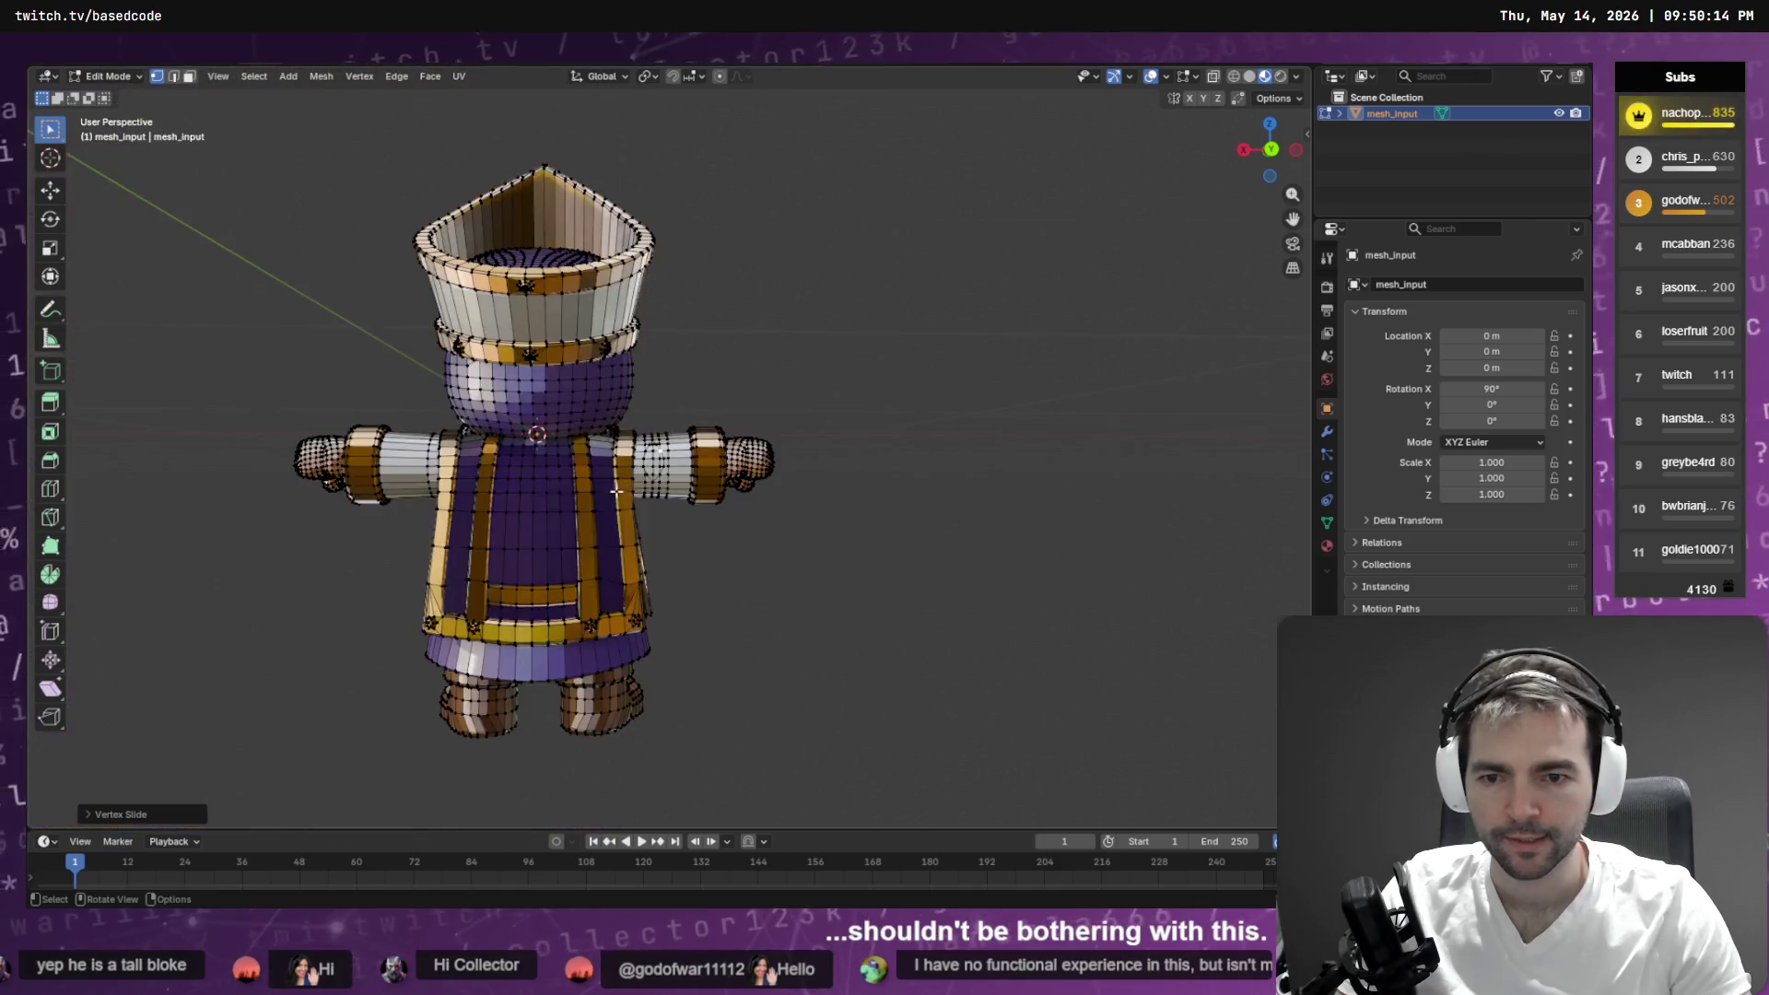
pyautogui.hscroll(5, 645, 502)
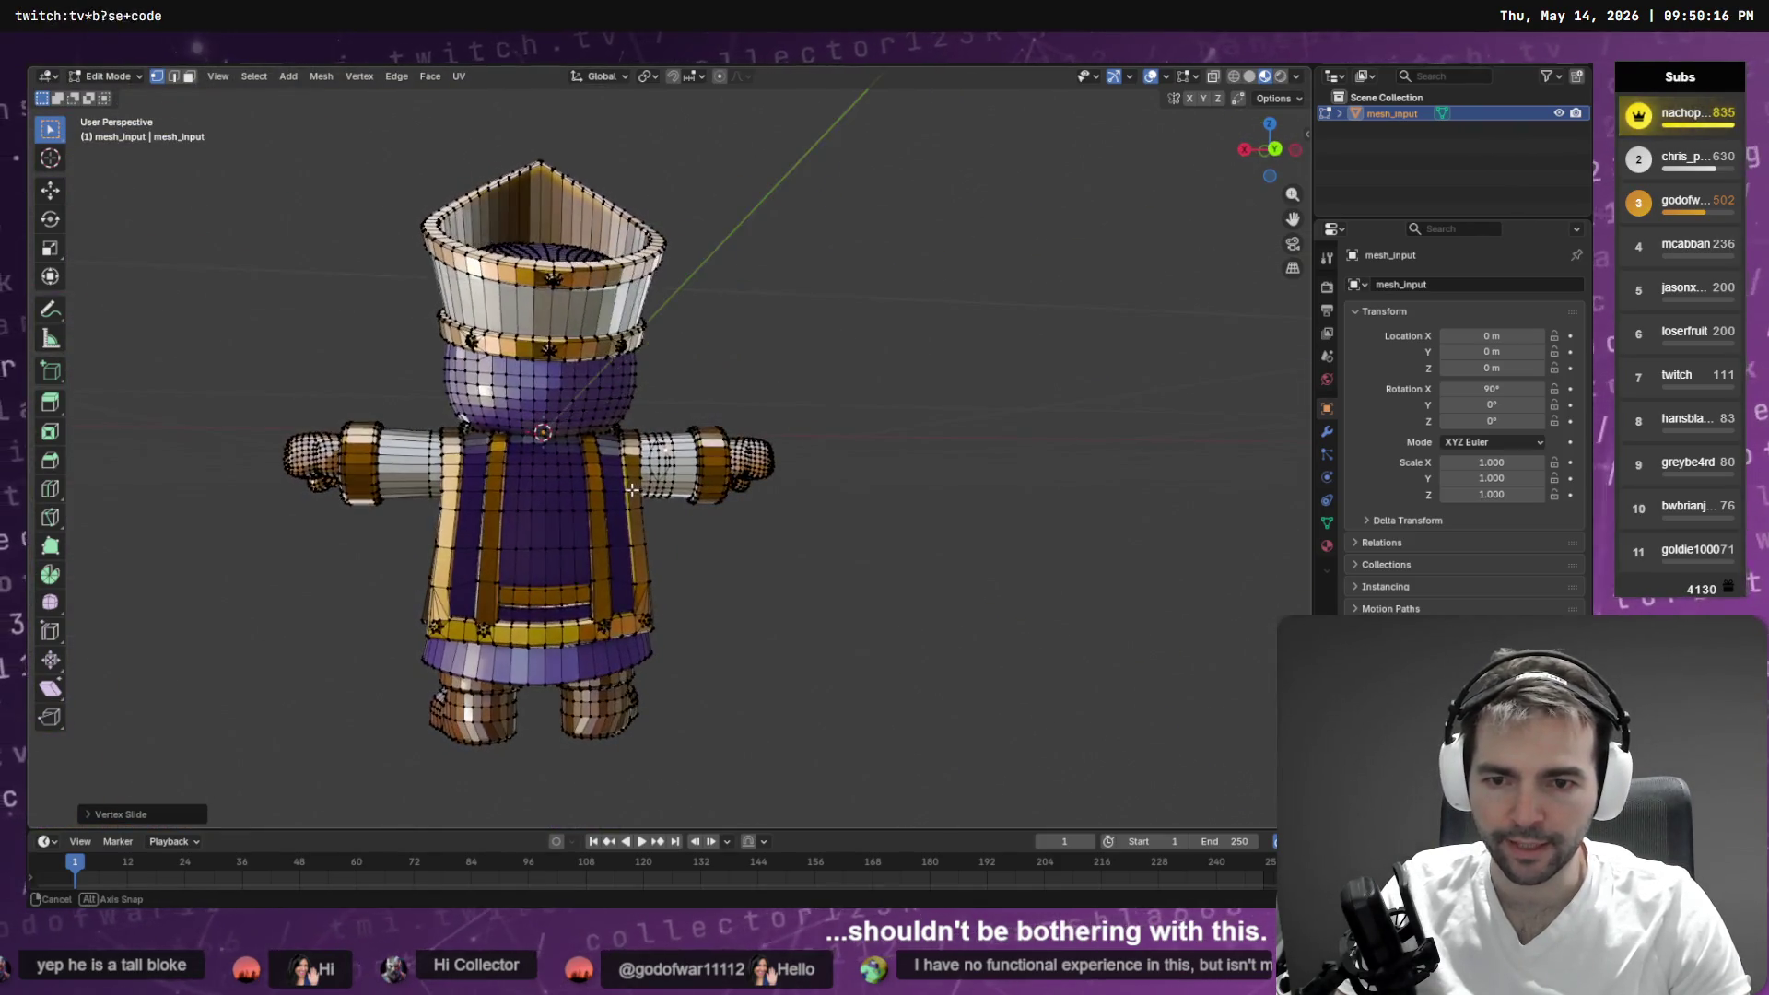
pyautogui.click(641, 502)
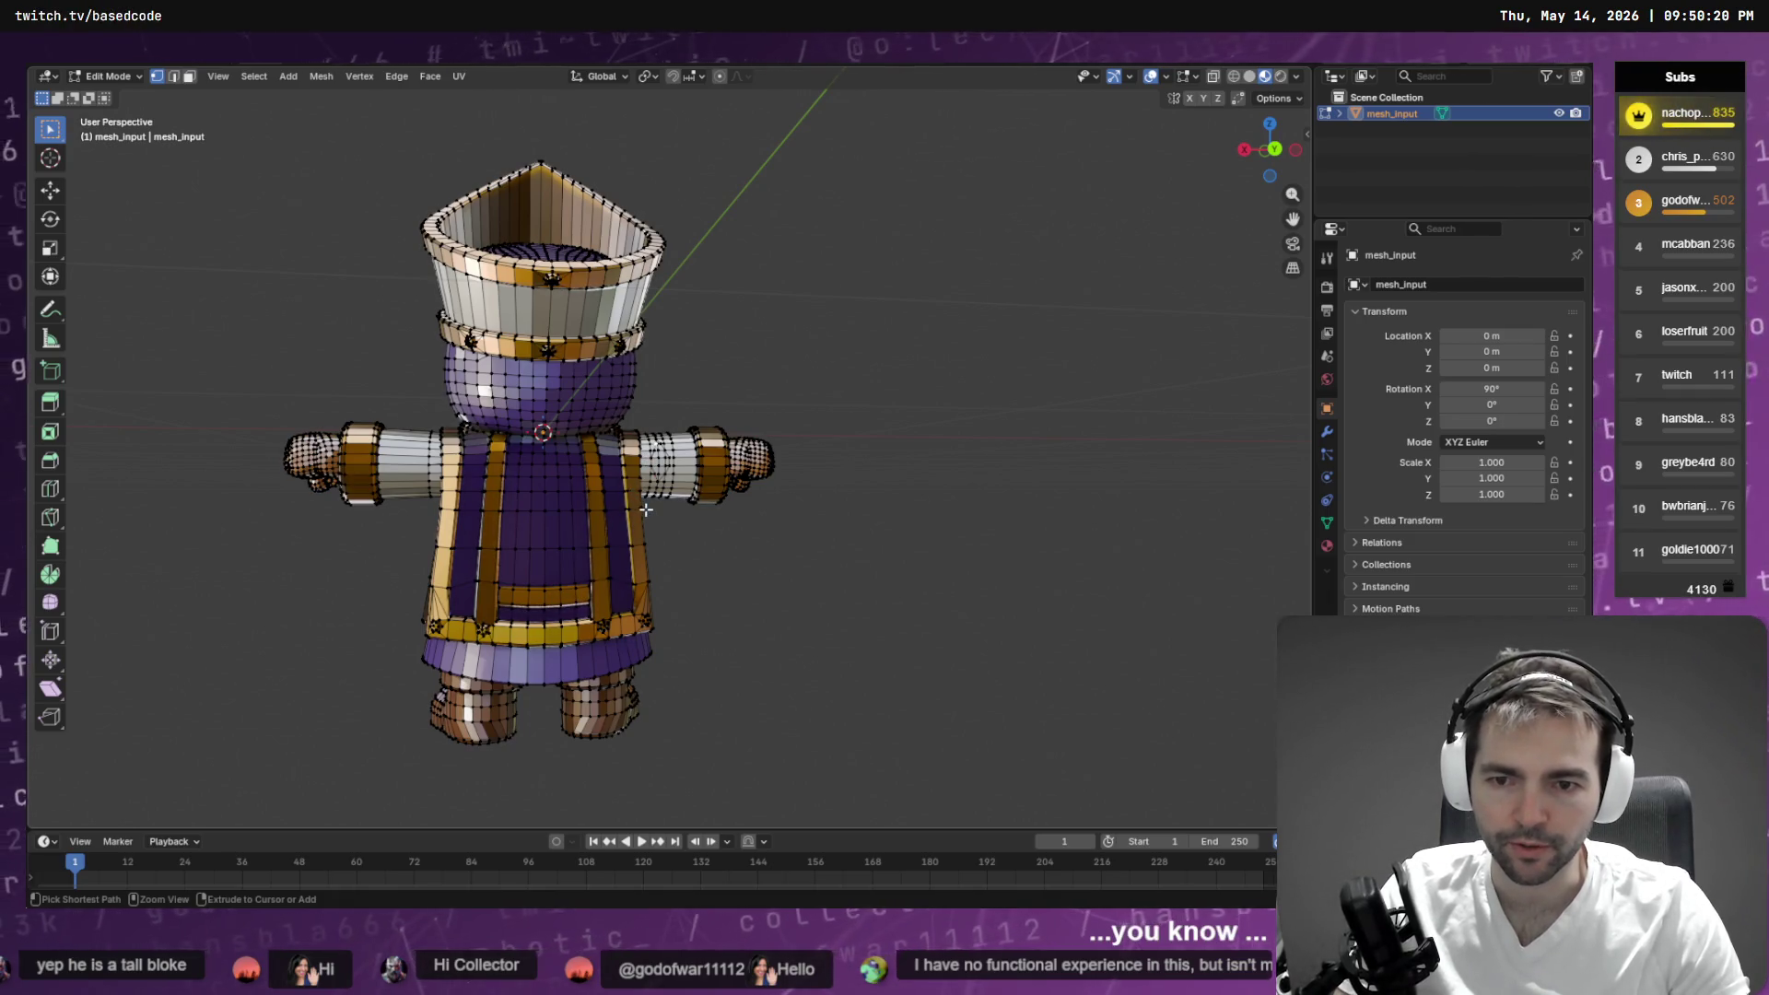
# - In edge mode, pick an edge on the left arm and expand it to the full edge loop
pyautogui.press('2')
pyautogui.keyDown('ctrl'); pyautogui.click(651, 505); pyautogui.keyUp('ctrl')
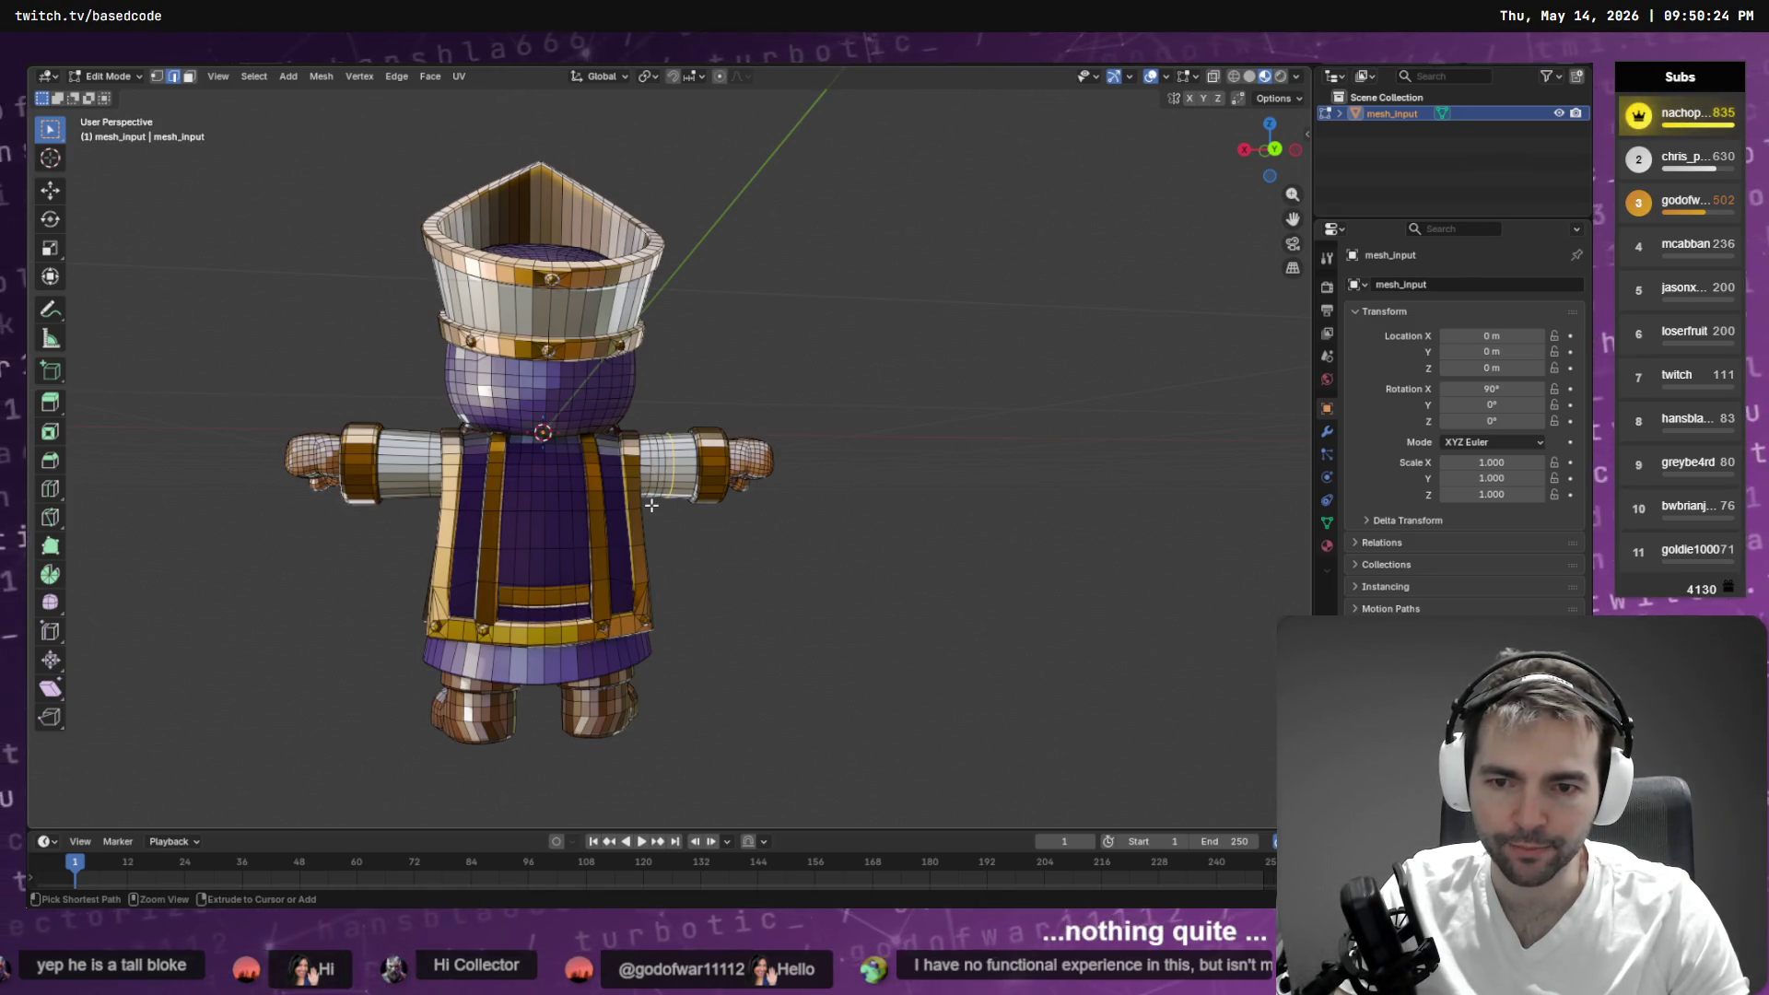
pyautogui.moveTo(560, 517); pyautogui.dragTo(516, 498)
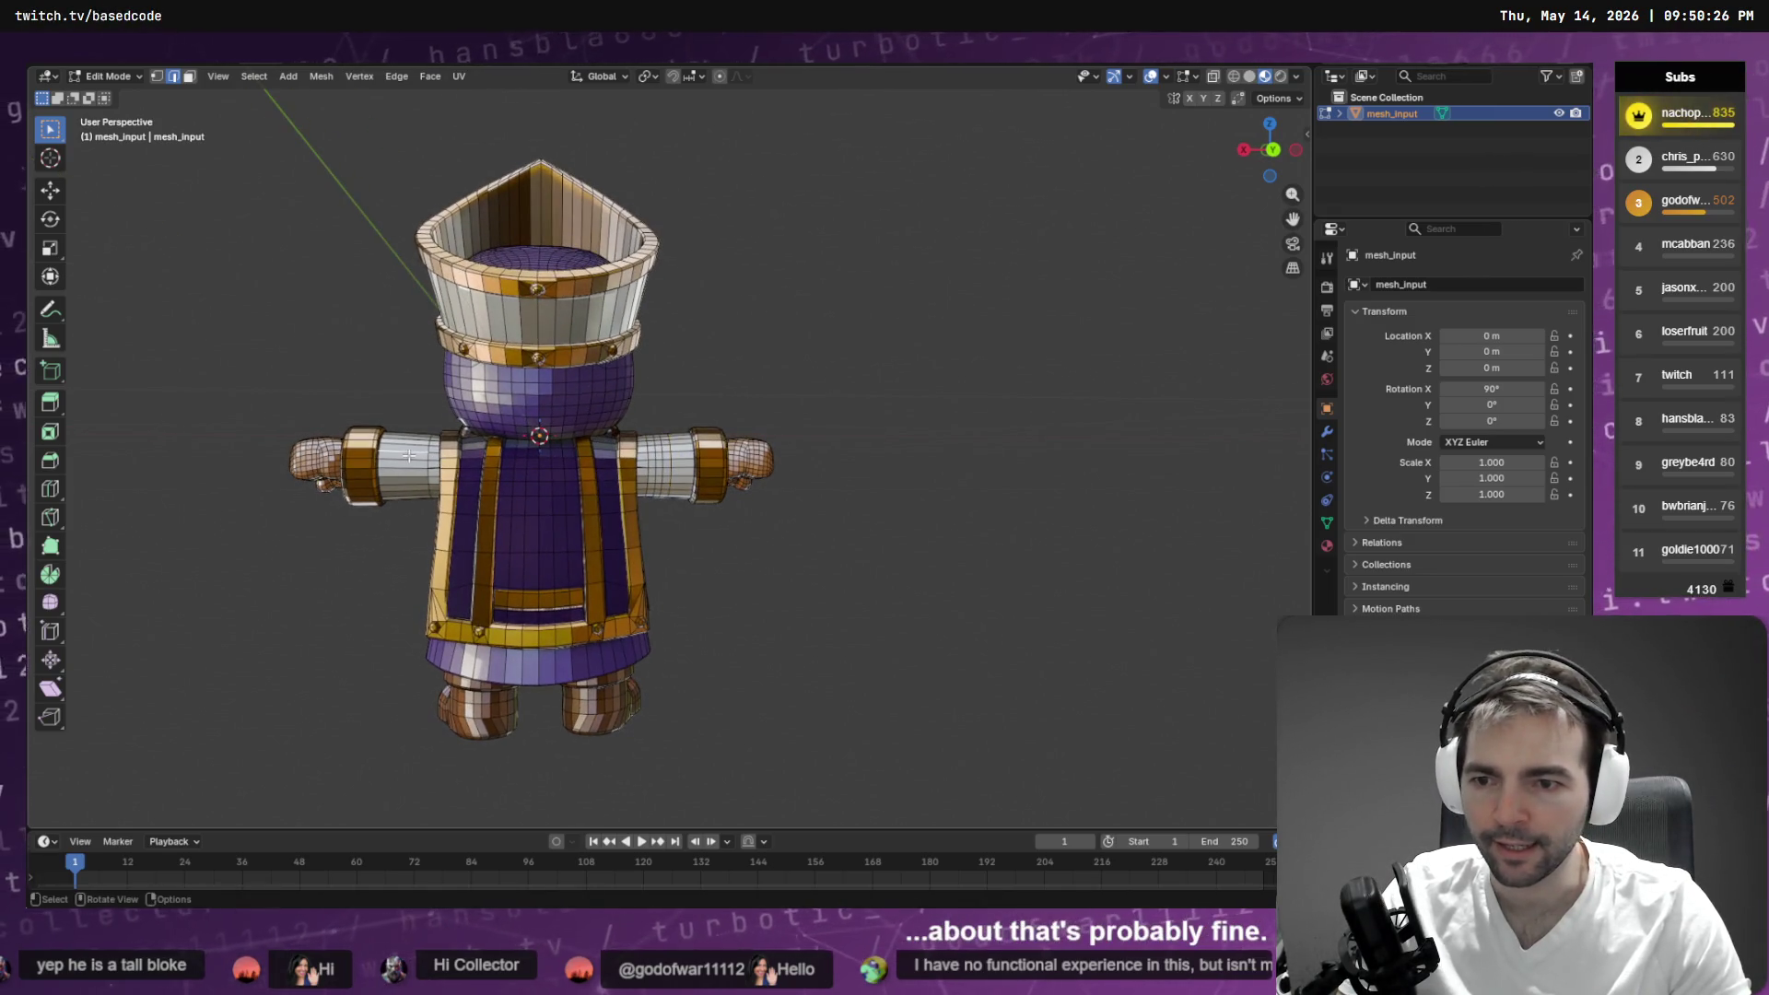
pyautogui.click(398, 76)
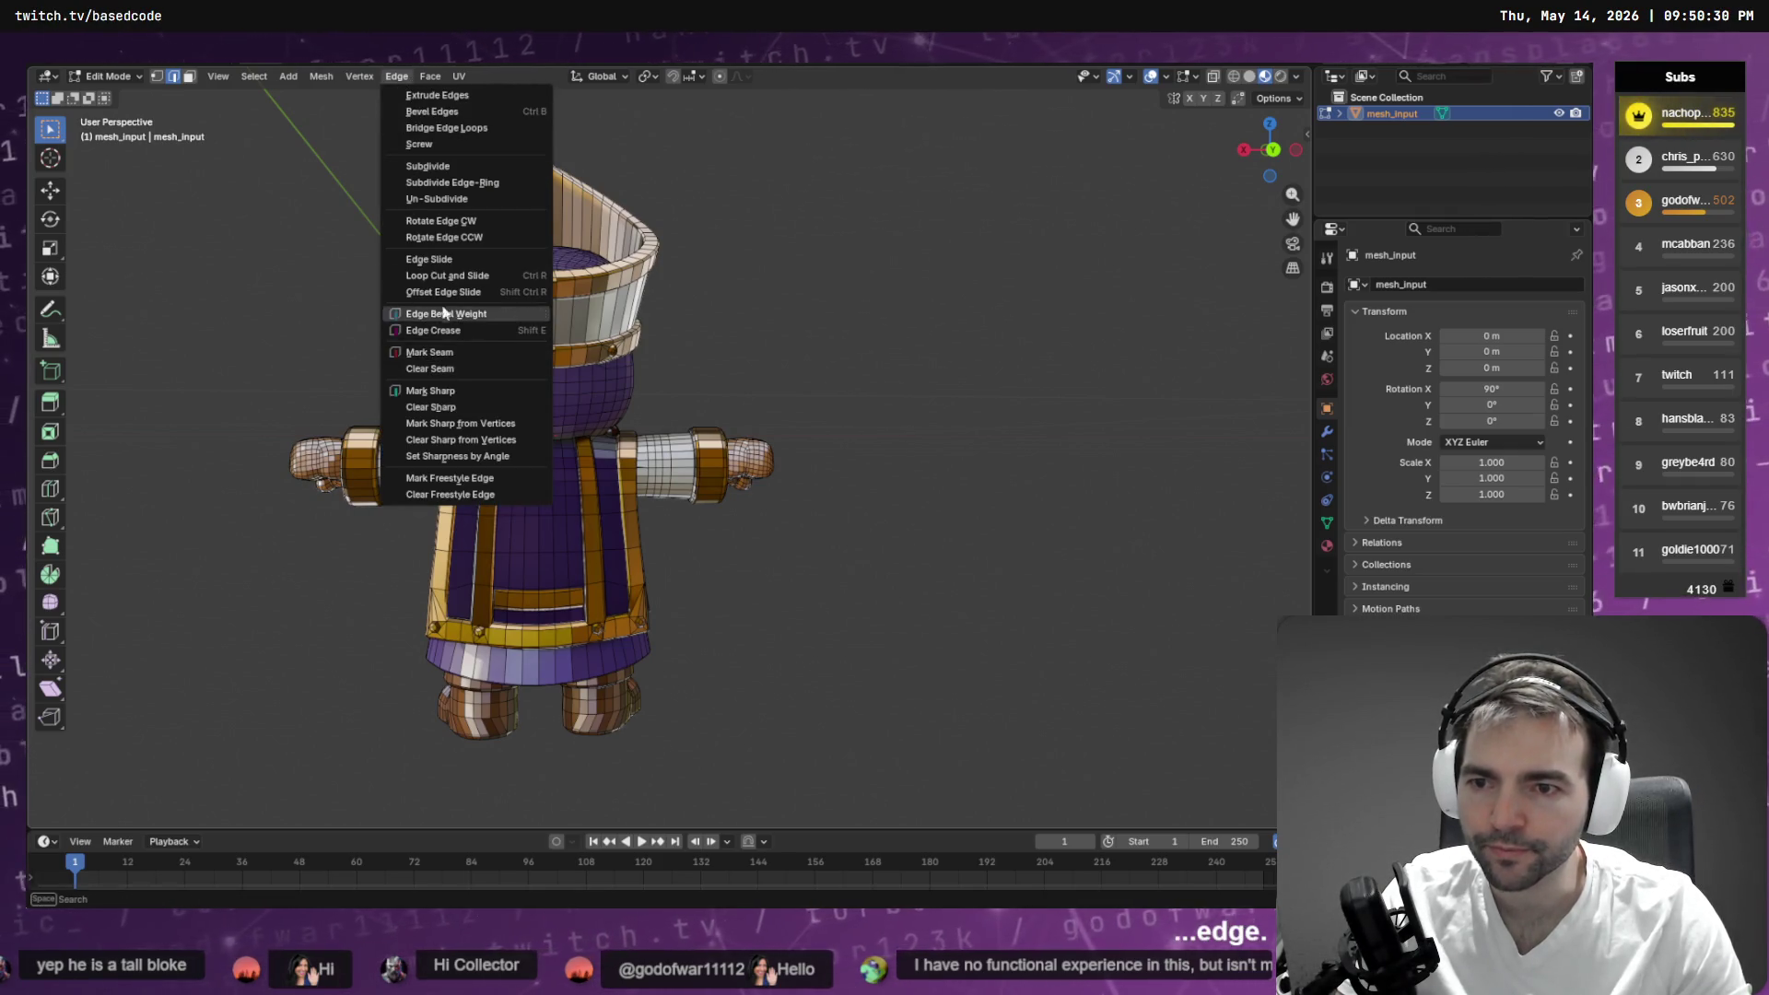
pyautogui.moveTo(257, 77)
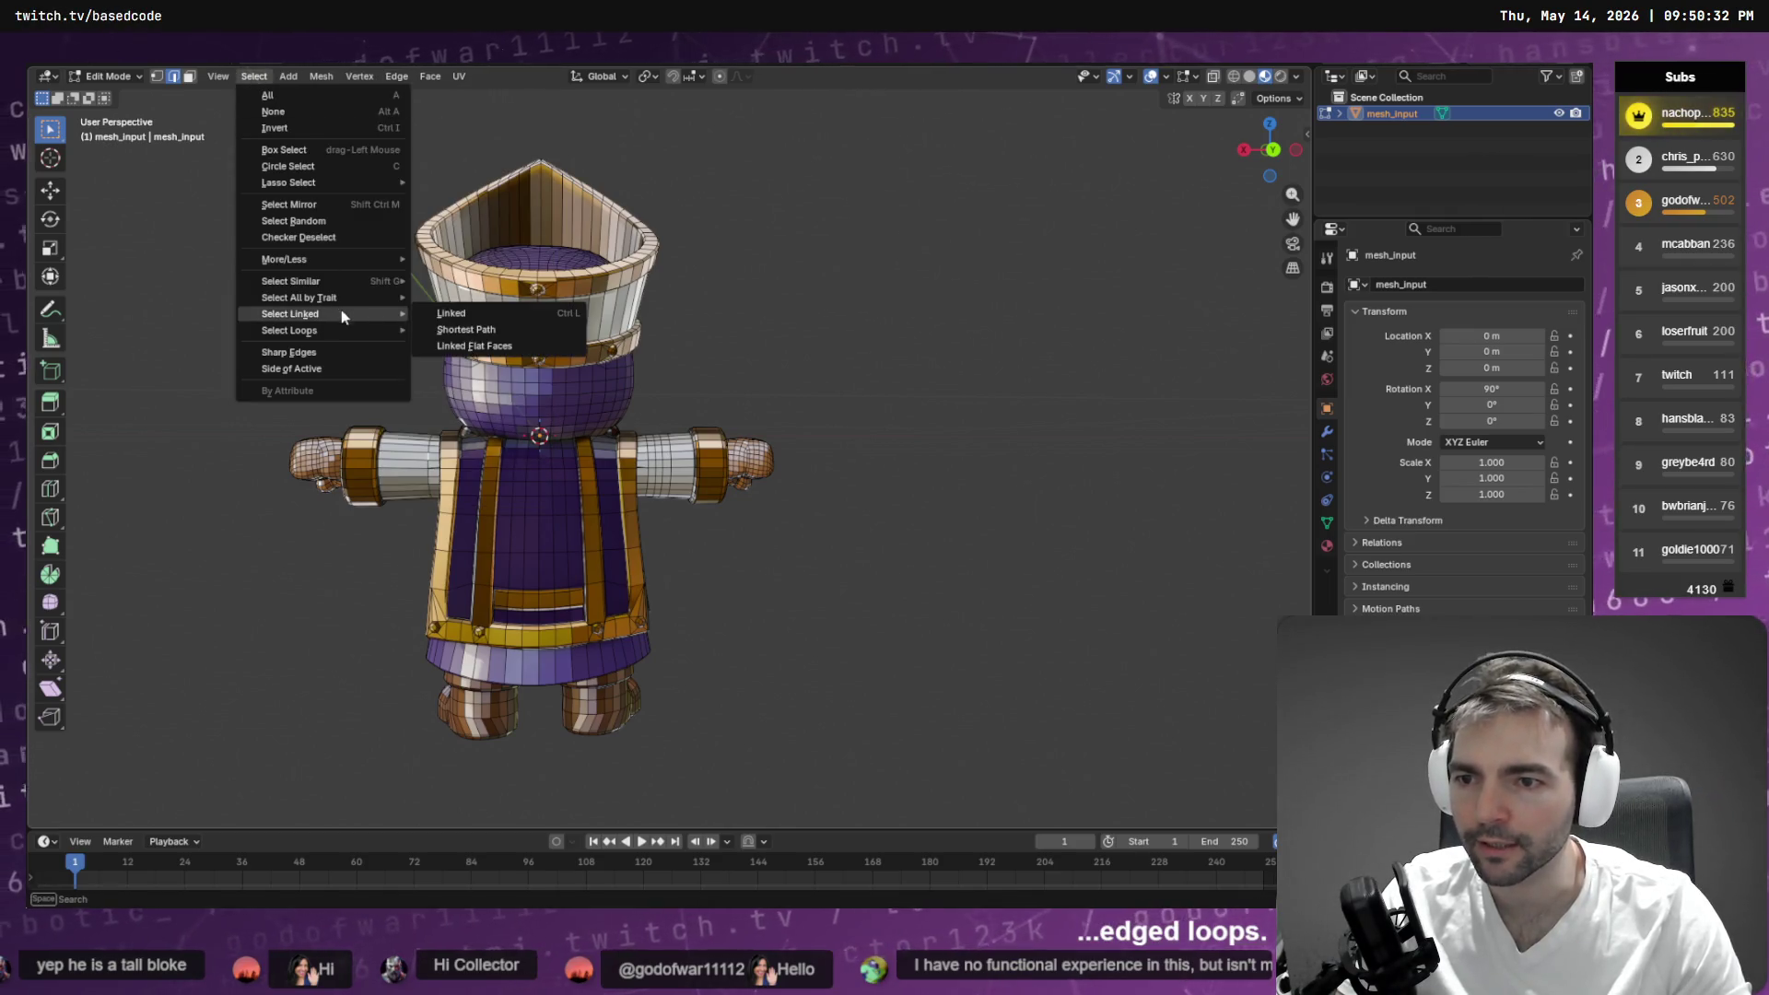
pyautogui.moveTo(348, 337)
pyautogui.click(489, 331)
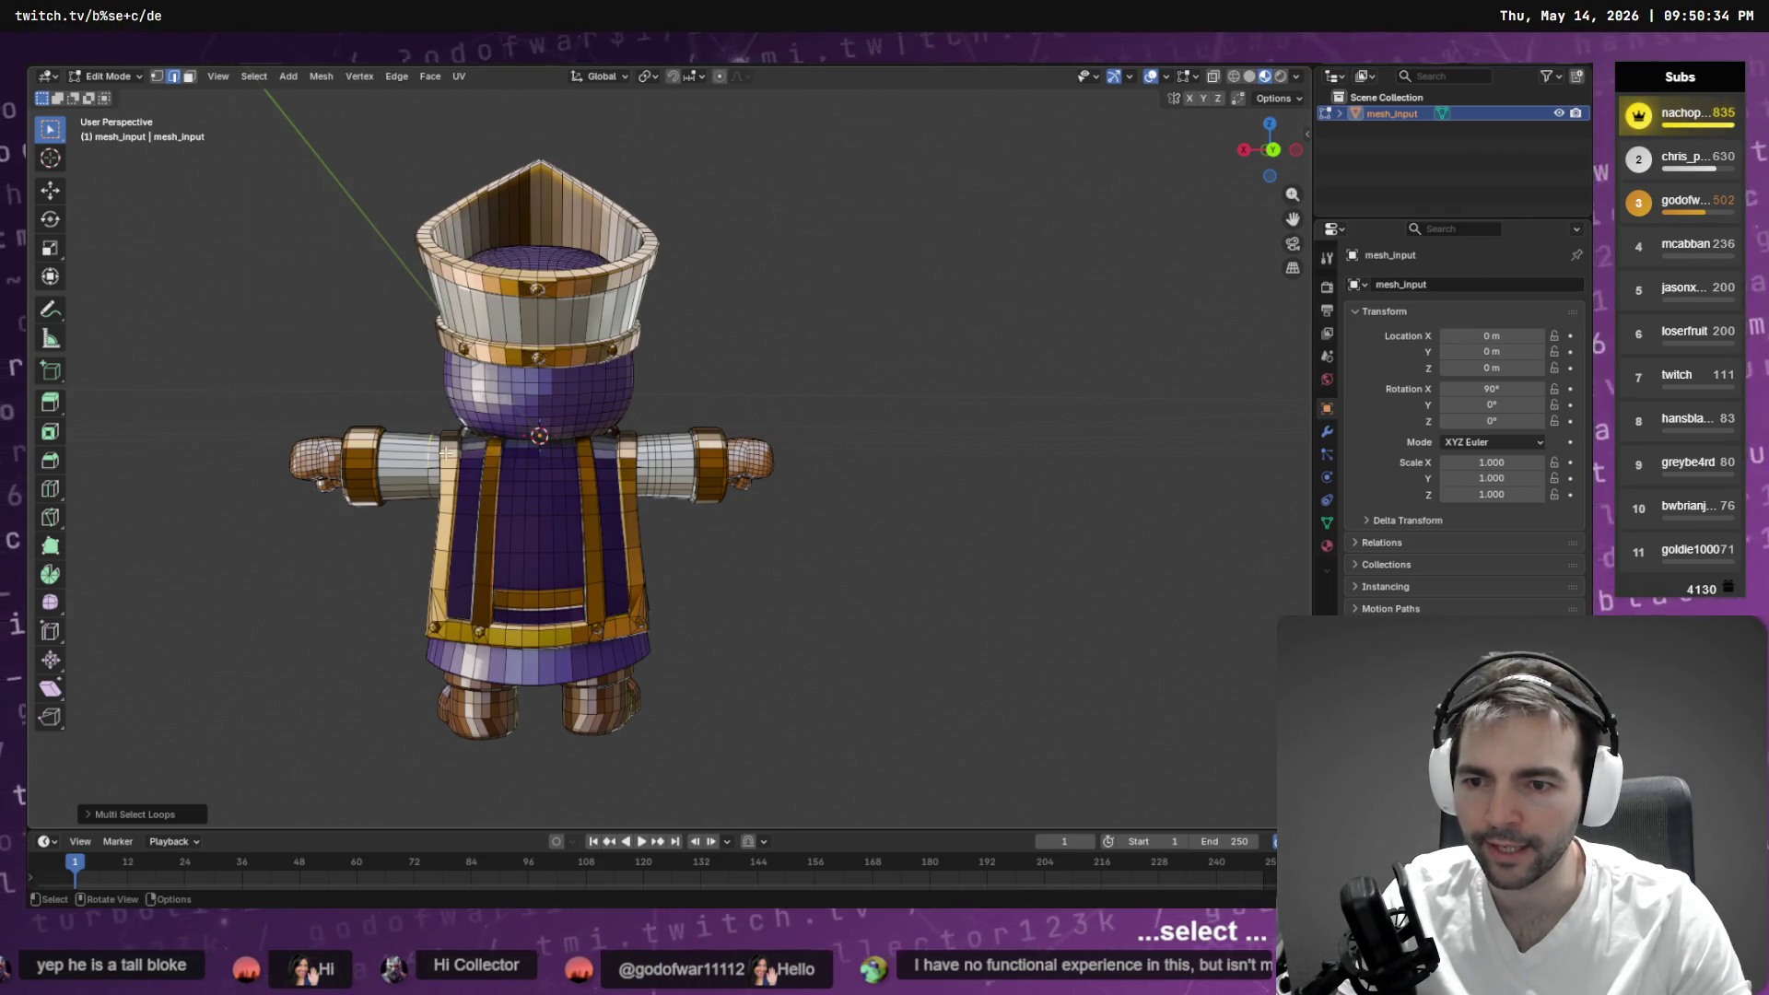
pyautogui.moveTo(421, 494)
pyautogui.mouseDown()
pyautogui.moveTo(507, 415)
pyautogui.moveTo(479, 433)
pyautogui.mouseUp()
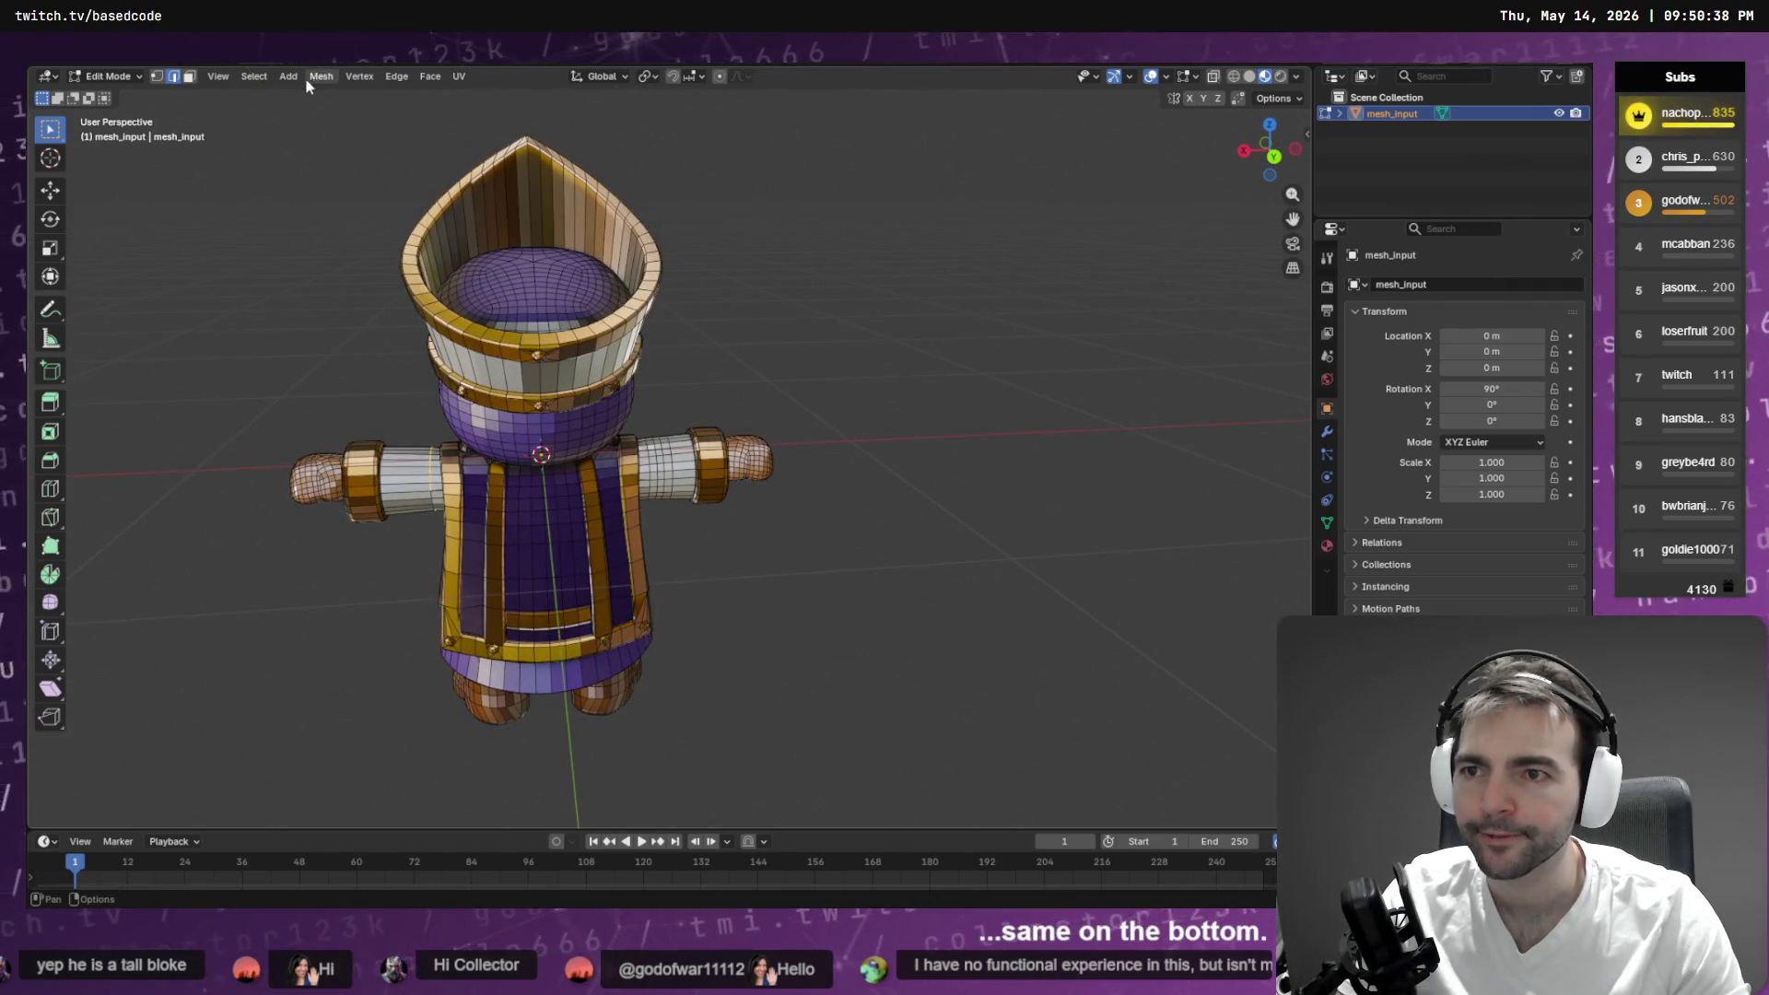
pyautogui.click(253, 76)
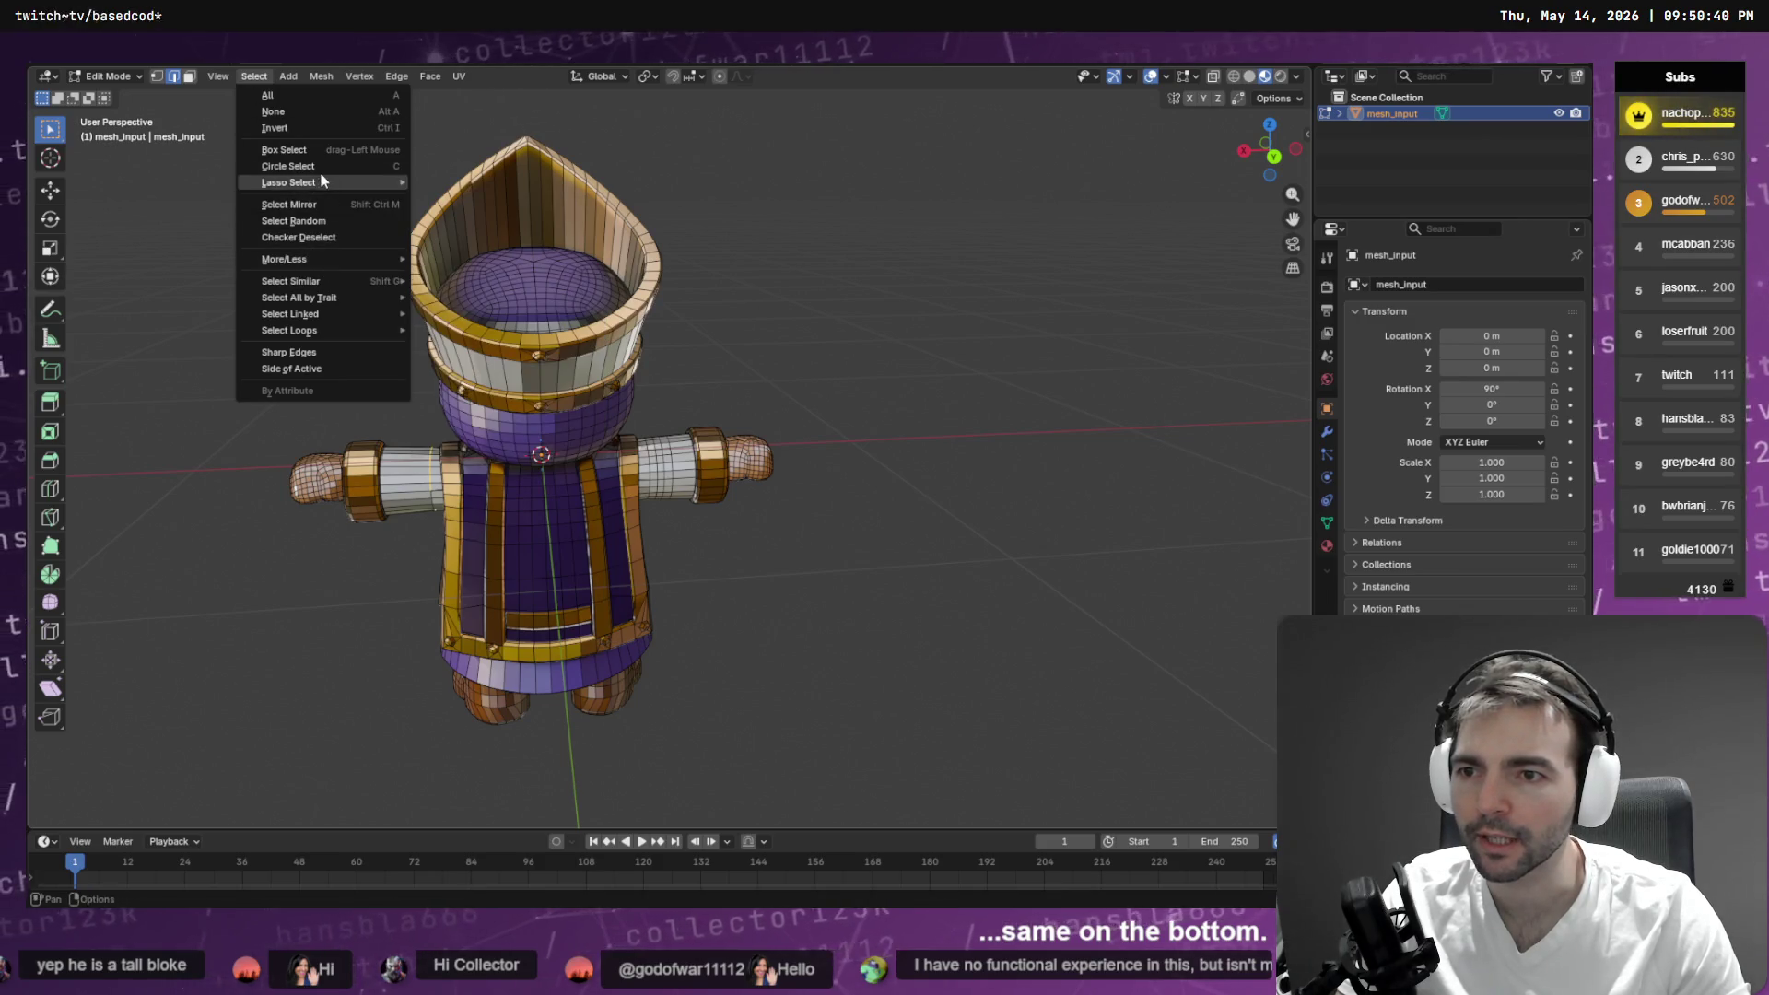
pyautogui.moveTo(323, 330)
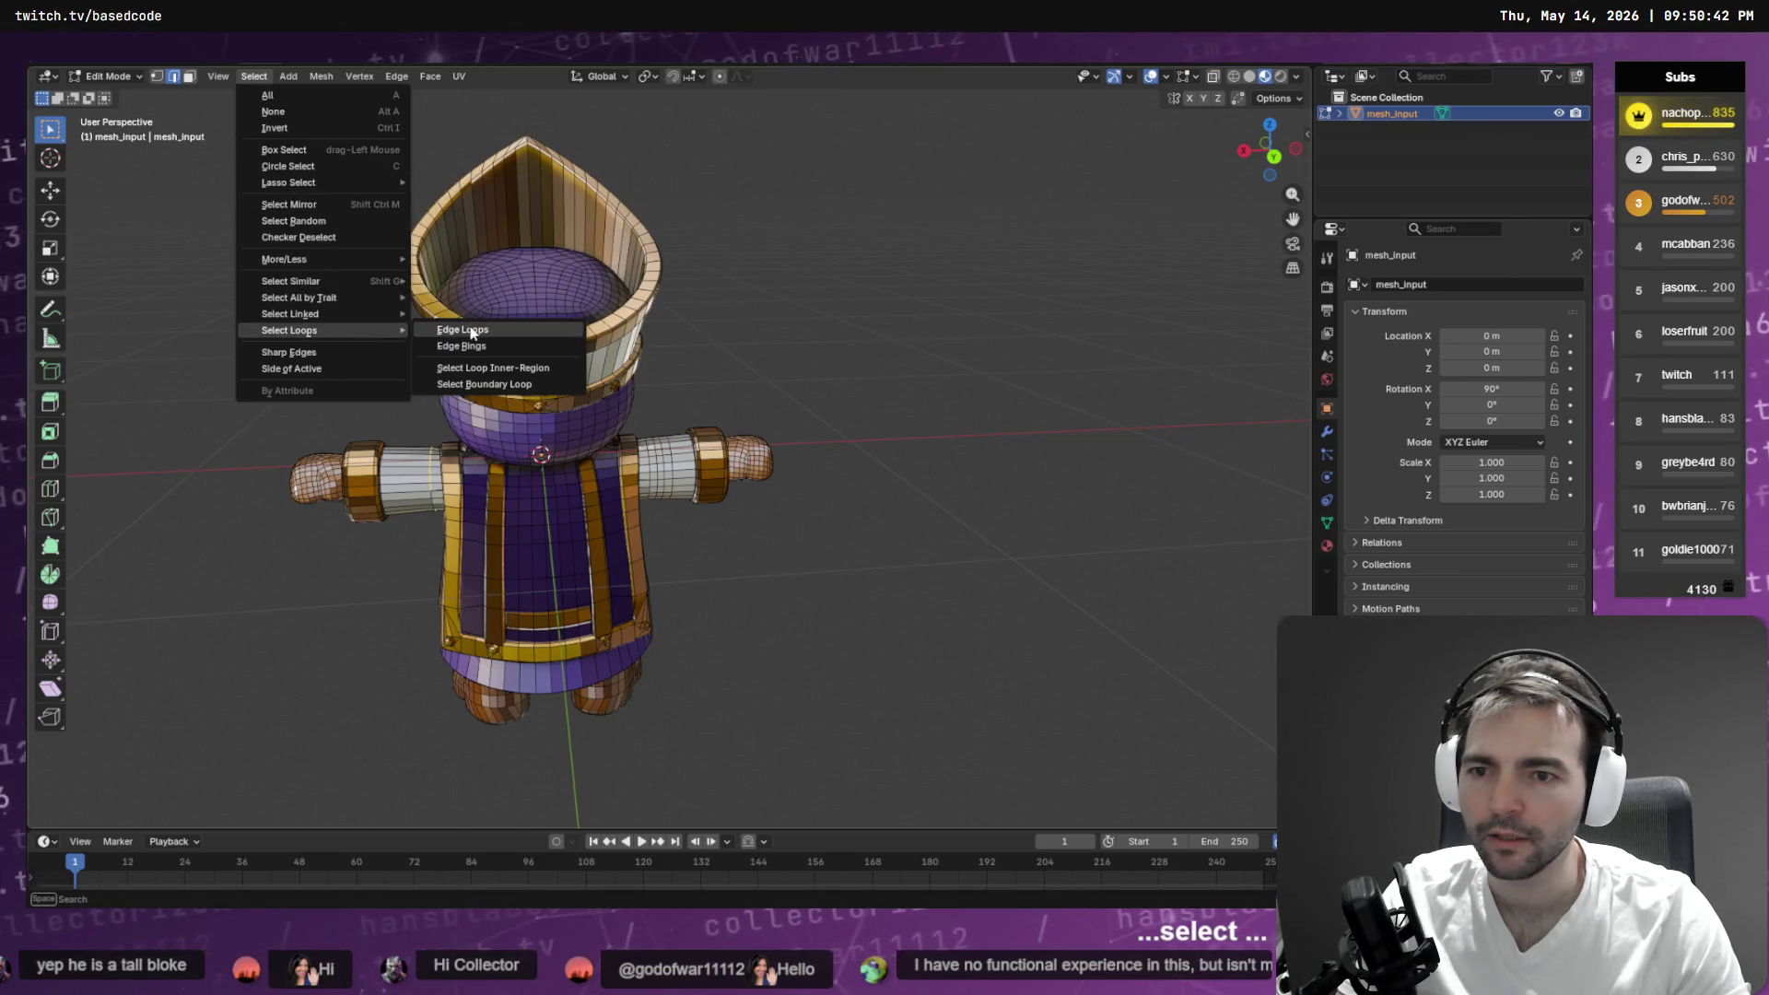
pyautogui.click(442, 330)
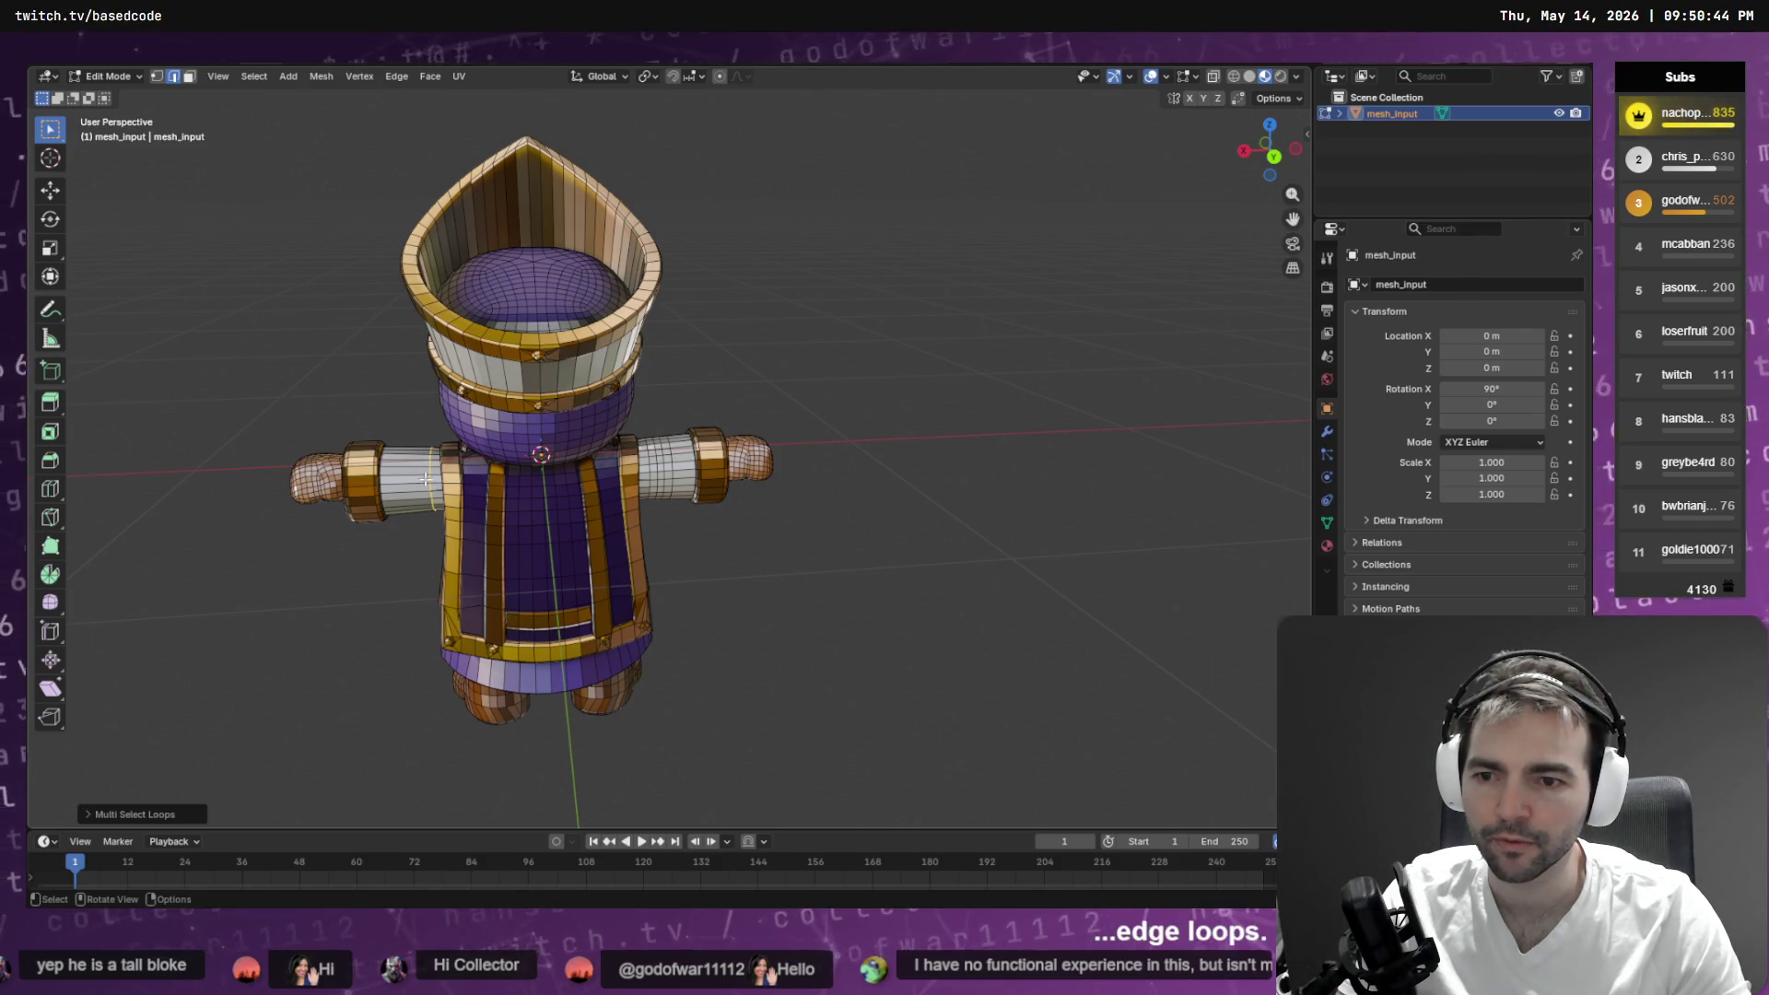
pyautogui.scroll(8, 425, 478)
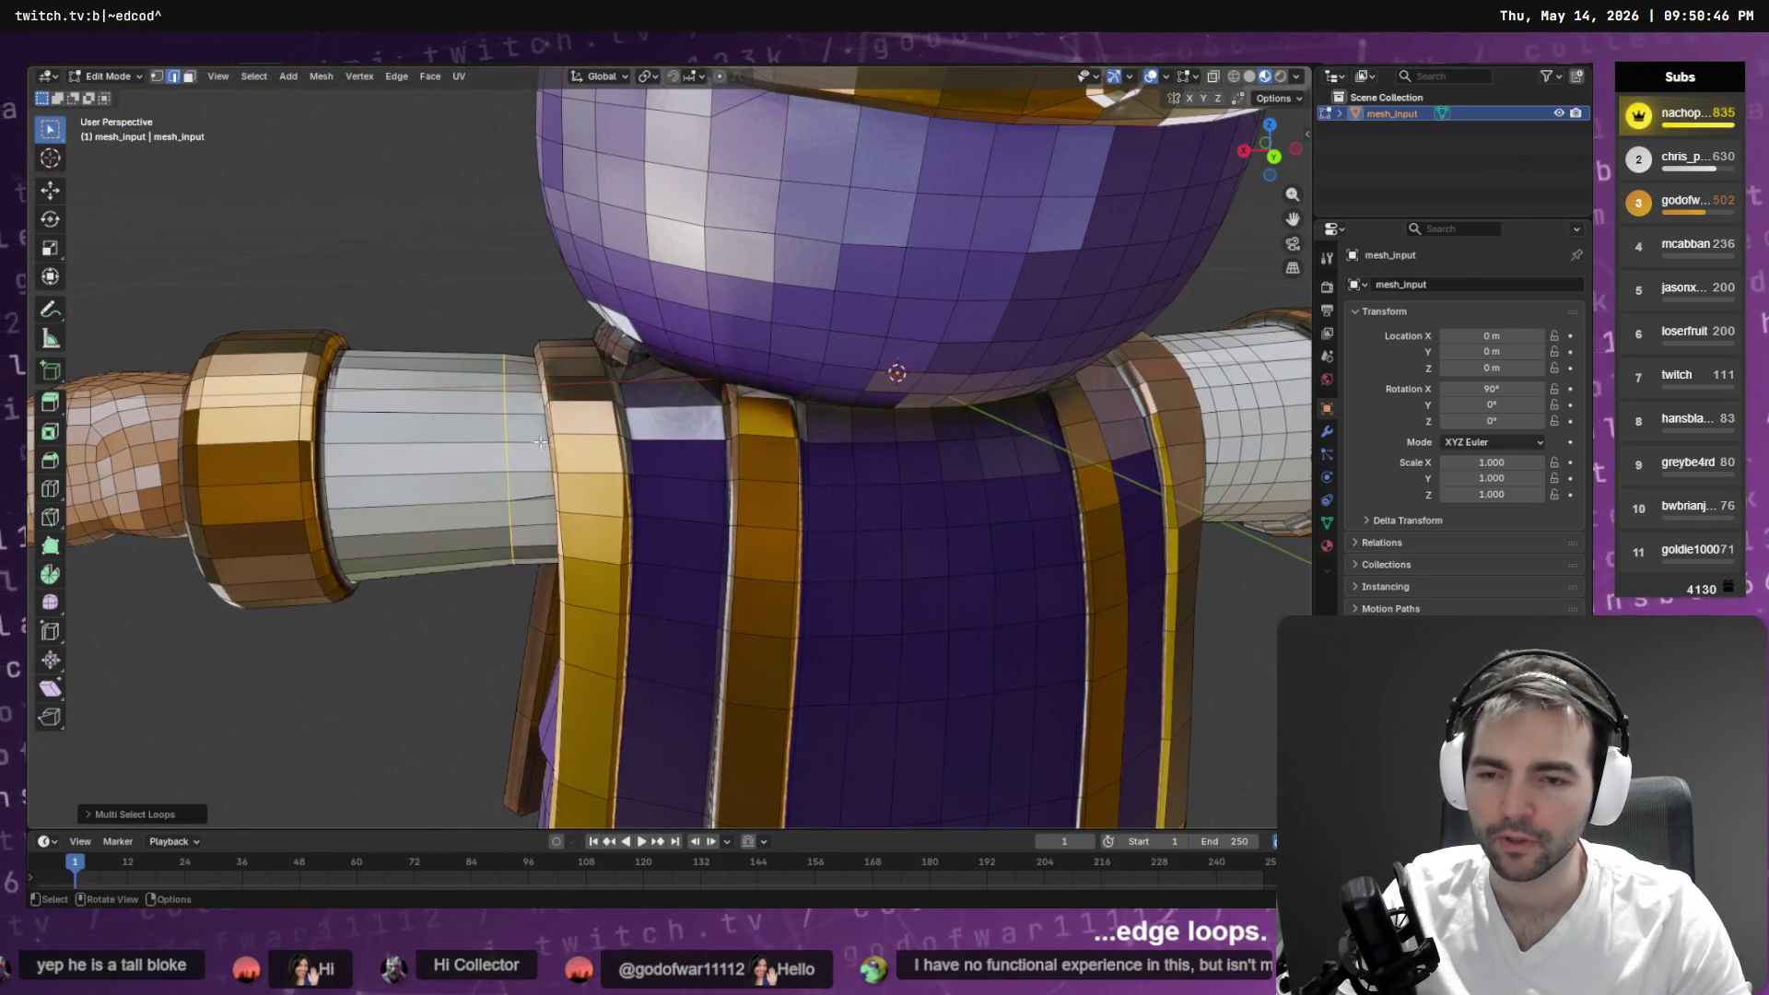
# - Add a first Loop Cut and Slide ring around the white sleeve
pyautogui.press('F3')
pyautogui.write('vut')
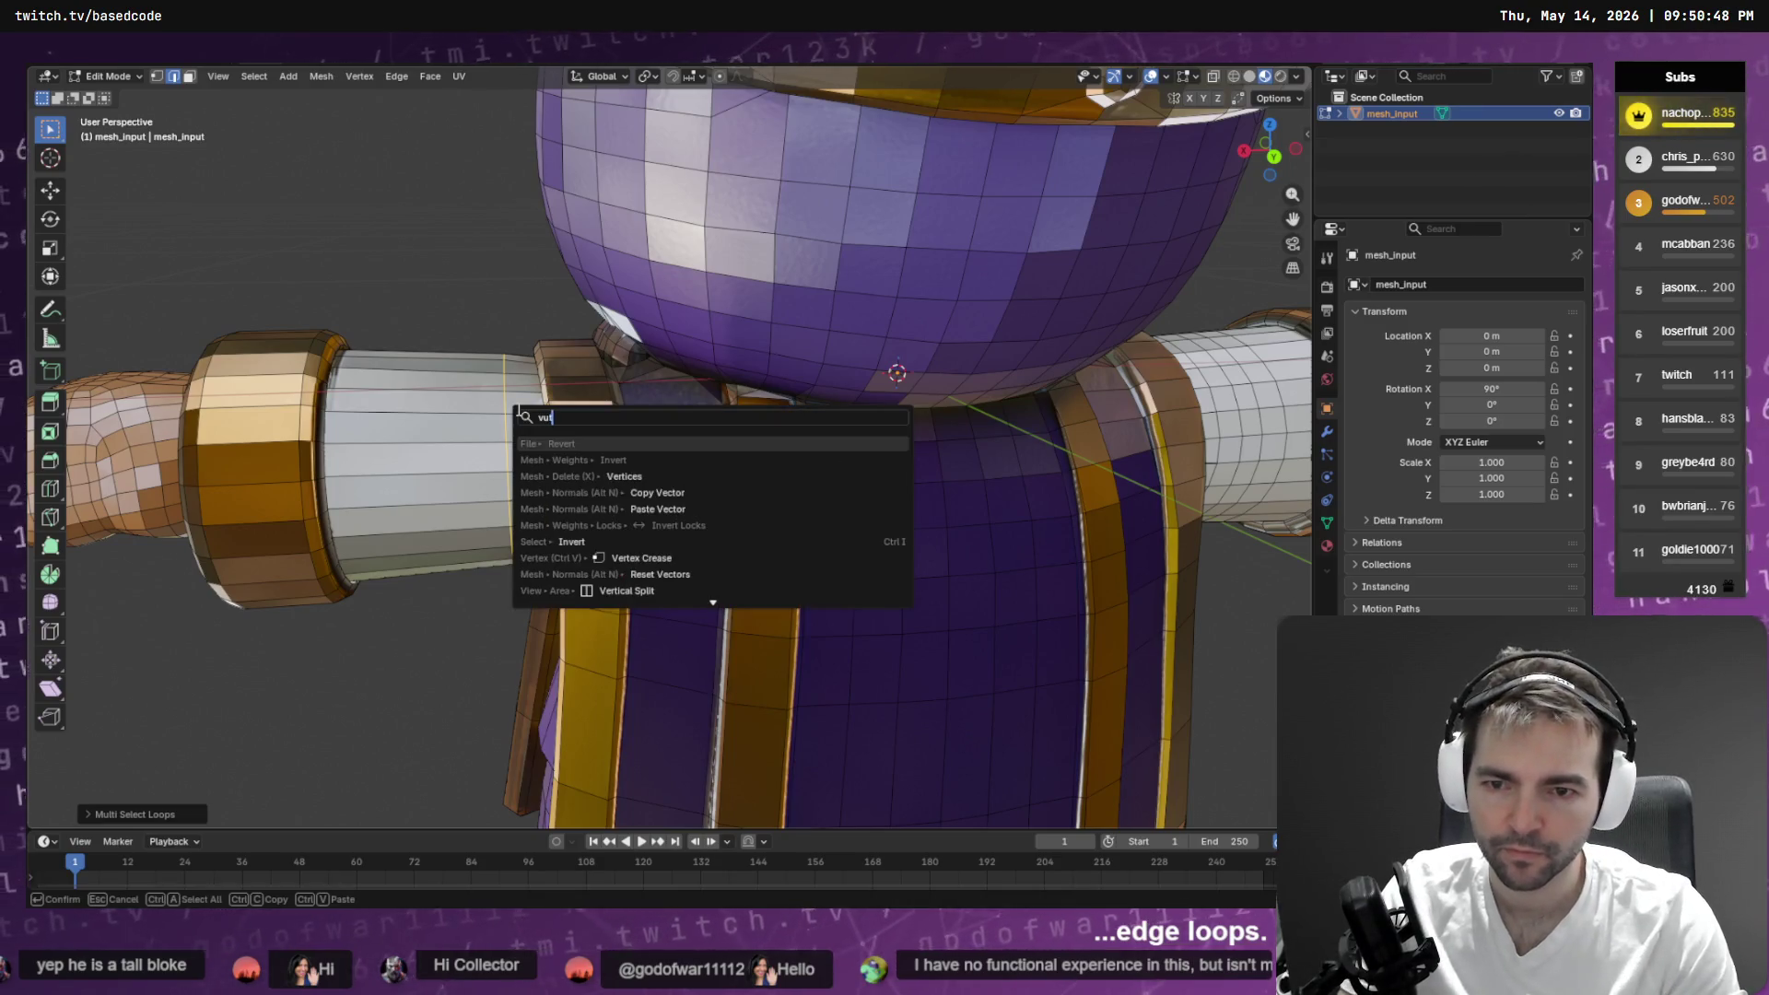
pyautogui.press('BackSpace')
pyautogui.press('BackSpace')
pyautogui.press('BackSpace')
pyautogui.write('cut')
pyautogui.press('Return')
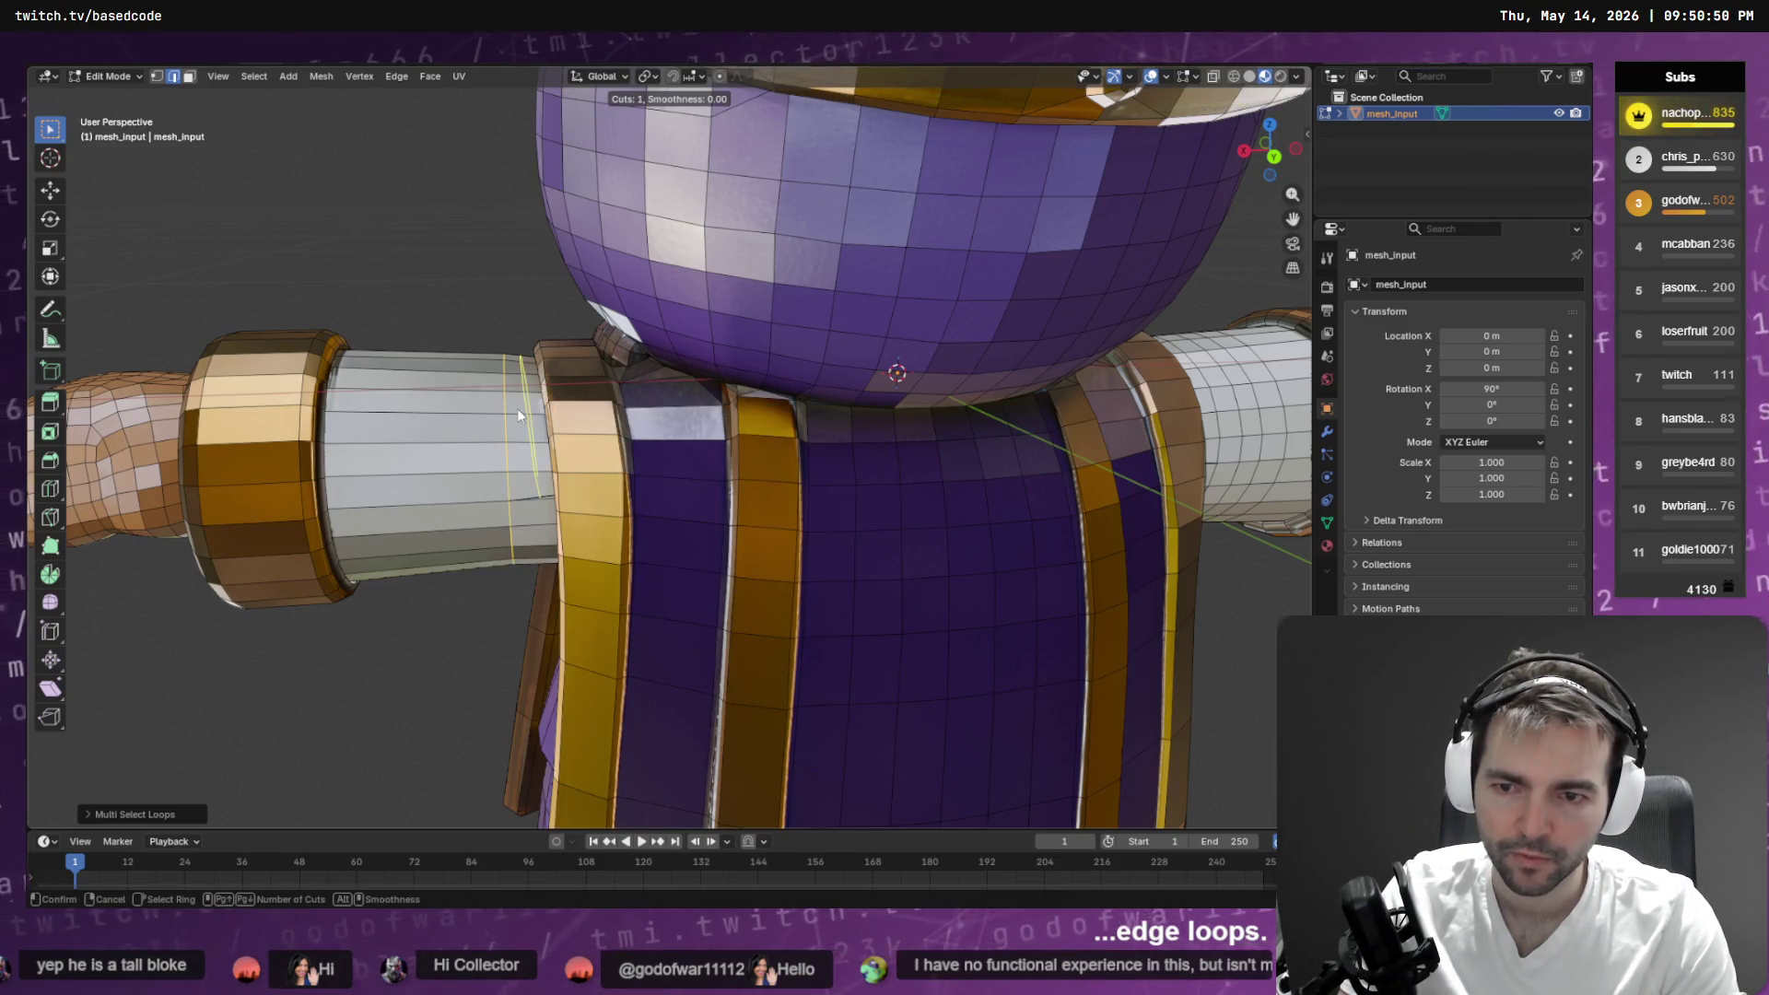
pyautogui.click(461, 431)
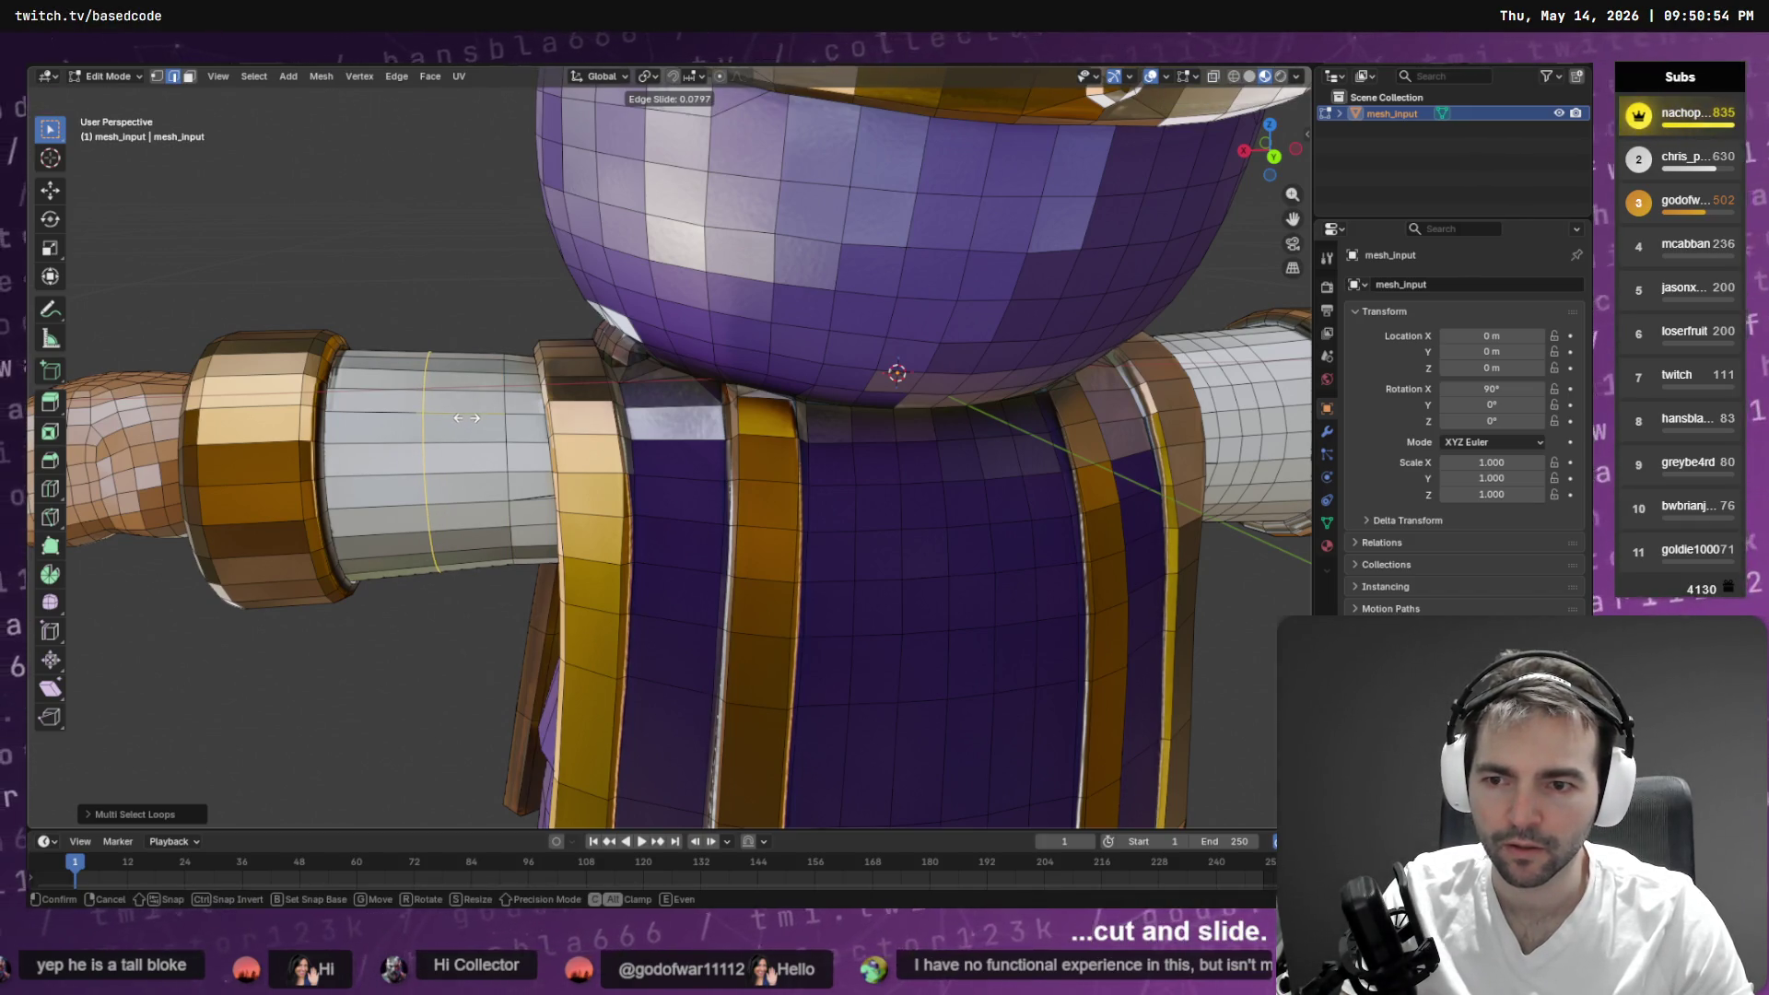
pyautogui.click(465, 418)
pyautogui.rightClick(475, 414)
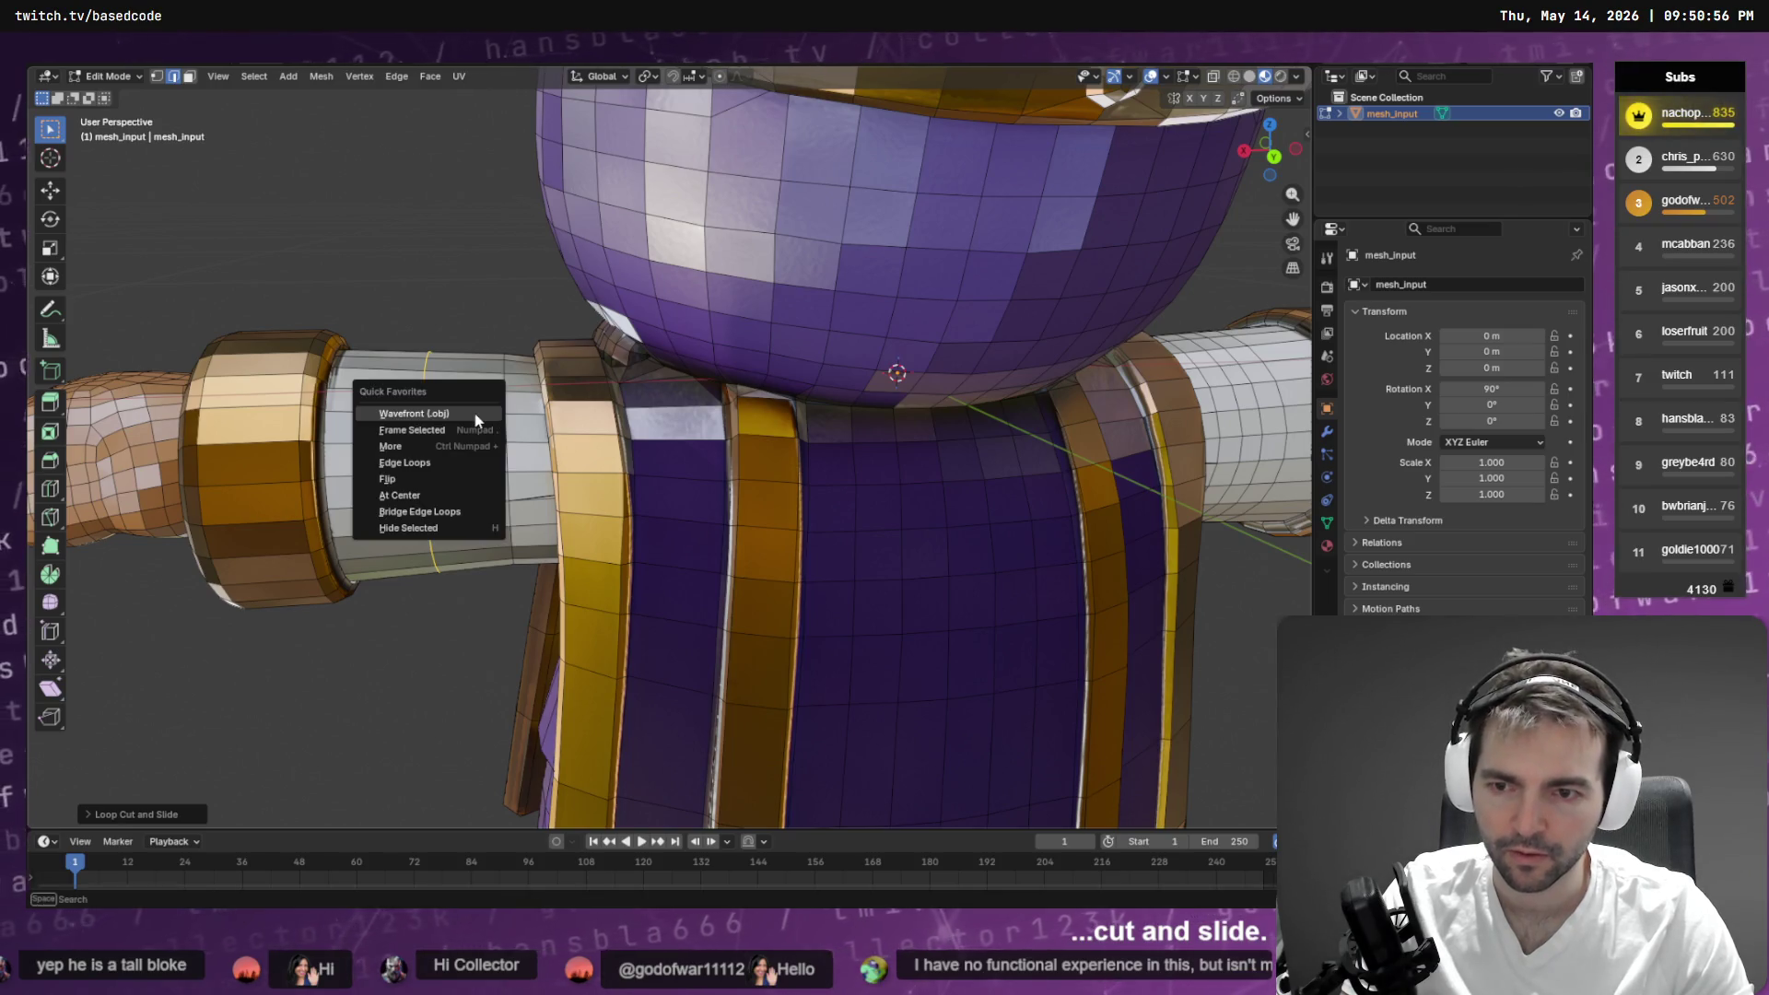
pyautogui.press('Escape')
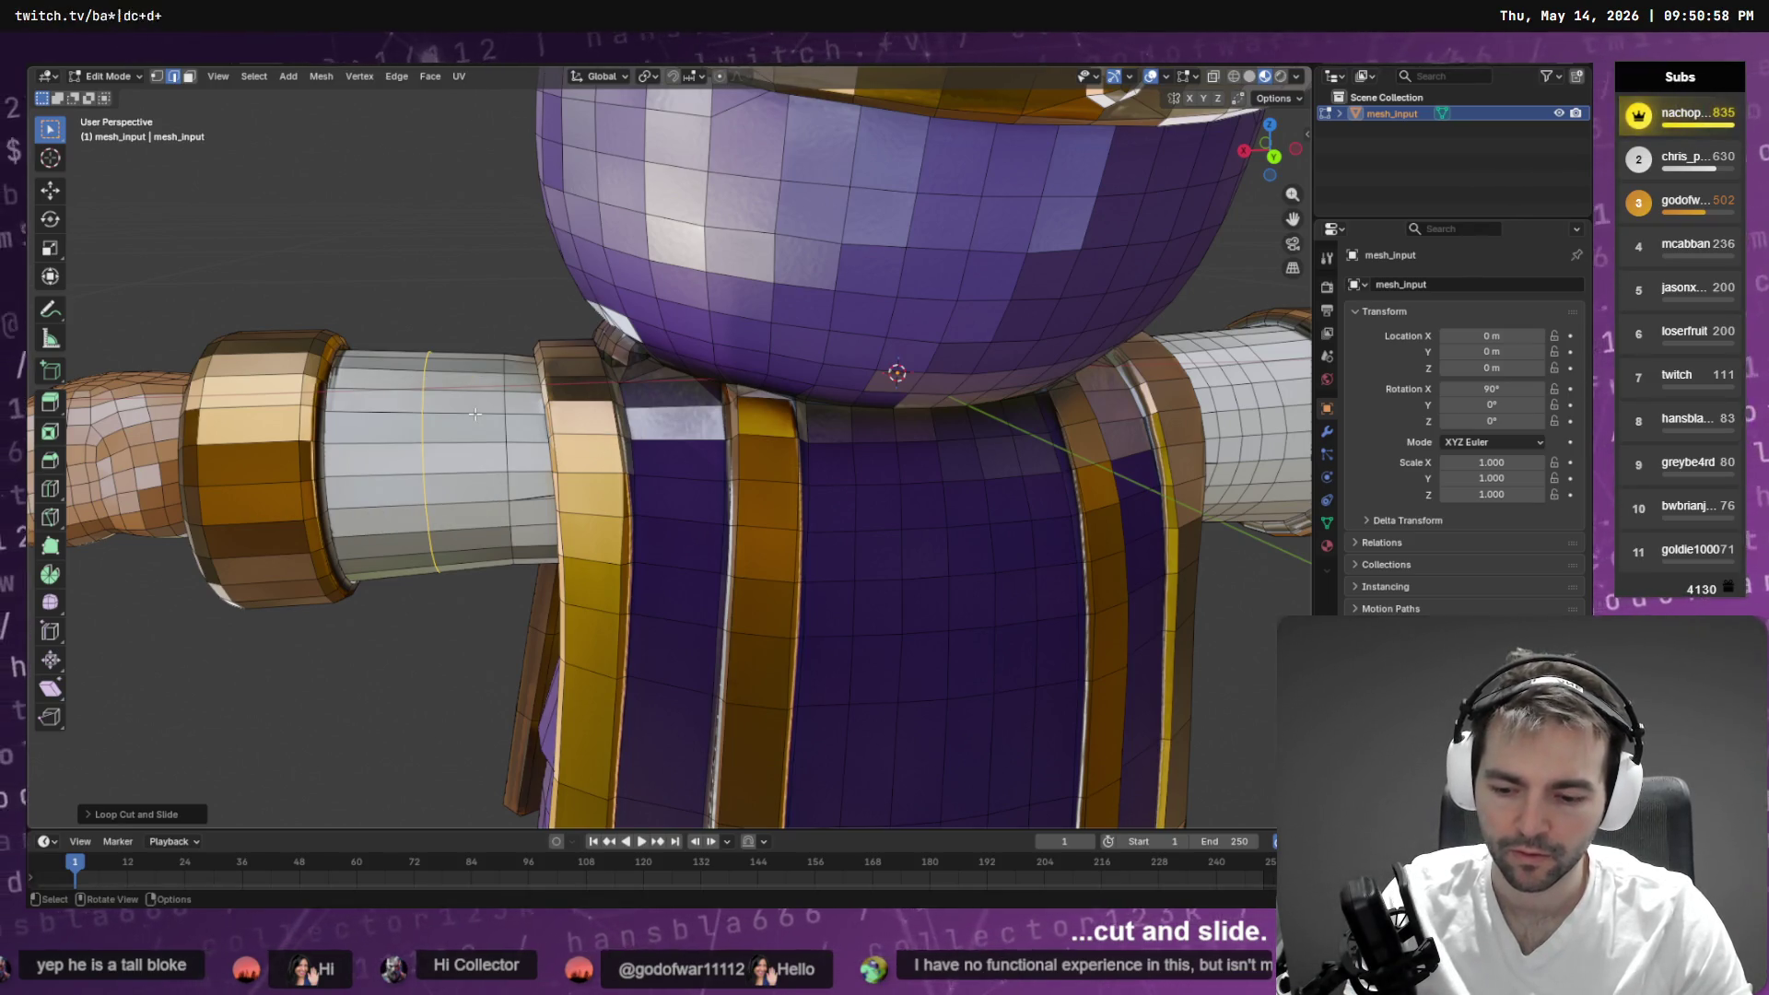
# - Add a second loop cut on the sleeve
pyautogui.press('F3')
pyautogui.press('Return')
pyautogui.click(474, 412)
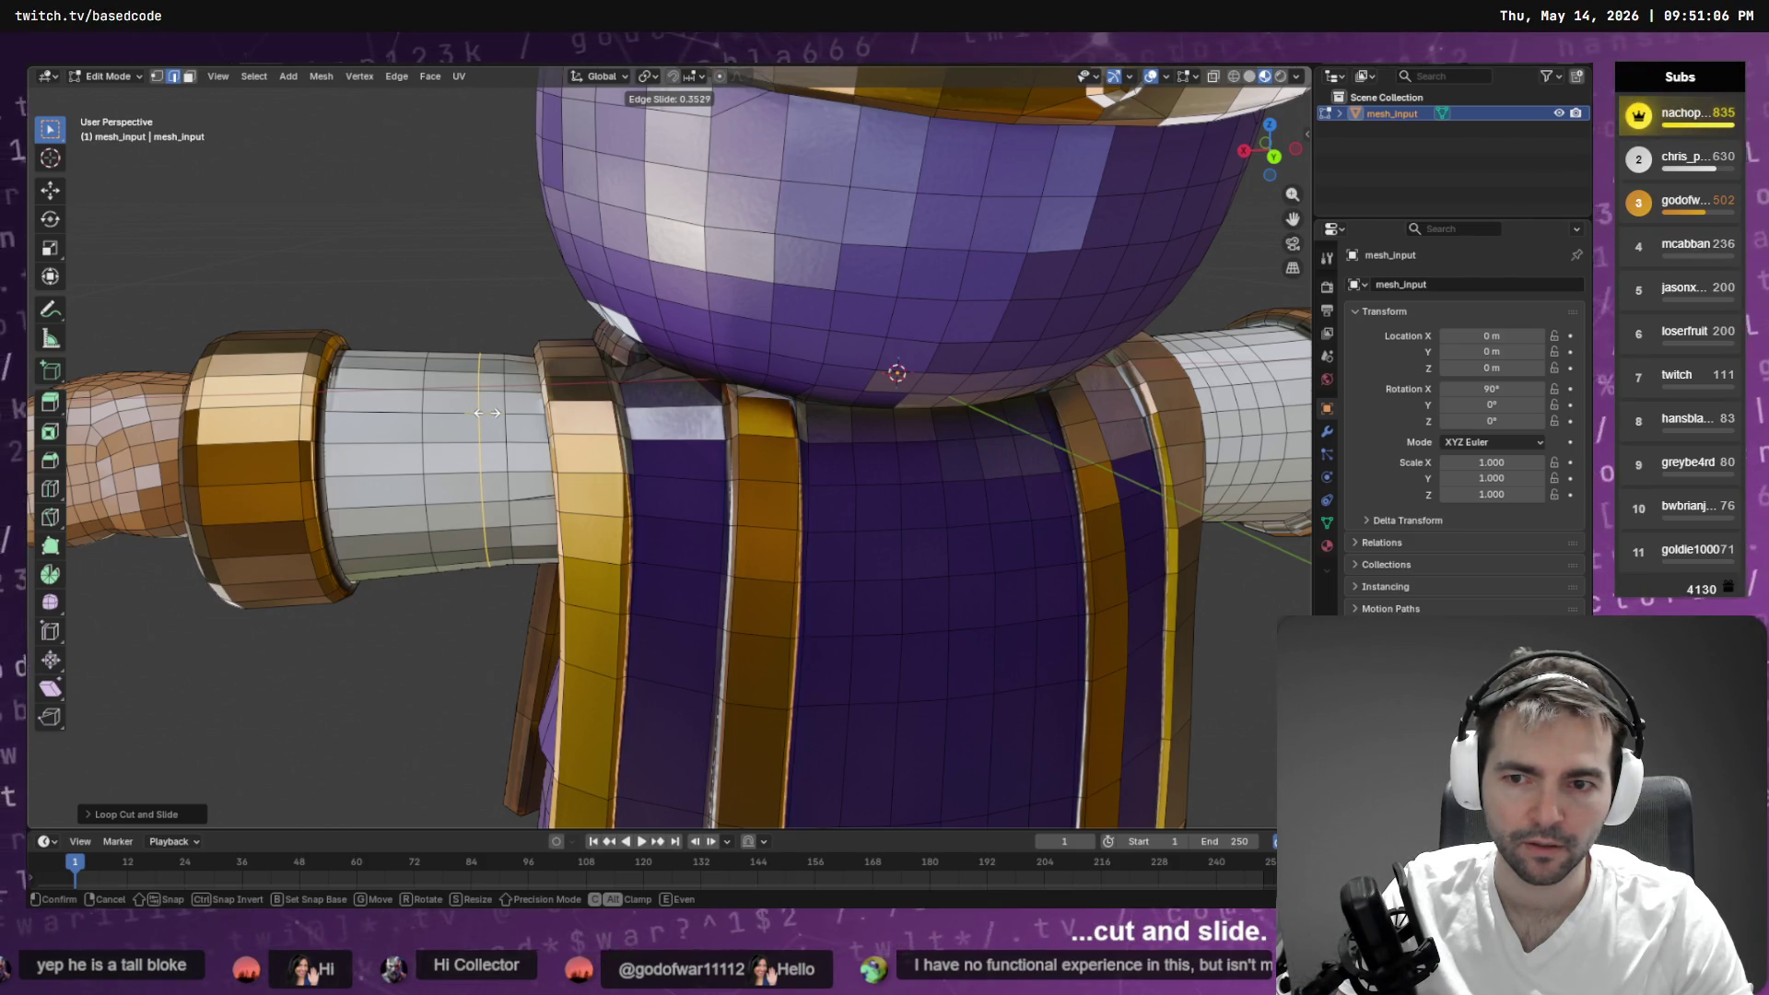
pyautogui.click(487, 413)
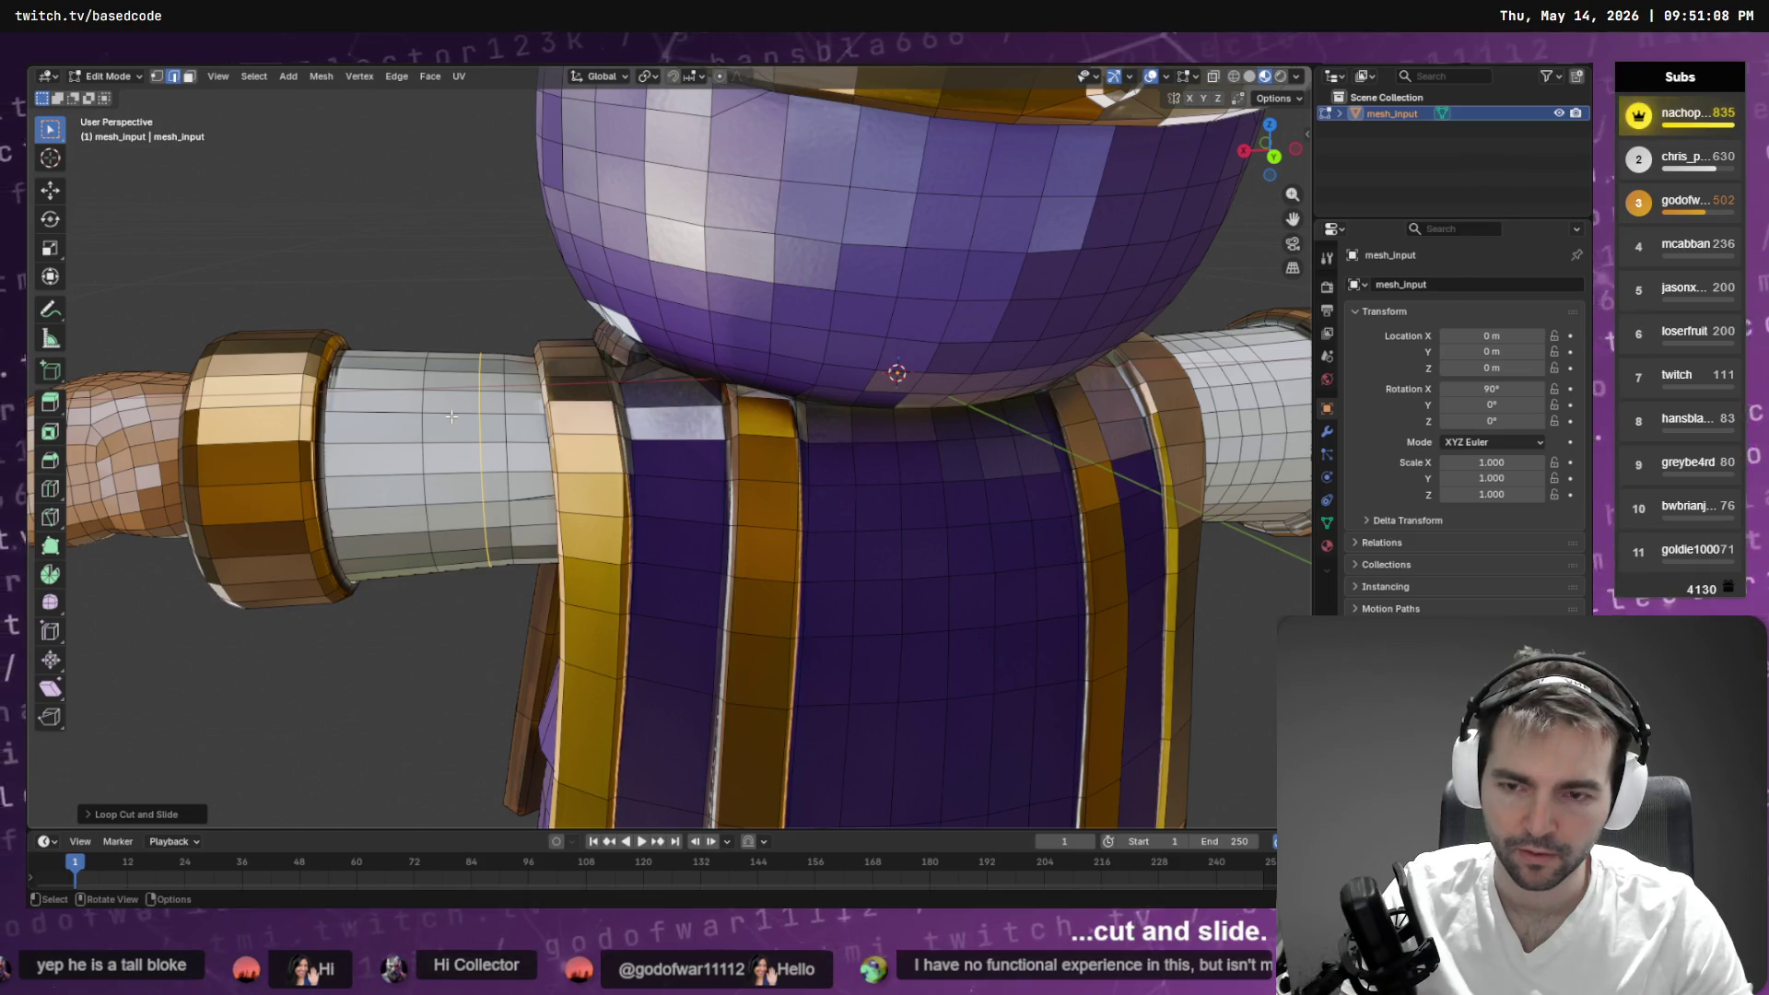
pyautogui.press('q')
pyautogui.press('Escape')
# - Add a third loop cut on the sleeve near the elbow band
pyautogui.press('F3')
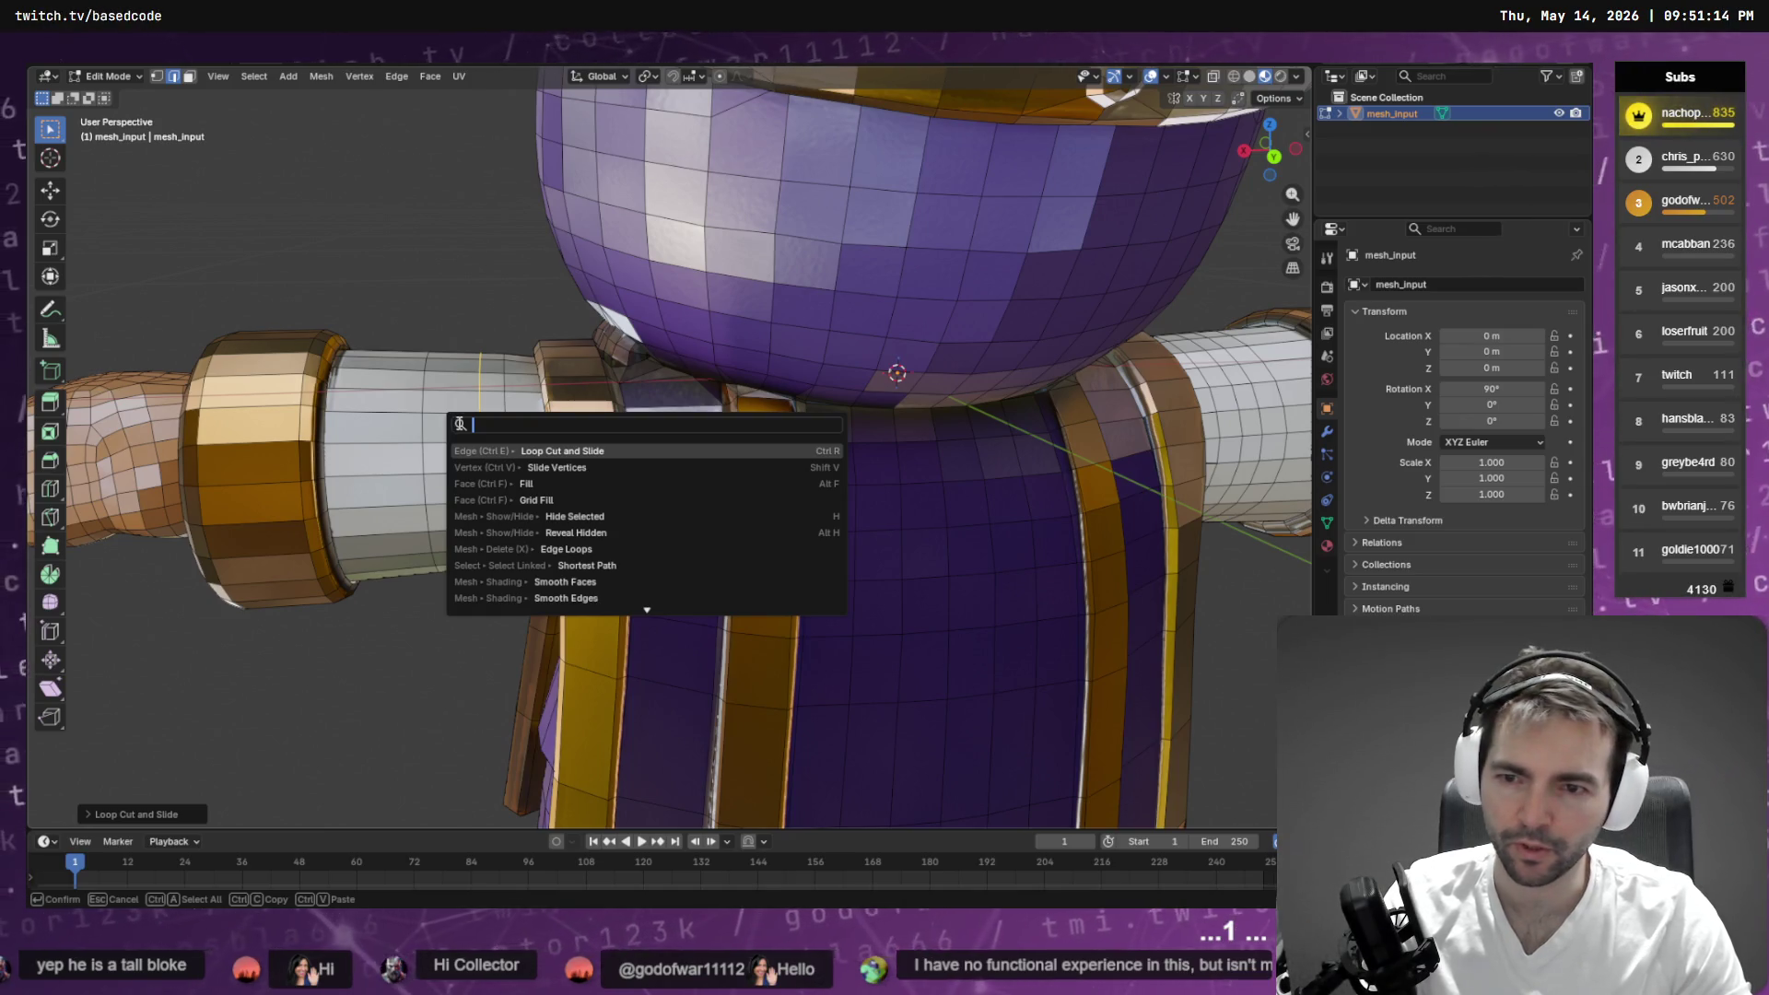
pyautogui.press('Return')
pyautogui.click(455, 423)
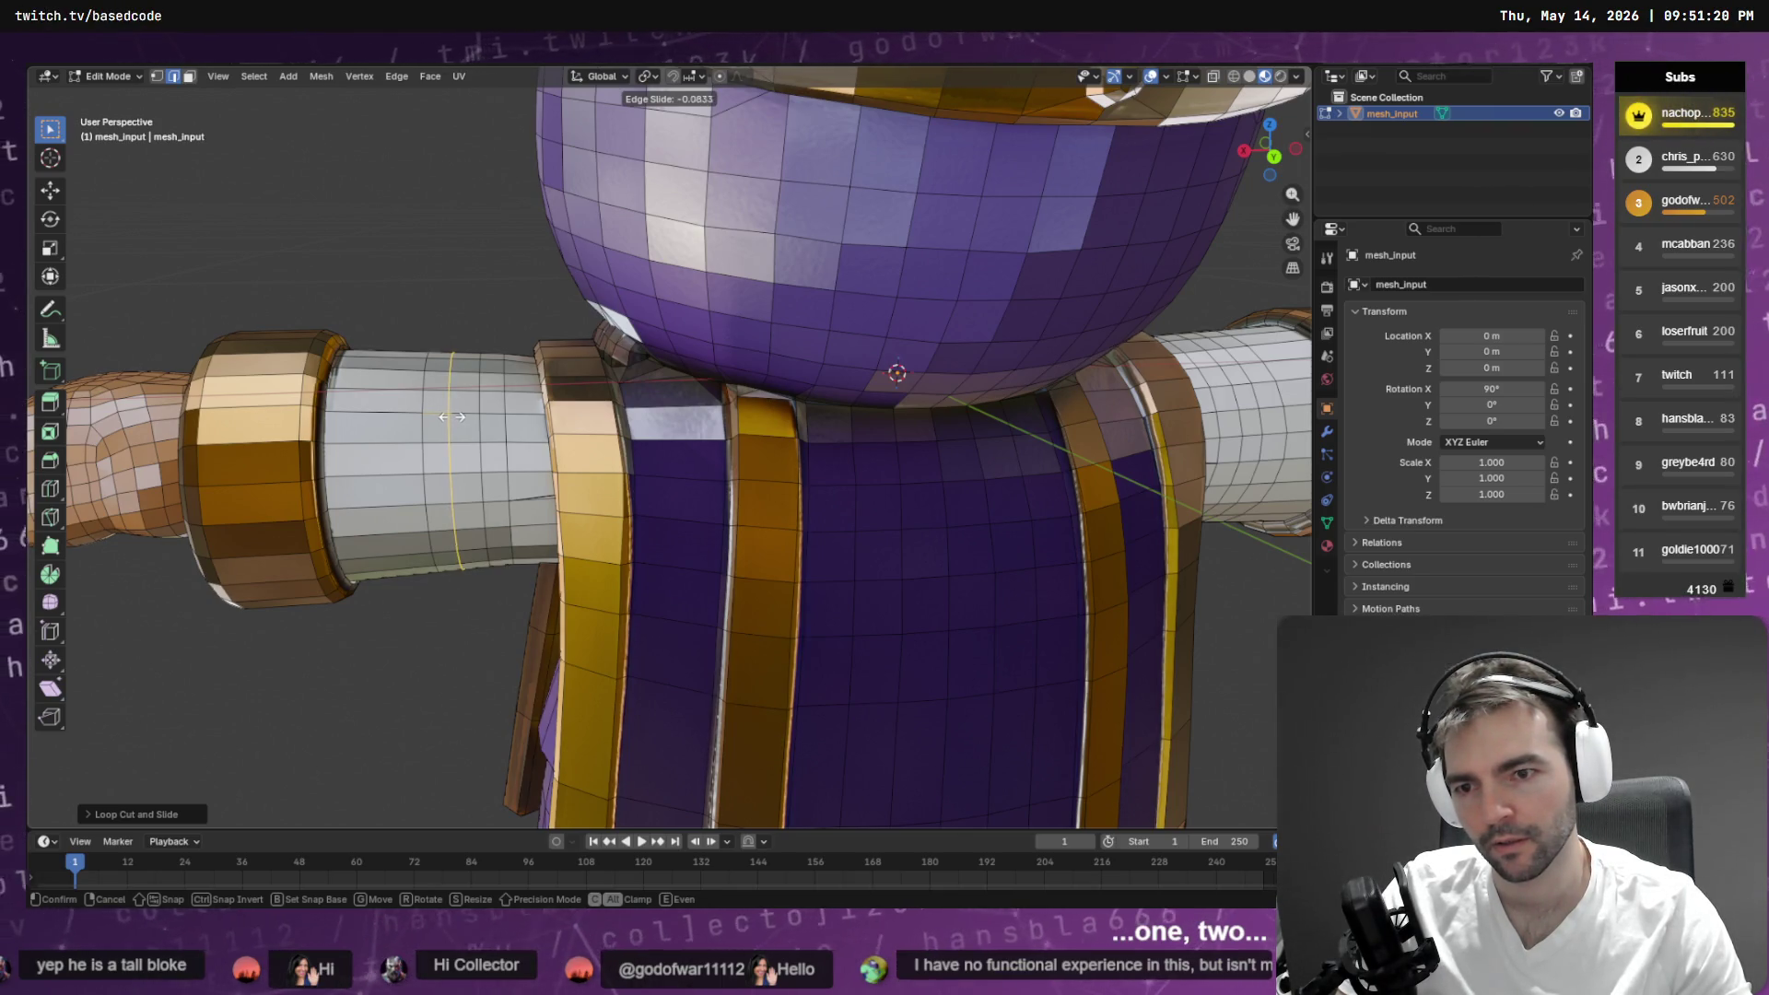
pyautogui.click(452, 418)
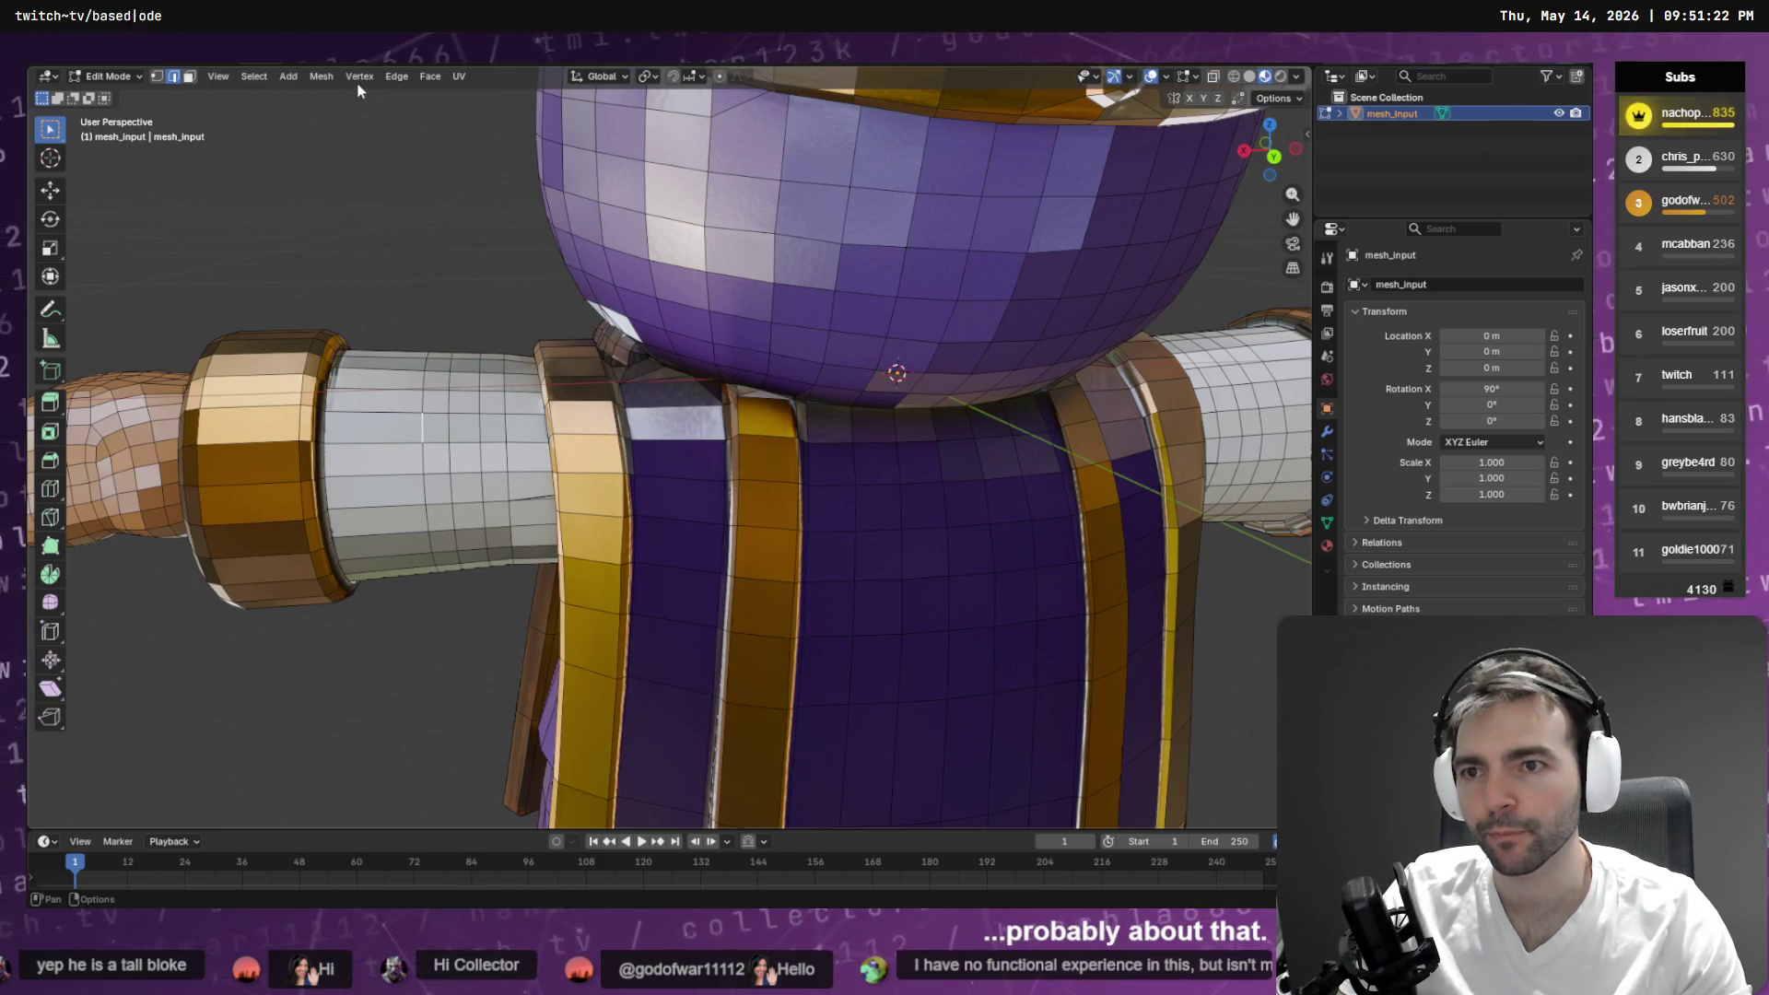
pyautogui.click(253, 76)
# - Select the left upper arm's edge ring and vertex-slide it toward the gold cuff
pyautogui.moveTo(378, 329)
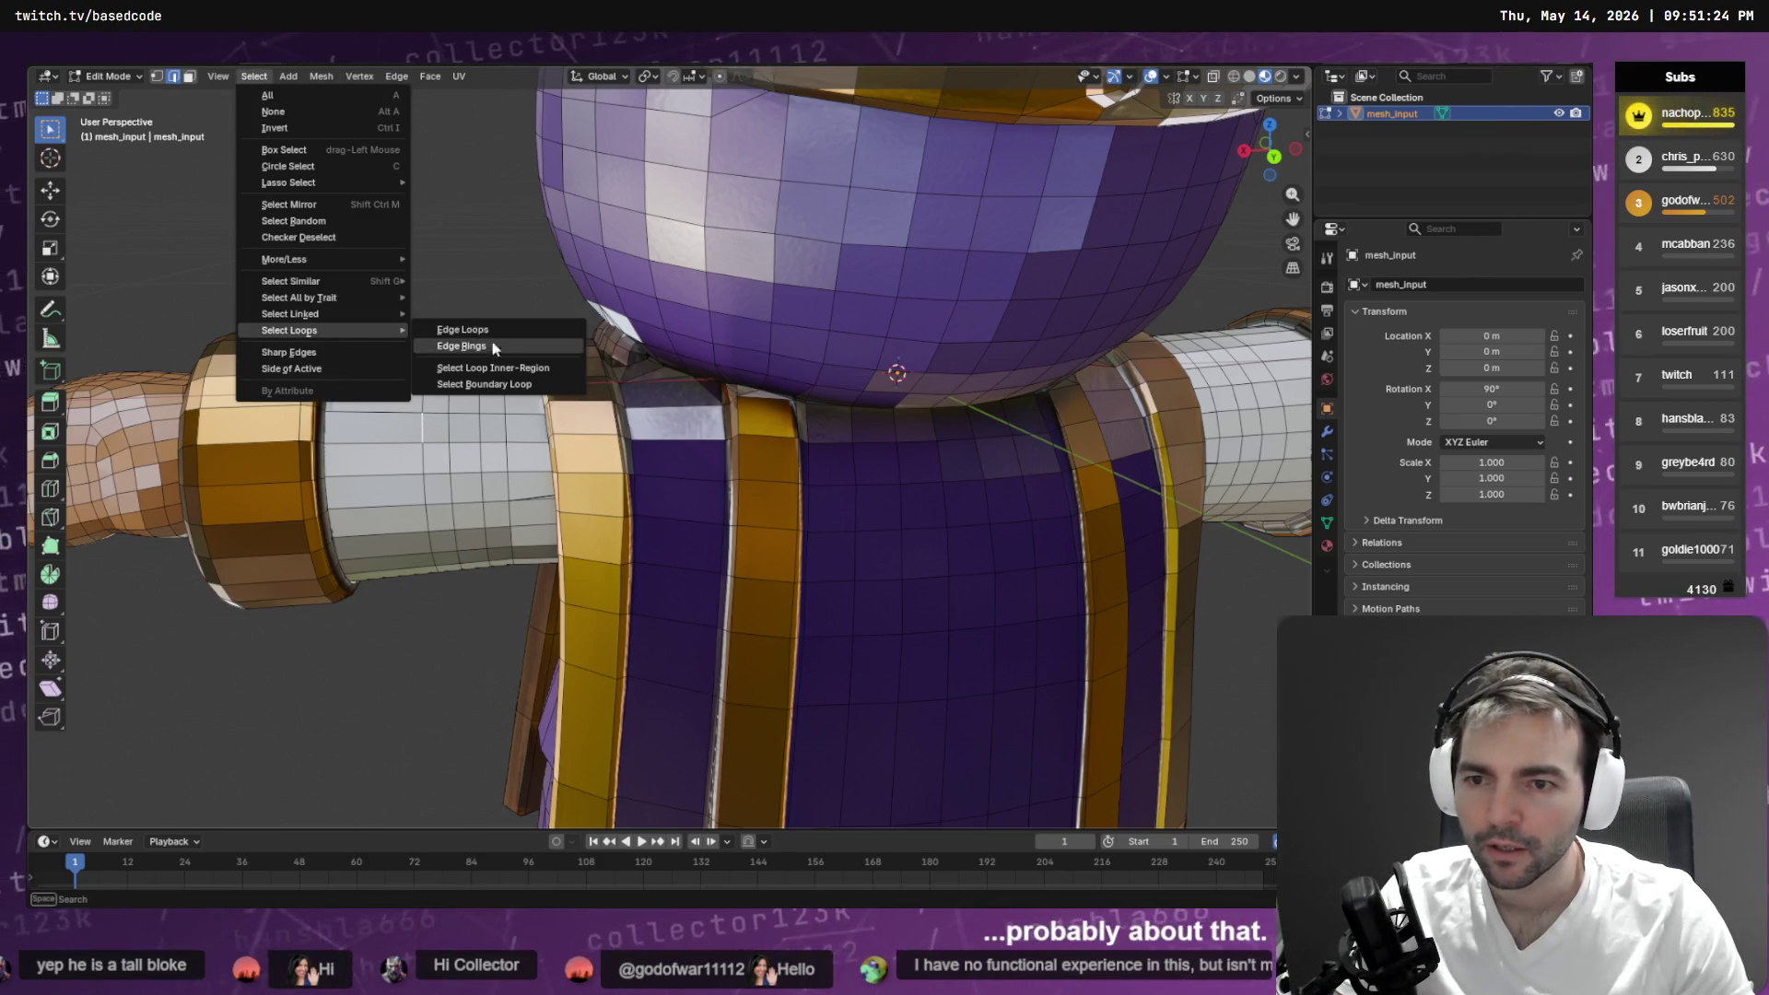
pyautogui.click(505, 347)
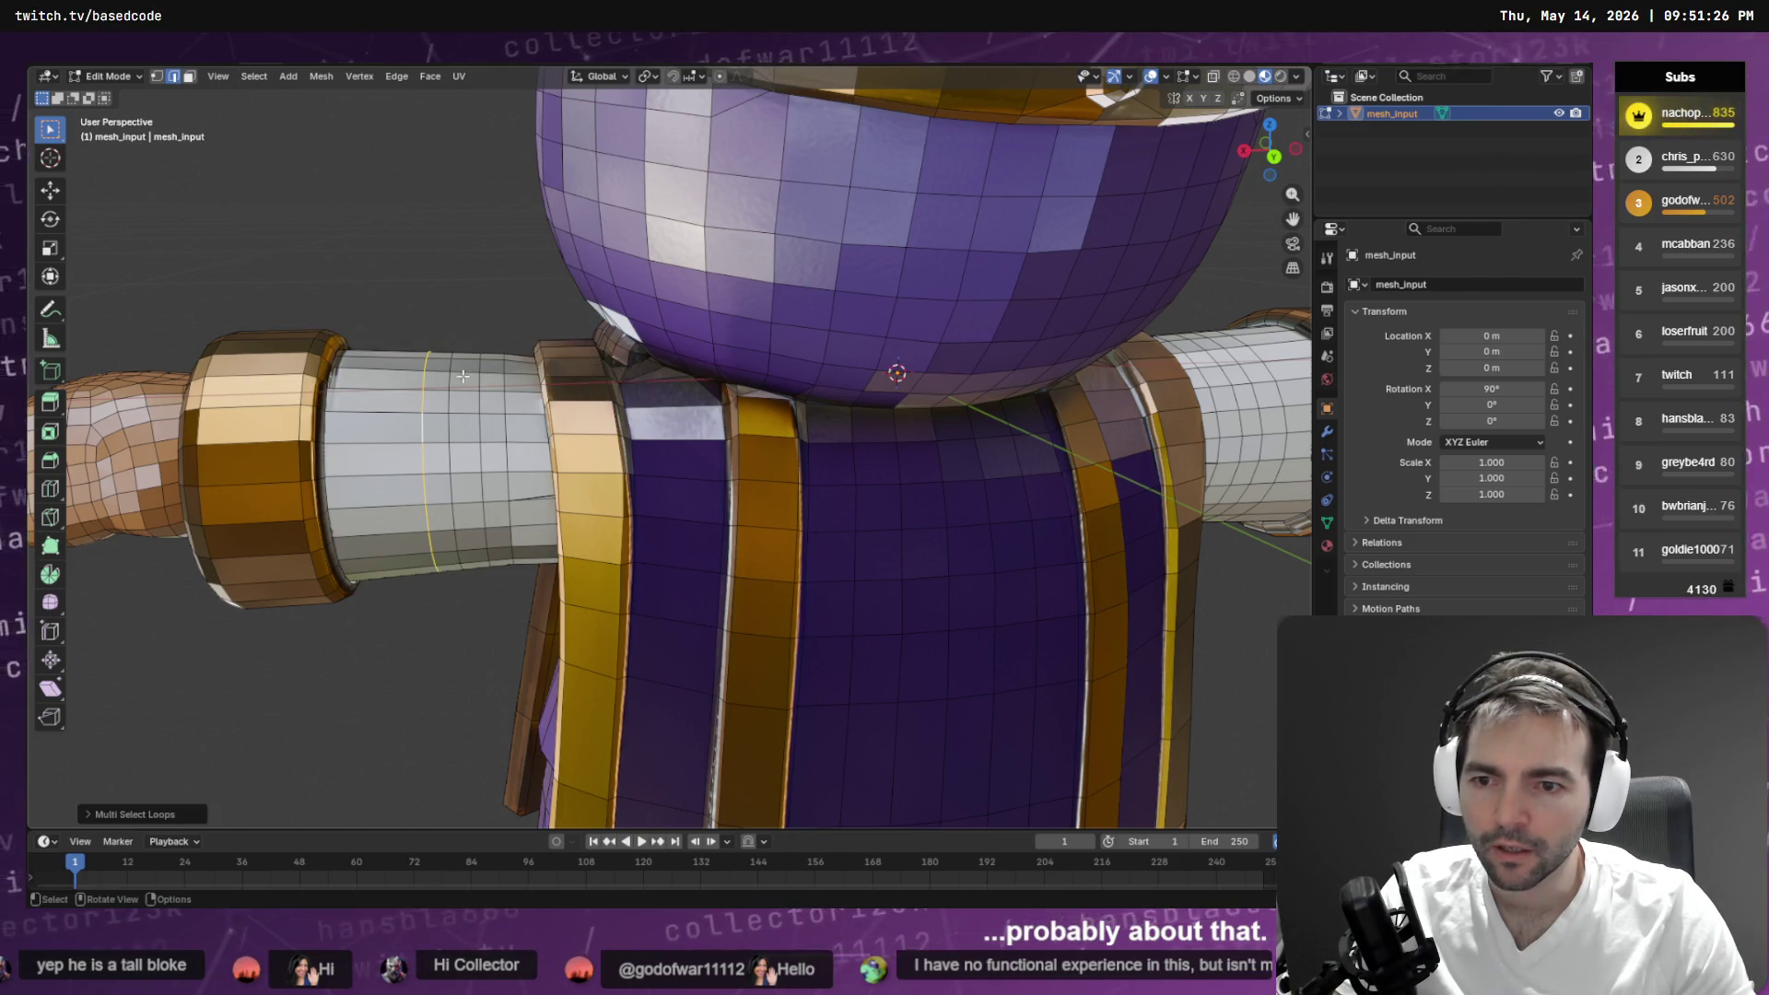
pyautogui.press('F3')
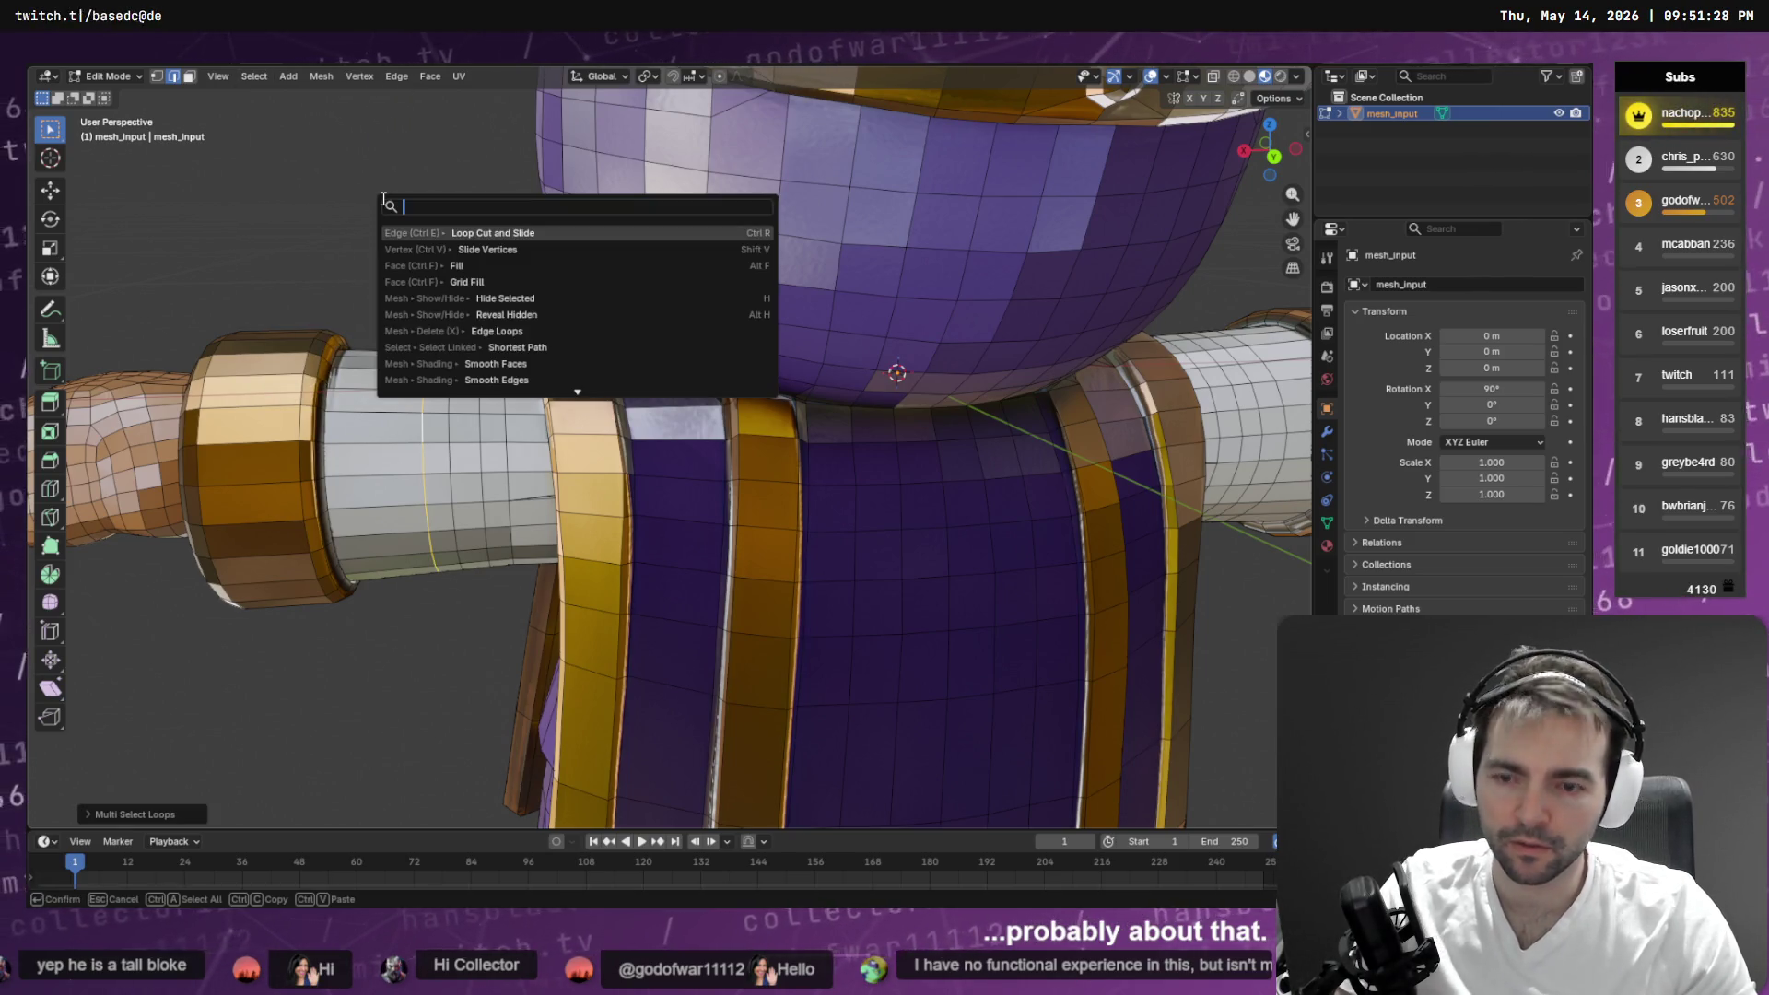
pyautogui.press('Down')
pyautogui.press('Return')
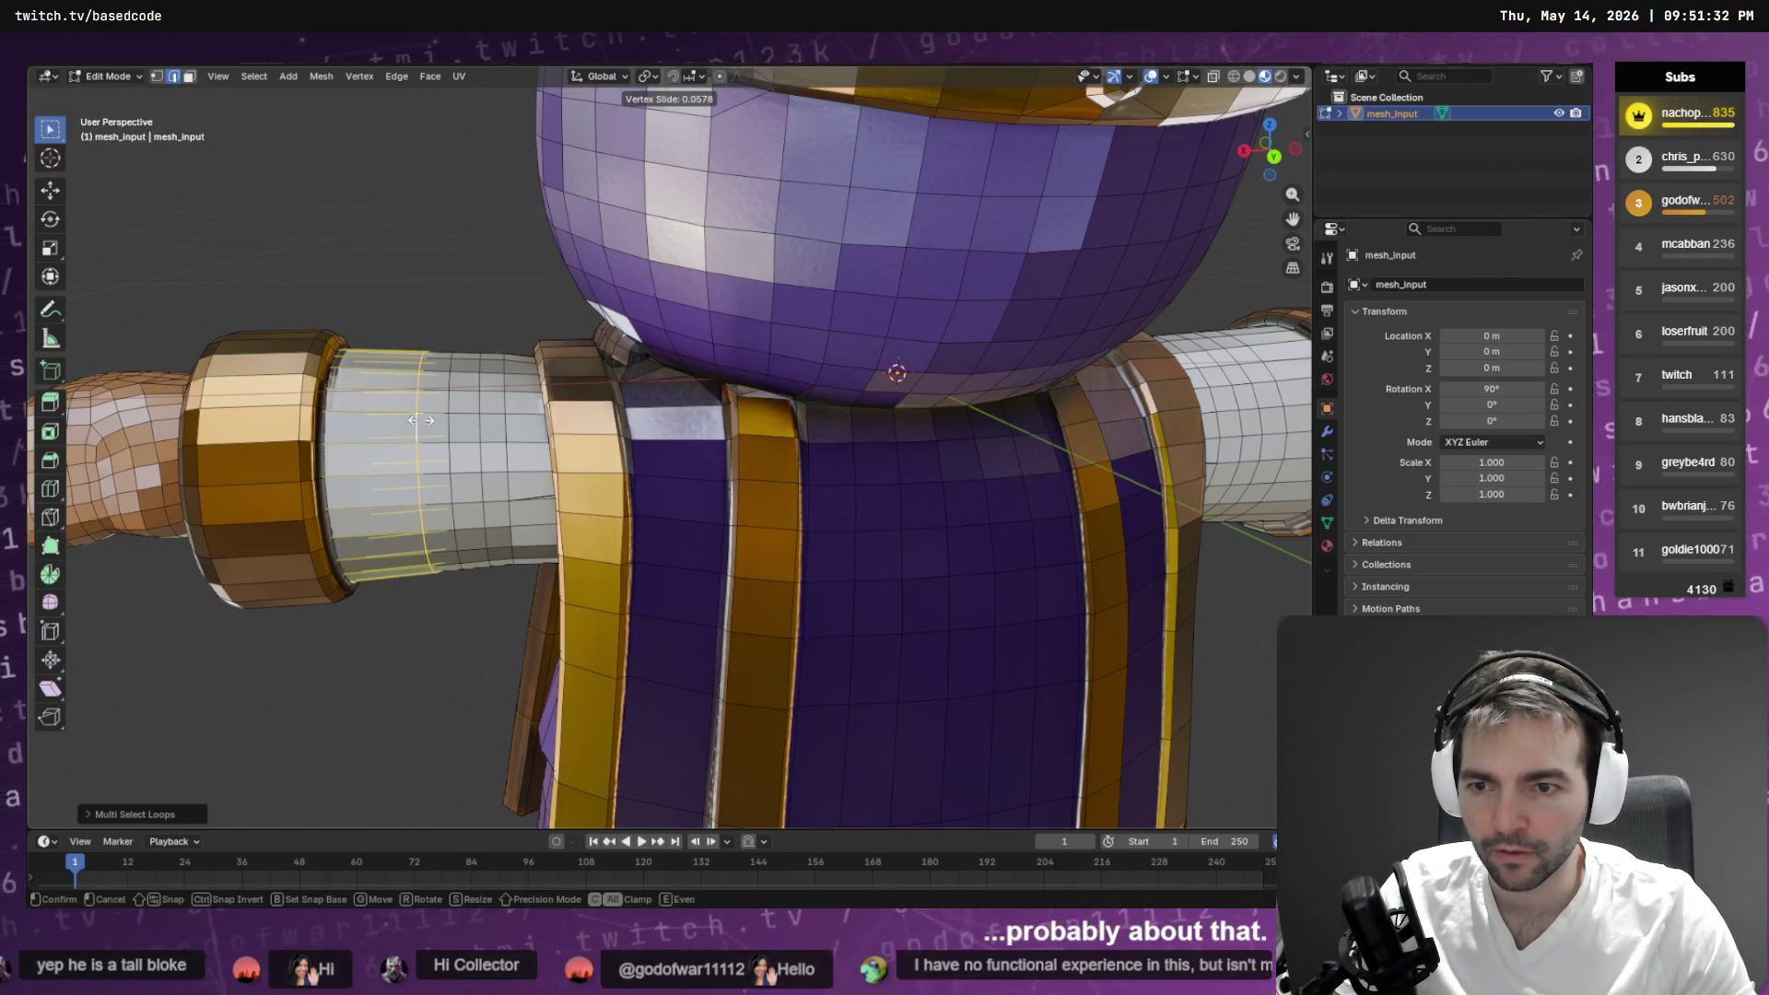
pyautogui.click(426, 422)
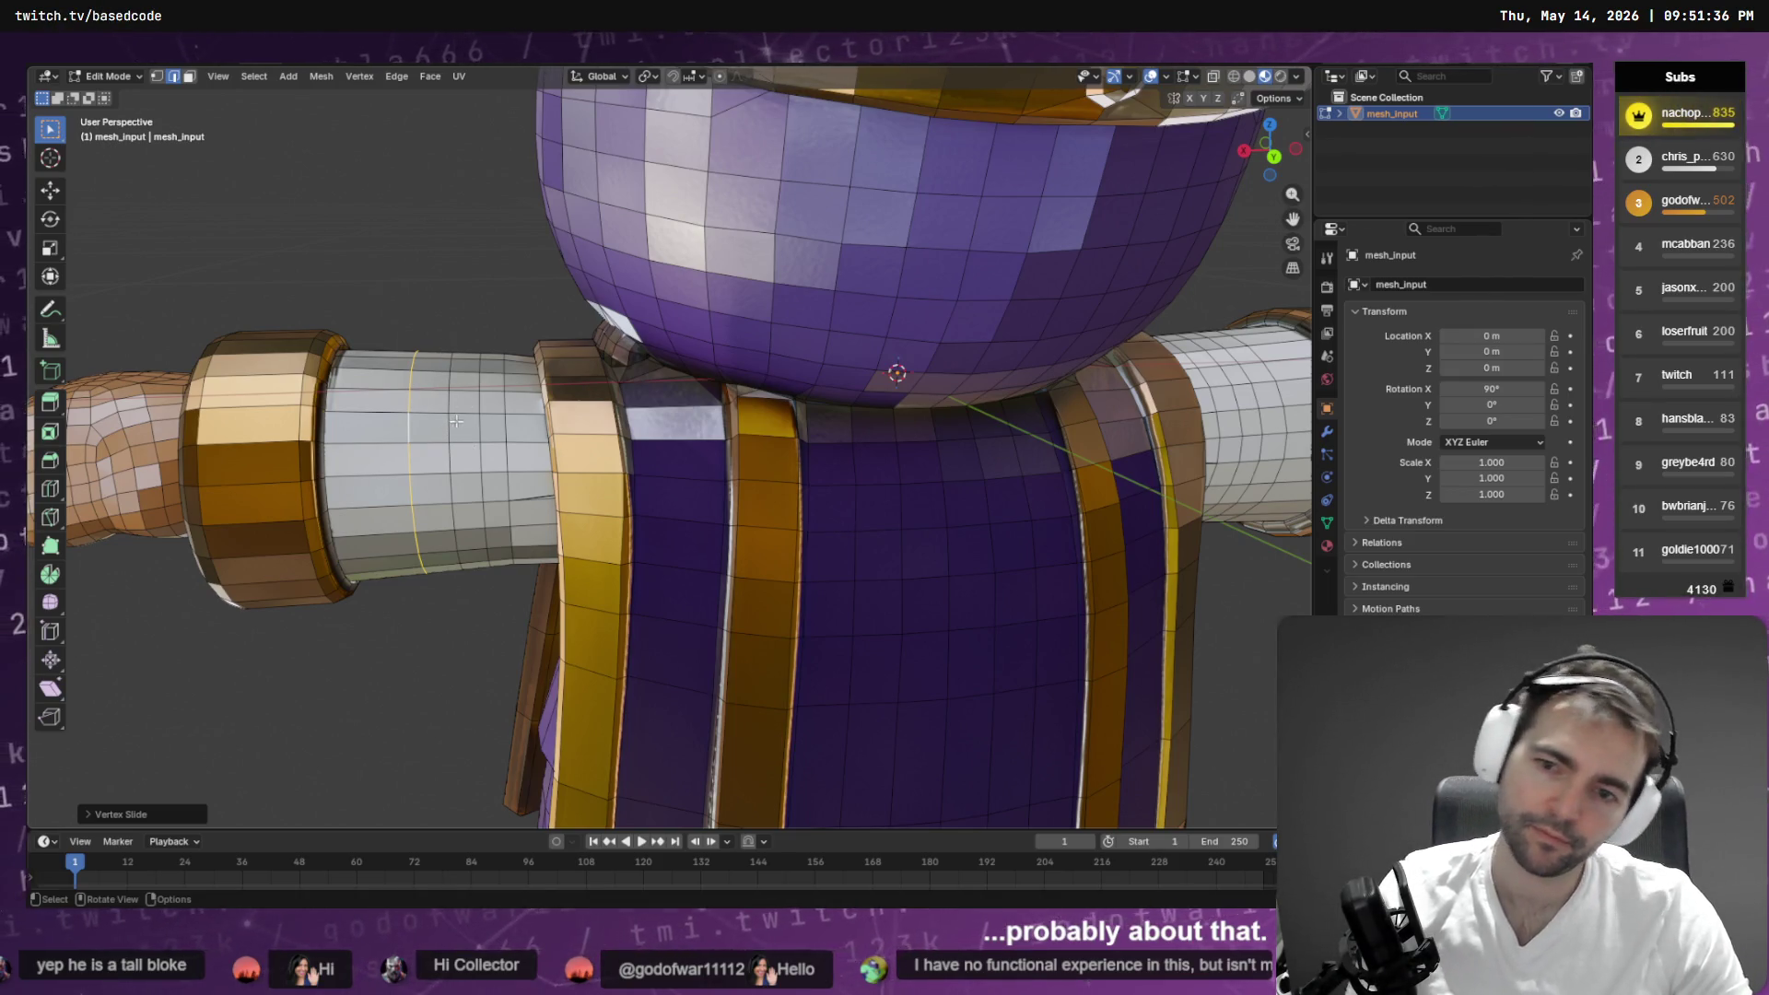
pyautogui.scroll(-8, 455, 421)
pyautogui.moveTo(566, 411); pyautogui.dragTo(785, 448)
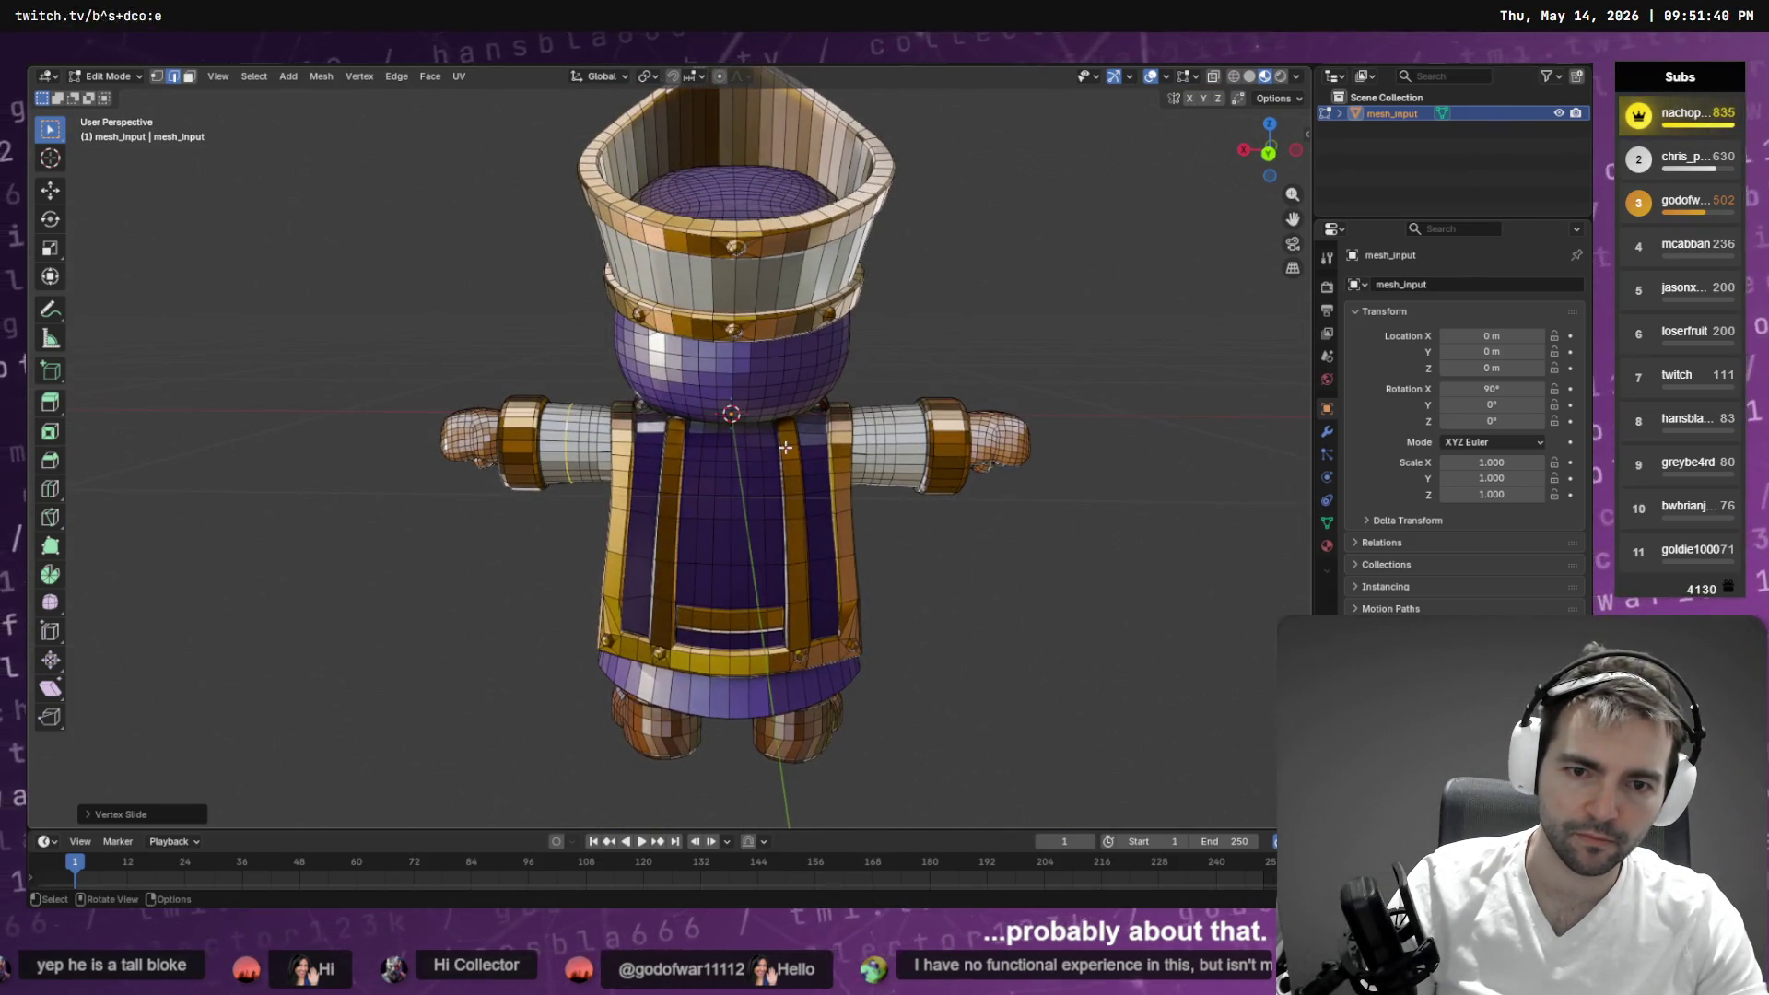
# - Select the right upper arm's edge loop and vertex-slide it toward its gold cuff
pyautogui.click(896, 438)
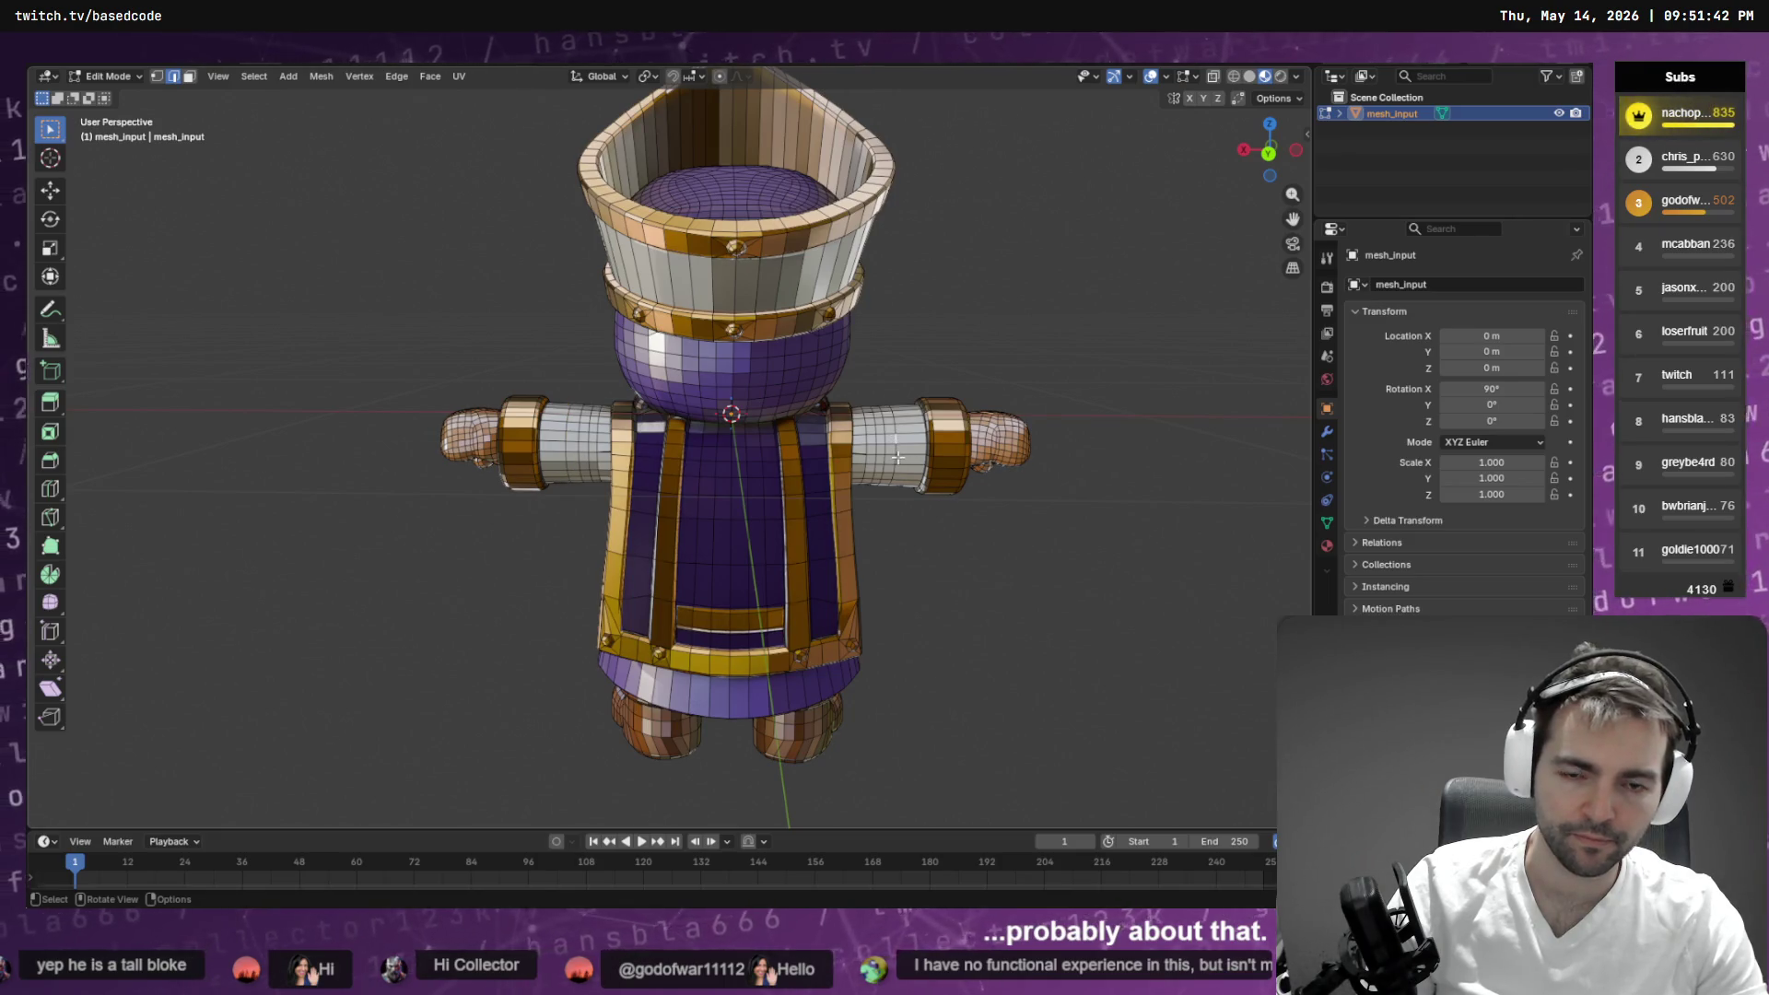
pyautogui.click(254, 77)
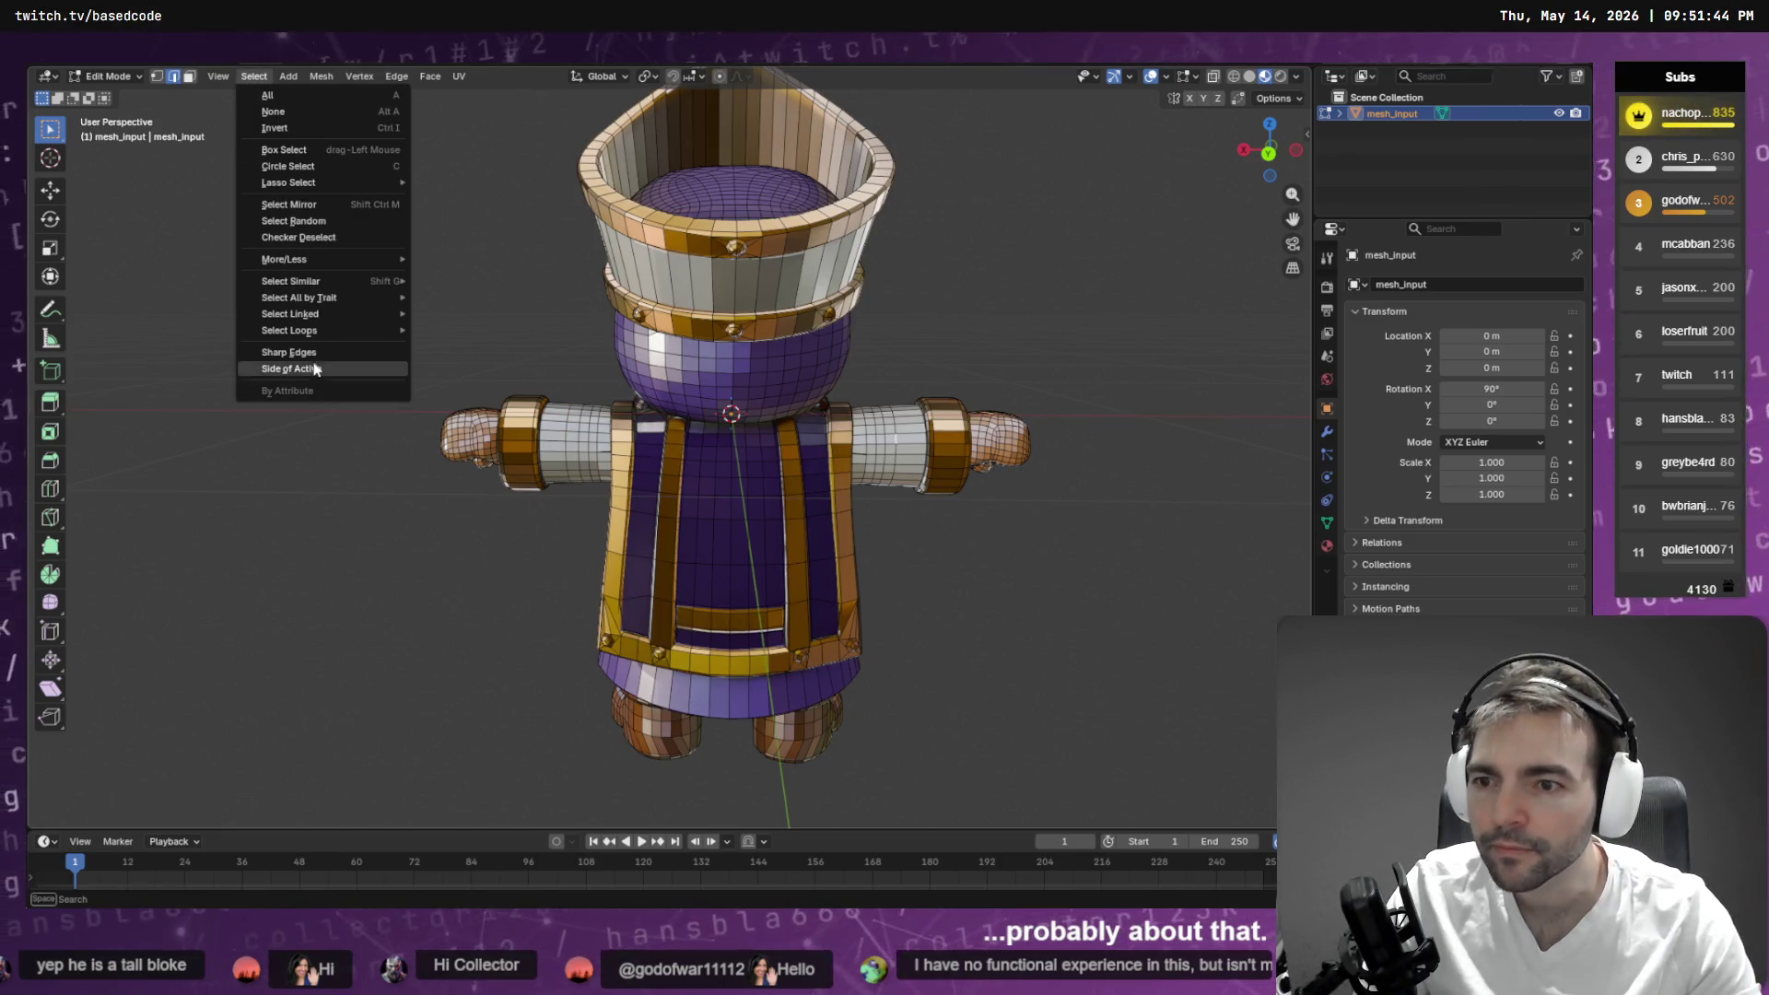
pyautogui.moveTo(368, 328)
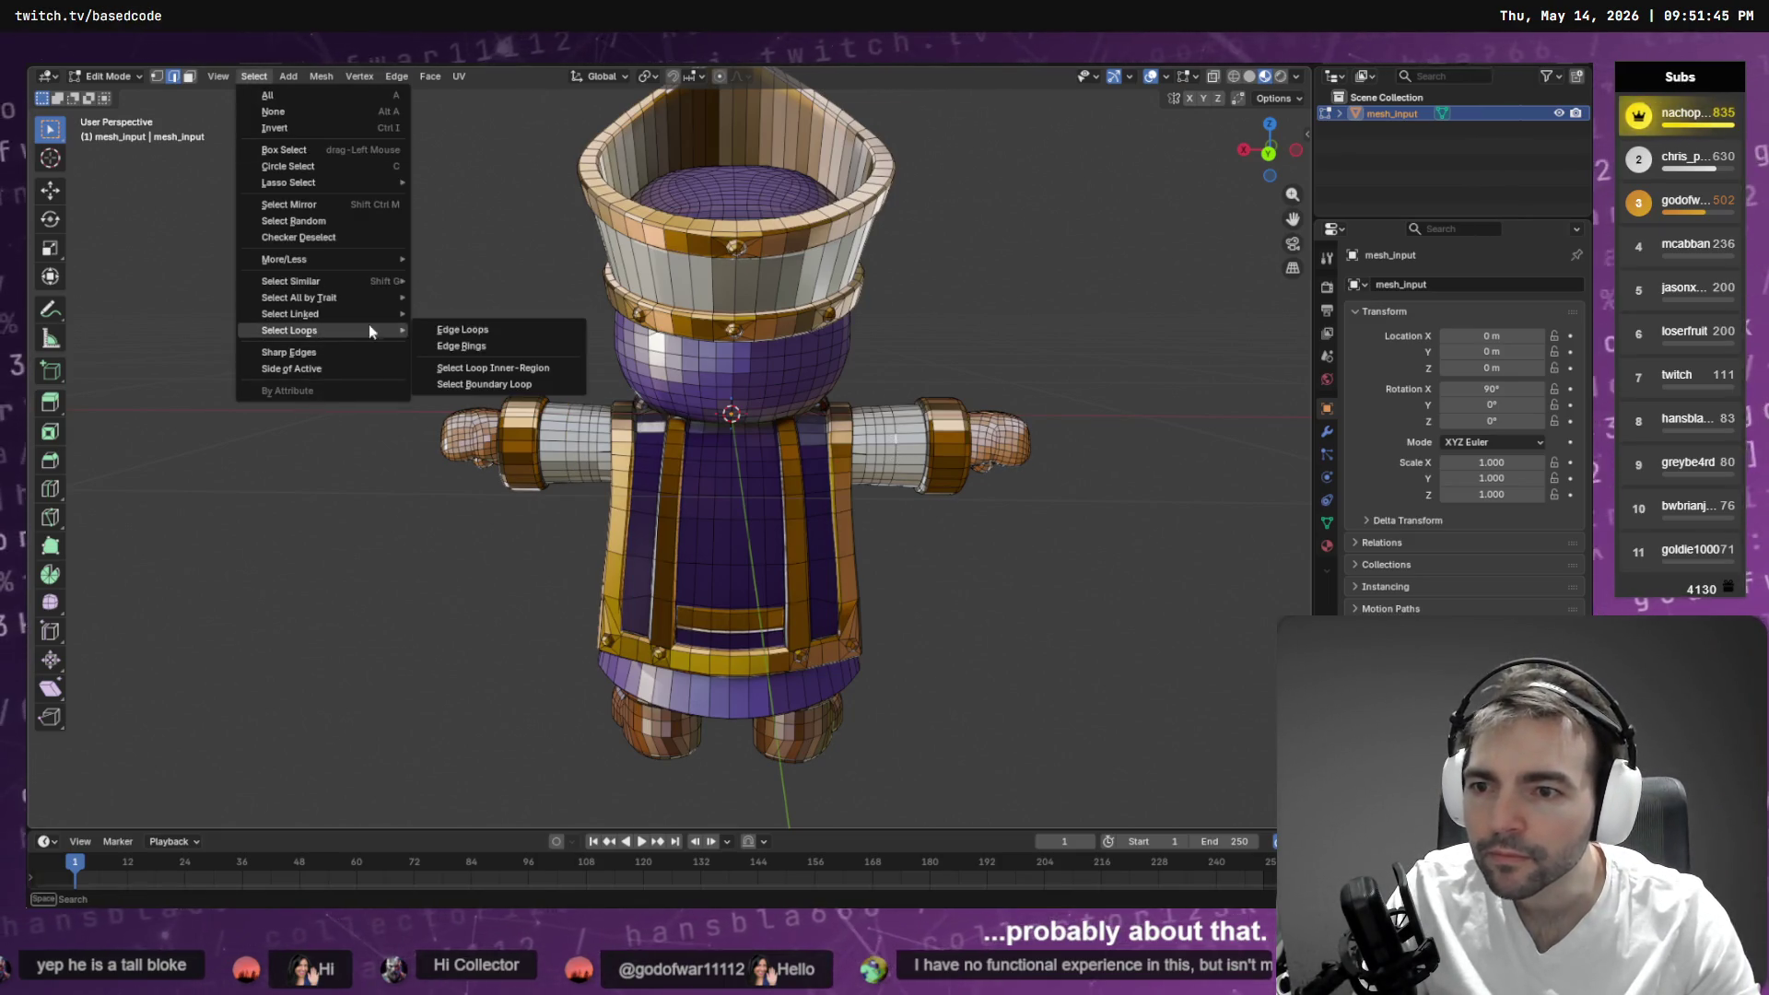
pyautogui.click(511, 330)
pyautogui.press('F3')
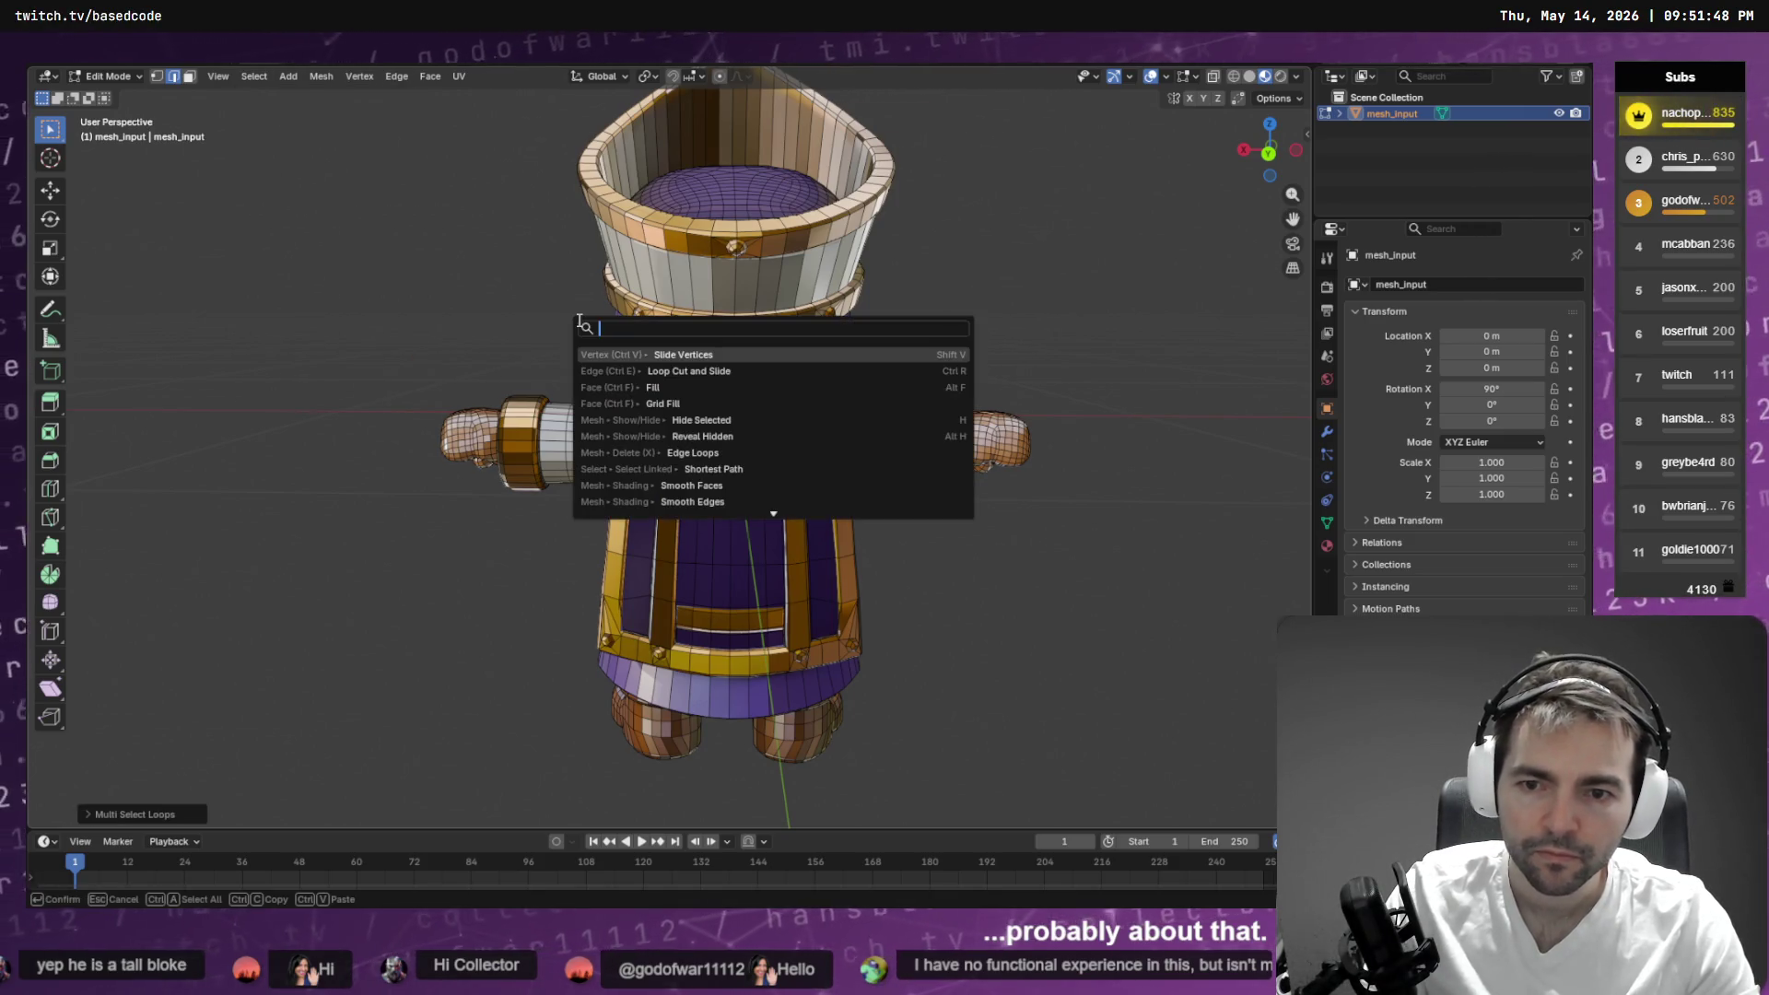
pyautogui.press('Return')
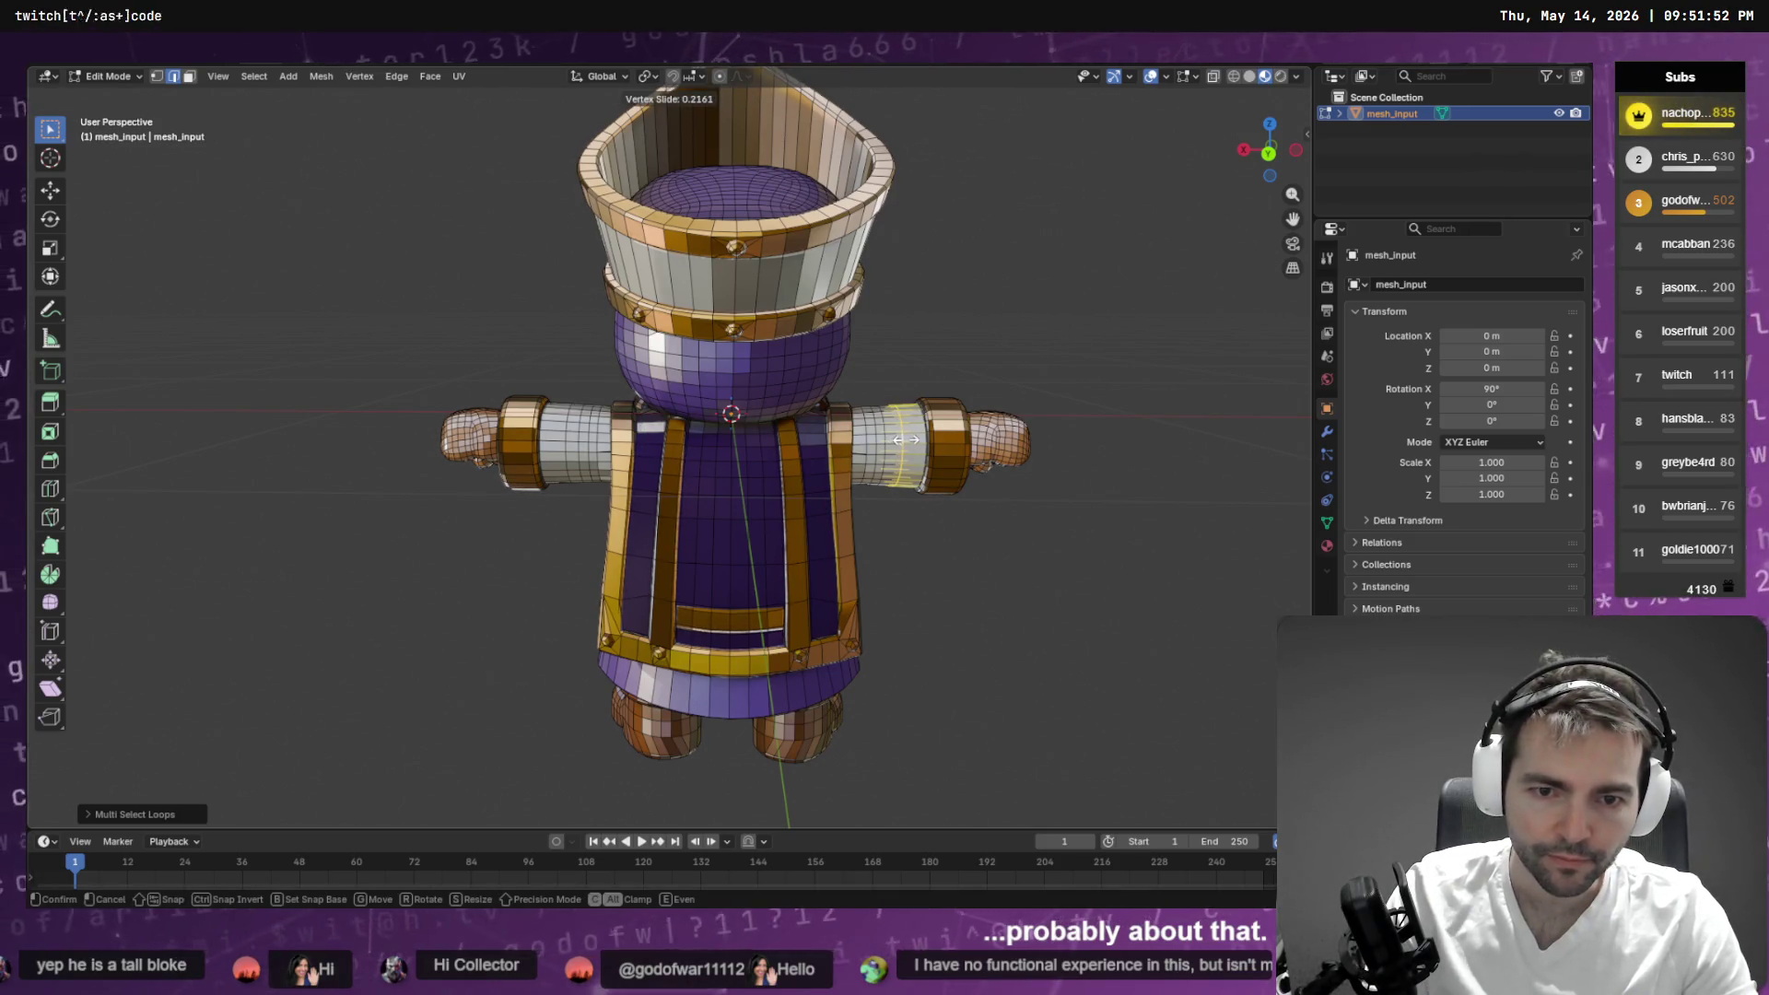
pyautogui.click(906, 439)
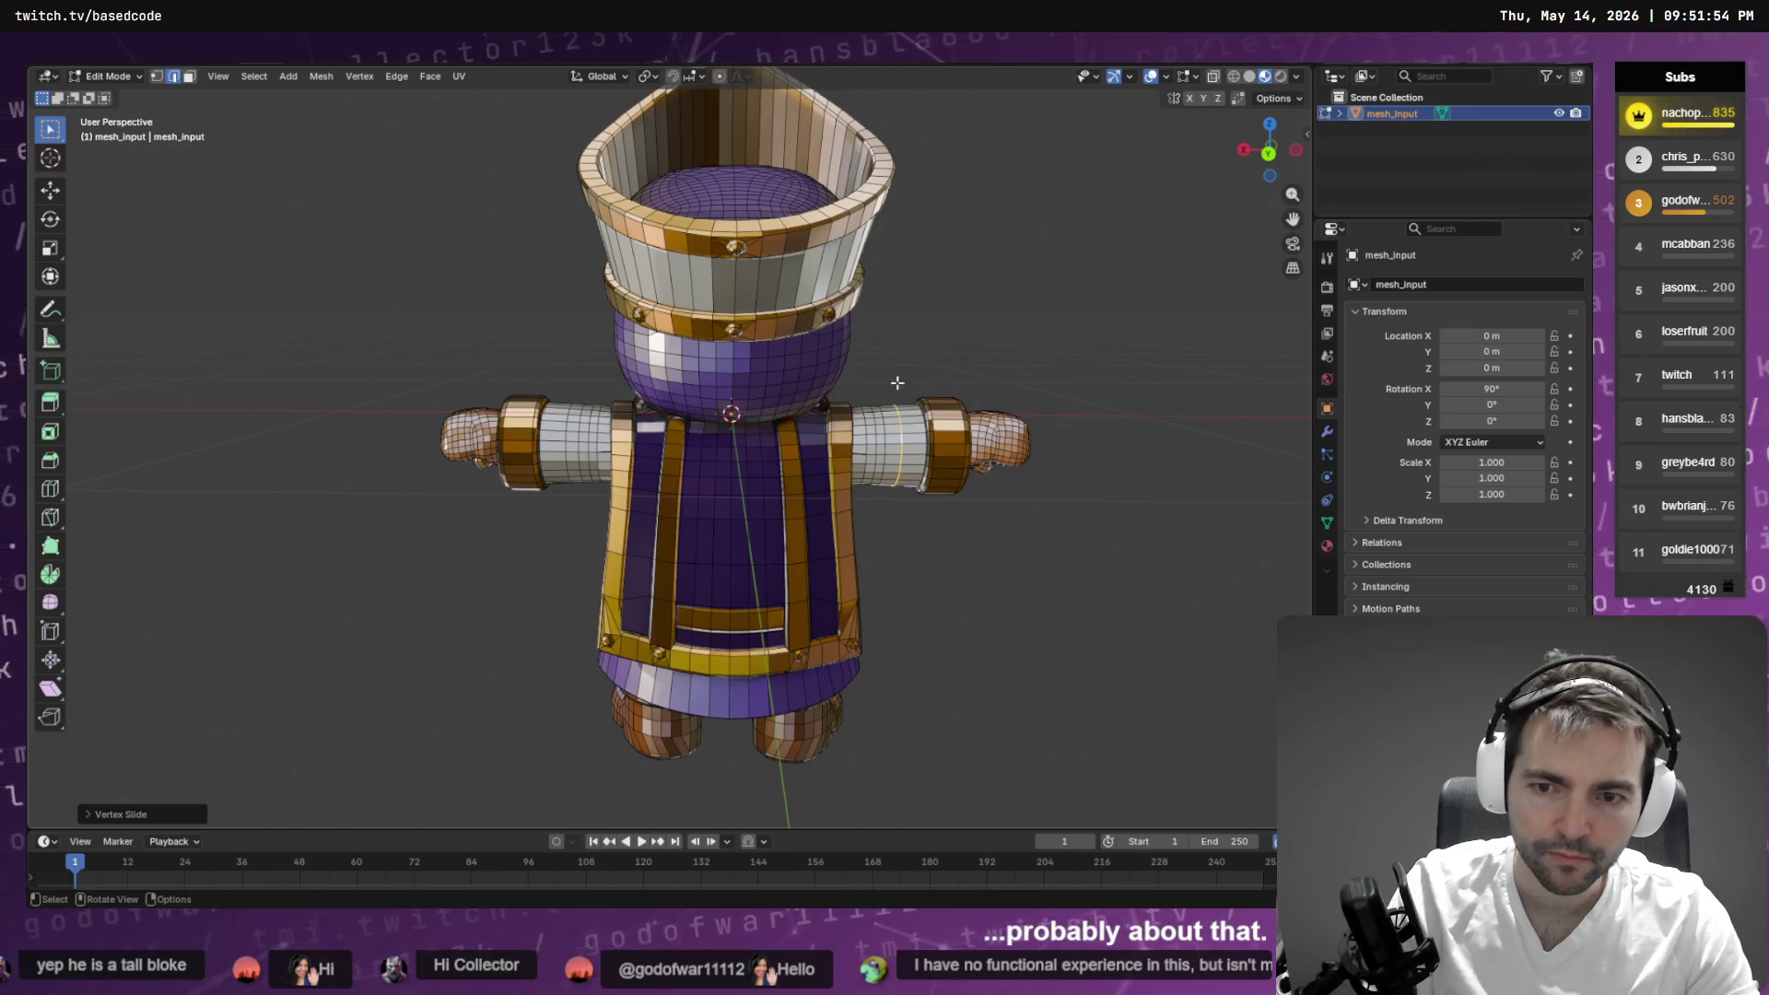
pyautogui.press('F4')
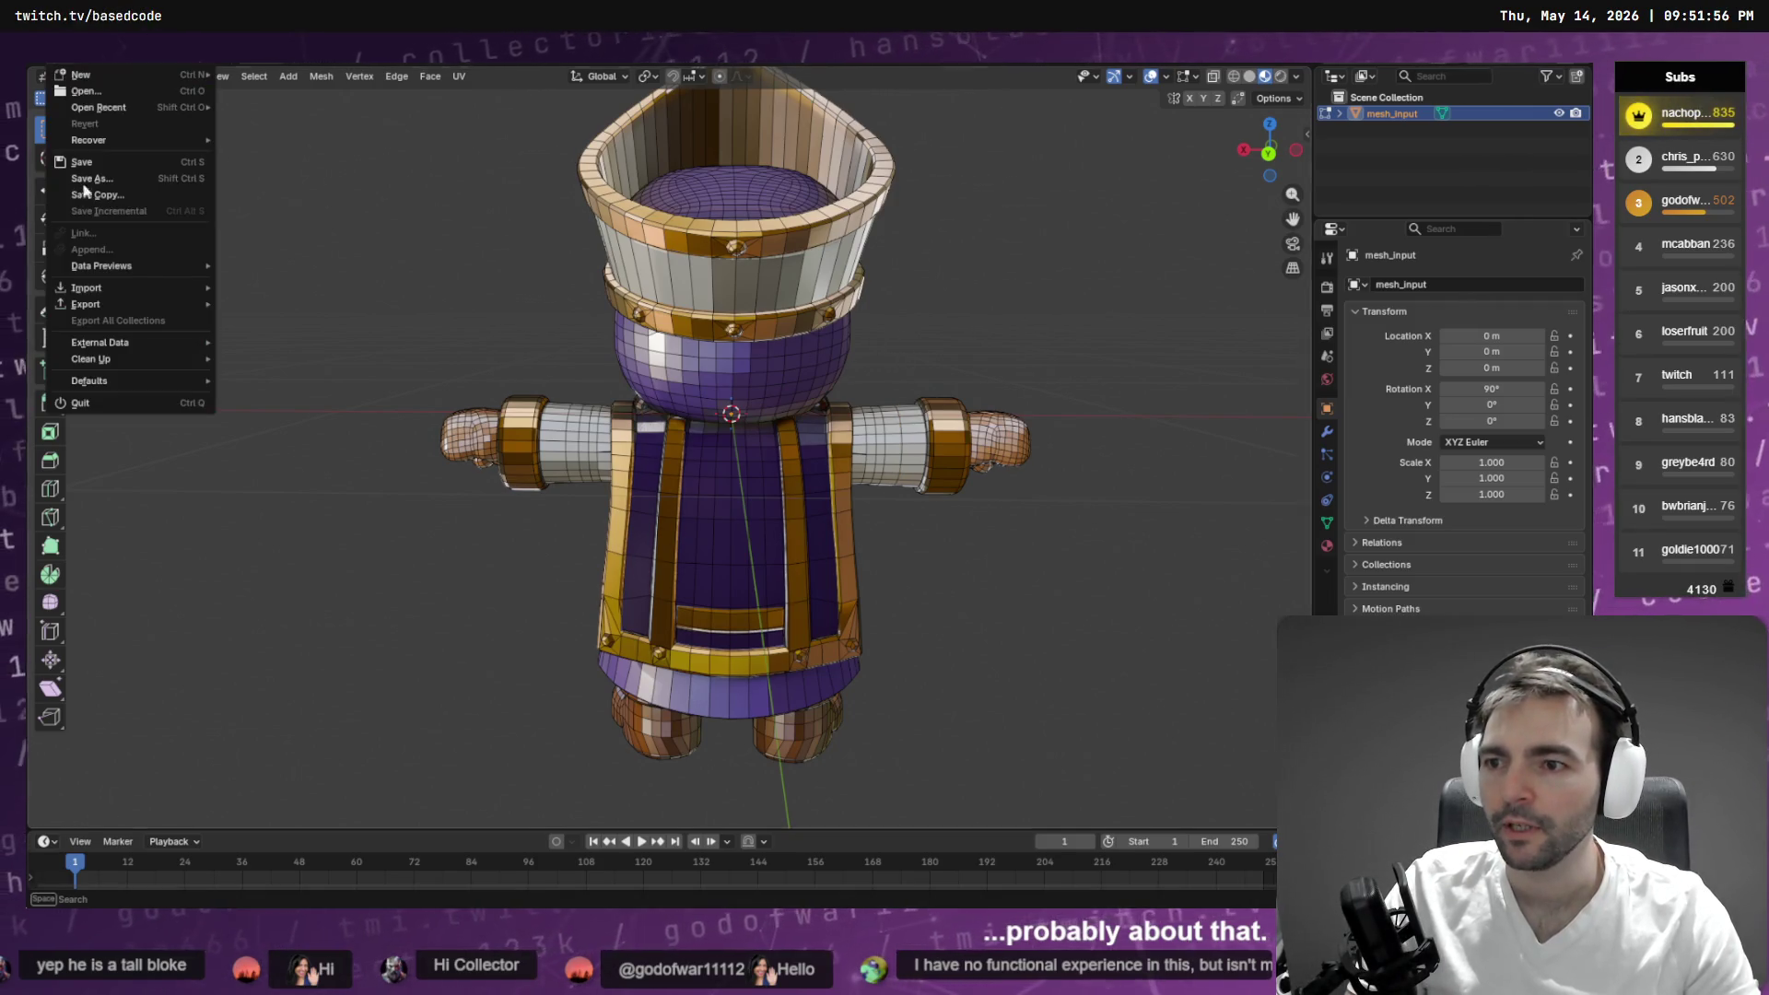
# - Start a Wavefront OBJ export and copy the Priest folder's path from File Explorer
pyautogui.moveTo(114, 303)
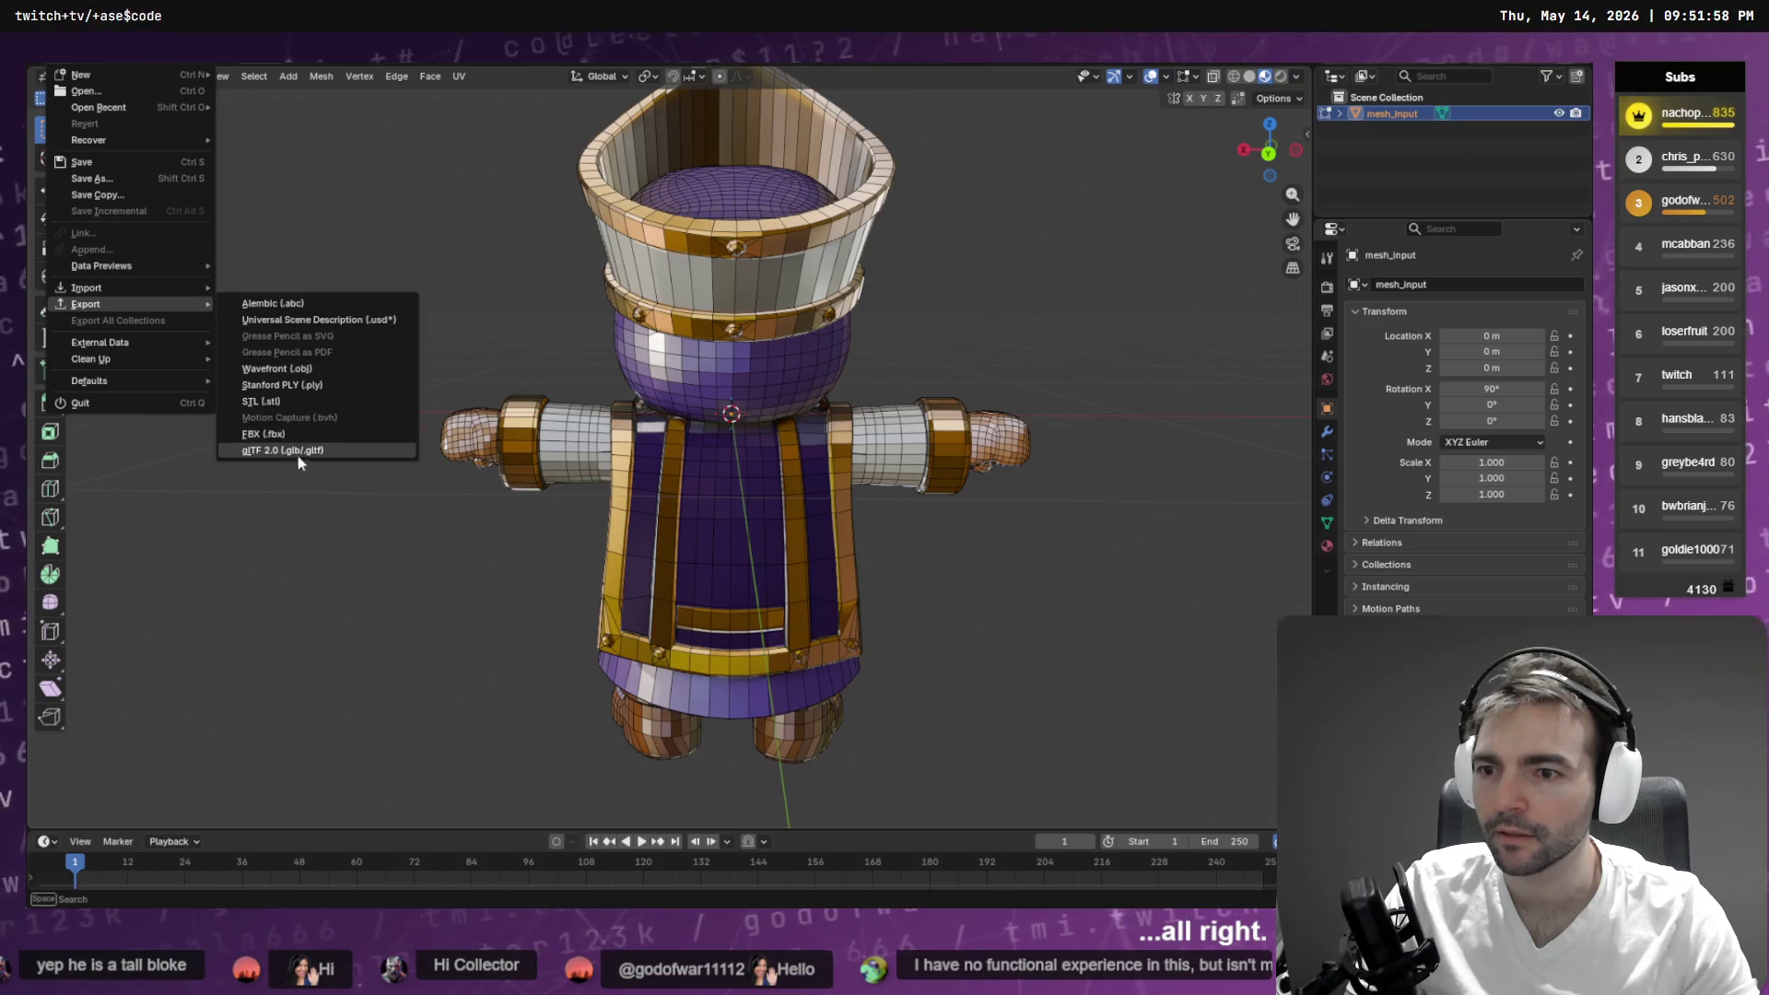
pyautogui.click(311, 369)
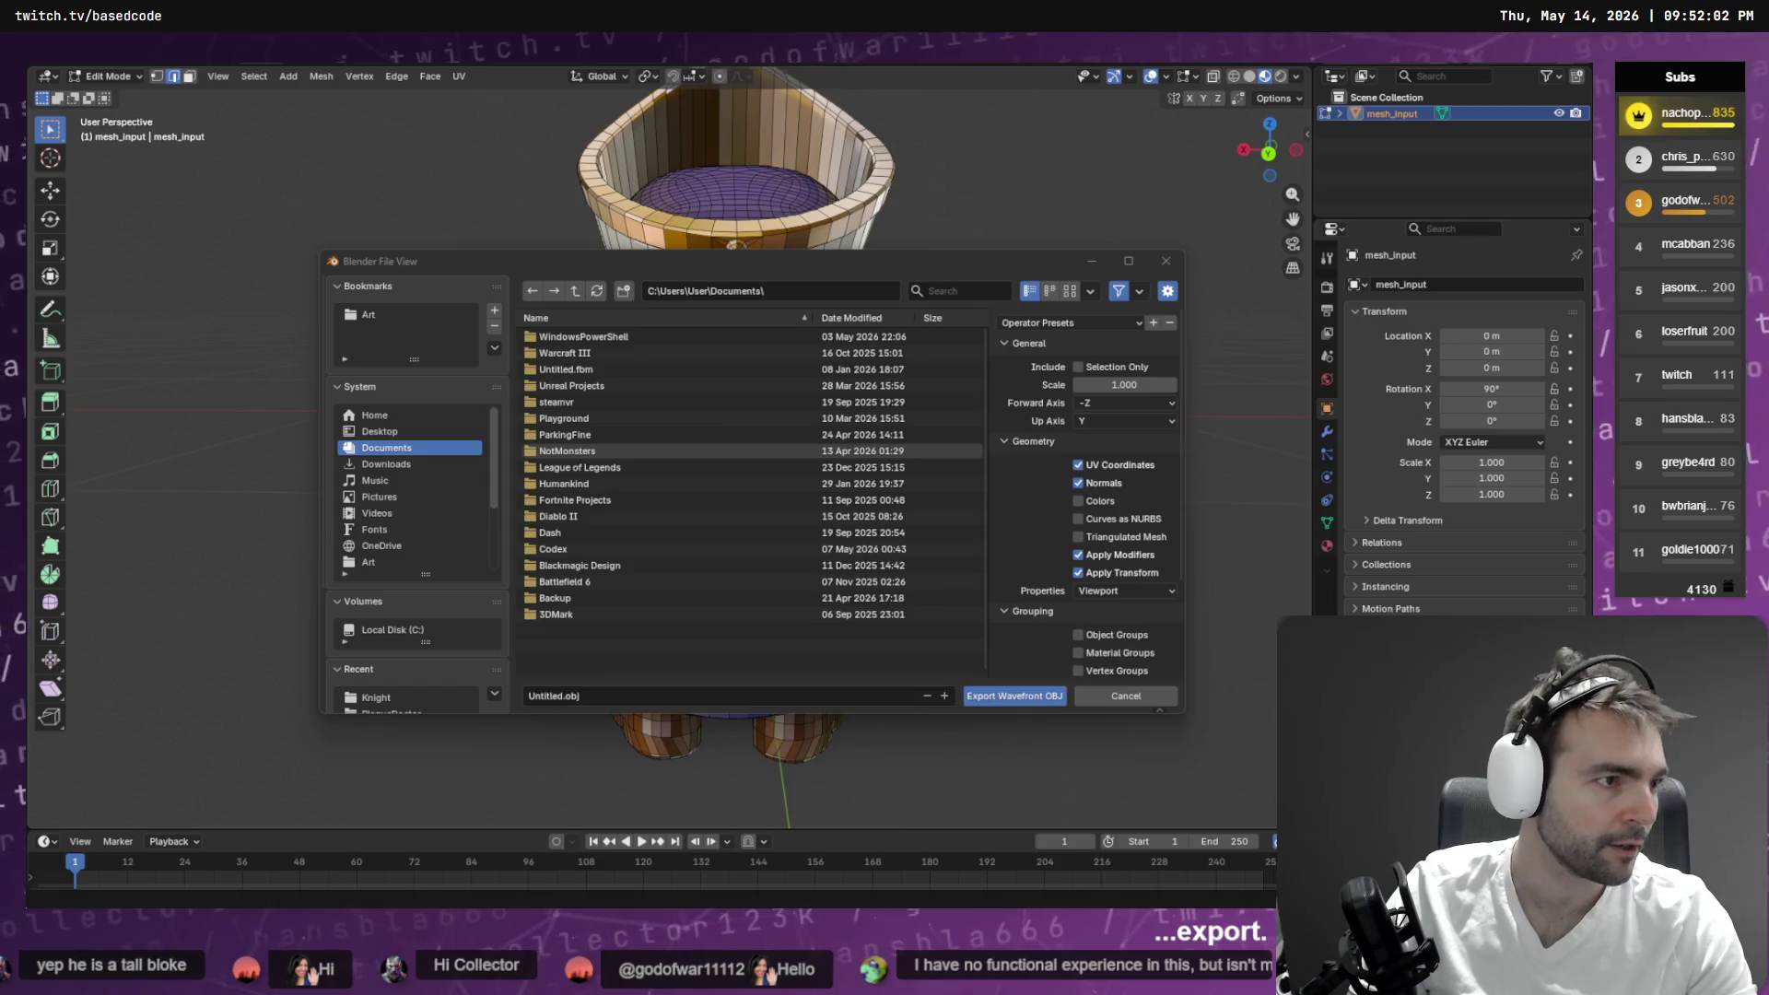
pyautogui.hotkey('alt', 'Tab')
pyautogui.hotkey('ctrl', 'l')
pyautogui.hotkey('ctrl', 'c')
pyautogui.hotkey('alt', 'Tab')
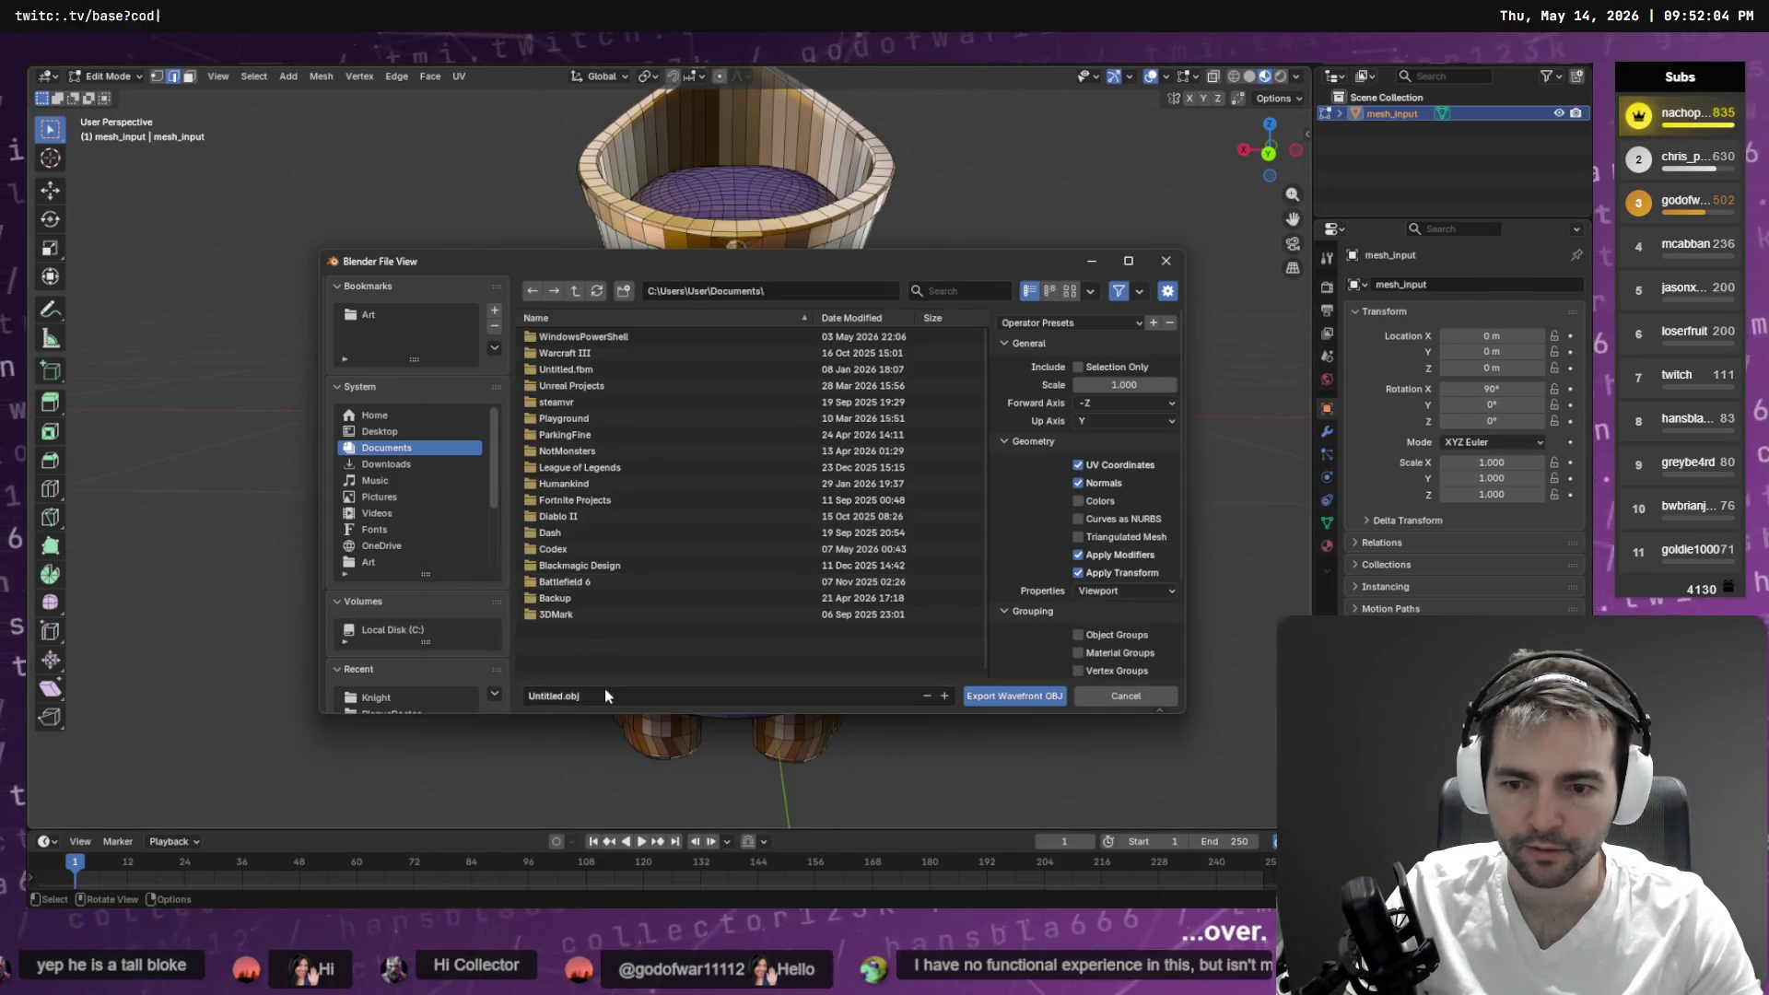
# - Point the export at the Priest folder and overwrite Priest.obj
pyautogui.click(606, 696)
pyautogui.hotkey('ctrl', 'v')
pyautogui.press('Return')
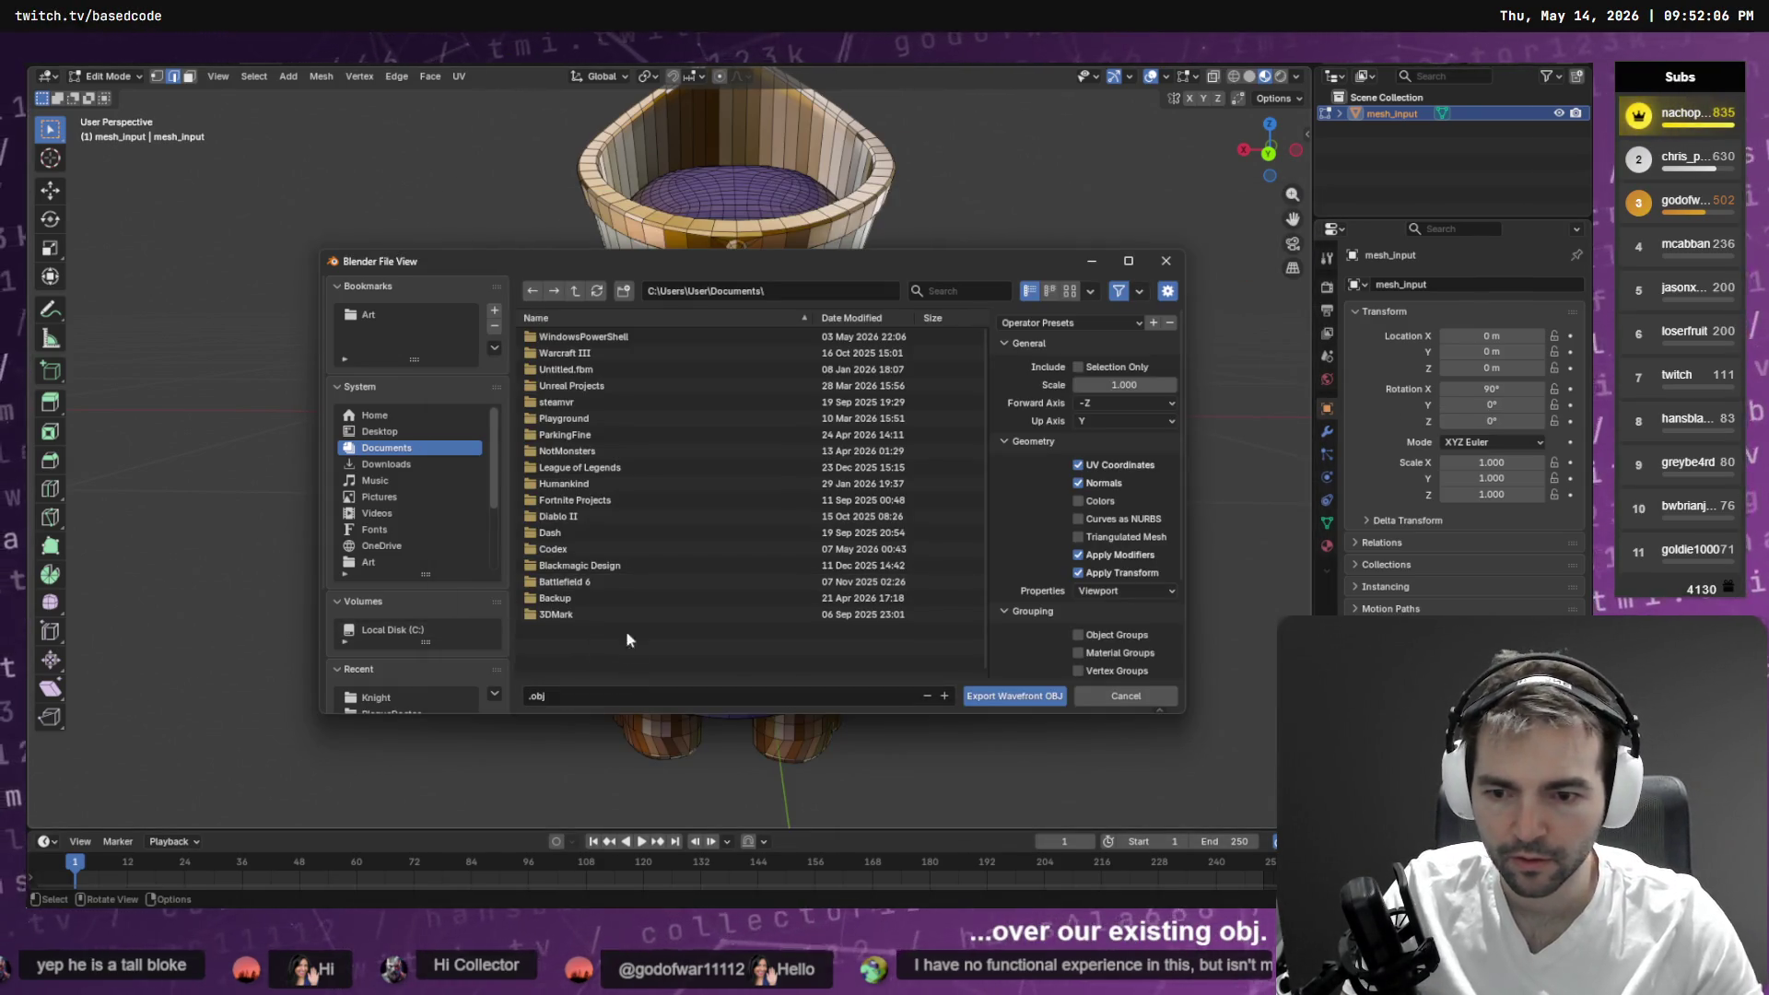
pyautogui.click(781, 291)
pyautogui.hotkey('ctrl', 'v')
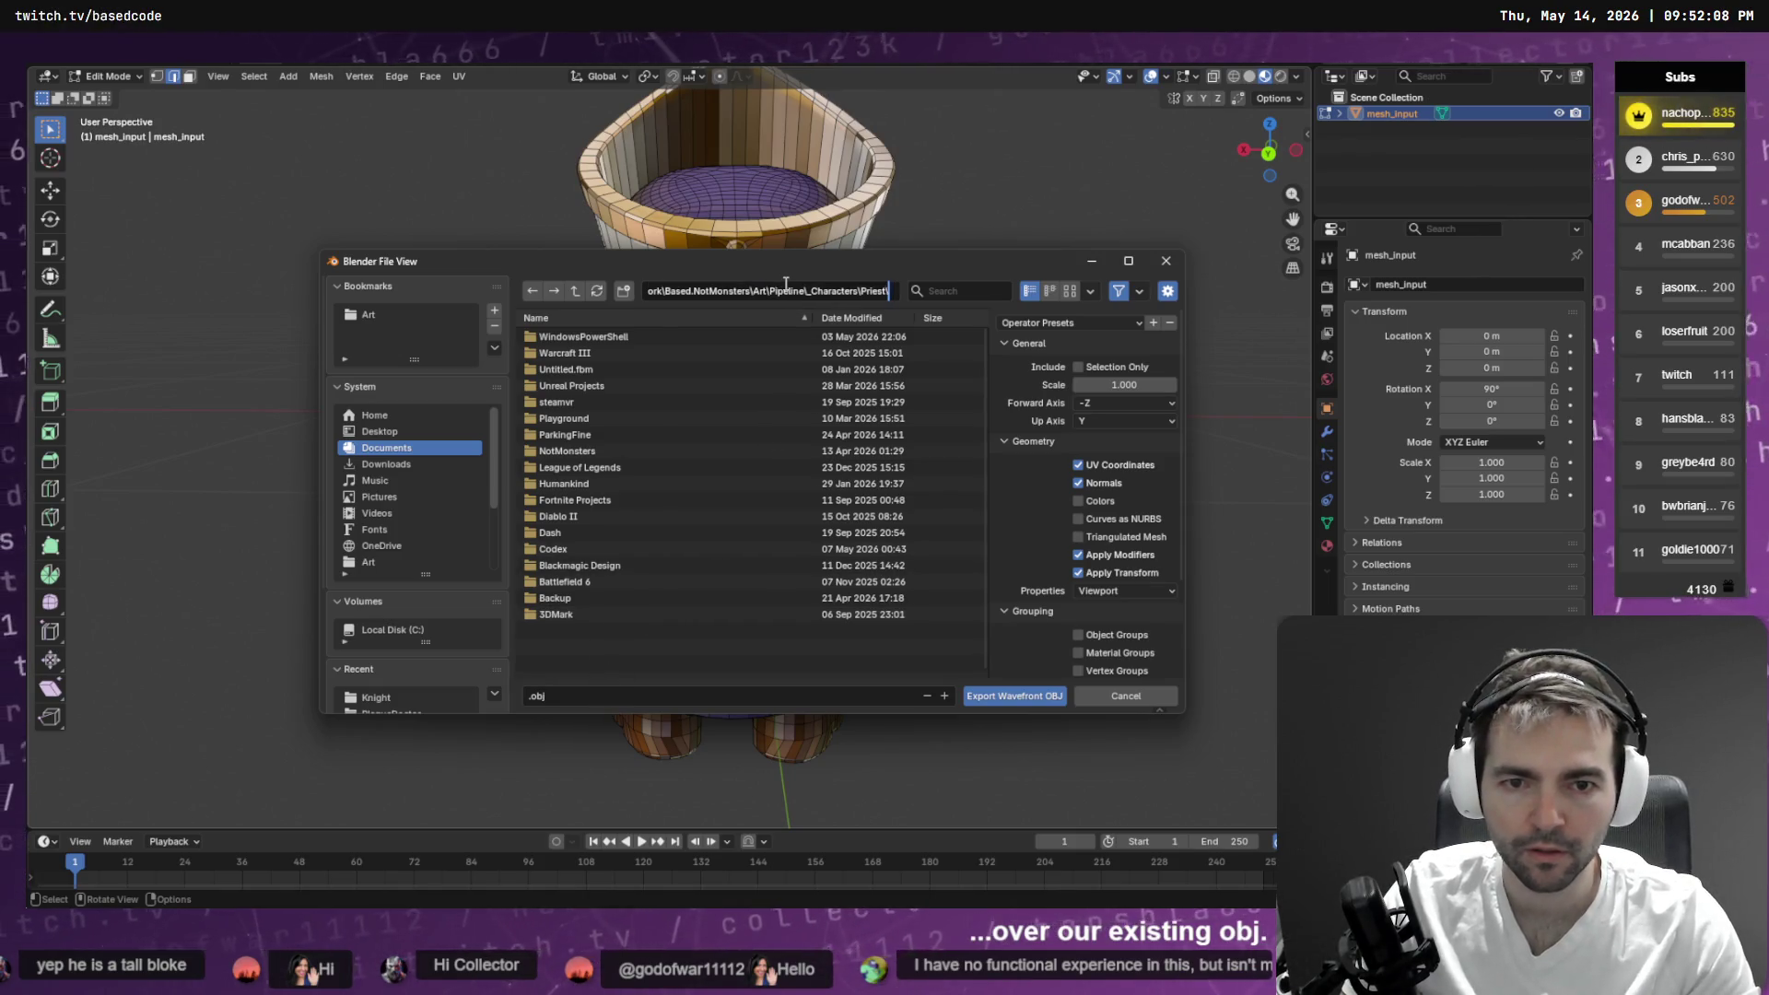
pyautogui.press('Return')
pyautogui.doubleClick(575, 336)
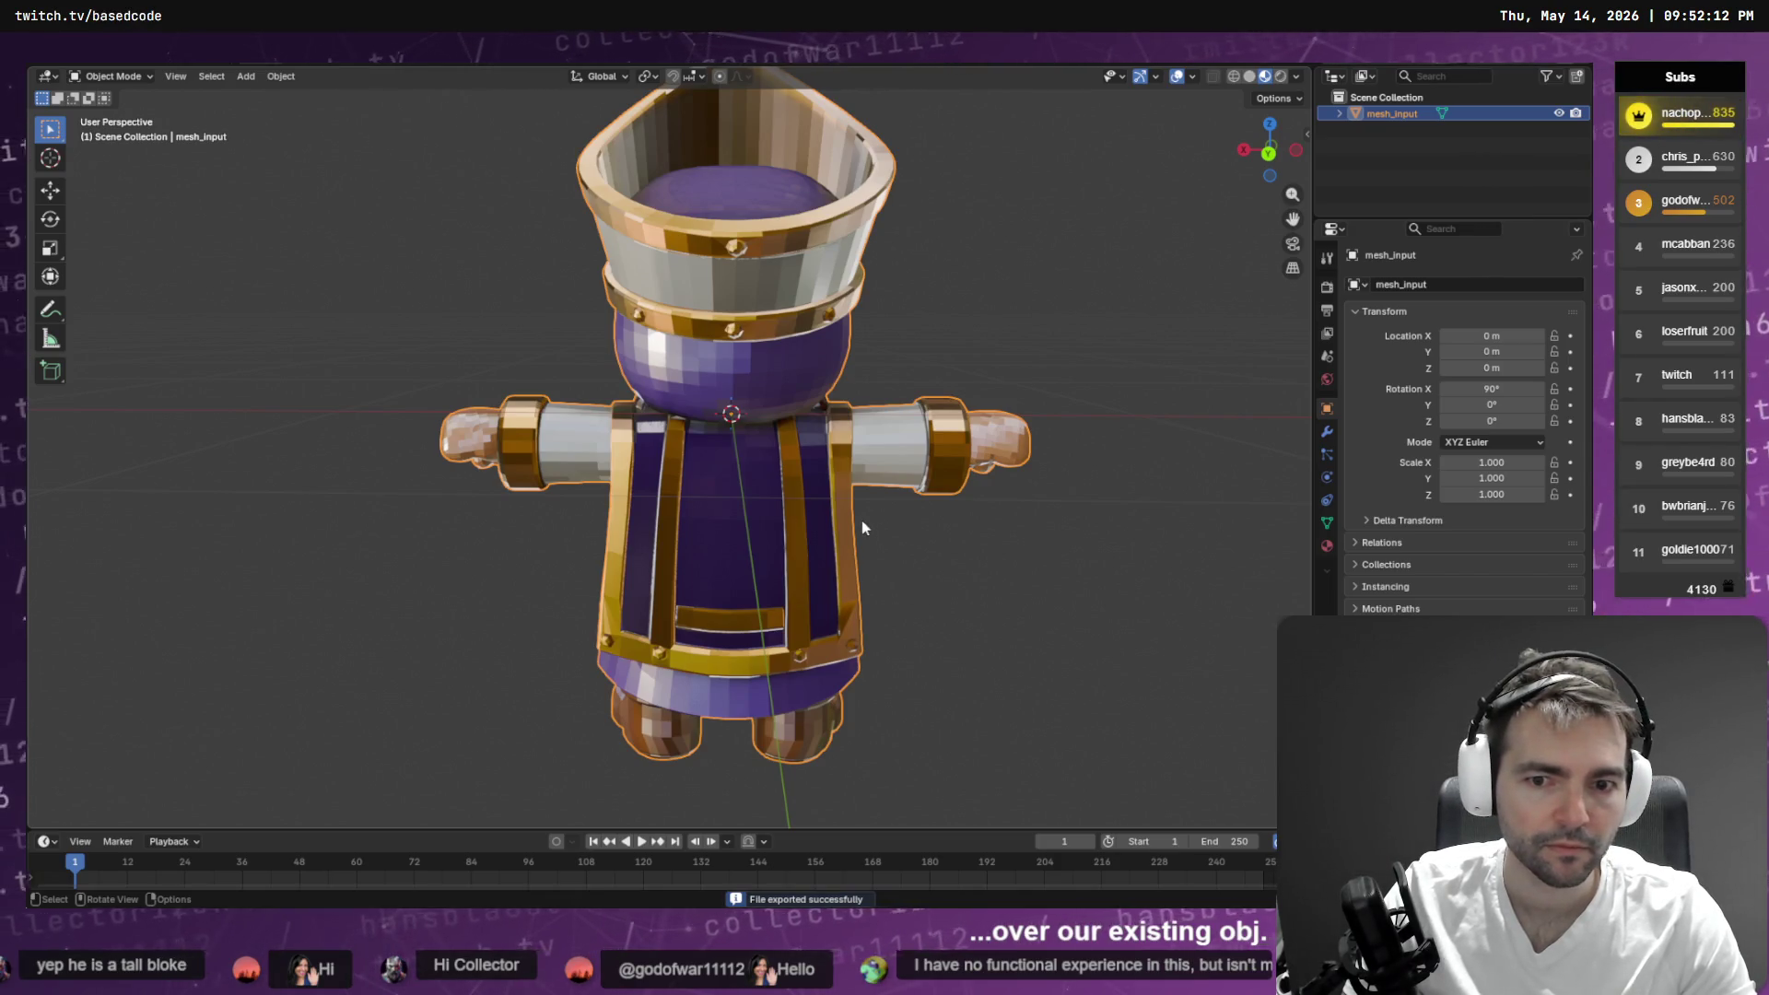
pyautogui.hotkey('alt', 'Tab')
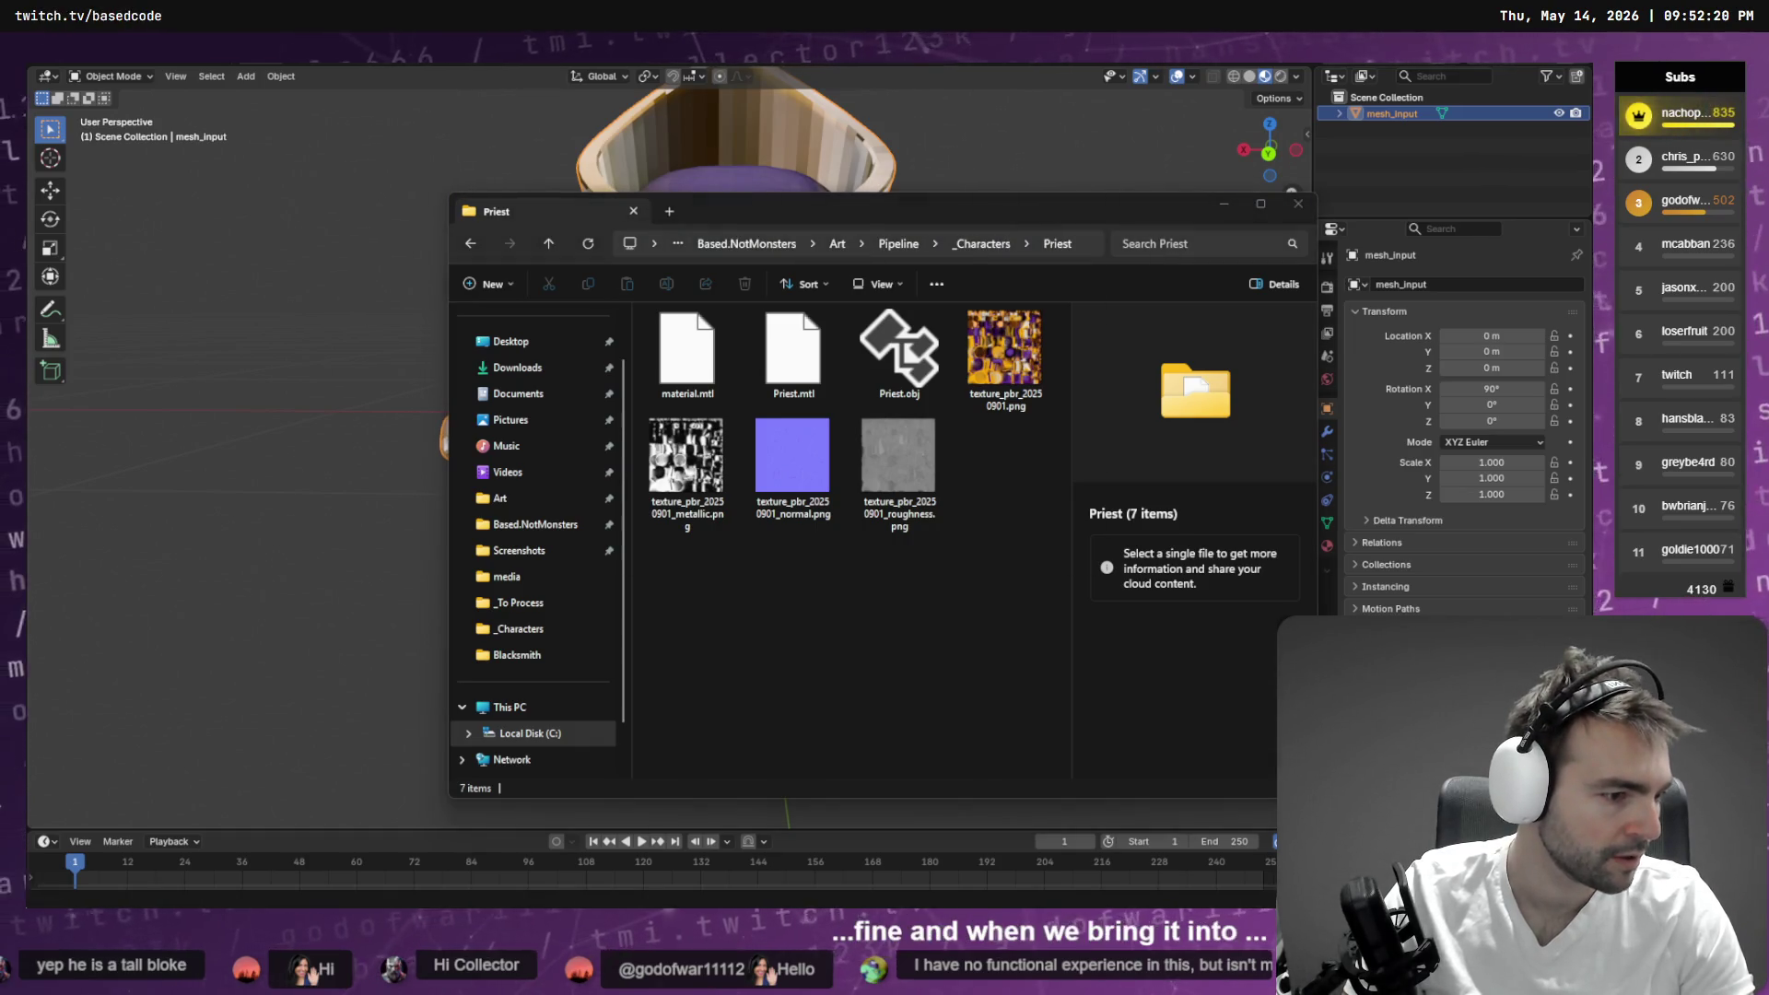
# - Check the Priest folder's OBJ, MTL and texture files, then switch to AccuRIG
pyautogui.click(837, 489)
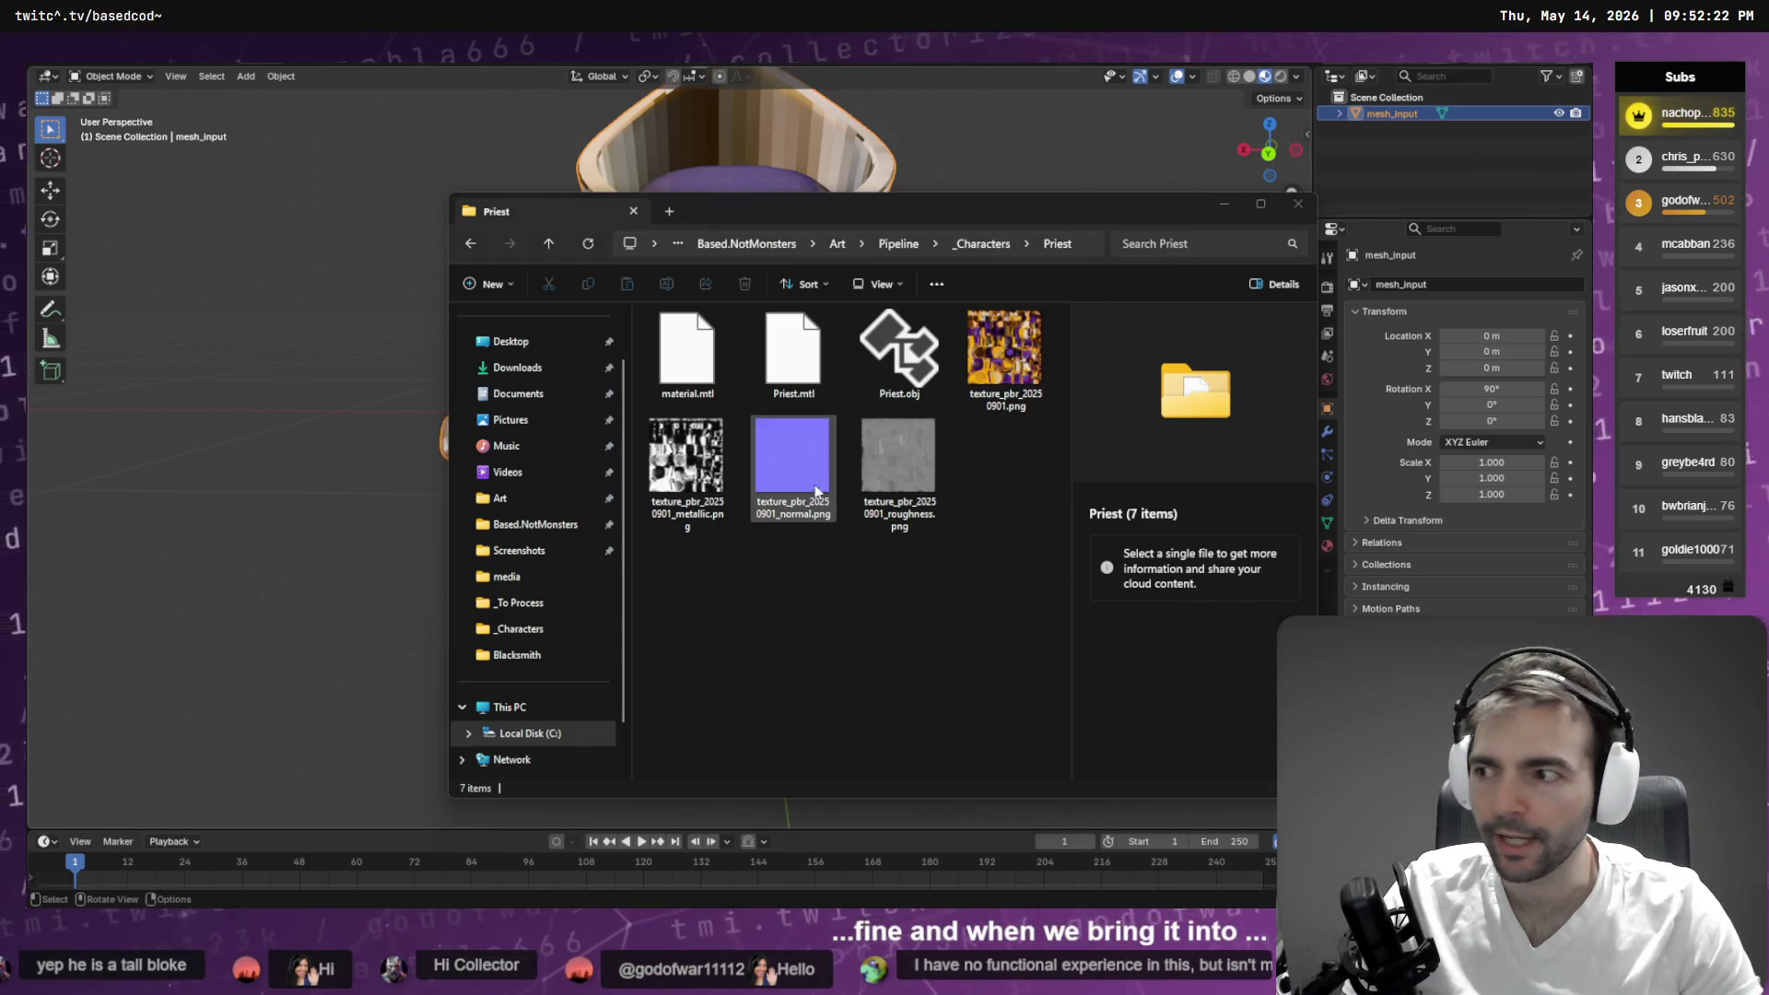
pyautogui.hotkey('alt', 'Tab')
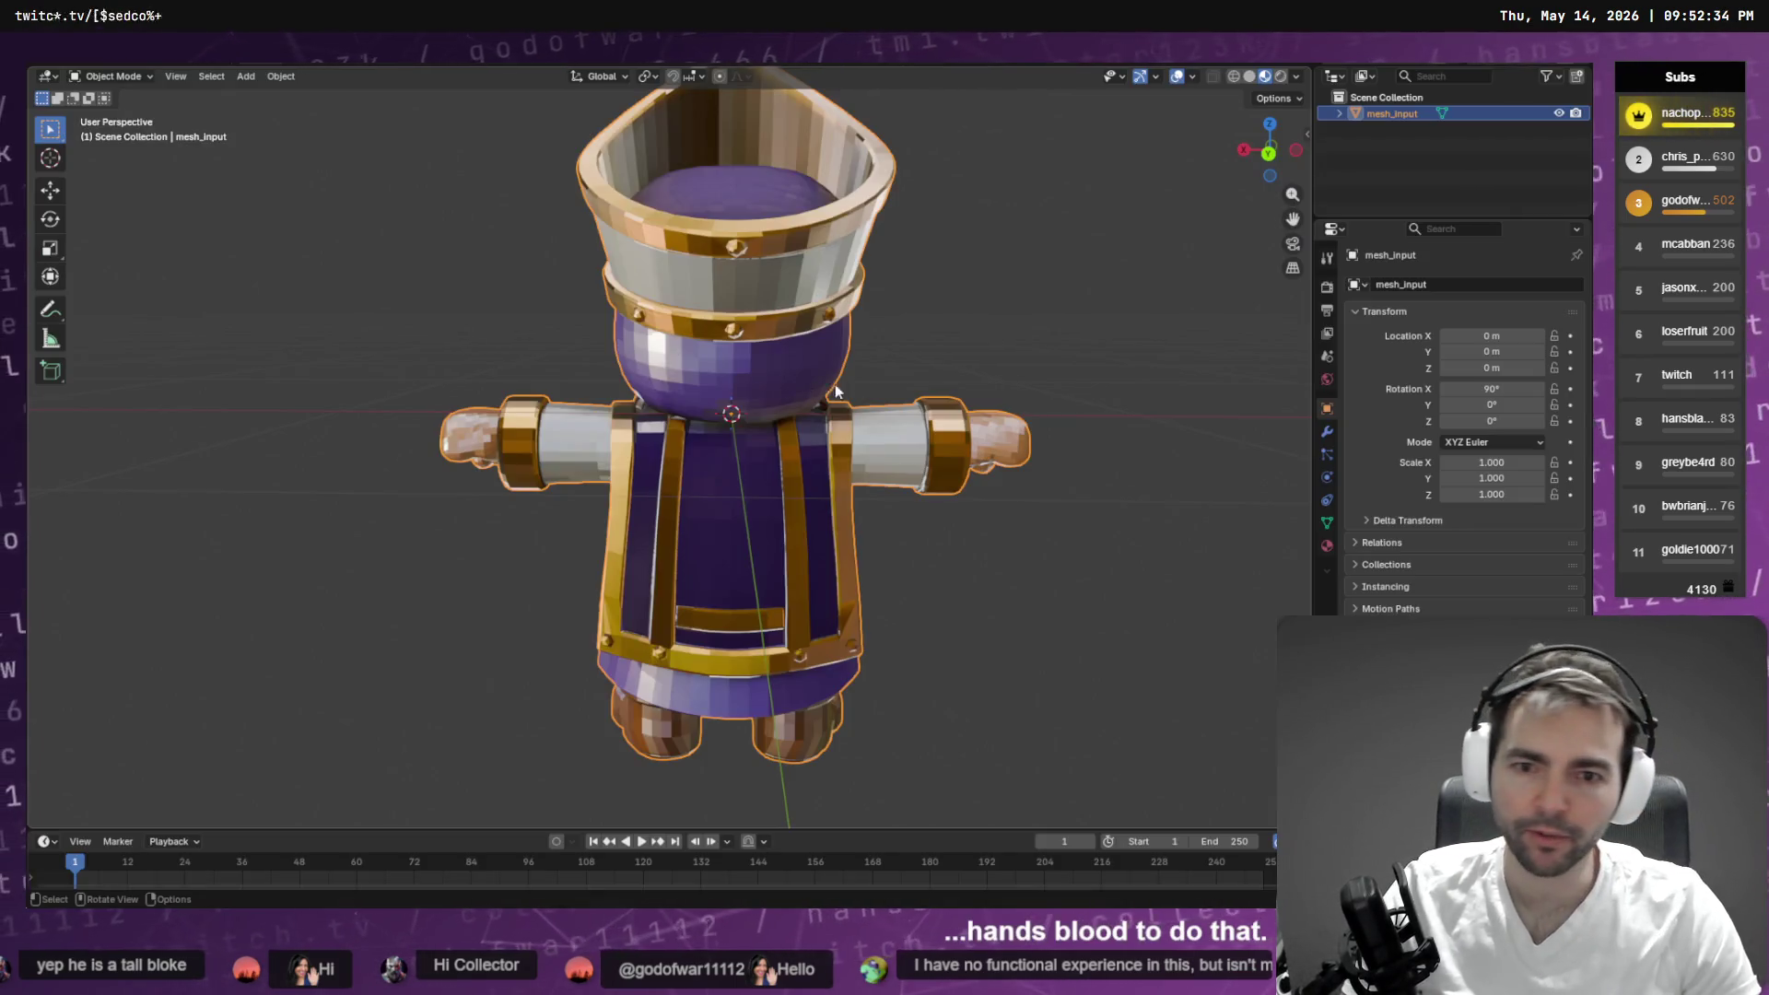
# - Zoom the viewport in and out to look over the textured Priest character
pyautogui.scroll(-3, 706, 404)
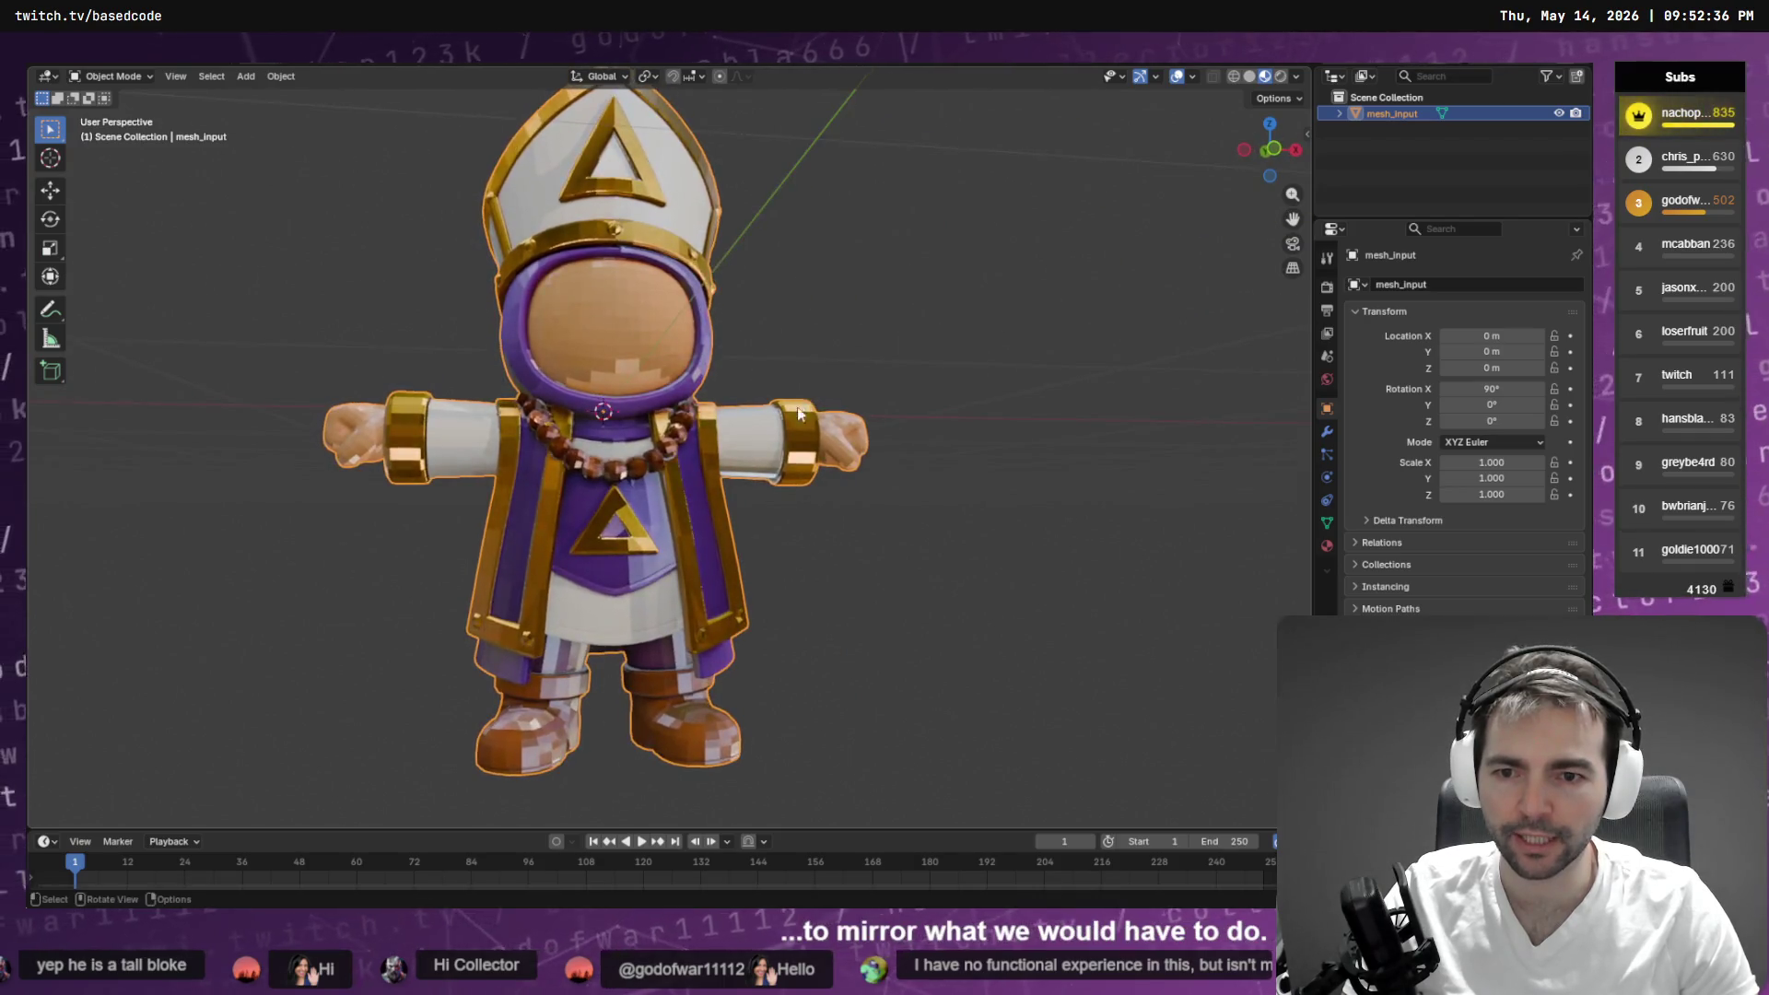
pyautogui.scroll(2, 772, 468)
pyautogui.scroll(-4, 739, 496)
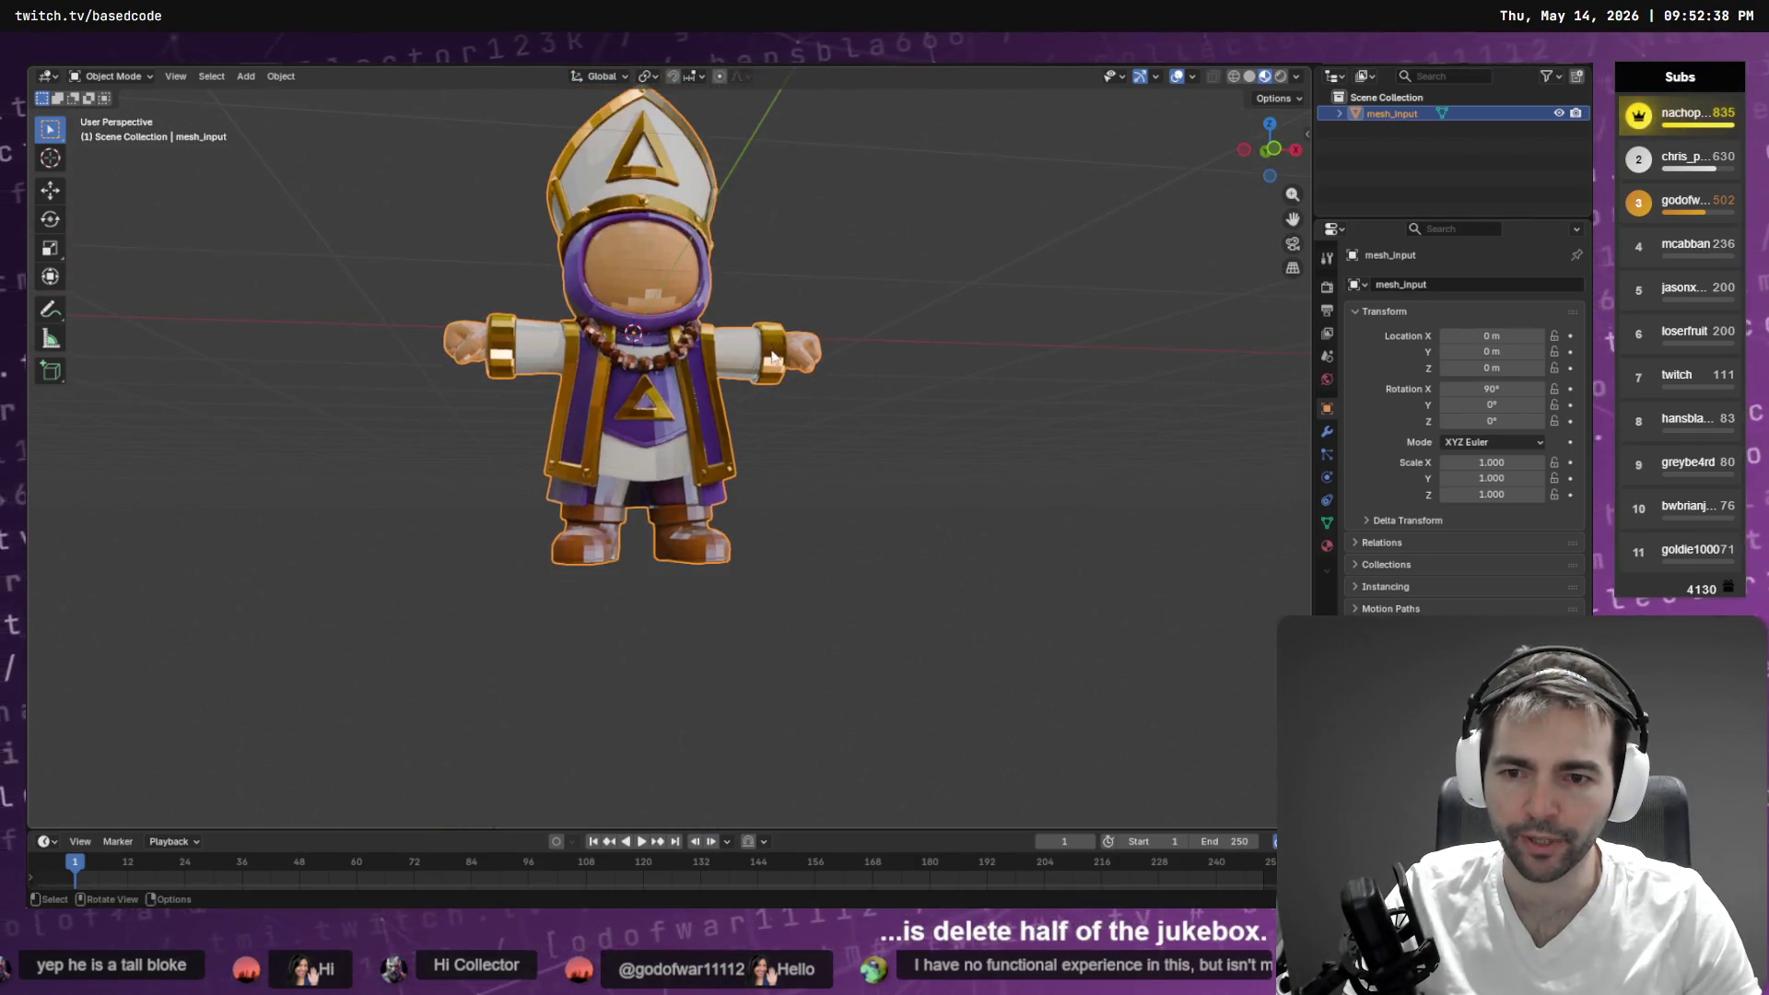